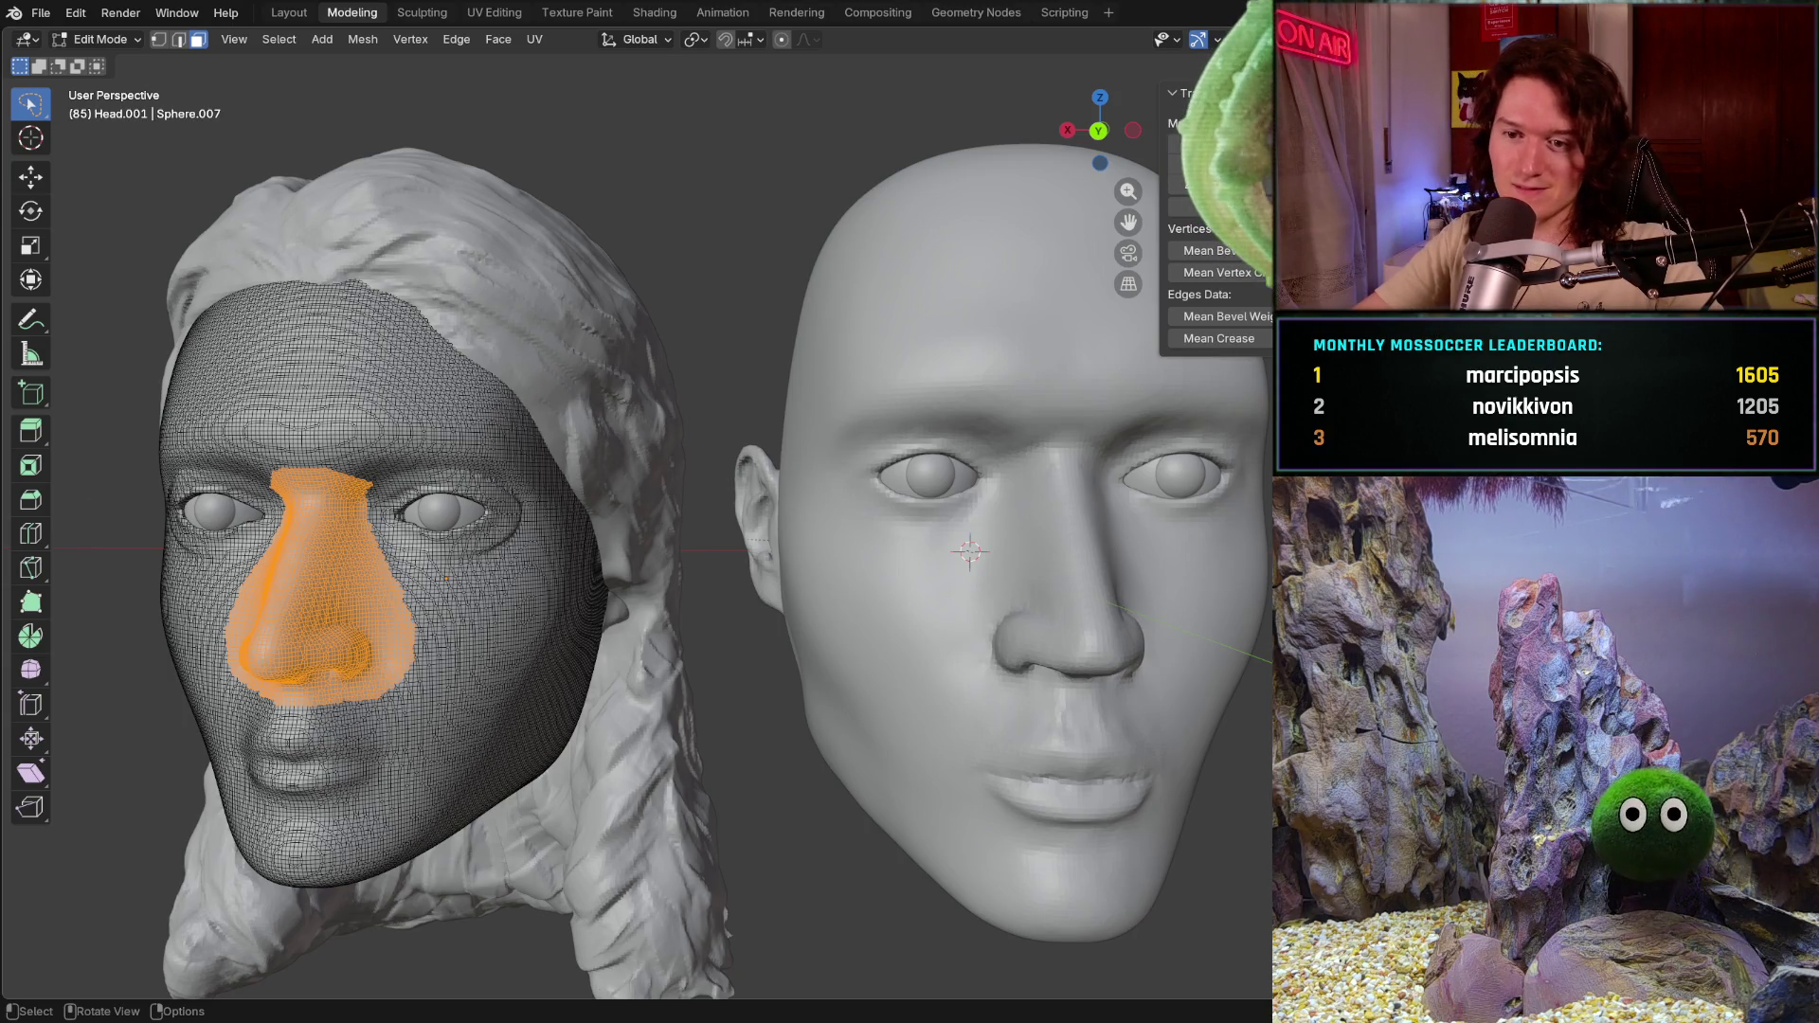
Step: Orbit and recentre the view to inspect both heads from below, front and at an angle
{"action": "middle_click_drag", "start_coordinate": [639, 639], "coordinate": [640, 469]}
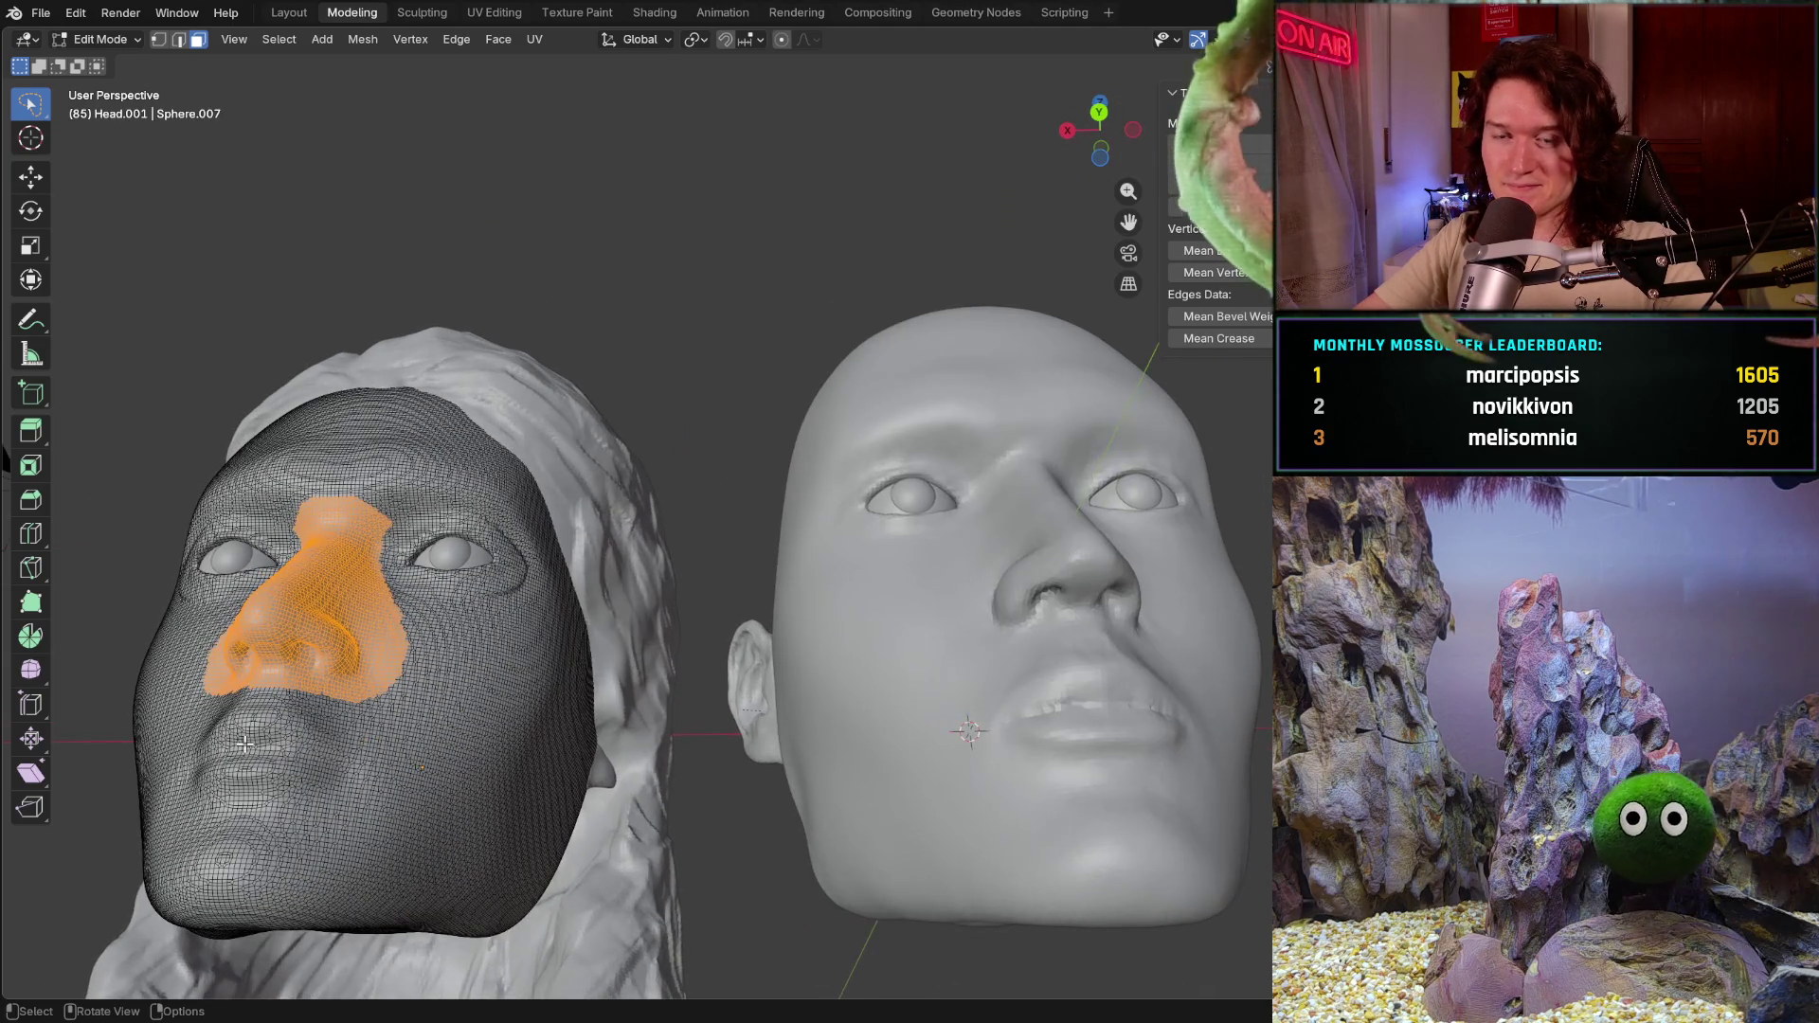
{"action": "middle_click_drag", "start_coordinate": [423, 426], "coordinate": [424, 498]}
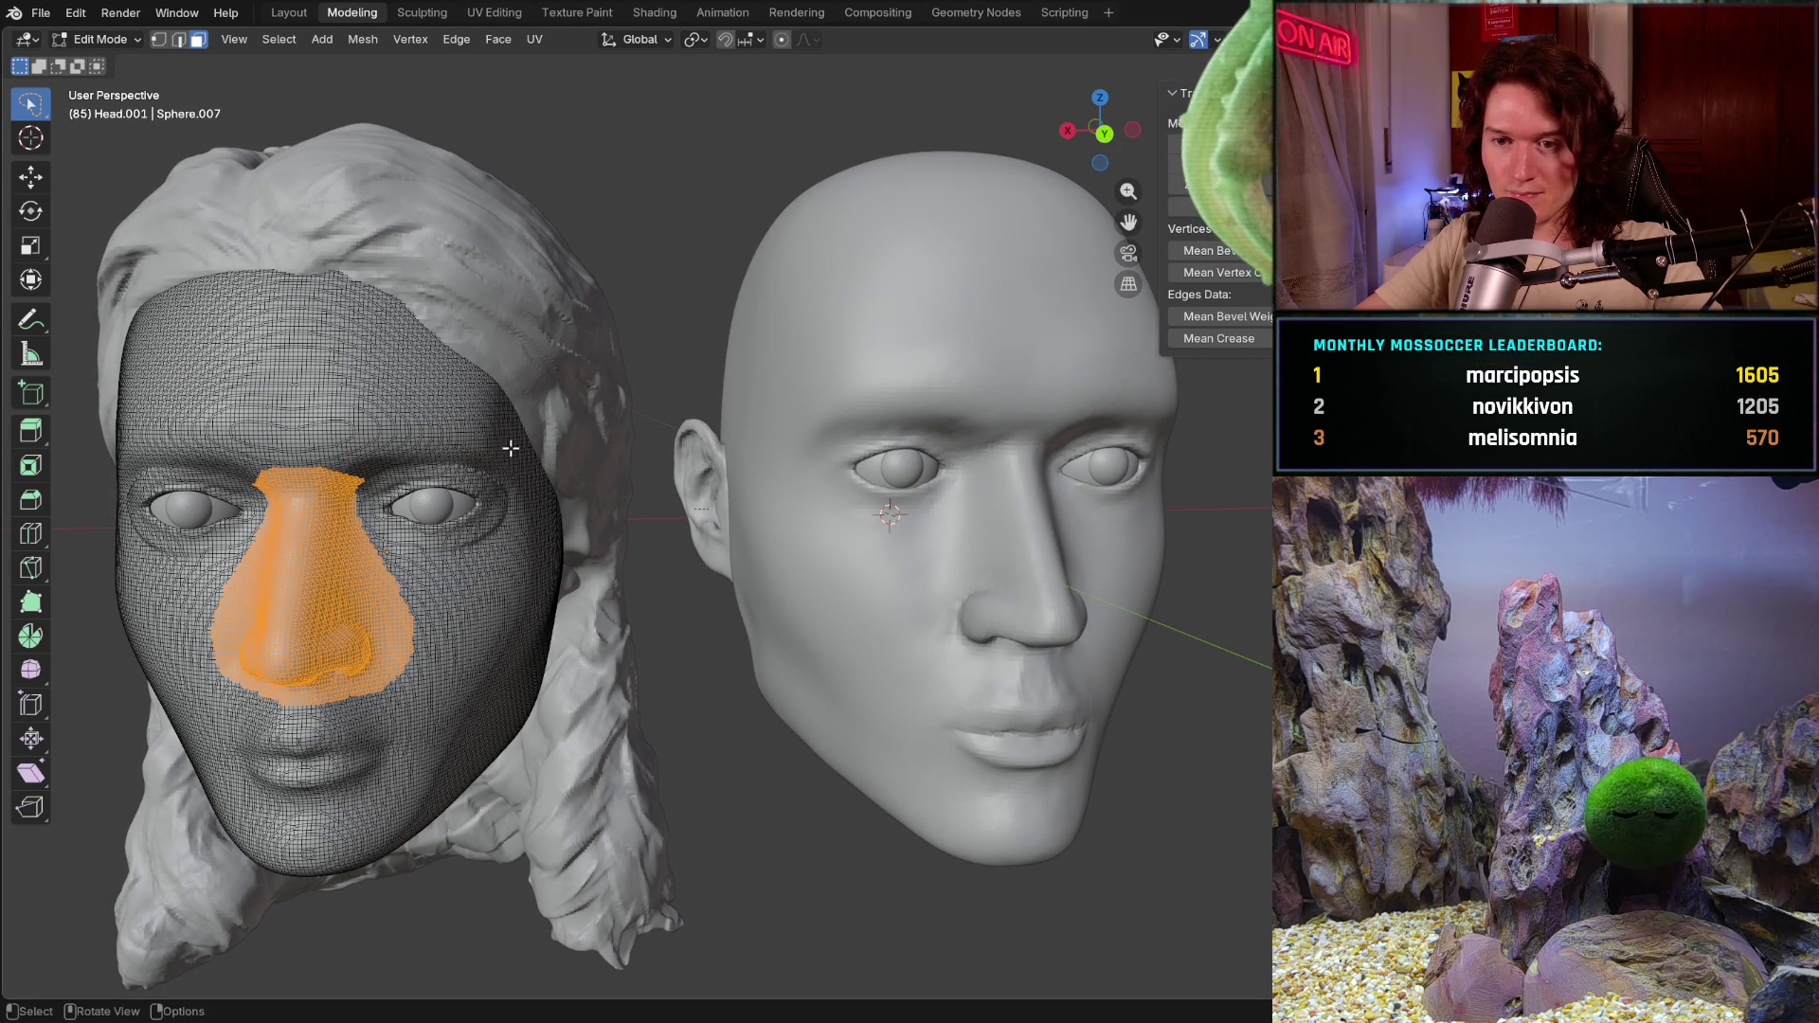
{"action": "middle_click_drag", "start_coordinate": [495, 431], "coordinate": [524, 467]}
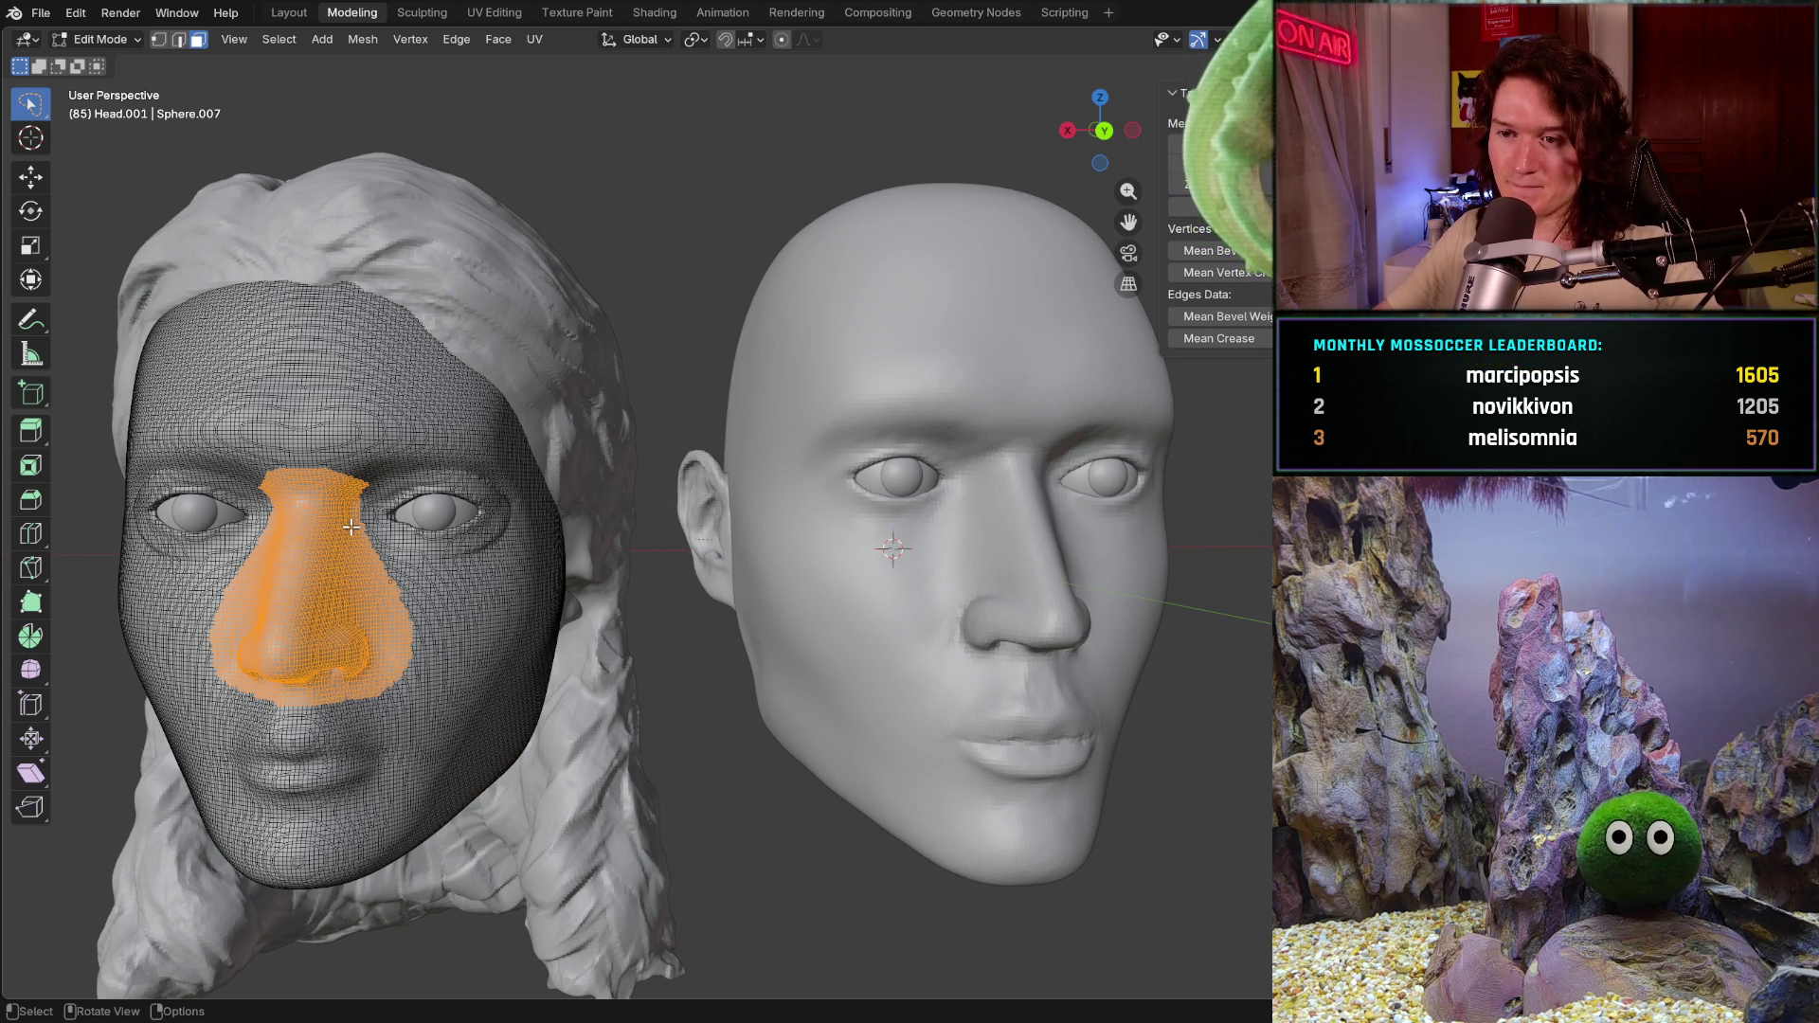
{"action": "middle_click_drag", "start_coordinate": [711, 568], "coordinate": [882, 527], "text": "shift"}
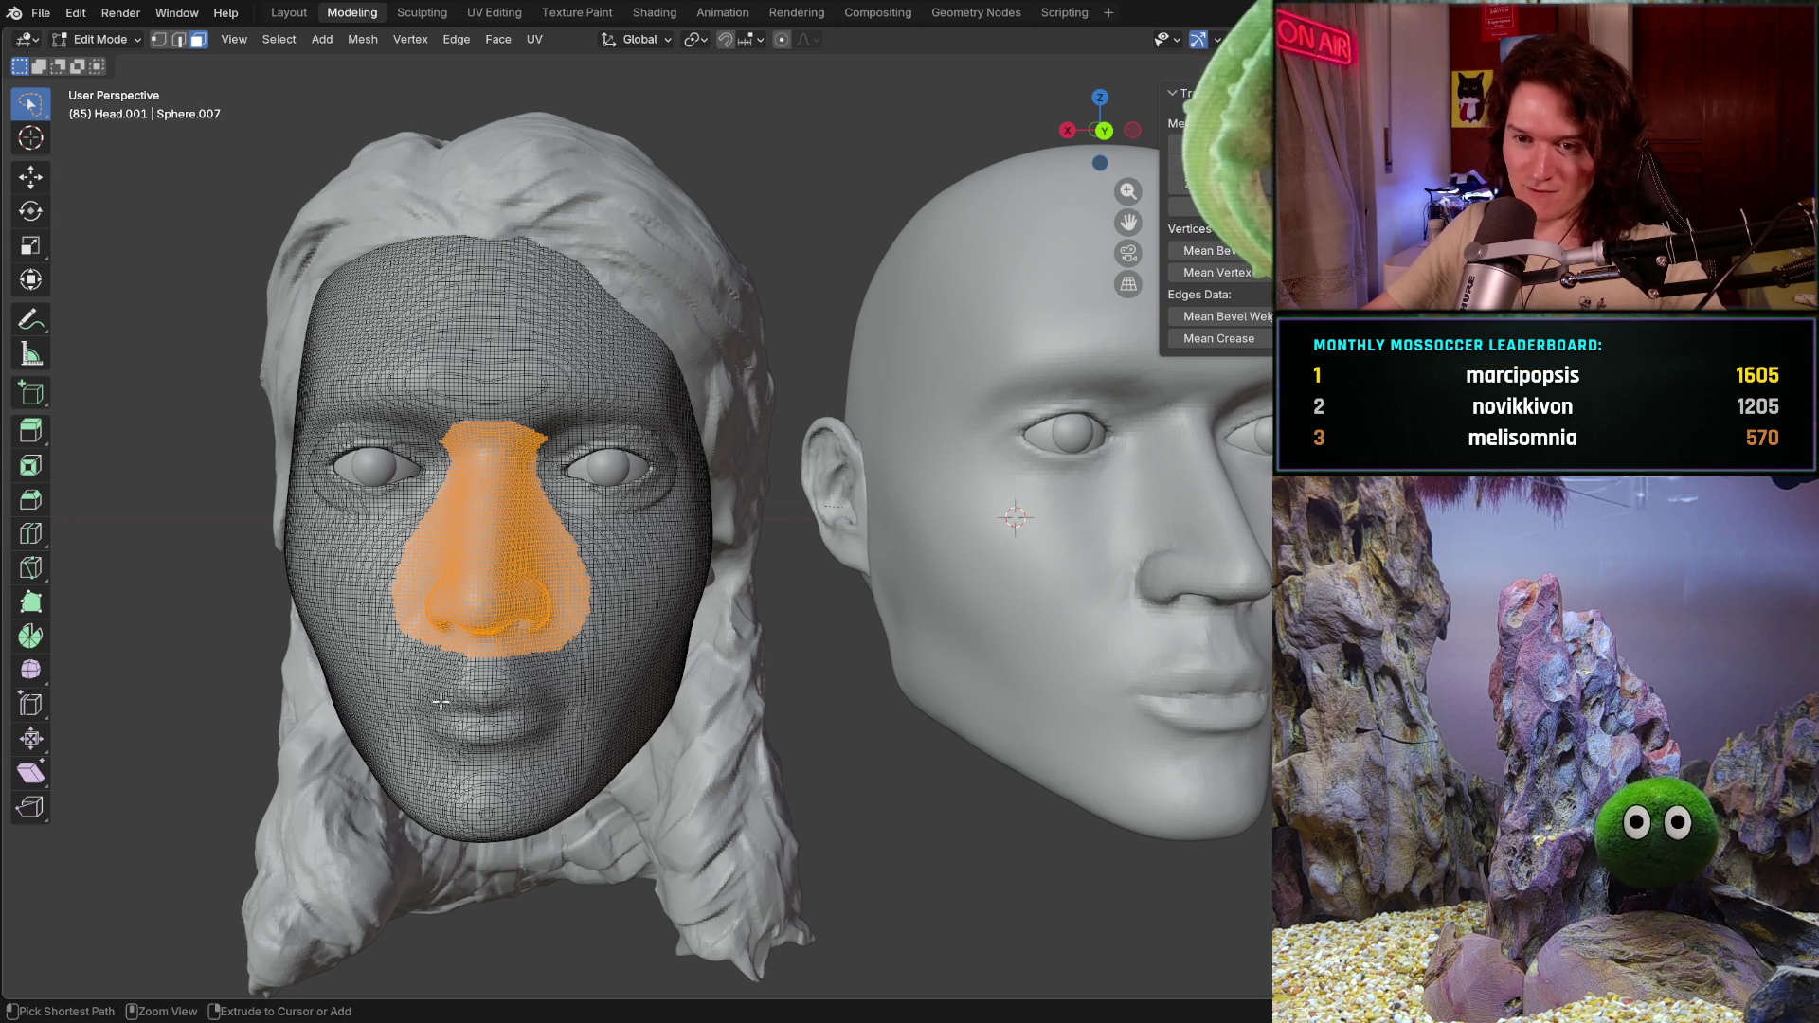
{"action": "scroll", "coordinate": [459, 637], "scroll_direction": "up", "scroll_amount": 2}
{"action": "scroll", "coordinate": [459, 638], "scroll_direction": "down", "scroll_amount": 2}
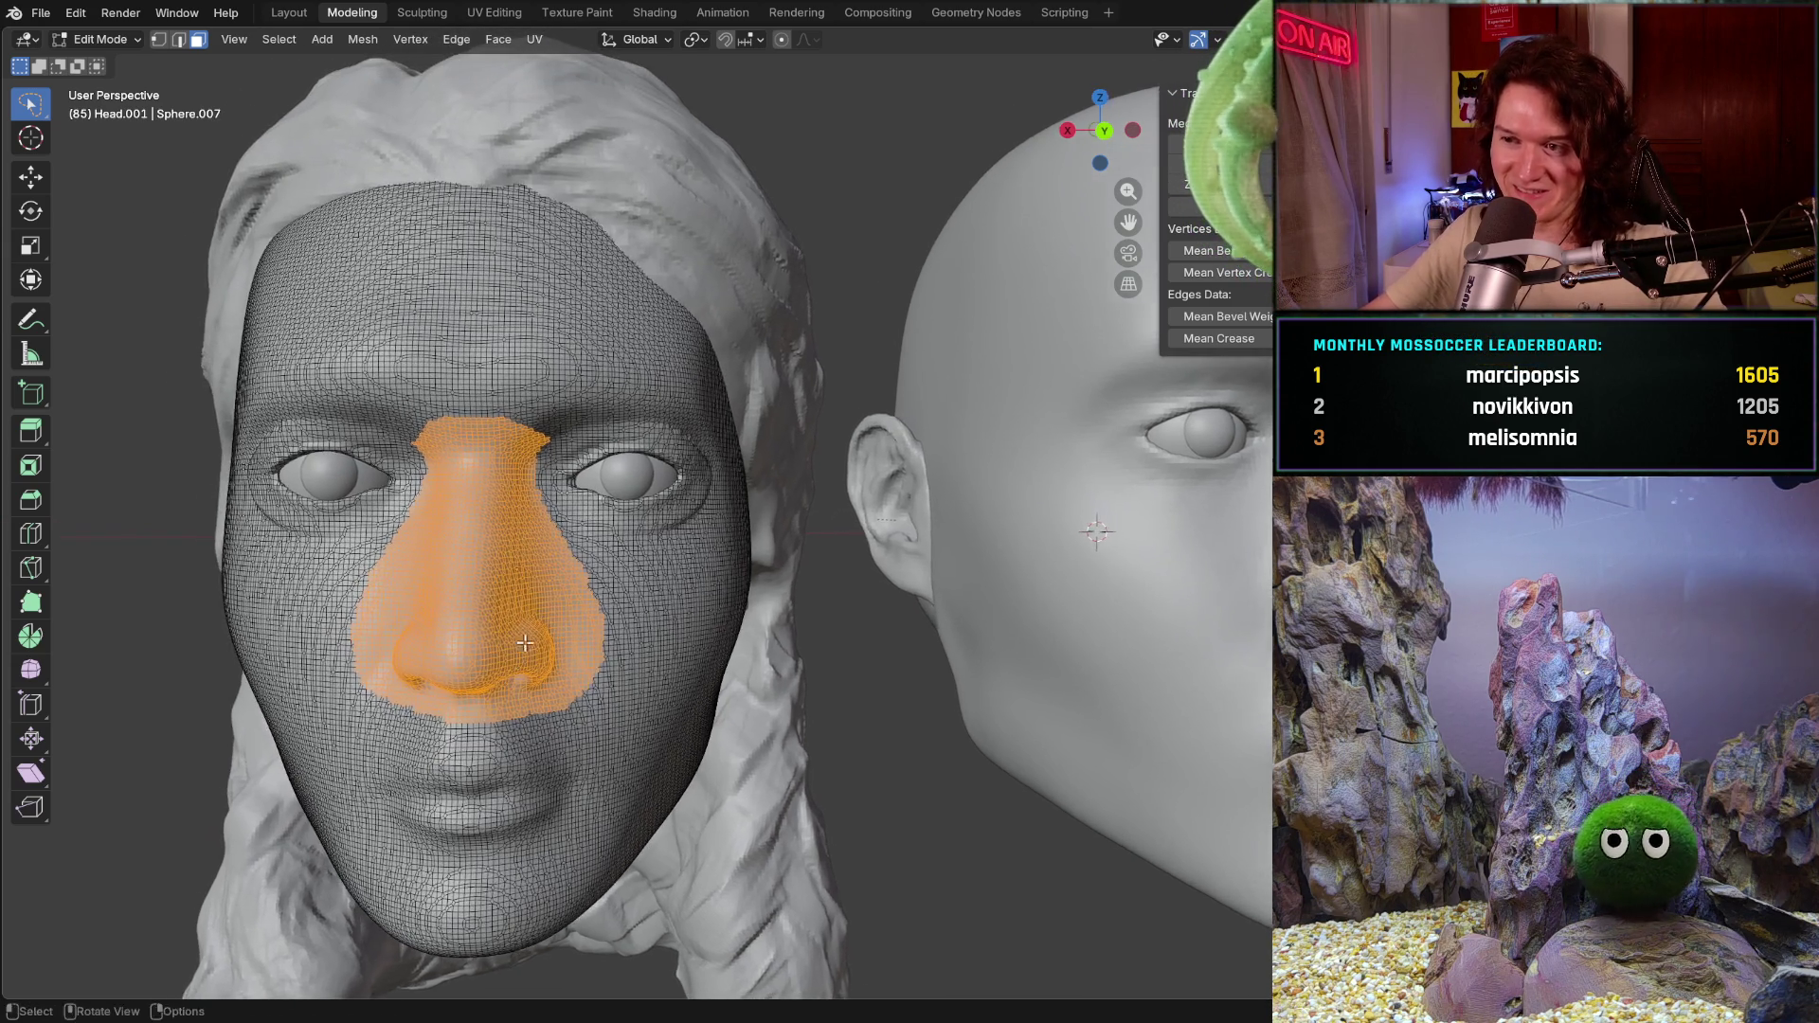
{"action": "scroll", "coordinate": [642, 670], "scroll_direction": "down", "scroll_amount": 2}
{"action": "middle_click_drag", "start_coordinate": [642, 670], "coordinate": [513, 661]}
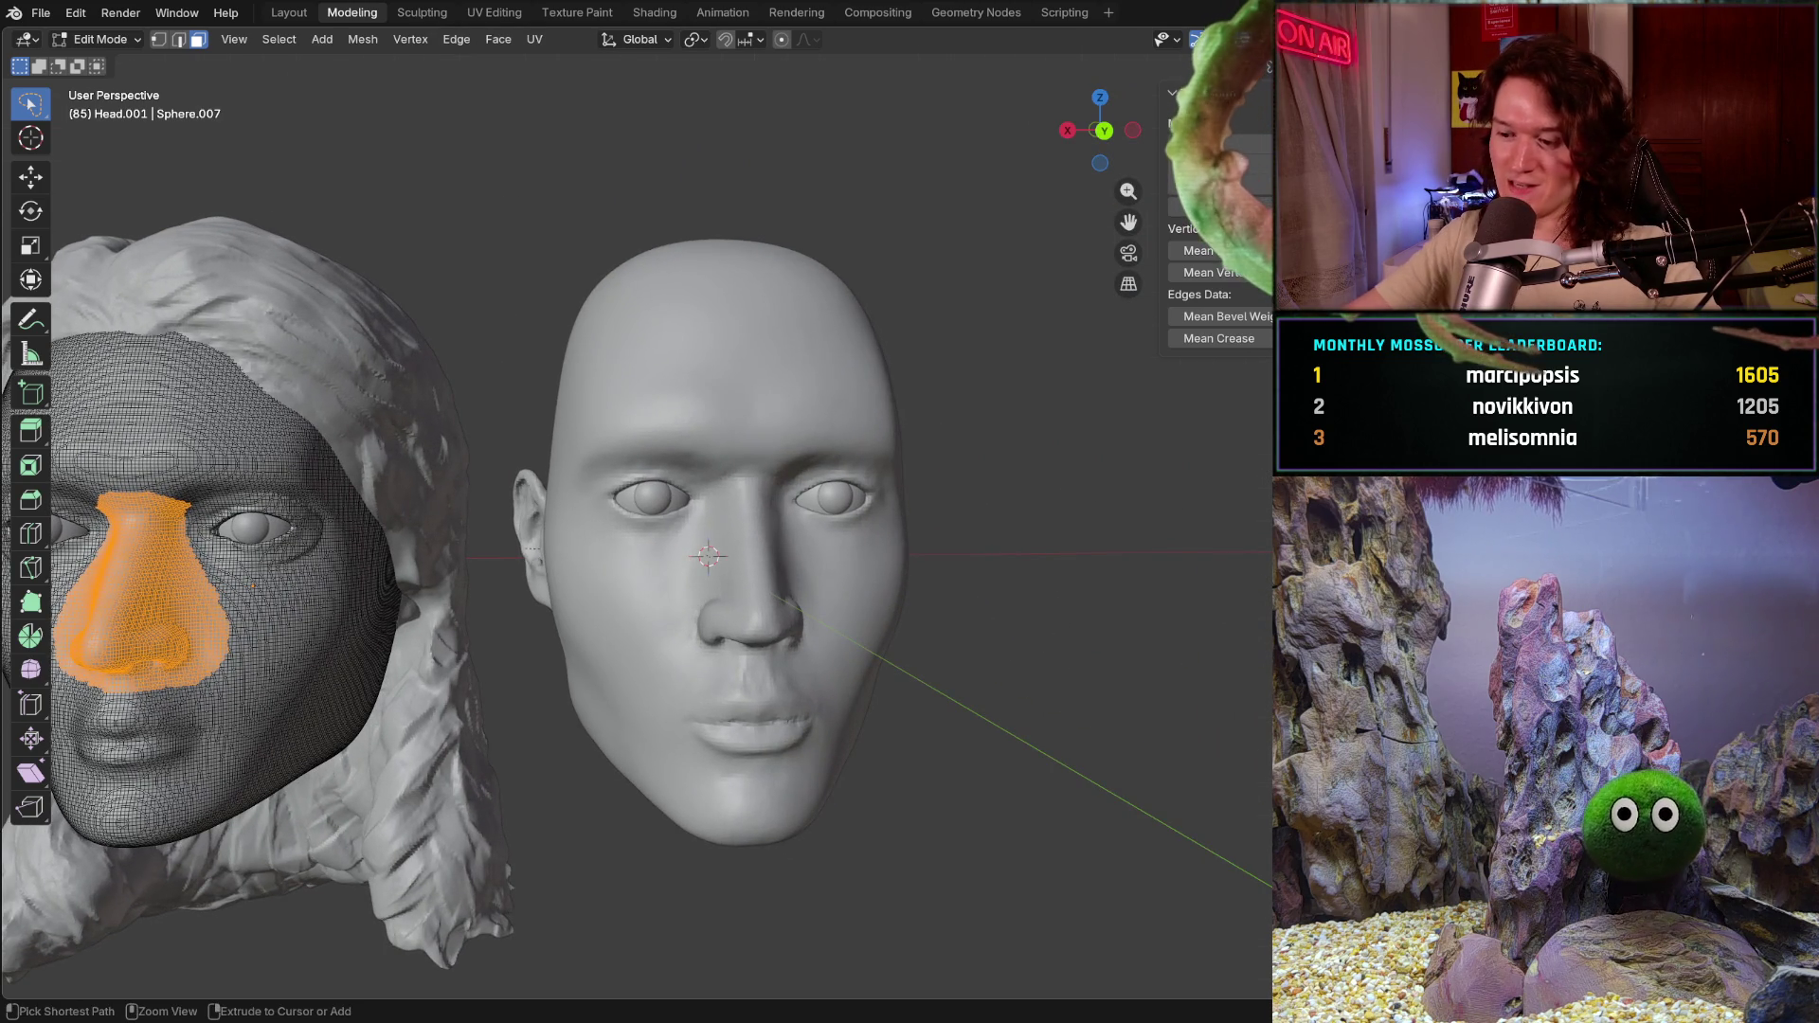
{"action": "key", "text": "ctrl+KP_1"}
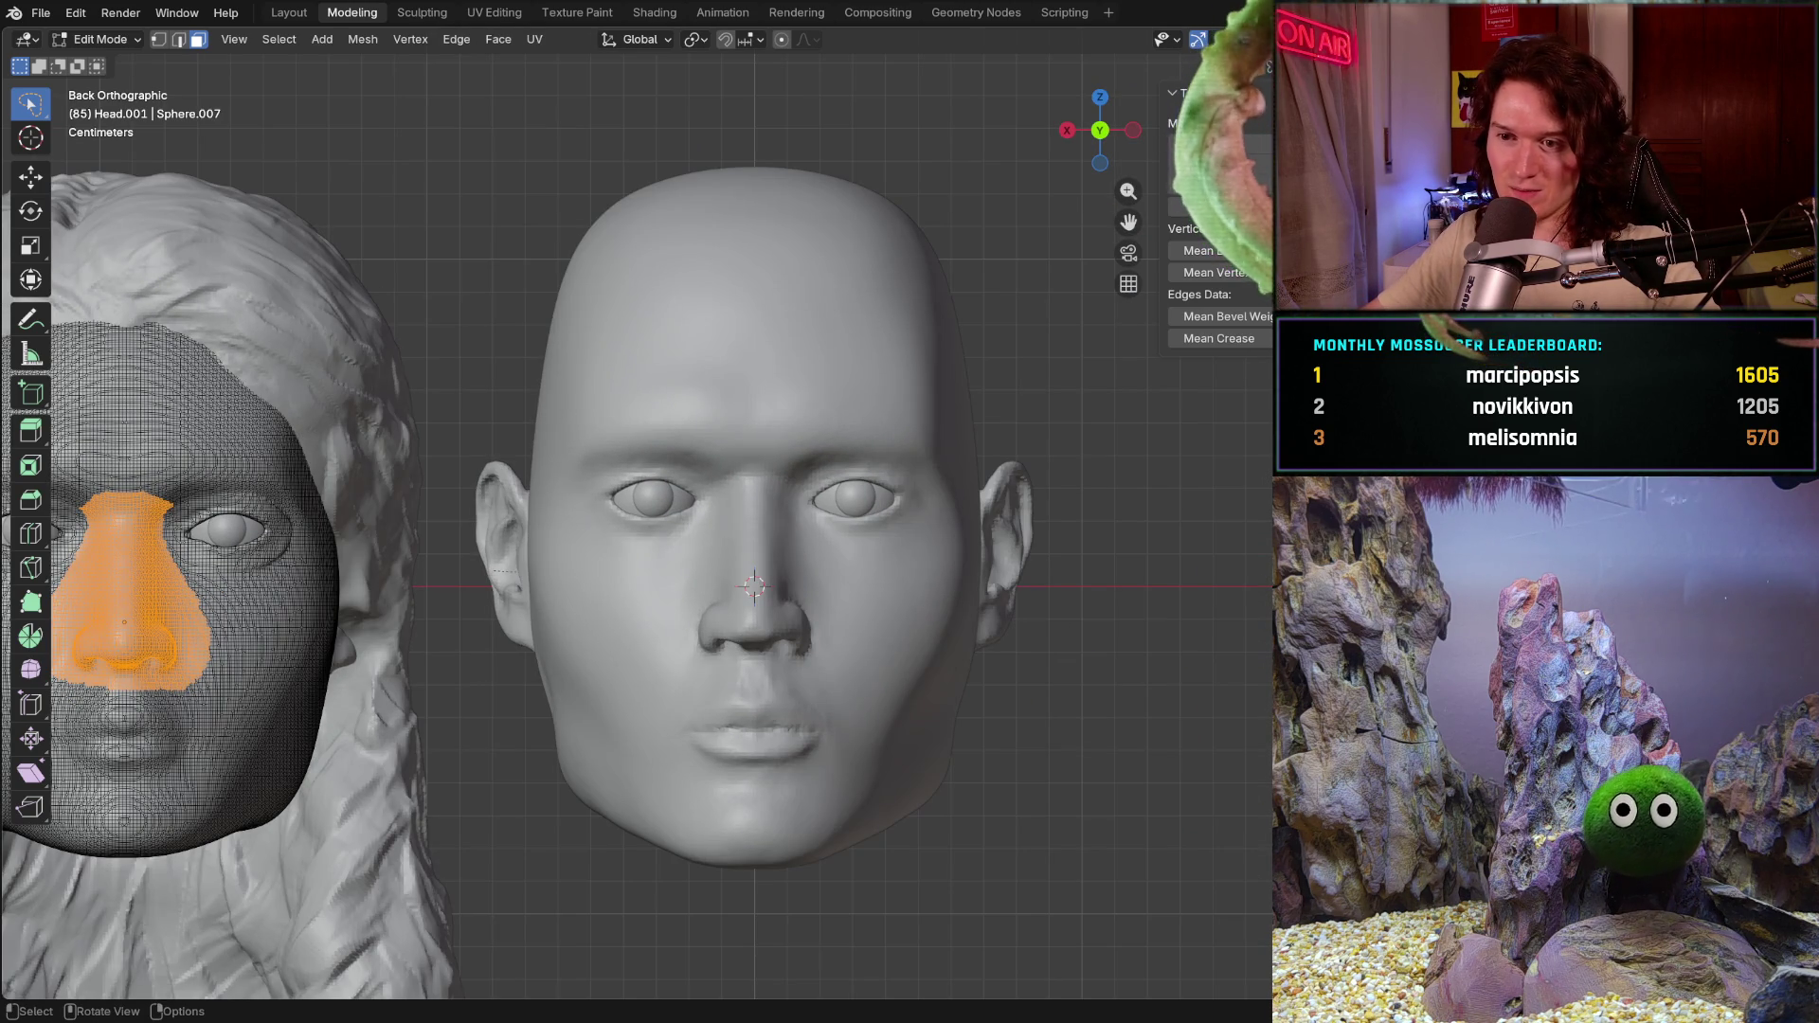
{"action": "mouse_move", "coordinate": [540, 682]}
{"action": "middle_mouse_down"}
{"action": "mouse_move", "coordinate": [598, 685]}
{"action": "mouse_move", "coordinate": [570, 655]}
{"action": "mouse_move", "coordinate": [669, 611]}
{"action": "middle_mouse_up"}
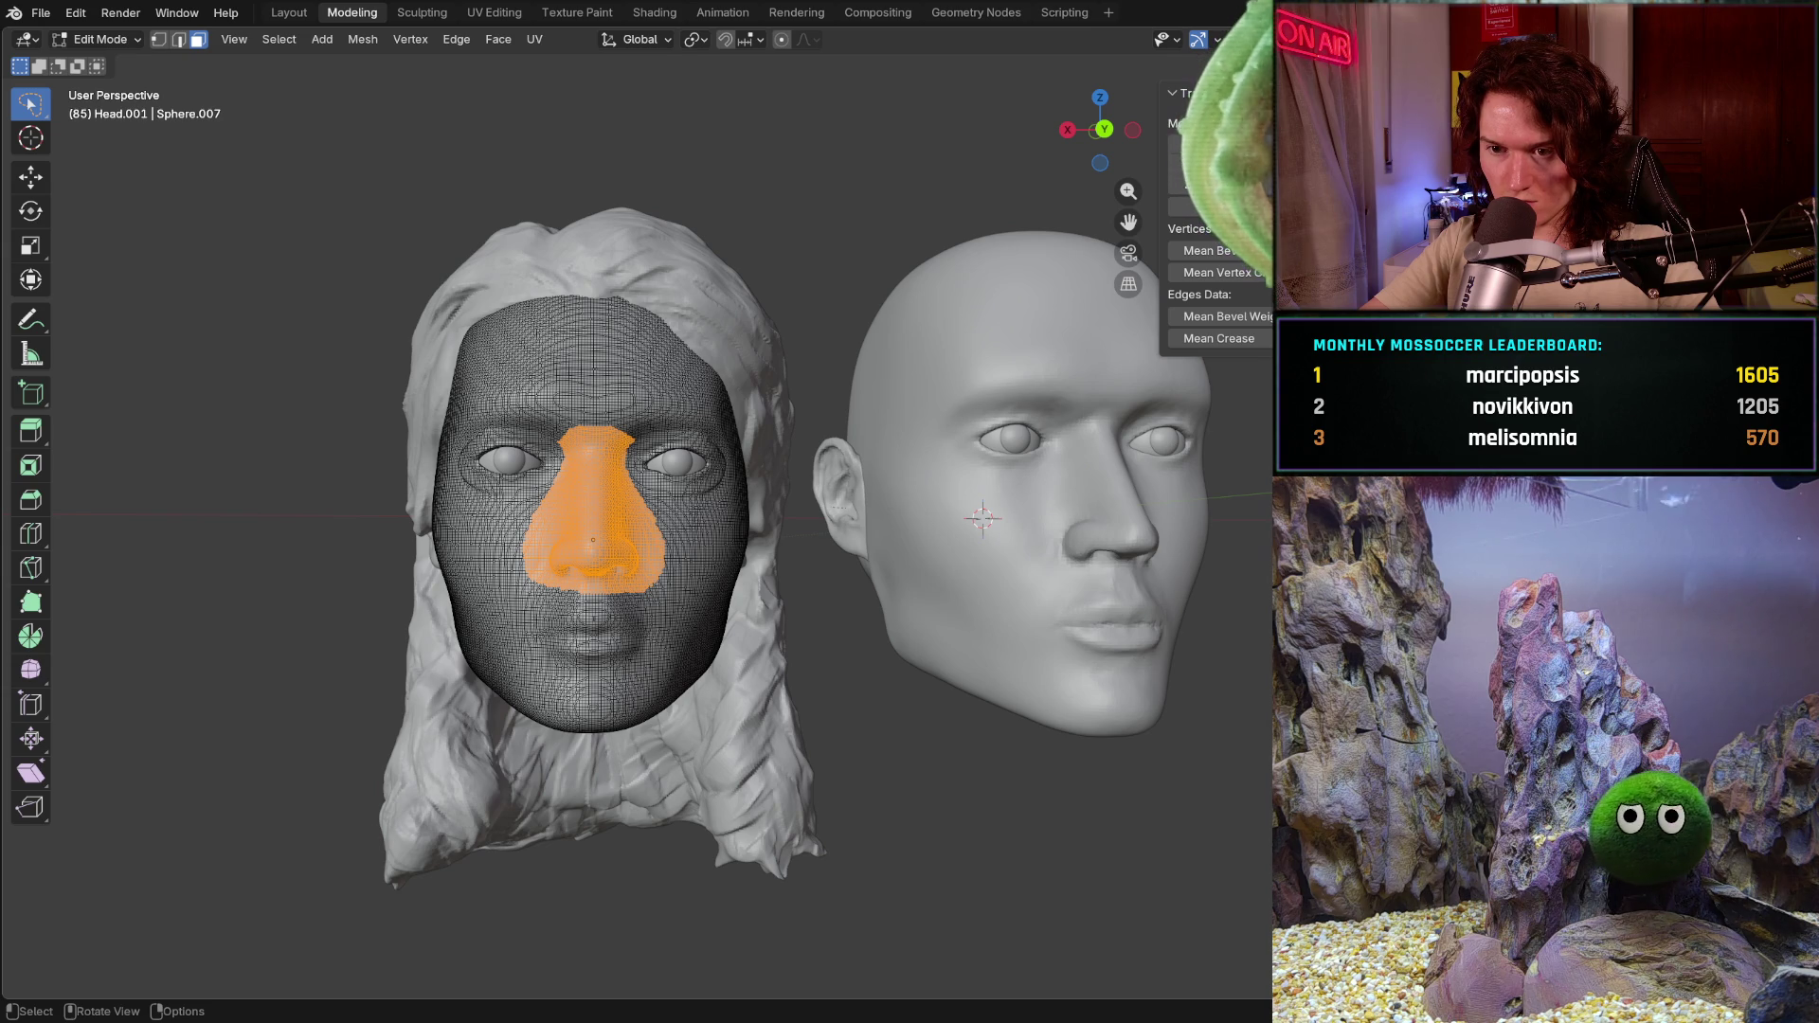
Step: Separate the selected female nose faces into their own object and return to Object Mode
{"action": "key", "text": "p"}
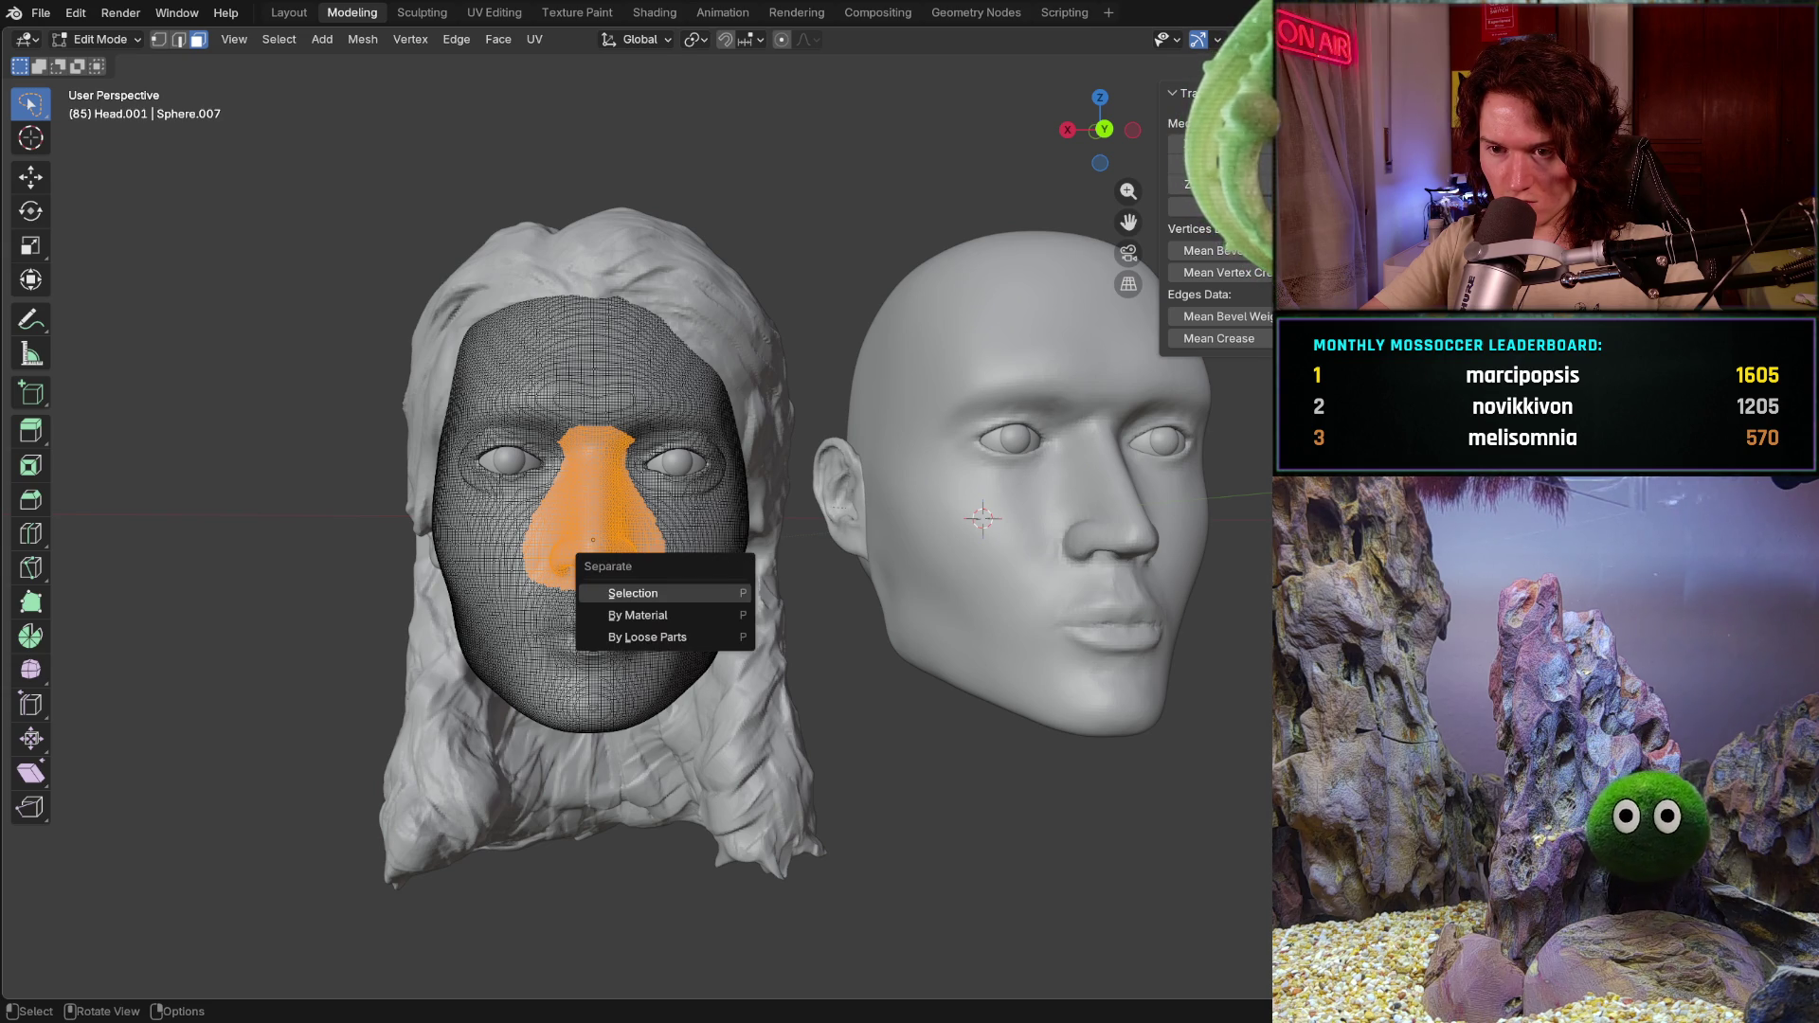
{"action": "left_click", "coordinate": [668, 592]}
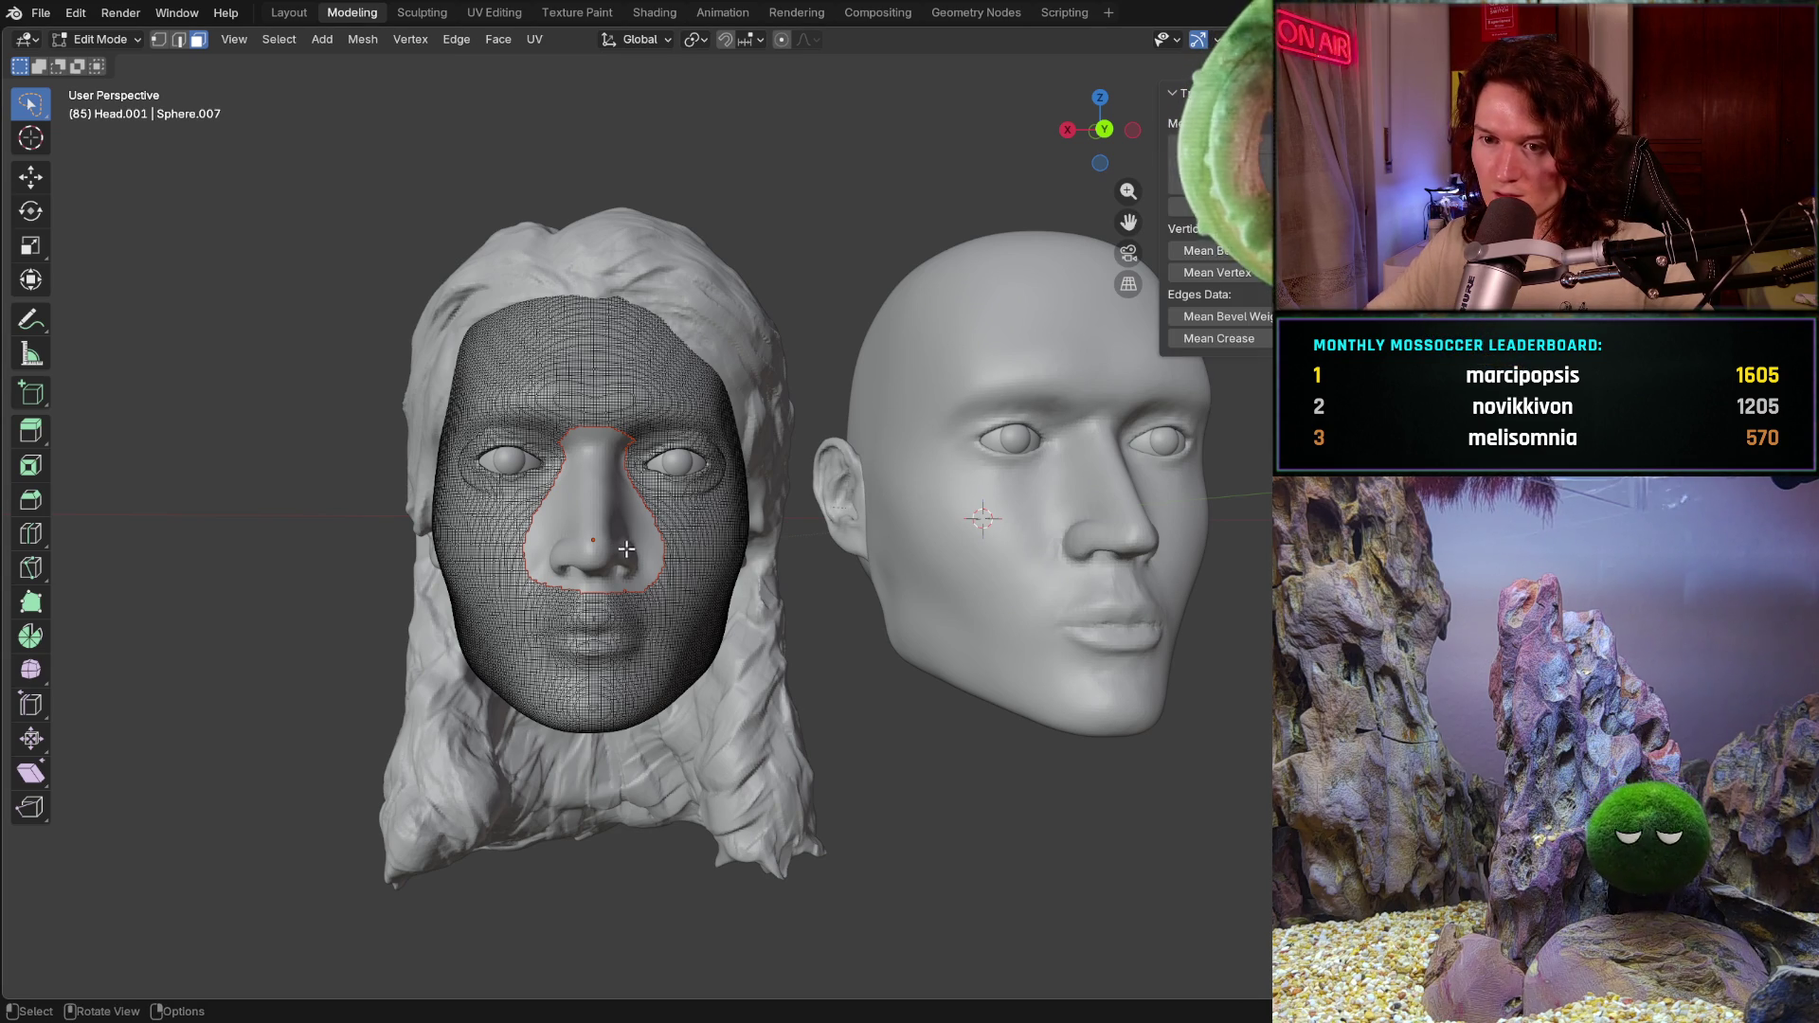
{"action": "key", "text": "g"}
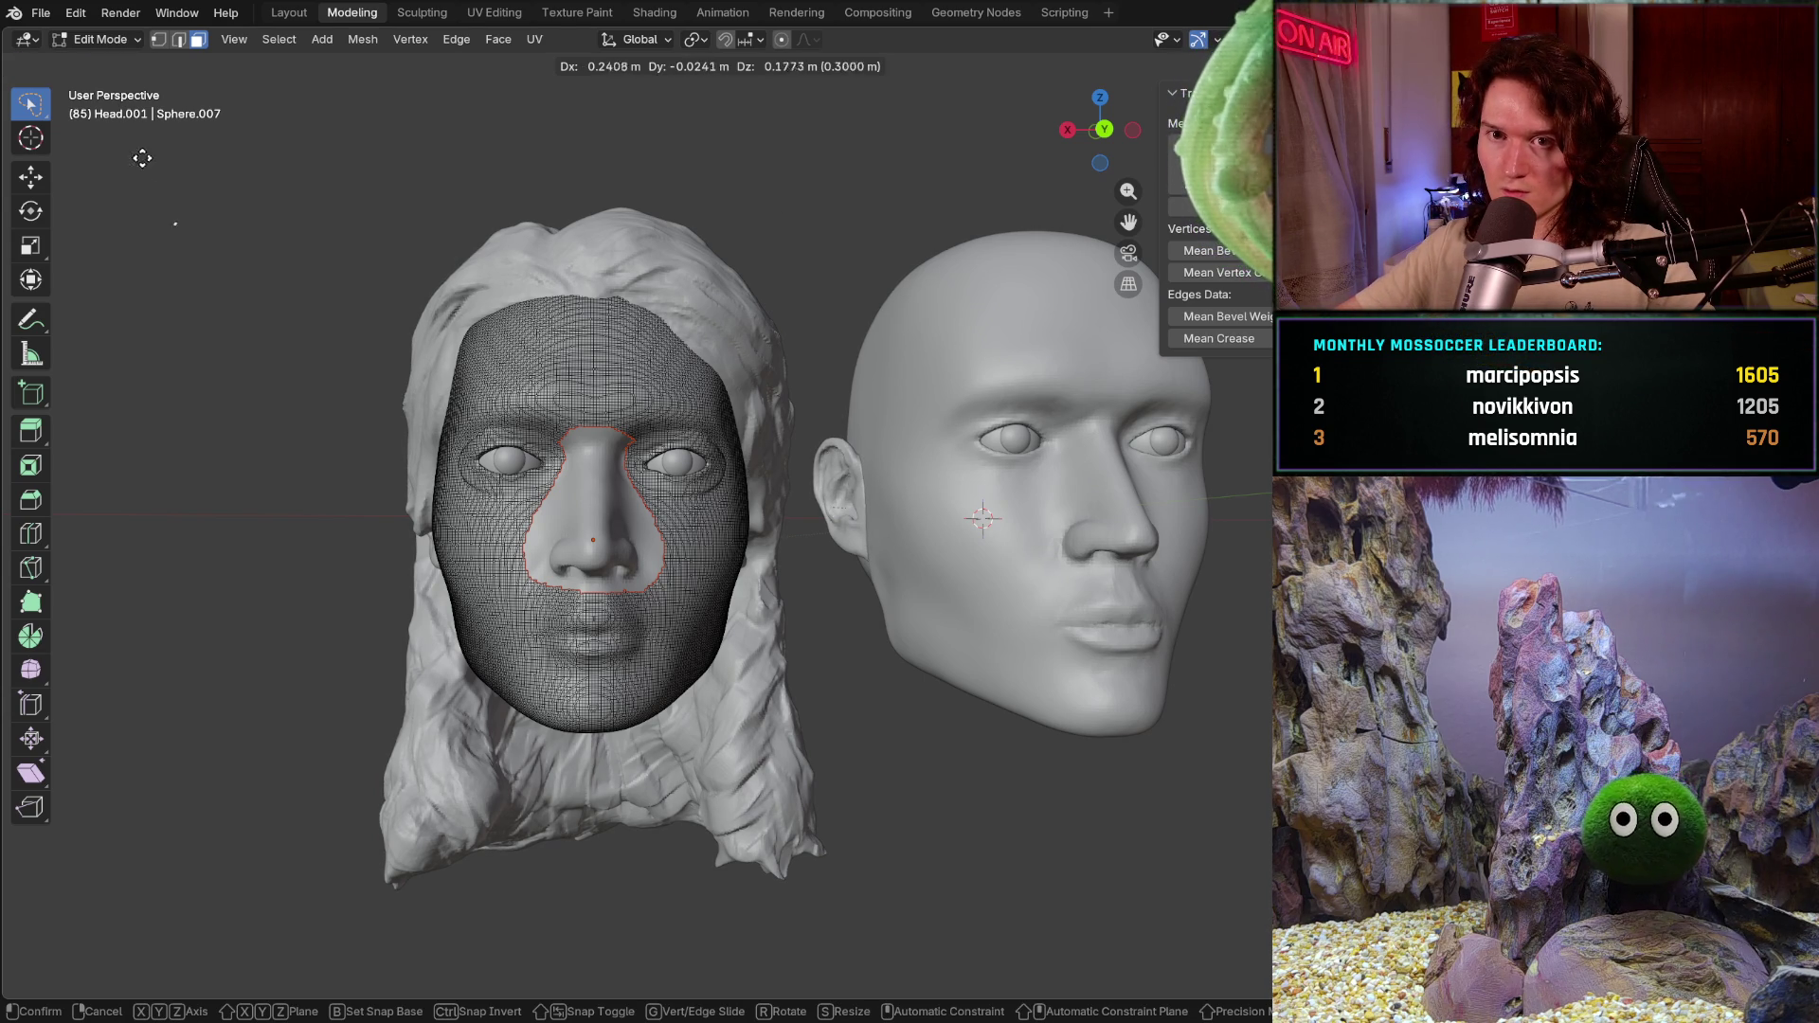
{"action": "left_click", "coordinate": [106, 41]}
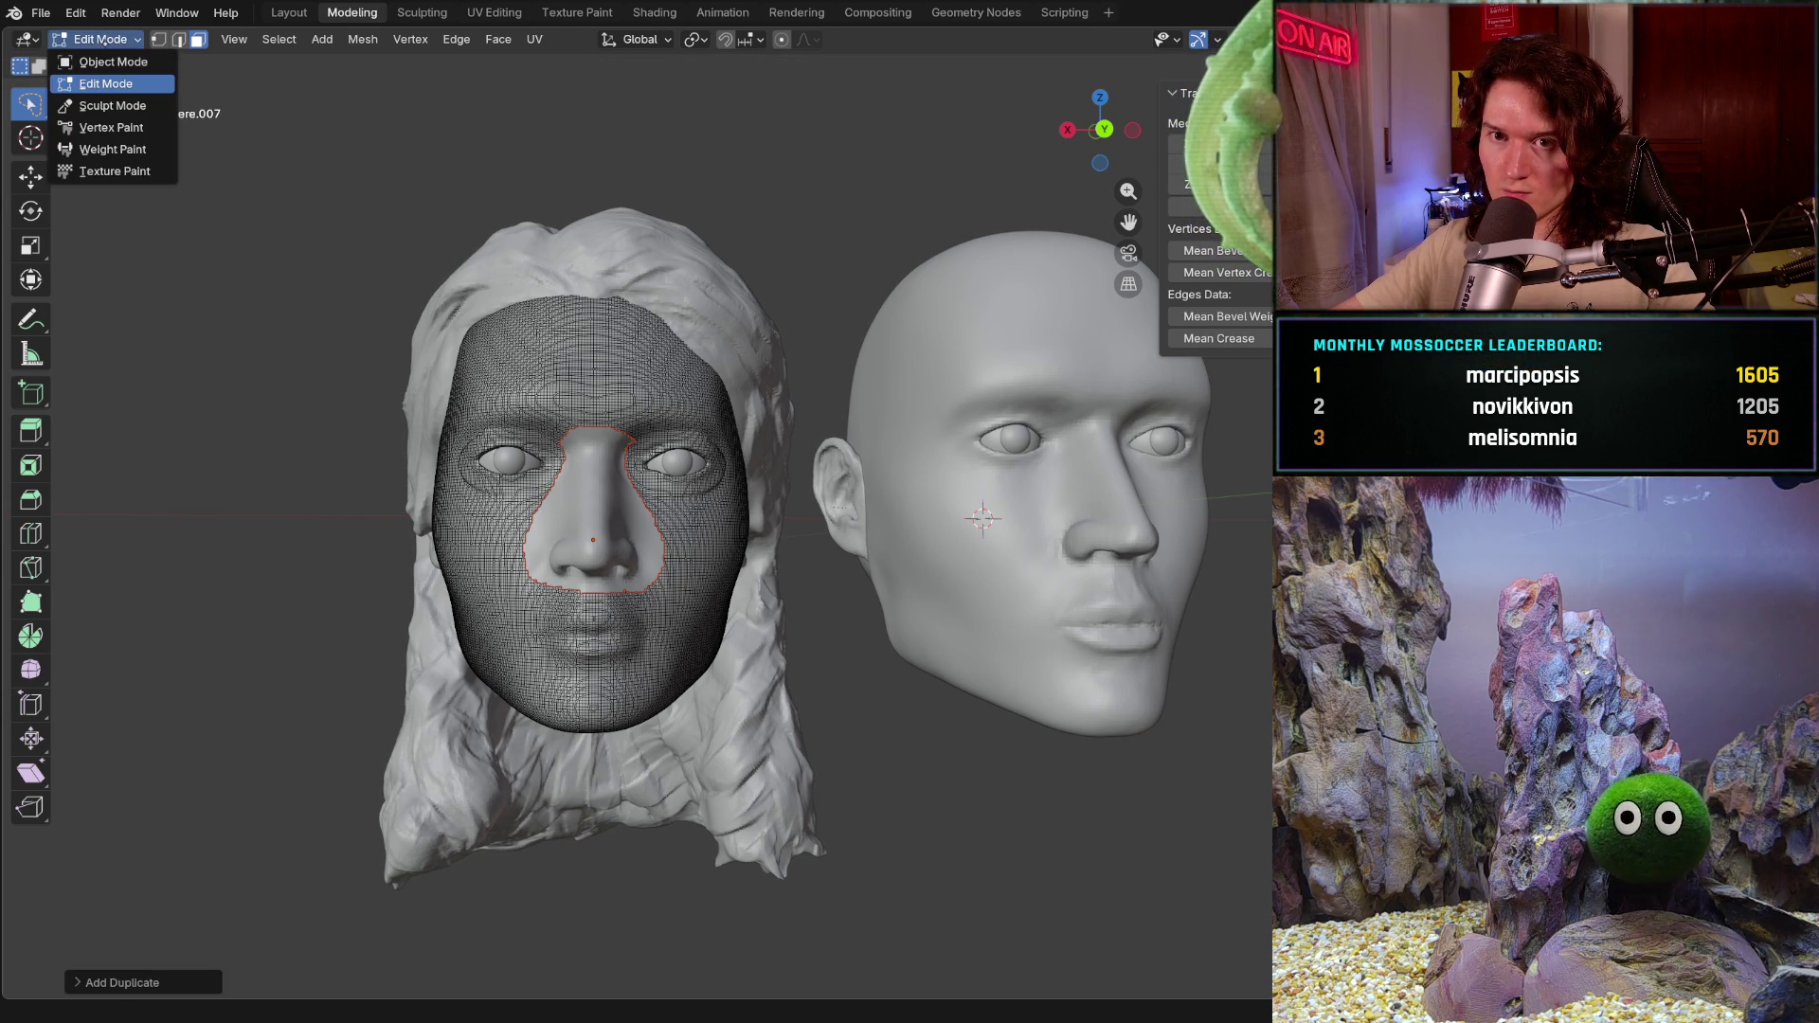
{"action": "left_click", "coordinate": [100, 61]}
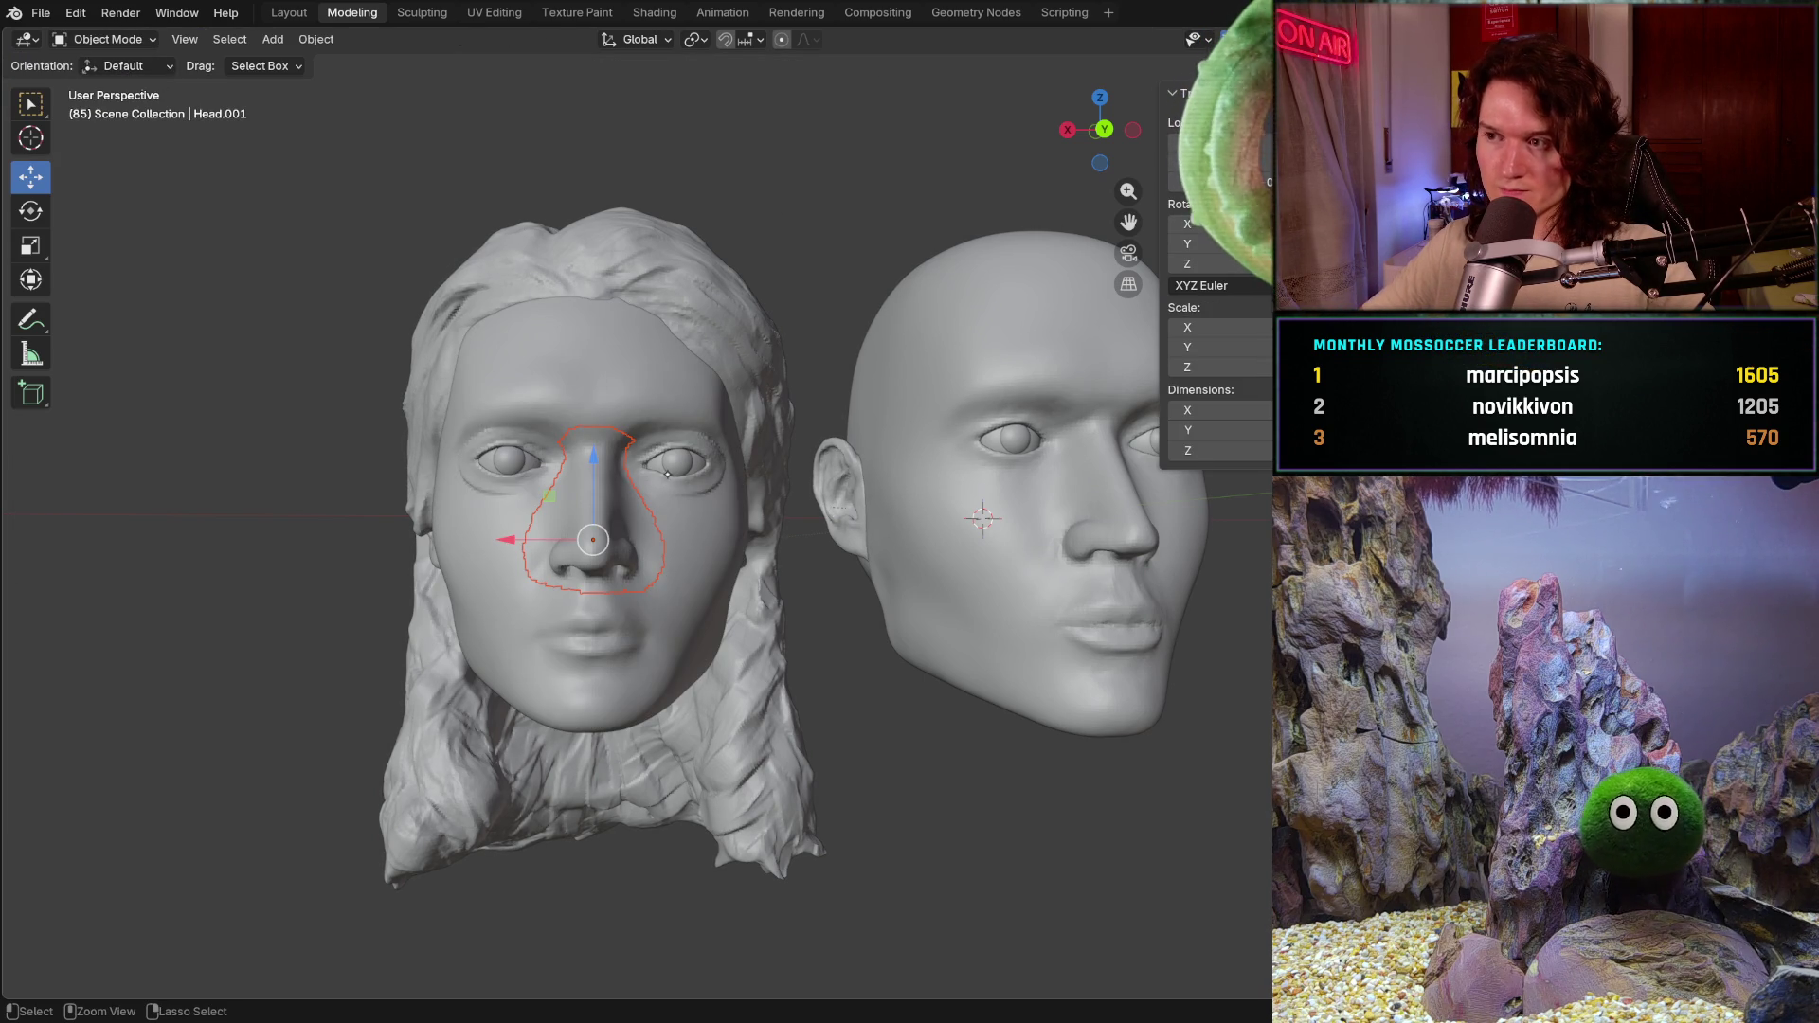
{"action": "key", "text": "Tab"}
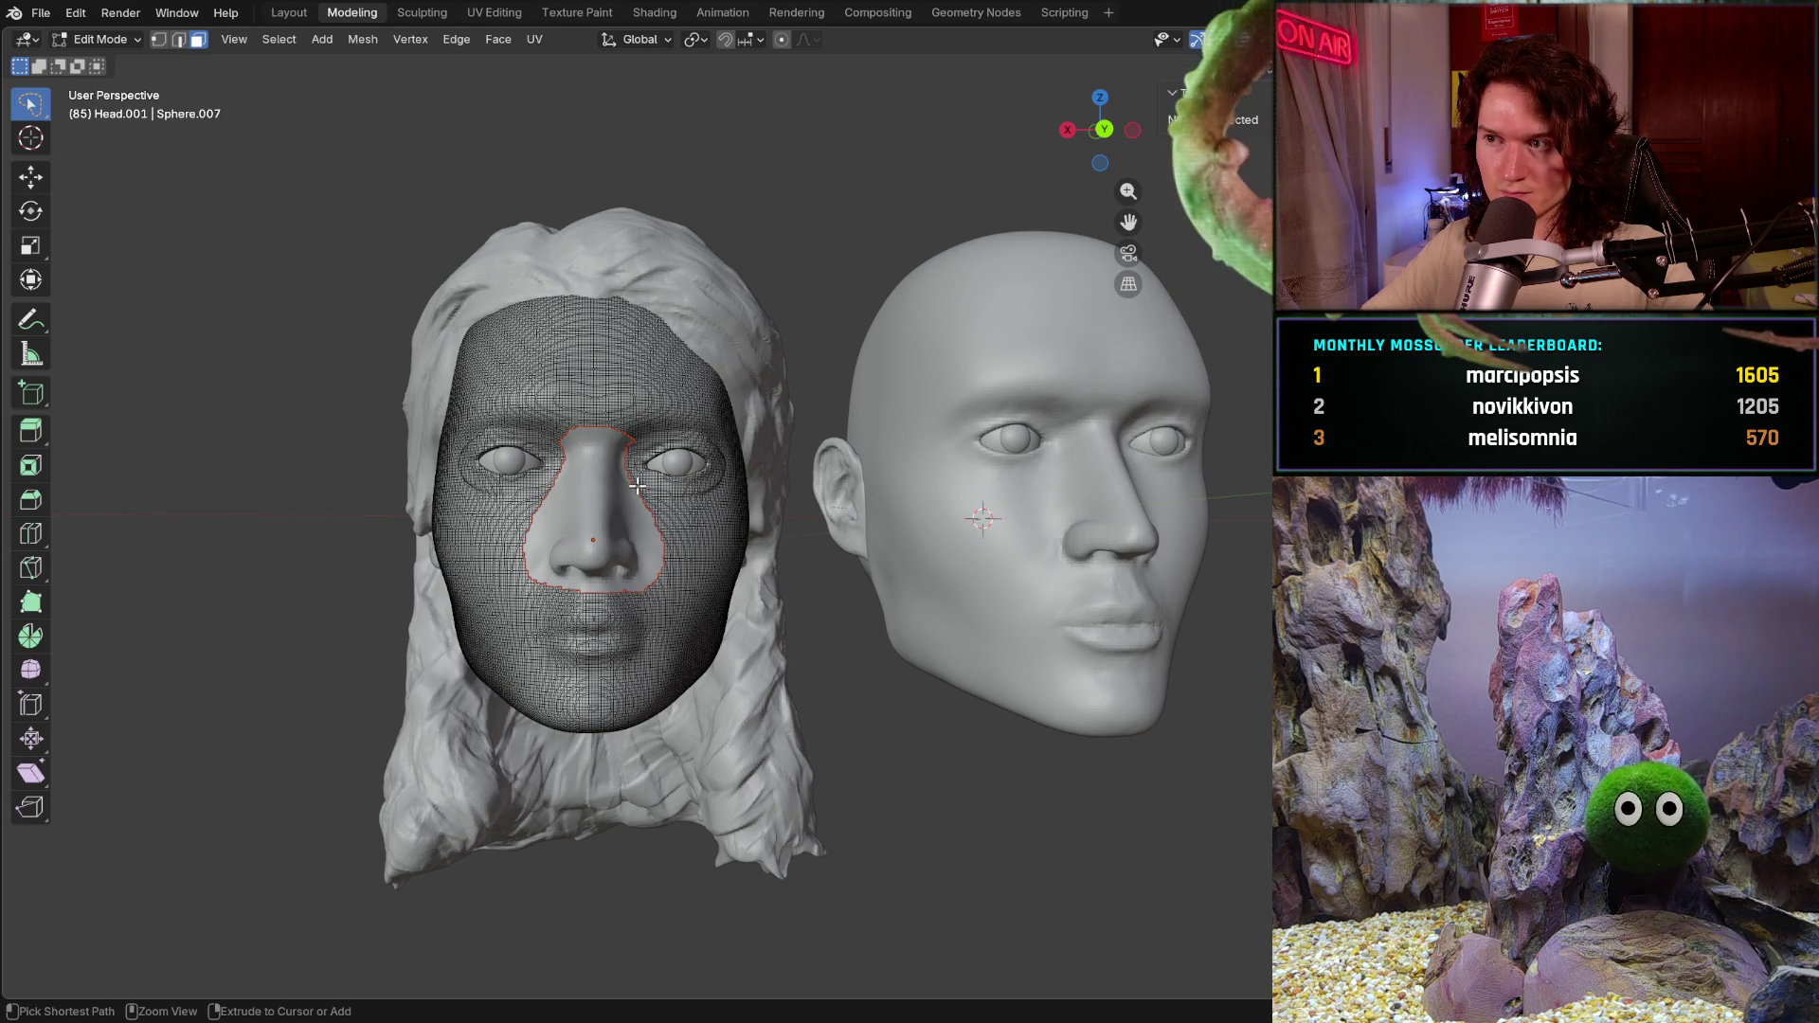
{"action": "left_click", "coordinate": [99, 39]}
Step: Duplicate the separated nose and place the copy off to the right of the face
{"action": "key", "text": "ctrl"}
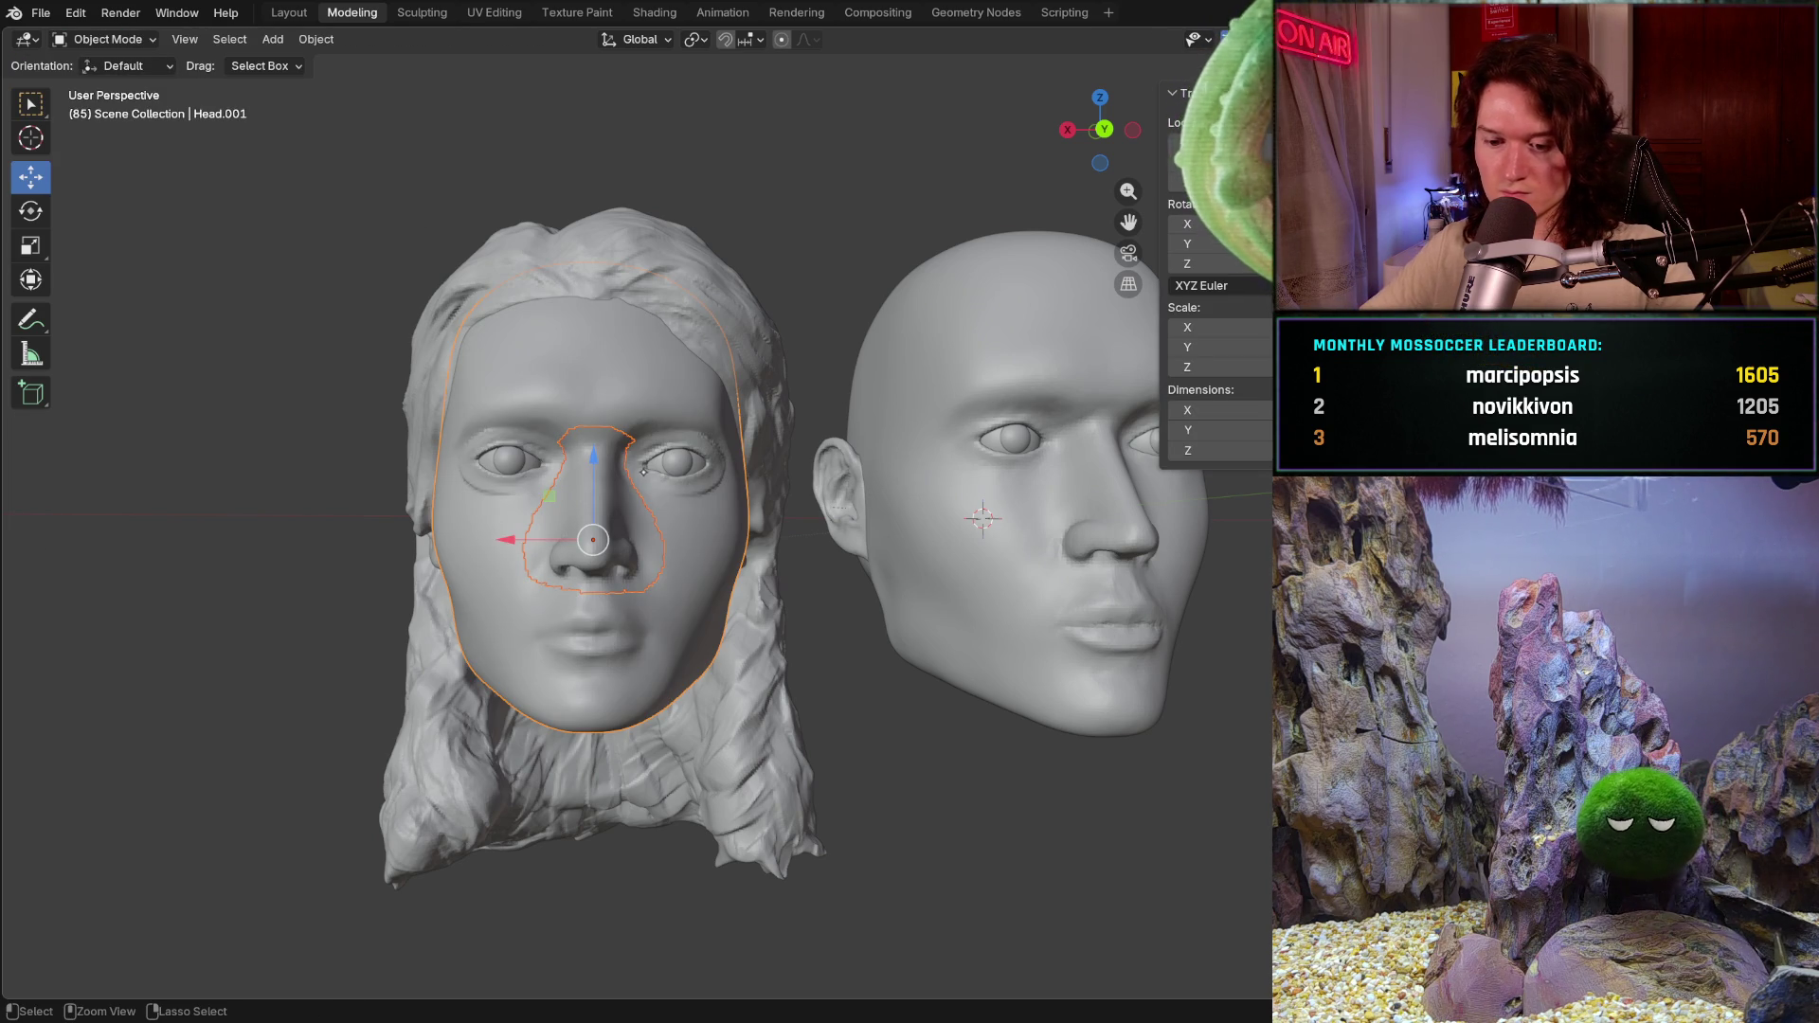
{"action": "key", "text": "shift+d"}
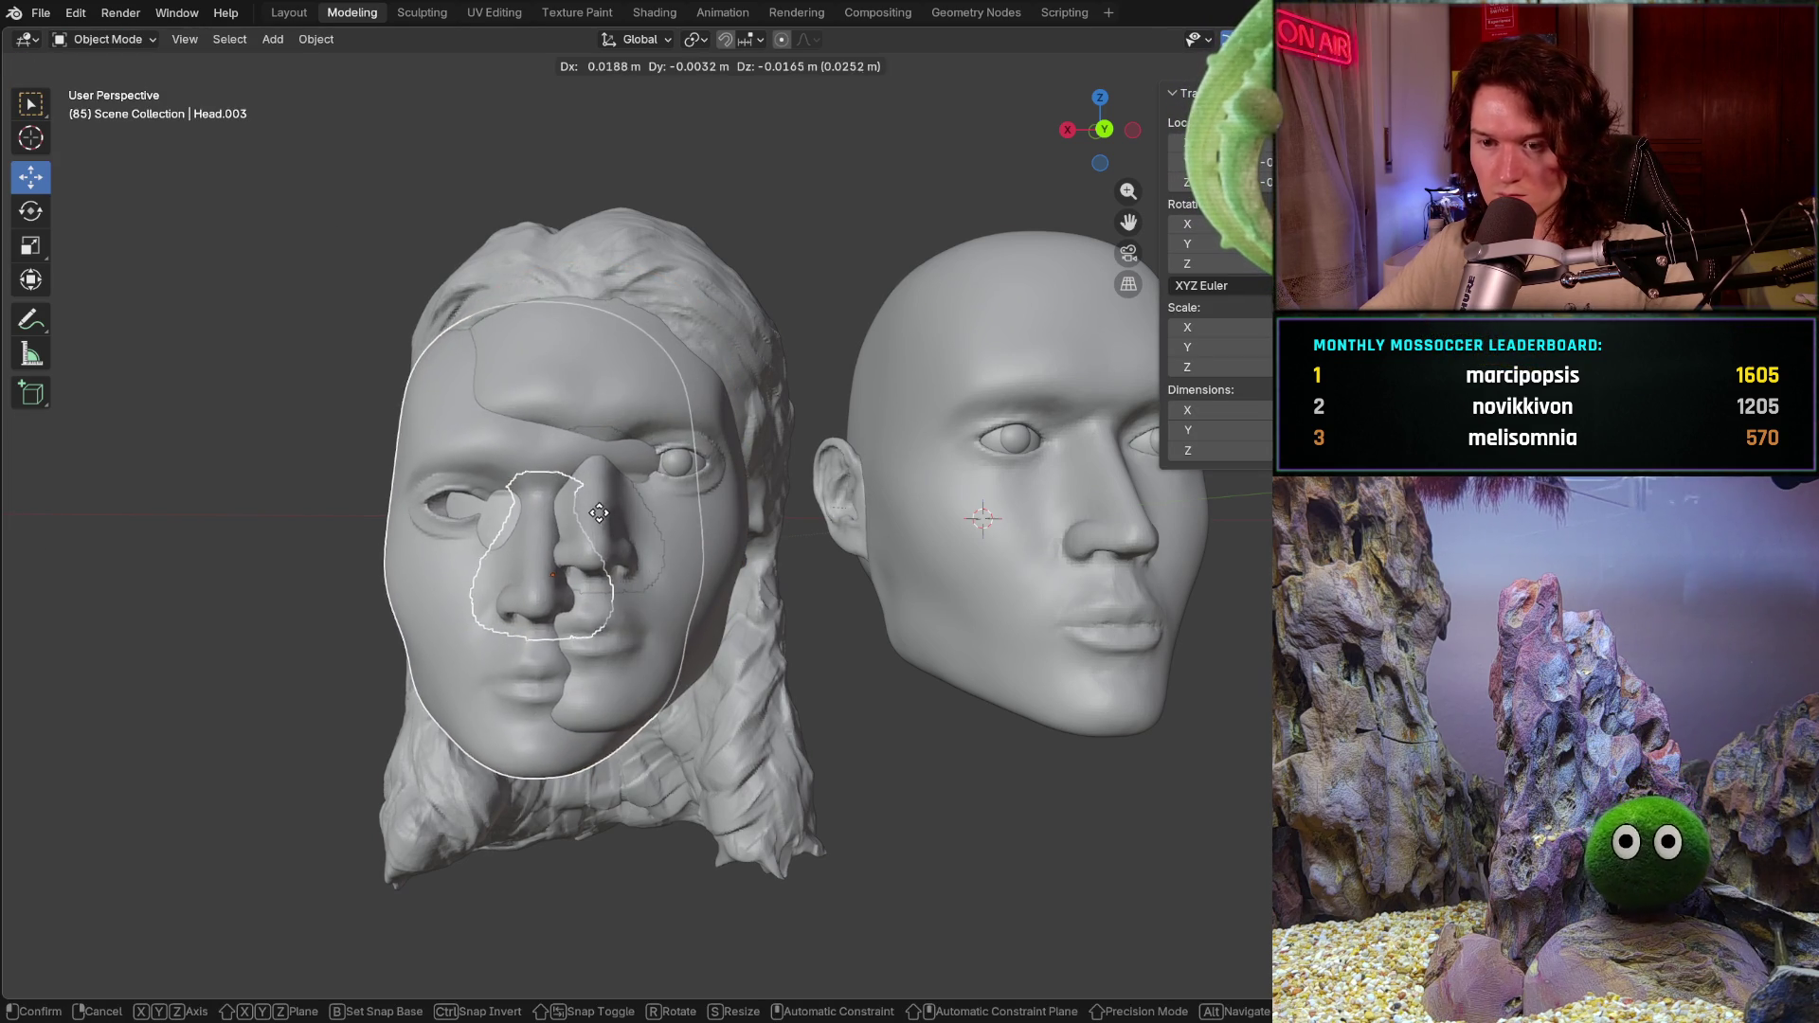
{"action": "right_click", "coordinate": [589, 519]}
{"action": "left_click", "coordinate": [591, 539]}
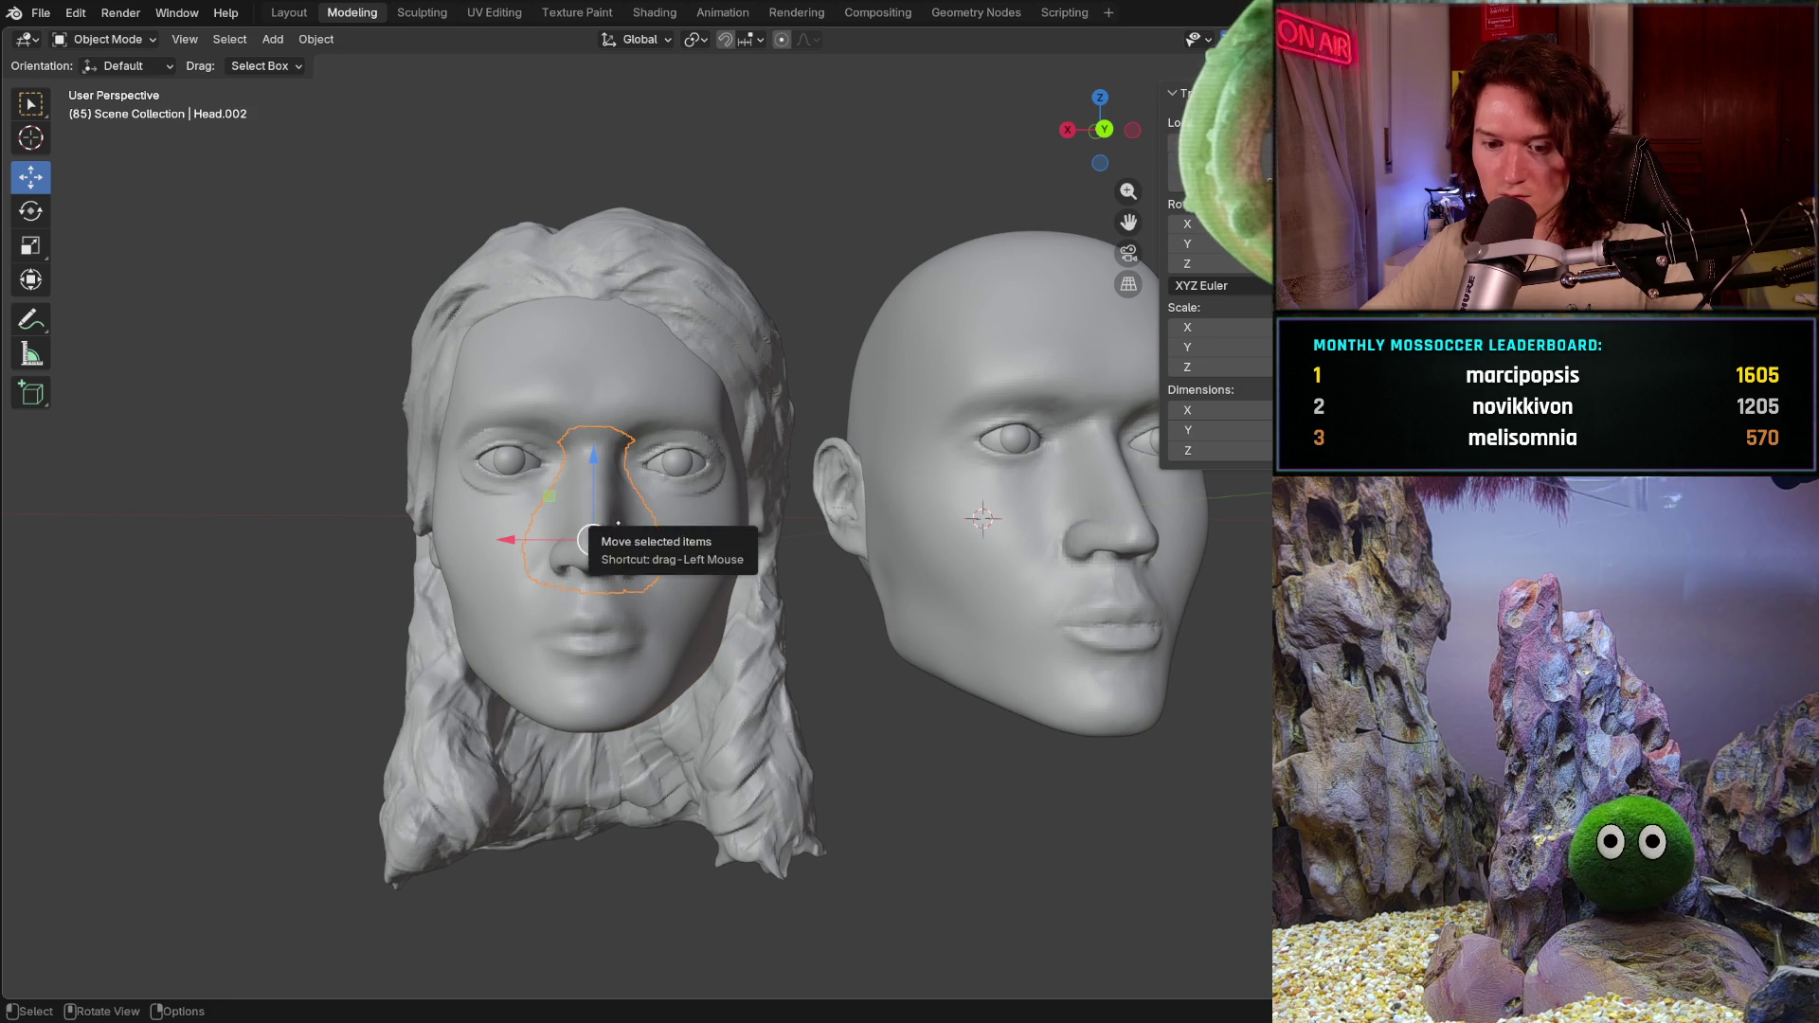
{"action": "key", "text": "shift+d"}
{"action": "left_click", "coordinate": [728, 523]}
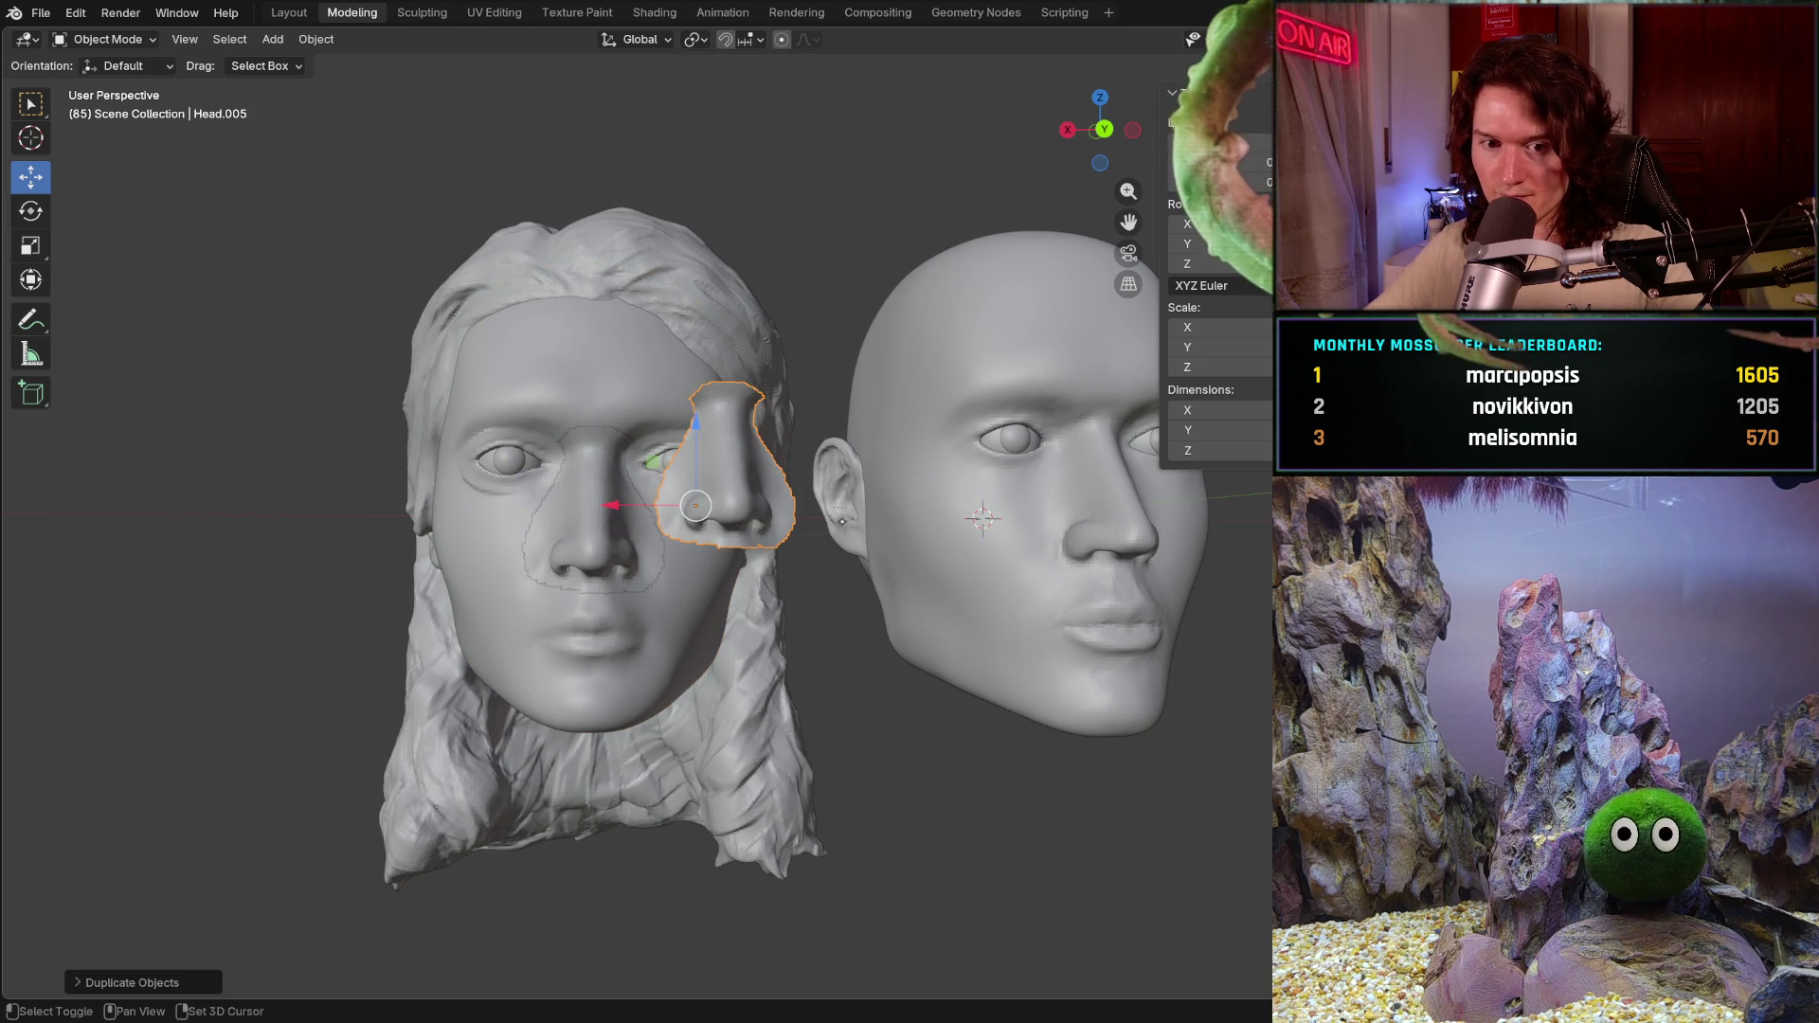
{"action": "middle_click_drag", "start_coordinate": [728, 523], "coordinate": [631, 581]}
Step: Select the male head and switch to the Sculpting workspace facing the front
{"action": "left_click", "coordinate": [770, 553]}
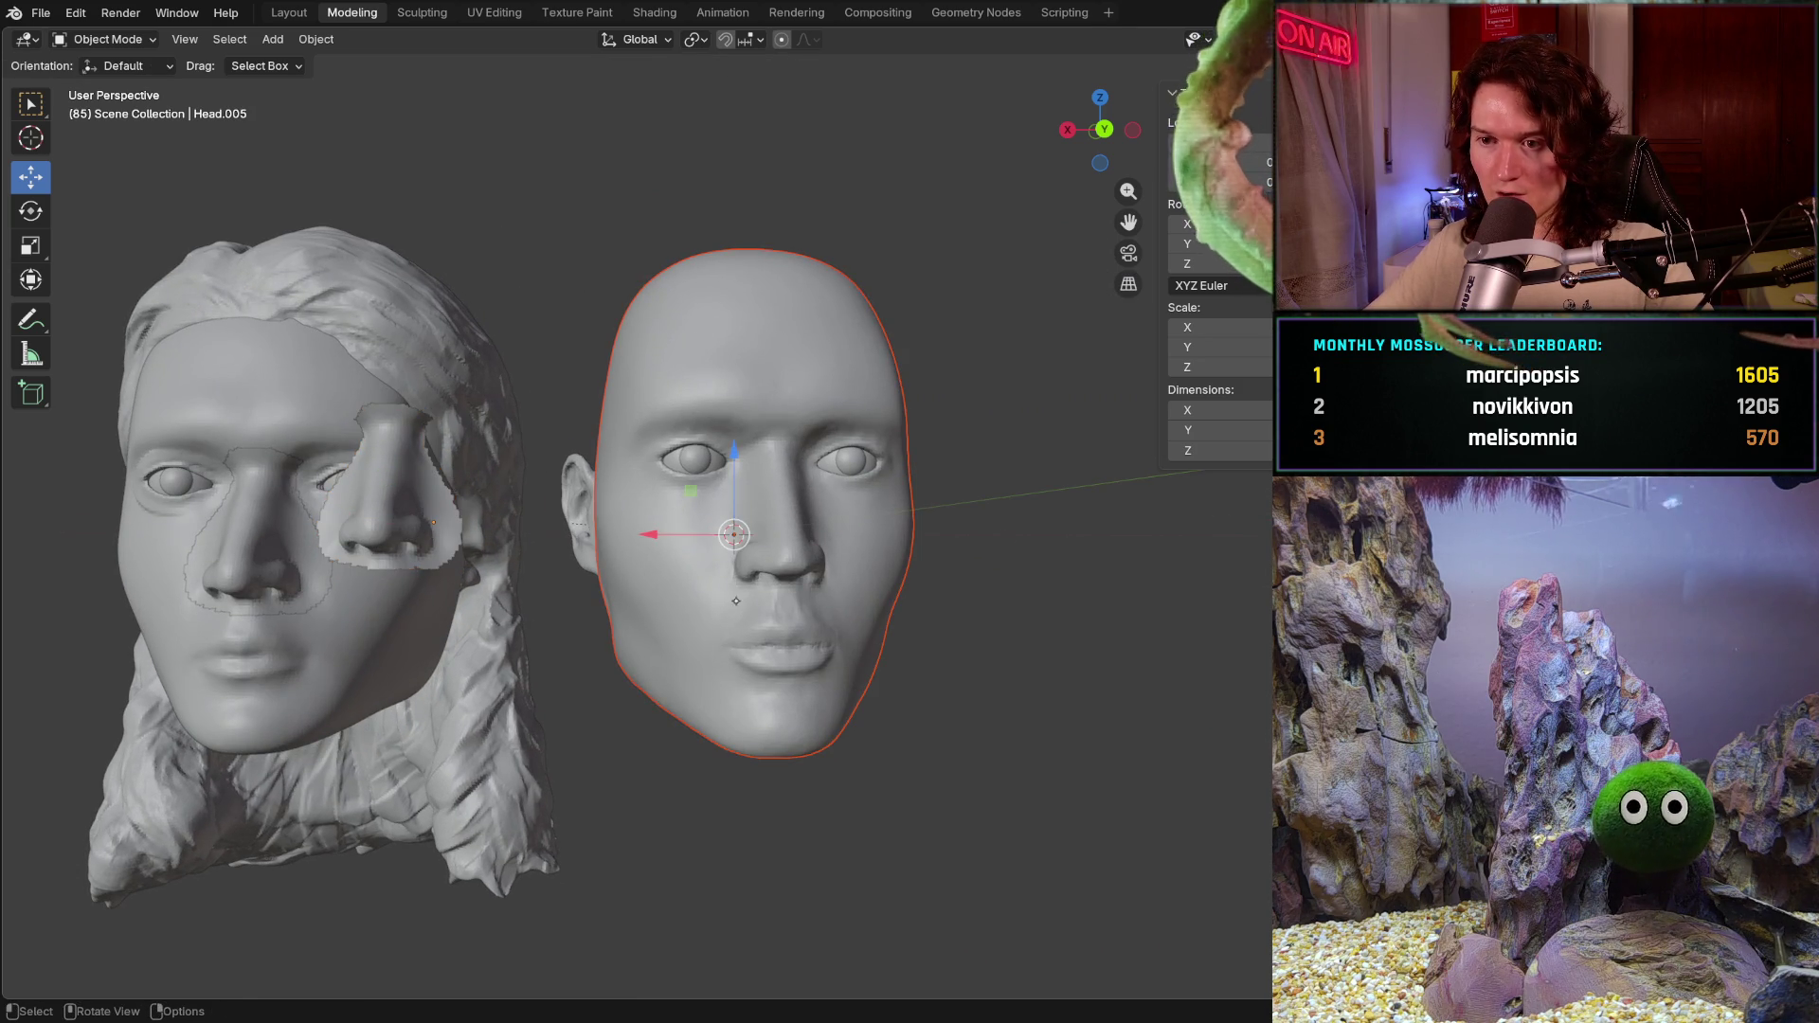
{"action": "scroll", "coordinate": [772, 553], "scroll_direction": "up", "scroll_amount": 3}
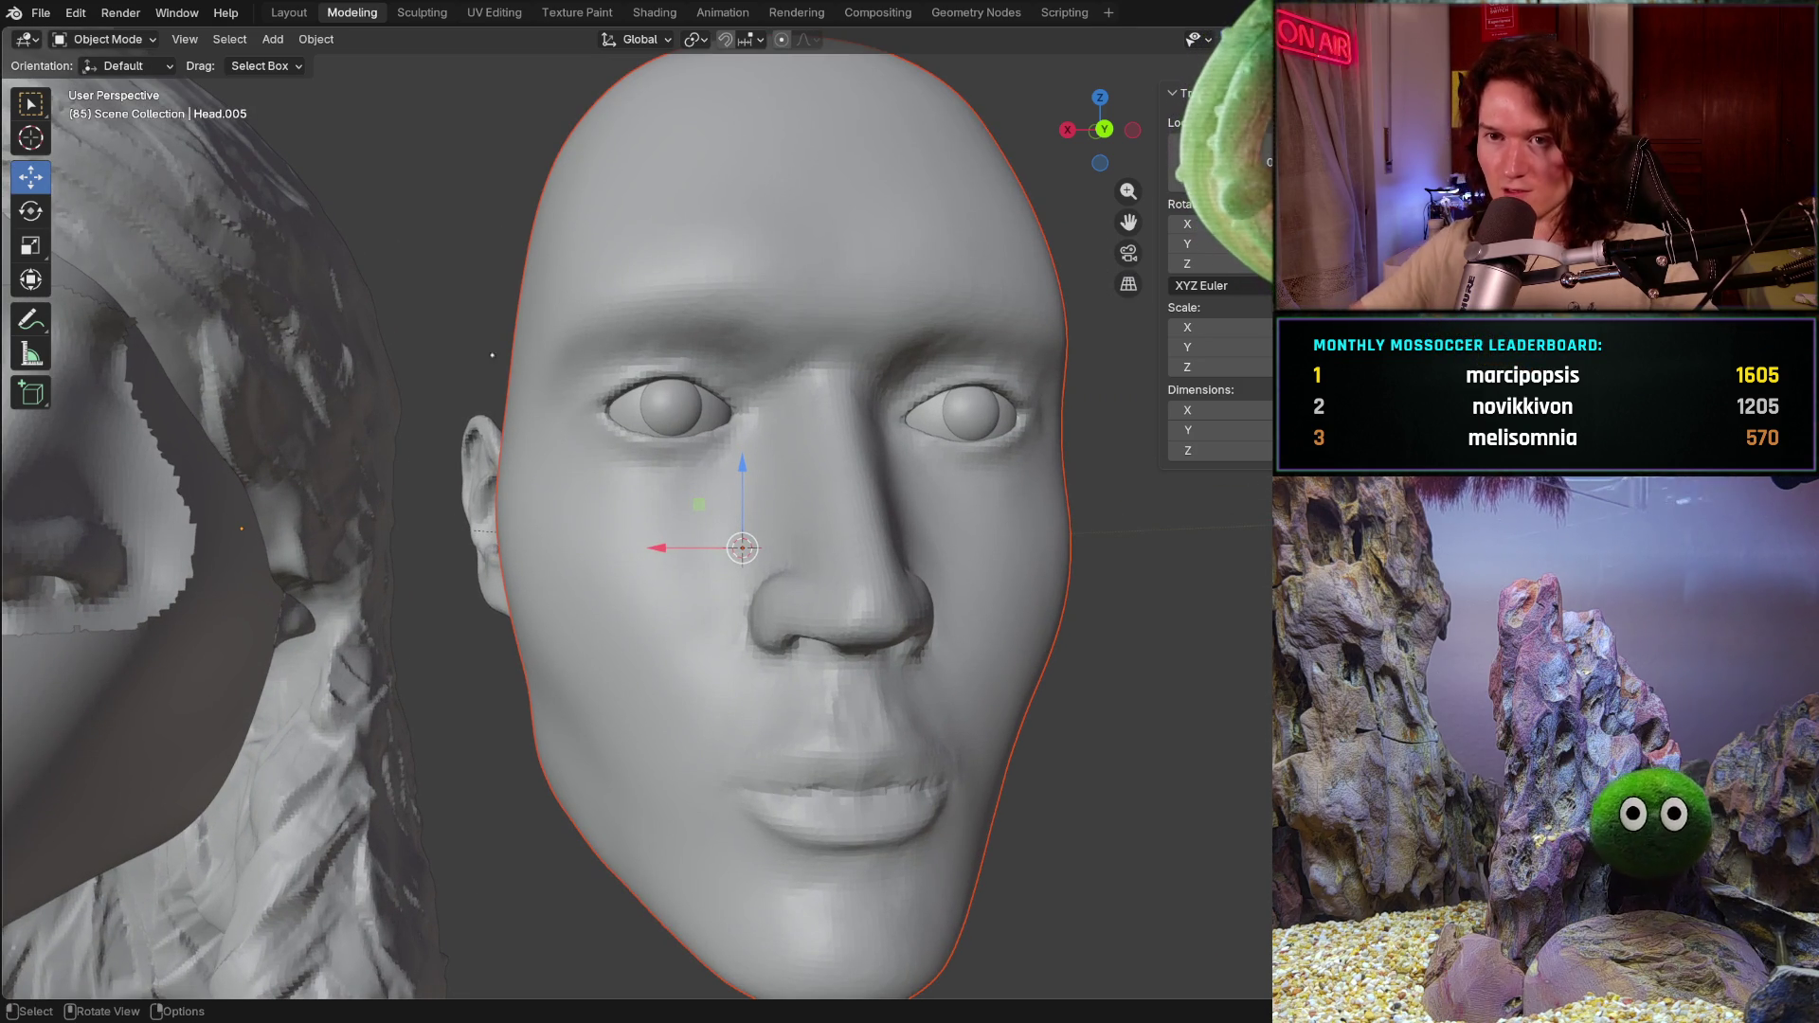
{"action": "left_click", "coordinate": [423, 13]}
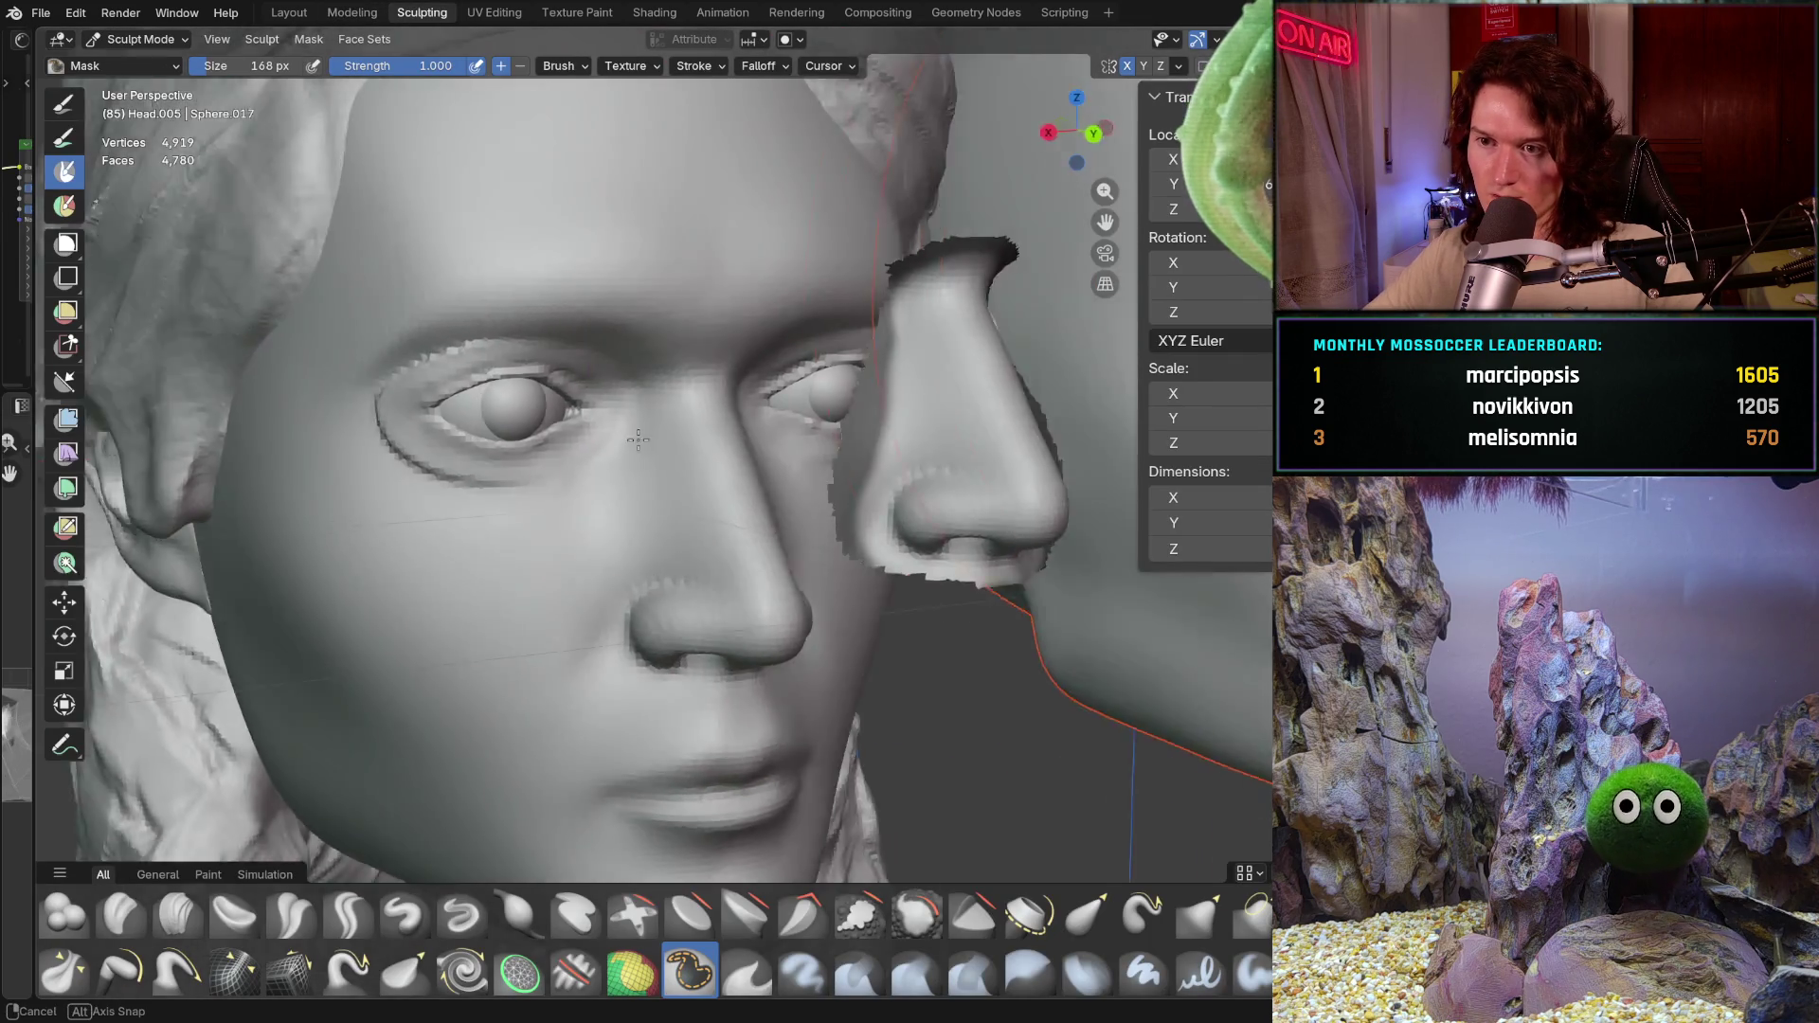
{"action": "mouse_move", "coordinate": [611, 427]}
{"action": "middle_mouse_down"}
{"action": "mouse_move", "coordinate": [670, 417]}
{"action": "mouse_move", "coordinate": [662, 465]}
{"action": "mouse_move", "coordinate": [569, 470]}
{"action": "middle_mouse_up"}
{"action": "scroll", "coordinate": [550, 461], "scroll_direction": "up", "scroll_amount": 3}
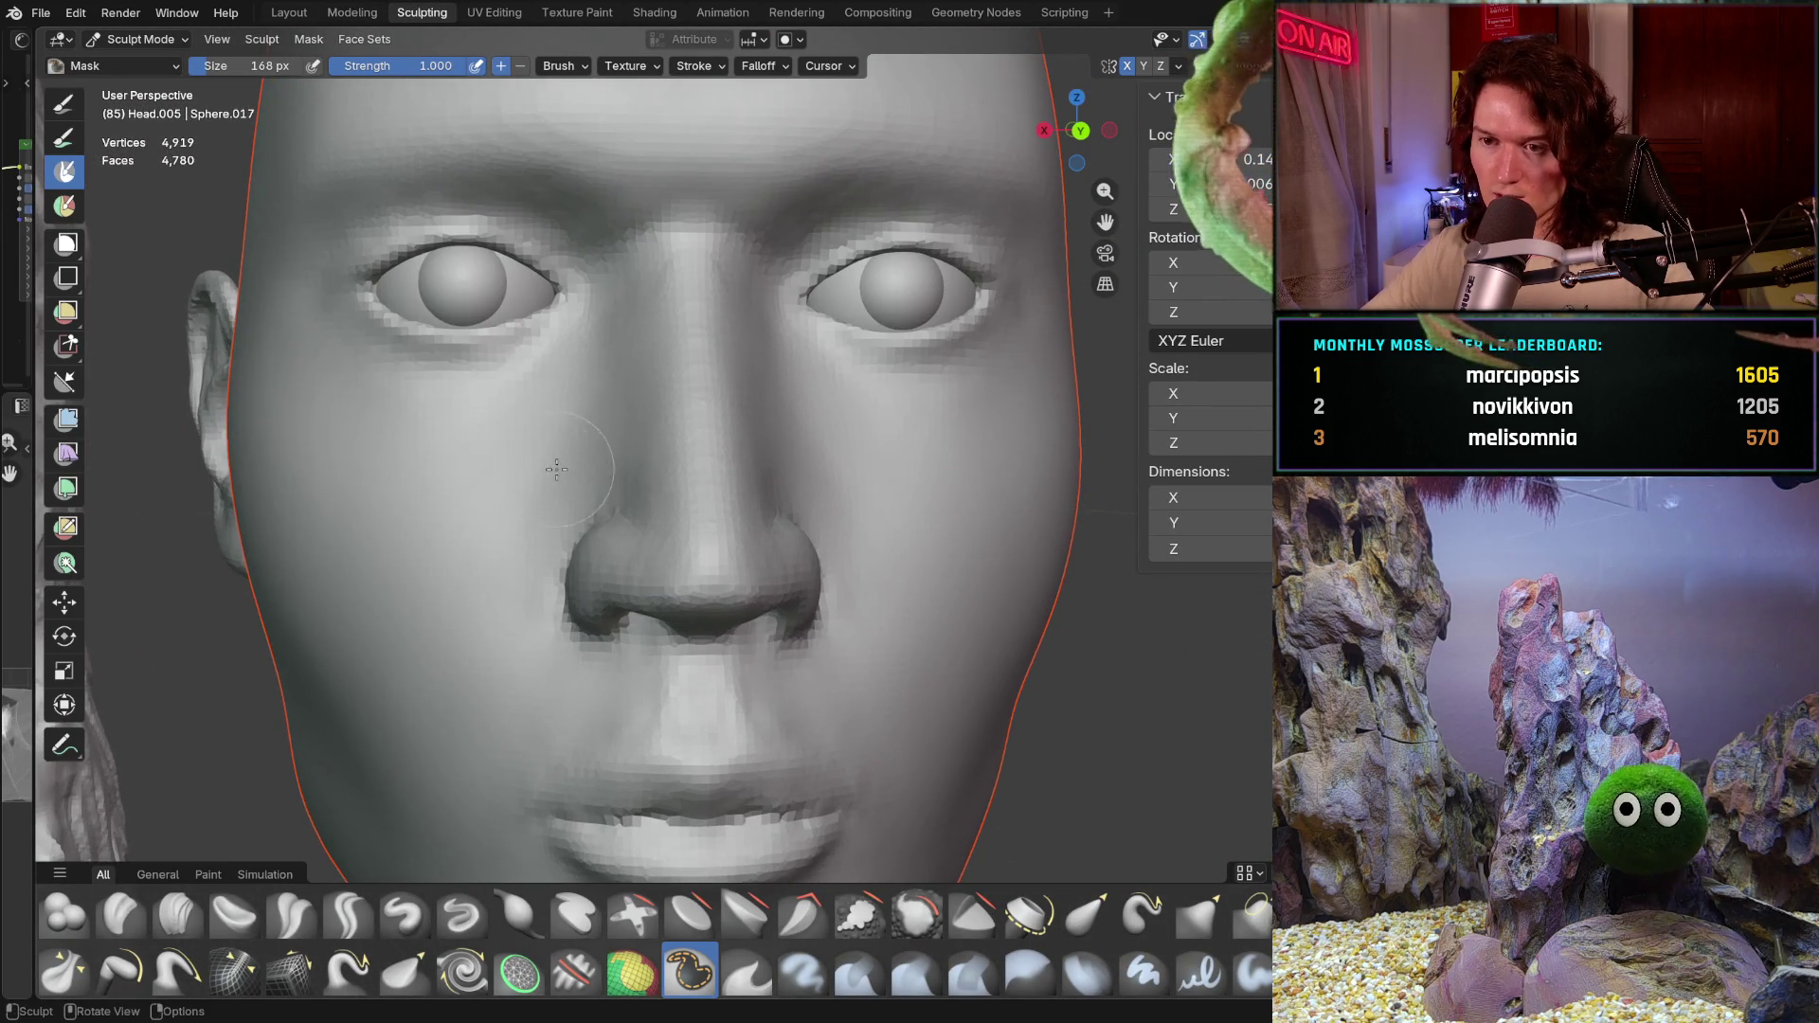
Step: In front orthographic view, make the male head the active sculpt and enlarge the Mask brush to 308 px
{"action": "key", "text": "ctrl+KP_1"}
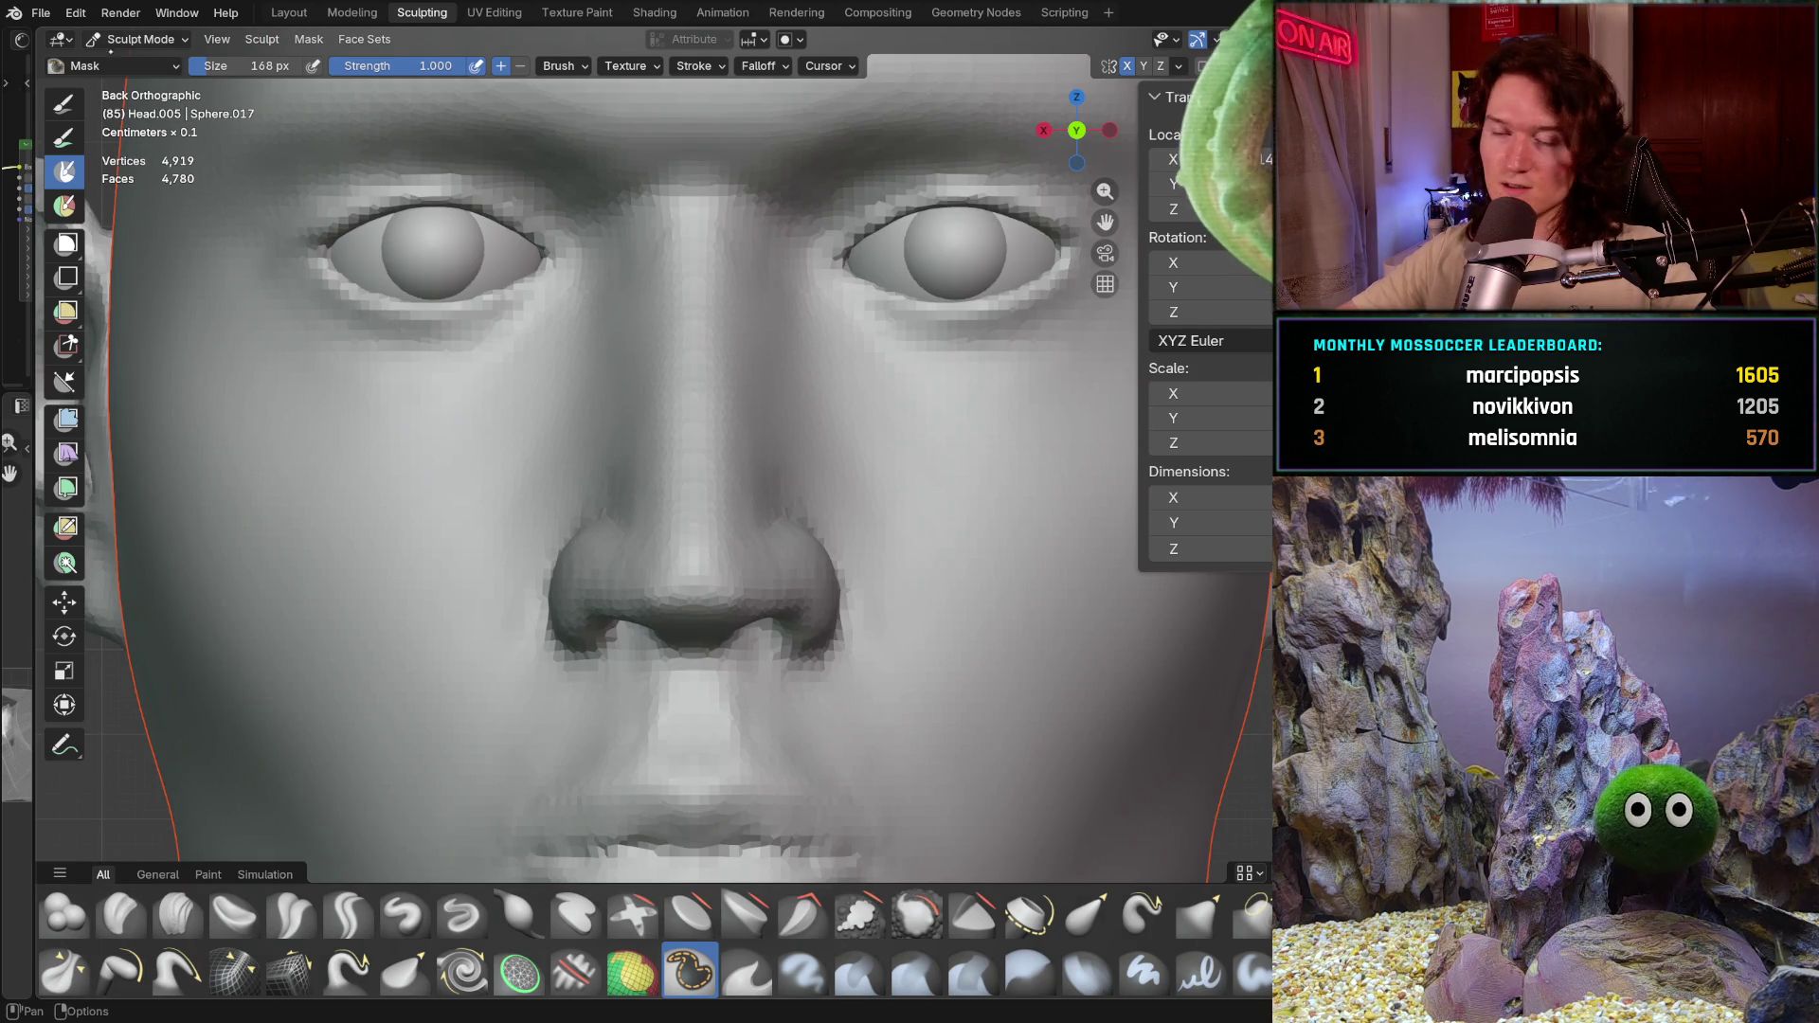
{"action": "left_click", "coordinate": [140, 38]}
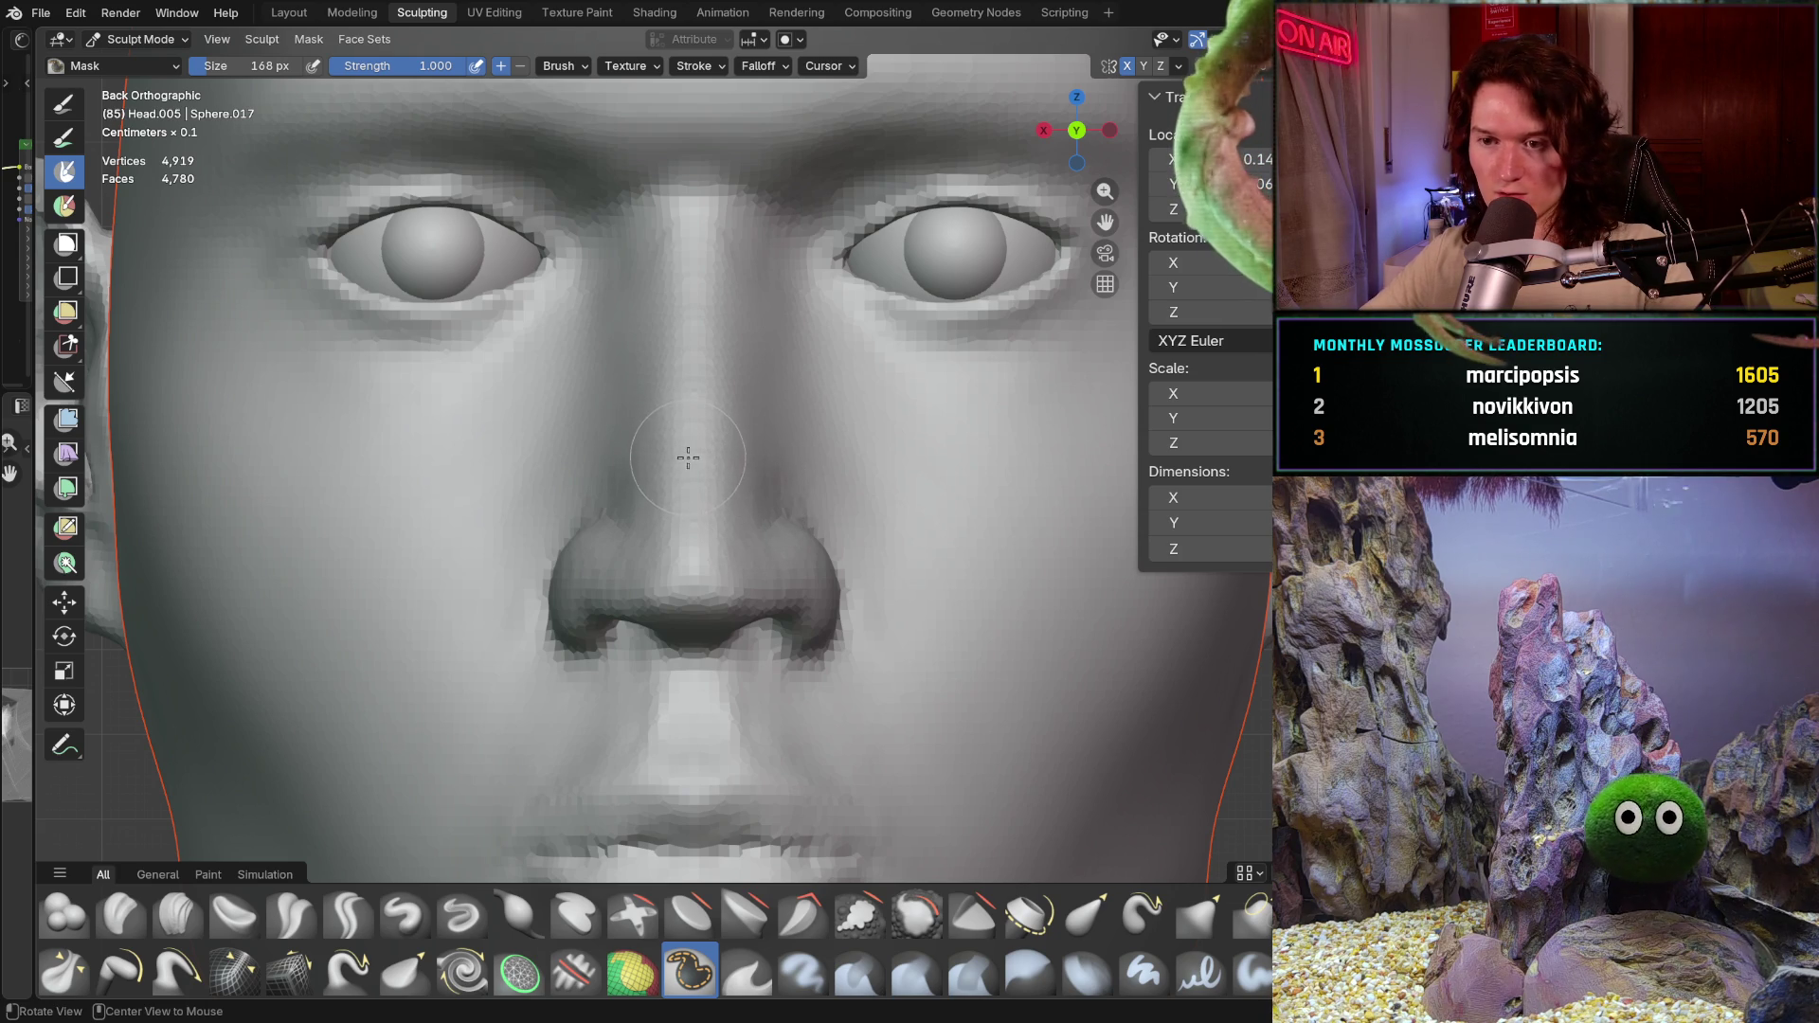
{"action": "key", "text": "alt+q"}
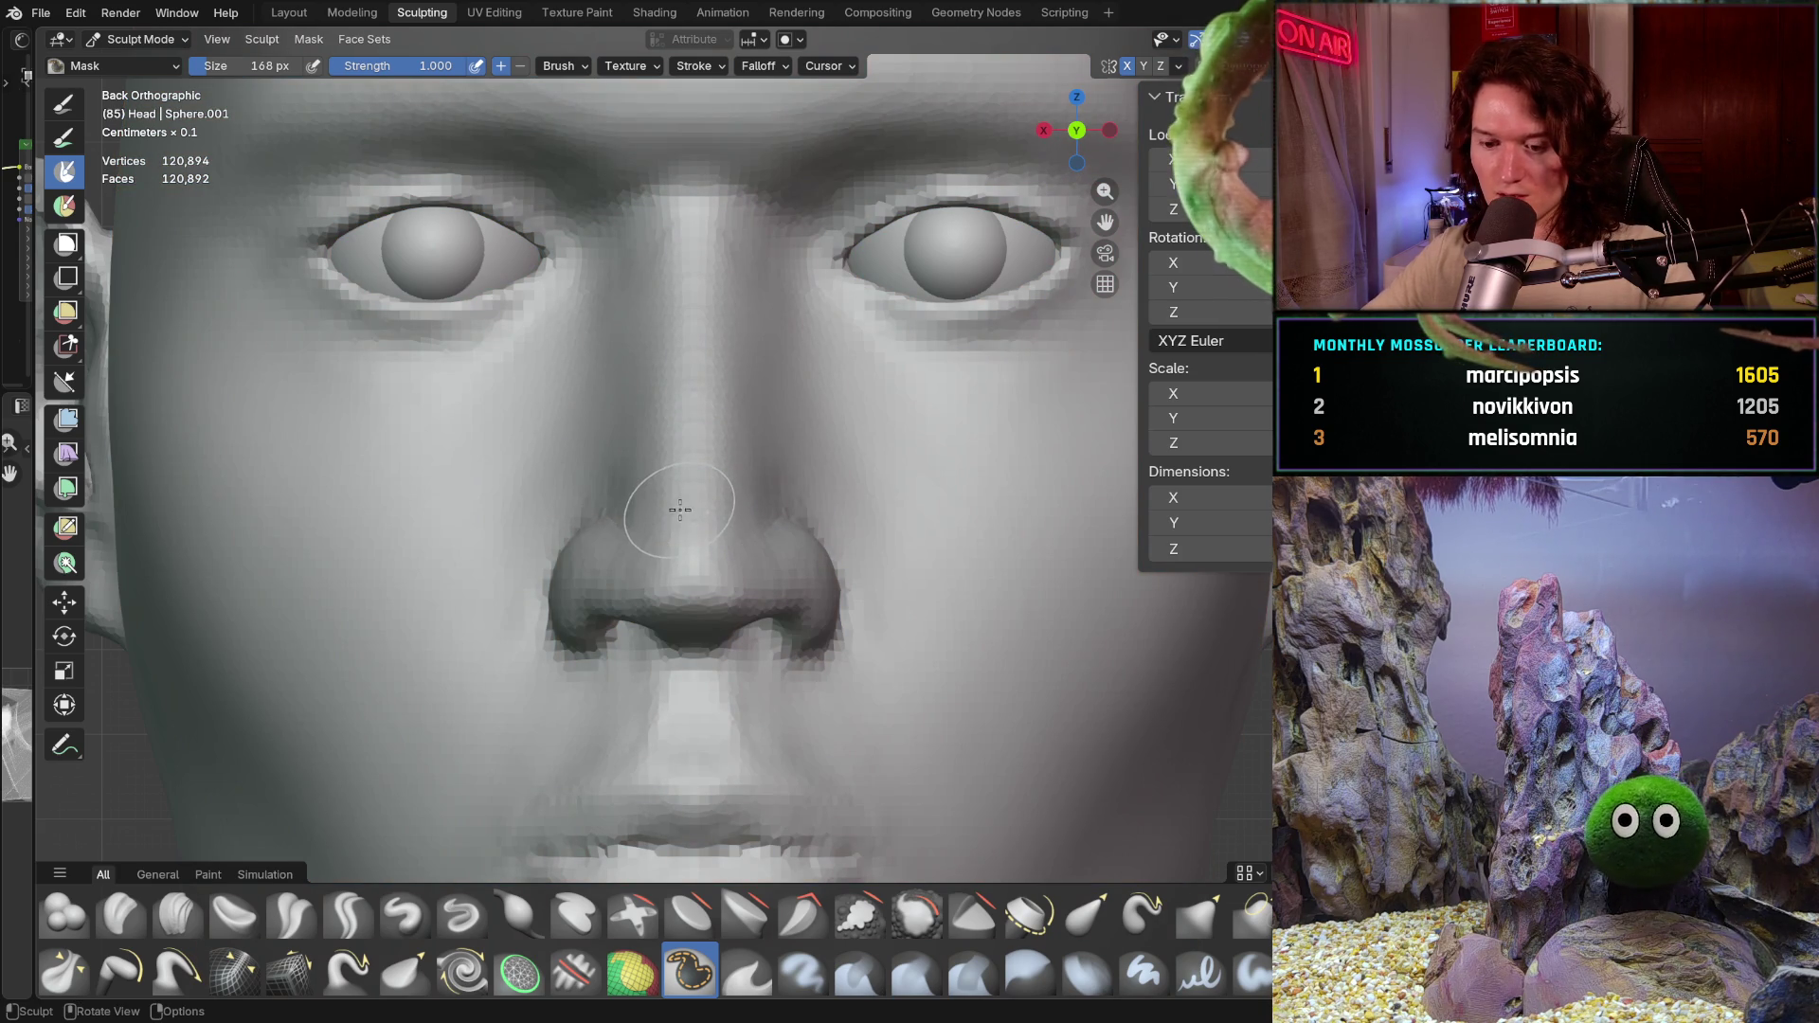
{"action": "key", "text": "f"}
{"action": "left_click_drag", "start_coordinate": [668, 511], "coordinate": [667, 555]}
Step: Paint a mask over the nose, lower nostrils, adjacent cheeks and up the bridge
{"action": "mouse_move", "coordinate": [667, 554]}
{"action": "middle_mouse_down"}
{"action": "mouse_move", "coordinate": [662, 482]}
{"action": "mouse_move", "coordinate": [619, 597]}
{"action": "middle_mouse_up"}
{"action": "left_click_drag", "start_coordinate": [645, 615], "coordinate": [592, 620]}
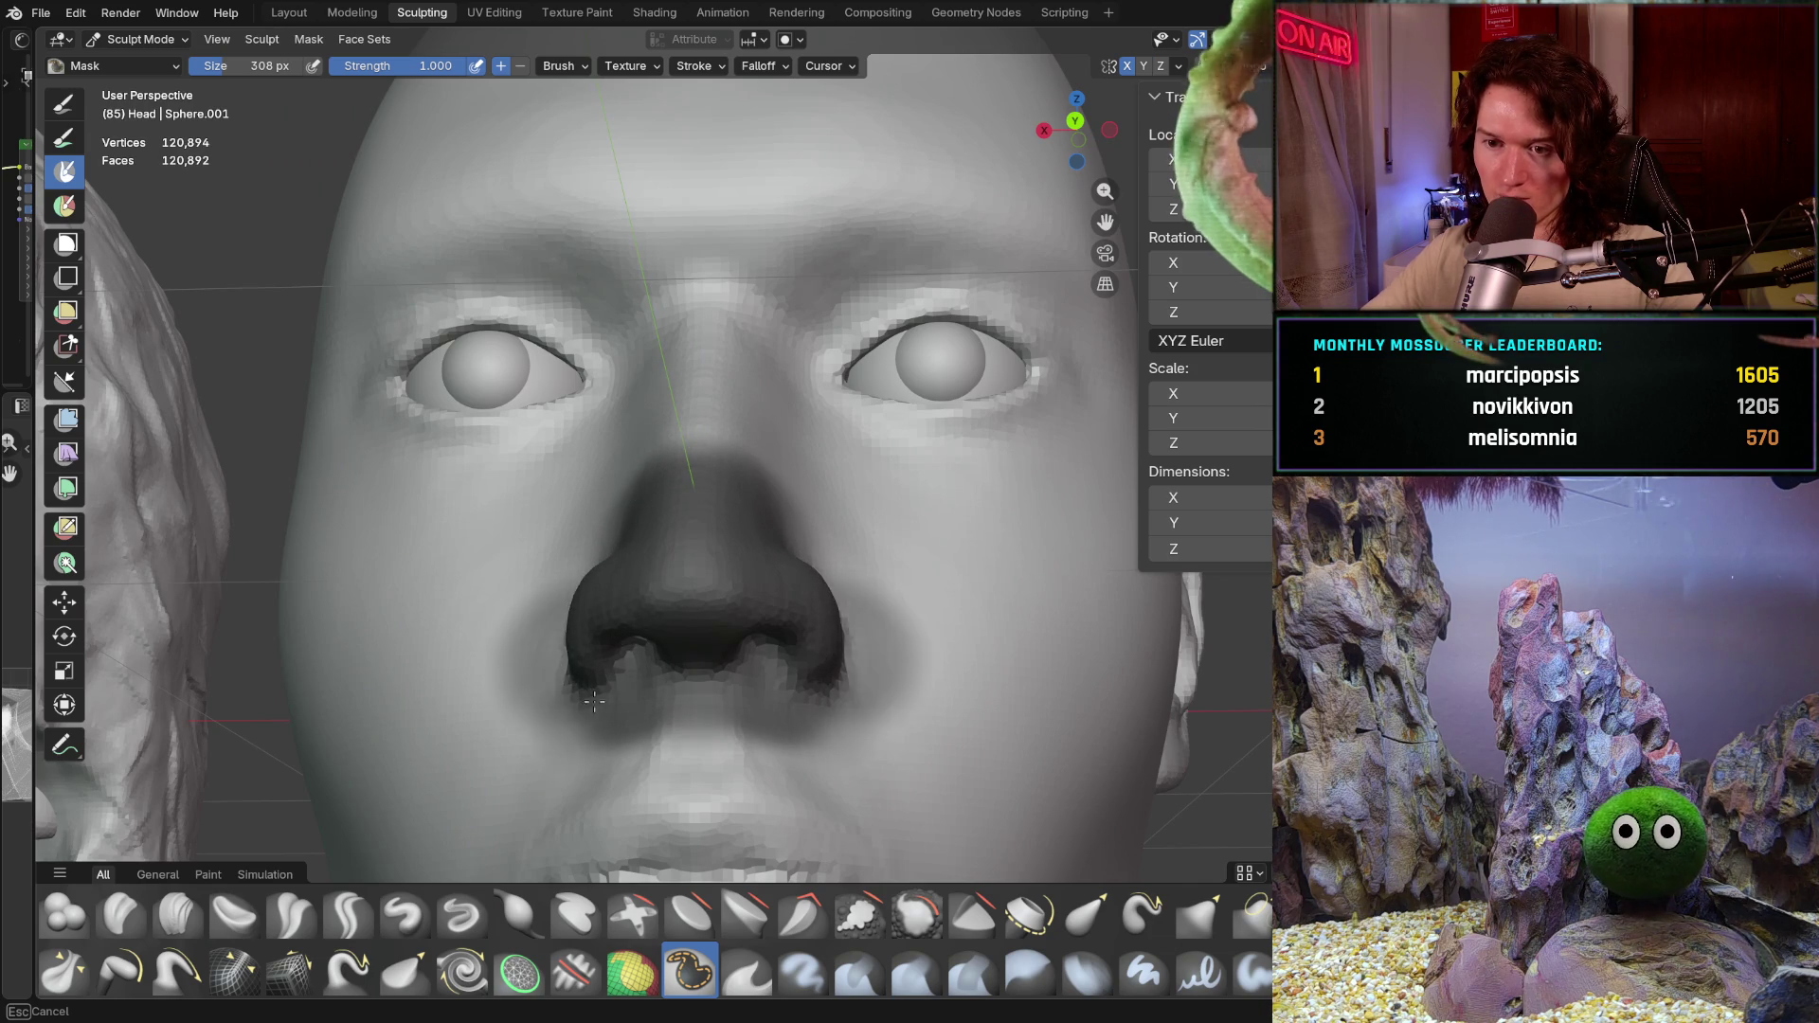
{"action": "left_click_drag", "start_coordinate": [606, 570], "coordinate": [594, 612]}
{"action": "middle_click_drag", "start_coordinate": [594, 611], "coordinate": [611, 568]}
{"action": "left_click_drag", "start_coordinate": [612, 568], "coordinate": [648, 213]}
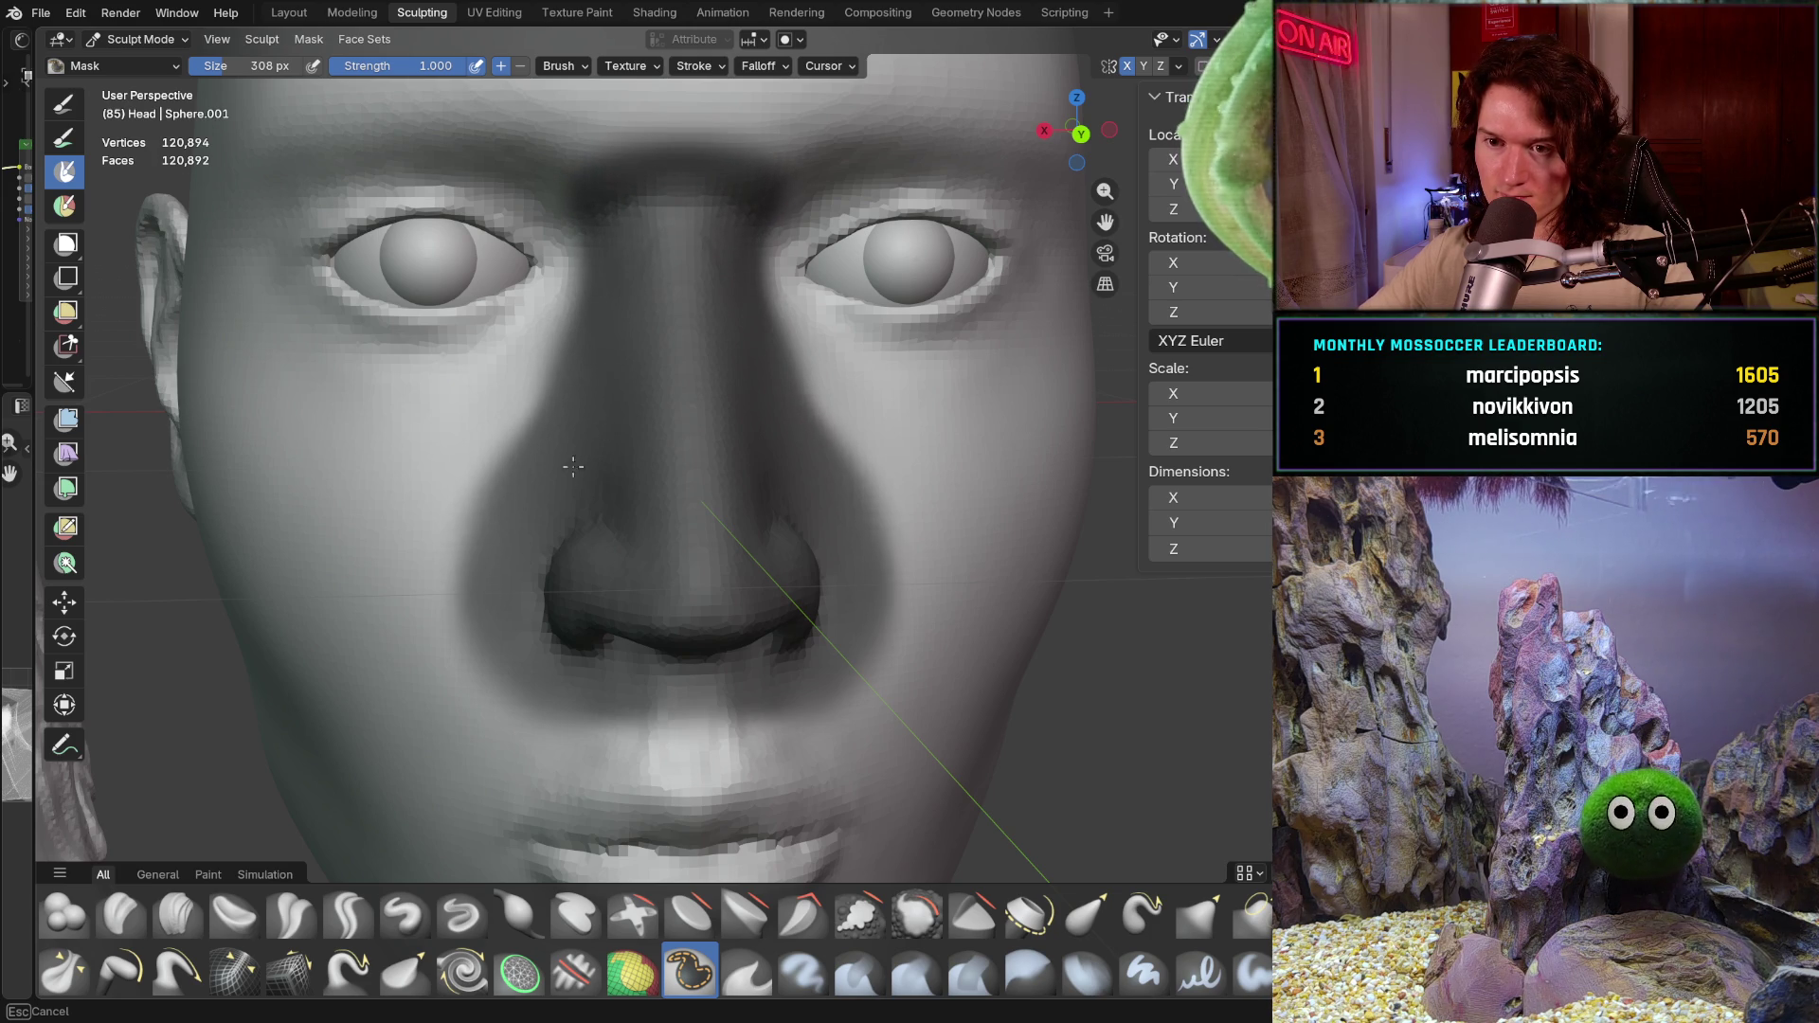
{"action": "left_click", "coordinate": [695, 356]}
{"action": "scroll", "coordinate": [693, 355], "scroll_direction": "down", "scroll_amount": 3}
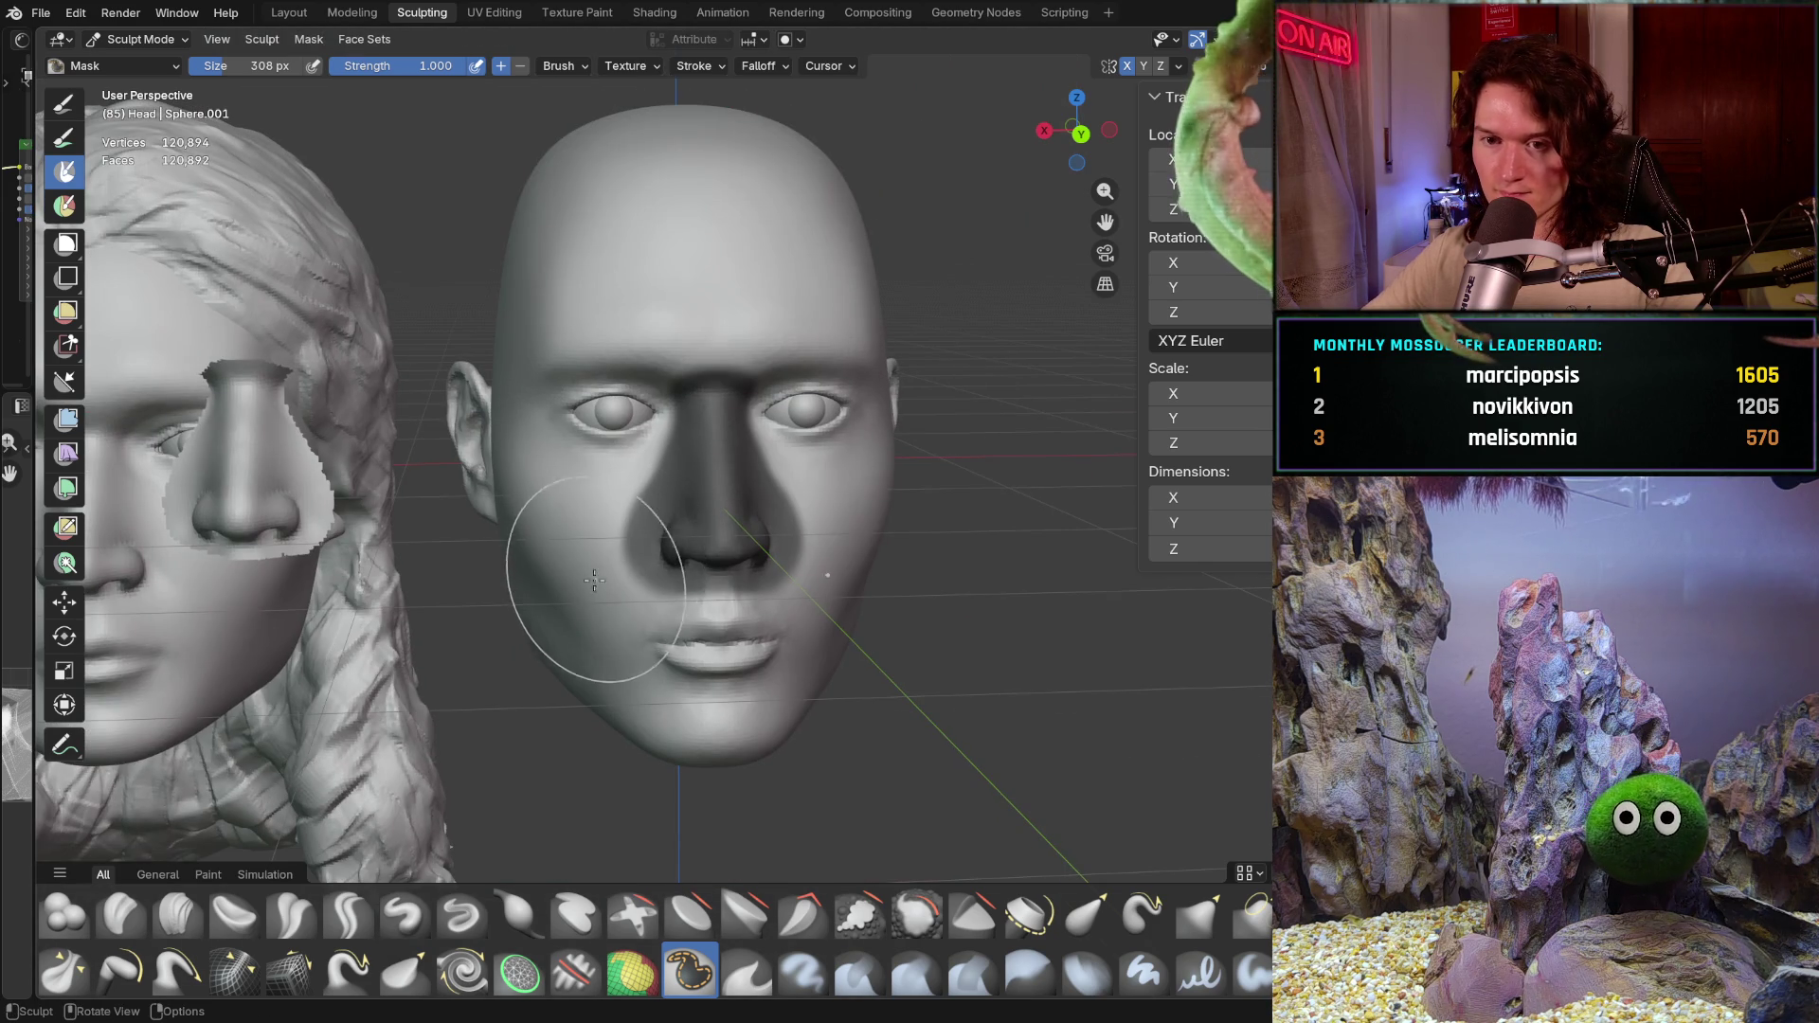
{"action": "scroll", "coordinate": [546, 491], "scroll_direction": "up", "scroll_amount": 3}
Step: With a 150 px brush, trim the mask along the nostrils and nose sides and clear it below the nose
{"action": "middle_click_drag", "start_coordinate": [546, 491], "coordinate": [504, 483], "text": "ctrl"}
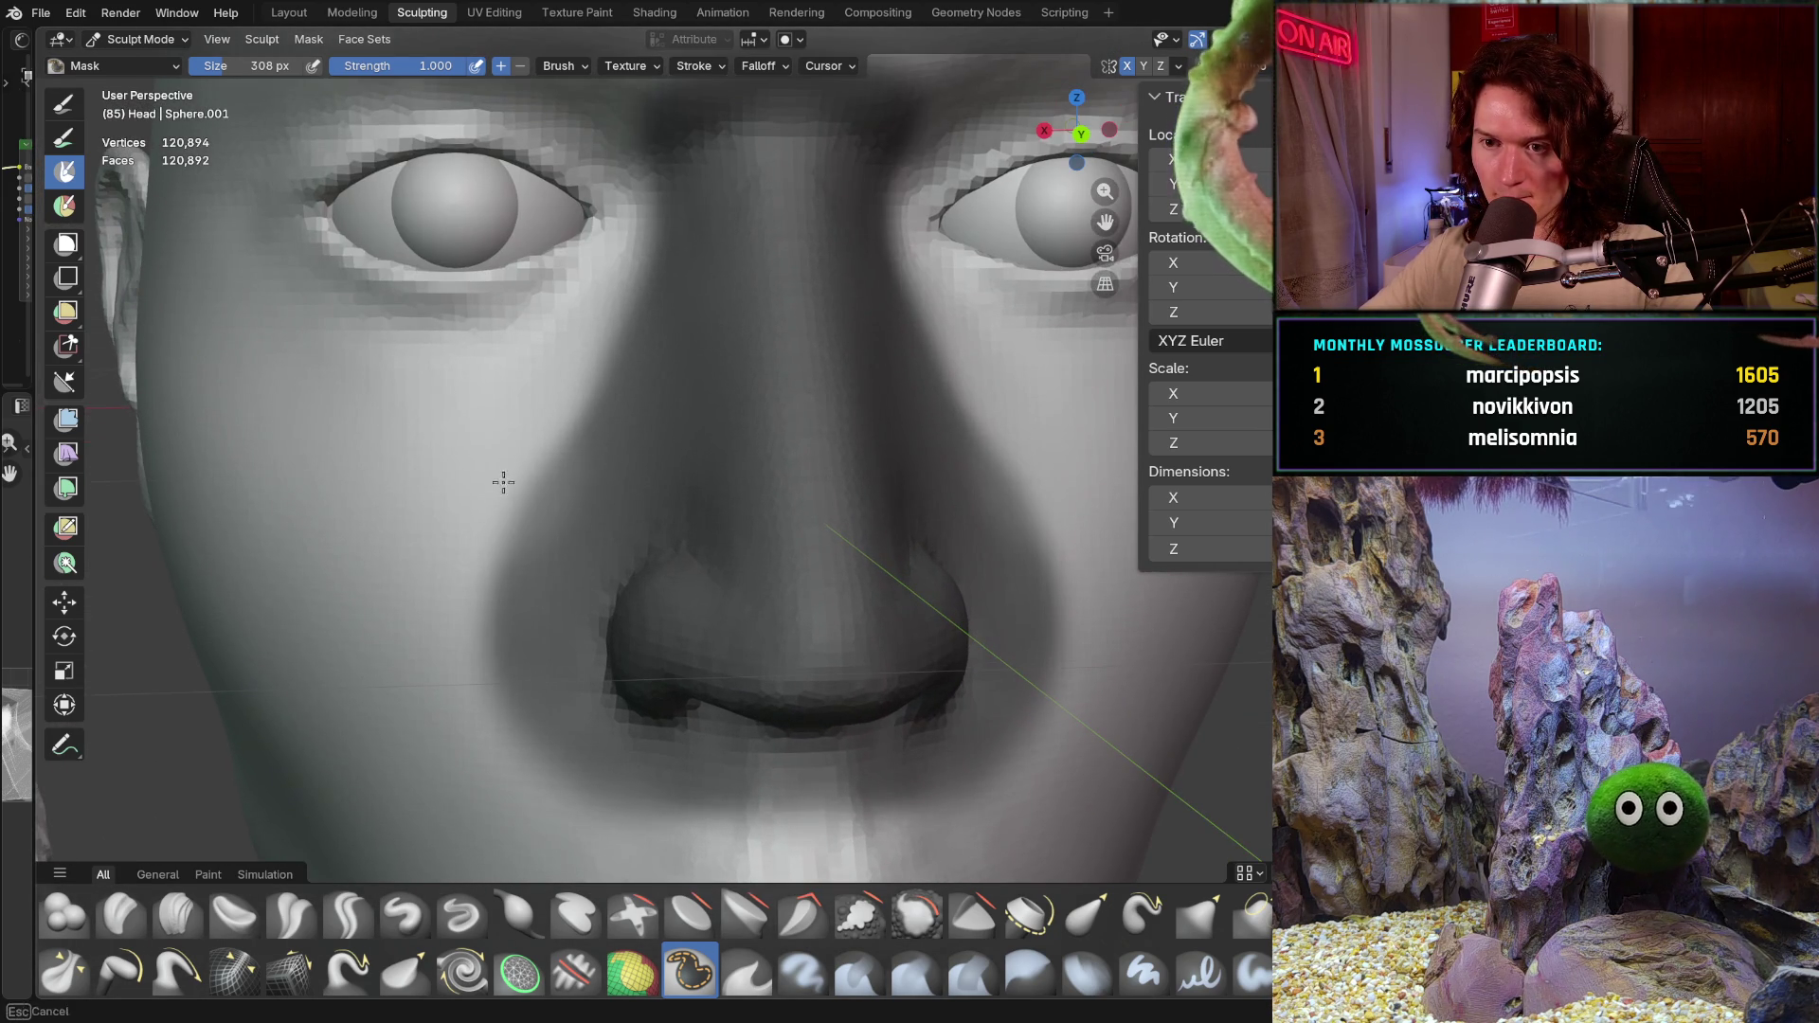
{"action": "left_click_drag", "start_coordinate": [503, 482], "coordinate": [558, 753], "text": "ctrl"}
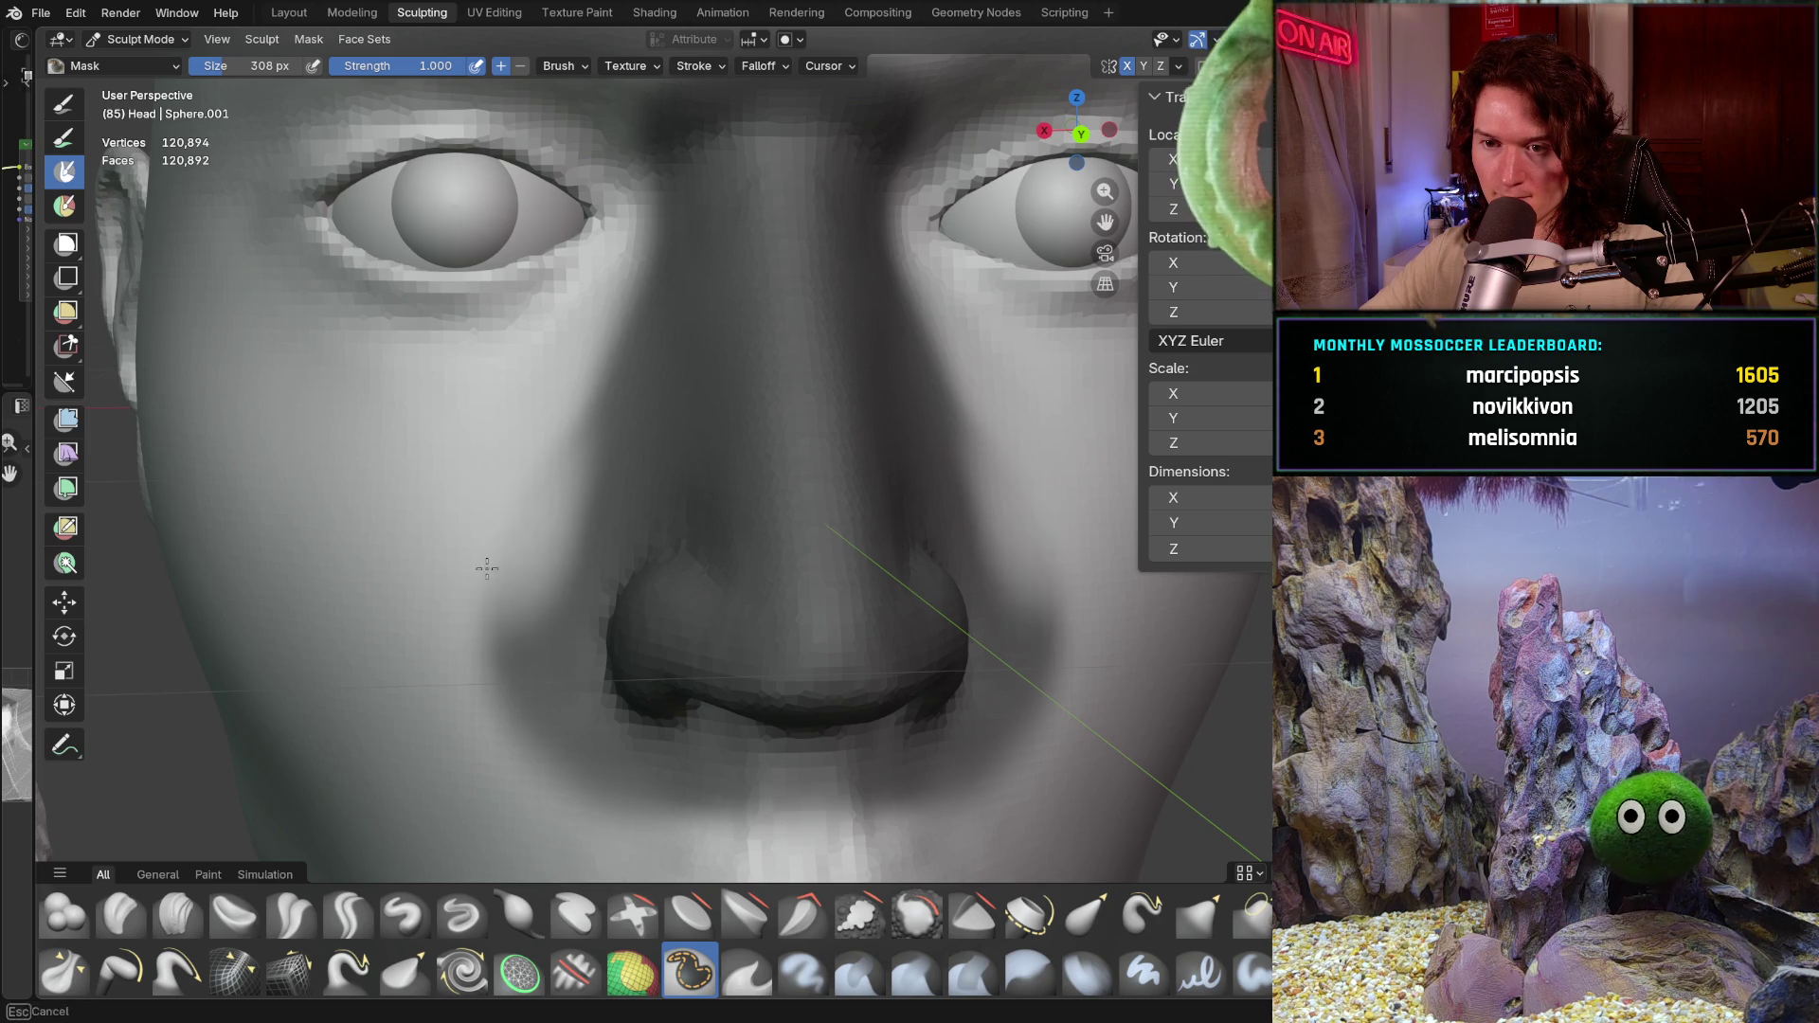
{"action": "key", "text": "f"}
{"action": "left_click", "coordinate": [478, 663]}
{"action": "mouse_move", "coordinate": [592, 663]}
{"action": "left_mouse_down"}
{"action": "mouse_move", "coordinate": [626, 729]}
{"action": "mouse_move", "coordinate": [569, 513]}
{"action": "left_mouse_up"}
{"action": "mouse_move", "coordinate": [580, 436]}
{"action": "left_mouse_down", "text": "ctrl"}
{"action": "mouse_move", "coordinate": [543, 463]}
{"action": "mouse_move", "coordinate": [531, 723]}
{"action": "left_mouse_up", "text": "ctrl"}
{"action": "left_click_drag", "start_coordinate": [642, 802], "coordinate": [853, 813], "text": "ctrl"}
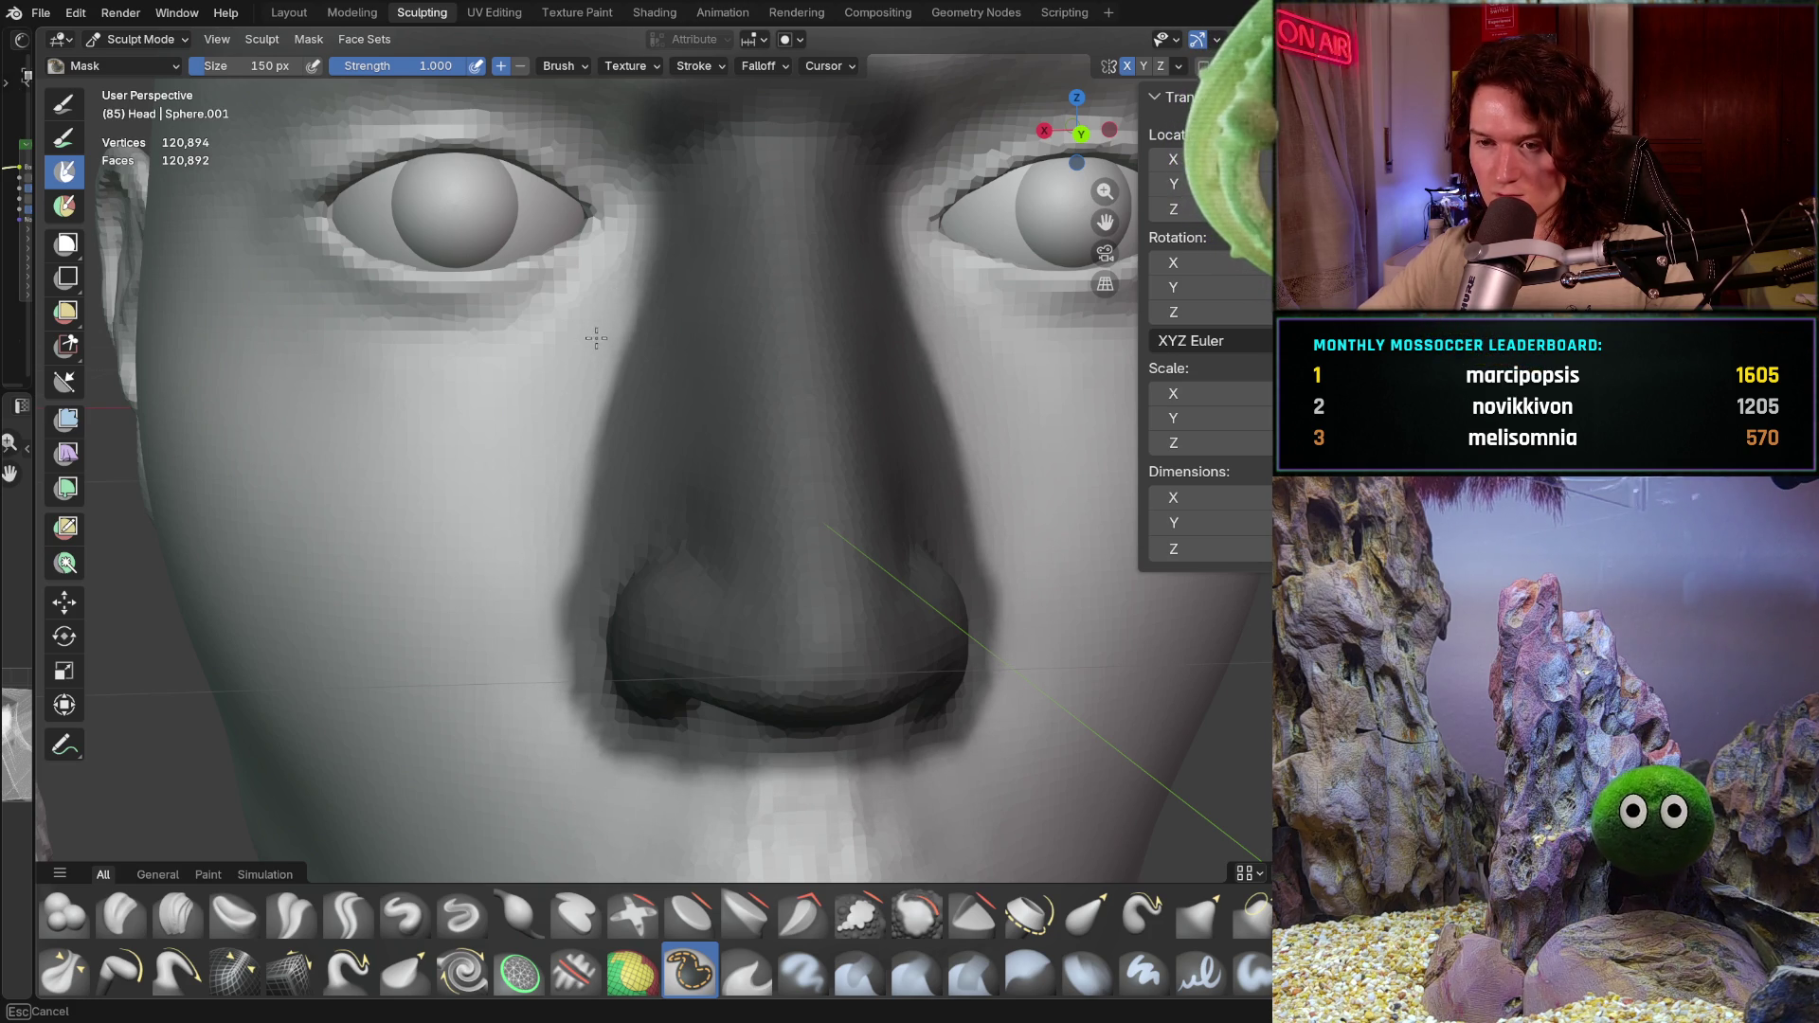
Step: Turn to a three-quarter view of the nose profile and switch to the Grab brush
{"action": "middle_click_drag", "start_coordinate": [596, 336], "coordinate": [594, 396], "text": "shift"}
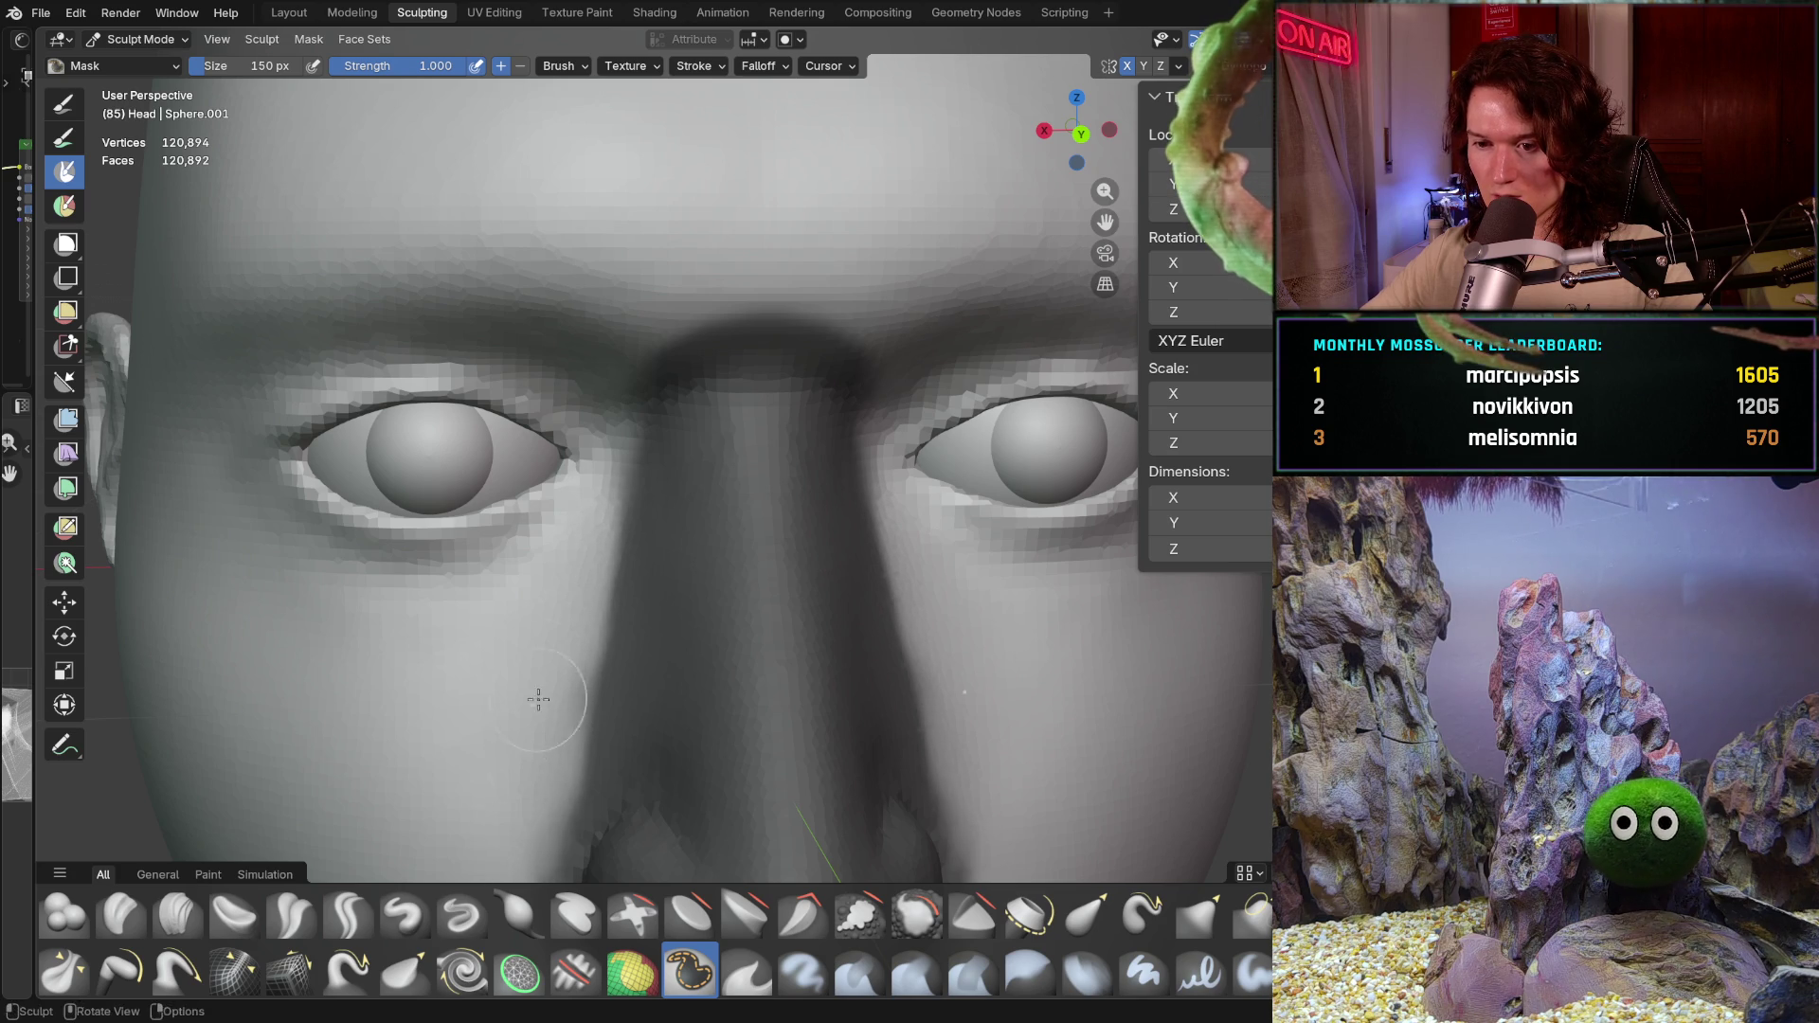
{"action": "scroll", "coordinate": [539, 790], "scroll_direction": "down", "scroll_amount": 3}
{"action": "mouse_move", "coordinate": [539, 790]}
{"action": "middle_mouse_down"}
{"action": "mouse_move", "coordinate": [697, 641]}
{"action": "mouse_move", "coordinate": [666, 627]}
{"action": "middle_mouse_up"}
{"action": "key", "text": "g"}
Step: Grab the nose narrower with a 1000 px brush, then return to a smaller Mask brush head-on
{"action": "key", "text": "f"}
{"action": "left_click_drag", "start_coordinate": [712, 611], "coordinate": [658, 614]}
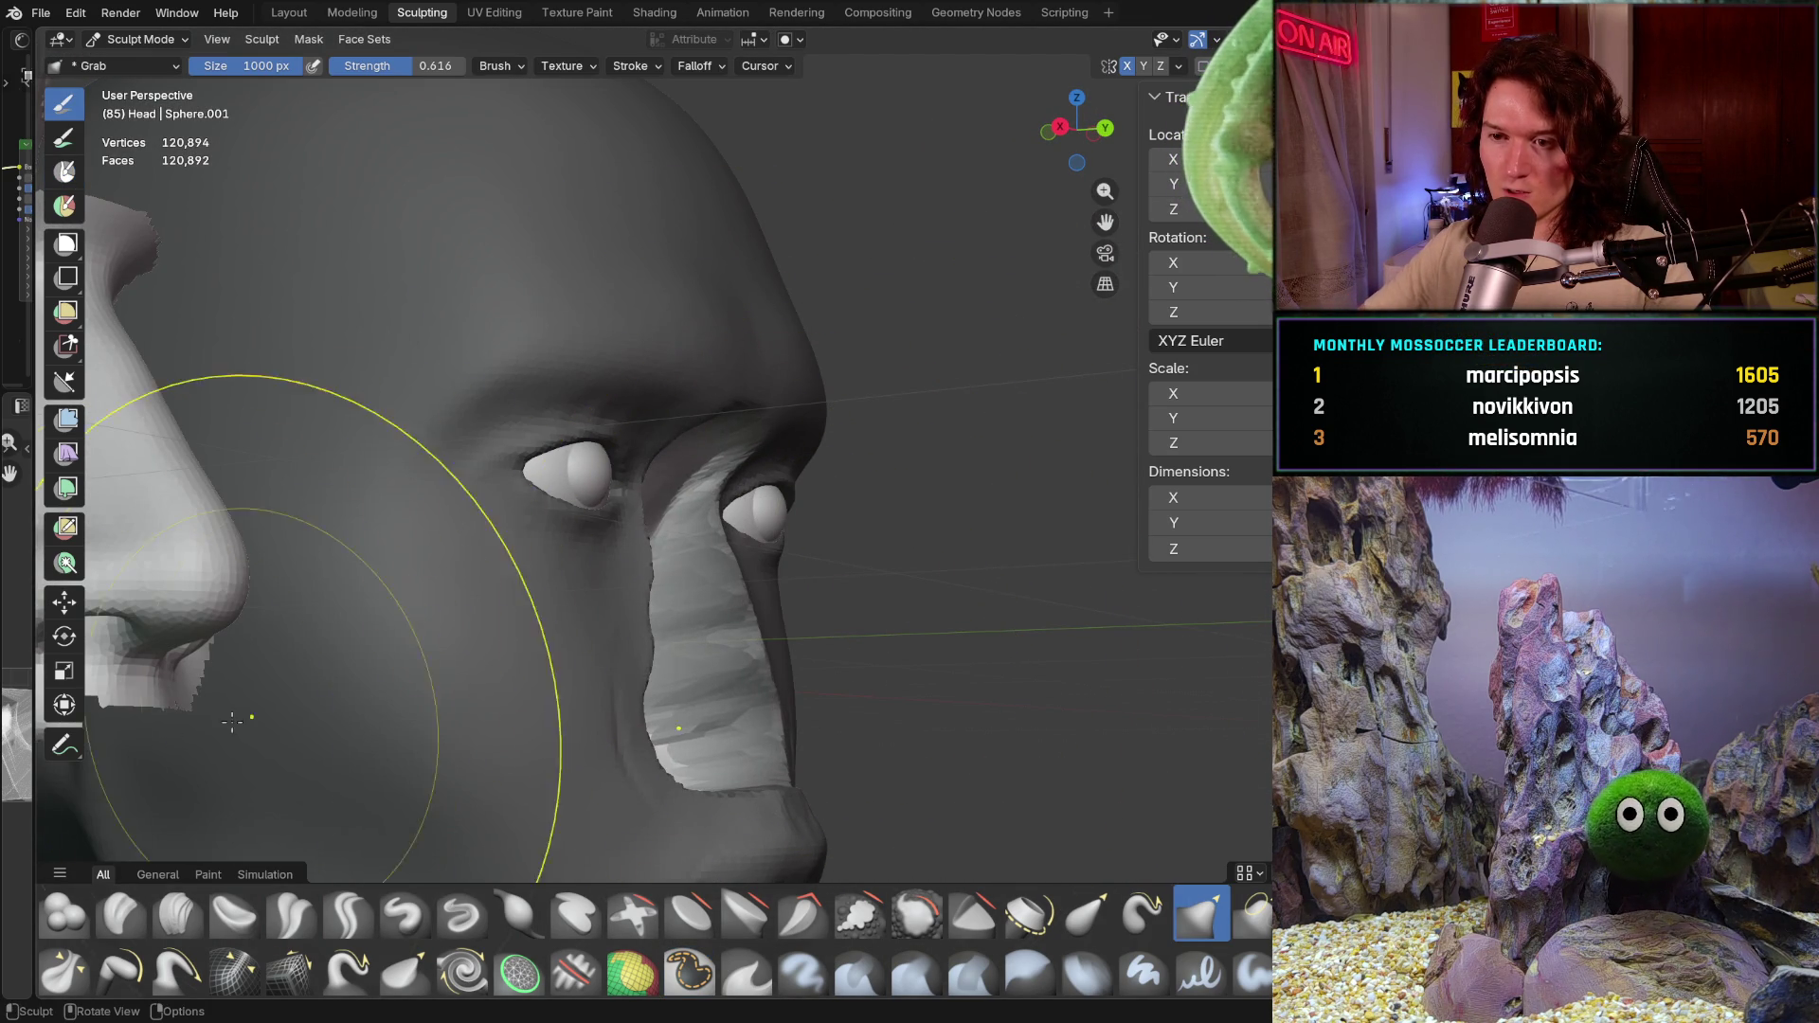
{"action": "mouse_move", "coordinate": [866, 521]}
{"action": "middle_mouse_down"}
{"action": "mouse_move", "coordinate": [641, 607]}
{"action": "mouse_move", "coordinate": [614, 652]}
{"action": "middle_mouse_up"}
{"action": "scroll", "coordinate": [614, 652], "scroll_direction": "up", "scroll_amount": 2}
{"action": "scroll", "coordinate": [597, 668], "scroll_direction": "up", "scroll_amount": 2}
{"action": "scroll", "coordinate": [584, 682], "scroll_direction": "up", "scroll_amount": 2}
{"action": "middle_click_drag", "start_coordinate": [566, 692], "coordinate": [582, 685]}
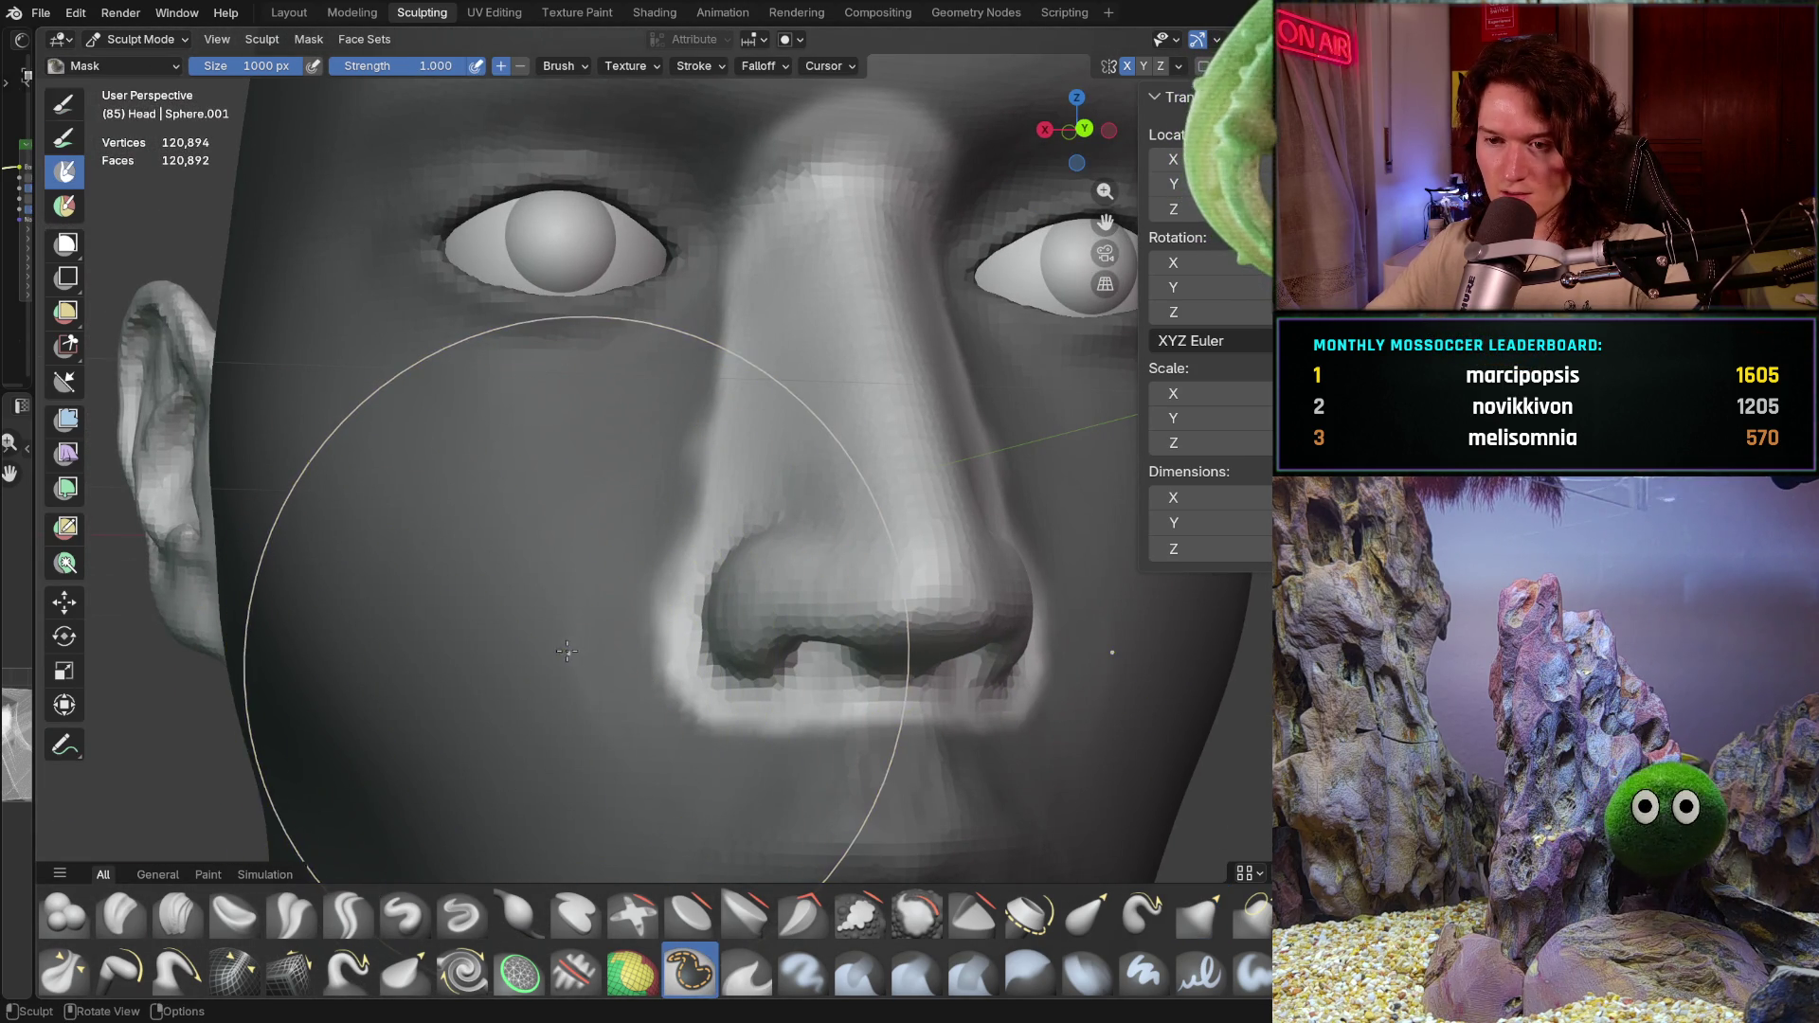
{"action": "key", "text": "m"}
{"action": "key", "text": "f"}
{"action": "left_click", "coordinate": [526, 658]}
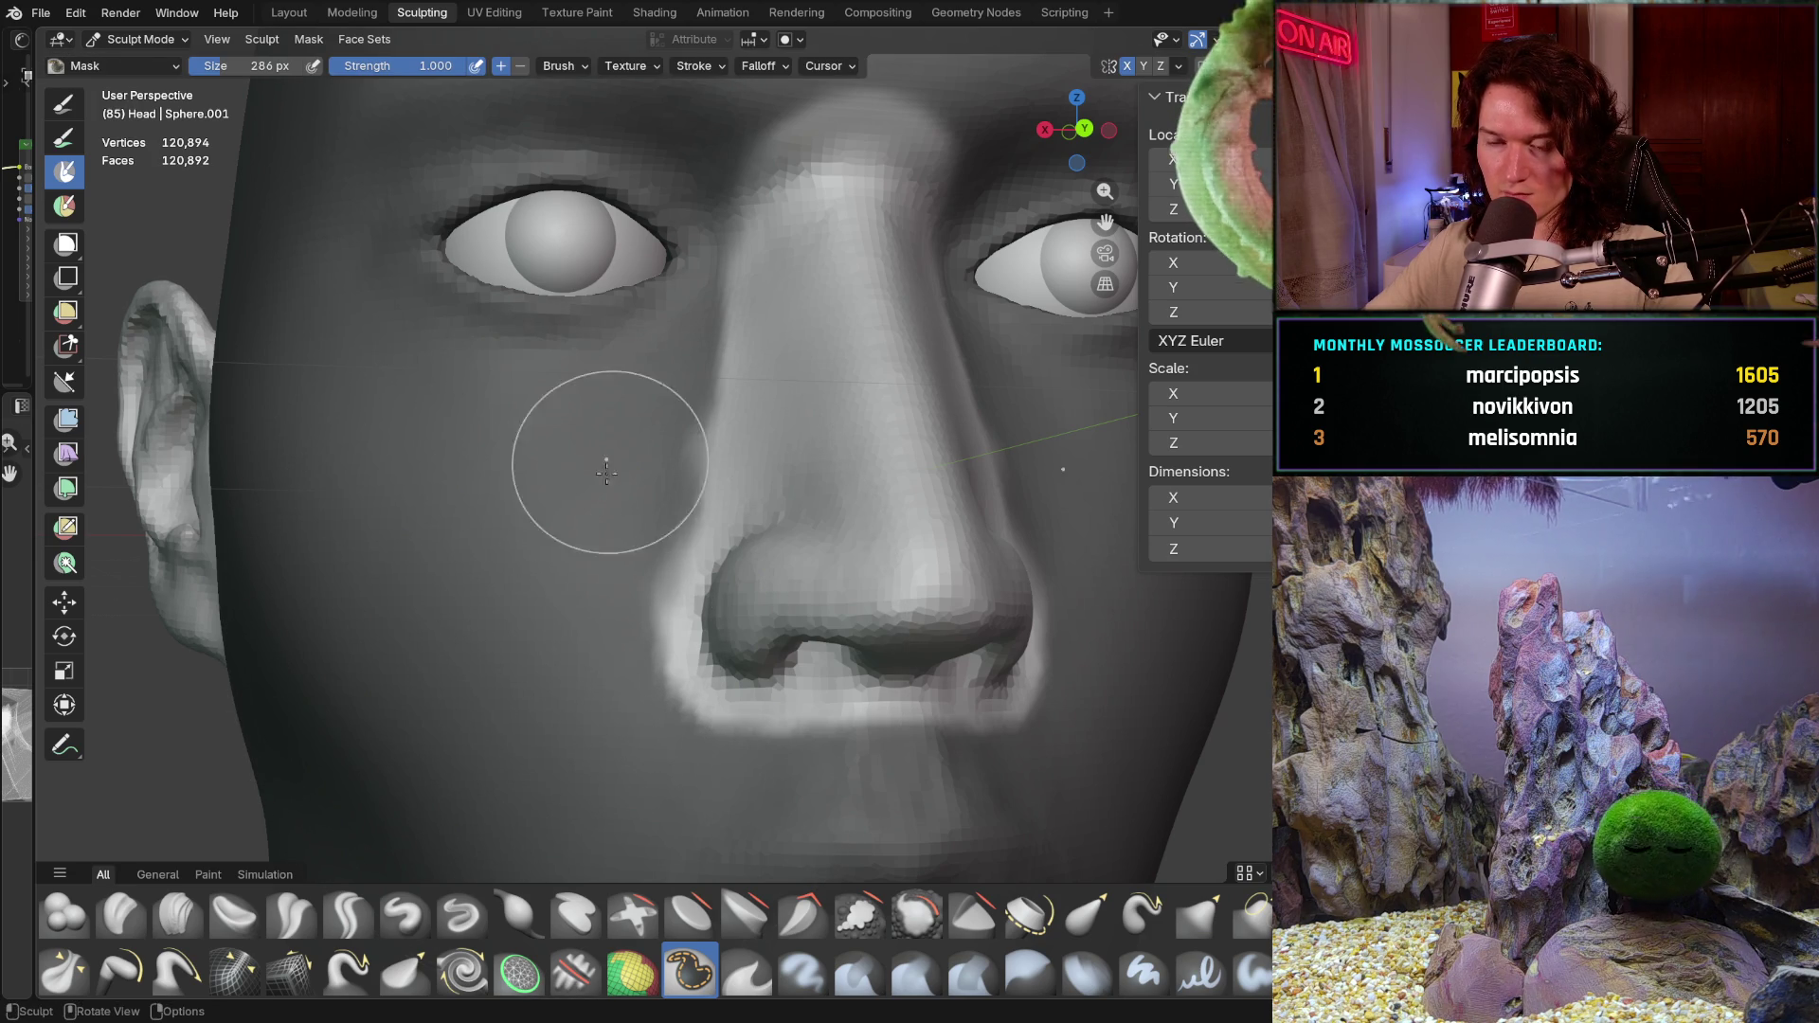
{"action": "scroll", "coordinate": [630, 711], "scroll_direction": "down", "scroll_amount": 5}
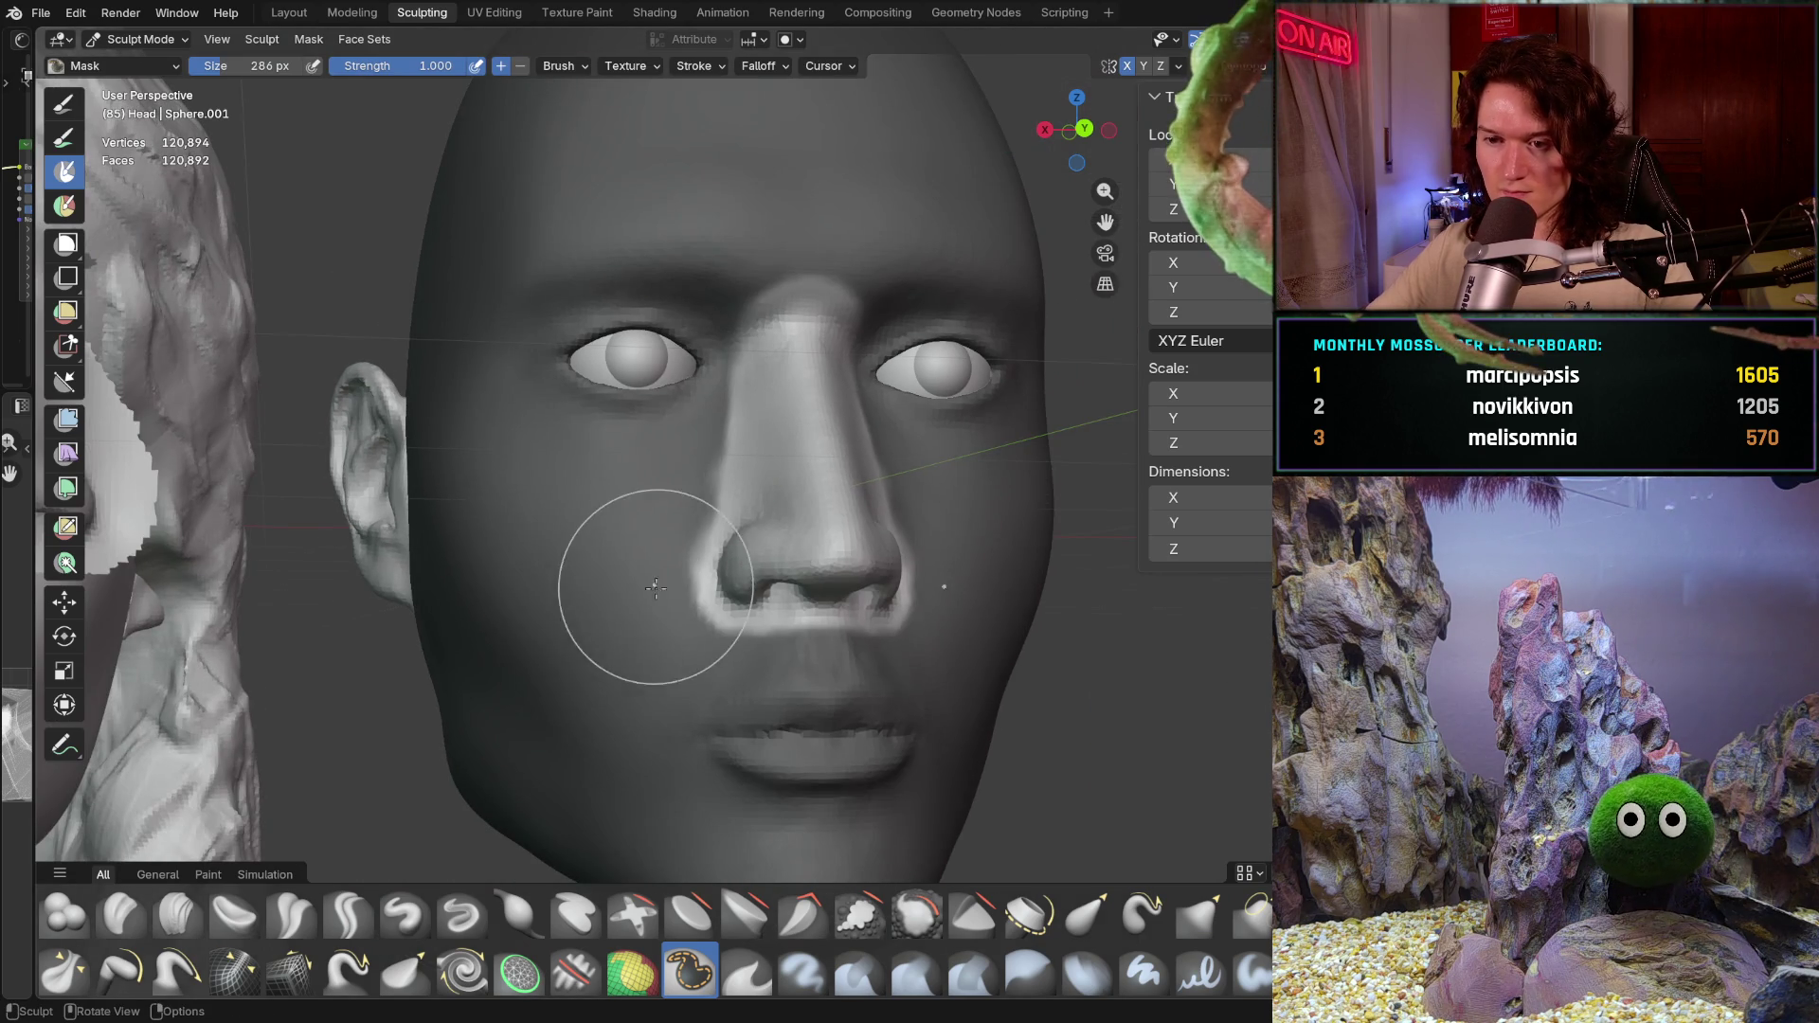
Step: From the side profile, with a larger Grab brush at full strength, push the male nose inward into the face
{"action": "key", "text": "g"}
{"action": "mouse_move", "coordinate": [650, 570]}
{"action": "middle_mouse_down"}
{"action": "mouse_move", "coordinate": [825, 533]}
{"action": "mouse_move", "coordinate": [816, 562]}
{"action": "middle_mouse_up"}
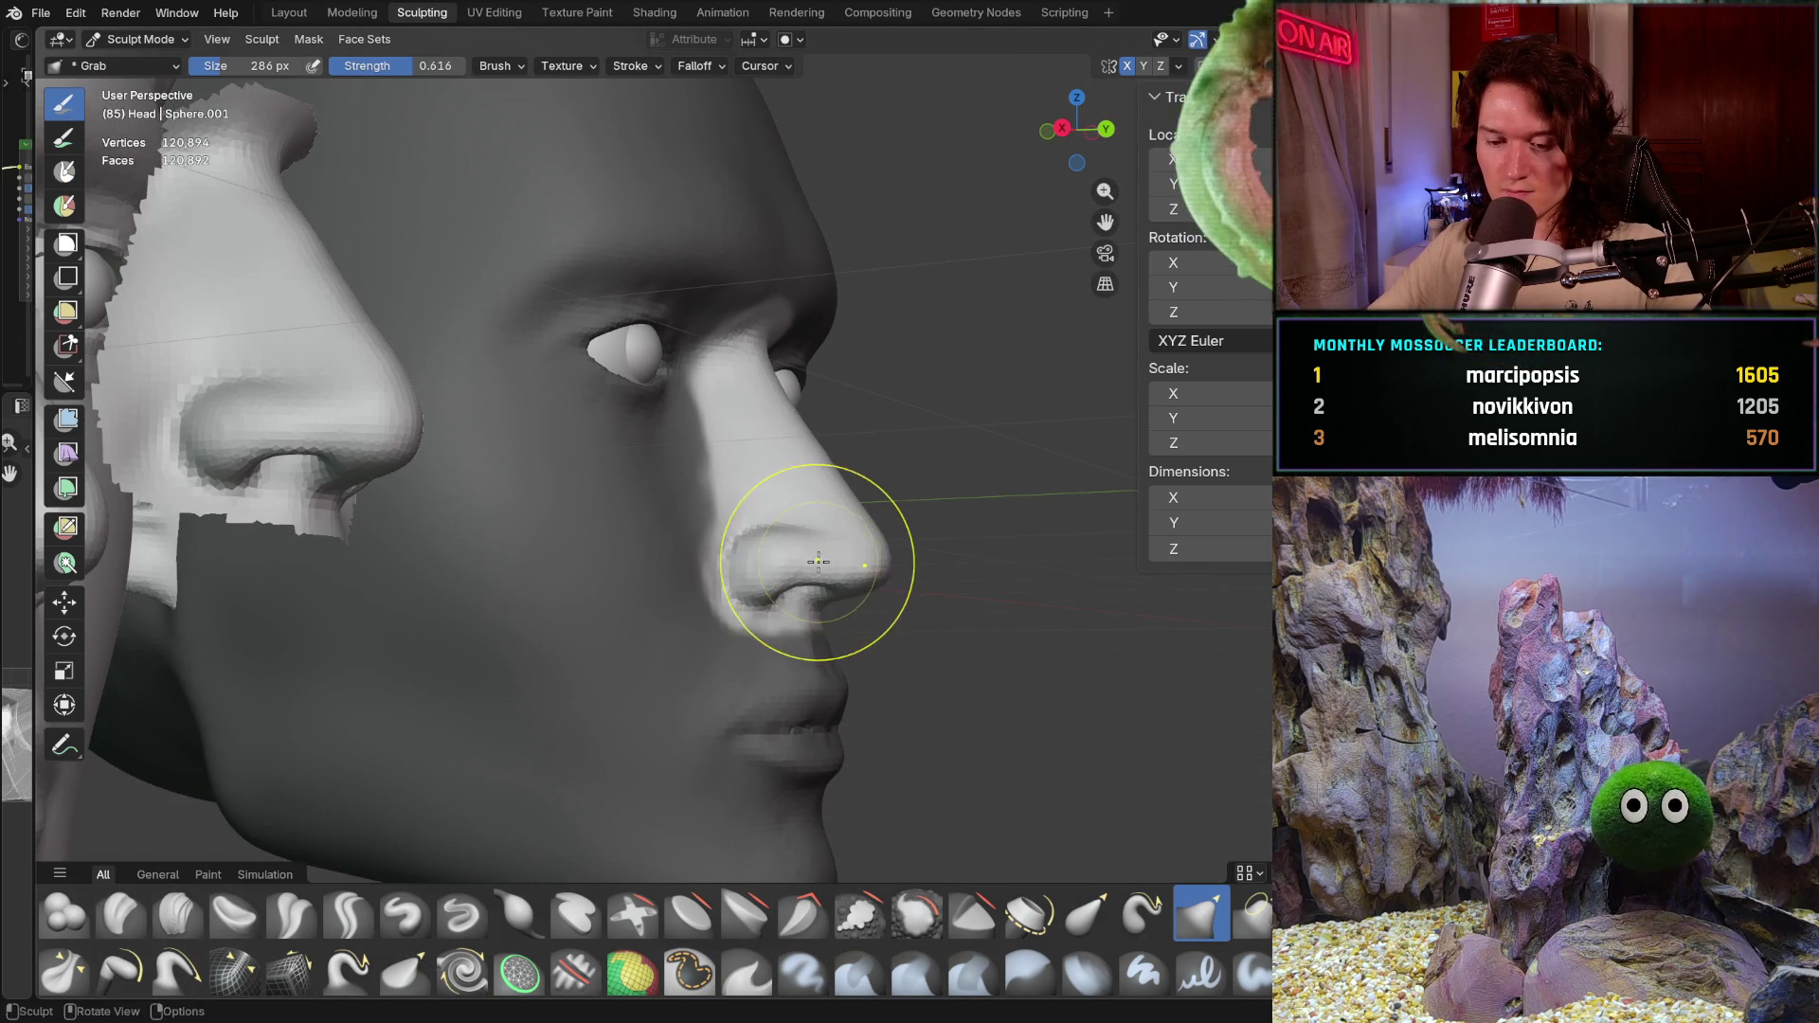
{"action": "key", "text": "f"}
{"action": "left_click", "coordinate": [985, 582]}
{"action": "key", "text": "shift+f"}
{"action": "left_click", "coordinate": [1043, 593]}
{"action": "left_click_drag", "start_coordinate": [848, 519], "coordinate": [326, 548]}
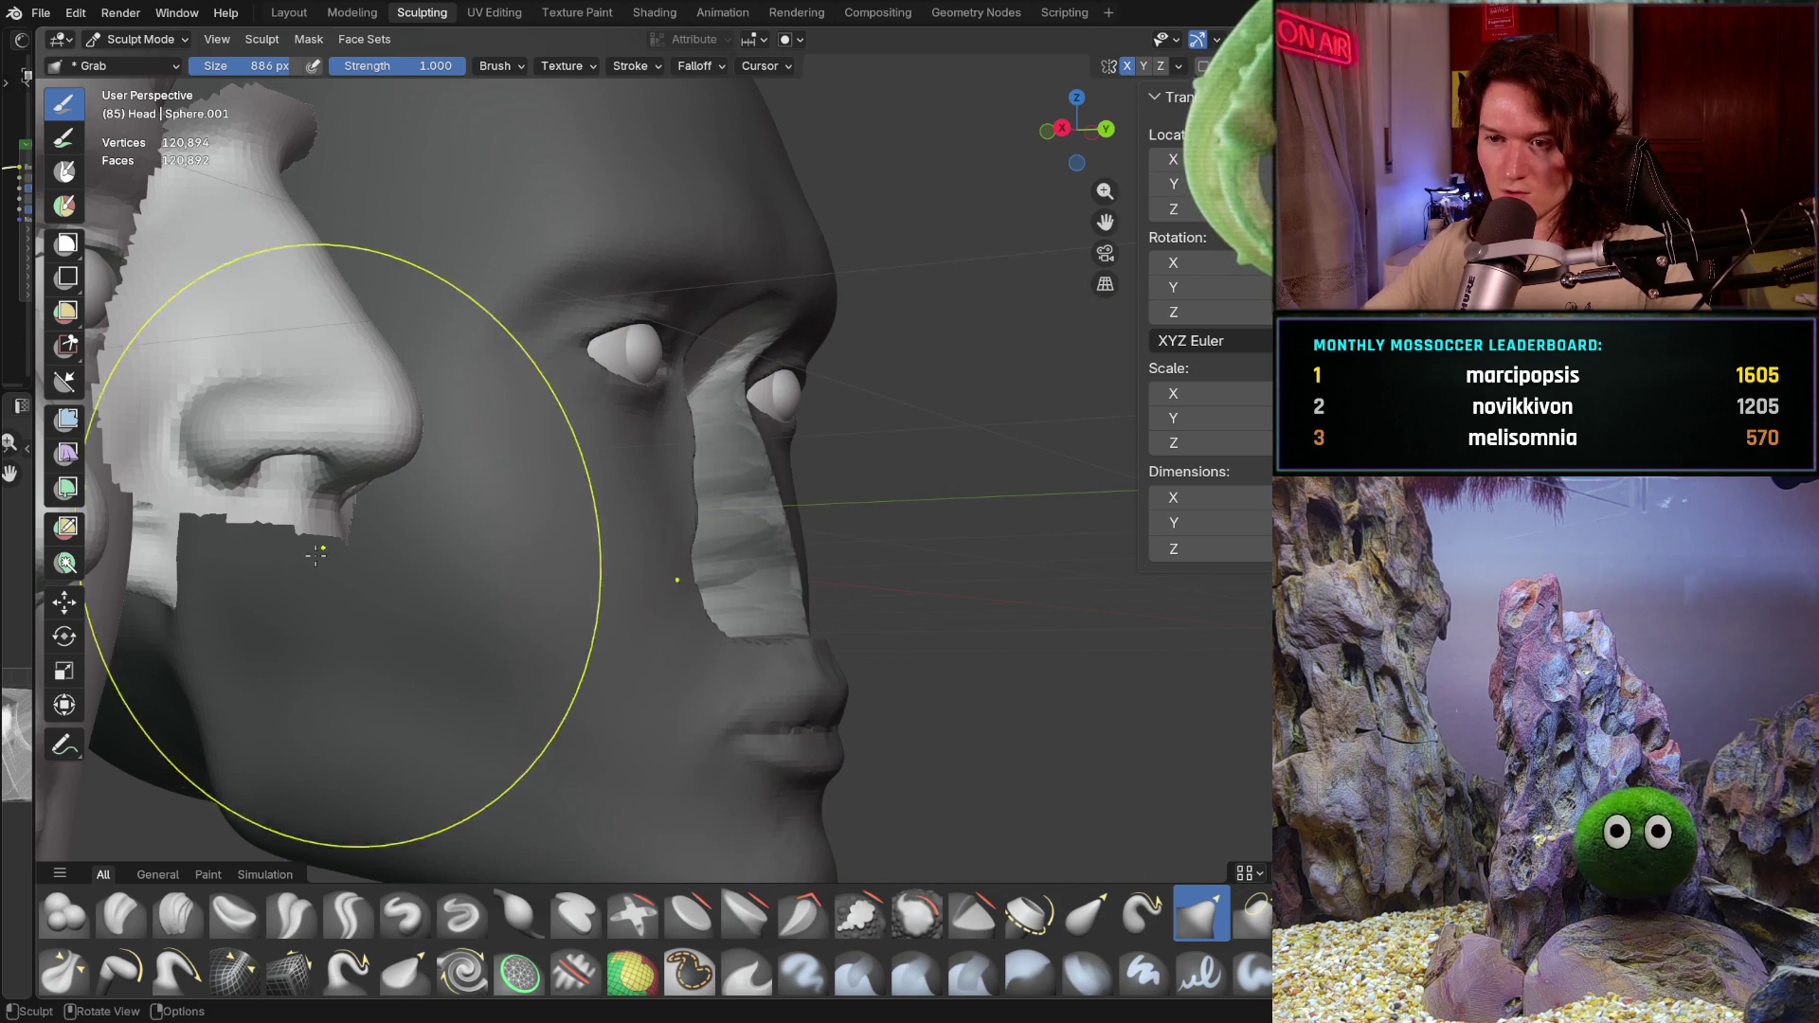
{"action": "middle_click_drag", "start_coordinate": [834, 459], "coordinate": [873, 500]}
{"action": "mouse_move", "coordinate": [488, 569]}
{"action": "middle_mouse_down"}
{"action": "mouse_move", "coordinate": [407, 650]}
{"action": "mouse_move", "coordinate": [479, 692]}
{"action": "mouse_move", "coordinate": [812, 537]}
{"action": "middle_mouse_up"}
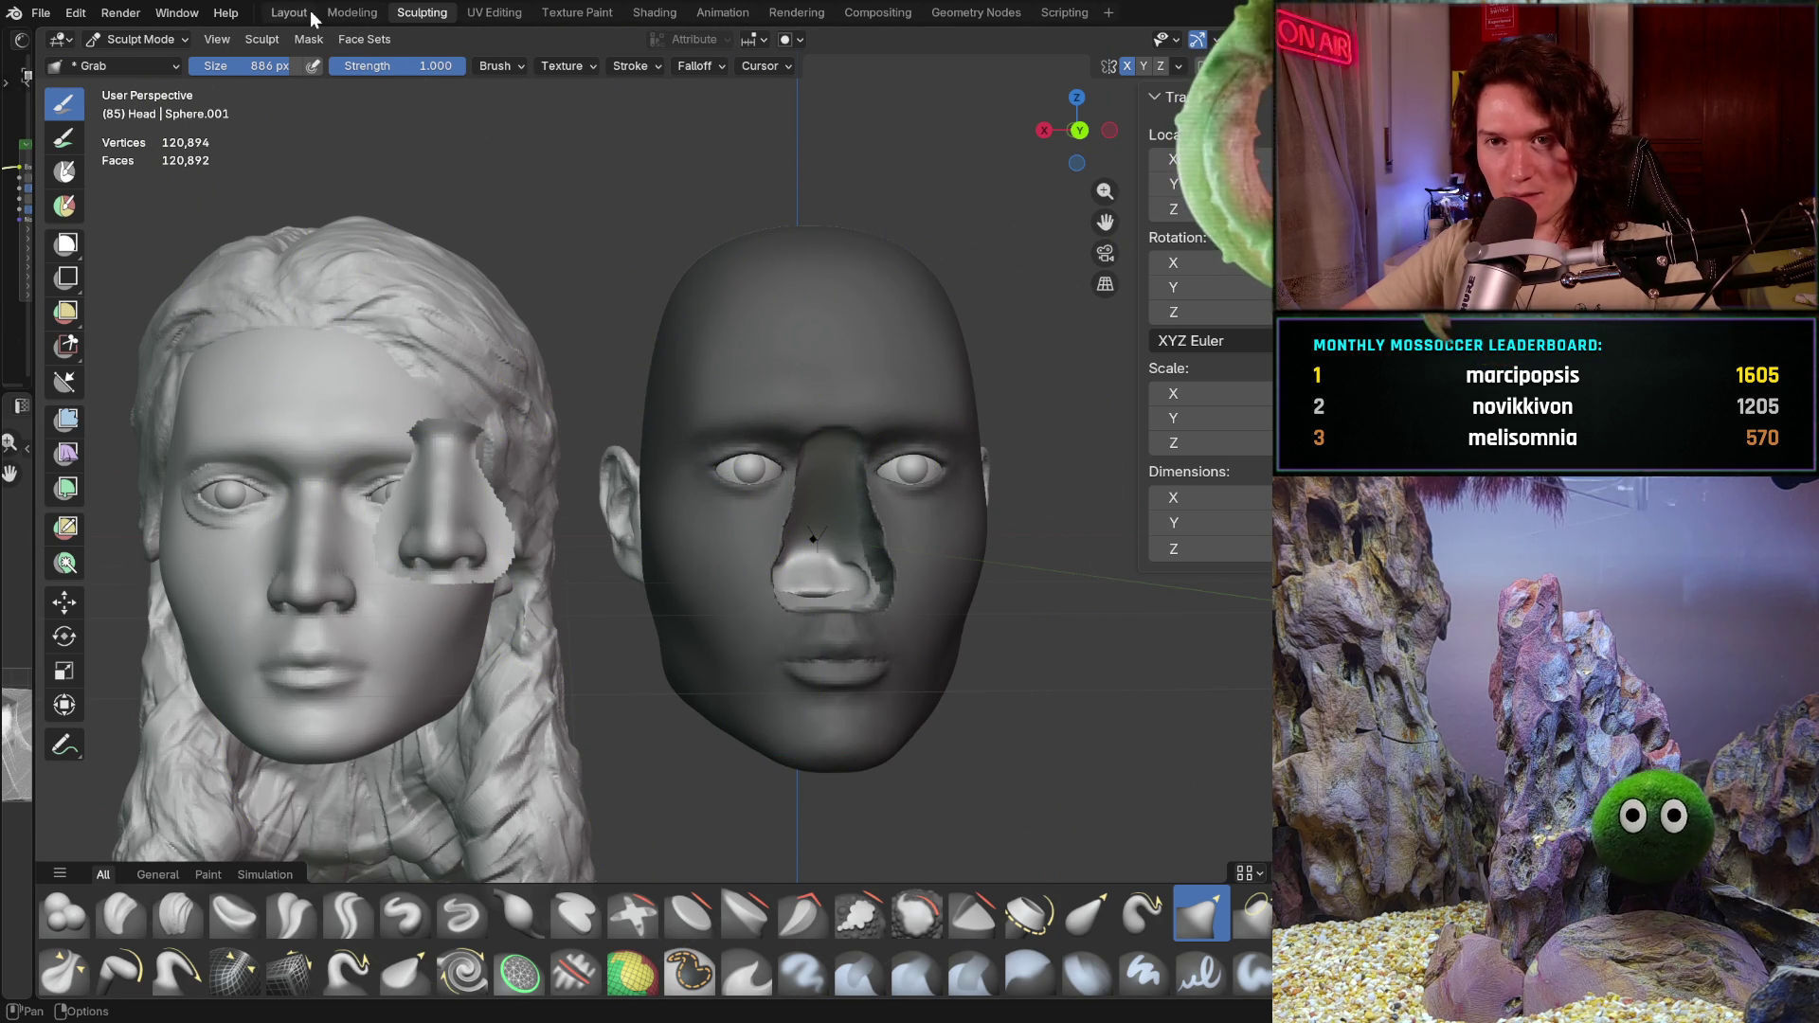
{"action": "left_click", "coordinate": [150, 38]}
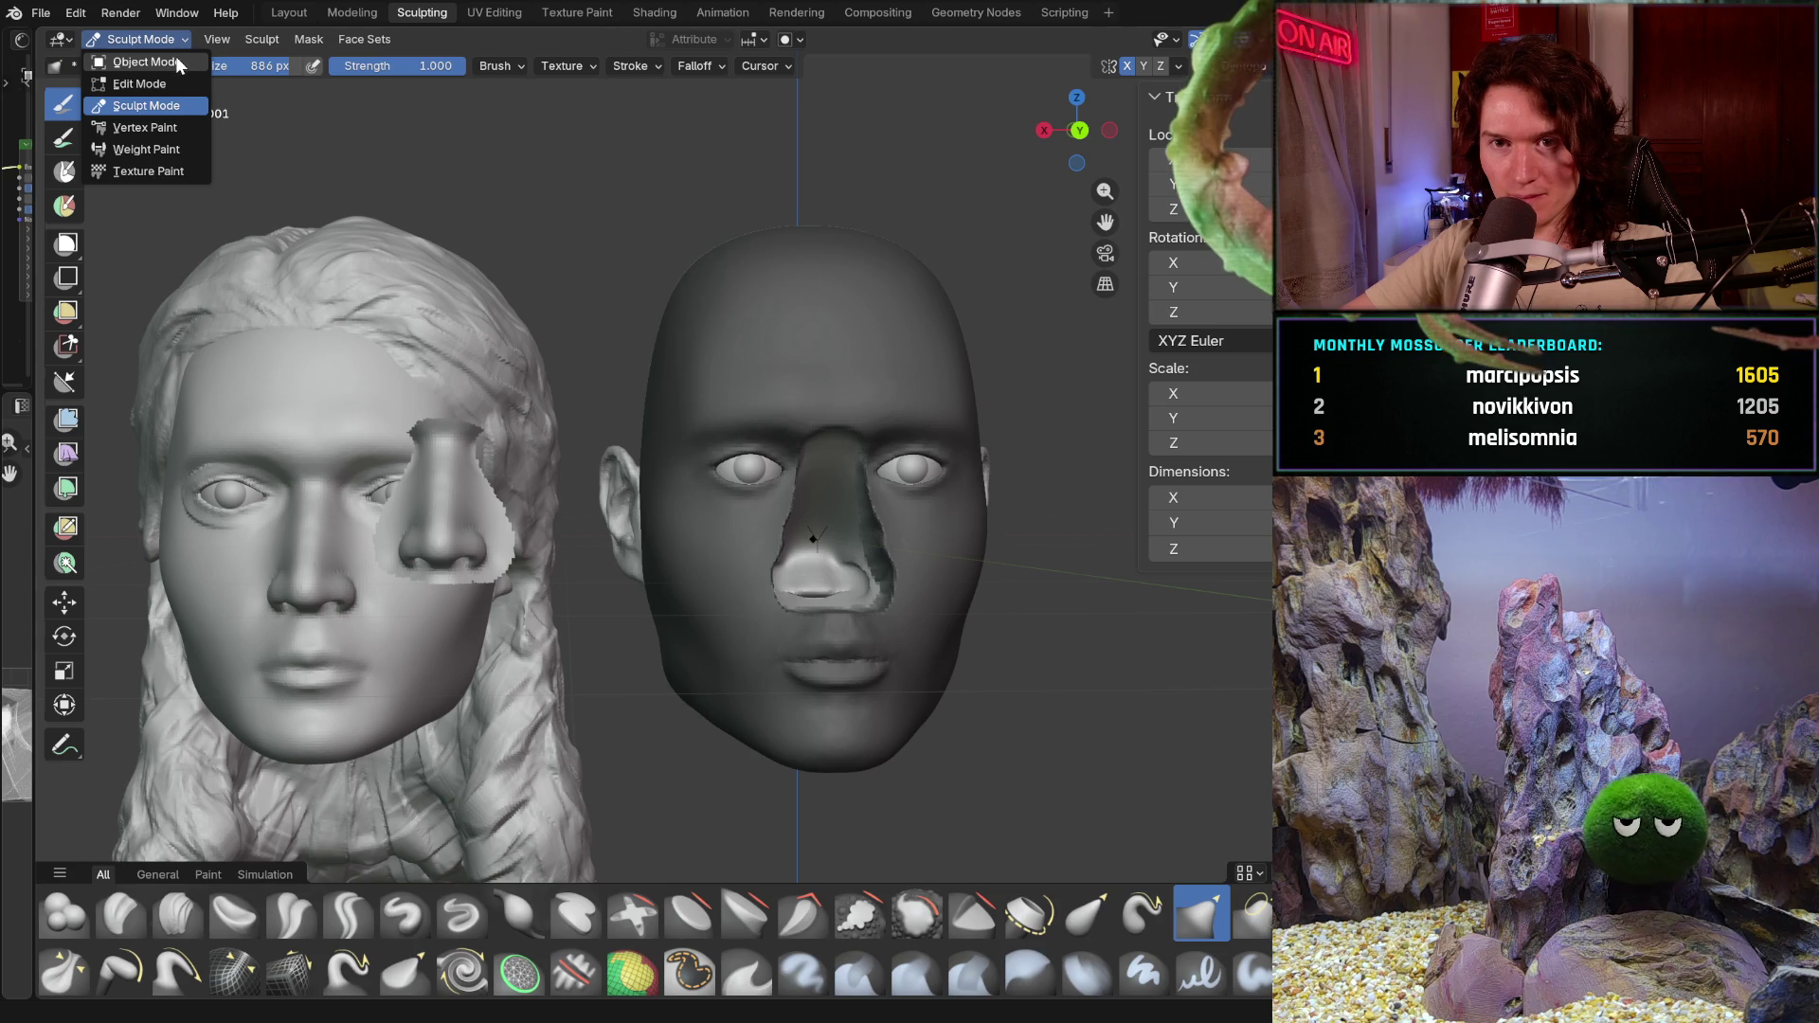
Step: In Object Mode, slide the nose patch onto the male head and lower it slightly in front orthographic view
{"action": "left_click", "coordinate": [174, 61]}
{"action": "left_click", "coordinate": [466, 556]}
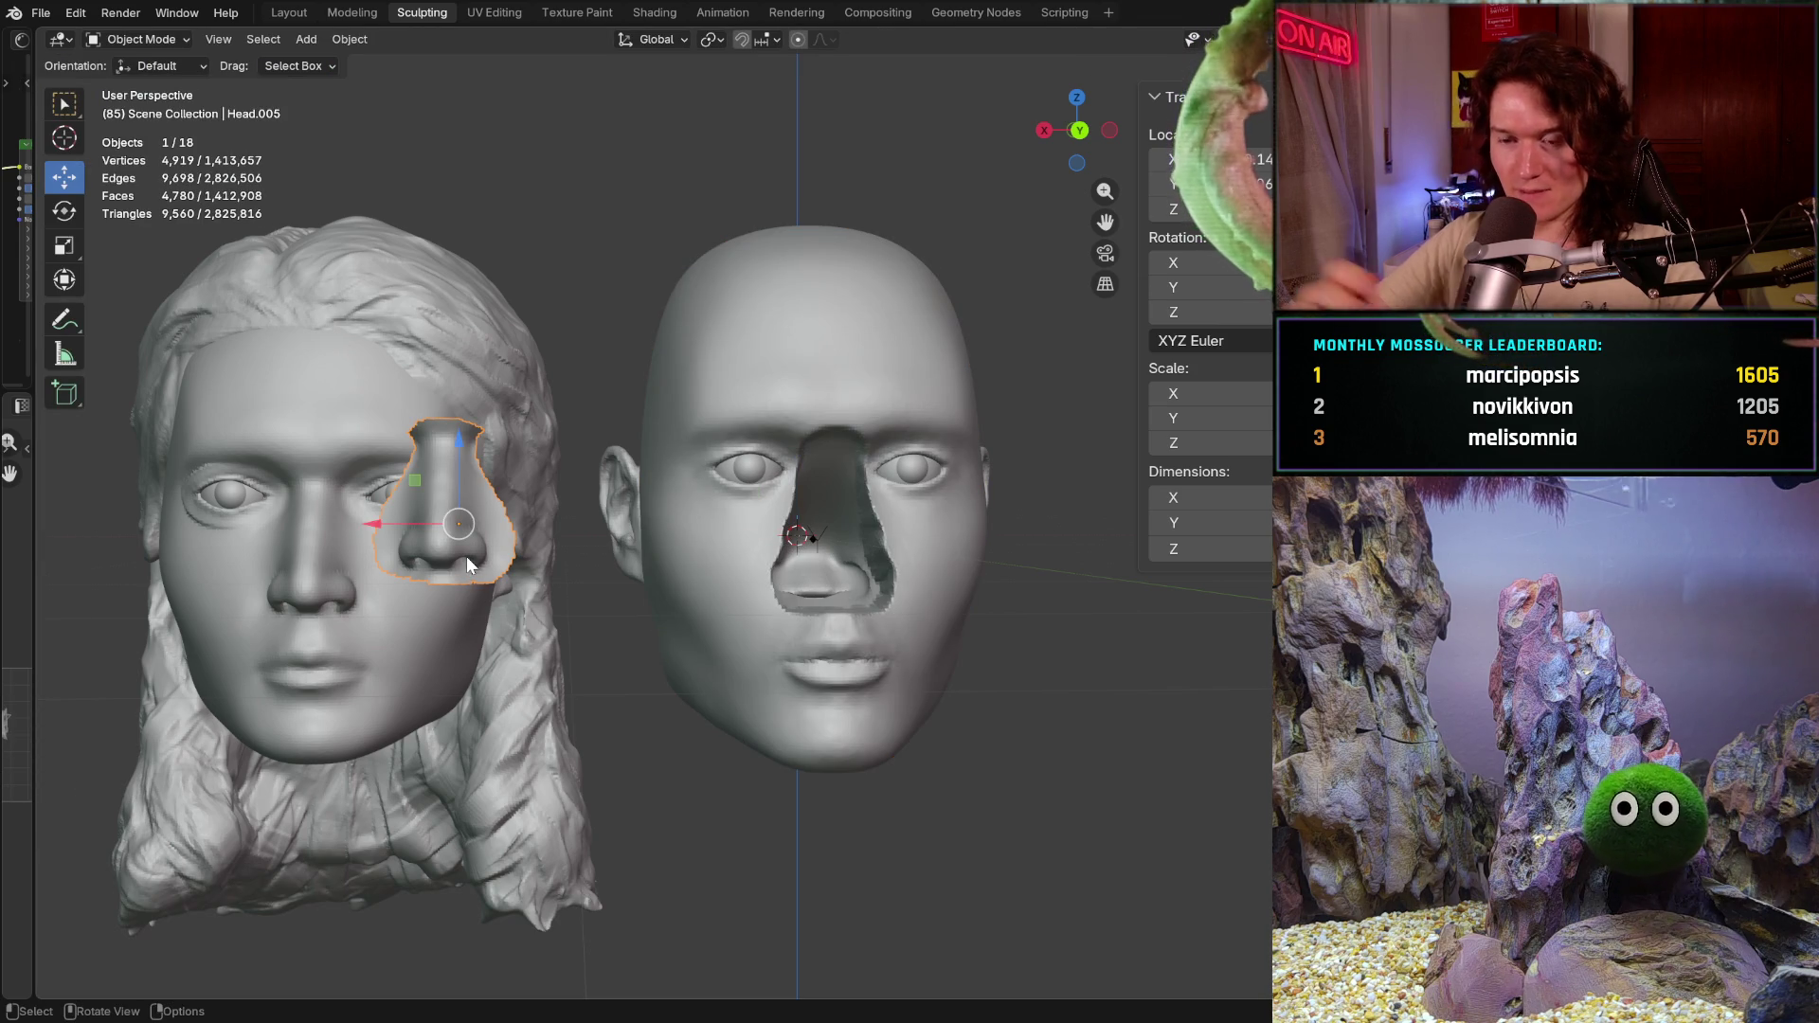
{"action": "left_click_drag", "start_coordinate": [385, 522], "coordinate": [739, 521]}
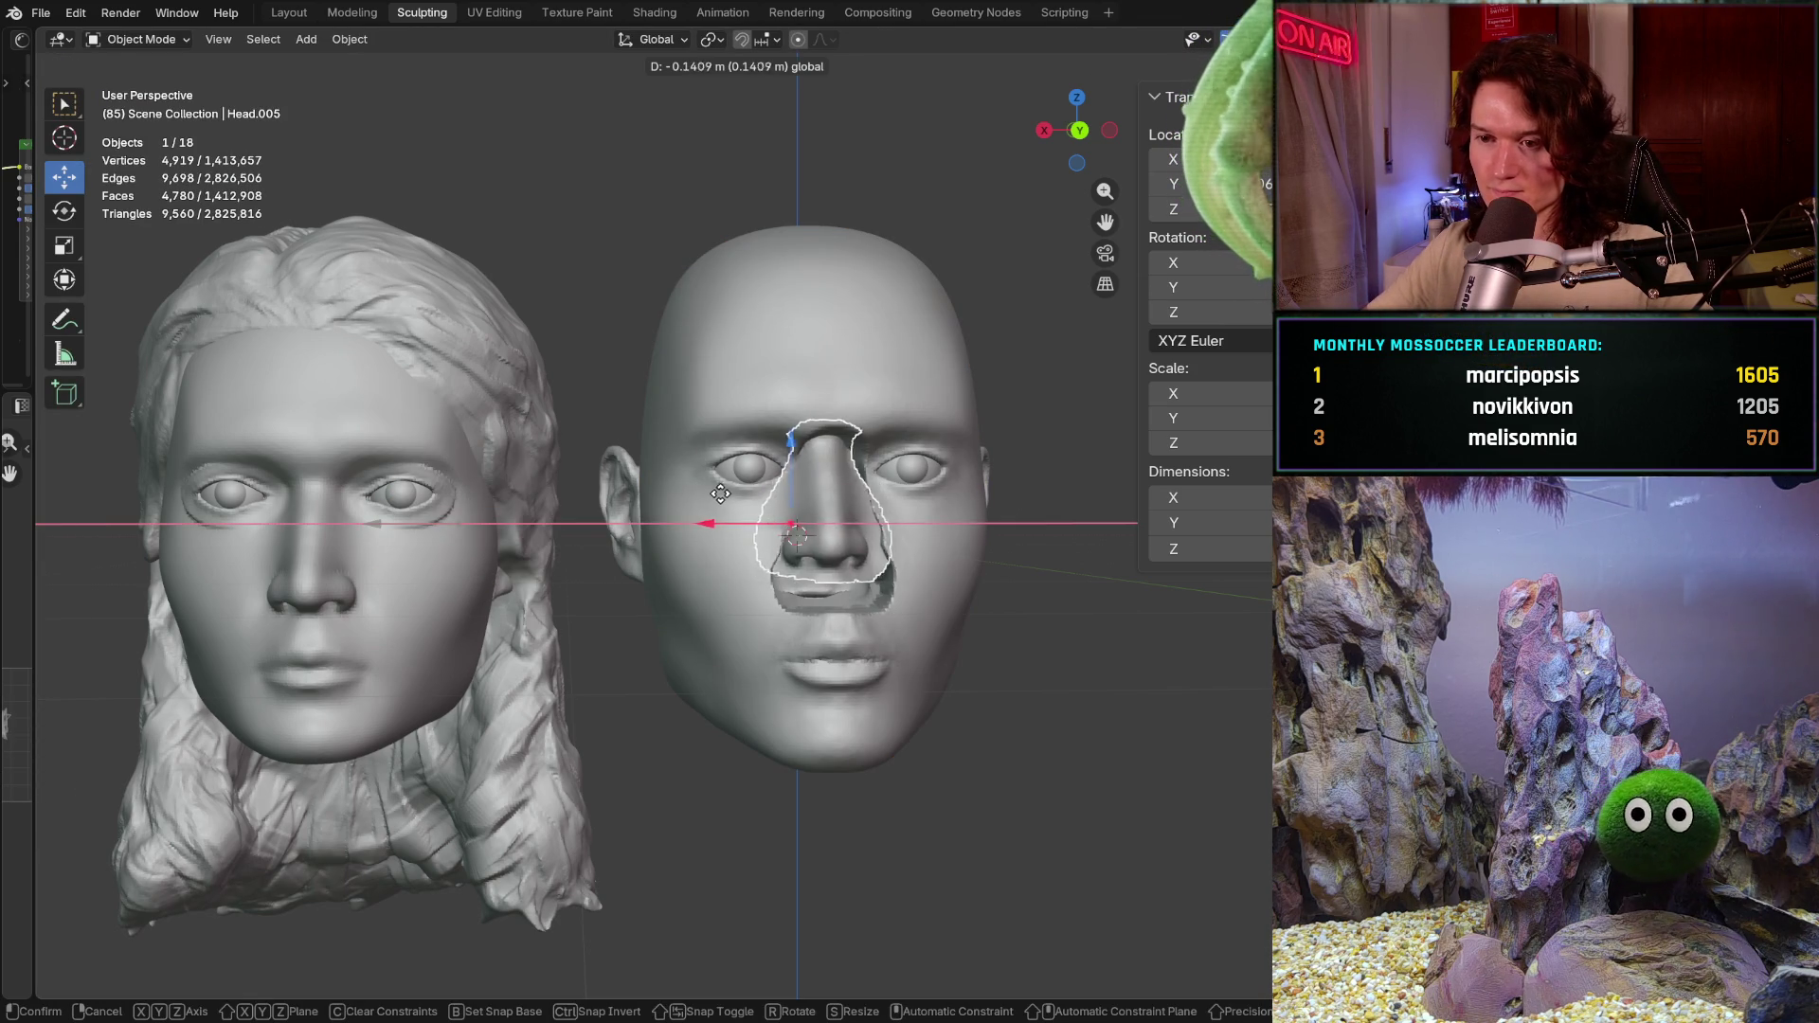
{"action": "middle_click_drag", "start_coordinate": [739, 520], "coordinate": [892, 361]}
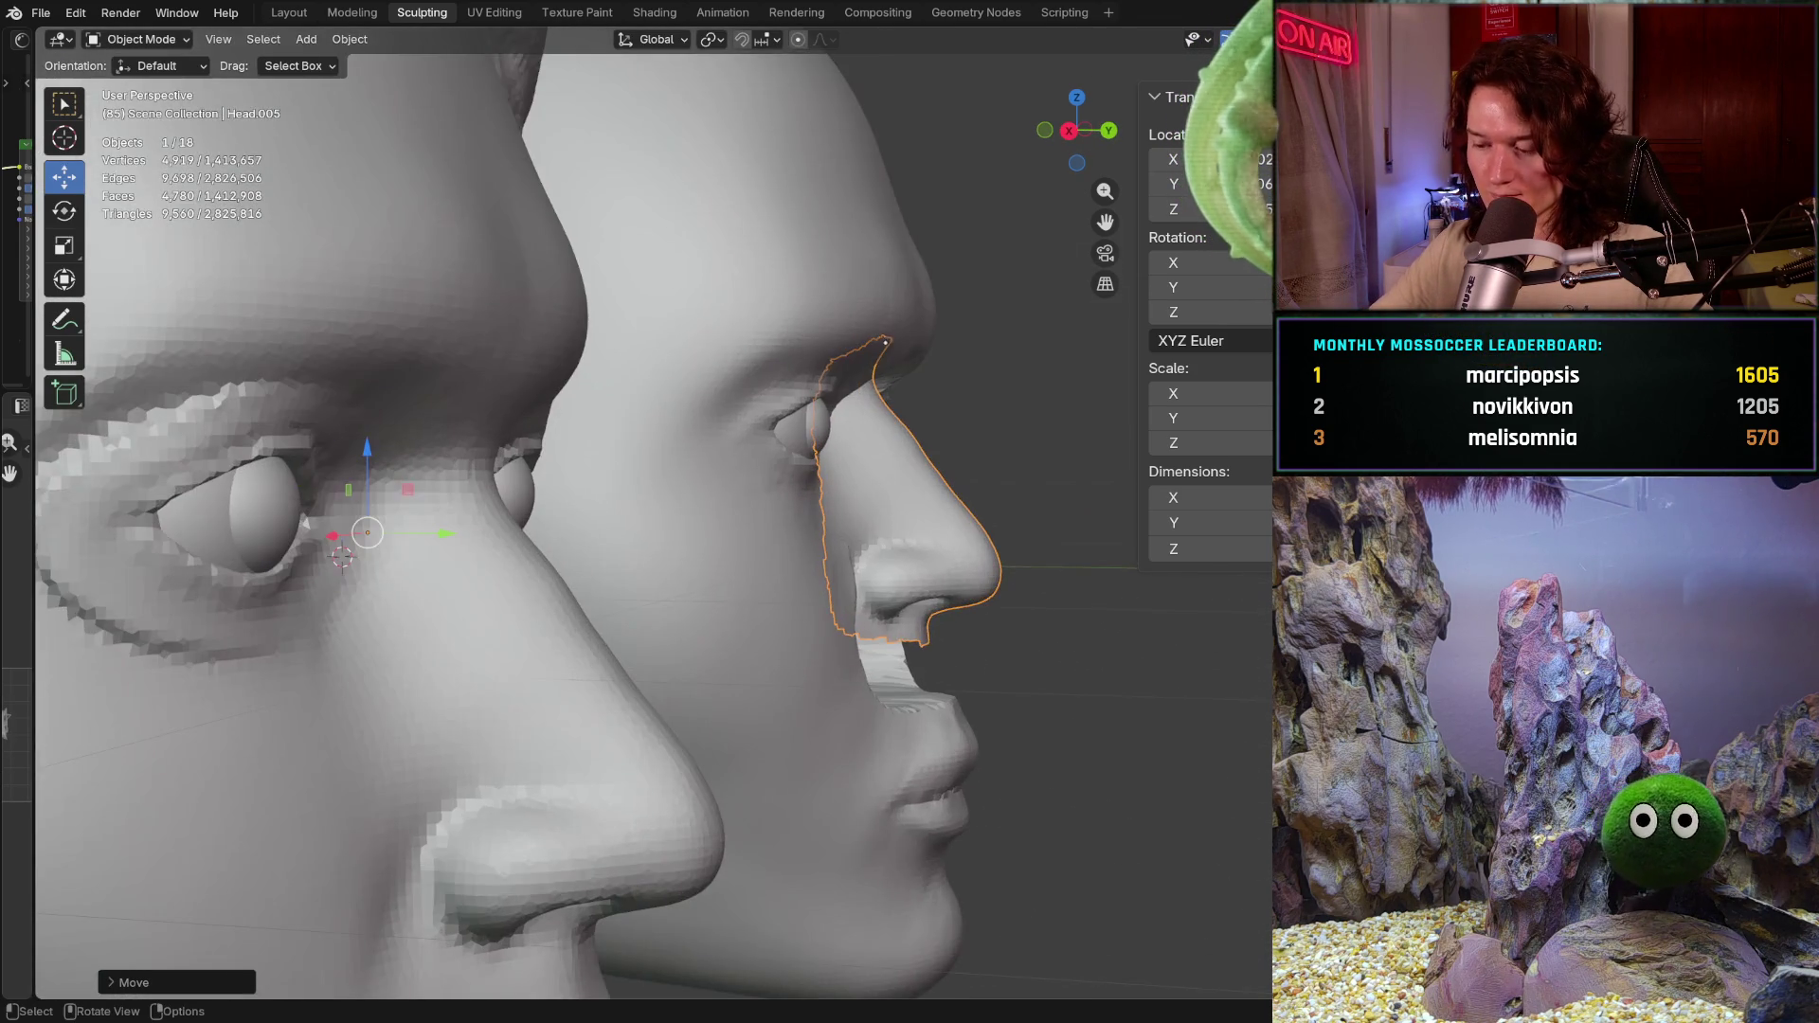
{"action": "key", "text": "ctrl+KP_1"}
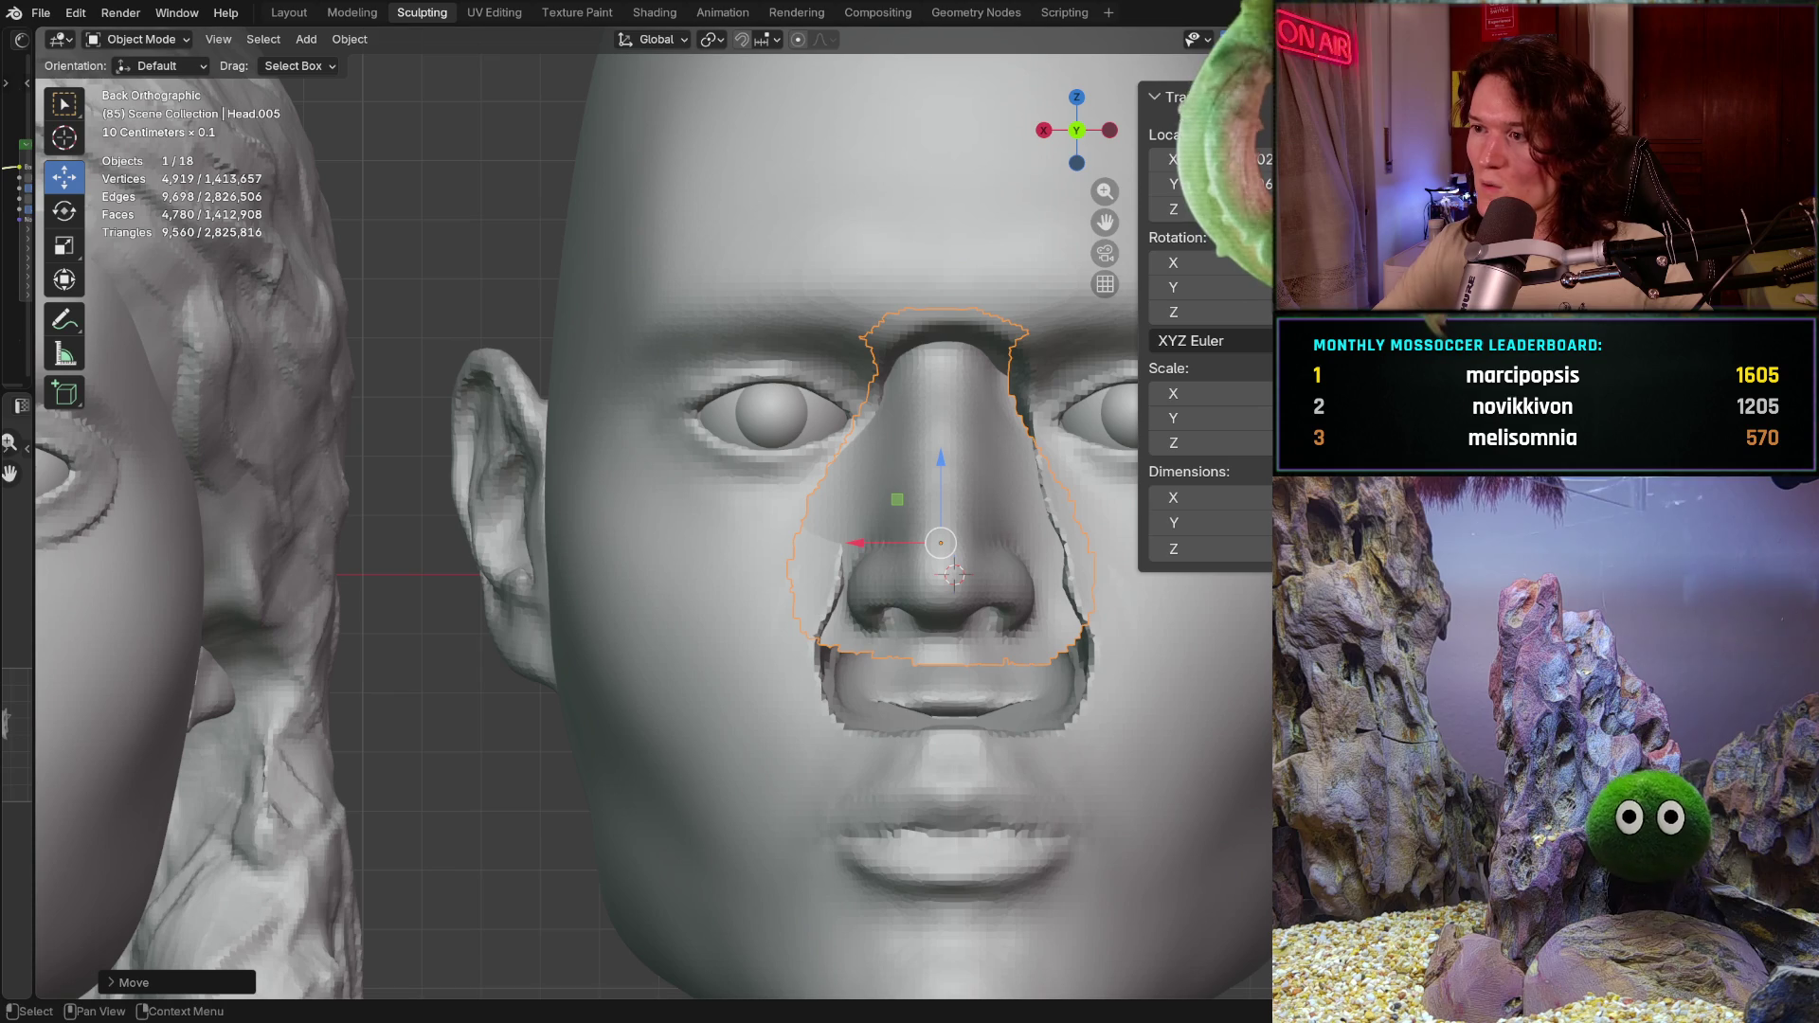
{"action": "middle_click_drag", "start_coordinate": [951, 574], "coordinate": [832, 559], "text": "shift"}
{"action": "scroll", "coordinate": [832, 559], "scroll_direction": "up", "scroll_amount": 1}
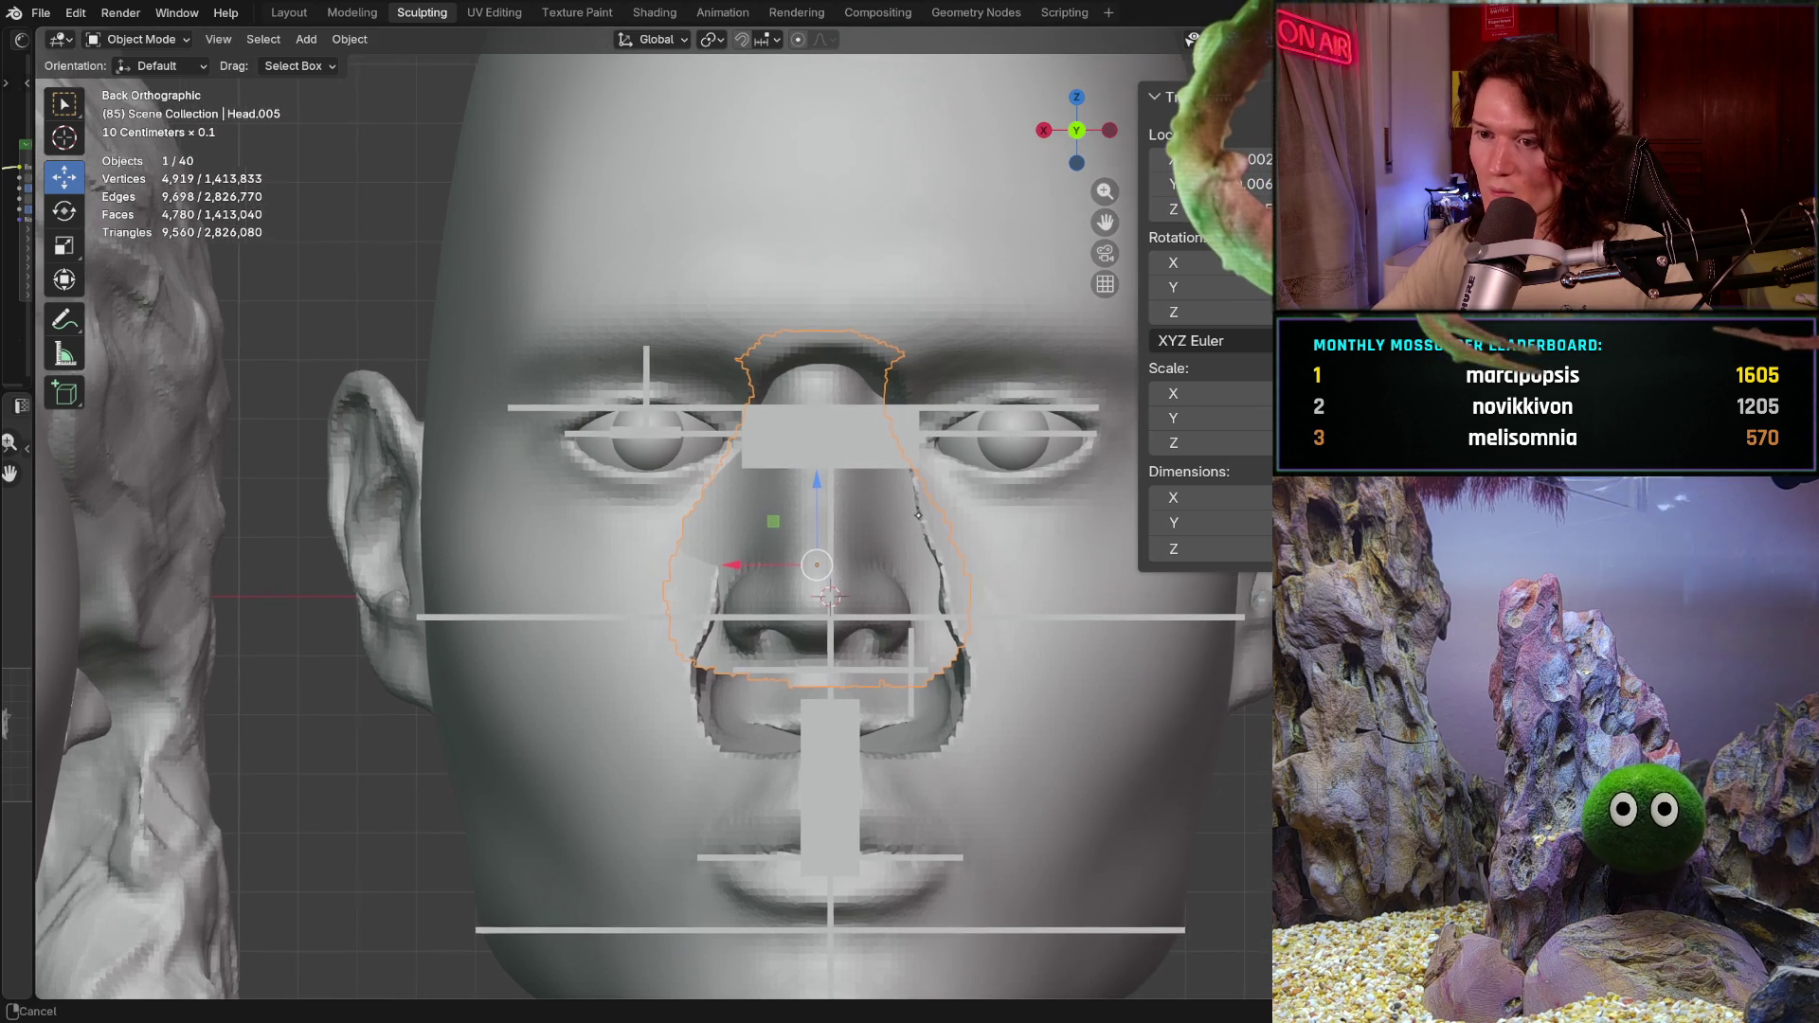
{"action": "key", "text": "g"}
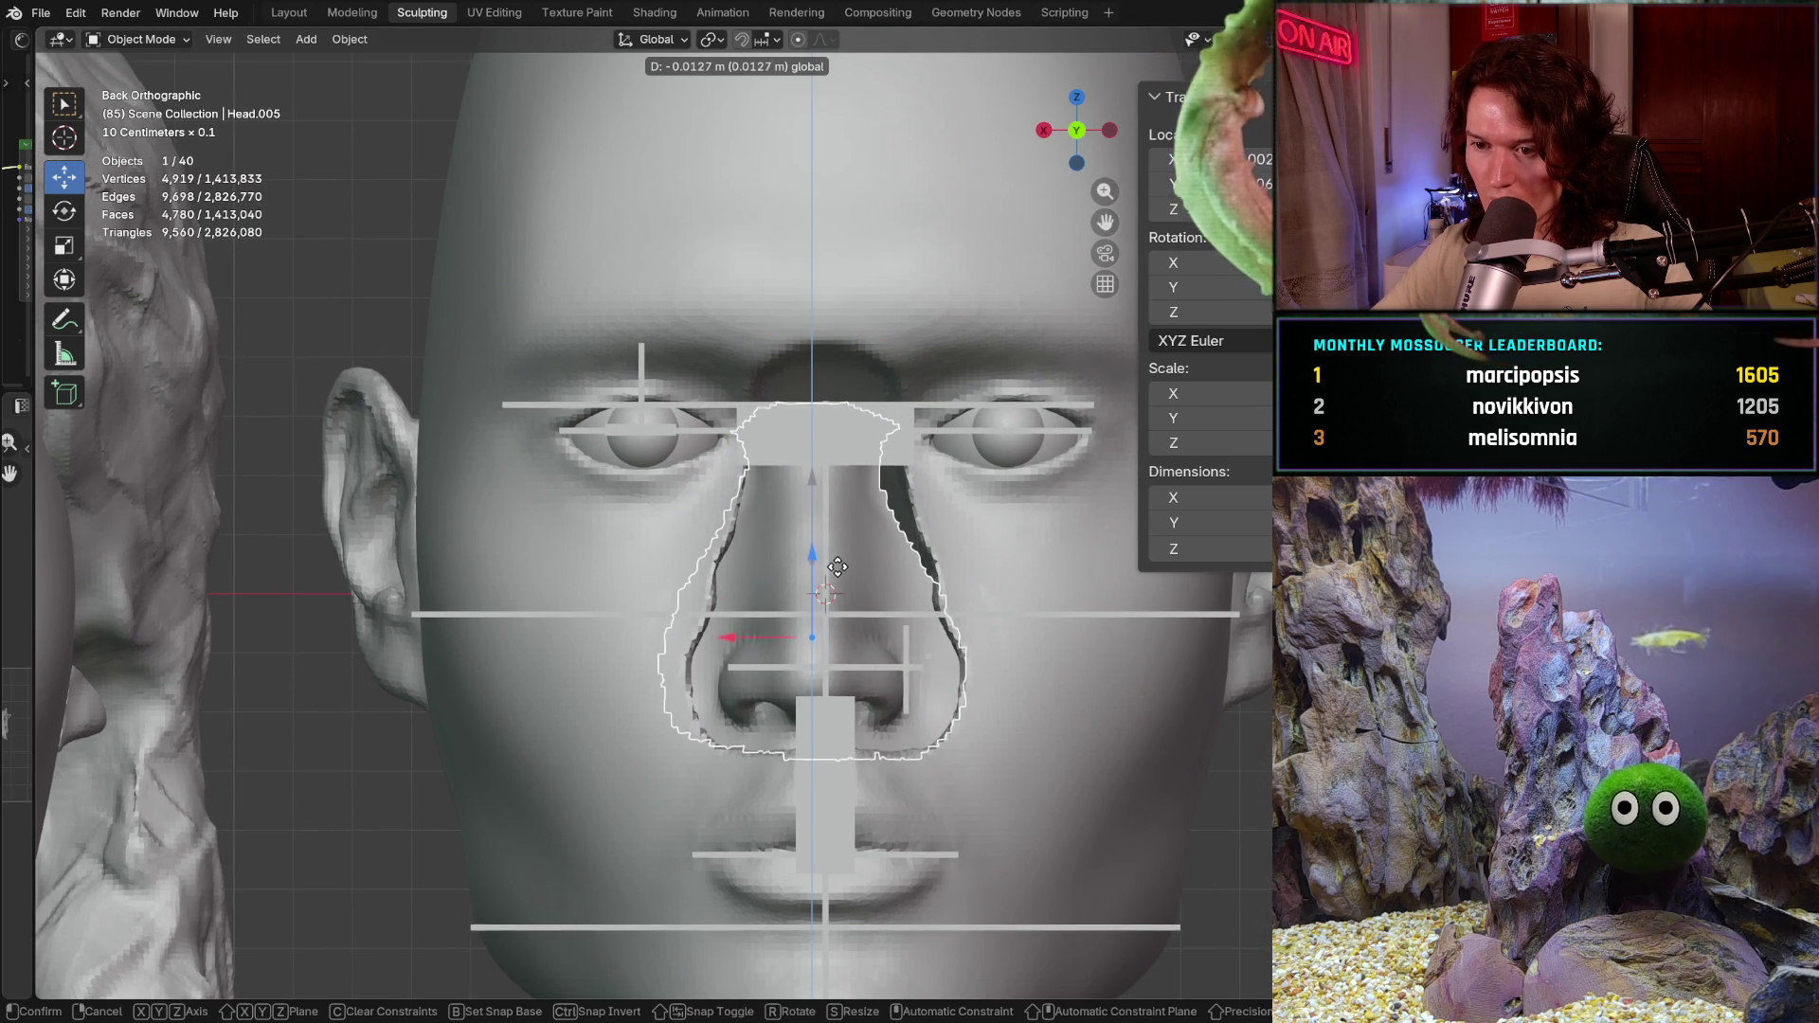
{"action": "left_click", "coordinate": [895, 586]}
Step: Nudge the nose patch sideways and check its placement from angled and exact side views
{"action": "middle_click_drag", "start_coordinate": [767, 661], "coordinate": [605, 651]}
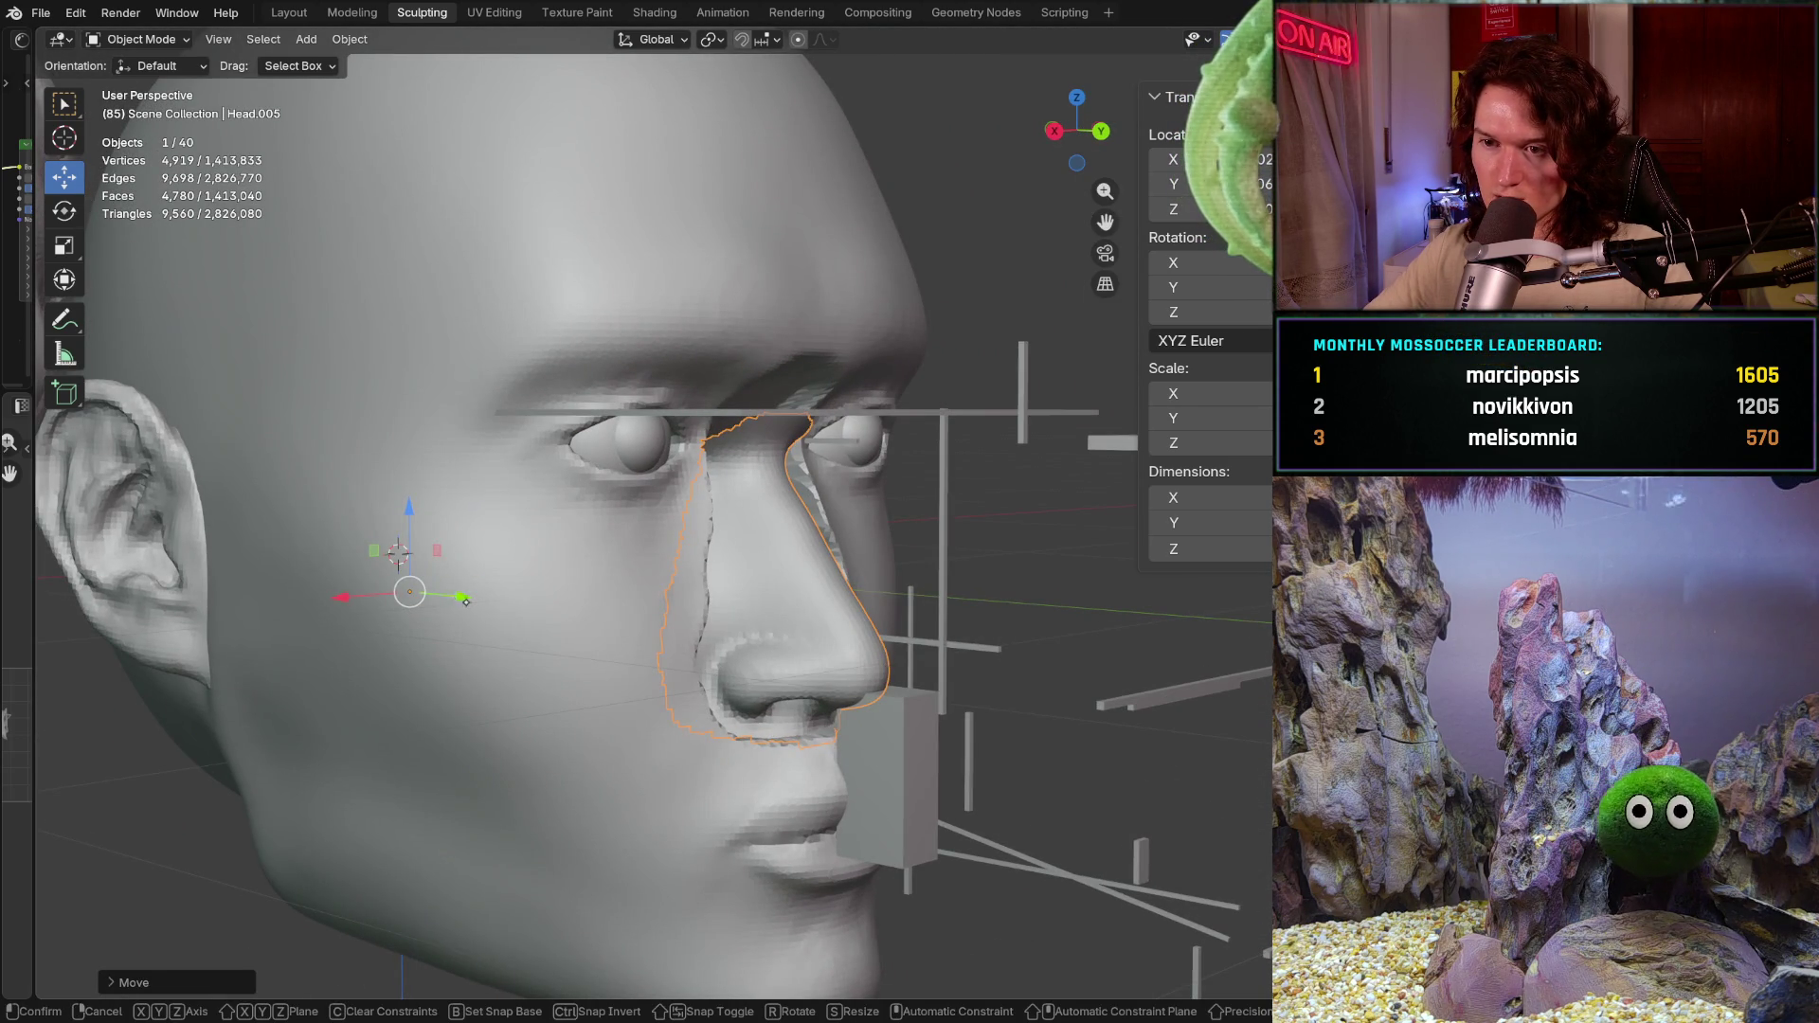
{"action": "key", "text": "g"}
{"action": "key", "text": "Return"}
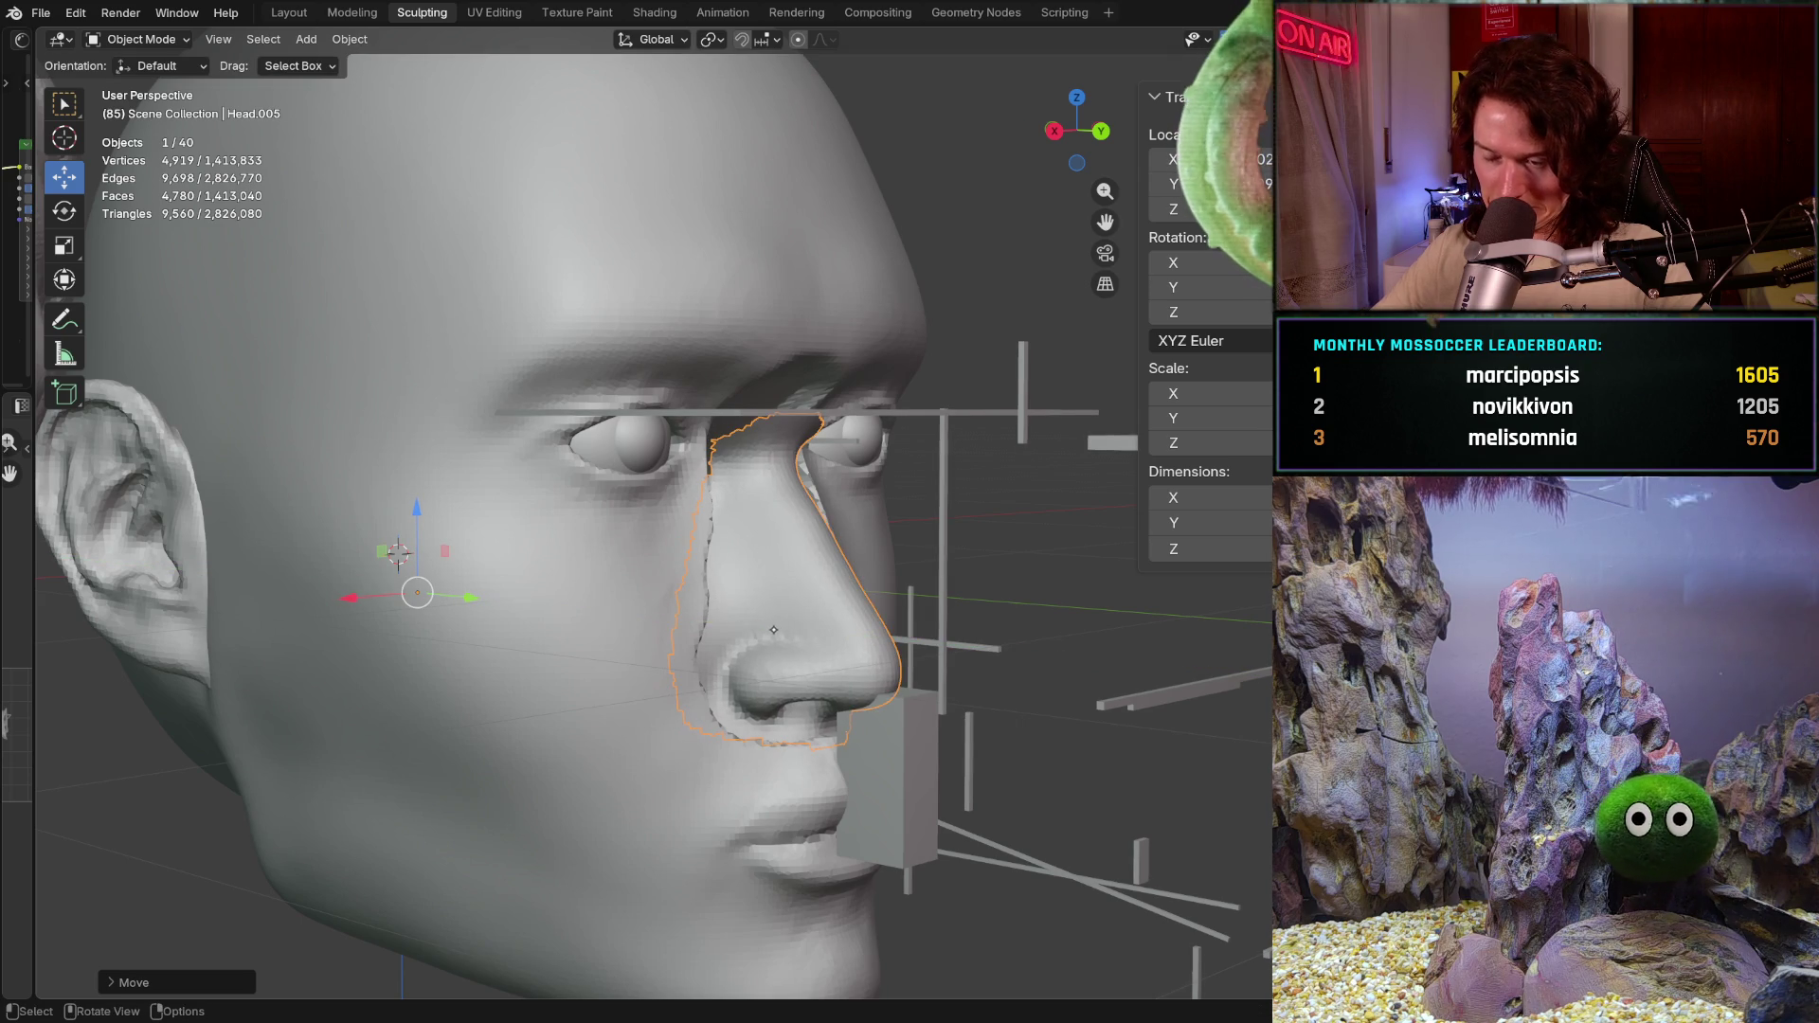
{"action": "middle_click_drag", "start_coordinate": [776, 631], "coordinate": [641, 614]}
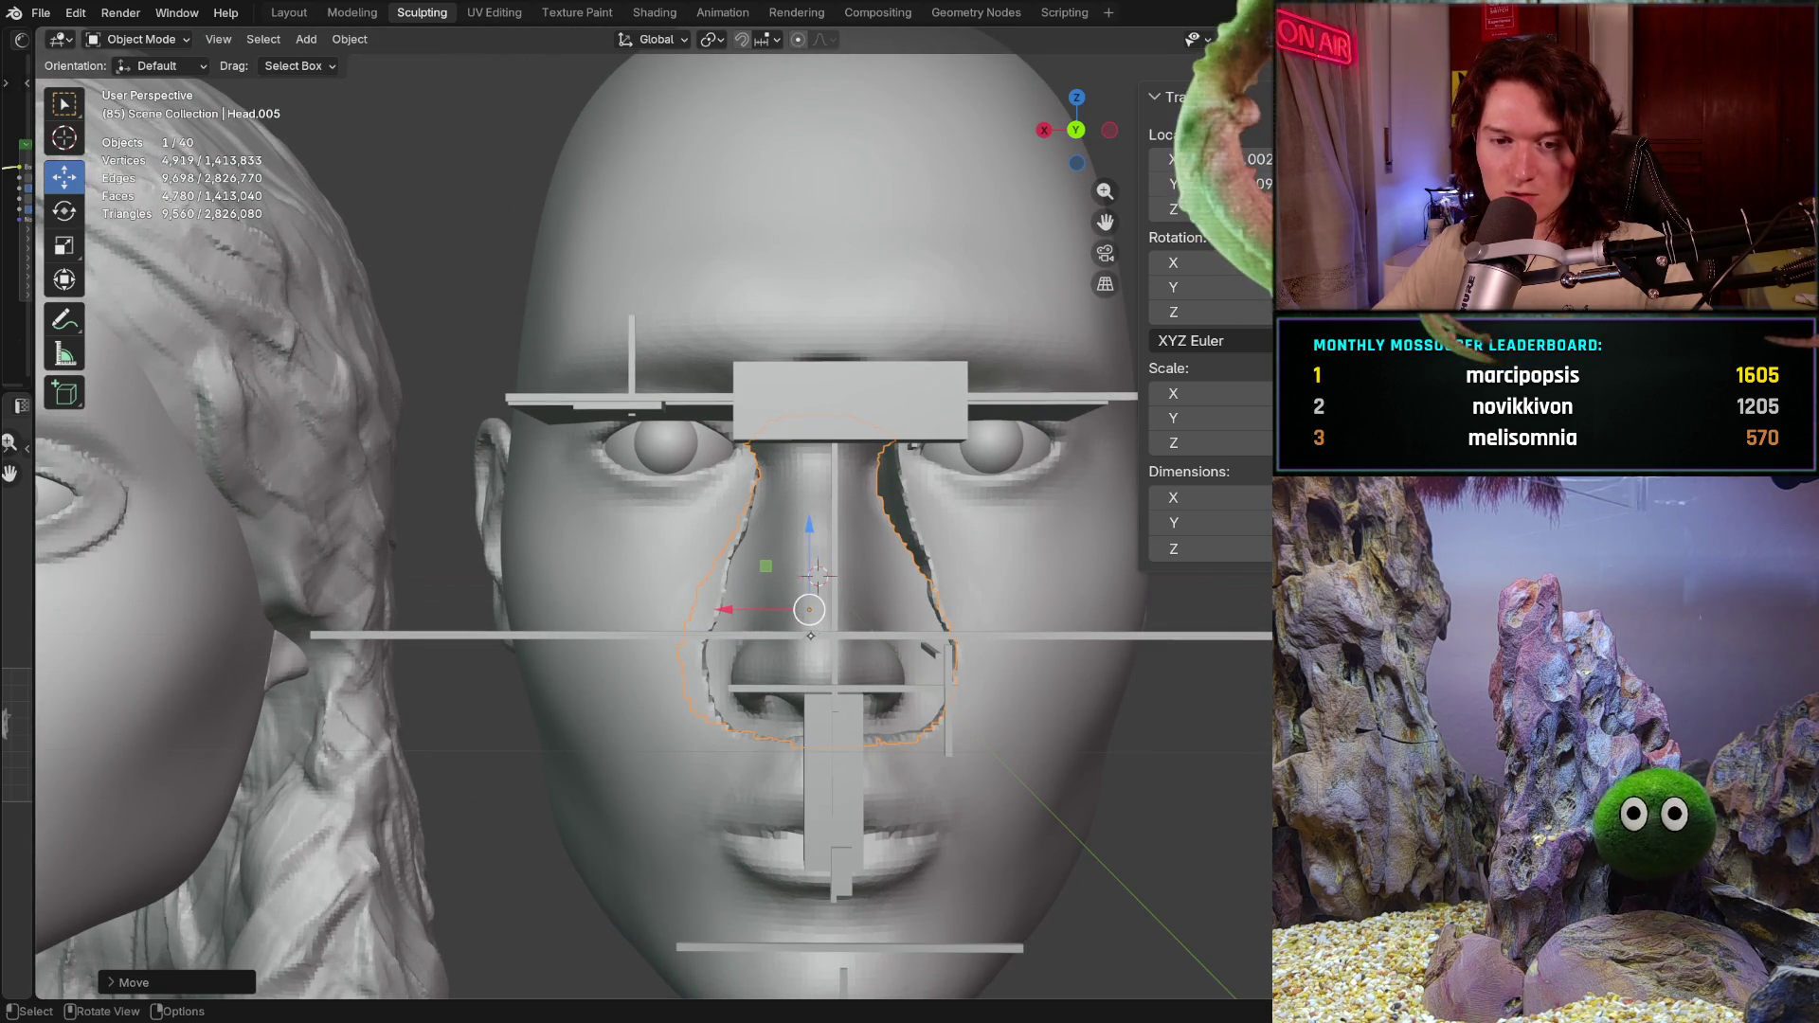
{"action": "middle_click_drag", "start_coordinate": [818, 573], "coordinate": [597, 582]}
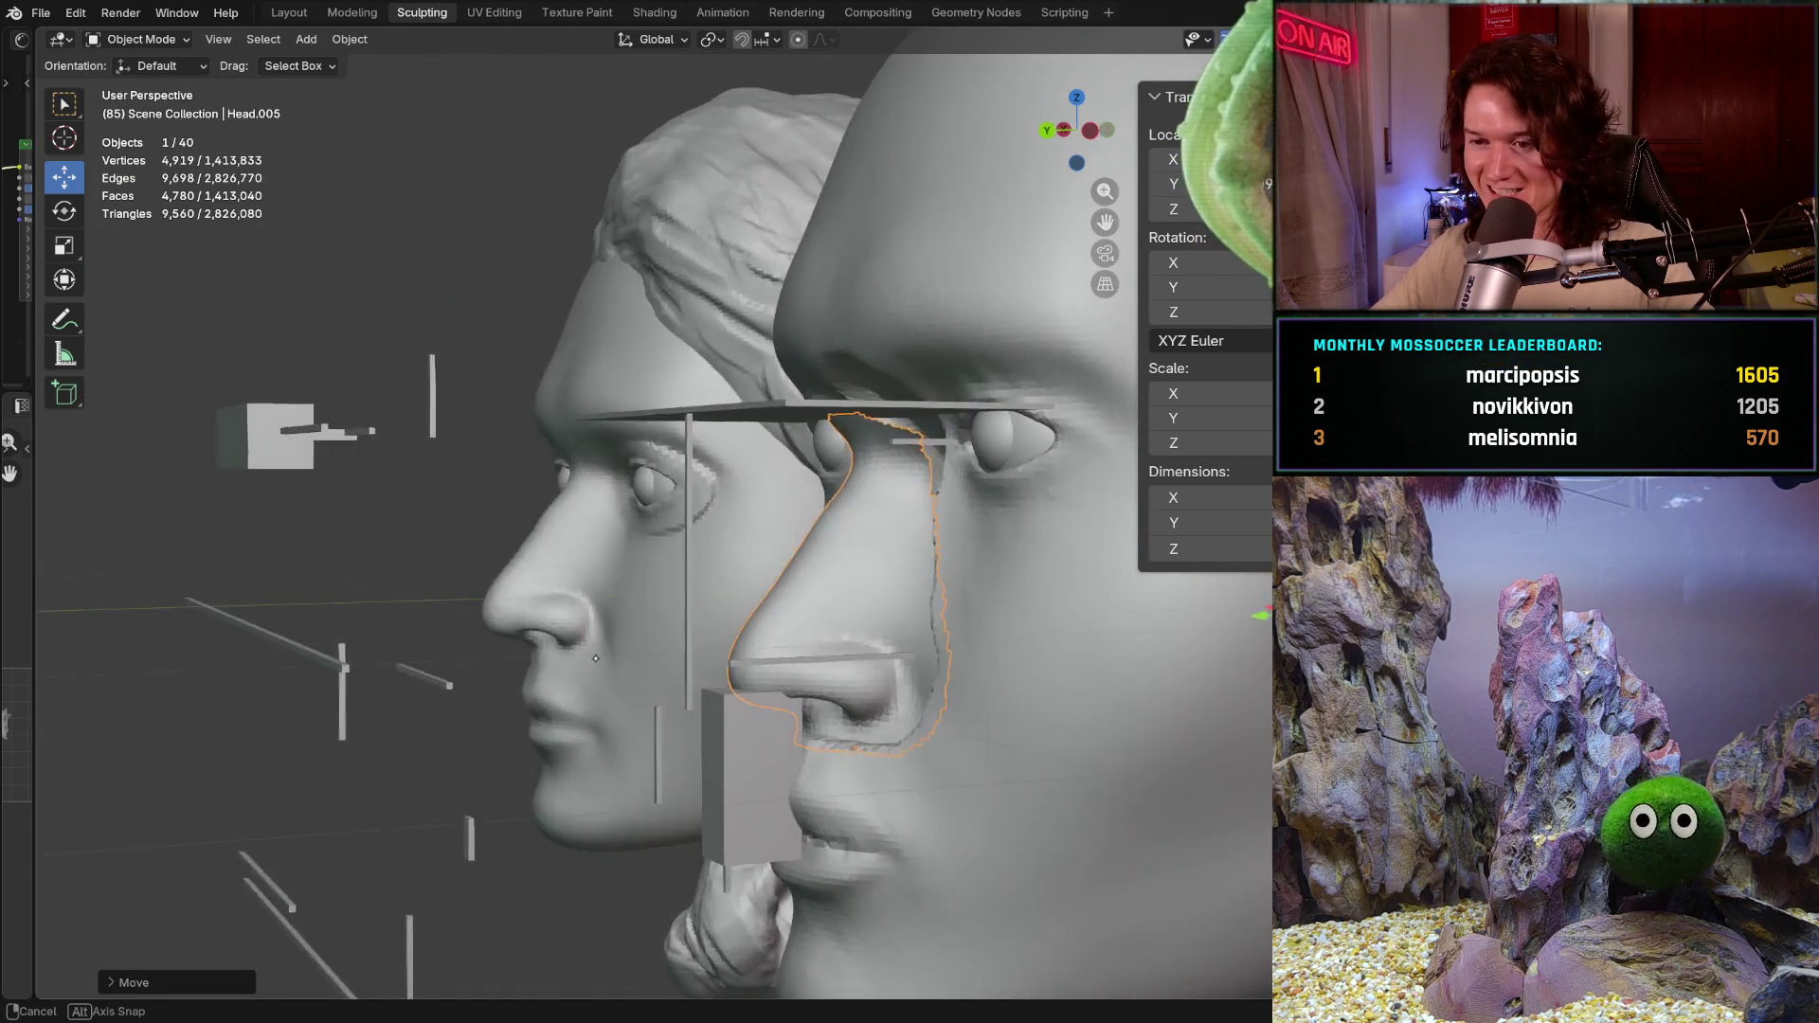
{"action": "key", "text": "KP_3"}
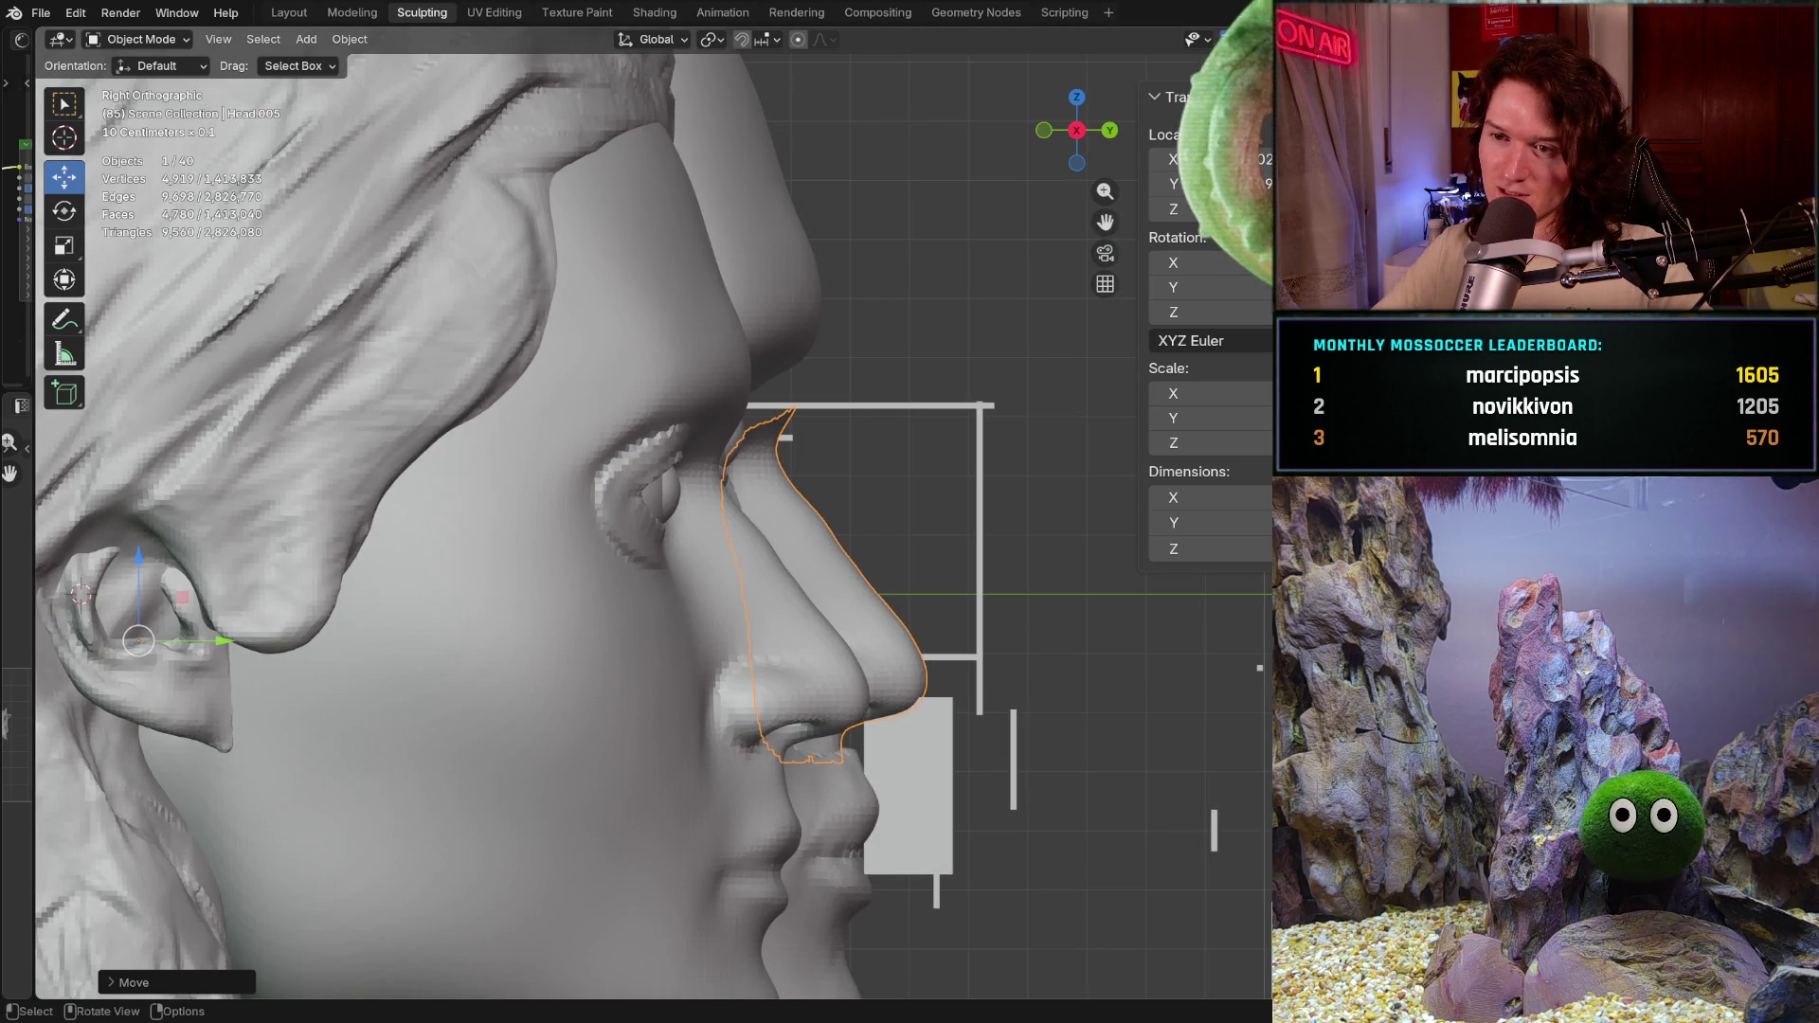
{"action": "mouse_move", "coordinate": [640, 568]}
{"action": "middle_mouse_down"}
{"action": "mouse_move", "coordinate": [456, 570]}
{"action": "mouse_move", "coordinate": [484, 570]}
{"action": "middle_mouse_up"}
{"action": "middle_click_drag", "start_coordinate": [994, 597], "coordinate": [1152, 597]}
{"action": "key", "text": "g"}
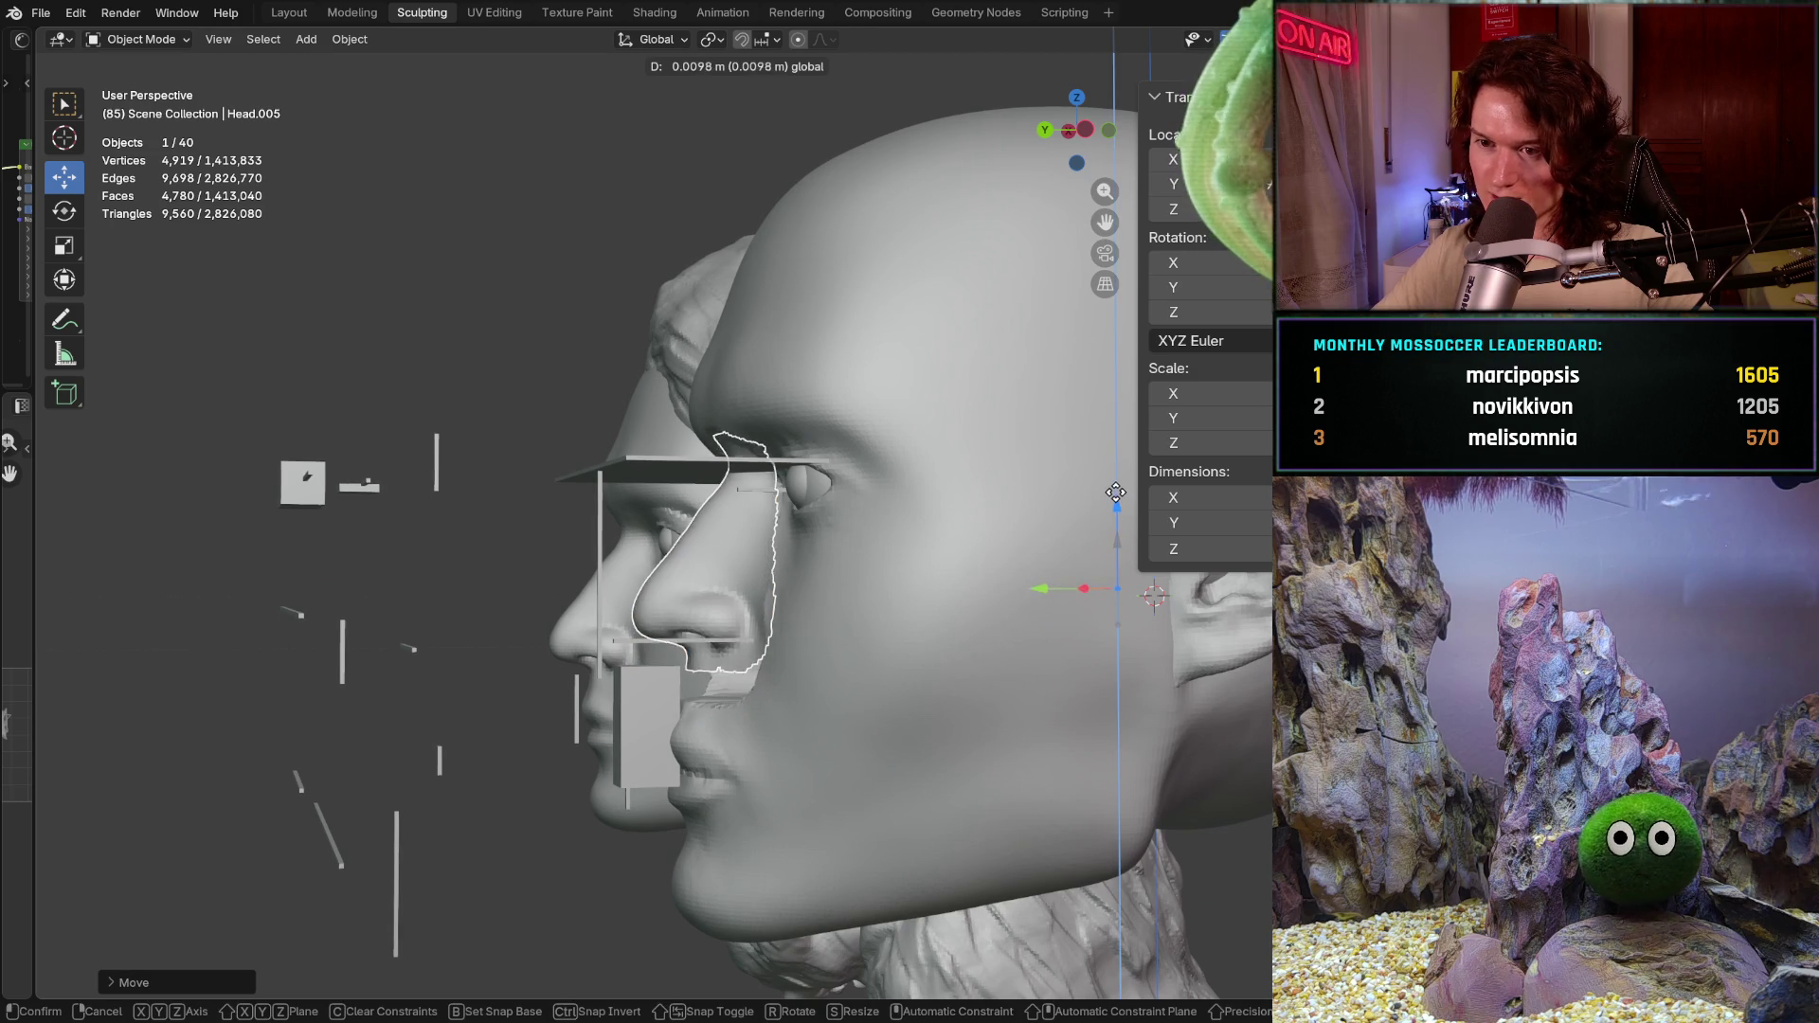
{"action": "key", "text": "Escape"}
Step: Refine the nose patch left-right and along the profile in side orthographic view
{"action": "mouse_move", "coordinate": [1152, 597]}
{"action": "middle_mouse_down"}
{"action": "mouse_move", "coordinate": [1024, 531]}
{"action": "mouse_move", "coordinate": [528, 924]}
{"action": "mouse_move", "coordinate": [1228, 656]}
{"action": "middle_mouse_up"}
{"action": "scroll", "coordinate": [527, 924], "scroll_direction": "up", "scroll_amount": 2}
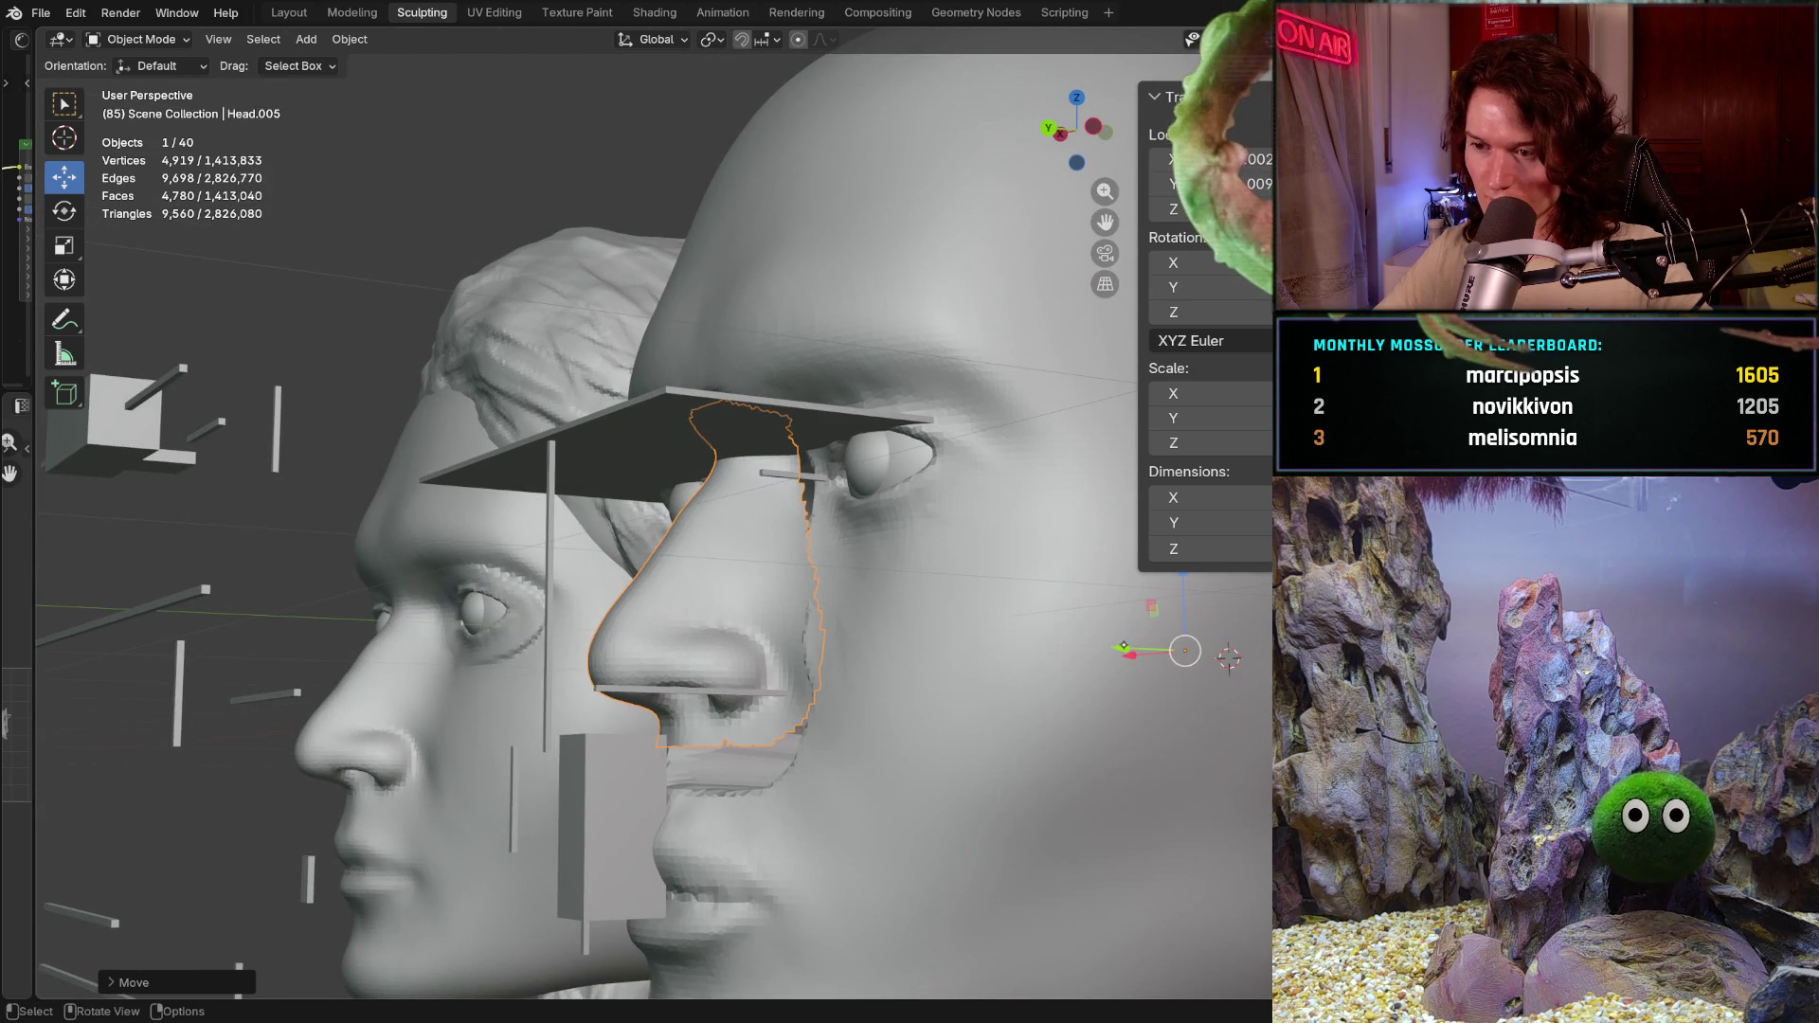
{"action": "left_click_drag", "start_coordinate": [1184, 651], "coordinate": [1166, 652]}
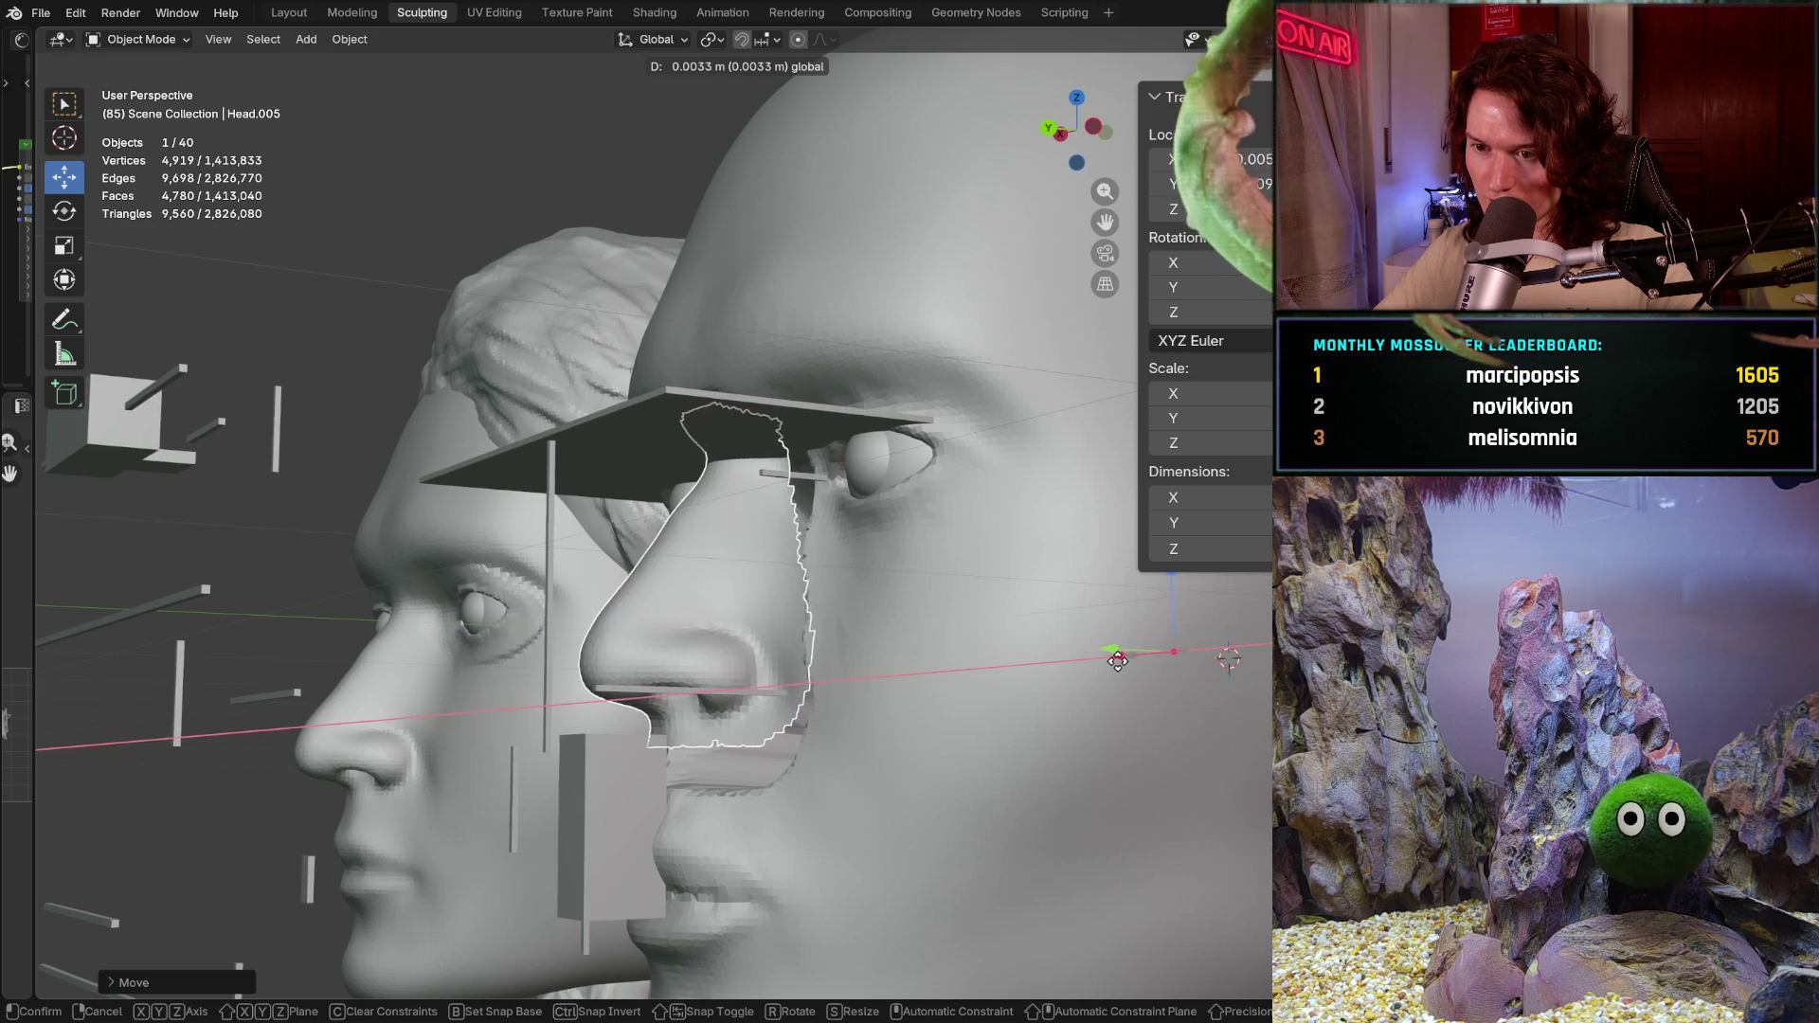
{"action": "middle_click_drag", "start_coordinate": [1227, 657], "coordinate": [699, 647]}
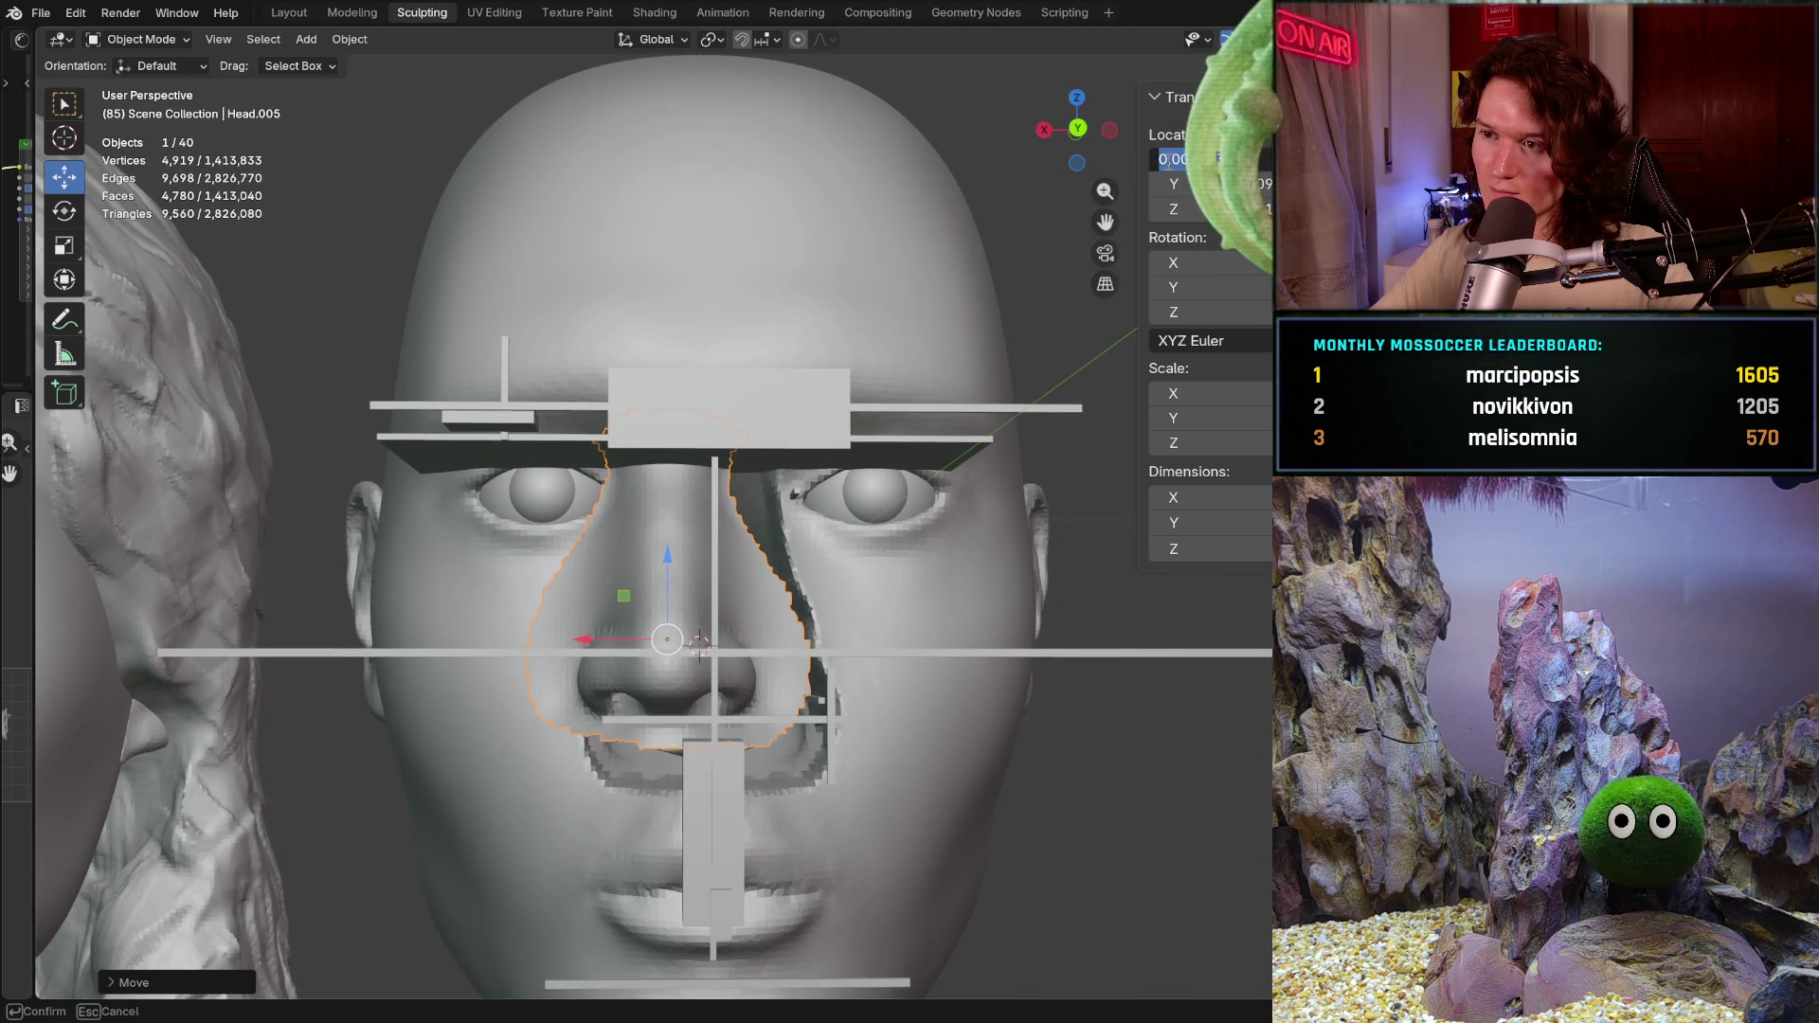
{"action": "left_click_drag", "start_coordinate": [699, 643], "coordinate": [699, 640]}
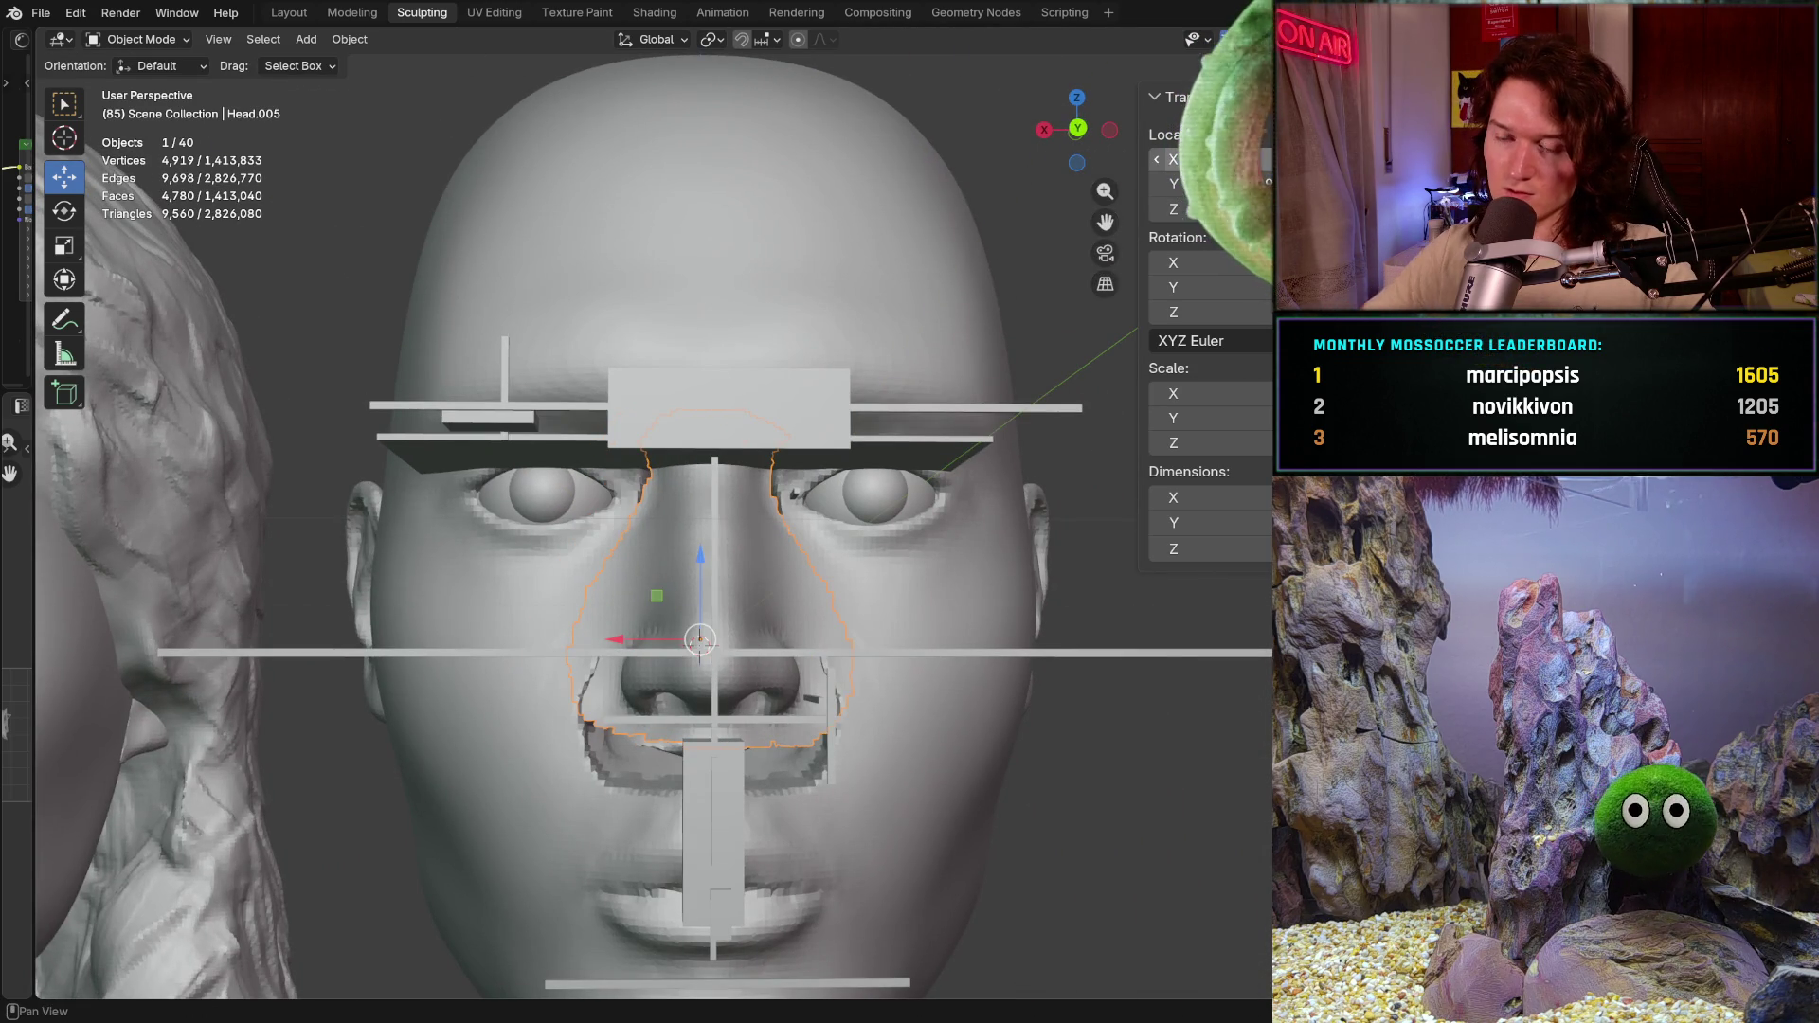
{"action": "mouse_move", "coordinate": [1004, 593]}
{"action": "middle_mouse_down"}
{"action": "mouse_move", "coordinate": [740, 616]}
{"action": "mouse_move", "coordinate": [764, 607]}
{"action": "middle_mouse_up"}
{"action": "left_click", "coordinate": [740, 615]}
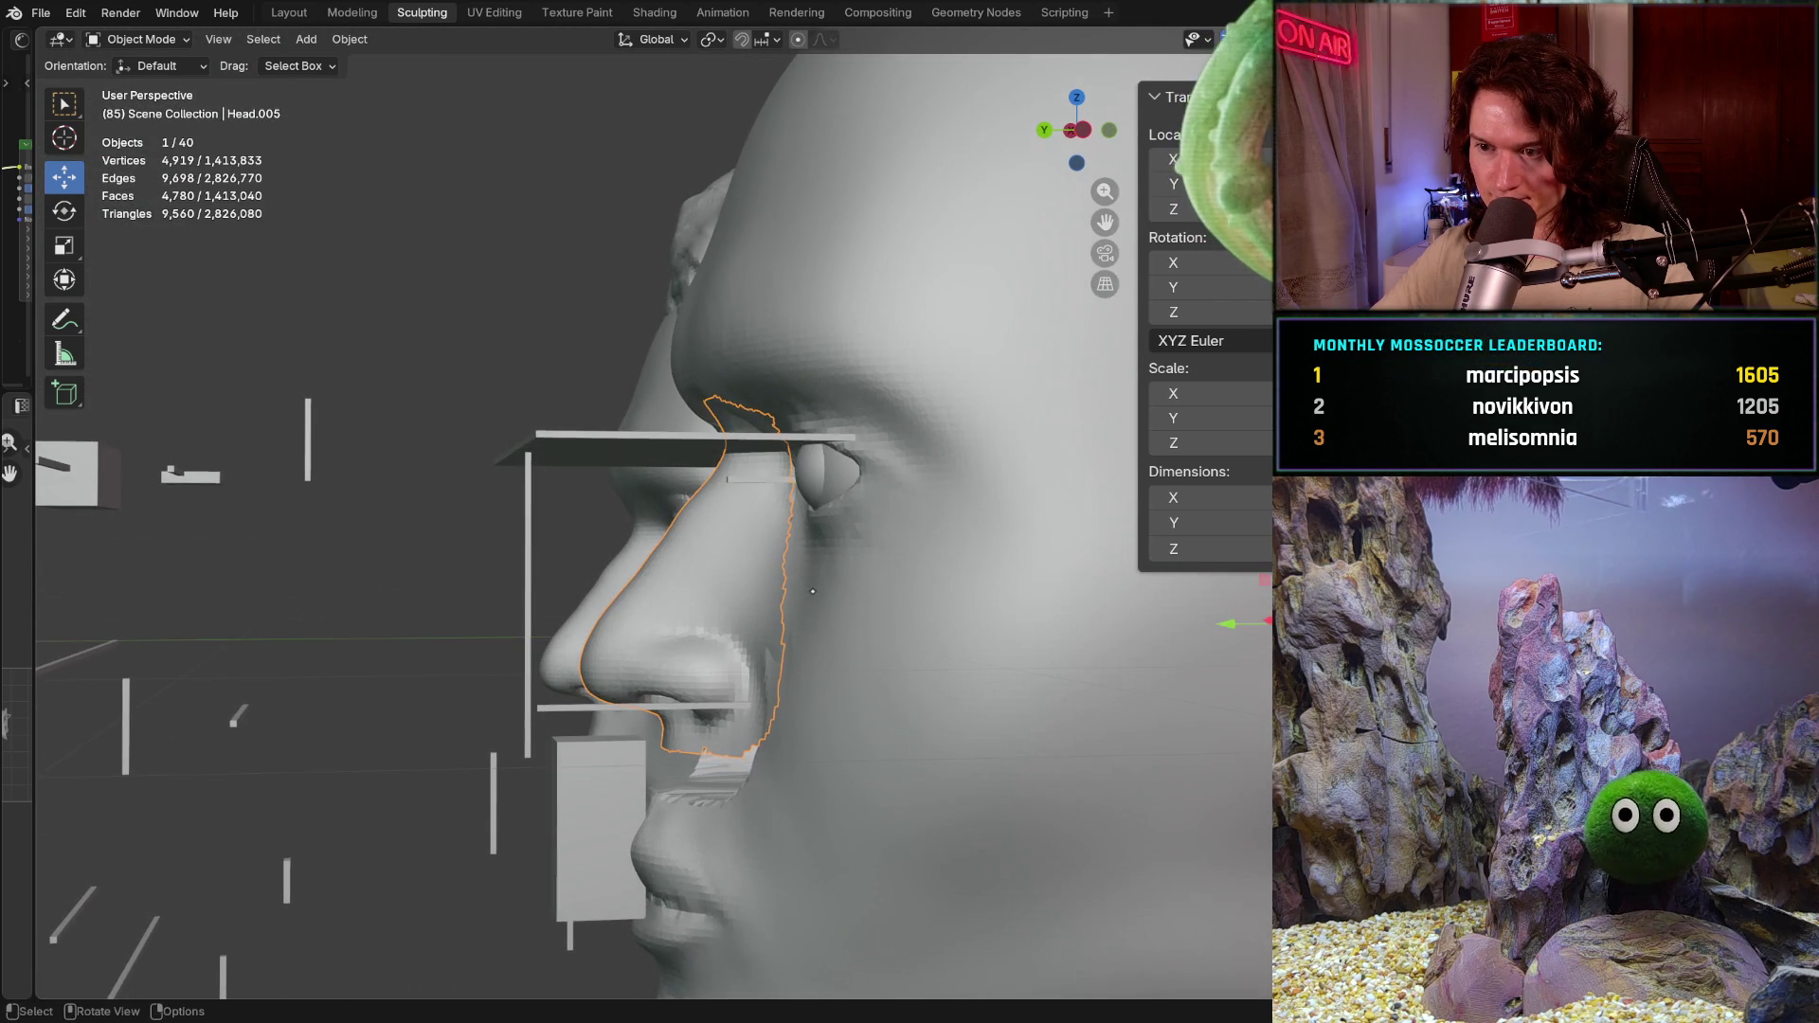
{"action": "mouse_move", "coordinate": [1168, 643]}
{"action": "middle_mouse_down", "text": "ctrl"}
{"action": "mouse_move", "coordinate": [1034, 697]}
{"action": "mouse_move", "coordinate": [981, 680]}
{"action": "middle_mouse_up", "text": "ctrl"}
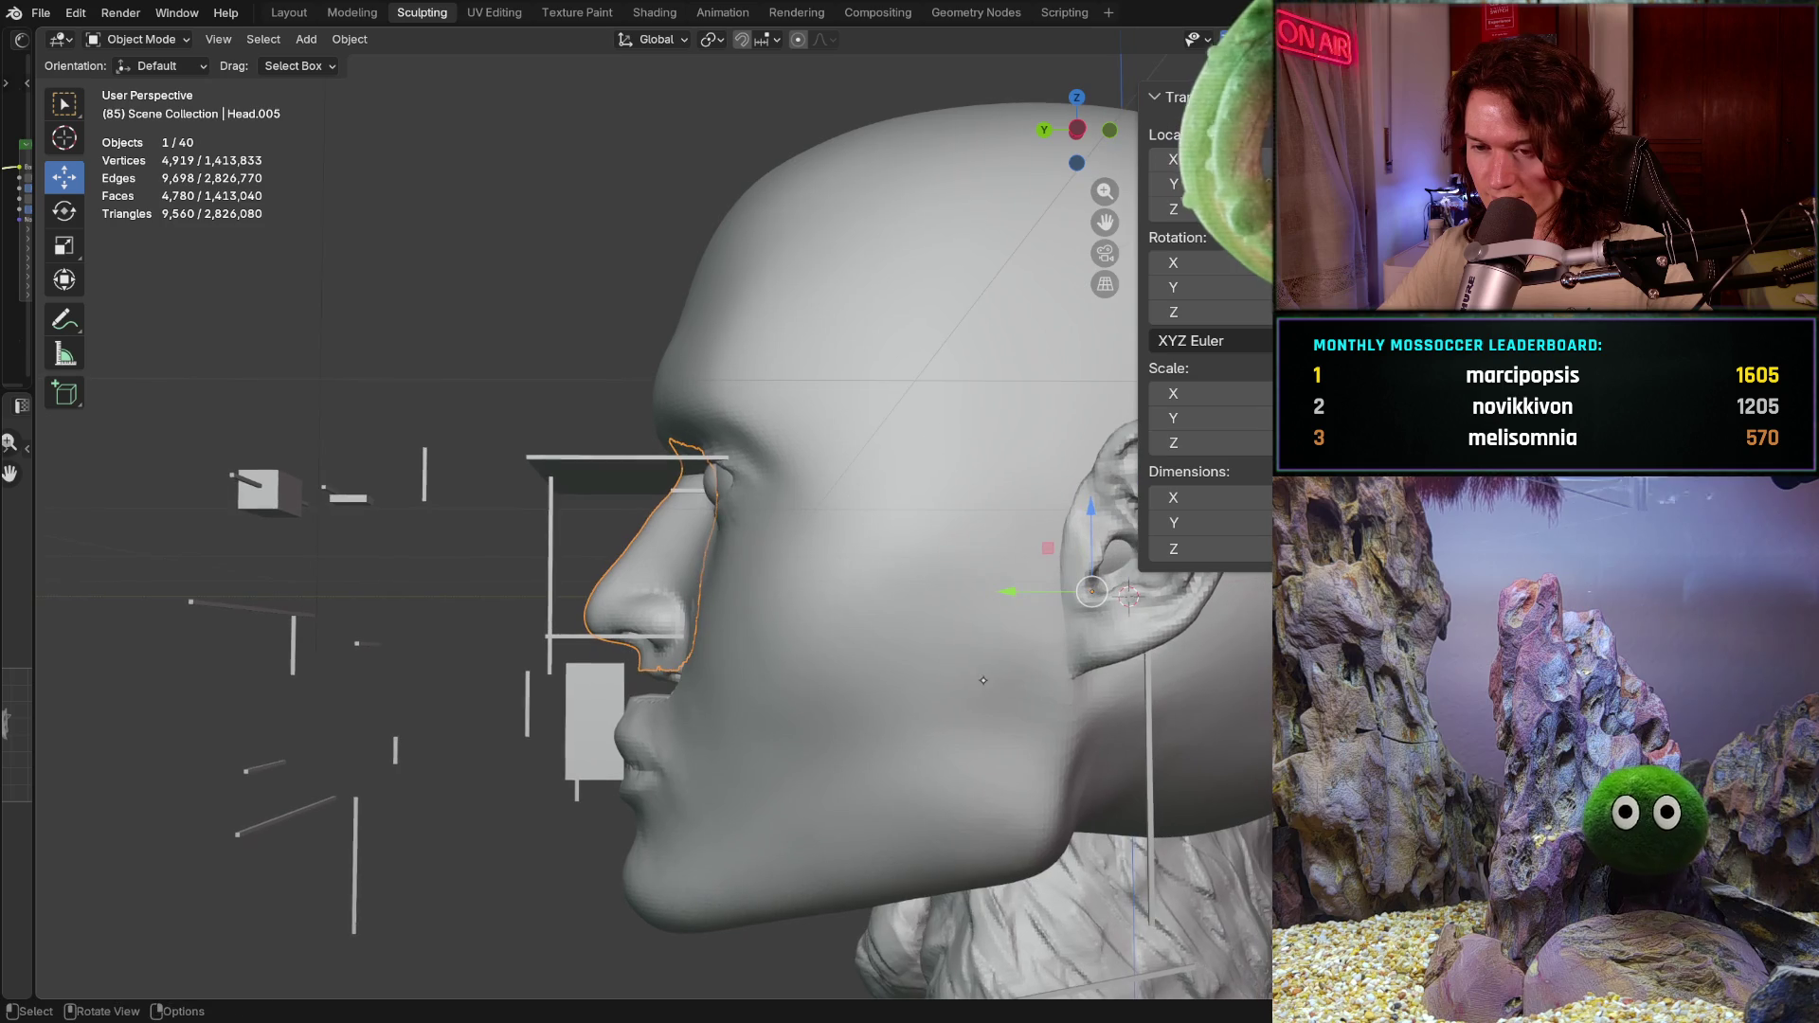
{"action": "key", "text": "ctrl+KP_3"}
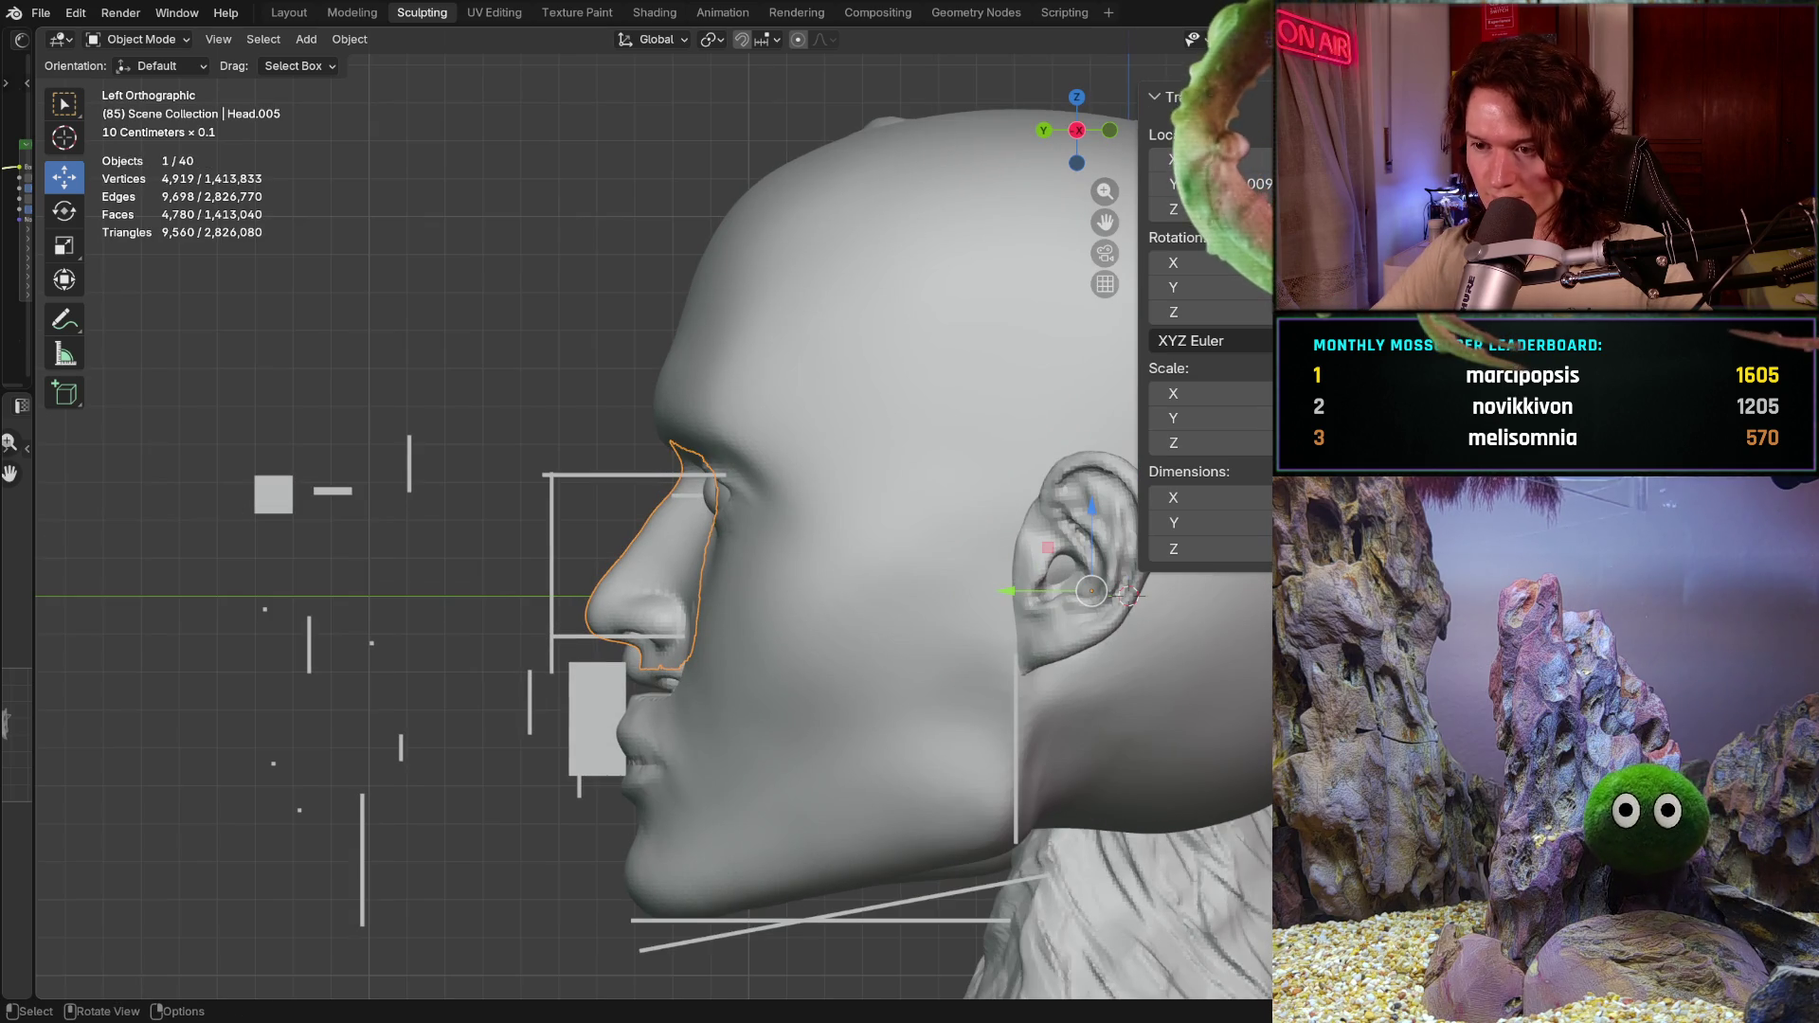
{"action": "left_click_drag", "start_coordinate": [1010, 591], "coordinate": [994, 597]}
{"action": "scroll", "coordinate": [710, 663], "scroll_direction": "up", "scroll_amount": 3}
{"action": "scroll", "coordinate": [709, 662], "scroll_direction": "up", "scroll_amount": 2}
Step: Inspect the grafted nose from perspective, front orthographic and side views
{"action": "mouse_move", "coordinate": [708, 663]}
{"action": "middle_mouse_down"}
{"action": "mouse_move", "coordinate": [742, 579]}
{"action": "mouse_move", "coordinate": [1016, 583]}
{"action": "middle_mouse_up"}
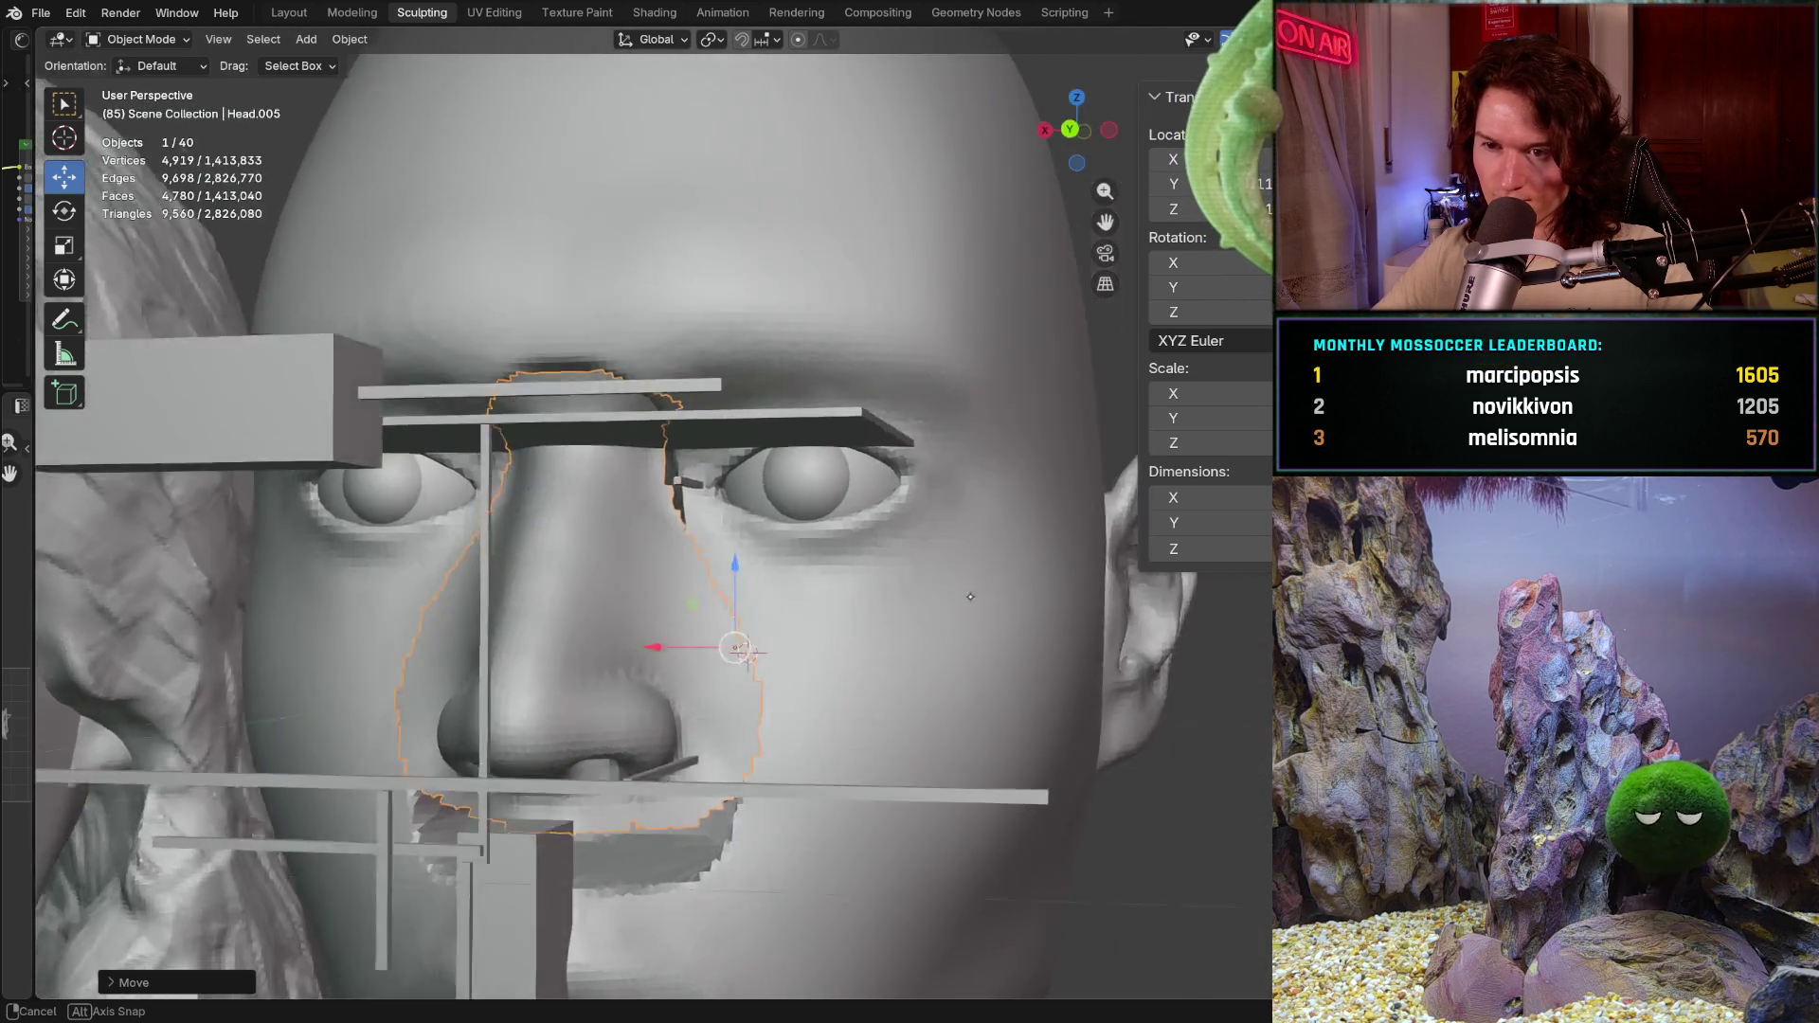
{"action": "scroll", "coordinate": [1015, 582], "scroll_direction": "down", "scroll_amount": 1}
{"action": "scroll", "coordinate": [1015, 583], "scroll_direction": "down", "scroll_amount": 2}
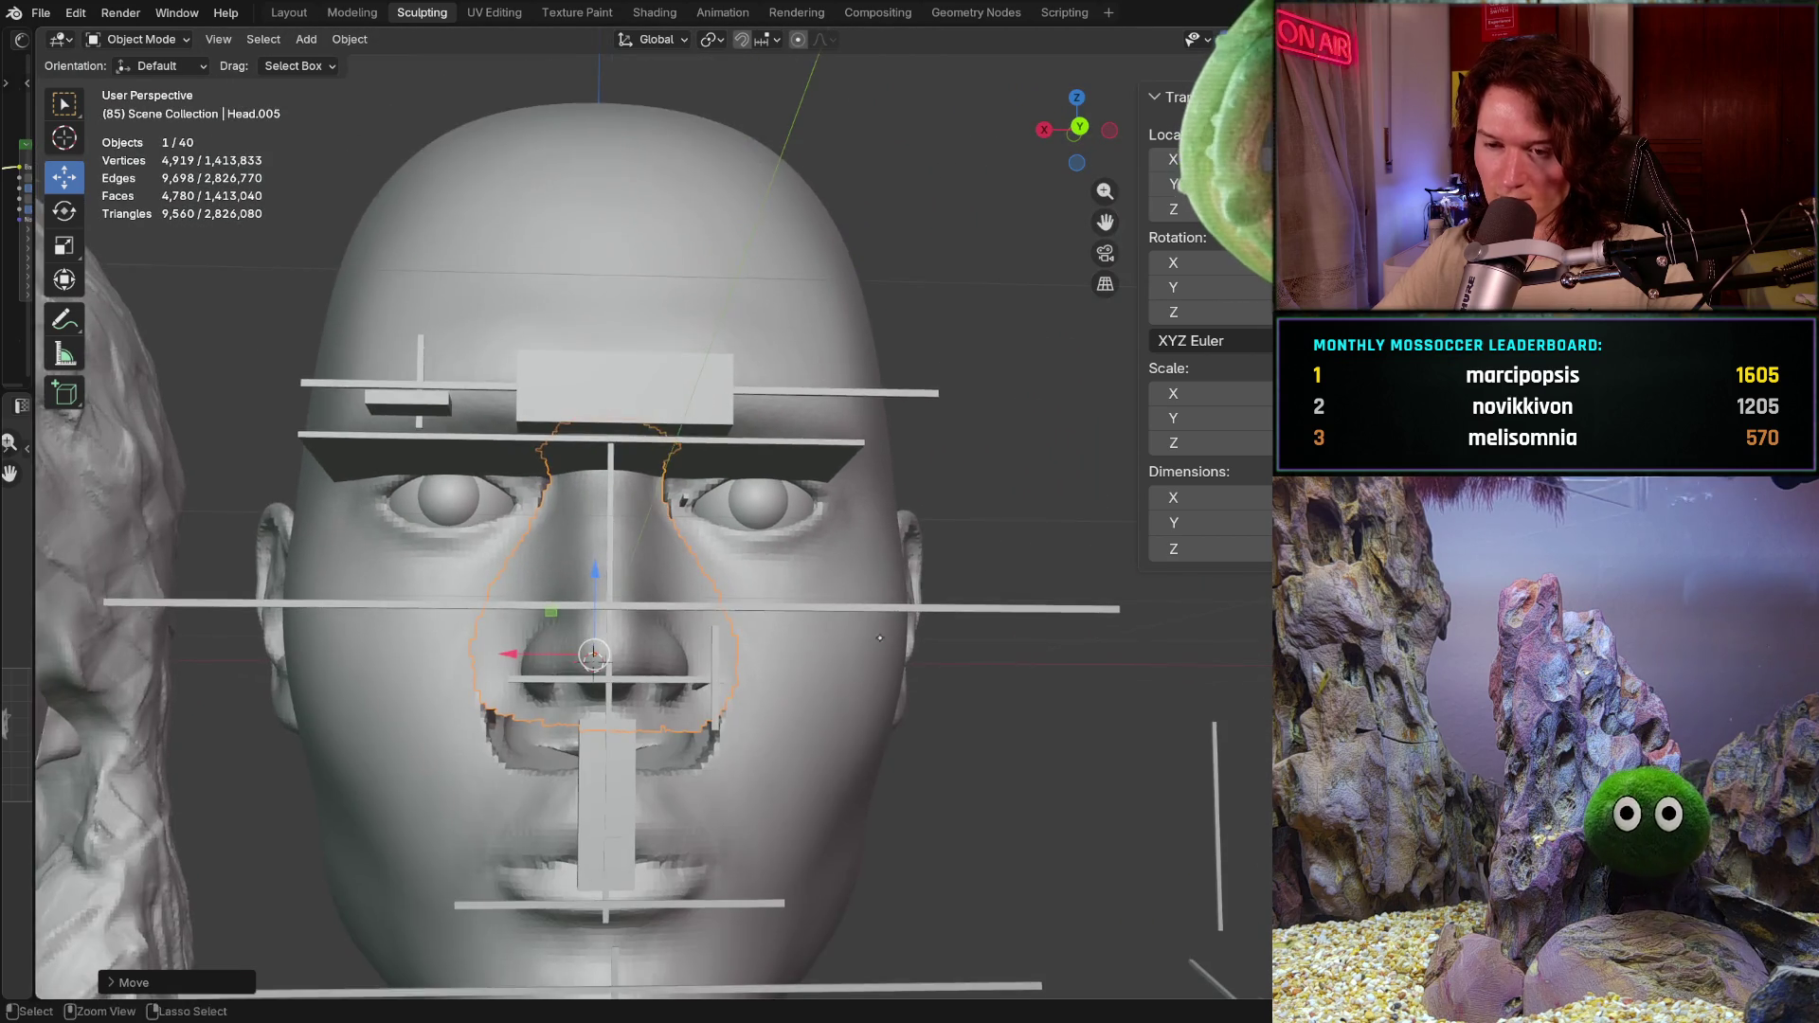
{"action": "scroll", "coordinate": [1015, 583], "scroll_direction": "down", "scroll_amount": 2}
{"action": "mouse_move", "coordinate": [1014, 584]}
{"action": "middle_mouse_down"}
{"action": "mouse_move", "coordinate": [746, 776]}
{"action": "mouse_move", "coordinate": [668, 767]}
{"action": "middle_mouse_up"}
{"action": "key", "text": "ctrl+KP_1"}
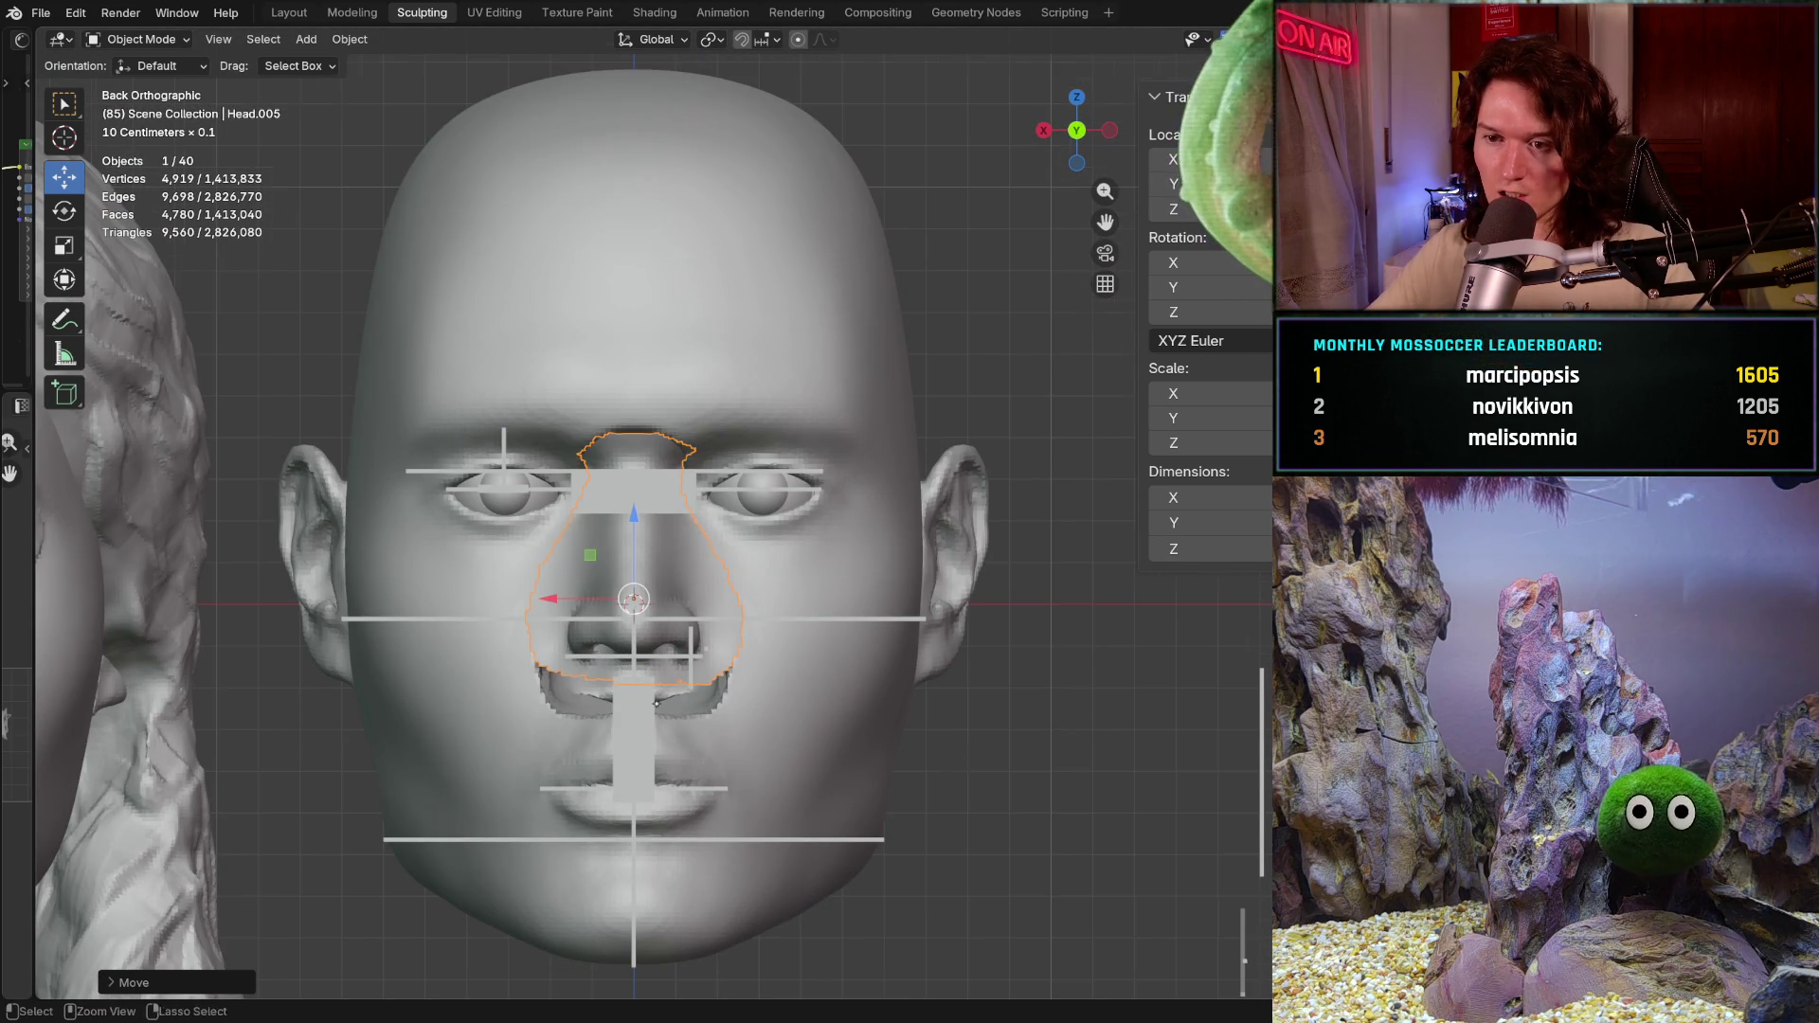
{"action": "scroll", "coordinate": [658, 702], "scroll_direction": "up", "scroll_amount": 1}
{"action": "scroll", "coordinate": [677, 652], "scroll_direction": "up", "scroll_amount": 1}
{"action": "mouse_move", "coordinate": [693, 704]}
{"action": "middle_mouse_down"}
{"action": "mouse_move", "coordinate": [582, 718]}
{"action": "mouse_move", "coordinate": [568, 738]}
{"action": "middle_mouse_up"}
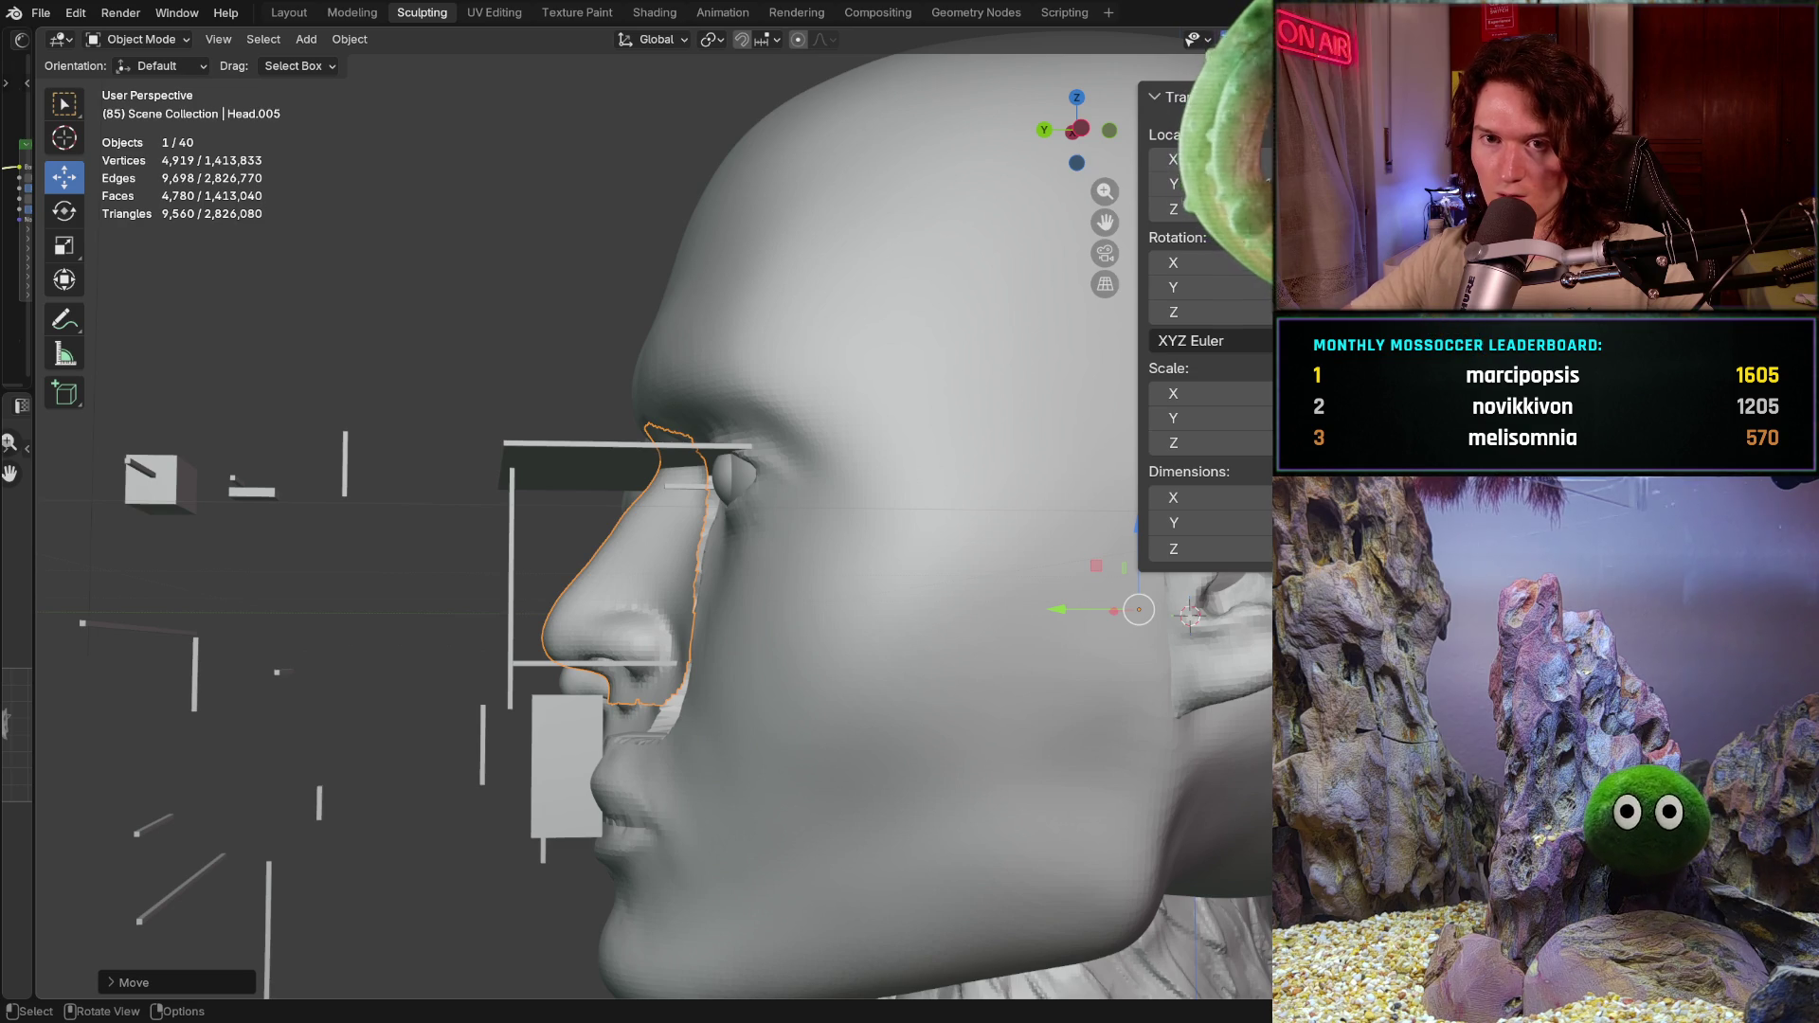
{"action": "left_click", "coordinate": [147, 40]}
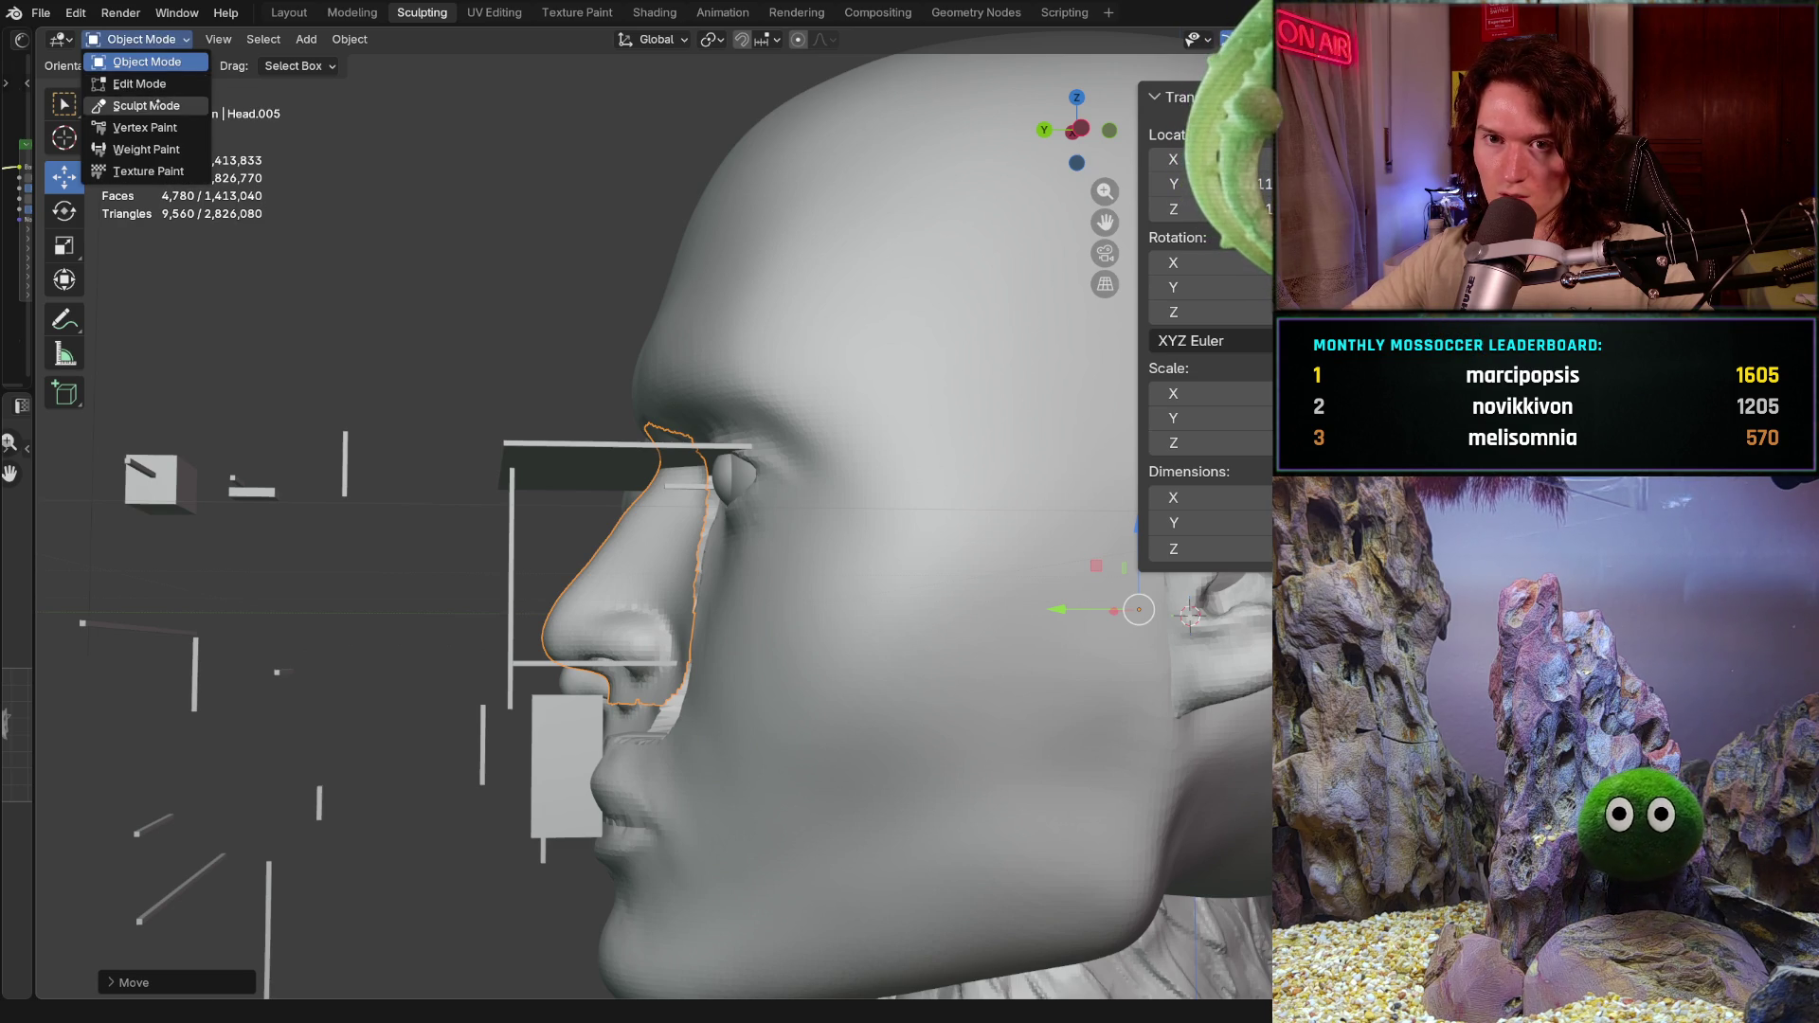
Step: Back in Sculpt Mode, set the Grab brush to 1000 px and check the Symmetry options
{"action": "left_click", "coordinate": [147, 106]}
{"action": "scroll", "coordinate": [632, 616], "scroll_direction": "up", "scroll_amount": 2}
{"action": "scroll", "coordinate": [632, 614], "scroll_direction": "up", "scroll_amount": 2}
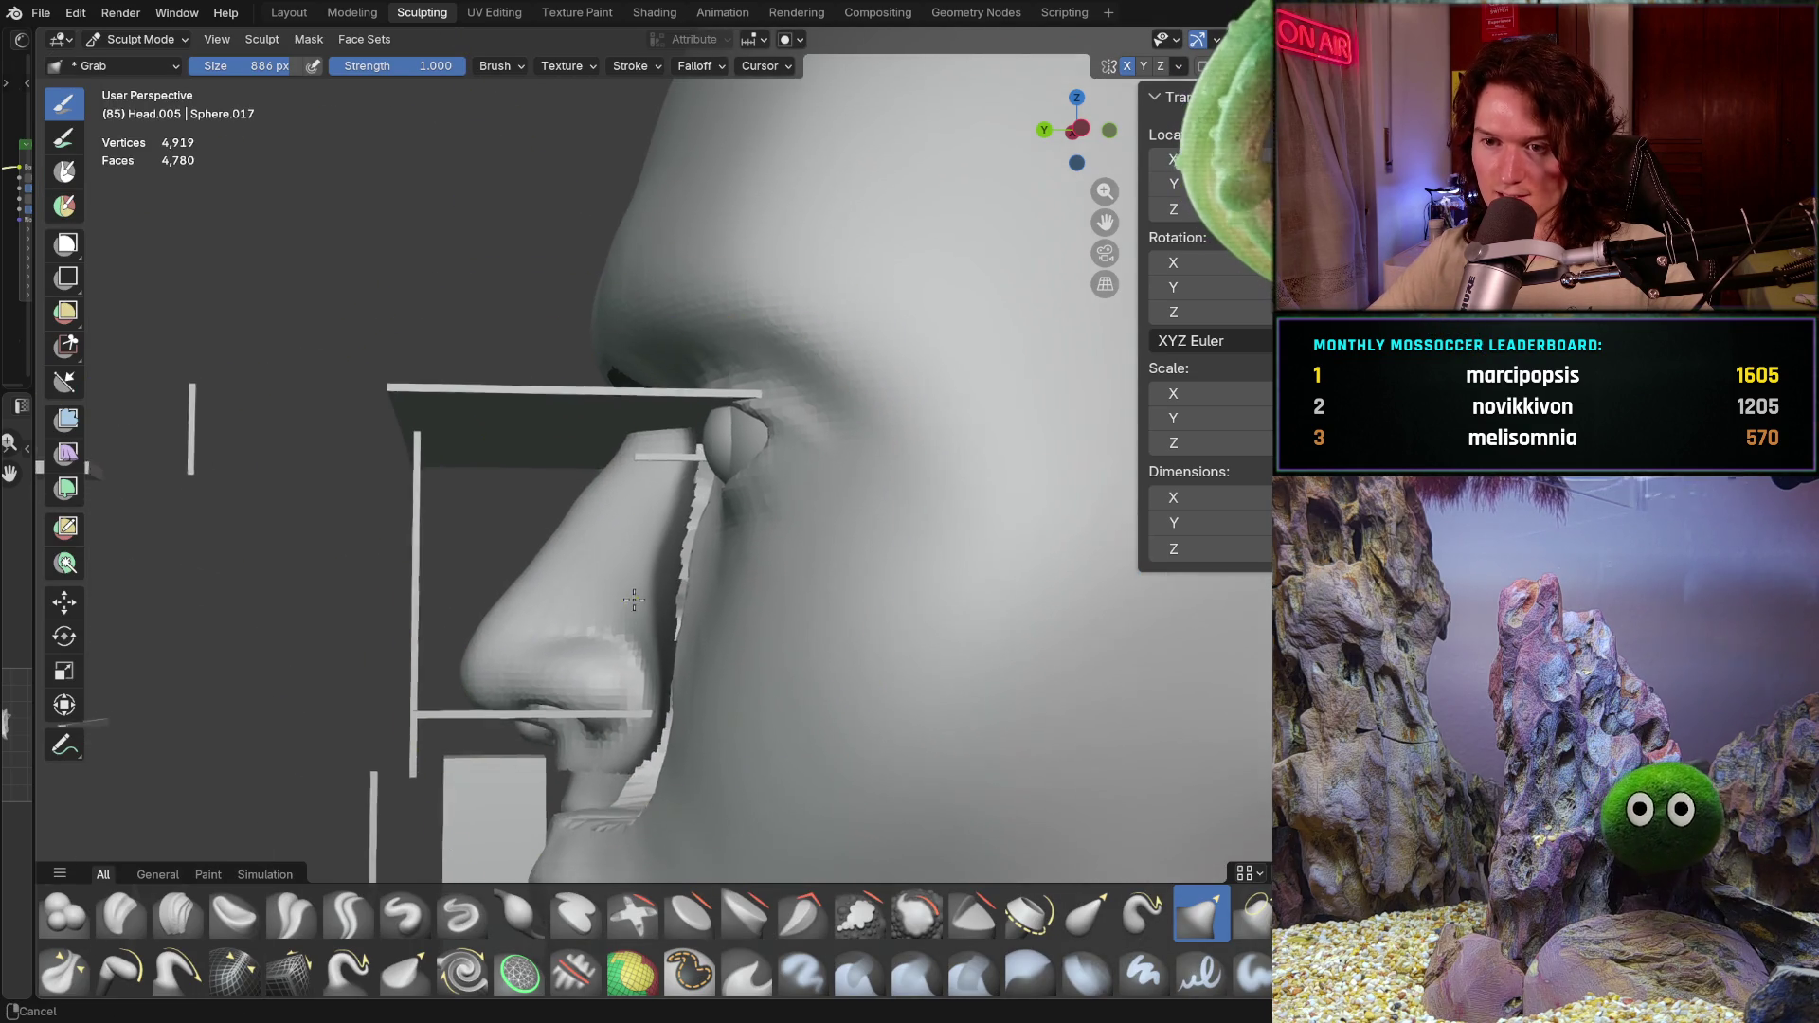
{"action": "mouse_move", "coordinate": [632, 615]}
{"action": "middle_mouse_down"}
{"action": "mouse_move", "coordinate": [752, 650]}
{"action": "mouse_move", "coordinate": [674, 681]}
{"action": "mouse_move", "coordinate": [605, 669]}
{"action": "middle_mouse_up"}
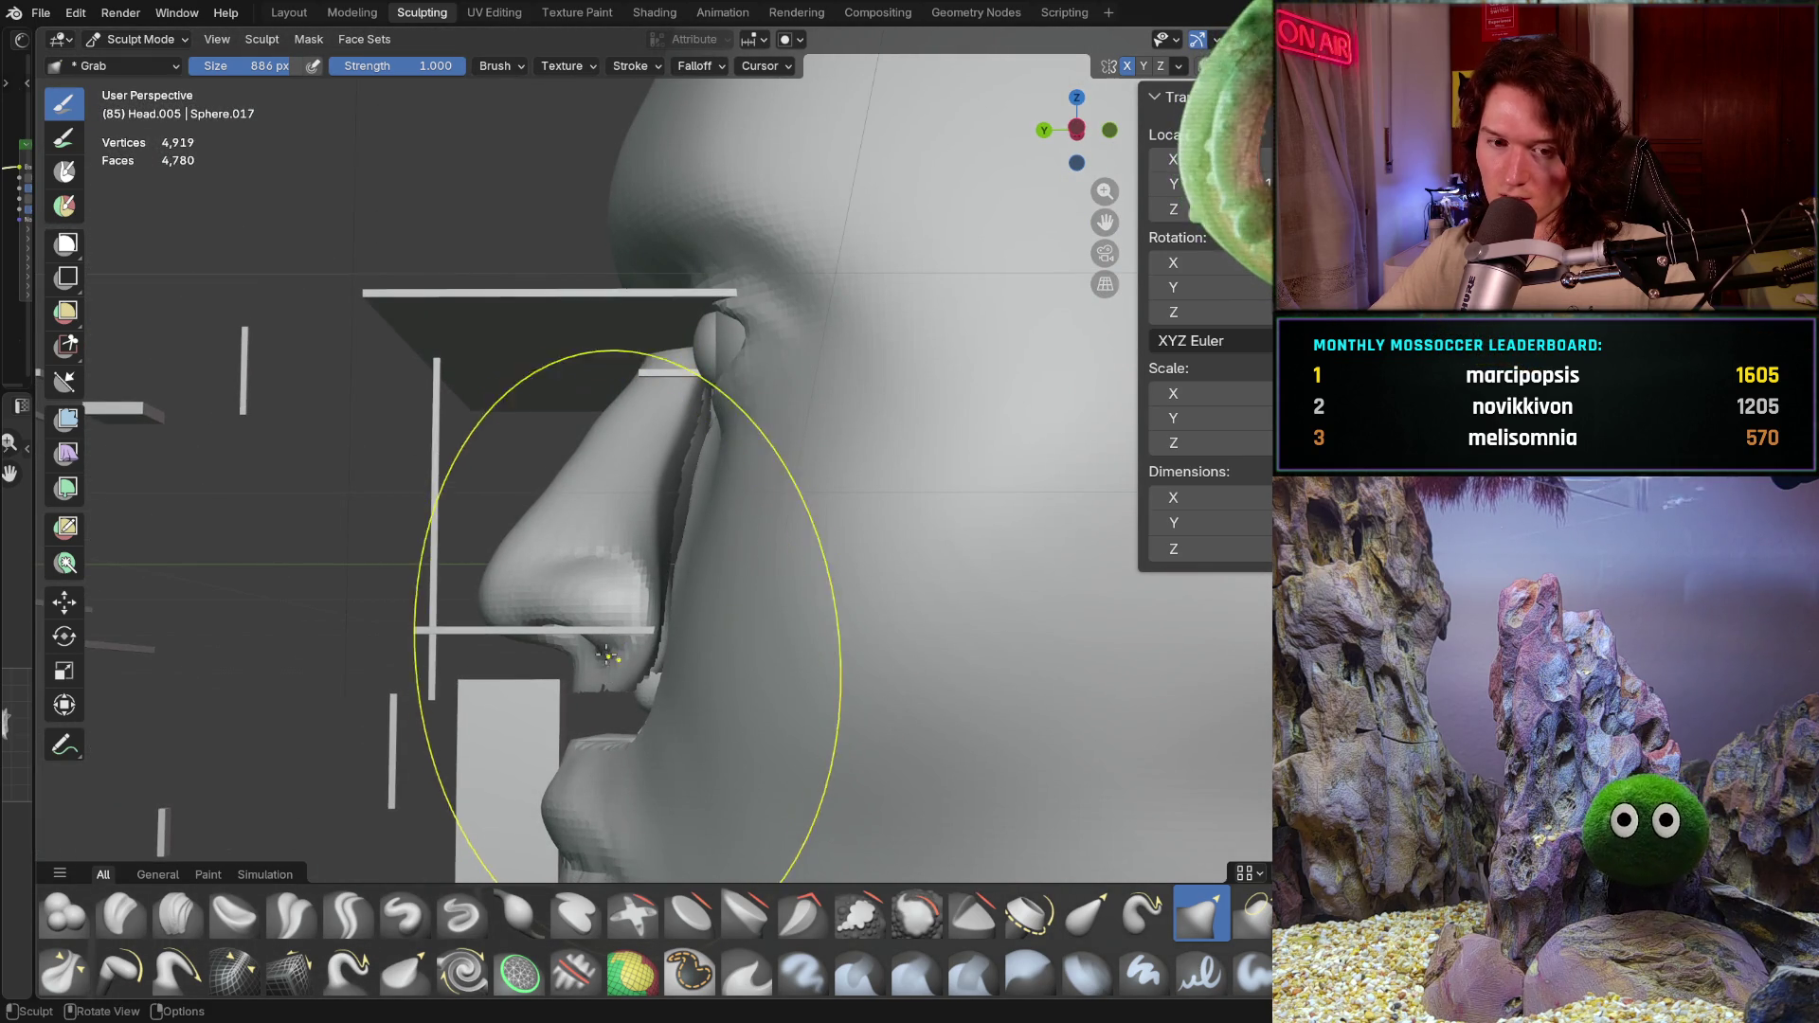
{"action": "key", "text": "f"}
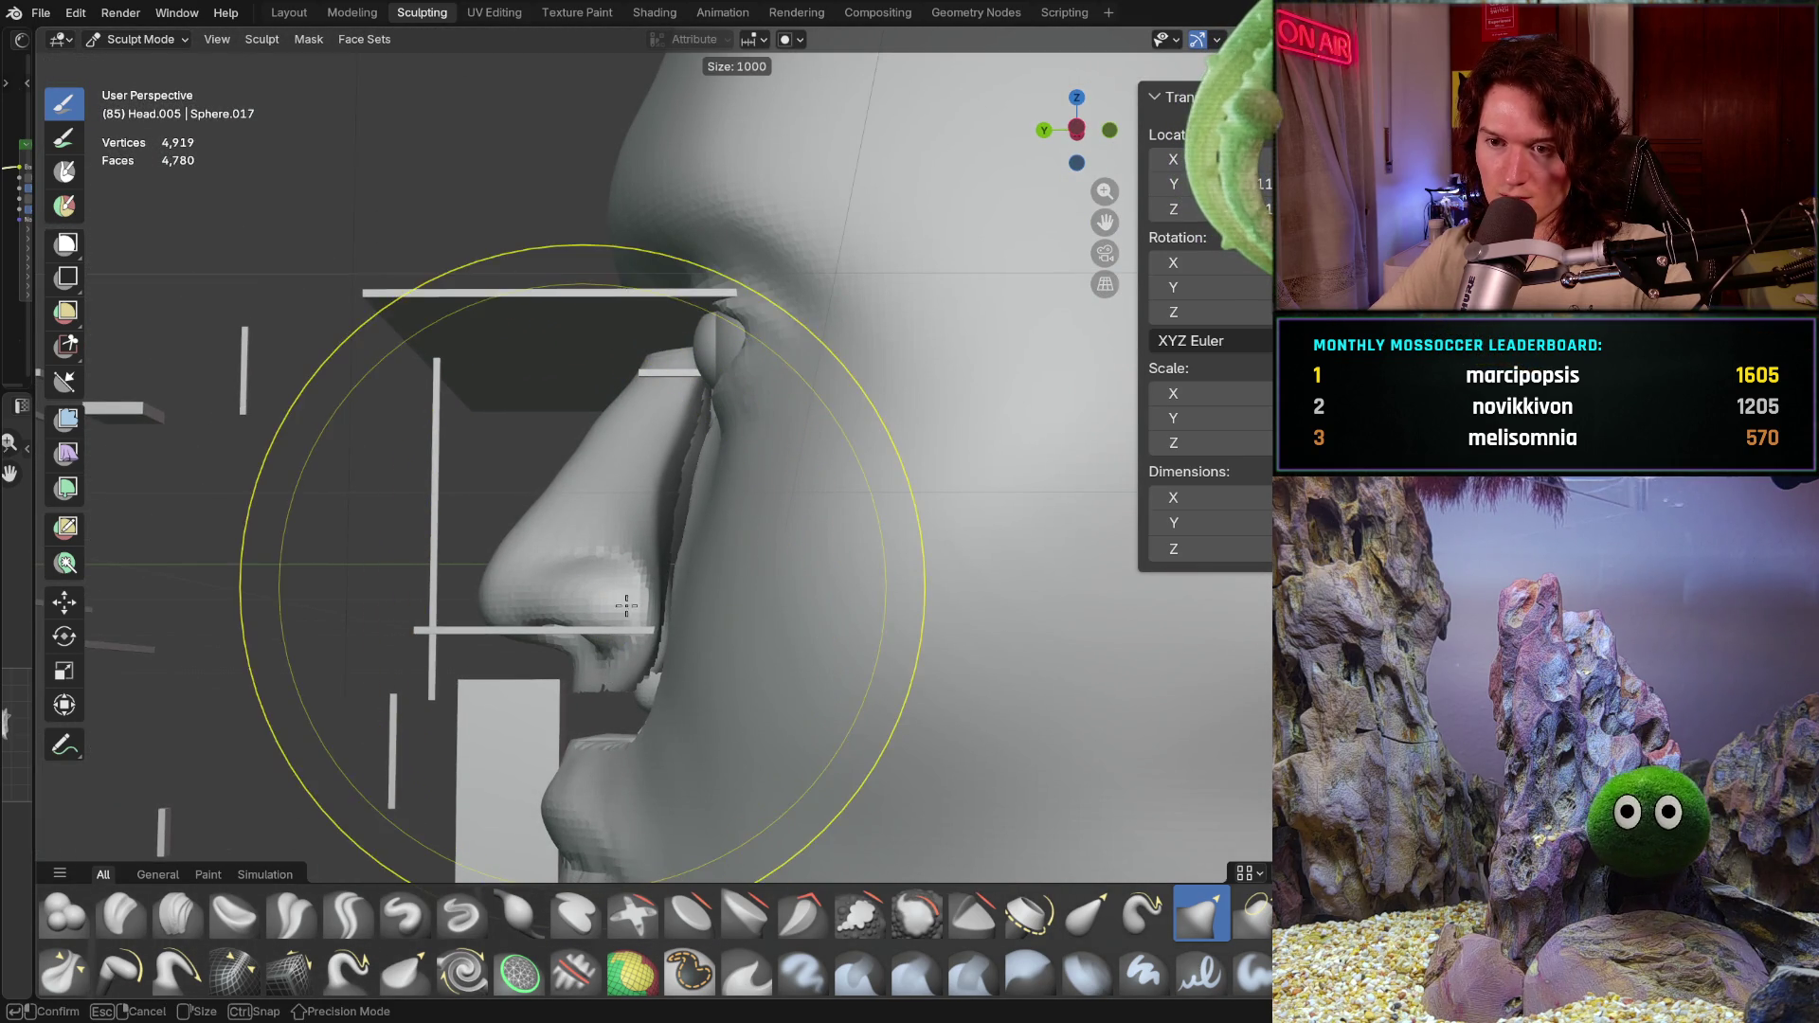
{"action": "left_click", "coordinate": [599, 567]}
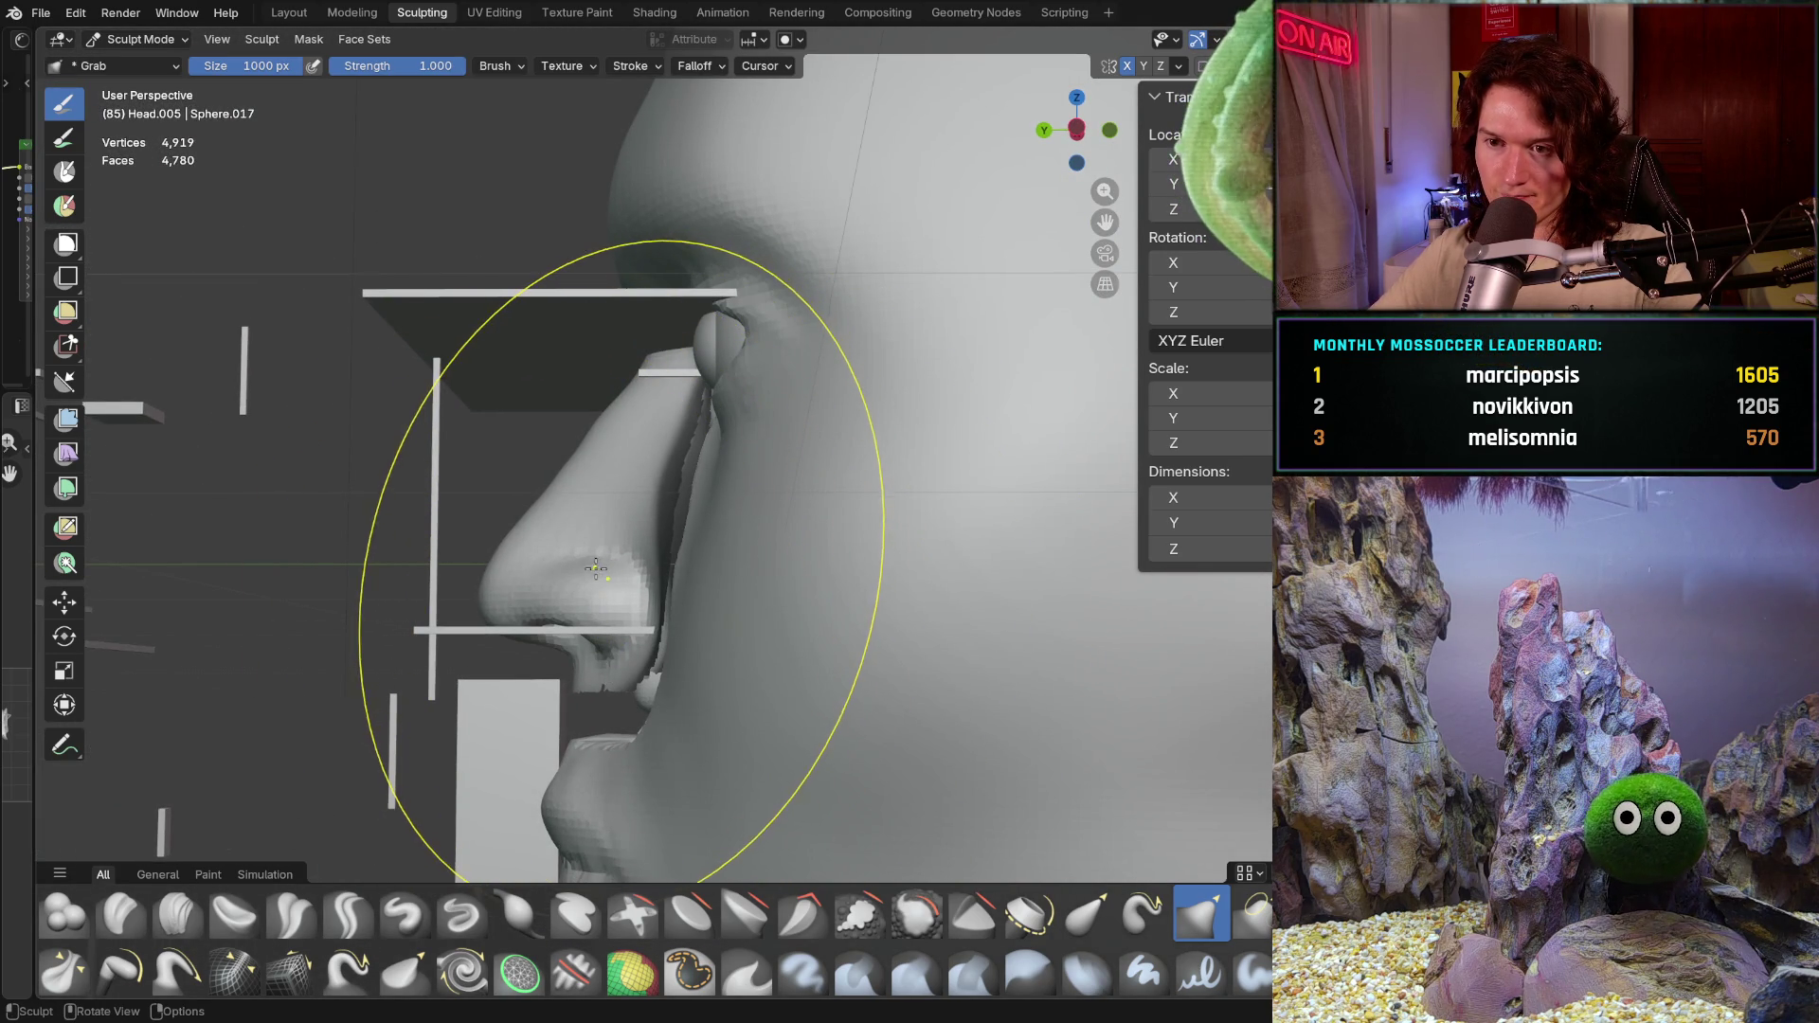
{"action": "scroll", "coordinate": [635, 575], "scroll_direction": "down", "scroll_amount": 5}
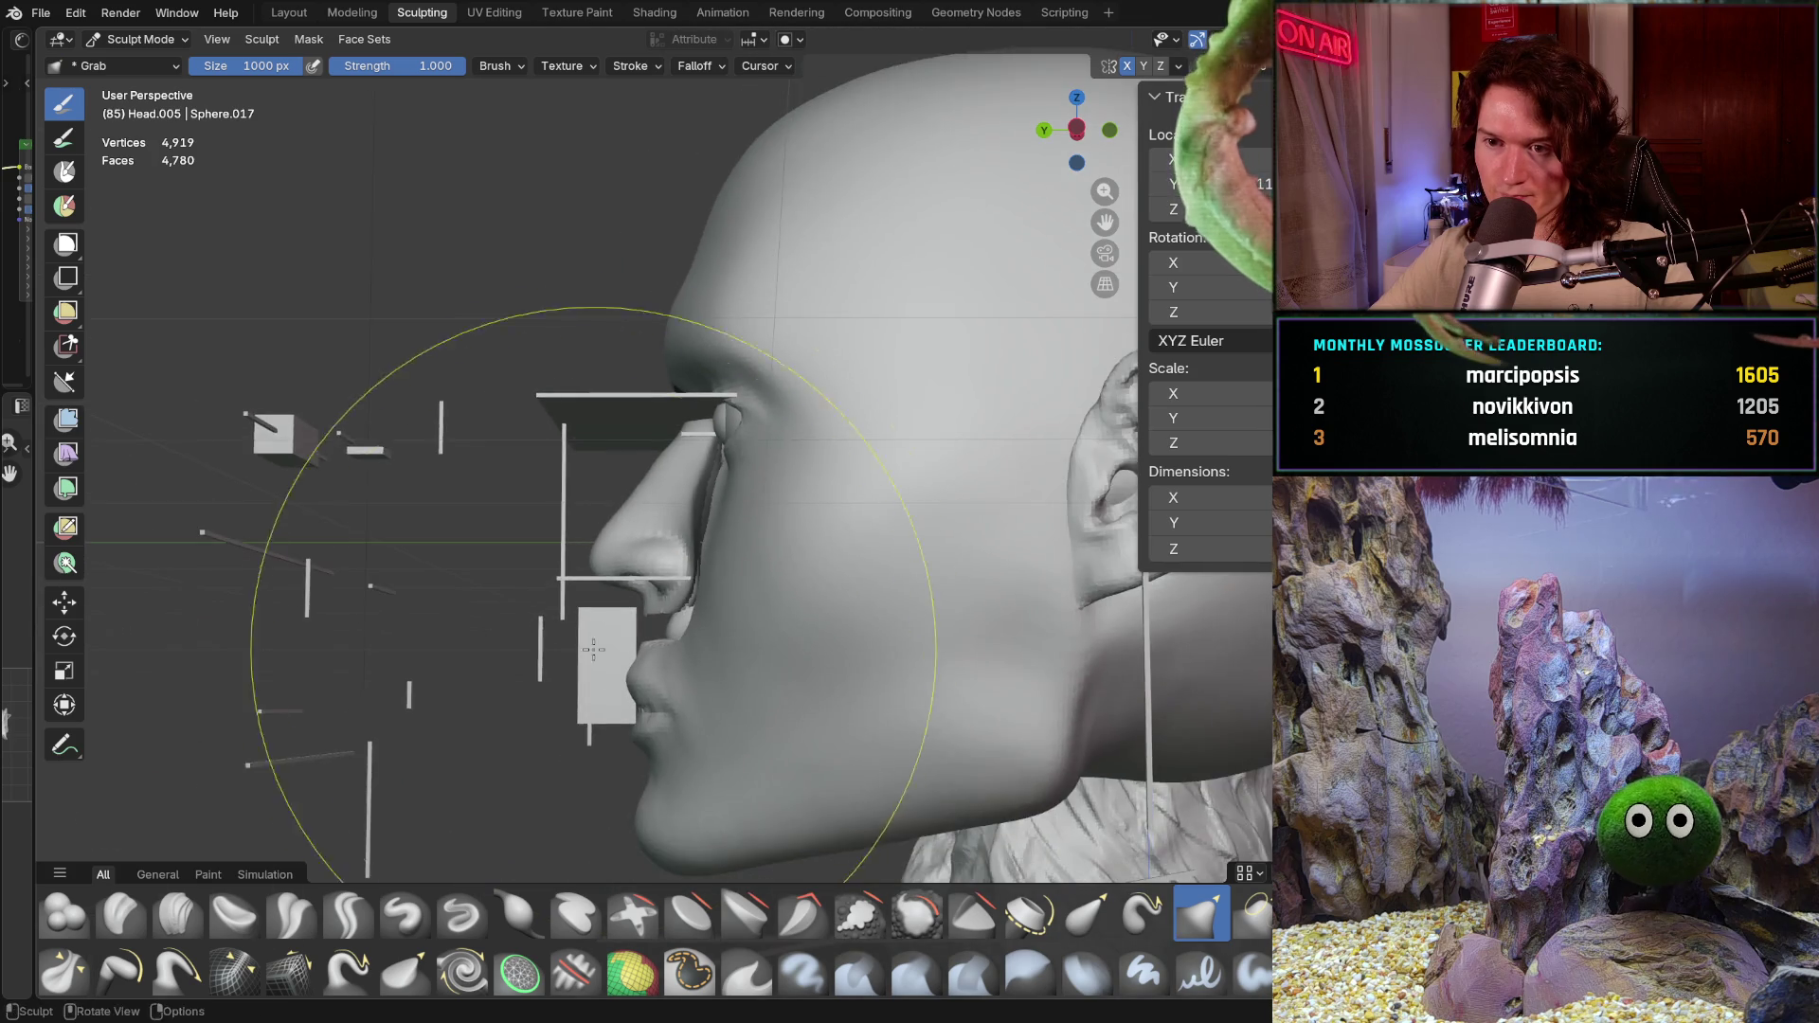
{"action": "scroll", "coordinate": [639, 560], "scroll_direction": "down", "scroll_amount": 3}
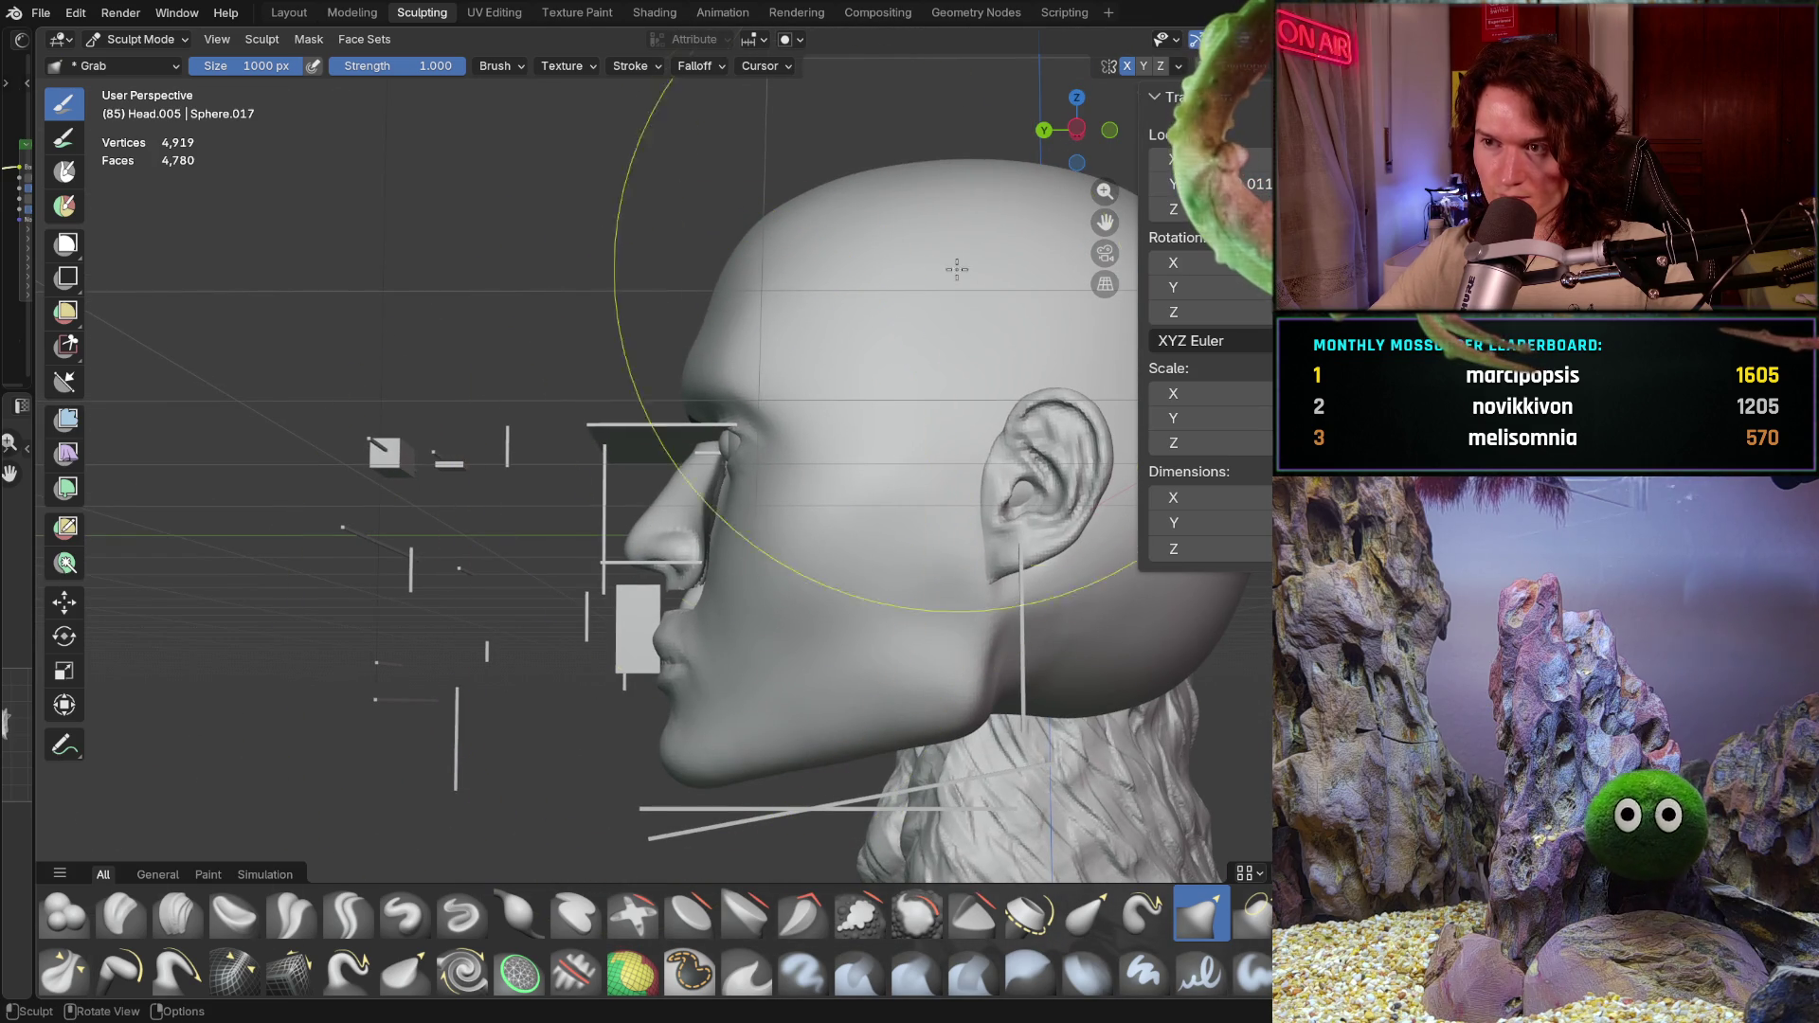
{"action": "left_click", "coordinate": [1178, 65]}
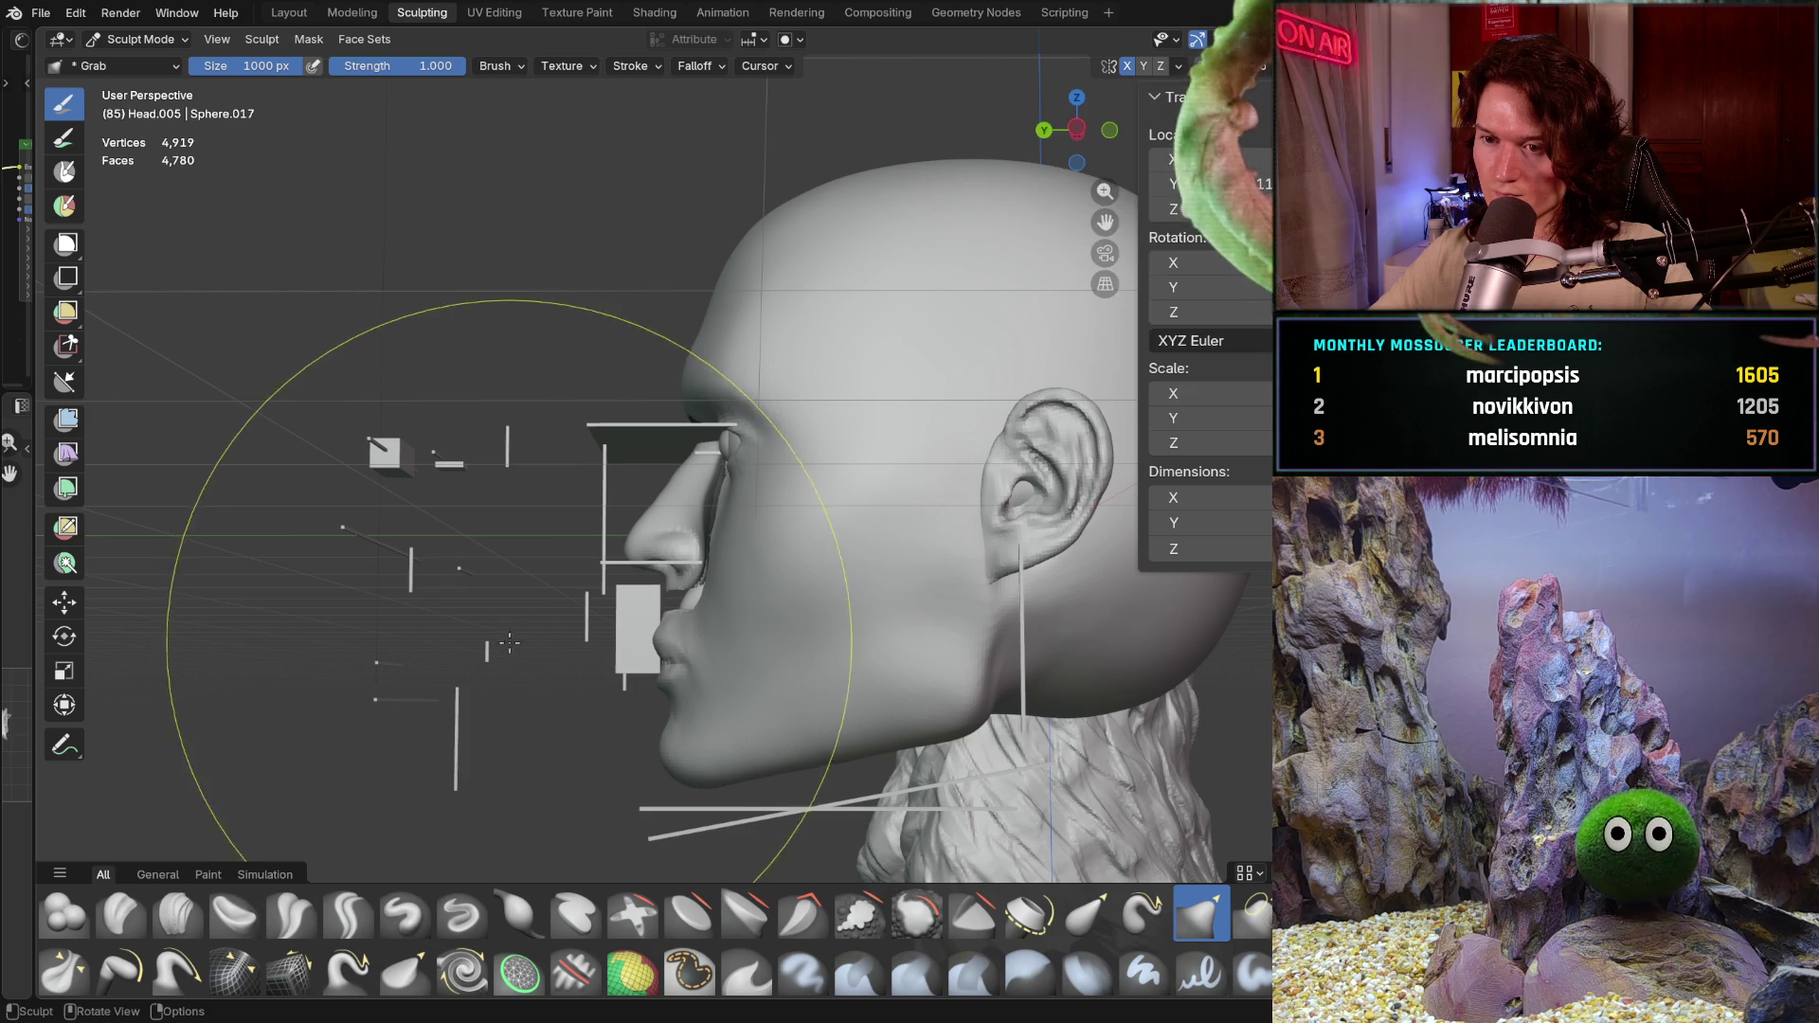
Step: Recheck symmetry while orbiting the head, then snap to the exact left side view
{"action": "middle_click_drag", "start_coordinate": [609, 598], "coordinate": [607, 598]}
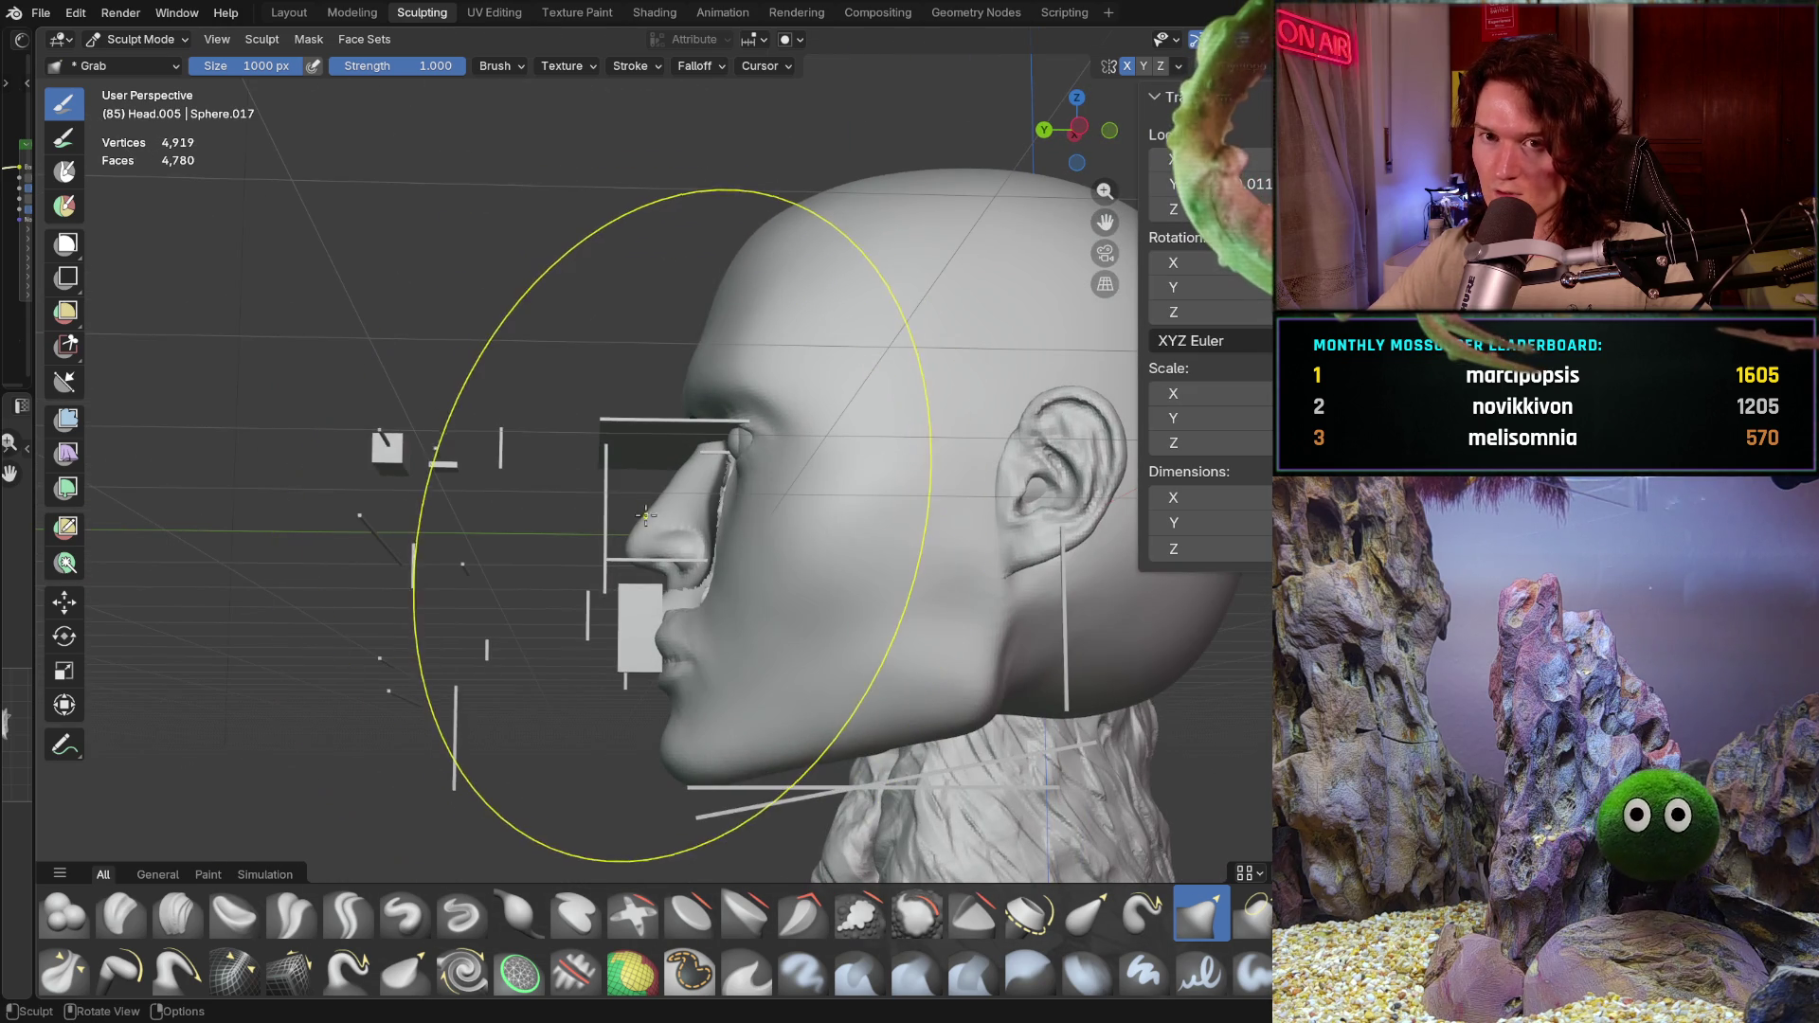
{"action": "middle_click_drag", "start_coordinate": [664, 519], "coordinate": [664, 521], "text": "shift"}
{"action": "left_click", "coordinate": [1177, 67]}
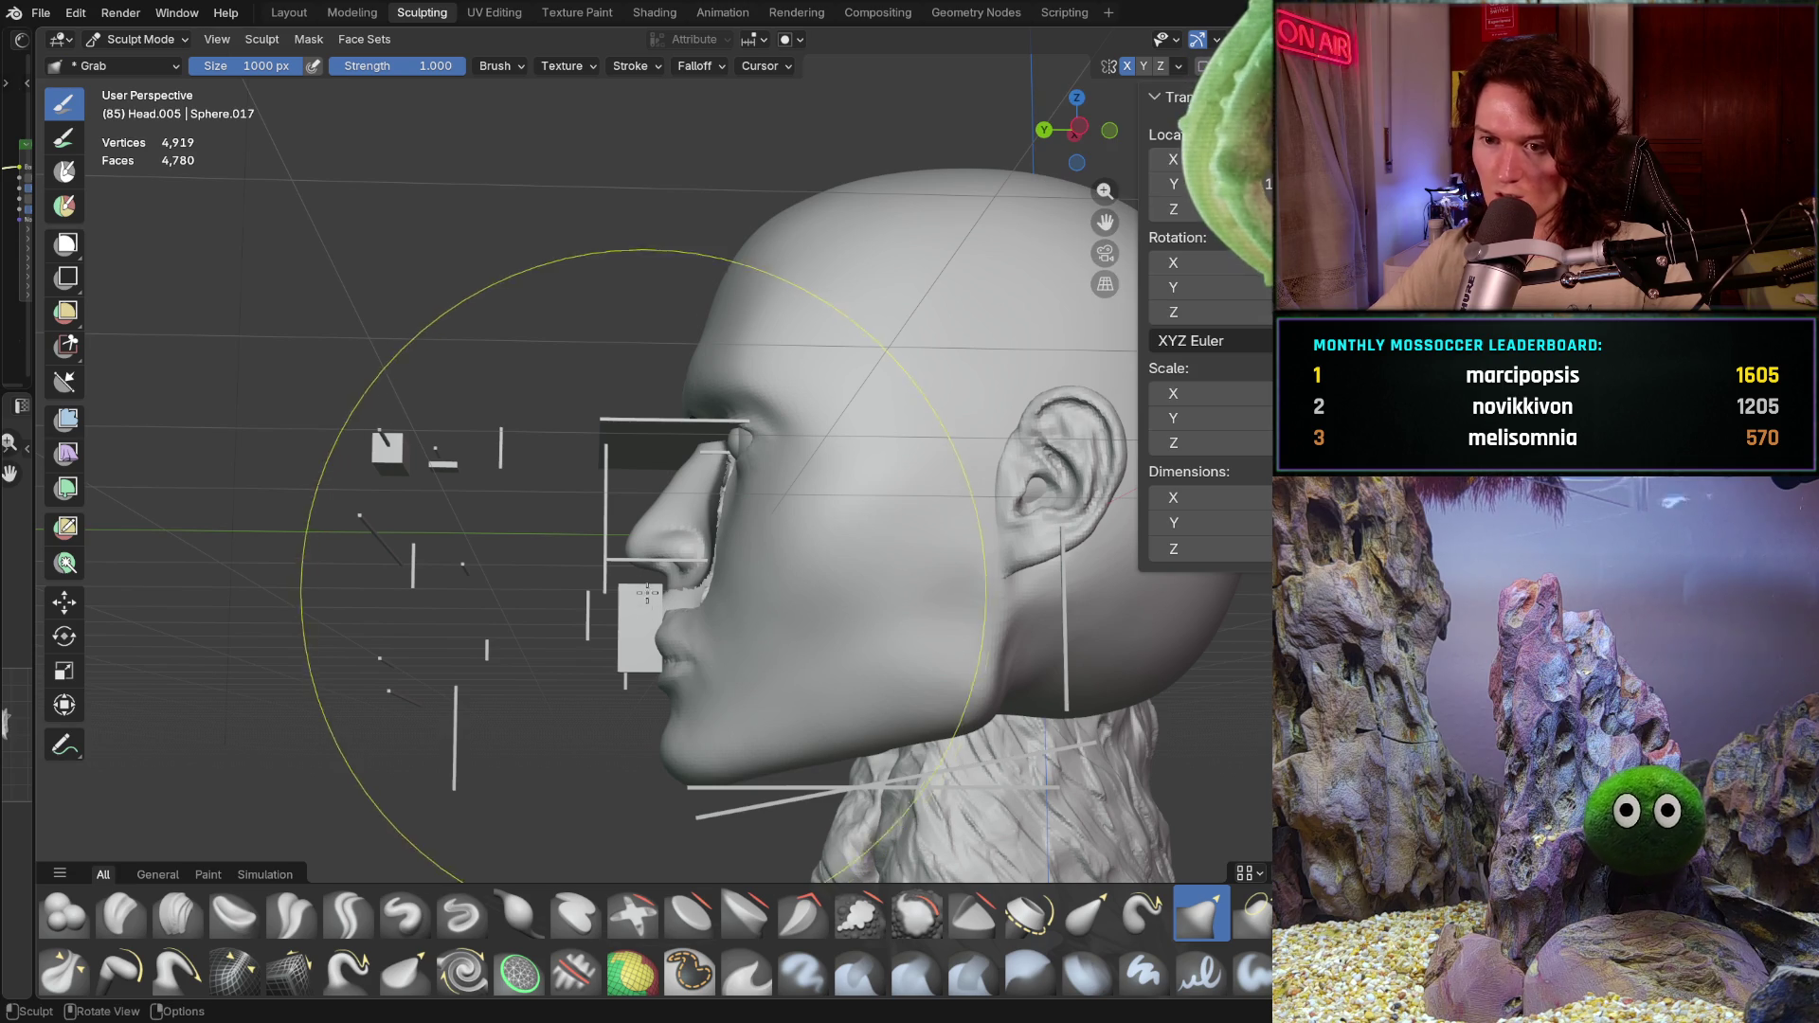
{"action": "key", "text": "ctrl"}
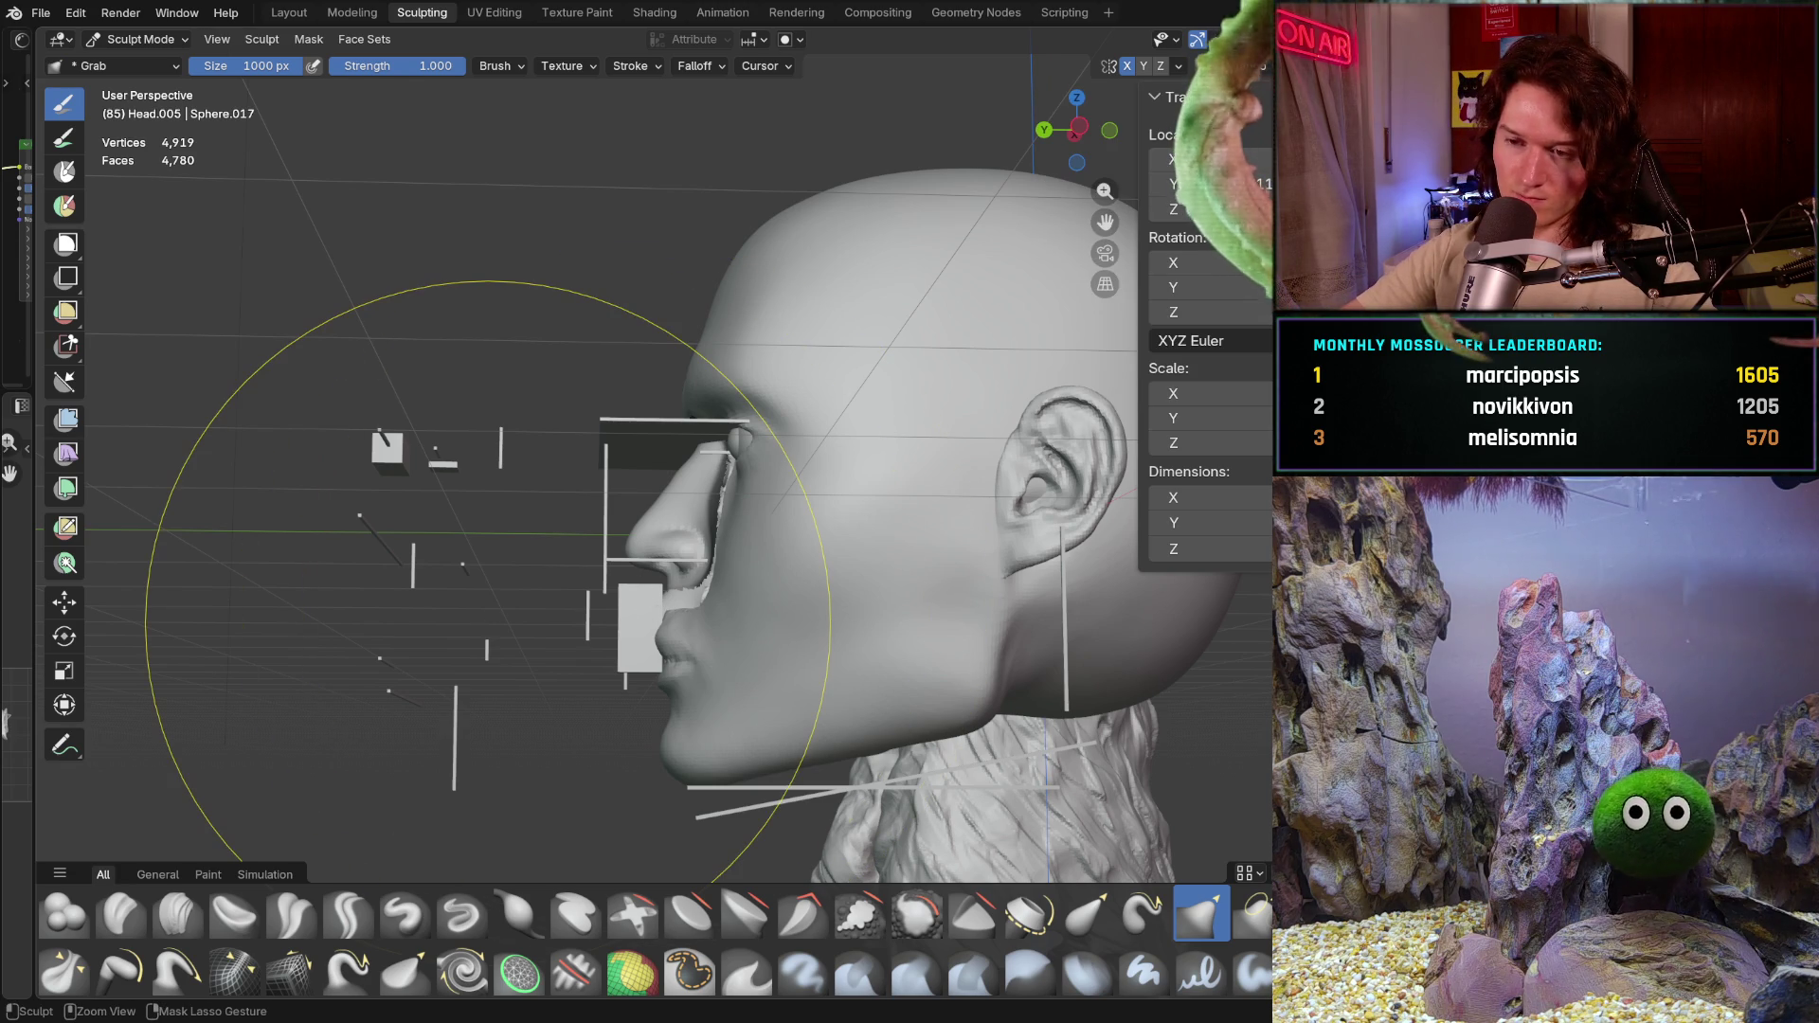
{"action": "key", "text": "ctrl+KP_3"}
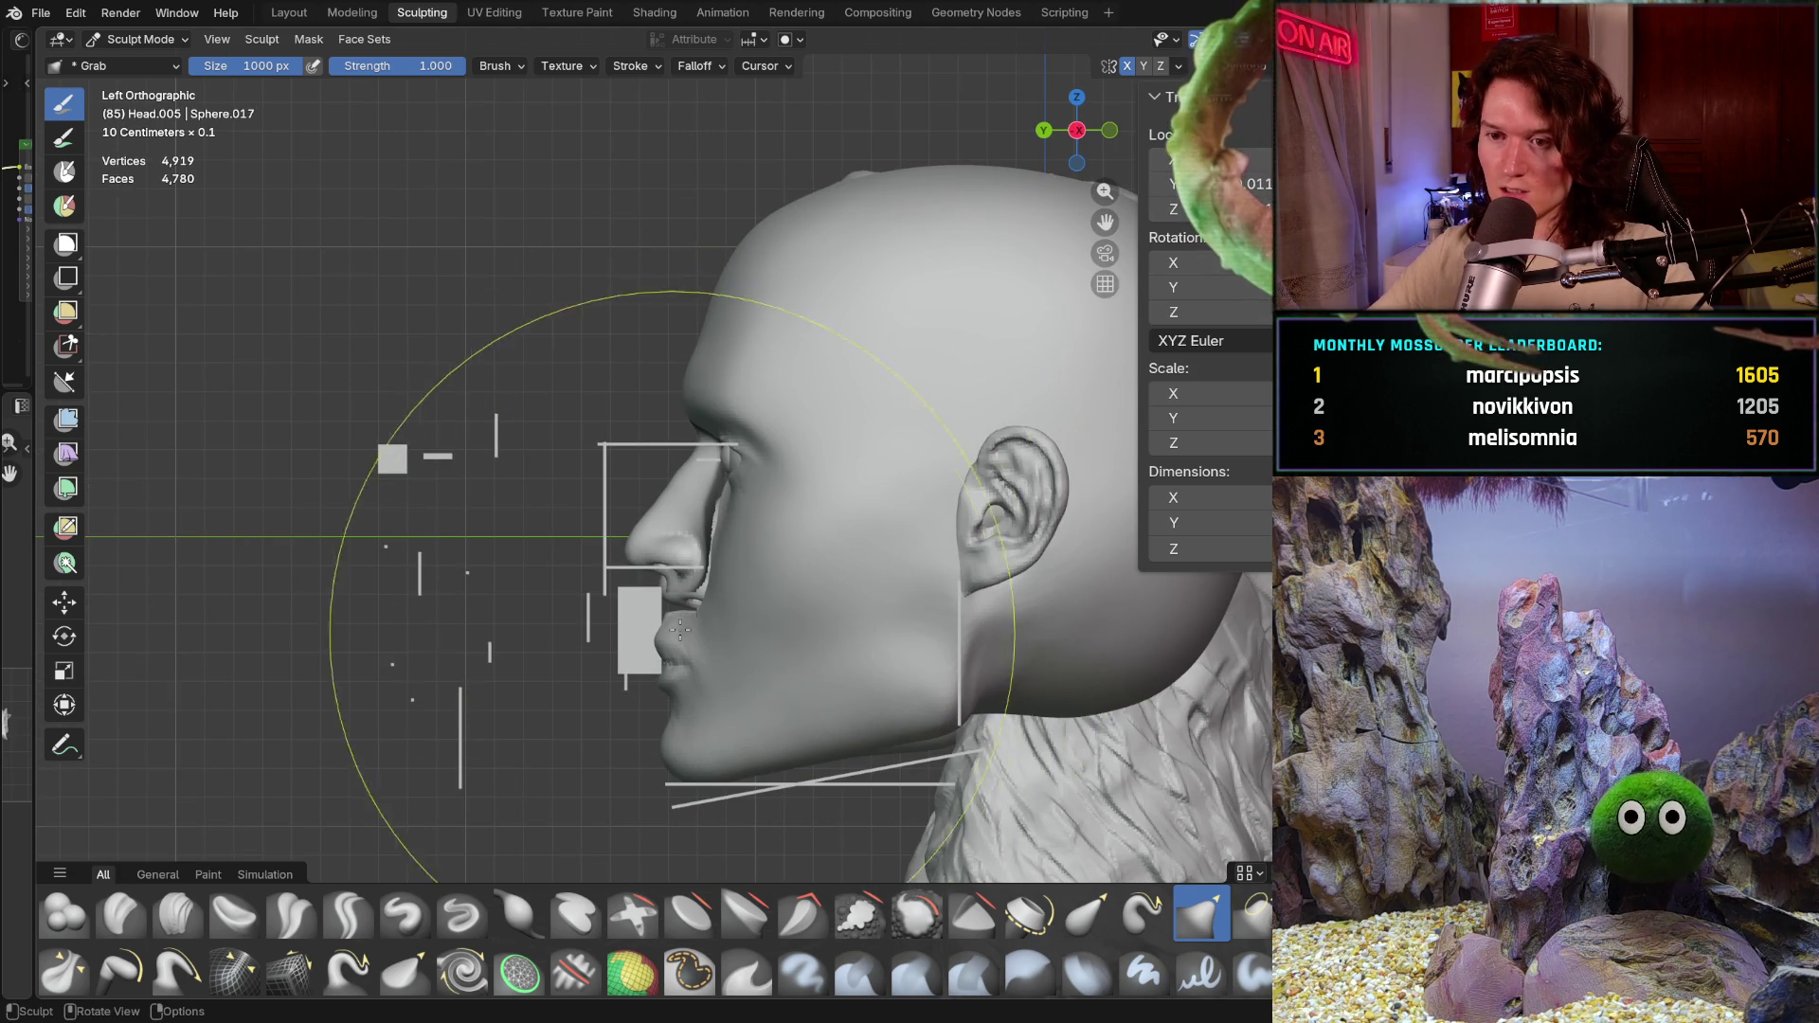
{"action": "scroll", "coordinate": [609, 567], "scroll_direction": "up", "scroll_amount": 3}
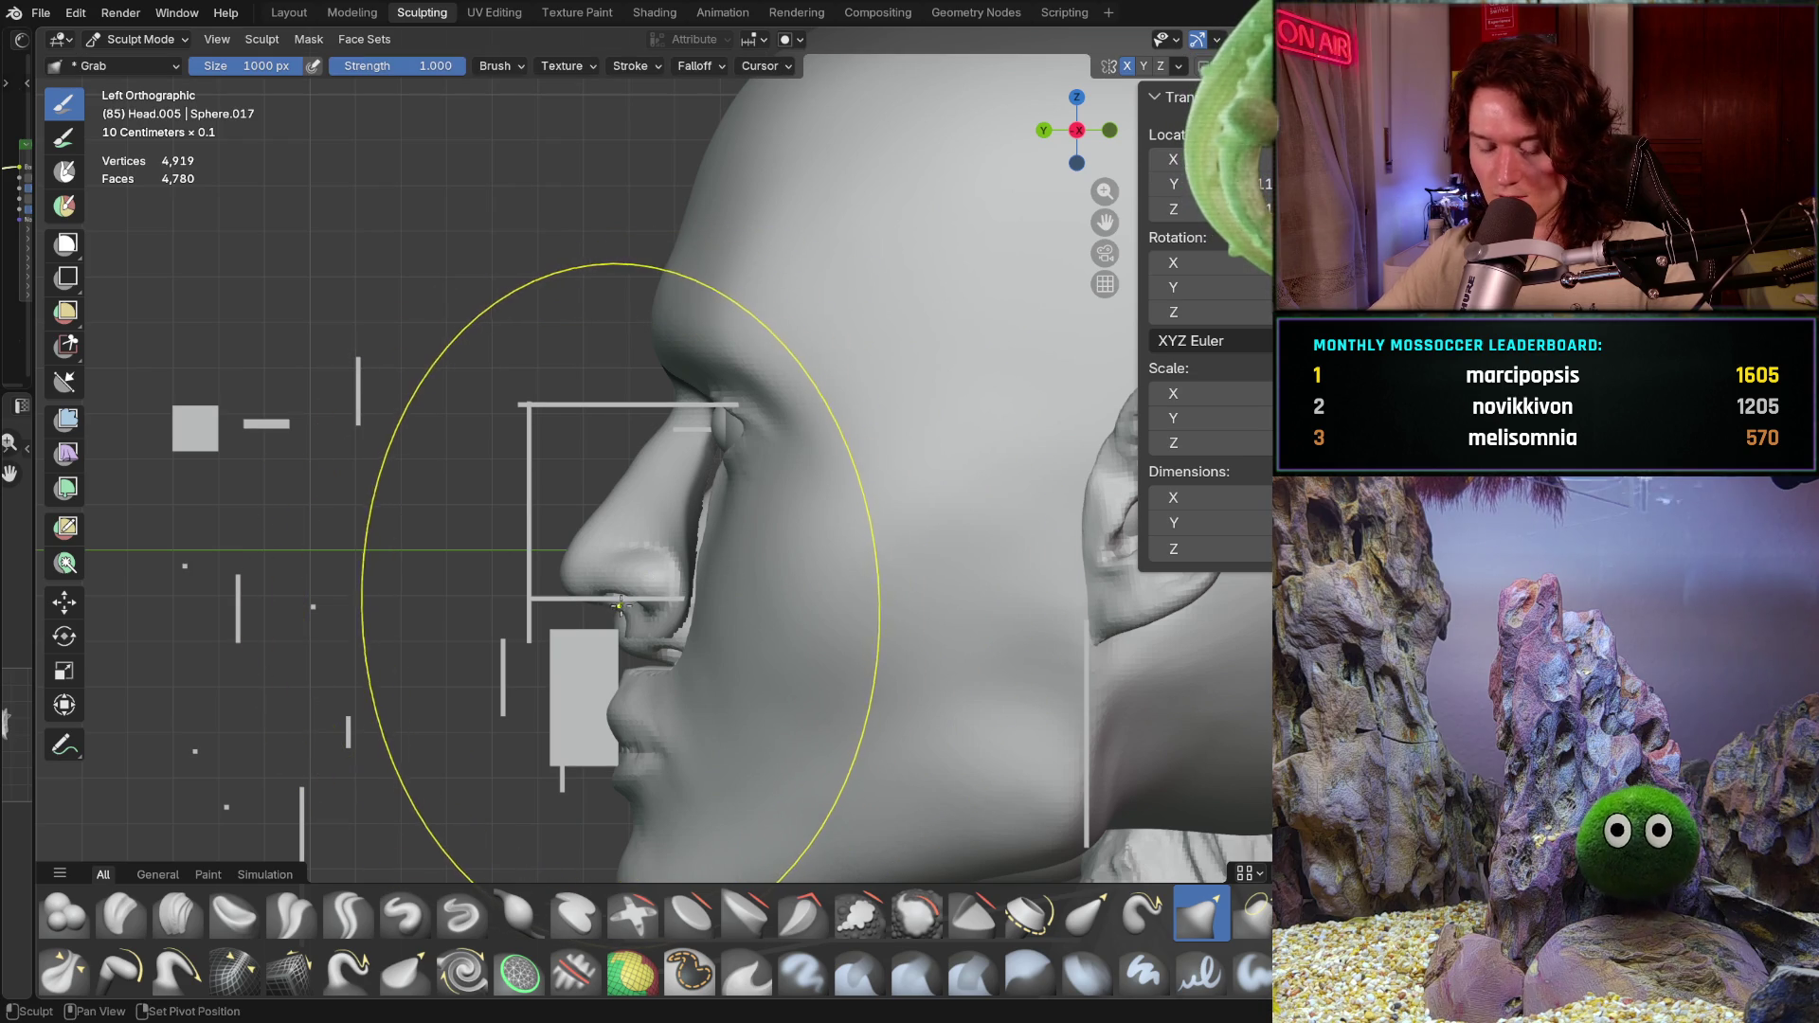
Step: At strength 0.798, grab the nose tip and nostril to fit the side-profile reference frame
{"action": "key", "text": "shift+f"}
{"action": "left_click", "coordinate": [579, 570]}
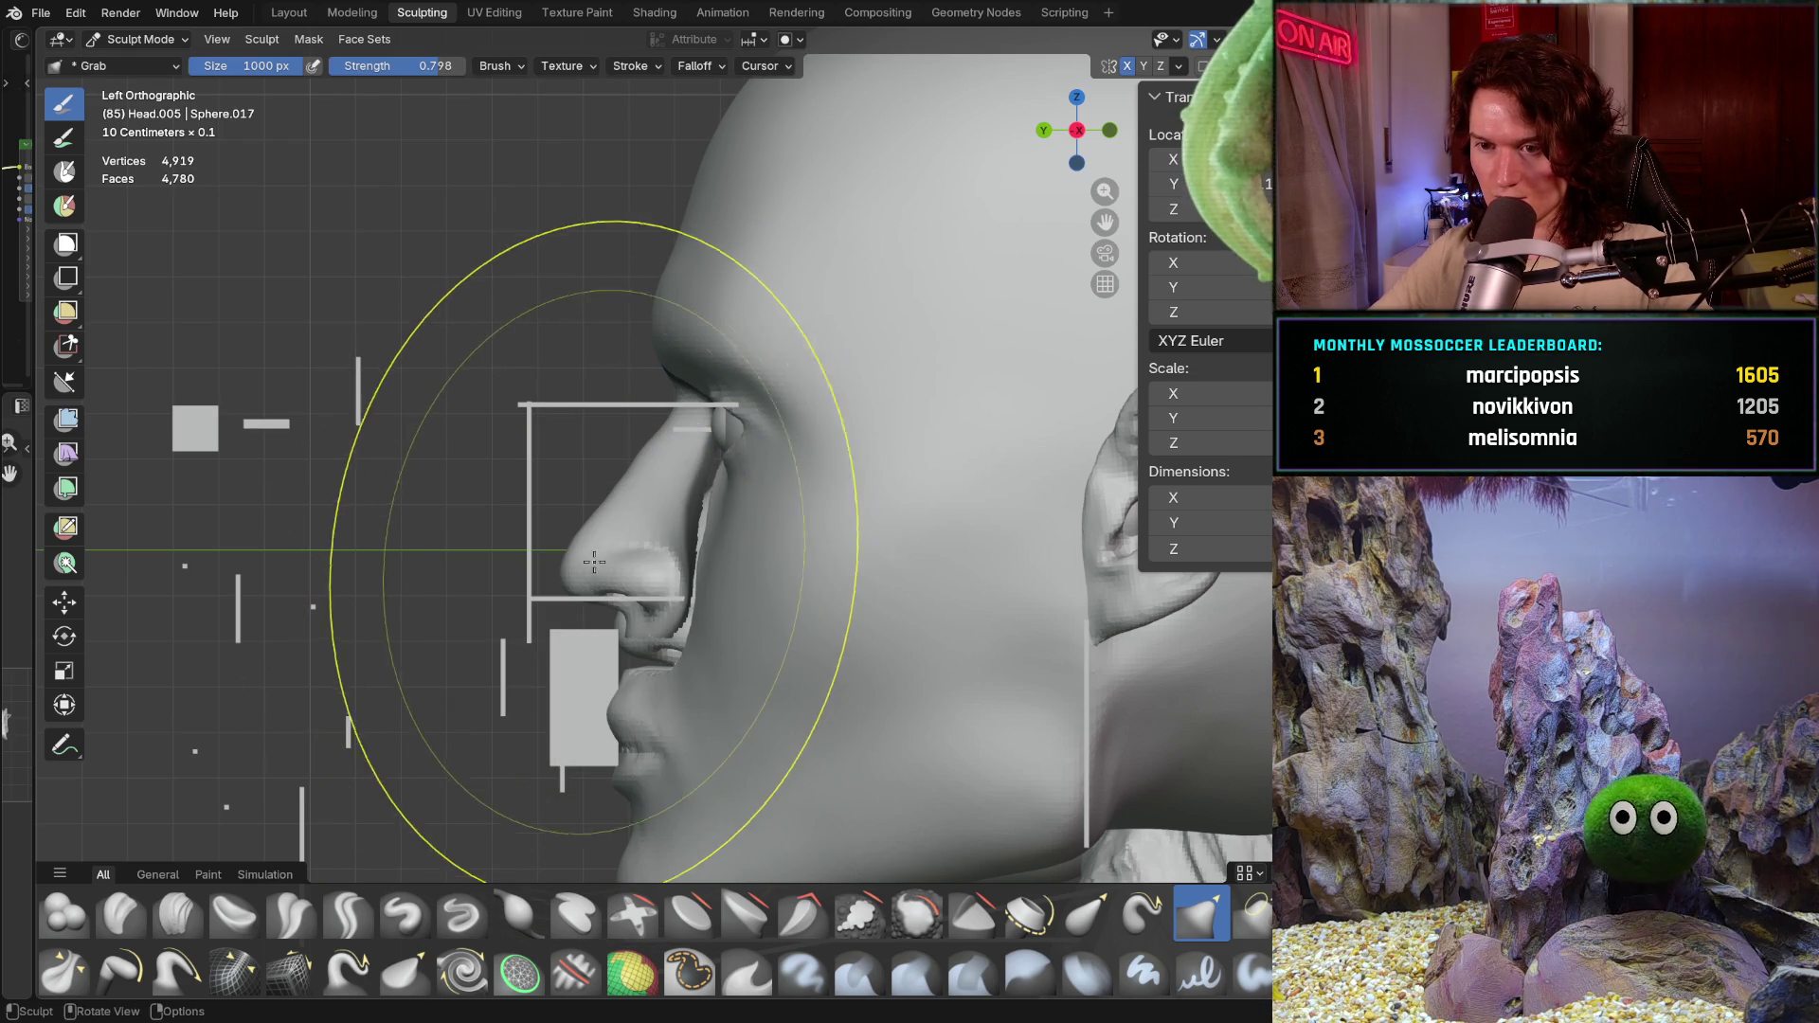
{"action": "left_click_drag", "start_coordinate": [579, 570], "coordinate": [560, 591]}
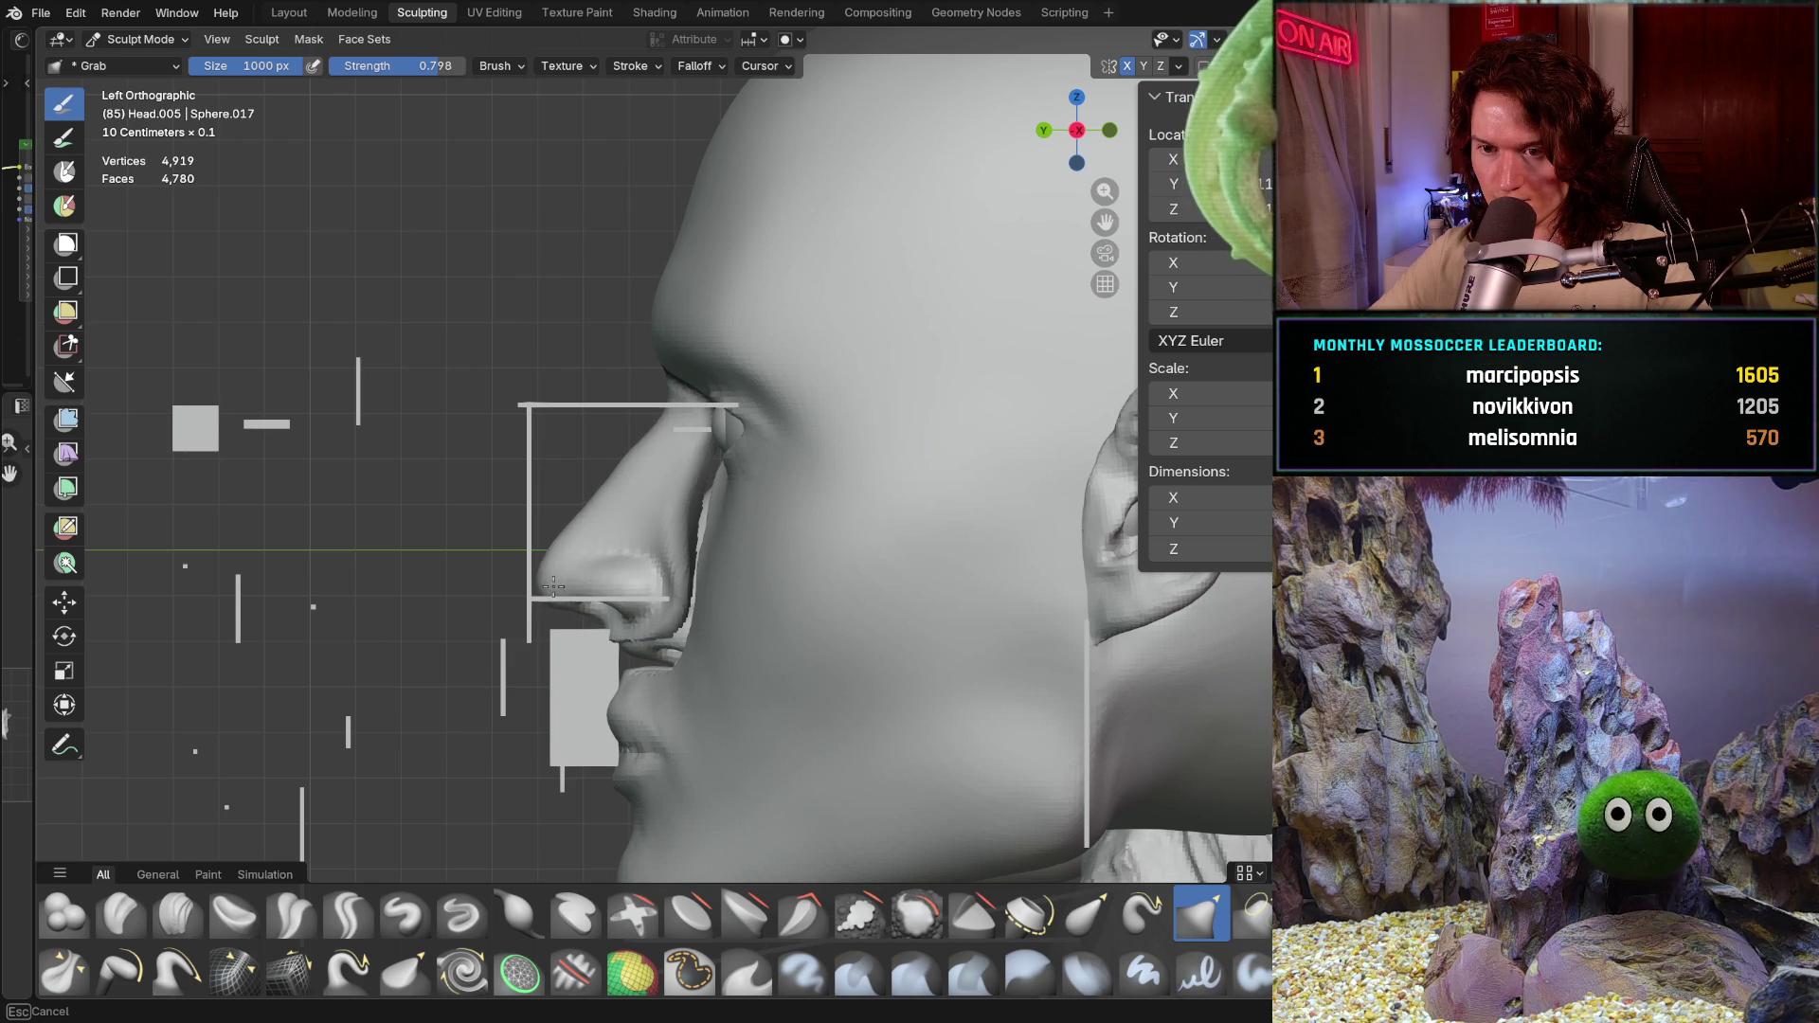
{"action": "left_click_drag", "start_coordinate": [549, 585], "coordinate": [545, 583]}
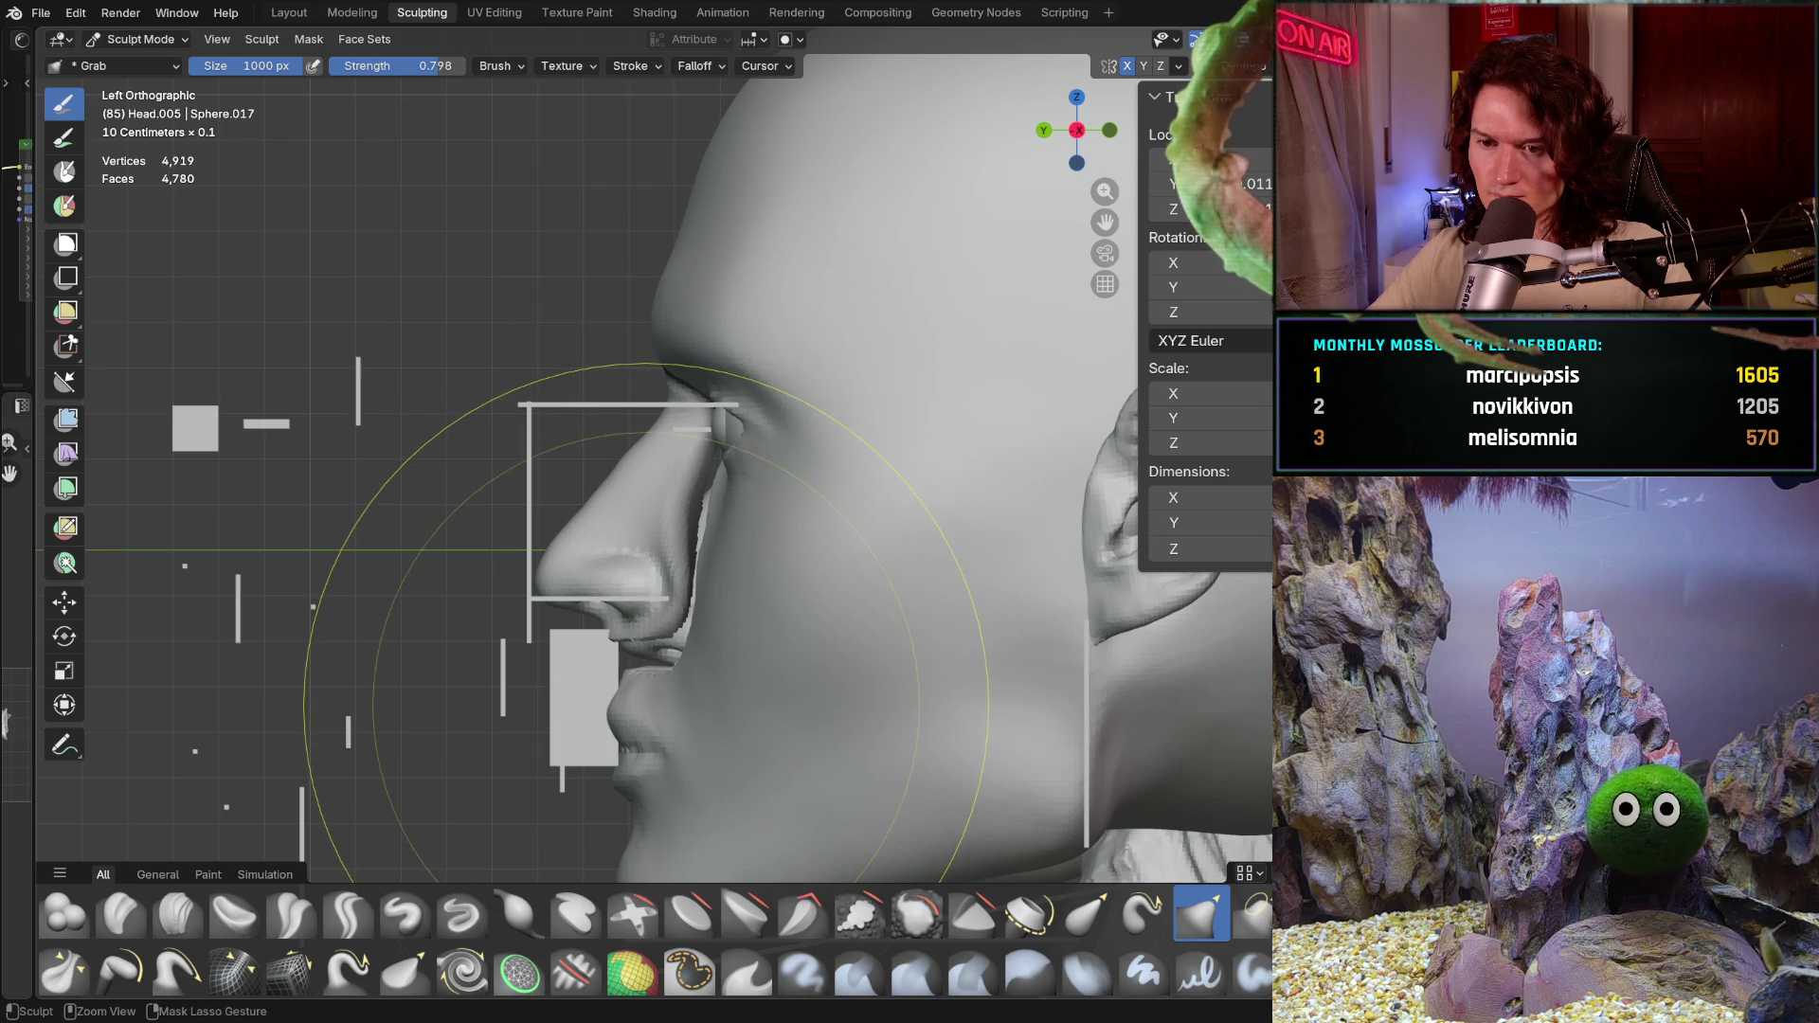
{"action": "scroll", "coordinate": [642, 642], "scroll_direction": "up", "scroll_amount": 1}
{"action": "mouse_move", "coordinate": [576, 625]}
{"action": "left_mouse_down"}
{"action": "mouse_move", "coordinate": [610, 622]}
{"action": "mouse_move", "coordinate": [539, 594]}
{"action": "left_mouse_up"}
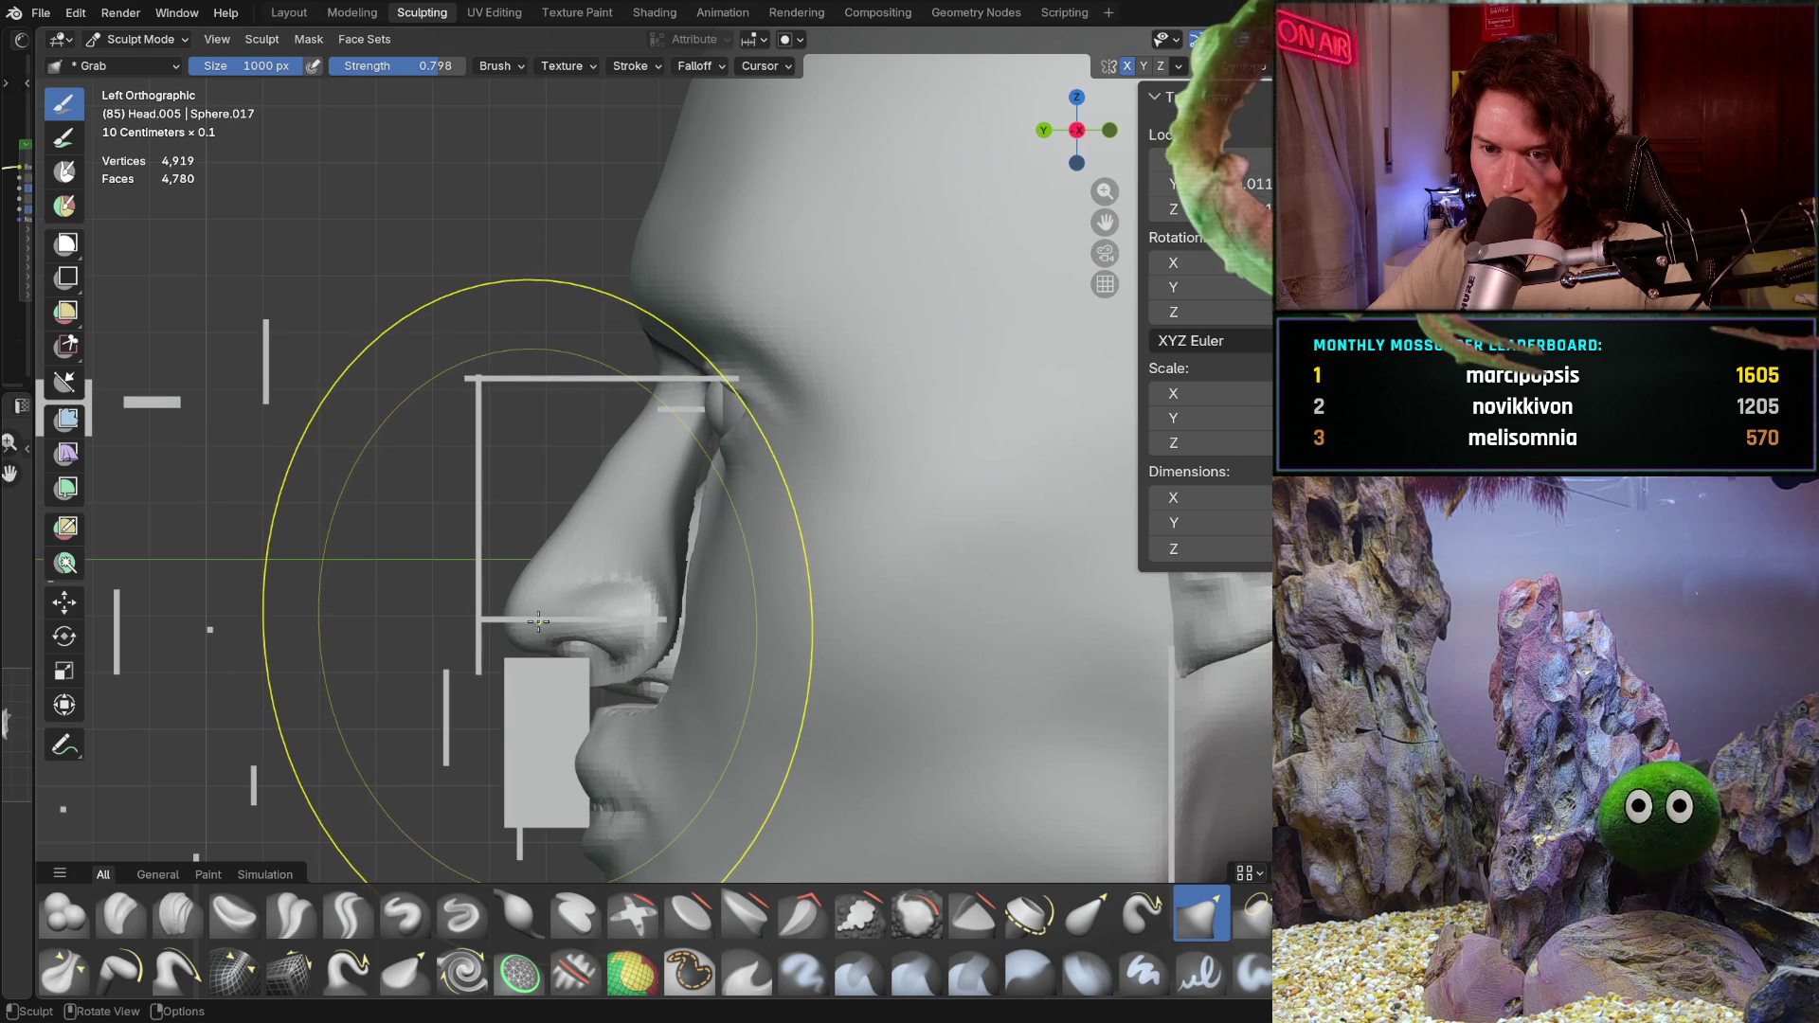
{"action": "left_click_drag", "start_coordinate": [538, 633], "coordinate": [540, 636]}
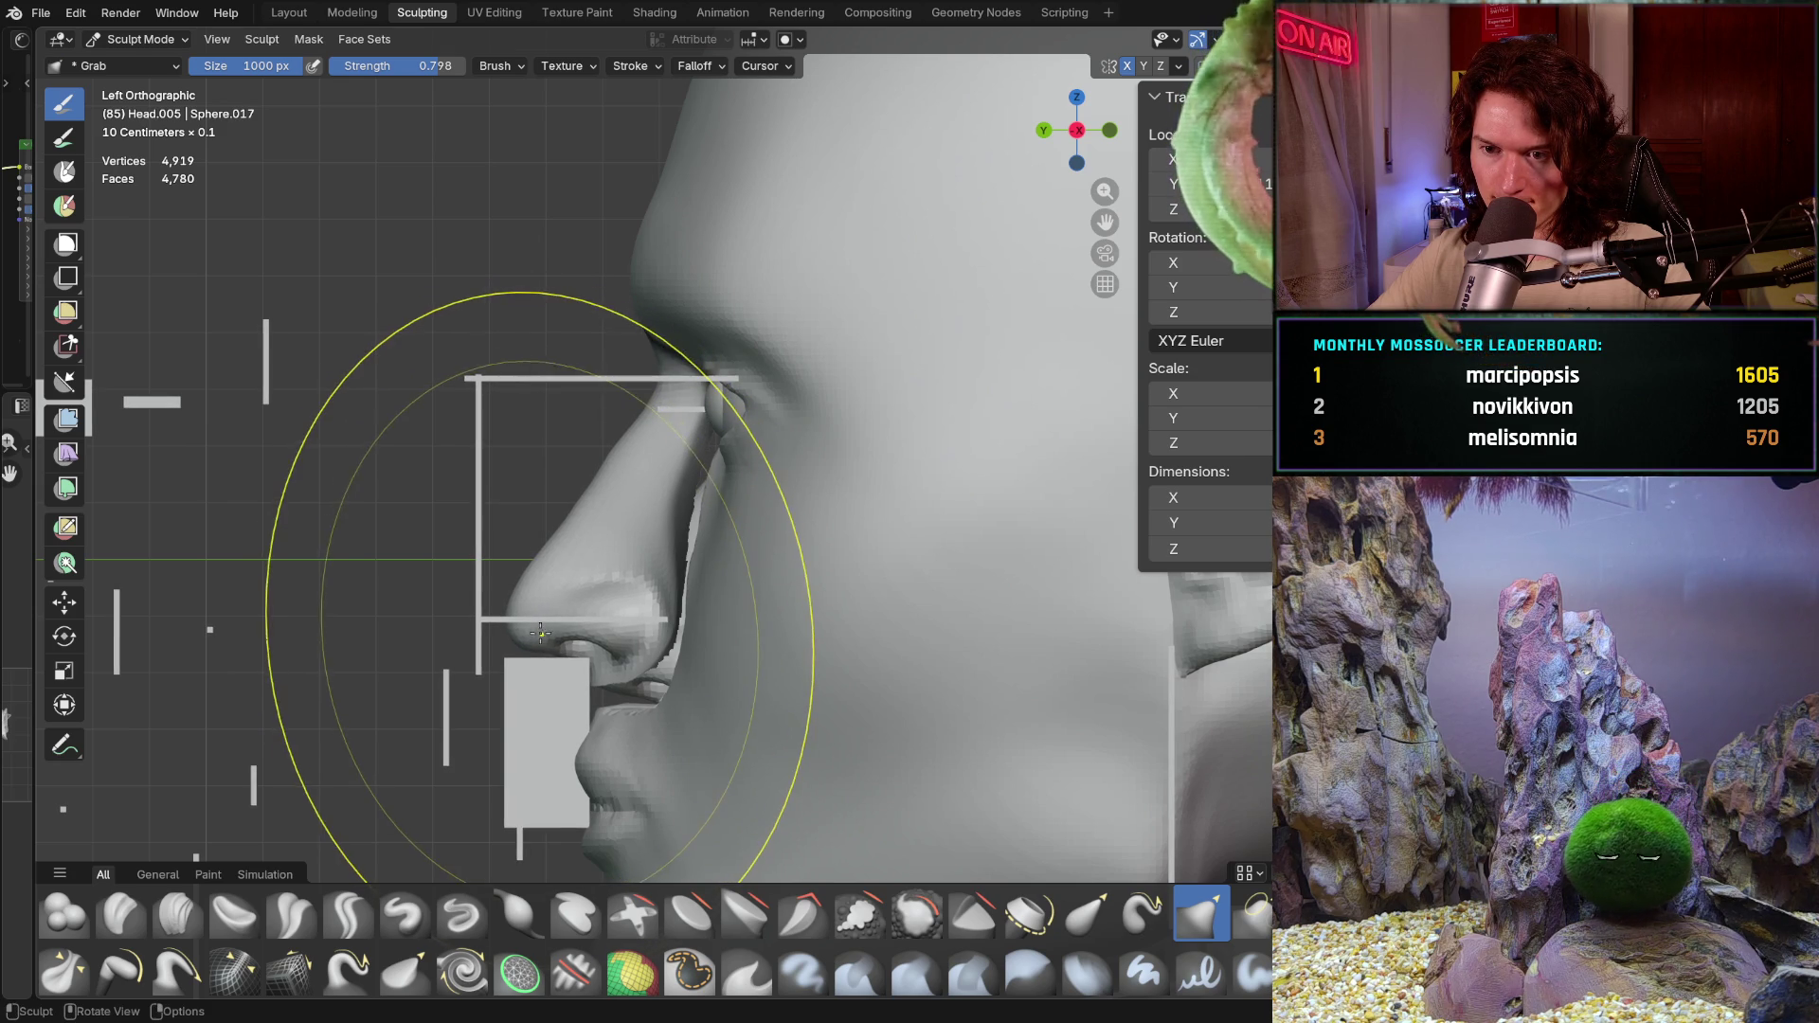
Step: Check the head from the front orthographic view, then return to left side and zoom on the nose
{"action": "mouse_move", "coordinate": [547, 633]}
{"action": "middle_mouse_down"}
{"action": "mouse_move", "coordinate": [769, 656]}
{"action": "mouse_move", "coordinate": [853, 589]}
{"action": "middle_mouse_up"}
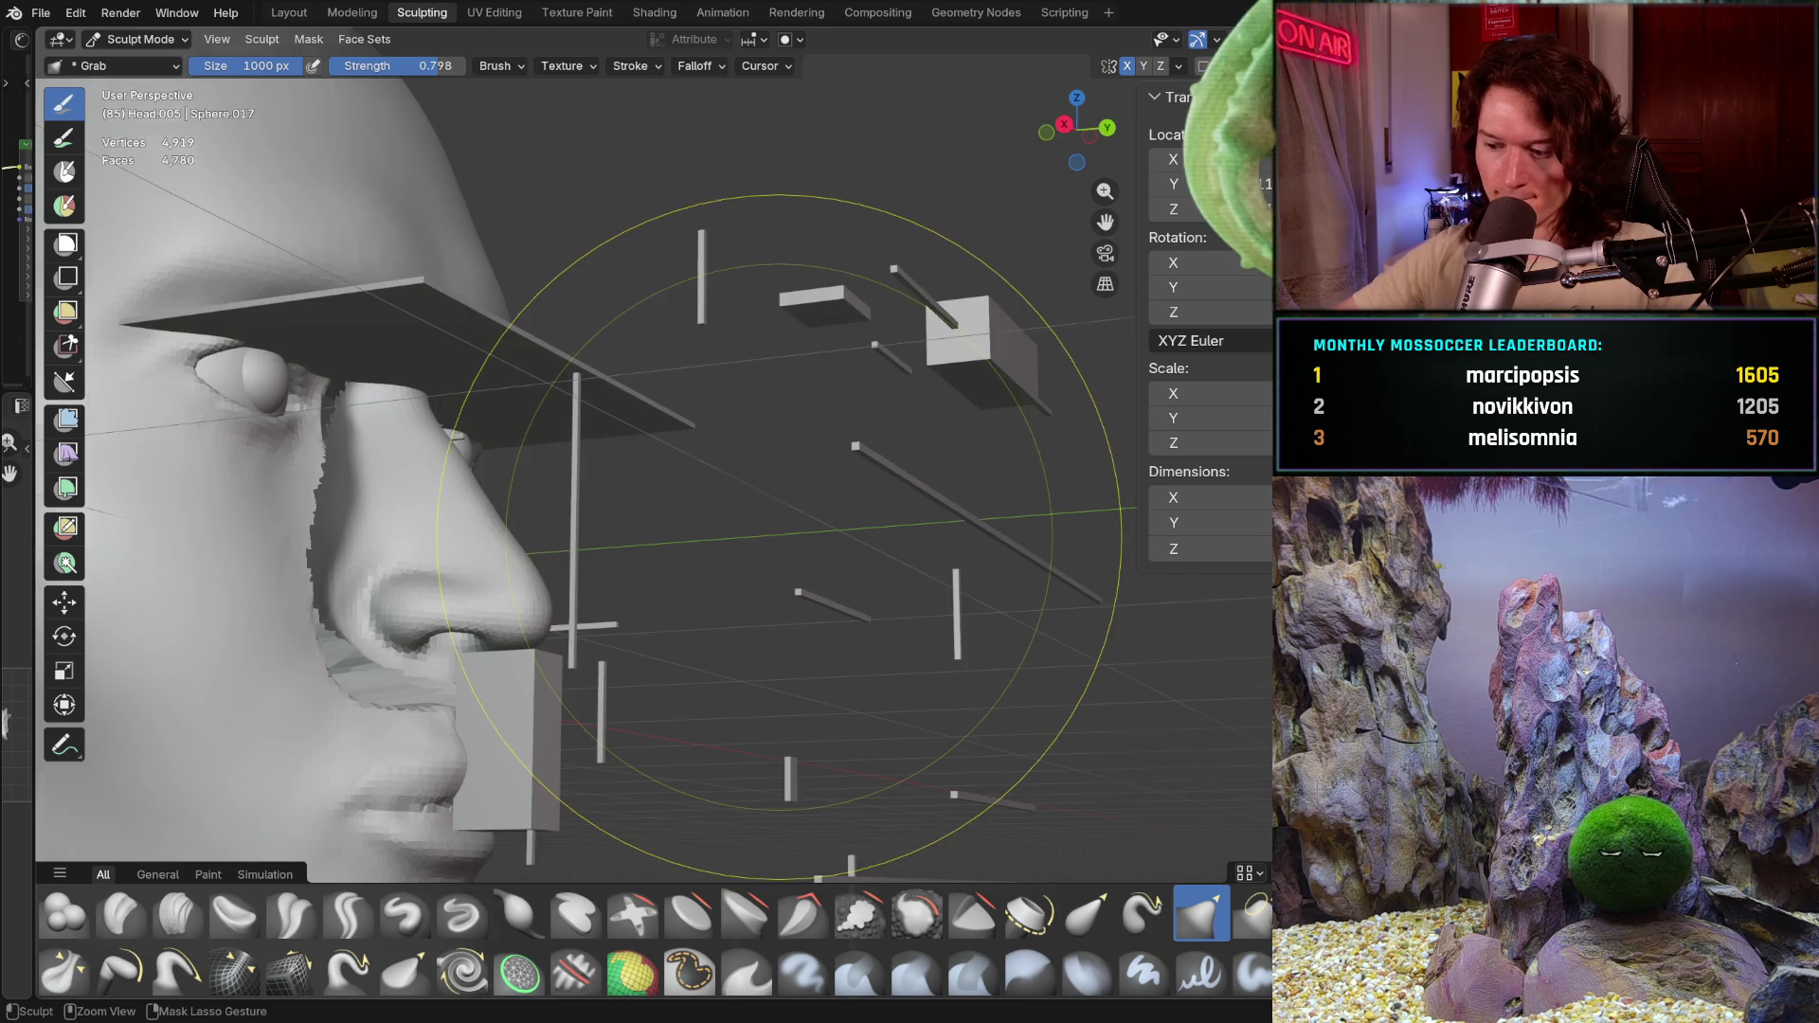
{"action": "key", "text": "ctrl+KP_1"}
{"action": "middle_click_drag", "start_coordinate": [779, 537], "coordinate": [796, 540]}
{"action": "key", "text": "ctrl+KP_3"}
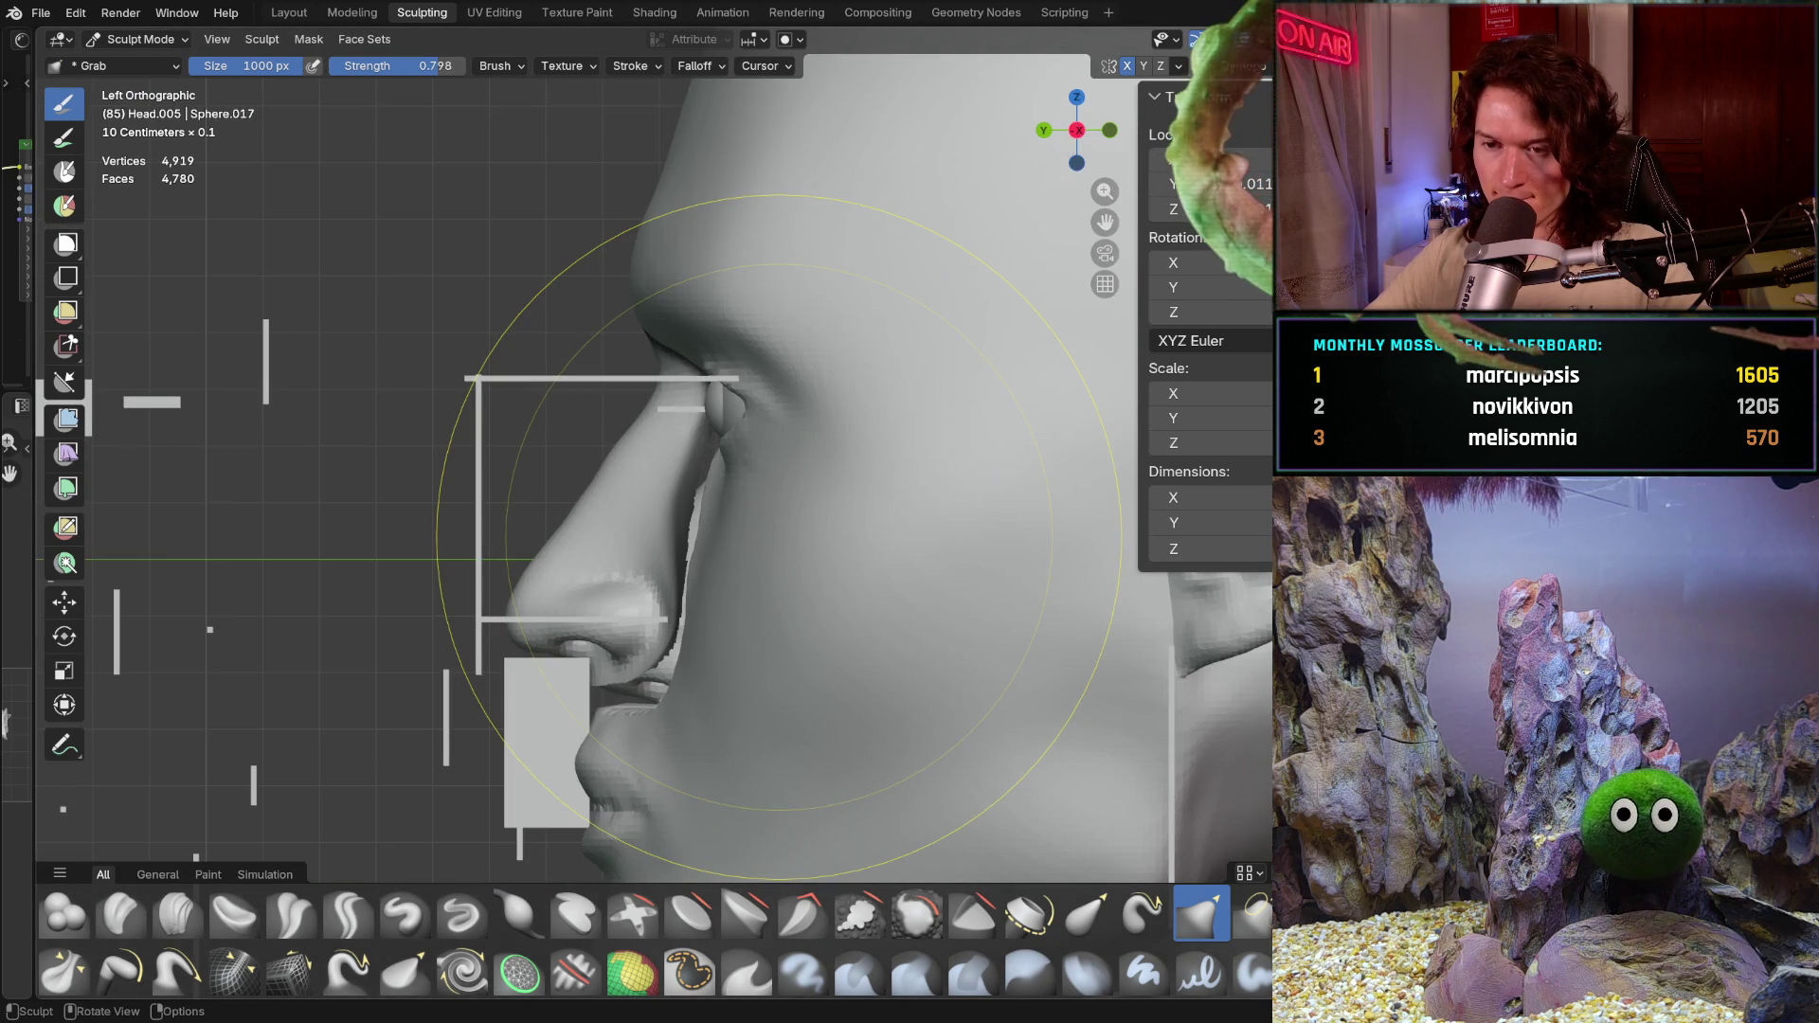
{"action": "middle_click_drag", "start_coordinate": [524, 645], "coordinate": [572, 611], "text": "ctrl"}
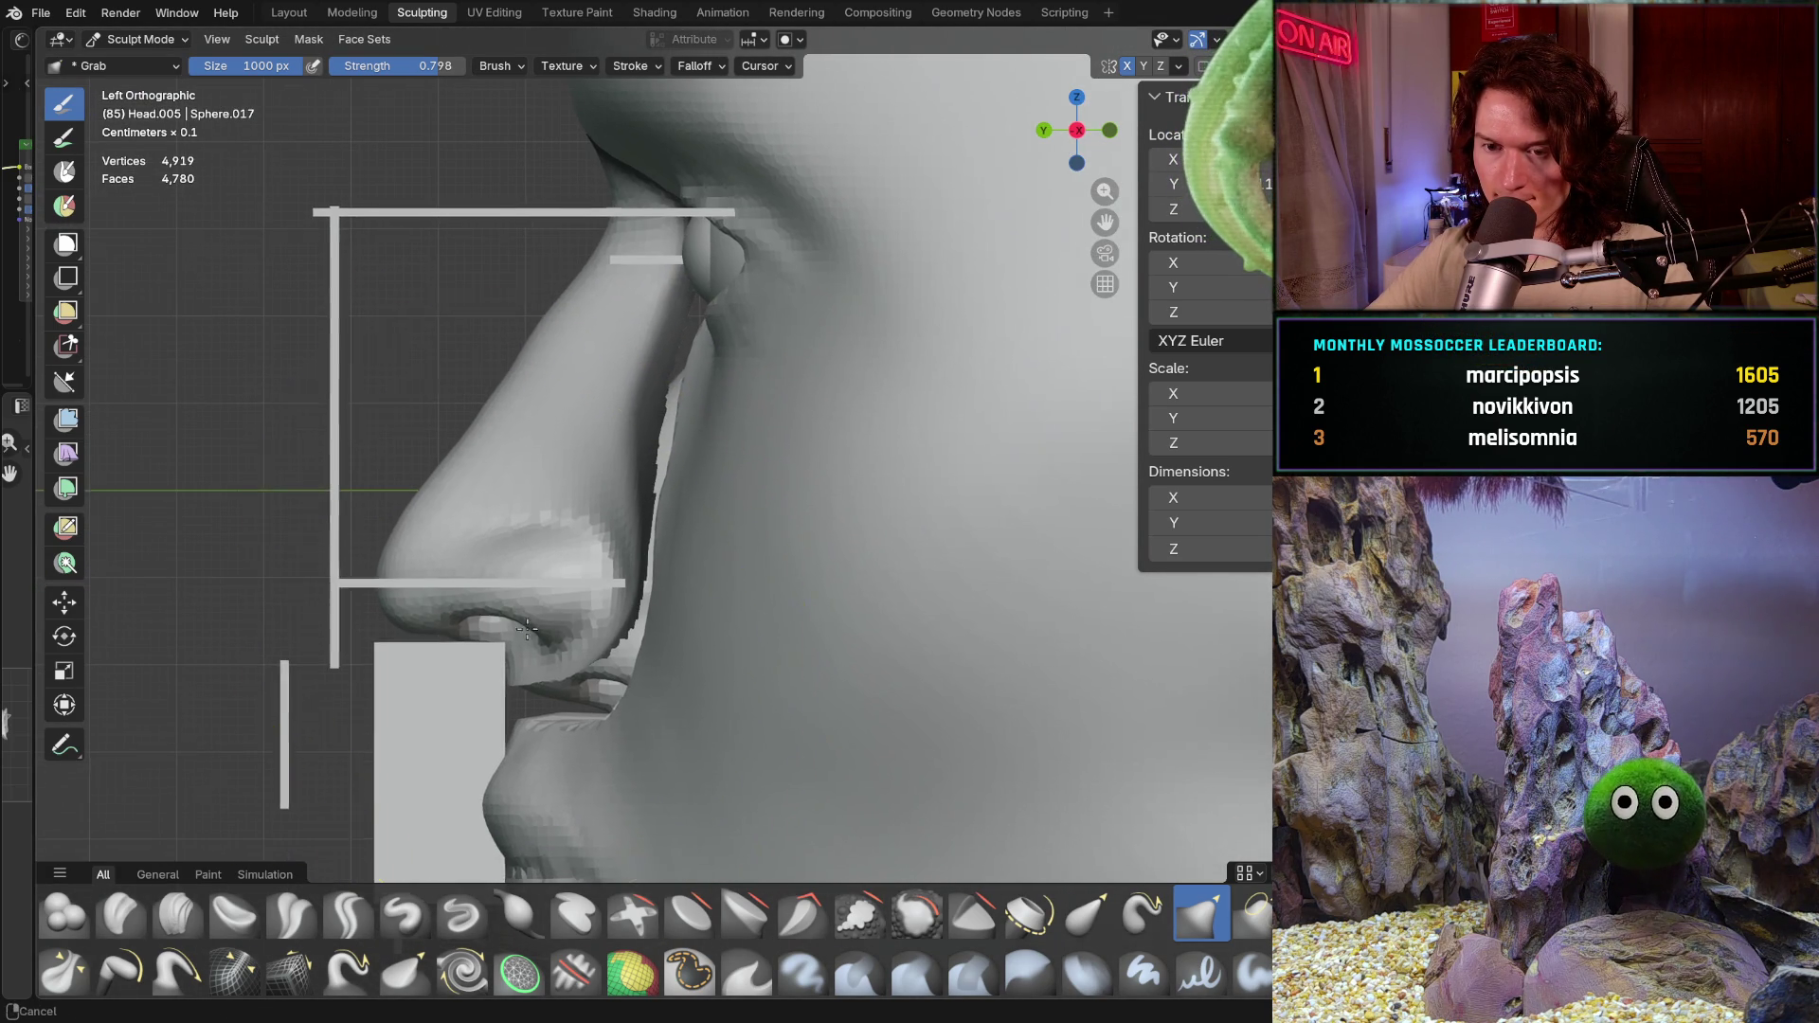
Step: Shrink the Grab brush to 686 then 386 px and check the nose from the front
{"action": "key", "text": "f"}
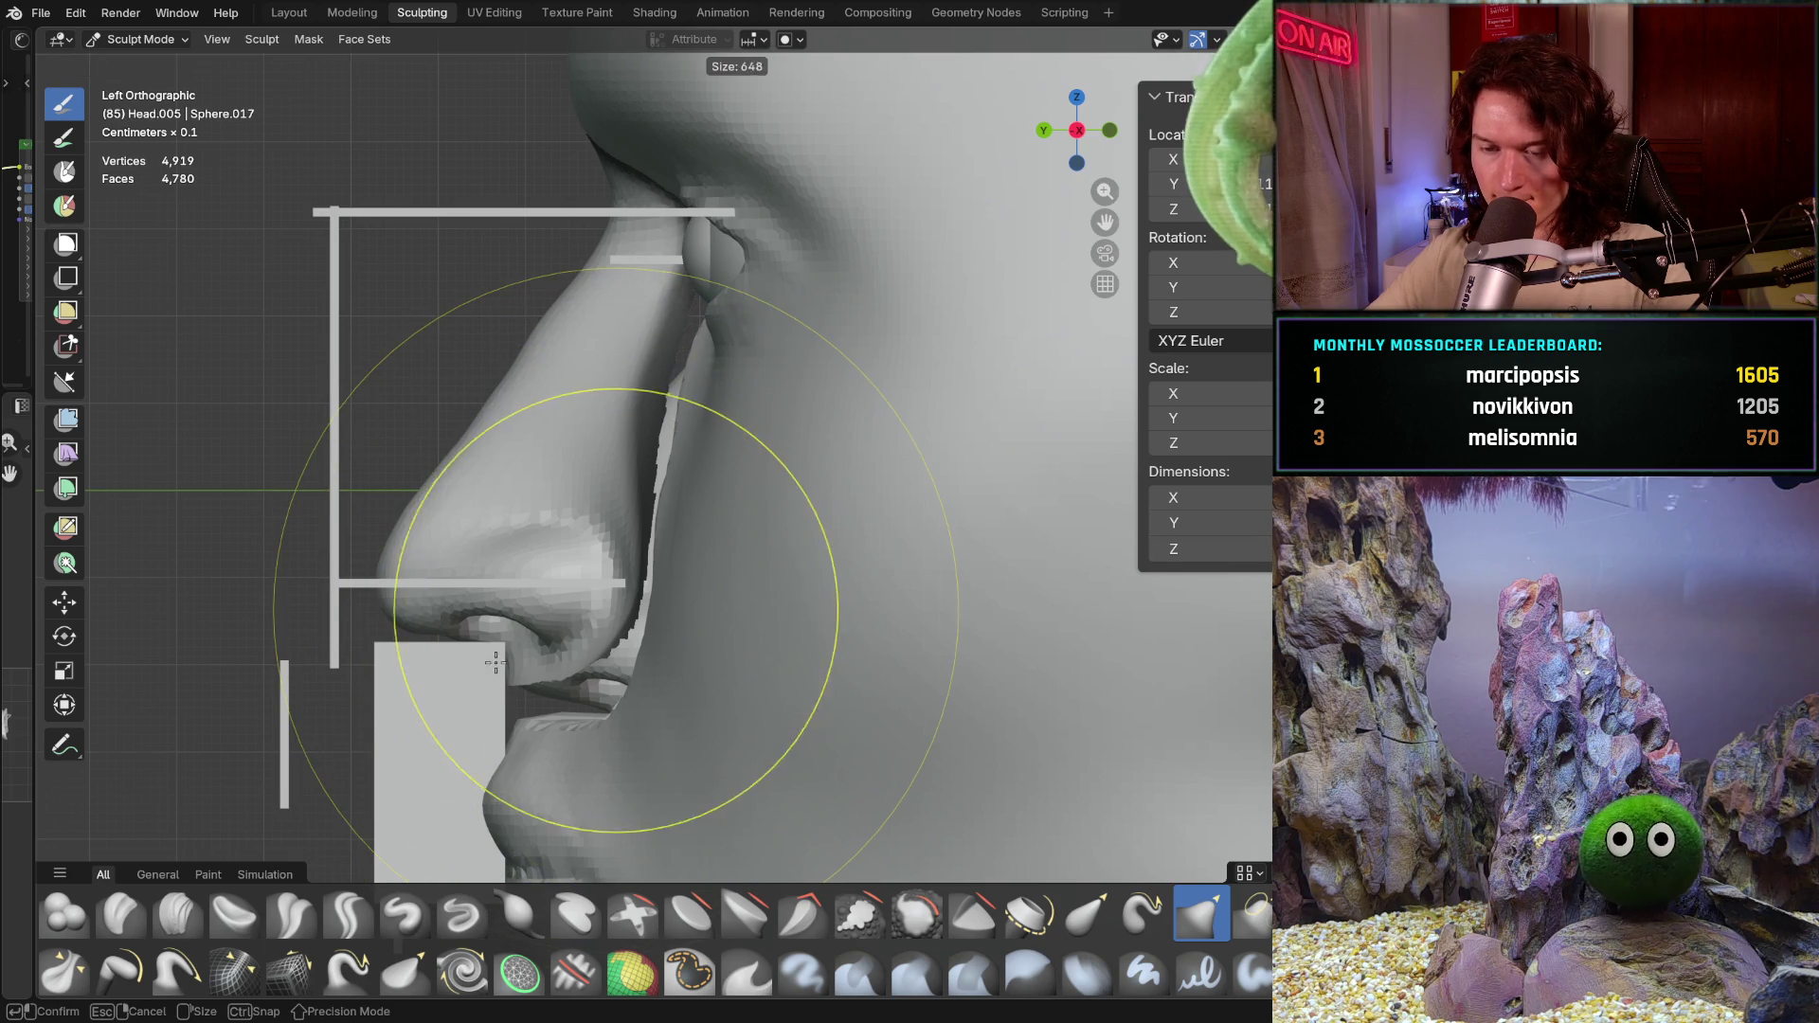
{"action": "left_click", "coordinate": [541, 639]}
{"action": "key", "text": "f"}
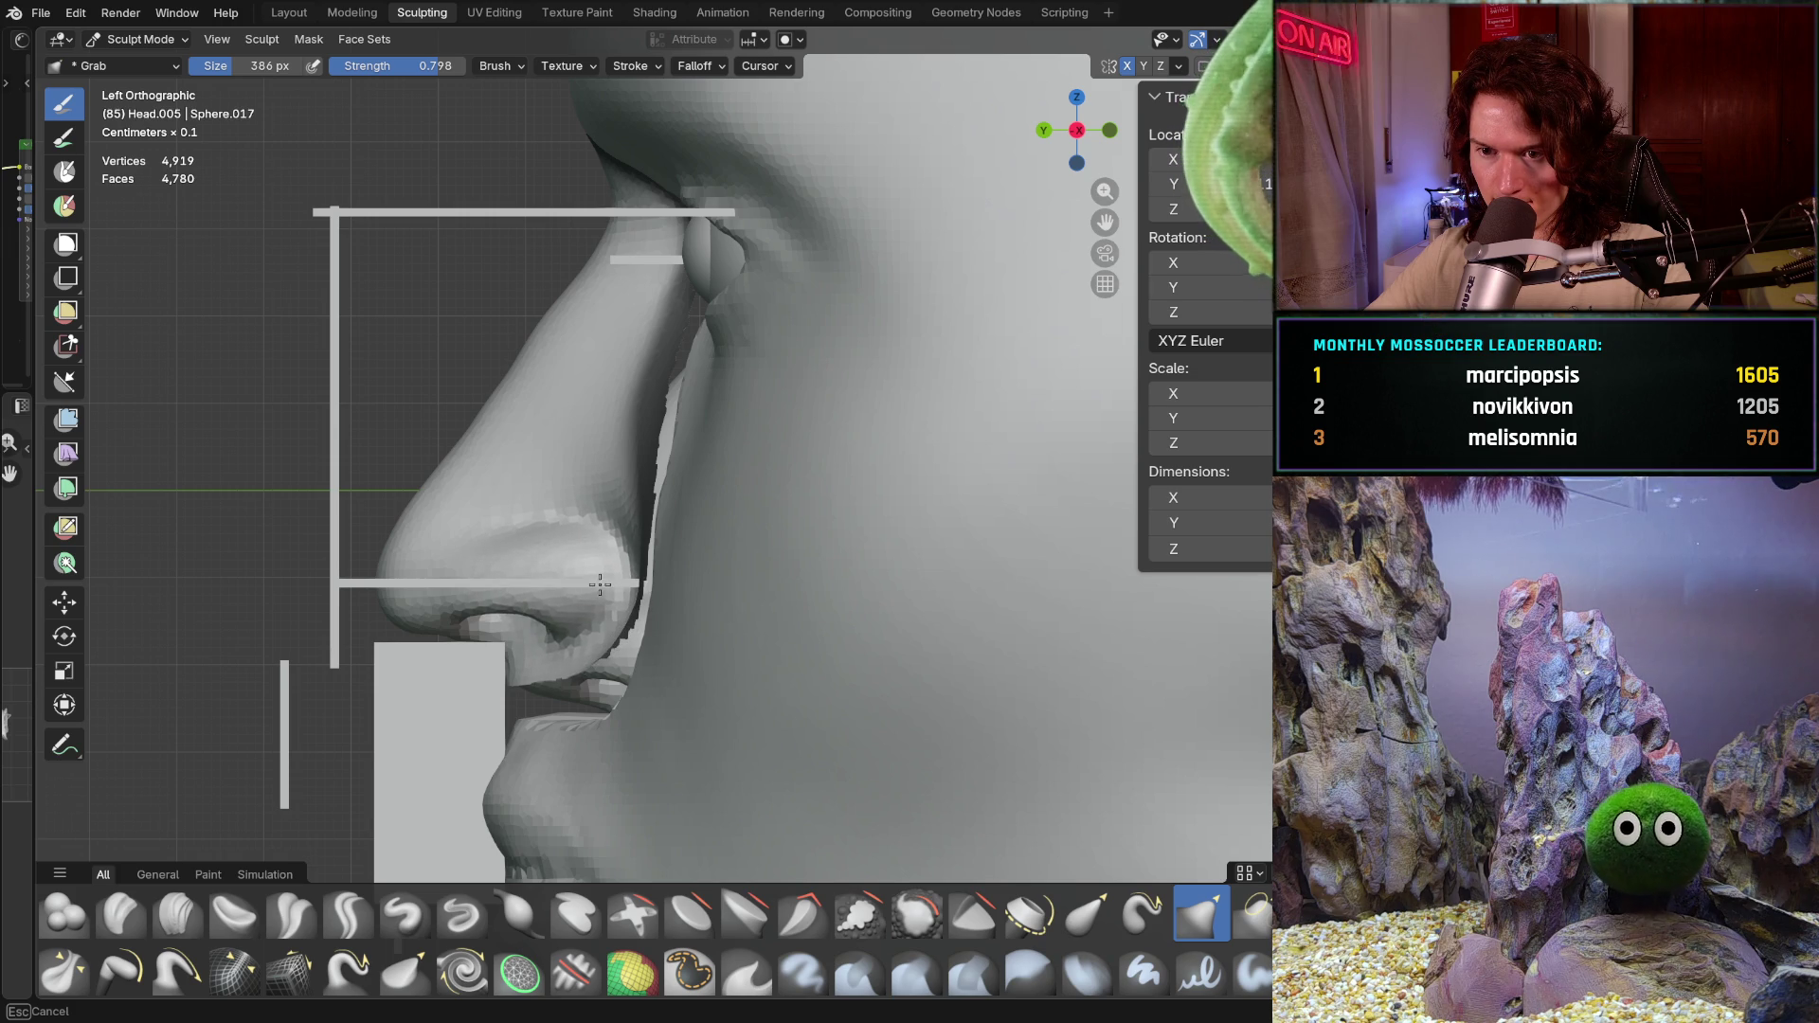
{"action": "mouse_move", "coordinate": [609, 562]}
{"action": "middle_mouse_down"}
{"action": "mouse_move", "coordinate": [799, 594]}
{"action": "mouse_move", "coordinate": [612, 604]}
{"action": "mouse_move", "coordinate": [608, 476]}
{"action": "middle_mouse_up"}
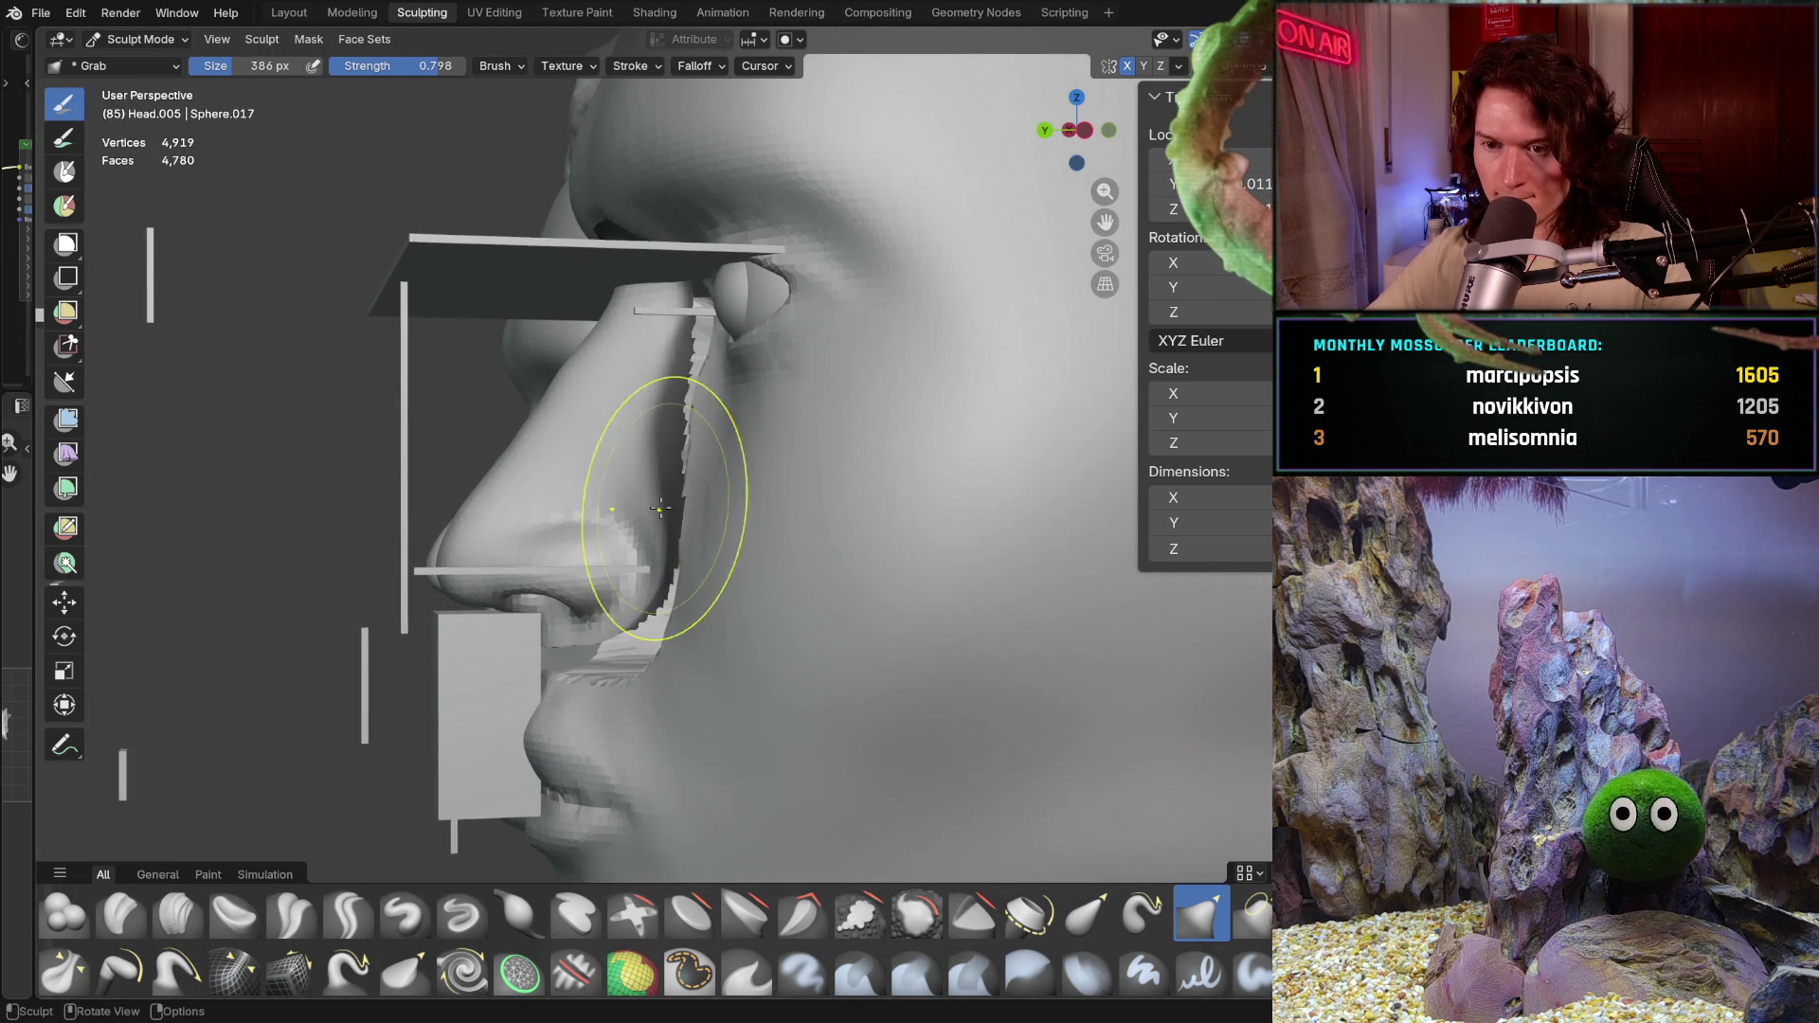
Step: Tune the Grab brush to 324 px at 0.673 strength from a side-on view of the nose
{"action": "left_click", "coordinate": [1181, 65]}
{"action": "left_click", "coordinate": [1179, 65]}
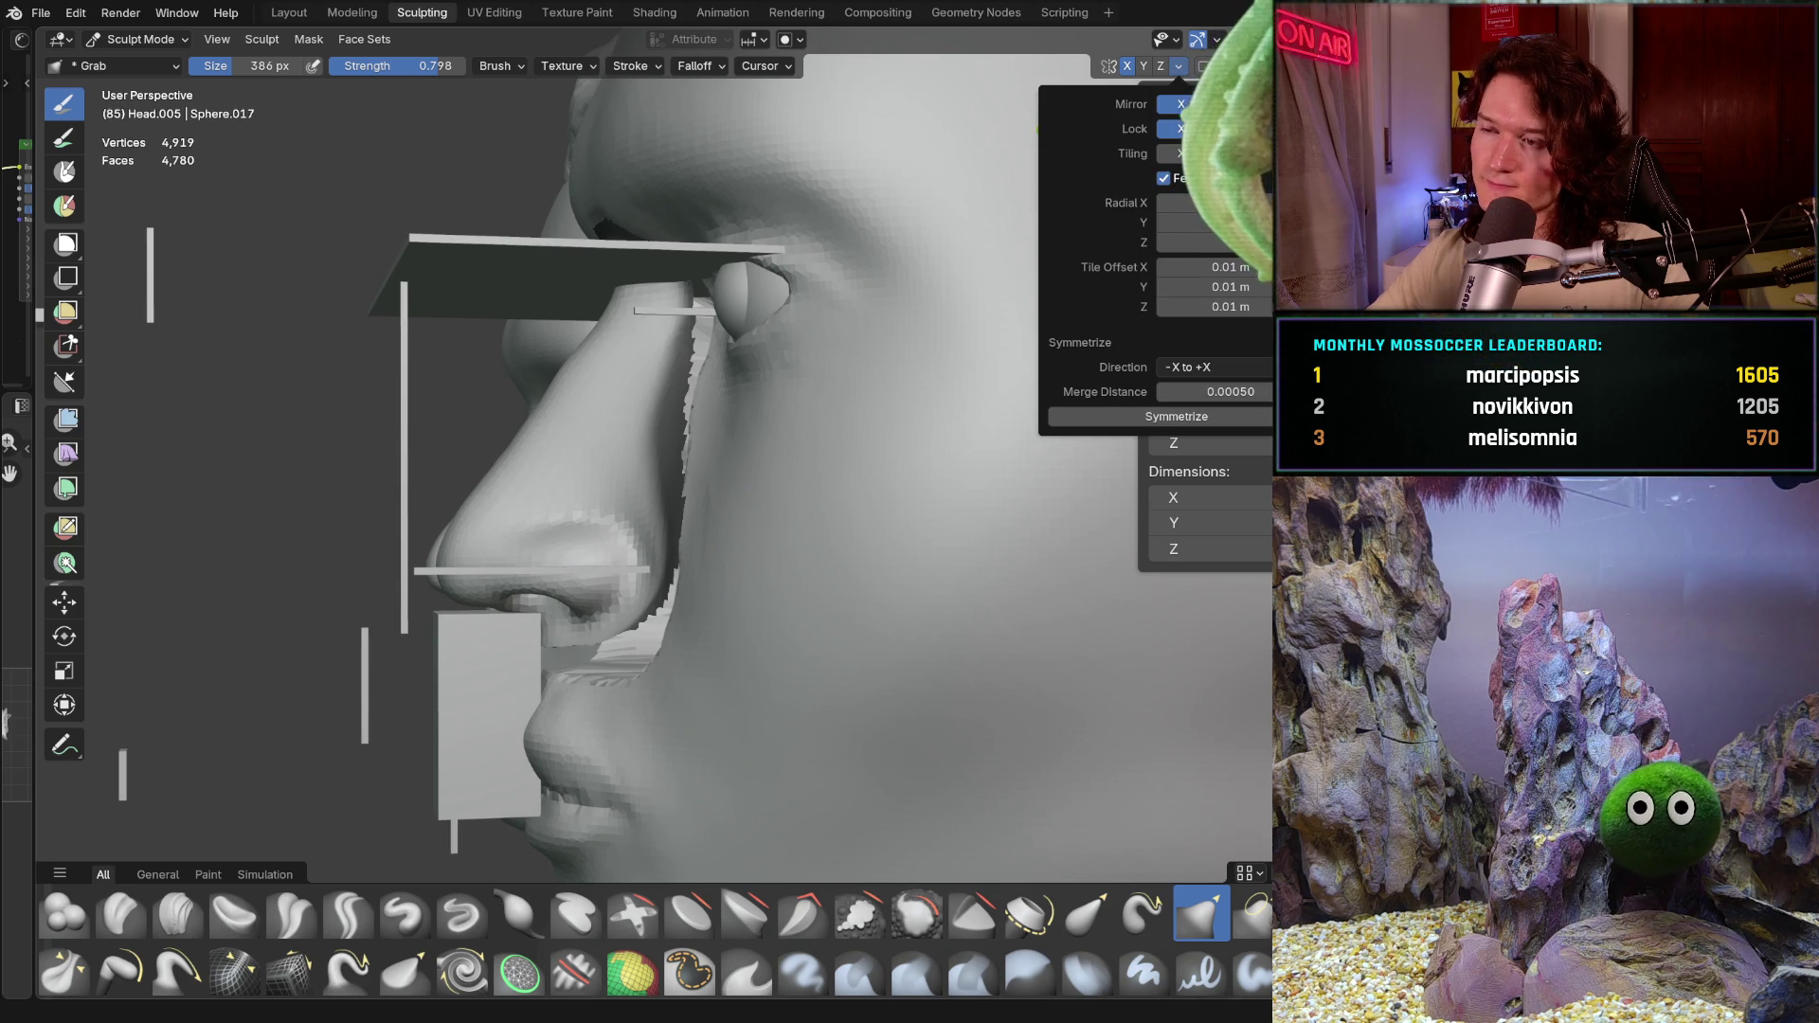
{"action": "middle_click_drag", "start_coordinate": [649, 649], "coordinate": [595, 561]}
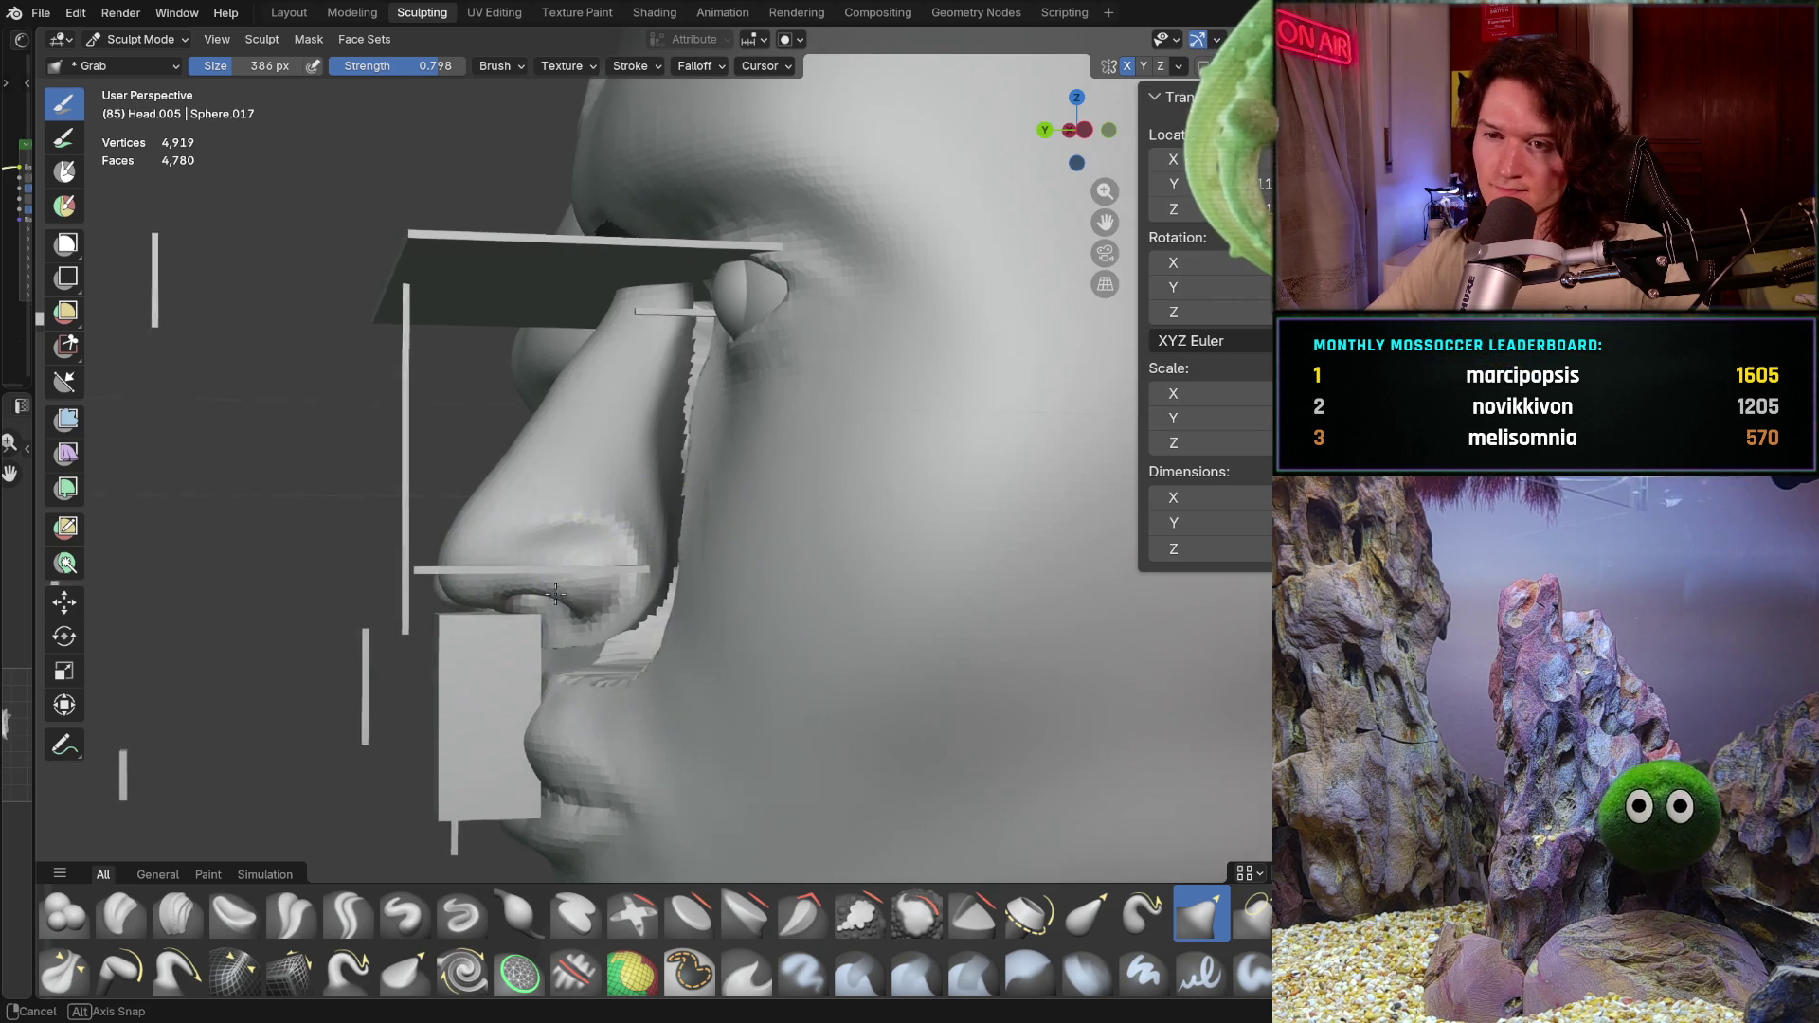
{"action": "key", "text": "f"}
{"action": "left_click", "coordinate": [605, 566]}
{"action": "key", "text": "f"}
{"action": "left_click", "coordinate": [598, 564]}
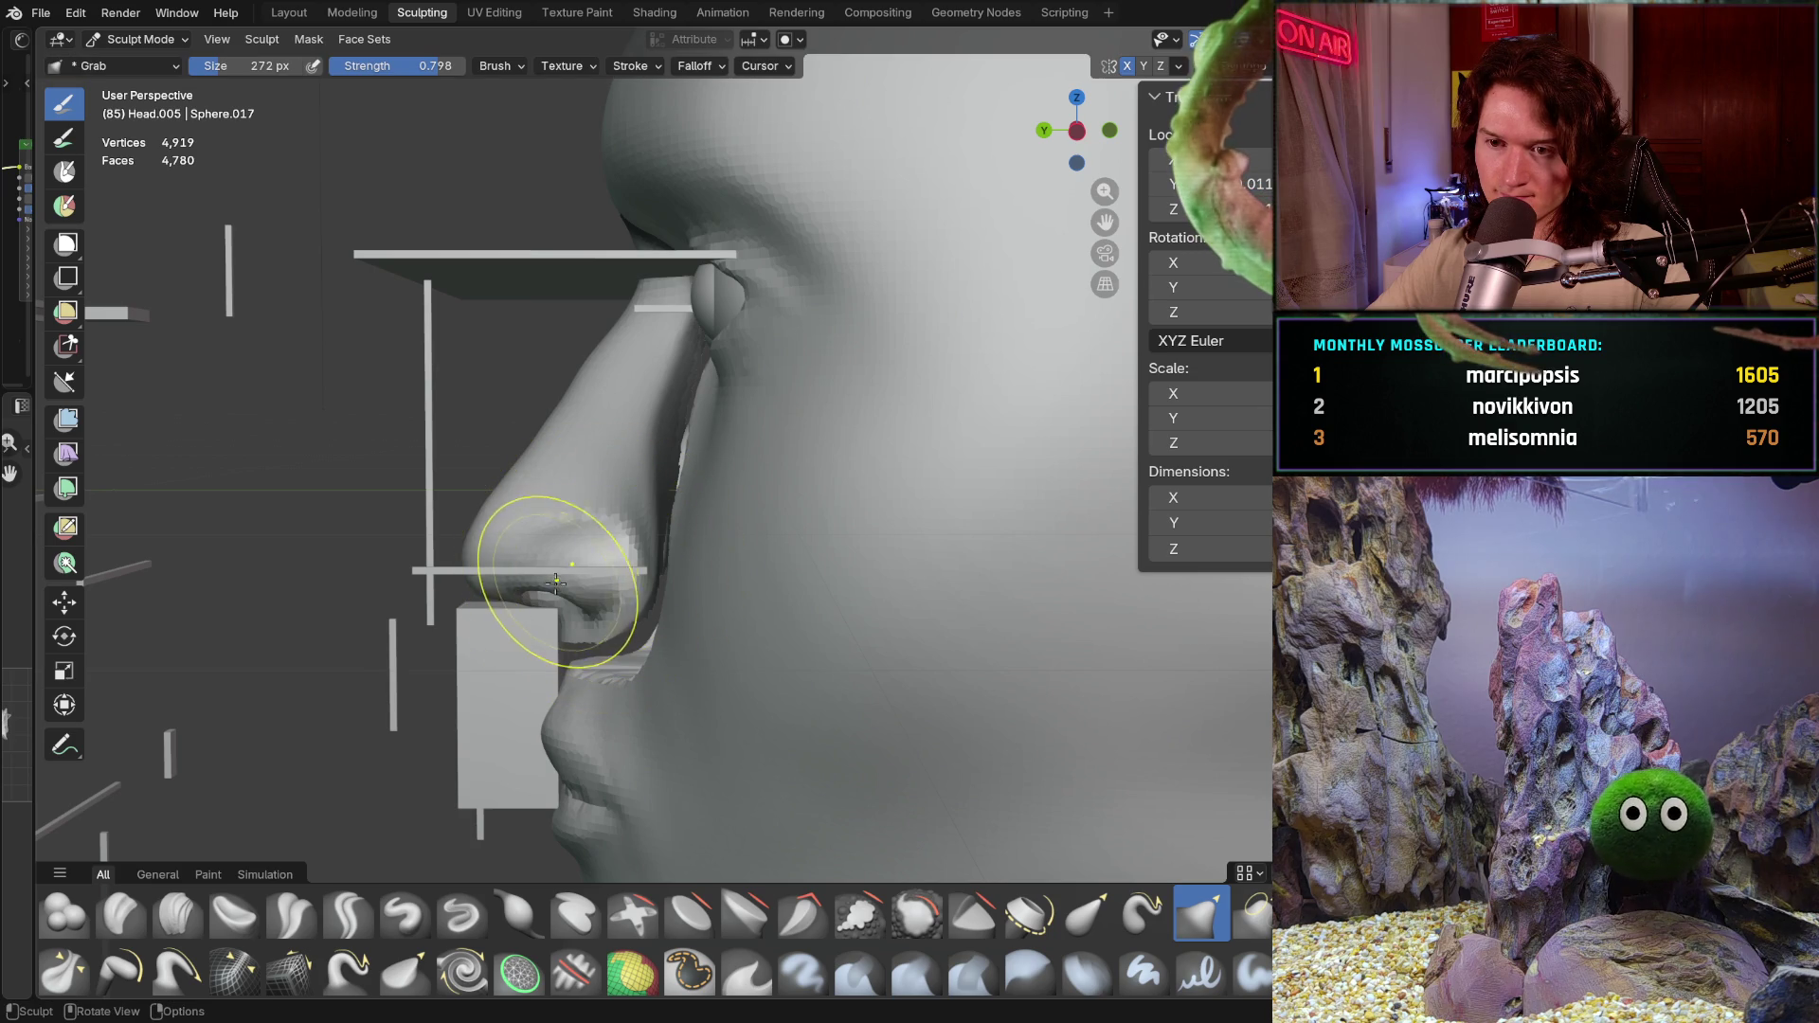
{"action": "key", "text": "shift+f"}
{"action": "left_click", "coordinate": [574, 571]}
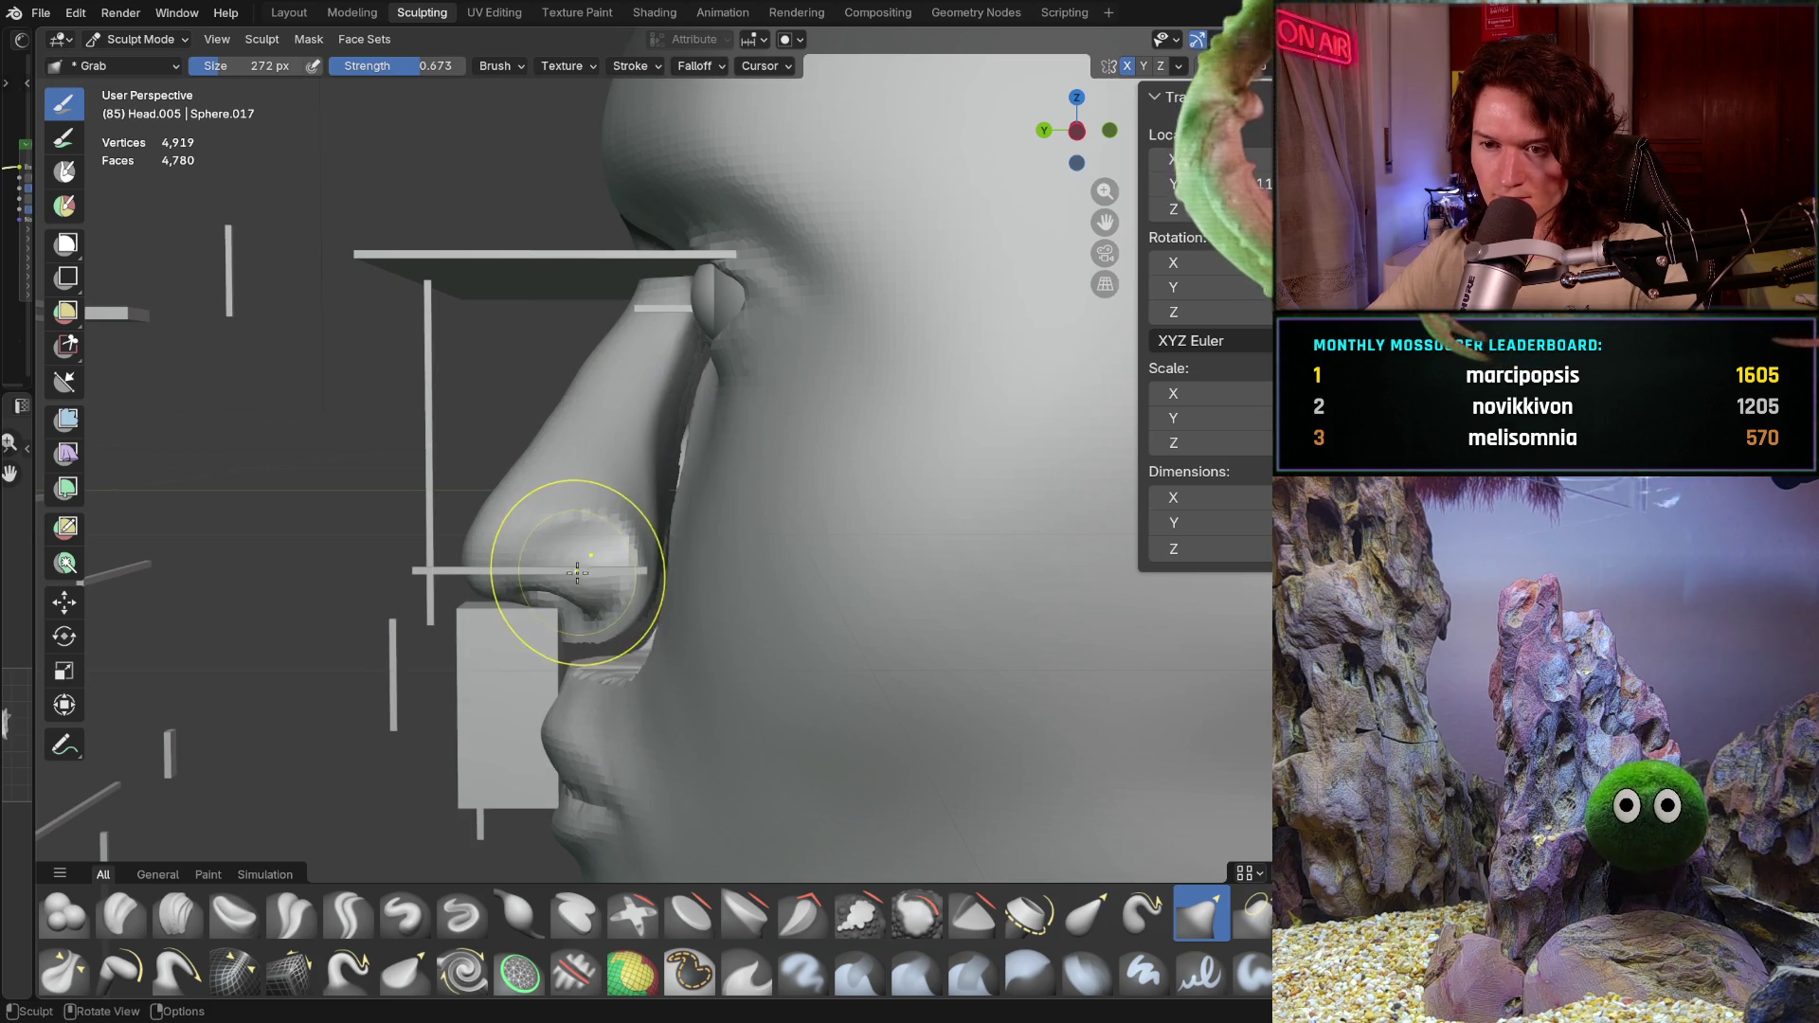
{"action": "key", "text": "f"}
{"action": "left_click", "coordinate": [602, 568]}
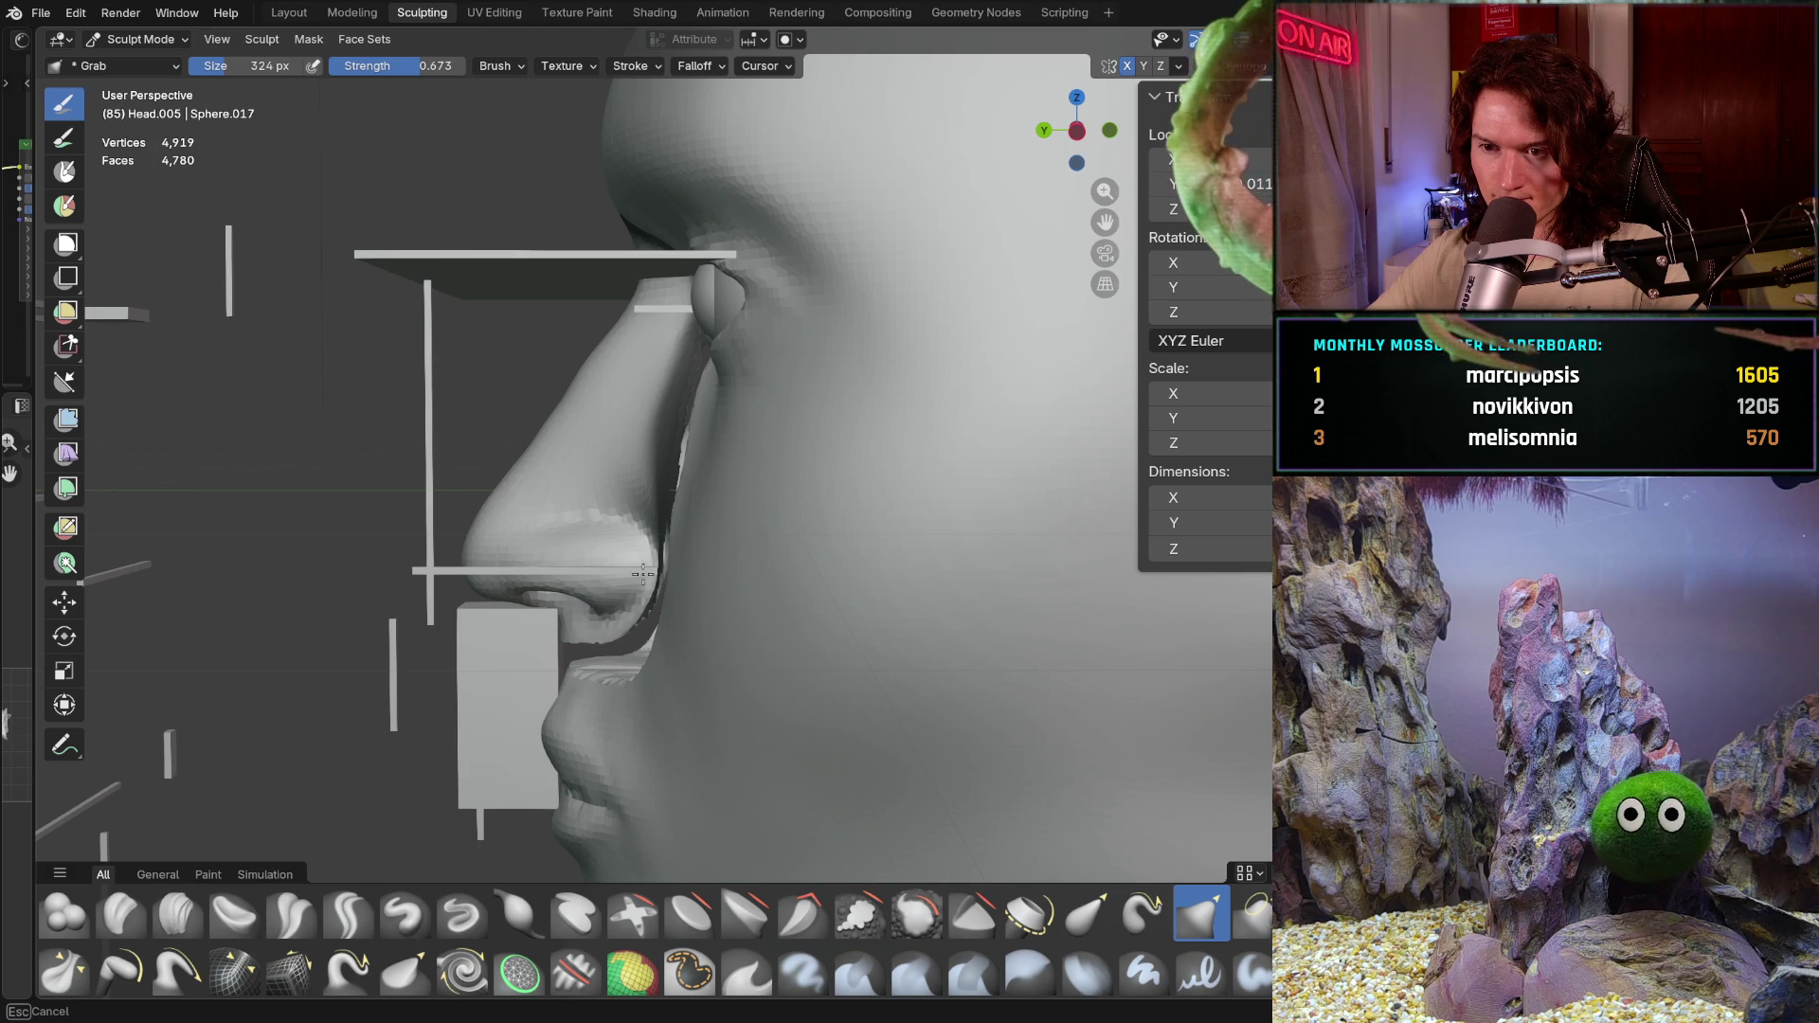
Step: Pull the nose tip in profile, undo the bad strokes, and snap to the left side view
{"action": "mouse_move", "coordinate": [639, 576]}
{"action": "middle_mouse_down"}
{"action": "mouse_move", "coordinate": [819, 670]}
{"action": "mouse_move", "coordinate": [833, 637]}
{"action": "mouse_move", "coordinate": [783, 530]}
{"action": "mouse_move", "coordinate": [976, 528]}
{"action": "middle_mouse_up"}
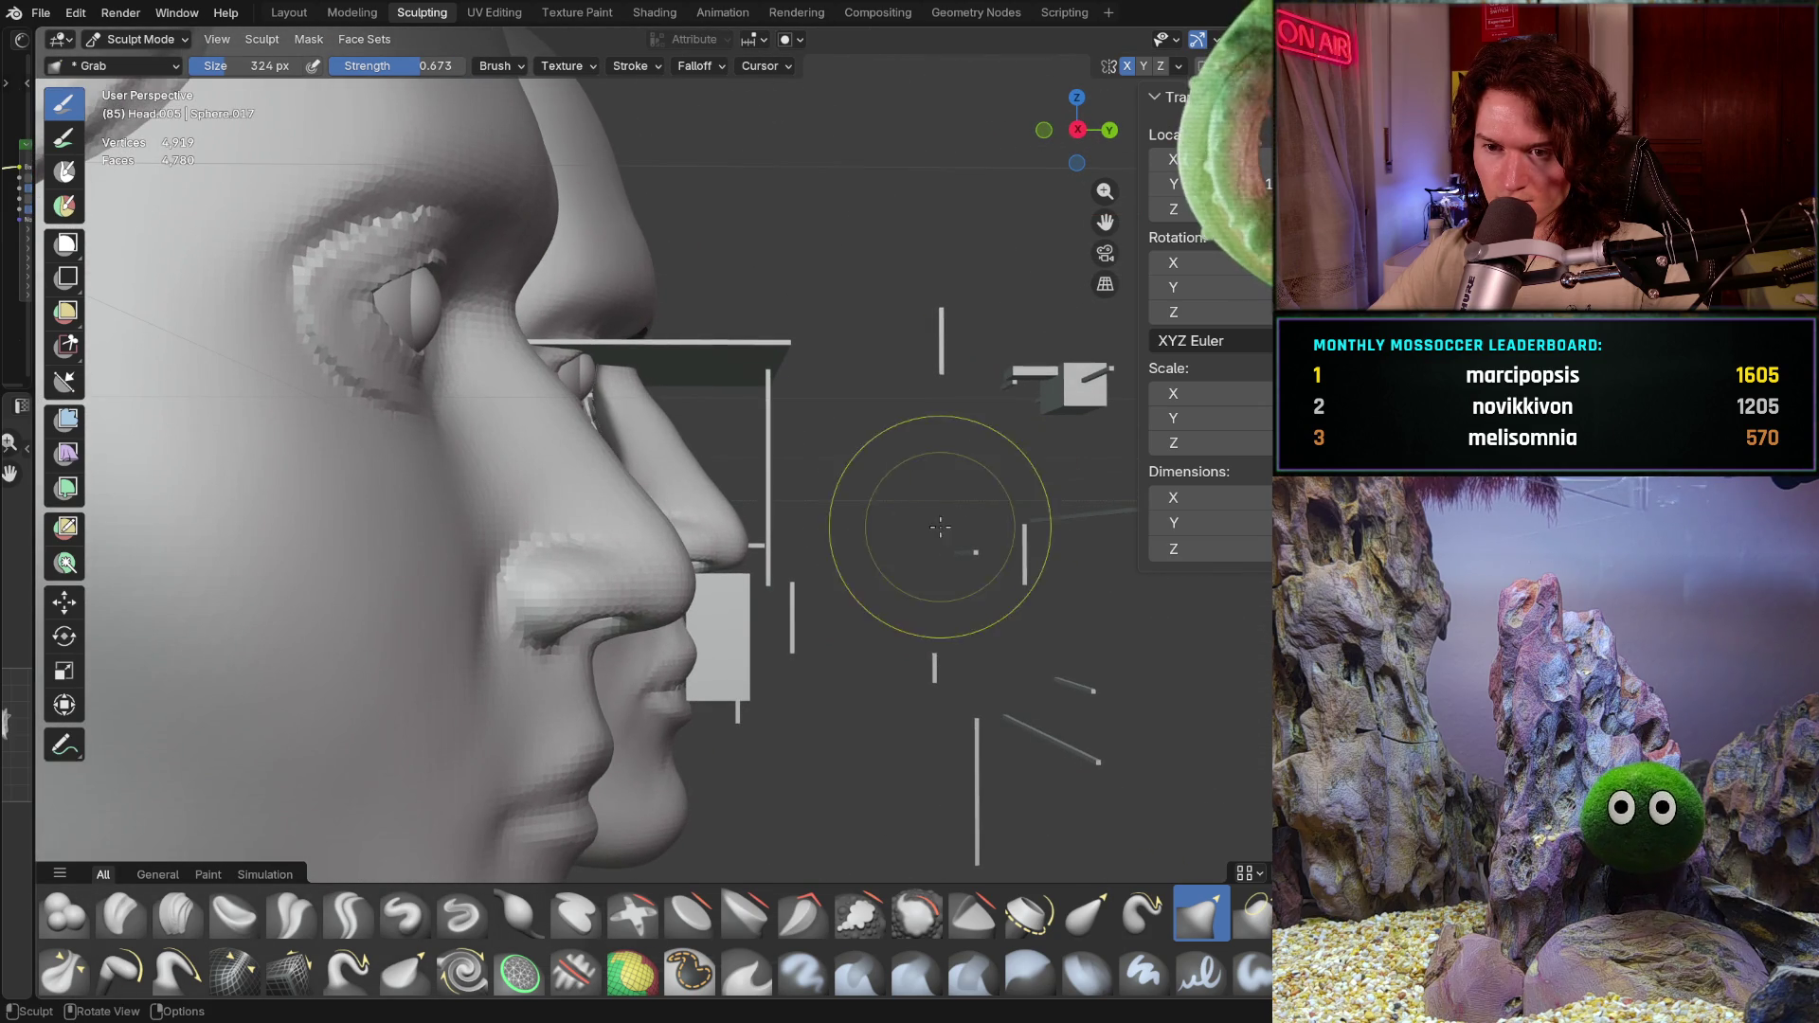
{"action": "scroll", "coordinate": [792, 537], "scroll_direction": "up", "scroll_amount": 2}
{"action": "middle_click_drag", "start_coordinate": [793, 537], "coordinate": [624, 602]}
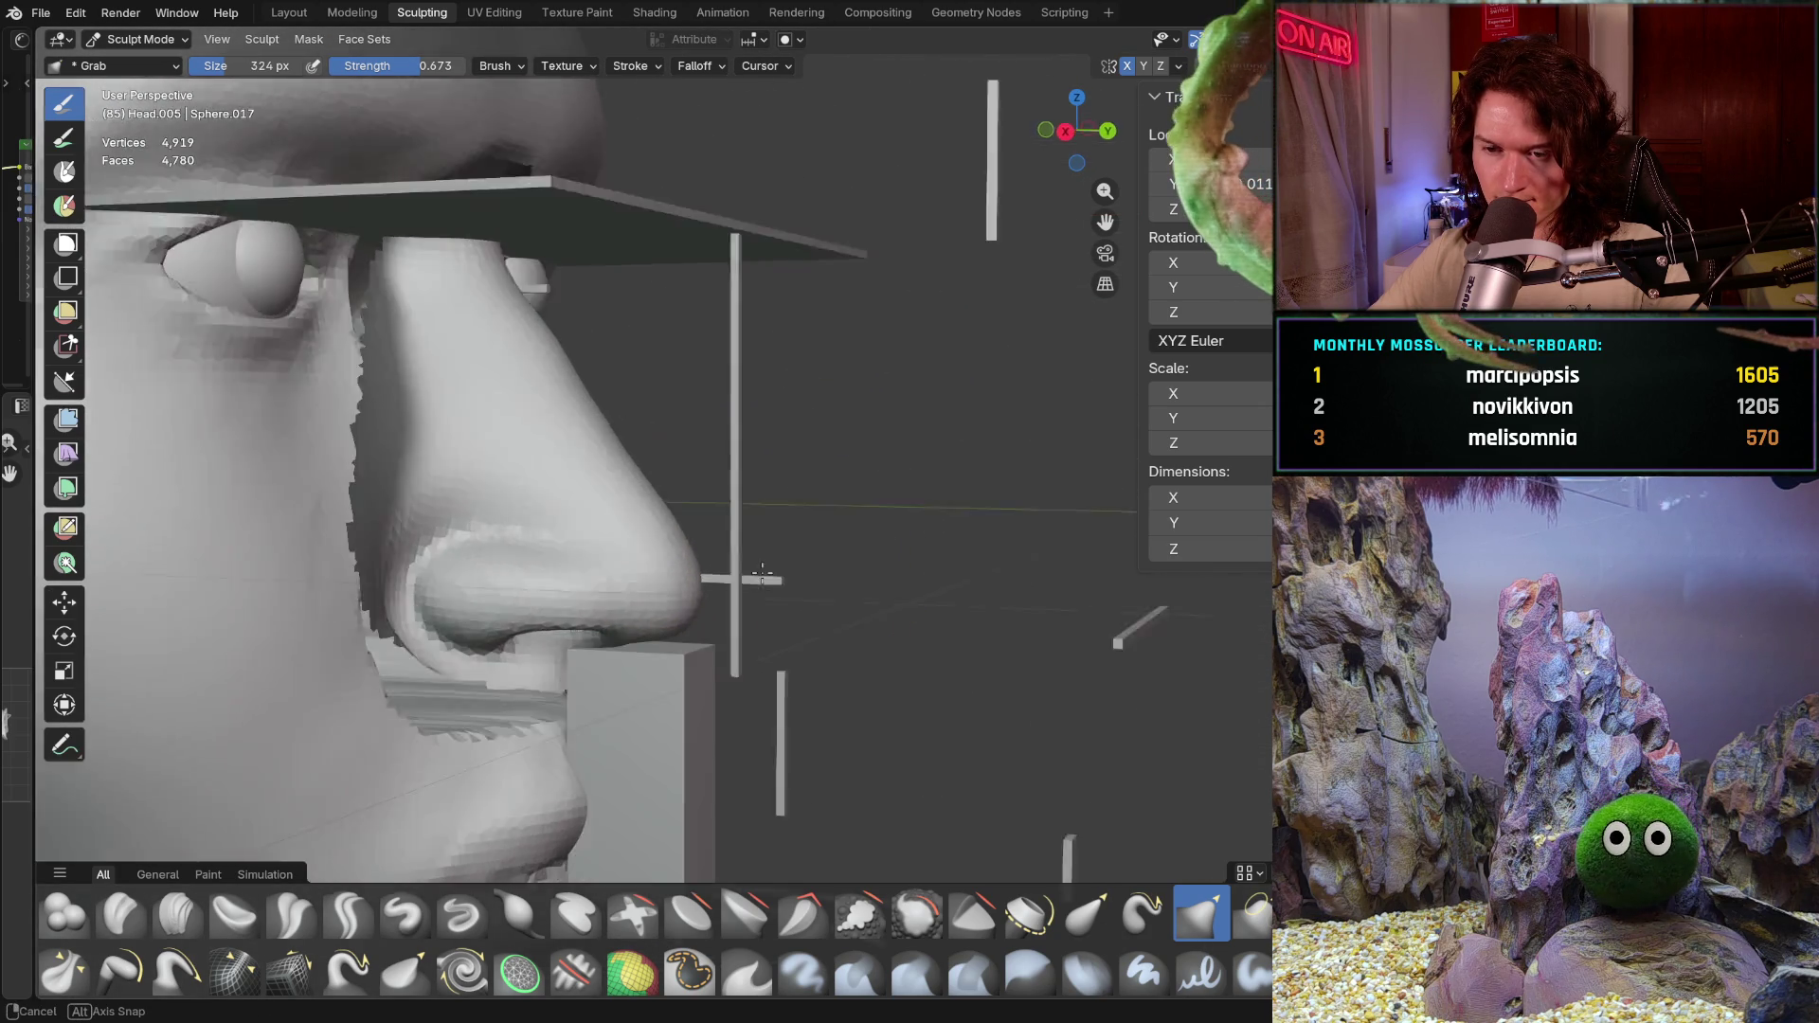
{"action": "scroll", "coordinate": [627, 601], "scroll_direction": "down", "scroll_amount": 4}
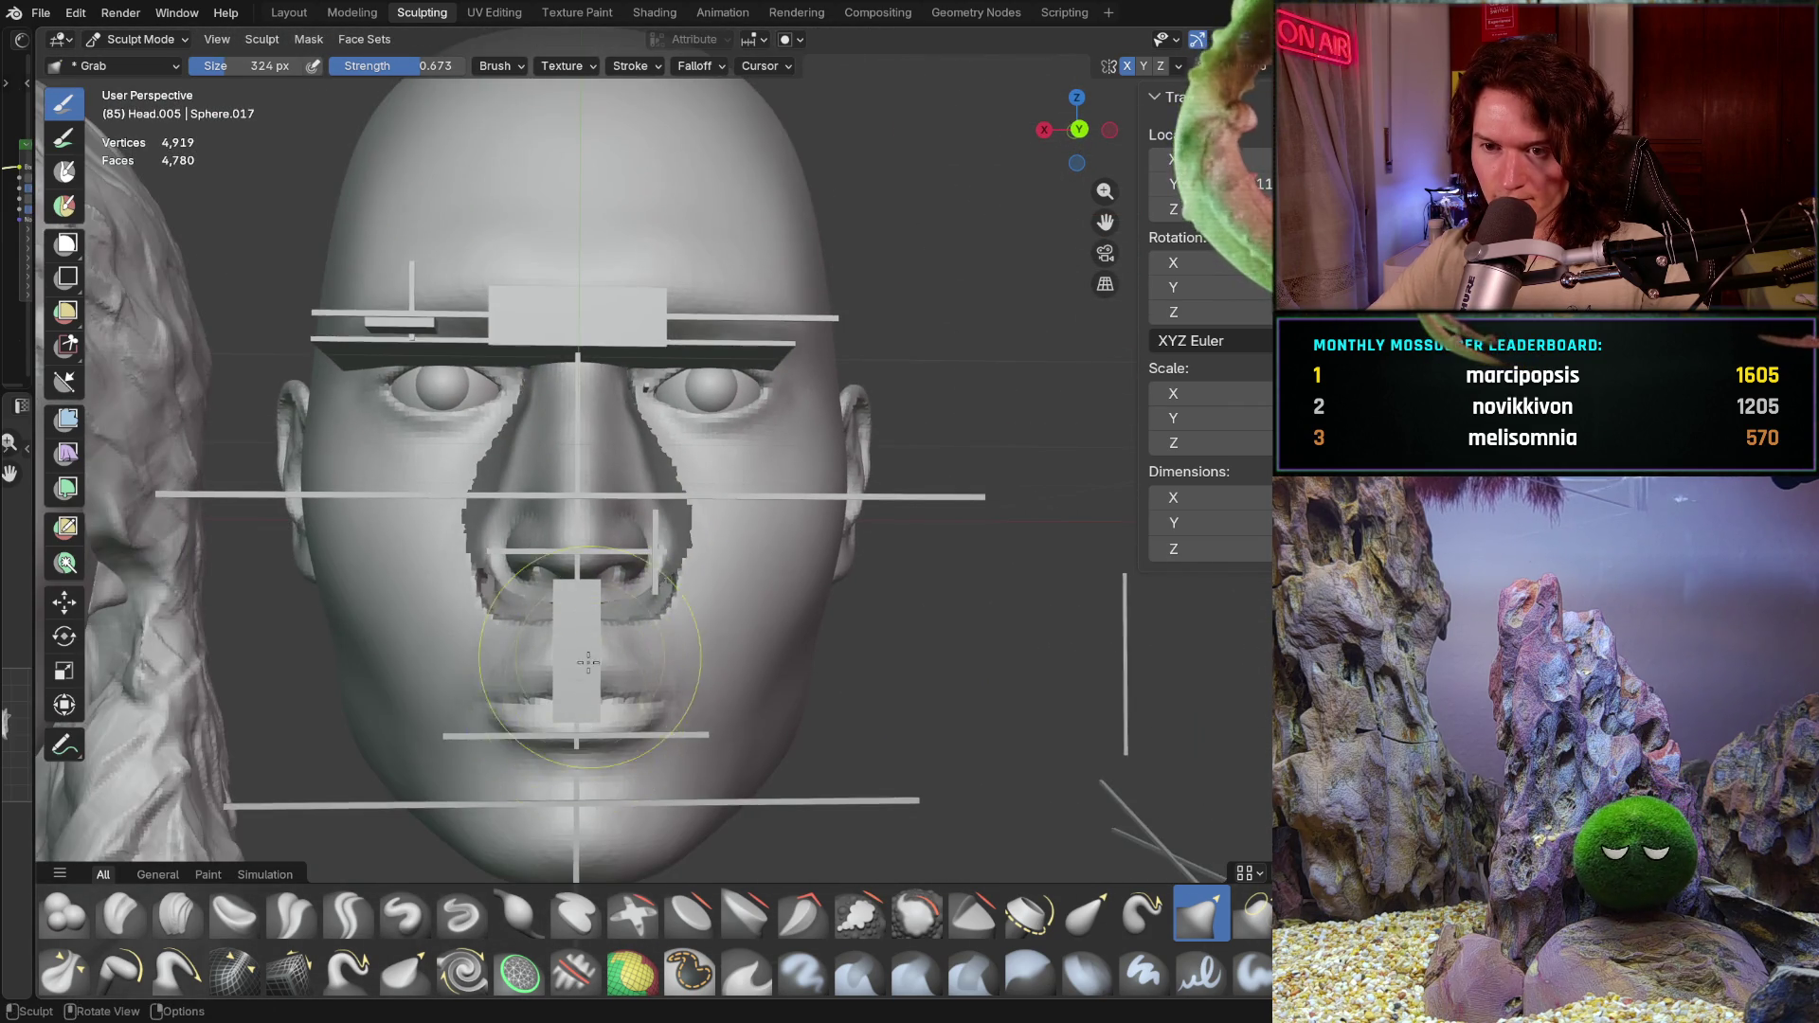
{"action": "mouse_move", "coordinate": [627, 601]}
{"action": "middle_mouse_down"}
{"action": "mouse_move", "coordinate": [561, 707]}
{"action": "mouse_move", "coordinate": [667, 484]}
{"action": "mouse_move", "coordinate": [650, 555]}
{"action": "middle_mouse_up"}
{"action": "scroll", "coordinate": [666, 484], "scroll_direction": "up", "scroll_amount": 3}
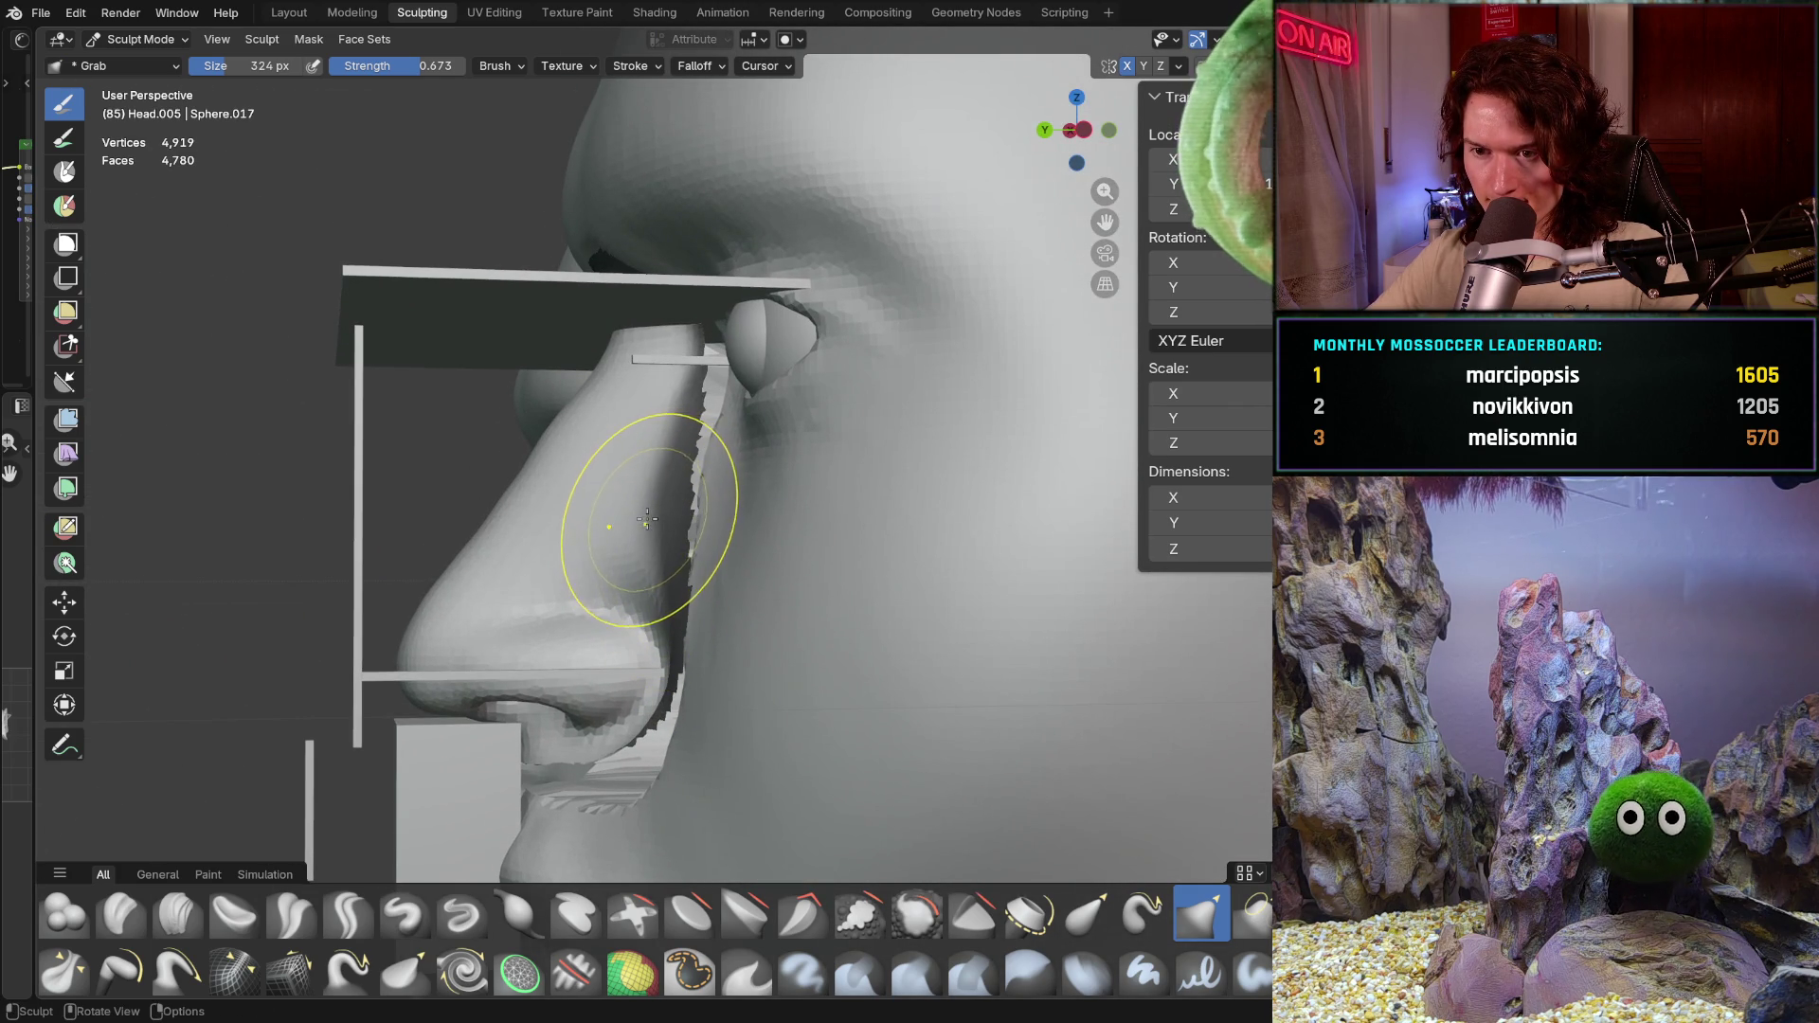
{"action": "middle_click_drag", "start_coordinate": [676, 520], "coordinate": [884, 502]}
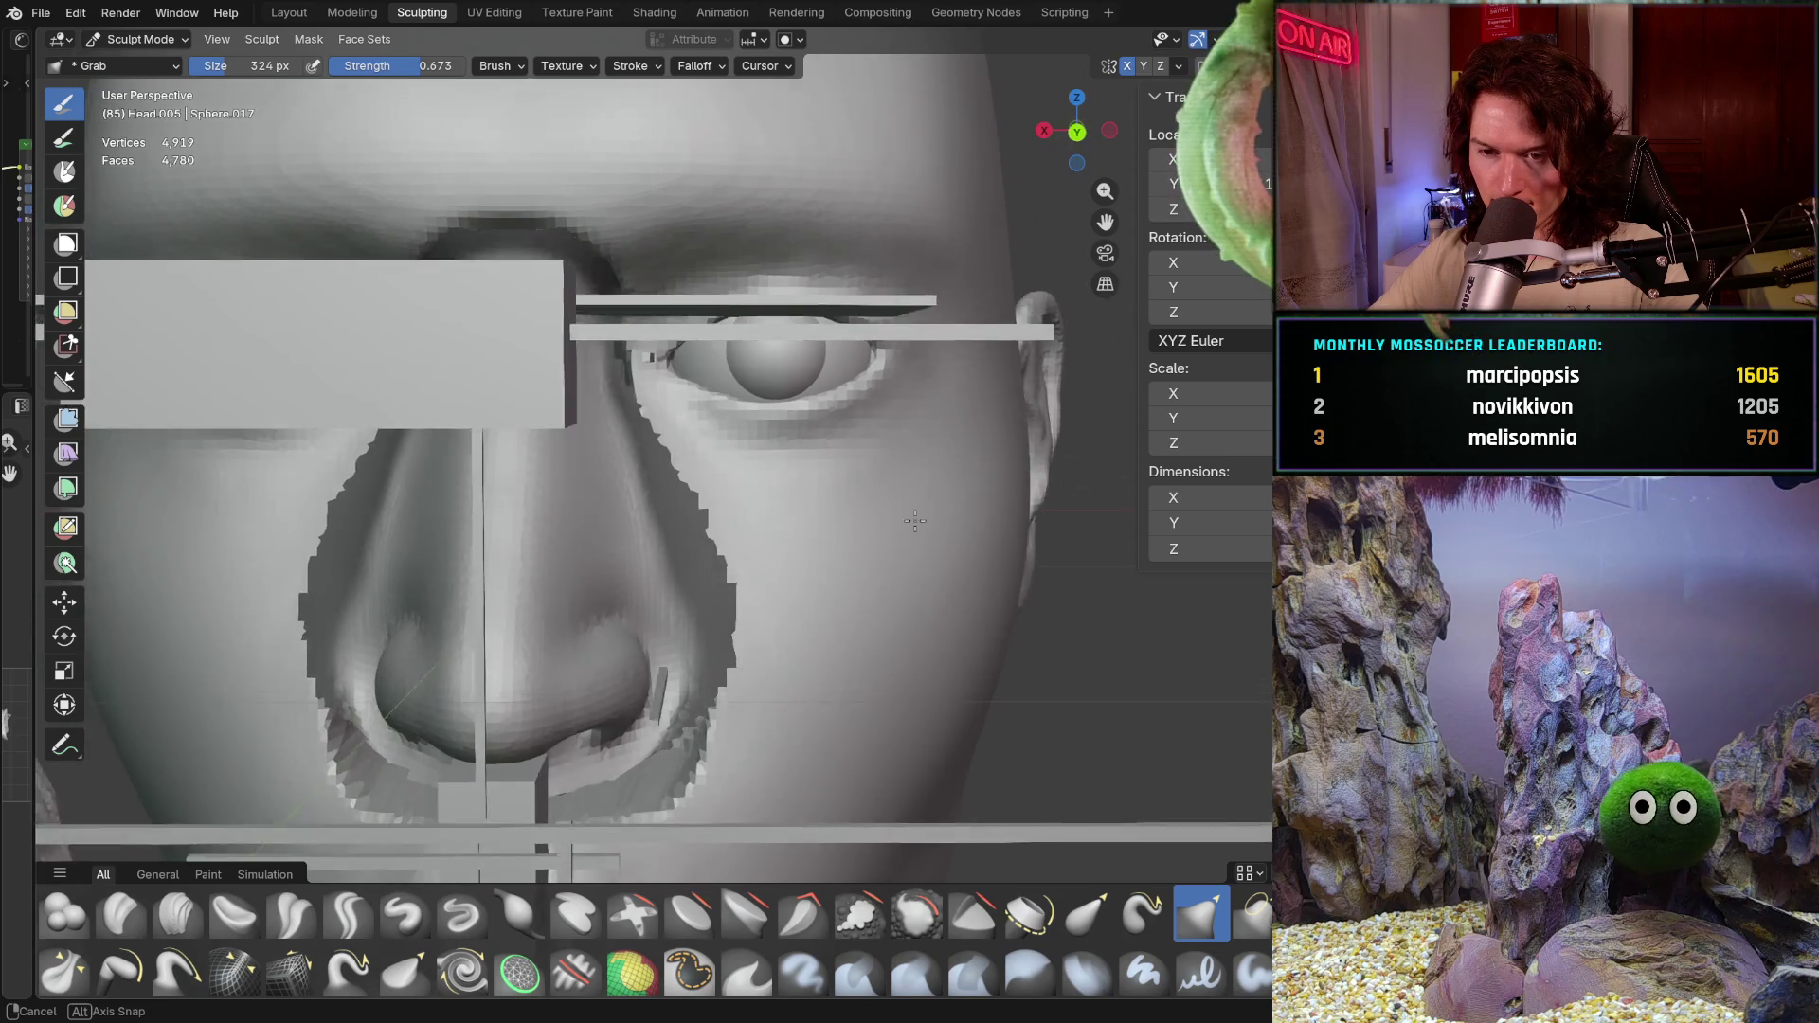
{"action": "middle_click_drag", "start_coordinate": [884, 502], "coordinate": [846, 518]}
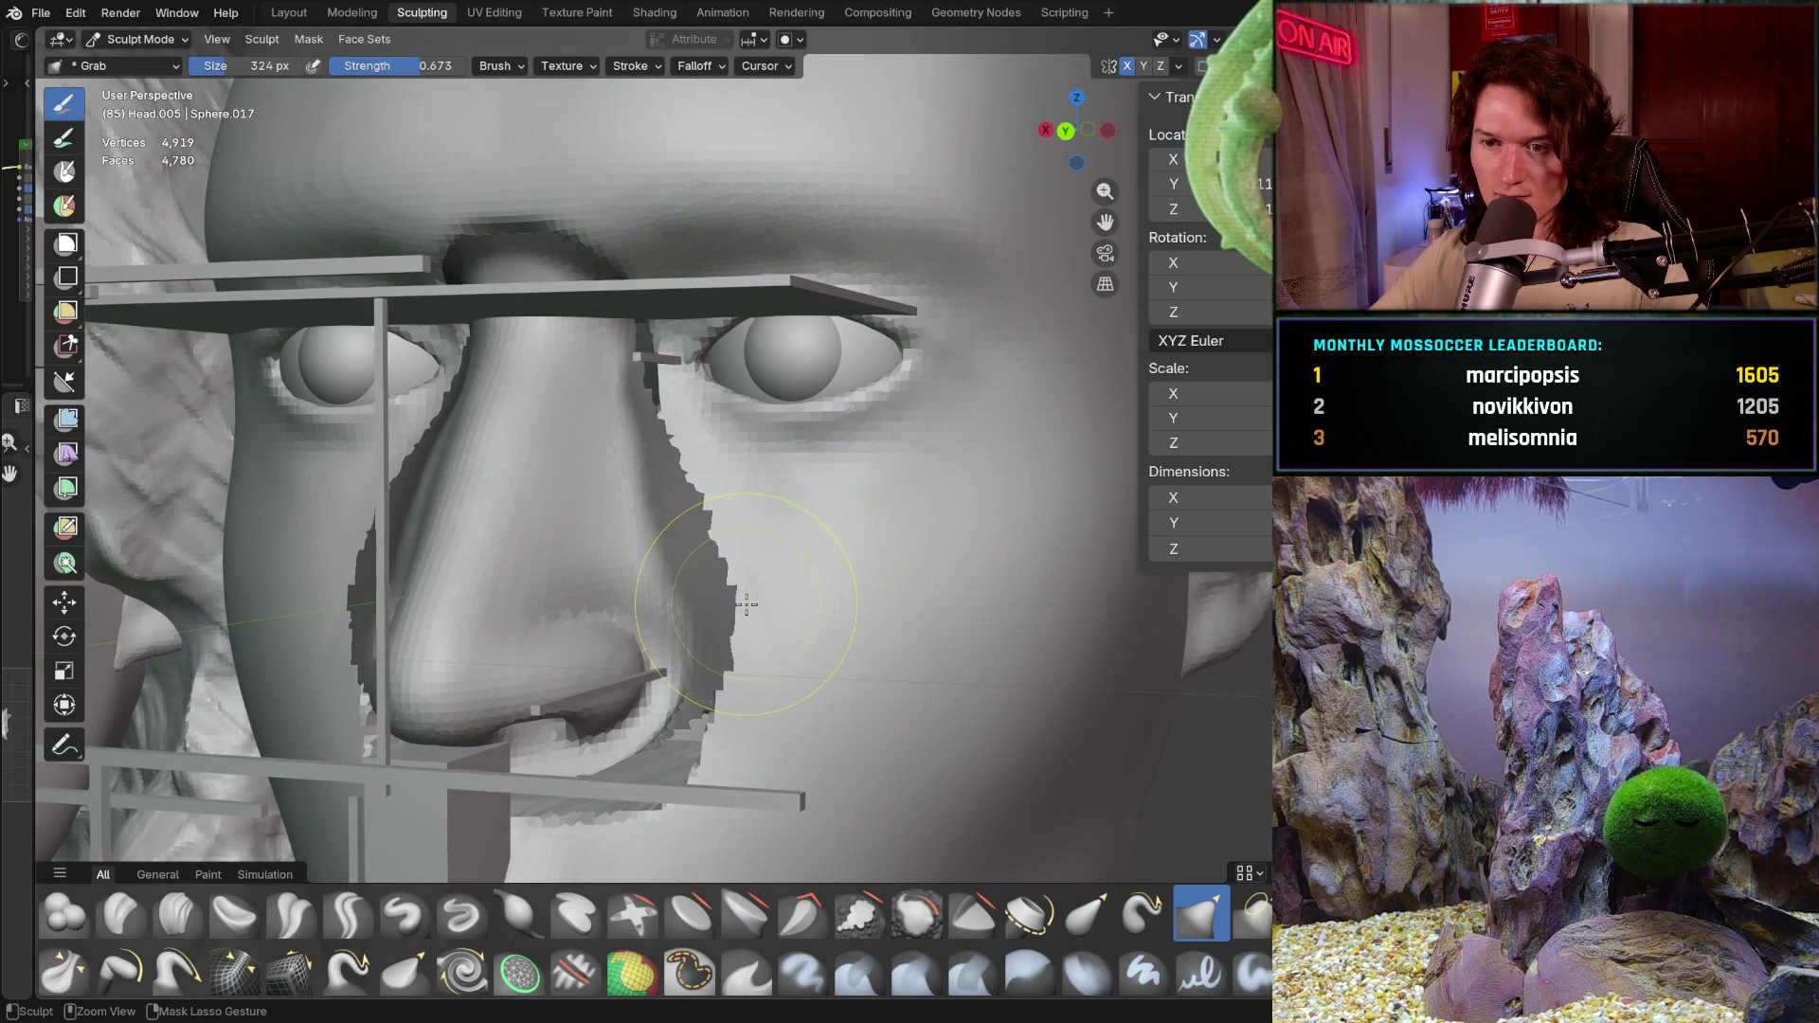
{"action": "mouse_move", "coordinate": [740, 611]}
{"action": "middle_mouse_down"}
{"action": "mouse_move", "coordinate": [508, 691]}
{"action": "mouse_move", "coordinate": [544, 673]}
{"action": "middle_mouse_up"}
{"action": "left_click_drag", "start_coordinate": [544, 674], "coordinate": [534, 687]}
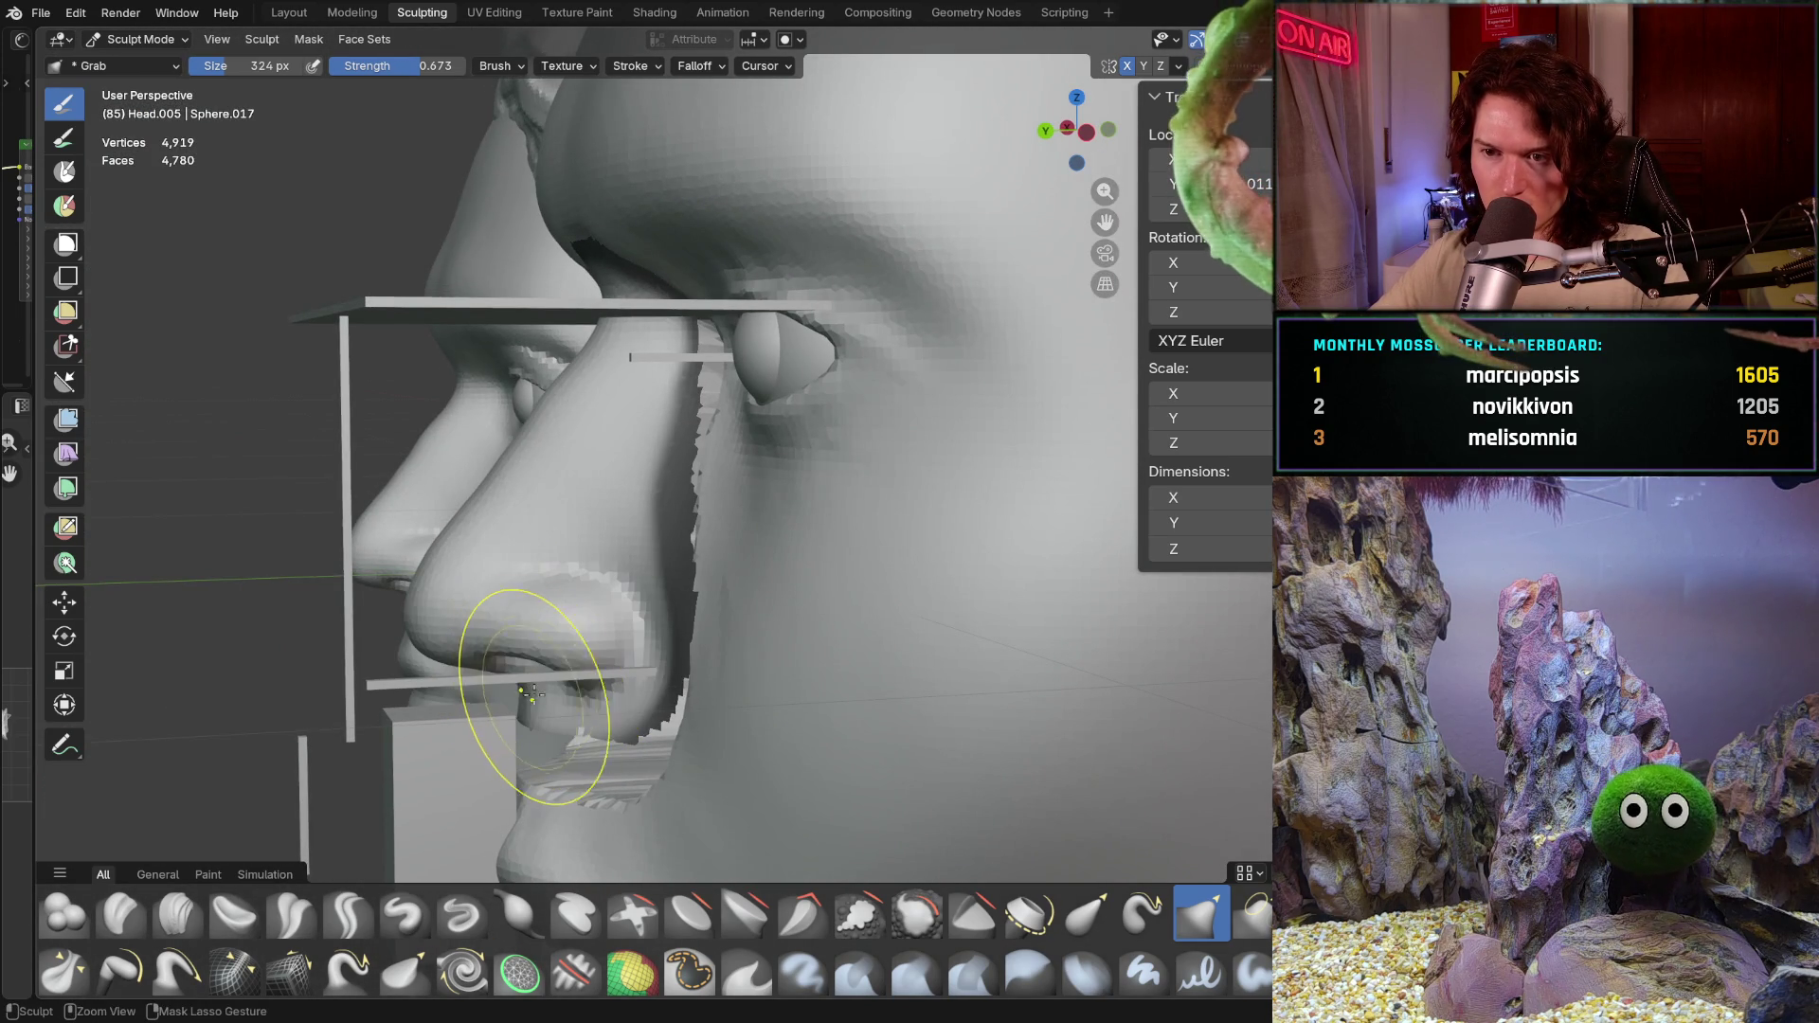
{"action": "key", "text": "ctrl+z"}
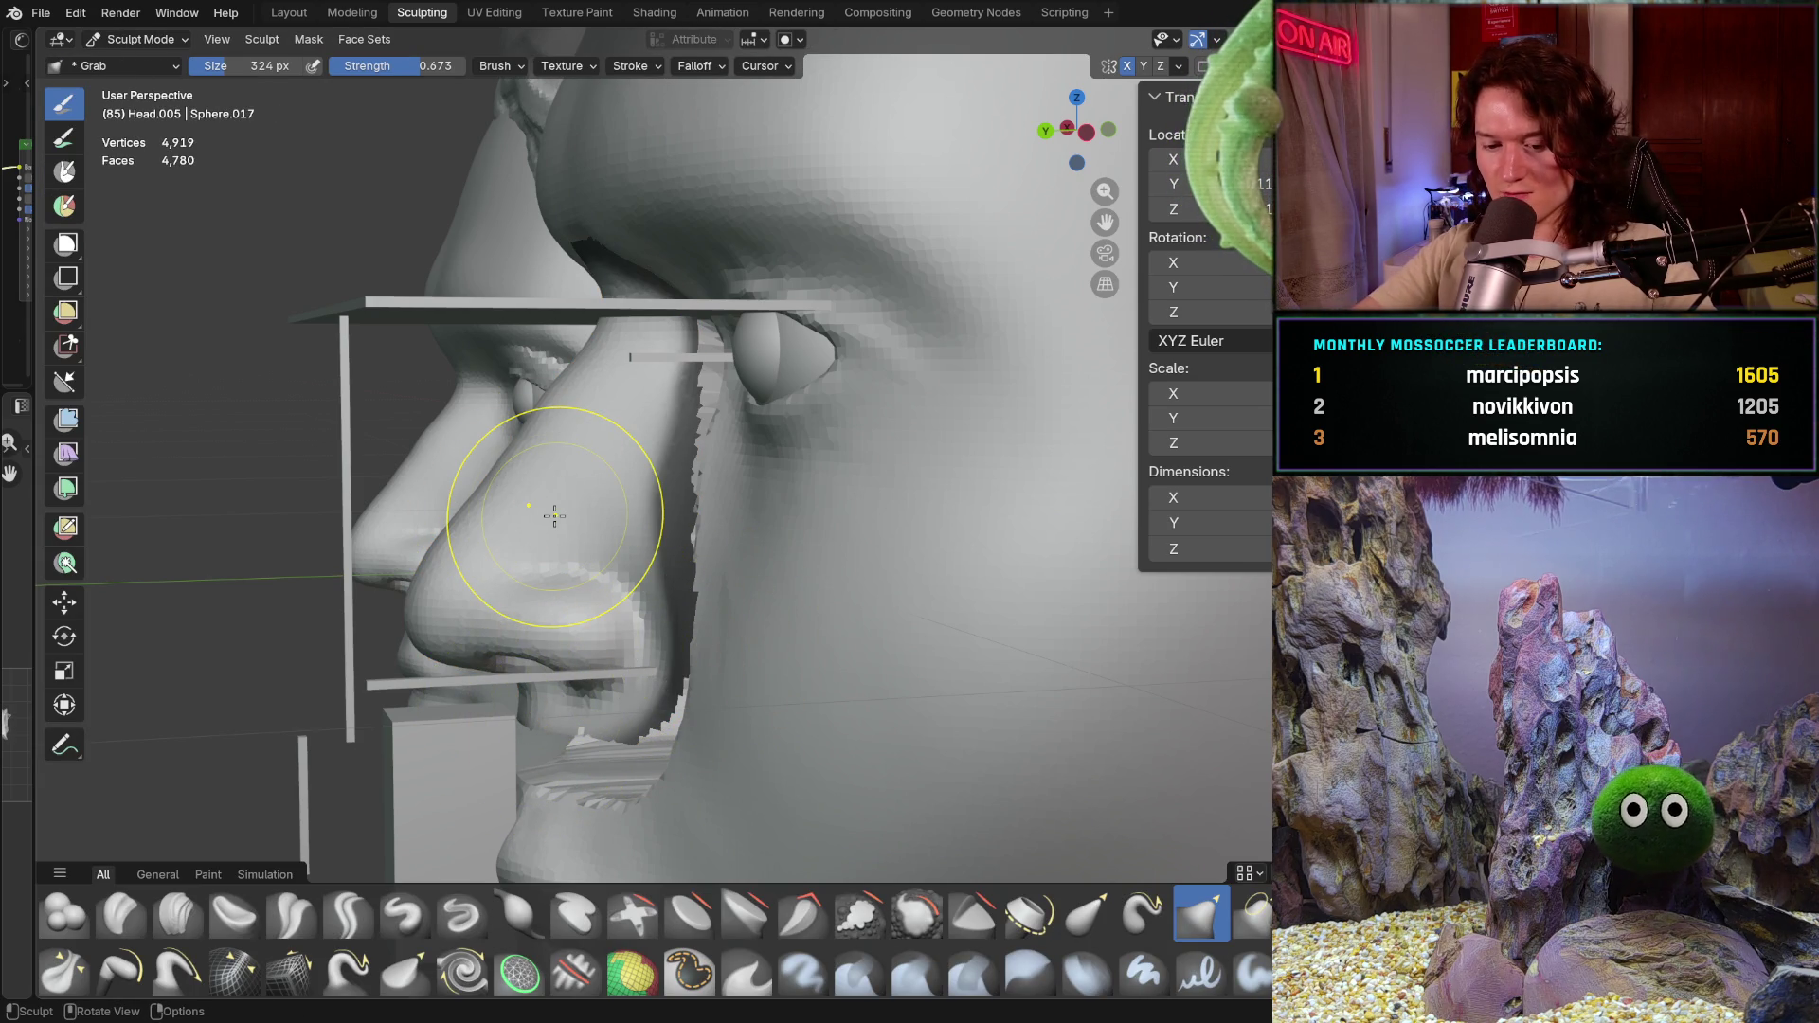
{"action": "key", "text": "ctrl+z"}
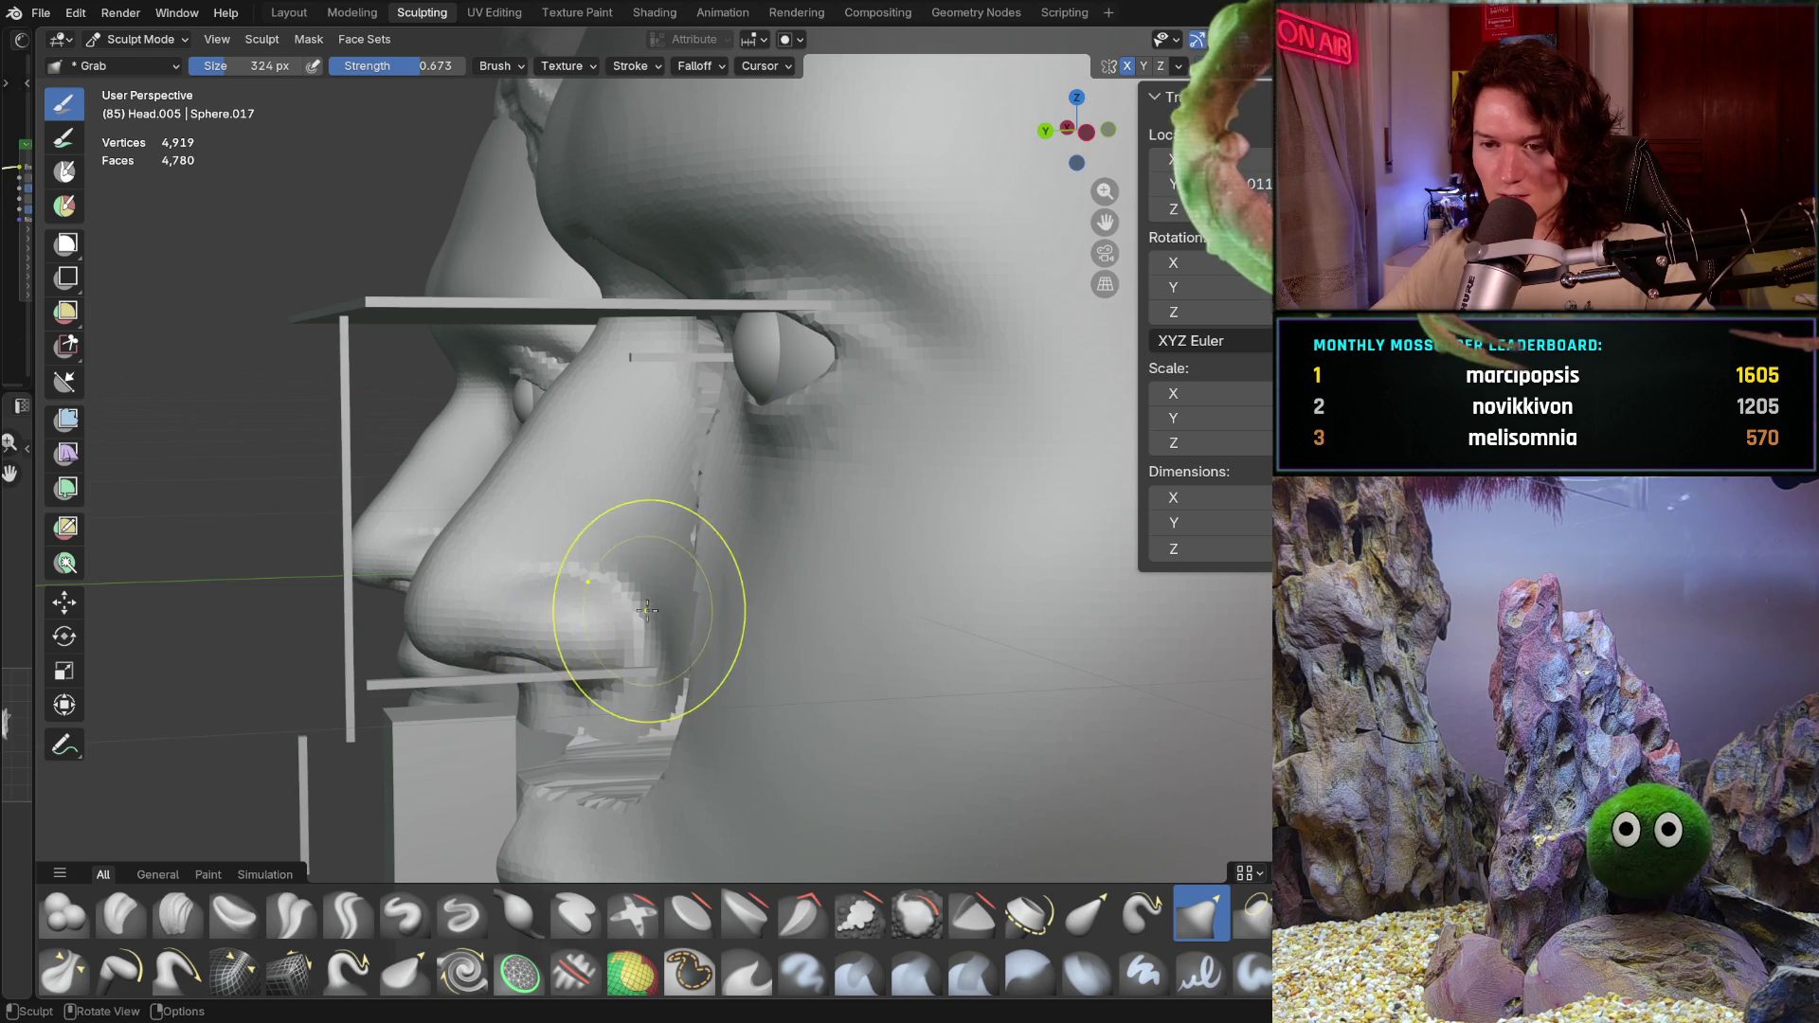
{"action": "middle_click_drag", "start_coordinate": [649, 609], "coordinate": [601, 601]}
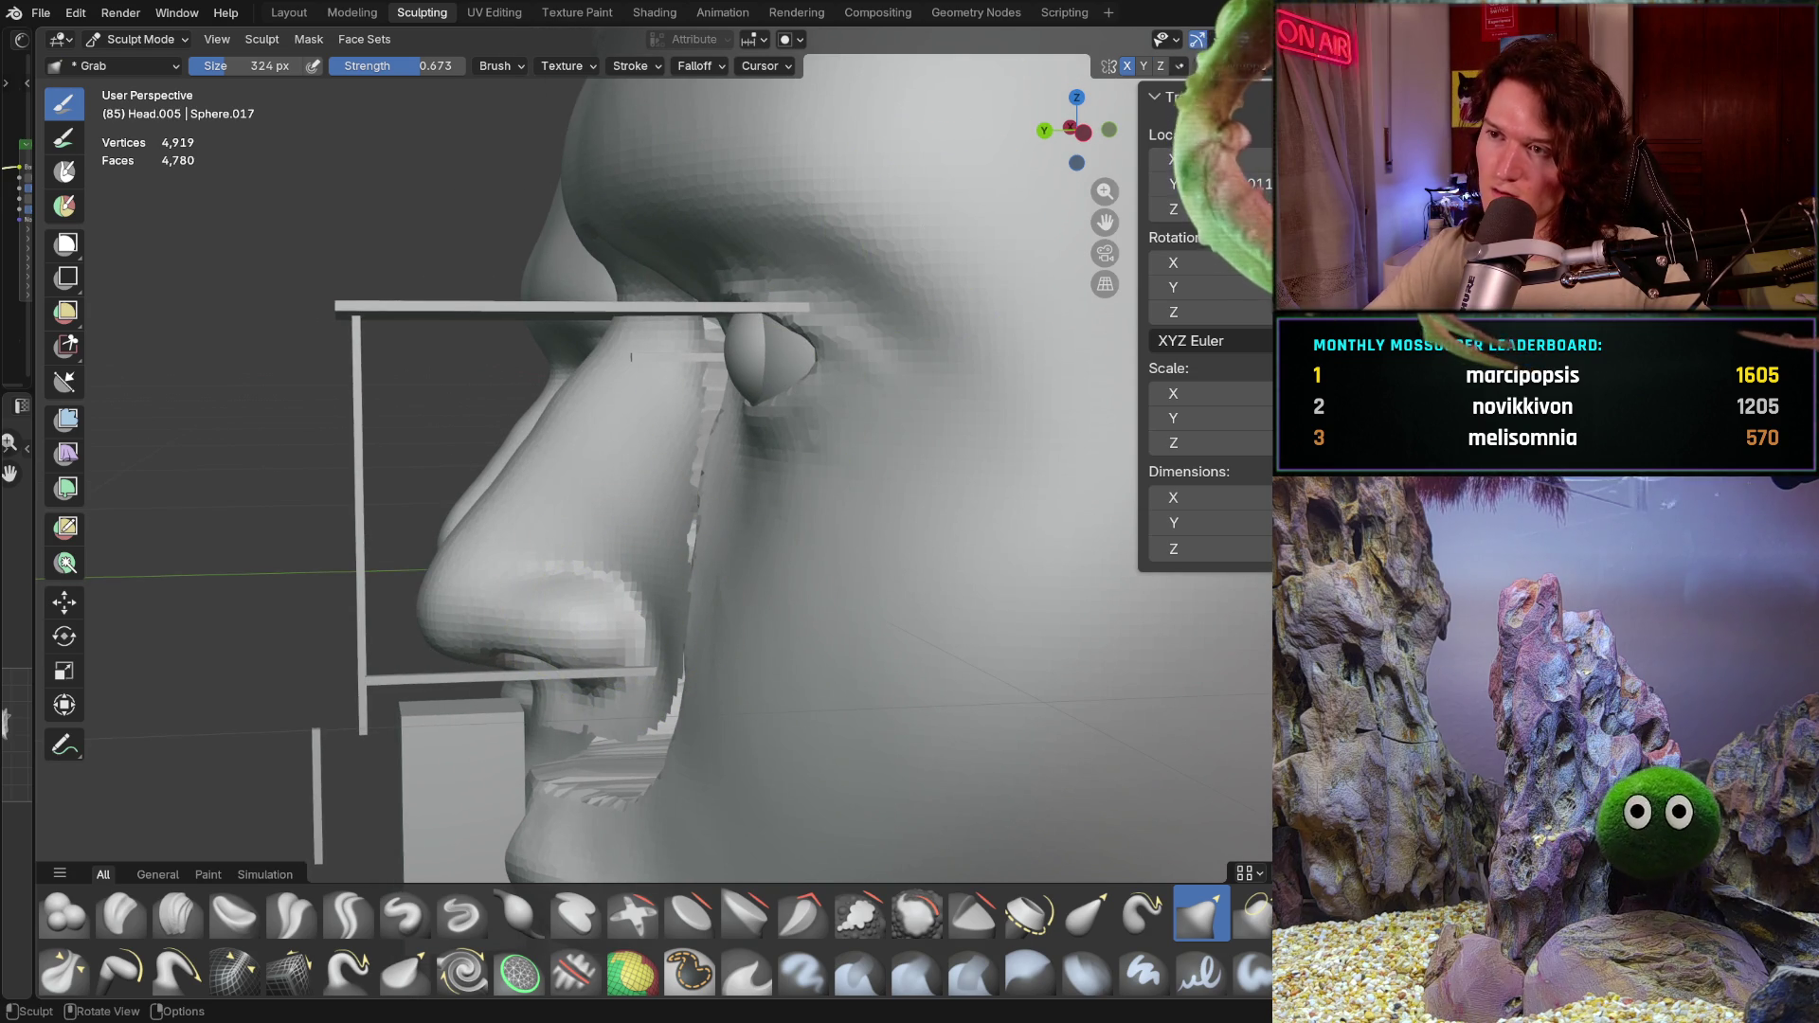
{"action": "left_click", "coordinate": [1178, 67]}
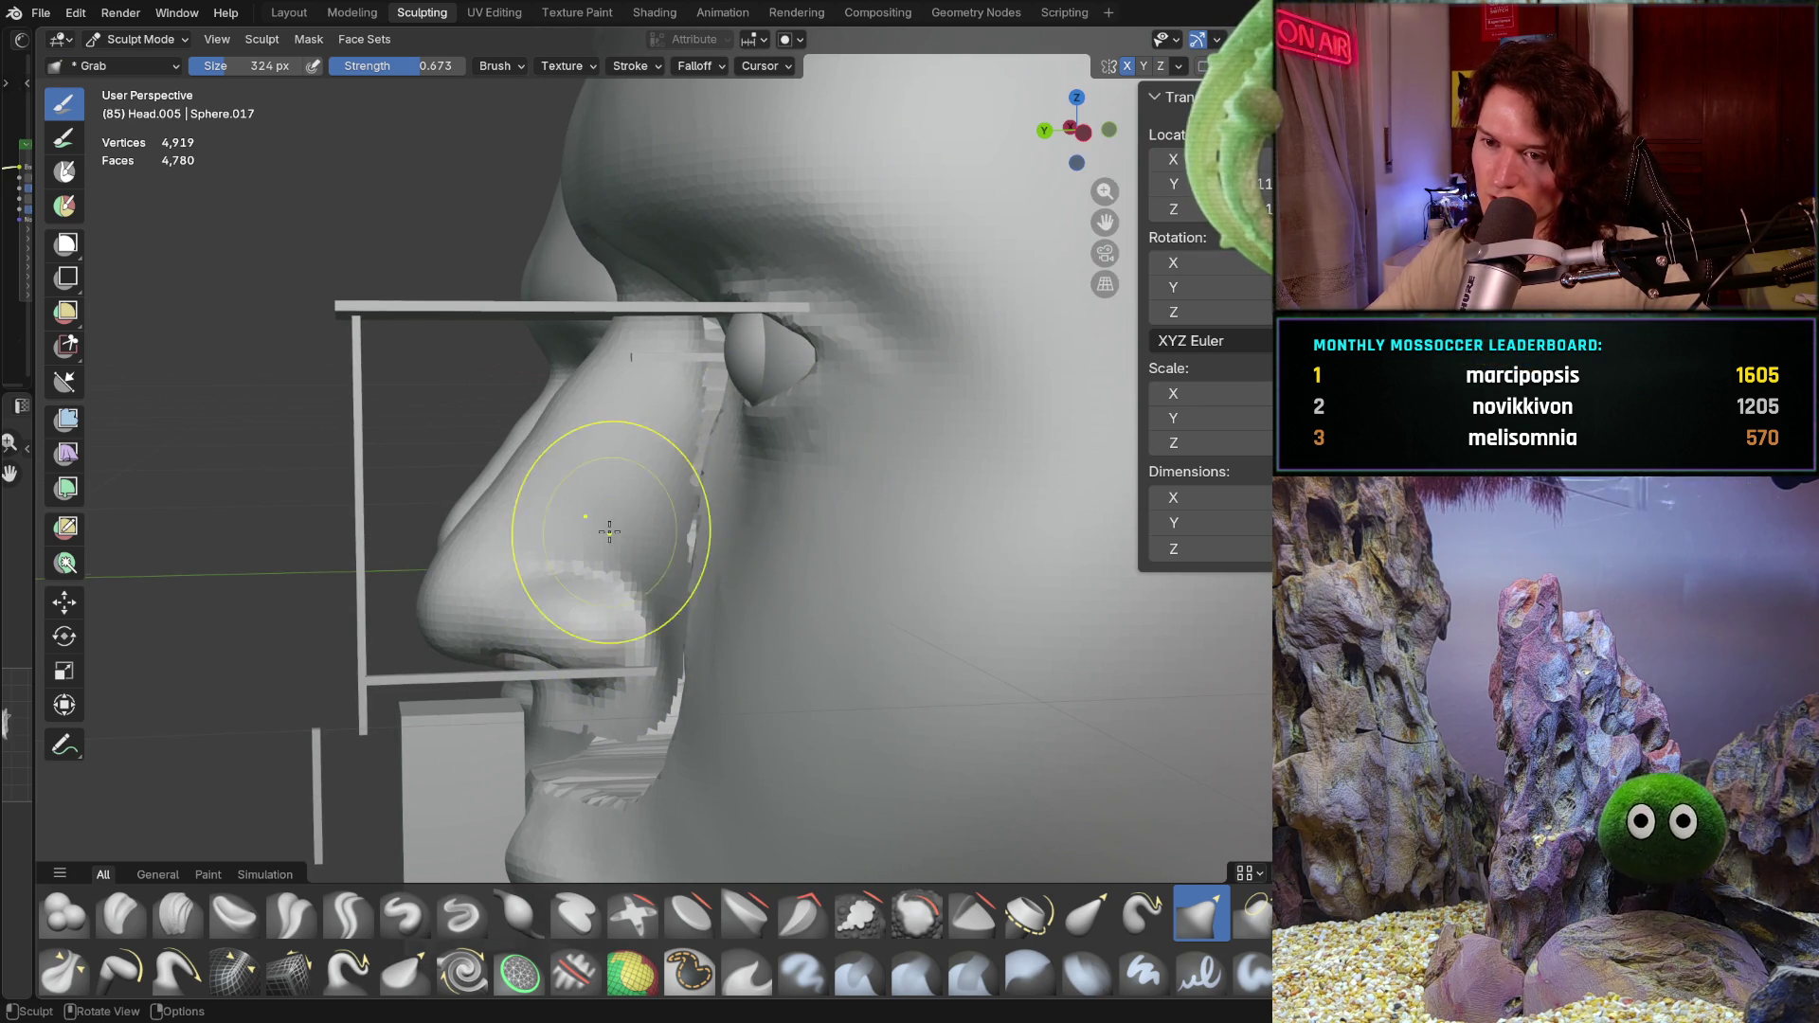
{"action": "key", "text": "ctrl+KP_3"}
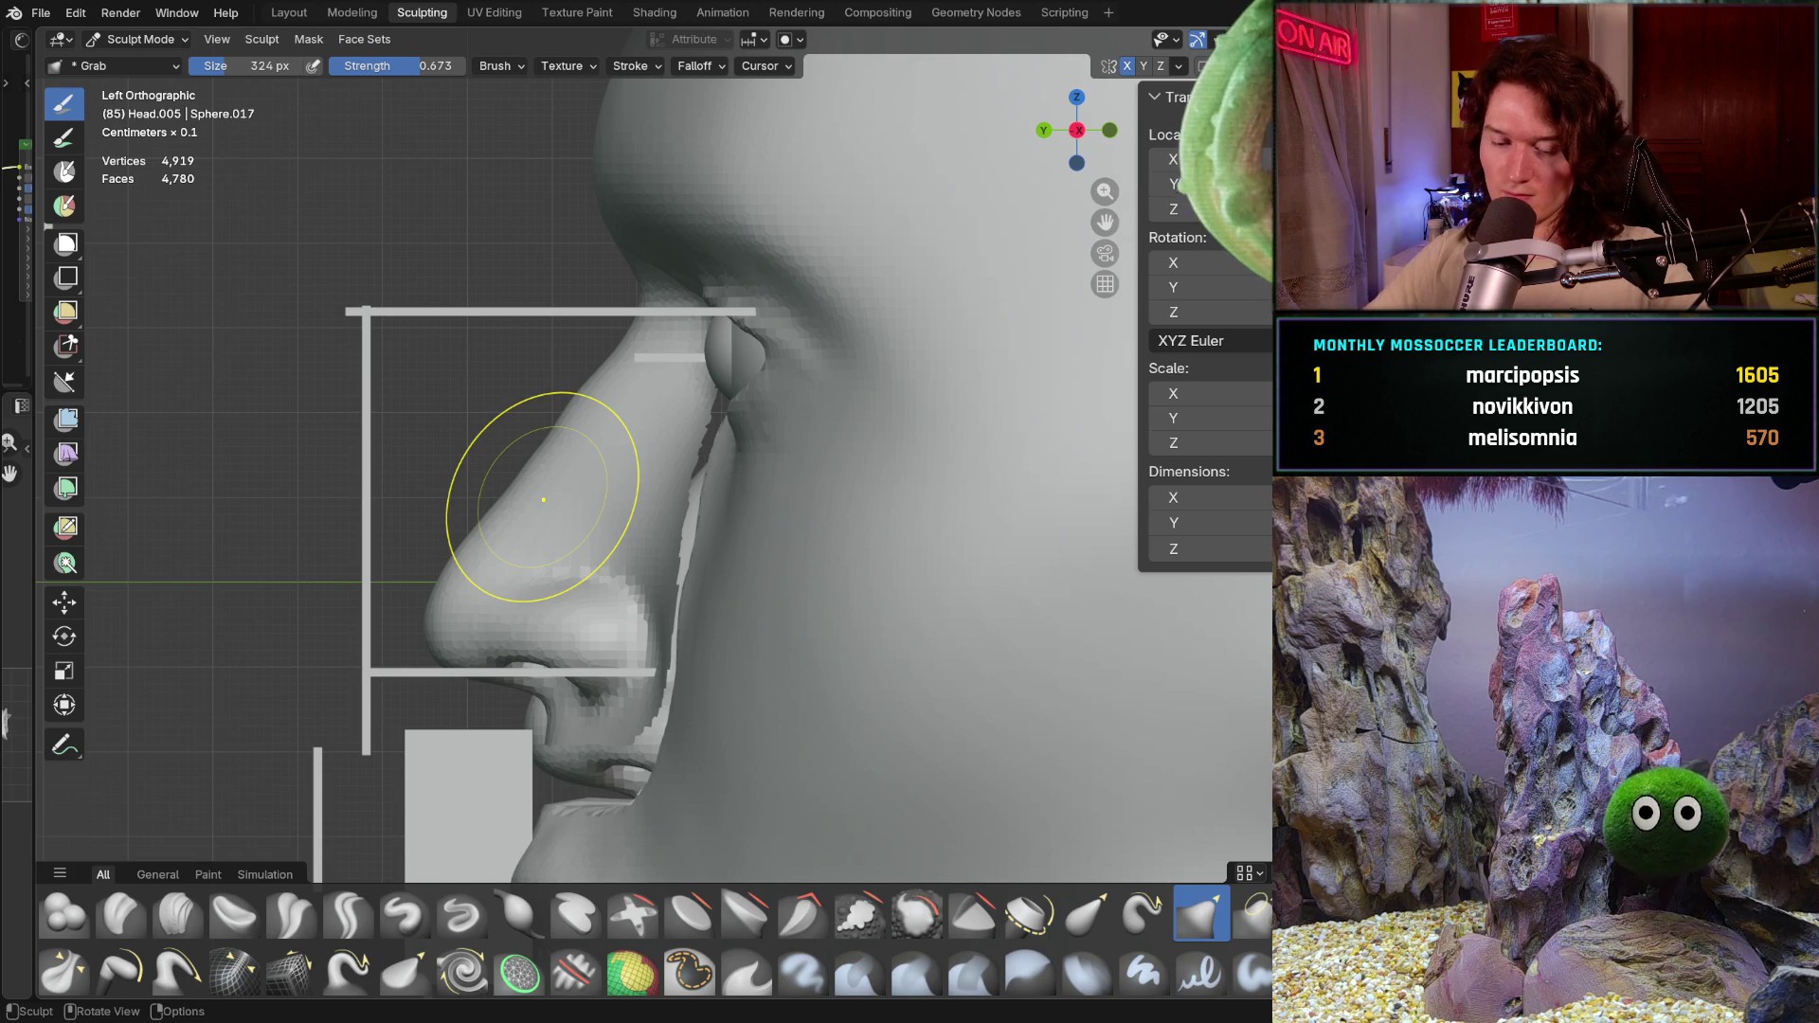
Step: Enlarge the Grab brush to 1000 px and restore full 1.000 strength
{"action": "key", "text": "f"}
{"action": "left_click", "coordinate": [547, 586]}
{"action": "key", "text": "f"}
{"action": "left_click", "coordinate": [554, 594]}
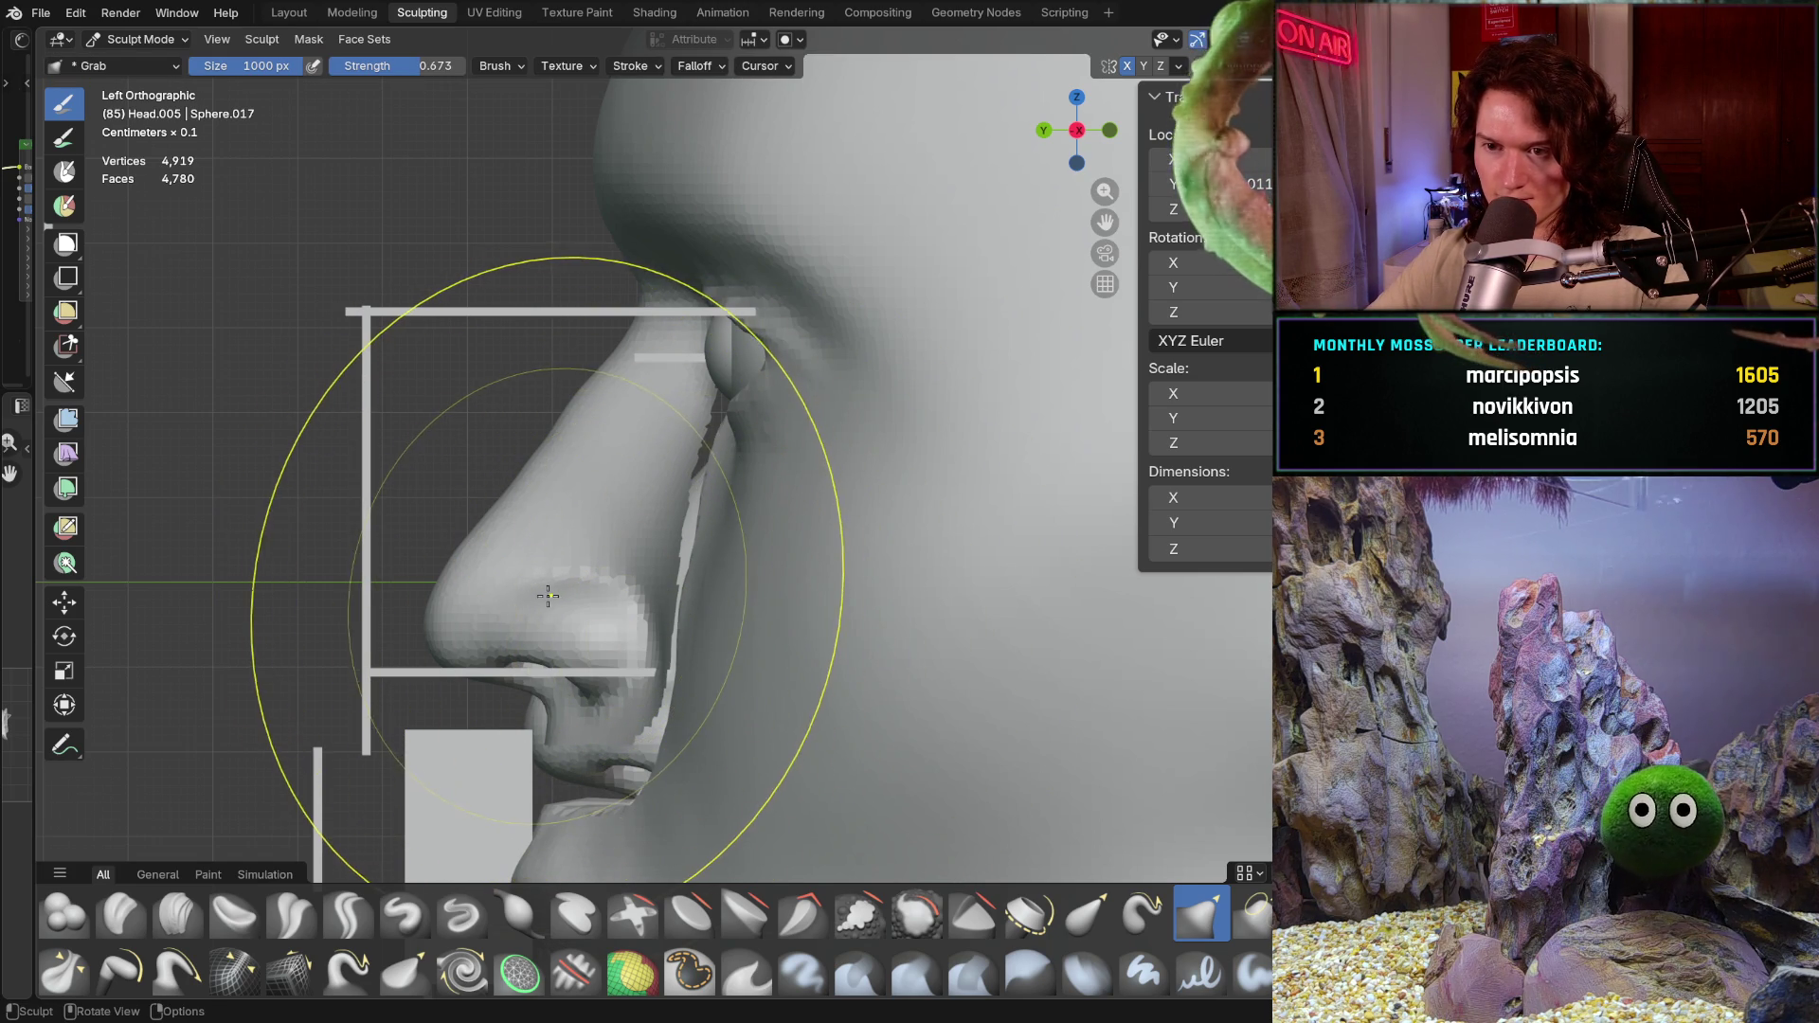
{"action": "key", "text": "shift+f"}
{"action": "left_click", "coordinate": [556, 542]}
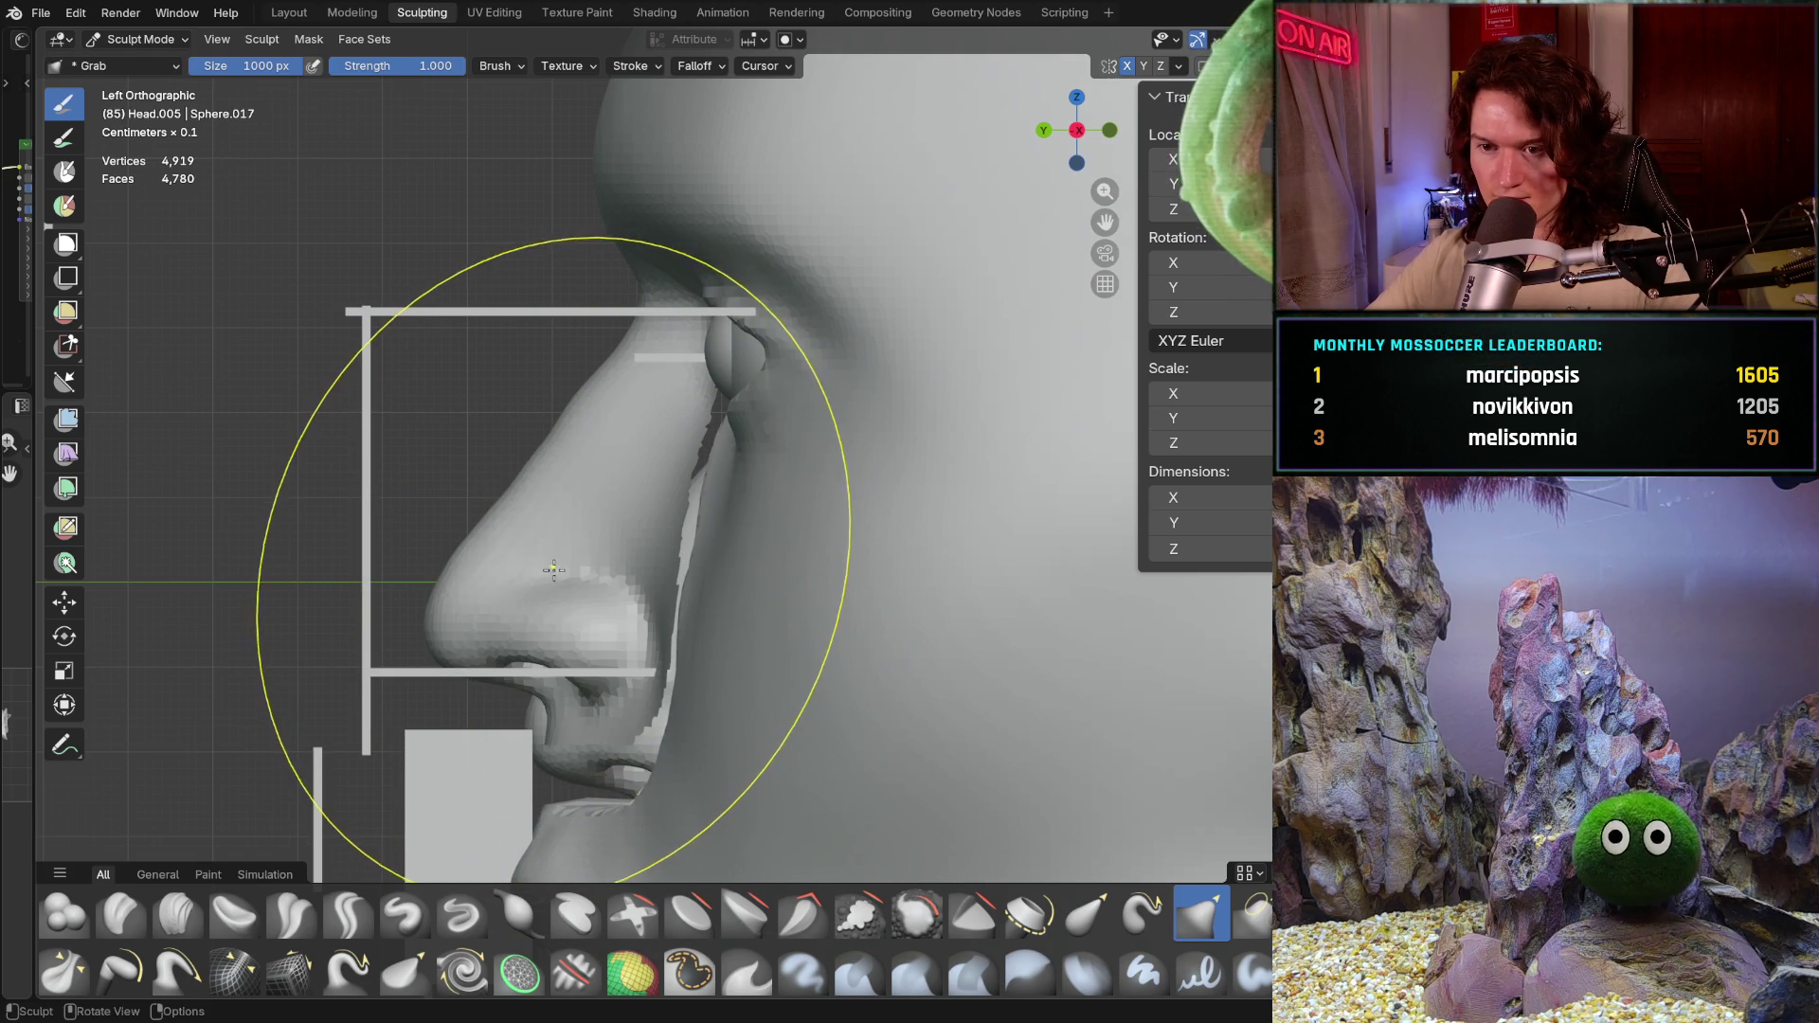
{"action": "scroll", "coordinate": [562, 547], "scroll_direction": "down", "scroll_amount": 2}
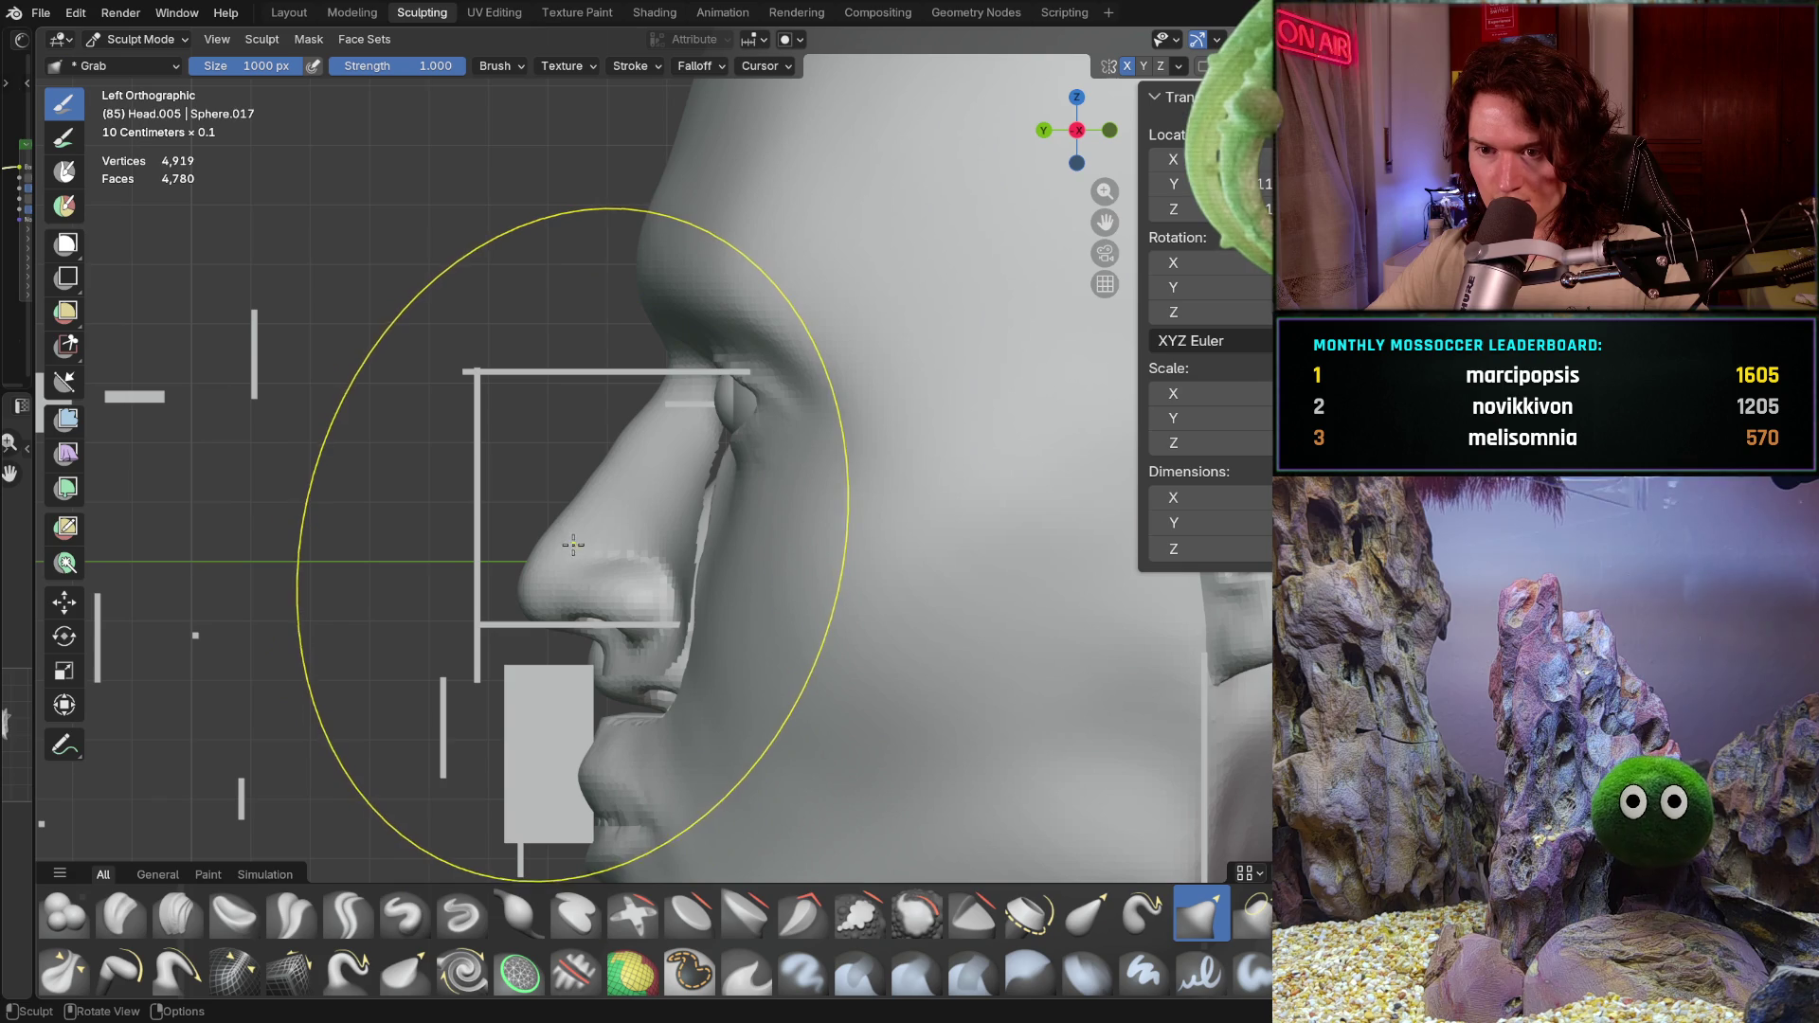
Step: Readjust the brush size, orbit to perspective, and bring up the symmetry options
{"action": "key", "text": "f"}
{"action": "left_click", "coordinate": [591, 575]}
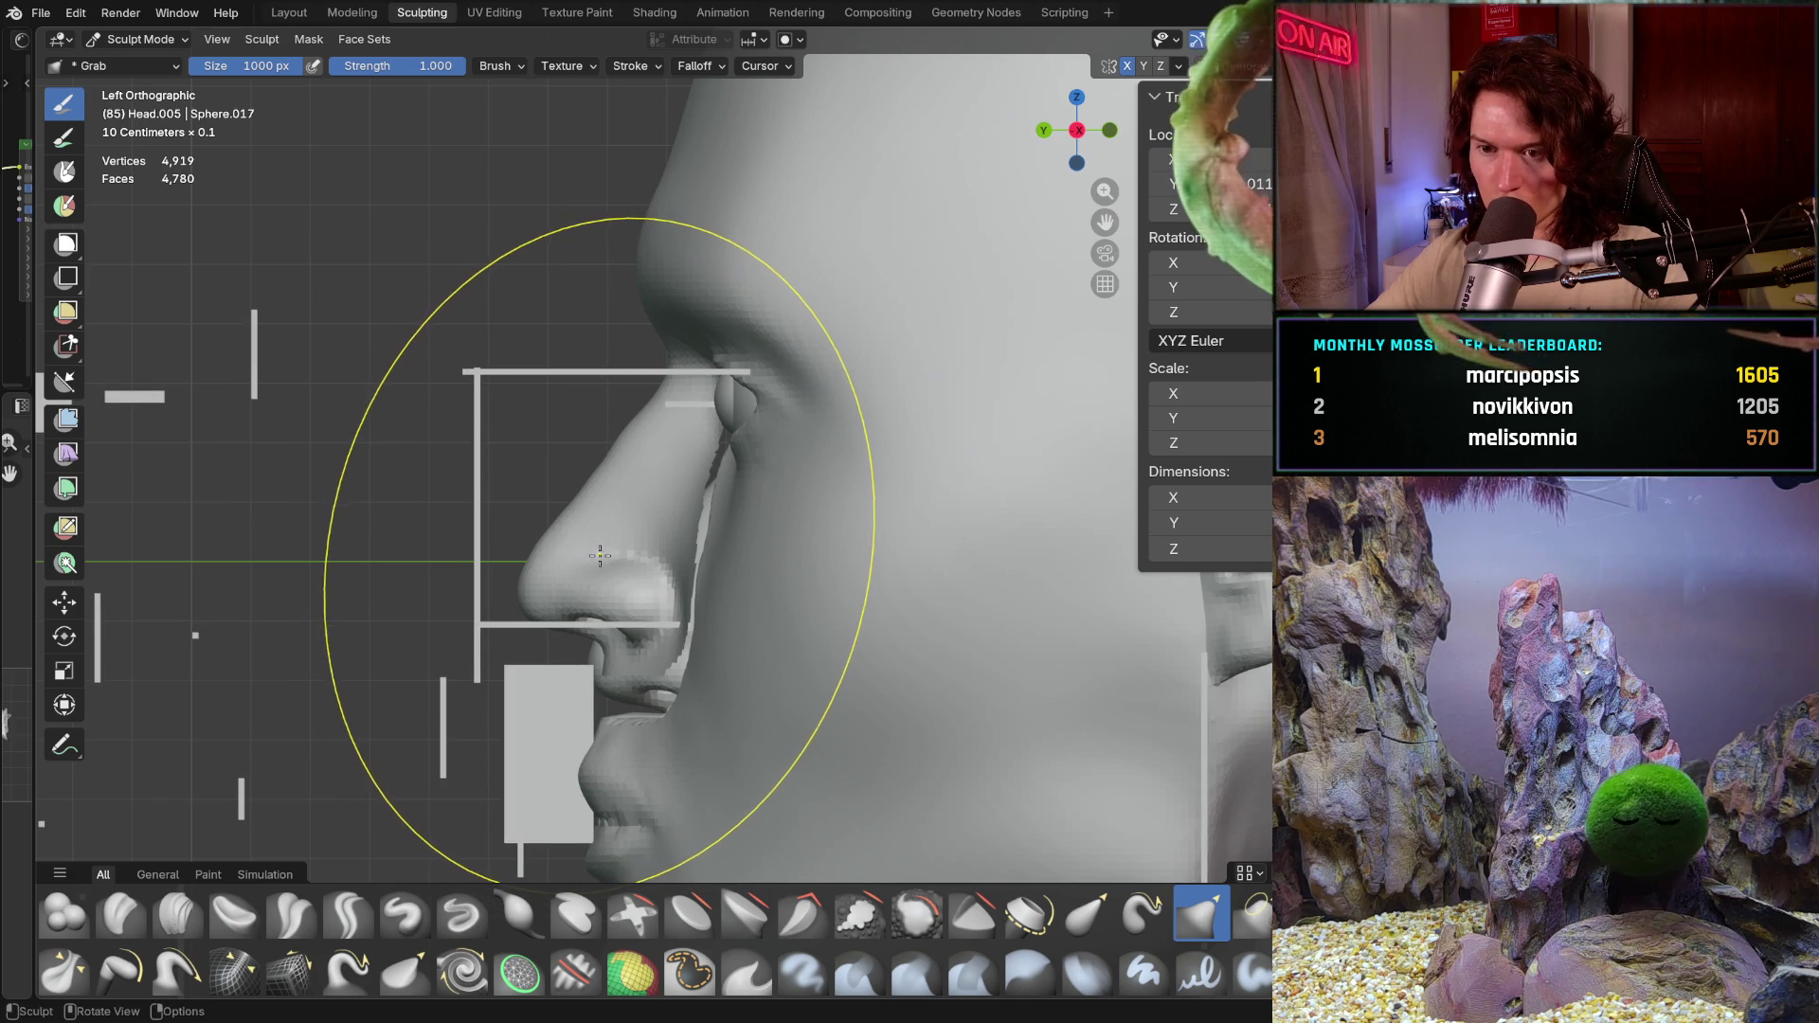
{"action": "key", "text": "f"}
{"action": "left_click", "coordinate": [599, 573]}
{"action": "mouse_move", "coordinate": [598, 573]}
{"action": "middle_mouse_down"}
{"action": "mouse_move", "coordinate": [635, 592]}
{"action": "mouse_move", "coordinate": [625, 551]}
{"action": "mouse_move", "coordinate": [1042, 160]}
{"action": "middle_mouse_up"}
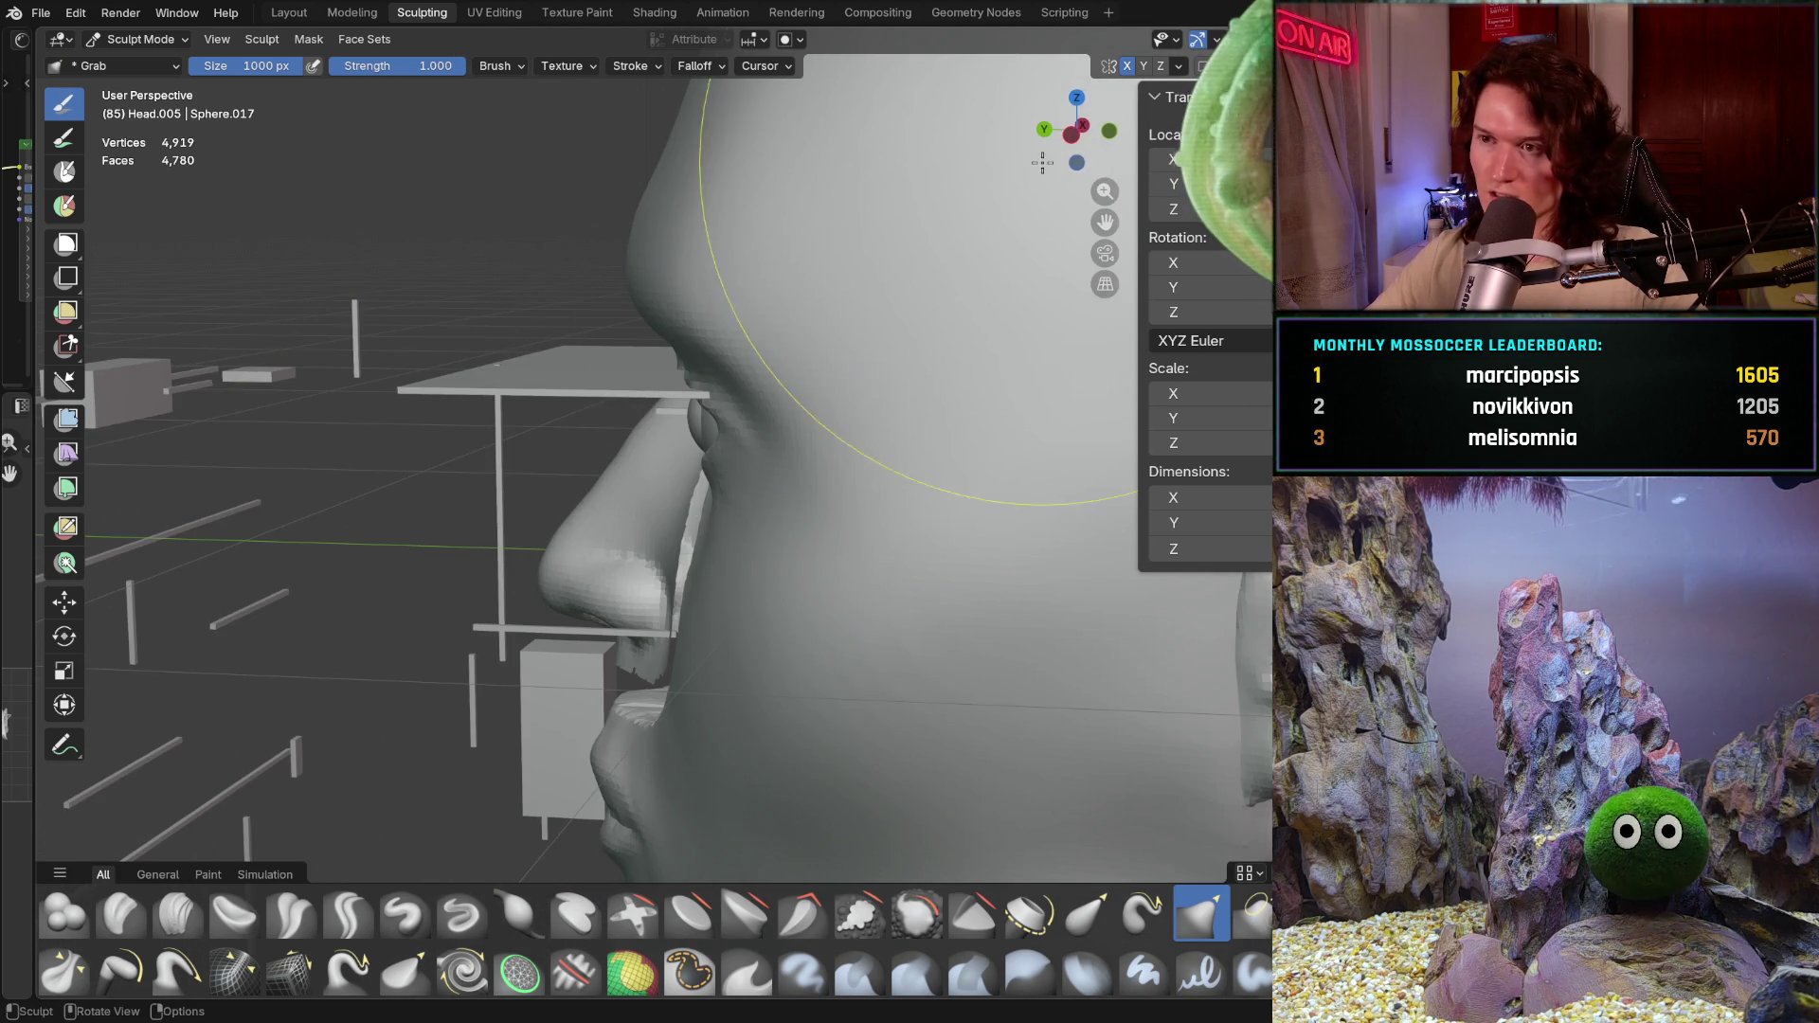
{"action": "left_click", "coordinate": [1177, 66]}
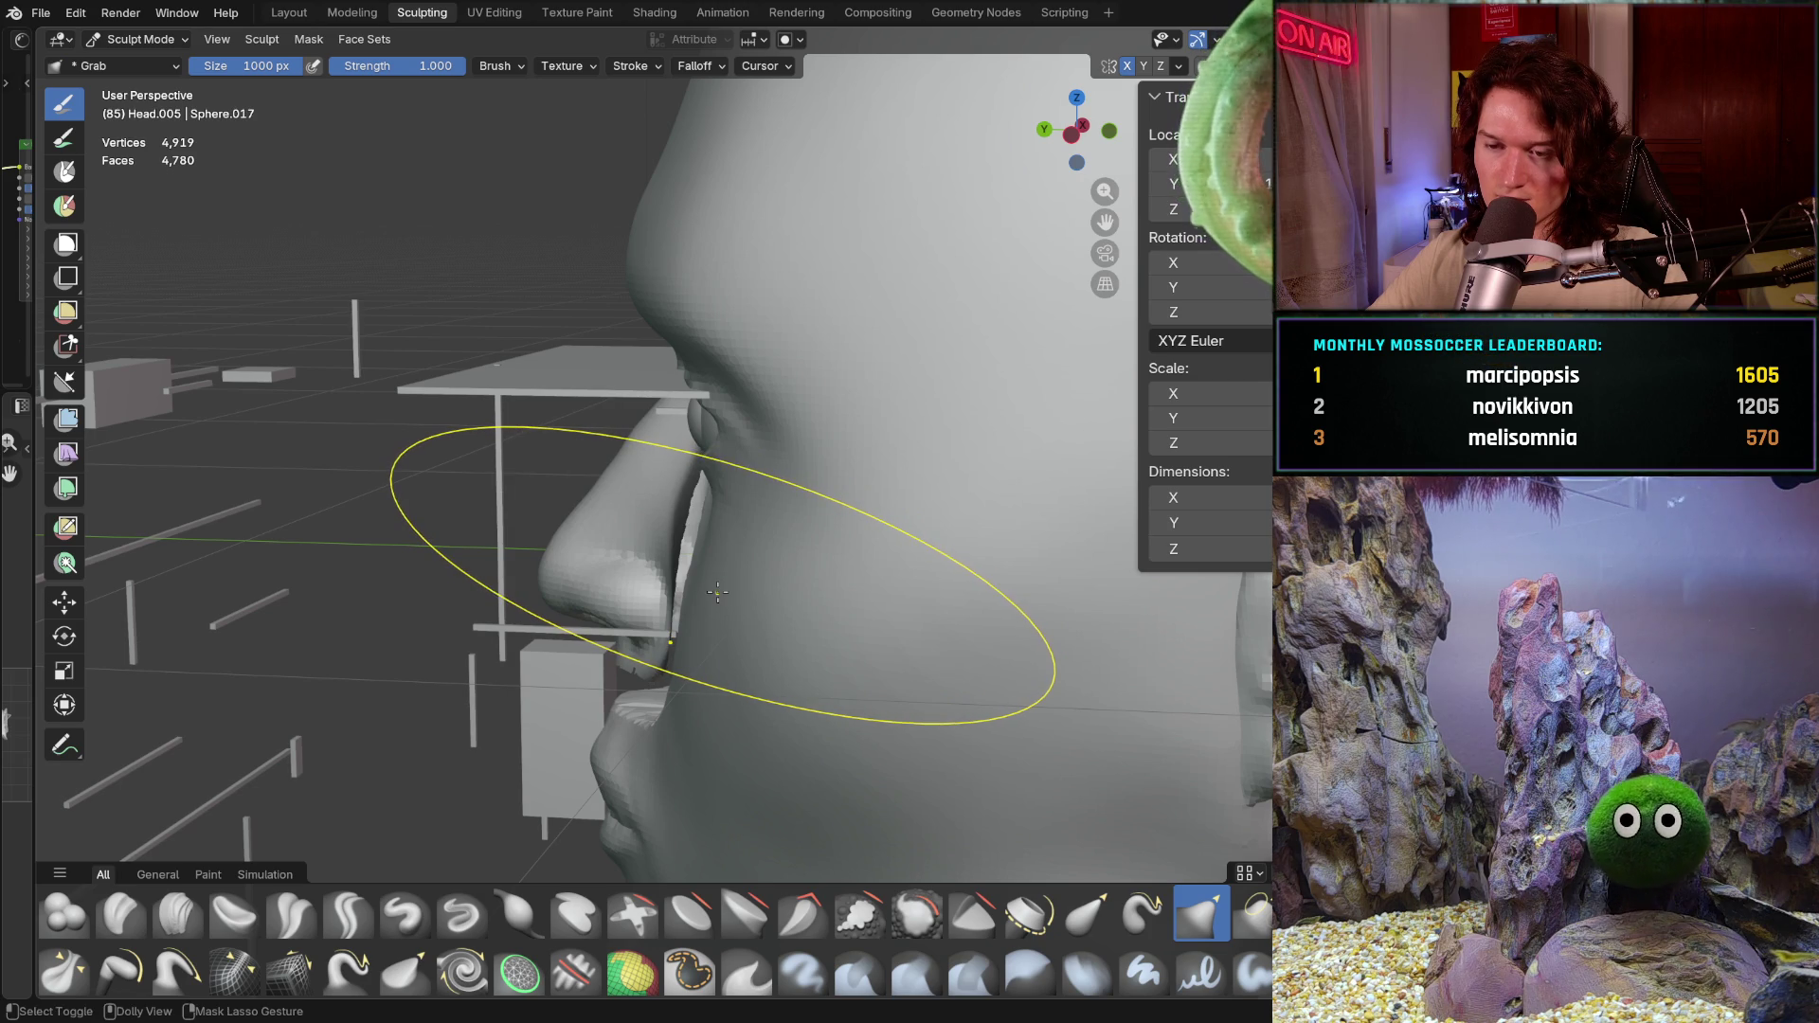
{"action": "left_click", "coordinate": [1178, 66]}
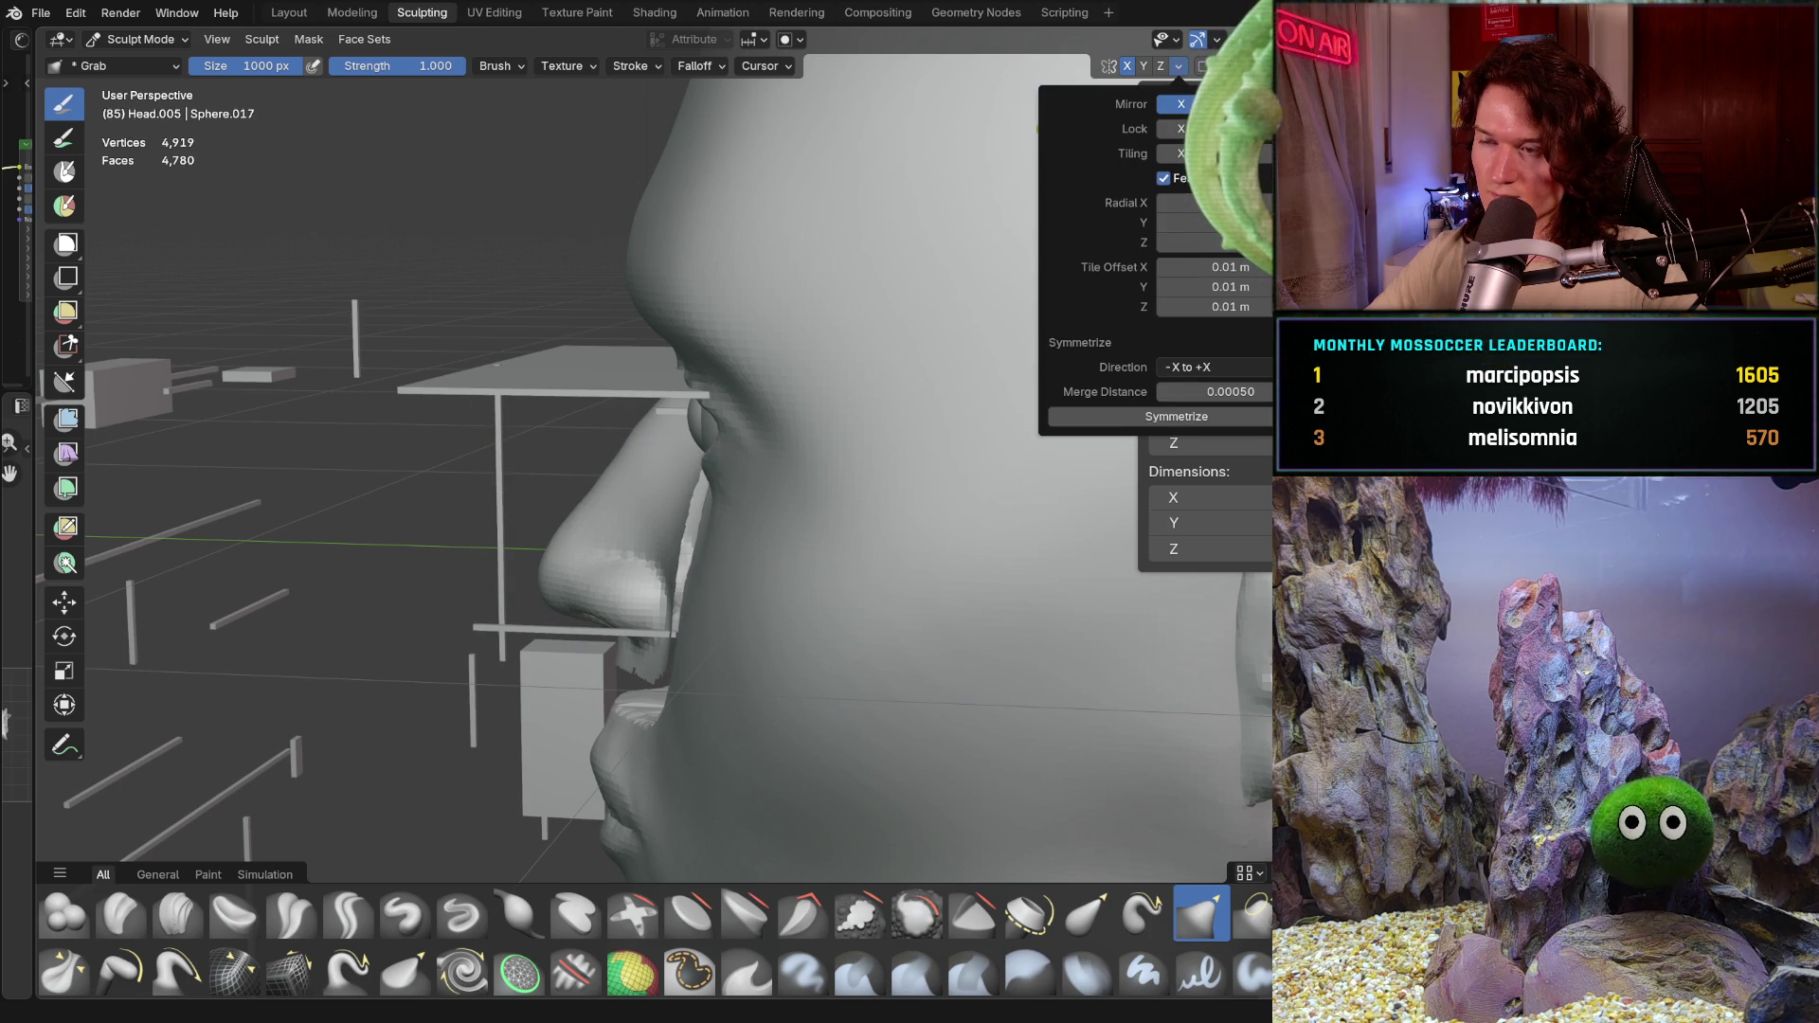
Step: In left side view, pull the nose tip slightly left to follow the reference profile
{"action": "key", "text": "ctrl+KP_3"}
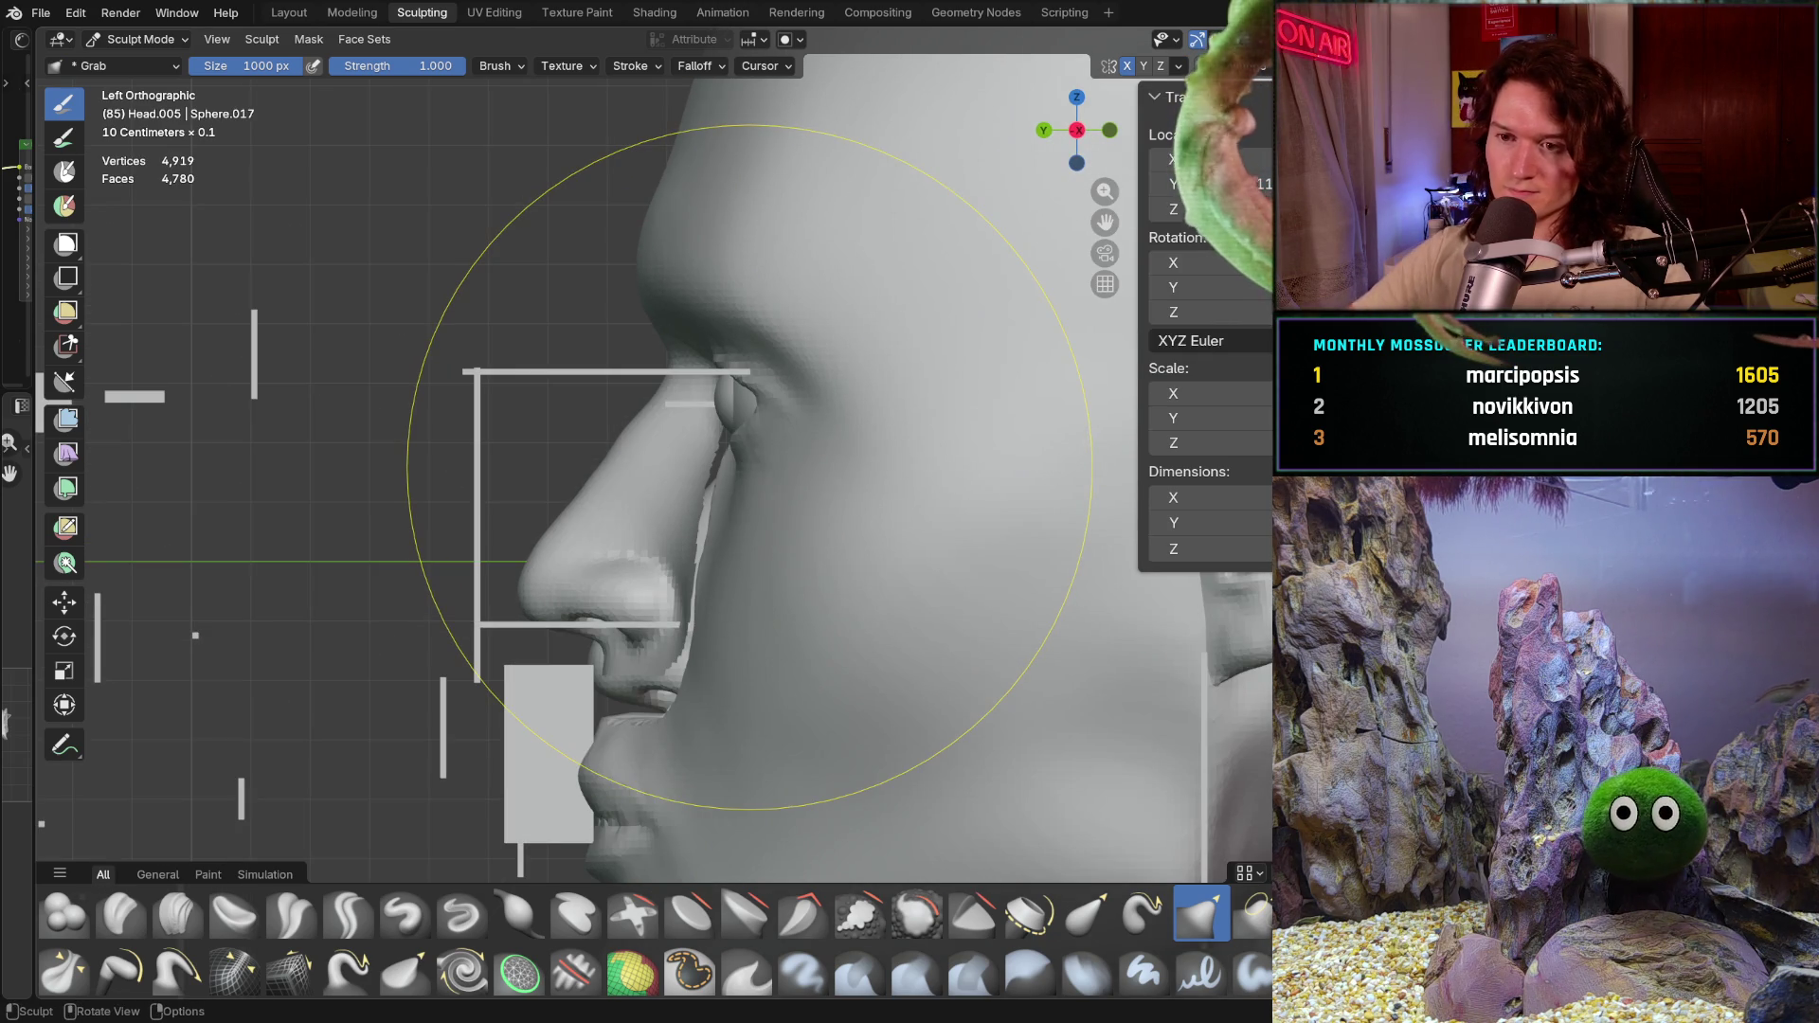
{"action": "left_click_drag", "start_coordinate": [626, 526], "coordinate": [619, 562]}
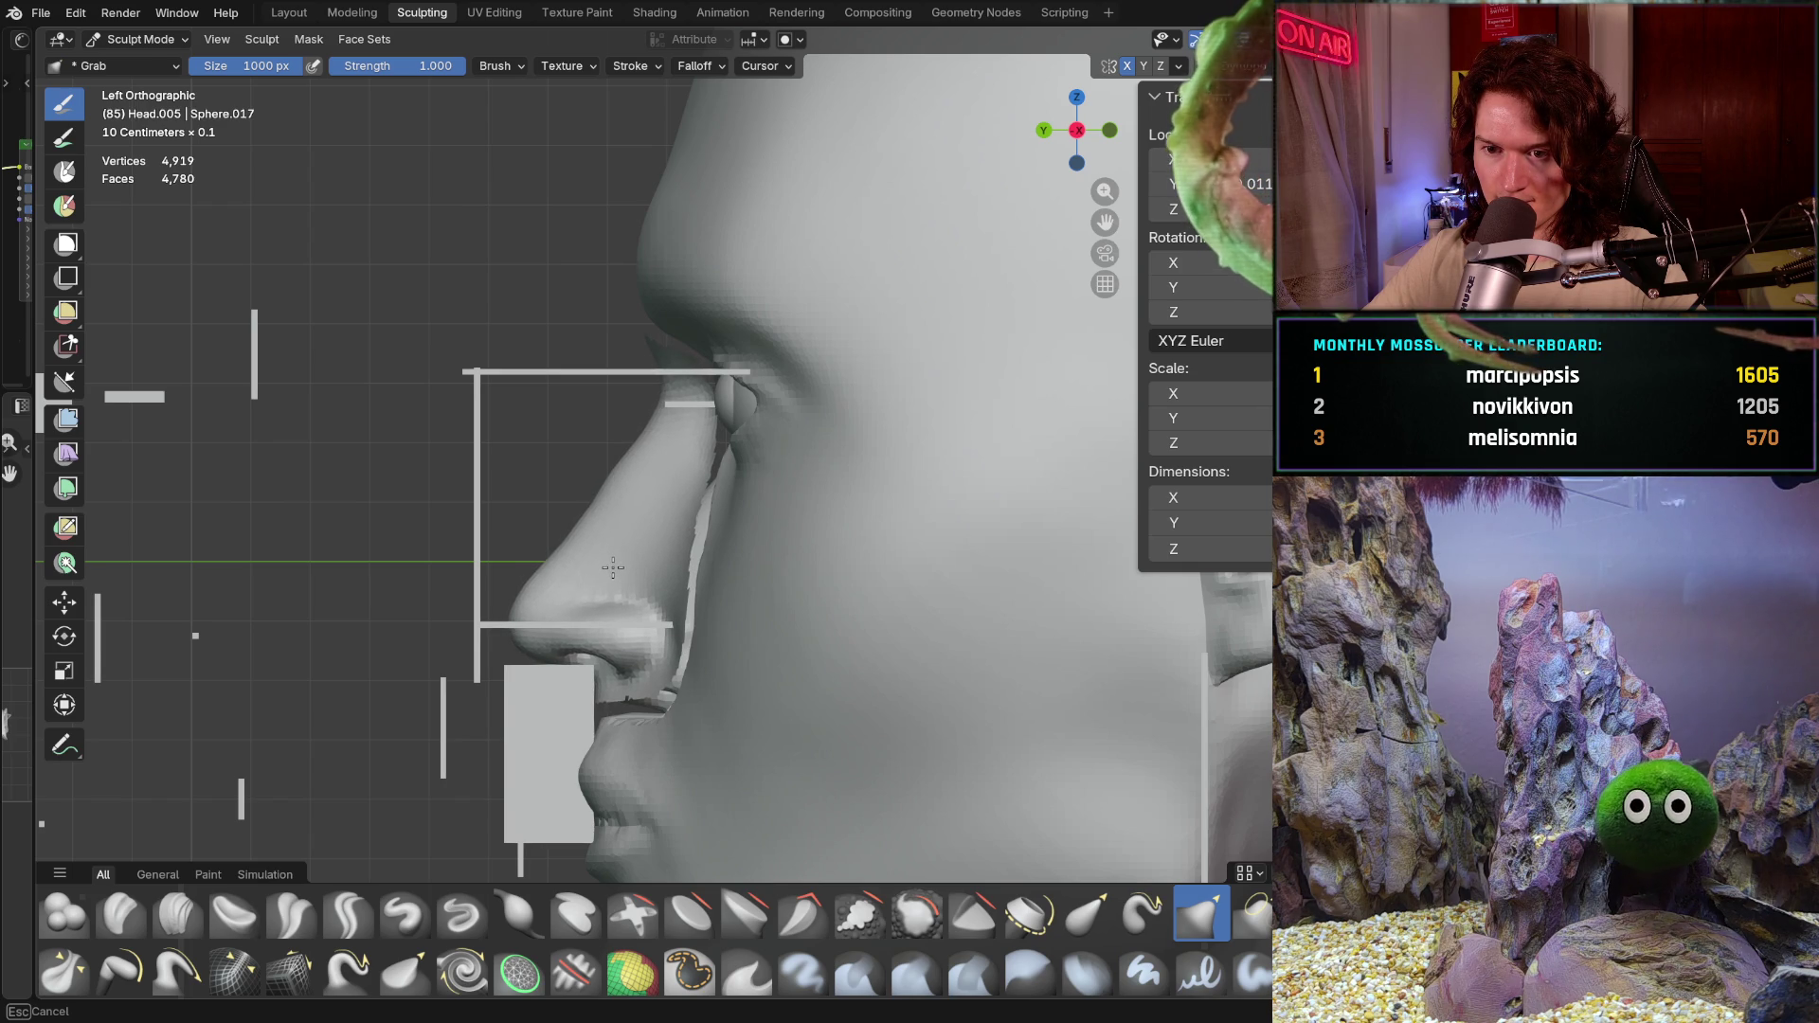
{"action": "left_click_drag", "start_coordinate": [610, 569], "coordinate": [612, 566]}
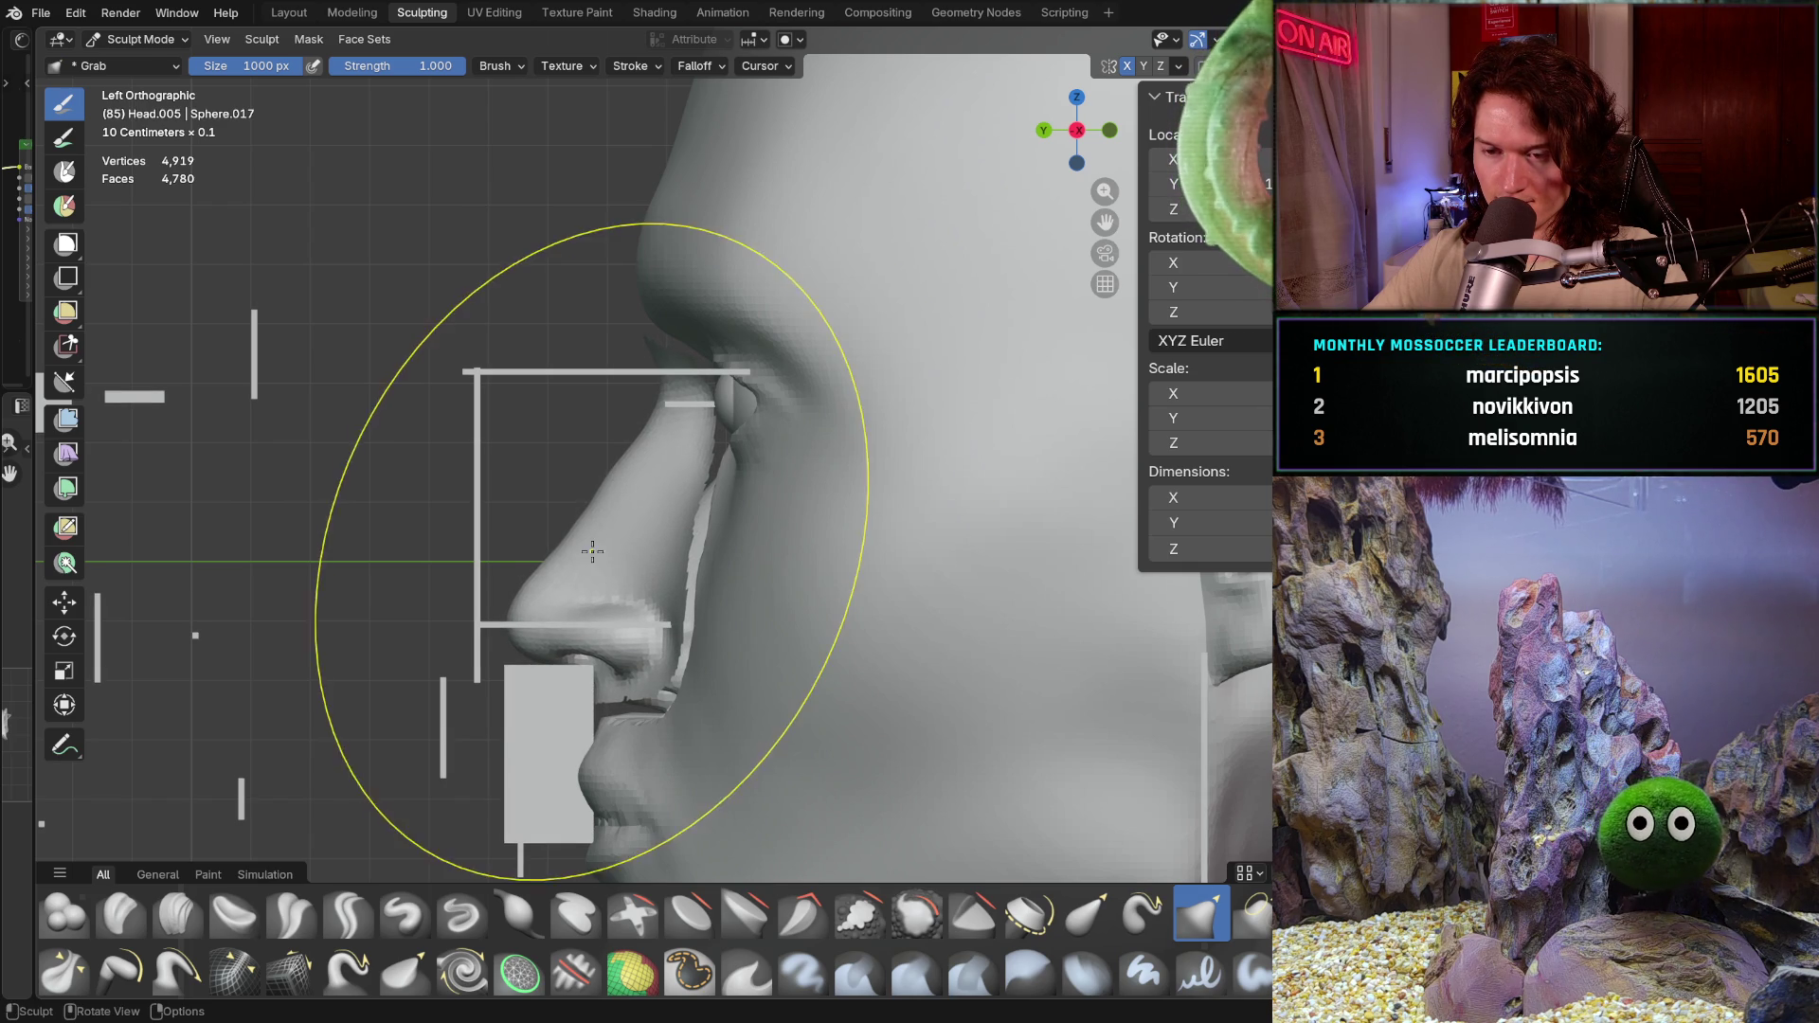
{"action": "scroll", "coordinate": [693, 344], "scroll_direction": "up", "scroll_amount": 4}
{"action": "middle_click_drag", "start_coordinate": [694, 344], "coordinate": [626, 426], "text": "ctrl"}
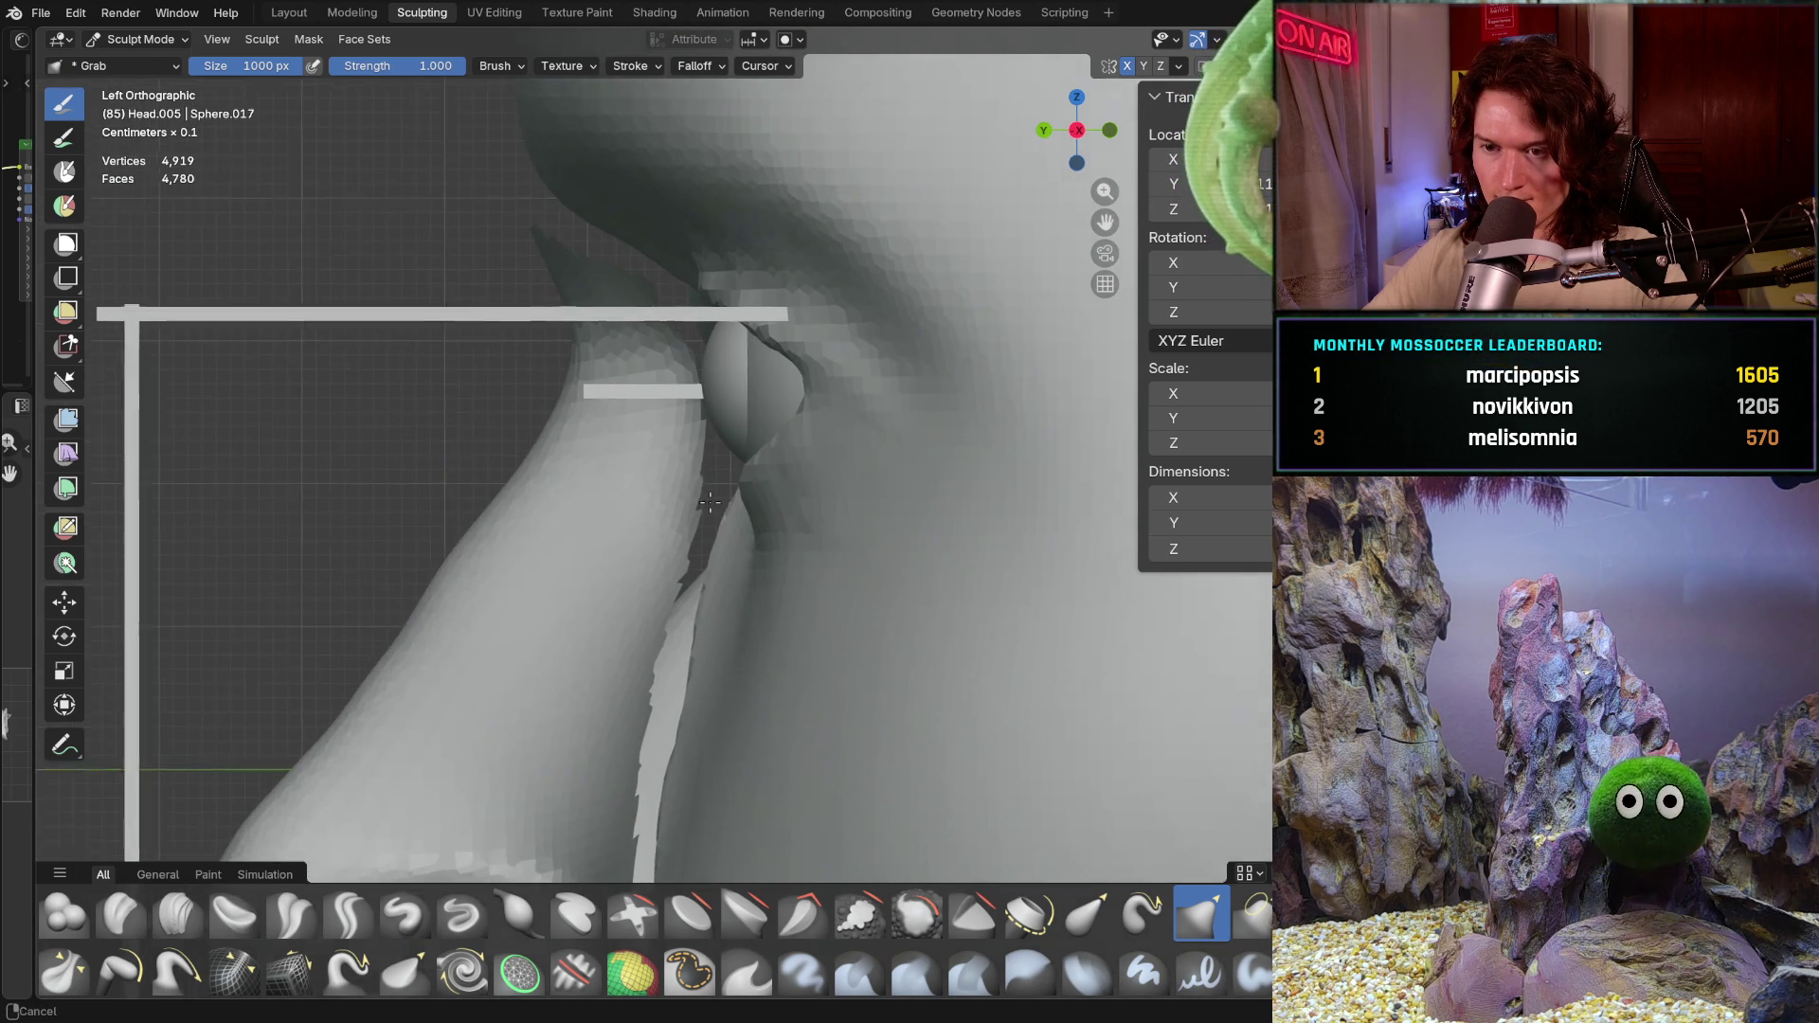
{"action": "scroll", "coordinate": [618, 436], "scroll_direction": "down", "scroll_amount": 2}
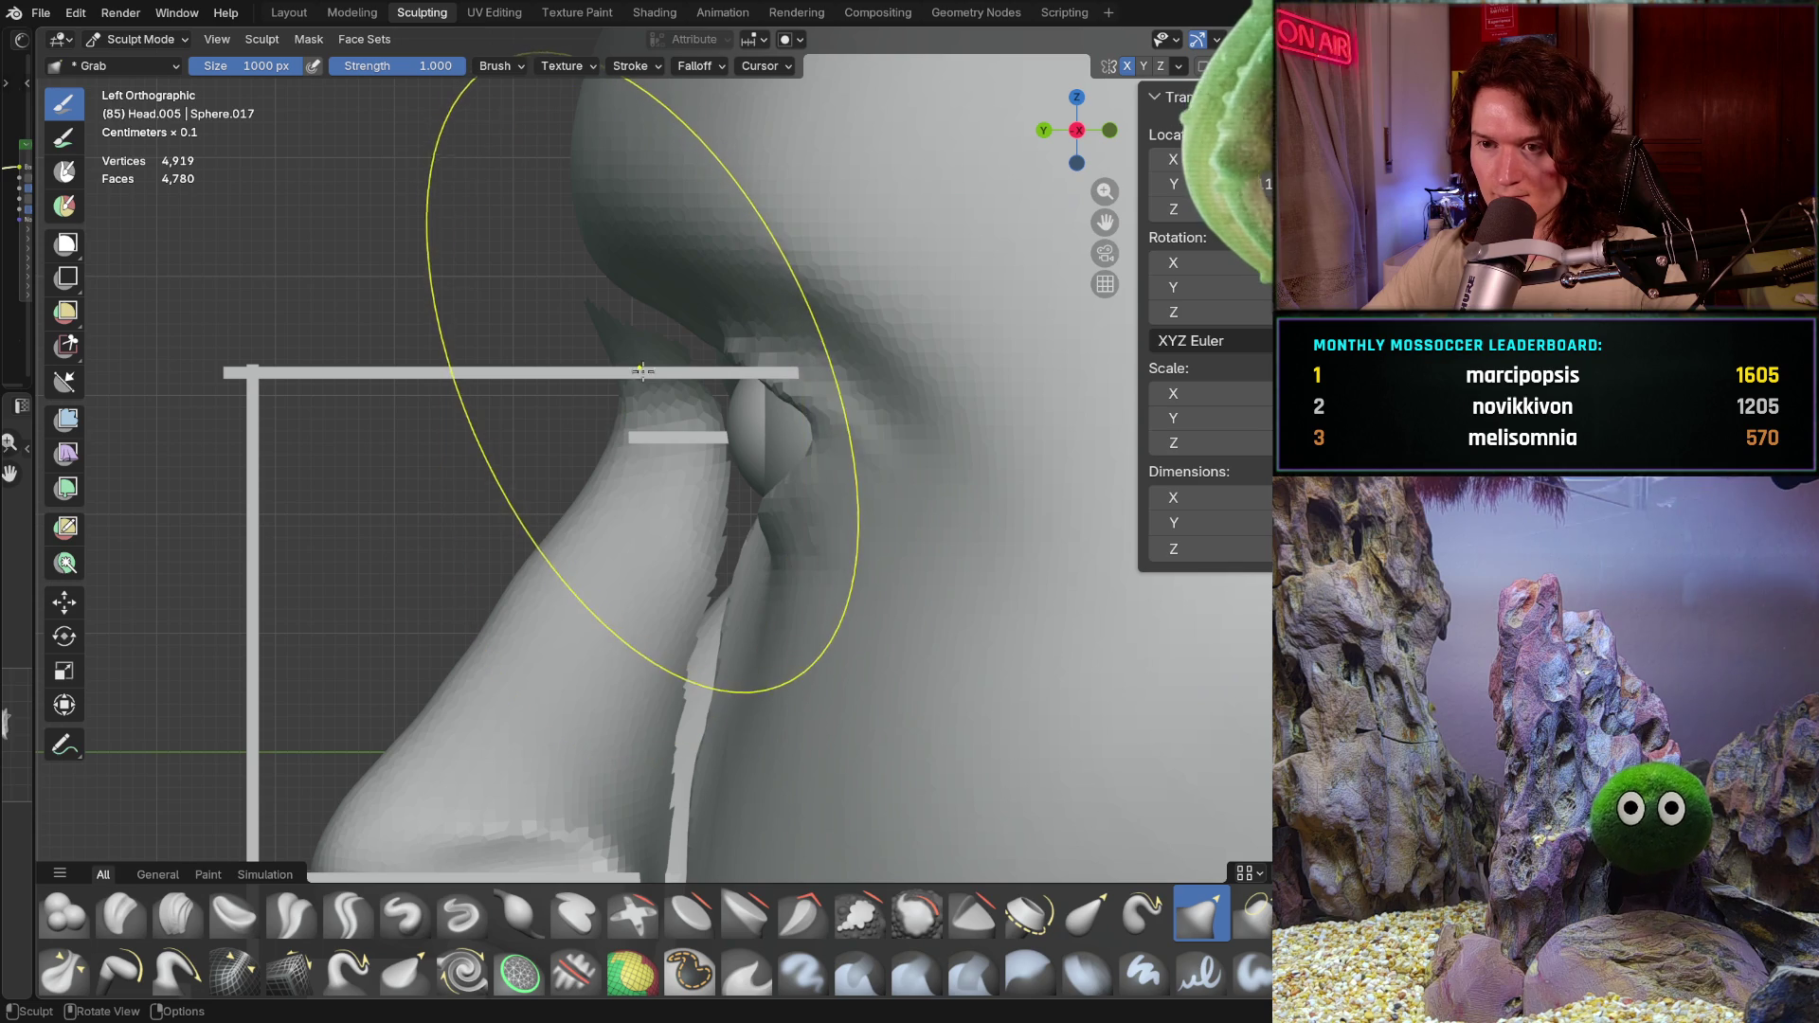
Step: With a 562 px brush, reshape the upper nose bridge beside the inner eye to fit the profile
{"action": "key", "text": "f"}
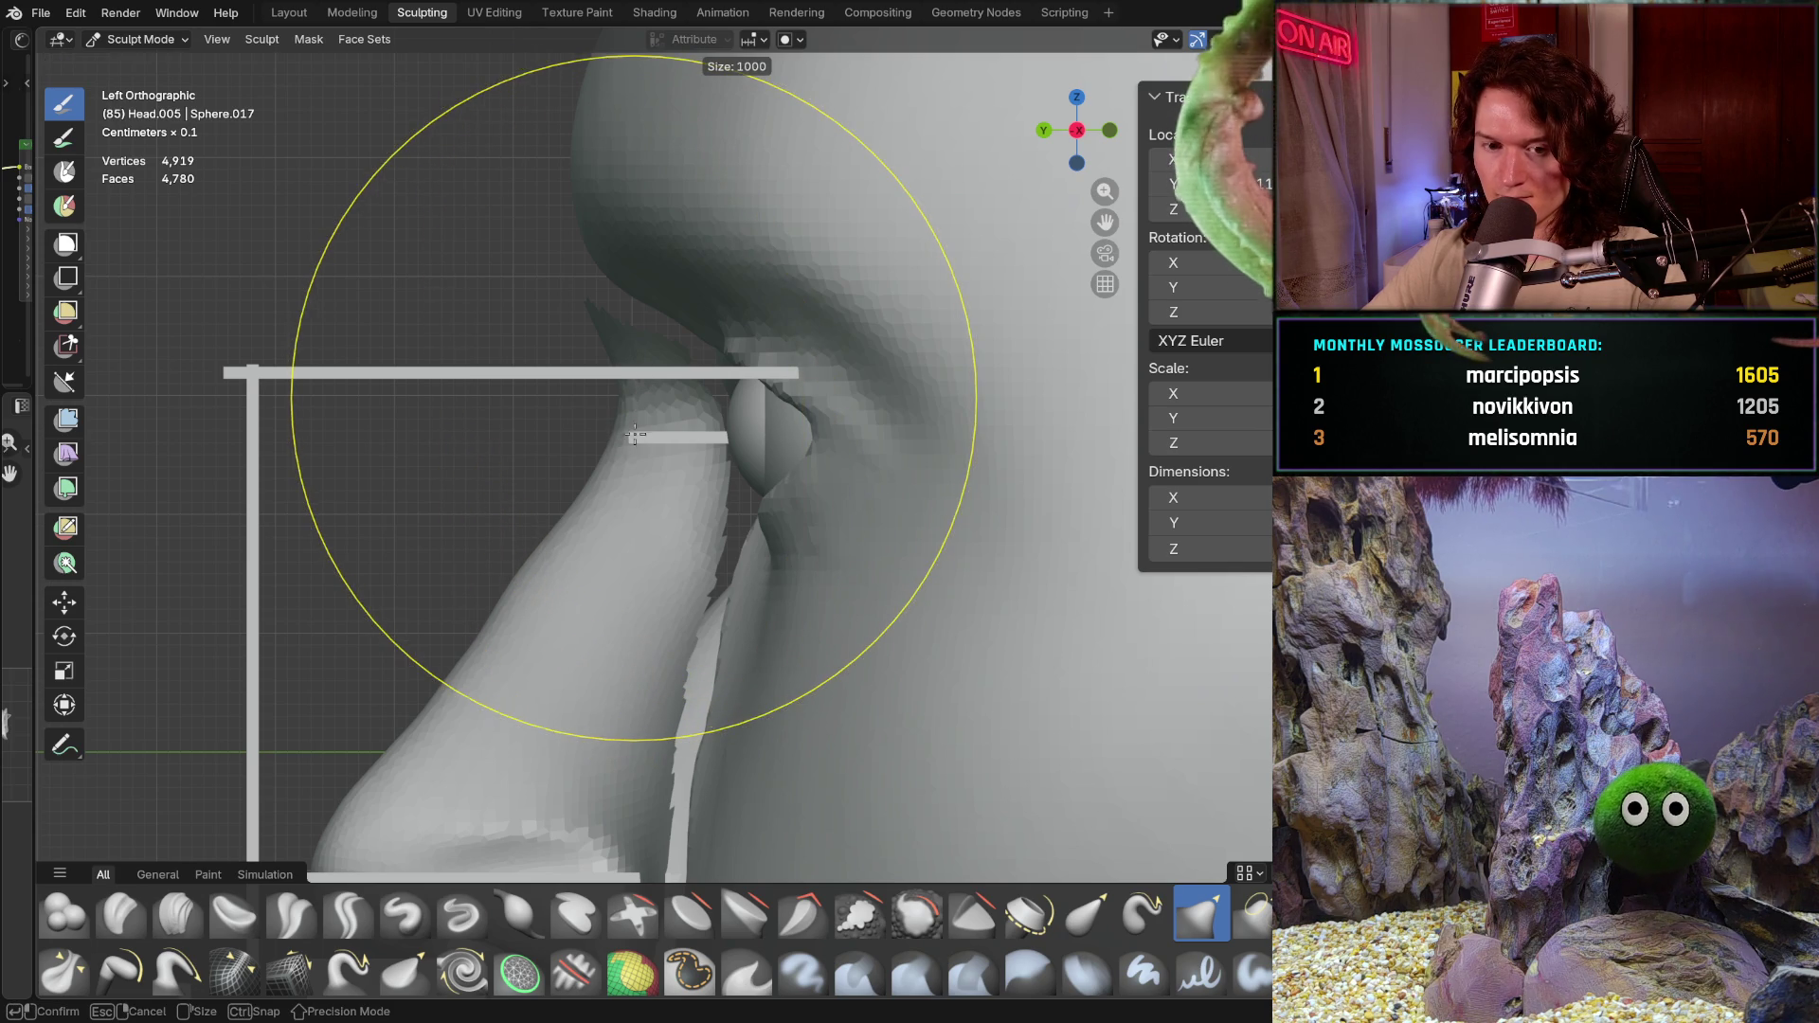
{"action": "left_click", "coordinate": [626, 497]}
{"action": "scroll", "coordinate": [625, 515], "scroll_direction": "down", "scroll_amount": 2}
{"action": "scroll", "coordinate": [625, 514], "scroll_direction": "down", "scroll_amount": 1}
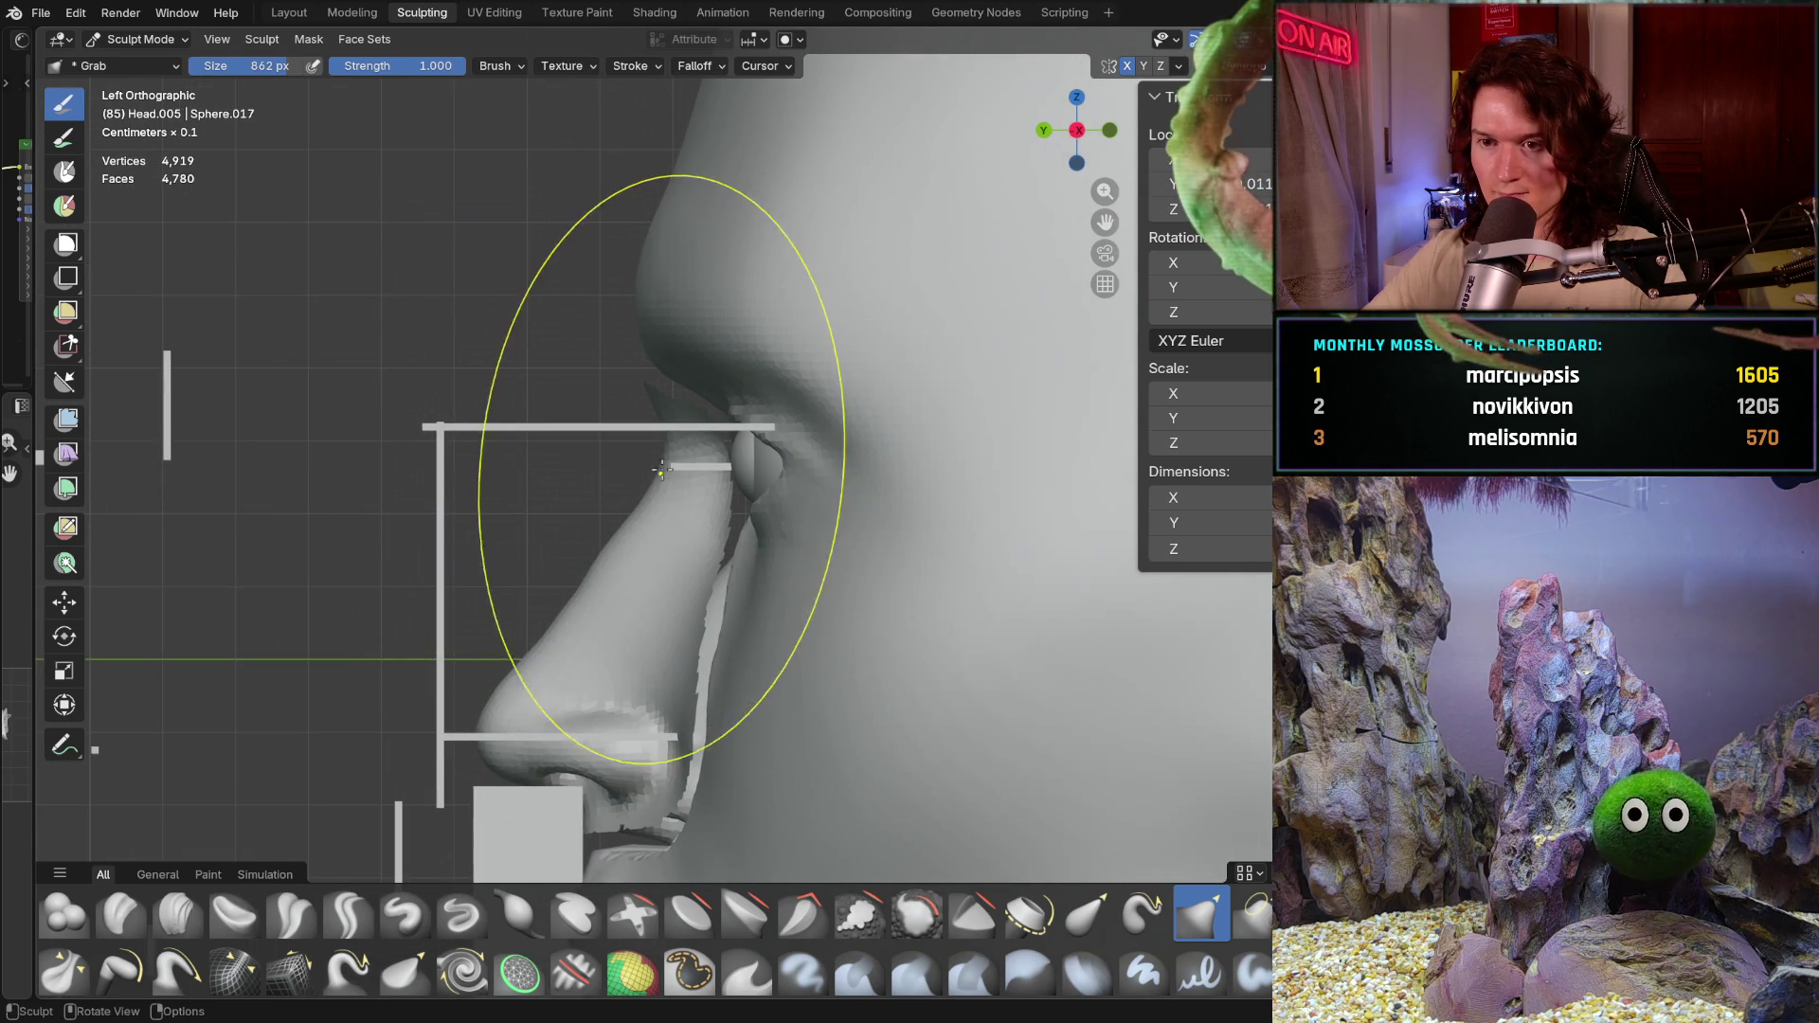
{"action": "left_click_drag", "start_coordinate": [664, 451], "coordinate": [669, 404]}
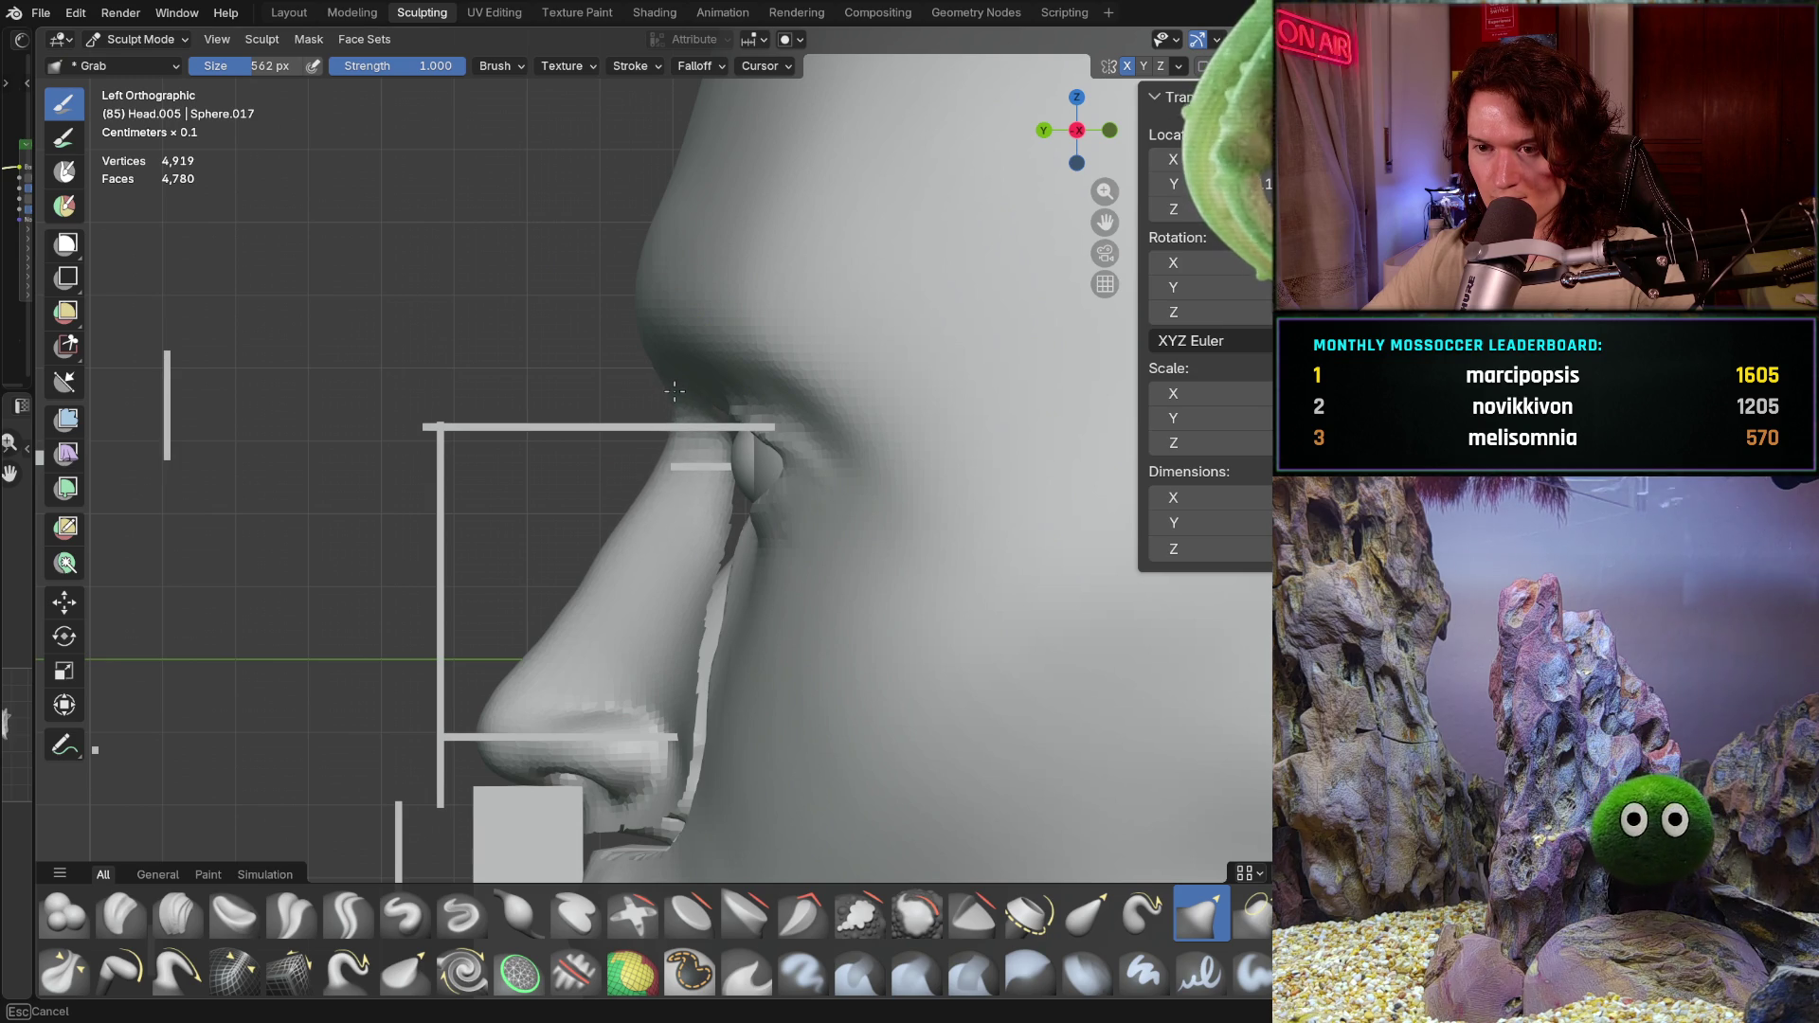
{"action": "left_click_drag", "start_coordinate": [677, 394], "coordinate": [671, 406]}
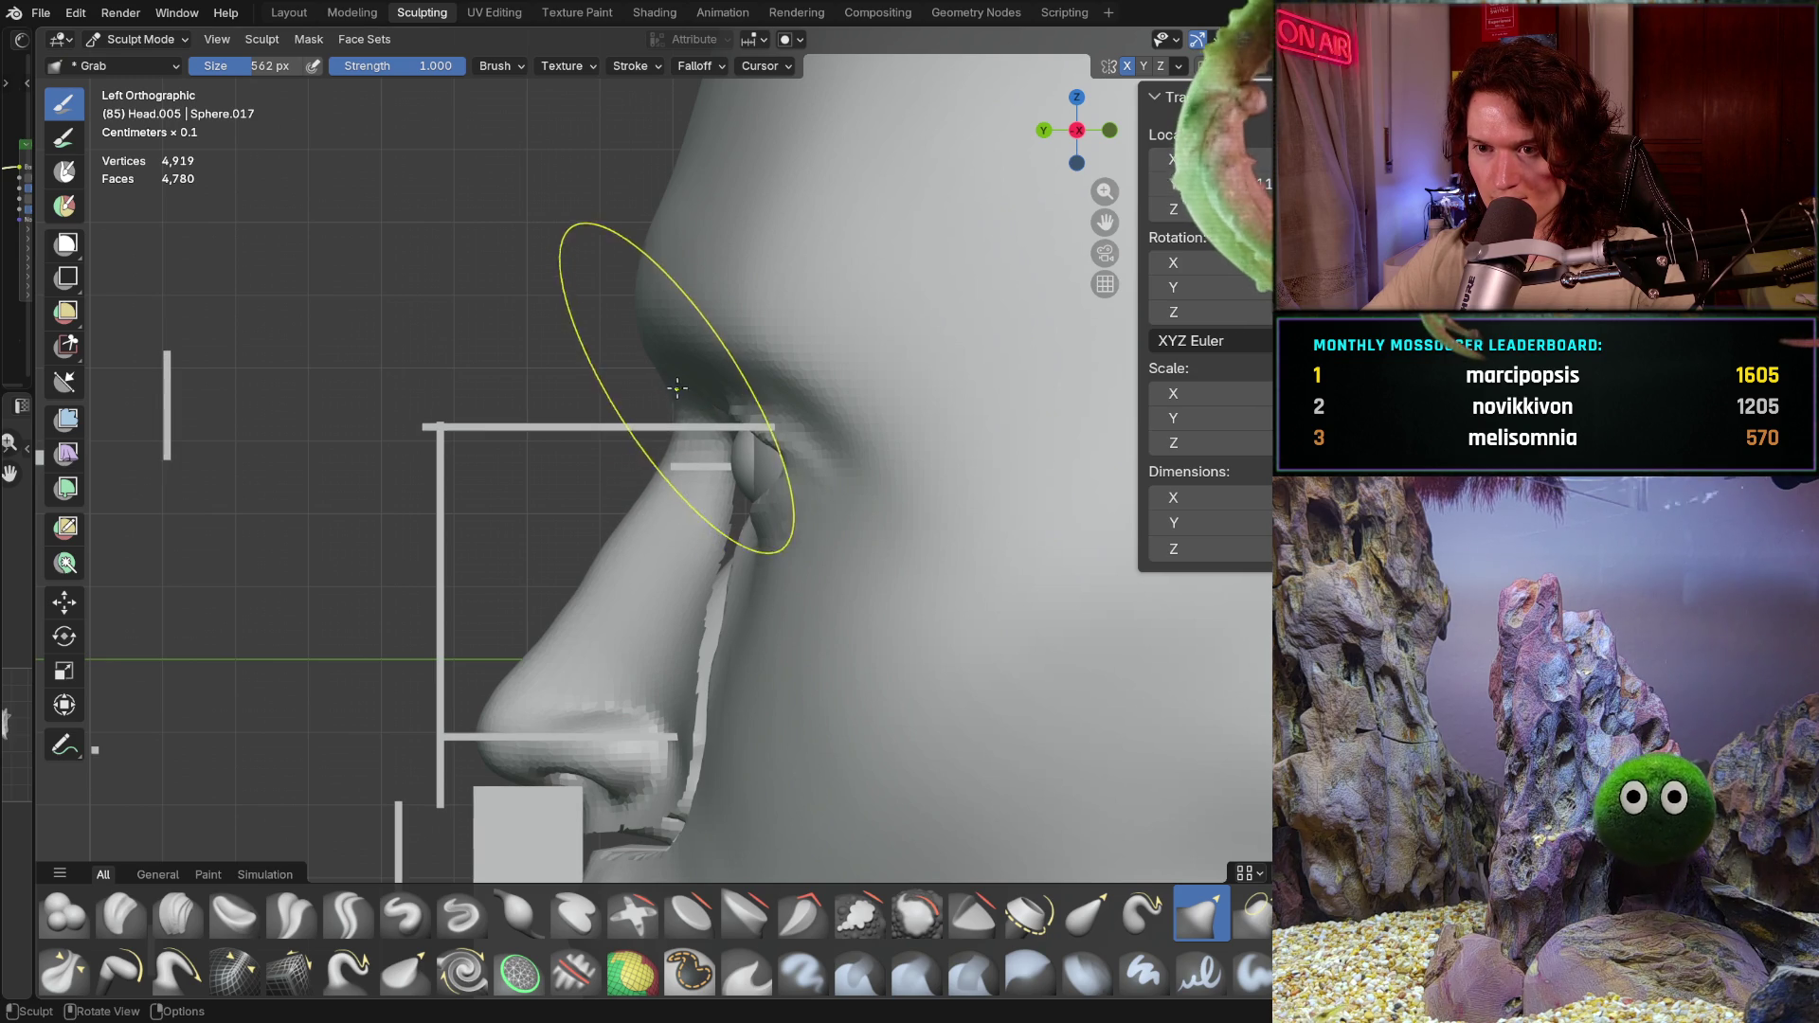
{"action": "scroll", "coordinate": [761, 366], "scroll_direction": "up", "scroll_amount": 4}
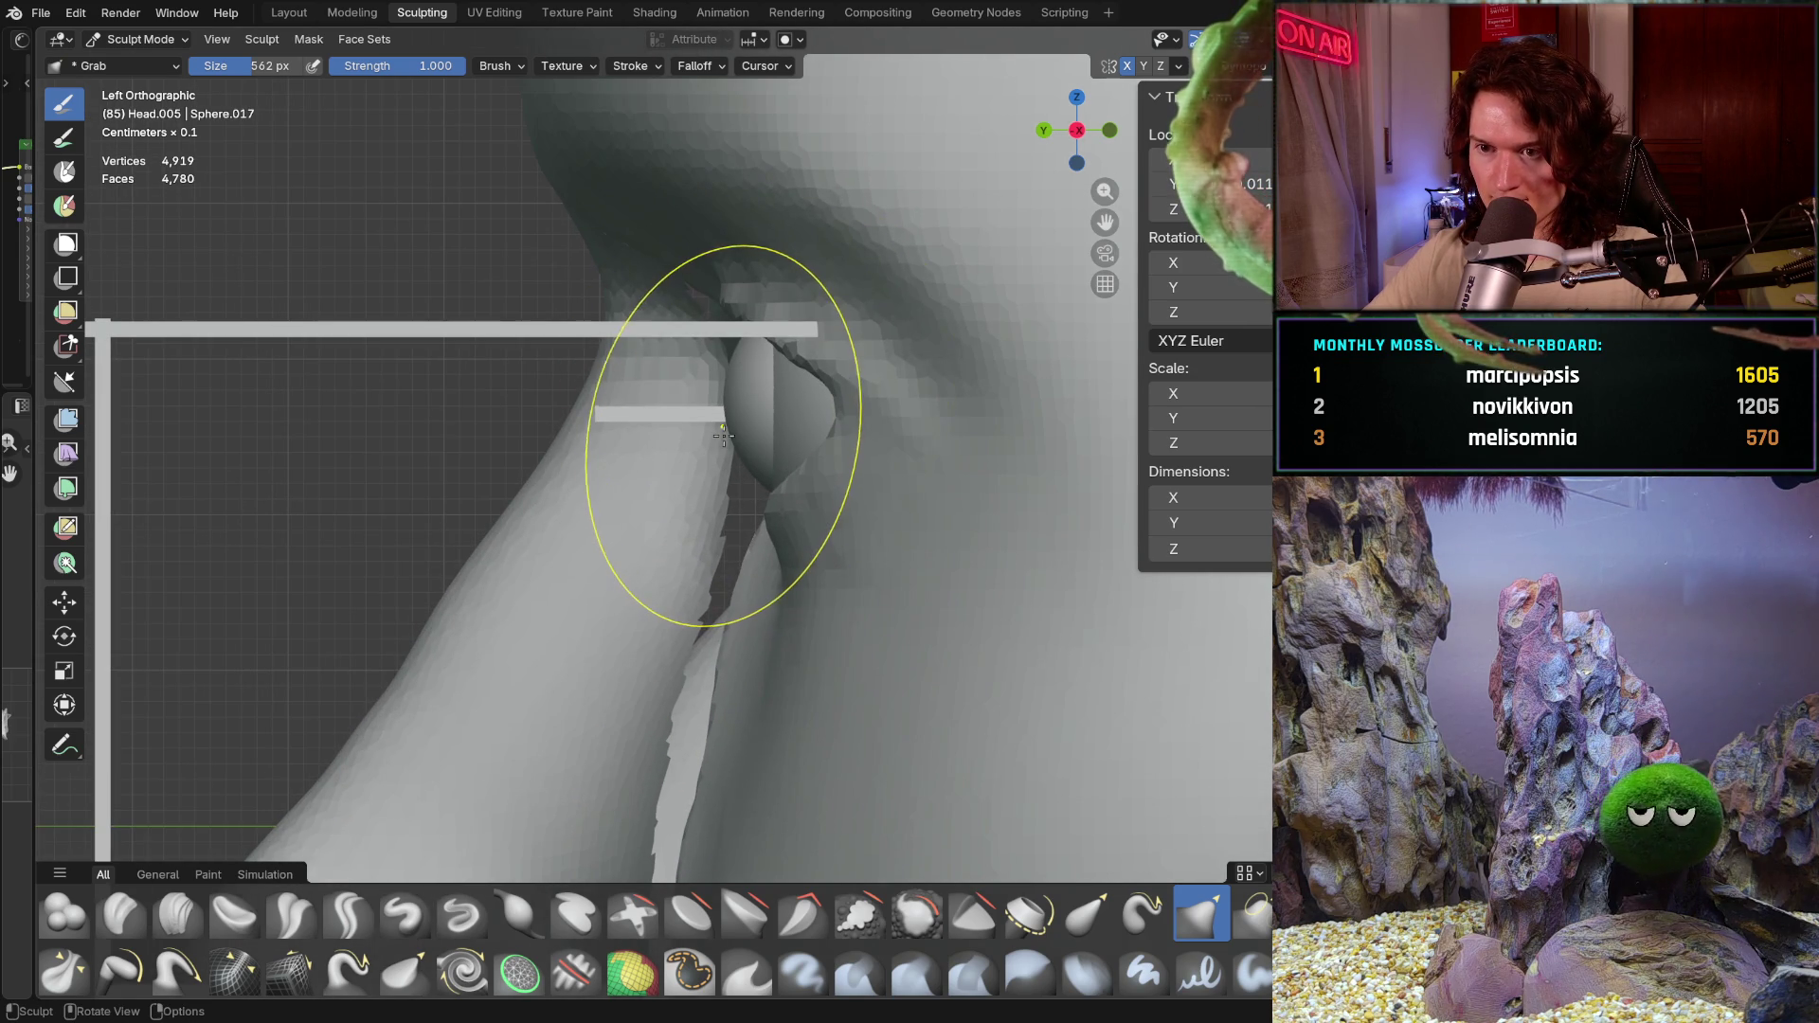
{"action": "mouse_move", "coordinate": [718, 444]}
{"action": "middle_mouse_down"}
{"action": "mouse_move", "coordinate": [794, 528]}
{"action": "mouse_move", "coordinate": [664, 596]}
{"action": "middle_mouse_up"}
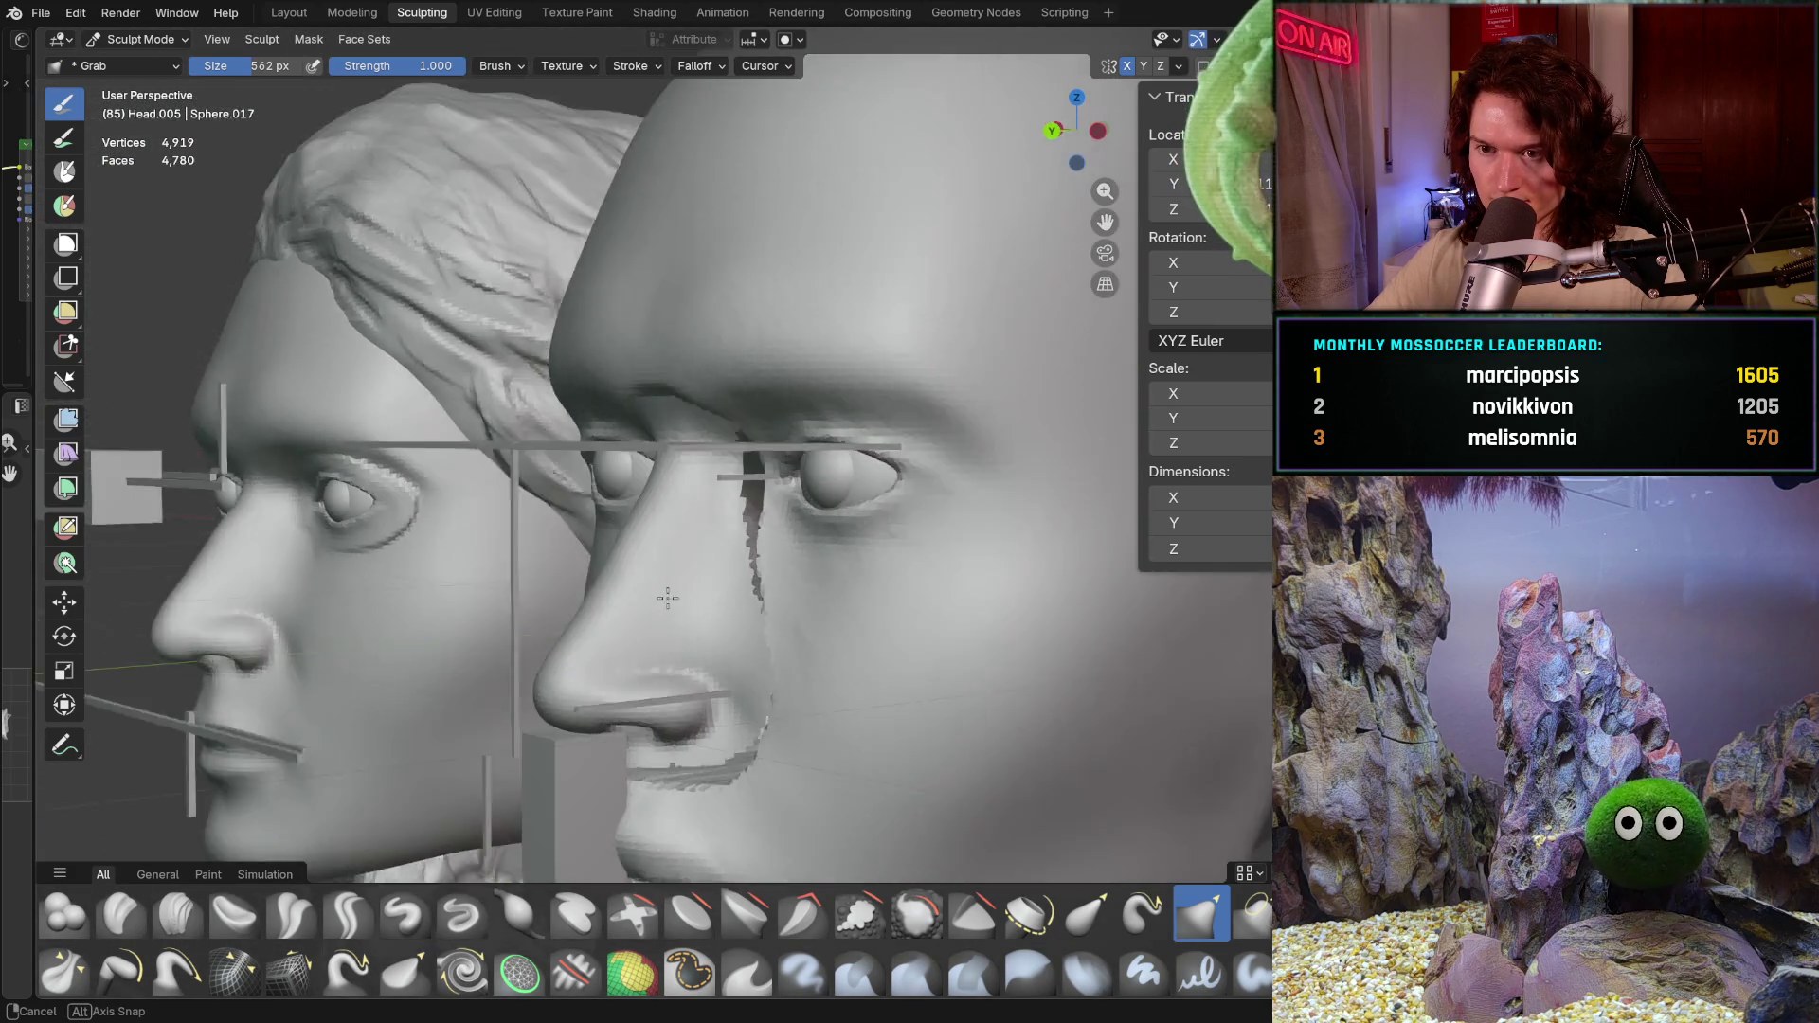
{"action": "scroll", "coordinate": [663, 596], "scroll_direction": "up", "scroll_amount": 10}
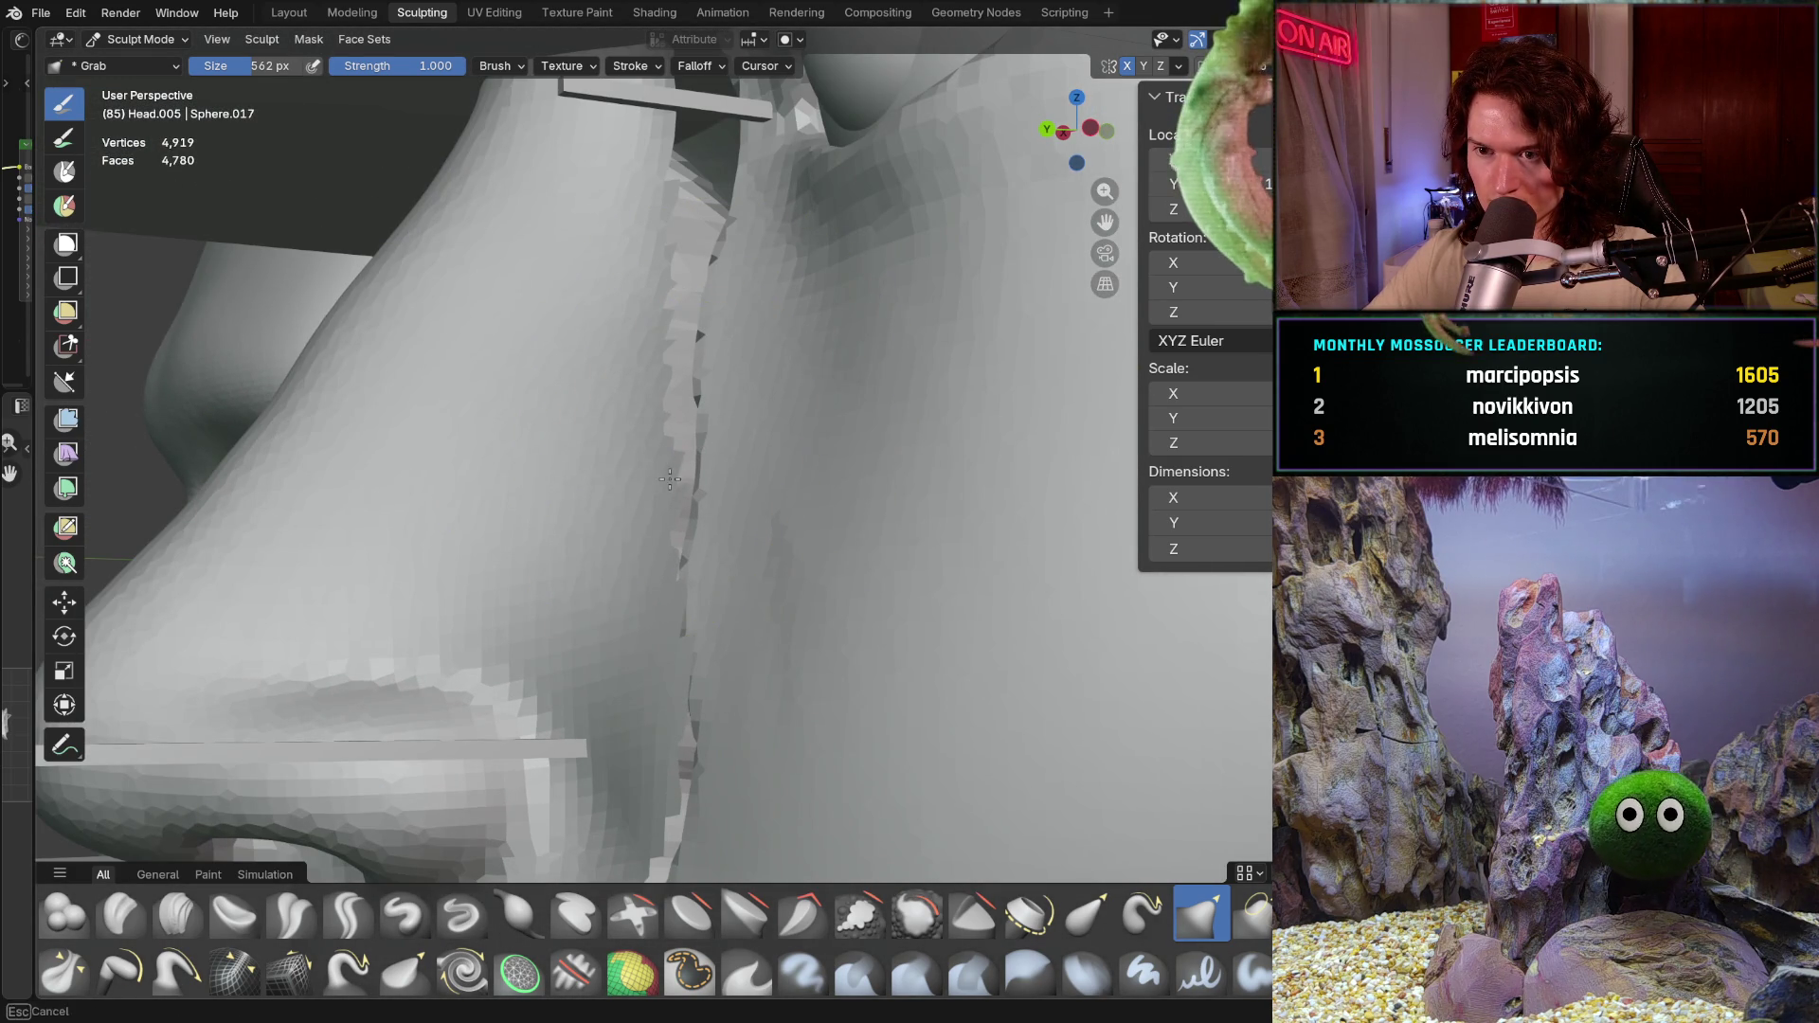
Step: Pull the nostril seam into the cheek while orbiting, then bring up the symmetry settings
{"action": "middle_click_drag", "start_coordinate": [629, 488], "coordinate": [706, 608]}
{"action": "left_click_drag", "start_coordinate": [706, 608], "coordinate": [704, 691]}
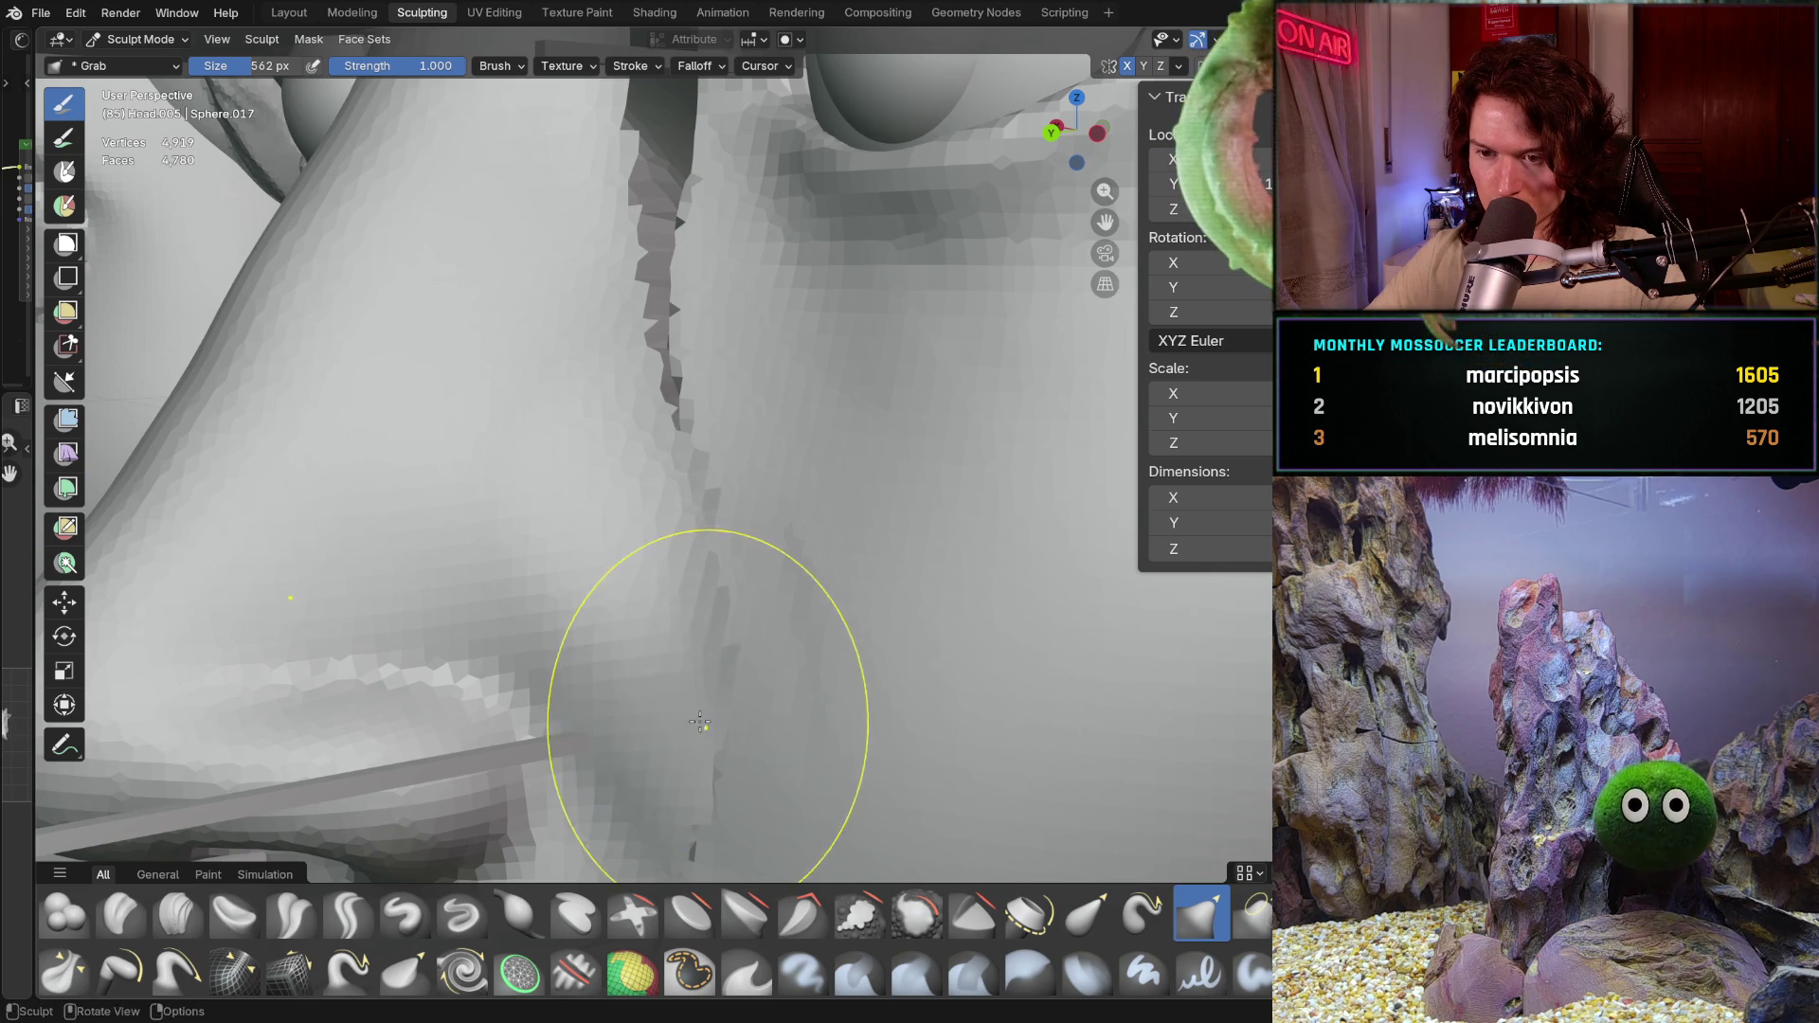
{"action": "middle_click_drag", "start_coordinate": [701, 722], "coordinate": [630, 661]}
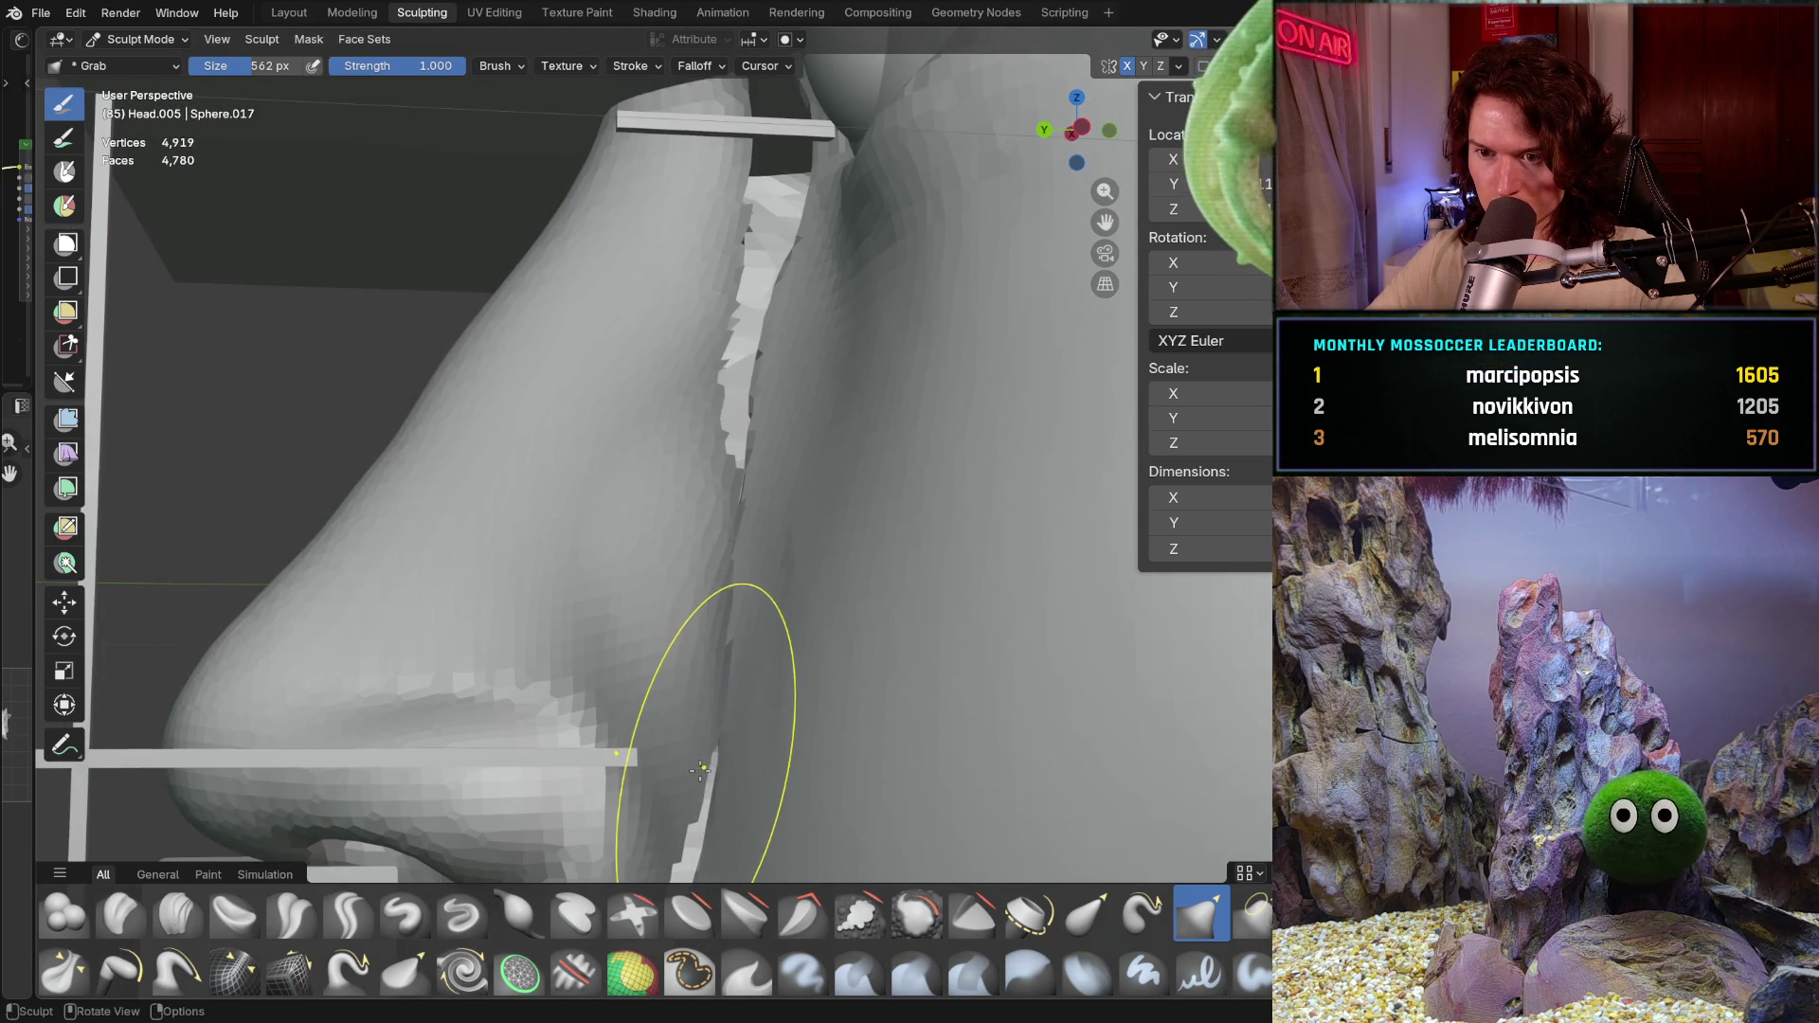
{"action": "middle_click_drag", "start_coordinate": [700, 768], "coordinate": [653, 591], "text": "shift"}
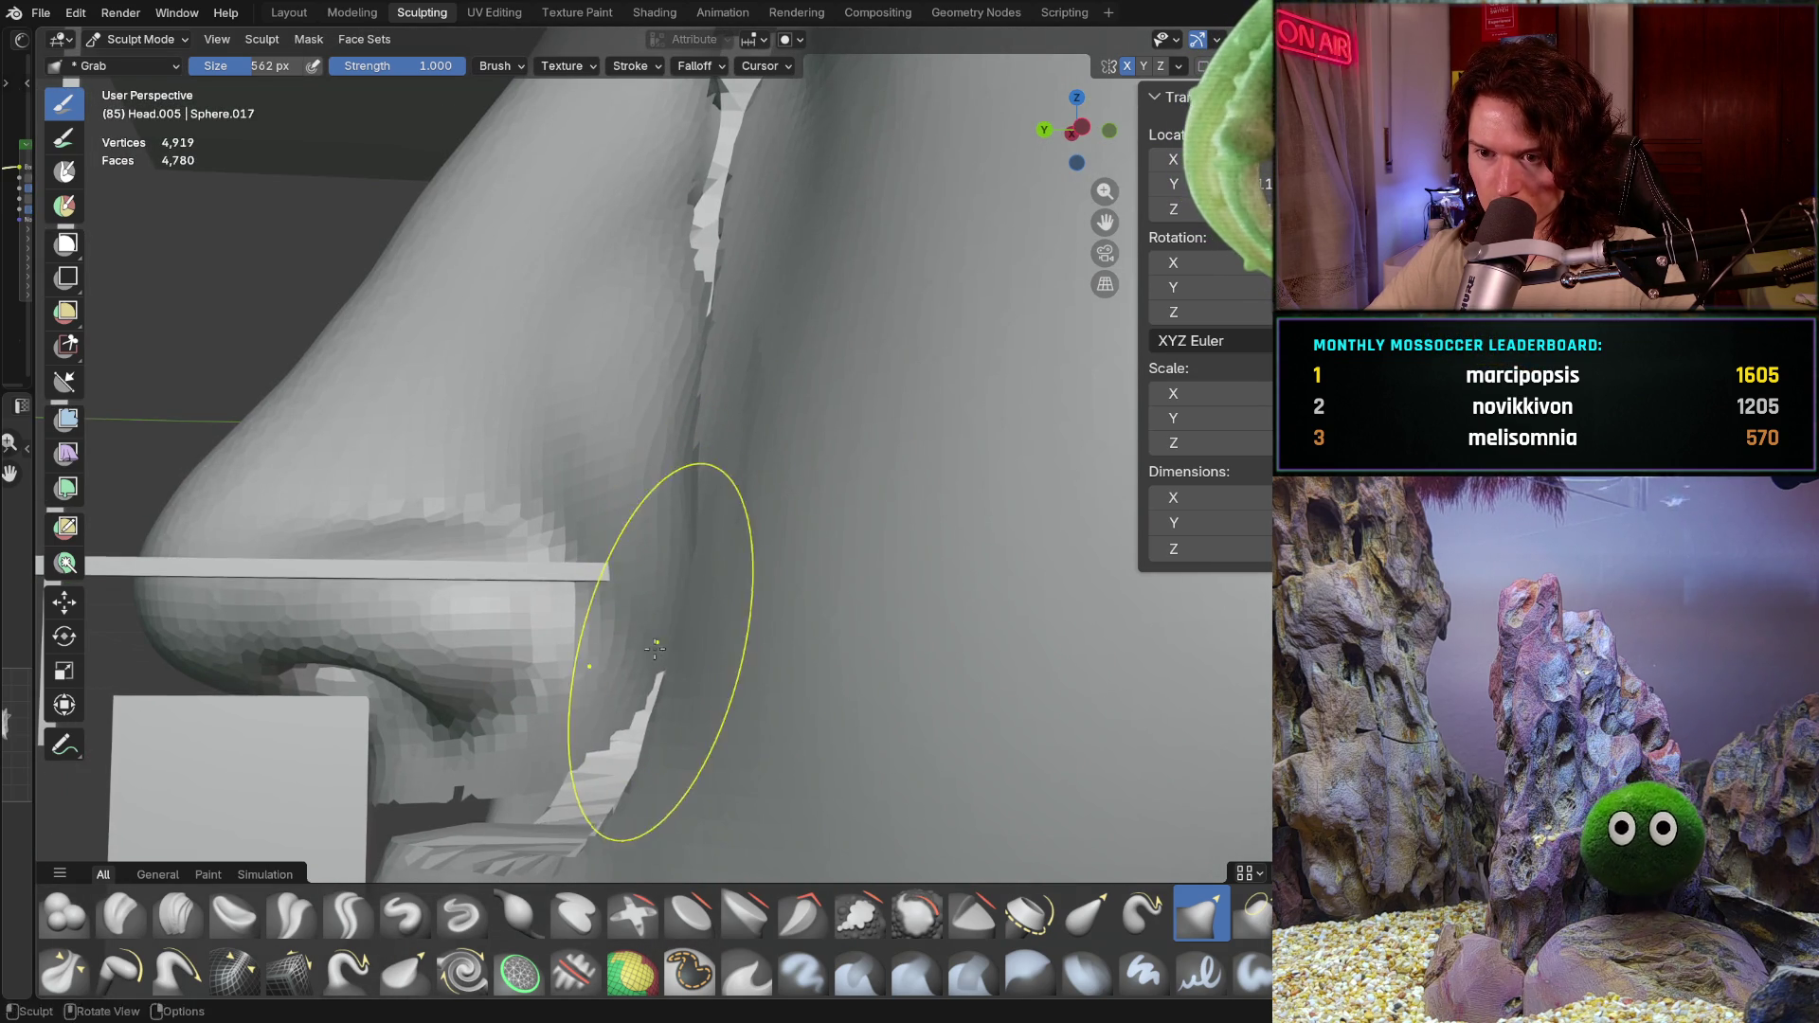
{"action": "scroll", "coordinate": [654, 644], "scroll_direction": "up", "scroll_amount": 2}
{"action": "scroll", "coordinate": [655, 696], "scroll_direction": "up", "scroll_amount": 2}
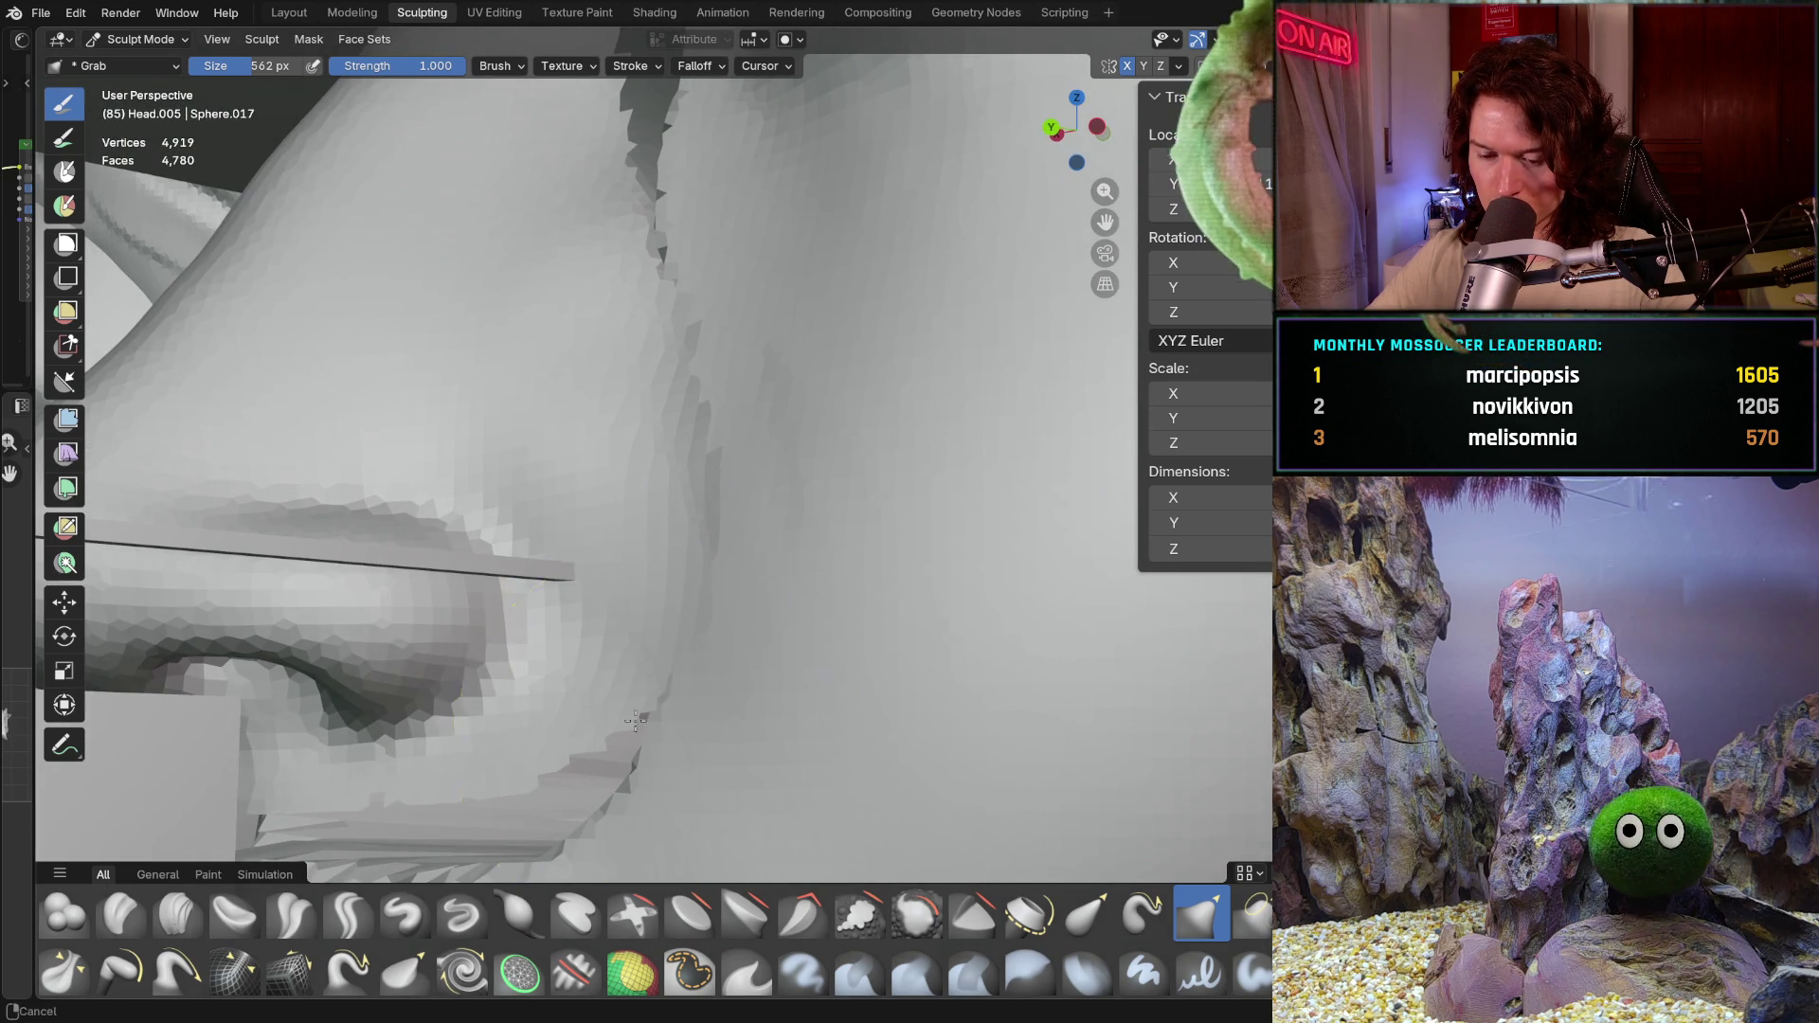
{"action": "middle_click_drag", "start_coordinate": [641, 741], "coordinate": [613, 587], "text": "shift"}
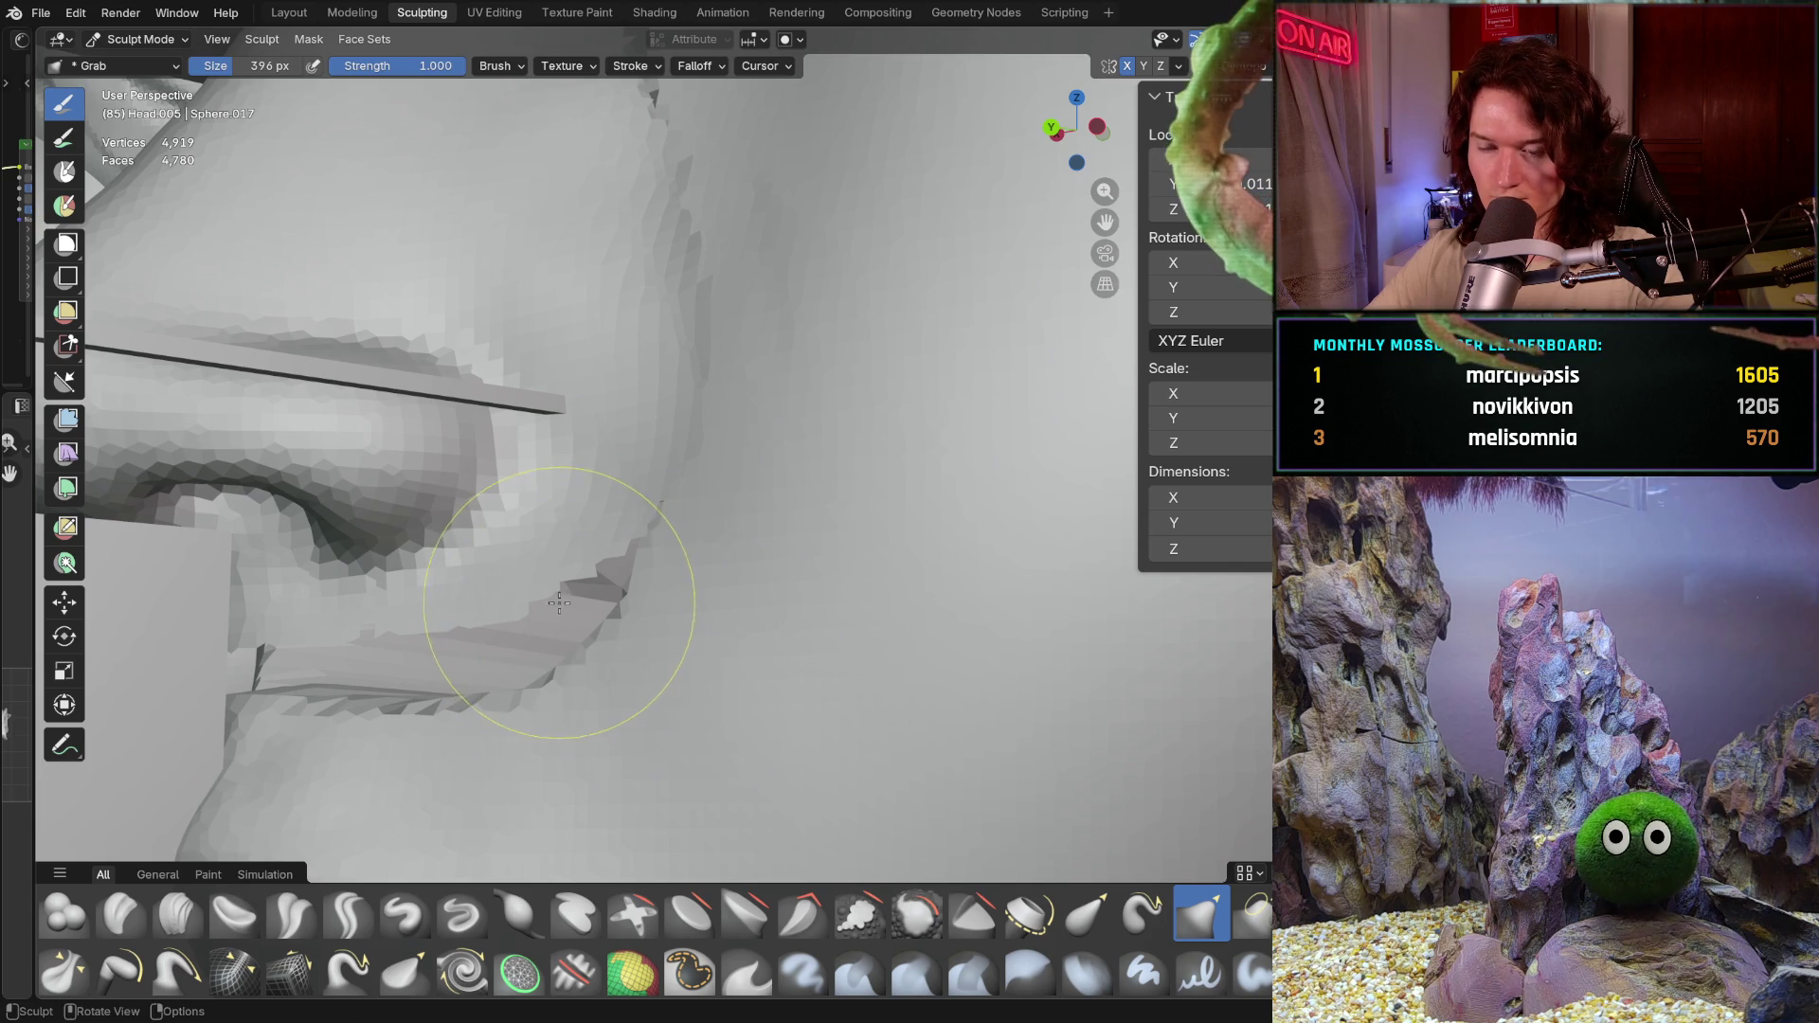
{"action": "mouse_move", "coordinate": [588, 597]}
{"action": "middle_mouse_down"}
{"action": "mouse_move", "coordinate": [708, 563]}
{"action": "mouse_move", "coordinate": [614, 579]}
{"action": "mouse_move", "coordinate": [684, 630]}
{"action": "middle_mouse_up"}
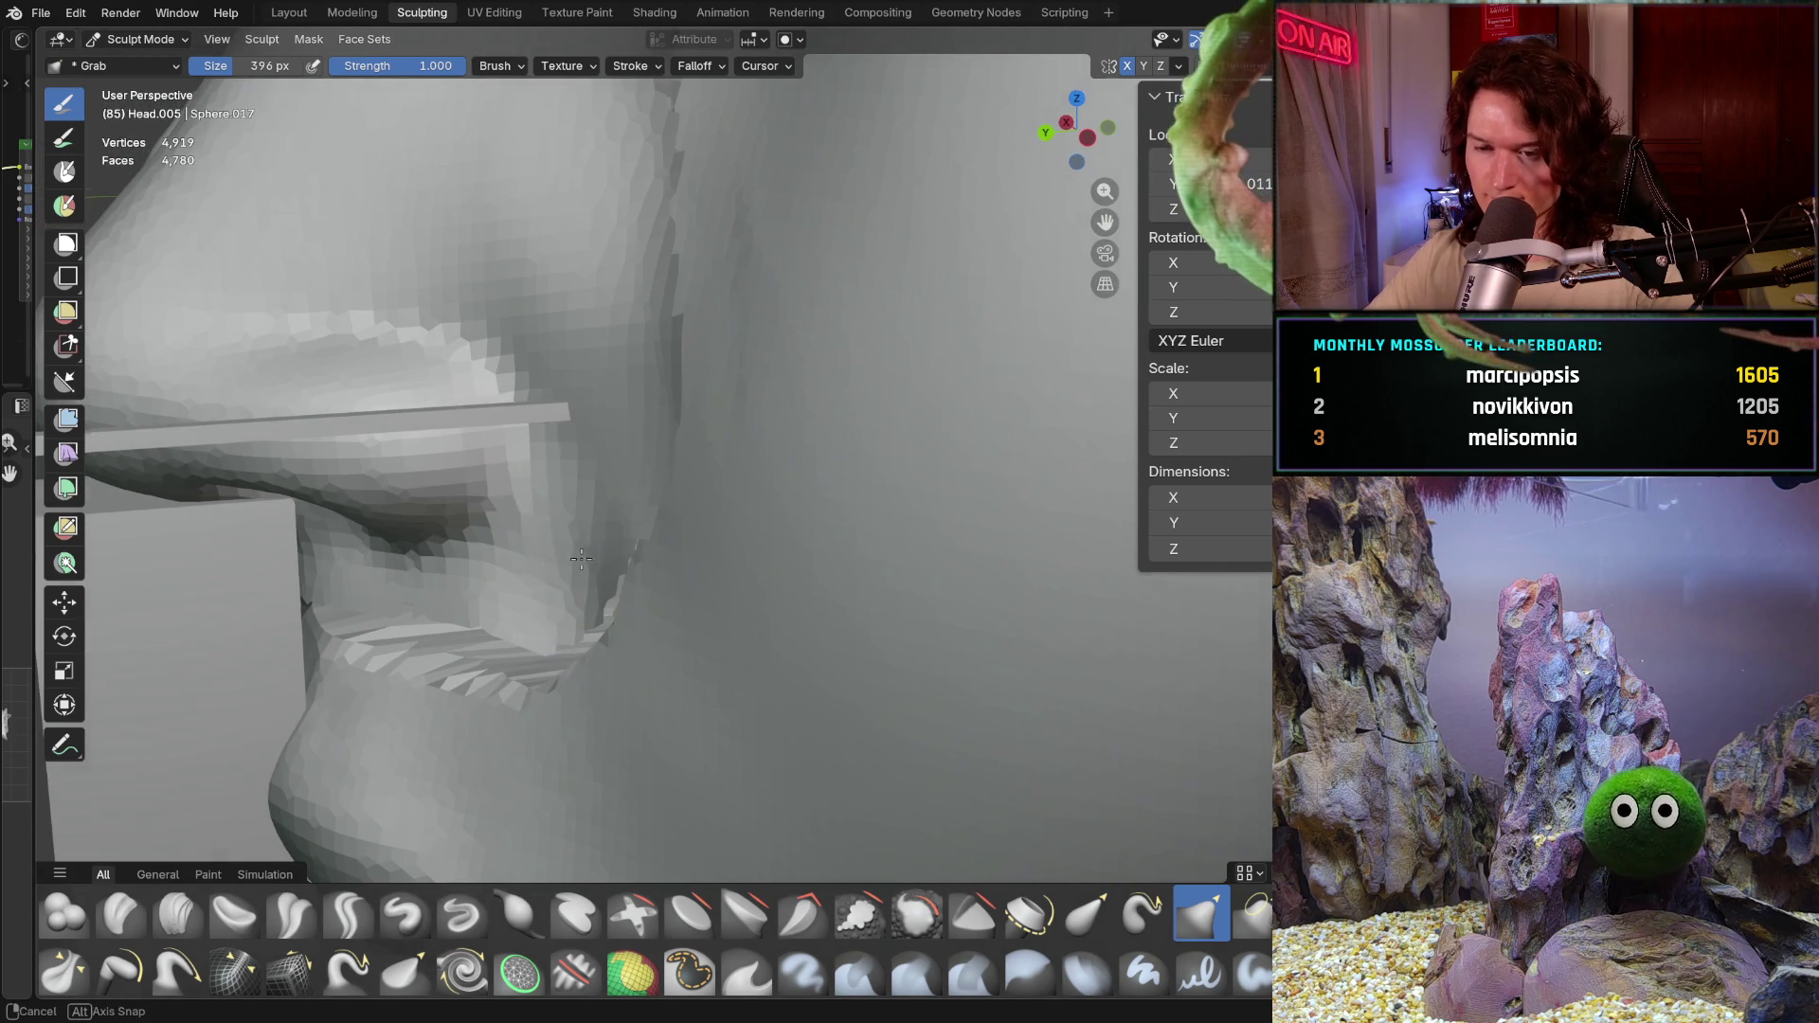
{"action": "middle_click_drag", "start_coordinate": [759, 491], "coordinate": [629, 539]}
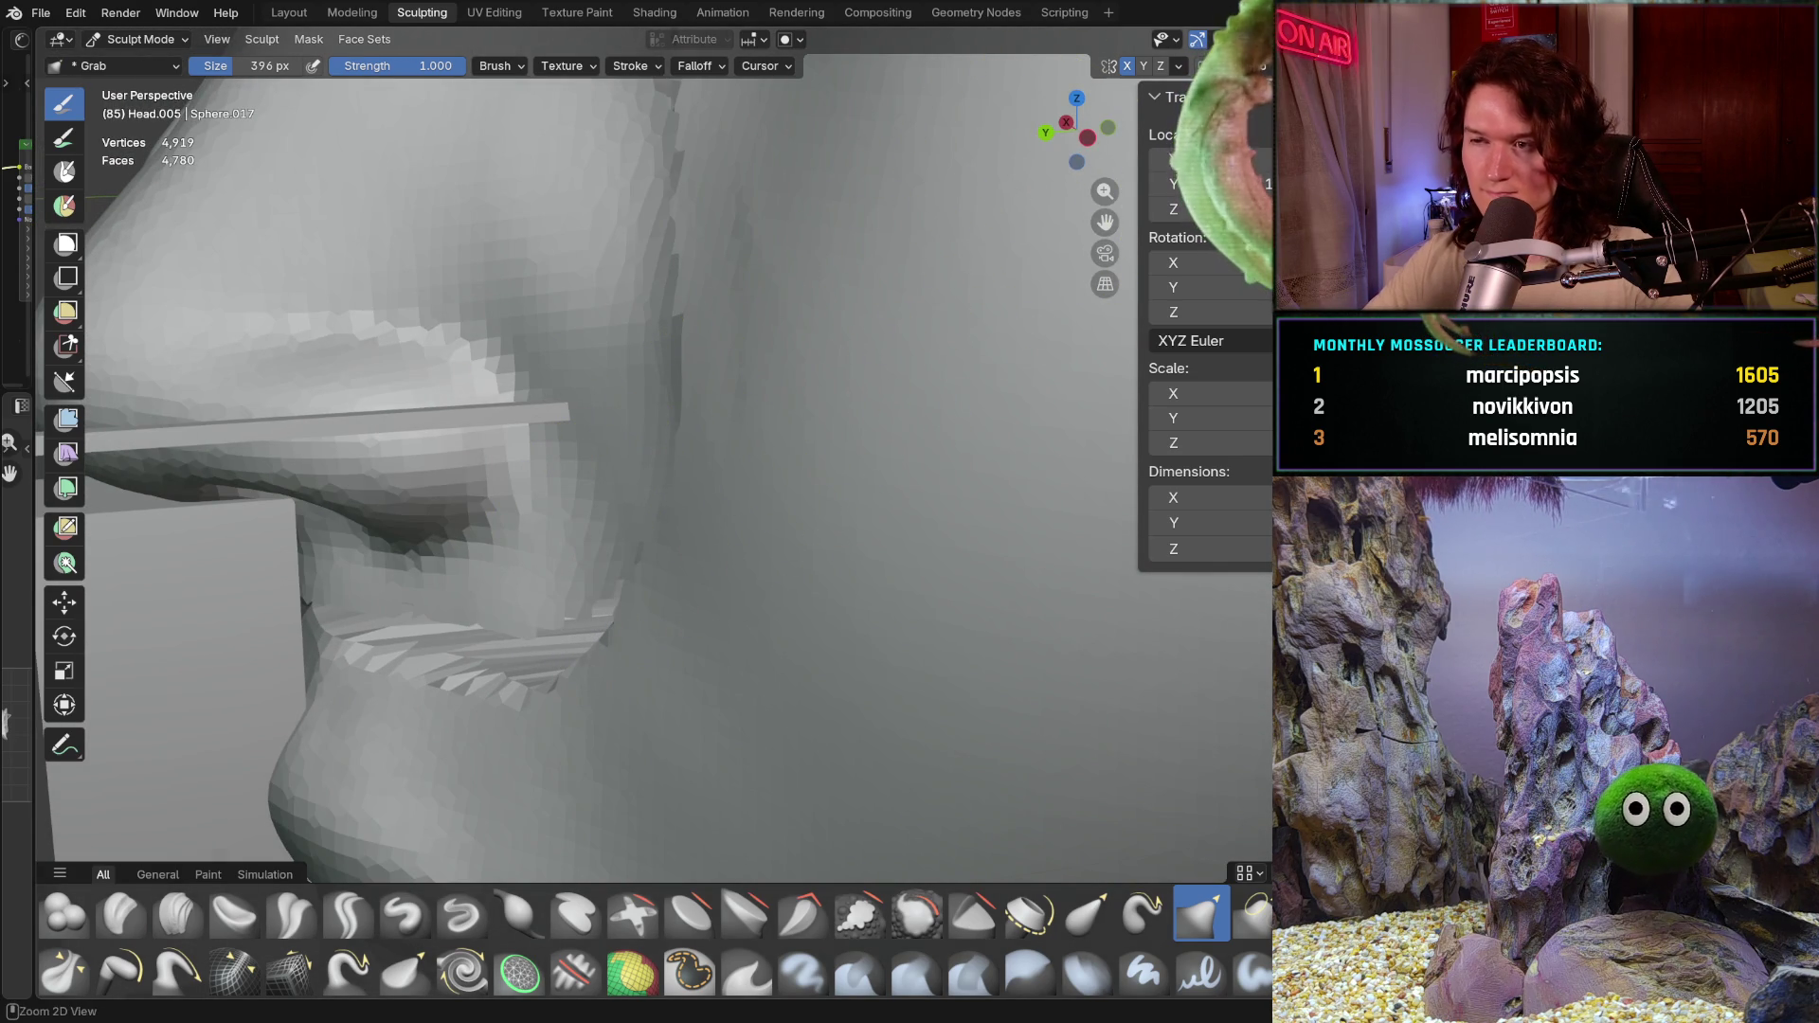
{"action": "left_click", "coordinate": [1179, 65]}
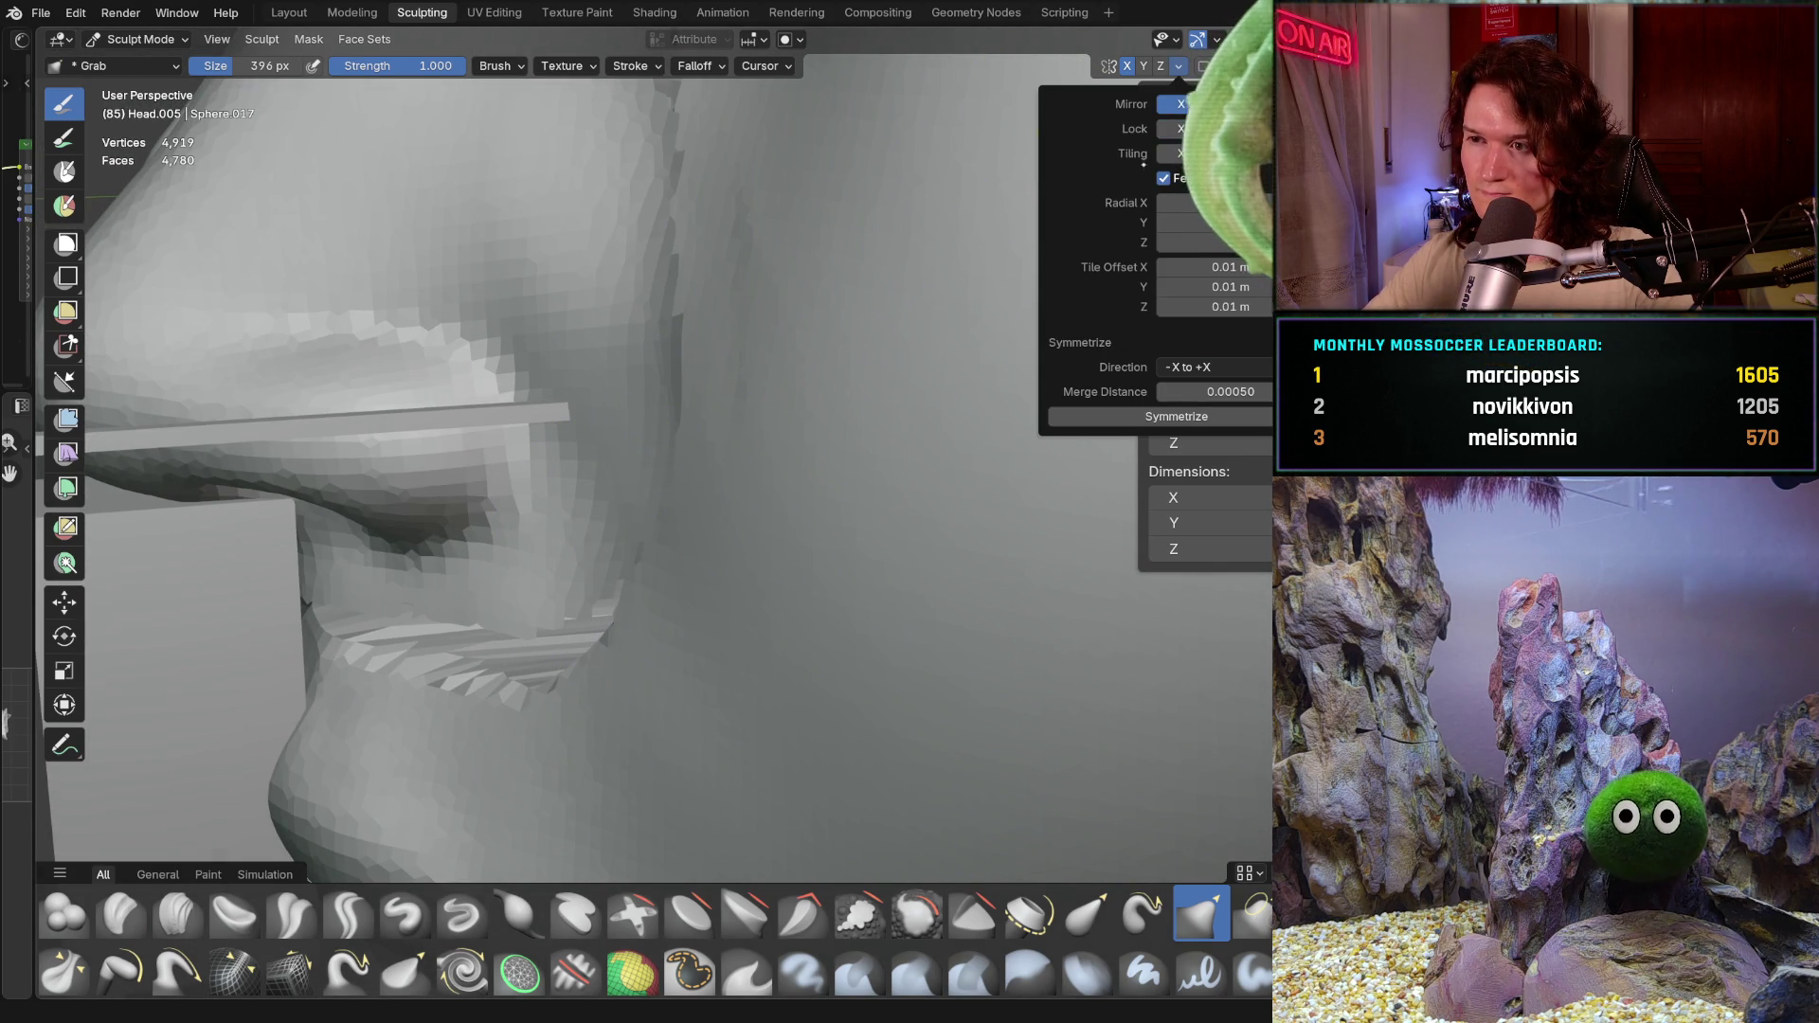
Step: Pull the jagged upper seam beside the eye smooth and inspect it from several angles
{"action": "middle_click_drag", "start_coordinate": [710, 550], "coordinate": [704, 597]}
{"action": "key", "text": "Escape"}
{"action": "middle_click_drag", "start_coordinate": [743, 352], "coordinate": [654, 380]}
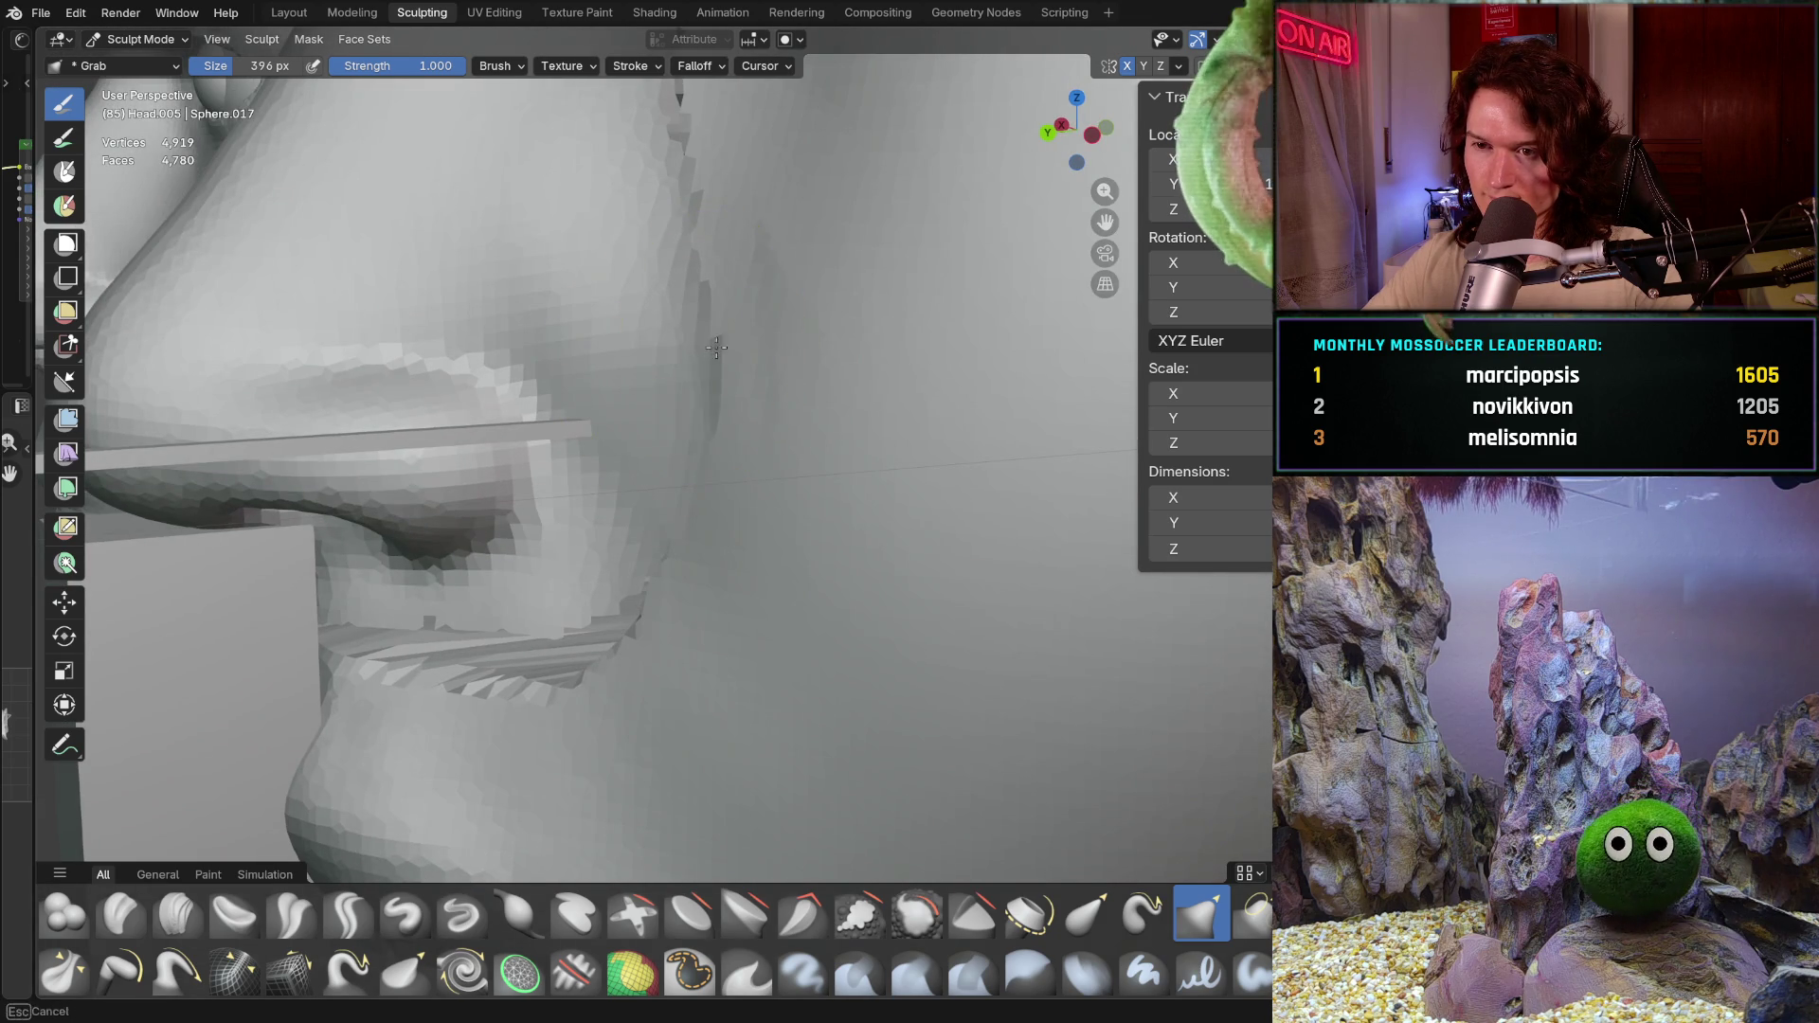
{"action": "middle_click_drag", "start_coordinate": [727, 315], "coordinate": [742, 517], "text": "shift"}
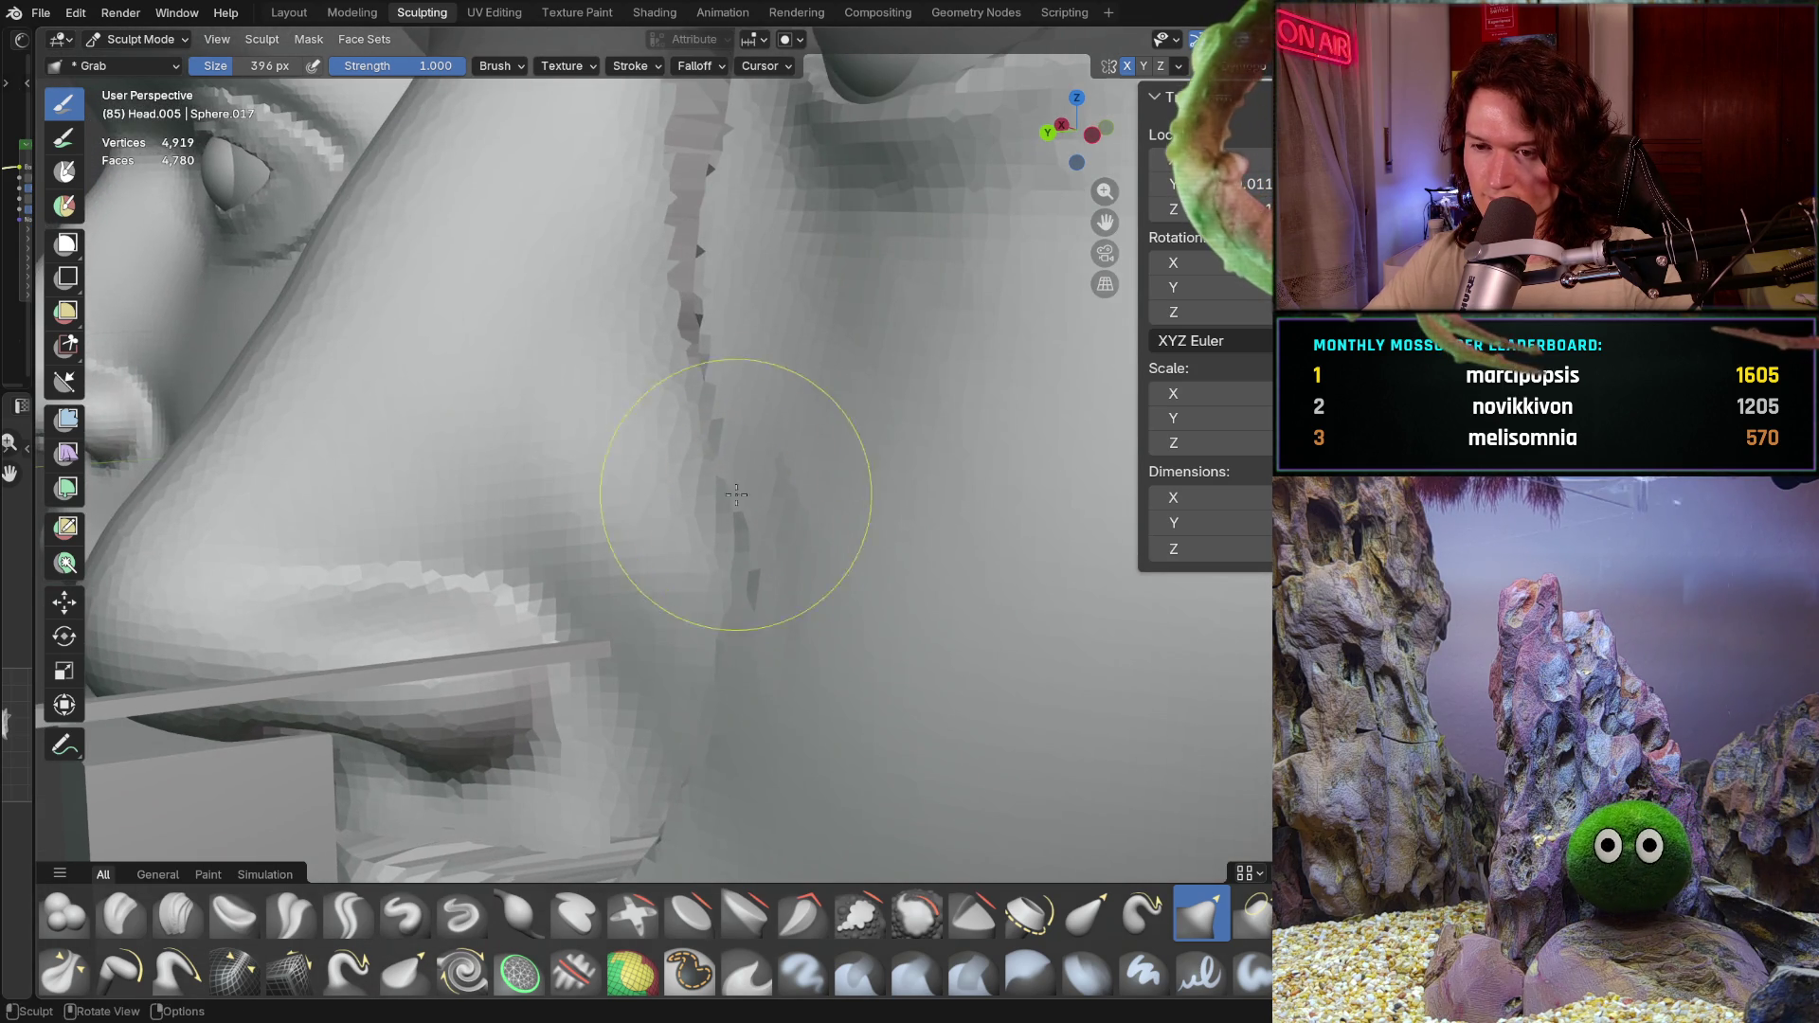
{"action": "left_click_drag", "start_coordinate": [732, 506], "coordinate": [705, 506]}
{"action": "middle_click_drag", "start_coordinate": [689, 495], "coordinate": [685, 526]}
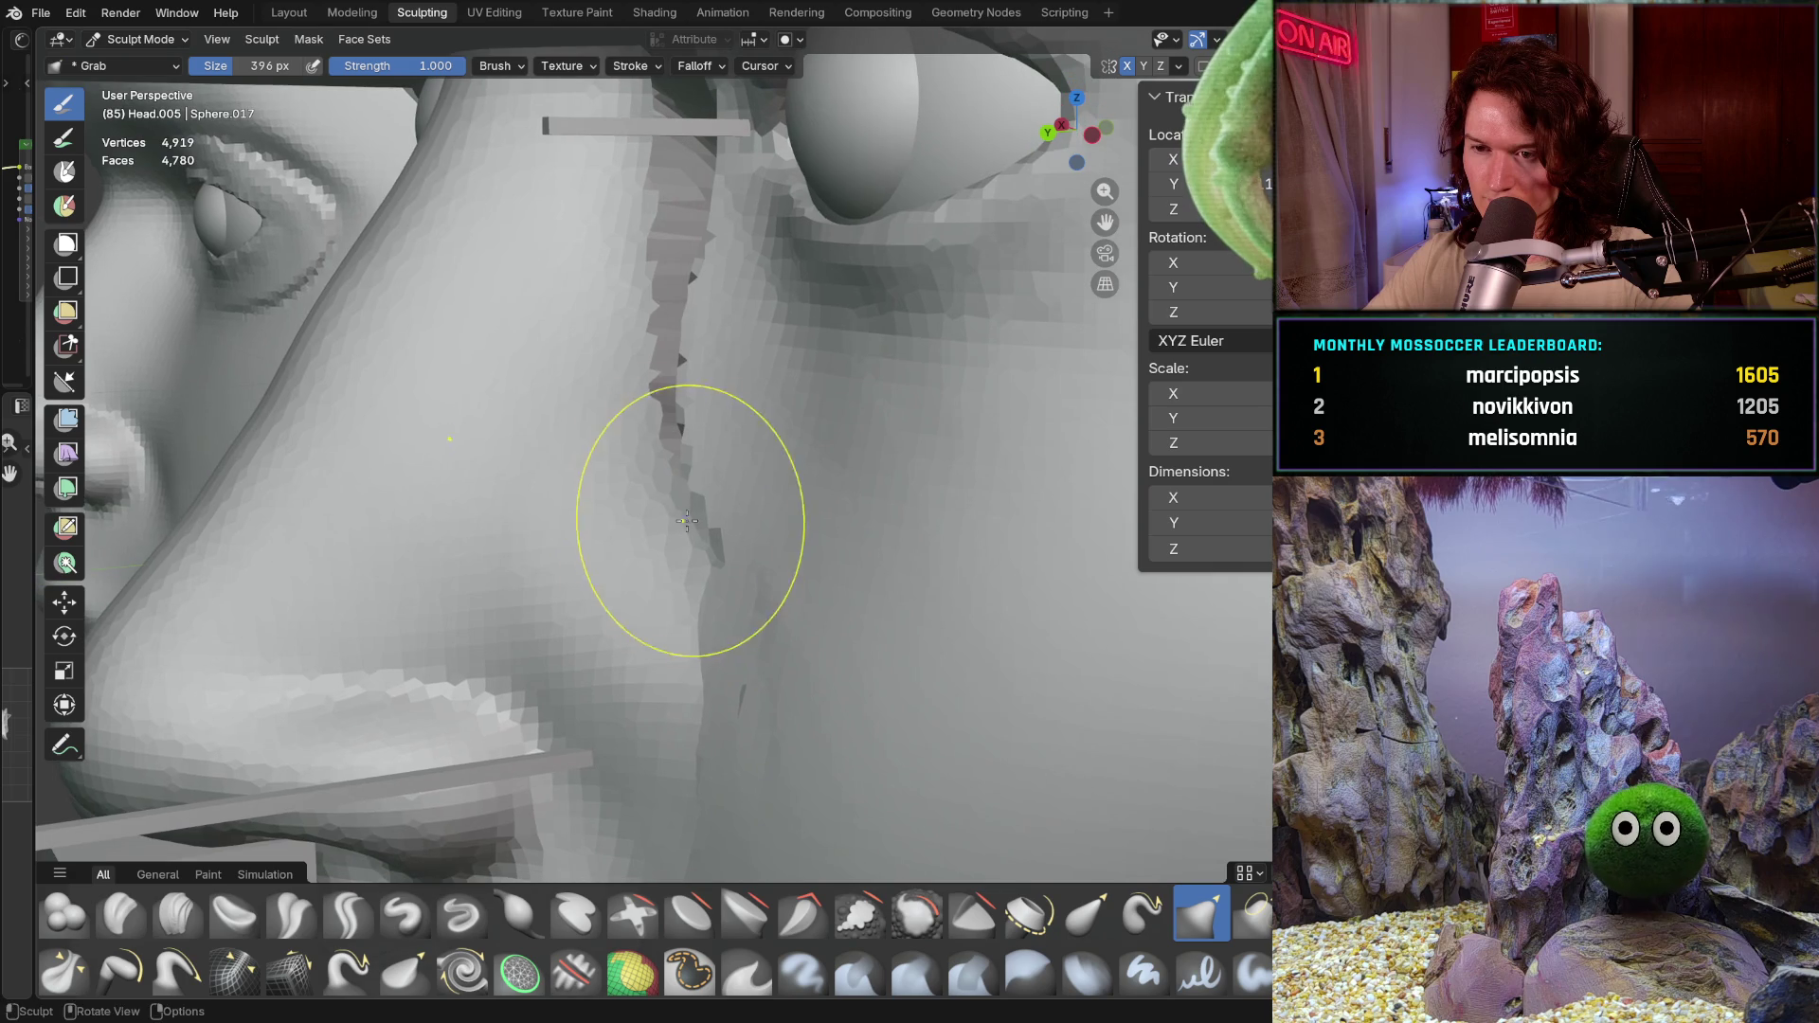
{"action": "middle_click_drag", "start_coordinate": [681, 455], "coordinate": [650, 470]}
{"action": "scroll", "coordinate": [648, 469], "scroll_direction": "up", "scroll_amount": 3}
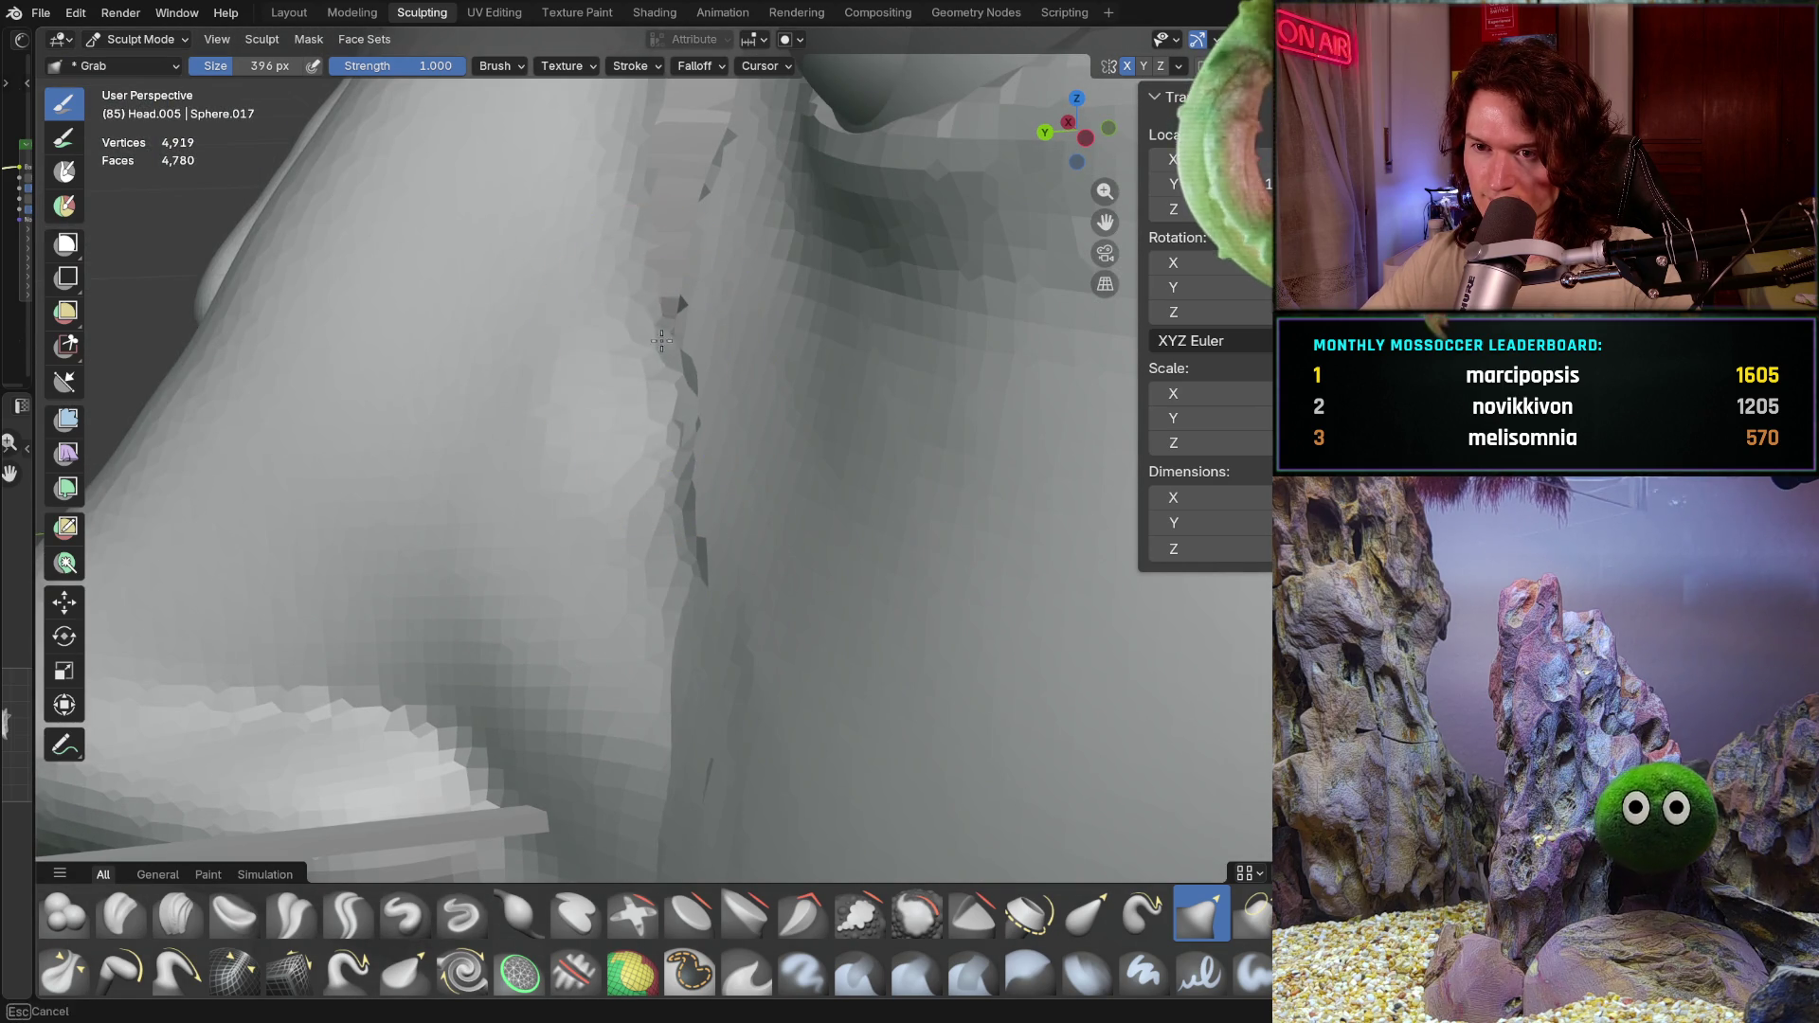
{"action": "scroll", "coordinate": [668, 298], "scroll_direction": "down", "scroll_amount": 6}
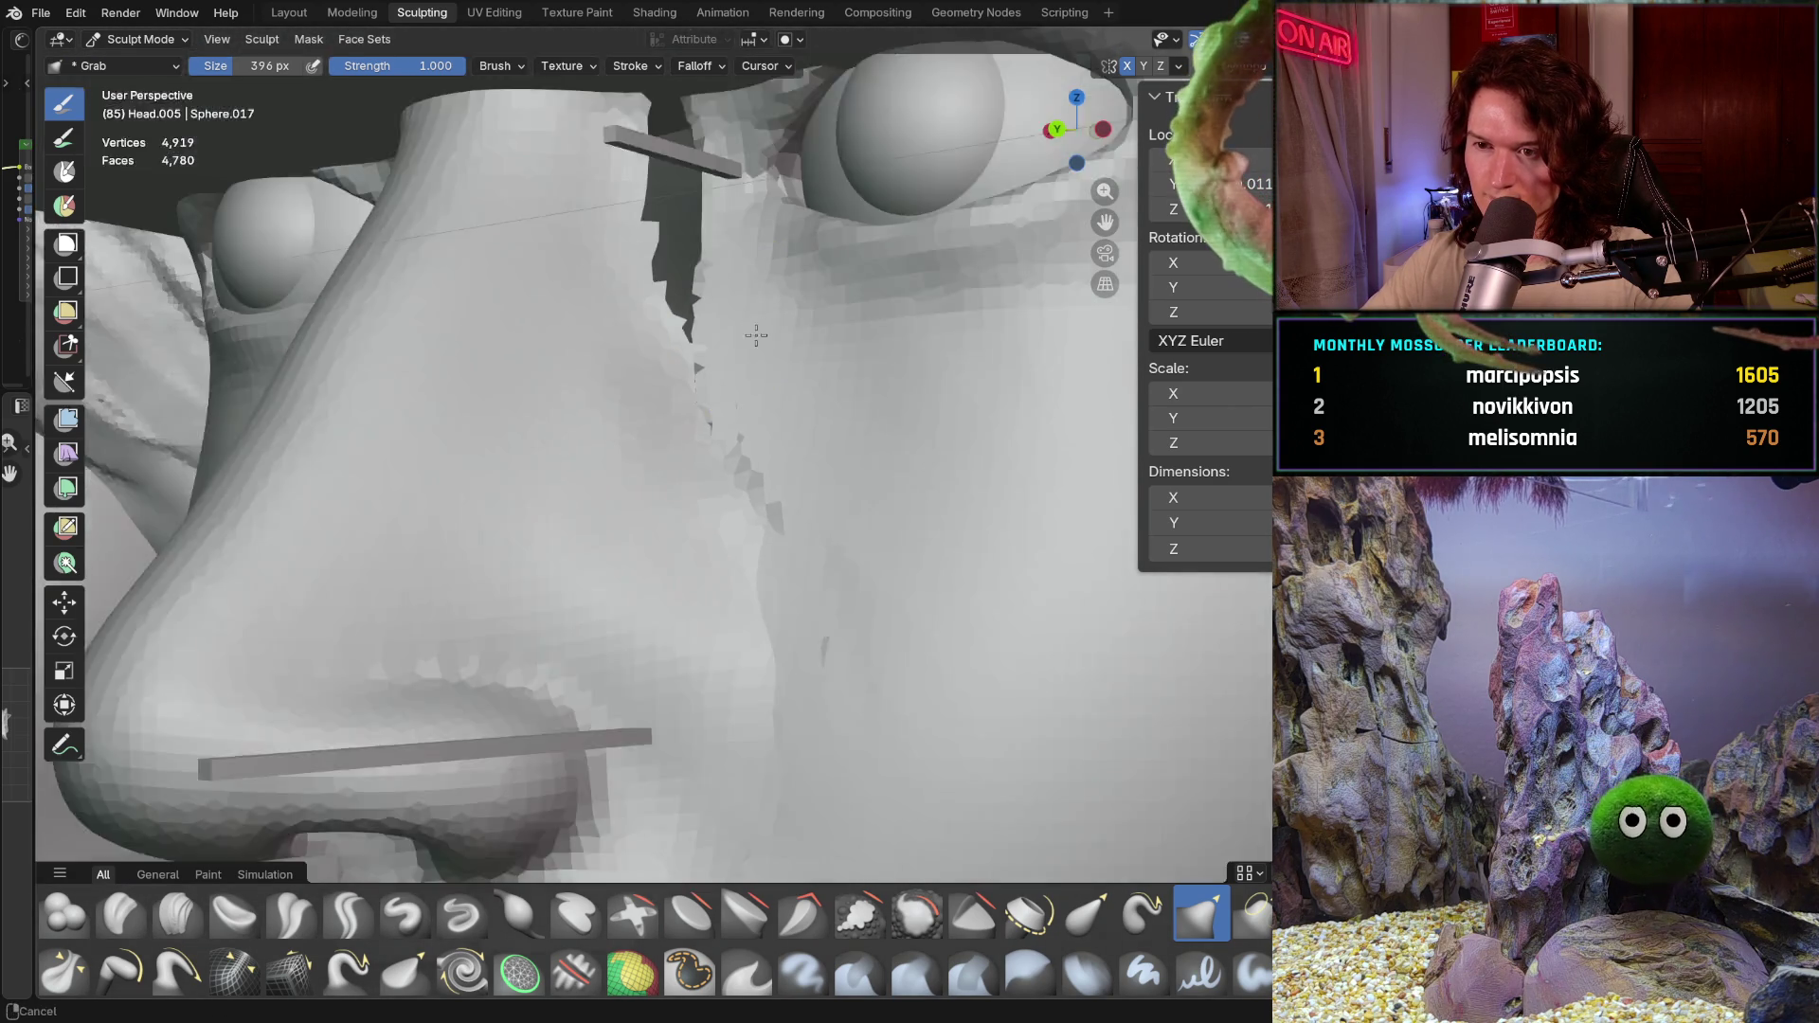
{"action": "middle_click_drag", "start_coordinate": [668, 297], "coordinate": [759, 377]}
{"action": "scroll", "coordinate": [759, 376], "scroll_direction": "up", "scroll_amount": 4}
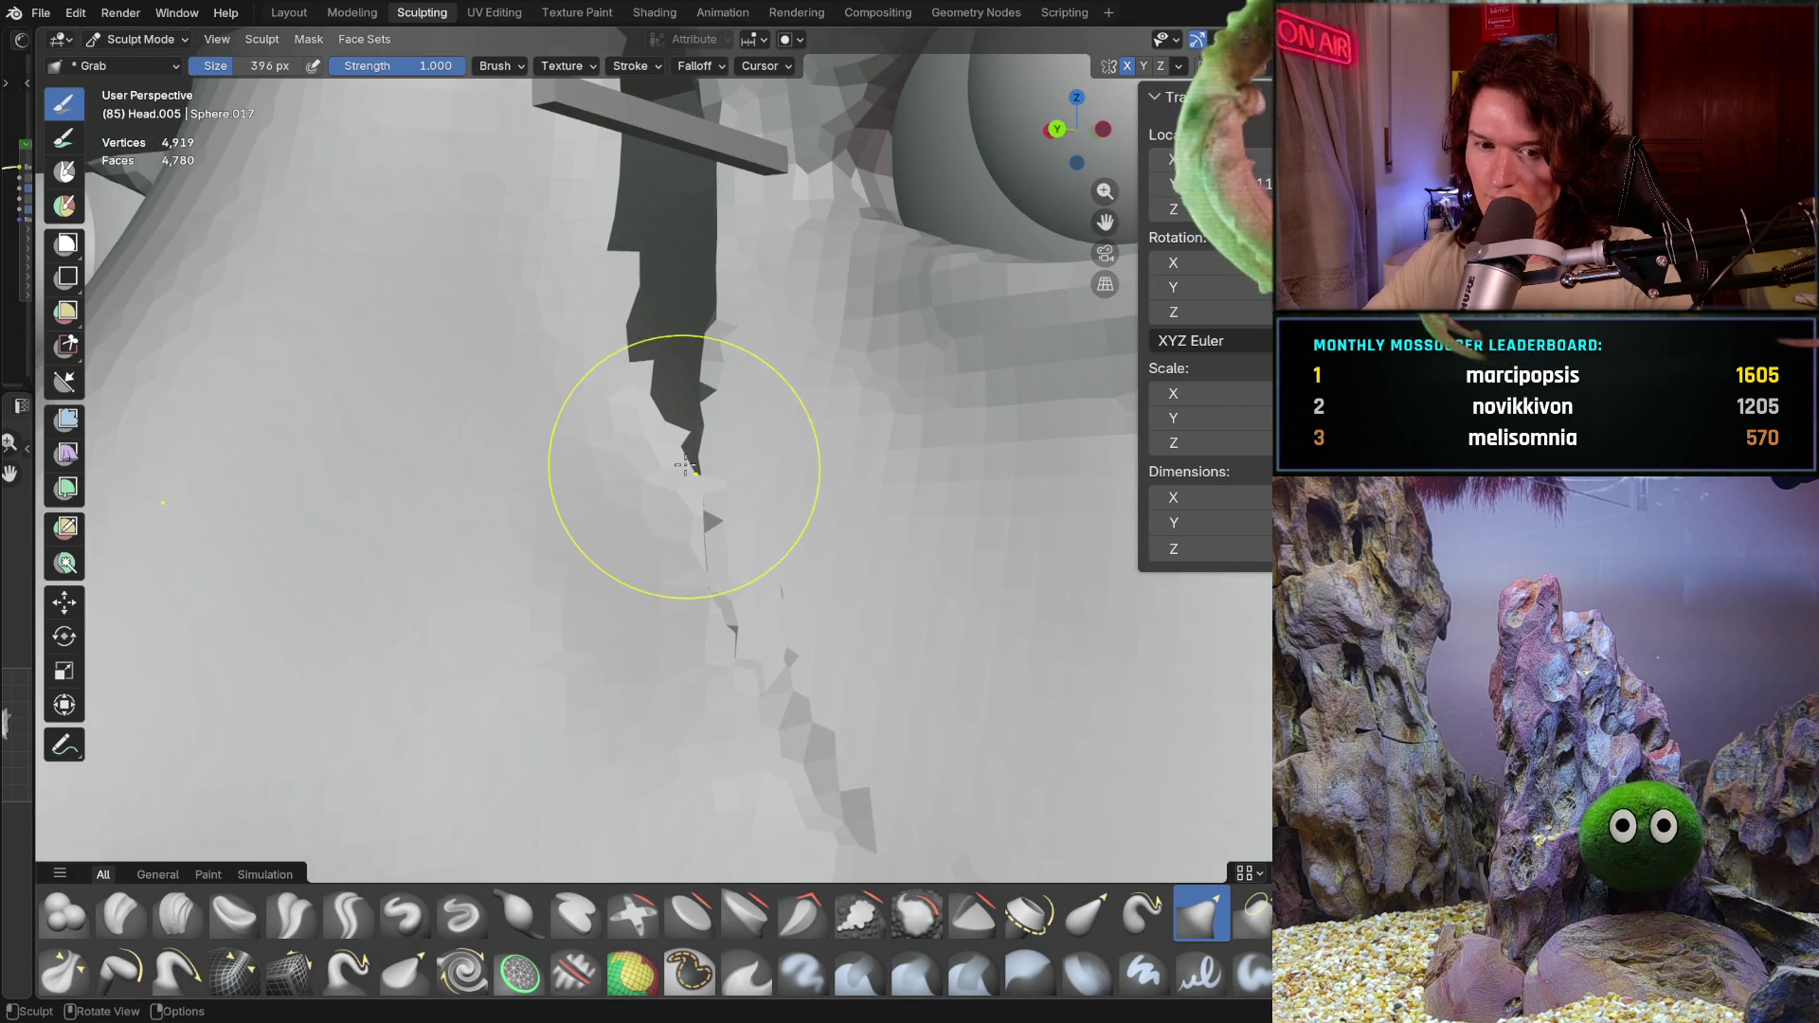
{"action": "middle_click_drag", "start_coordinate": [698, 444], "coordinate": [678, 422]}
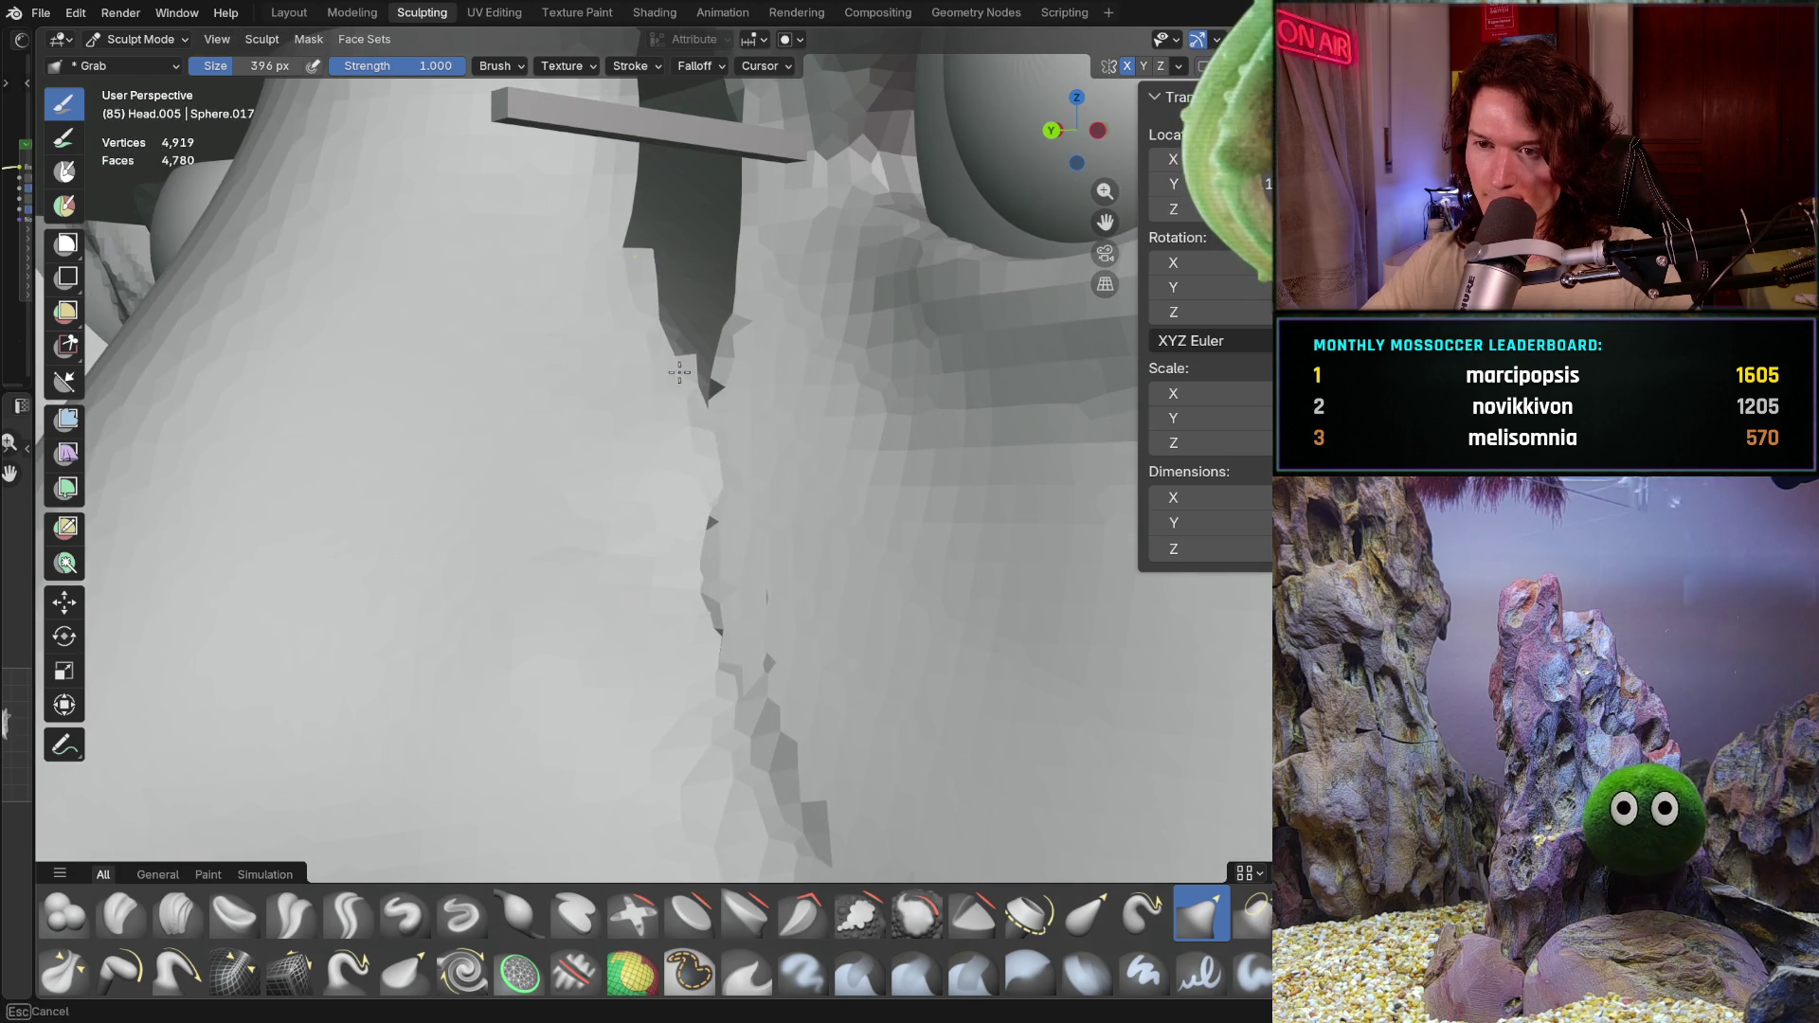
{"action": "middle_click_drag", "start_coordinate": [680, 359], "coordinate": [642, 399], "text": "shift"}
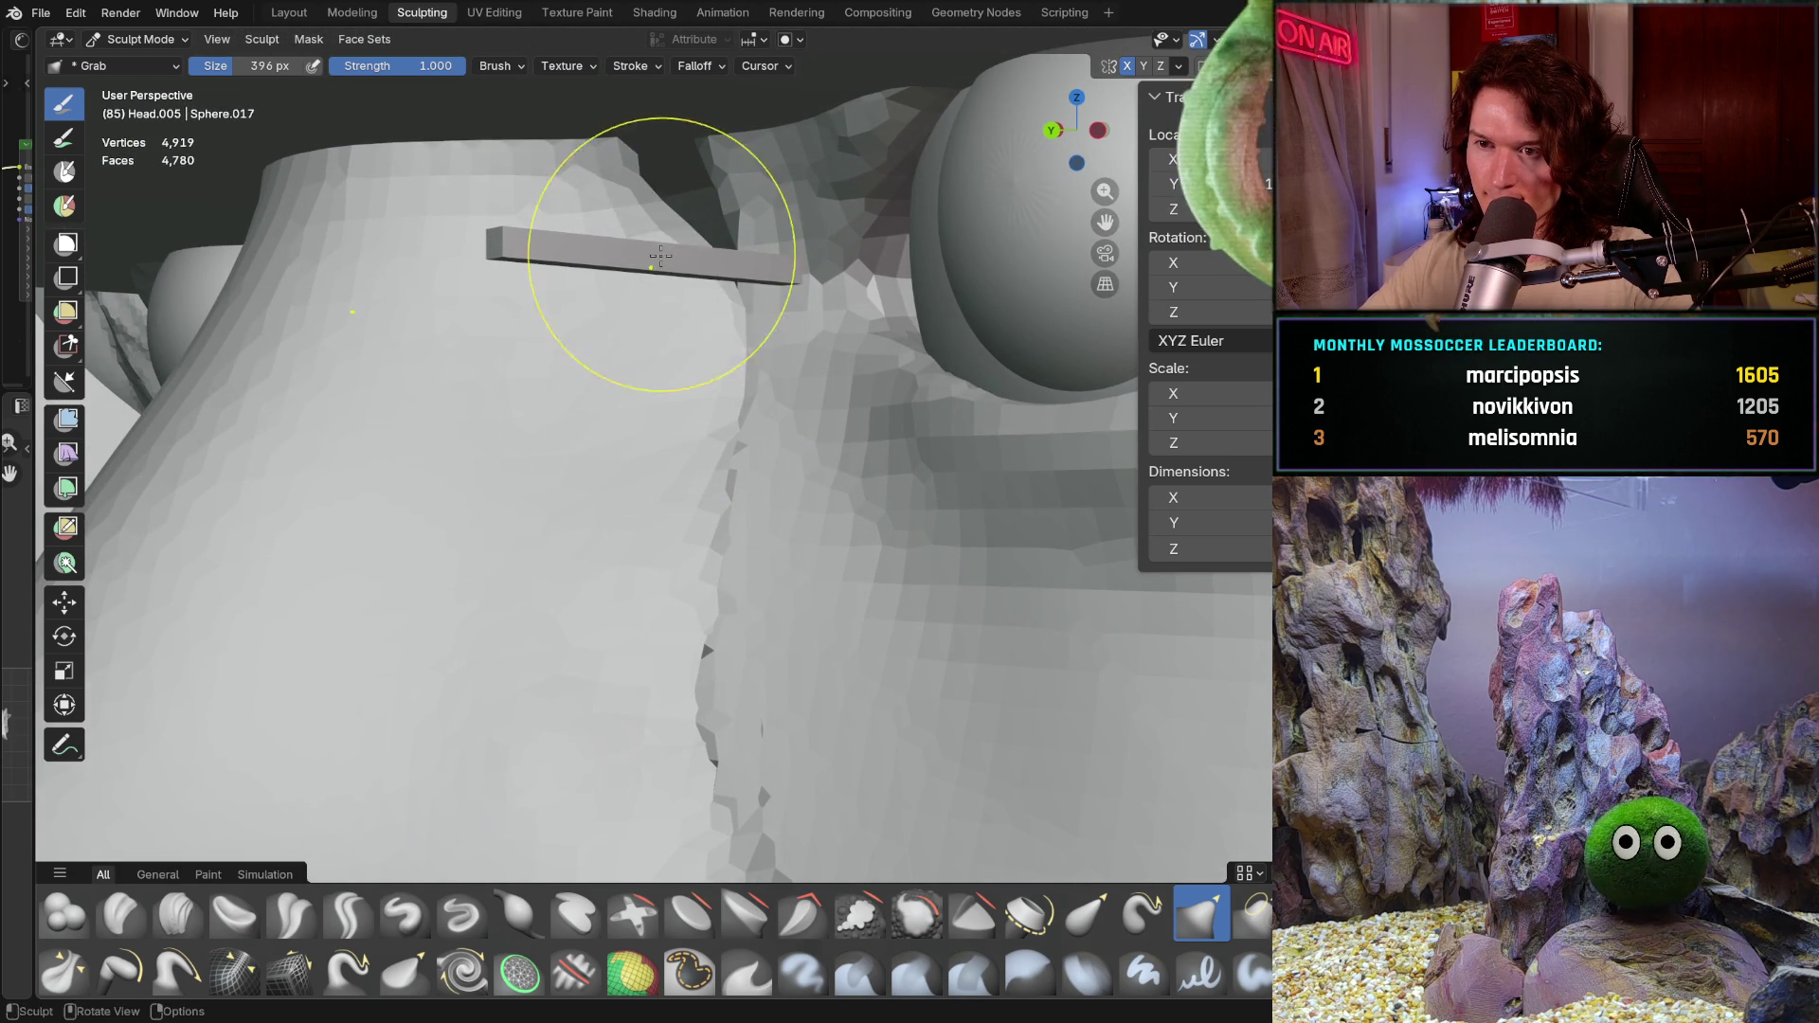
{"action": "mouse_move", "coordinate": [679, 289]}
{"action": "middle_mouse_down", "text": "ctrl"}
{"action": "mouse_move", "coordinate": [730, 312]}
{"action": "mouse_move", "coordinate": [796, 307]}
{"action": "middle_mouse_up", "text": "ctrl"}
{"action": "scroll", "coordinate": [749, 470], "scroll_direction": "down", "scroll_amount": 2}
{"action": "scroll", "coordinate": [748, 473], "scroll_direction": "down", "scroll_amount": 1}
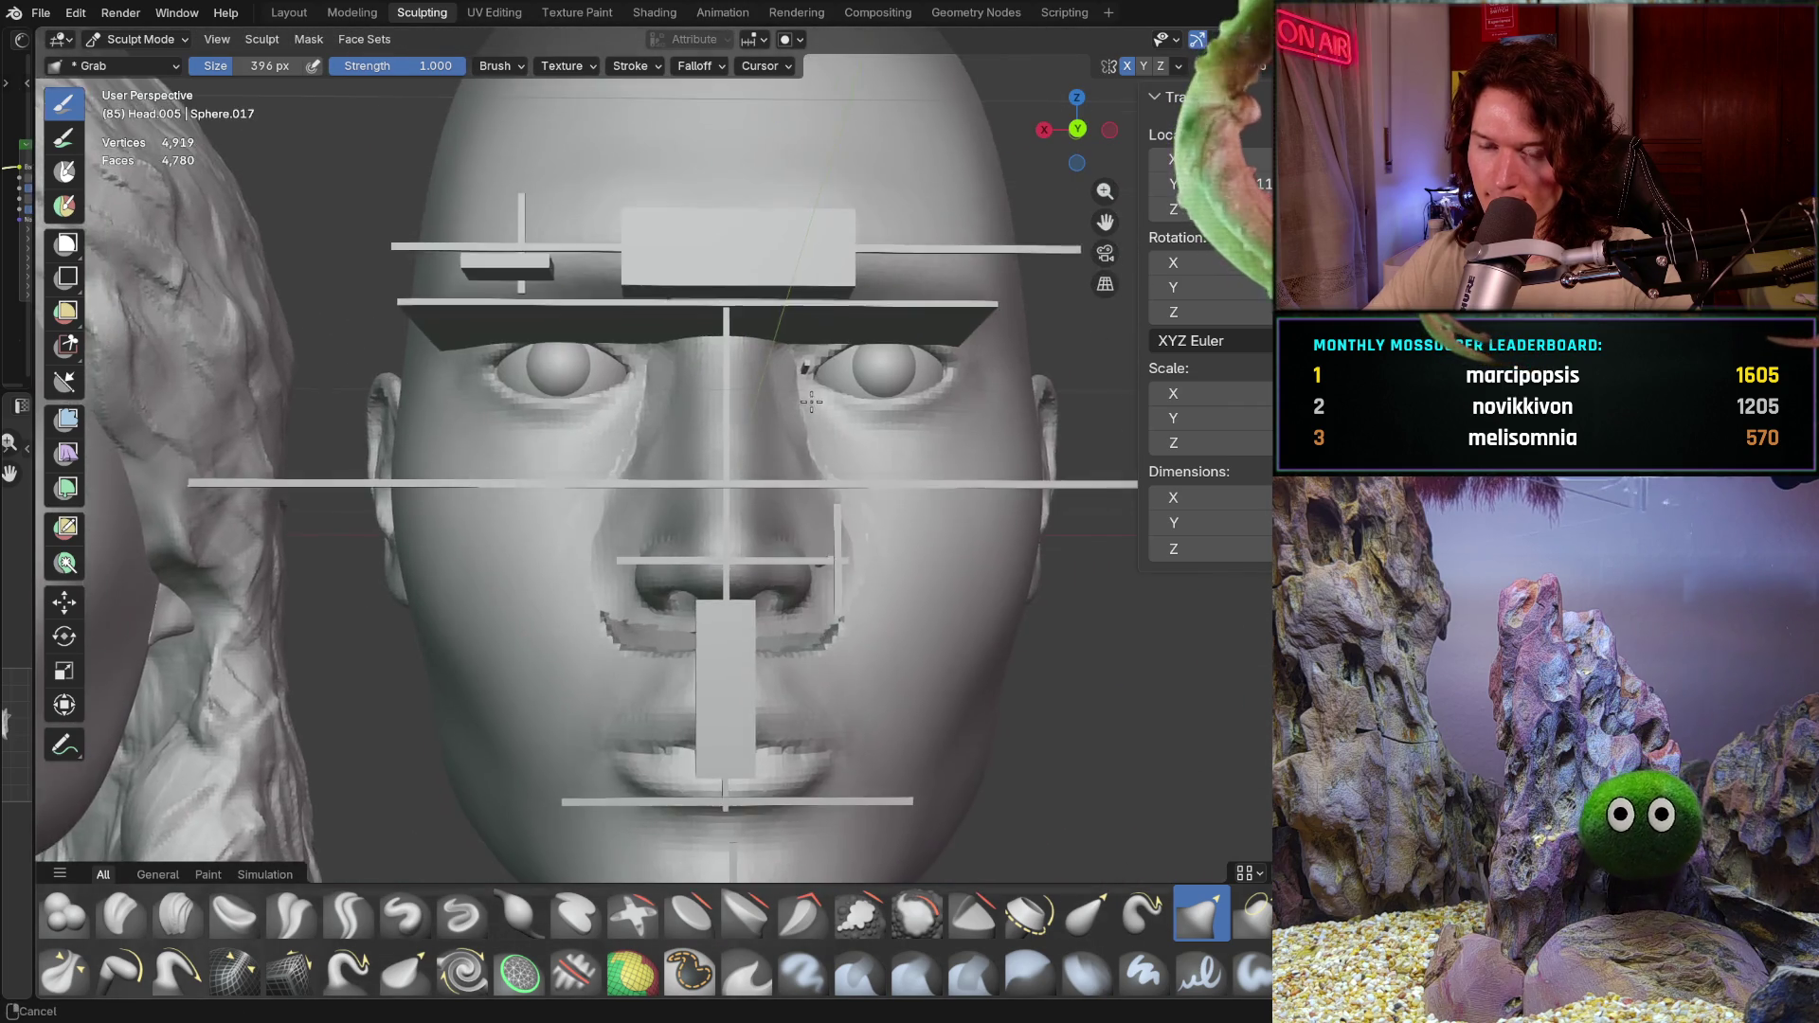
{"action": "scroll", "coordinate": [750, 473], "scroll_direction": "down", "scroll_amount": 3}
Step: Pull the nose downward to lengthen it, then make the dense Head mesh the sculpt target
{"action": "mouse_move", "coordinate": [749, 471]}
{"action": "middle_mouse_down", "text": "shift"}
{"action": "mouse_move", "coordinate": [833, 530]}
{"action": "mouse_move", "coordinate": [726, 619]}
{"action": "mouse_move", "coordinate": [922, 547]}
{"action": "middle_mouse_up", "text": "shift"}
{"action": "scroll", "coordinate": [726, 619], "scroll_direction": "up", "scroll_amount": 2}
{"action": "scroll", "coordinate": [754, 584], "scroll_direction": "up", "scroll_amount": 3}
{"action": "scroll", "coordinate": [772, 568], "scroll_direction": "up", "scroll_amount": 2}
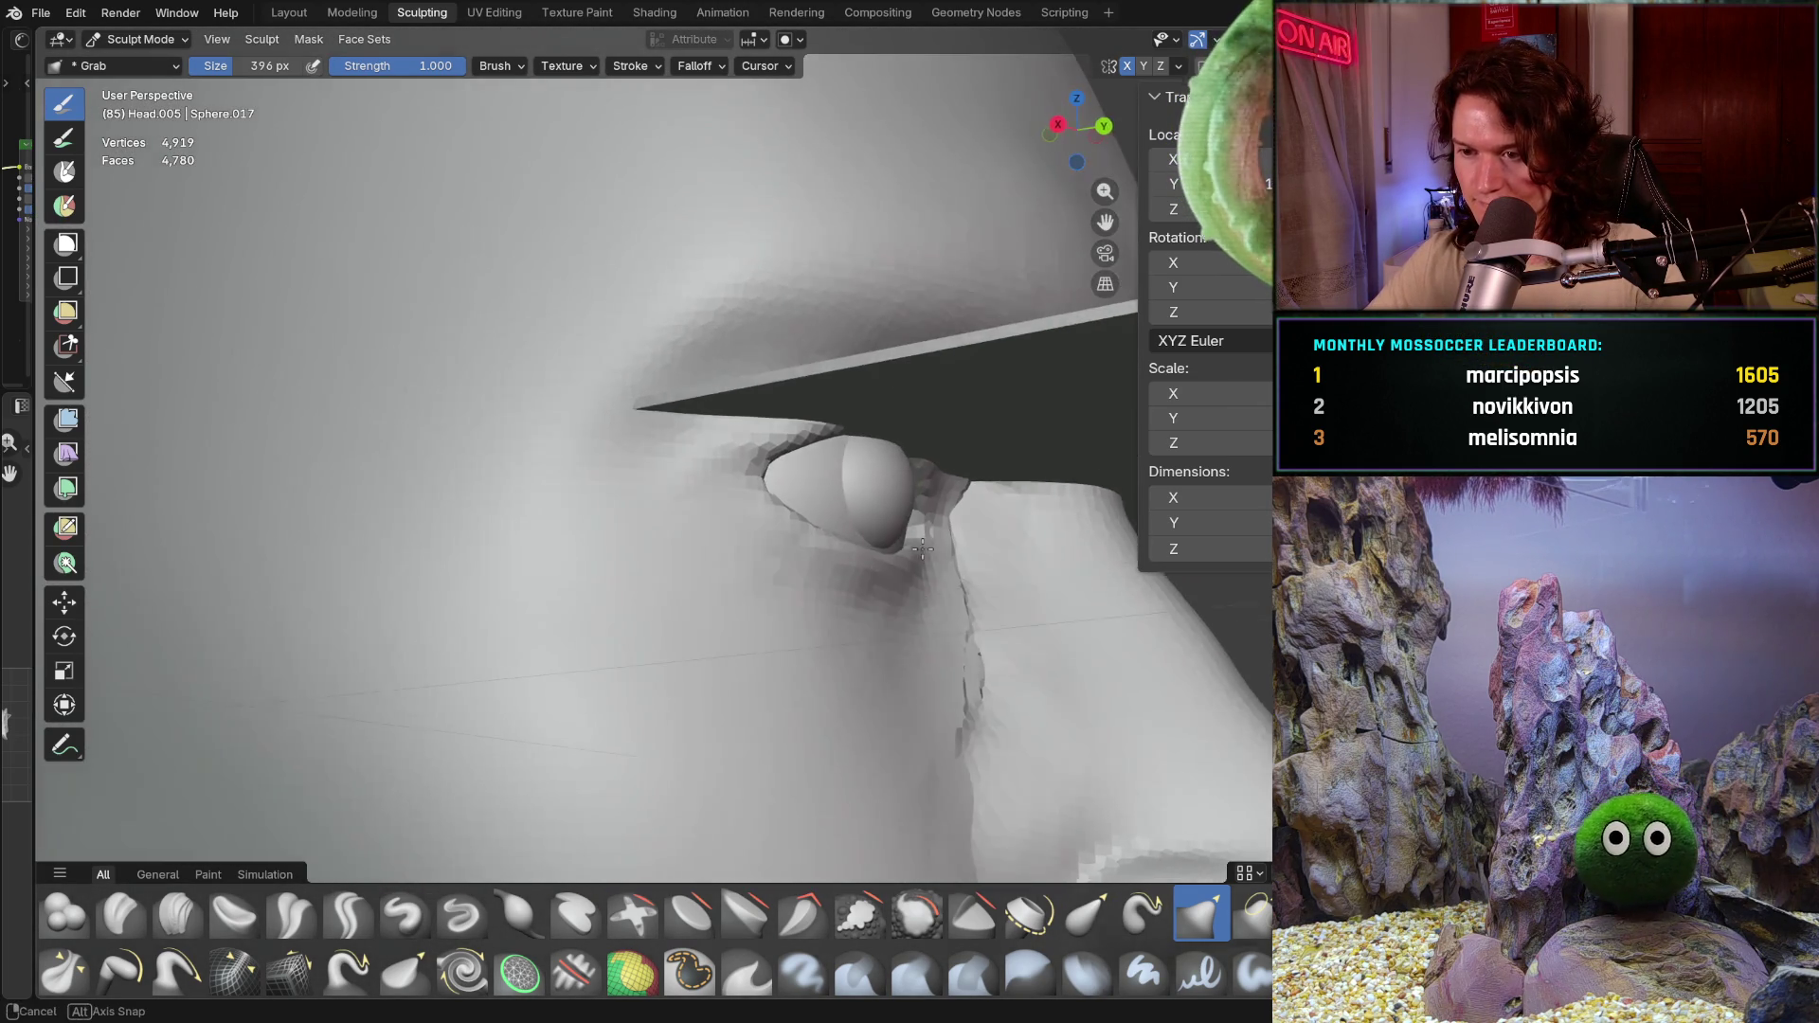
{"action": "scroll", "coordinate": [852, 569], "scroll_direction": "down", "scroll_amount": 2}
{"action": "scroll", "coordinate": [796, 590], "scroll_direction": "down", "scroll_amount": 2}
{"action": "scroll", "coordinate": [754, 605], "scroll_direction": "down", "scroll_amount": 2}
{"action": "scroll", "coordinate": [720, 619], "scroll_direction": "down", "scroll_amount": 2}
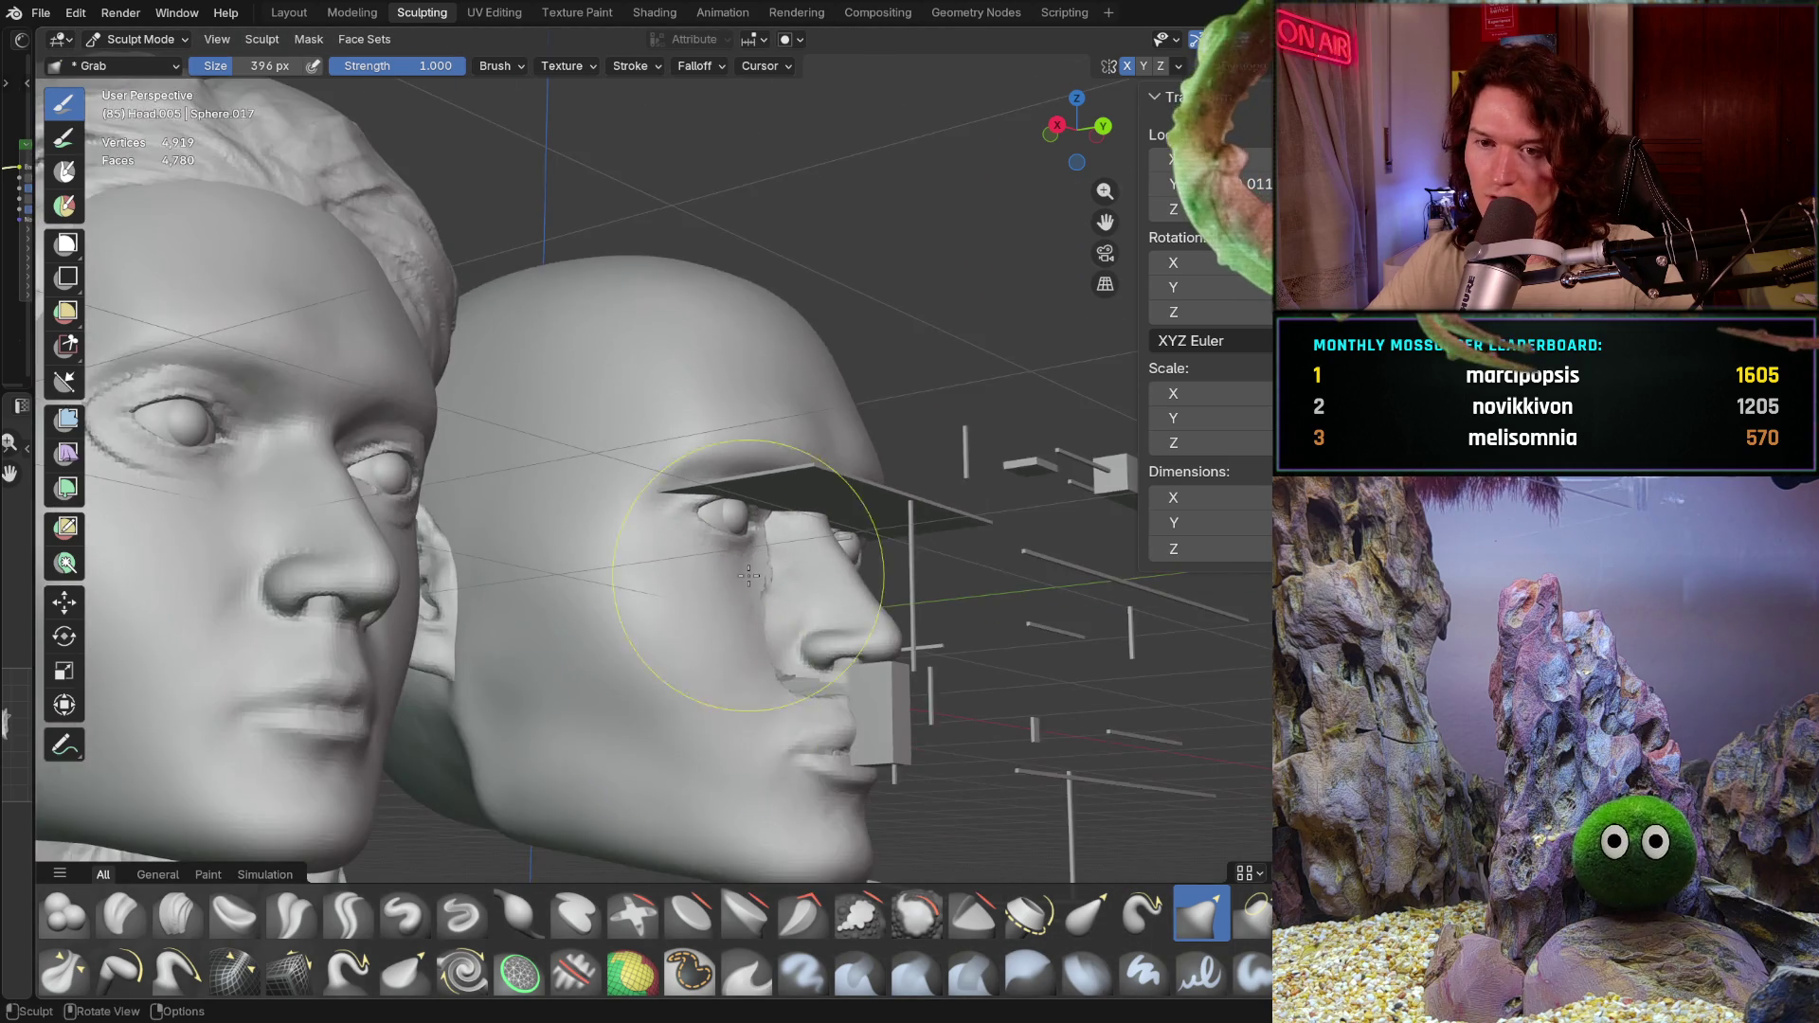
{"action": "scroll", "coordinate": [720, 620], "scroll_direction": "down", "scroll_amount": 2}
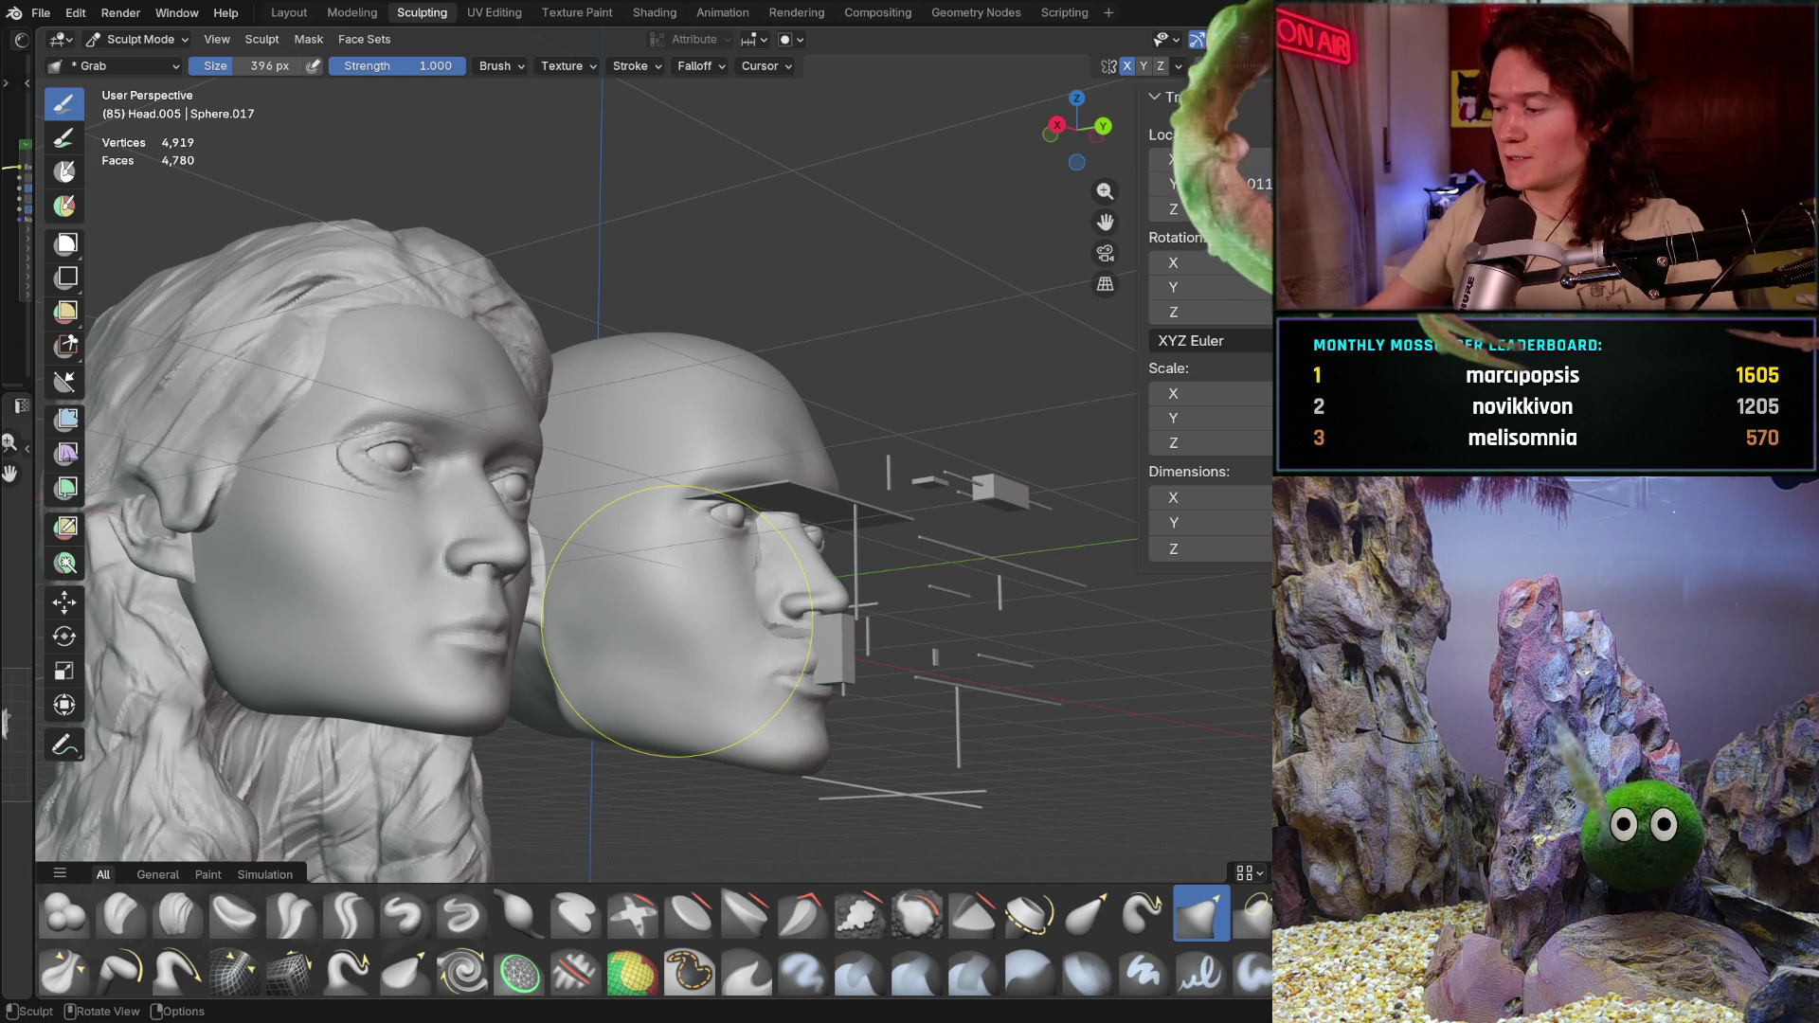
{"action": "middle_click_drag", "start_coordinate": [680, 621], "coordinate": [696, 615]}
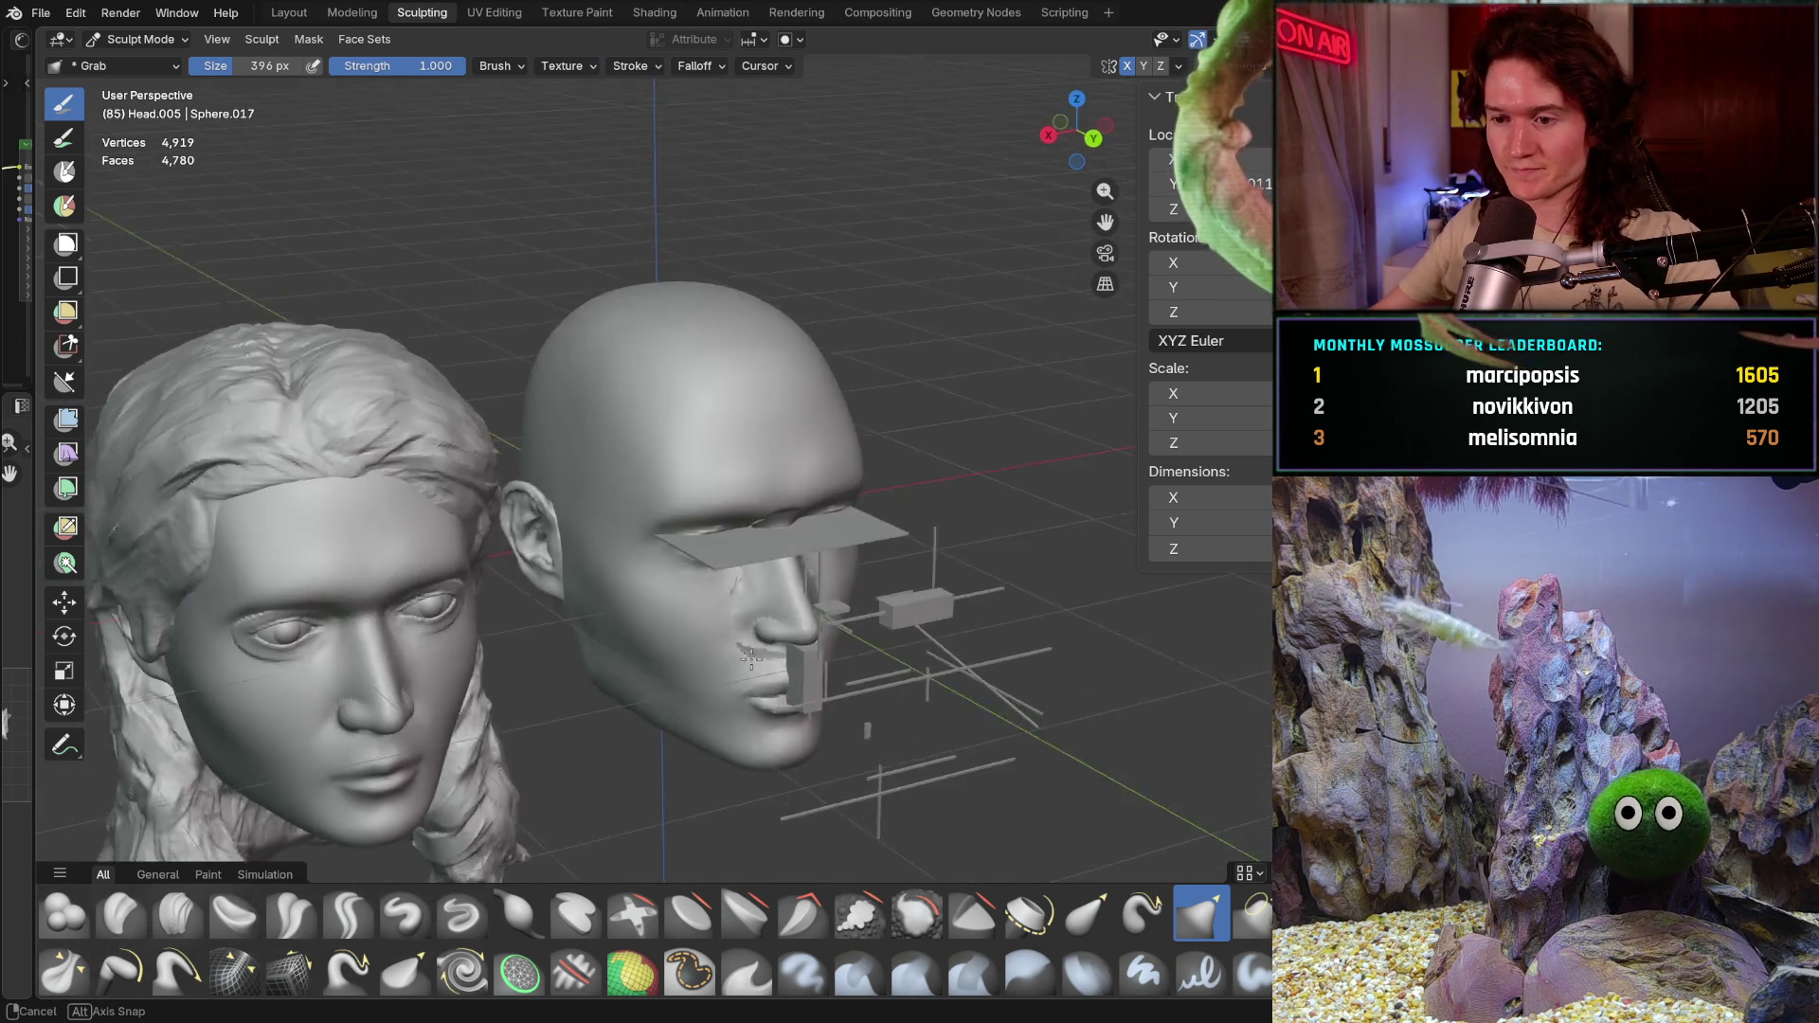
{"action": "scroll", "coordinate": [697, 614], "scroll_direction": "up", "scroll_amount": 2}
{"action": "scroll", "coordinate": [711, 613], "scroll_direction": "up", "scroll_amount": 2}
{"action": "scroll", "coordinate": [731, 612], "scroll_direction": "up", "scroll_amount": 2}
{"action": "scroll", "coordinate": [763, 608], "scroll_direction": "up", "scroll_amount": 1}
{"action": "left_click_drag", "start_coordinate": [763, 608], "coordinate": [761, 671]}
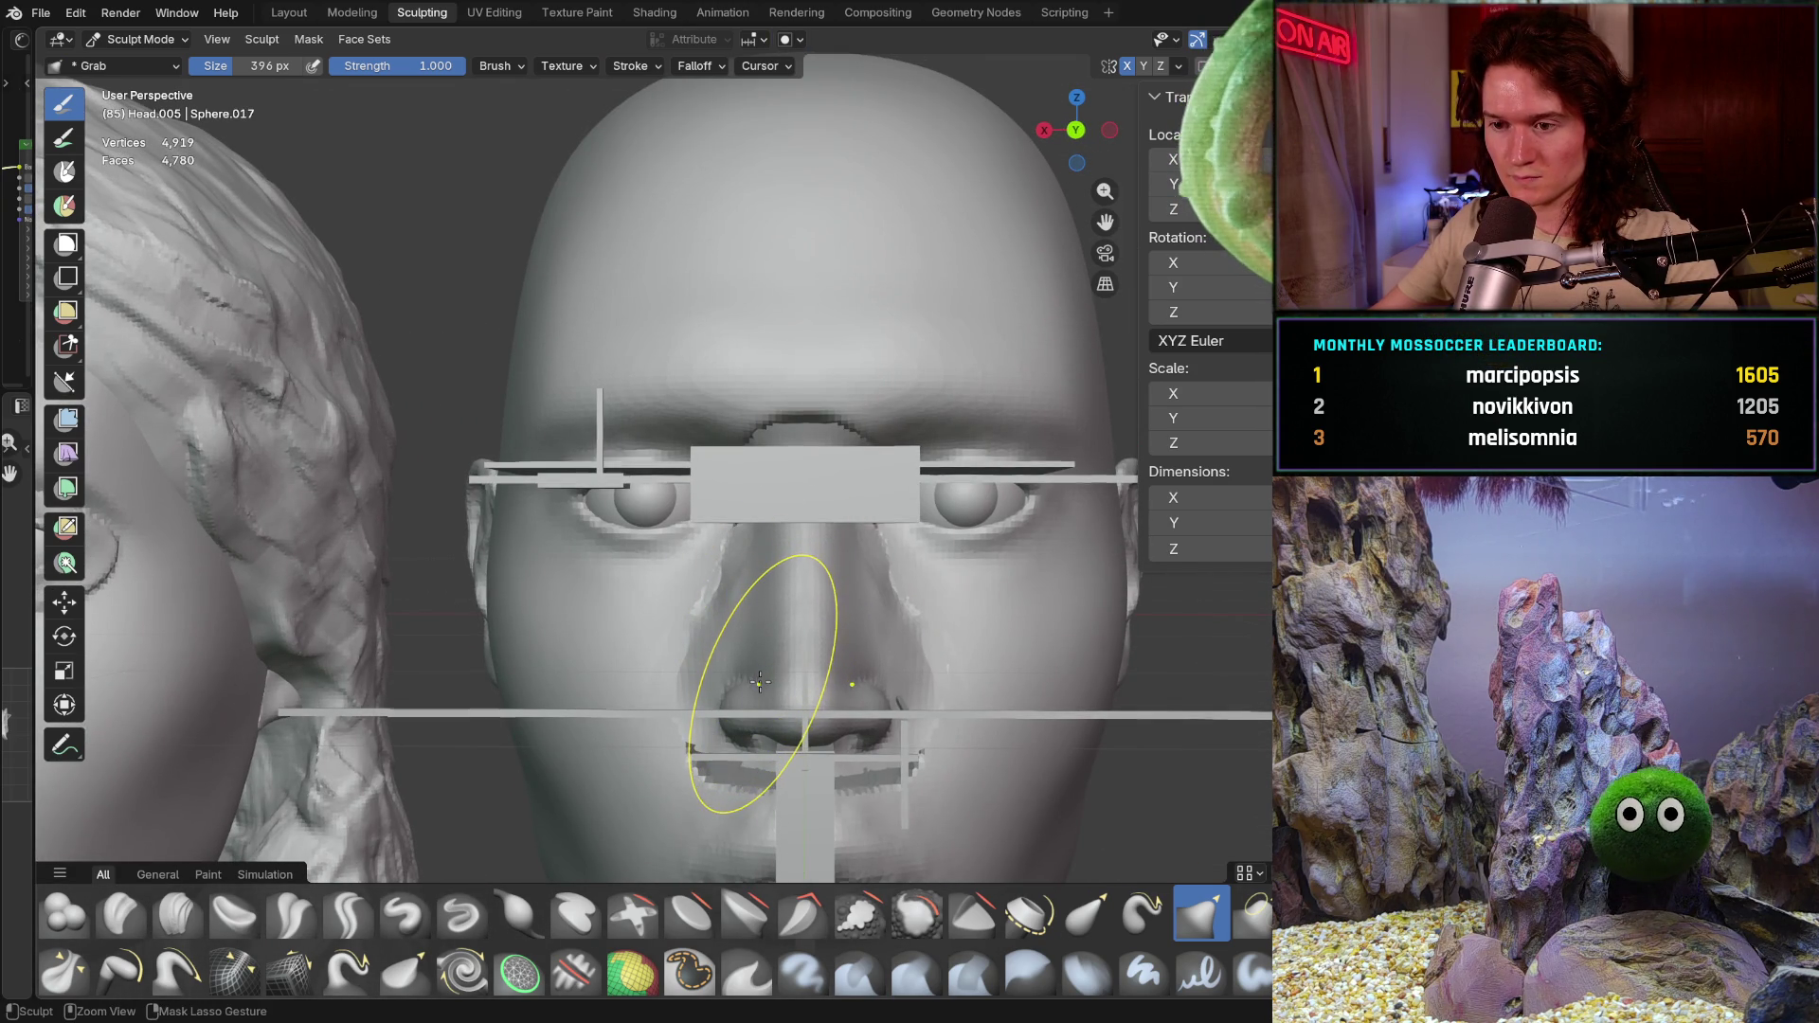
{"action": "key", "text": "alt+q"}
{"action": "left_click", "coordinate": [756, 687]}
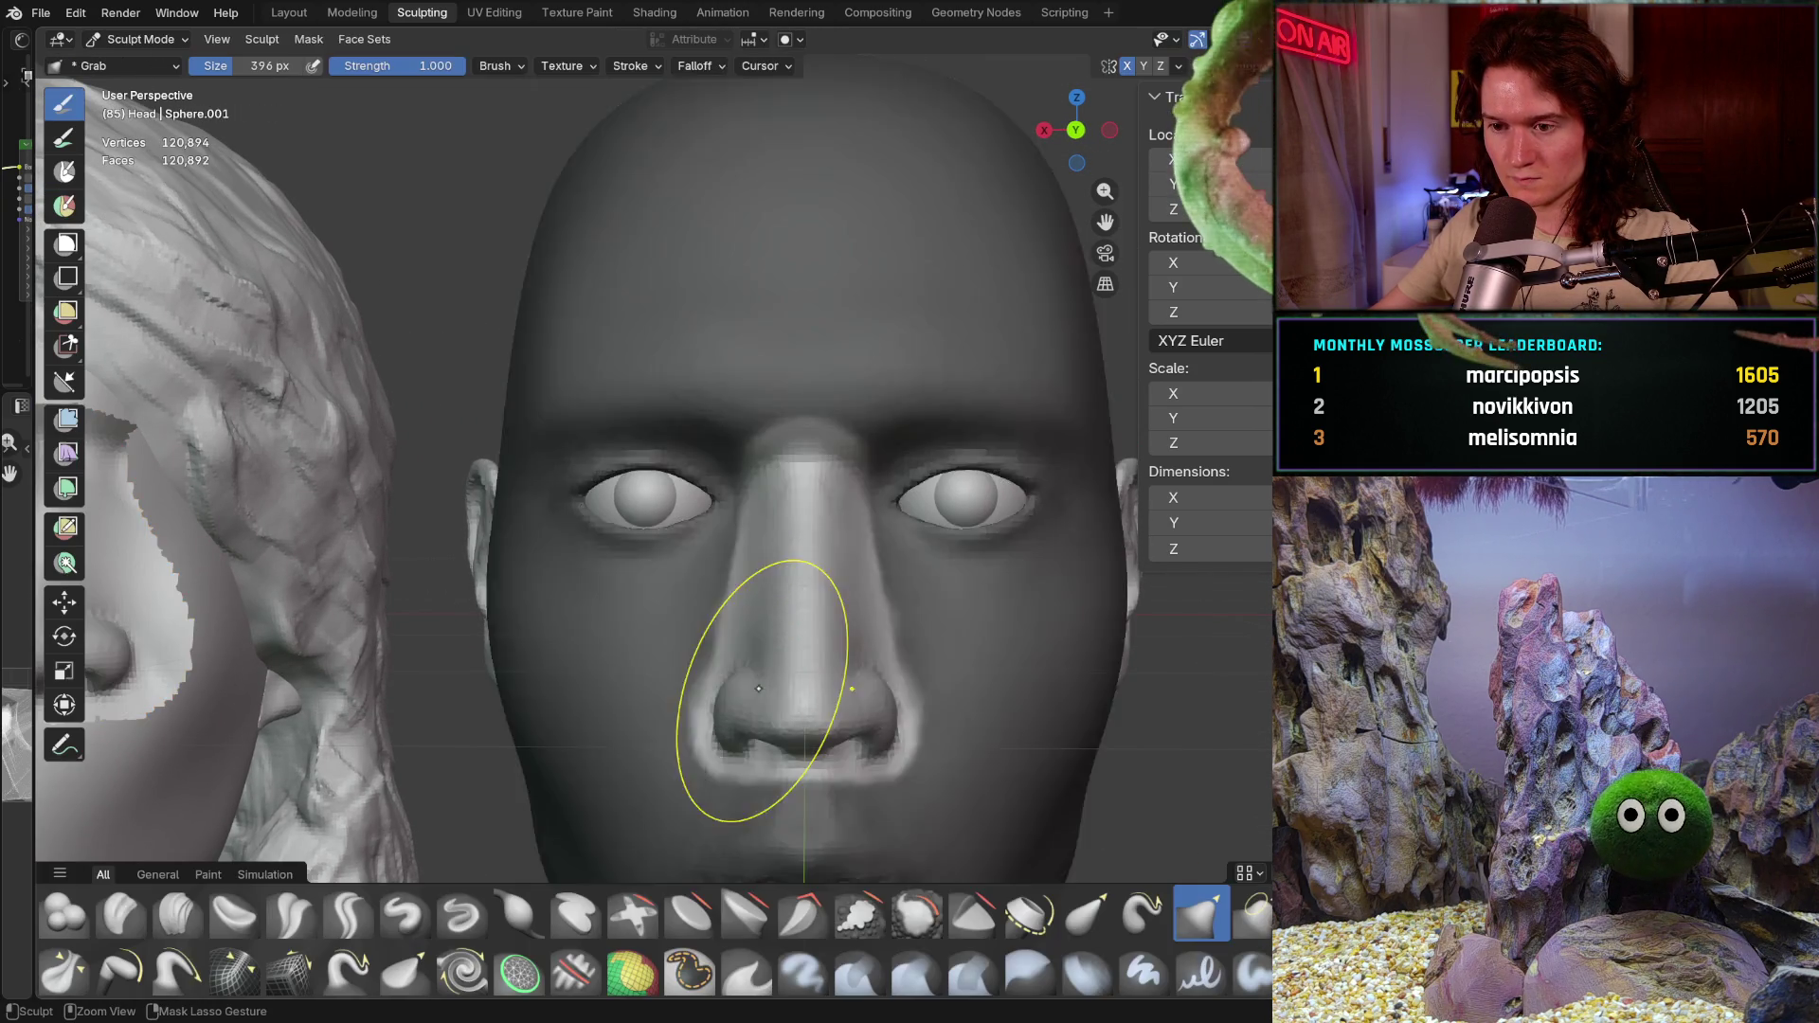
{"action": "scroll", "coordinate": [743, 675], "scroll_direction": "down", "scroll_amount": 1}
{"action": "scroll", "coordinate": [746, 612], "scroll_direction": "up", "scroll_amount": 2}
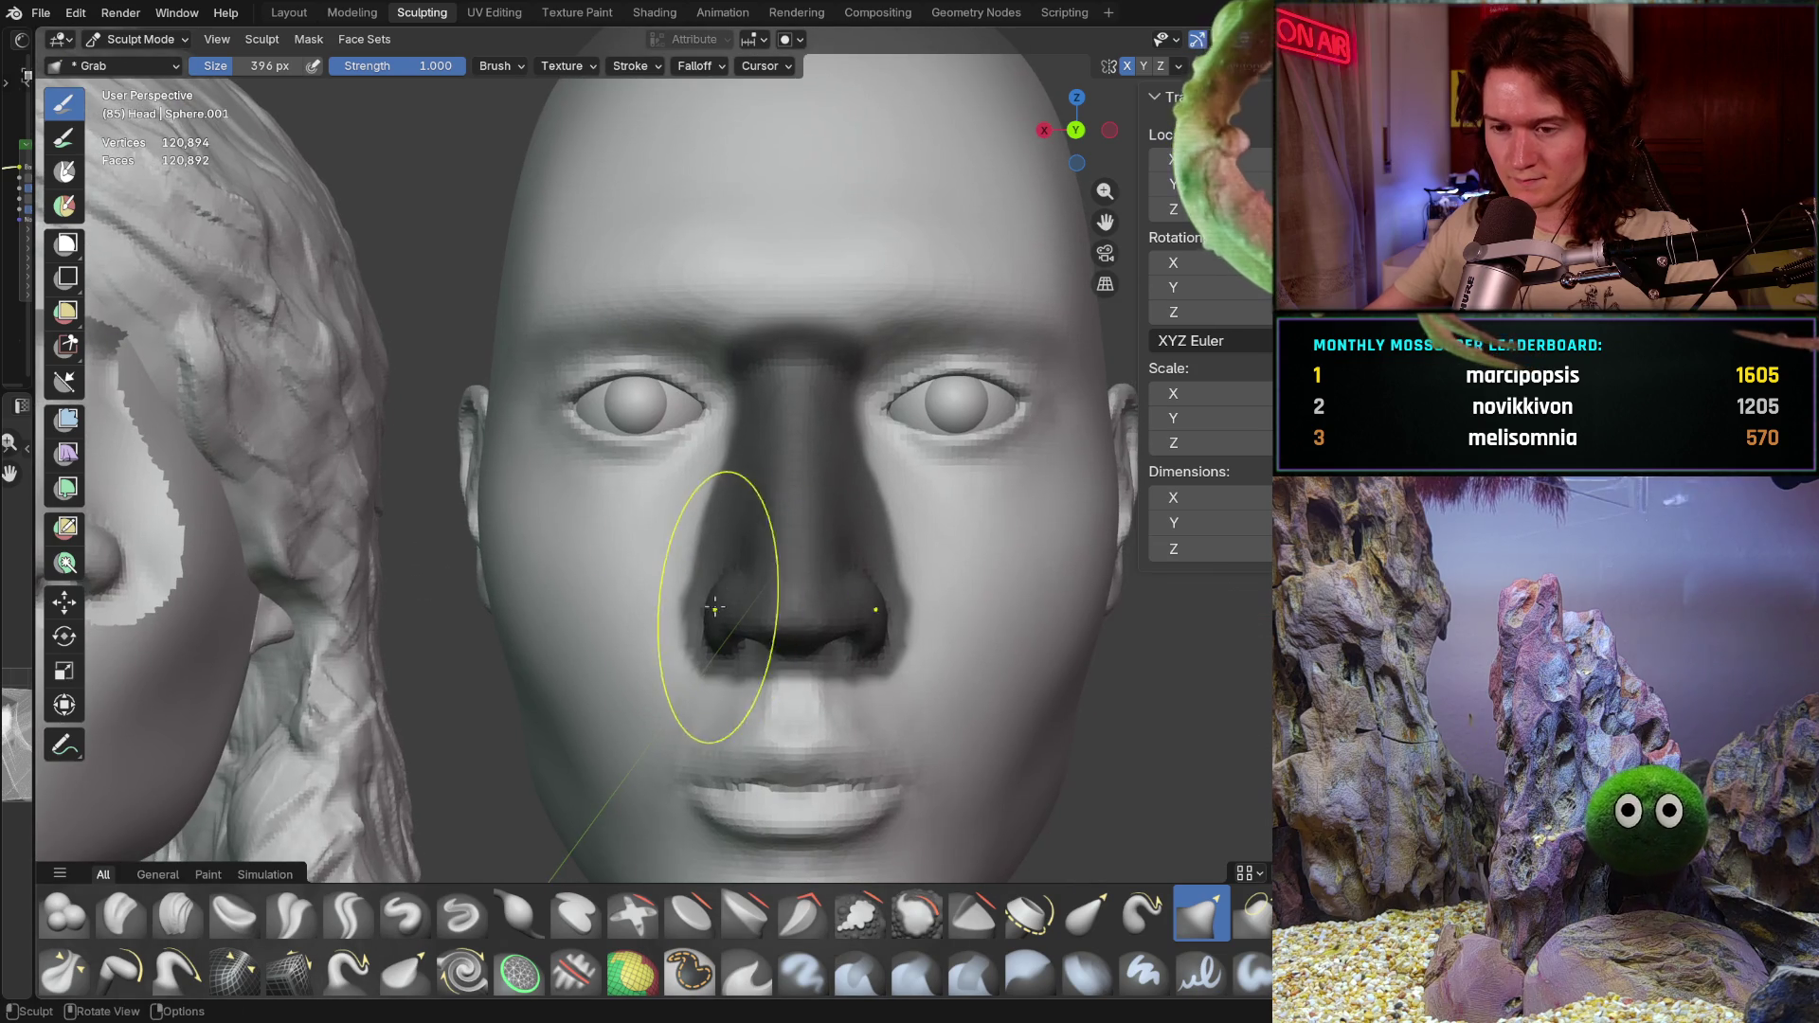
{"action": "scroll", "coordinate": [753, 544], "scroll_direction": "up", "scroll_amount": 2}
{"action": "scroll", "coordinate": [753, 542], "scroll_direction": "up", "scroll_amount": 1}
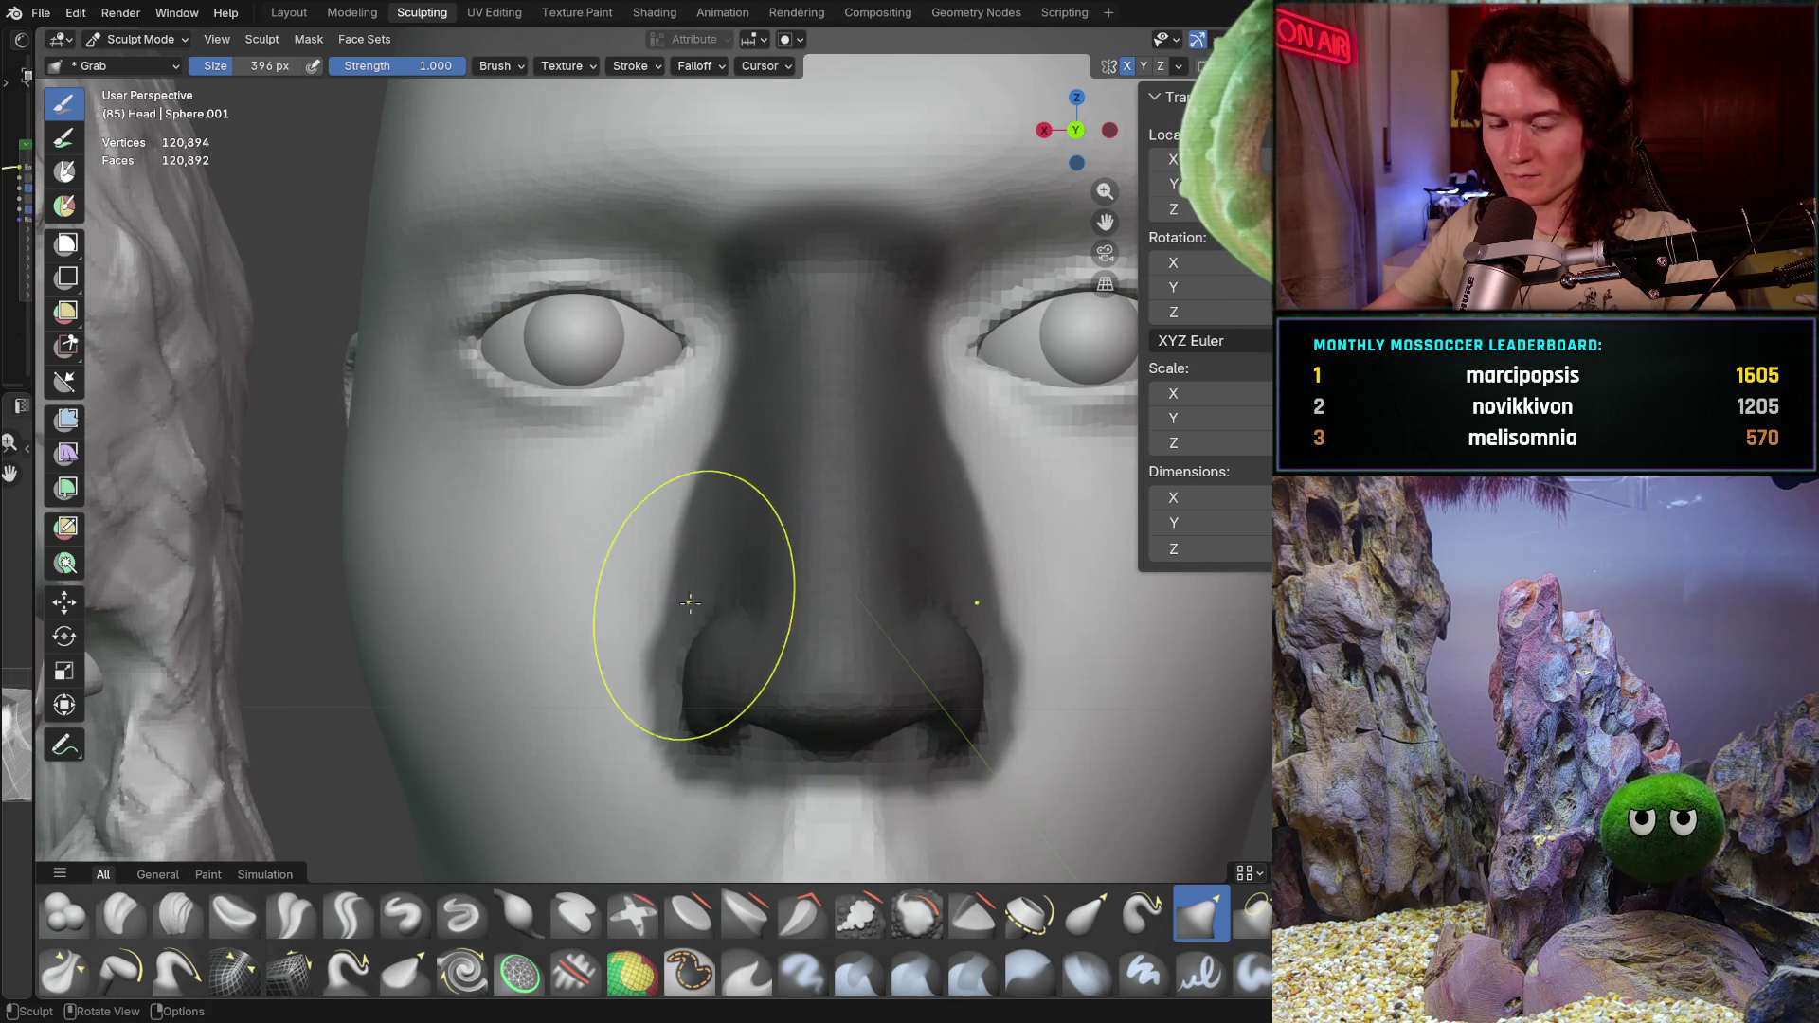
Step: Shrink the brush to 88 px and switch from Grab to the Mask brush on the head
{"action": "key", "text": "f"}
{"action": "left_click", "coordinate": [606, 554]}
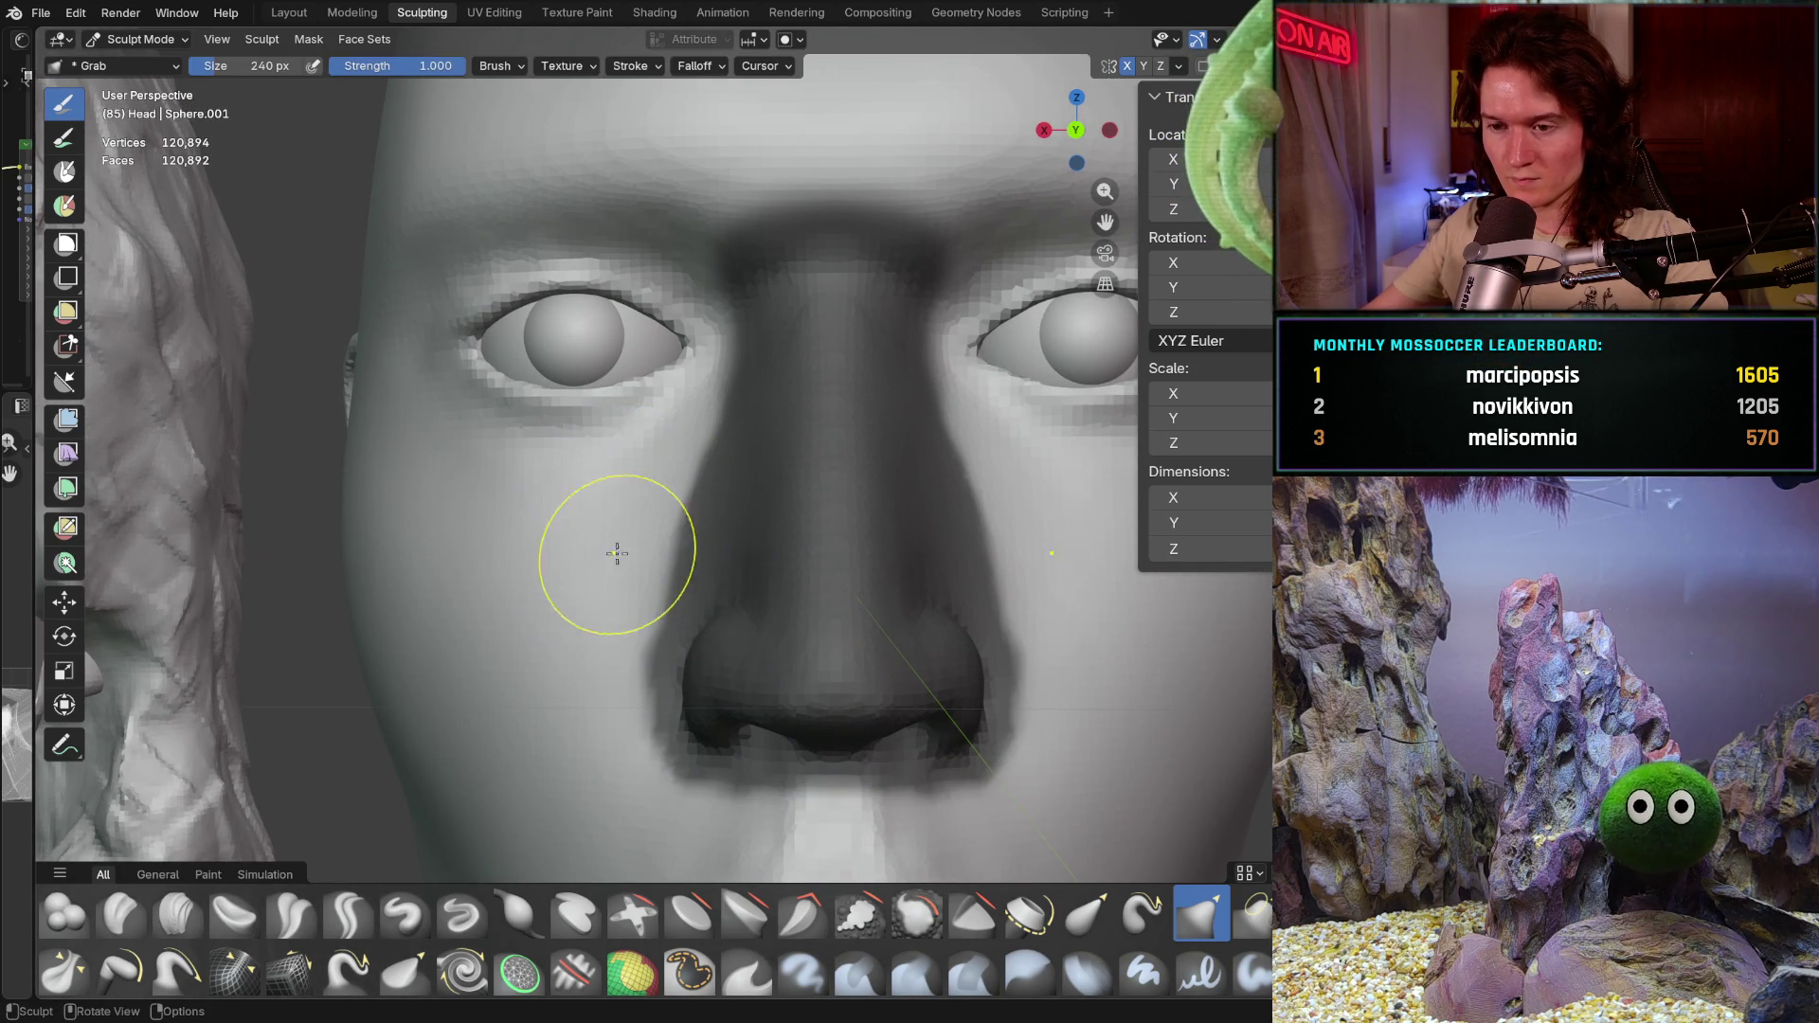
{"action": "key", "text": "f"}
{"action": "left_click", "coordinate": [600, 568]}
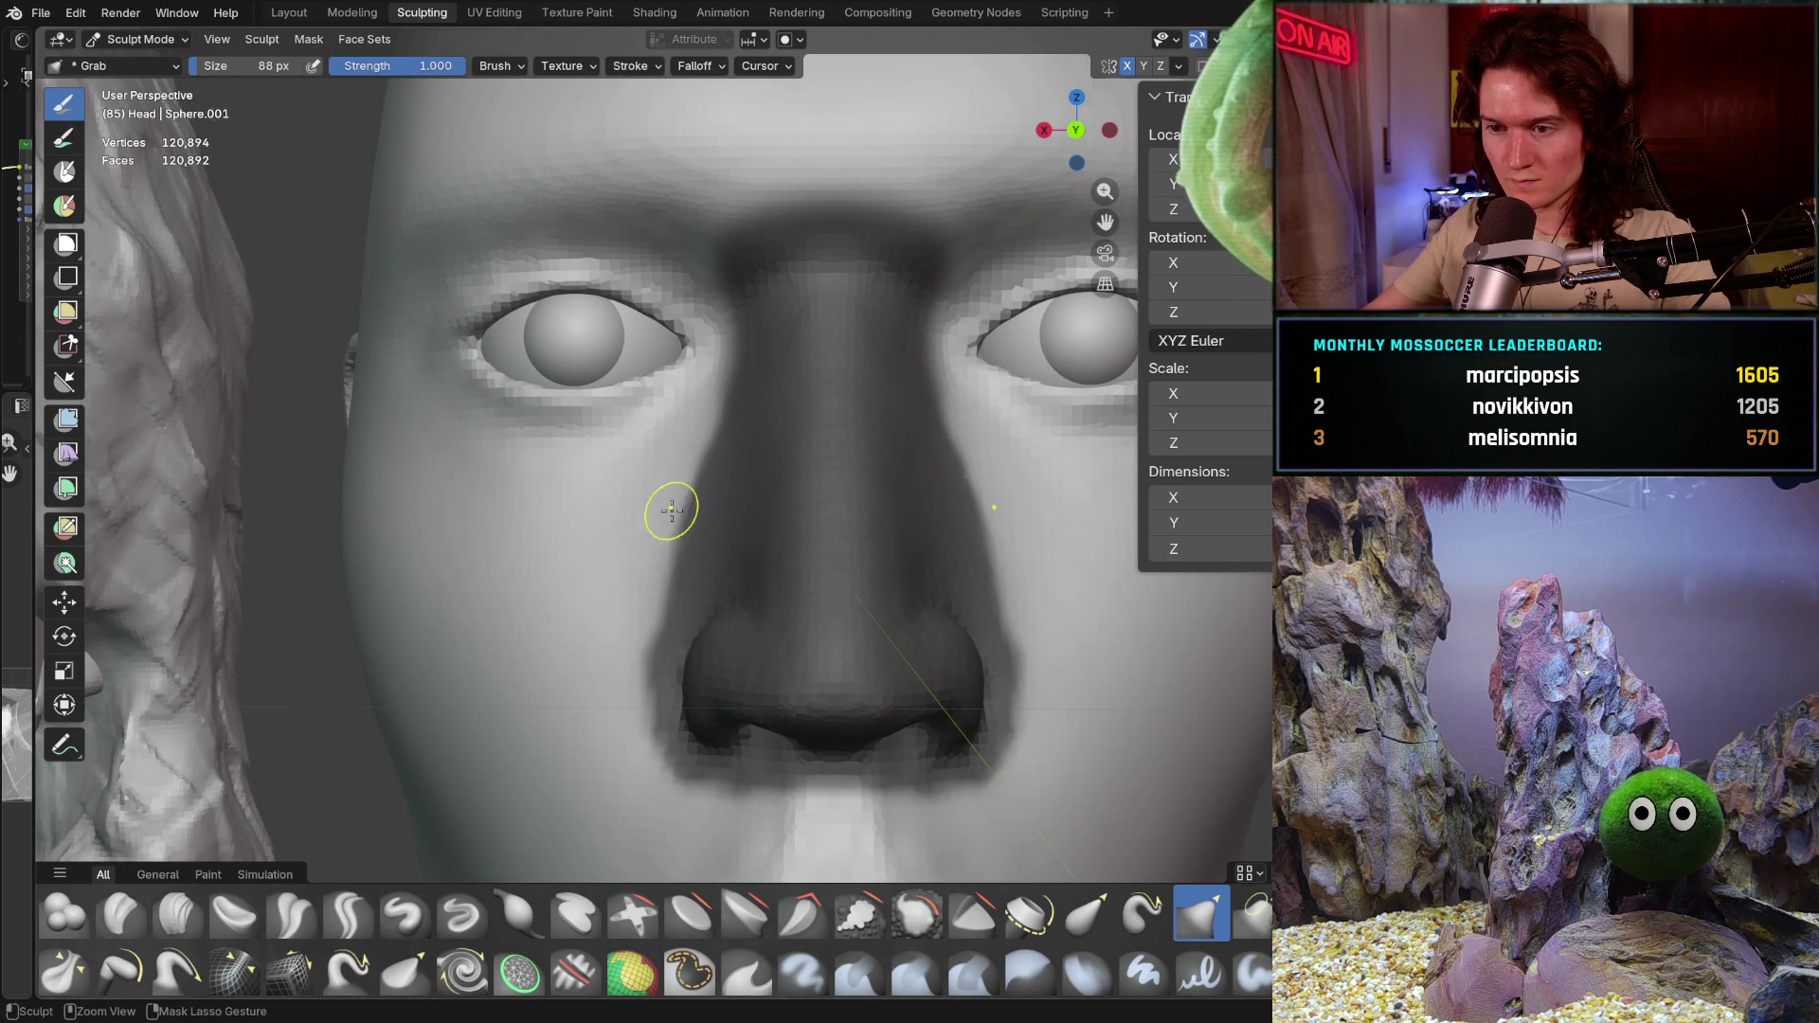
{"action": "scroll", "coordinate": [670, 479], "scroll_direction": "down", "scroll_amount": 3}
{"action": "mouse_move", "coordinate": [669, 479]}
{"action": "middle_mouse_down"}
{"action": "mouse_move", "coordinate": [593, 630]}
{"action": "mouse_move", "coordinate": [791, 610]}
{"action": "mouse_move", "coordinate": [486, 642]}
{"action": "mouse_move", "coordinate": [629, 691]}
{"action": "middle_mouse_up"}
{"action": "scroll", "coordinate": [629, 692], "scroll_direction": "up", "scroll_amount": 1}
{"action": "scroll", "coordinate": [698, 597], "scroll_direction": "up", "scroll_amount": 2}
{"action": "scroll", "coordinate": [689, 578], "scroll_direction": "up", "scroll_amount": 2}
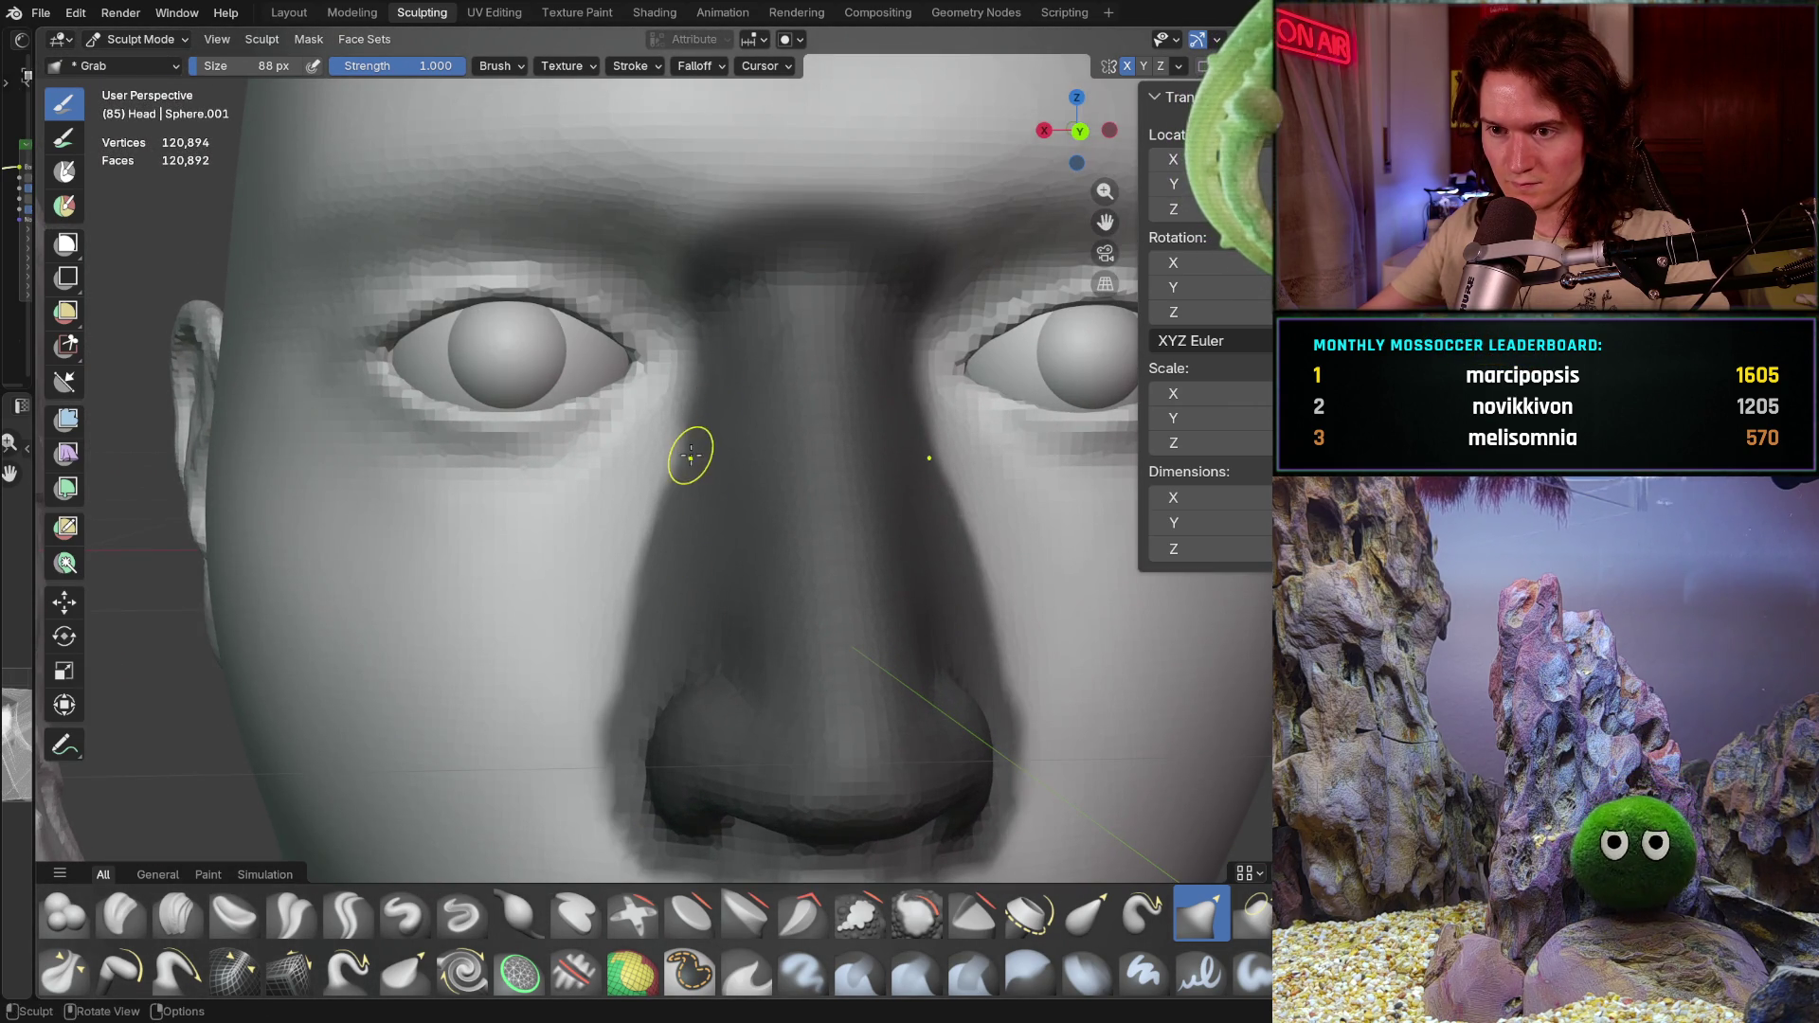
{"action": "middle_click_drag", "start_coordinate": [692, 455], "coordinate": [719, 430]}
{"action": "key", "text": "m"}
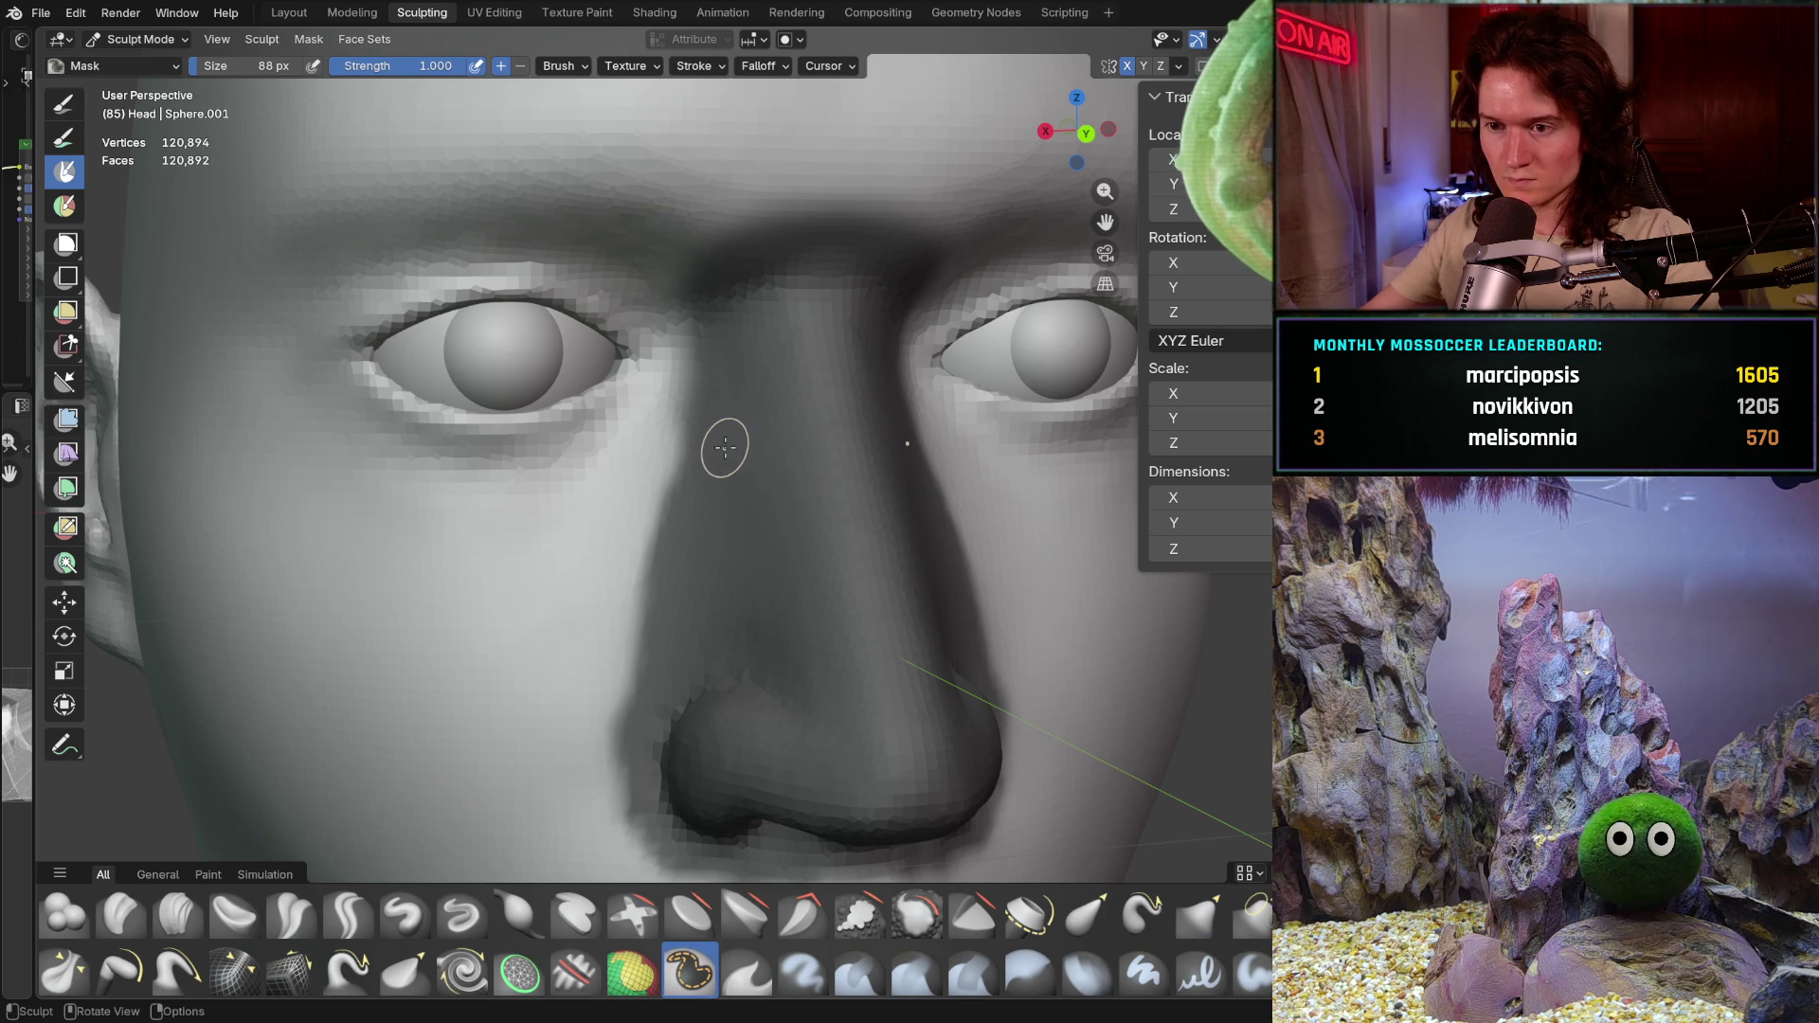
Step: Clear and lighten mask streaks along the nose bridge with a larger mask brush
{"action": "key", "text": "b"}
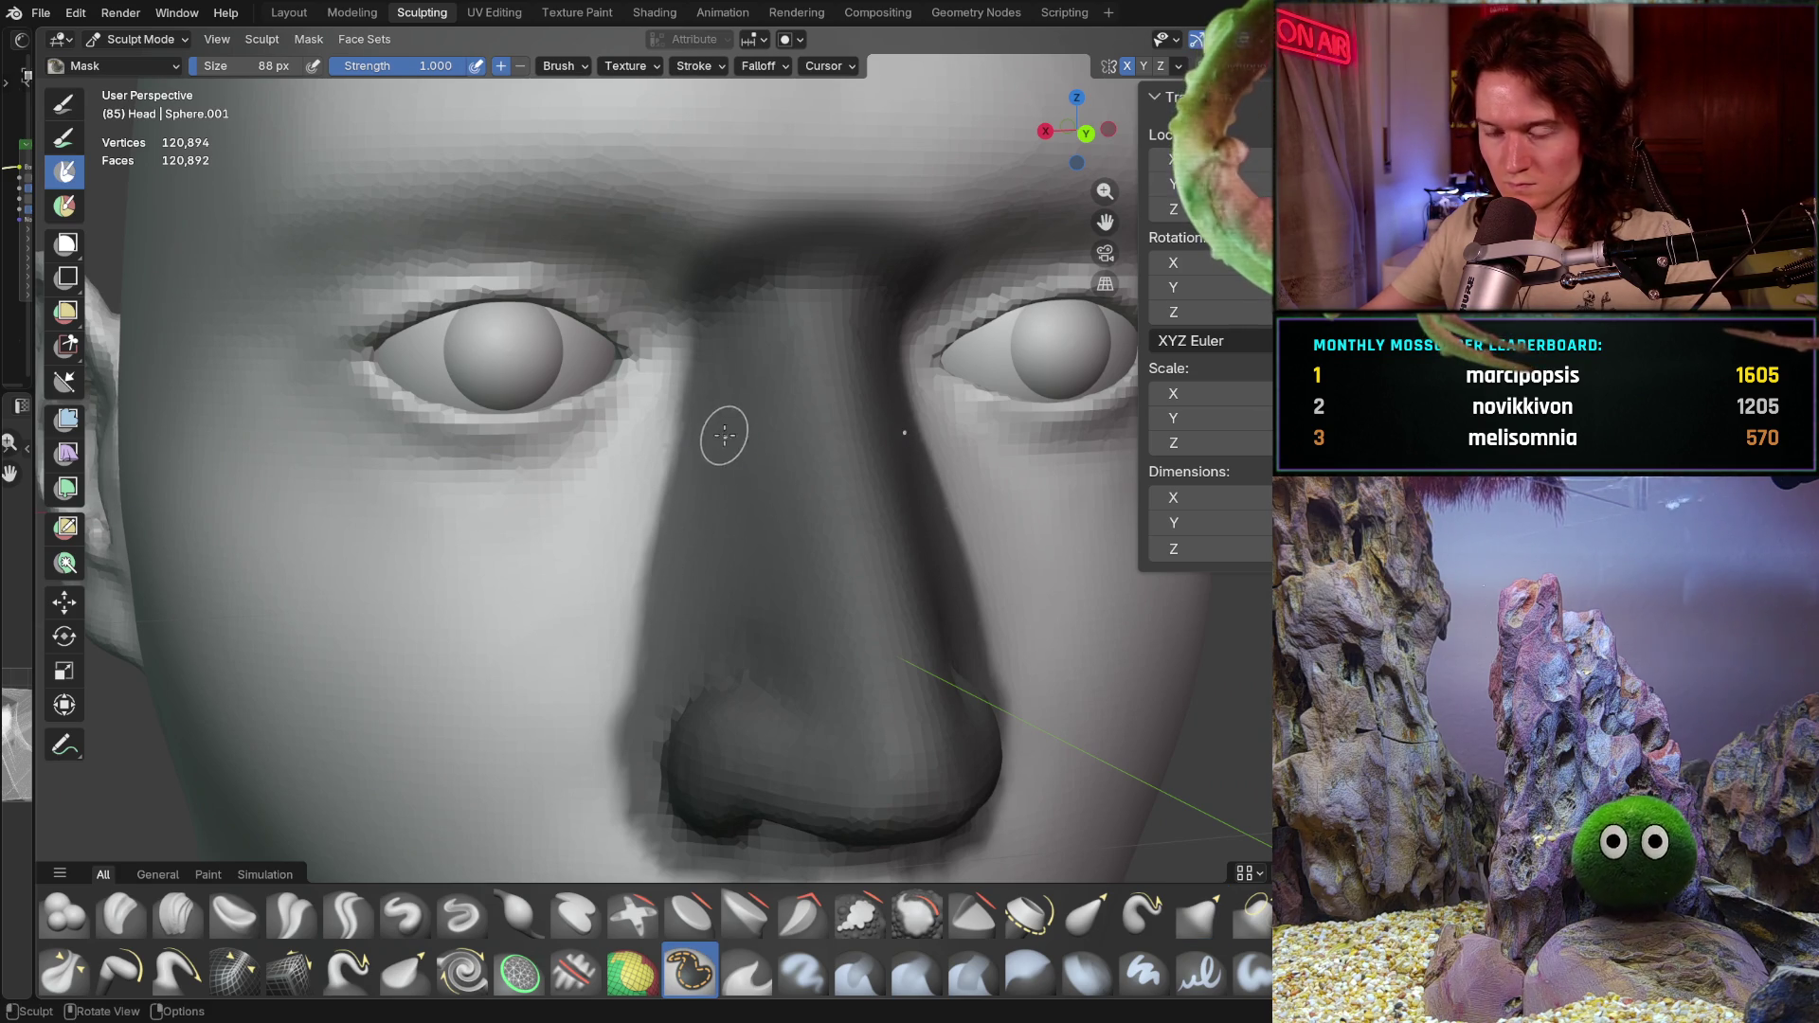
{"action": "scroll", "coordinate": [719, 450], "scroll_direction": "down", "scroll_amount": 3}
{"action": "scroll", "coordinate": [650, 549], "scroll_direction": "down", "scroll_amount": 3}
{"action": "key", "text": "b"}
{"action": "scroll", "coordinate": [910, 574], "scroll_direction": "up", "scroll_amount": 2}
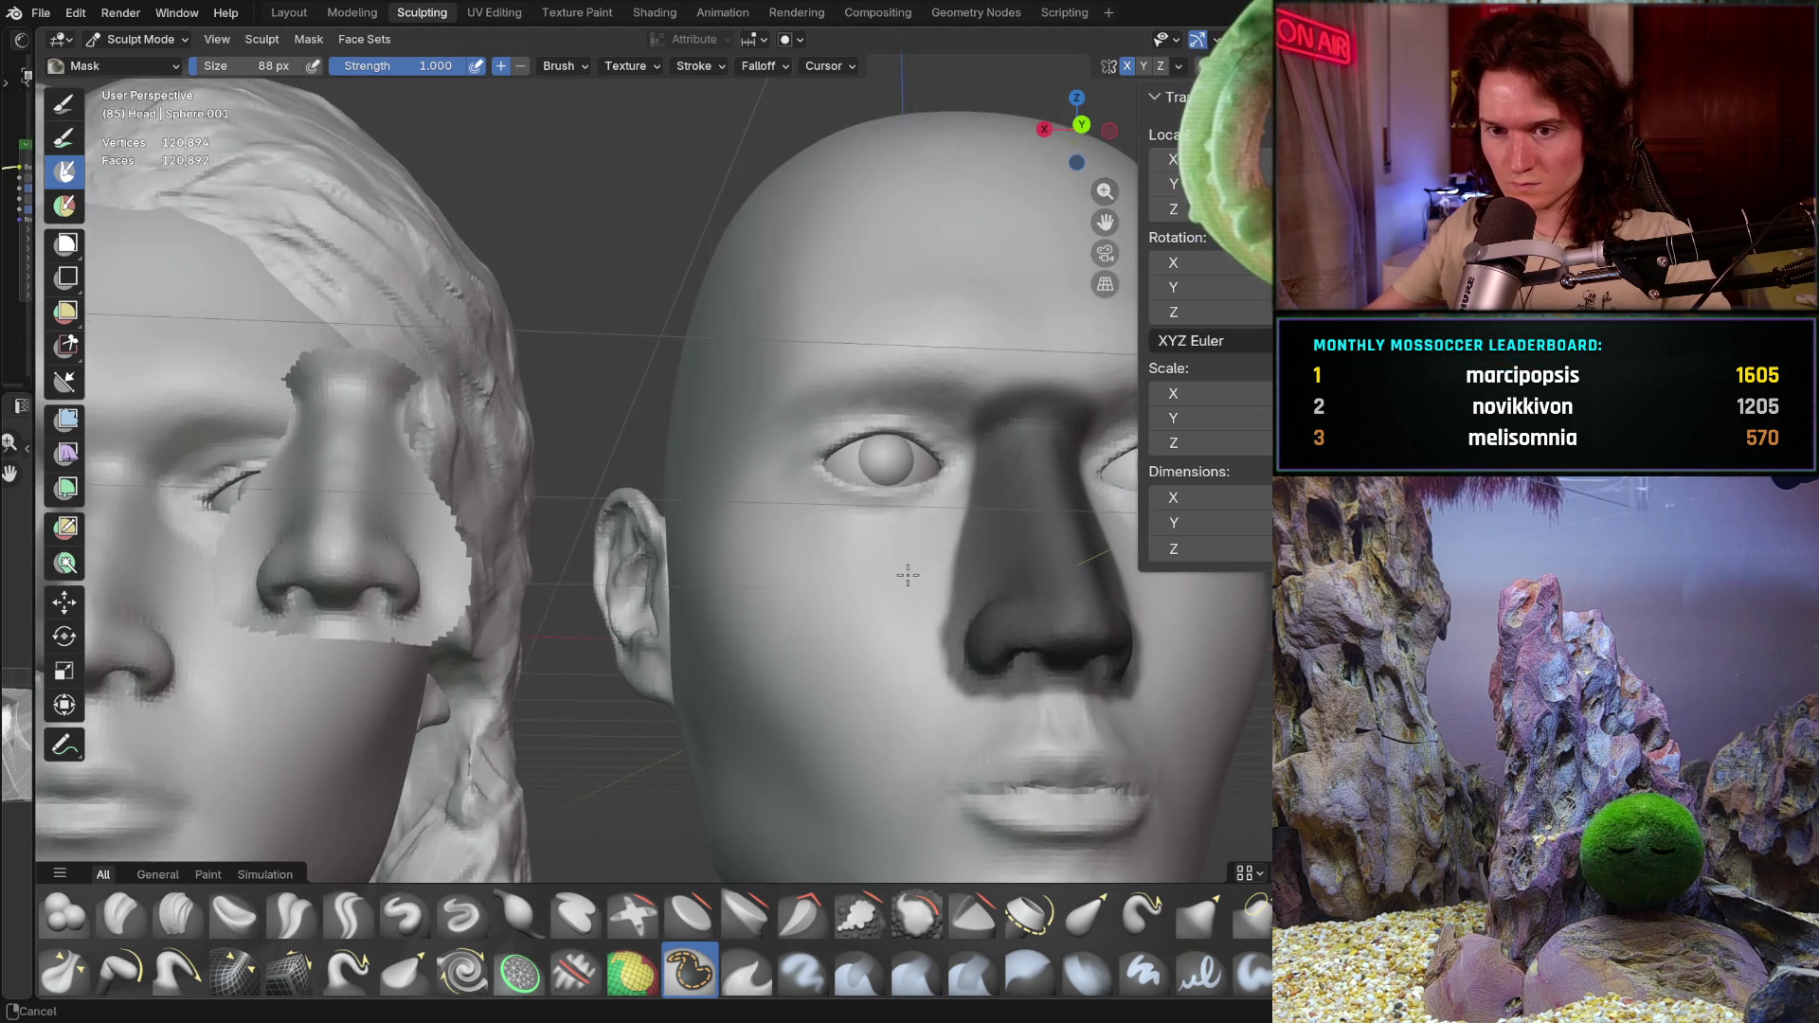
{"action": "middle_click_drag", "start_coordinate": [909, 574], "coordinate": [837, 574]}
{"action": "key", "text": "Escape"}
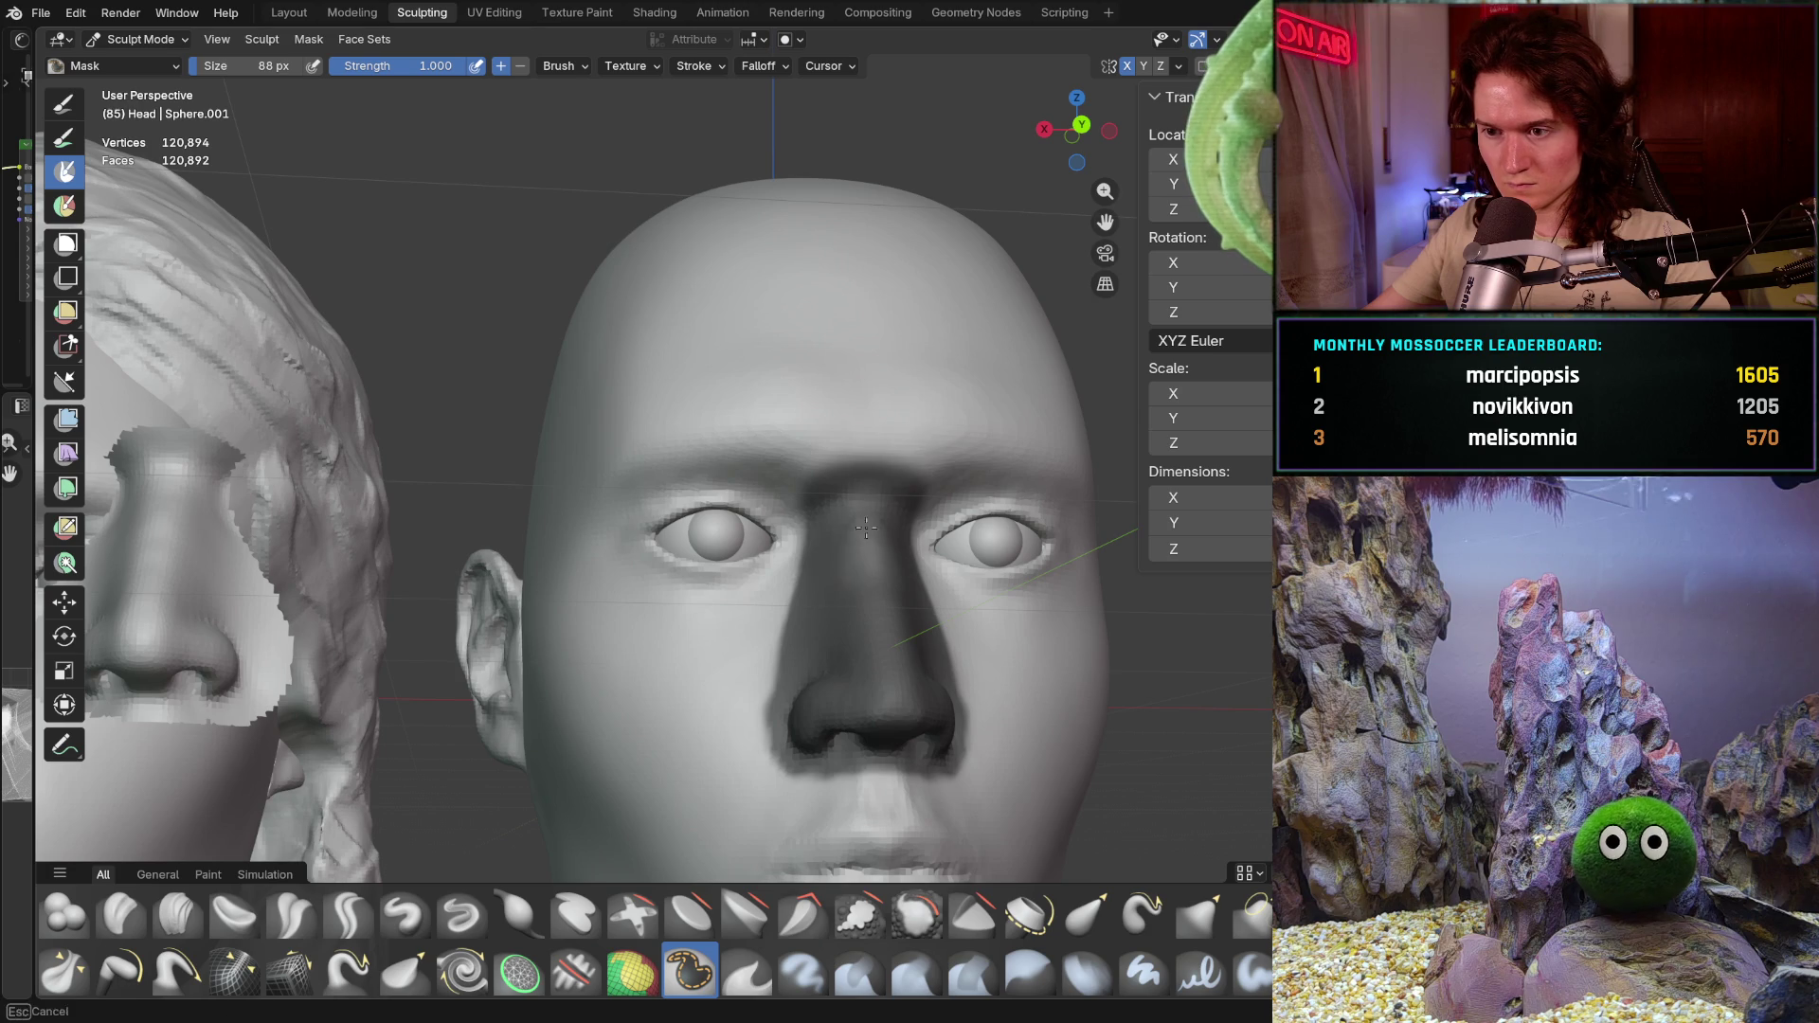
{"action": "key", "text": "Escape"}
{"action": "scroll", "coordinate": [867, 583], "scroll_direction": "up", "scroll_amount": 3}
{"action": "scroll", "coordinate": [893, 506], "scroll_direction": "up", "scroll_amount": 2}
{"action": "mouse_move", "coordinate": [801, 581]}
{"action": "left_mouse_down", "text": "ctrl"}
{"action": "mouse_move", "coordinate": [822, 546]}
{"action": "mouse_move", "coordinate": [798, 551]}
{"action": "left_mouse_up", "text": "ctrl"}
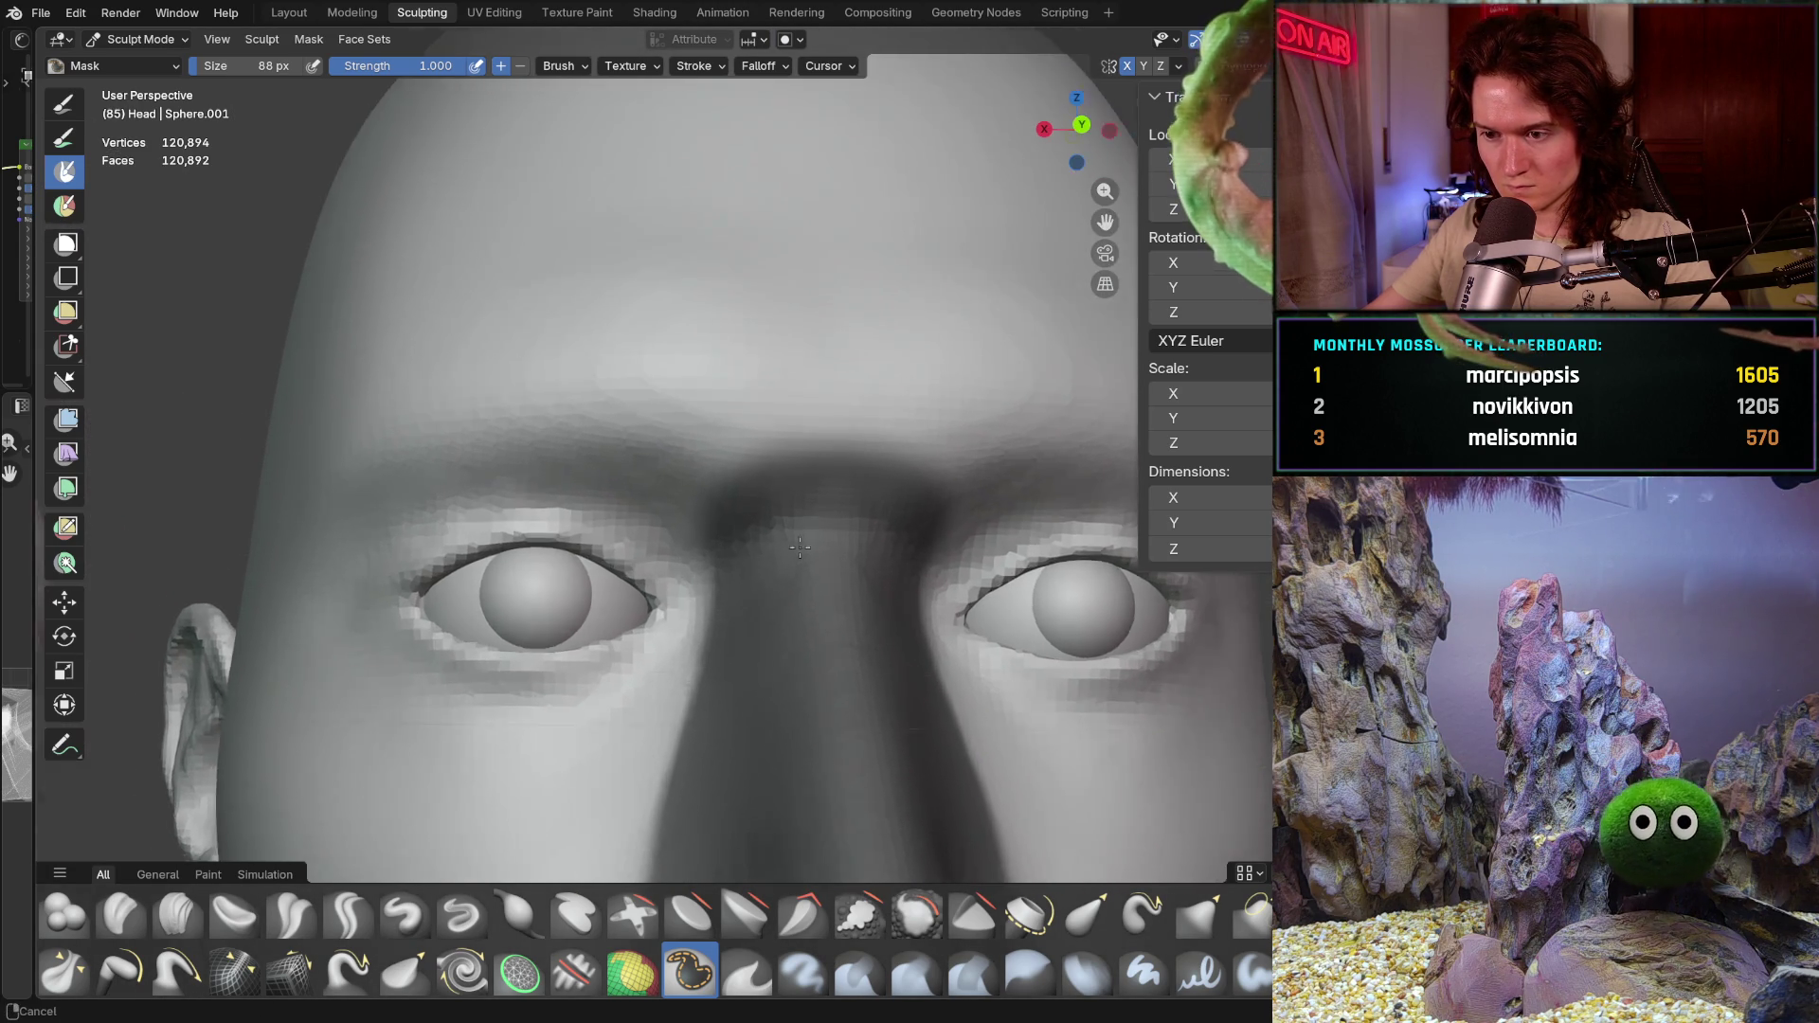
{"action": "scroll", "coordinate": [754, 626], "scroll_direction": "up", "scroll_amount": 3}
{"action": "scroll", "coordinate": [710, 483], "scroll_direction": "up", "scroll_amount": 2}
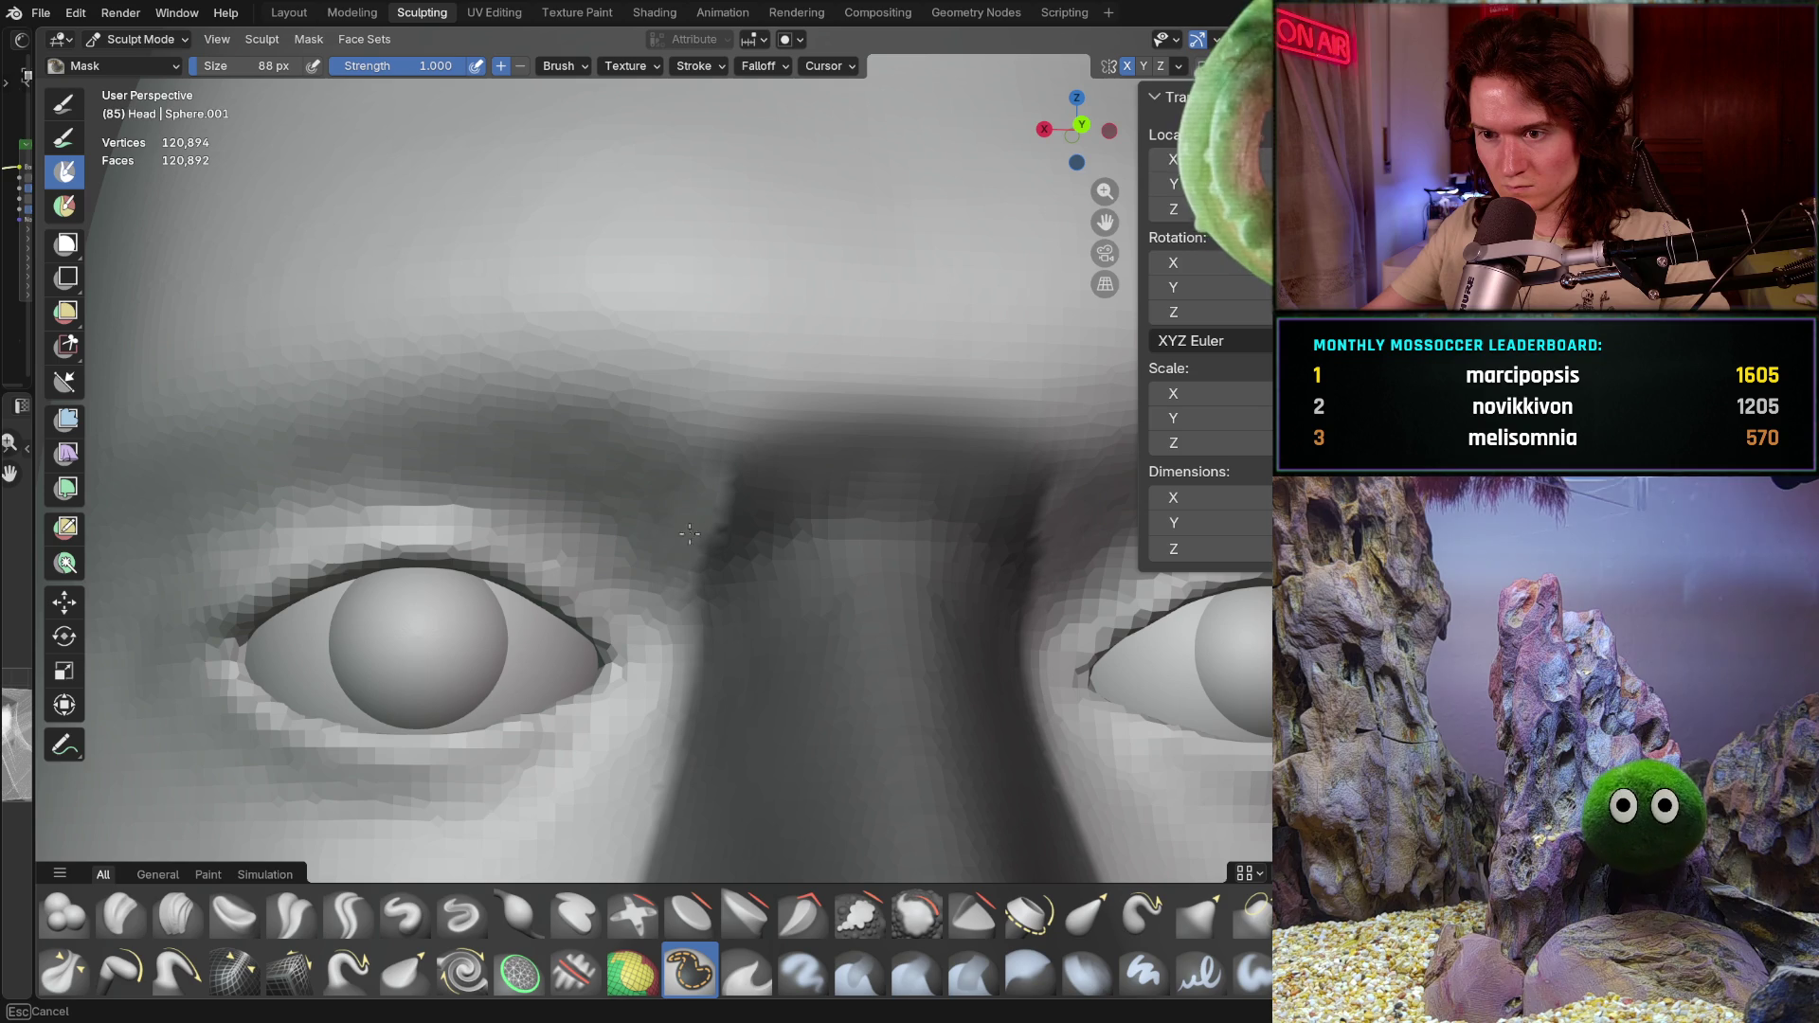
{"action": "mouse_move", "coordinate": [725, 437]}
{"action": "left_mouse_down", "text": "ctrl"}
{"action": "mouse_move", "coordinate": [857, 408]}
{"action": "mouse_move", "coordinate": [715, 471]}
{"action": "left_mouse_up", "text": "ctrl"}
{"action": "key", "text": "f"}
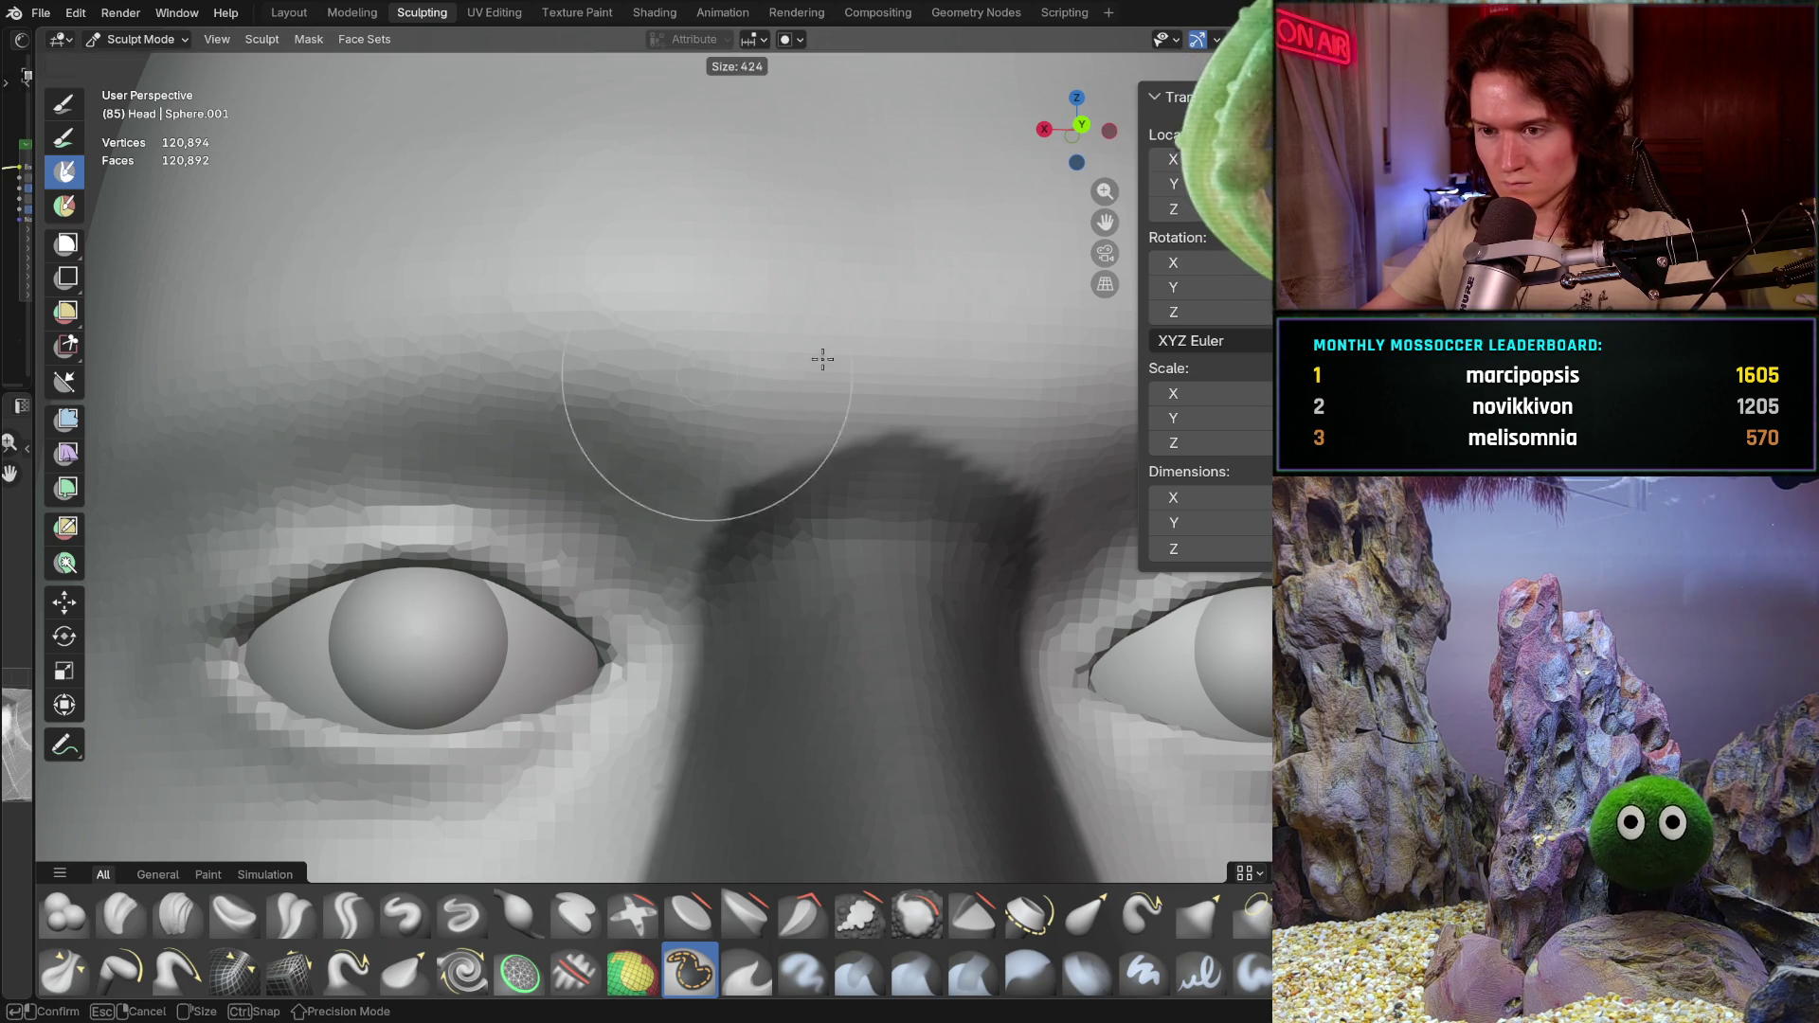
{"action": "left_click_drag", "start_coordinate": [647, 452], "coordinate": [798, 394], "text": "ctrl"}
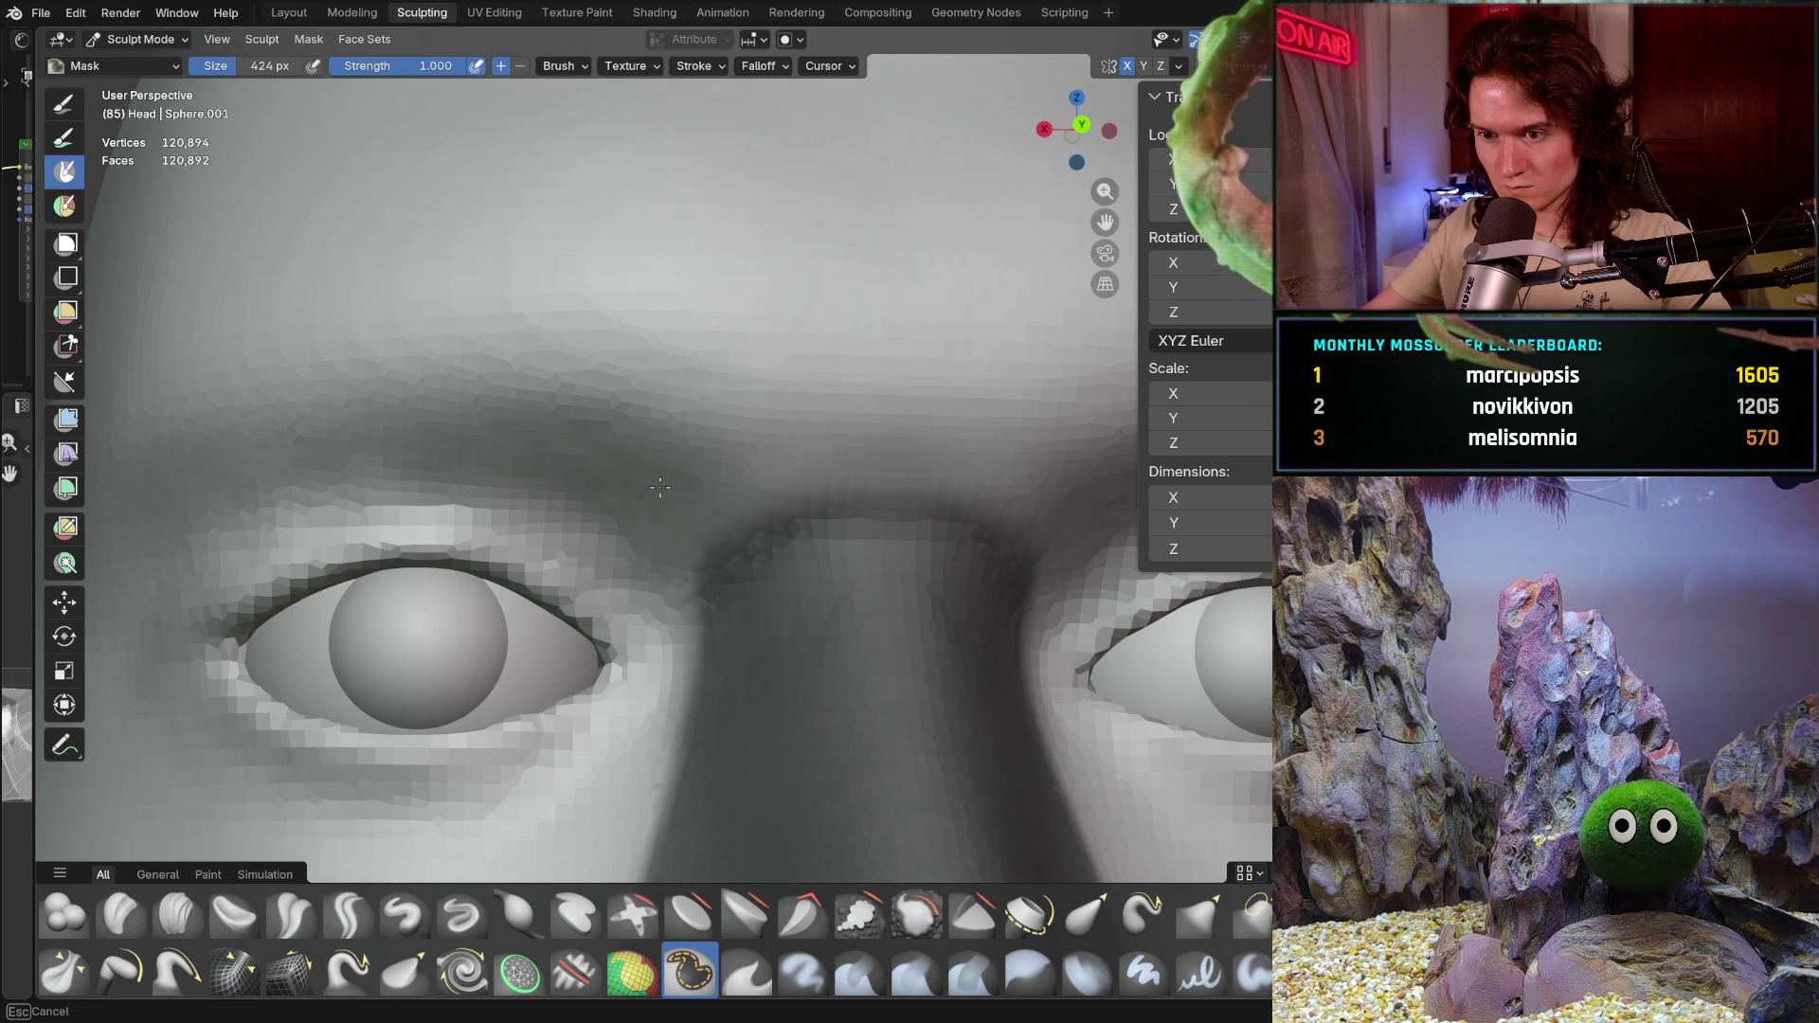
{"action": "left_click_drag", "start_coordinate": [663, 481], "coordinate": [634, 537], "text": "ctrl"}
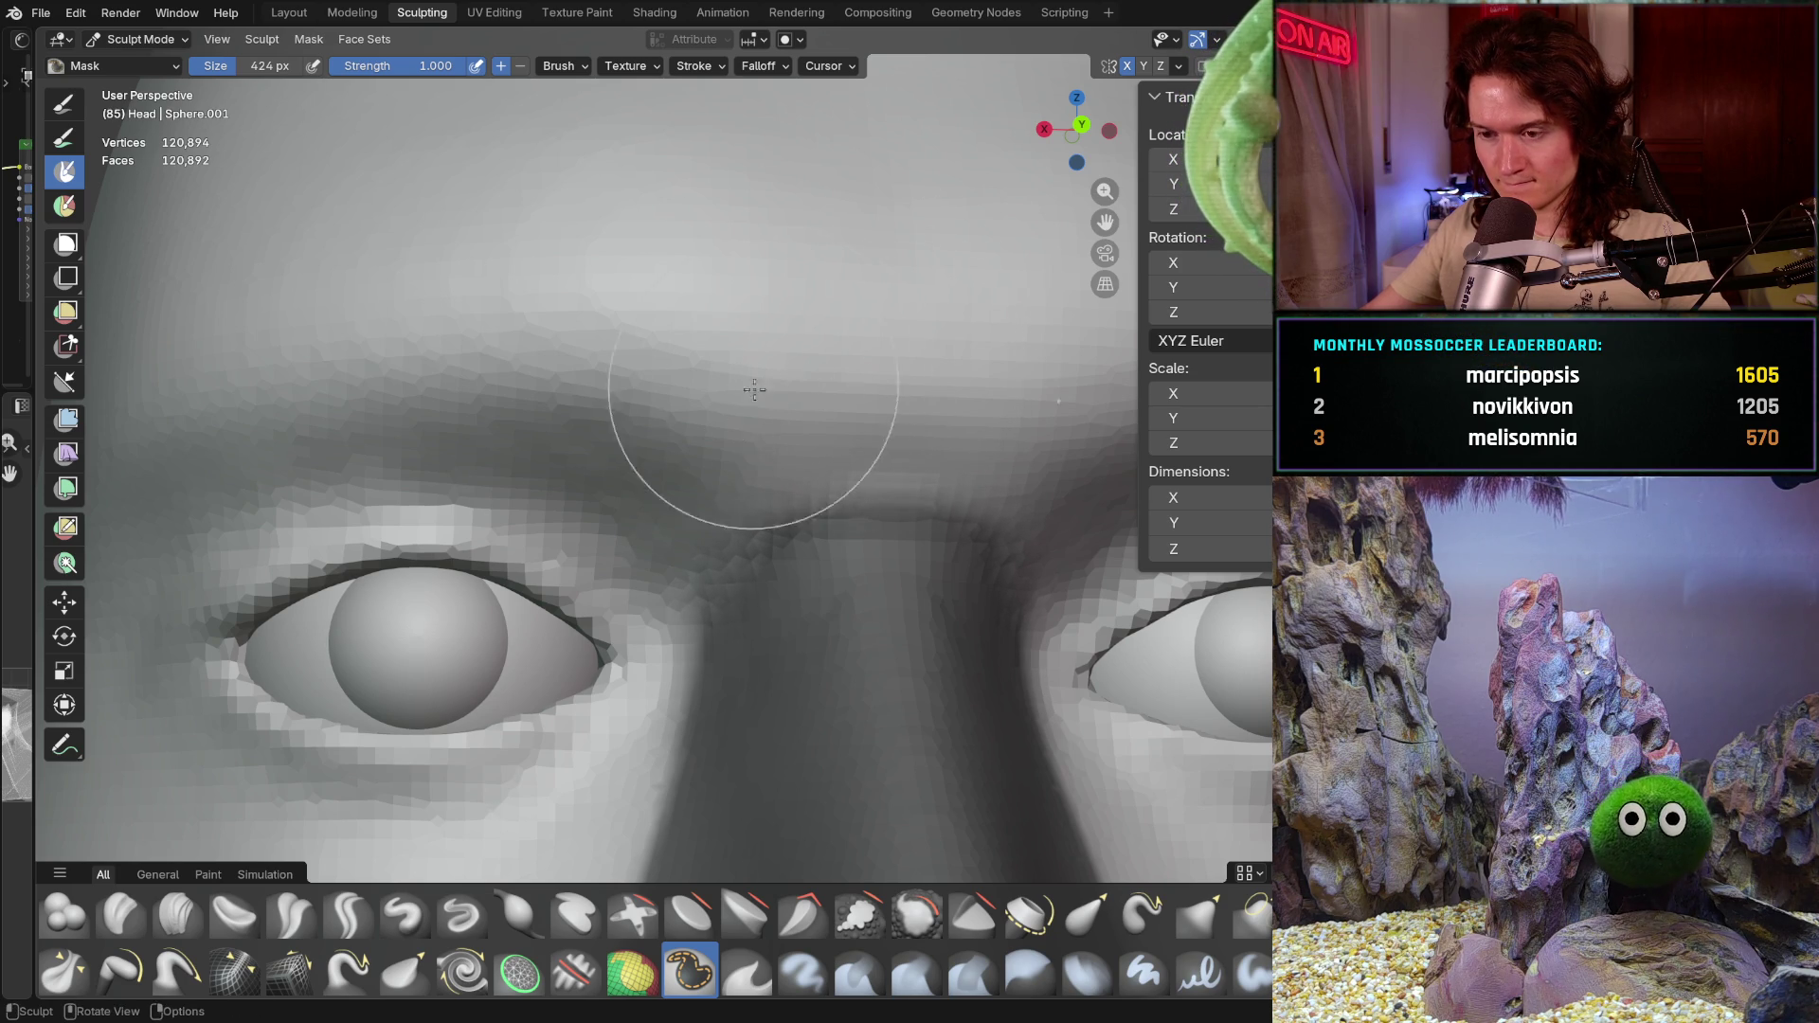
Step: With a 294 px brush, extend the mask along the nose edge and erase it beneath the nose
{"action": "middle_click_drag", "start_coordinate": [774, 368], "coordinate": [817, 184], "text": "shift"}
{"action": "key", "text": "f"}
{"action": "left_click", "coordinate": [610, 488]}
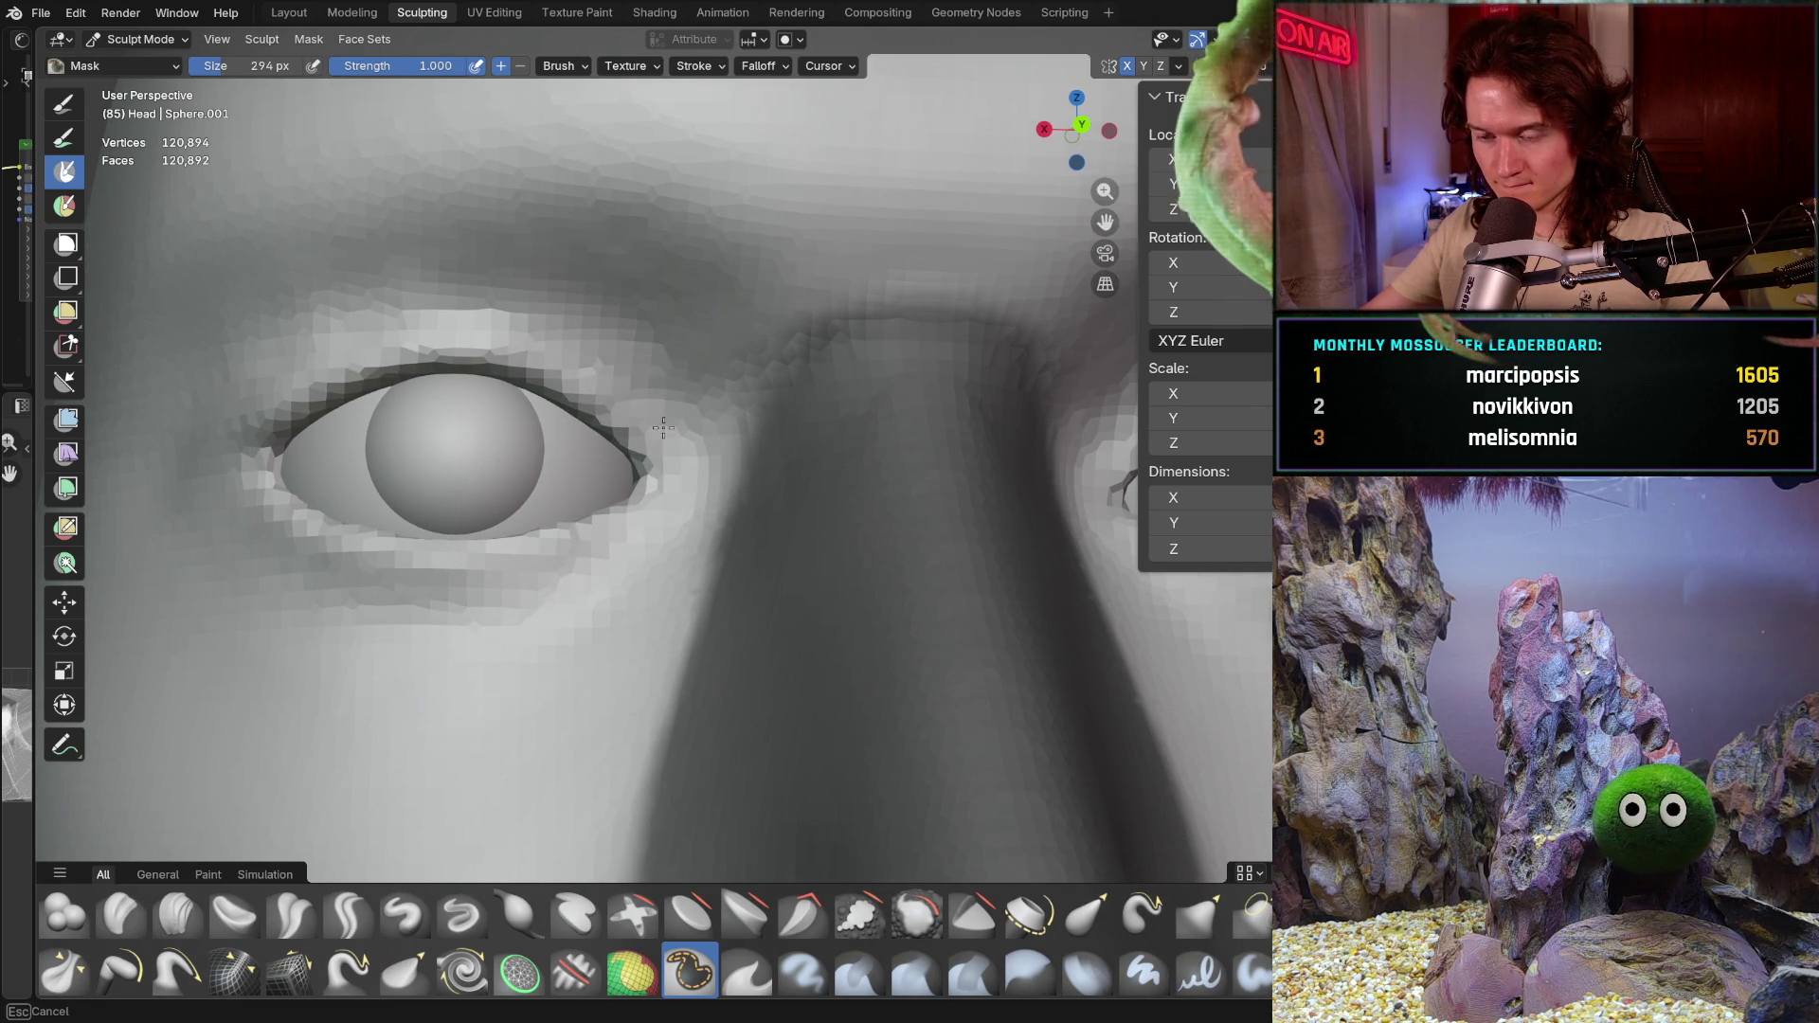
{"action": "middle_click_drag", "start_coordinate": [610, 731], "coordinate": [618, 479], "text": "shift"}
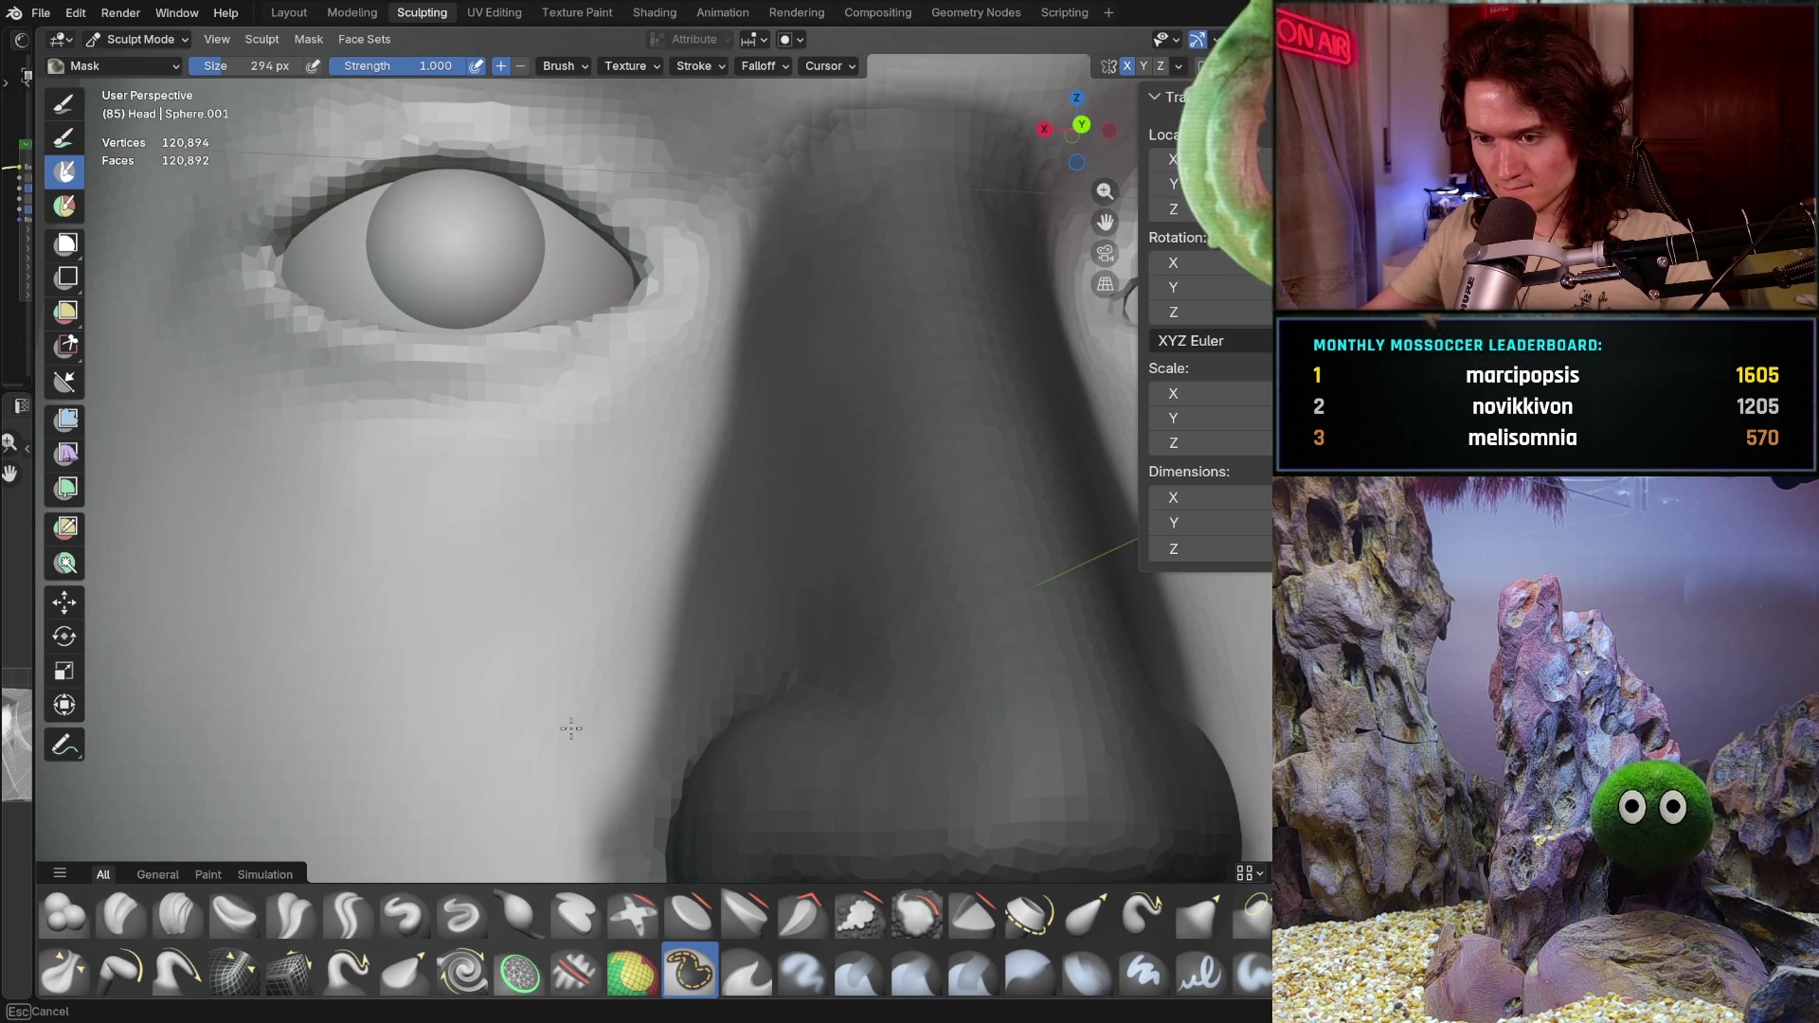
{"action": "middle_click_drag", "start_coordinate": [557, 697], "coordinate": [737, 395], "text": "ctrl"}
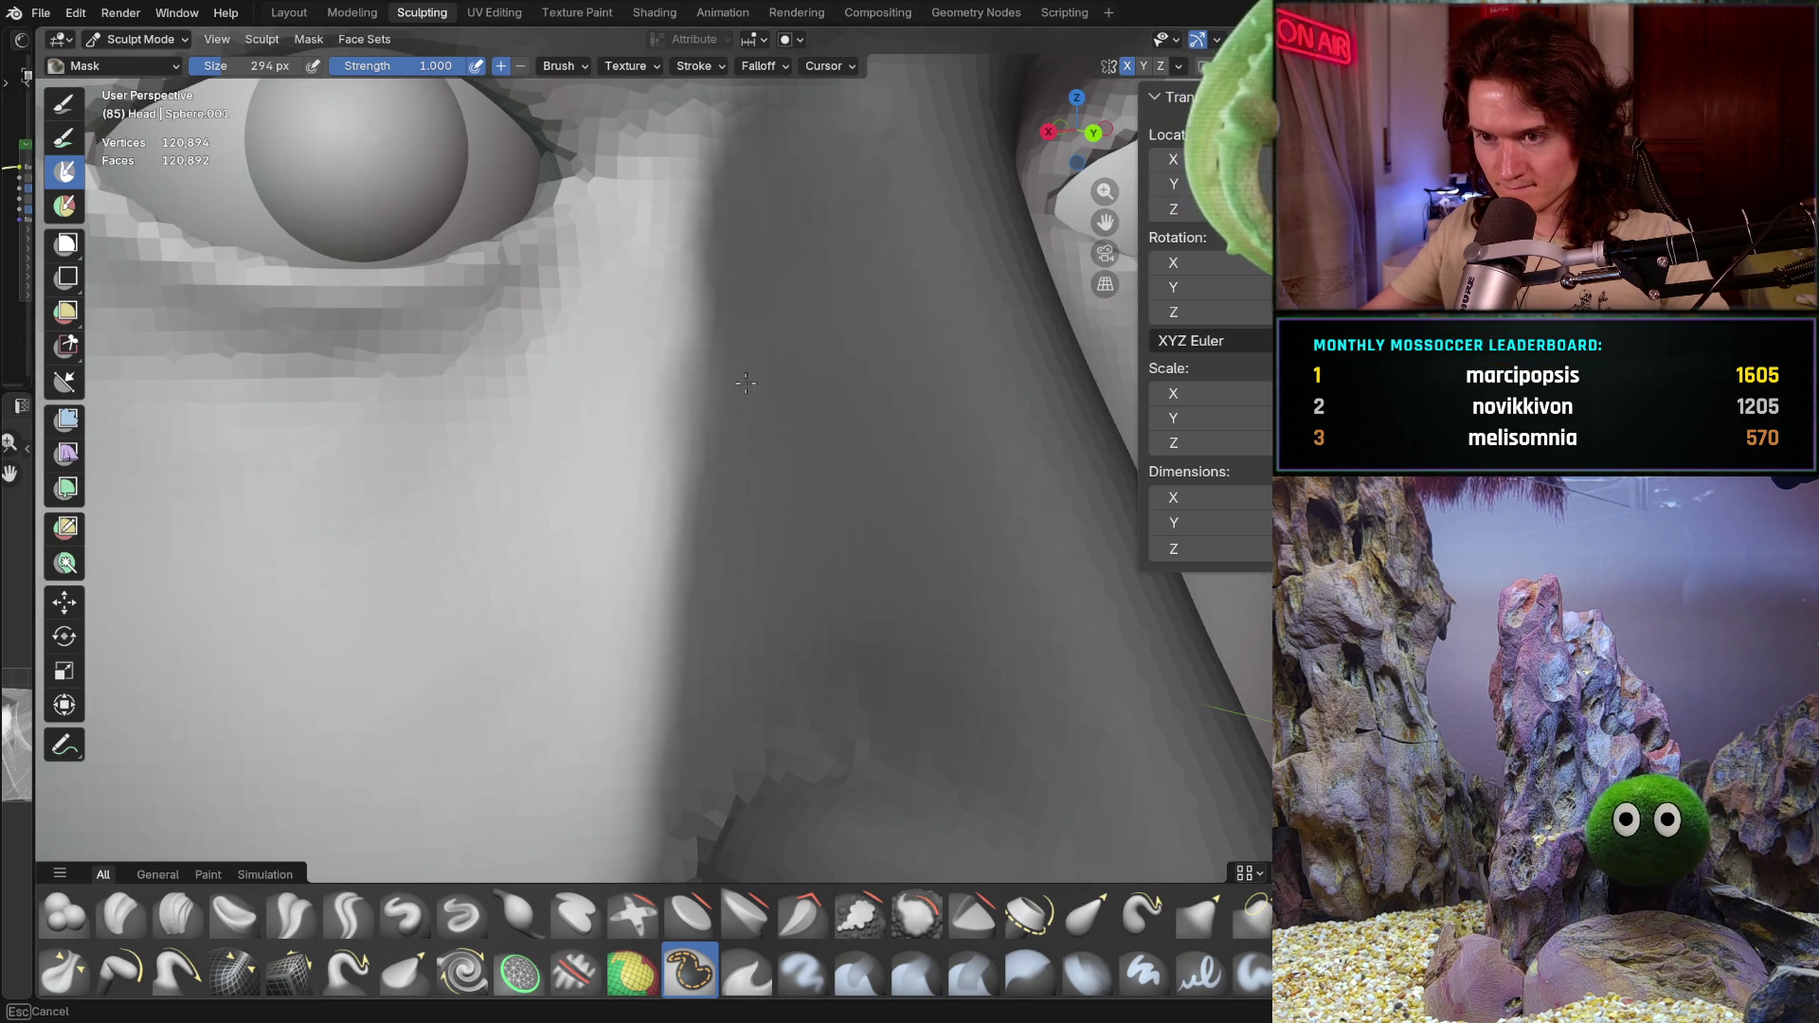
{"action": "left_click_drag", "start_coordinate": [749, 368], "coordinate": [763, 301]}
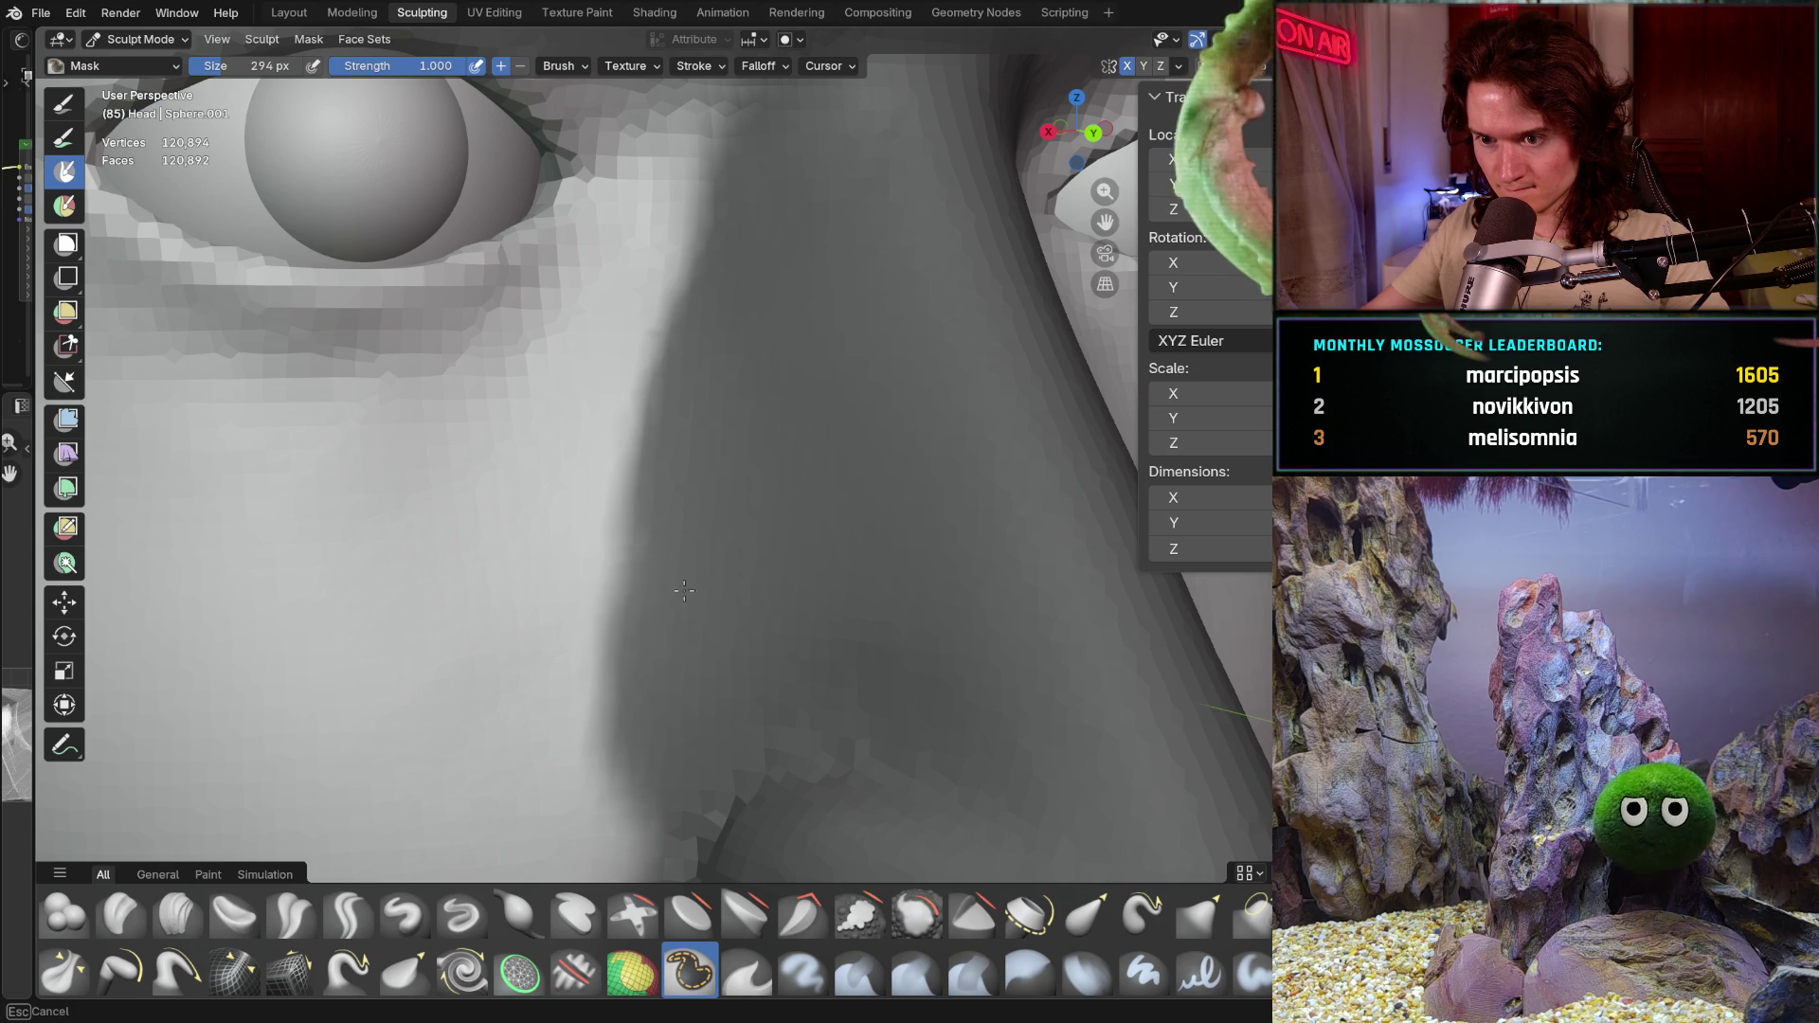
{"action": "middle_click_drag", "start_coordinate": [679, 729], "coordinate": [580, 468], "text": "shift"}
{"action": "left_click_drag", "start_coordinate": [558, 593], "coordinate": [893, 654], "text": "ctrl"}
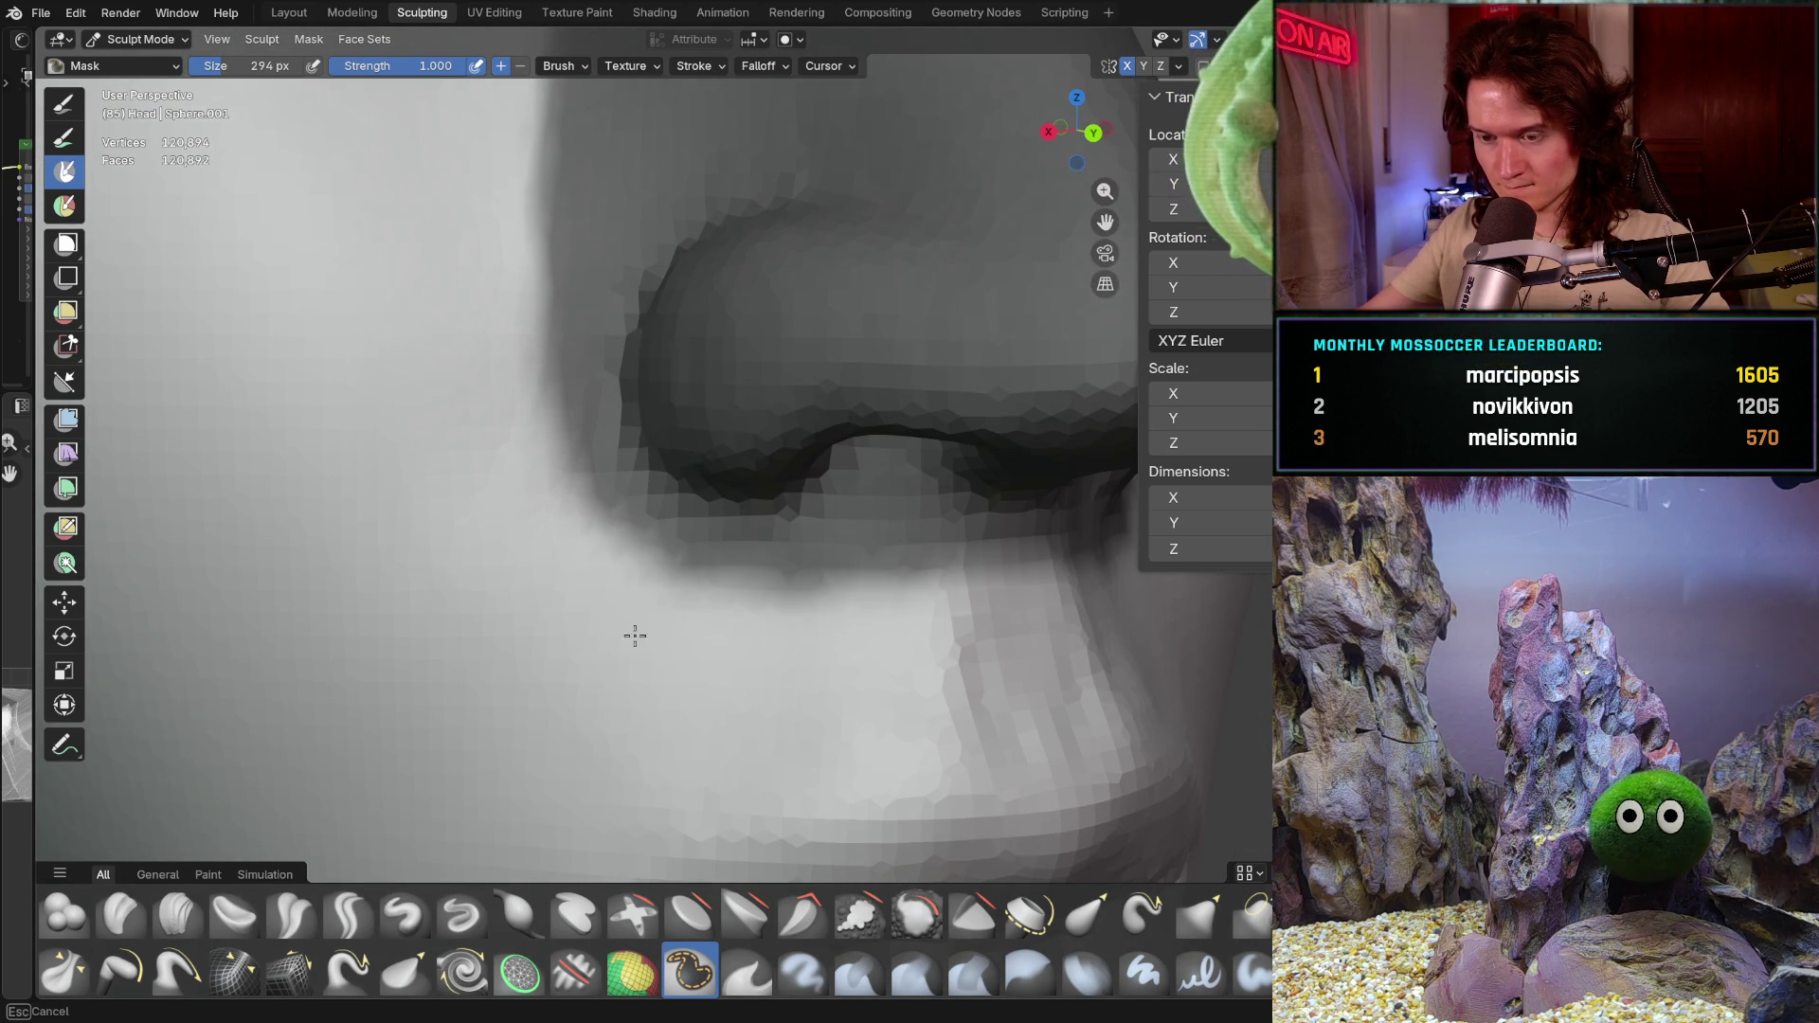
{"action": "mouse_move", "coordinate": [1151, 642]}
{"action": "left_mouse_down", "text": "ctrl"}
{"action": "mouse_move", "coordinate": [809, 649]}
{"action": "mouse_move", "coordinate": [569, 427]}
{"action": "left_mouse_up", "text": "ctrl"}
{"action": "scroll", "coordinate": [540, 434], "scroll_direction": "down", "scroll_amount": 5}
{"action": "mouse_move", "coordinate": [480, 540]}
{"action": "middle_mouse_down"}
{"action": "mouse_move", "coordinate": [499, 520]}
{"action": "mouse_move", "coordinate": [549, 569]}
{"action": "middle_mouse_up"}
{"action": "scroll", "coordinate": [498, 519], "scroll_direction": "down", "scroll_amount": 4}
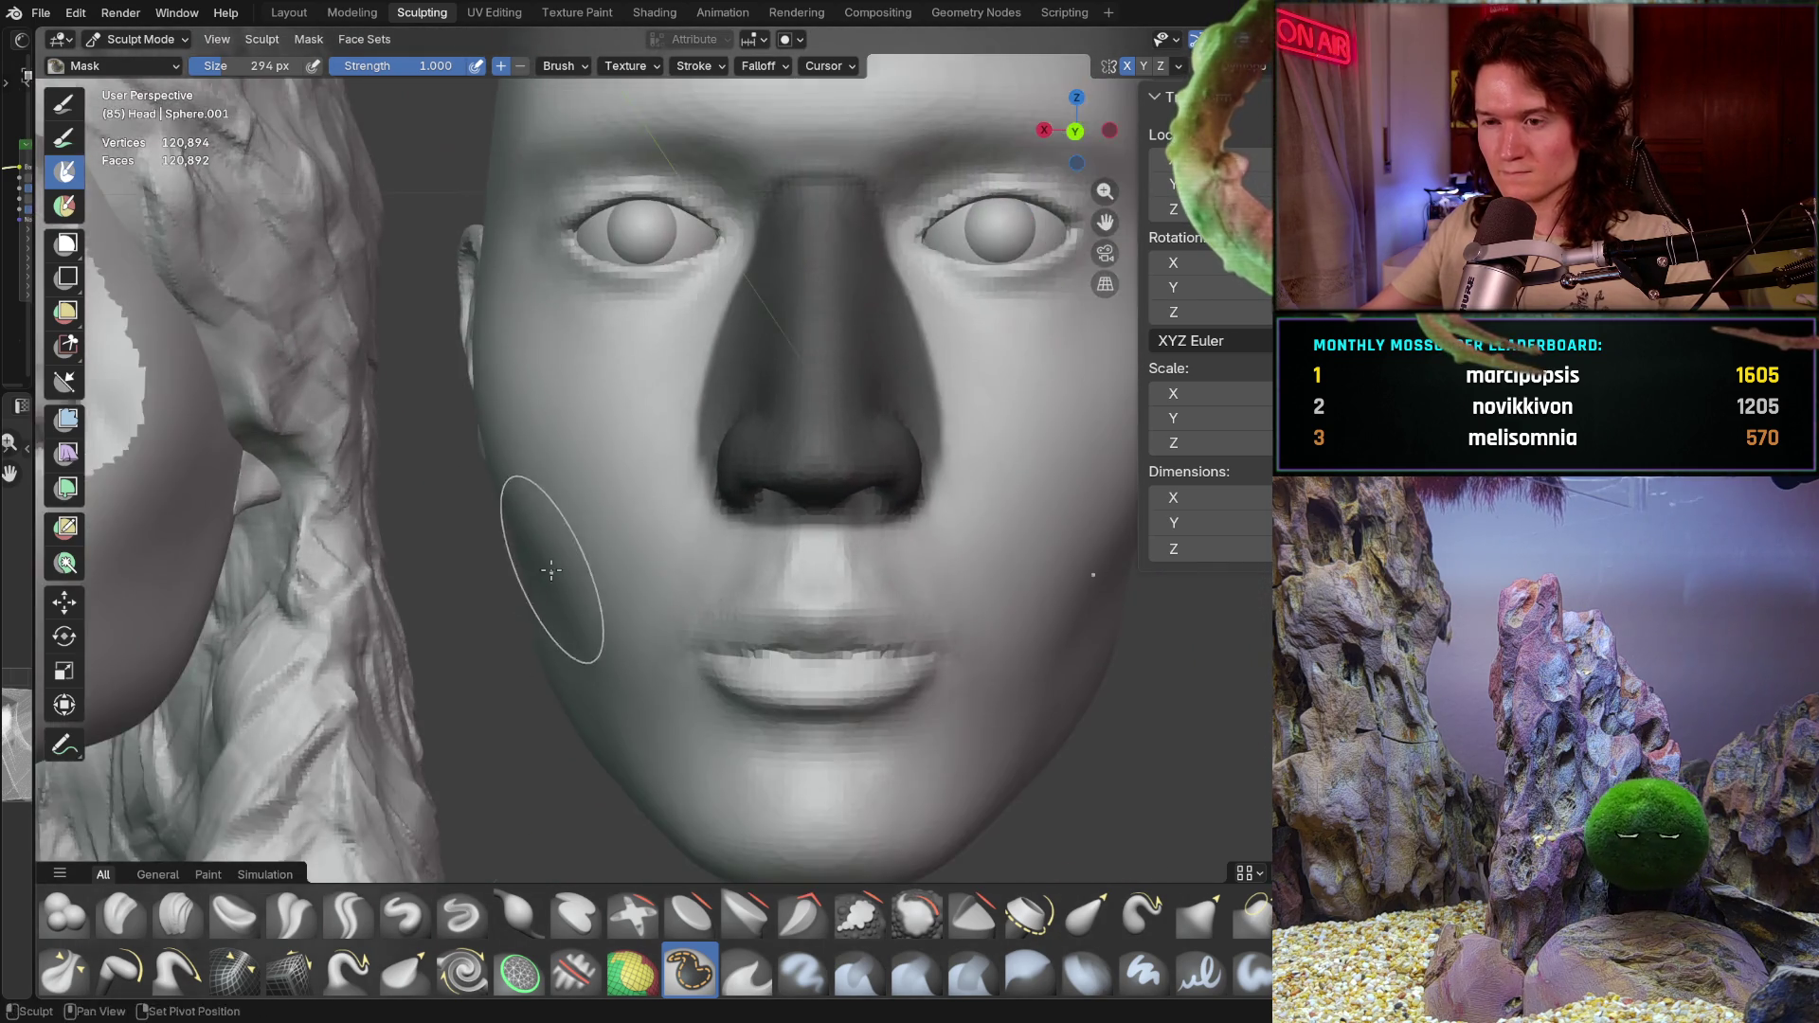
{"action": "scroll", "coordinate": [668, 637], "scroll_direction": "up", "scroll_amount": 3}
{"action": "scroll", "coordinate": [773, 542], "scroll_direction": "up", "scroll_amount": 3}
{"action": "scroll", "coordinate": [773, 542], "scroll_direction": "up", "scroll_amount": 1}
{"action": "scroll", "coordinate": [812, 461], "scroll_direction": "up", "scroll_amount": 1}
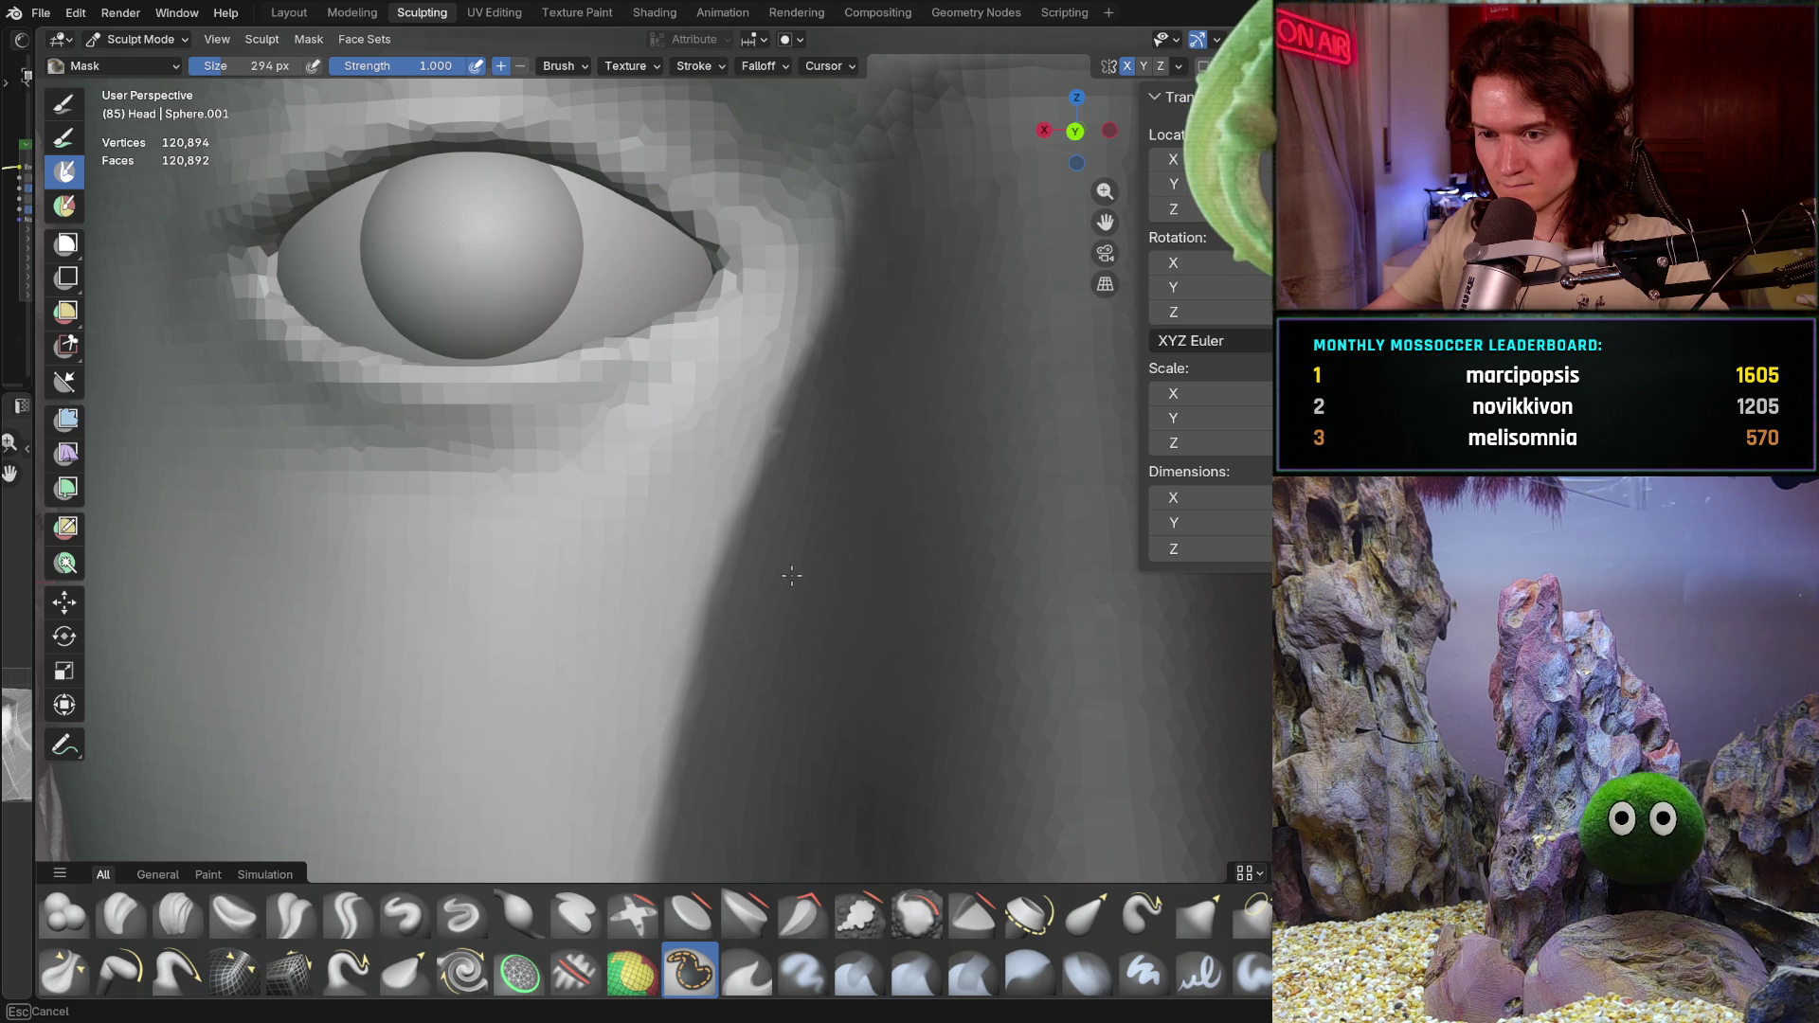
Step: Invert the mask with Ctrl+I so only the nose is free, then pick the Flatten brush
{"action": "middle_click_drag", "start_coordinate": [790, 577], "coordinate": [745, 569]}
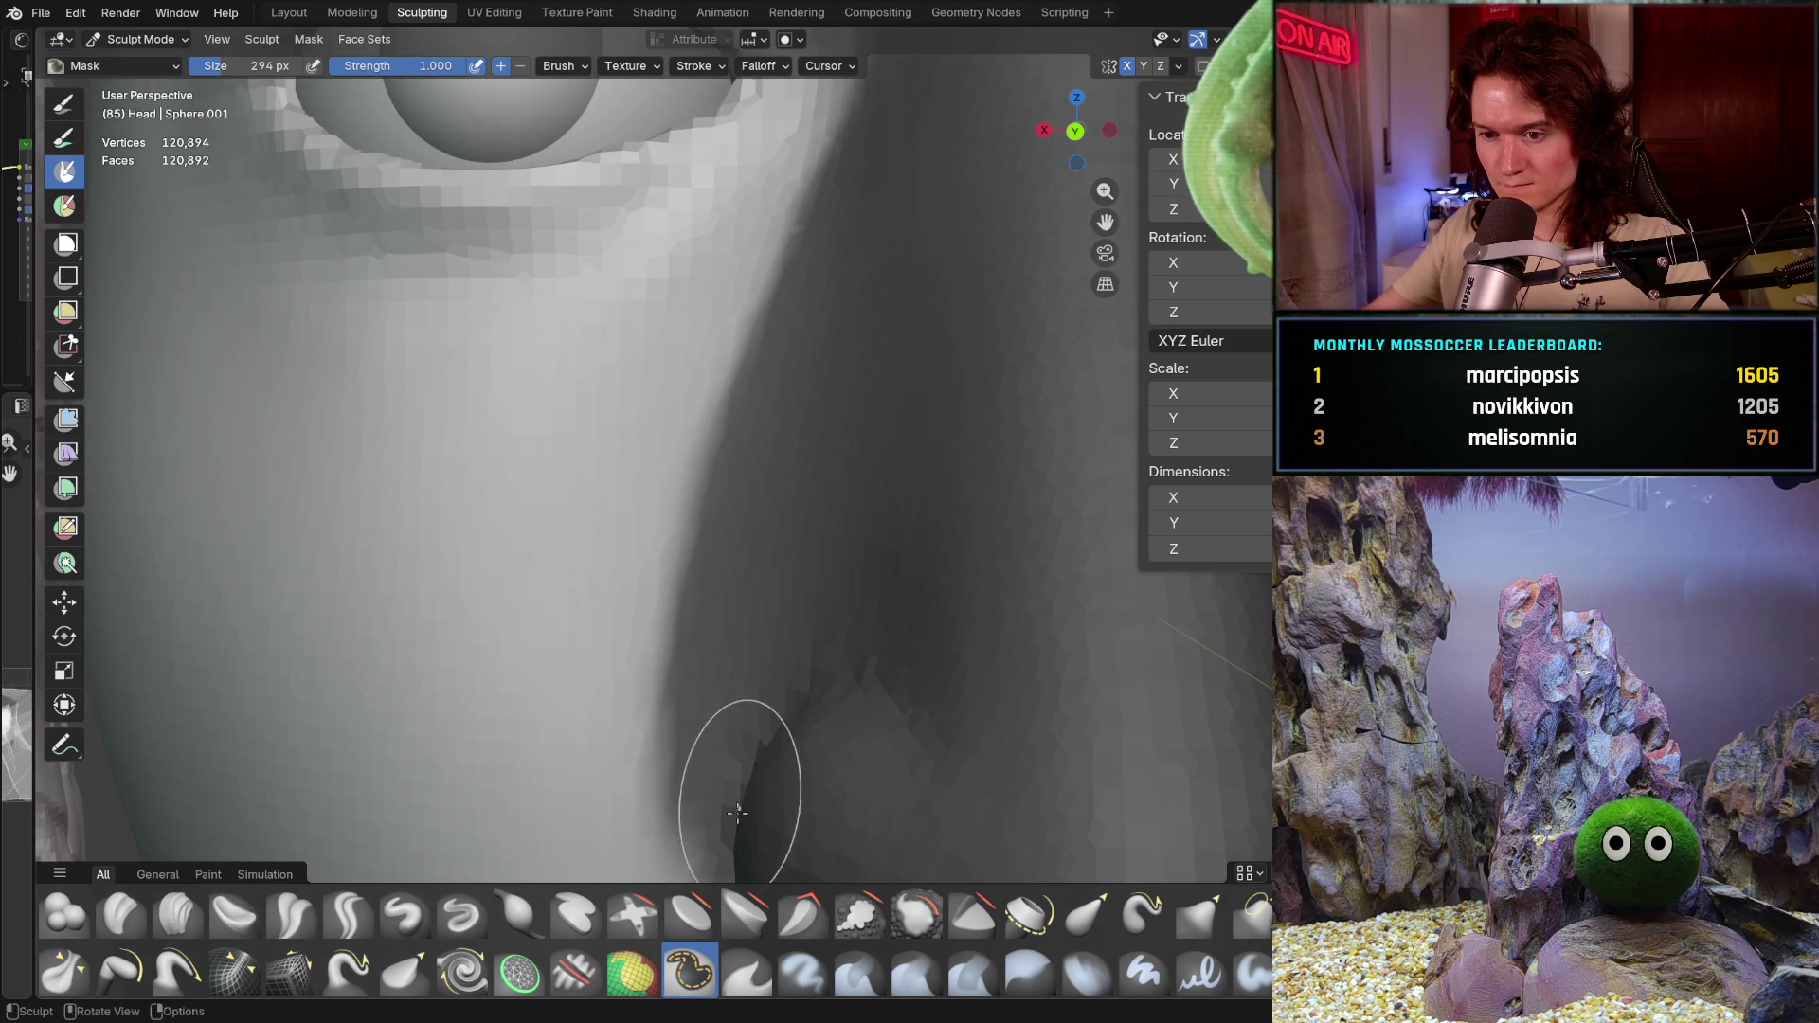
{"action": "middle_click_drag", "start_coordinate": [728, 820], "coordinate": [763, 492]}
{"action": "middle_click_drag", "start_coordinate": [760, 586], "coordinate": [791, 597]}
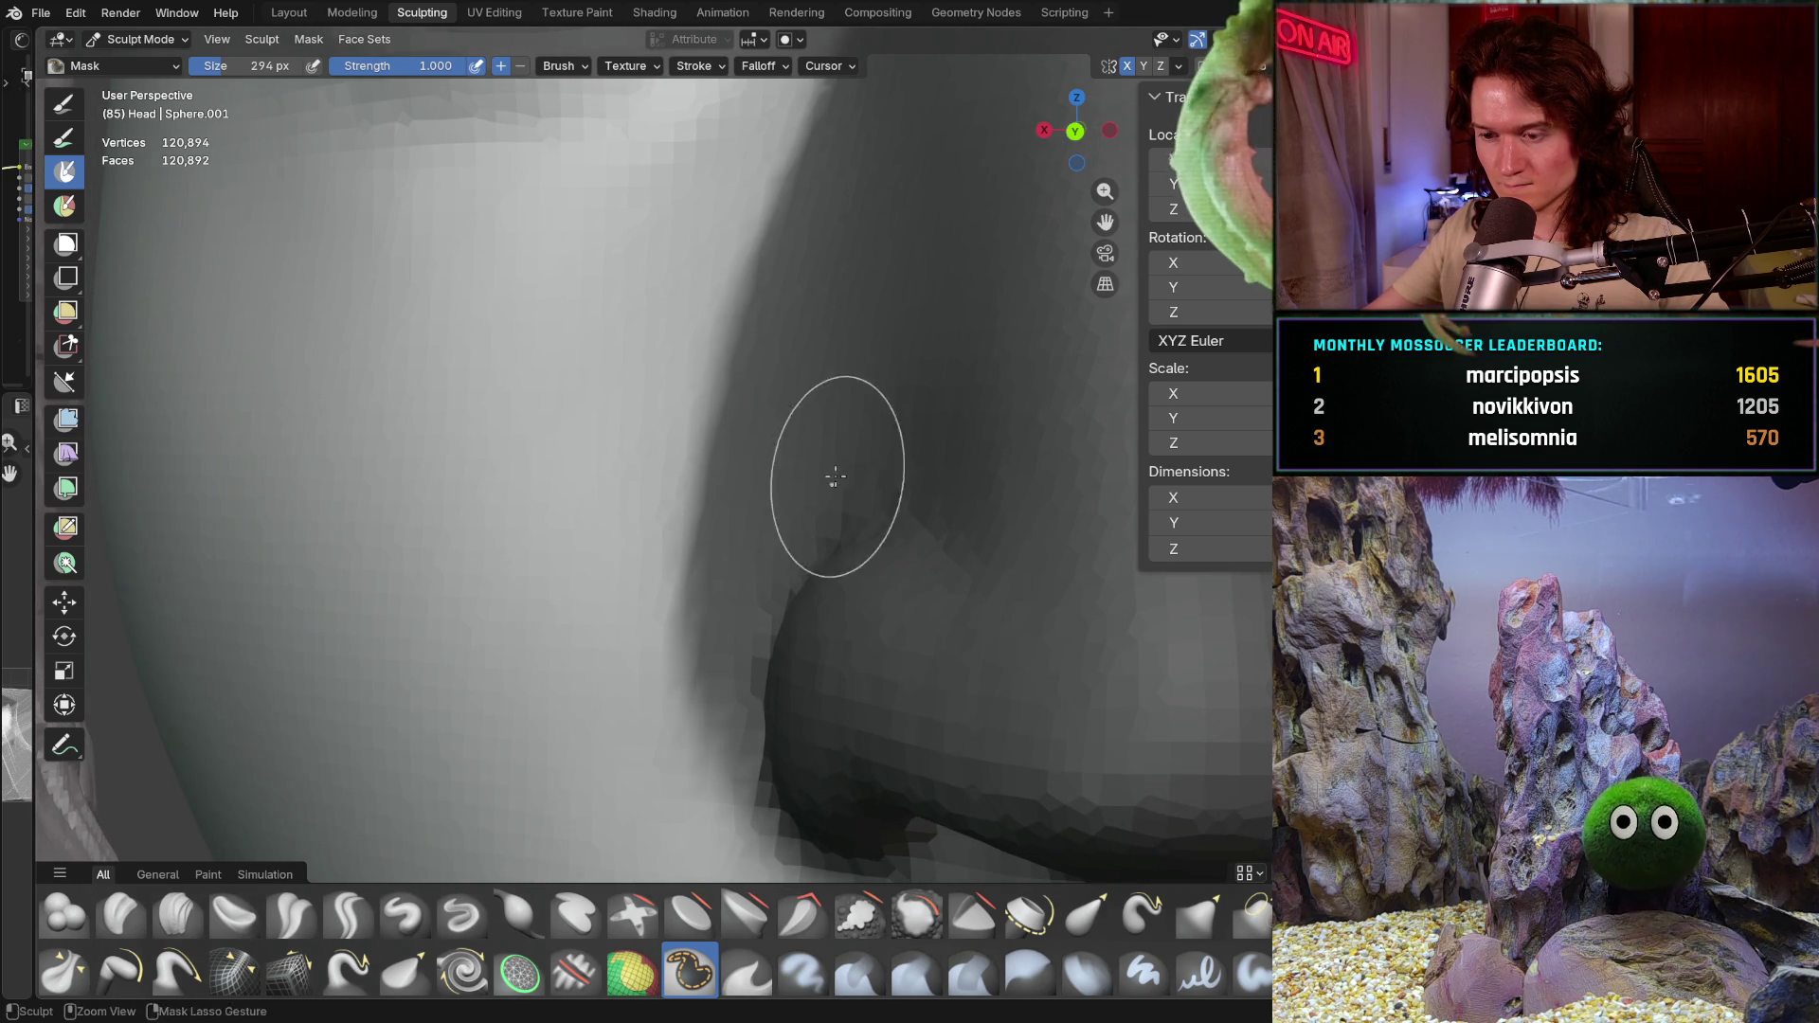
{"action": "scroll", "coordinate": [812, 569], "scroll_direction": "down", "scroll_amount": 2}
{"action": "scroll", "coordinate": [898, 564], "scroll_direction": "down", "scroll_amount": 1}
{"action": "left_click_drag", "start_coordinate": [898, 565], "coordinate": [991, 479]}
{"action": "mouse_move", "coordinate": [1017, 412]}
{"action": "middle_mouse_down"}
{"action": "mouse_move", "coordinate": [873, 478]}
{"action": "mouse_move", "coordinate": [832, 608]}
{"action": "middle_mouse_up"}
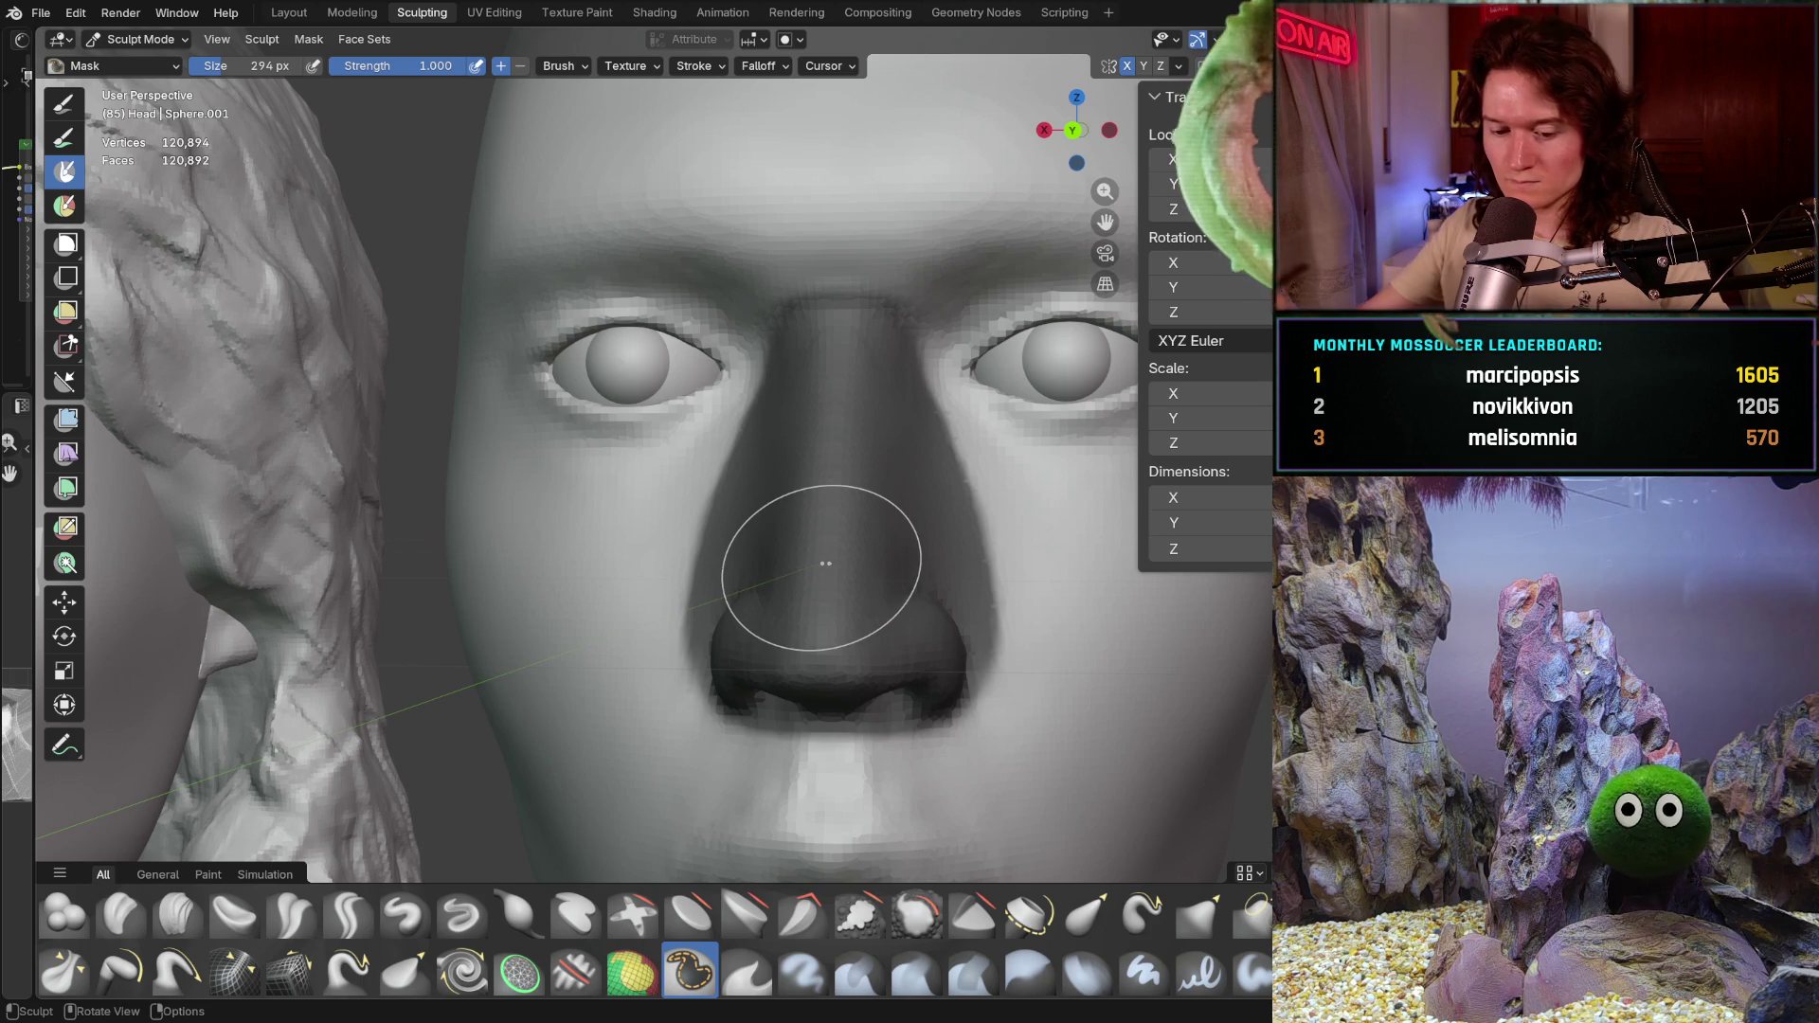
{"action": "key", "text": "ctrl+i"}
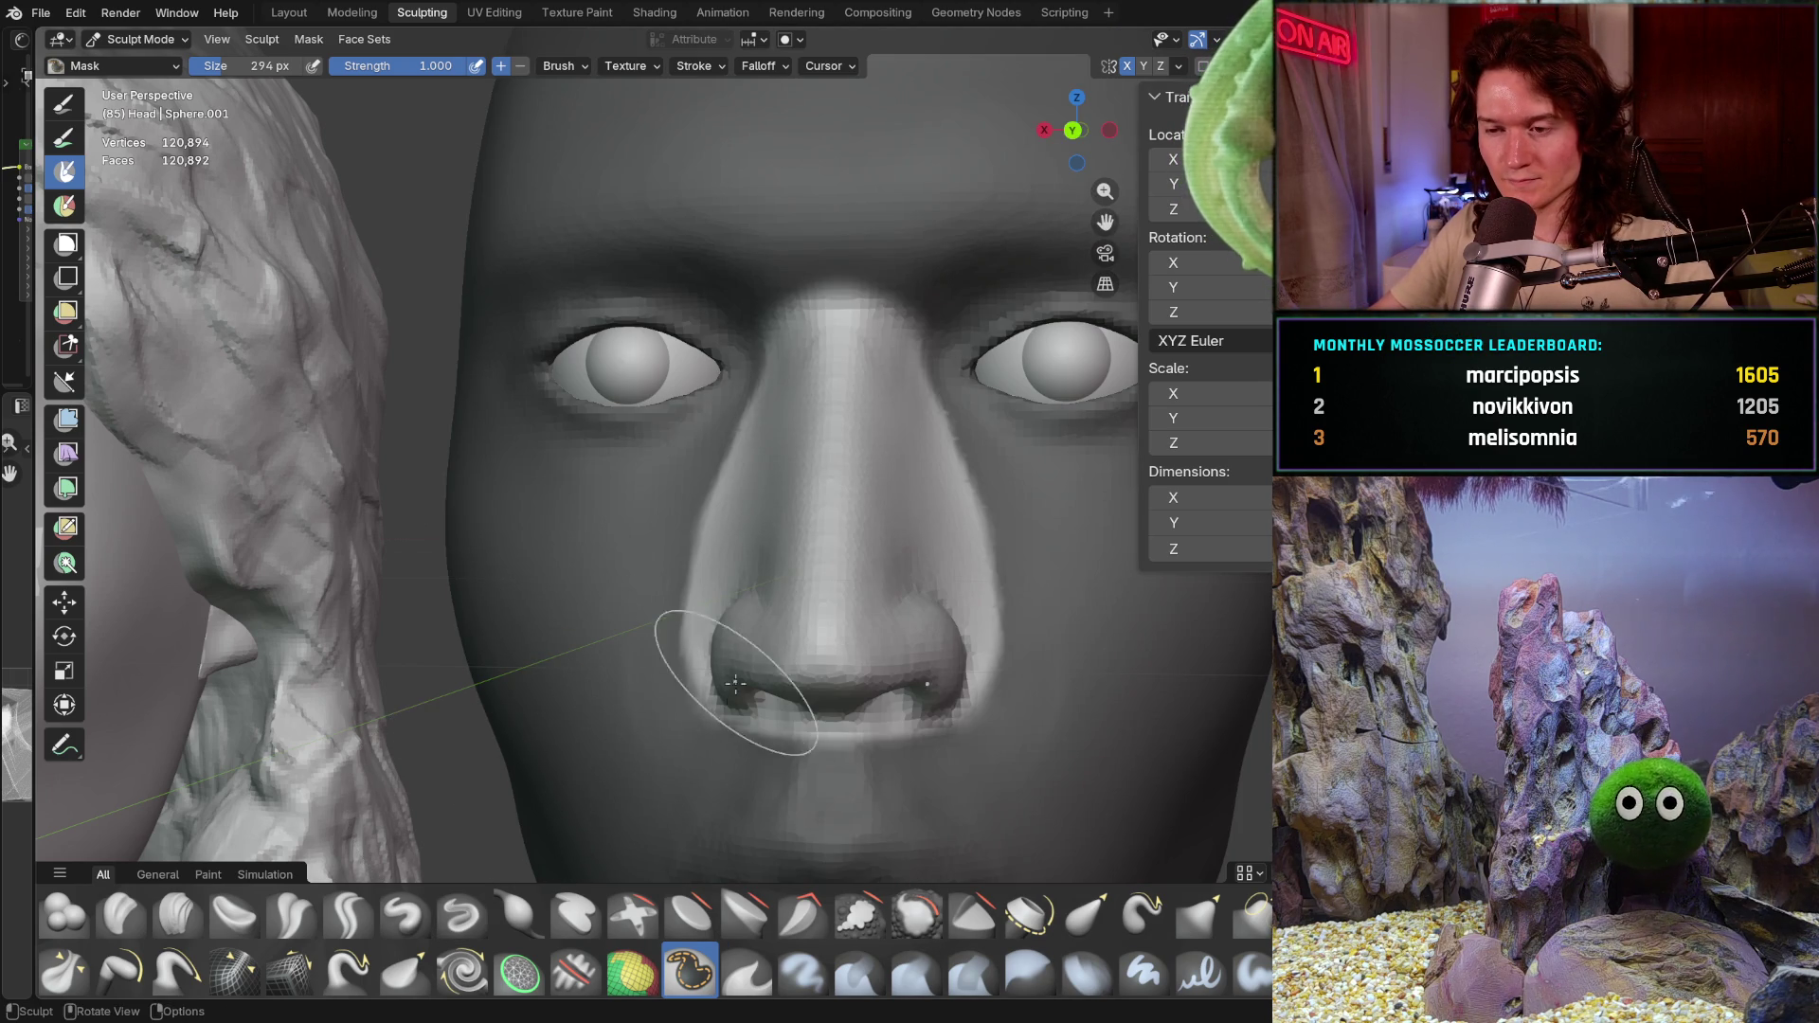
{"action": "scroll", "coordinate": [727, 695], "scroll_direction": "down", "scroll_amount": 5}
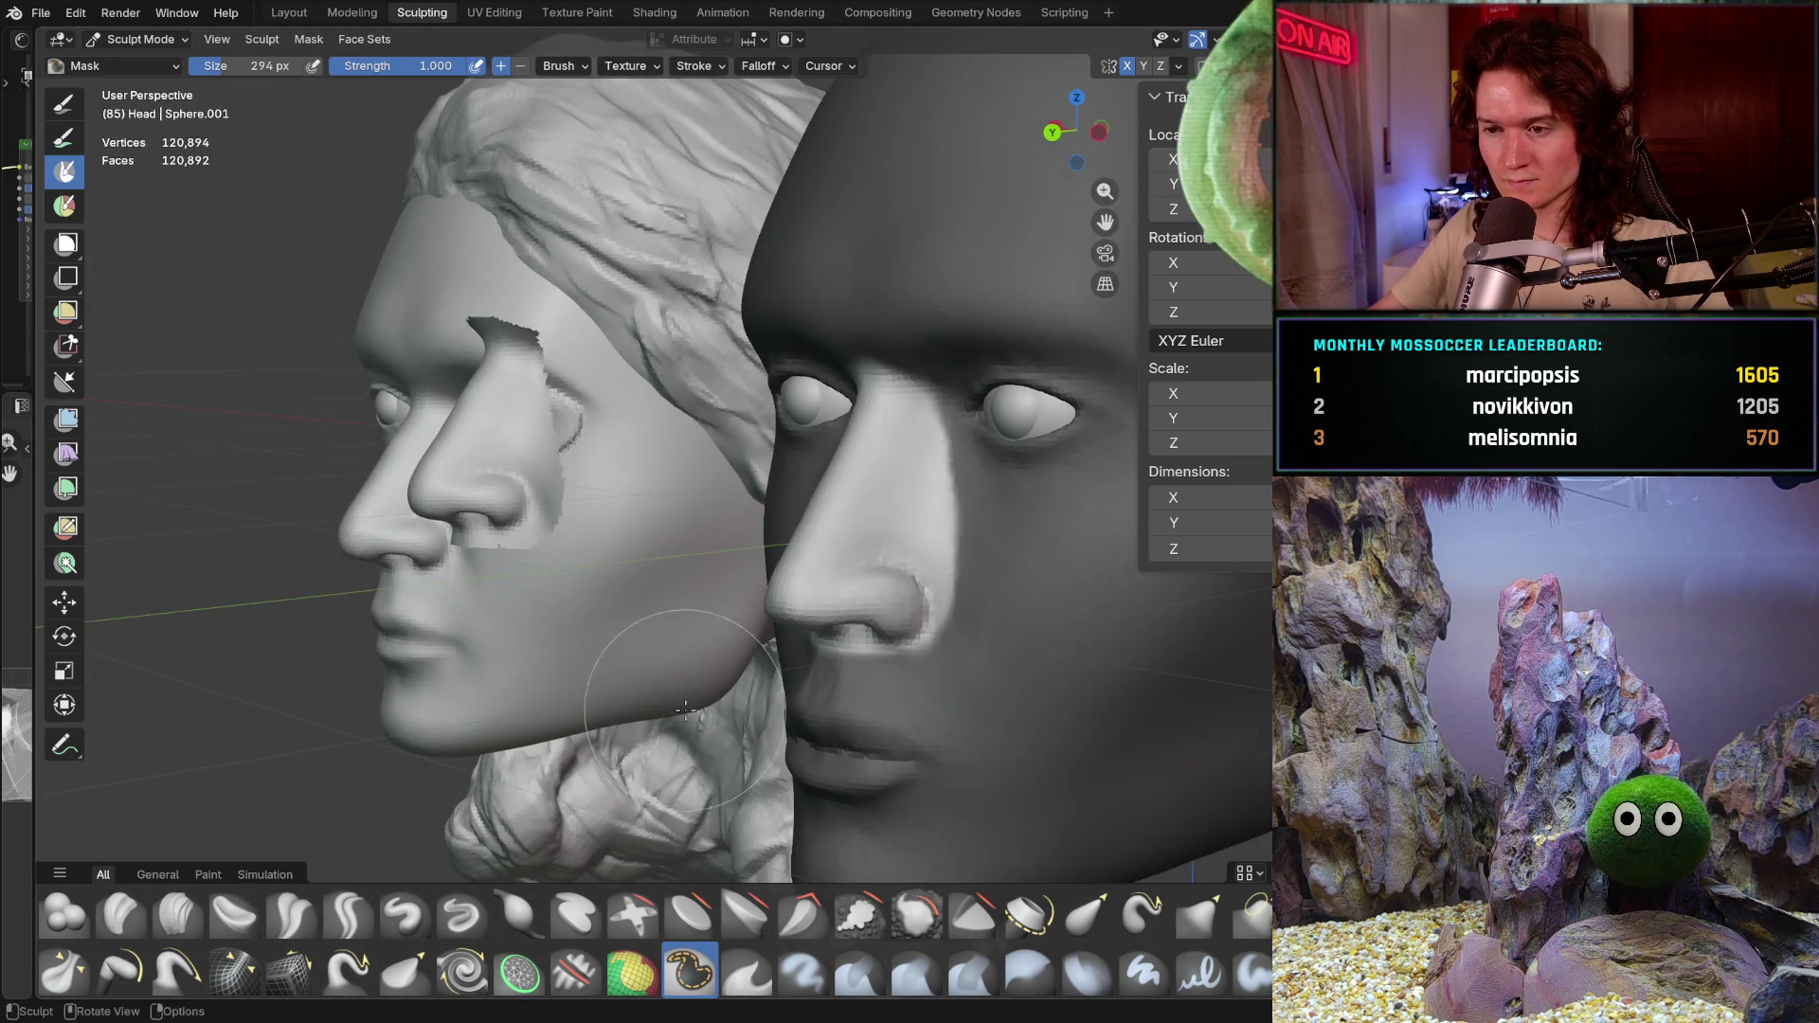
{"action": "mouse_move", "coordinate": [726, 695]}
{"action": "middle_mouse_down"}
{"action": "mouse_move", "coordinate": [662, 788]}
{"action": "mouse_move", "coordinate": [582, 742]}
{"action": "mouse_move", "coordinate": [610, 768]}
{"action": "mouse_move", "coordinate": [604, 738]}
{"action": "mouse_move", "coordinate": [682, 796]}
{"action": "middle_mouse_up"}
{"action": "left_click", "coordinate": [691, 917]}
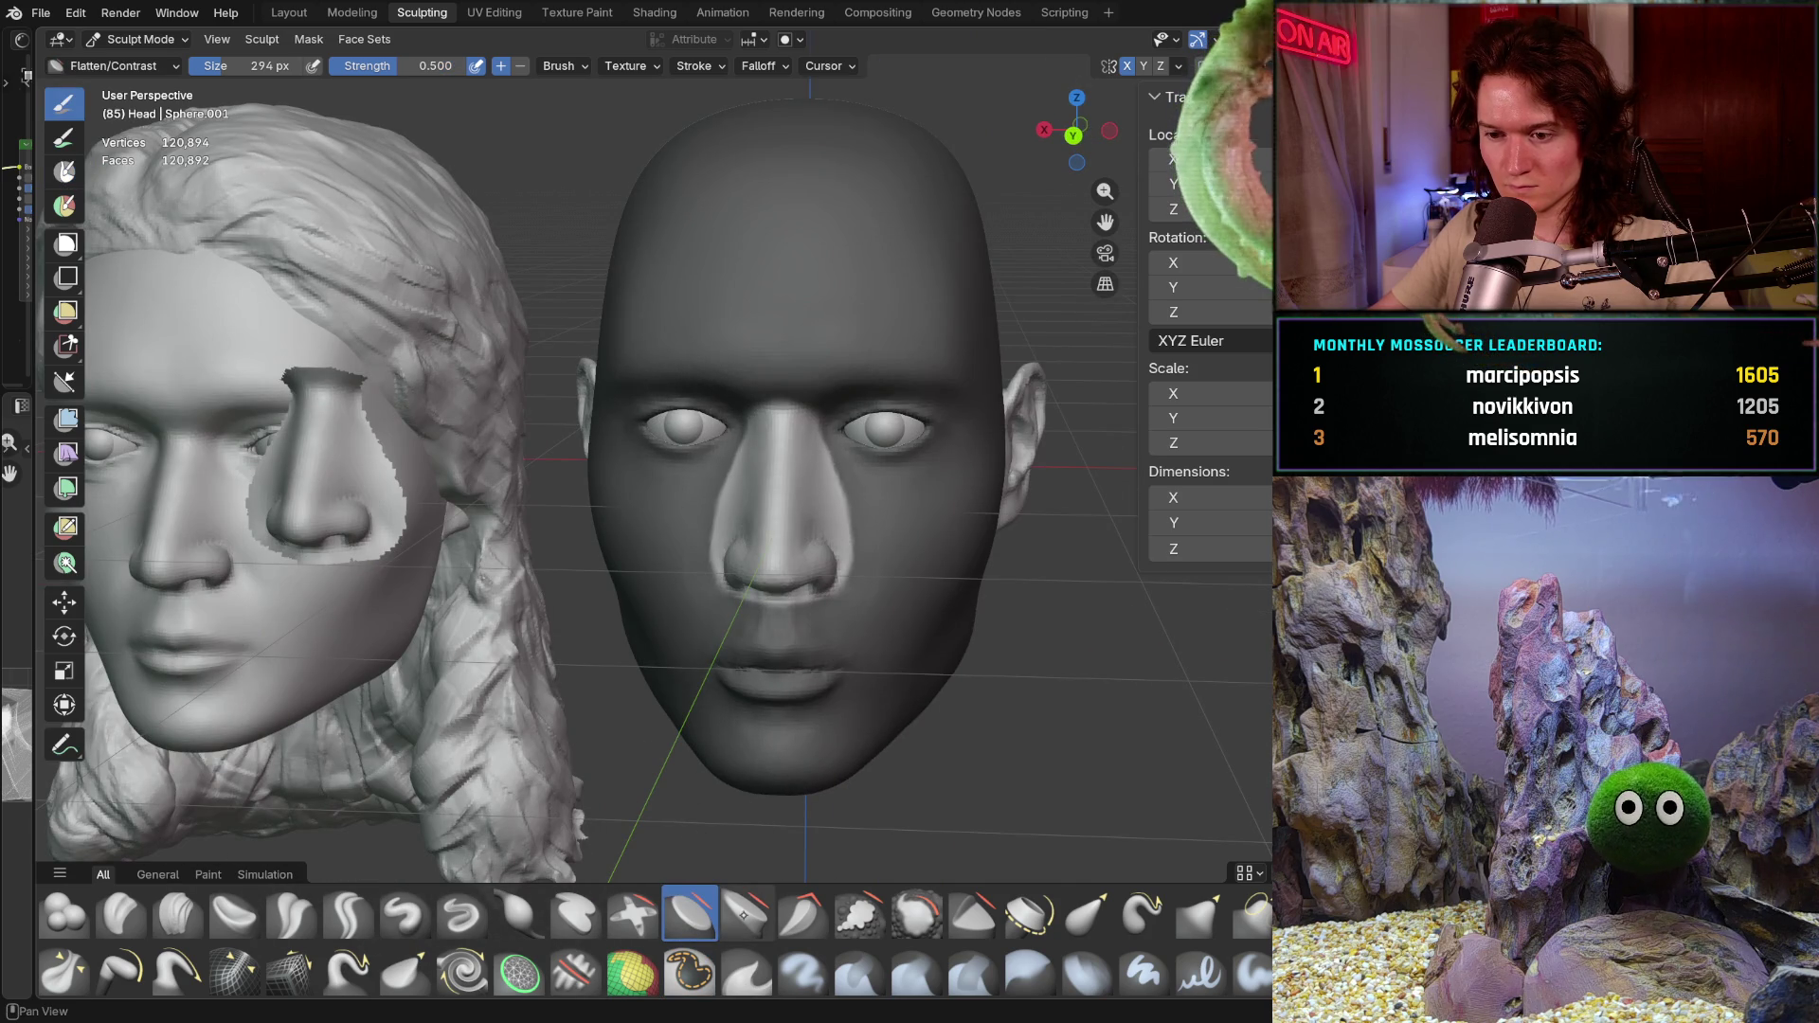
{"action": "scroll", "coordinate": [800, 540], "scroll_direction": "up", "scroll_amount": 3}
{"action": "mouse_move", "coordinate": [801, 527]}
{"action": "left_mouse_down"}
{"action": "mouse_move", "coordinate": [806, 562]}
{"action": "mouse_move", "coordinate": [812, 350]}
{"action": "mouse_move", "coordinate": [799, 443]}
{"action": "left_mouse_up"}
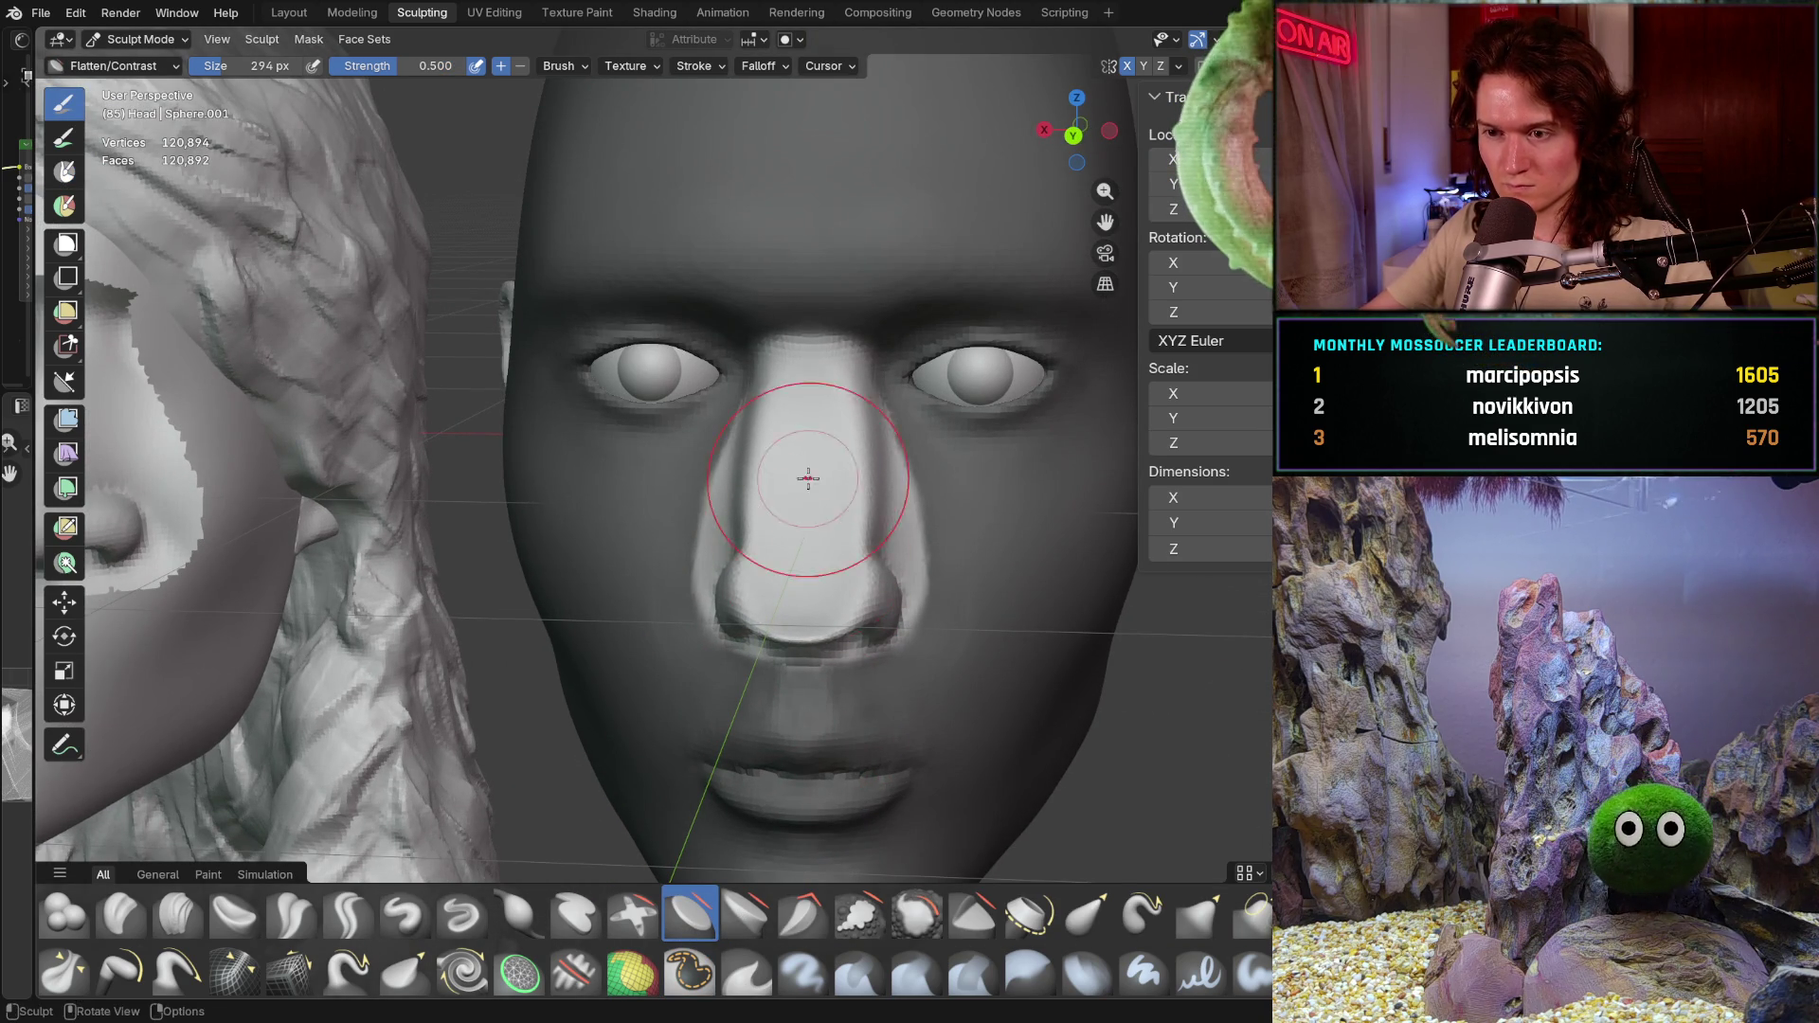
{"action": "middle_click_drag", "start_coordinate": [808, 486], "coordinate": [804, 502]}
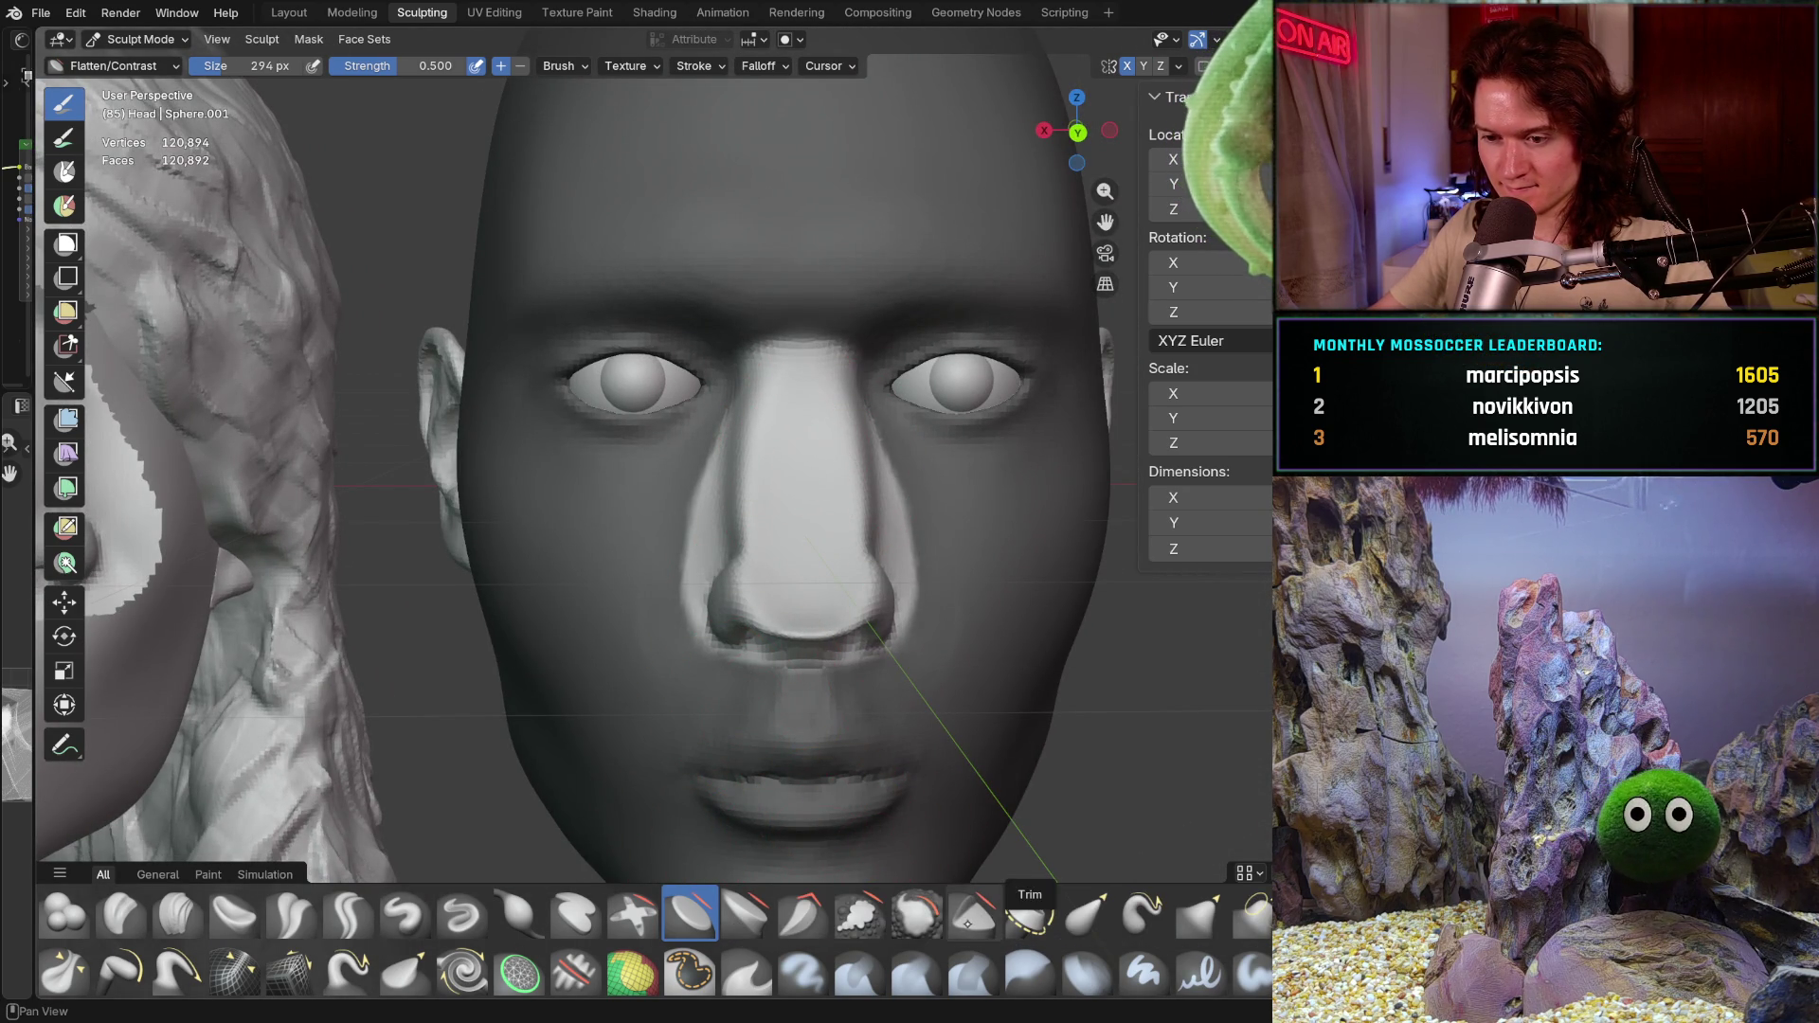
{"action": "left_click_drag", "start_coordinate": [800, 558], "coordinate": [794, 554]}
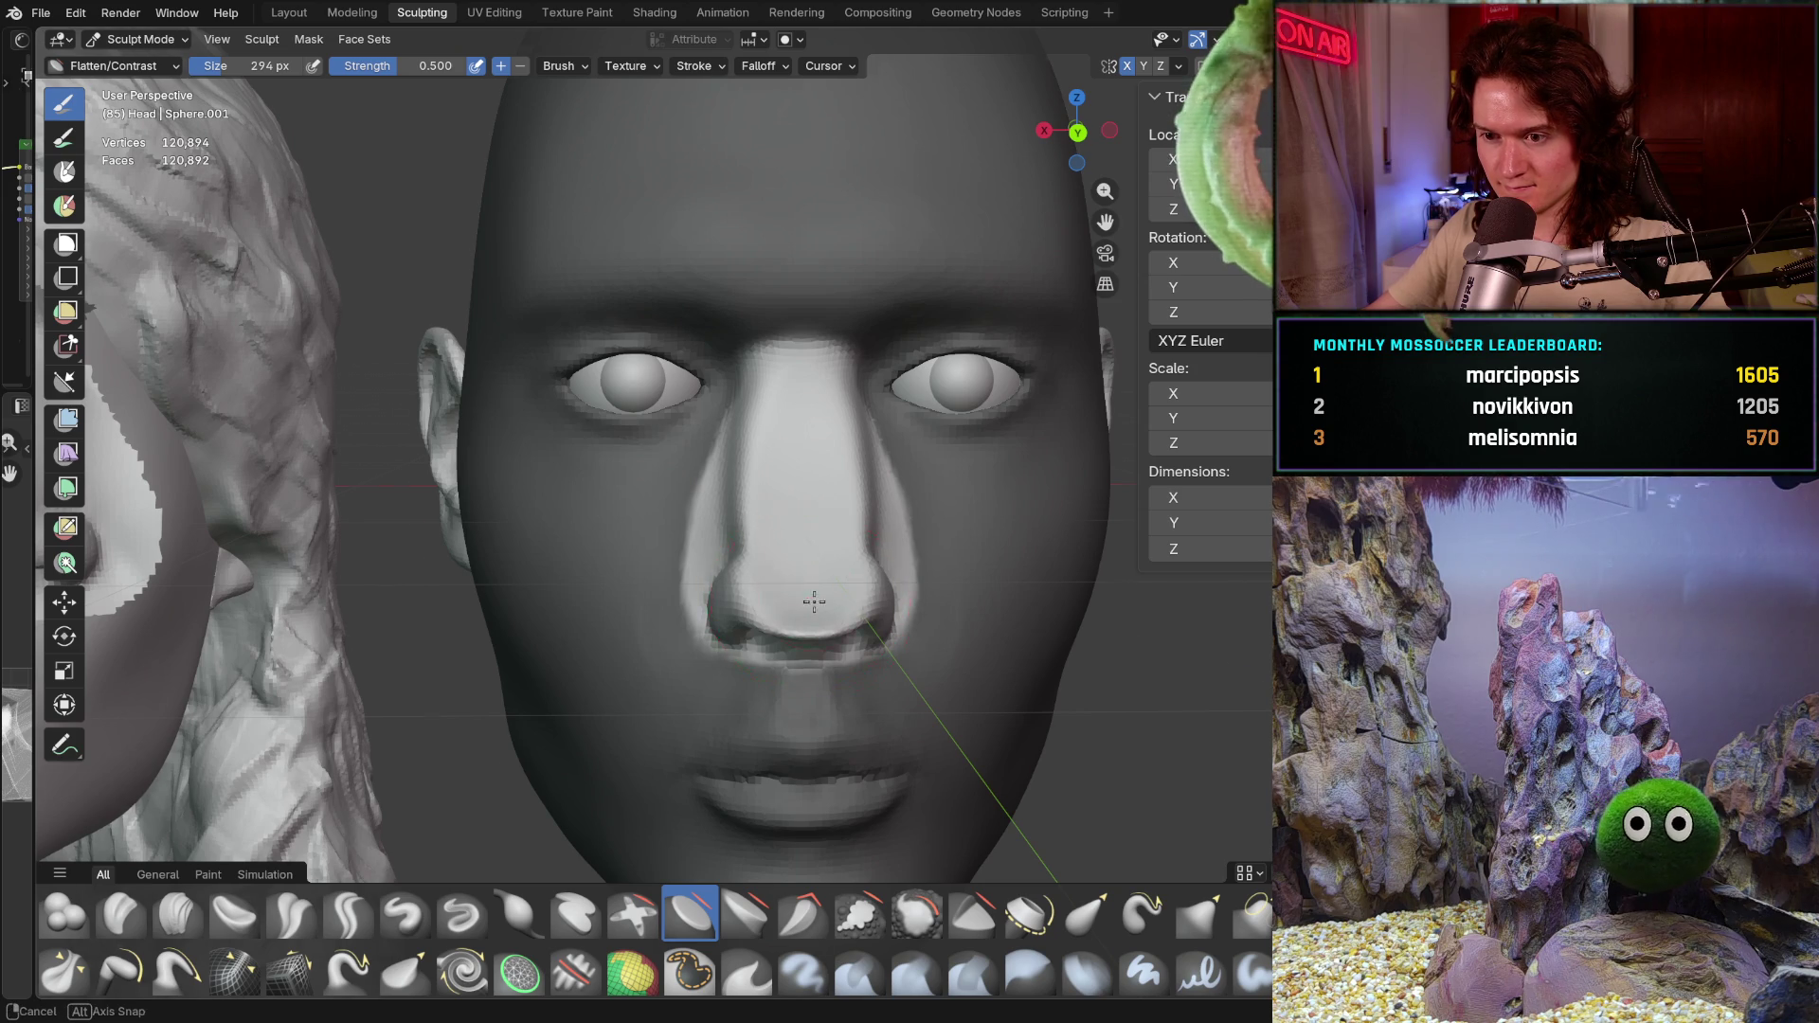
{"action": "middle_click_drag", "start_coordinate": [811, 604], "coordinate": [881, 475]}
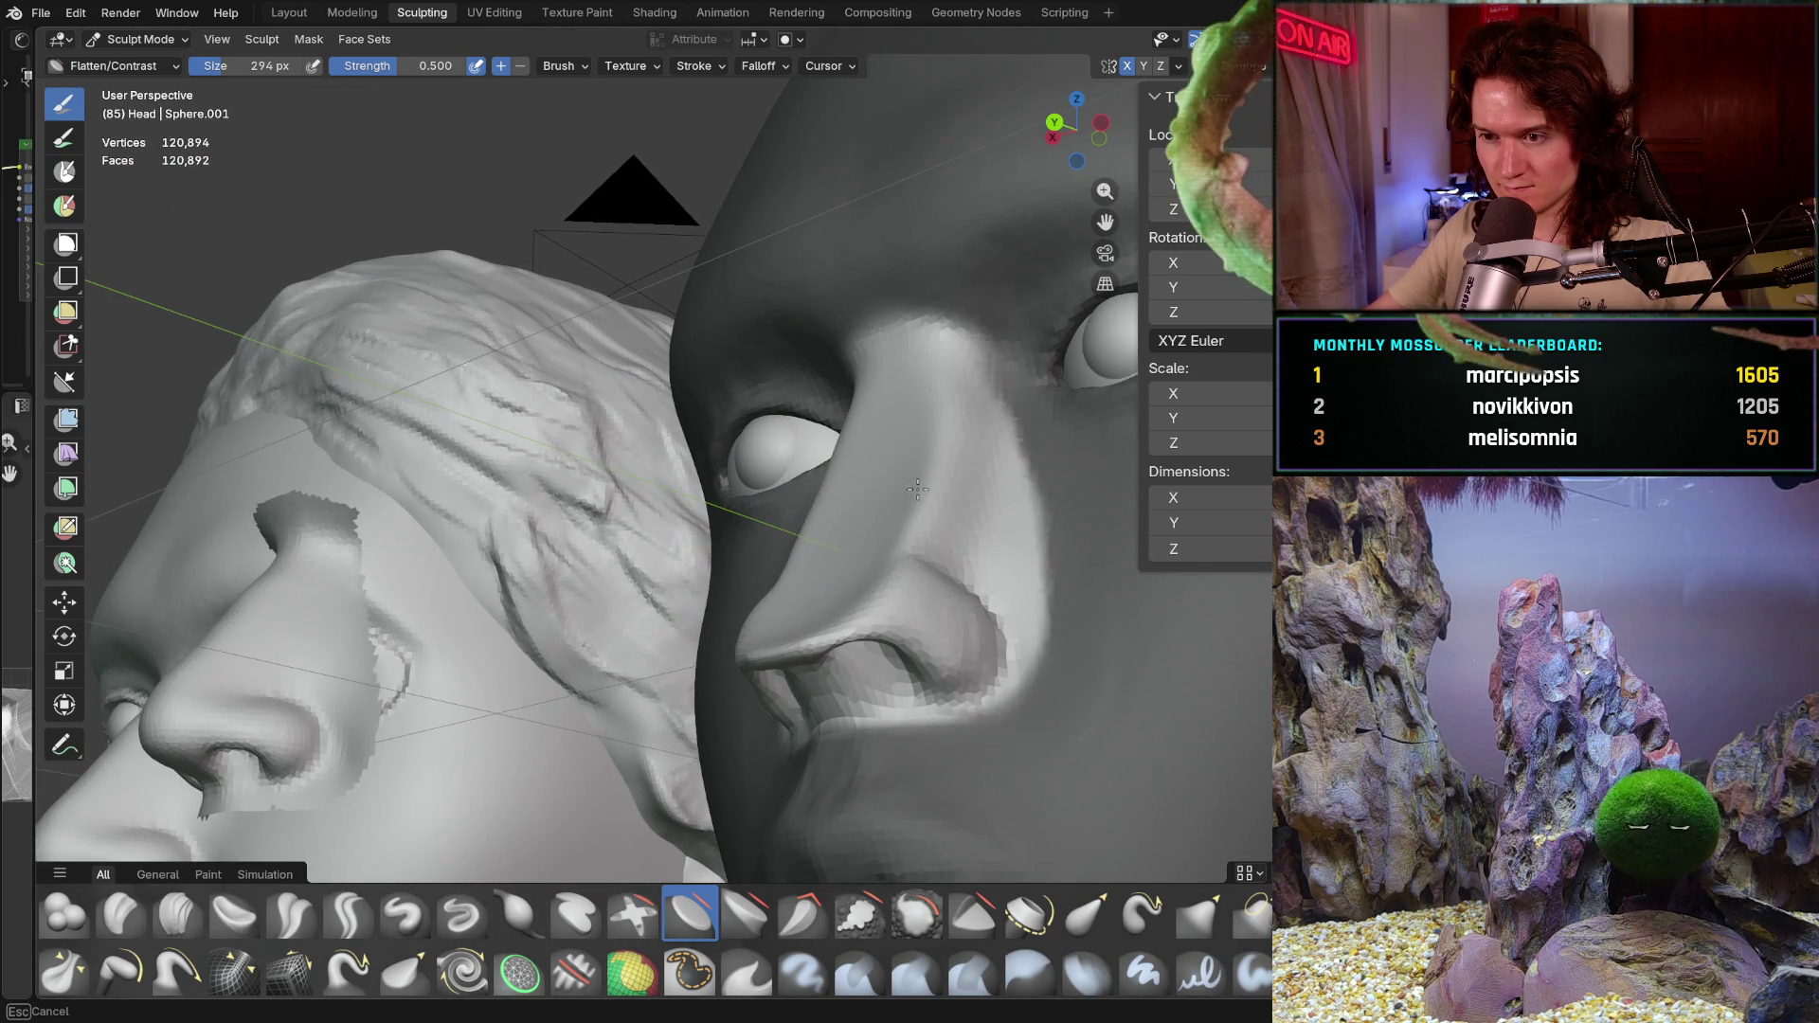
Step: Flatten the grafted nose's tip, nostrils, left side and lower surface
{"action": "left_click_drag", "start_coordinate": [925, 482], "coordinate": [843, 691]}
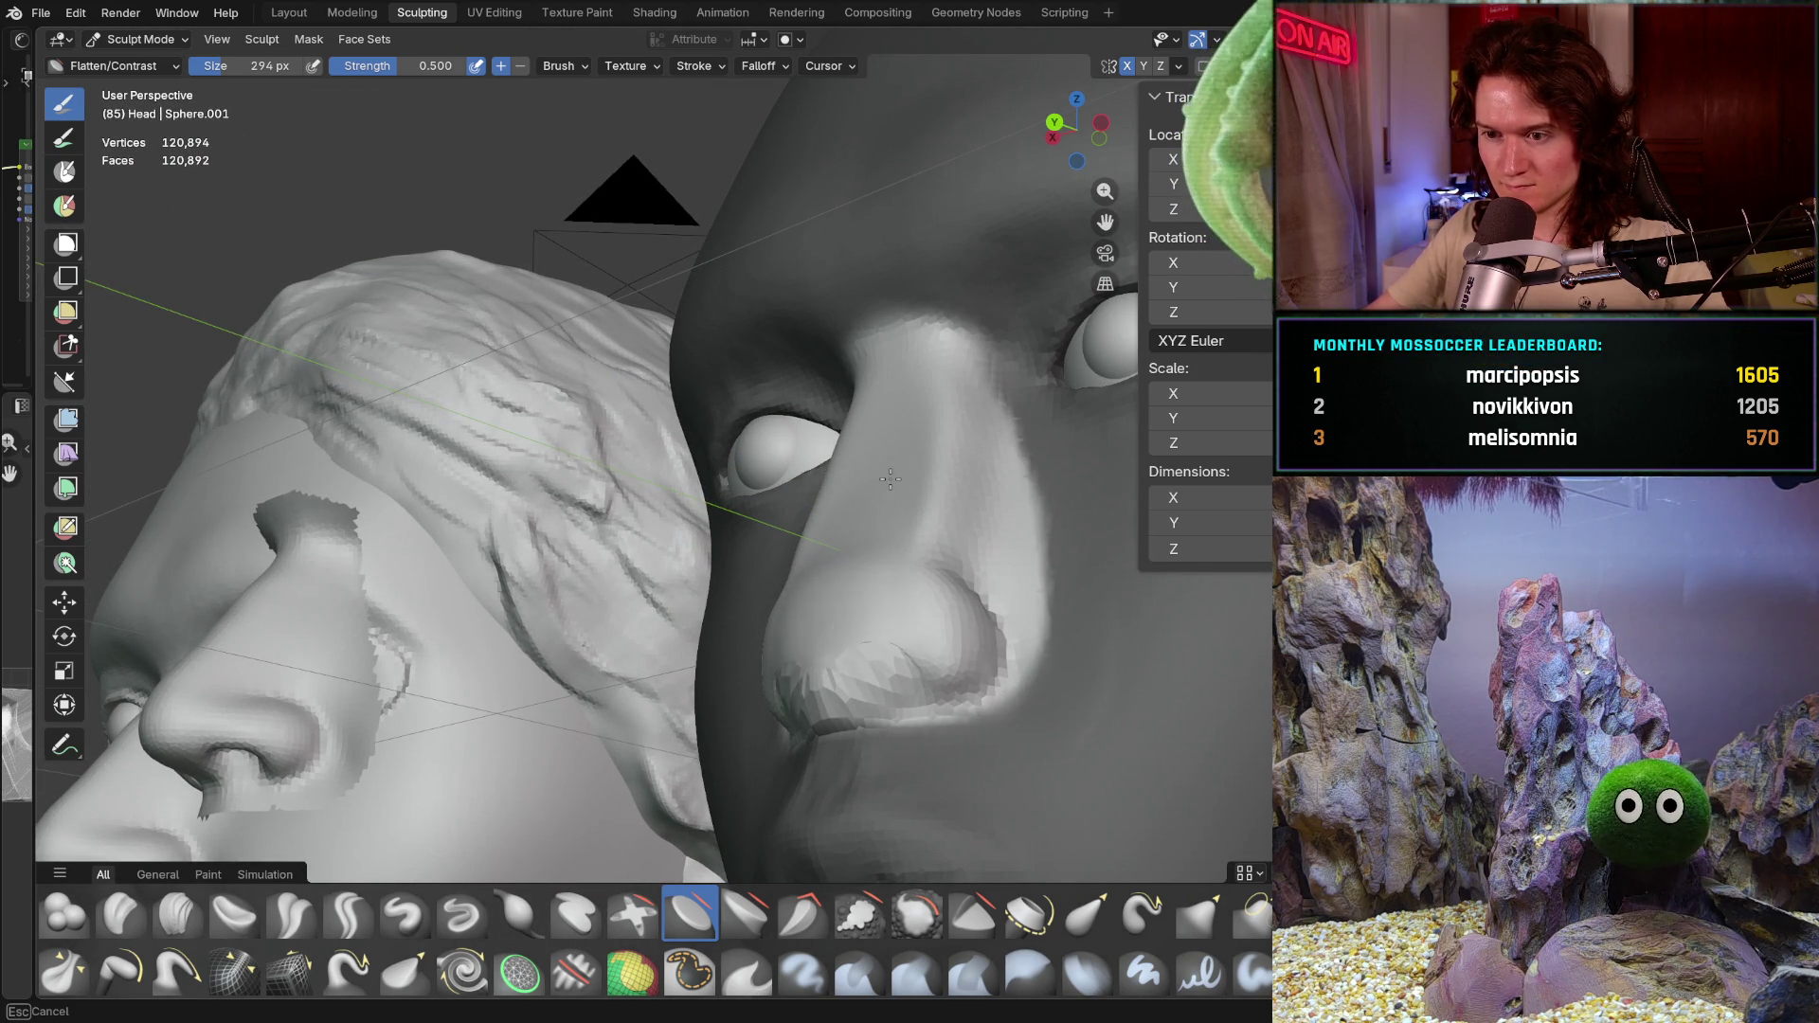
{"action": "middle_click_drag", "start_coordinate": [919, 579], "coordinate": [832, 557]}
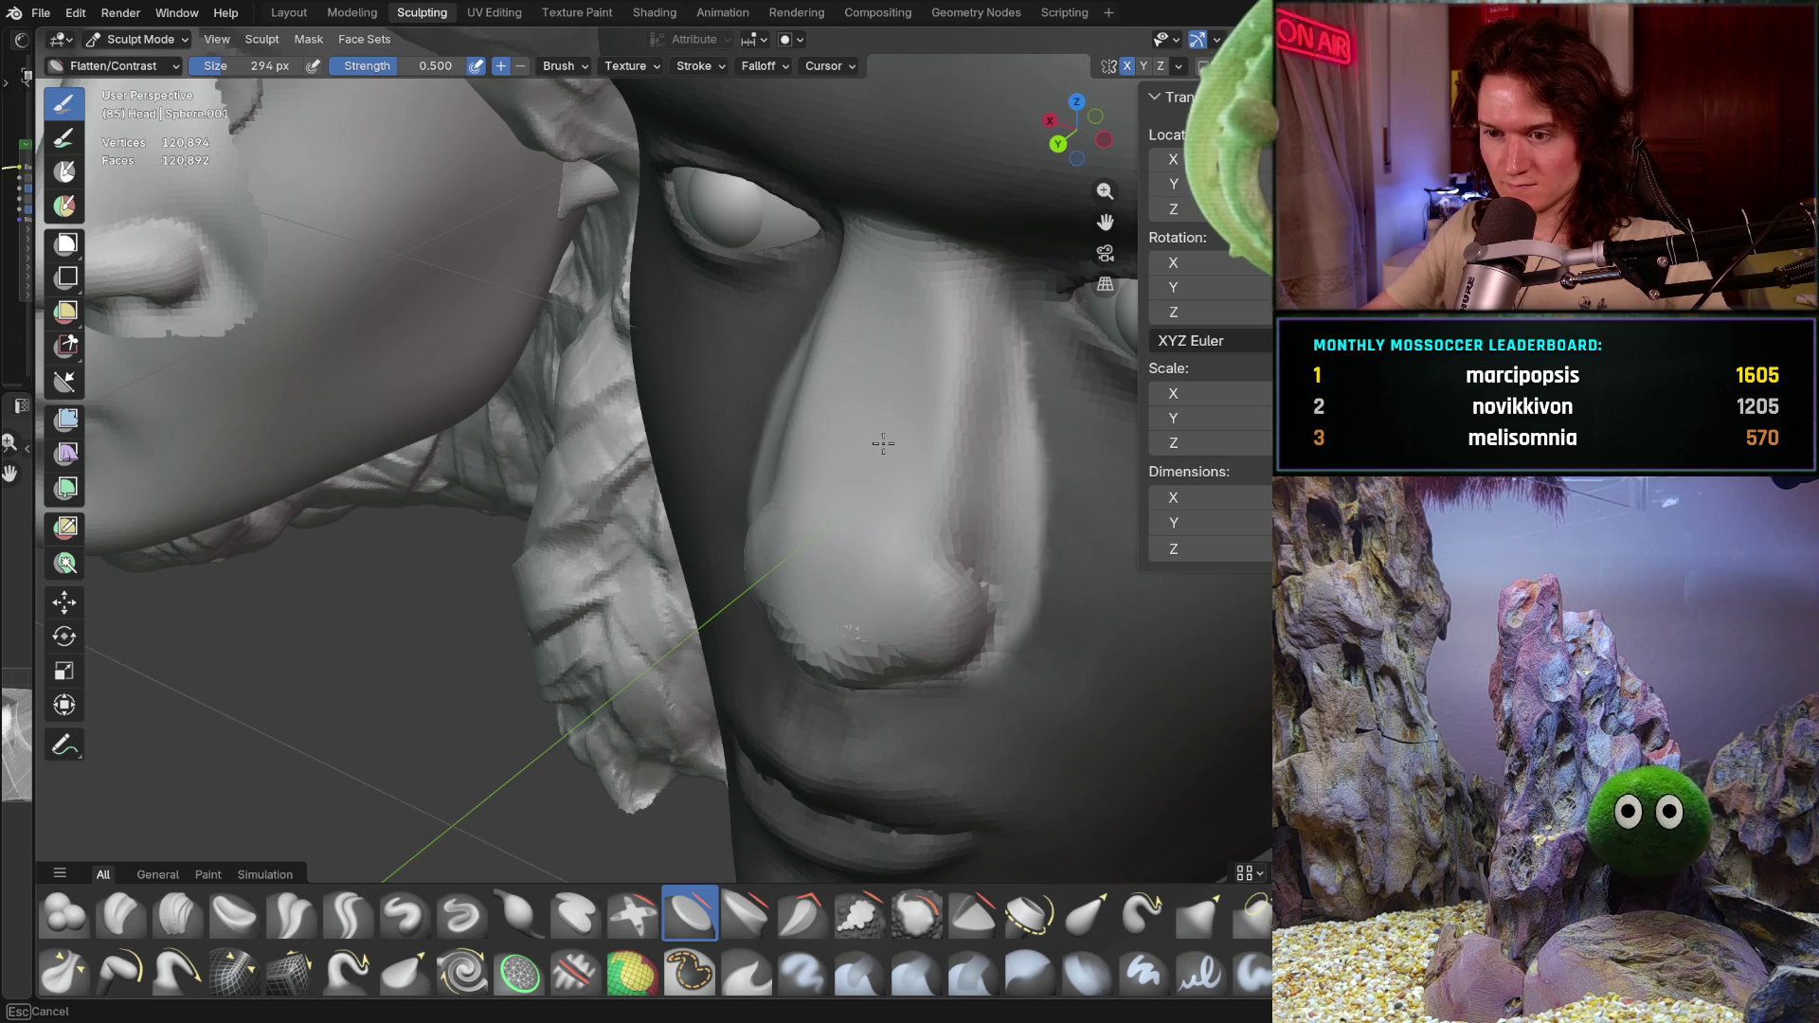
{"action": "left_click_drag", "start_coordinate": [844, 572], "coordinate": [964, 635]}
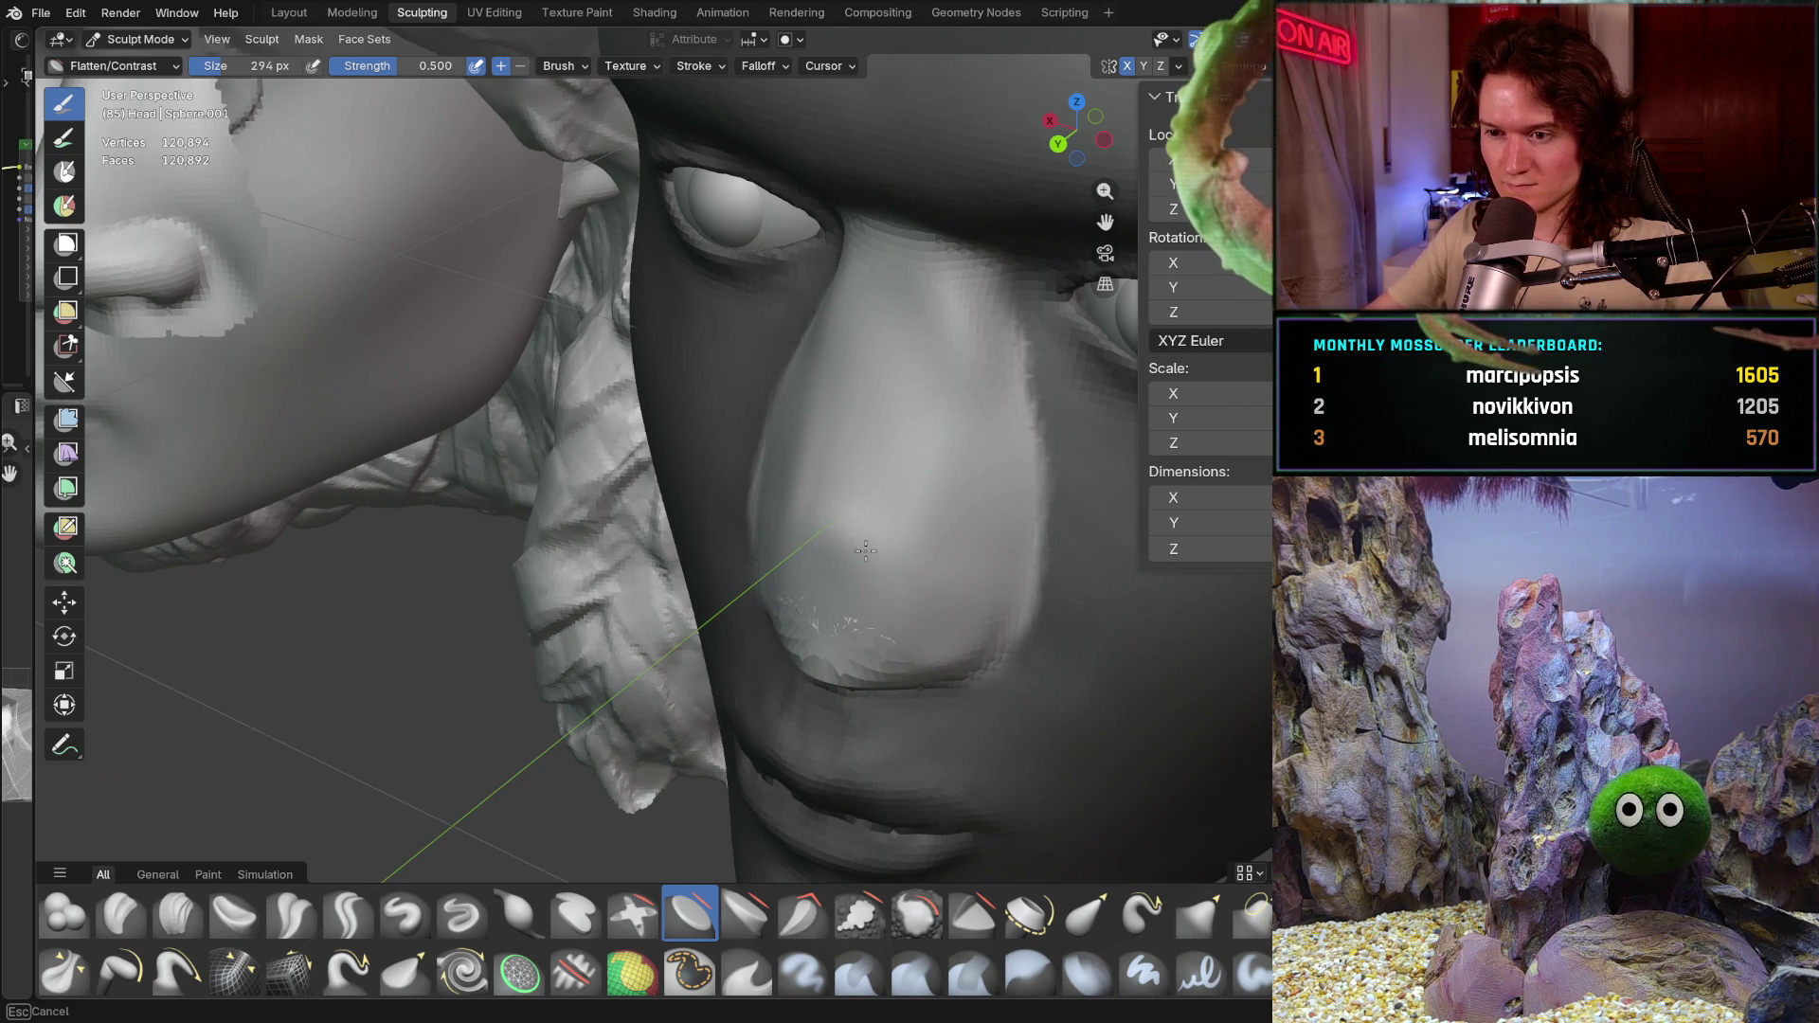
{"action": "left_click_drag", "start_coordinate": [939, 440], "coordinate": [920, 601]}
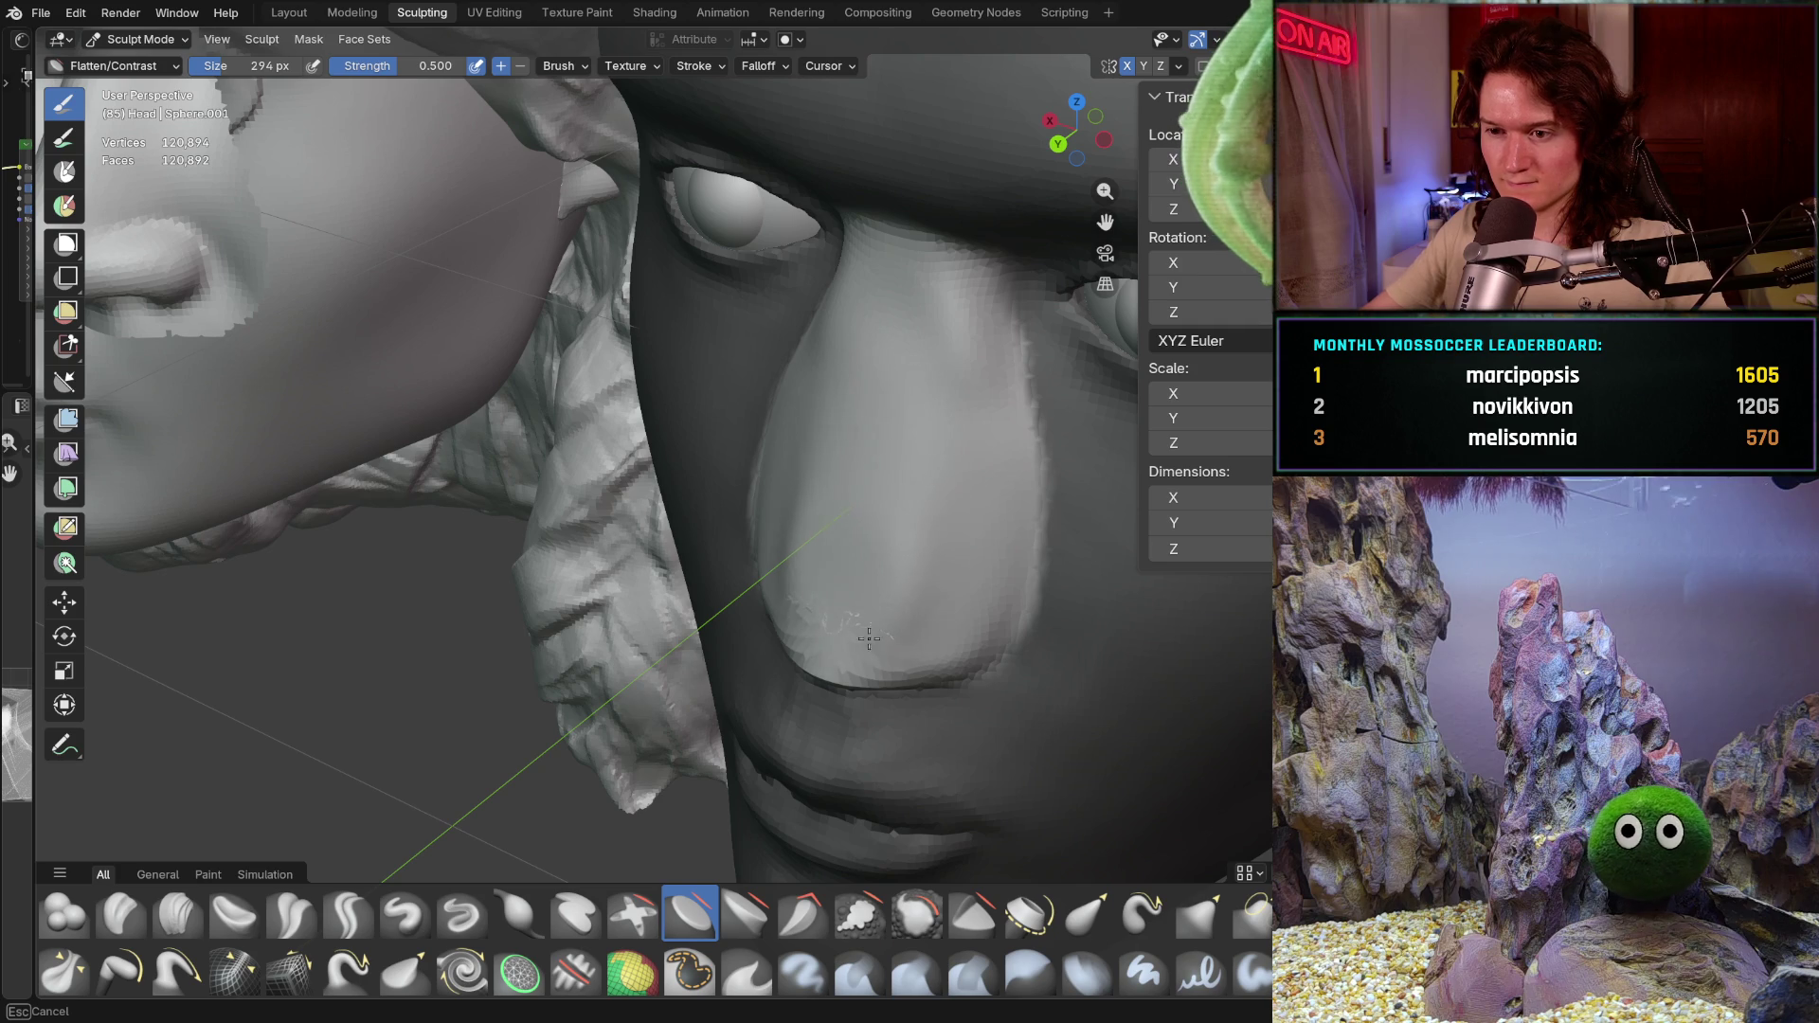
{"action": "left_click_drag", "start_coordinate": [864, 626], "coordinate": [939, 469]}
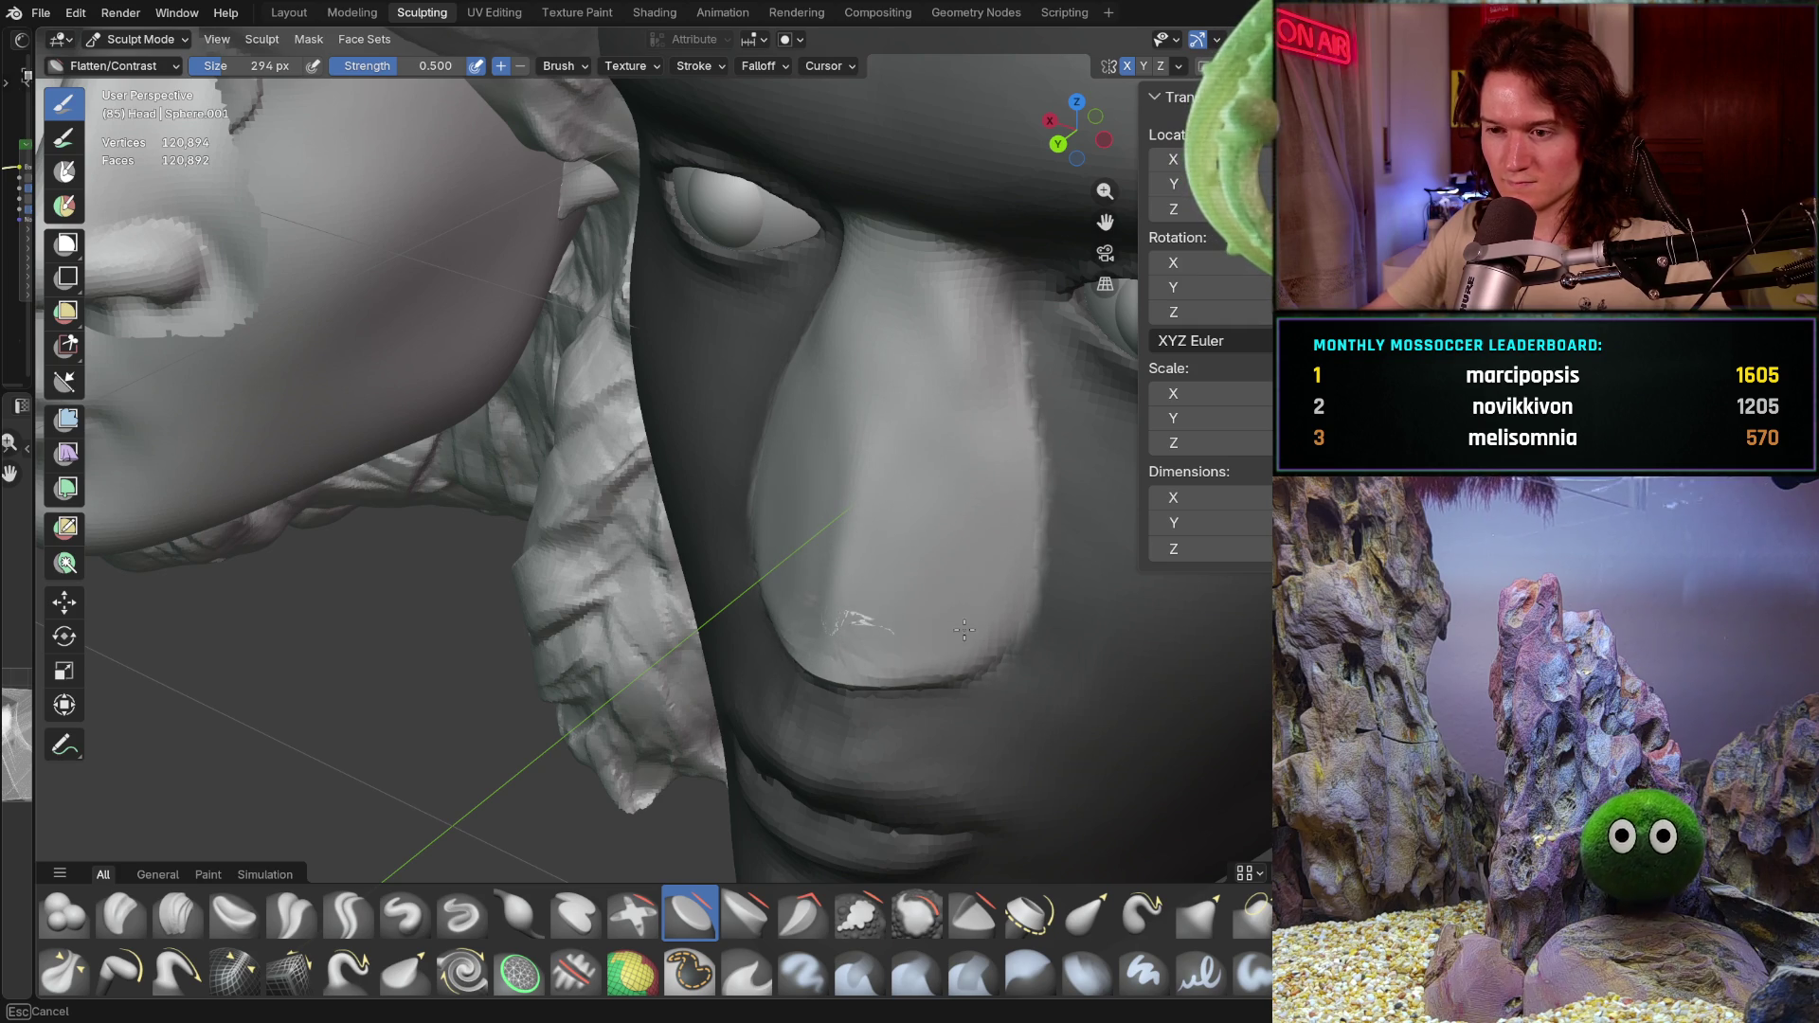
{"action": "left_click_drag", "start_coordinate": [855, 687], "coordinate": [843, 578]}
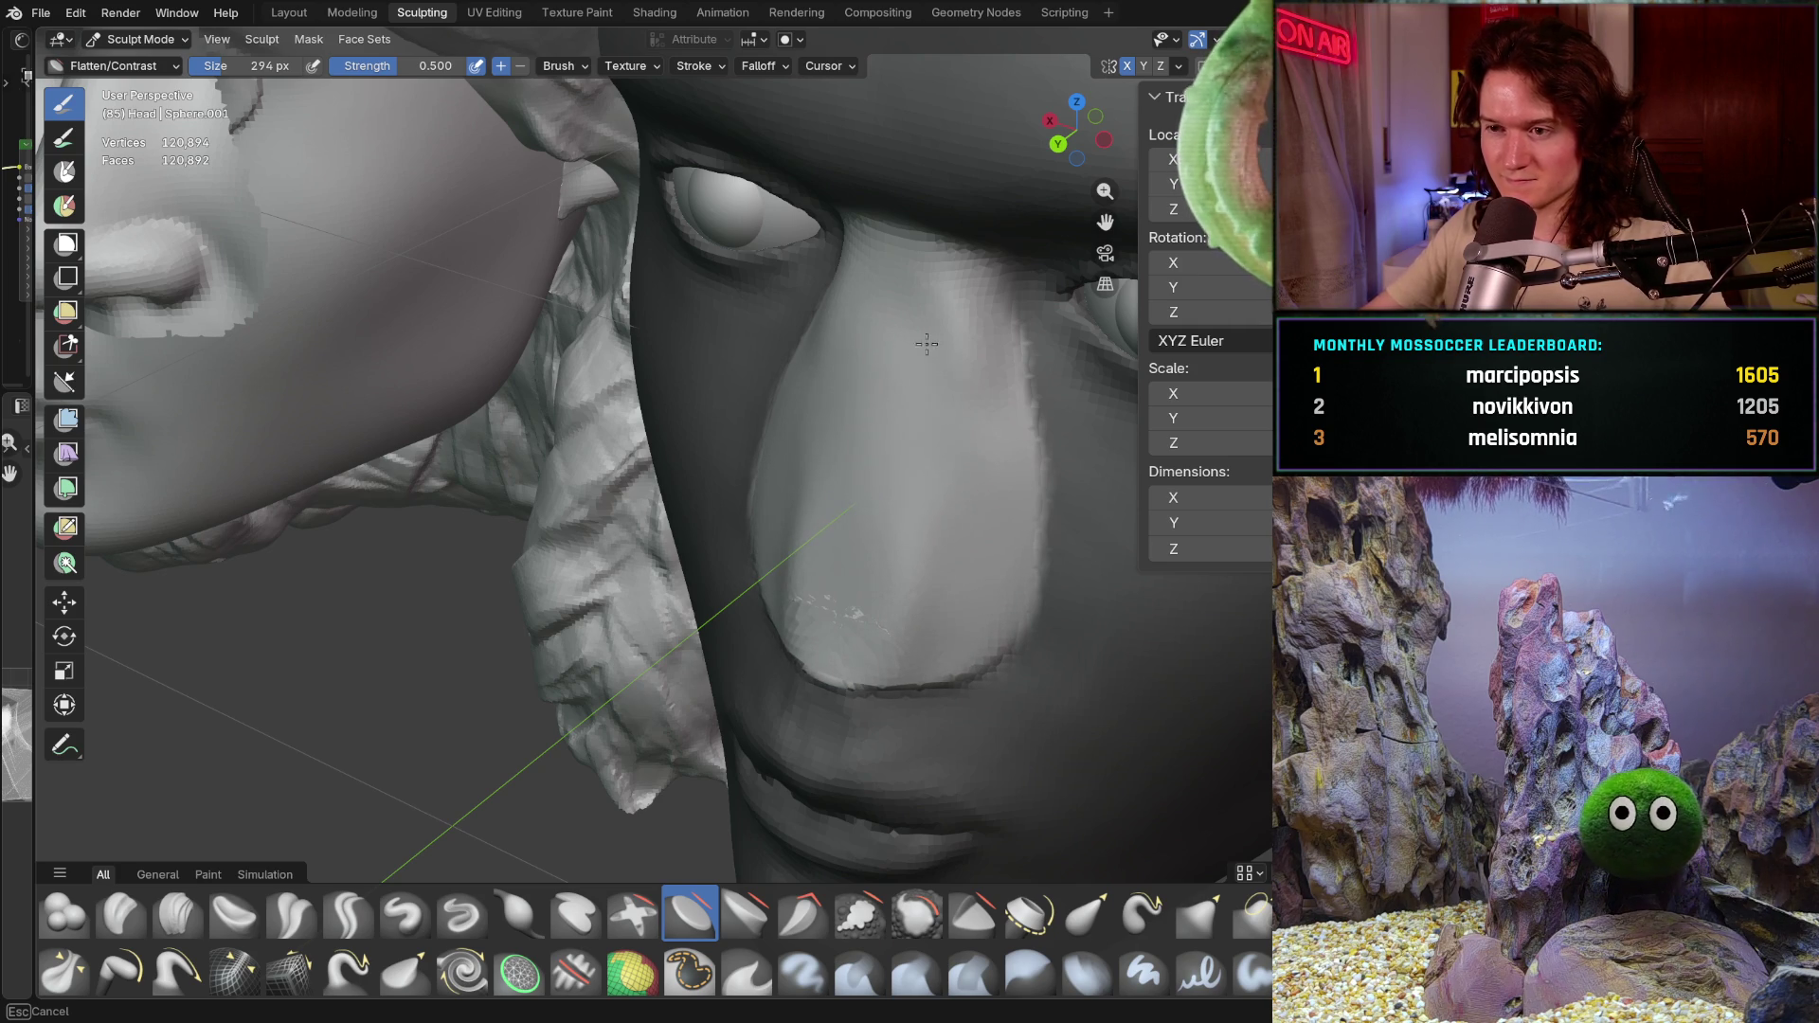
Step: From the front, broaden and flatten the nose bridge, lower nose and tip, then check the profile
{"action": "middle_click_drag", "start_coordinate": [924, 357], "coordinate": [945, 334]}
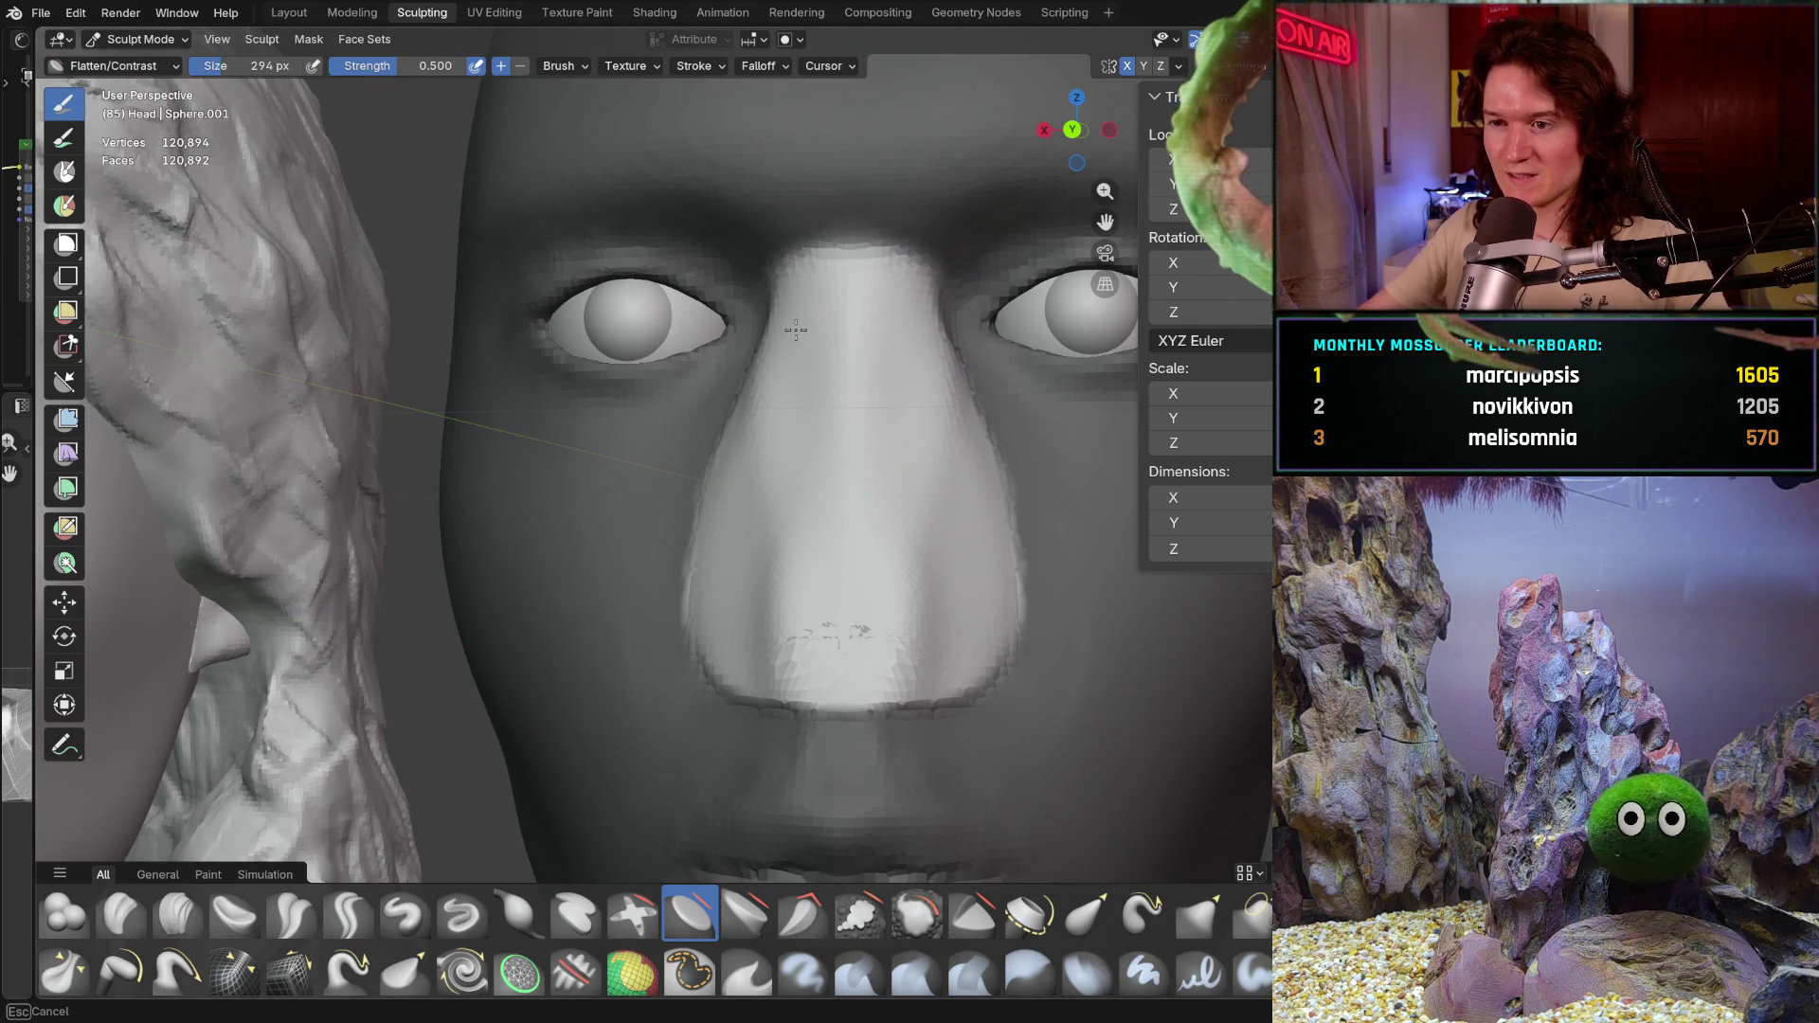
{"action": "left_click_drag", "start_coordinate": [827, 315], "coordinate": [847, 341]}
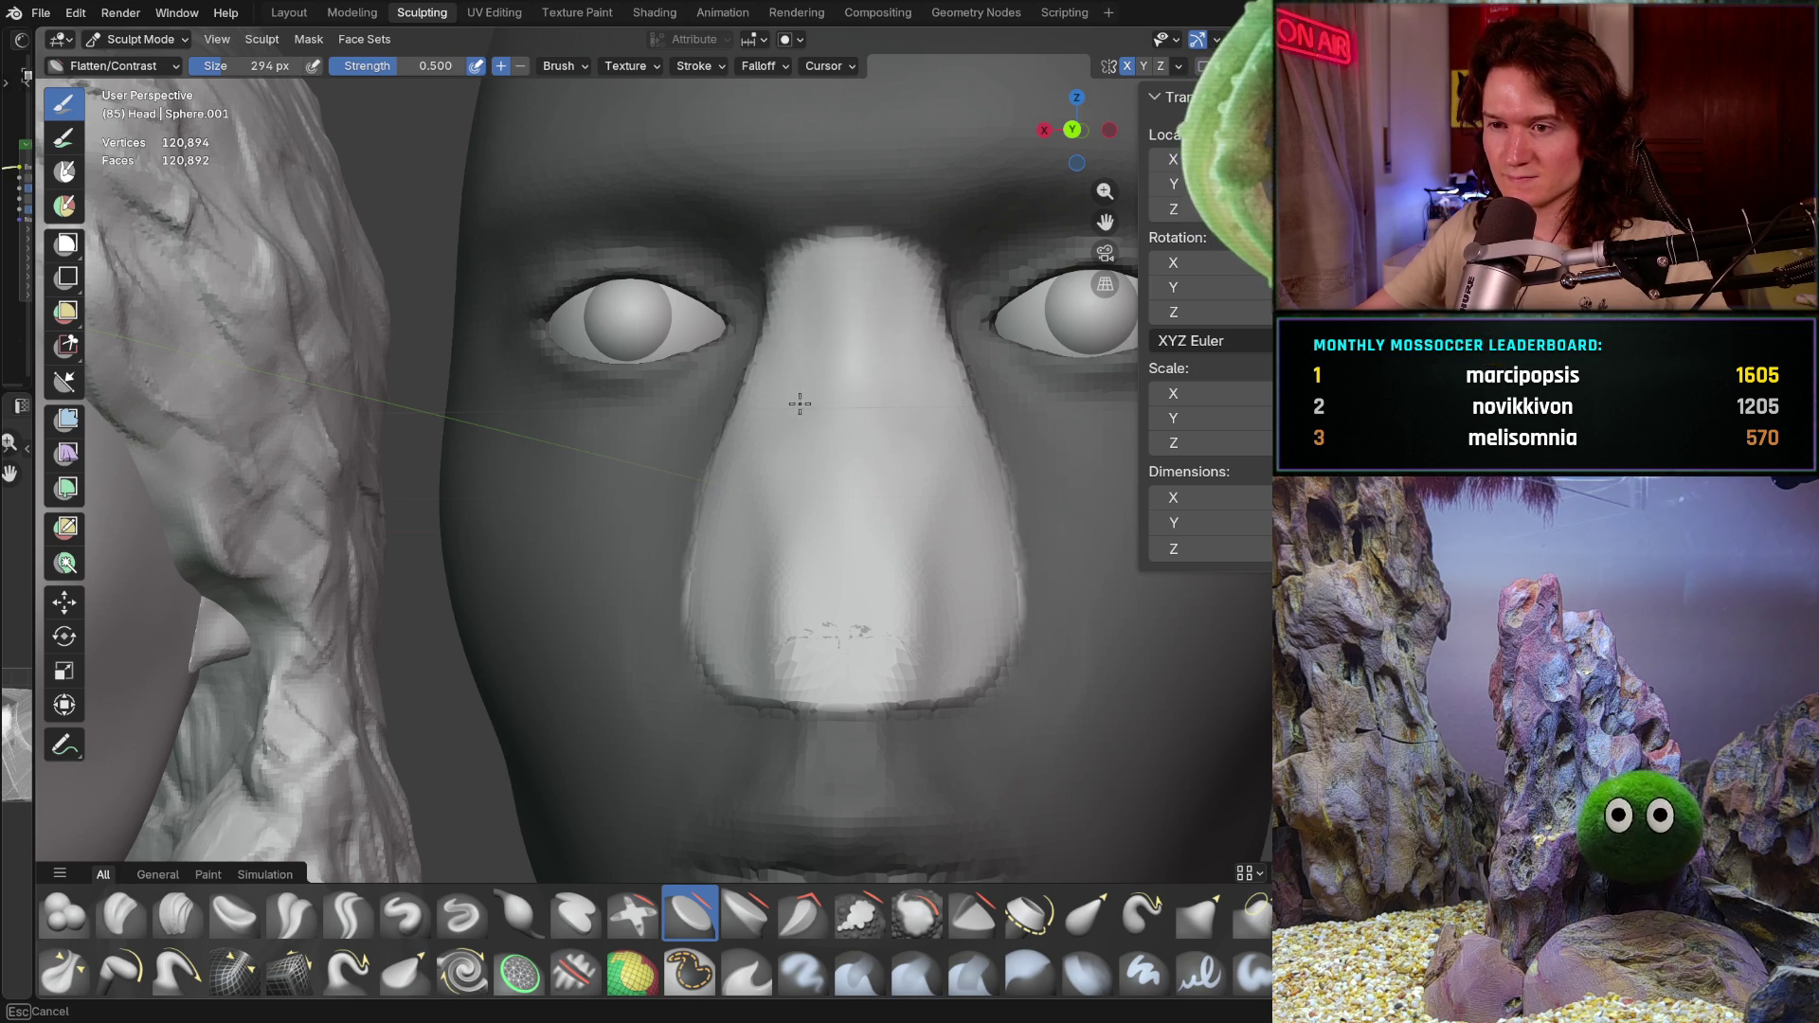
{"action": "left_click_drag", "start_coordinate": [864, 391], "coordinate": [787, 579]}
{"action": "left_click_drag", "start_coordinate": [860, 662], "coordinate": [947, 653]}
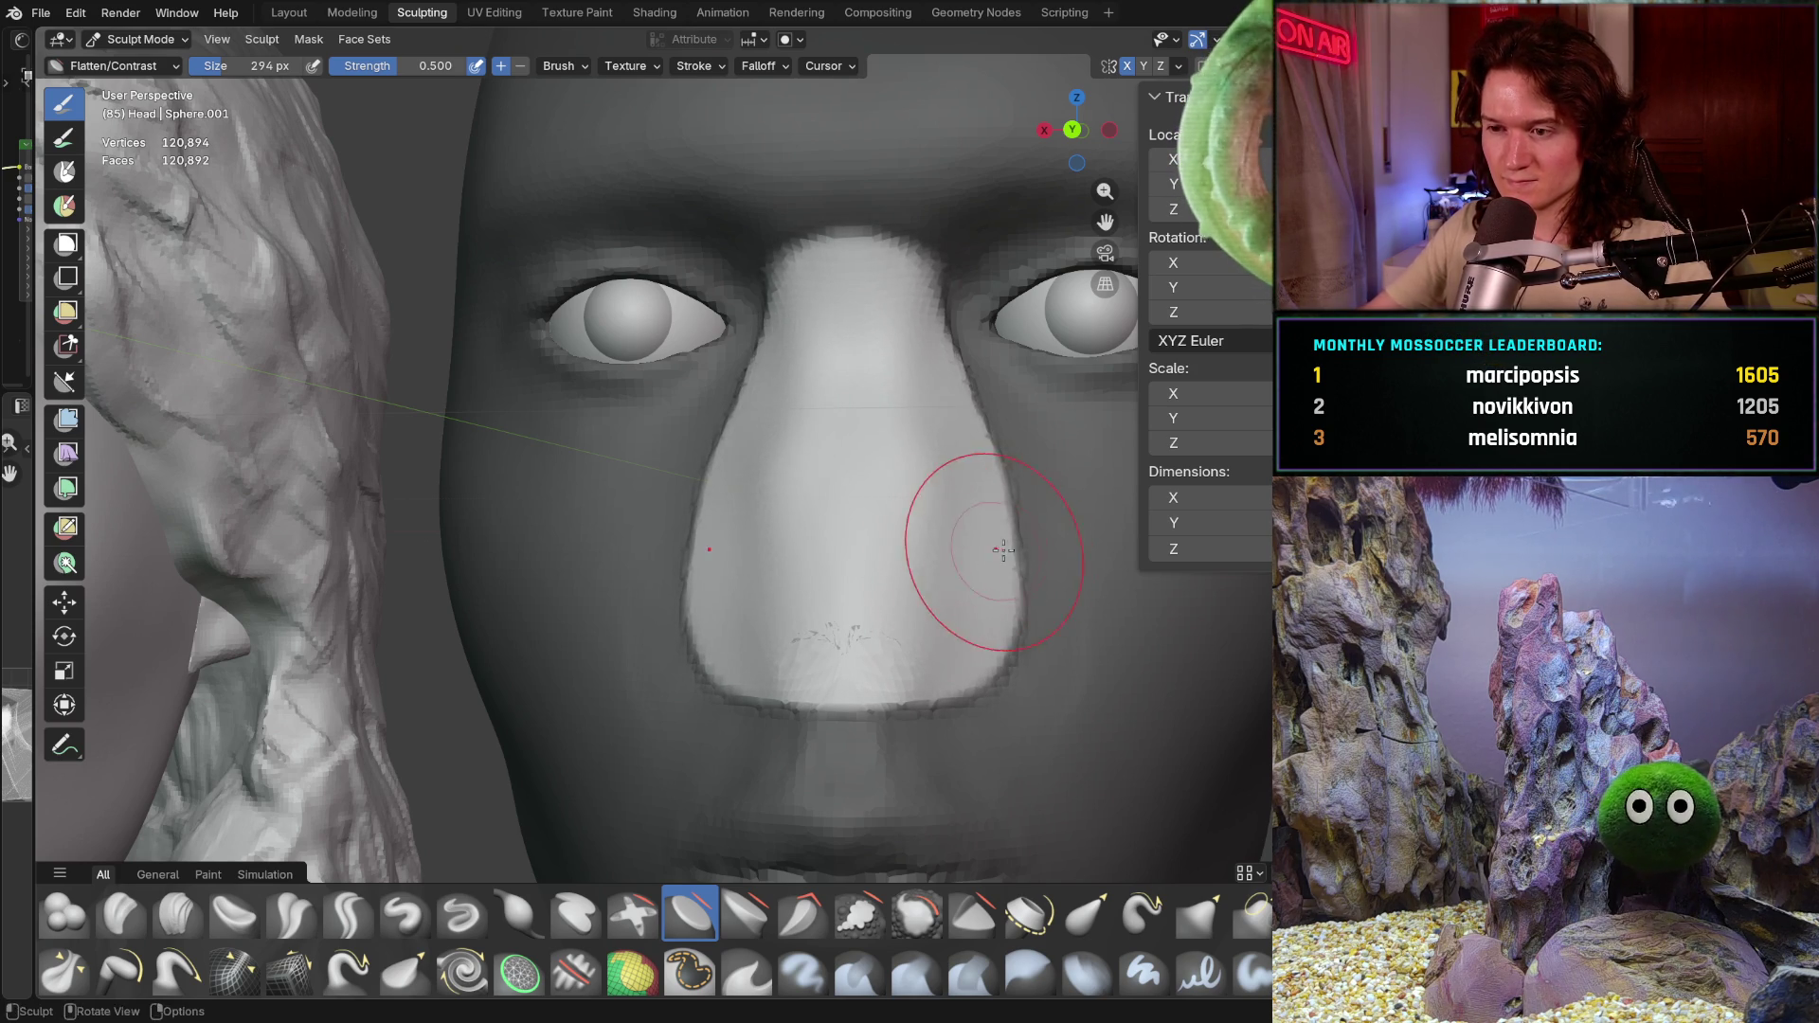
{"action": "middle_click_drag", "start_coordinate": [1002, 550], "coordinate": [764, 606]}
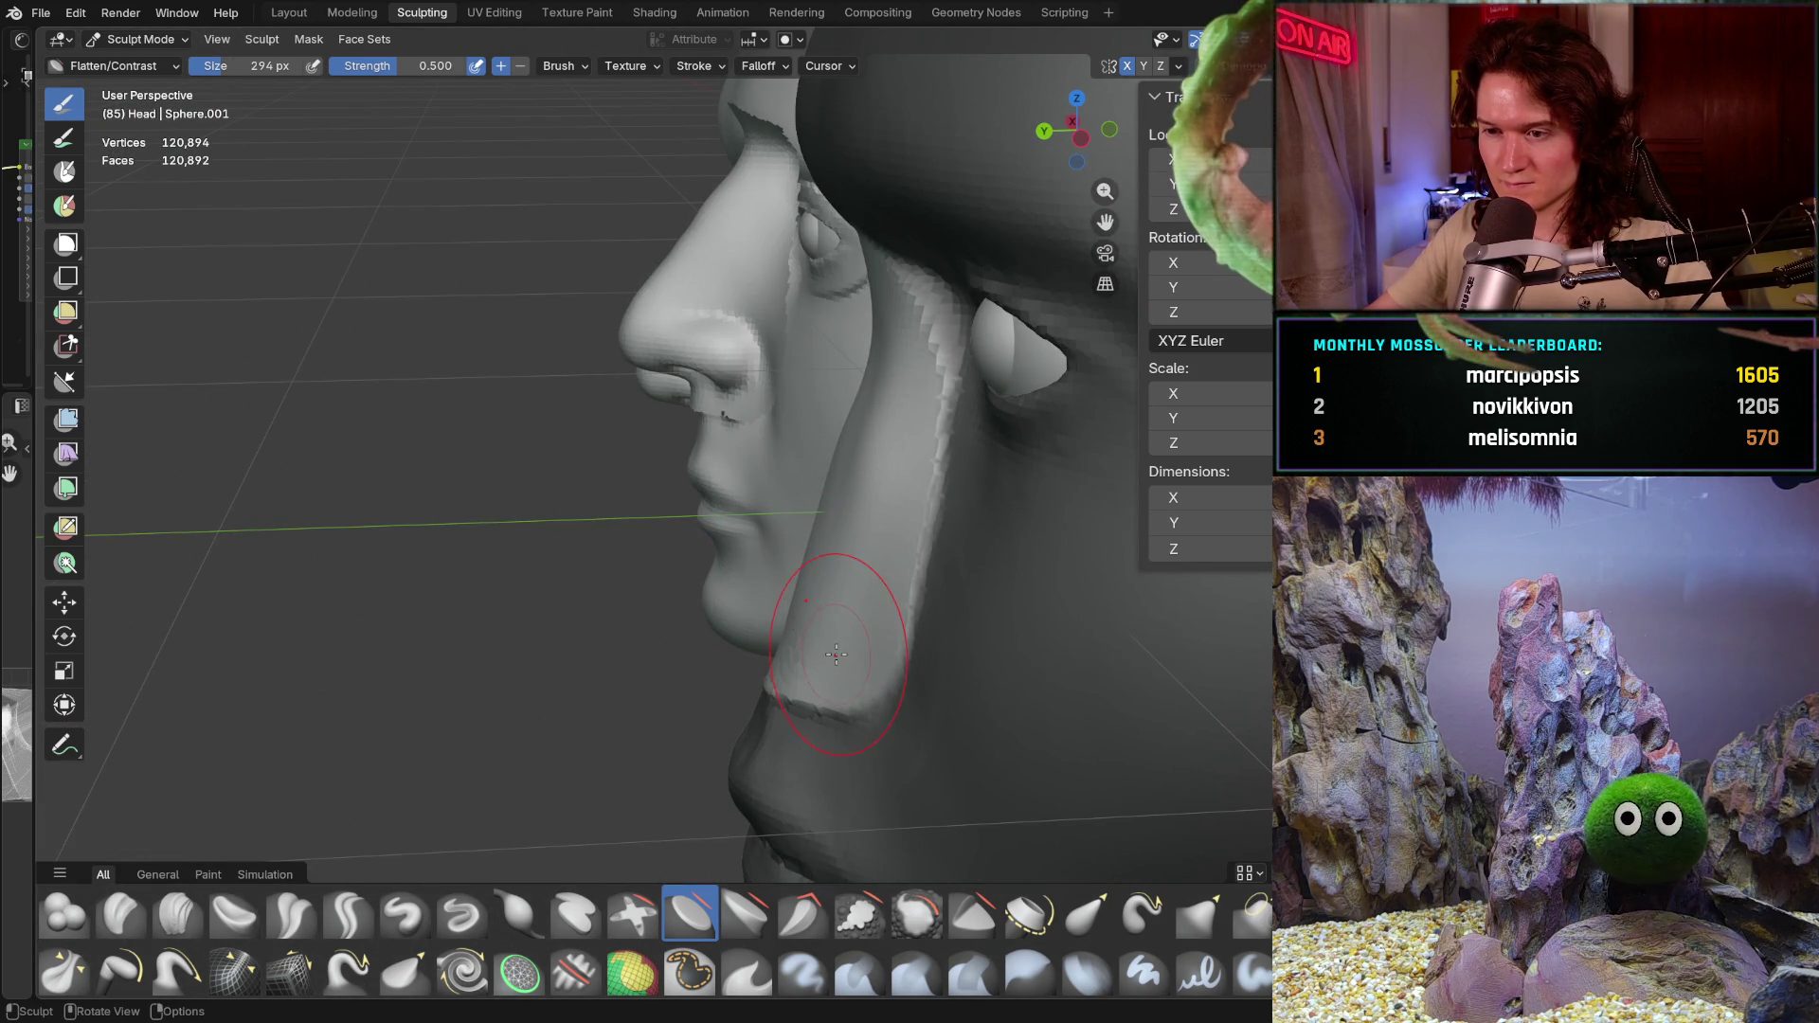
{"action": "middle_click_drag", "start_coordinate": [831, 699], "coordinate": [952, 516]}
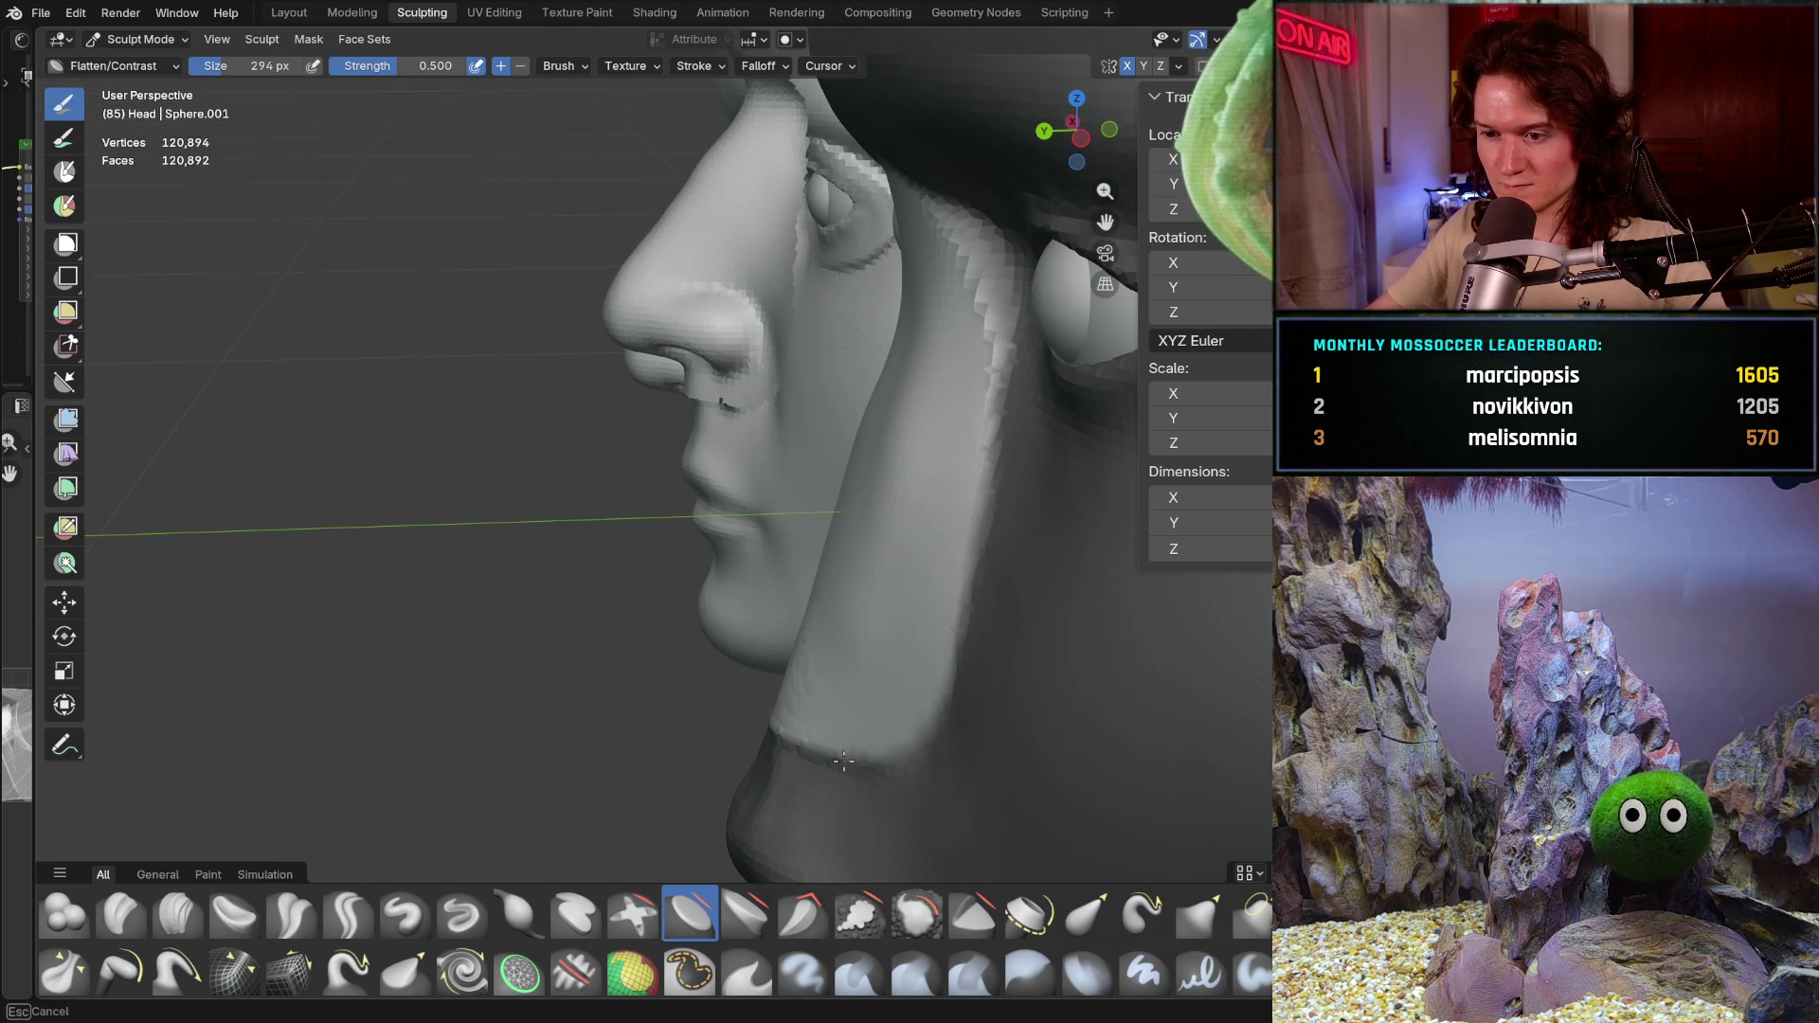
{"action": "scroll", "coordinate": [838, 628], "scroll_direction": "up", "scroll_amount": 3}
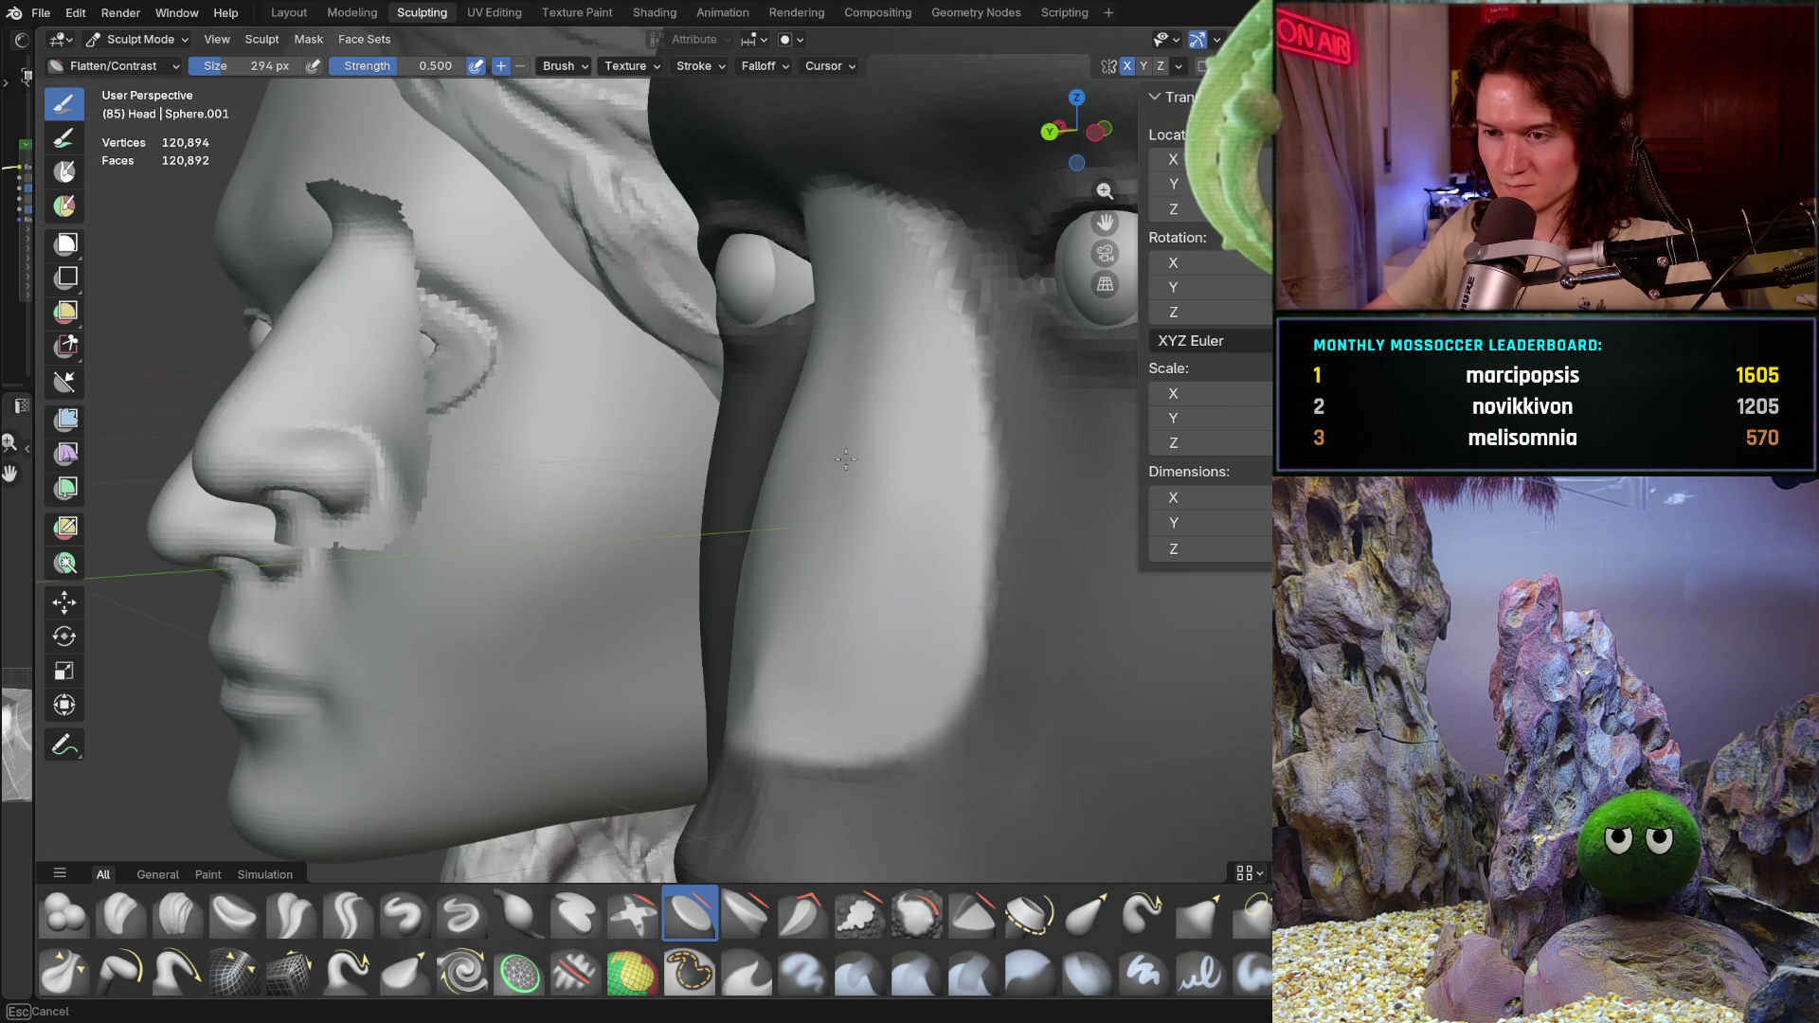
Step: Switch to the Smooth brush with size and strength at 1.000 and view the nose from the front and below
{"action": "key", "text": "shift+s"}
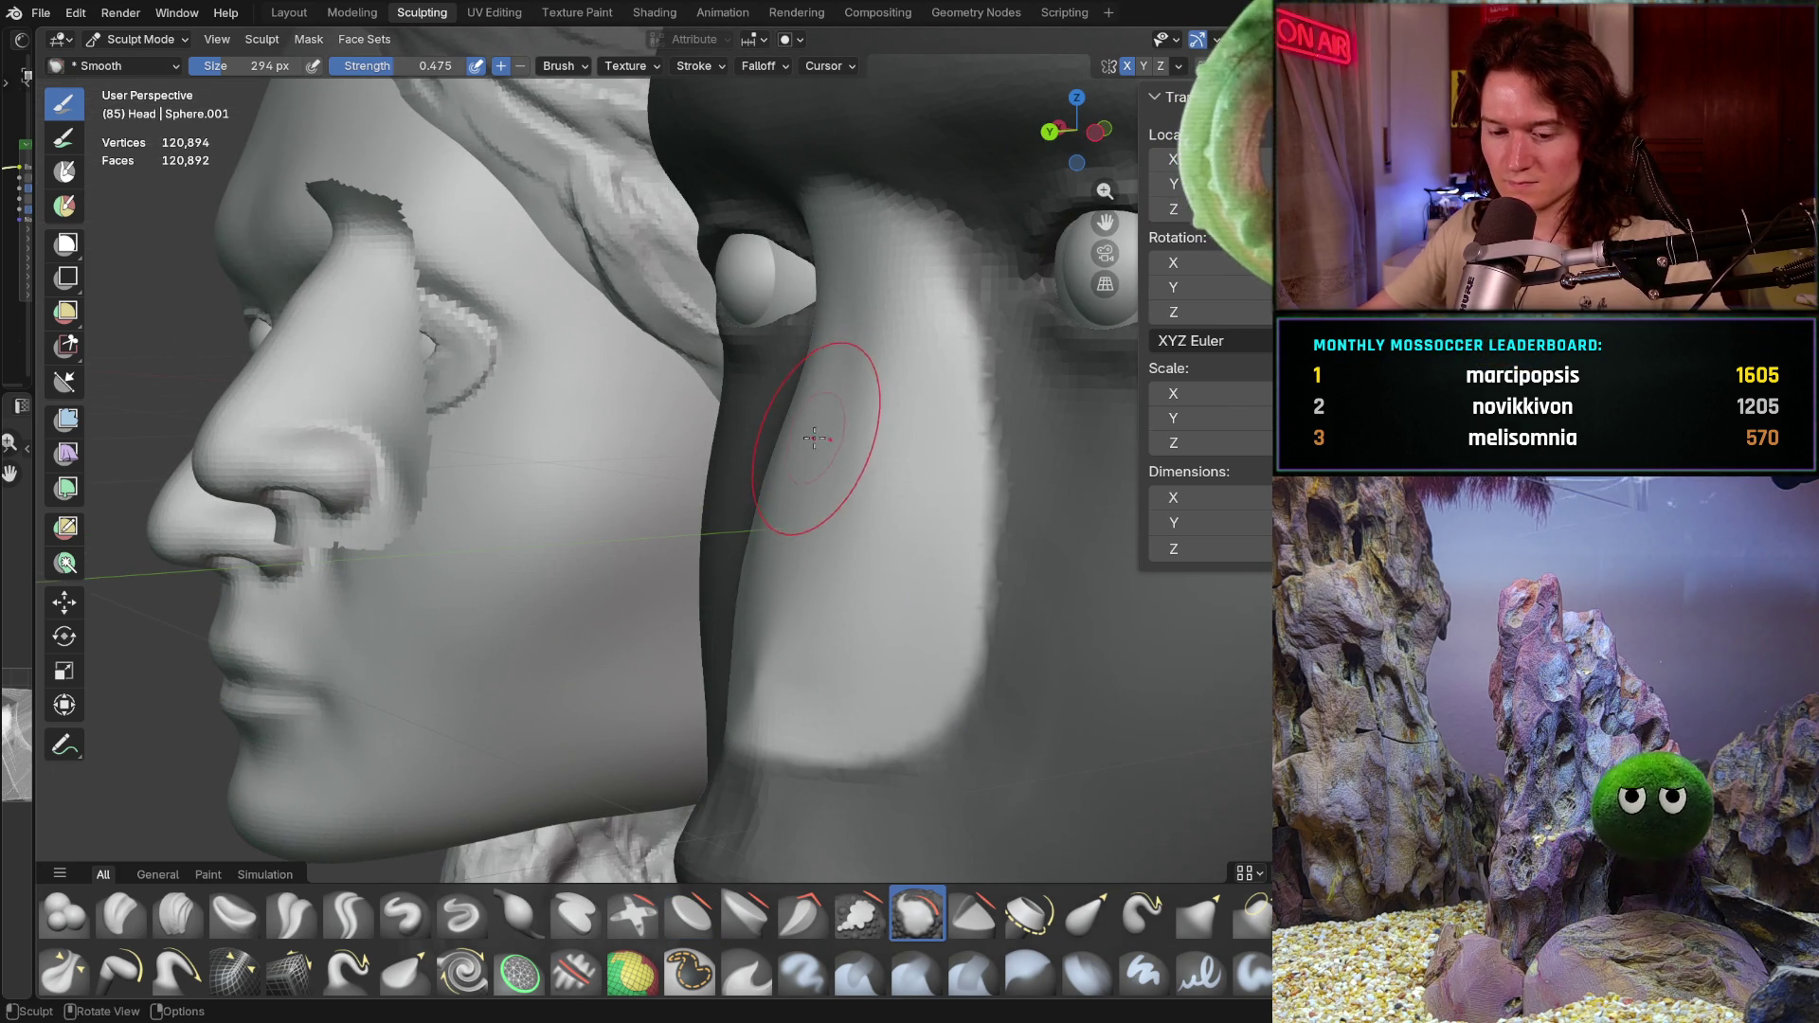
{"action": "key", "text": "f"}
{"action": "left_click", "coordinate": [909, 503]}
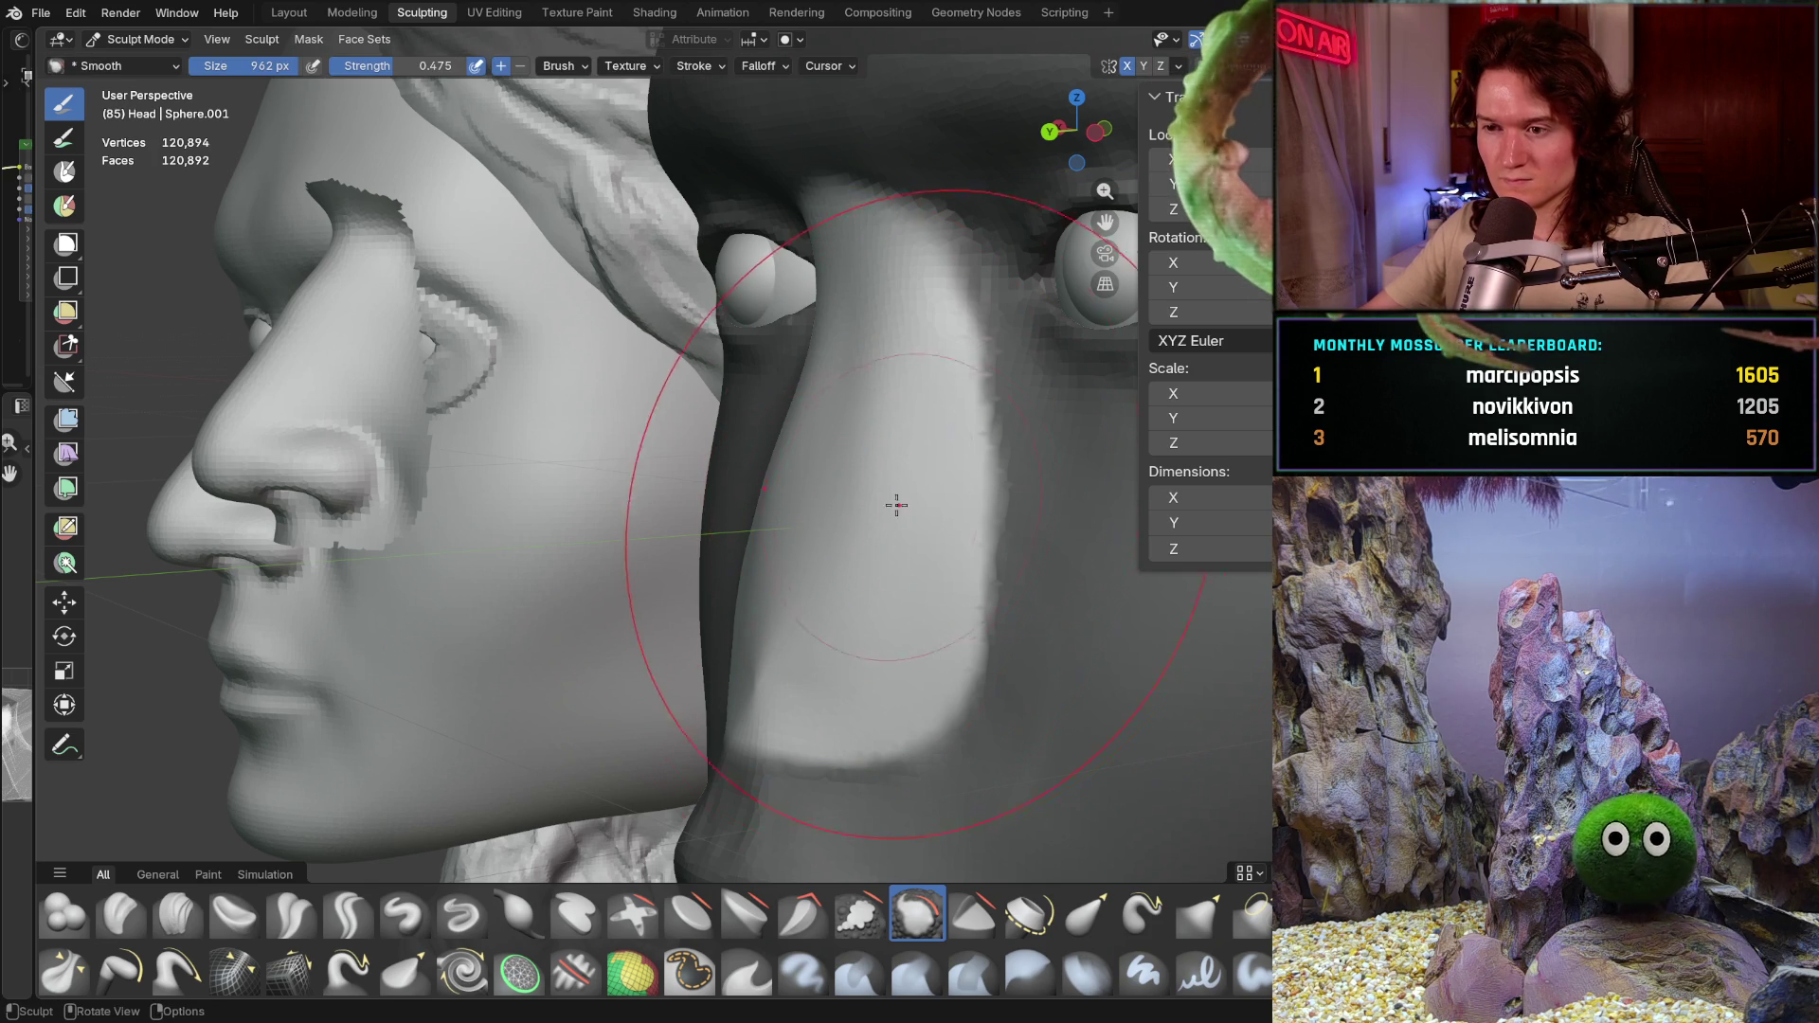
{"action": "key", "text": "shift+f"}
{"action": "left_click", "coordinate": [844, 549]}
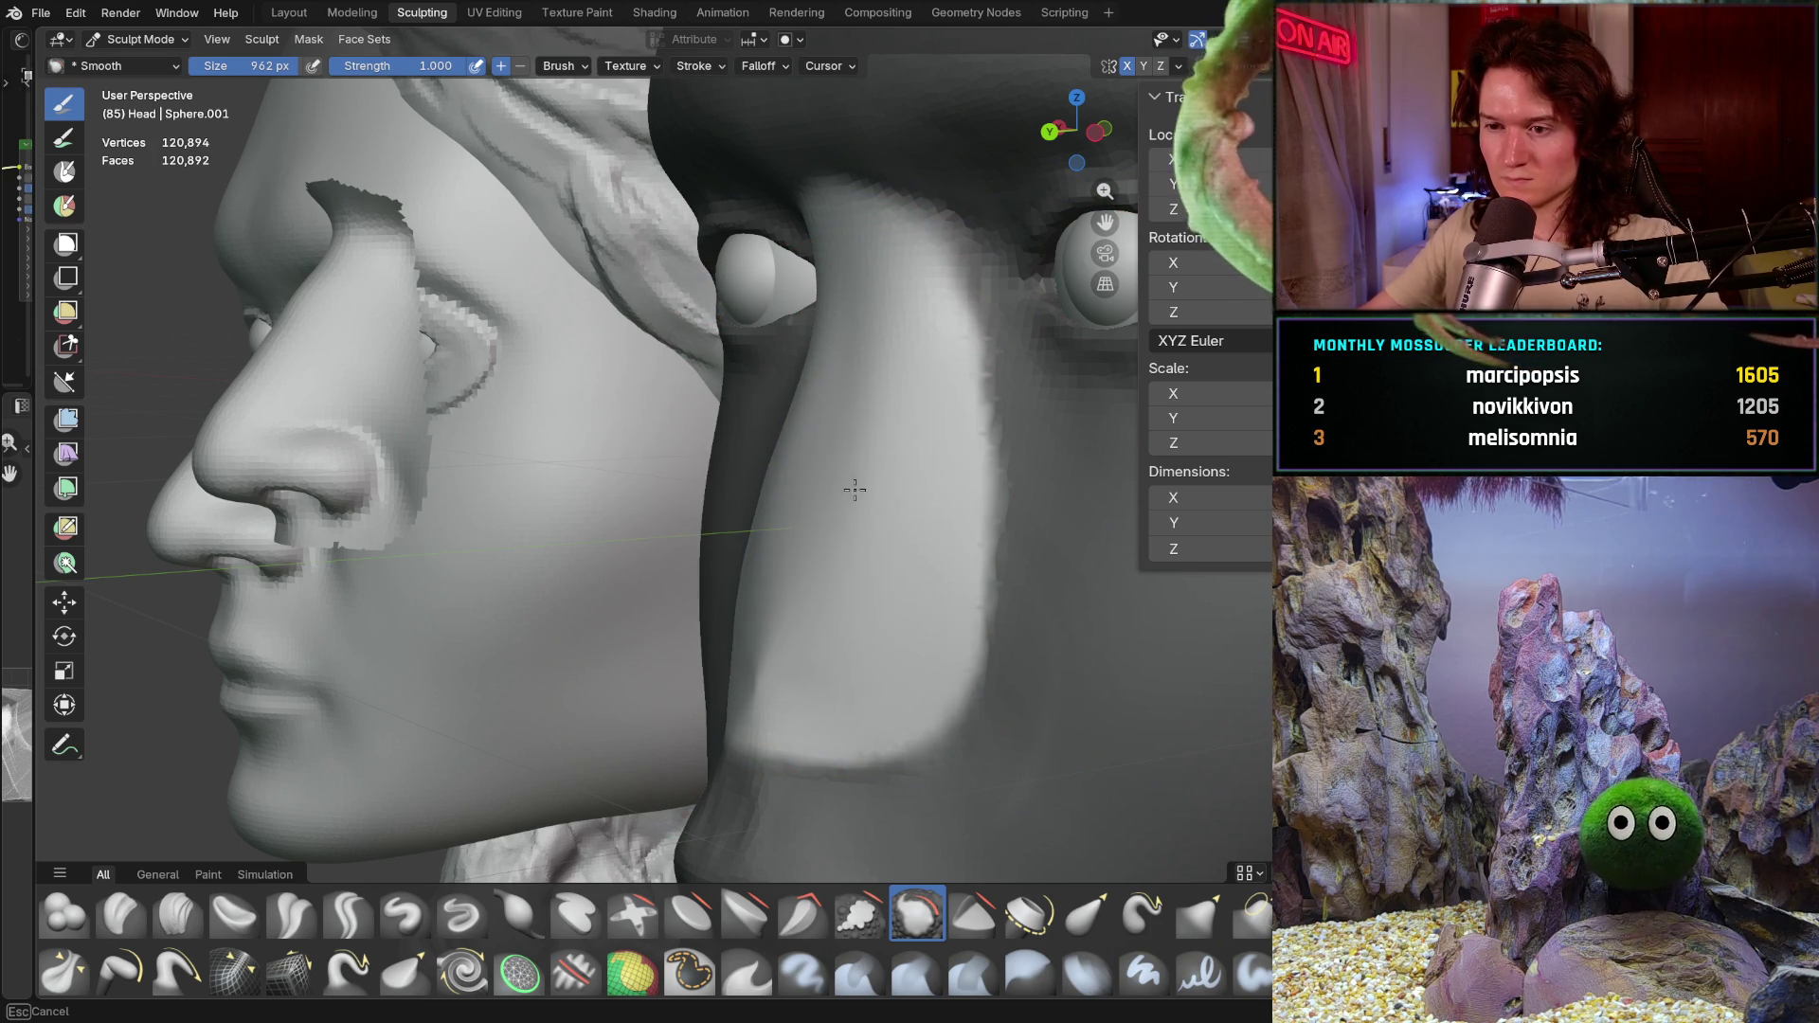
{"action": "middle_click_drag", "start_coordinate": [812, 482], "coordinate": [770, 608]}
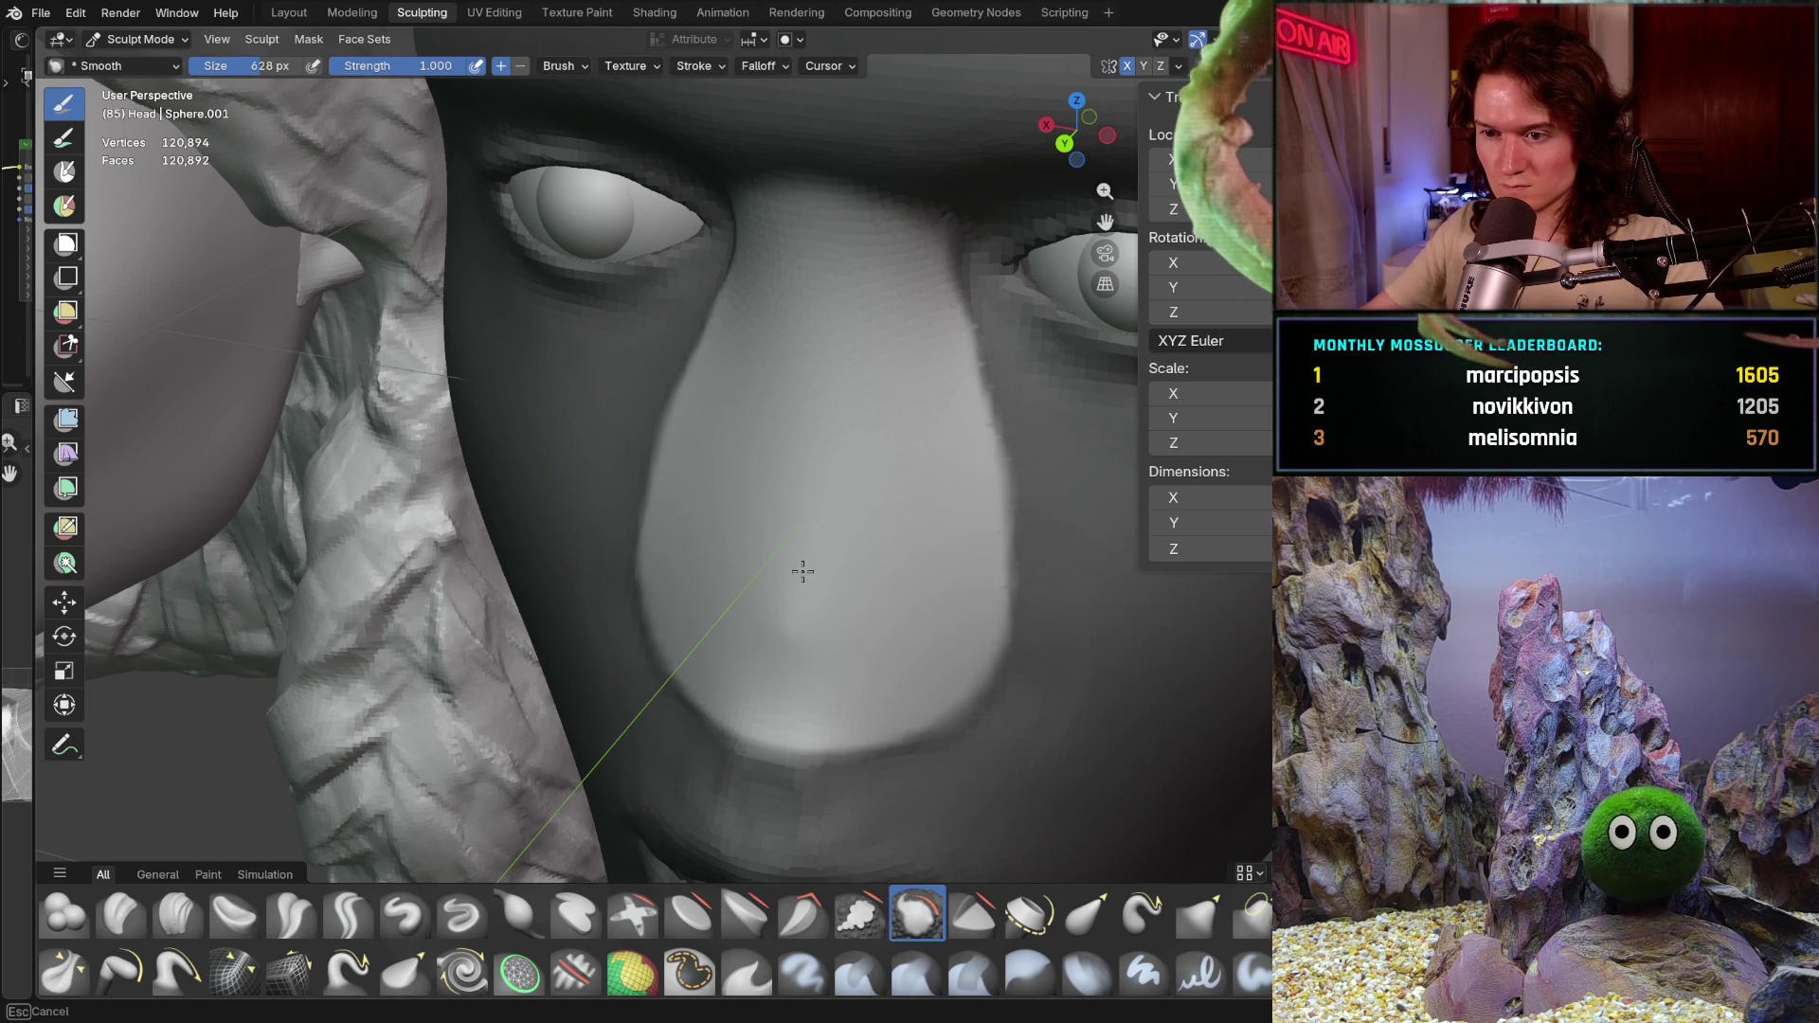
{"action": "mouse_move", "coordinate": [880, 553]}
{"action": "middle_mouse_down"}
{"action": "mouse_move", "coordinate": [973, 332]}
{"action": "mouse_move", "coordinate": [792, 551]}
{"action": "mouse_move", "coordinate": [713, 563]}
{"action": "middle_mouse_up"}
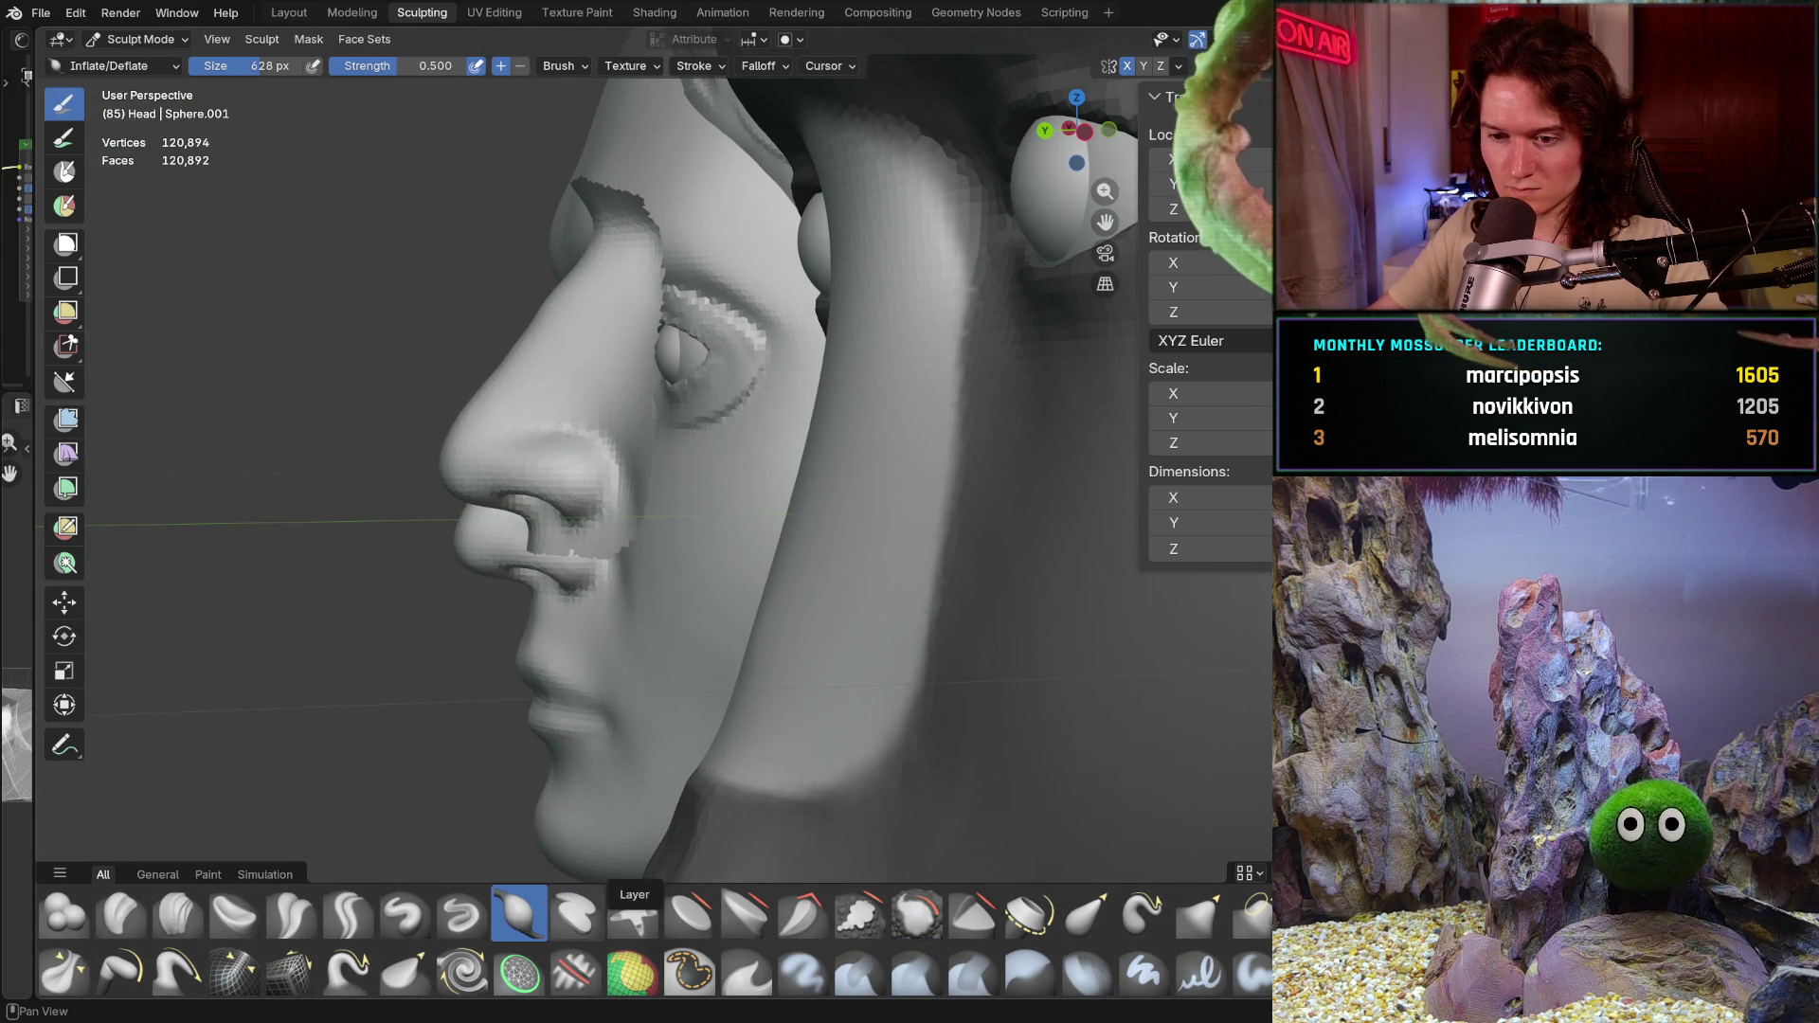
Step: Try the Layer and Flatten brushes, then build clay-strip ridges across the nose area
{"action": "left_click", "coordinate": [575, 912]}
{"action": "left_click", "coordinate": [690, 913]}
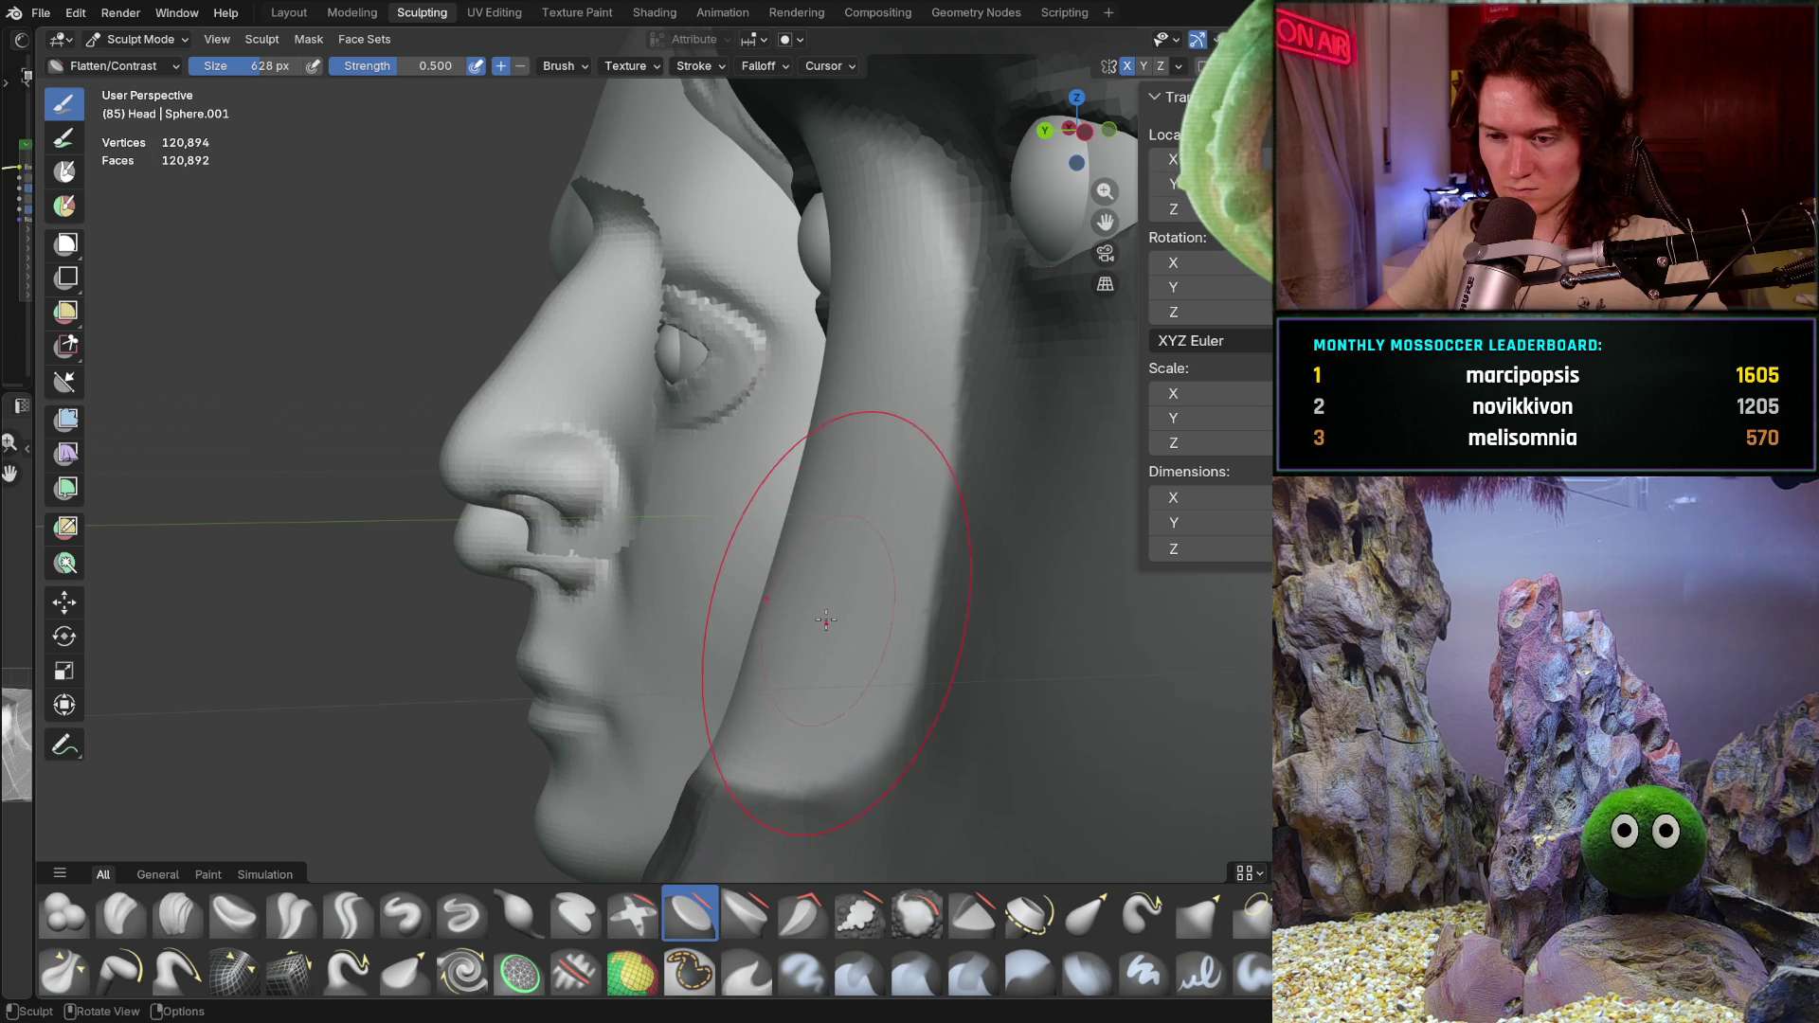
{"action": "middle_click_drag", "start_coordinate": [810, 588], "coordinate": [836, 592]}
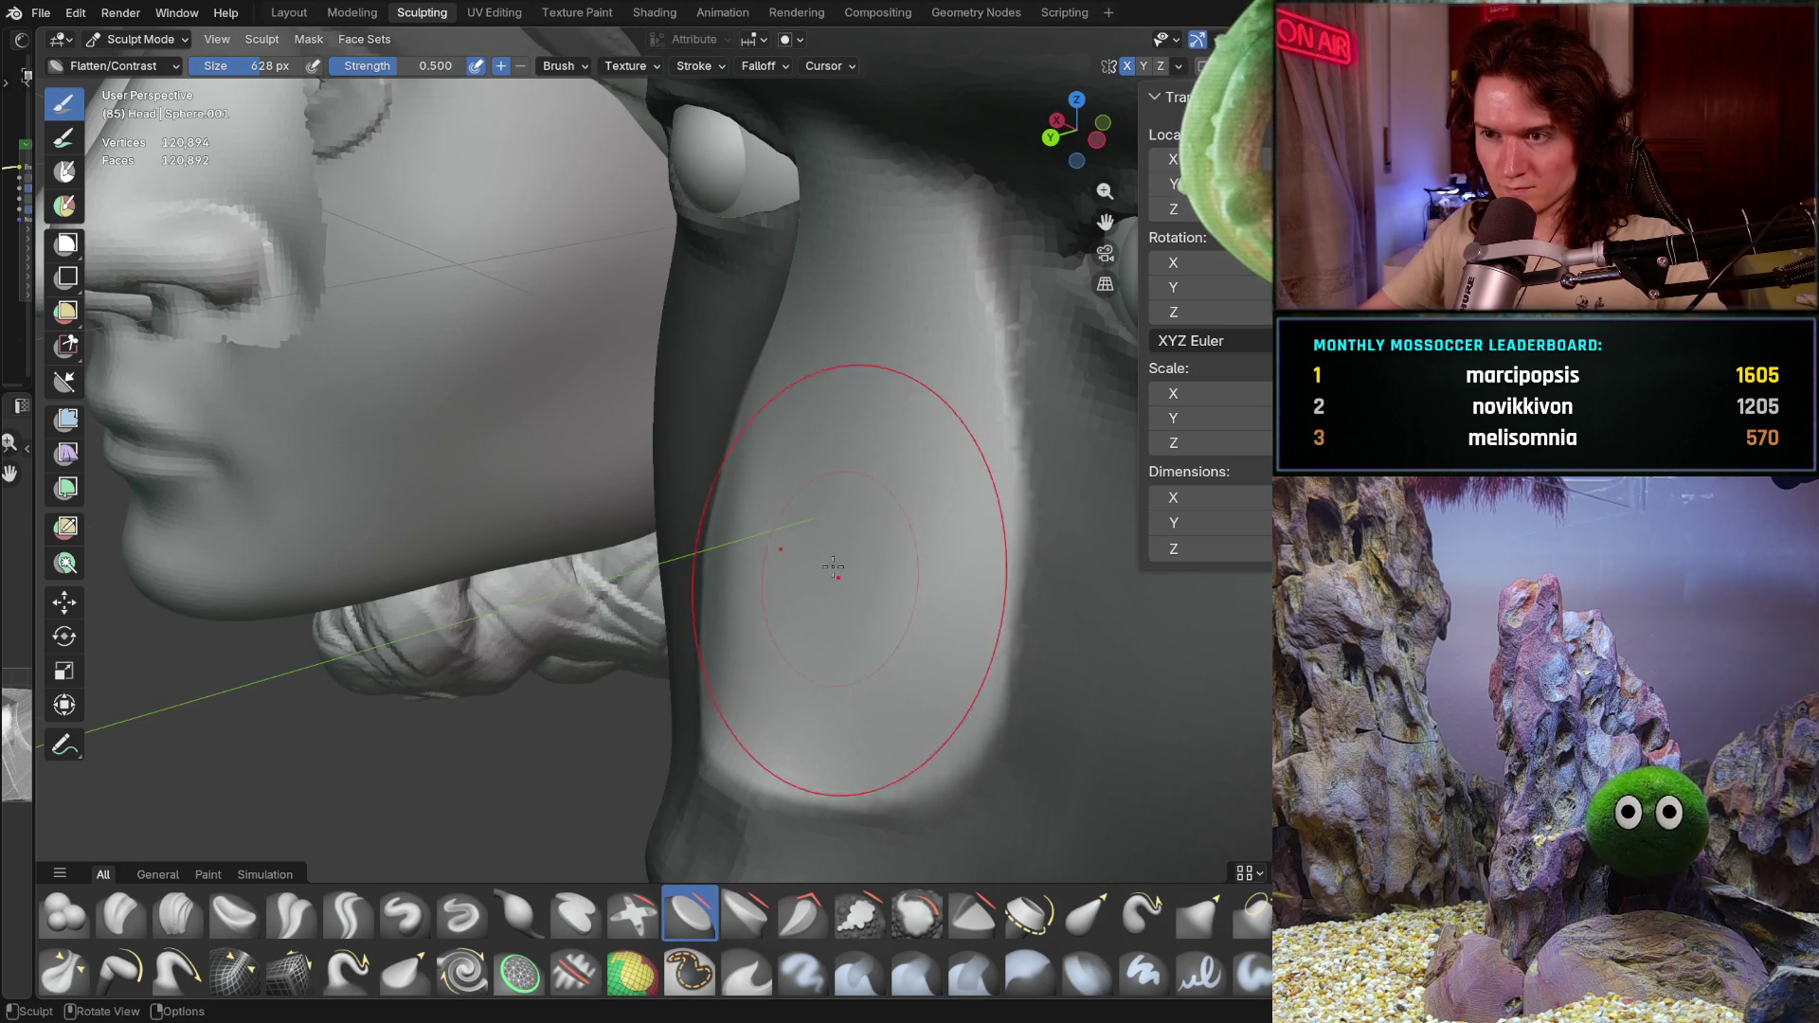
{"action": "middle_click_drag", "start_coordinate": [825, 550], "coordinate": [815, 611]}
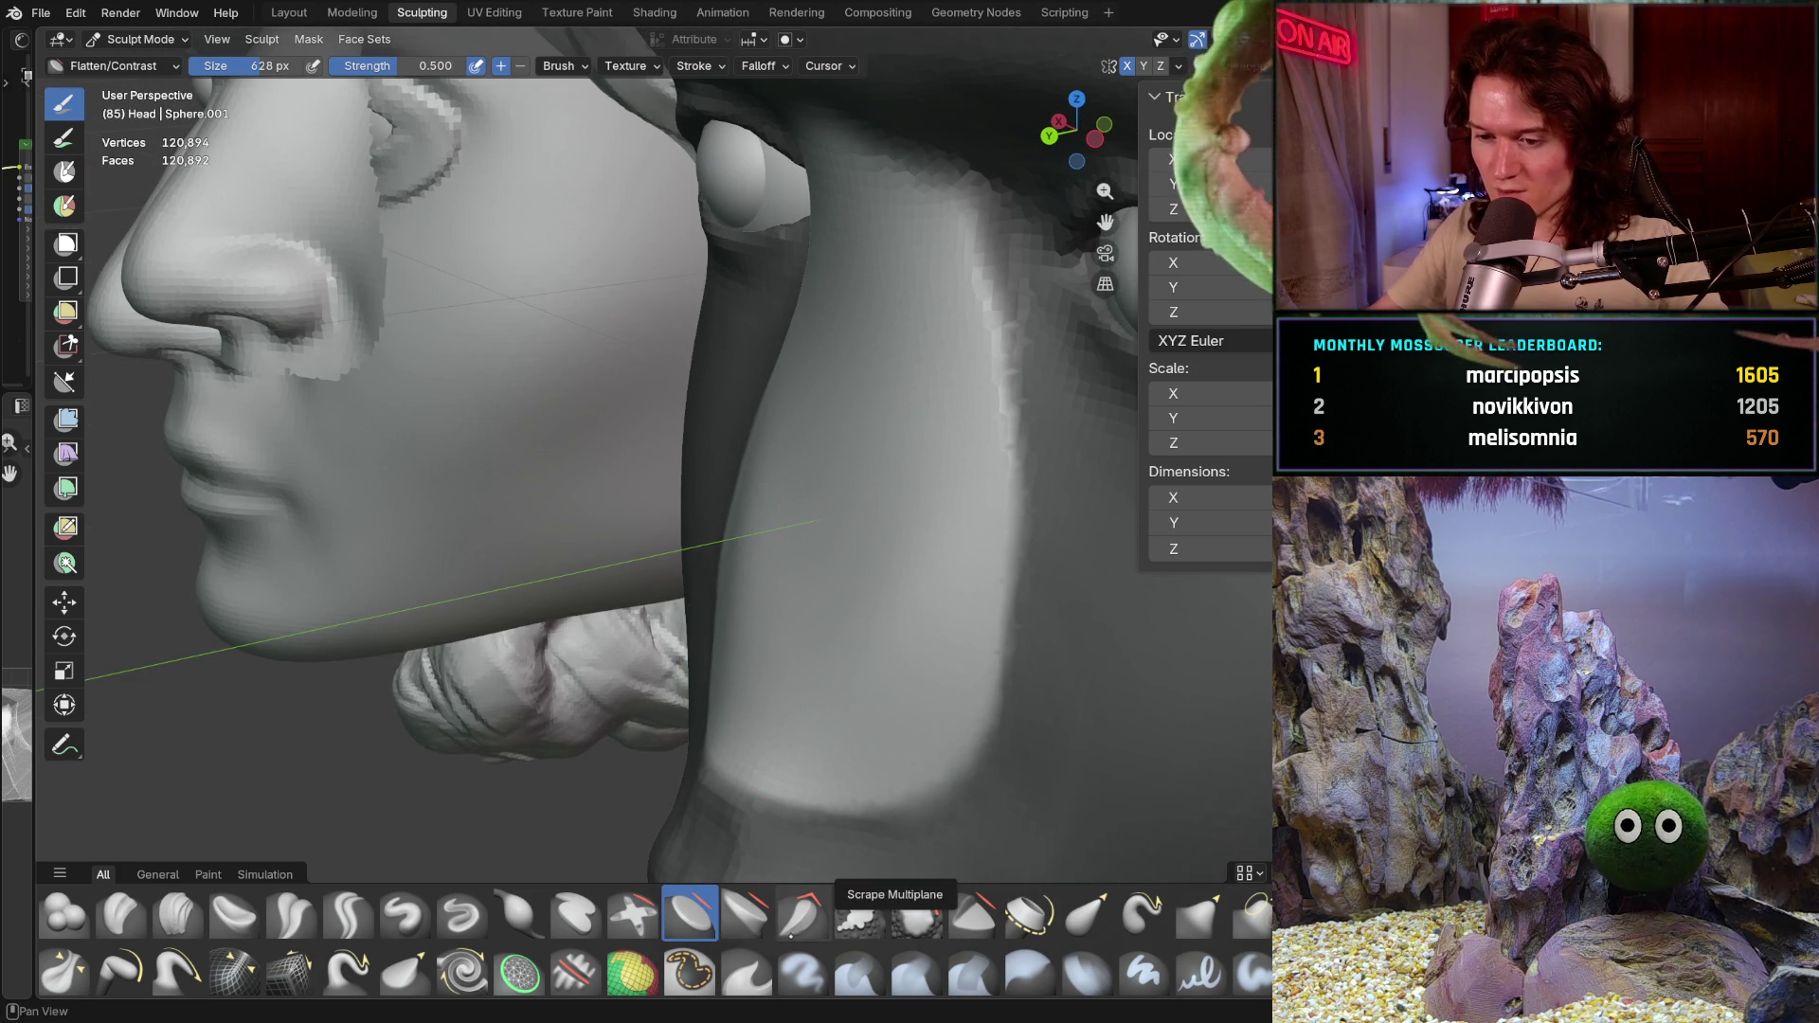
{"action": "left_click", "coordinate": [178, 913]}
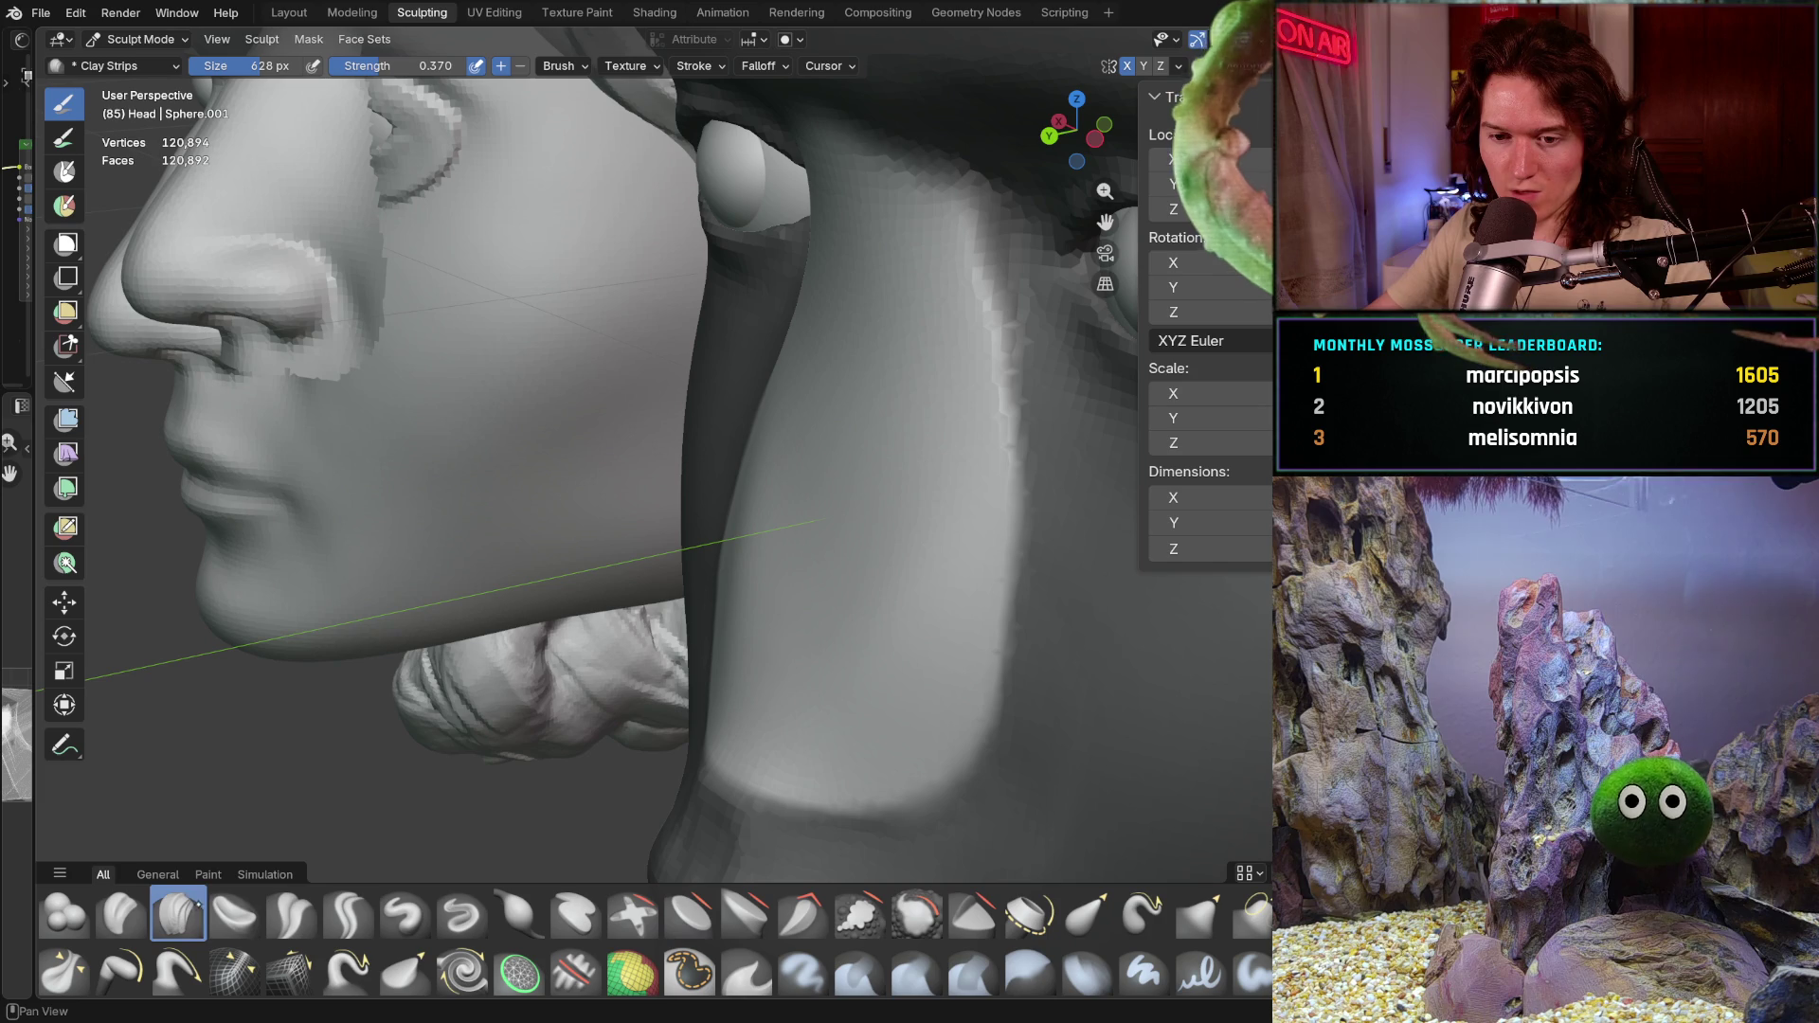
{"action": "middle_click_drag", "start_coordinate": [326, 771], "coordinate": [659, 684]}
{"action": "mouse_move", "coordinate": [659, 683]}
{"action": "left_mouse_down"}
{"action": "mouse_move", "coordinate": [815, 425]}
{"action": "mouse_move", "coordinate": [815, 707]}
{"action": "mouse_move", "coordinate": [812, 683]}
{"action": "left_mouse_up"}
{"action": "middle_click_drag", "start_coordinate": [812, 682], "coordinate": [647, 605]}
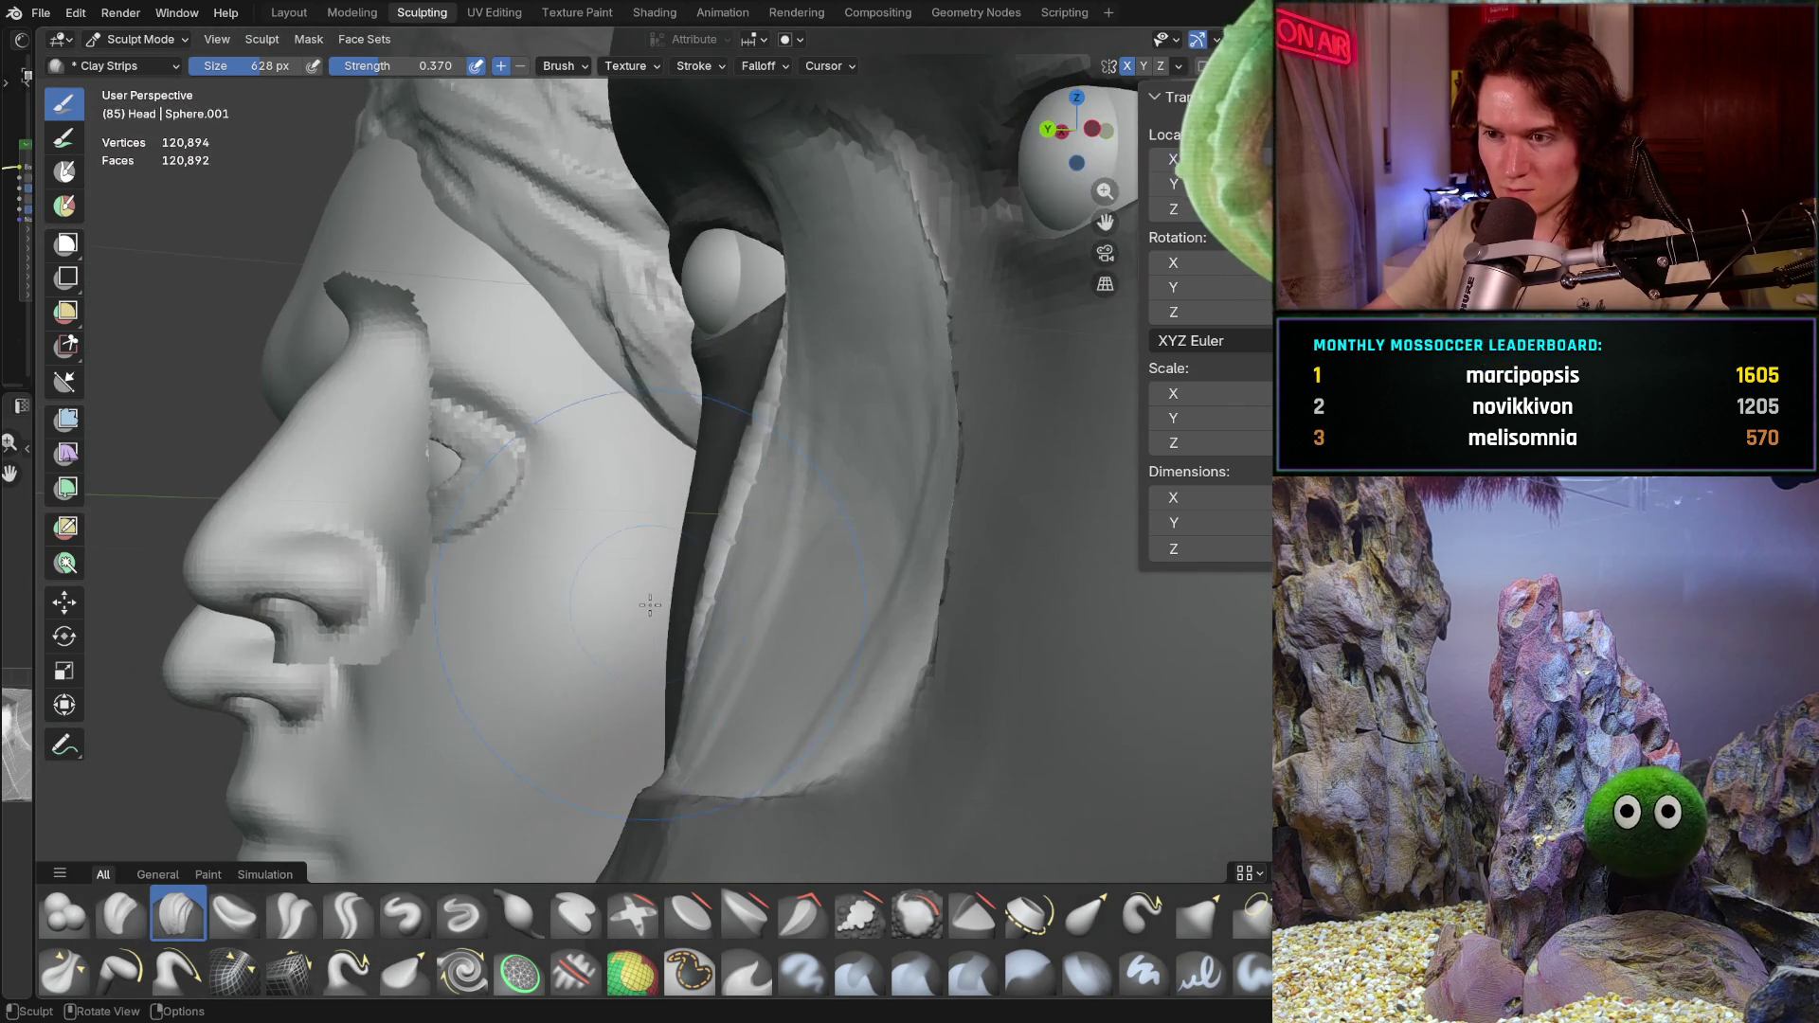
{"action": "middle_click_drag", "start_coordinate": [826, 387], "coordinate": [882, 398]}
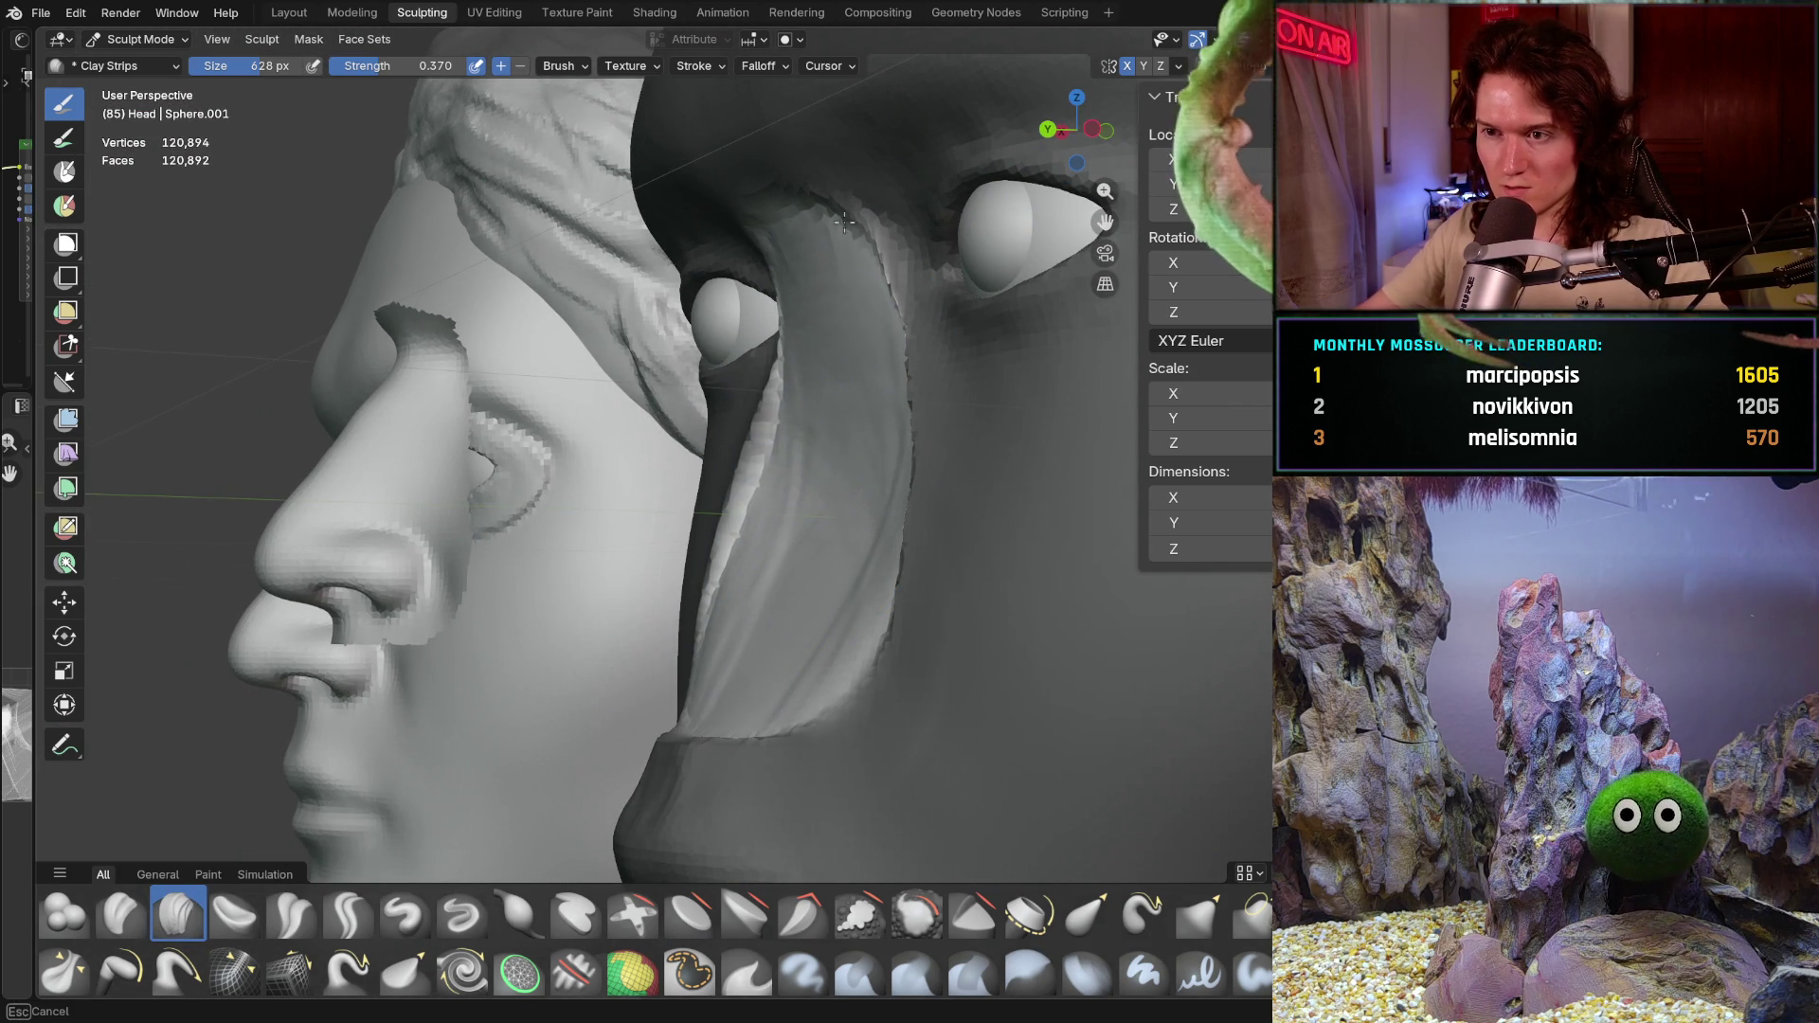
{"action": "scroll", "coordinate": [846, 267], "scroll_direction": "up", "scroll_amount": 2}
{"action": "middle_click_drag", "start_coordinate": [749, 500], "coordinate": [753, 569]}
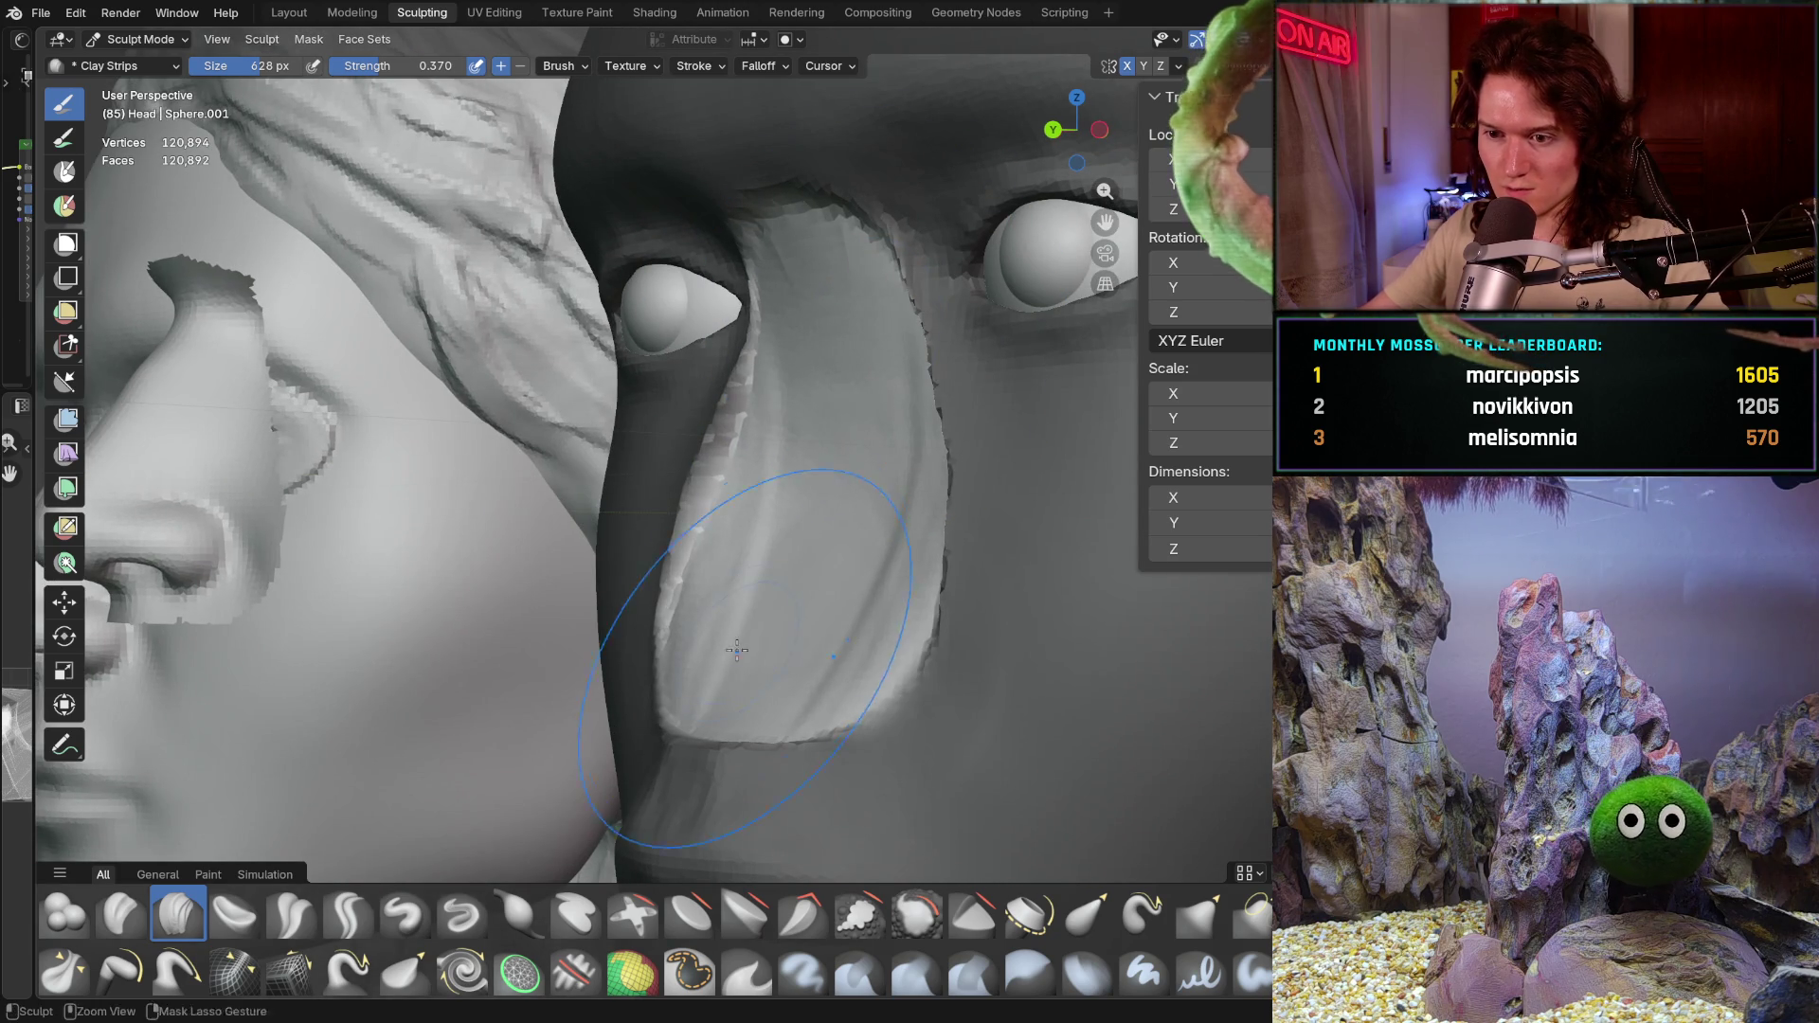
{"action": "scroll", "coordinate": [901, 597], "scroll_direction": "down", "scroll_amount": 3}
{"action": "scroll", "coordinate": [900, 598], "scroll_direction": "down", "scroll_amount": 2}
{"action": "scroll", "coordinate": [846, 724], "scroll_direction": "down", "scroll_amount": 1}
{"action": "middle_click_drag", "start_coordinate": [846, 724], "coordinate": [799, 468]}
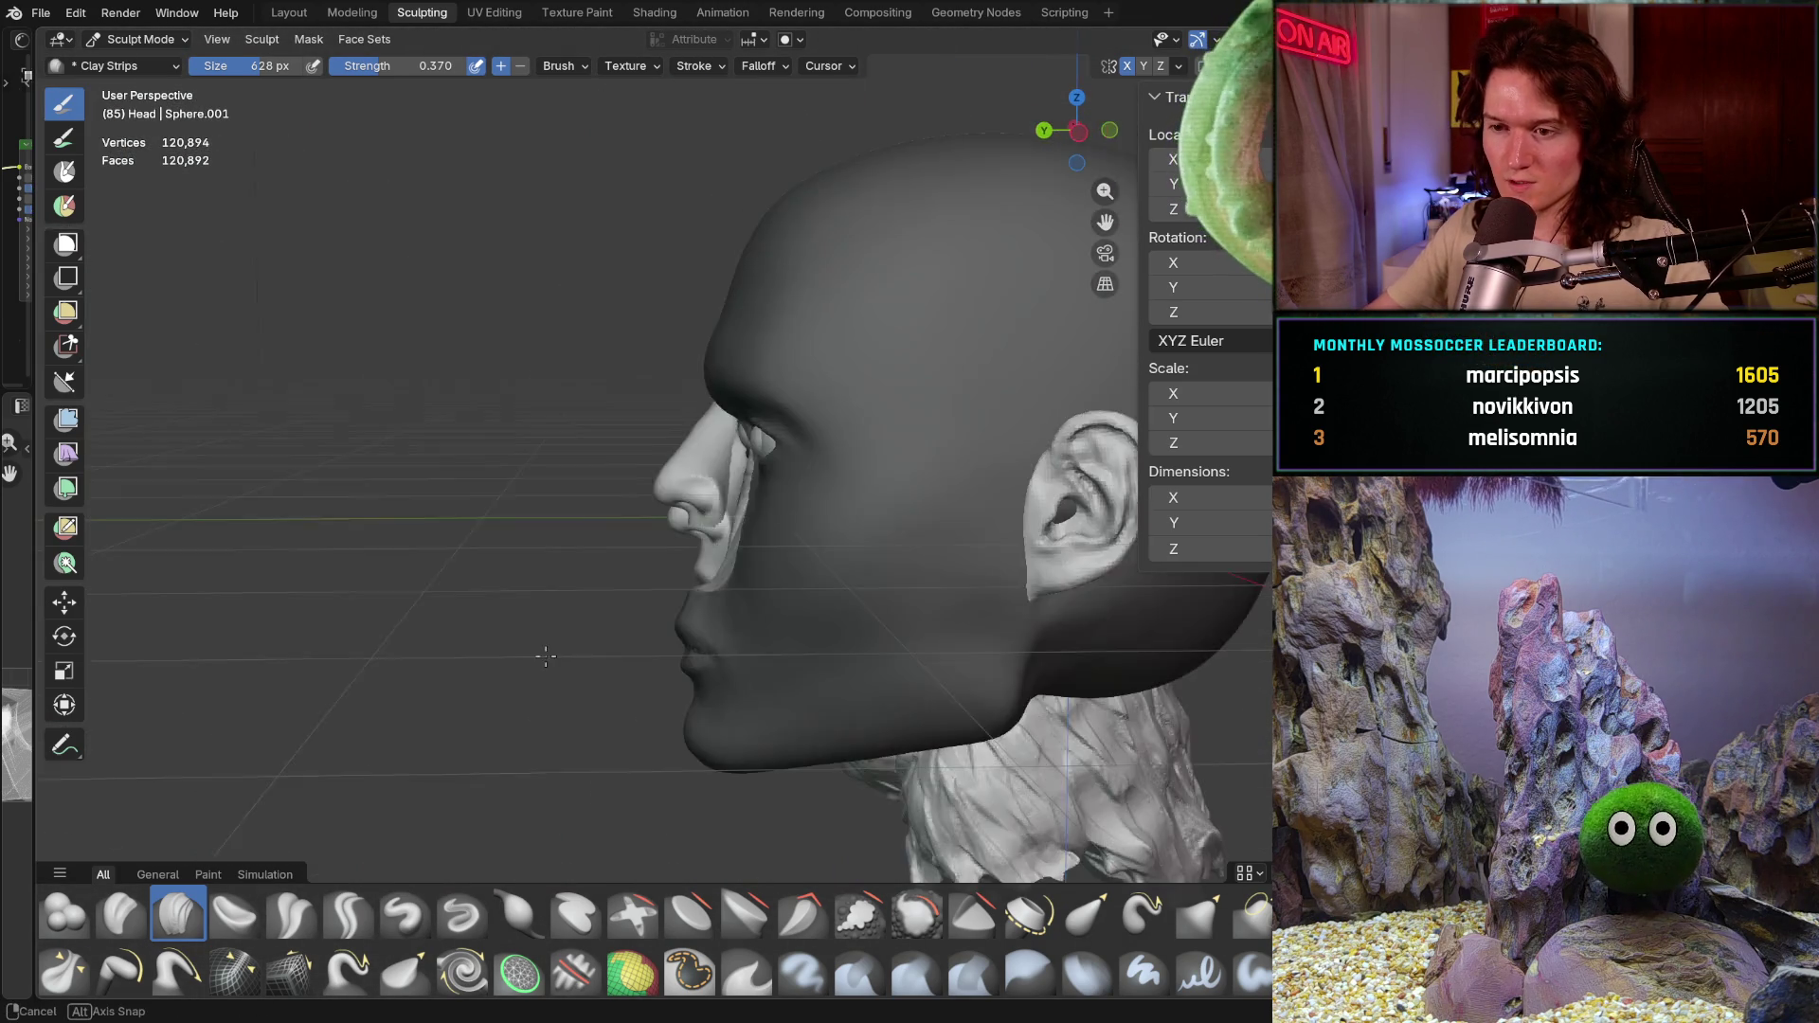
{"action": "scroll", "coordinate": [798, 467], "scroll_direction": "up", "scroll_amount": 1}
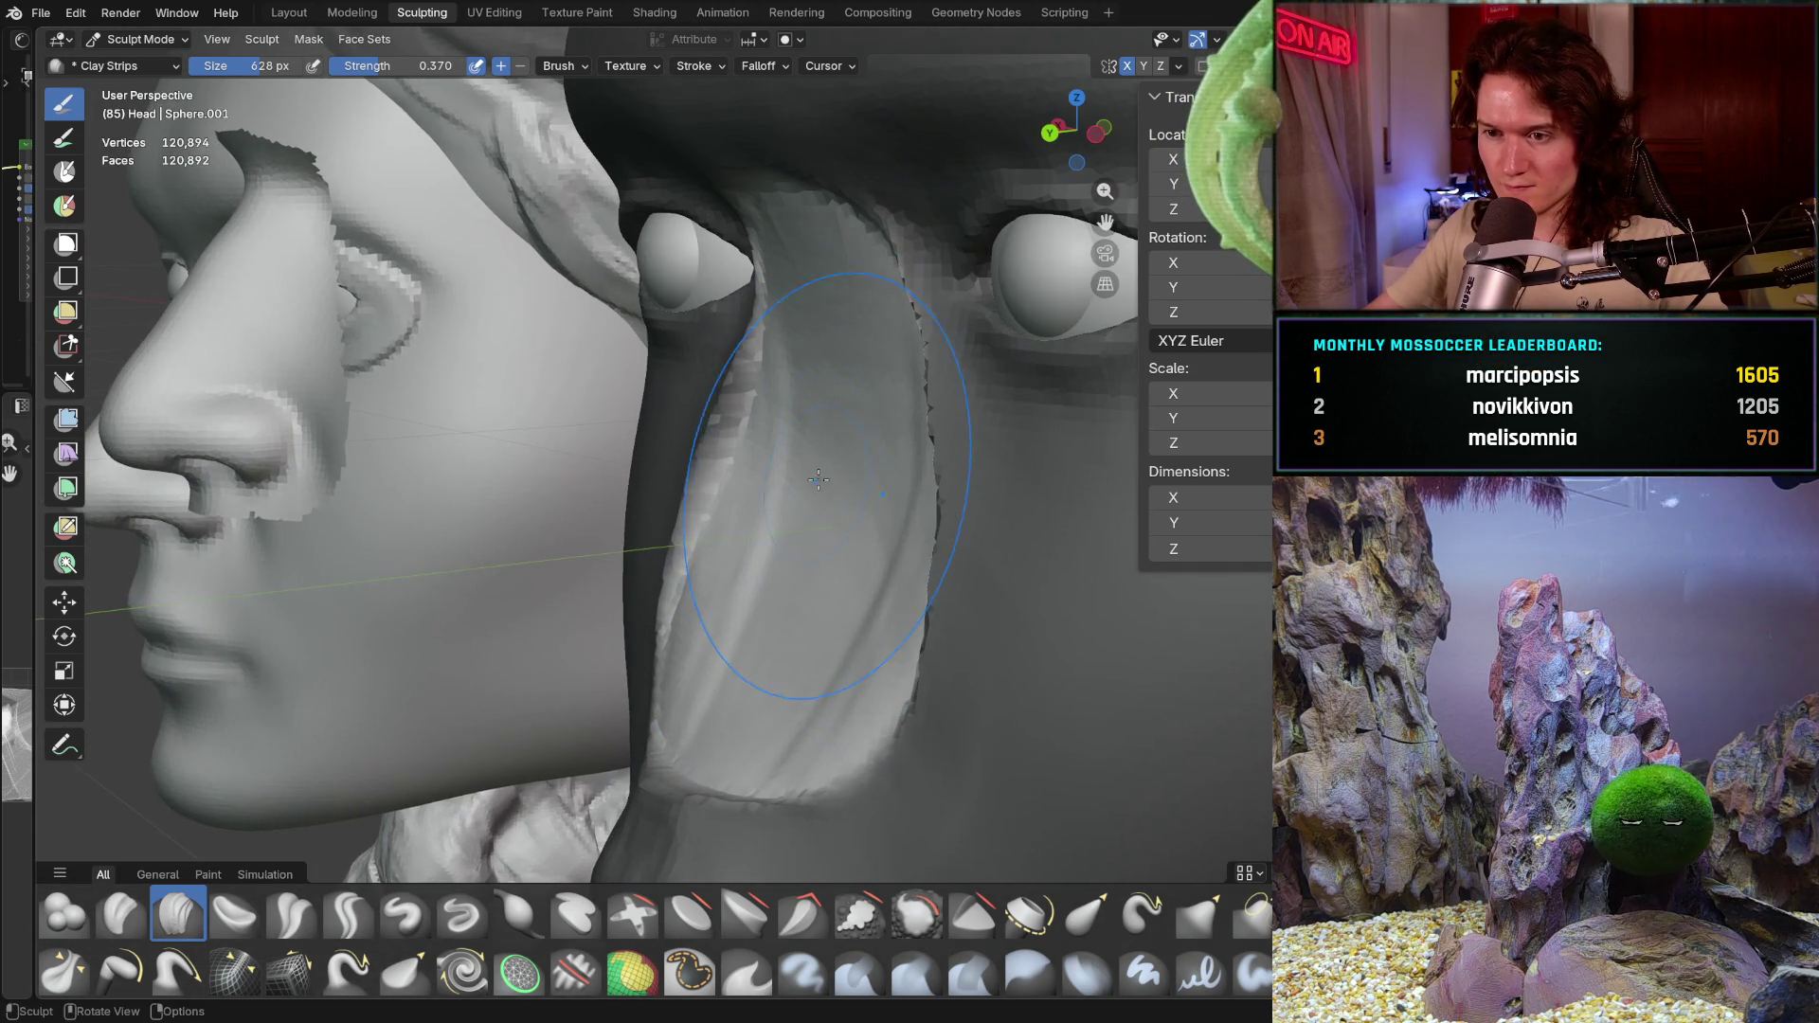
{"action": "scroll", "coordinate": [852, 477], "scroll_direction": "up", "scroll_amount": 2}
{"action": "scroll", "coordinate": [890, 483], "scroll_direction": "up", "scroll_amount": 2}
Step: Shrink the Clay Strips brush and sculpt the unmasked cheek and the graft's underside
{"action": "key", "text": "f"}
{"action": "left_click", "coordinate": [834, 494]}
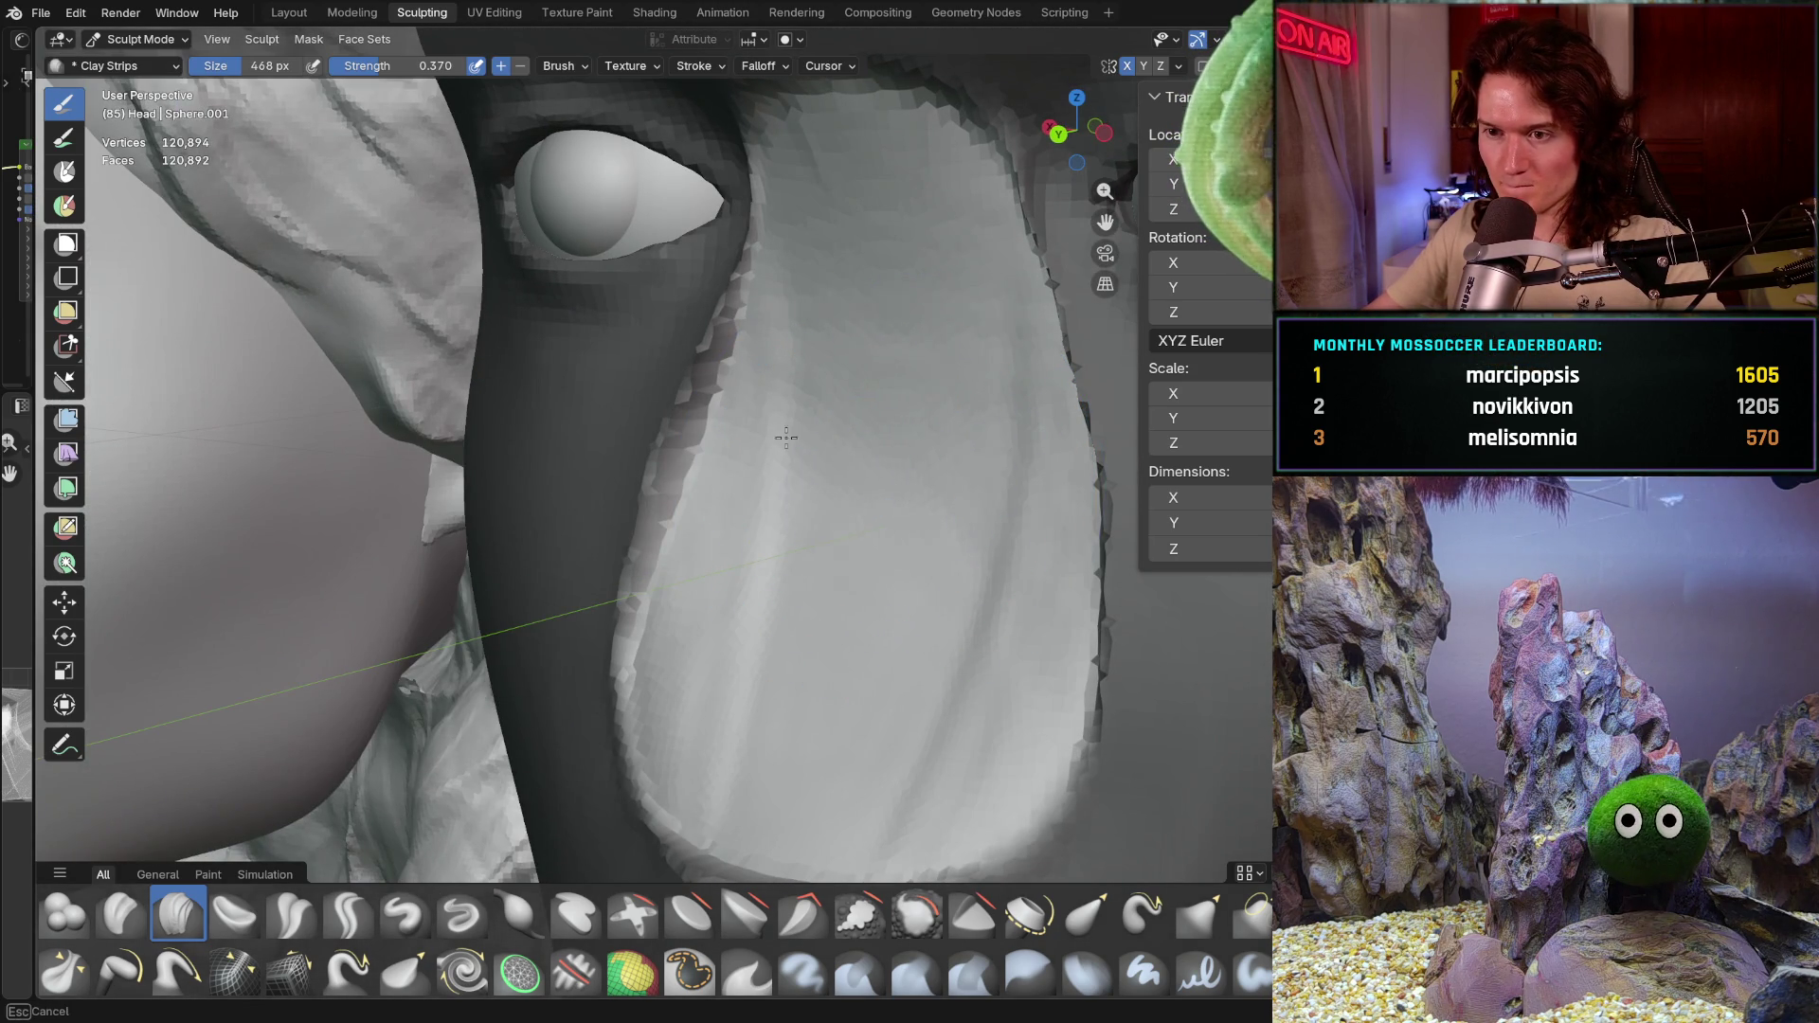
{"action": "left_click_drag", "start_coordinate": [838, 499], "coordinate": [859, 696]}
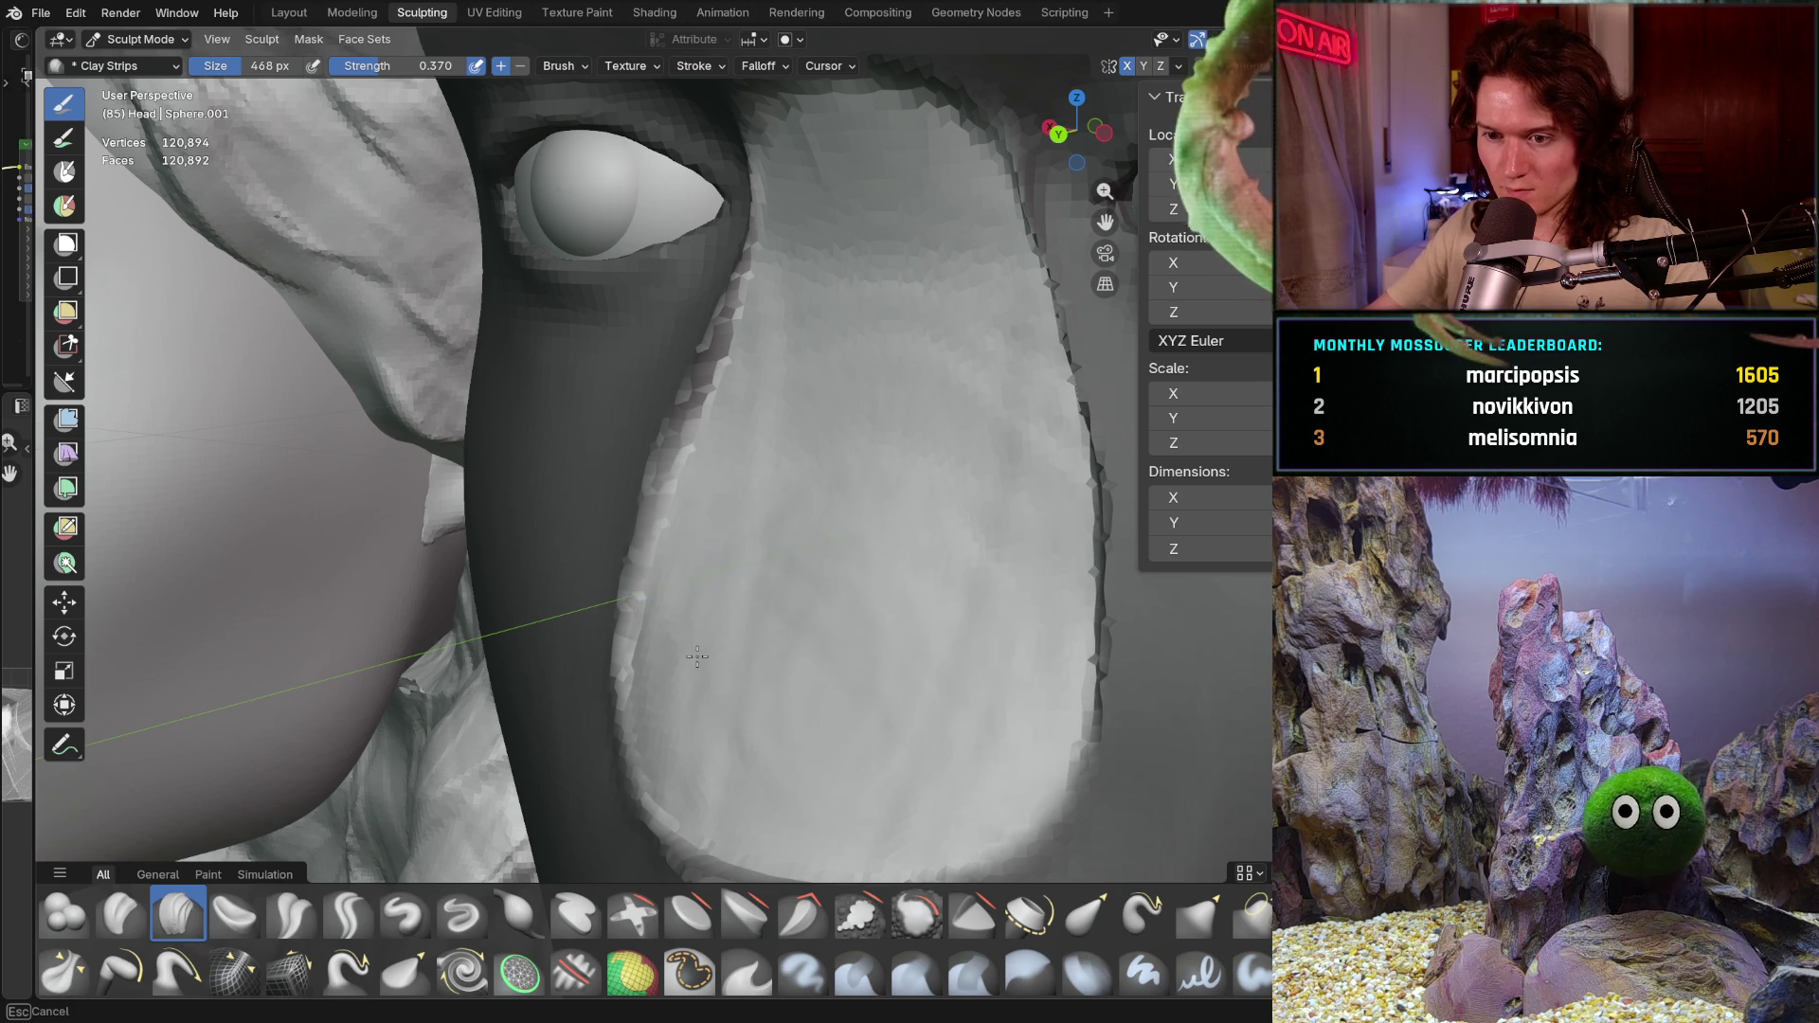
{"action": "middle_click_drag", "start_coordinate": [698, 657], "coordinate": [834, 476]}
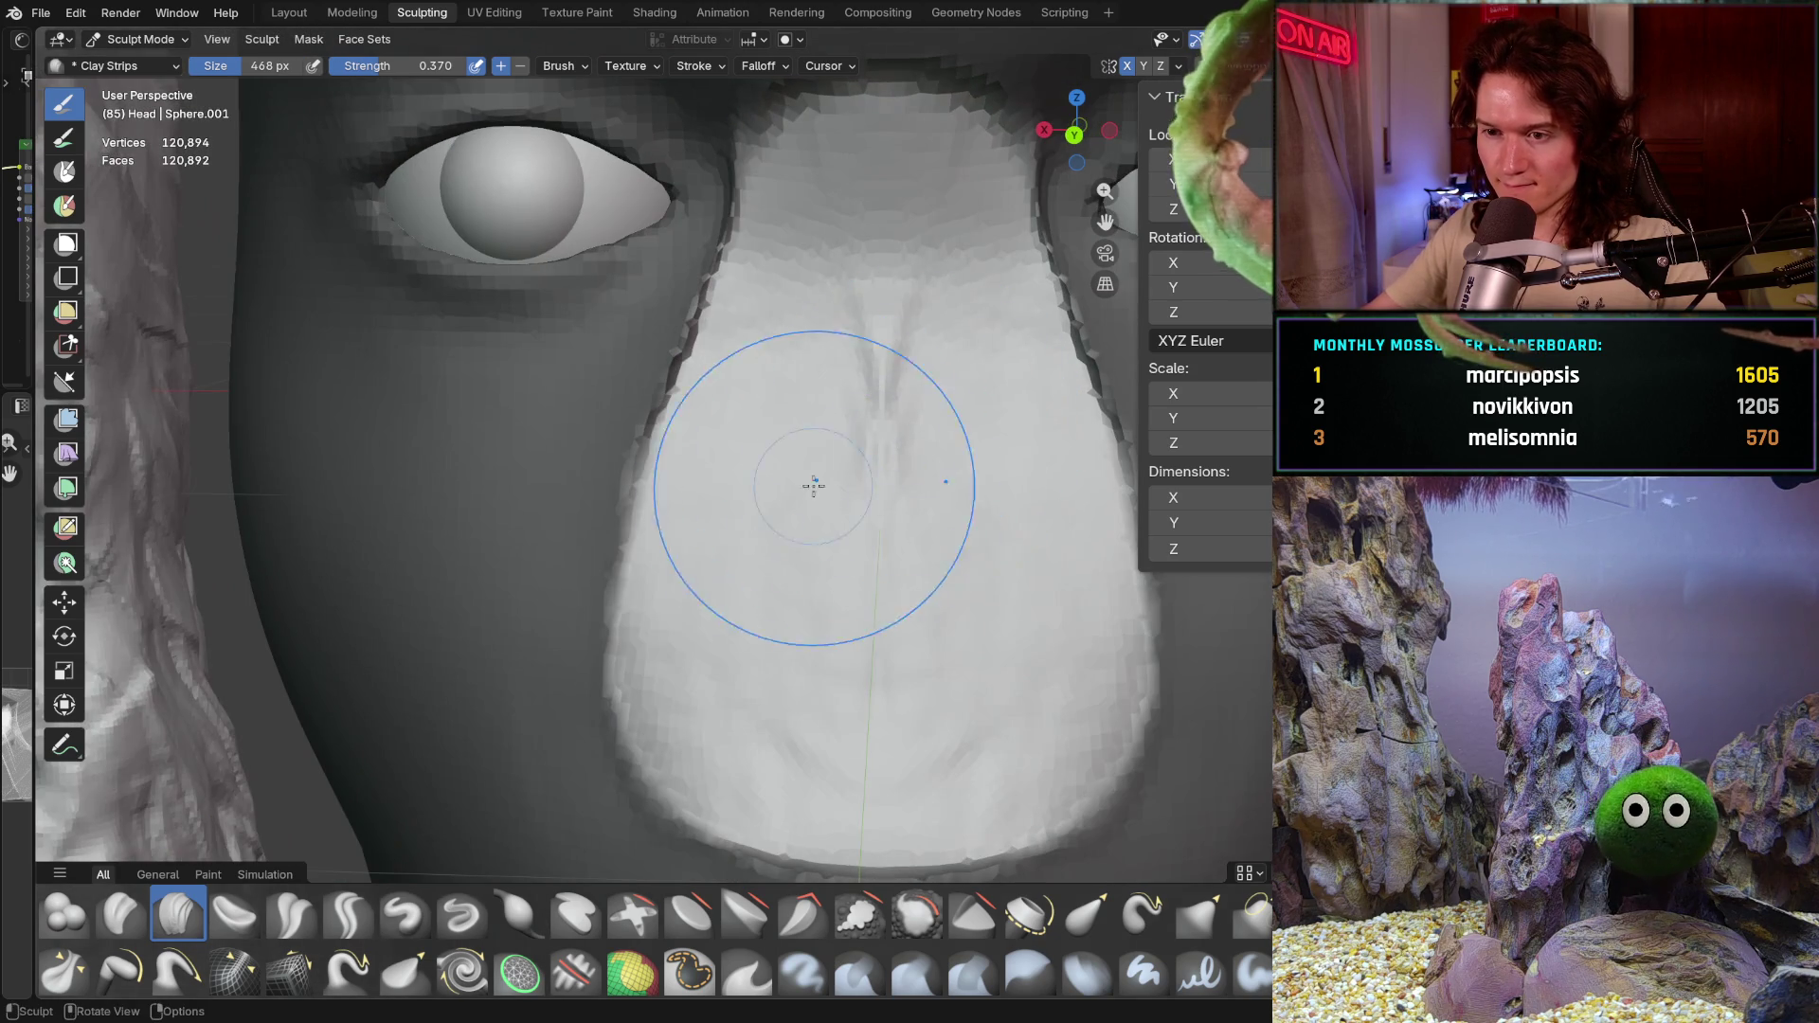
{"action": "middle_click_drag", "start_coordinate": [767, 378], "coordinate": [836, 331]}
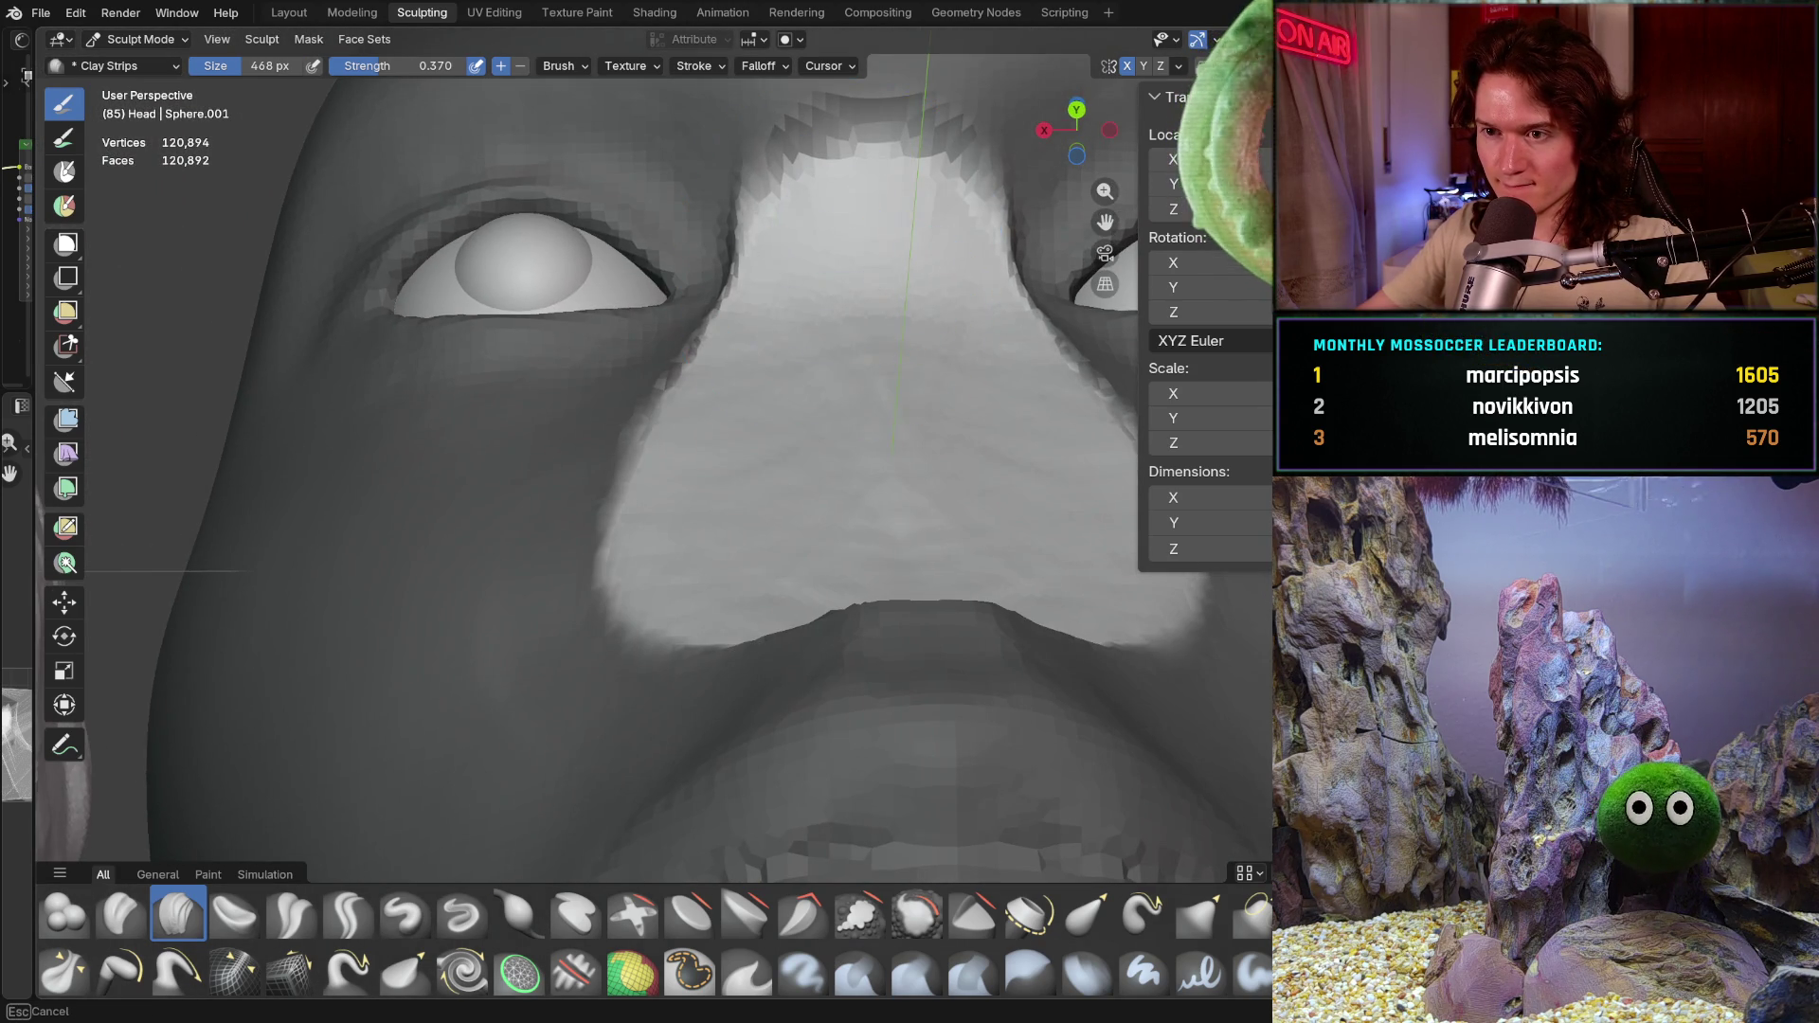
{"action": "mouse_move", "coordinate": [847, 525]}
{"action": "middle_mouse_down"}
{"action": "mouse_move", "coordinate": [746, 507]}
{"action": "mouse_move", "coordinate": [811, 665]}
{"action": "middle_mouse_up"}
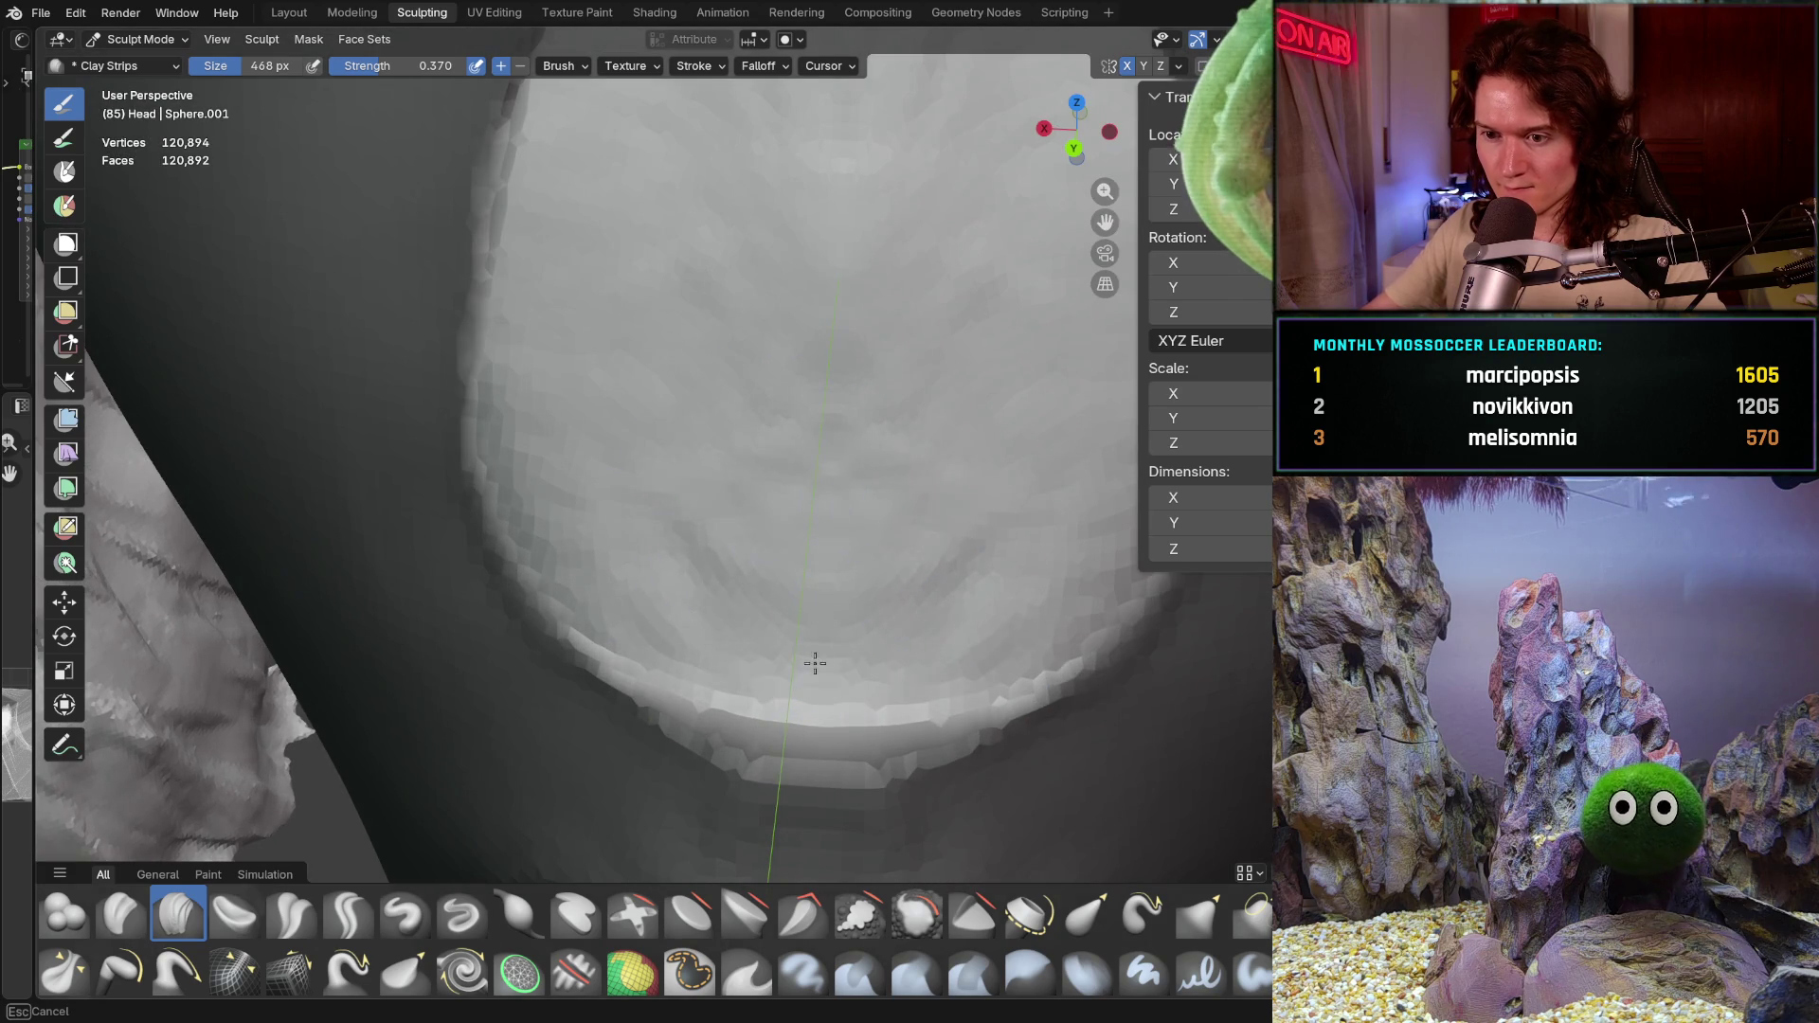
{"action": "left_click_drag", "start_coordinate": [716, 648], "coordinate": [697, 625]}
Step: Add clay strokes along the graft's edge and return to a front view of both heads
{"action": "middle_click_drag", "start_coordinate": [900, 665], "coordinate": [791, 648]}
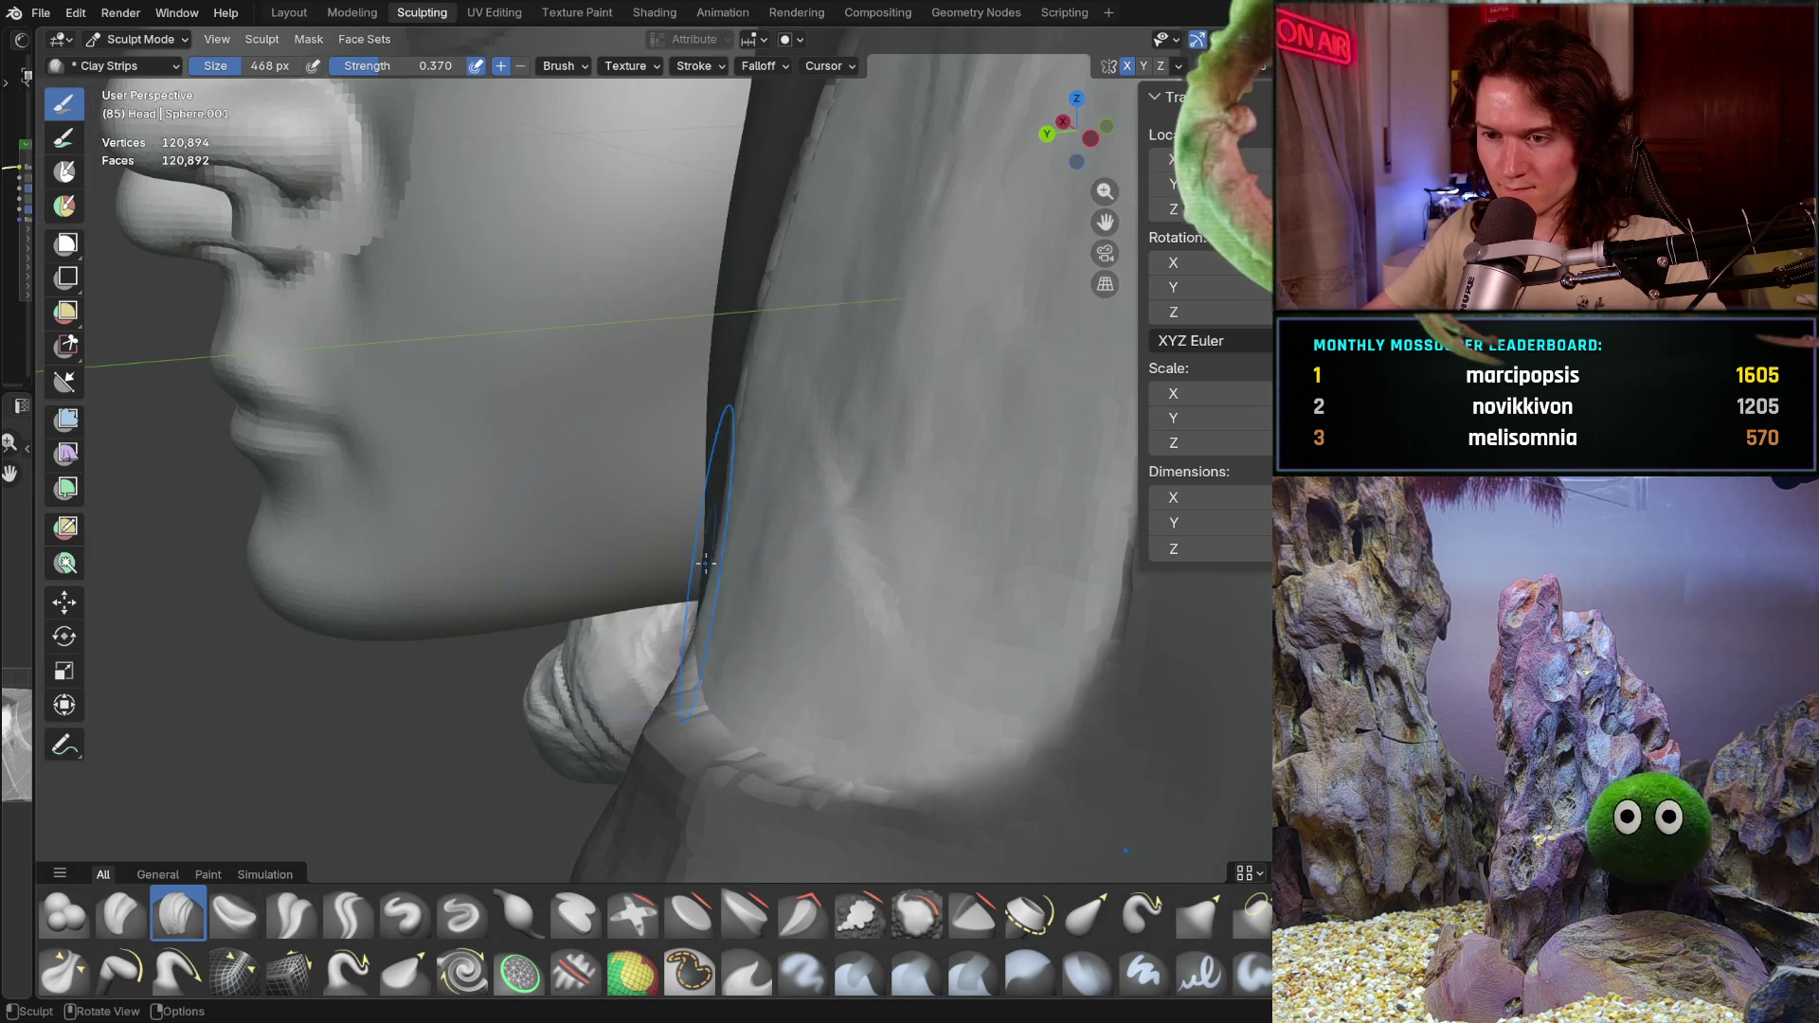
{"action": "left_click_drag", "start_coordinate": [733, 657], "coordinate": [831, 469]}
{"action": "left_click_drag", "start_coordinate": [966, 512], "coordinate": [835, 360]}
{"action": "middle_click_drag", "start_coordinate": [835, 360], "coordinate": [819, 608], "text": "ctrl"}
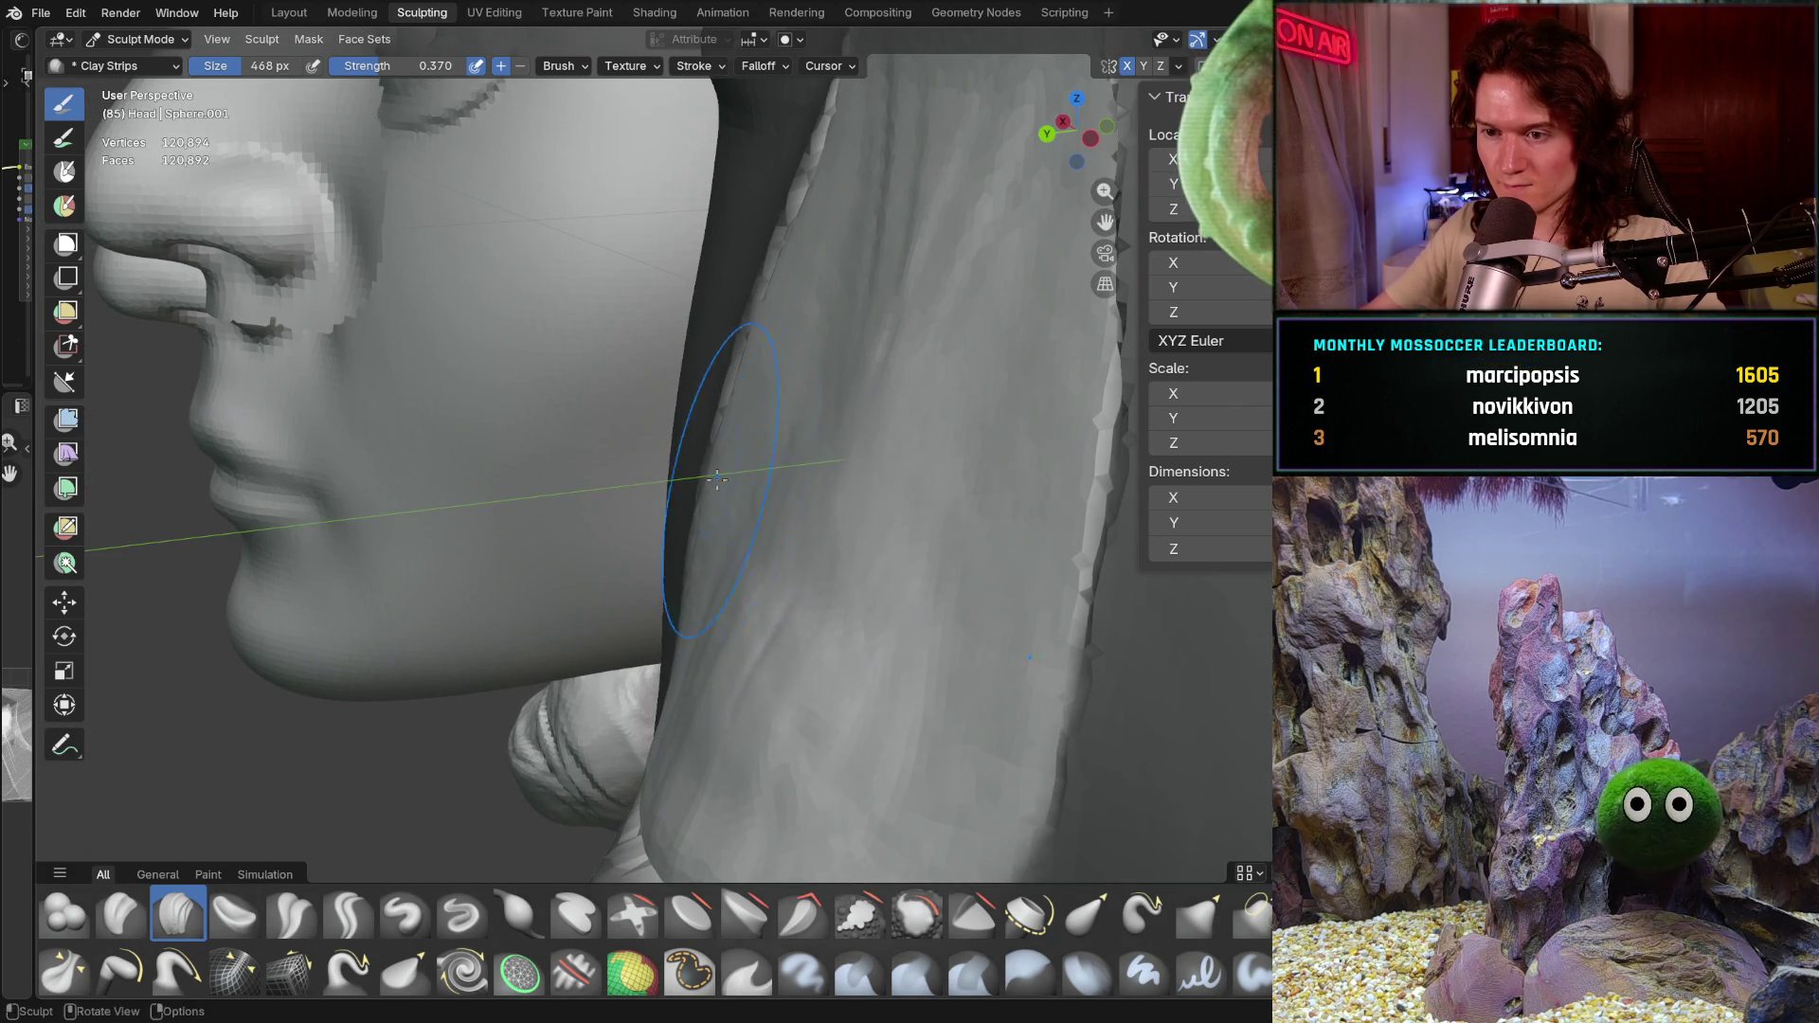
{"action": "middle_click_drag", "start_coordinate": [715, 475], "coordinate": [802, 649], "text": "shift"}
{"action": "middle_click_drag", "start_coordinate": [882, 173], "coordinate": [881, 445], "text": "shift"}
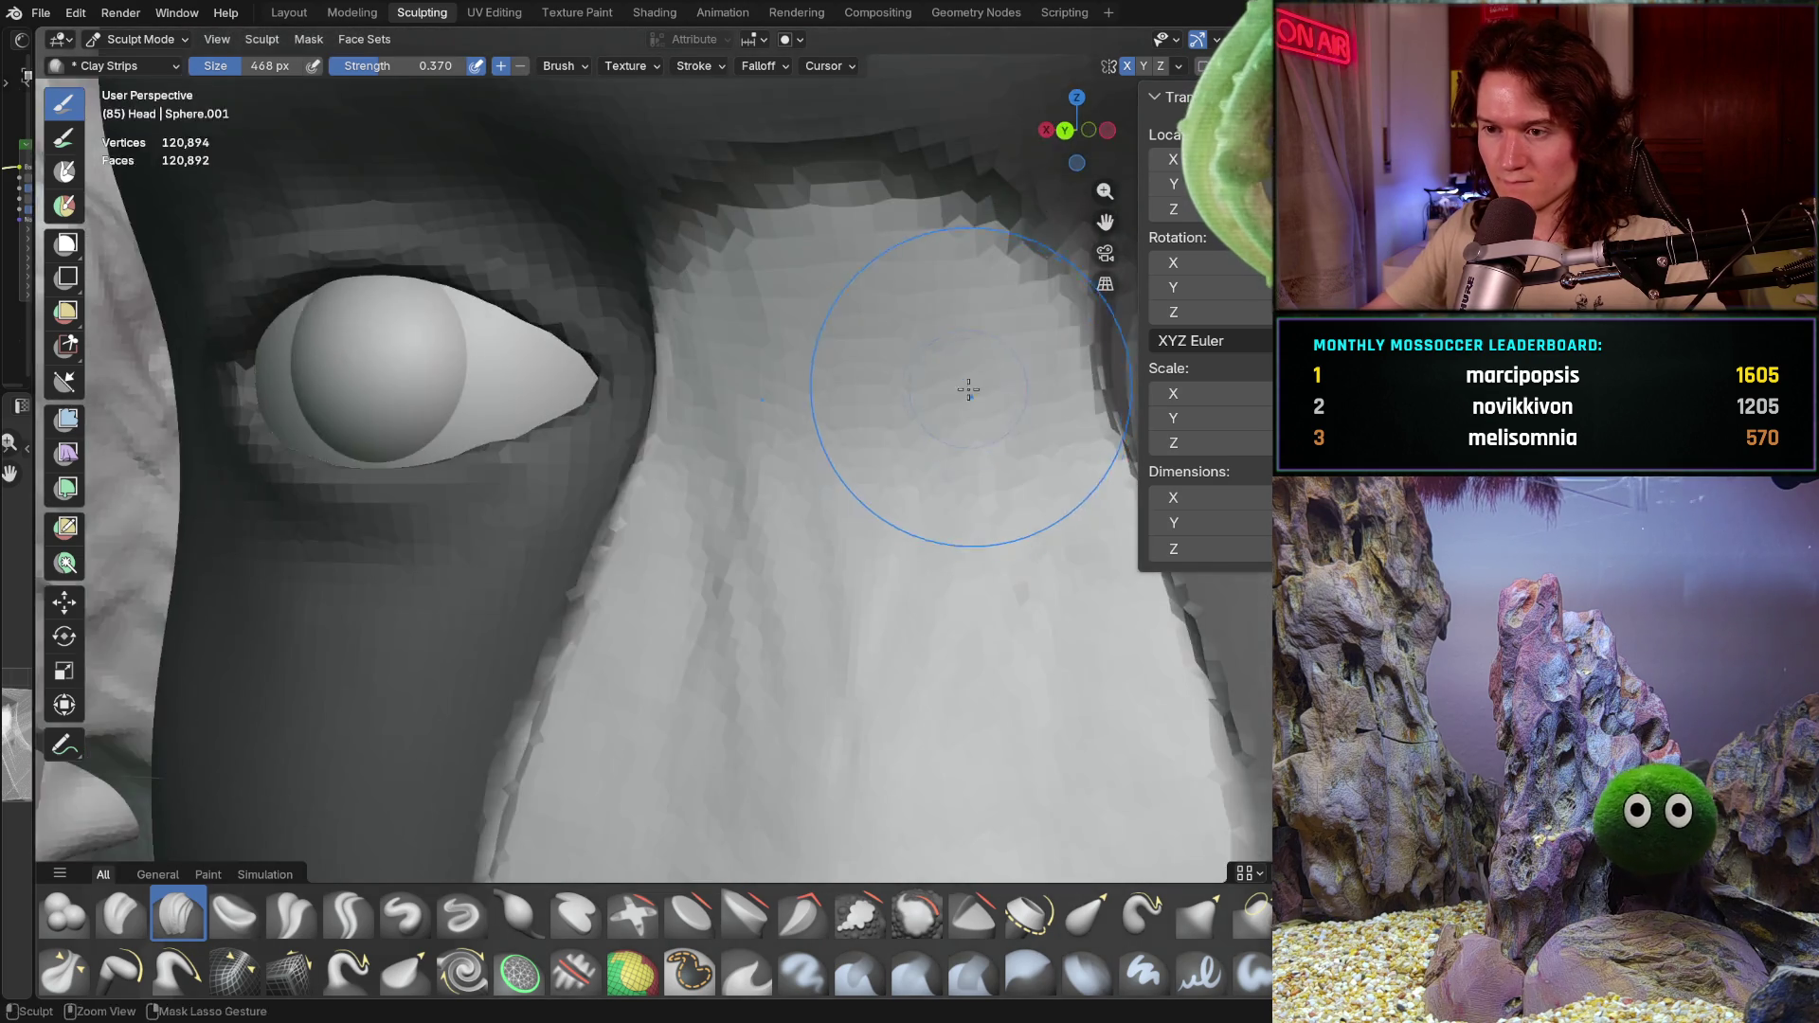
{"action": "mouse_move", "coordinate": [883, 365]}
{"action": "middle_mouse_down"}
{"action": "mouse_move", "coordinate": [811, 506]}
{"action": "mouse_move", "coordinate": [858, 703]}
{"action": "middle_mouse_up"}
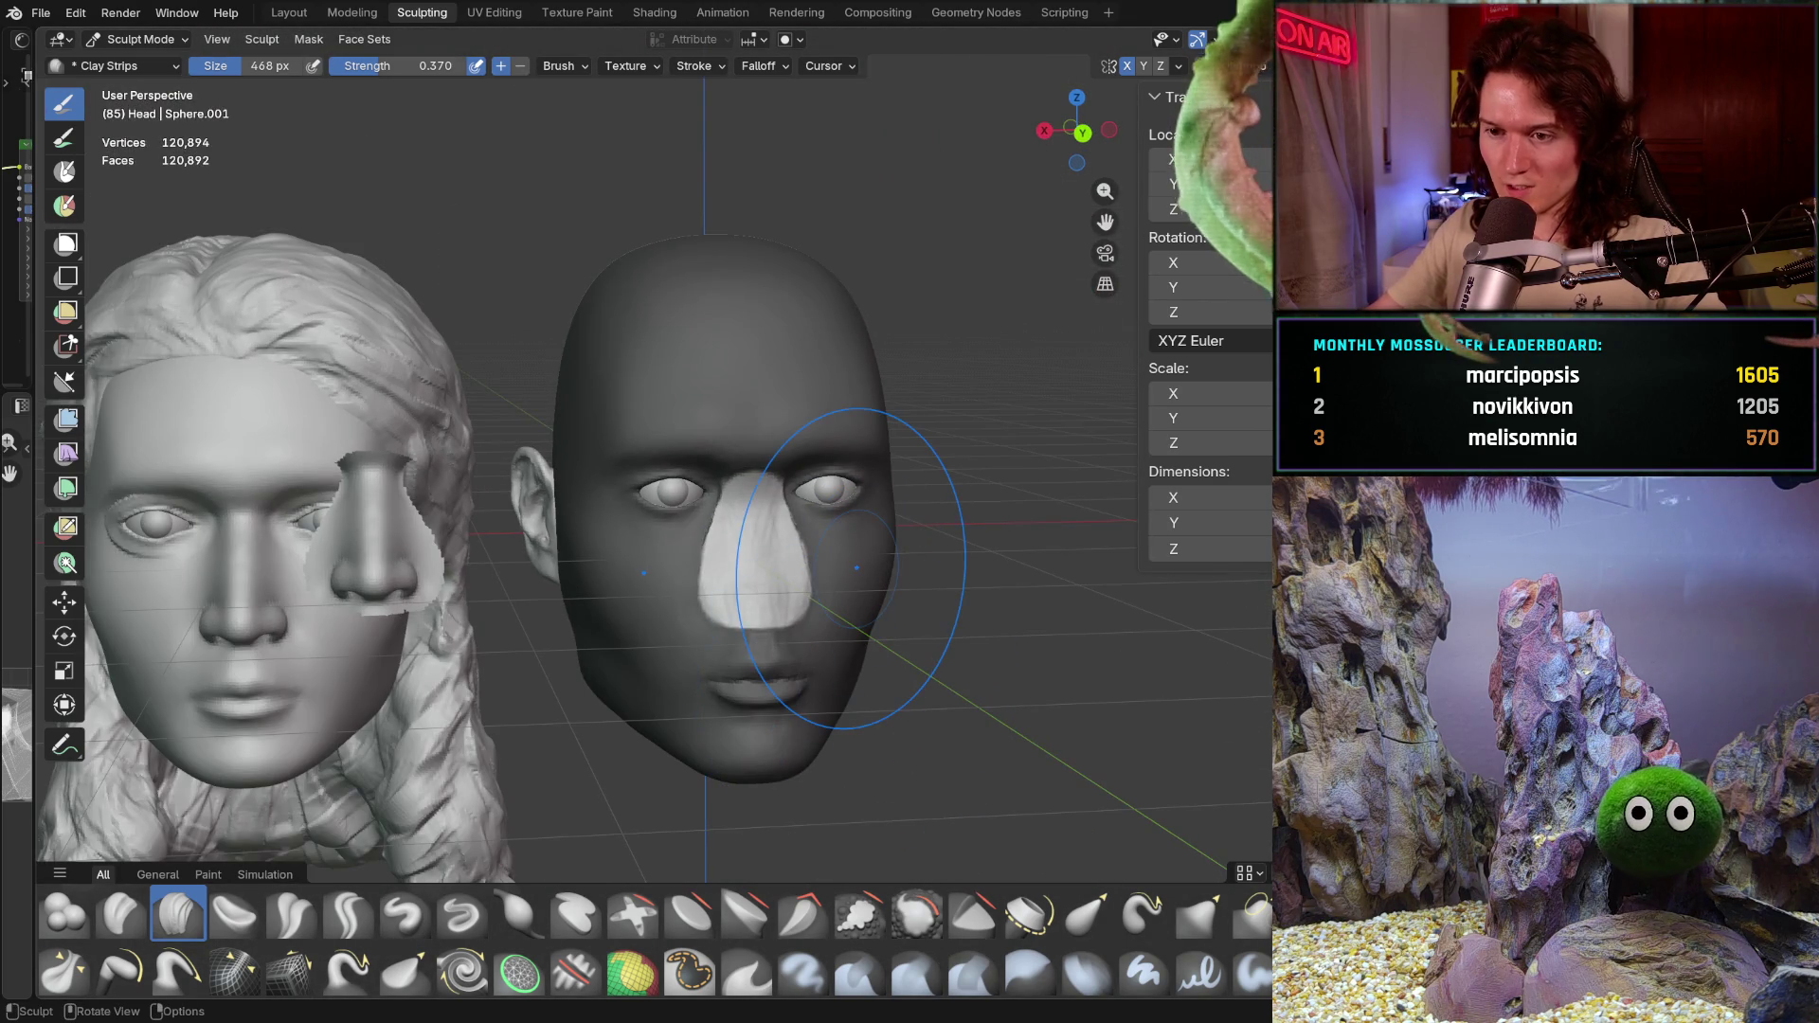
Step: Clear the mask from the male head and make the separate nose object Sphere.017 active
{"action": "key", "text": "alt+m"}
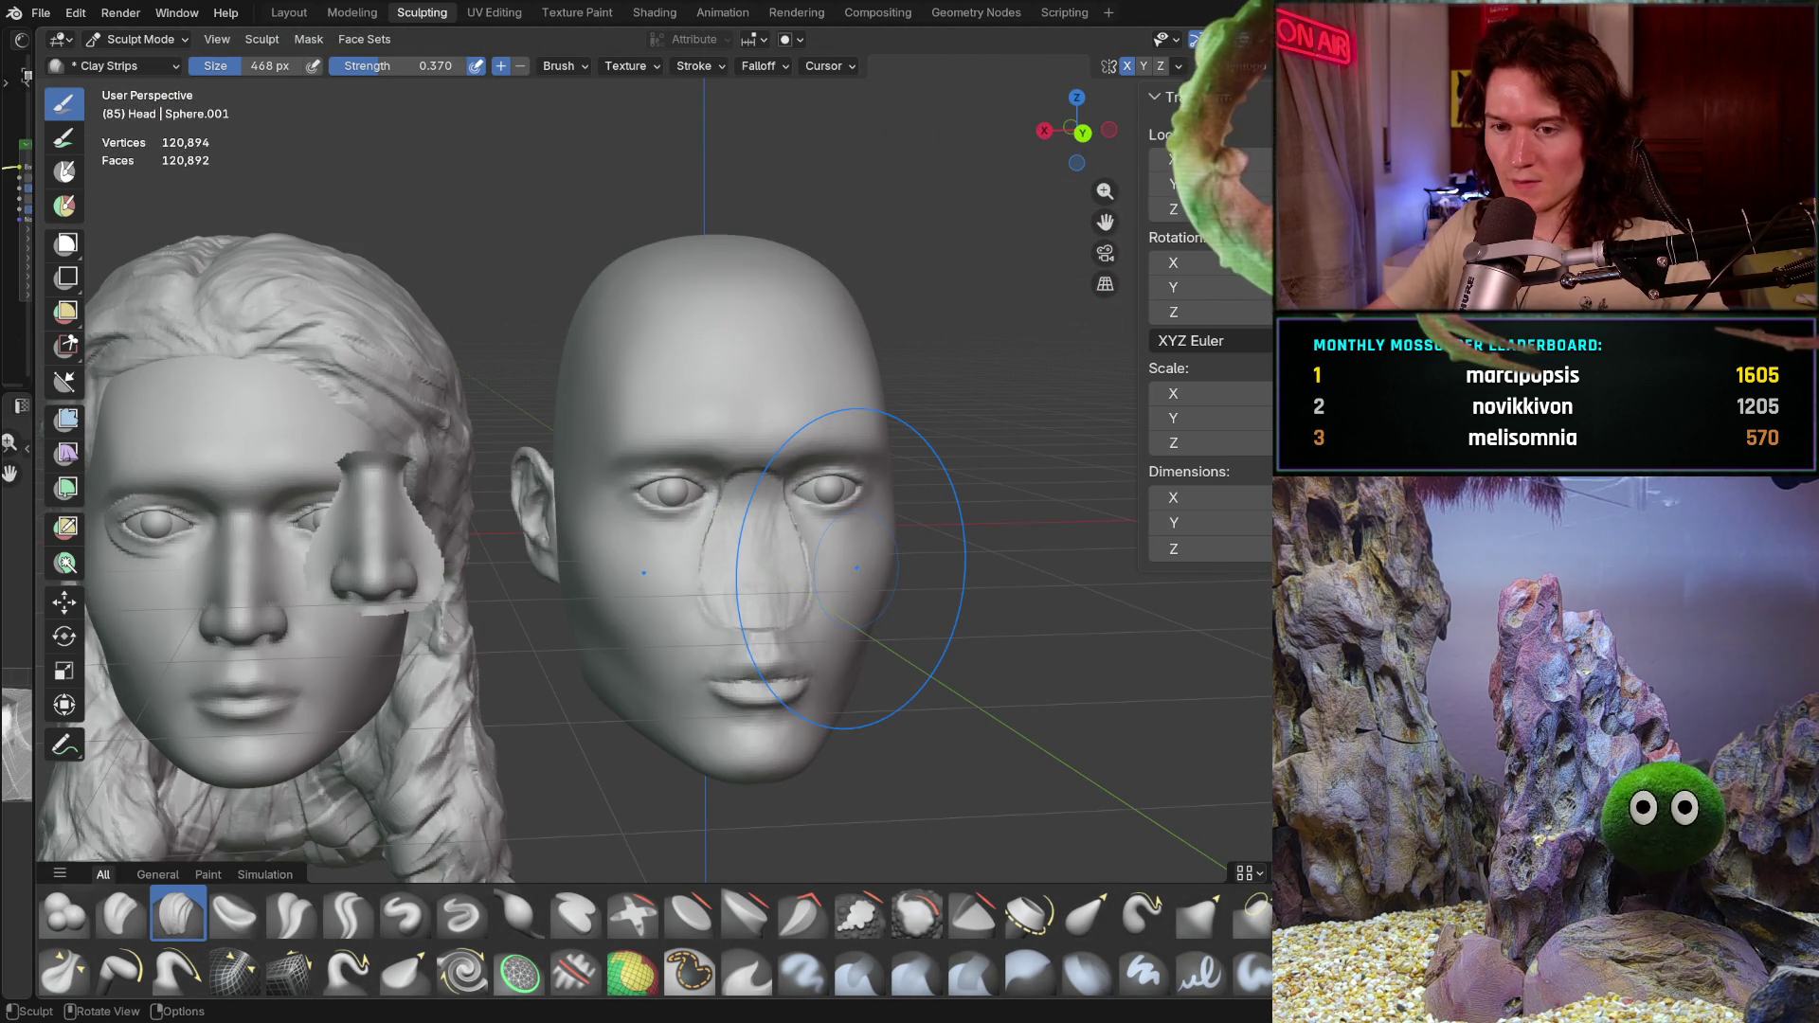
{"action": "mouse_move", "coordinate": [857, 568]}
{"action": "middle_mouse_down"}
{"action": "mouse_move", "coordinate": [579, 554]}
{"action": "mouse_move", "coordinate": [612, 541]}
{"action": "middle_mouse_up"}
{"action": "scroll", "coordinate": [611, 540], "scroll_direction": "up", "scroll_amount": 4}
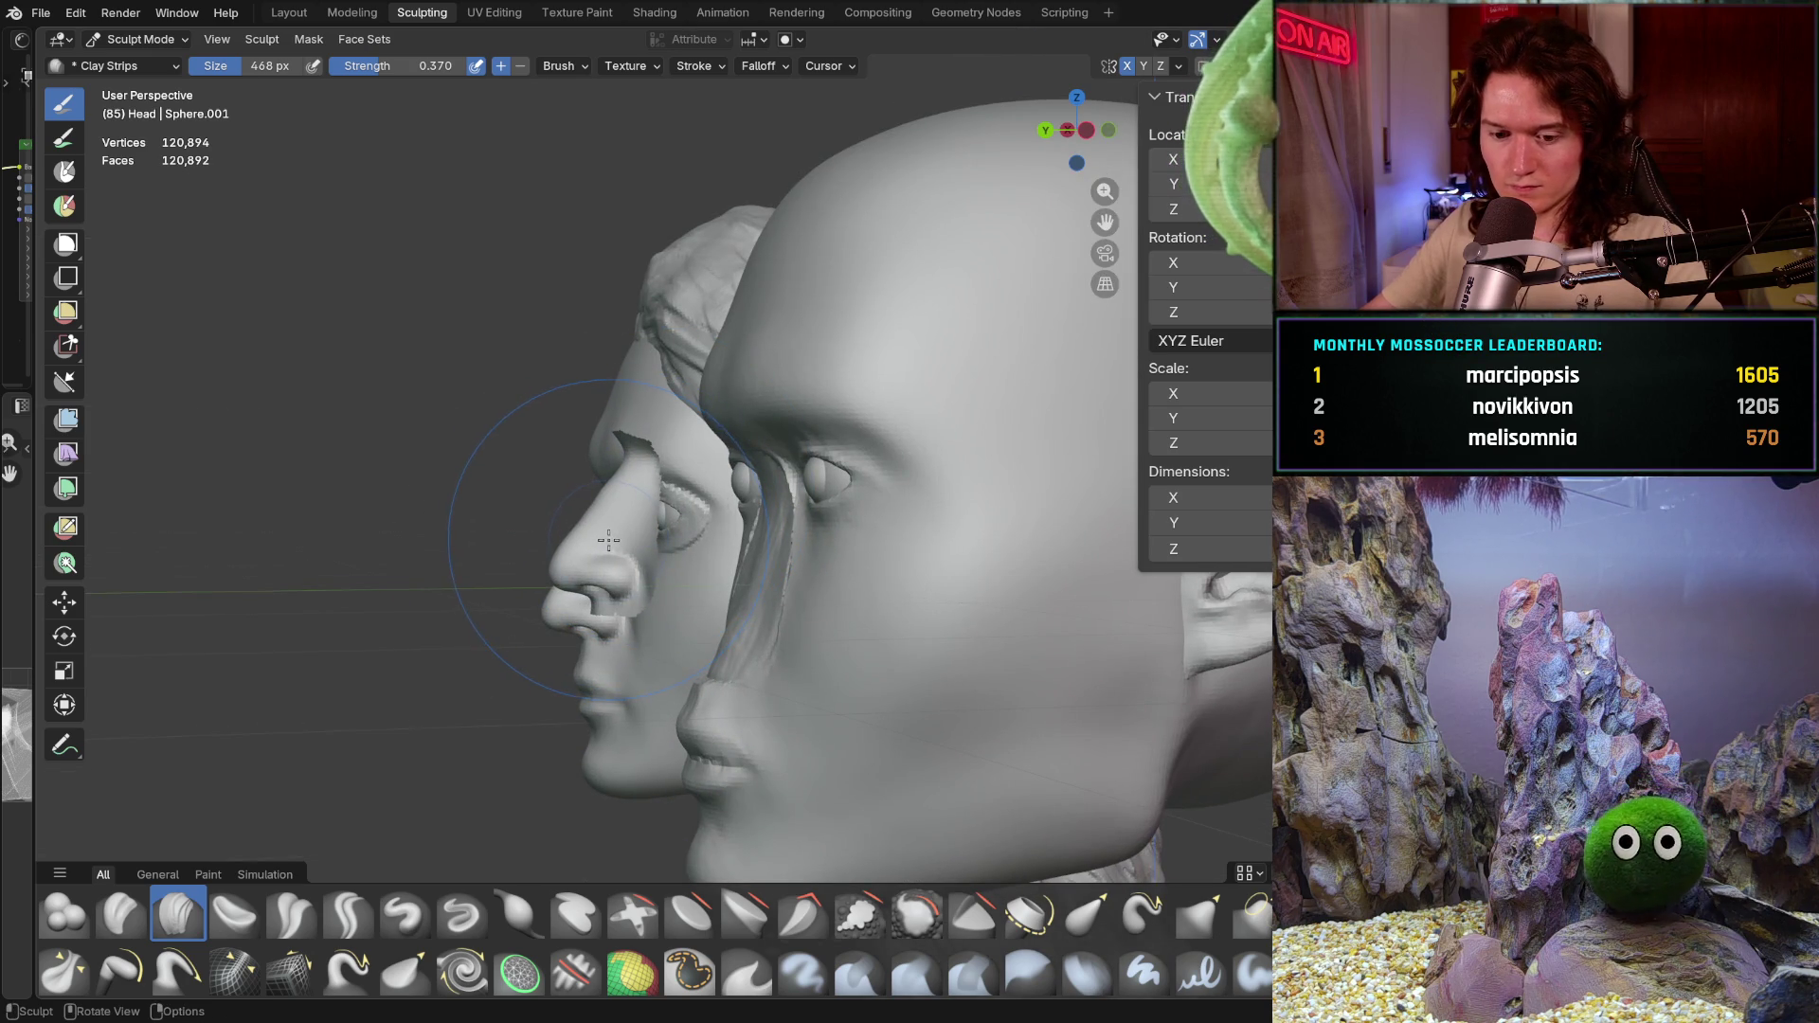
{"action": "key", "text": "alt+q"}
{"action": "middle_click_drag", "start_coordinate": [607, 539], "coordinate": [589, 420]}
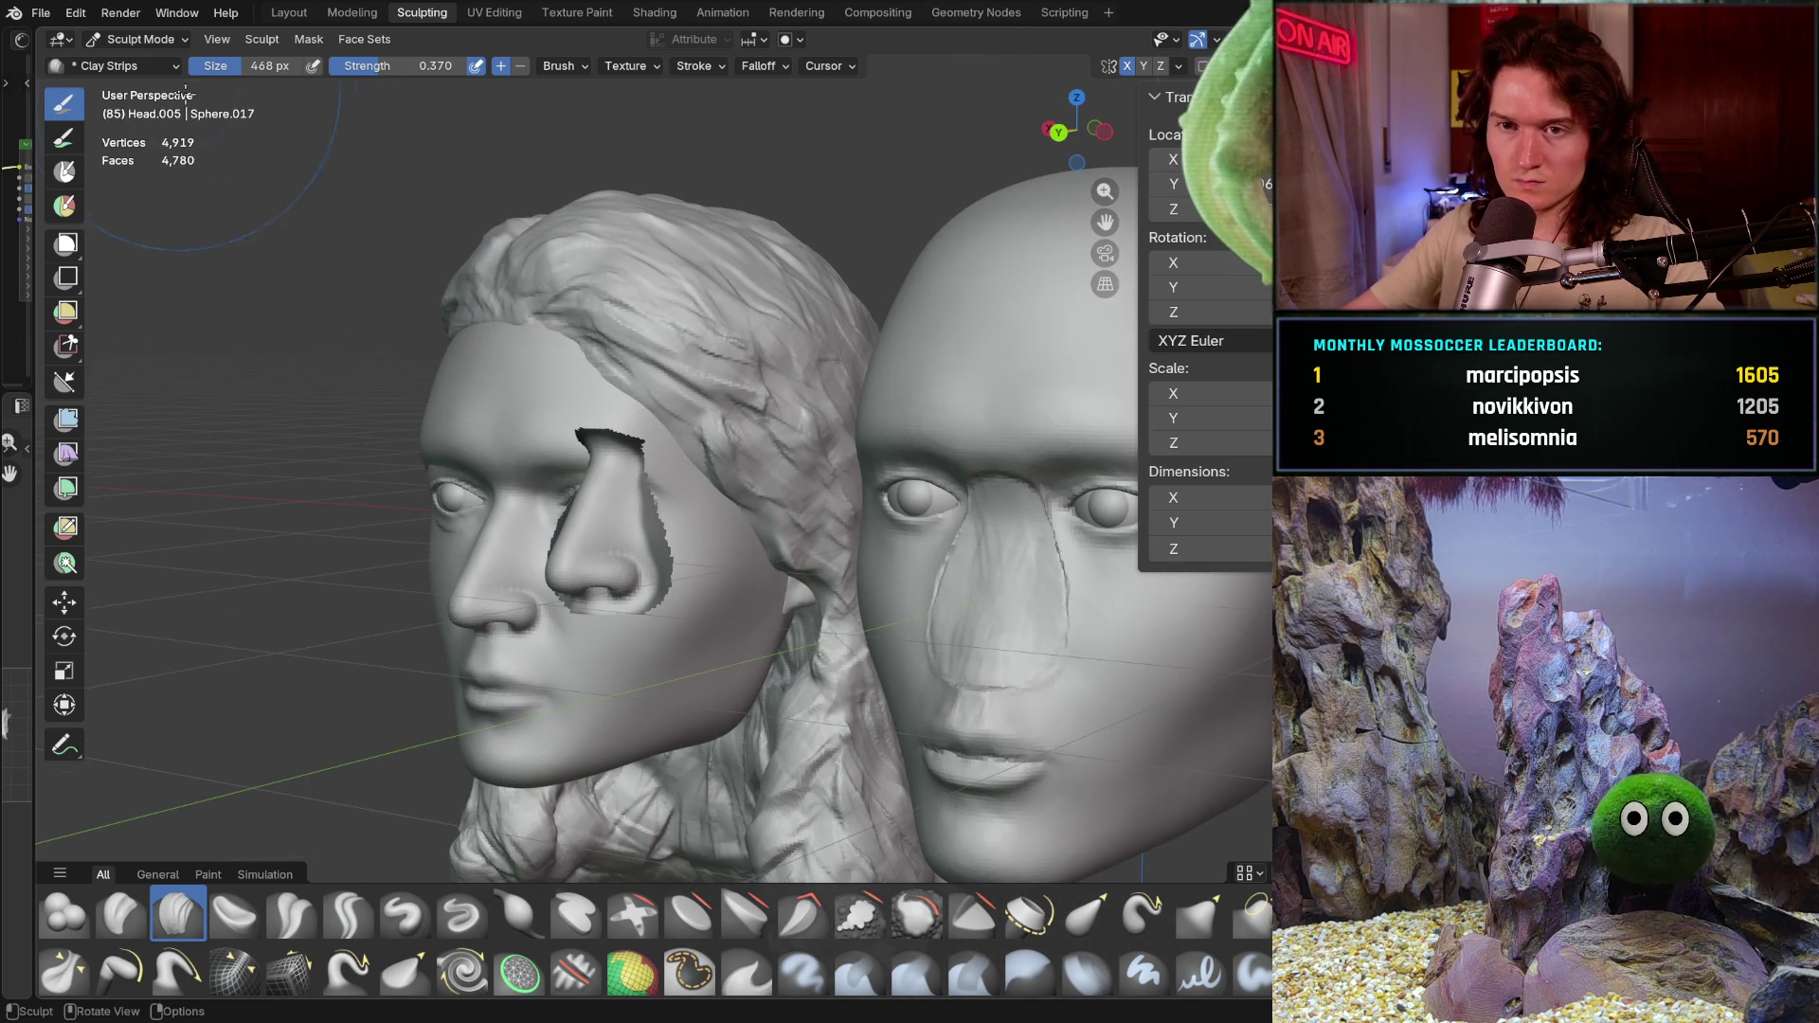
Step: Switch the nose object into Edit Mode via the interaction mode dropdown
{"action": "left_click", "coordinate": [121, 65]}
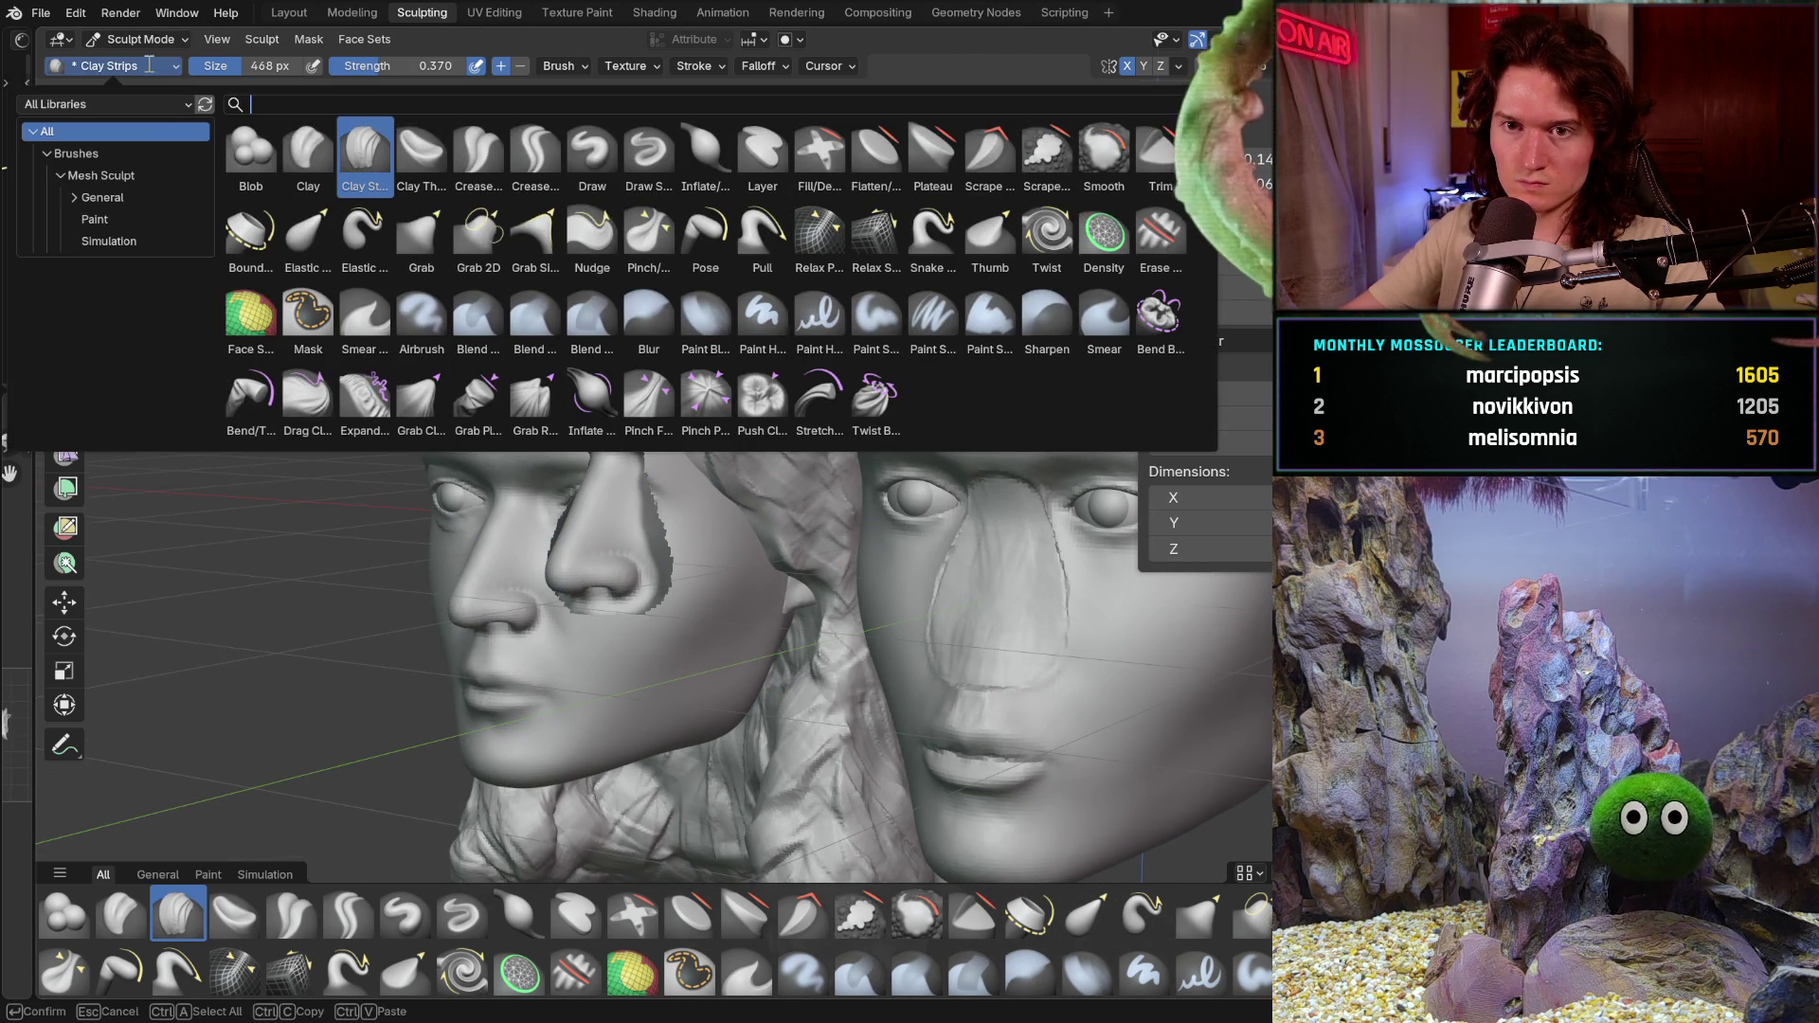
{"action": "left_click", "coordinate": [139, 38]}
{"action": "left_click", "coordinate": [143, 82]}
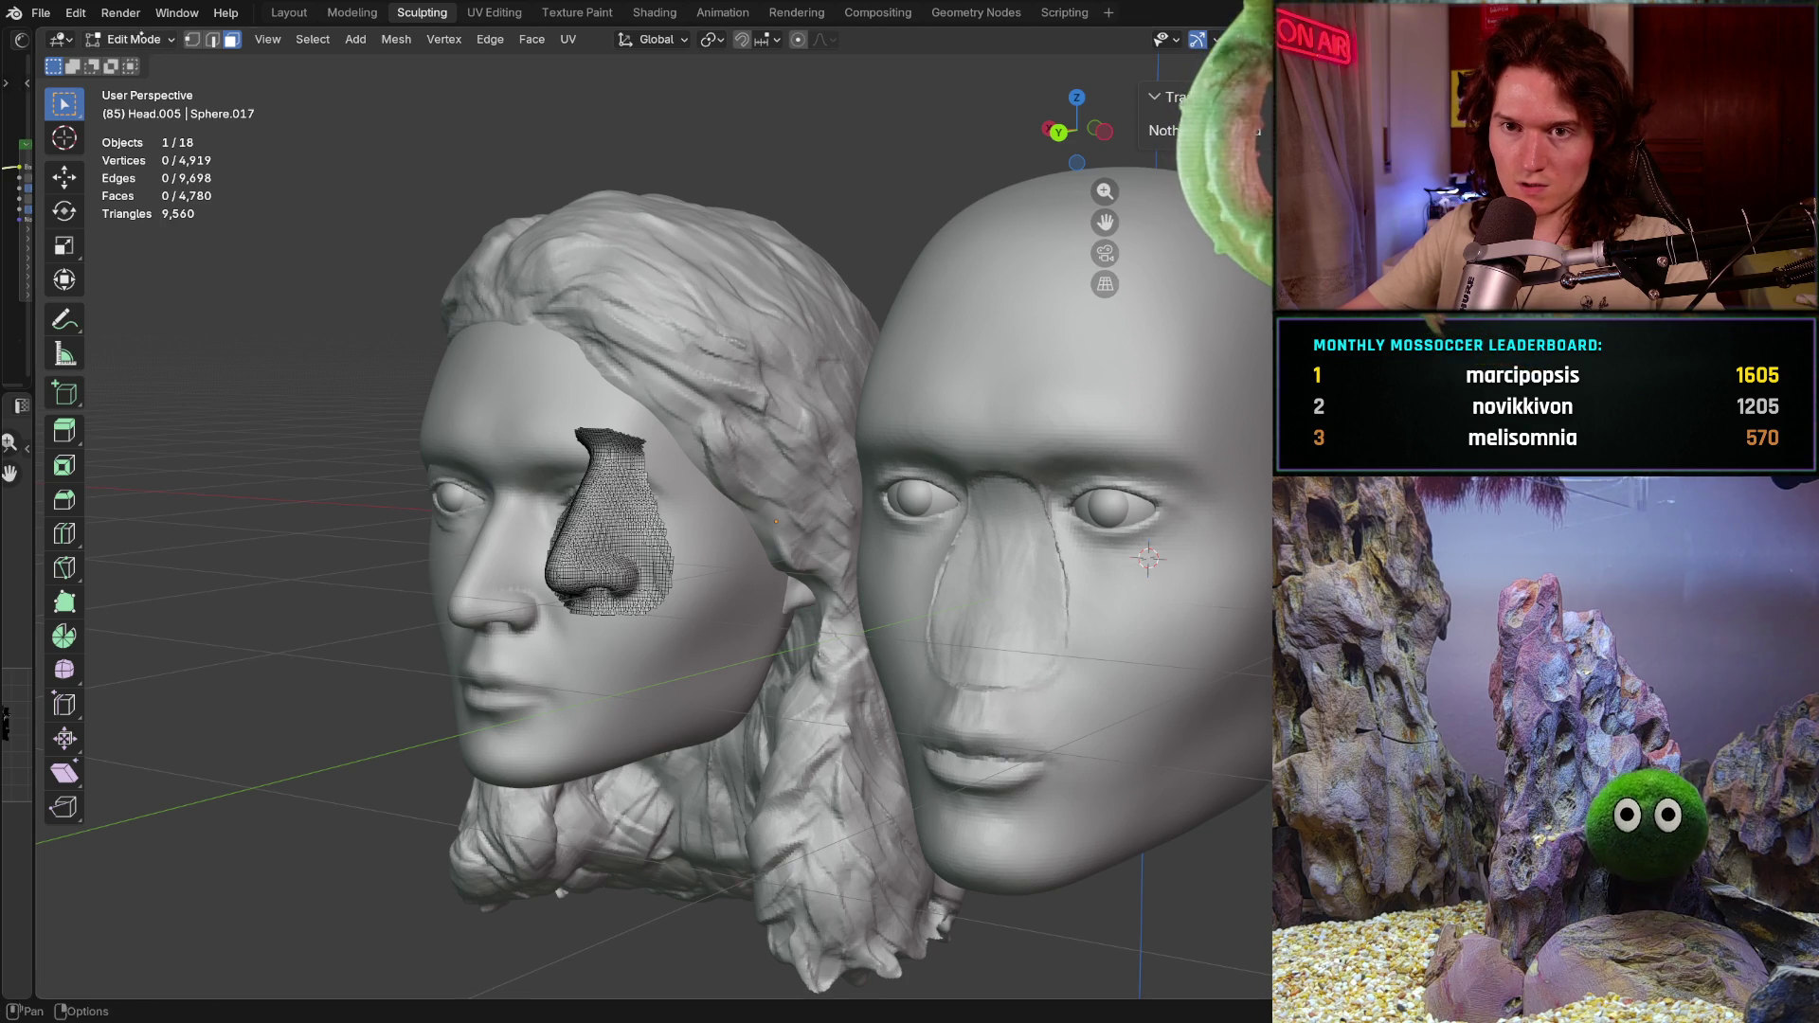
{"action": "left_click", "coordinate": [142, 38]}
Step: In Object Mode, move the nose copy onto the male head and shift it sideways along X
{"action": "left_click", "coordinate": [135, 60]}
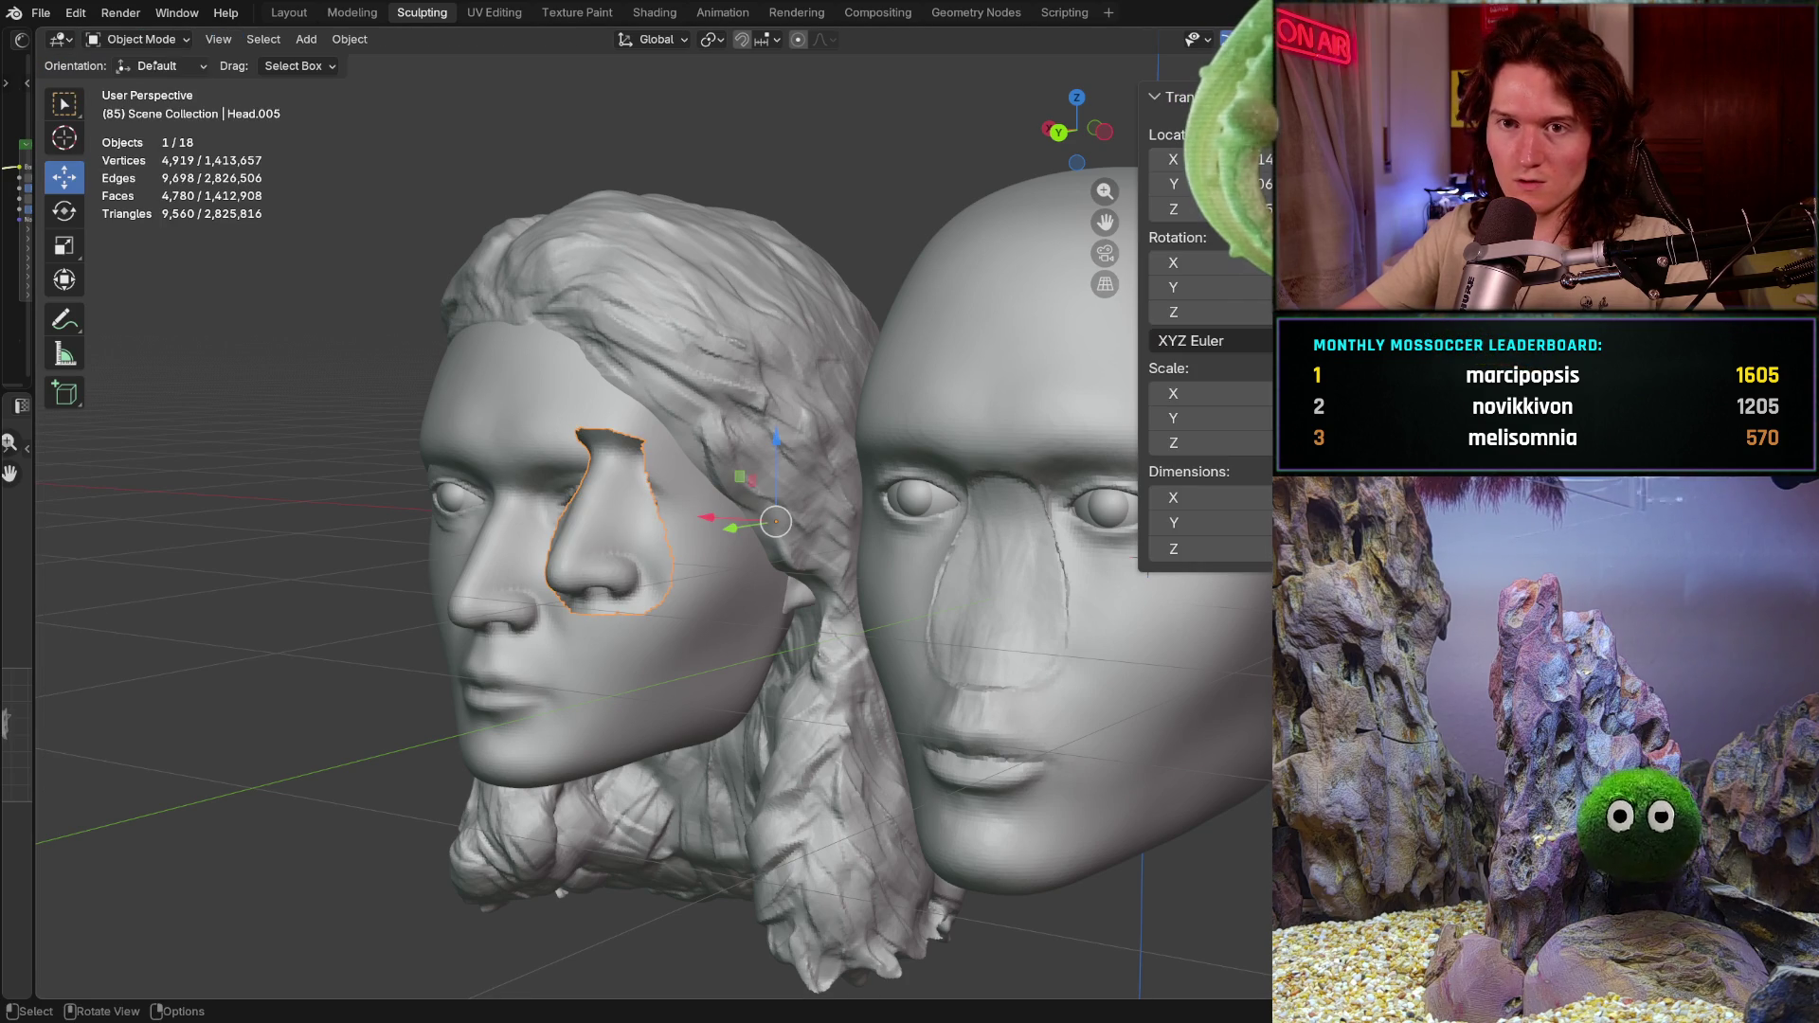
{"action": "key", "text": "g"}
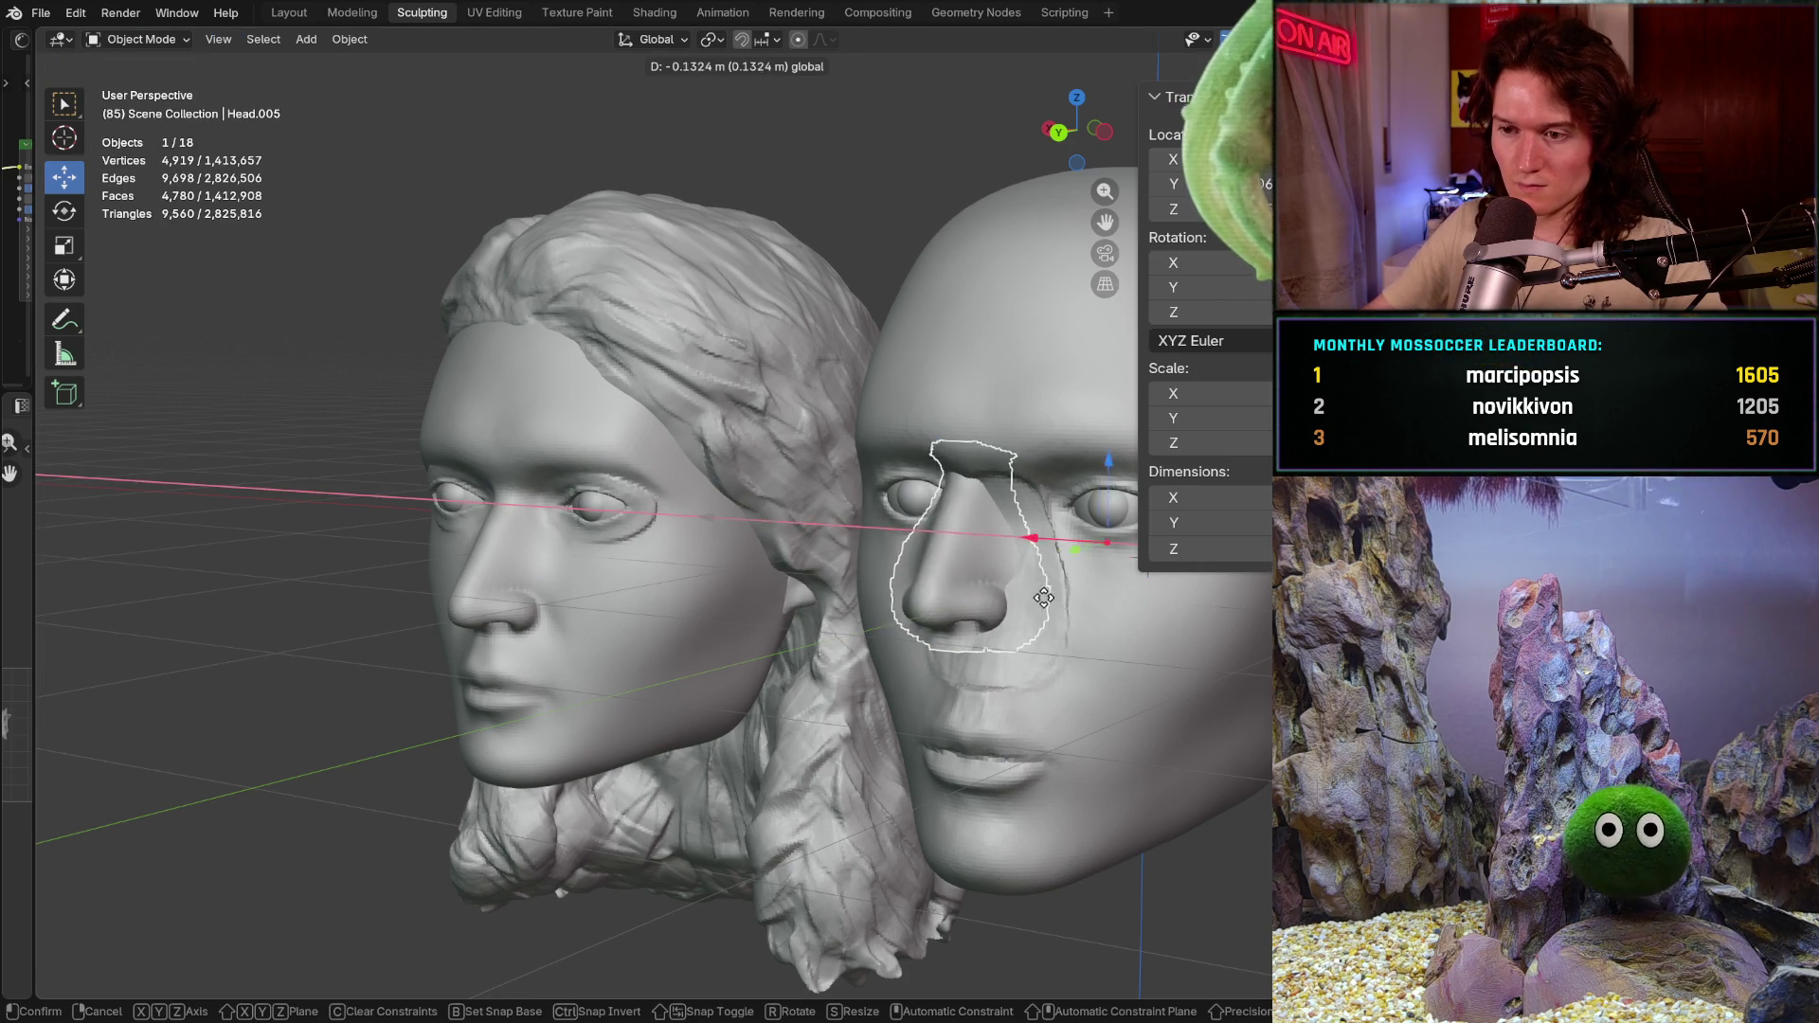
{"action": "left_click", "coordinate": [1070, 579]}
{"action": "middle_click_drag", "start_coordinate": [1068, 581], "coordinate": [1006, 575]}
{"action": "left_click_drag", "start_coordinate": [747, 501], "coordinate": [803, 491]}
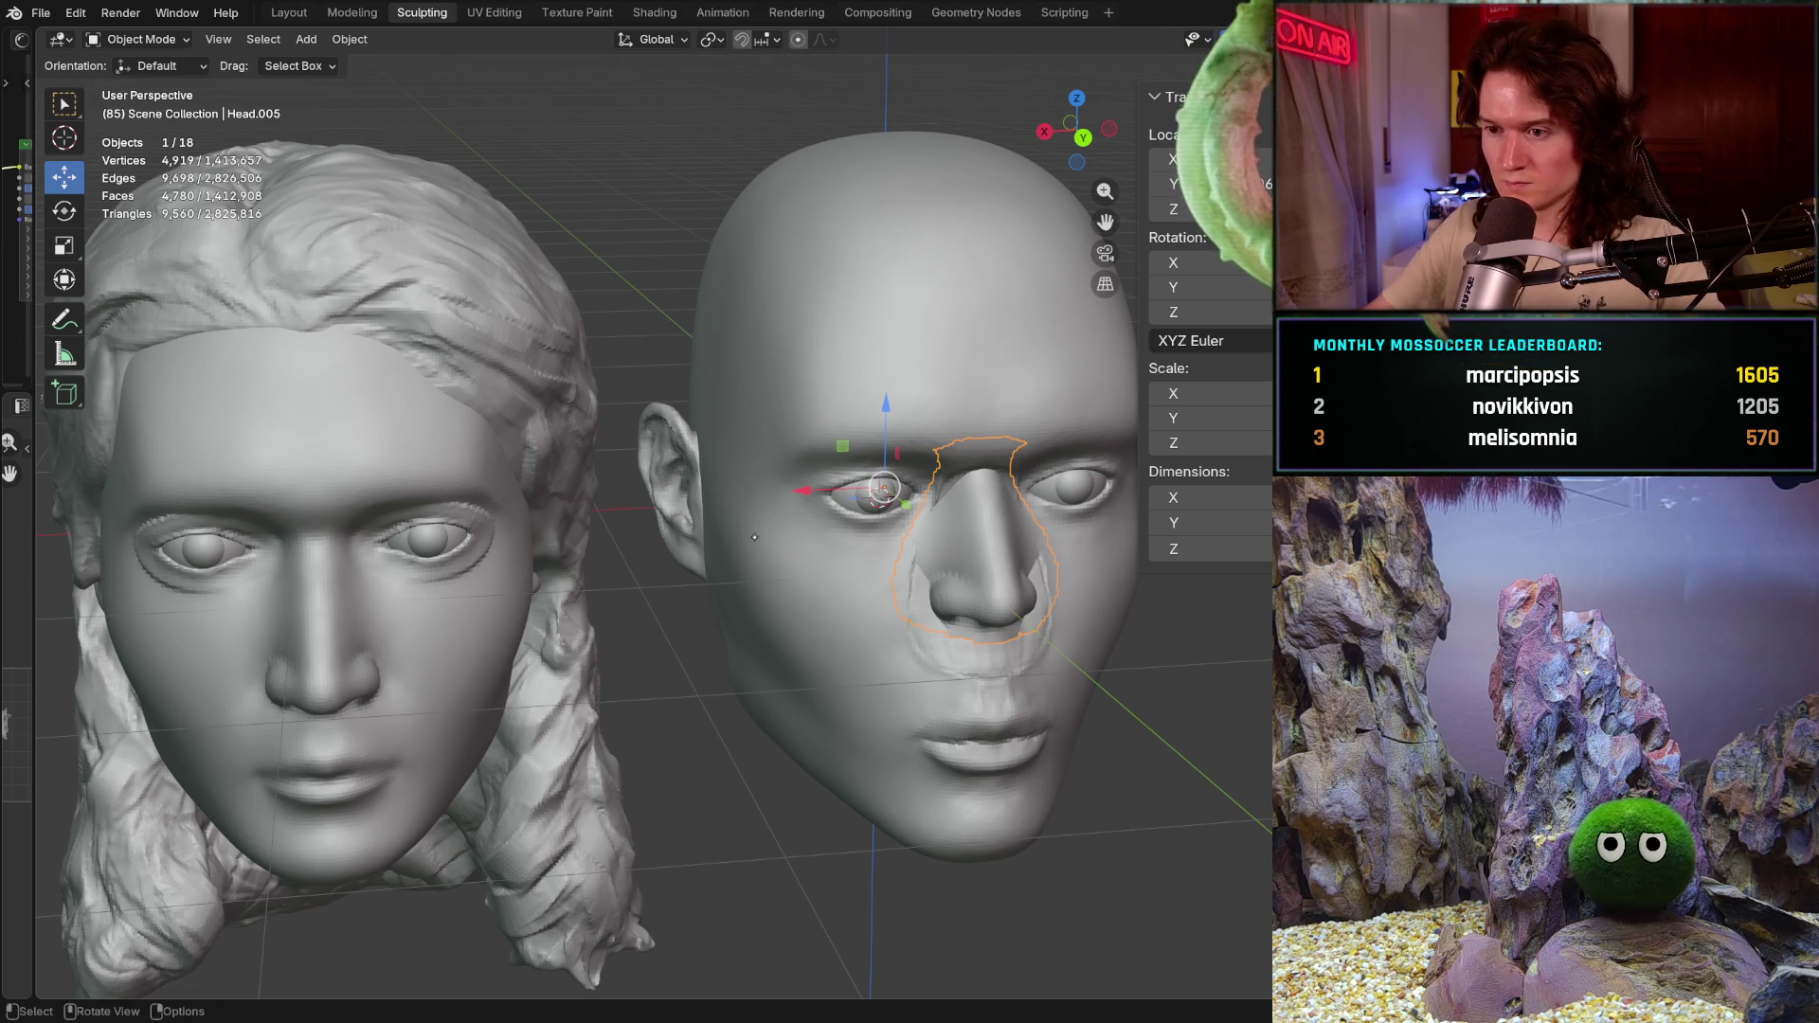
Step: Reselect the nose and nudge it into position on the face, checking a three-quarter view
{"action": "middle_click_drag", "start_coordinate": [951, 642], "coordinate": [822, 406], "text": "shift"}
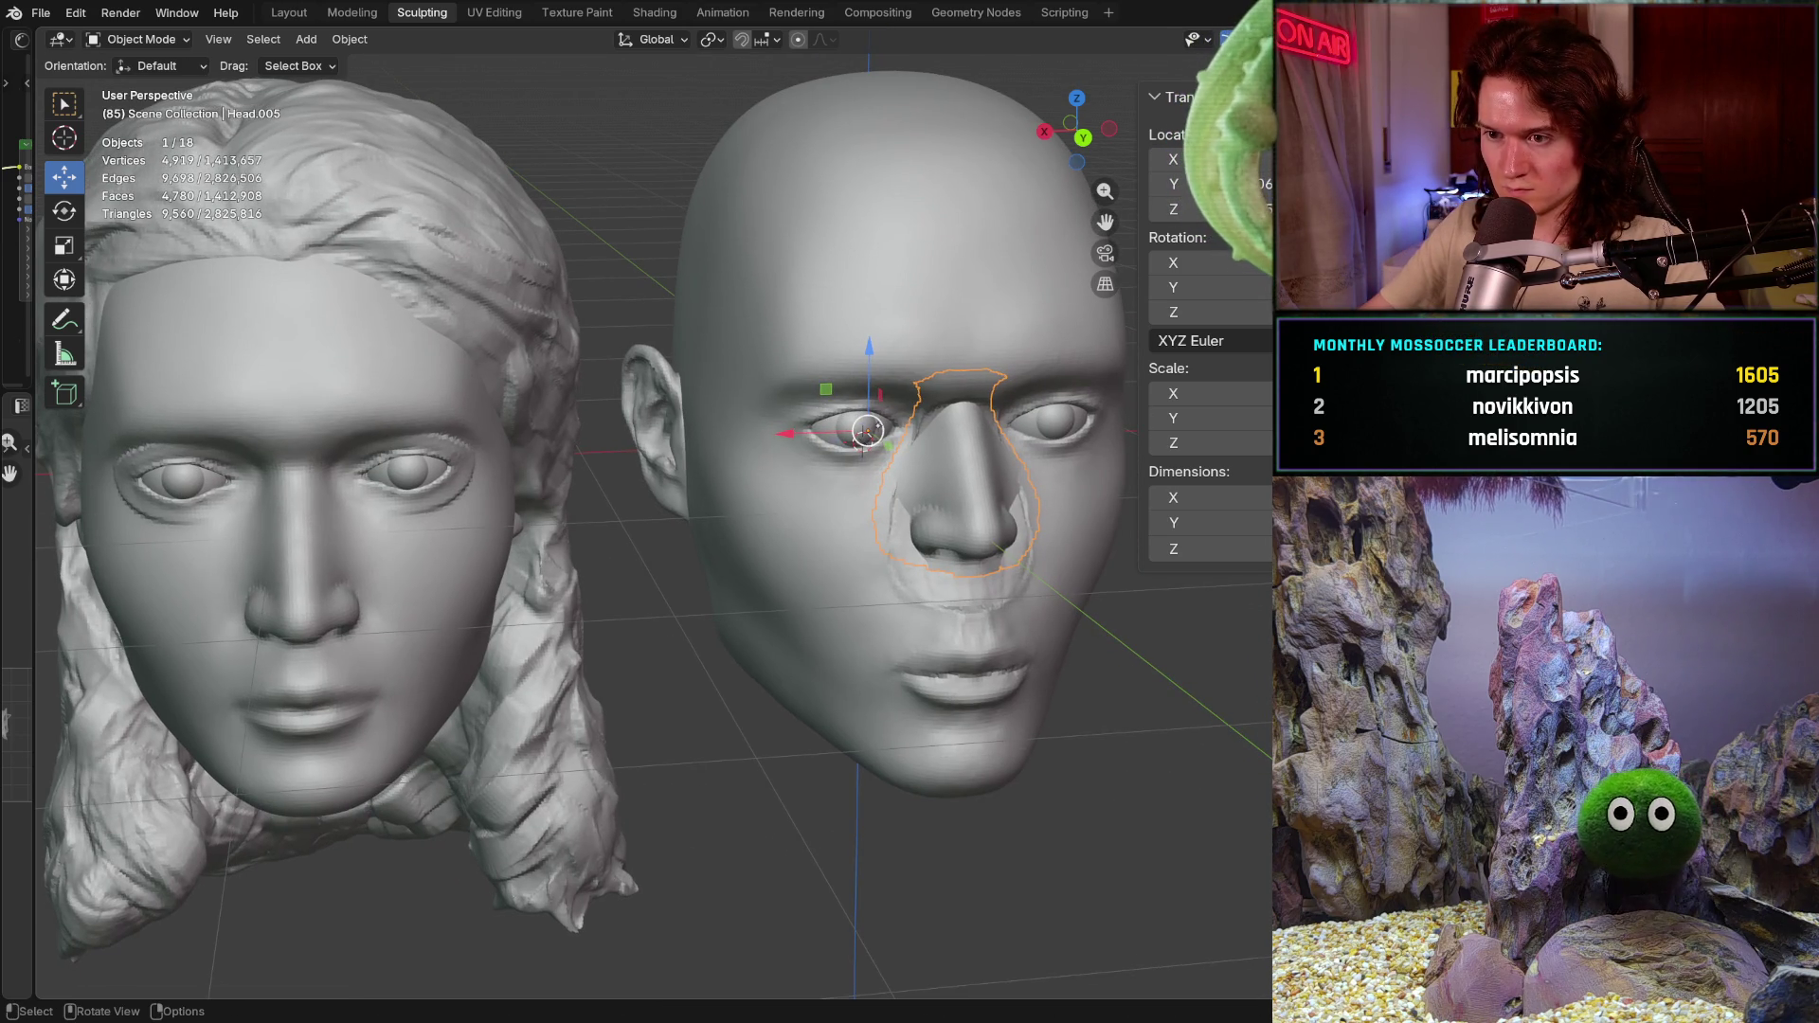
{"action": "left_click", "coordinate": [892, 443]}
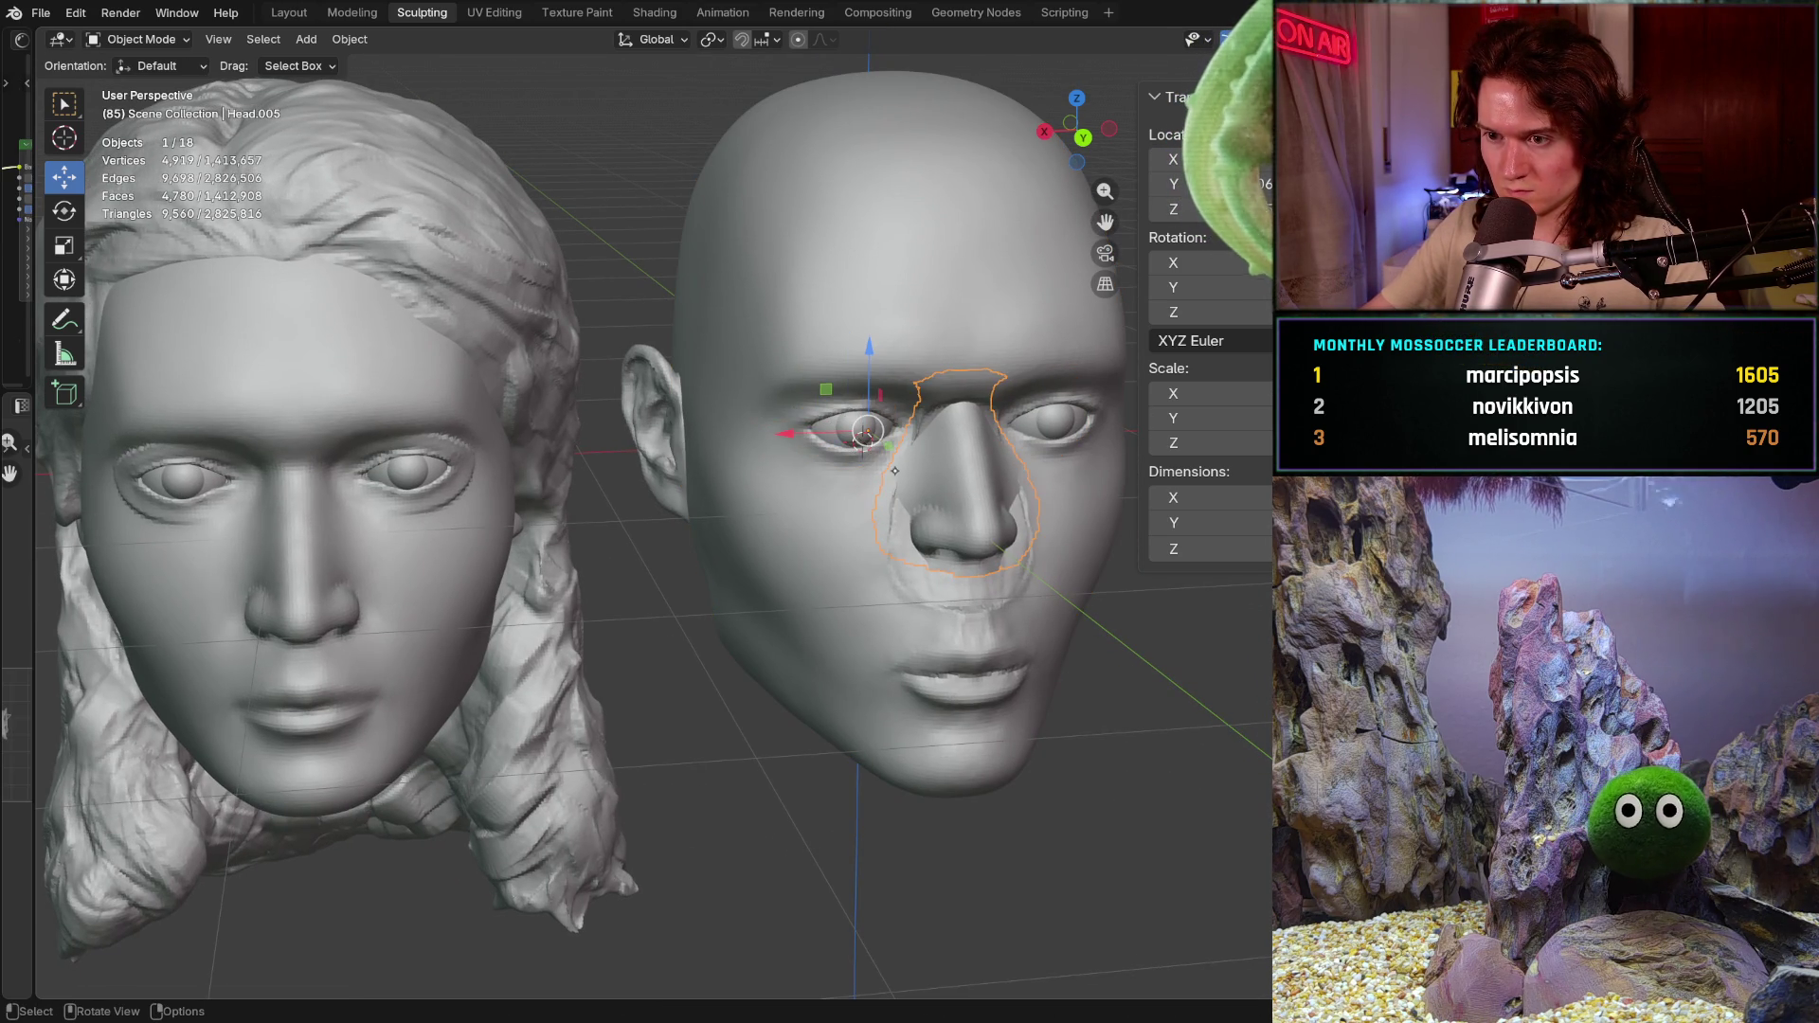
{"action": "left_click_drag", "start_coordinate": [866, 429], "coordinate": [881, 433]}
{"action": "mouse_move", "coordinate": [882, 434]}
{"action": "middle_mouse_down"}
{"action": "mouse_move", "coordinate": [849, 535]}
{"action": "mouse_move", "coordinate": [825, 520]}
{"action": "middle_mouse_up"}
{"action": "scroll", "coordinate": [682, 568], "scroll_direction": "up", "scroll_amount": 4}
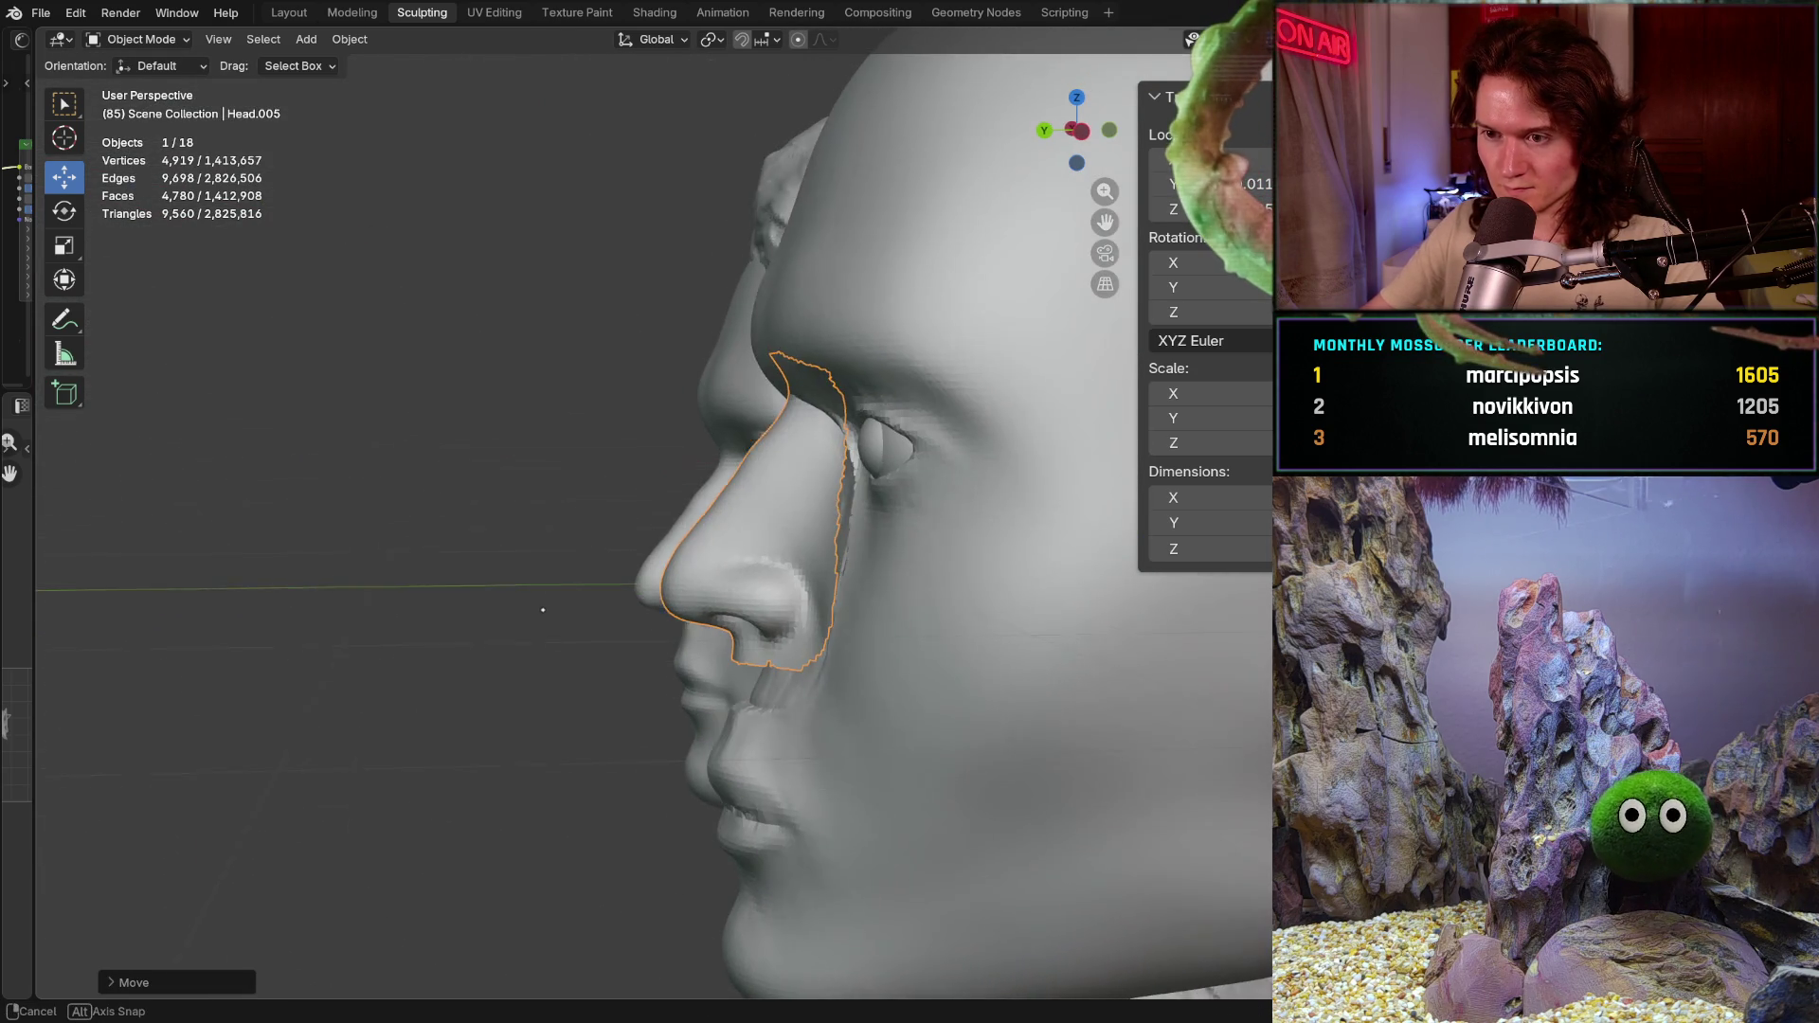
{"action": "scroll", "coordinate": [682, 569], "scroll_direction": "down", "scroll_amount": 3}
{"action": "left_click", "coordinate": [64, 245]}
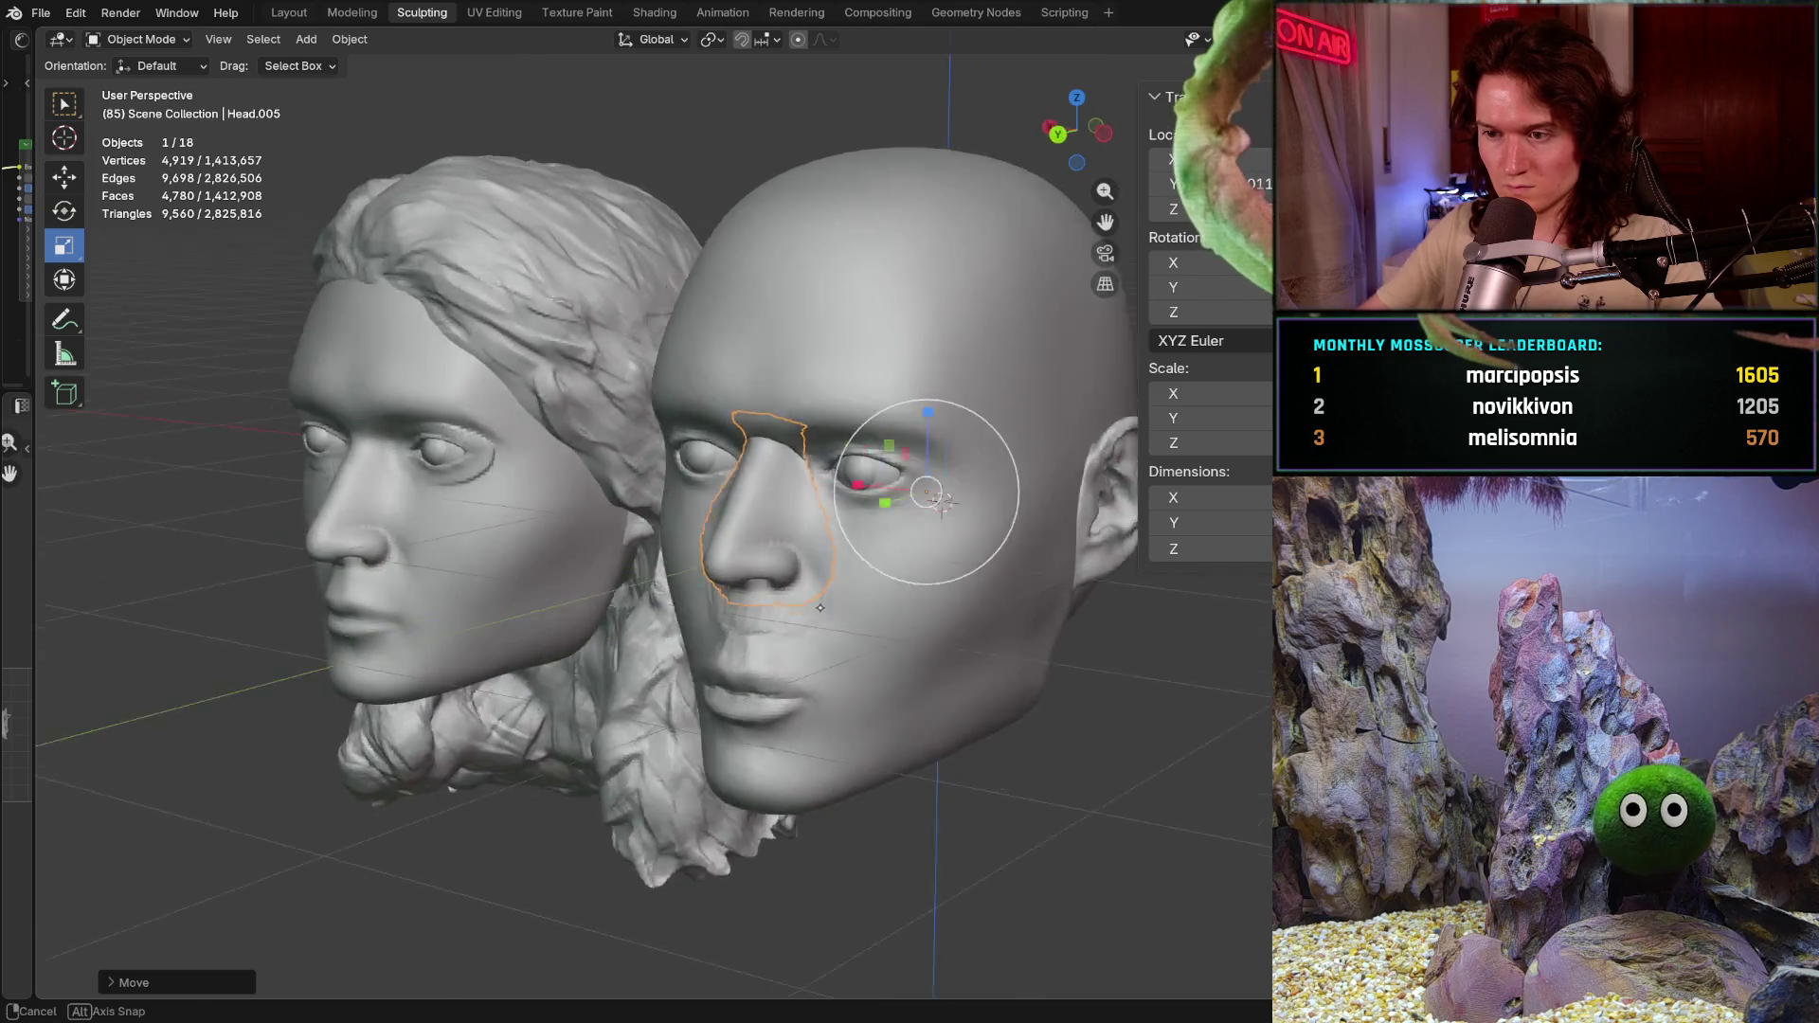
Step: In Back Orthographic, stretch the nose piece along Z with the scale gizmo, then undo it
{"action": "middle_click_drag", "start_coordinate": [641, 583], "coordinate": [906, 587]}
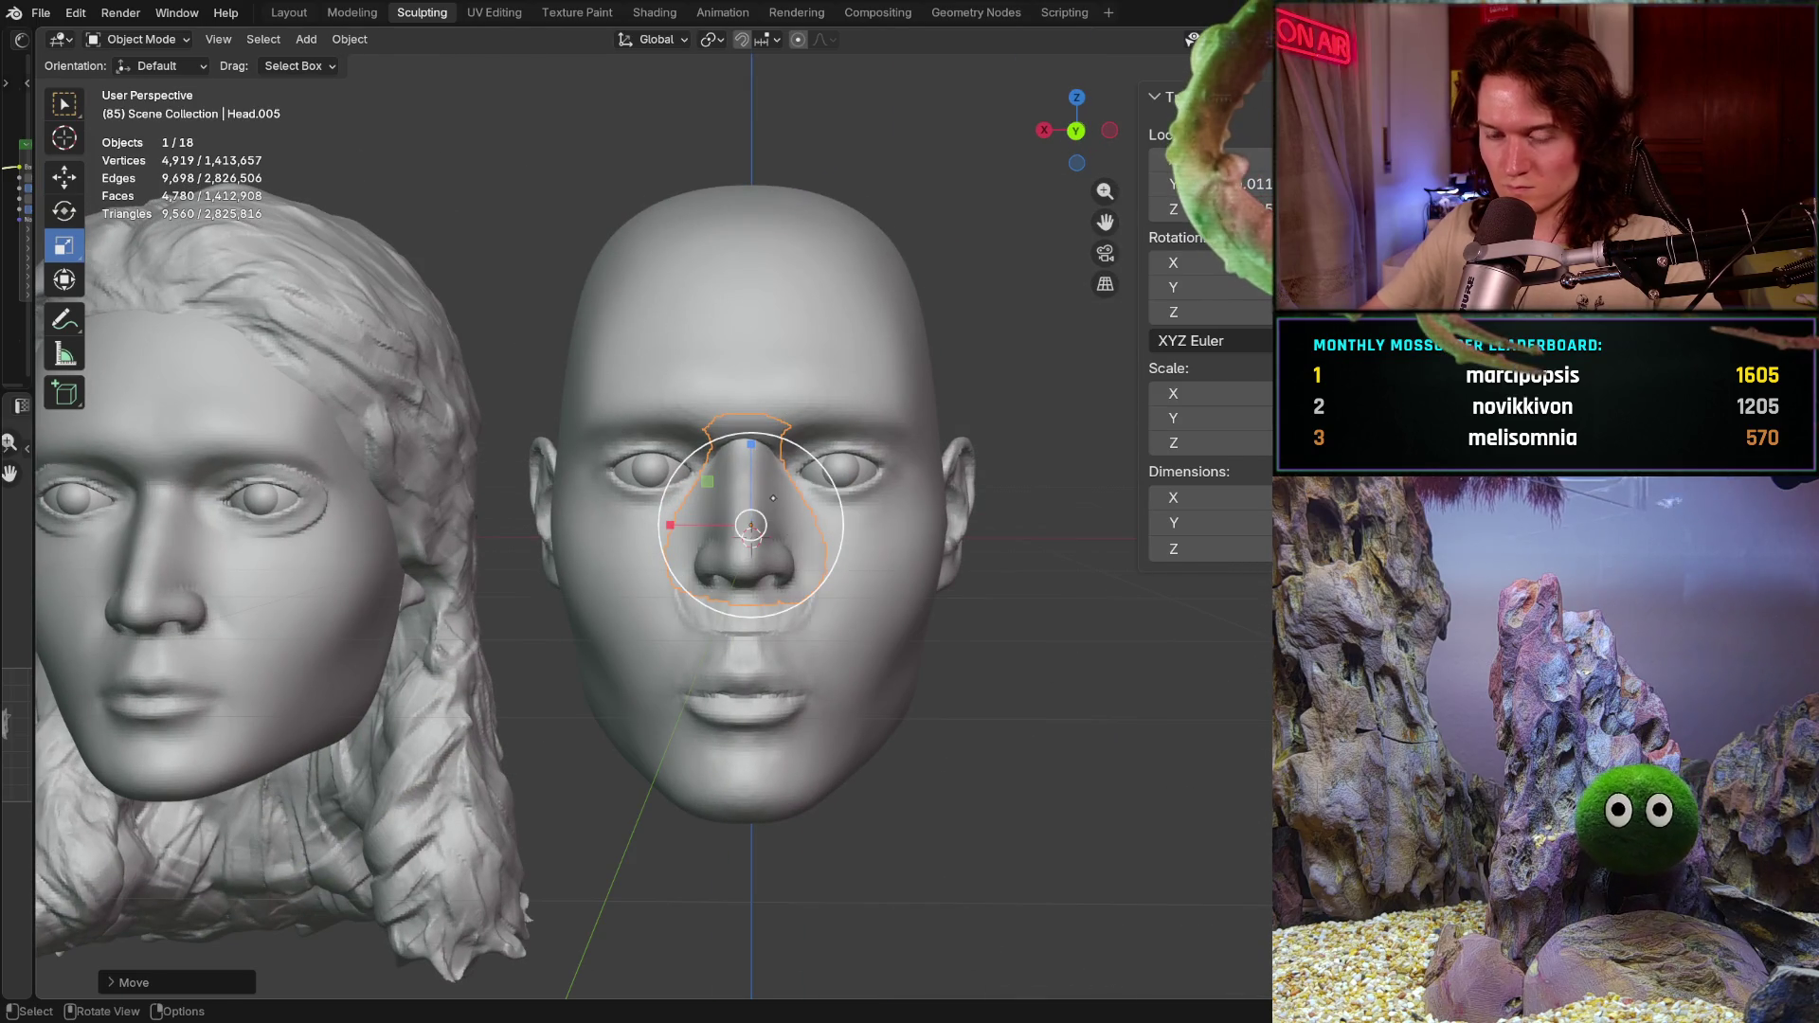
{"action": "key", "text": "ctrl+KP_1"}
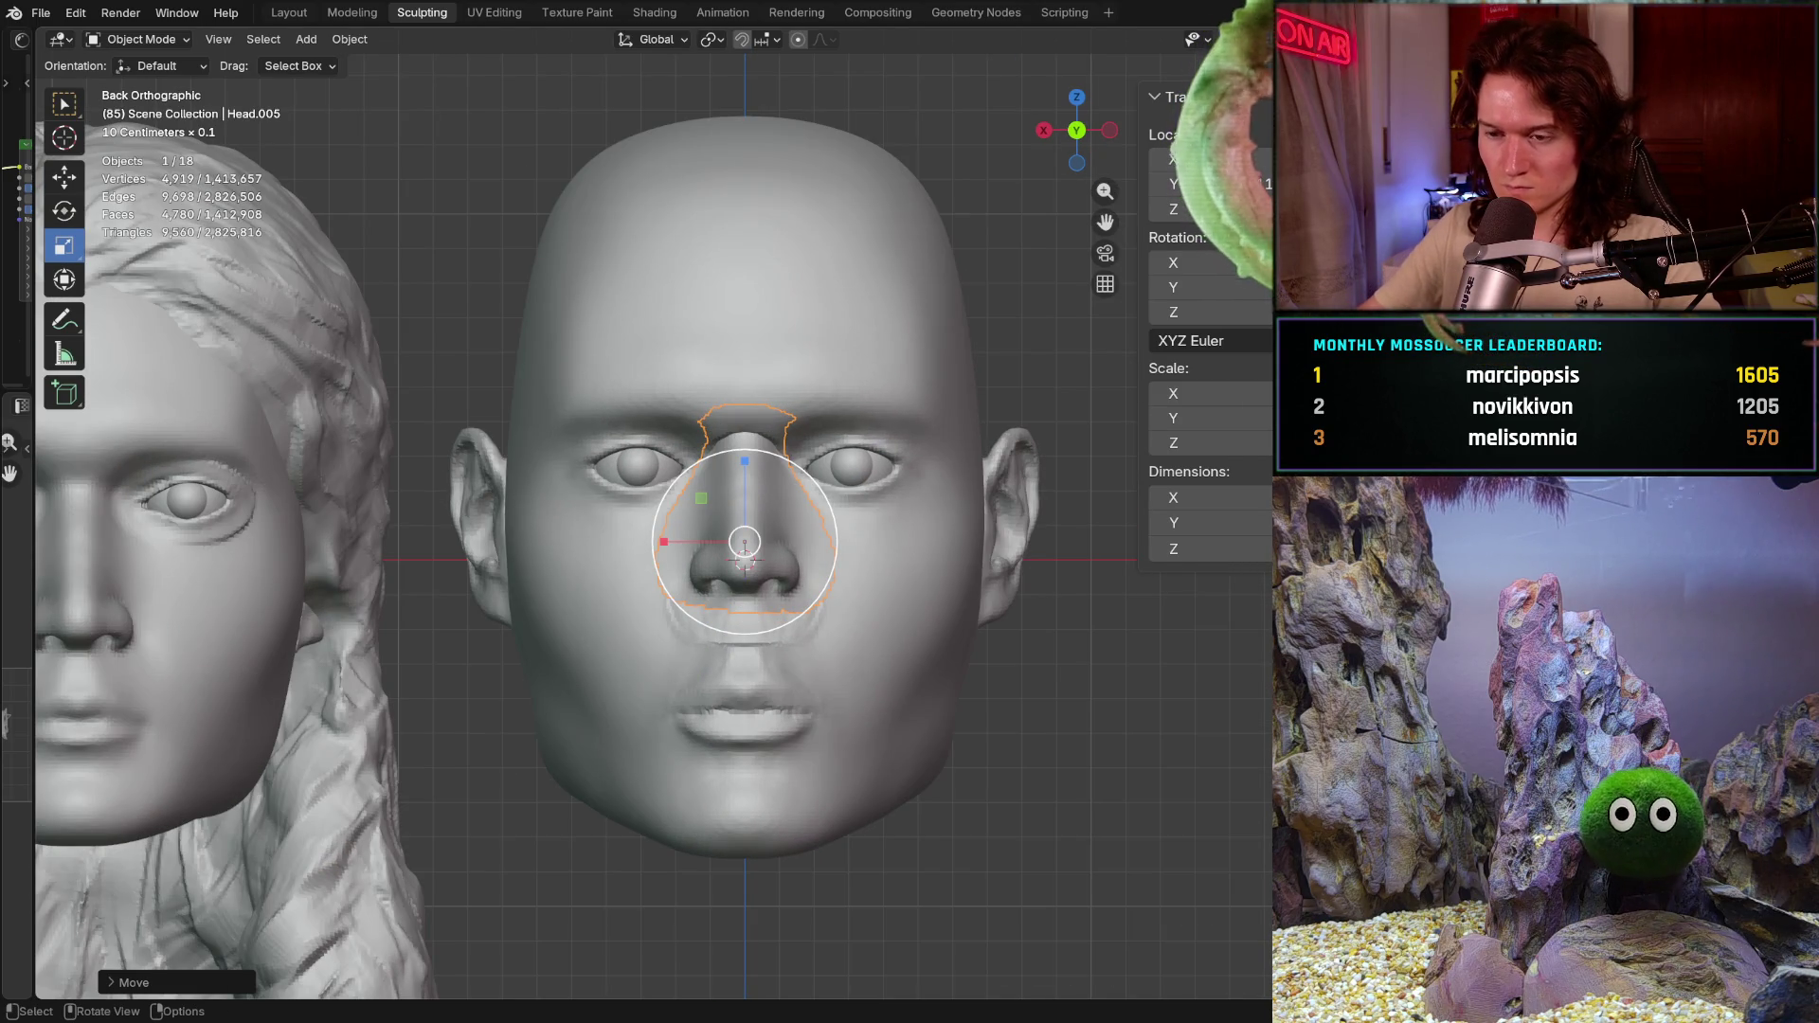
{"action": "scroll", "coordinate": [743, 542], "scroll_direction": "up", "scroll_amount": 3}
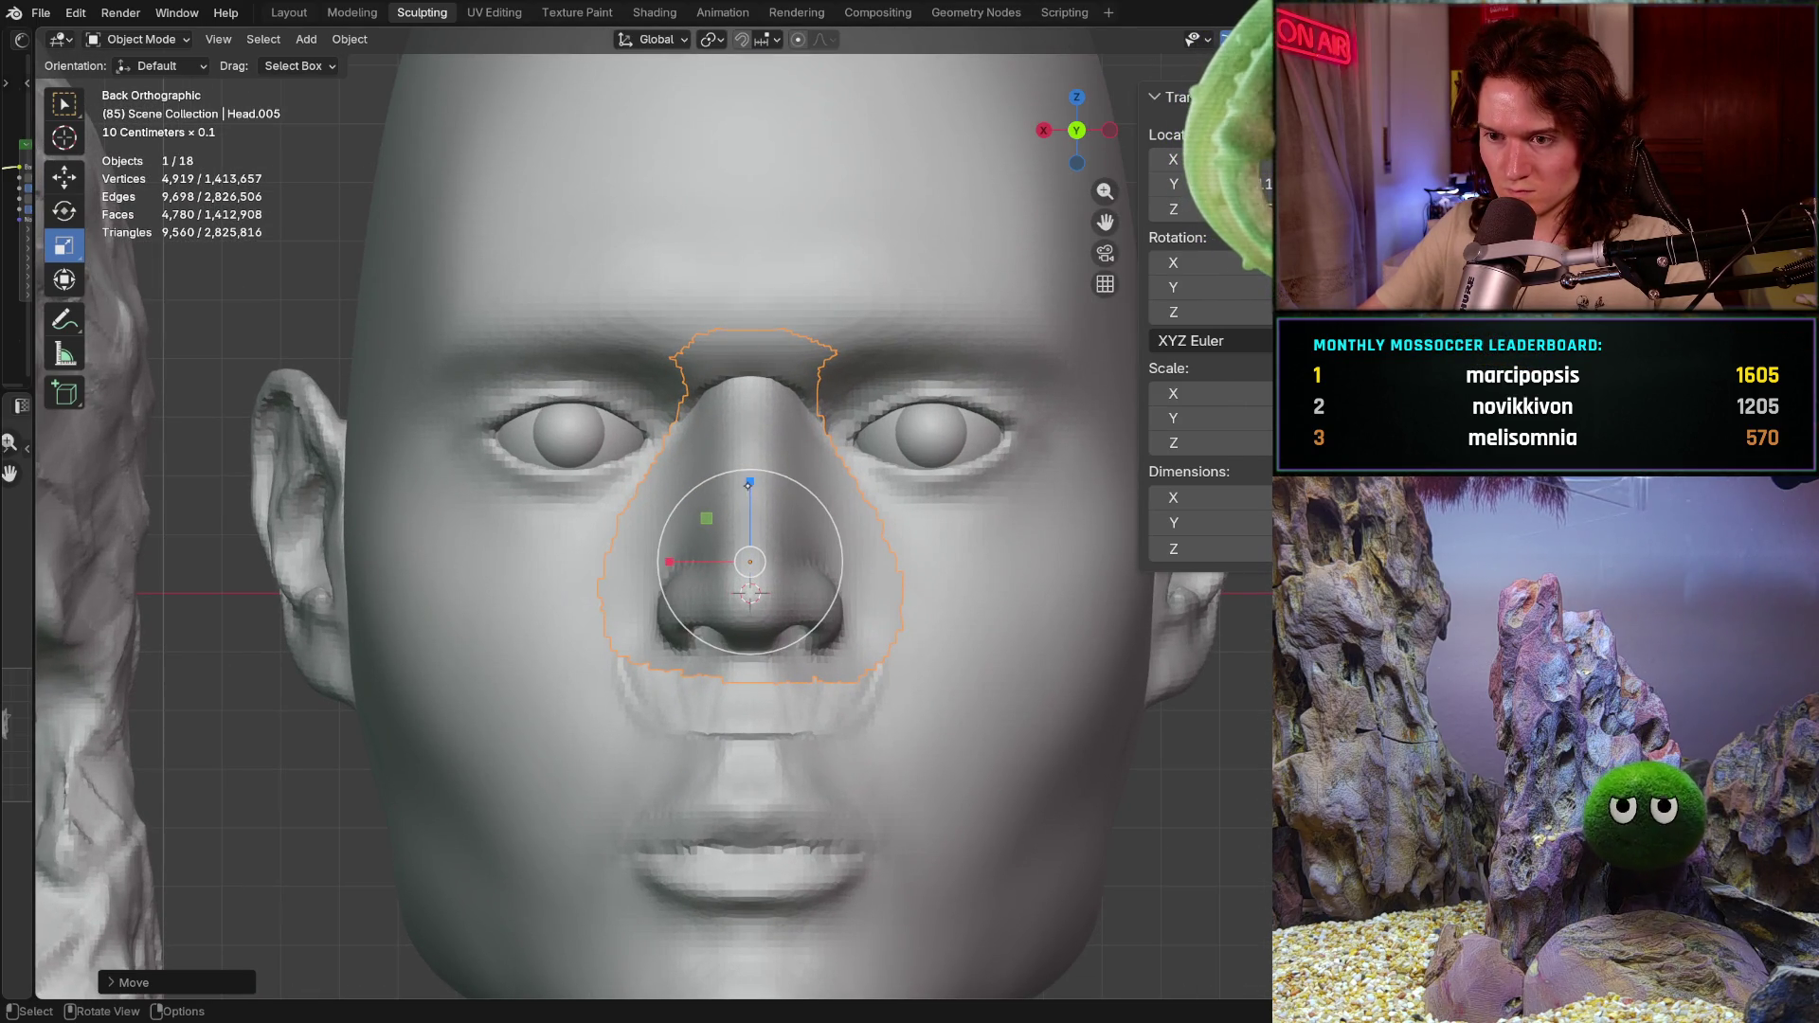
{"action": "left_click_drag", "start_coordinate": [749, 484], "coordinate": [748, 507]}
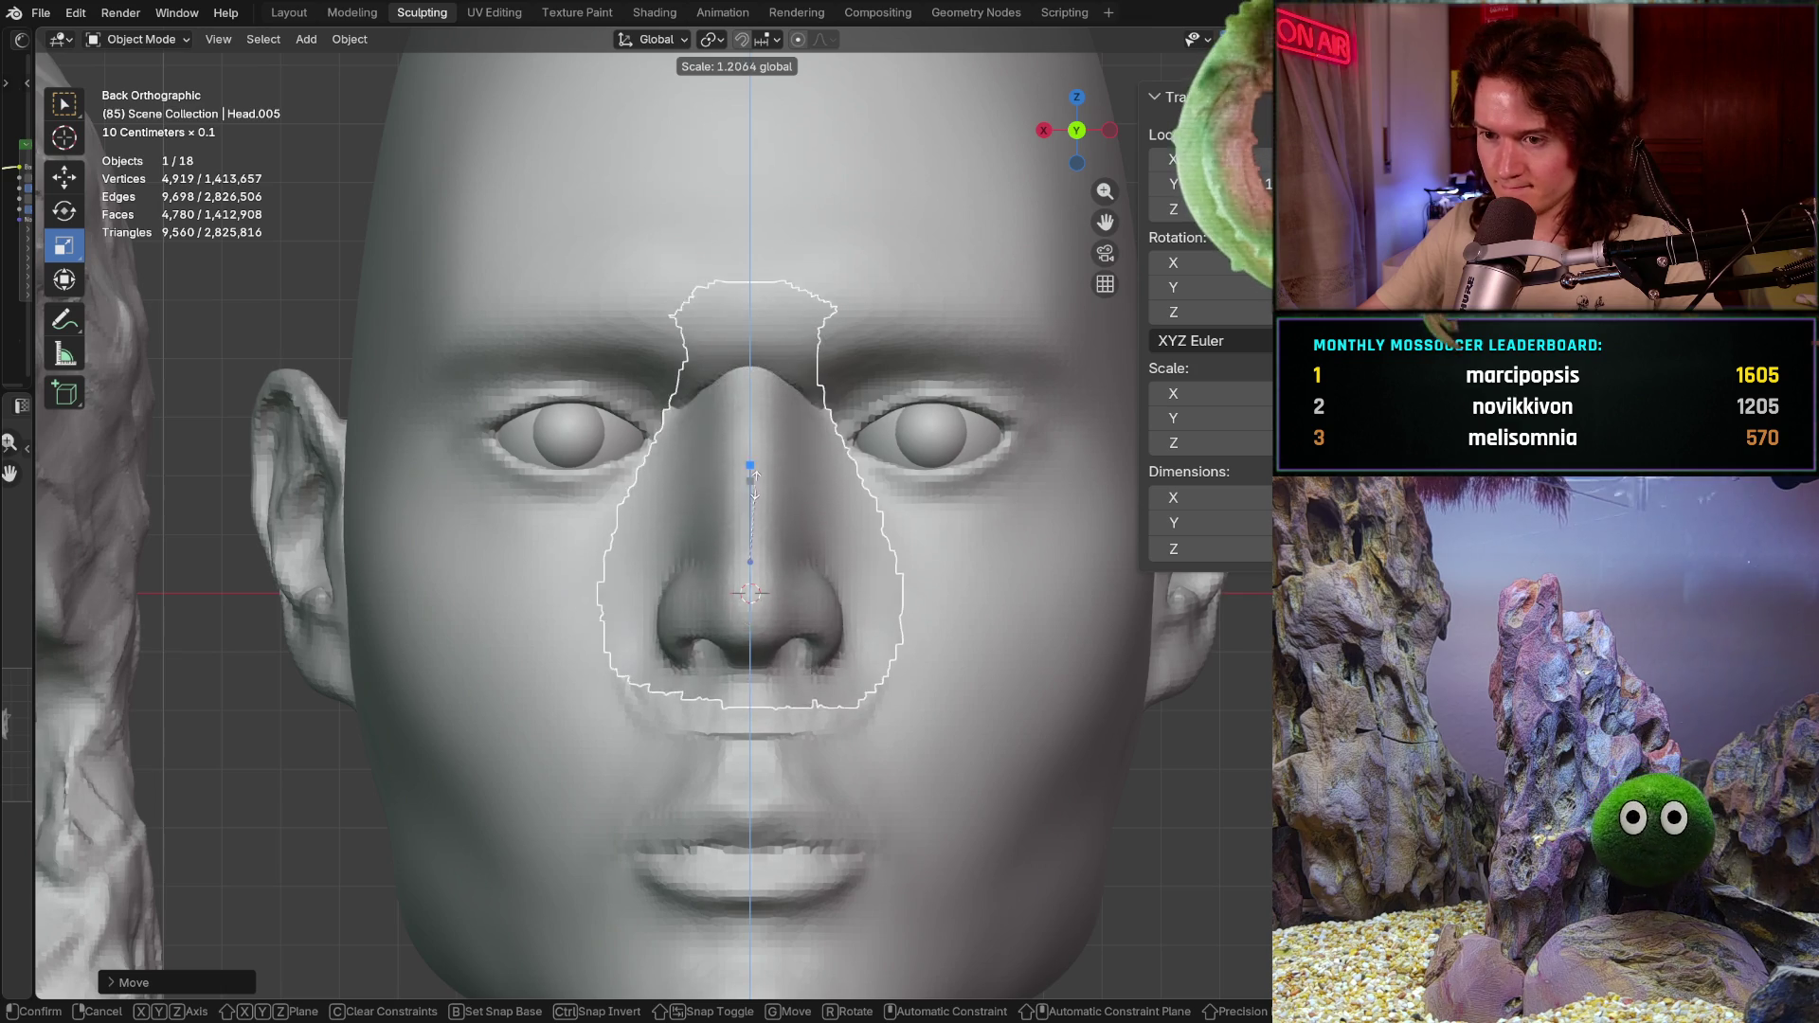
{"action": "mouse_move", "coordinate": [751, 479]}
{"action": "left_mouse_down"}
{"action": "mouse_move", "coordinate": [771, 495]}
{"action": "mouse_move", "coordinate": [756, 523]}
{"action": "mouse_move", "coordinate": [737, 456]}
{"action": "left_mouse_up"}
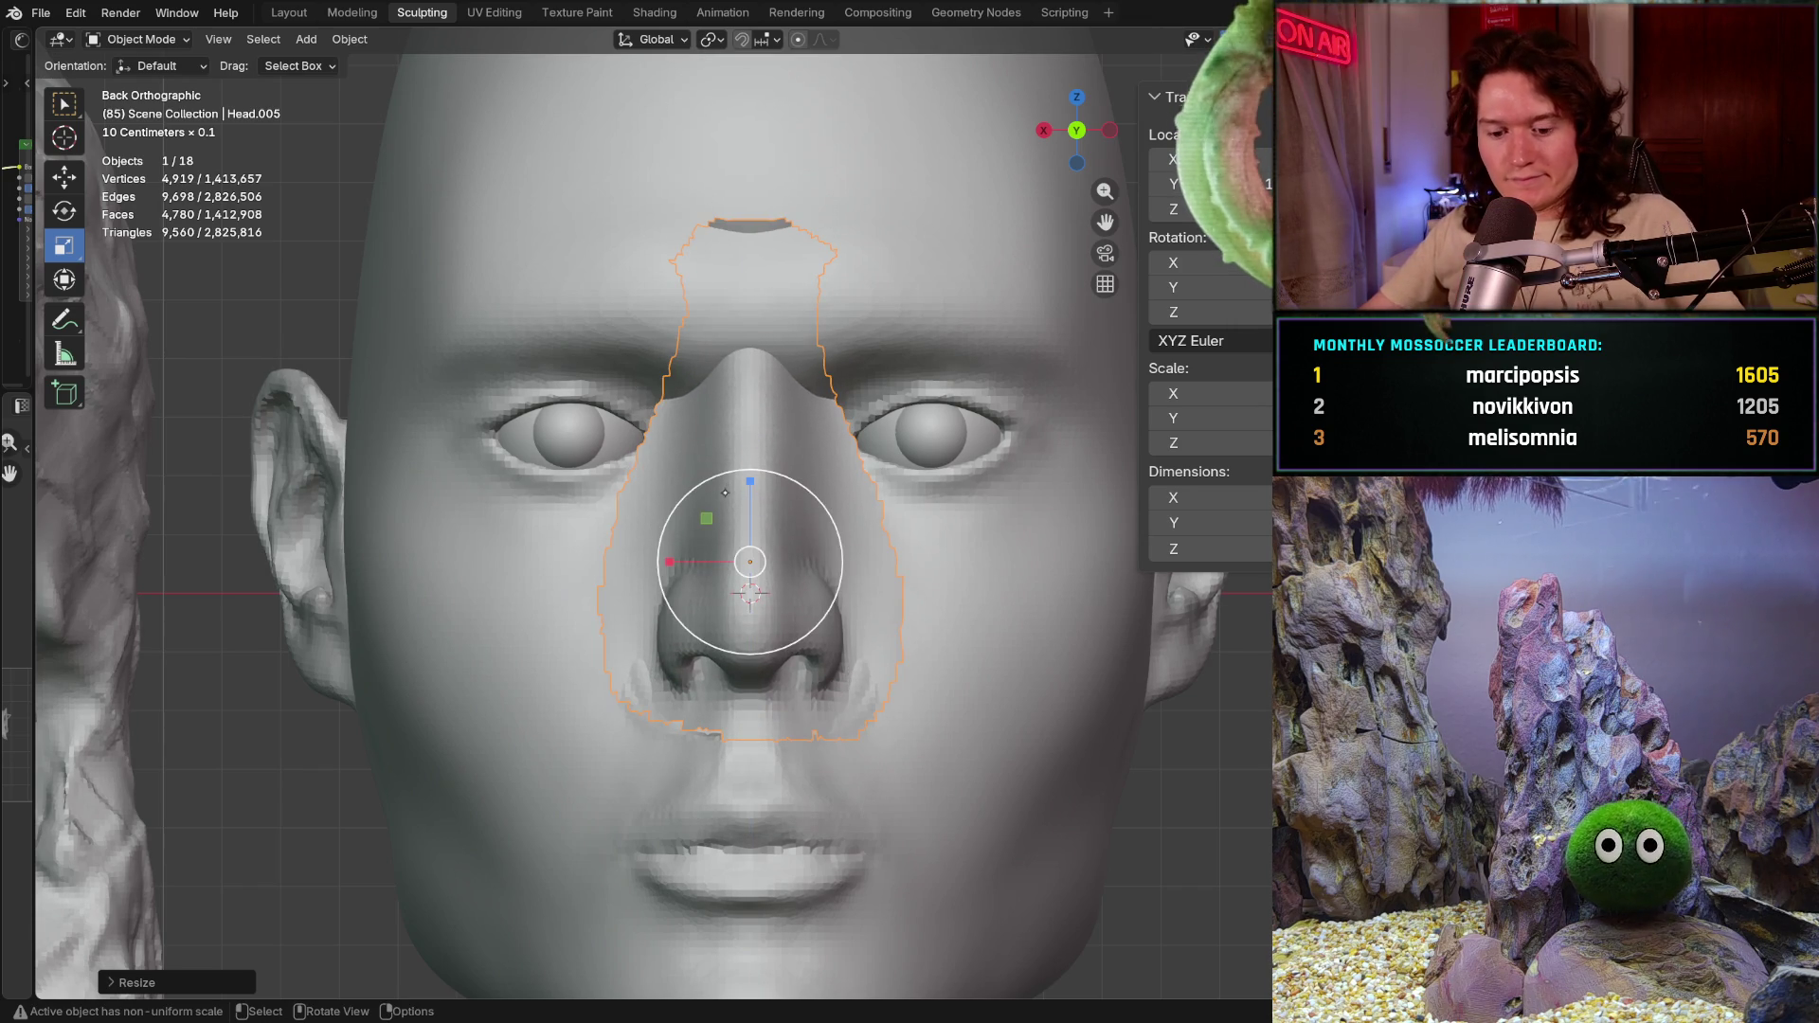
{"action": "key", "text": "ctrl+z"}
{"action": "middle_click_drag", "start_coordinate": [758, 564], "coordinate": [617, 574]}
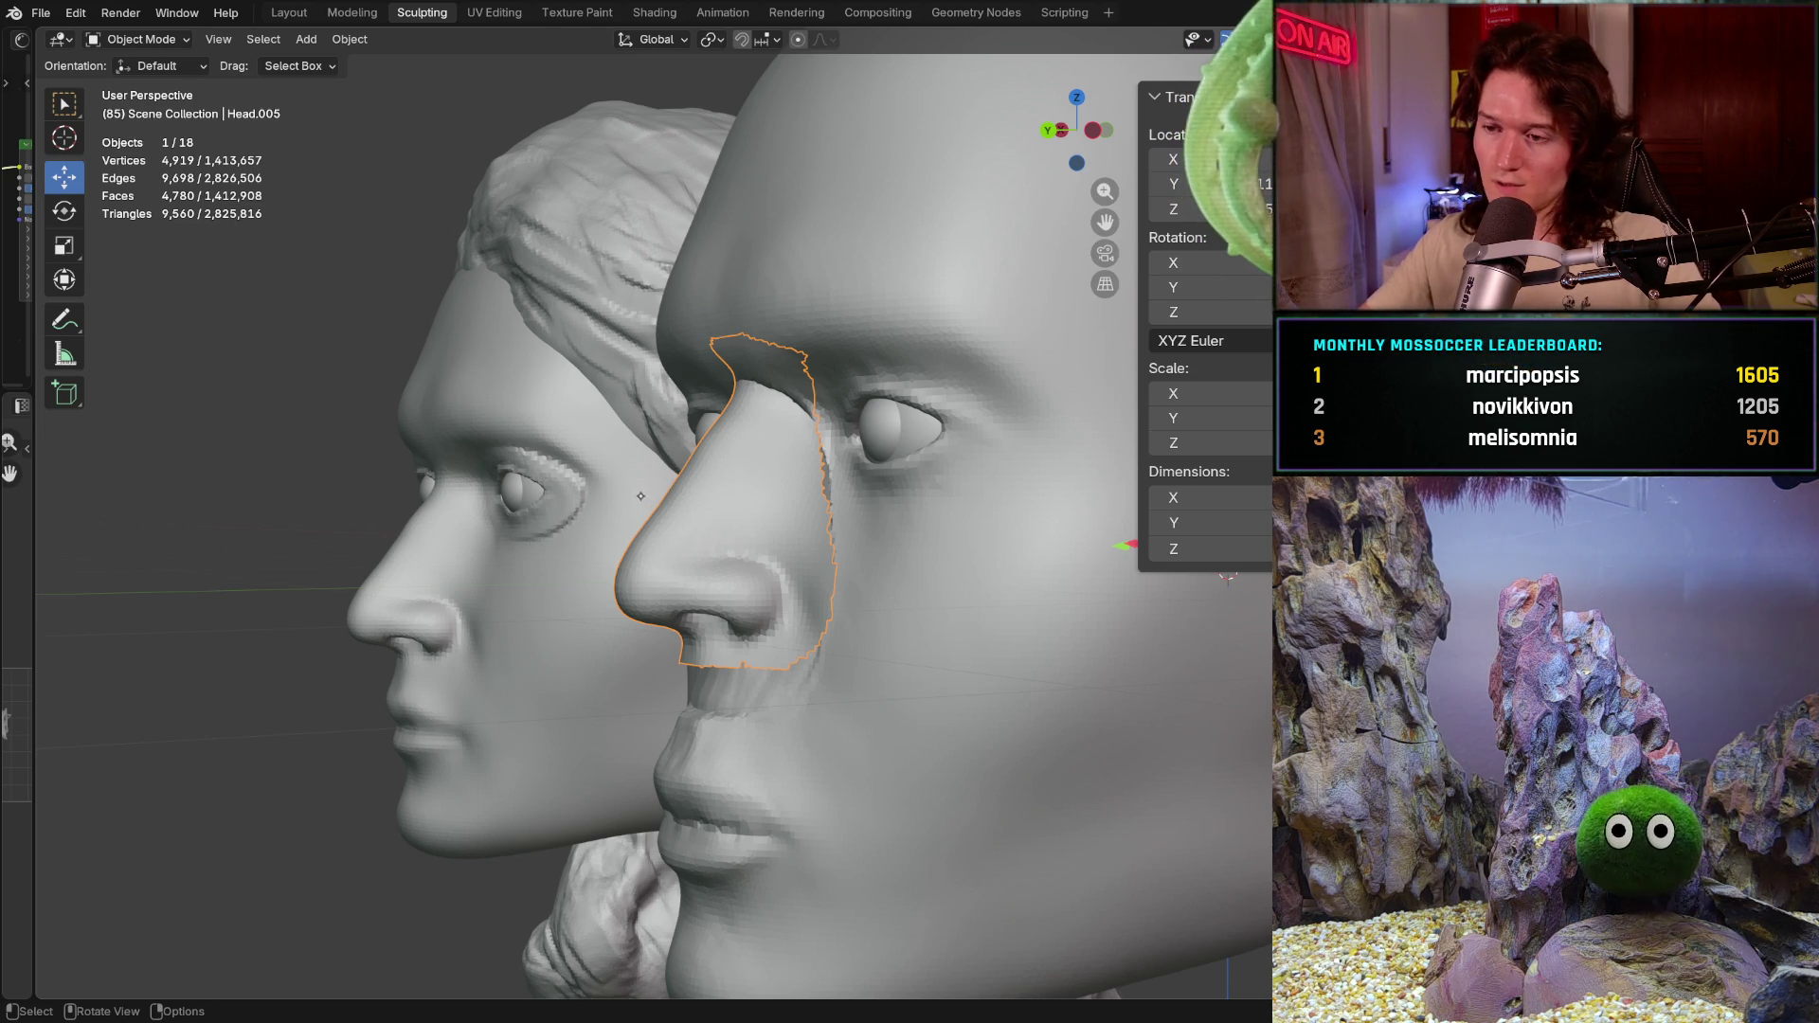
Step: Move the nose piece down and slide it front to back, checking in Left Orthographic
{"action": "middle_click_drag", "start_coordinate": [636, 492], "coordinate": [769, 516]}
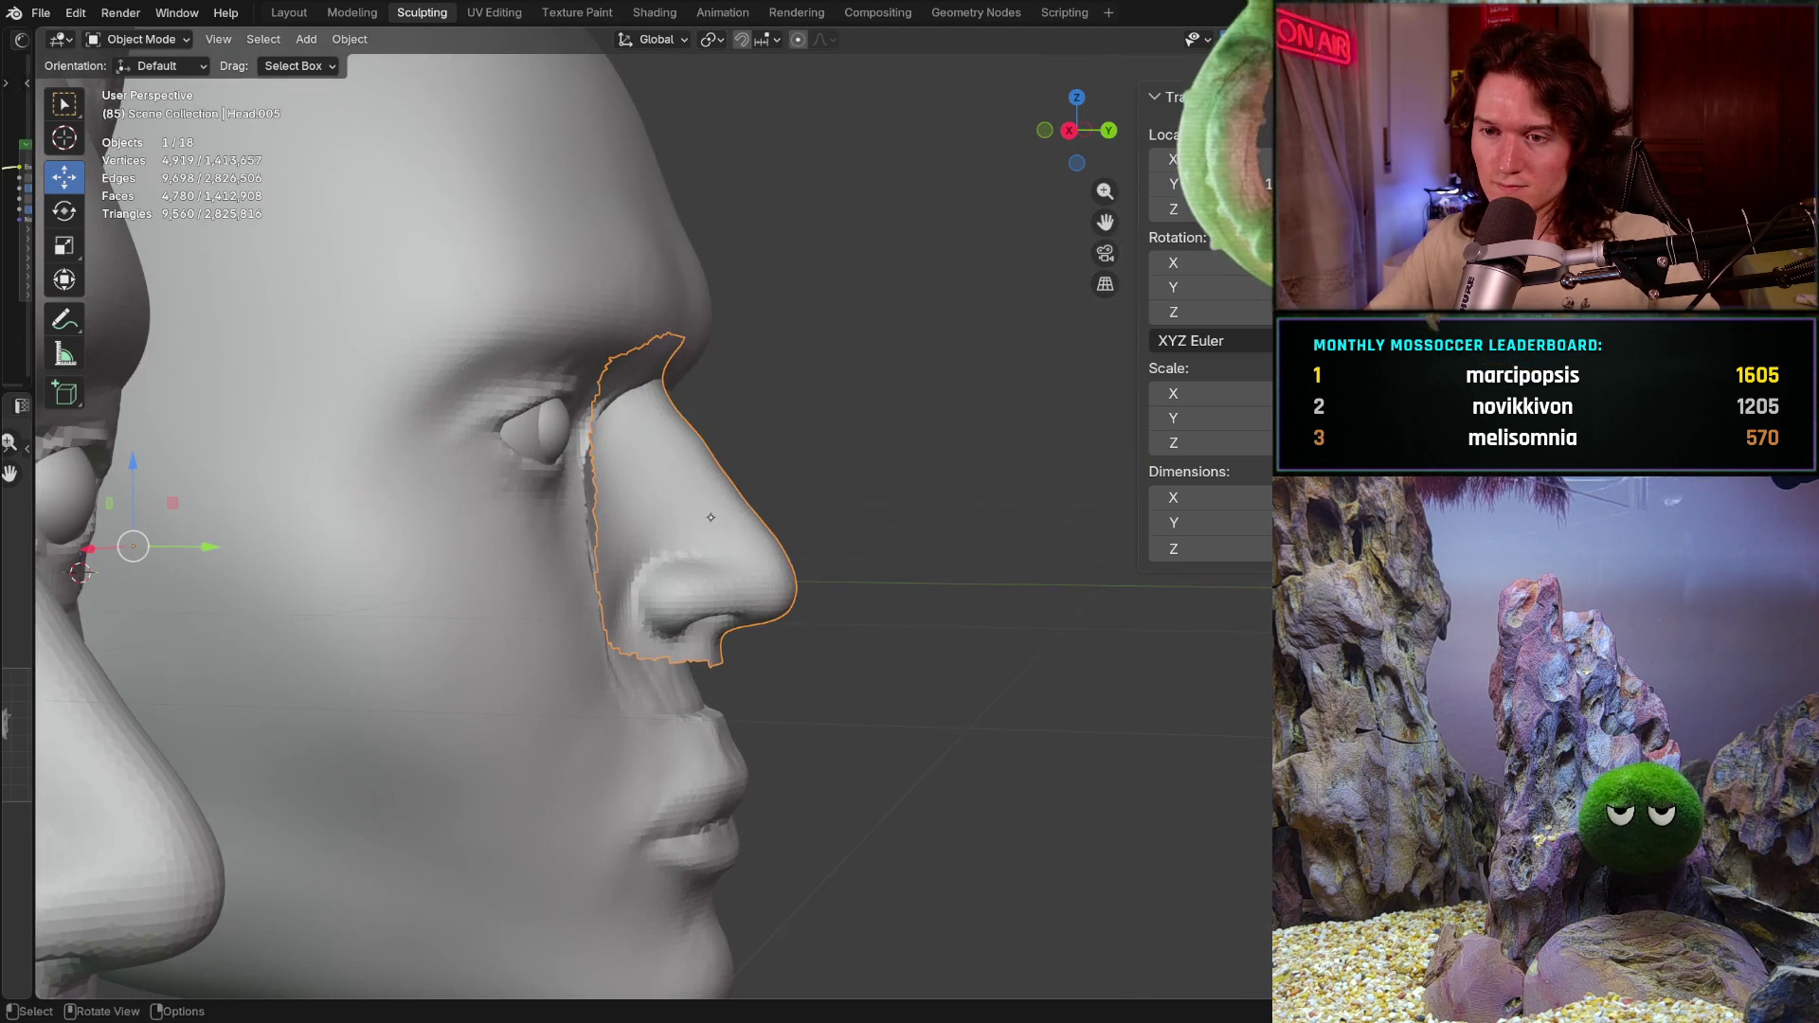
{"action": "left_click_drag", "start_coordinate": [130, 461], "coordinate": [149, 508]}
{"action": "left_click_drag", "start_coordinate": [208, 577], "coordinate": [186, 578]}
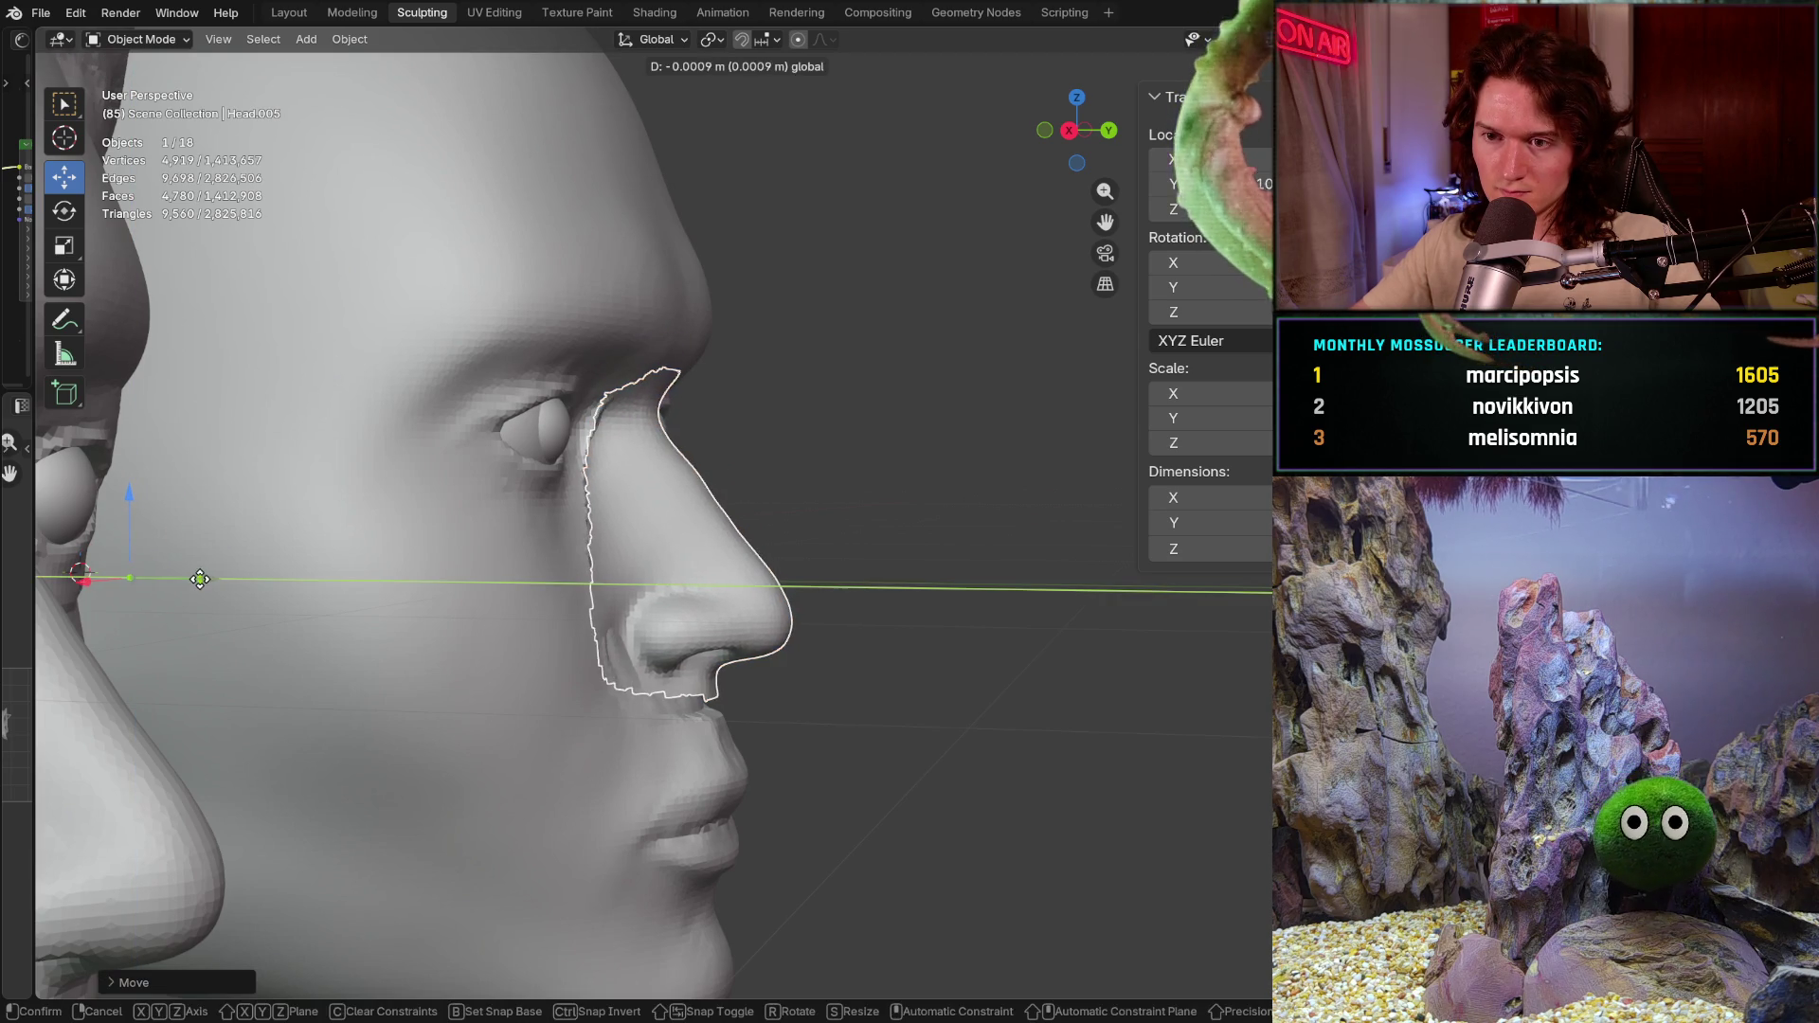
{"action": "mouse_move", "coordinate": [184, 578]}
{"action": "middle_mouse_down"}
{"action": "mouse_move", "coordinate": [469, 569]}
{"action": "mouse_move", "coordinate": [371, 563]}
{"action": "mouse_move", "coordinate": [652, 580]}
{"action": "mouse_move", "coordinate": [636, 603]}
{"action": "mouse_move", "coordinate": [311, 572]}
{"action": "mouse_move", "coordinate": [327, 570]}
{"action": "middle_mouse_up"}
{"action": "scroll", "coordinate": [711, 570], "scroll_direction": "down", "scroll_amount": 3}
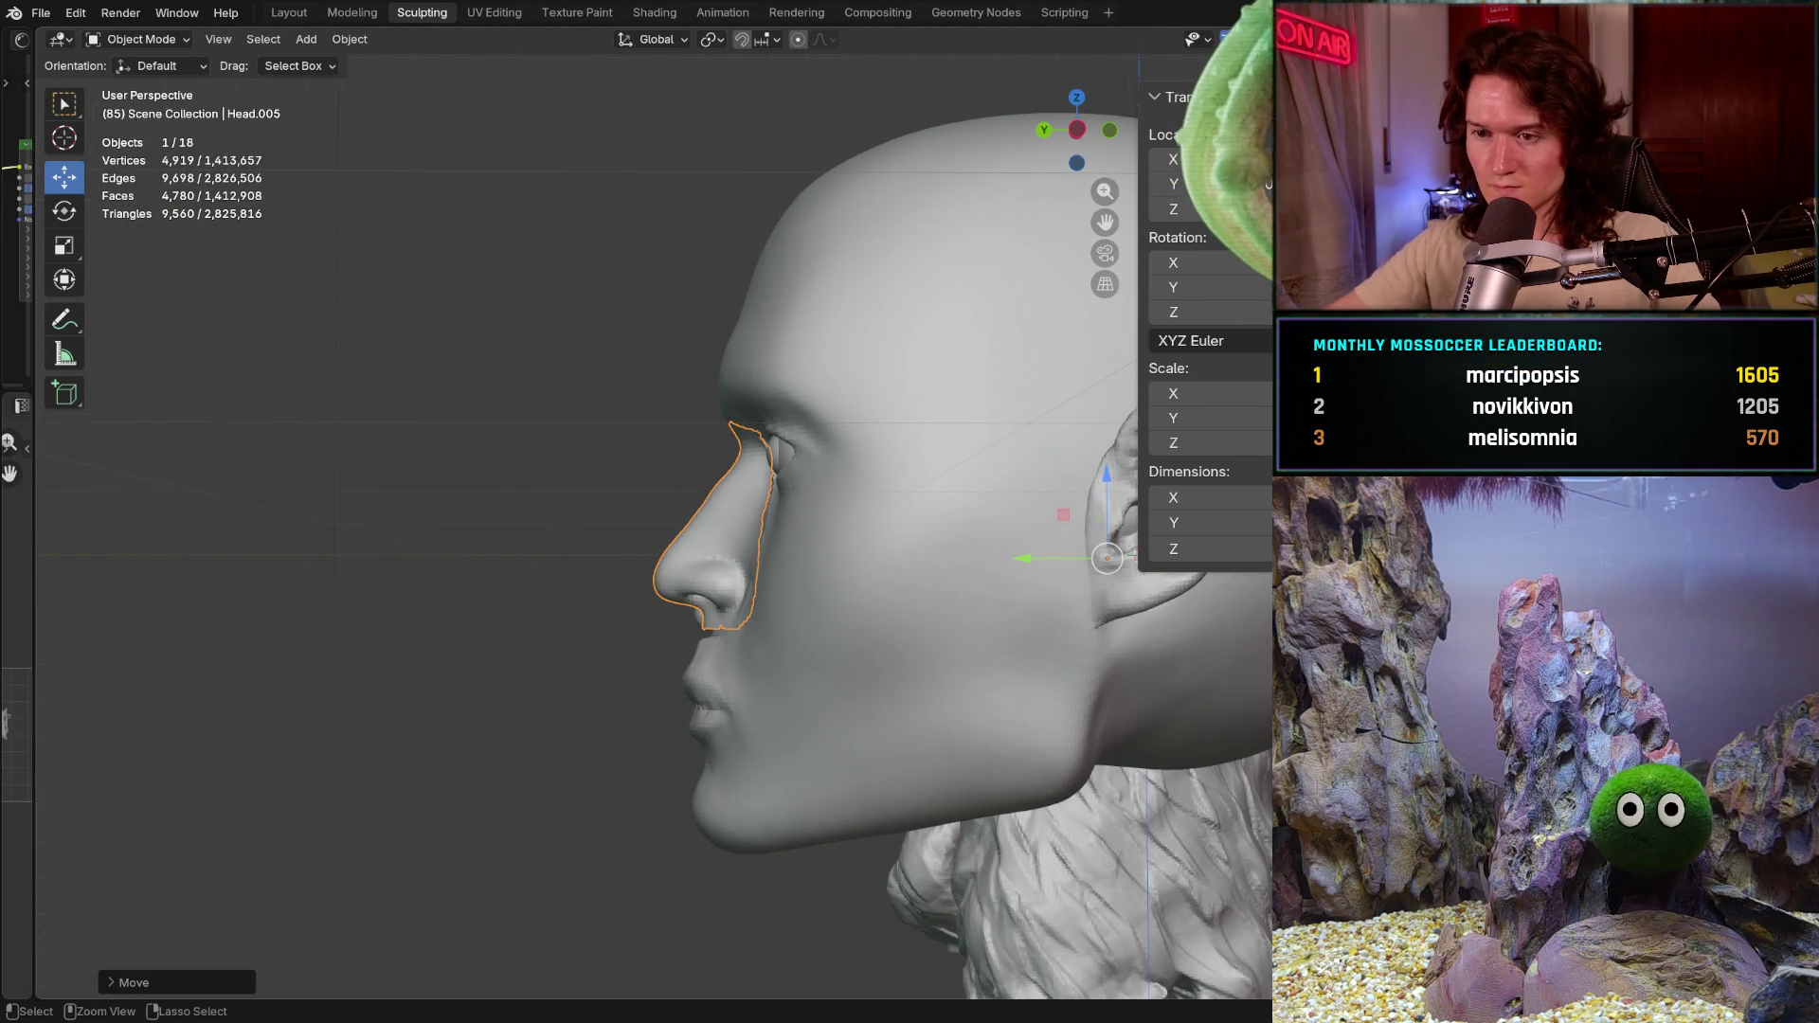
{"action": "key", "text": "ctrl+KP_3"}
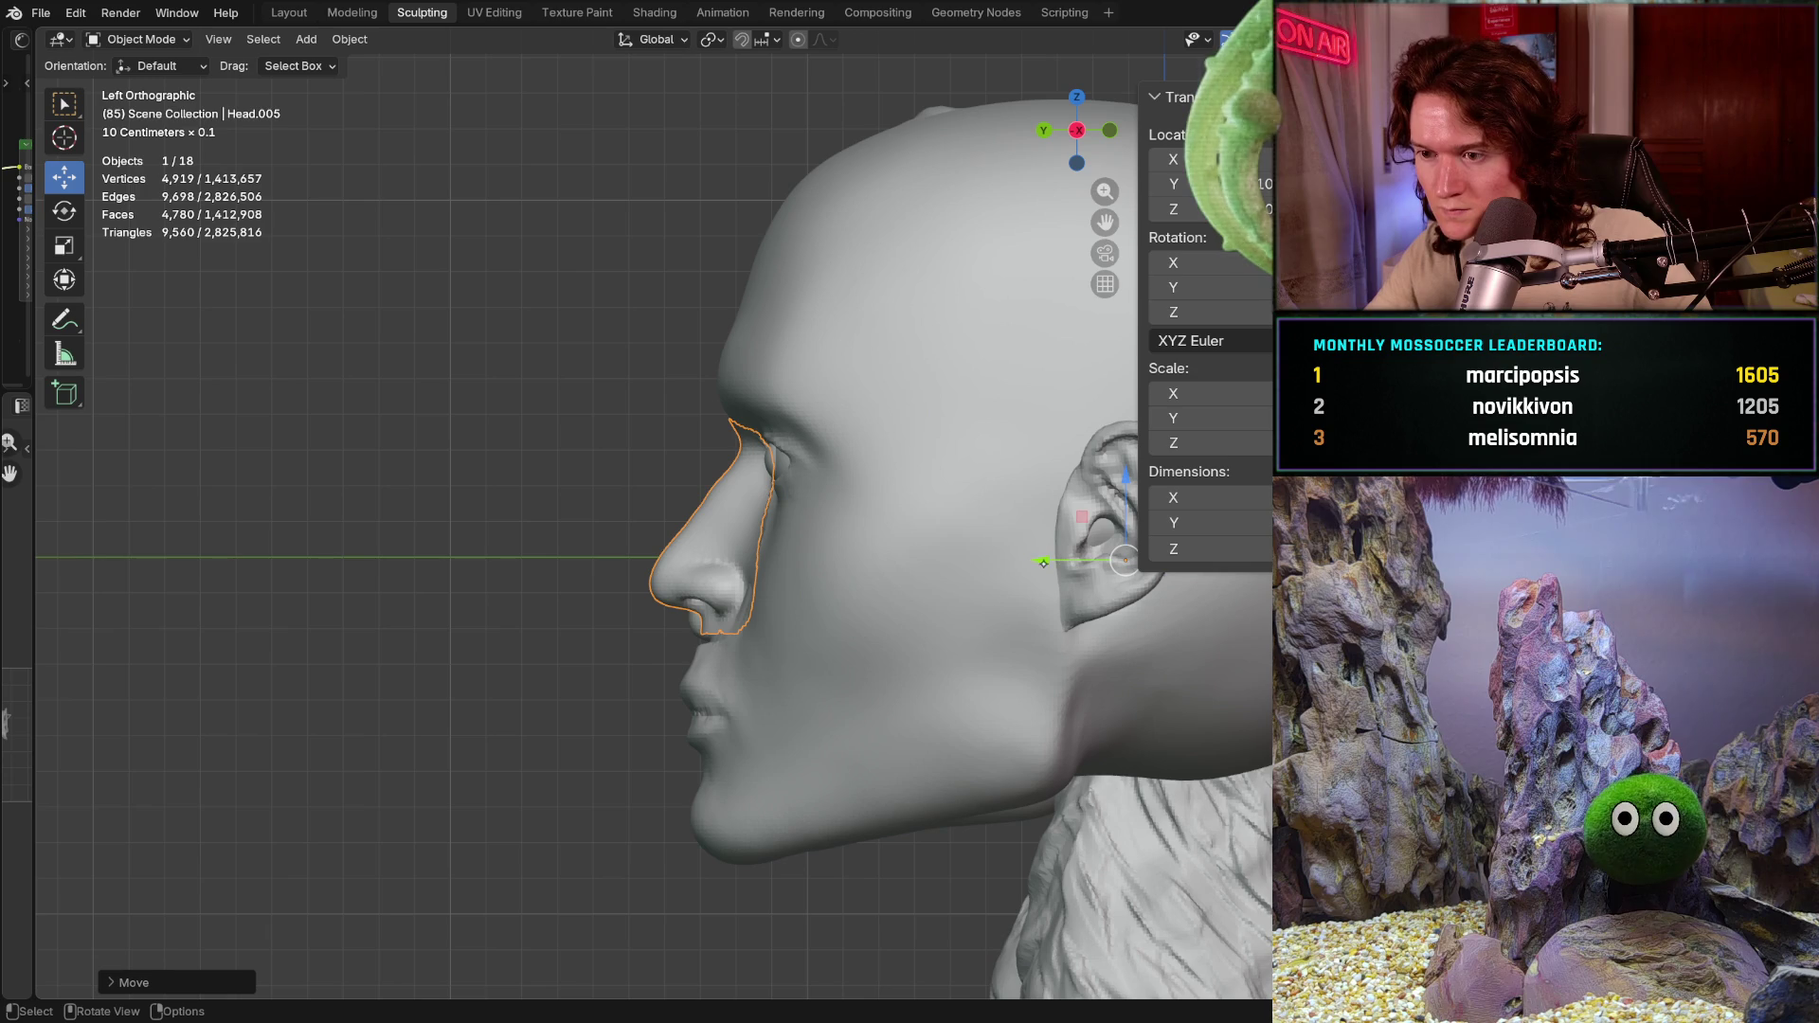
{"action": "left_click_drag", "start_coordinate": [1044, 560], "coordinate": [1058, 561]}
{"action": "scroll", "coordinate": [957, 457], "scroll_direction": "up", "scroll_amount": 4}
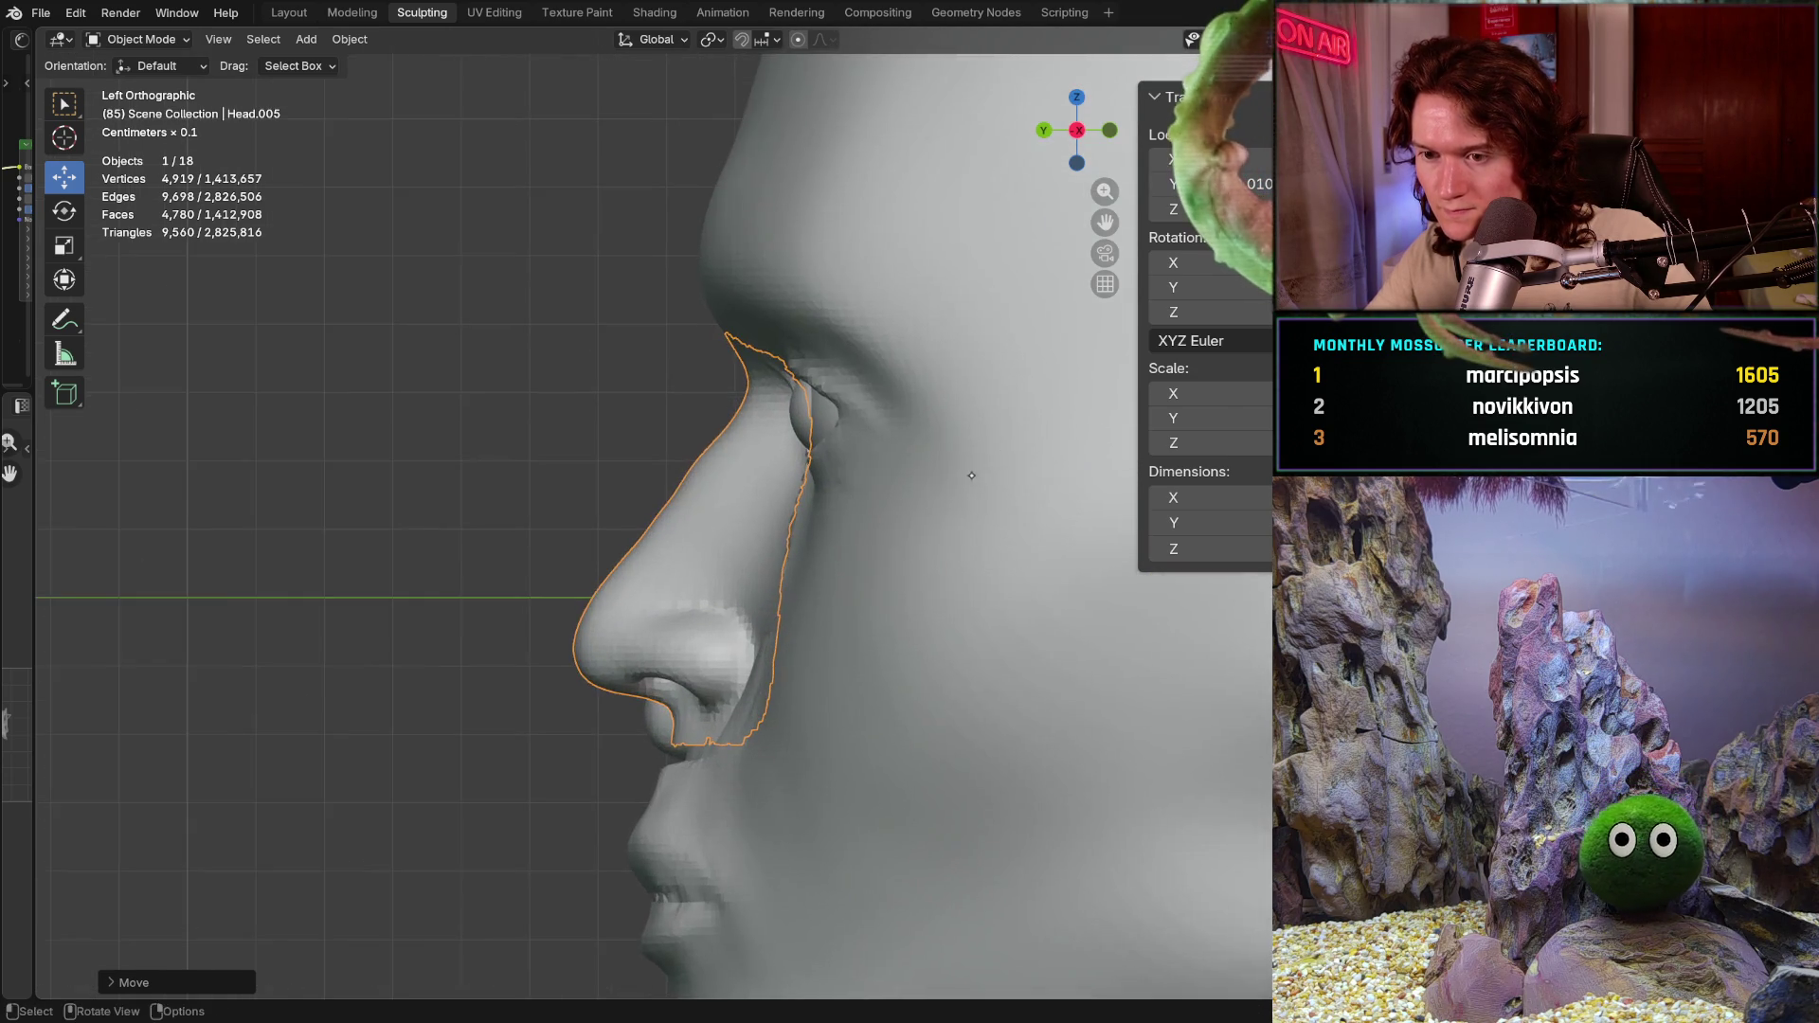
{"action": "scroll", "coordinate": [957, 457], "scroll_direction": "up", "scroll_amount": 1}
Step: Verify the nose fit from side and front views, then enter Sculpt Mode on the head
{"action": "middle_click_drag", "start_coordinate": [943, 483], "coordinate": [1011, 473]}
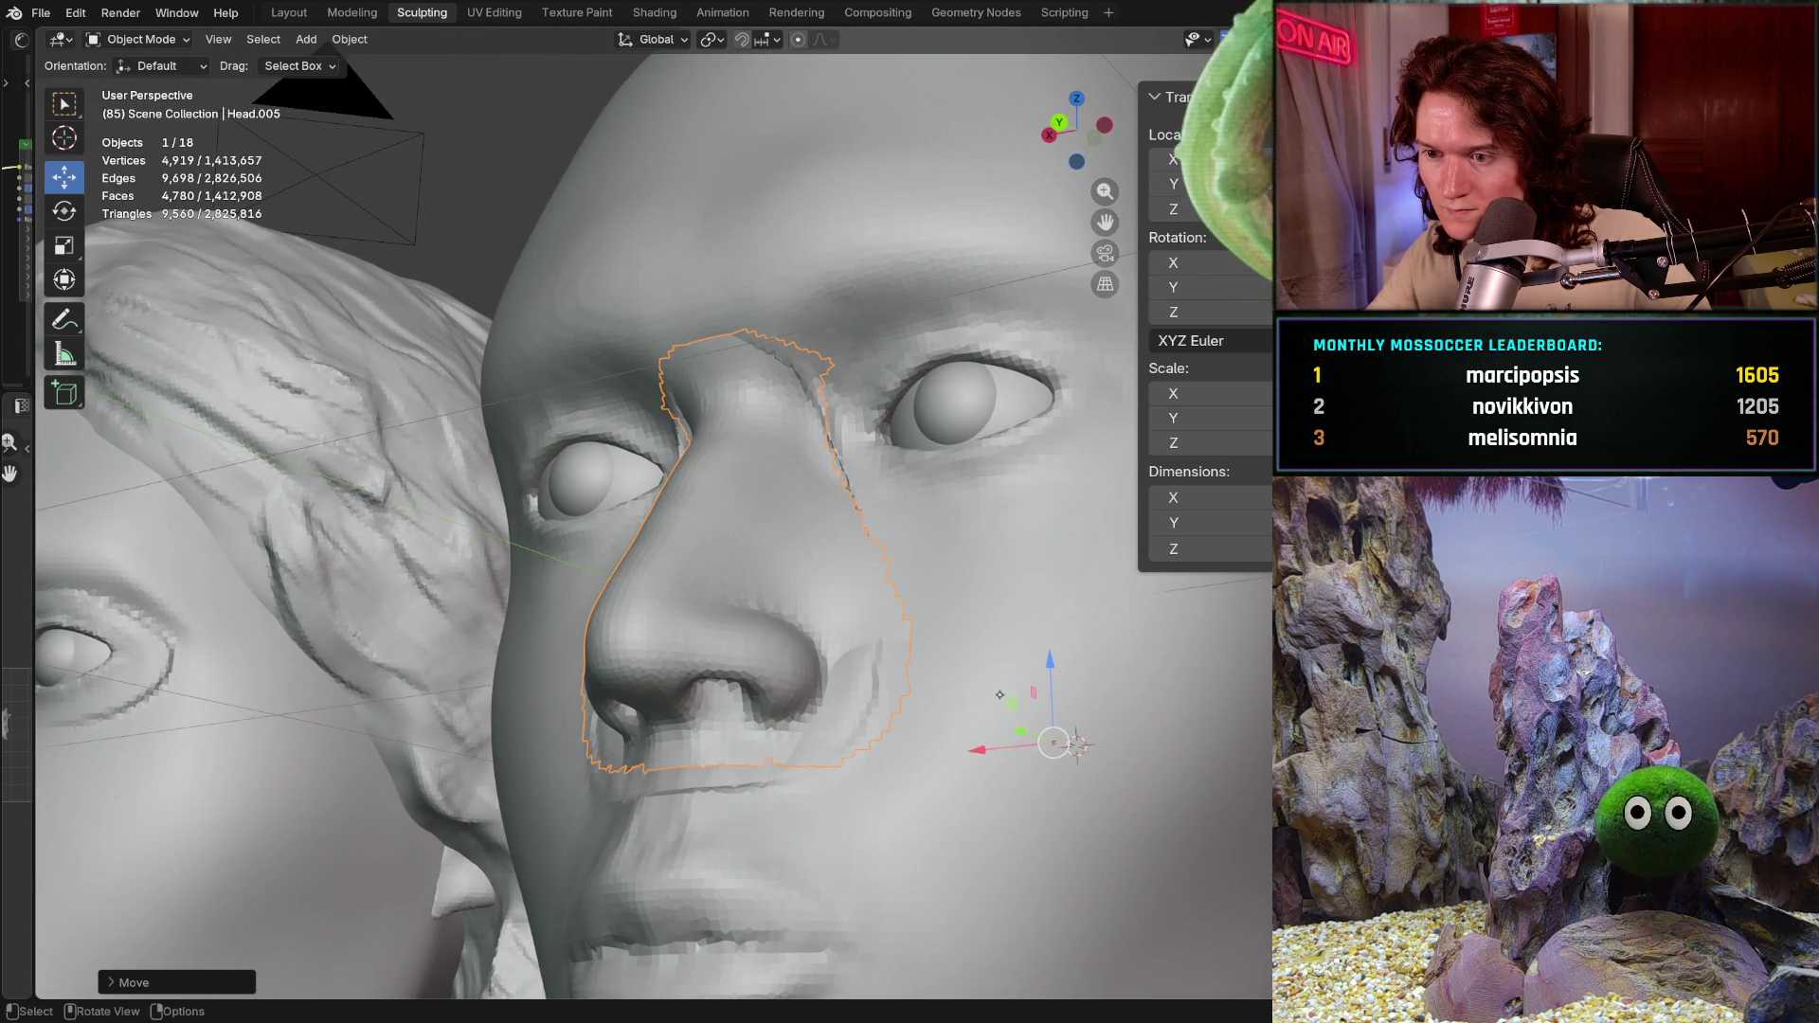
{"action": "middle_click_drag", "start_coordinate": [1076, 742], "coordinate": [995, 739]}
{"action": "key", "text": "ctrl+KP_3"}
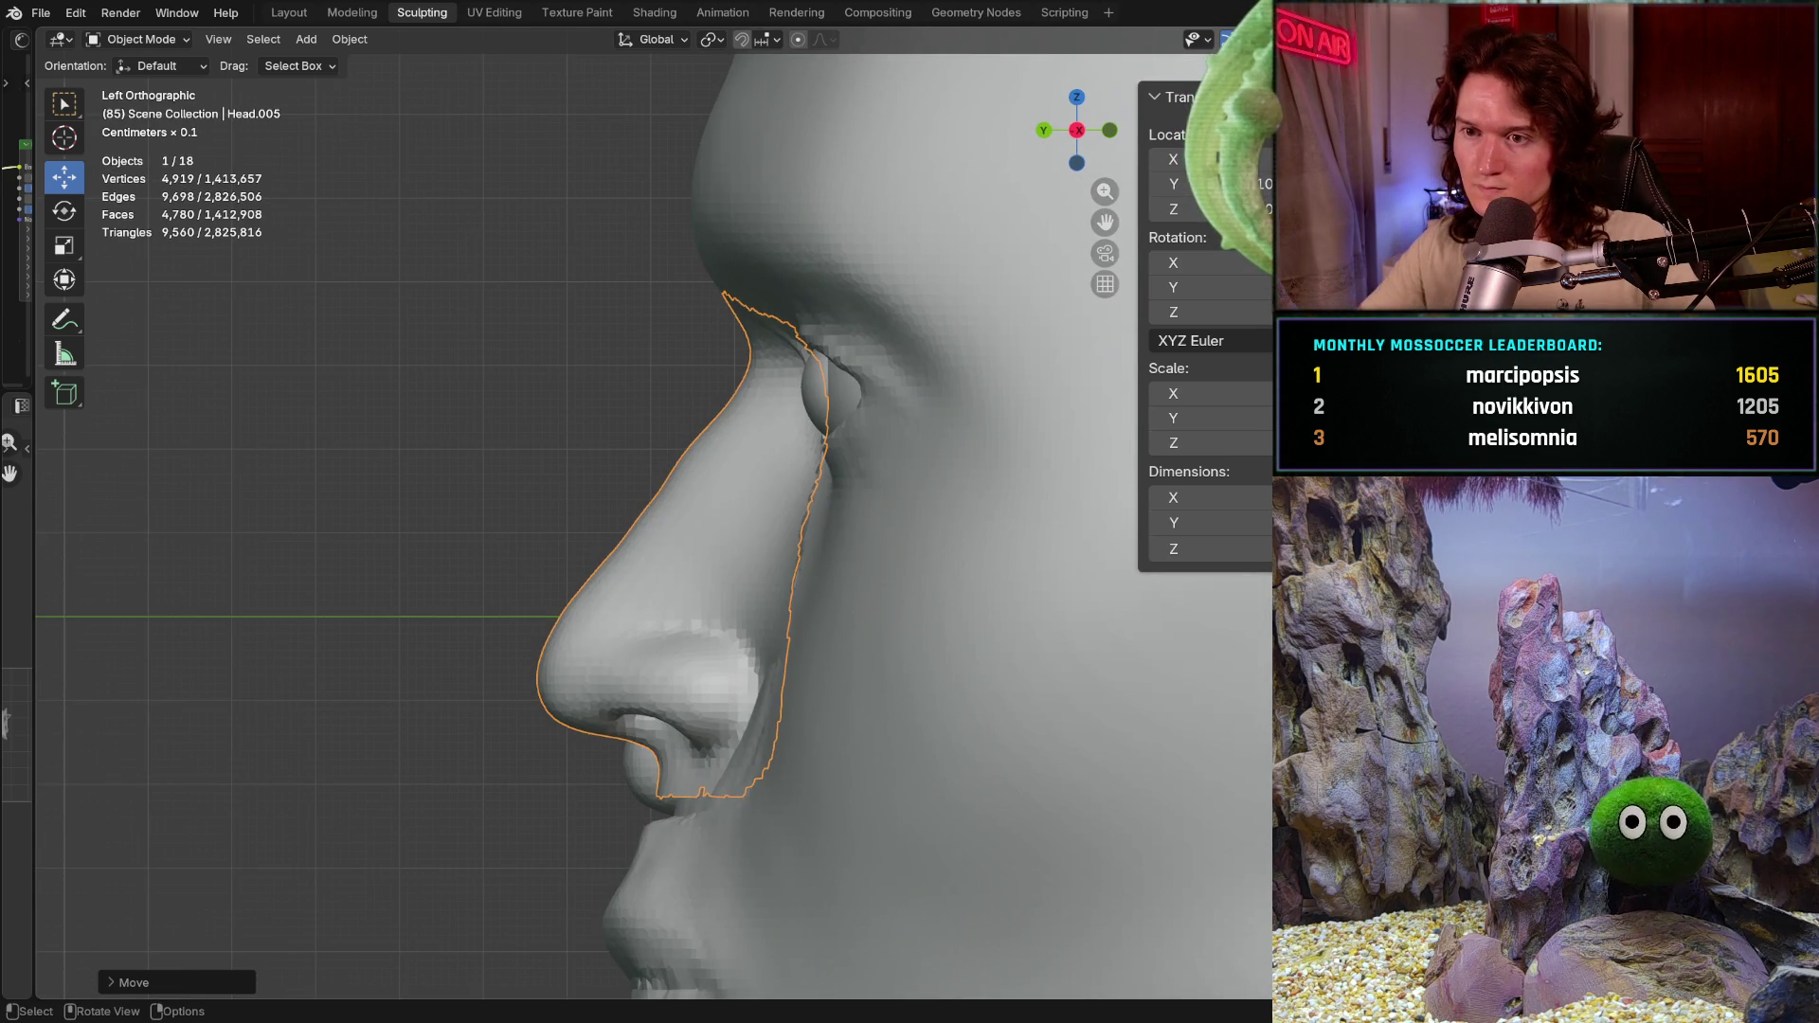
{"action": "mouse_move", "coordinate": [850, 656]}
{"action": "middle_mouse_down"}
{"action": "mouse_move", "coordinate": [928, 664]}
{"action": "mouse_move", "coordinate": [854, 543]}
{"action": "middle_mouse_up"}
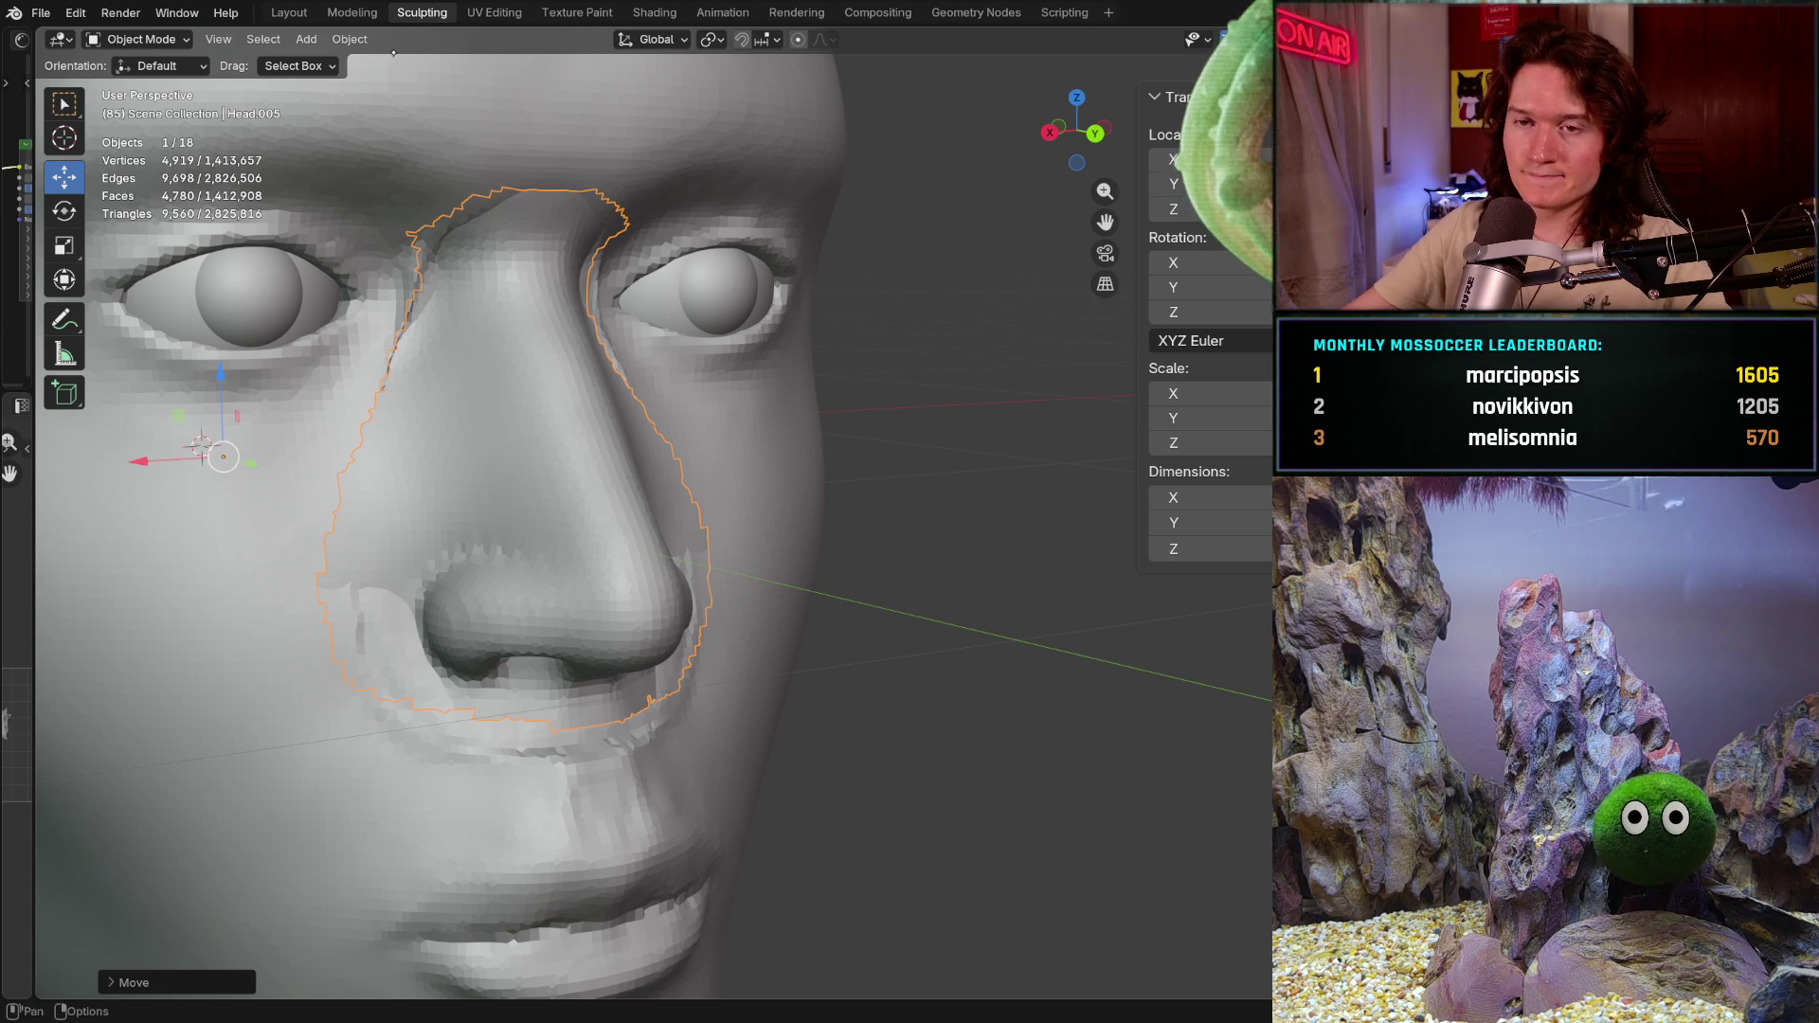
{"action": "middle_click_drag", "start_coordinate": [548, 530], "coordinate": [459, 559]}
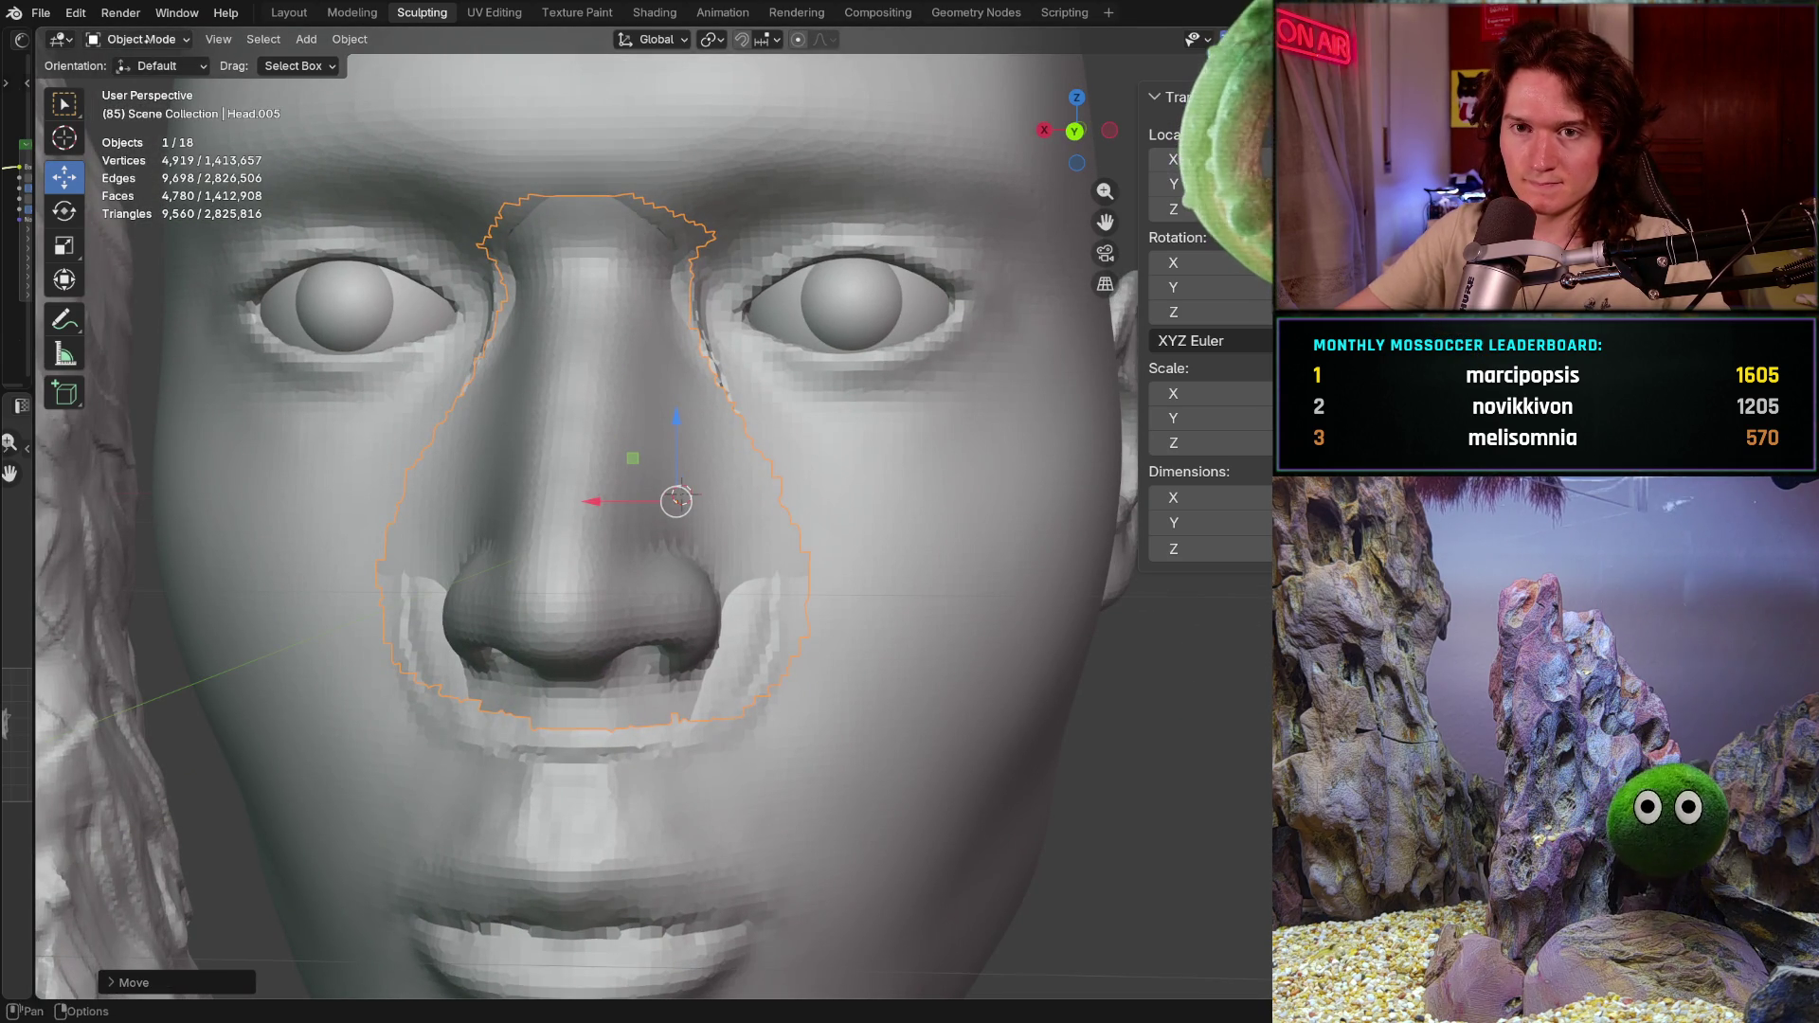
{"action": "left_click", "coordinate": [142, 38]}
{"action": "left_click", "coordinate": [145, 105]}
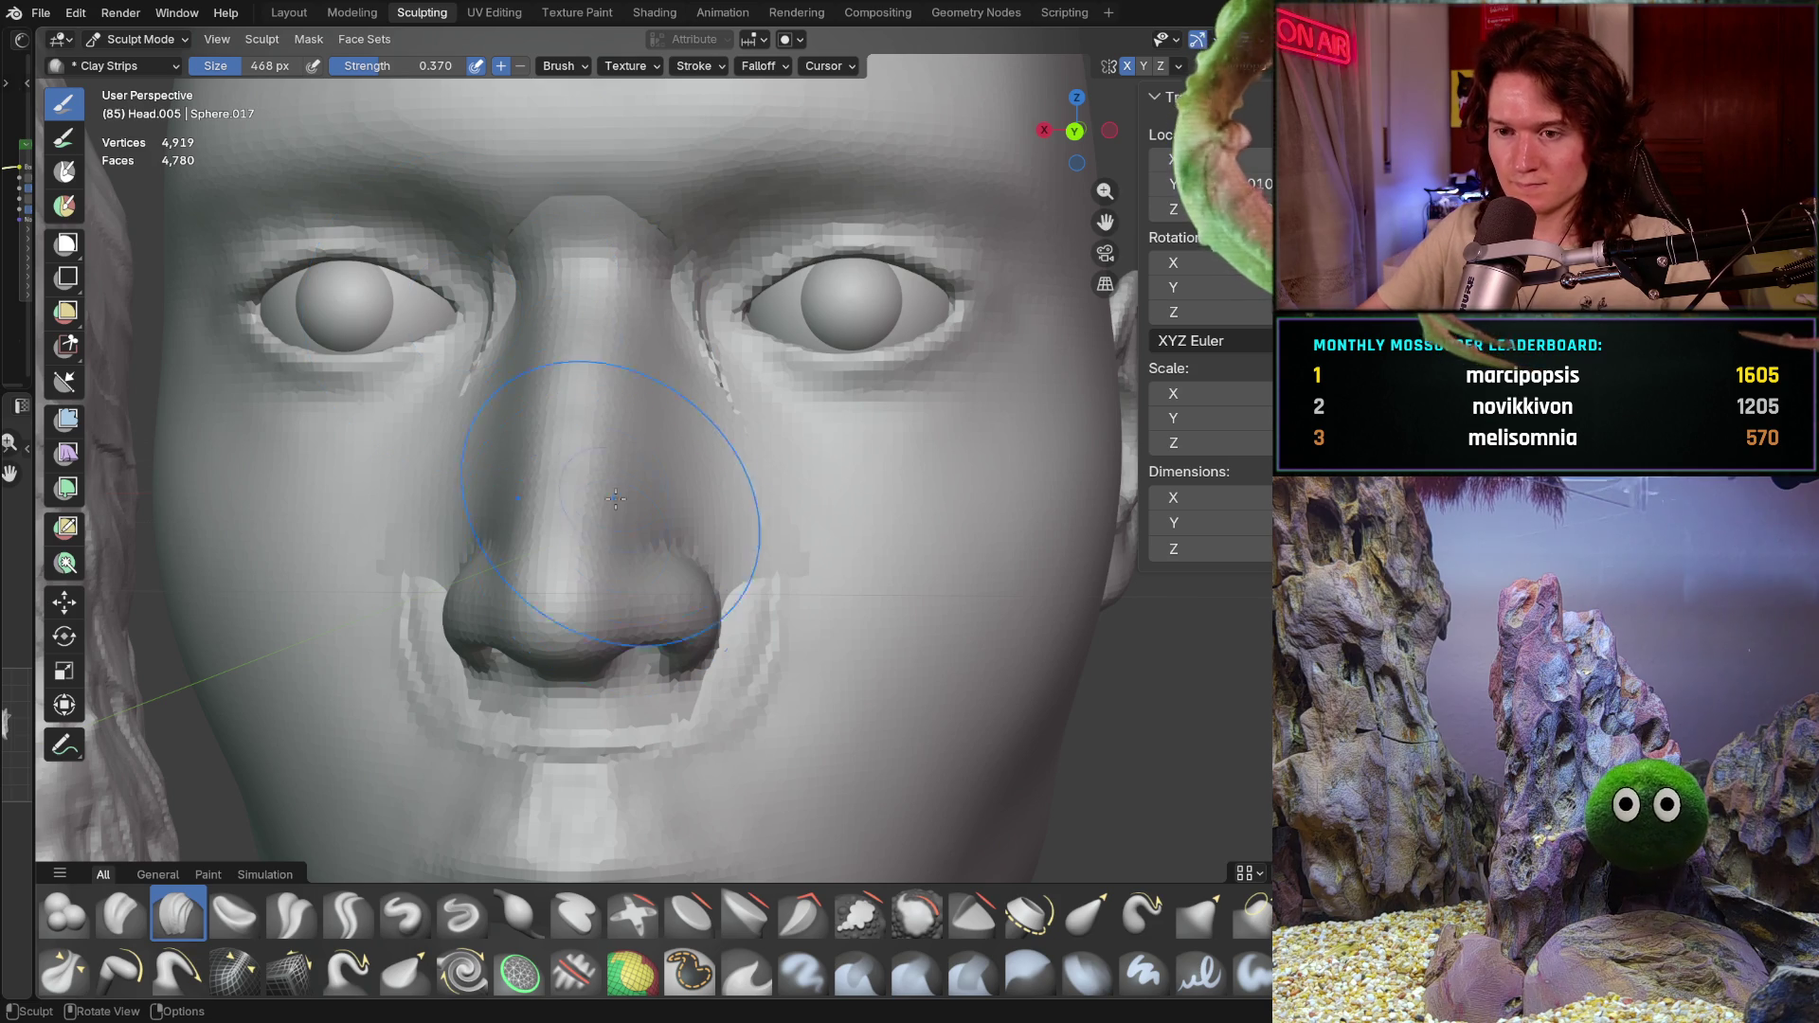
Step: Mask the nose bridge and inner cheeks, then grab-pull the unmasked face geometry sideways
{"action": "key", "text": "m"}
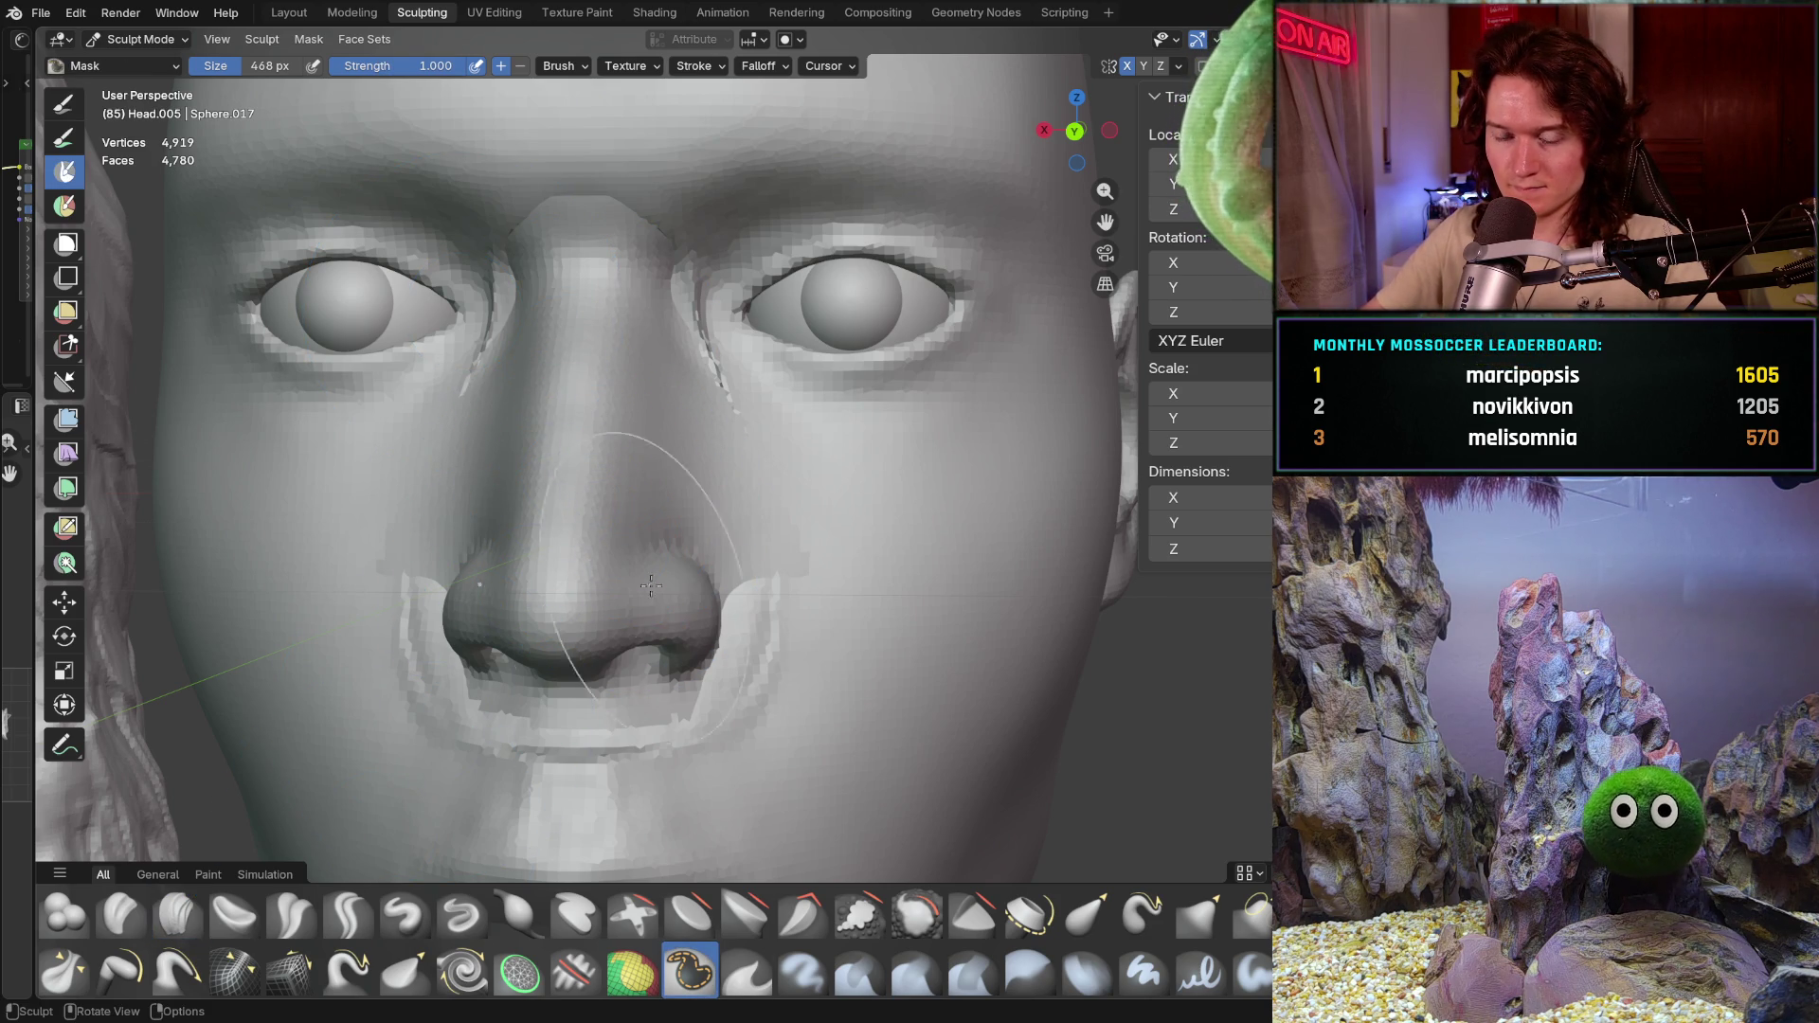
{"action": "left_click_drag", "start_coordinate": [551, 400], "coordinate": [523, 315]}
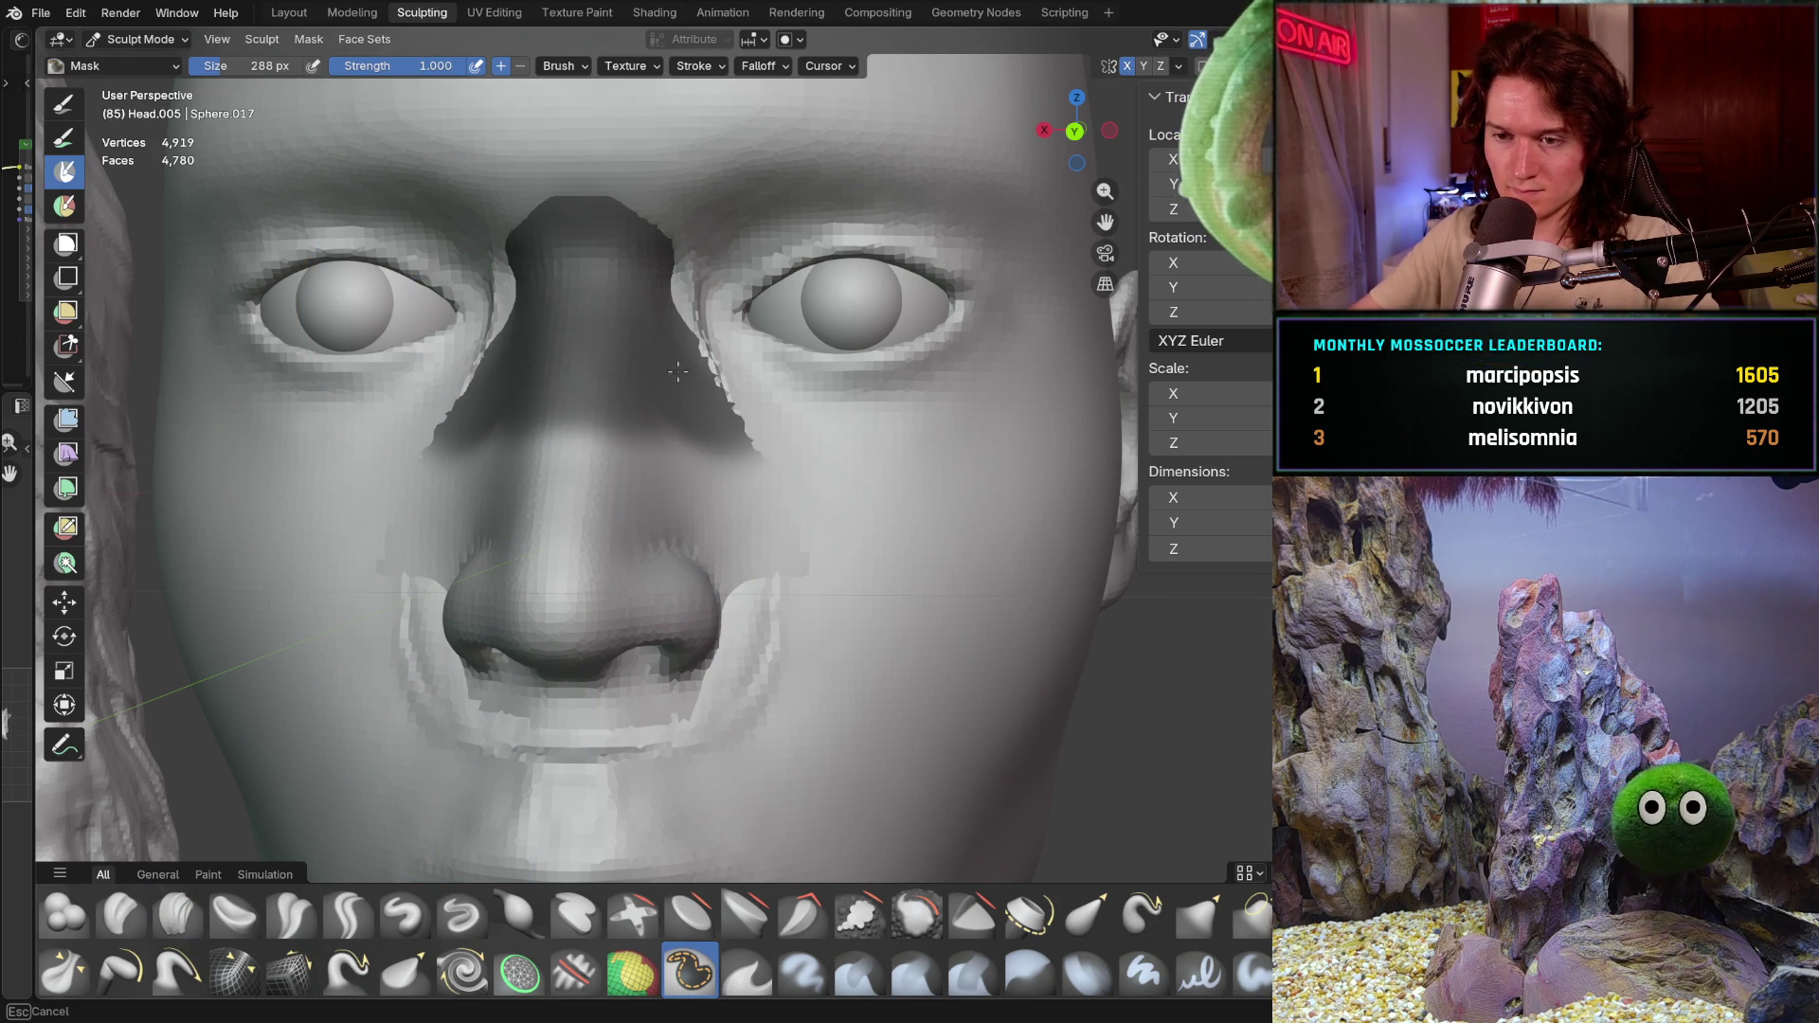
{"action": "left_click_drag", "start_coordinate": [523, 316], "coordinate": [584, 441]}
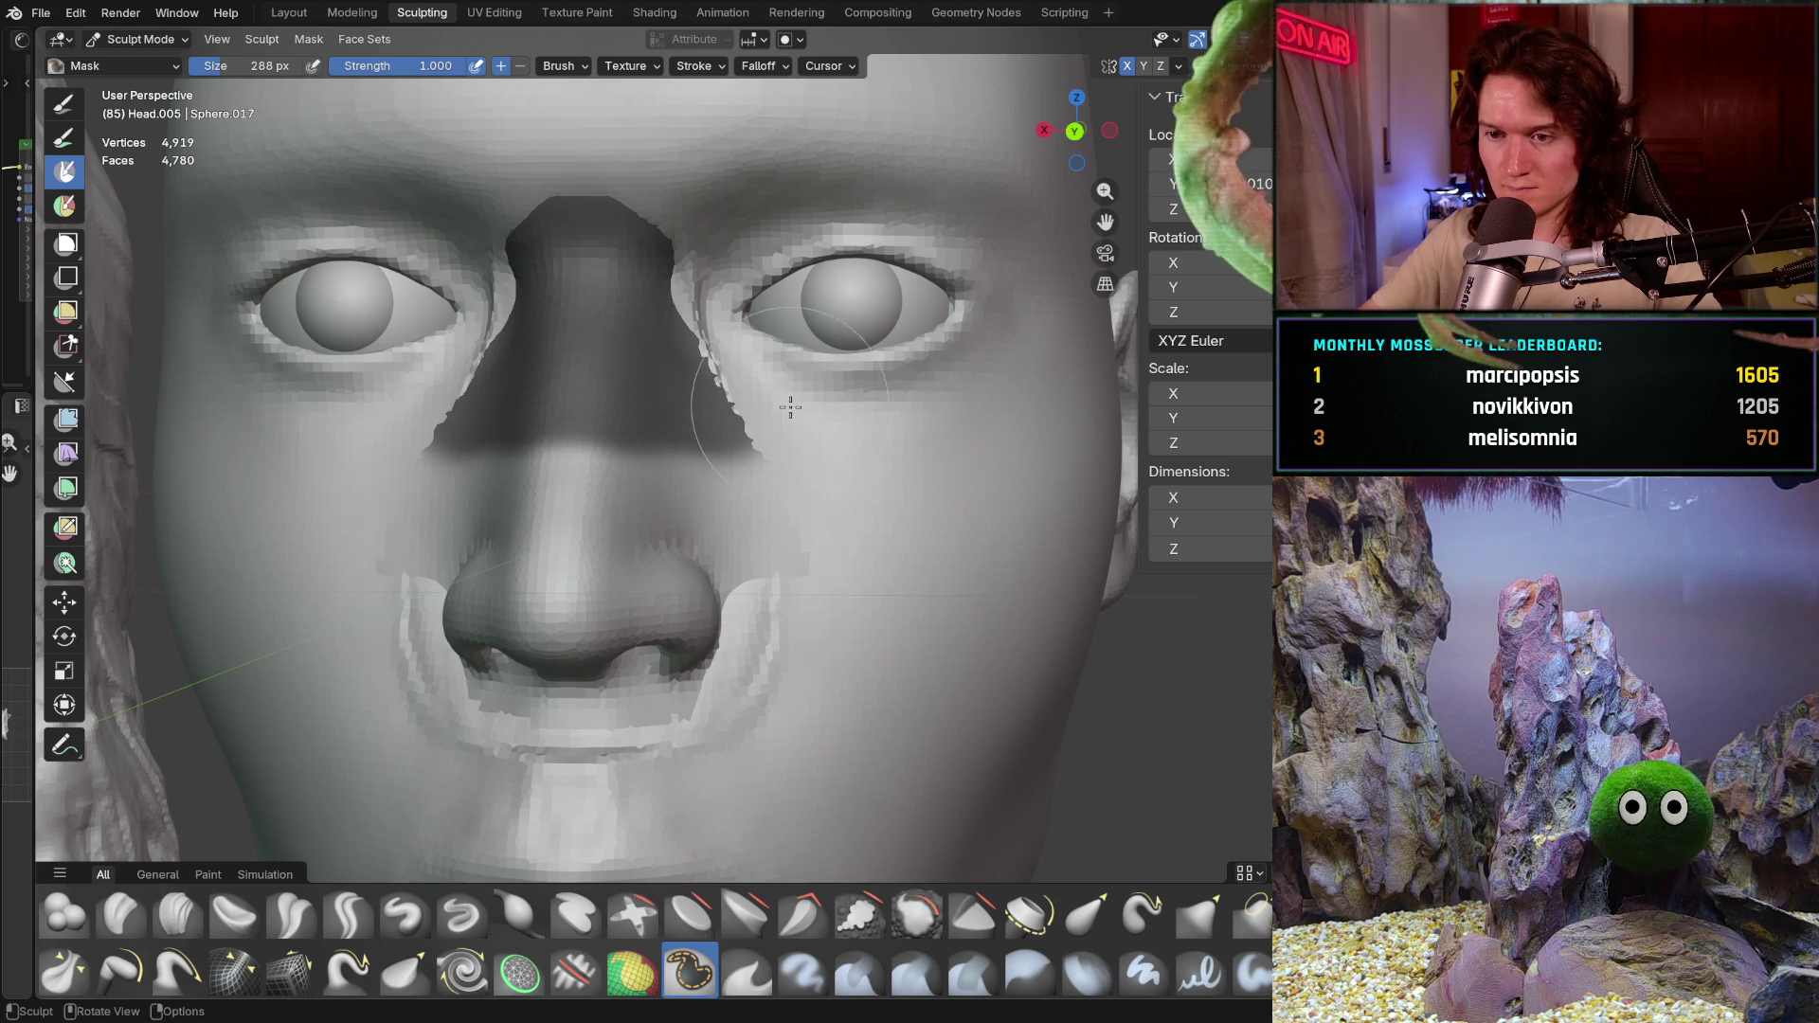
{"action": "middle_click_drag", "start_coordinate": [792, 406], "coordinate": [684, 445]}
{"action": "key", "text": "g"}
{"action": "mouse_move", "coordinate": [796, 555]}
{"action": "left_mouse_down"}
{"action": "mouse_move", "coordinate": [657, 549]}
{"action": "mouse_move", "coordinate": [573, 519]}
{"action": "left_mouse_up"}
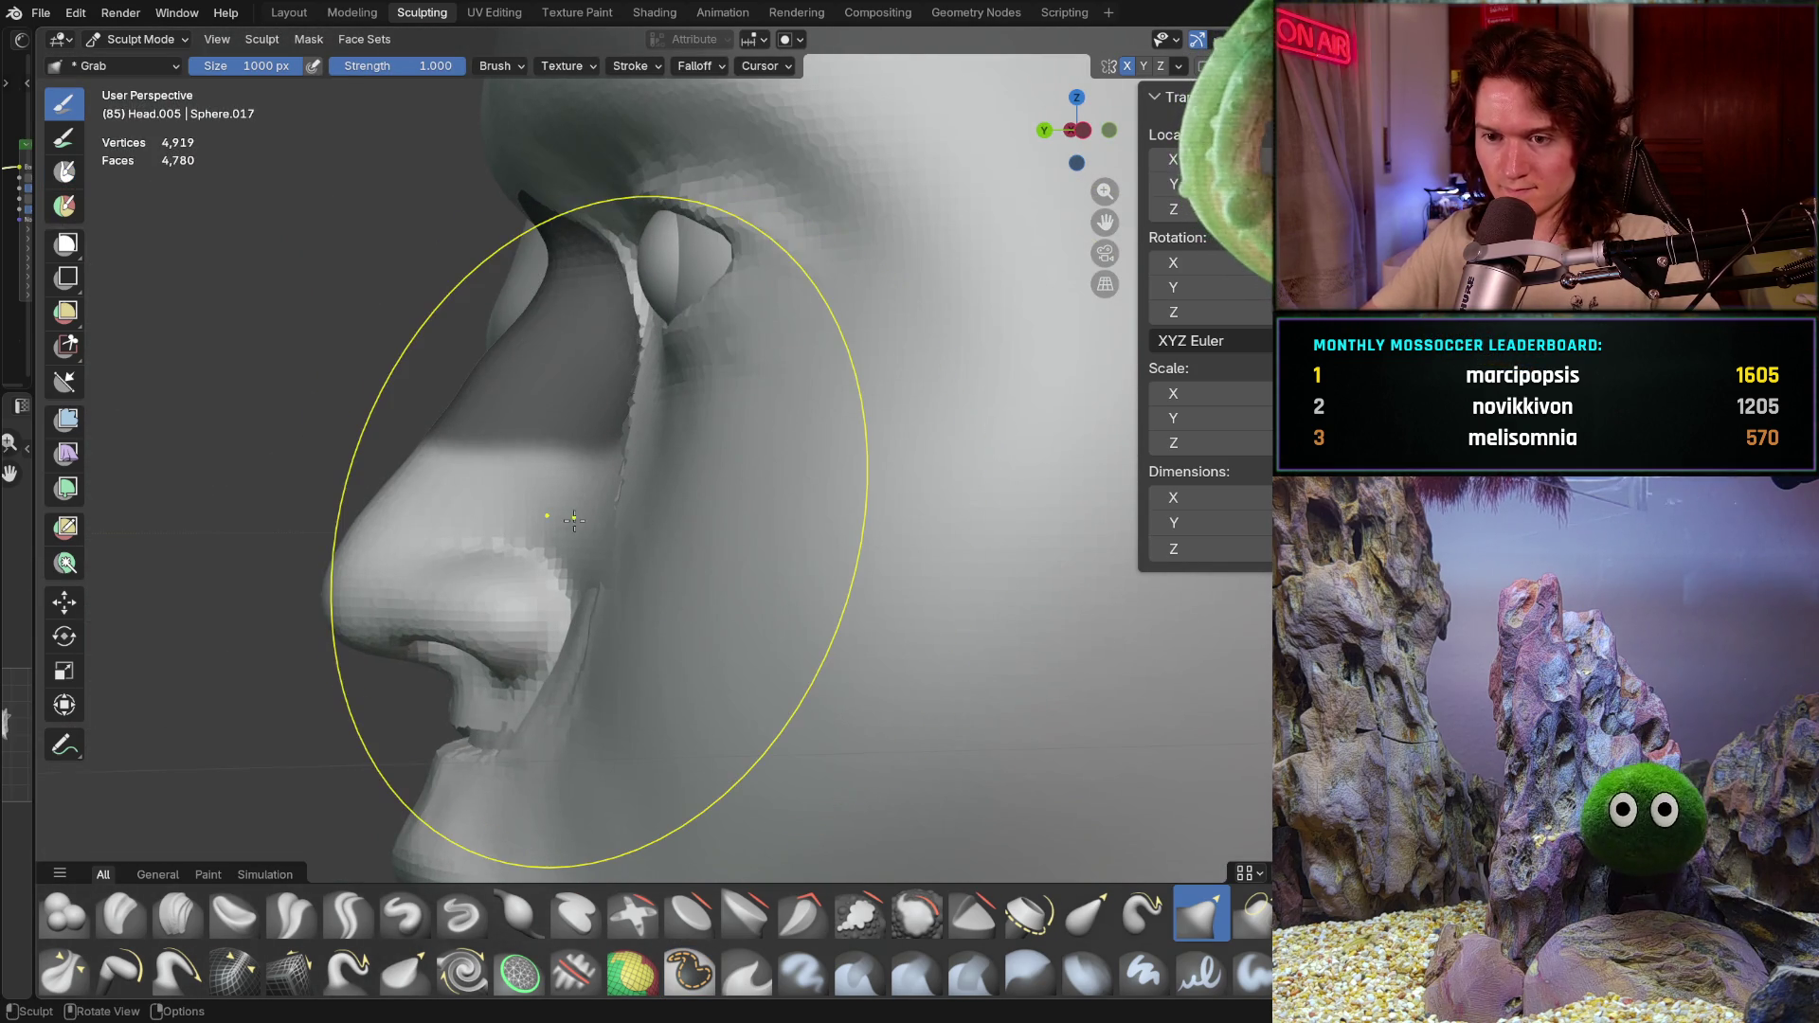
Step: In Left Orthographic with symmetry checked, grab-pull the nose and tip to match the profile reference
{"action": "key", "text": "KP_3"}
{"action": "key", "text": "ctrl+KP_3"}
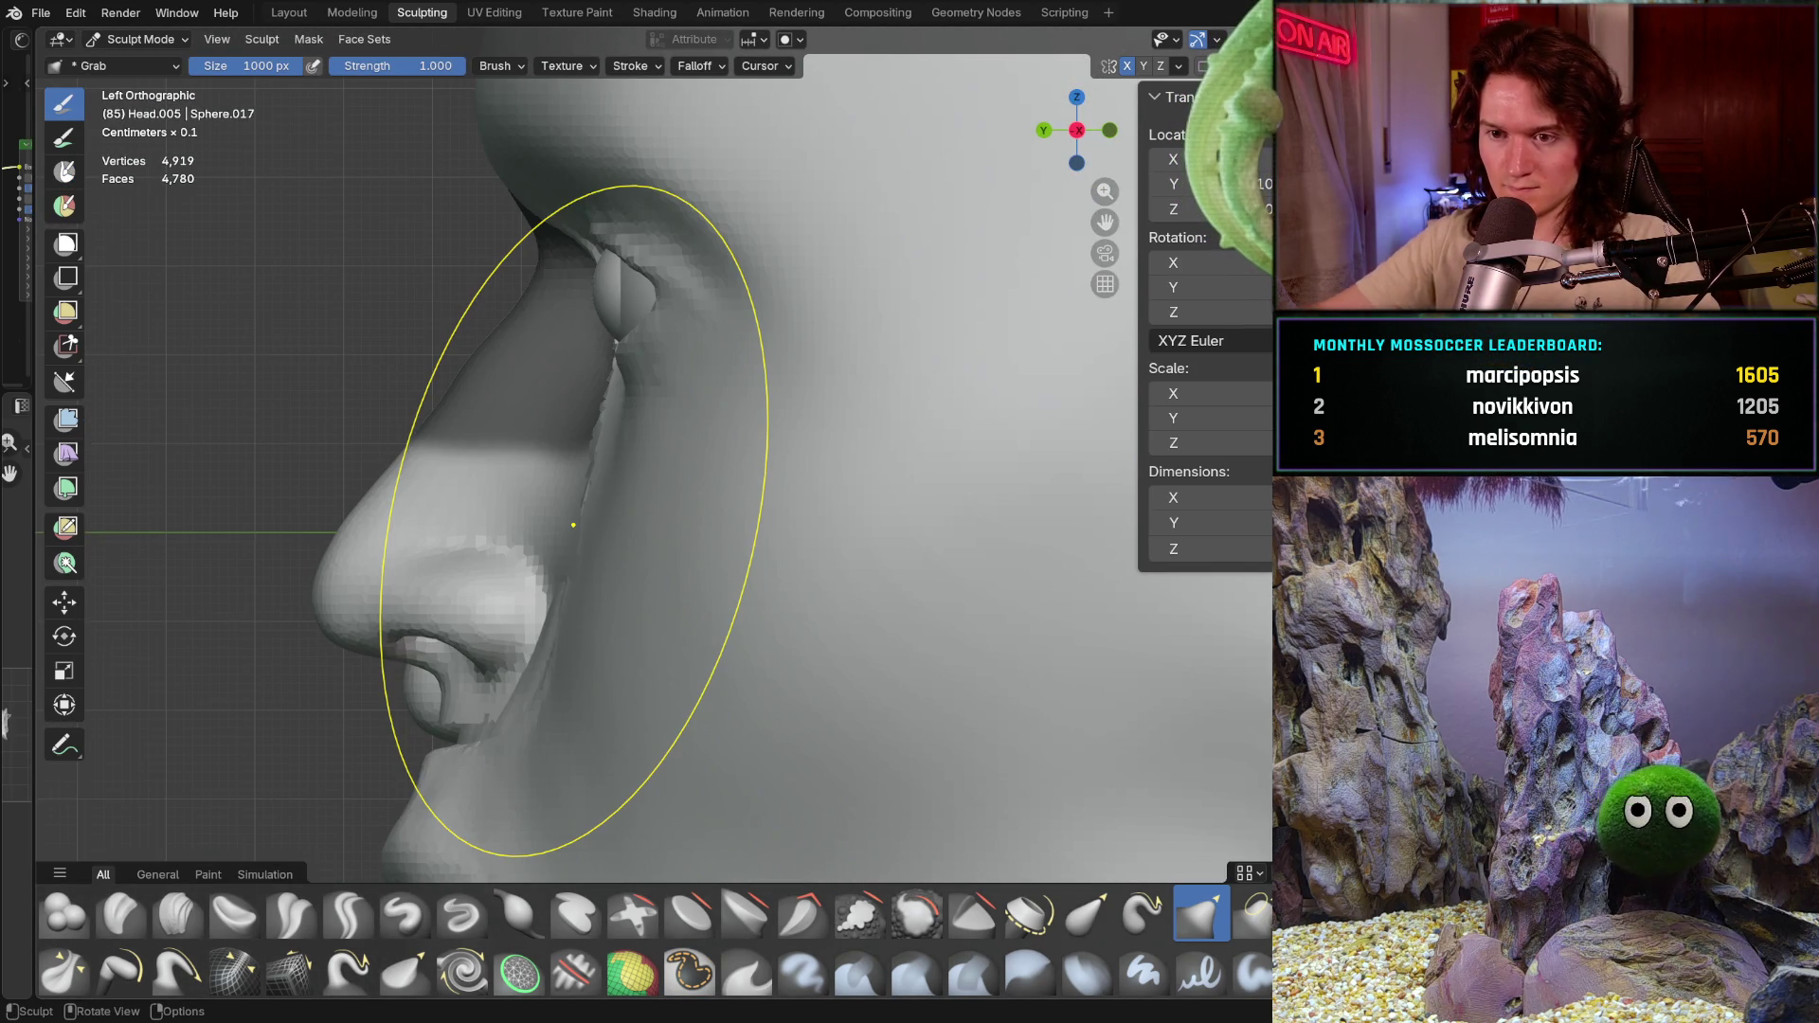
{"action": "scroll", "coordinate": [570, 511], "scroll_direction": "down", "scroll_amount": 1}
{"action": "scroll", "coordinate": [608, 485], "scroll_direction": "down", "scroll_amount": 2}
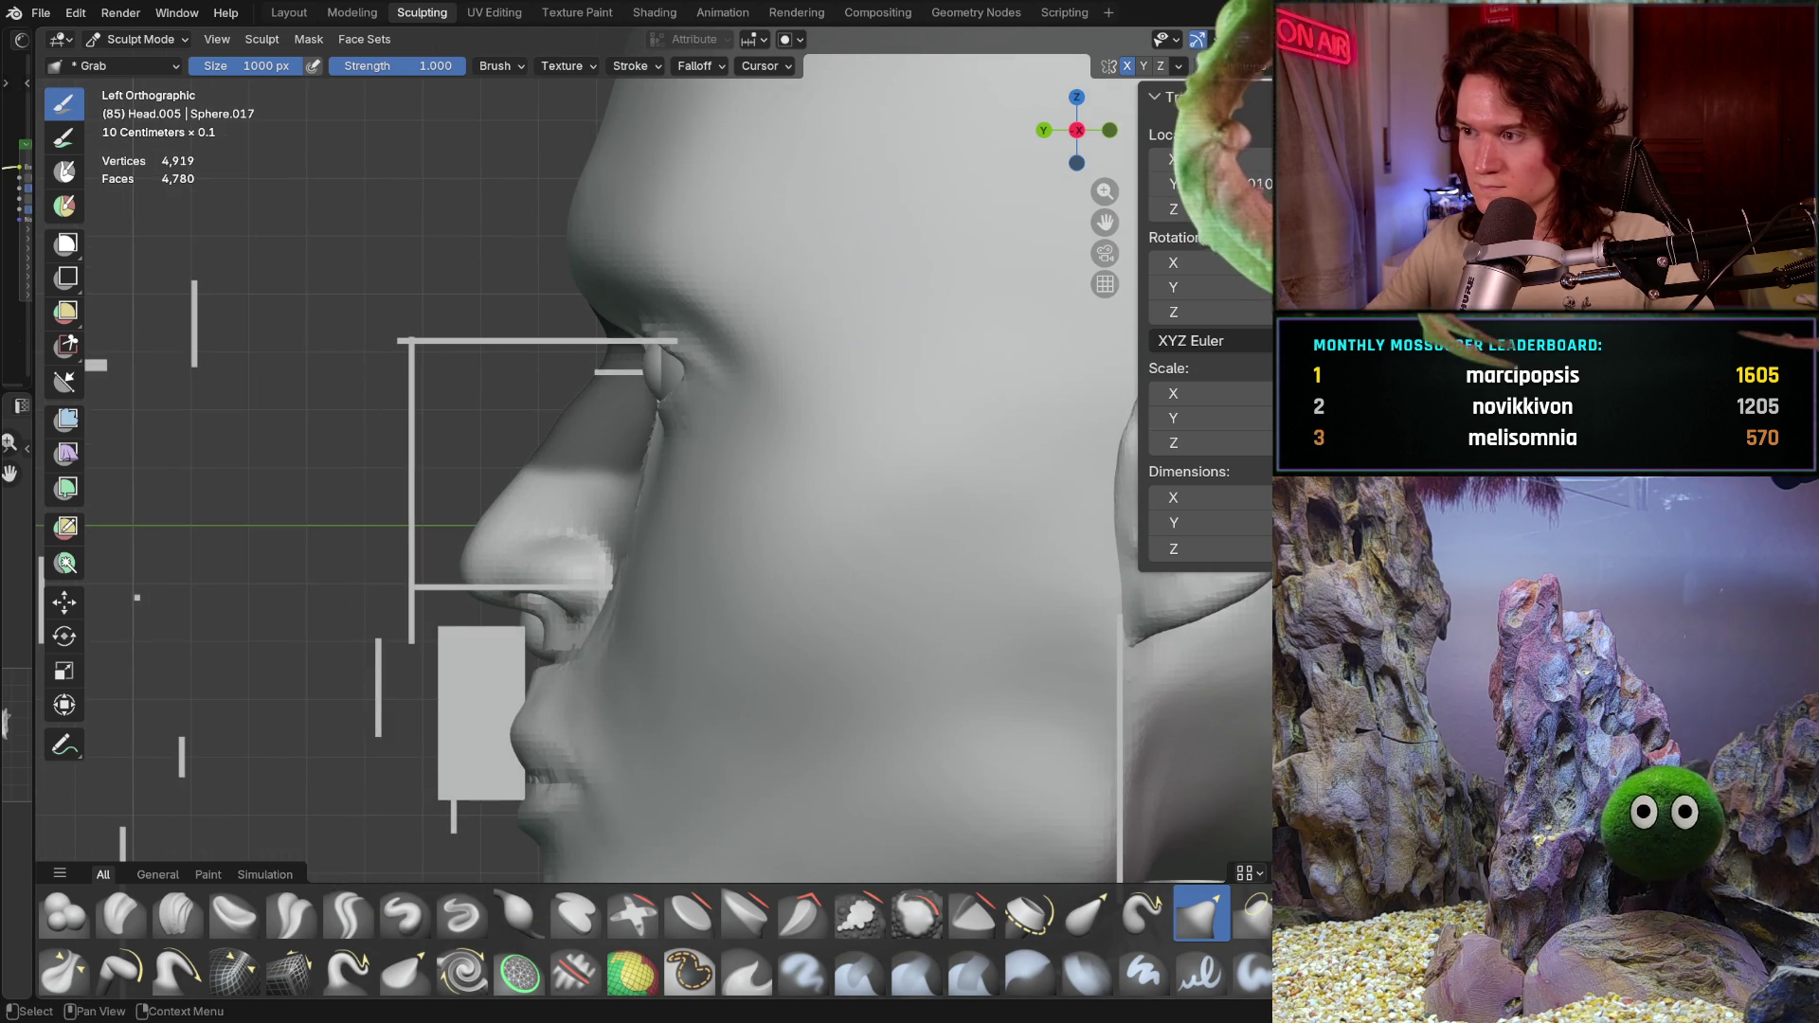
{"action": "scroll", "coordinate": [893, 483], "scroll_direction": "up", "scroll_amount": 2}
{"action": "scroll", "coordinate": [739, 440], "scroll_direction": "up", "scroll_amount": 2}
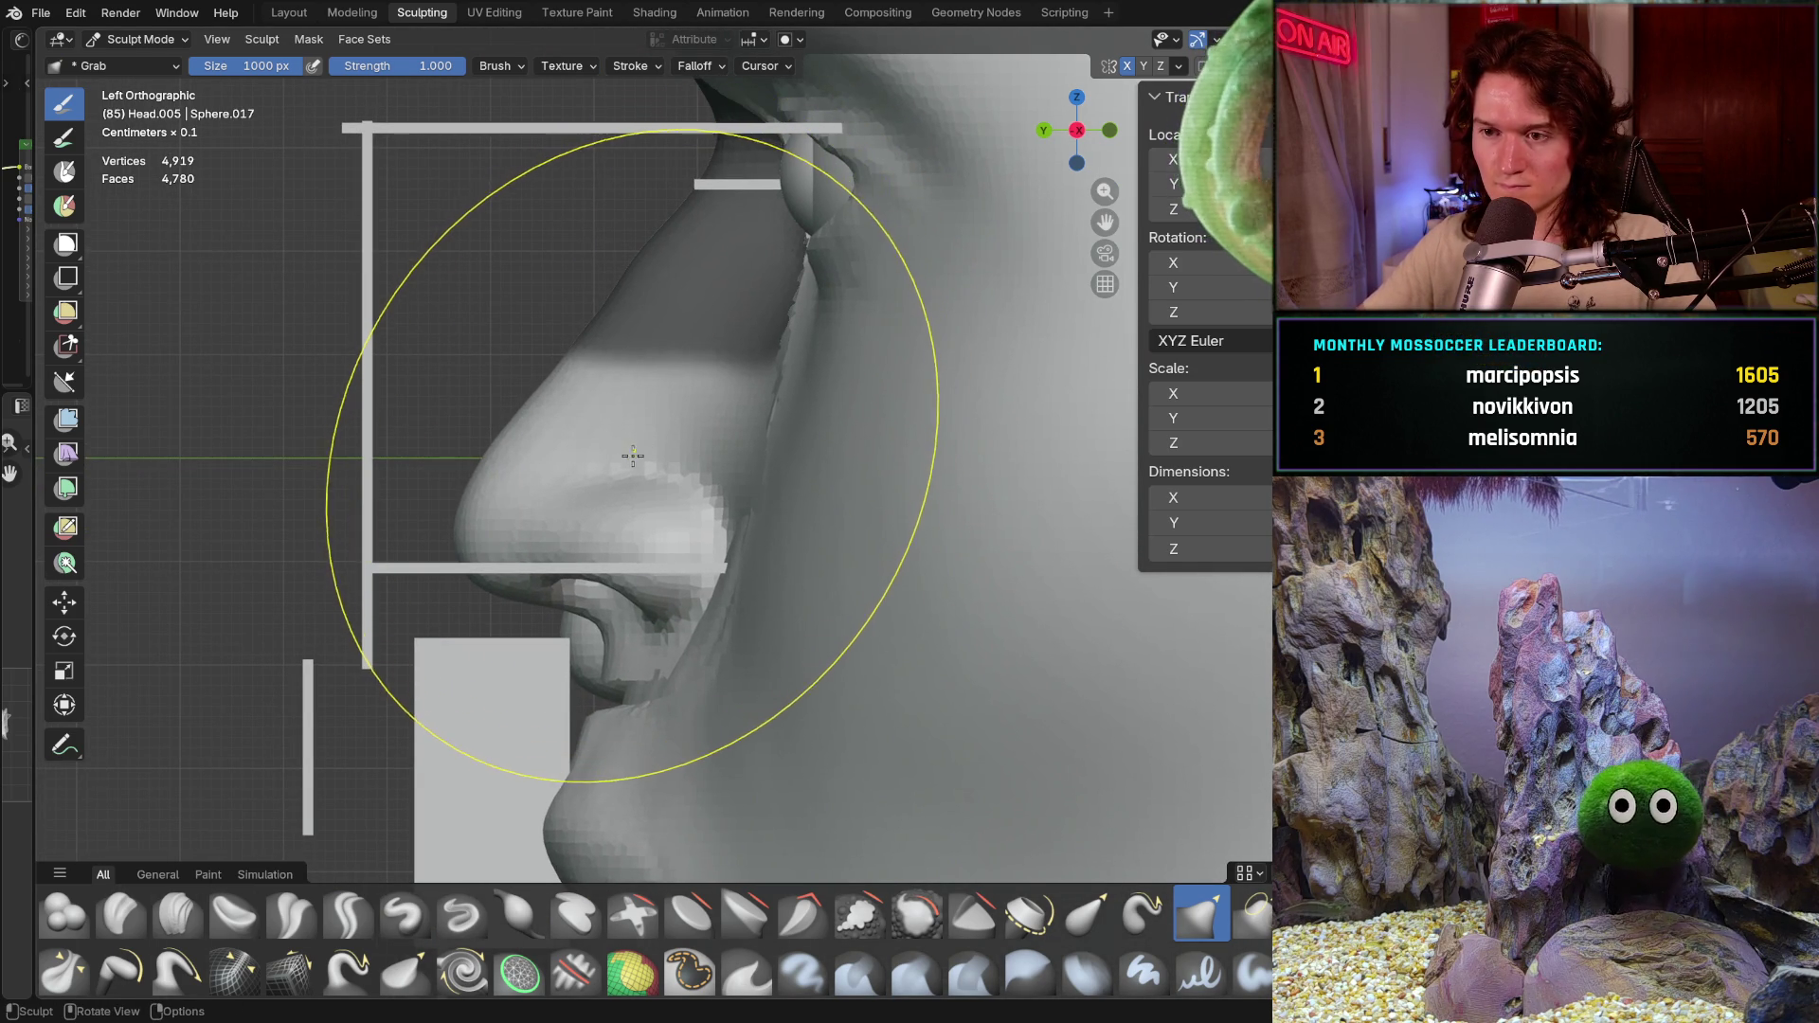
{"action": "scroll", "coordinate": [596, 572], "scroll_direction": "down", "scroll_amount": 1}
{"action": "scroll", "coordinate": [597, 572], "scroll_direction": "down", "scroll_amount": 1}
{"action": "left_click", "coordinate": [1178, 68]}
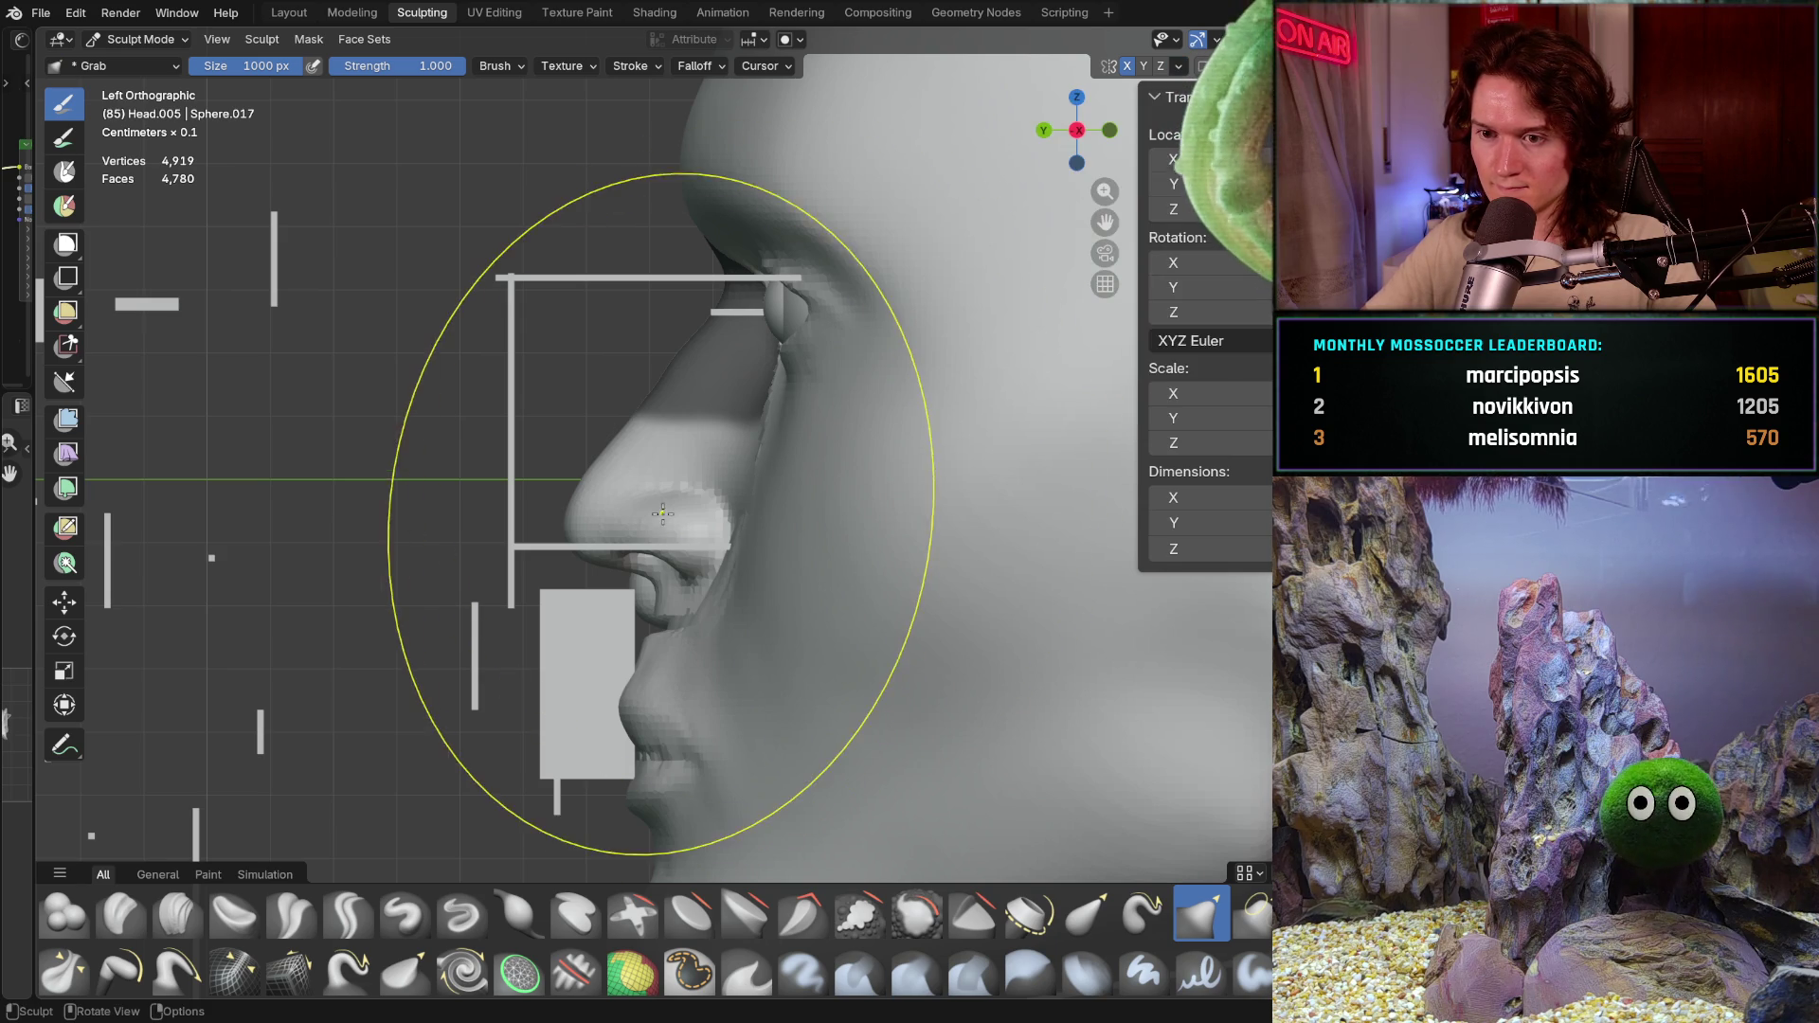
{"action": "left_click_drag", "start_coordinate": [667, 513], "coordinate": [651, 530]}
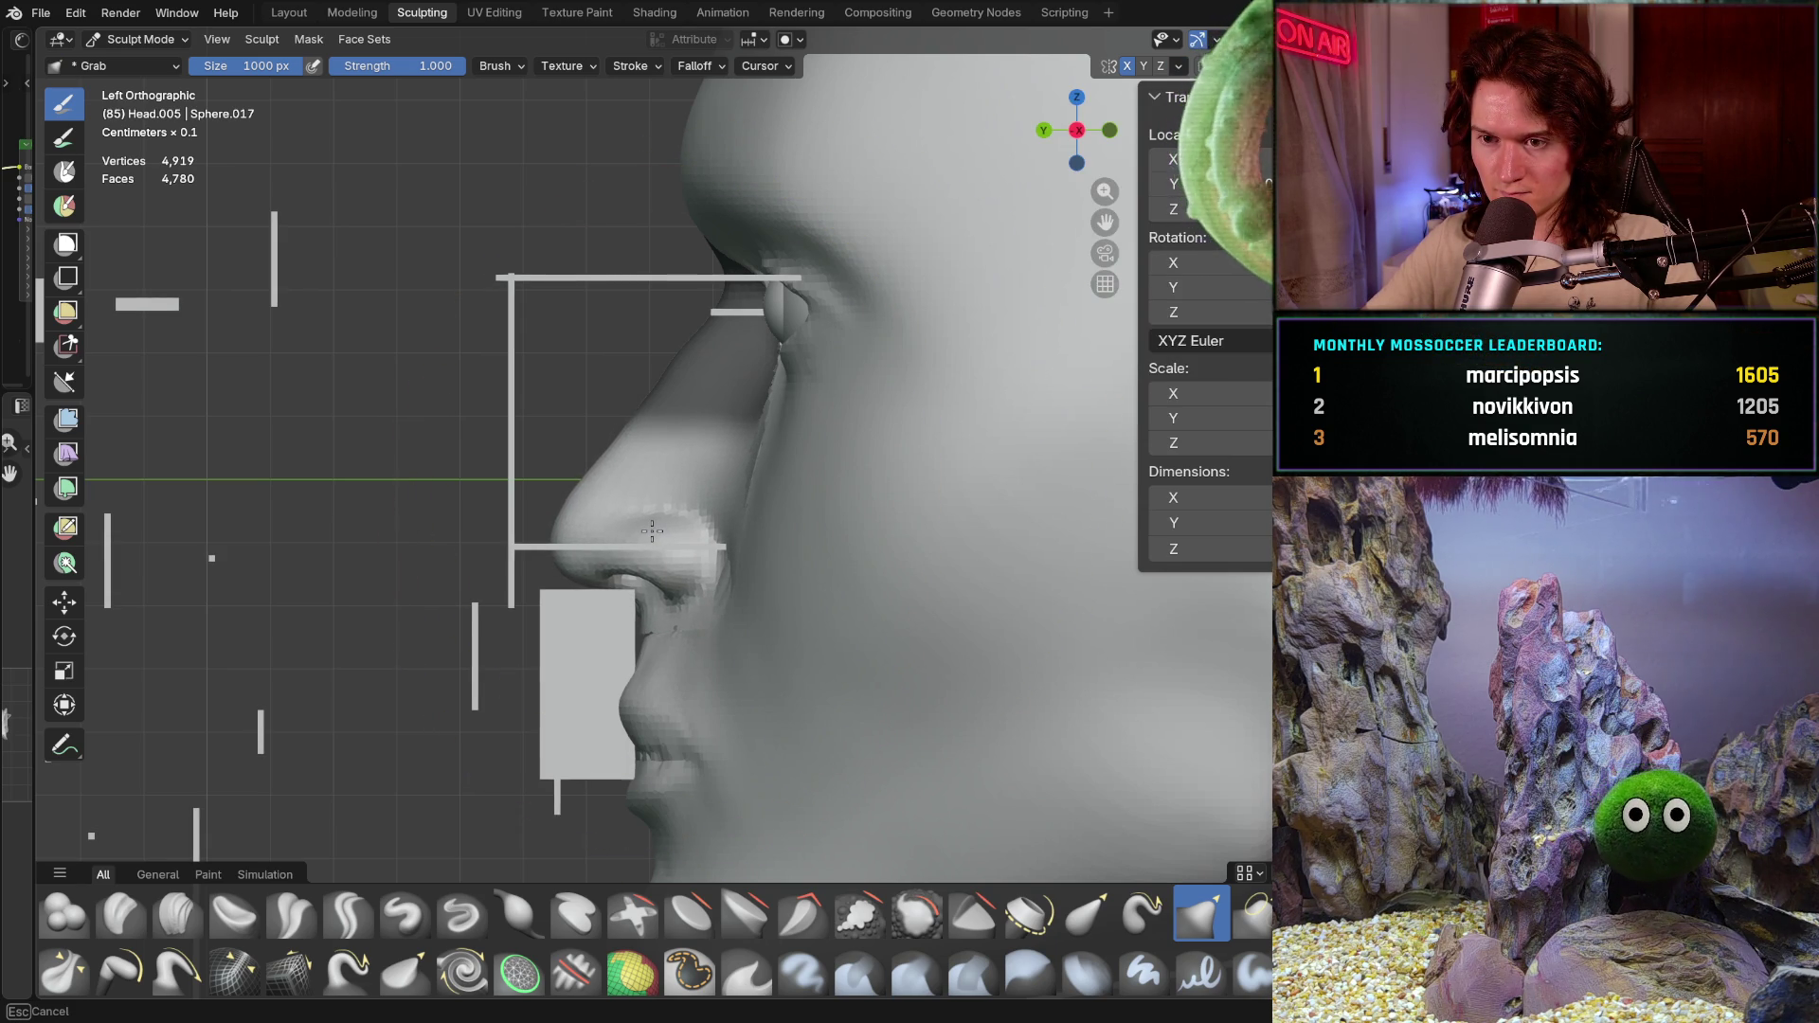
{"action": "left_click_drag", "start_coordinate": [648, 531], "coordinate": [649, 533]}
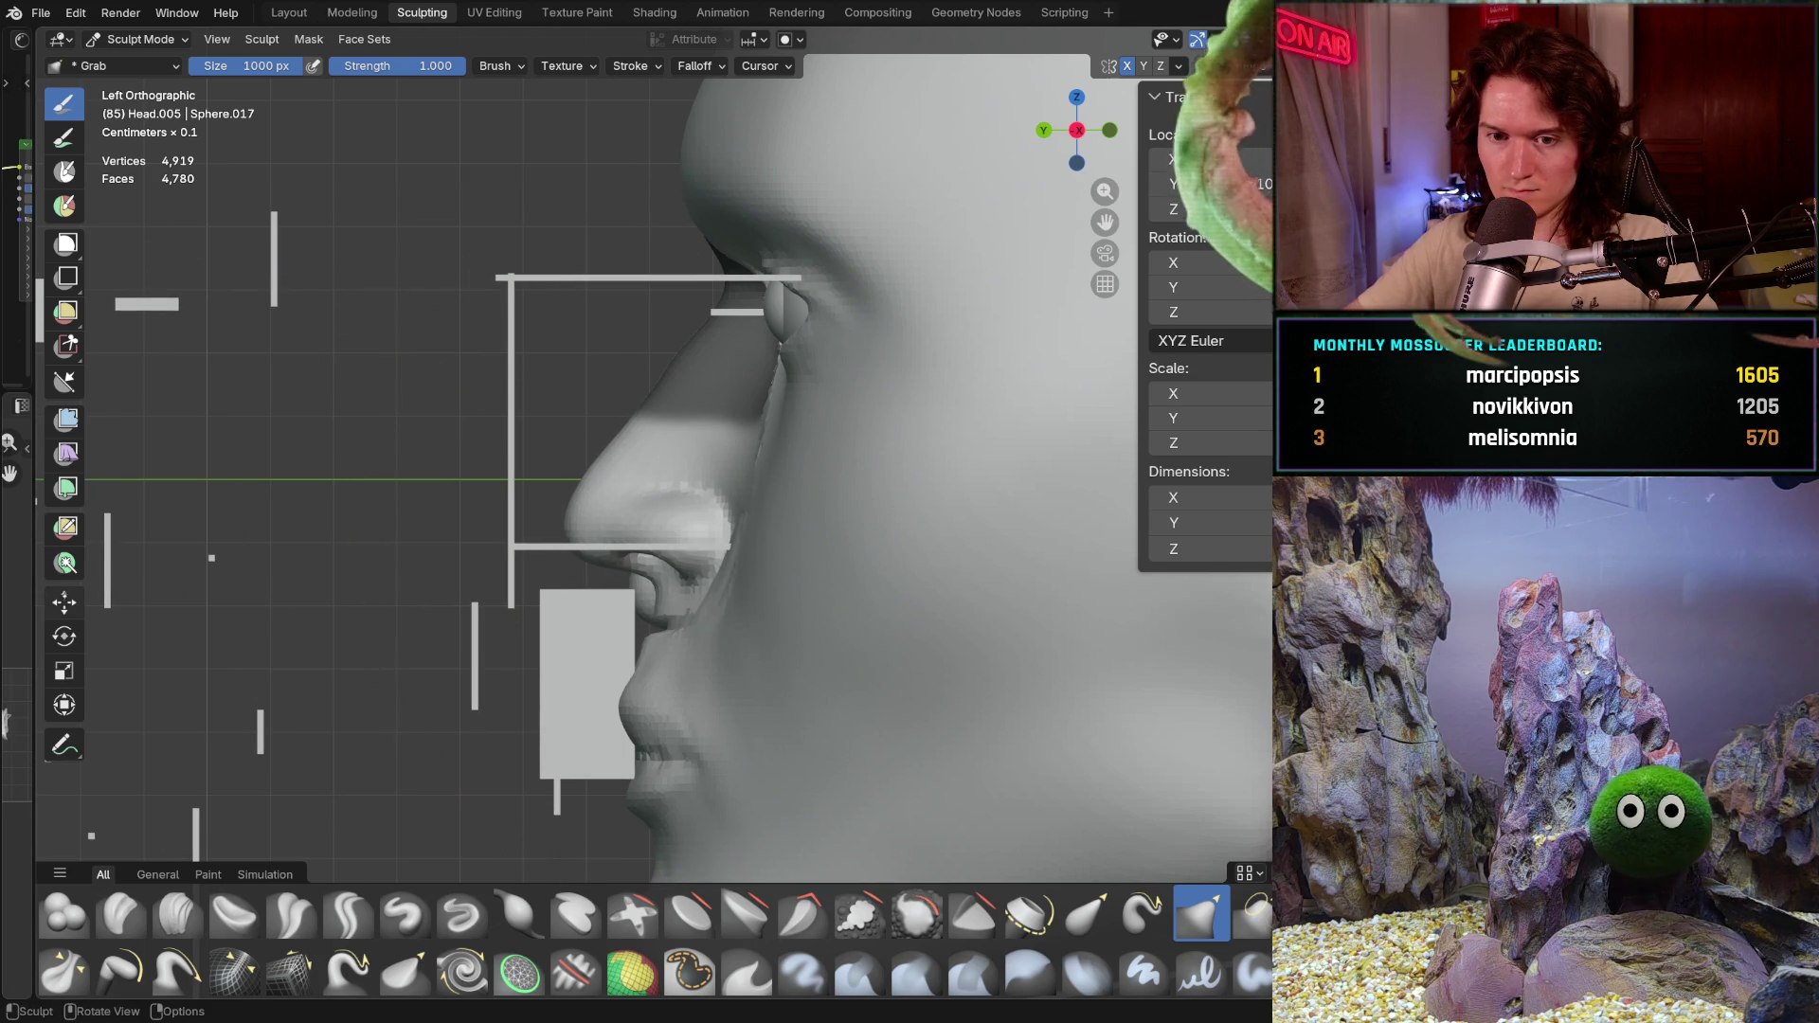
Step: Select the Move transform tool and start moving the whole head mesh
{"action": "left_click", "coordinate": [64, 601]}
{"action": "scroll", "coordinate": [433, 503], "scroll_direction": "down", "scroll_amount": 2}
{"action": "scroll", "coordinate": [434, 503], "scroll_direction": "up", "scroll_amount": 2}
{"action": "key", "text": "g"}
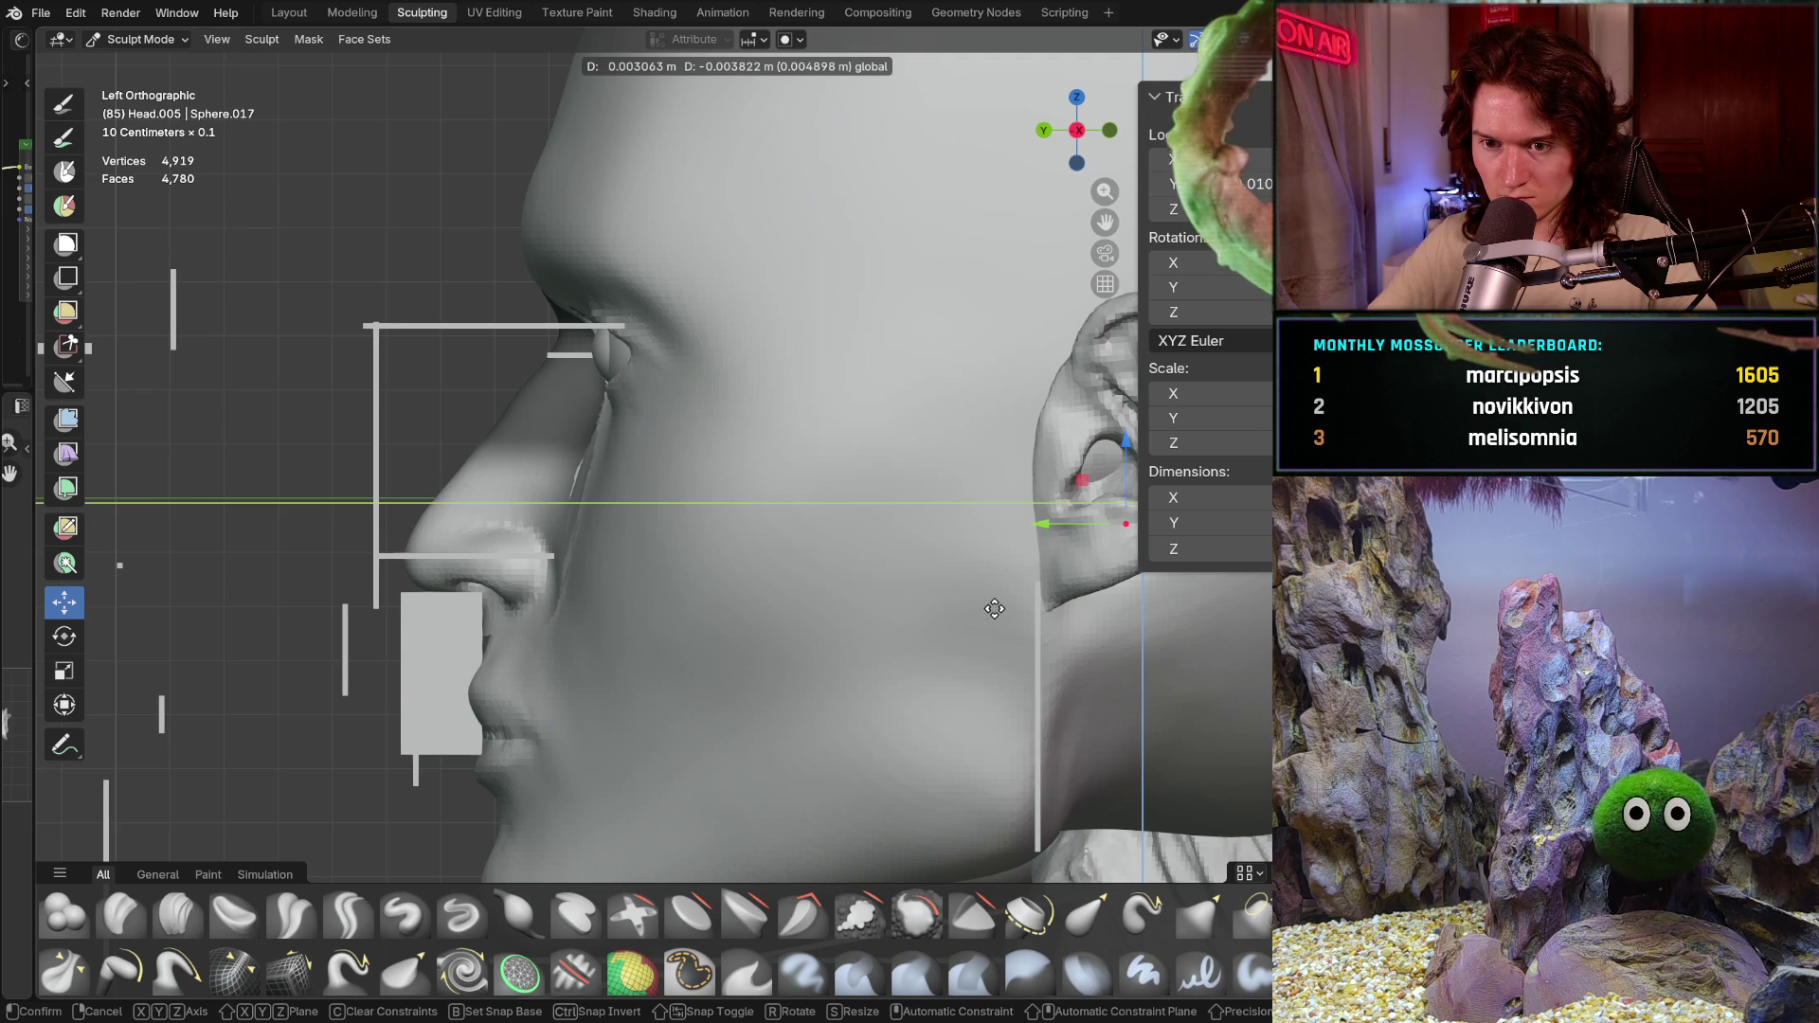
Step: Confirm and repeat small free moves of the head mesh, cancelling unwanted nudges
{"action": "left_click", "coordinate": [997, 609]}
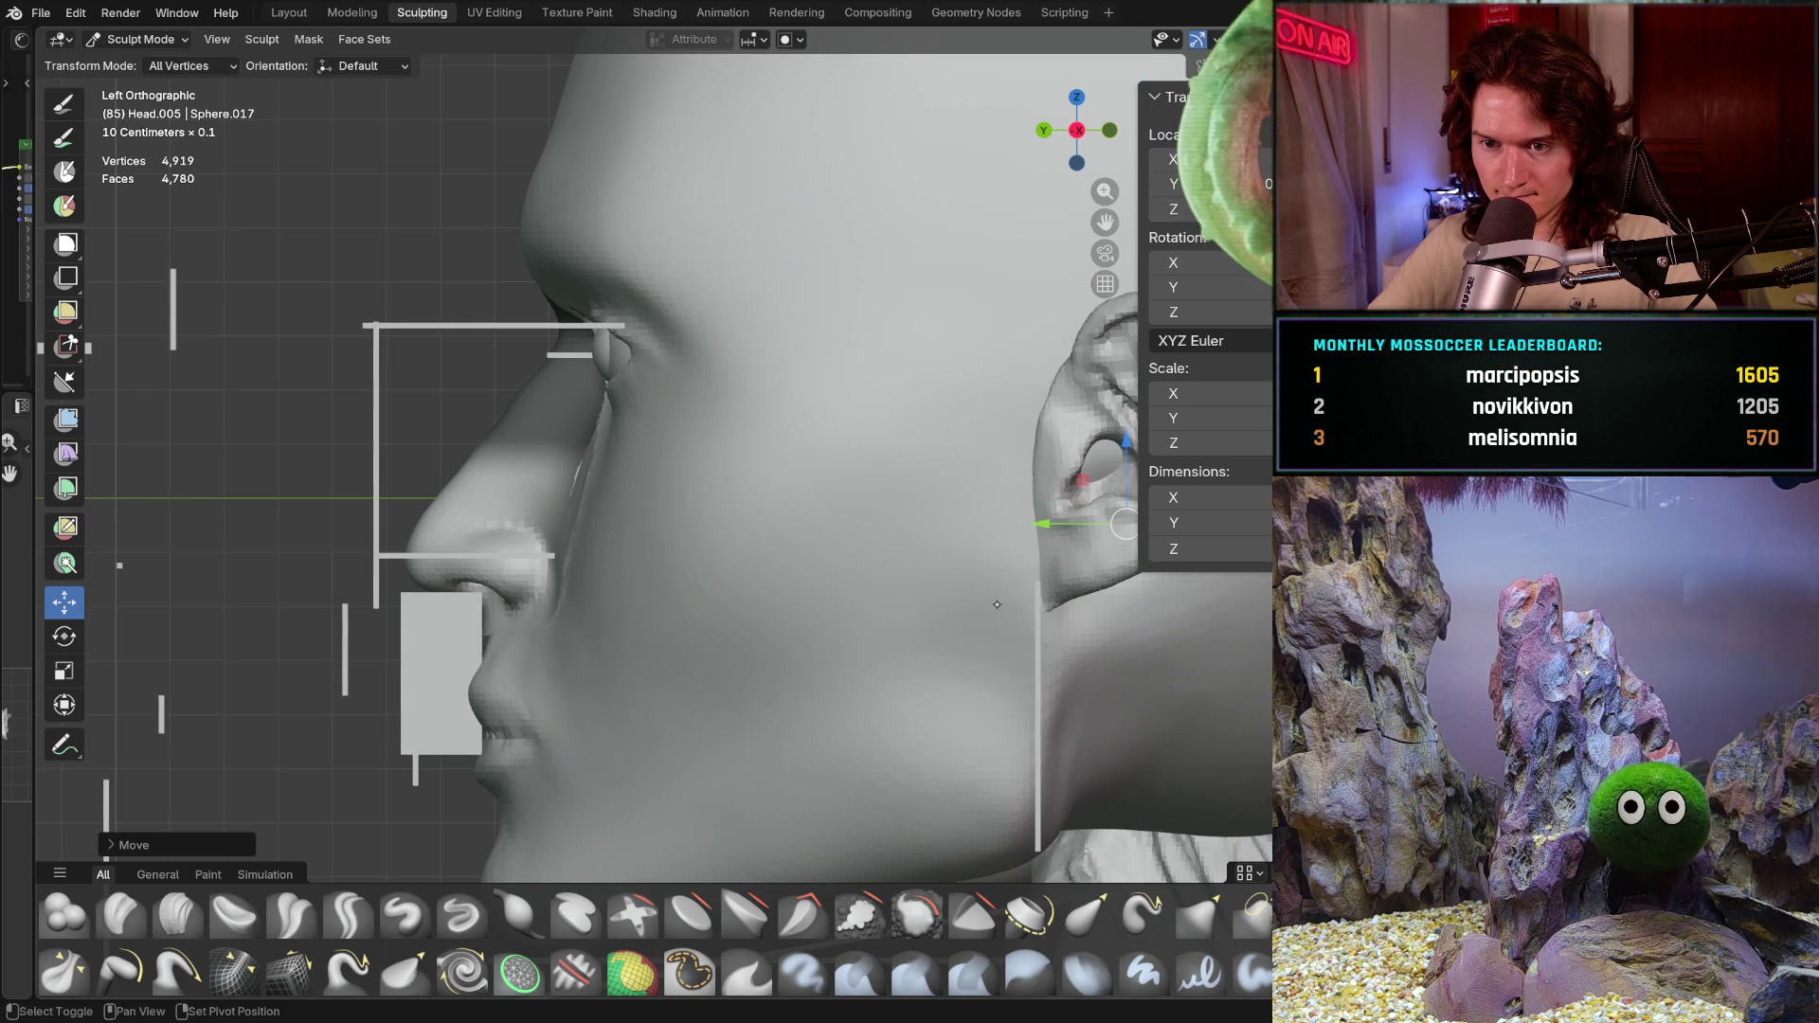
{"action": "key", "text": "g"}
{"action": "key", "text": "Escape"}
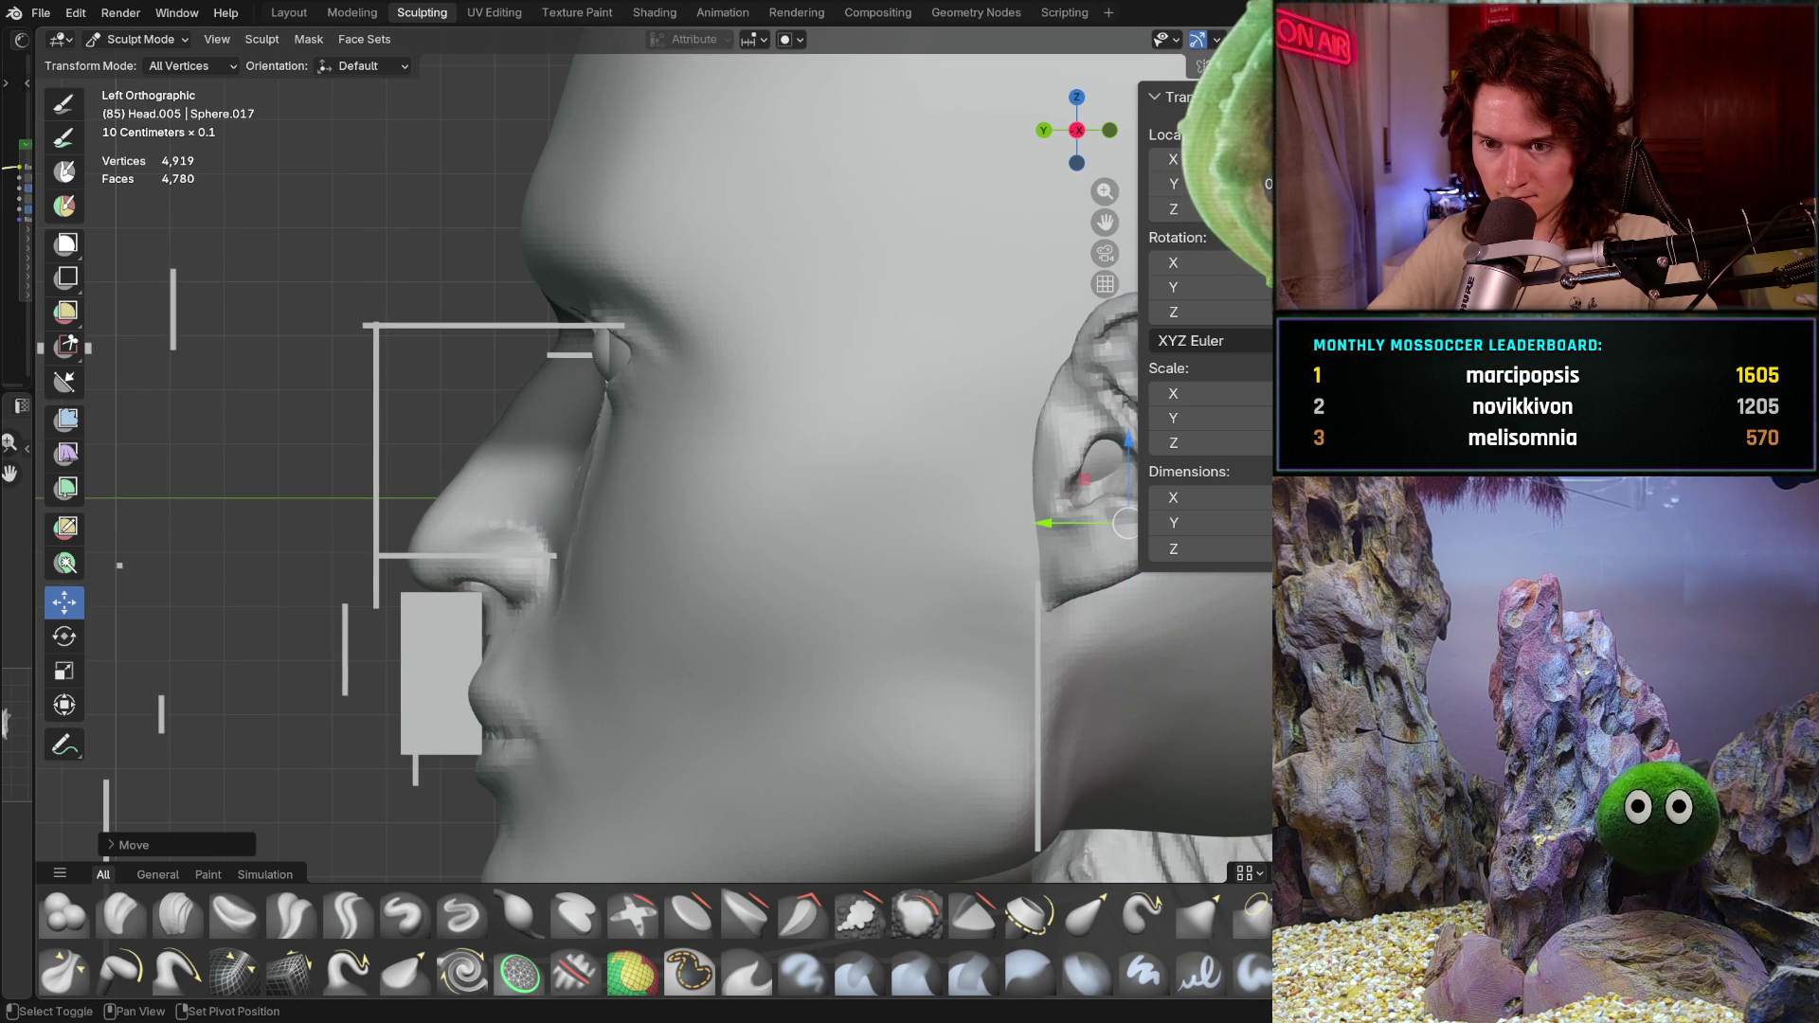
{"action": "key", "text": "g"}
{"action": "key", "text": "Escape"}
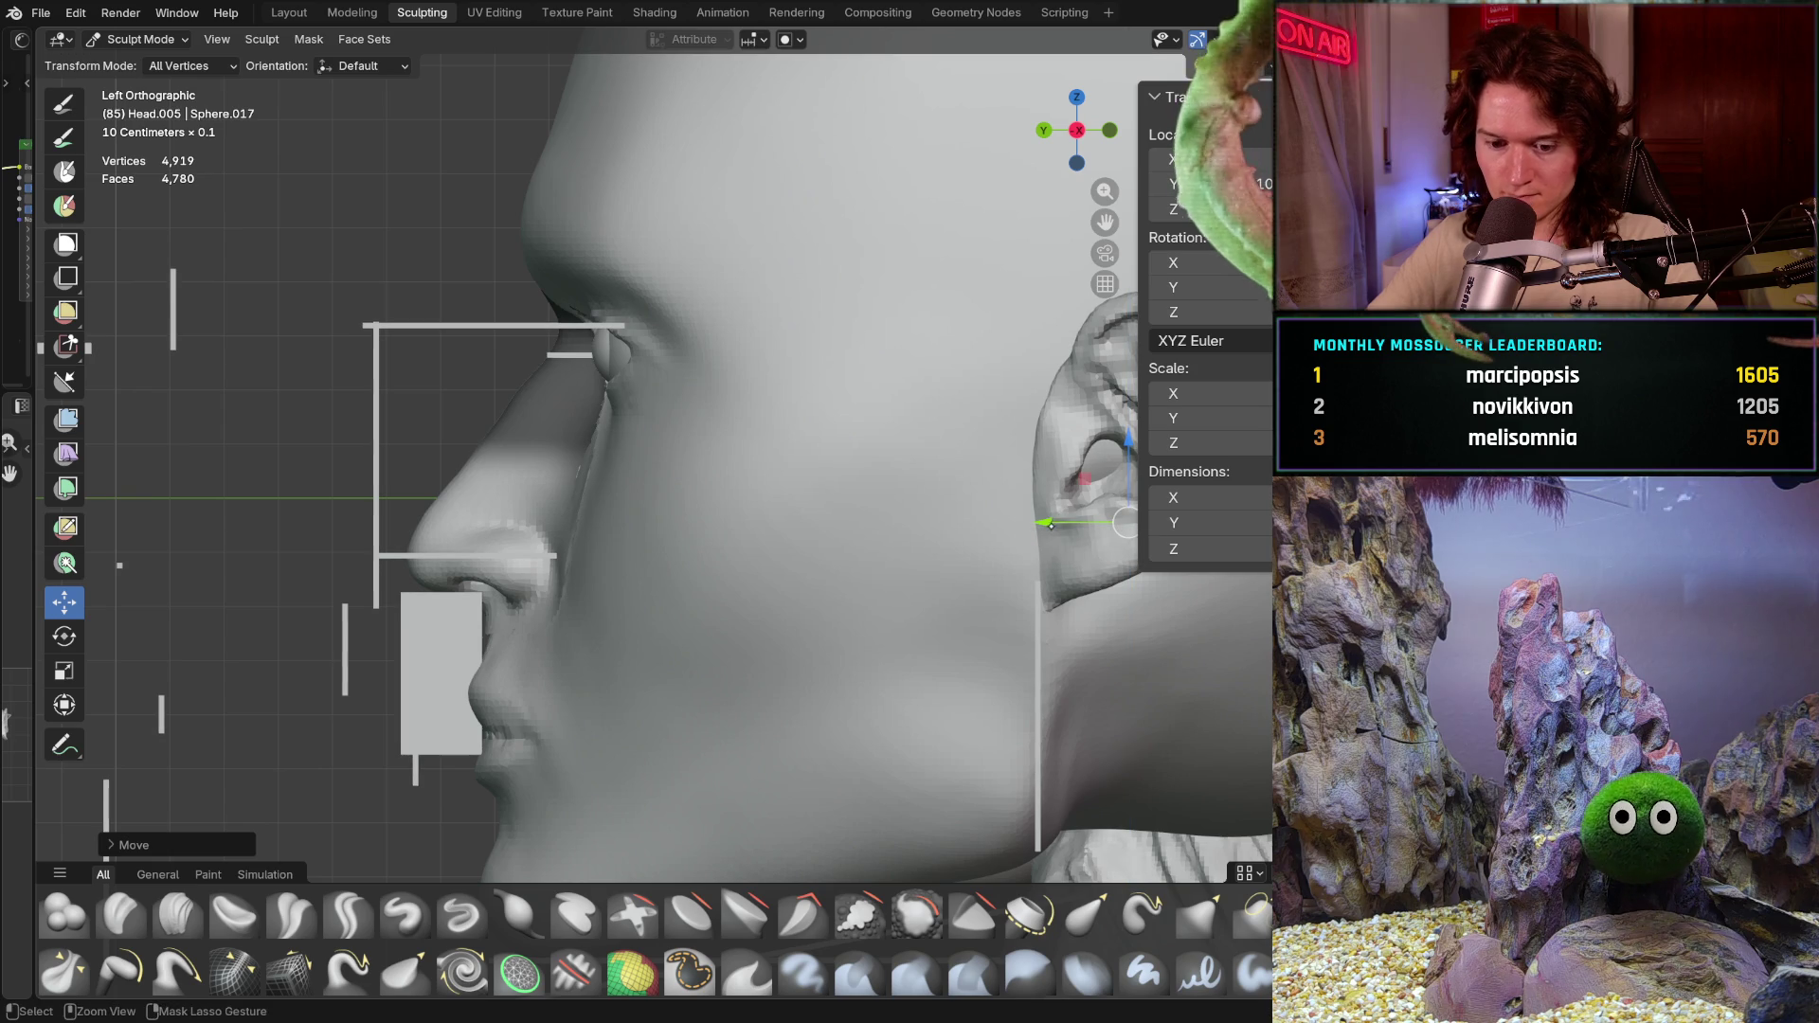
{"action": "key", "text": "g"}
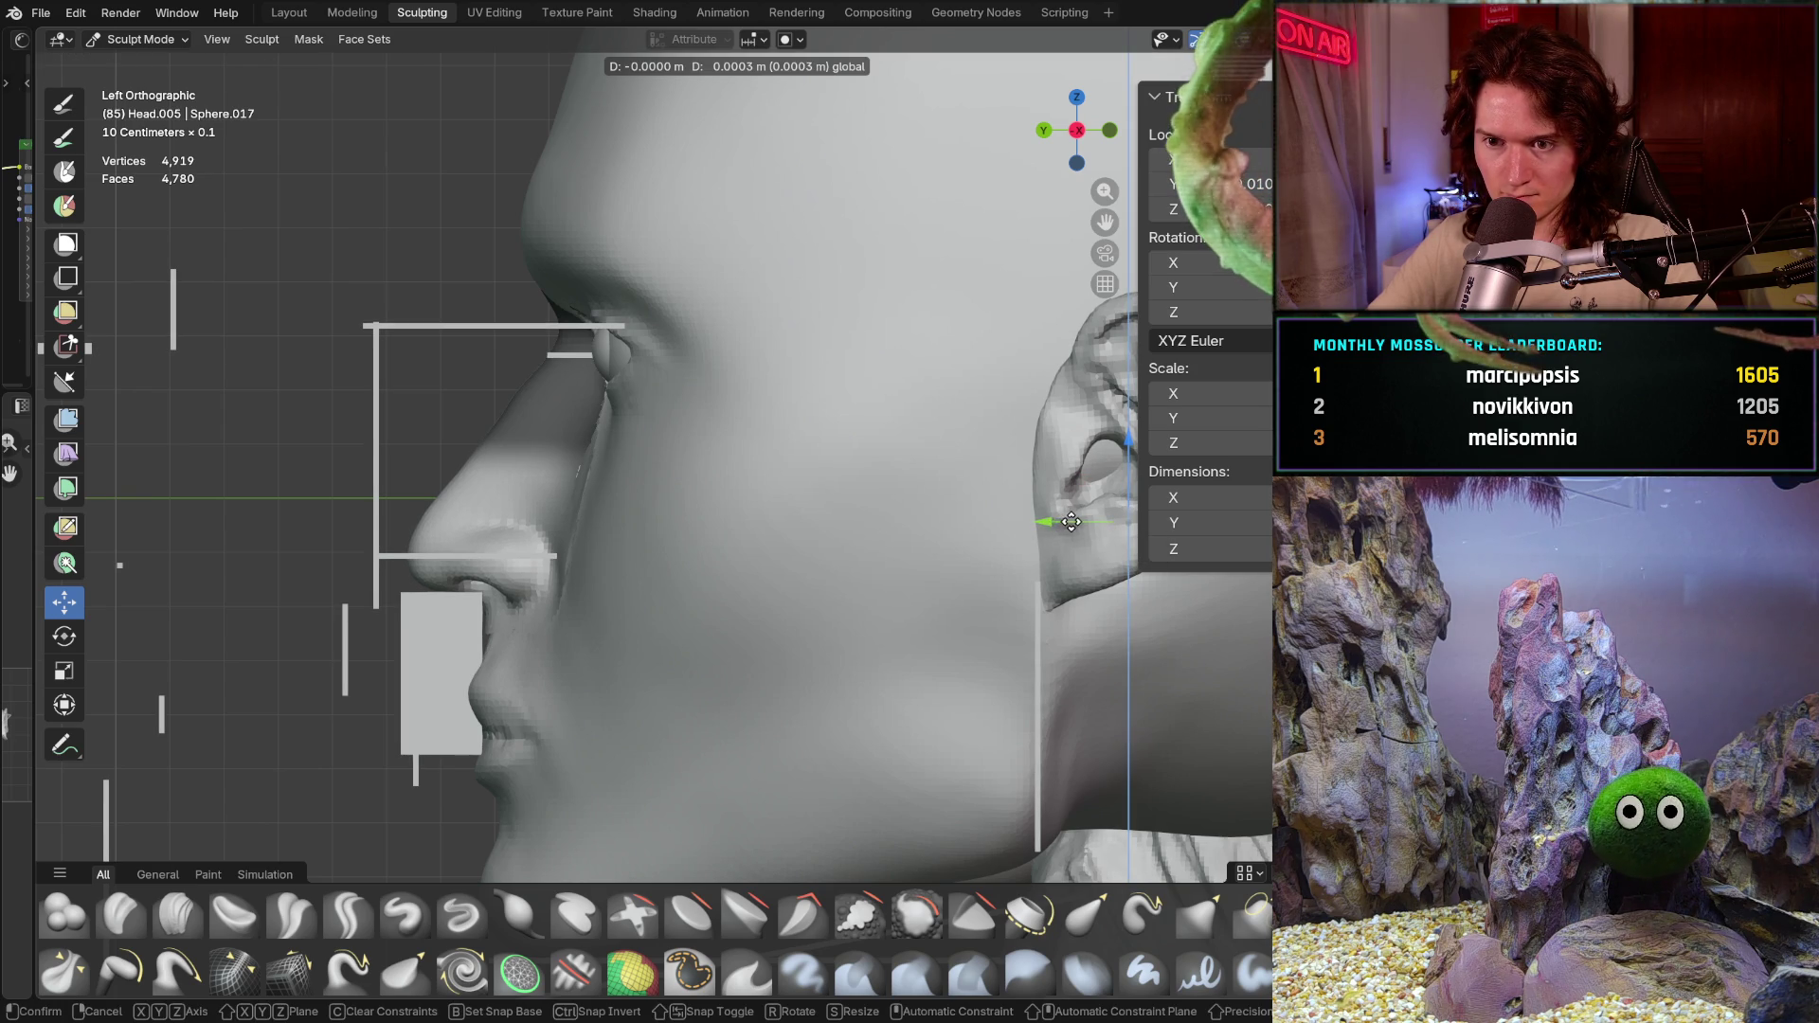
{"action": "left_click", "coordinate": [1069, 522]}
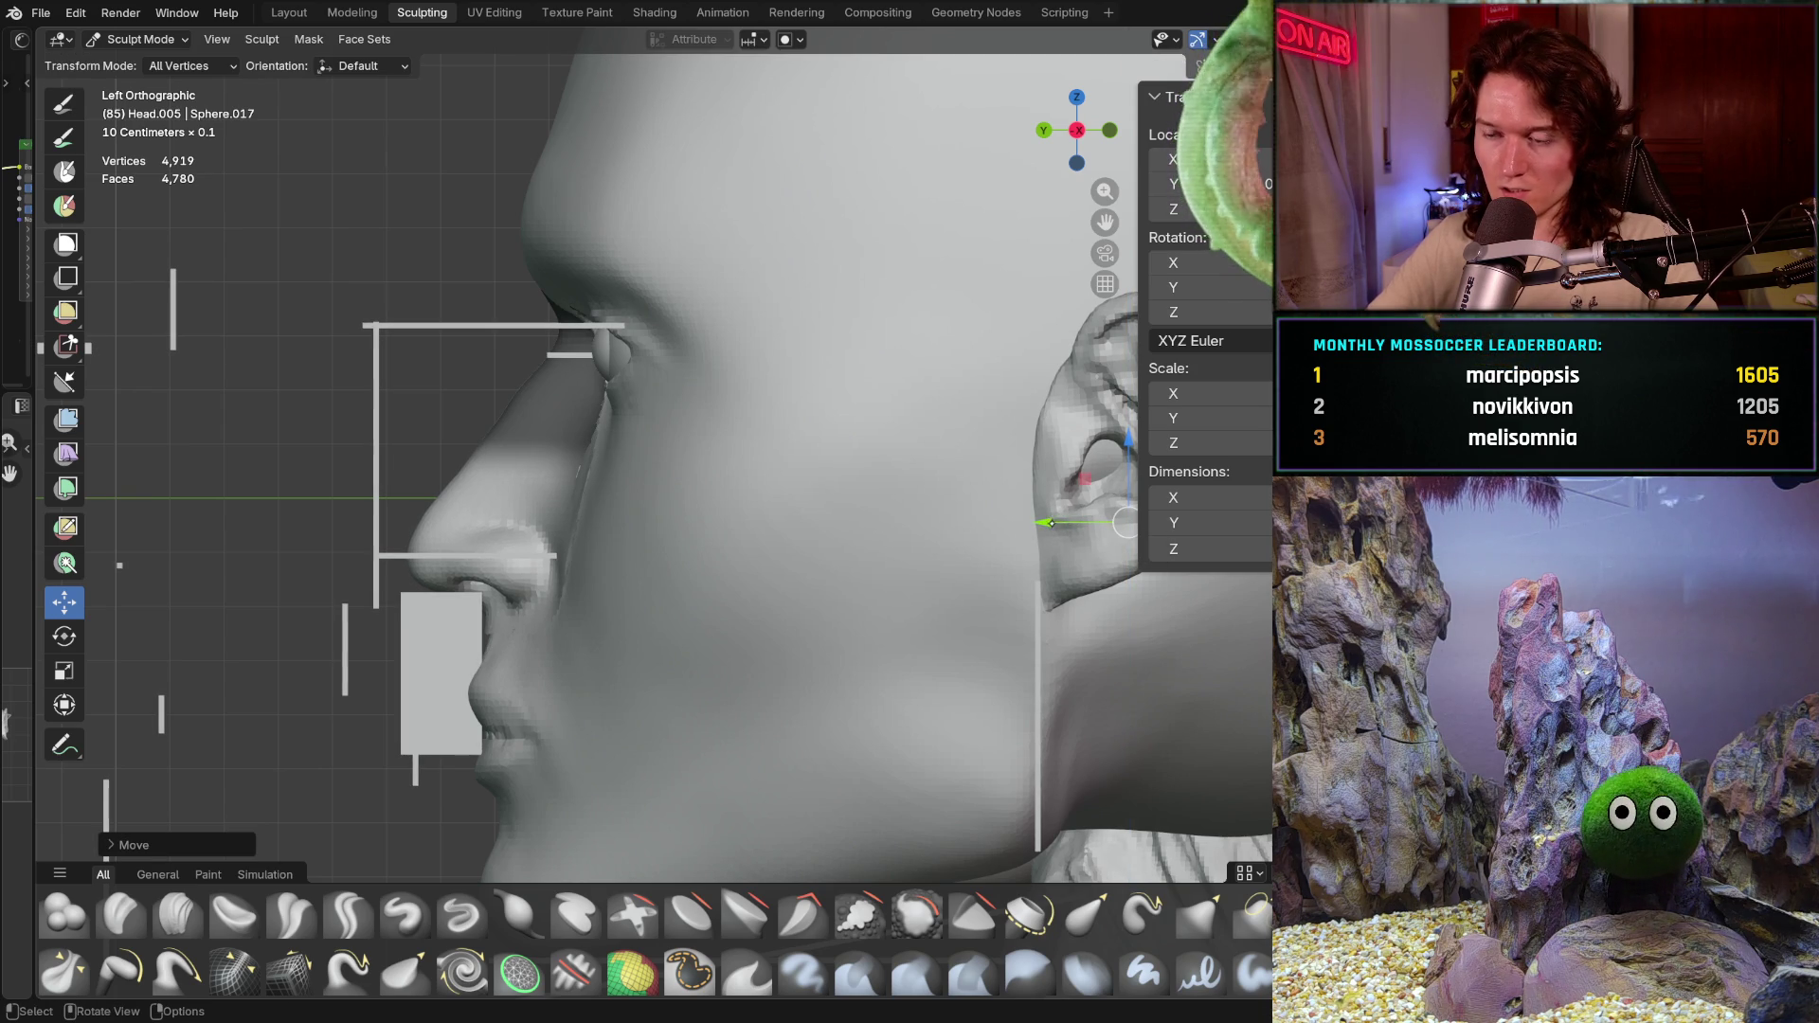
{"action": "key", "text": "g"}
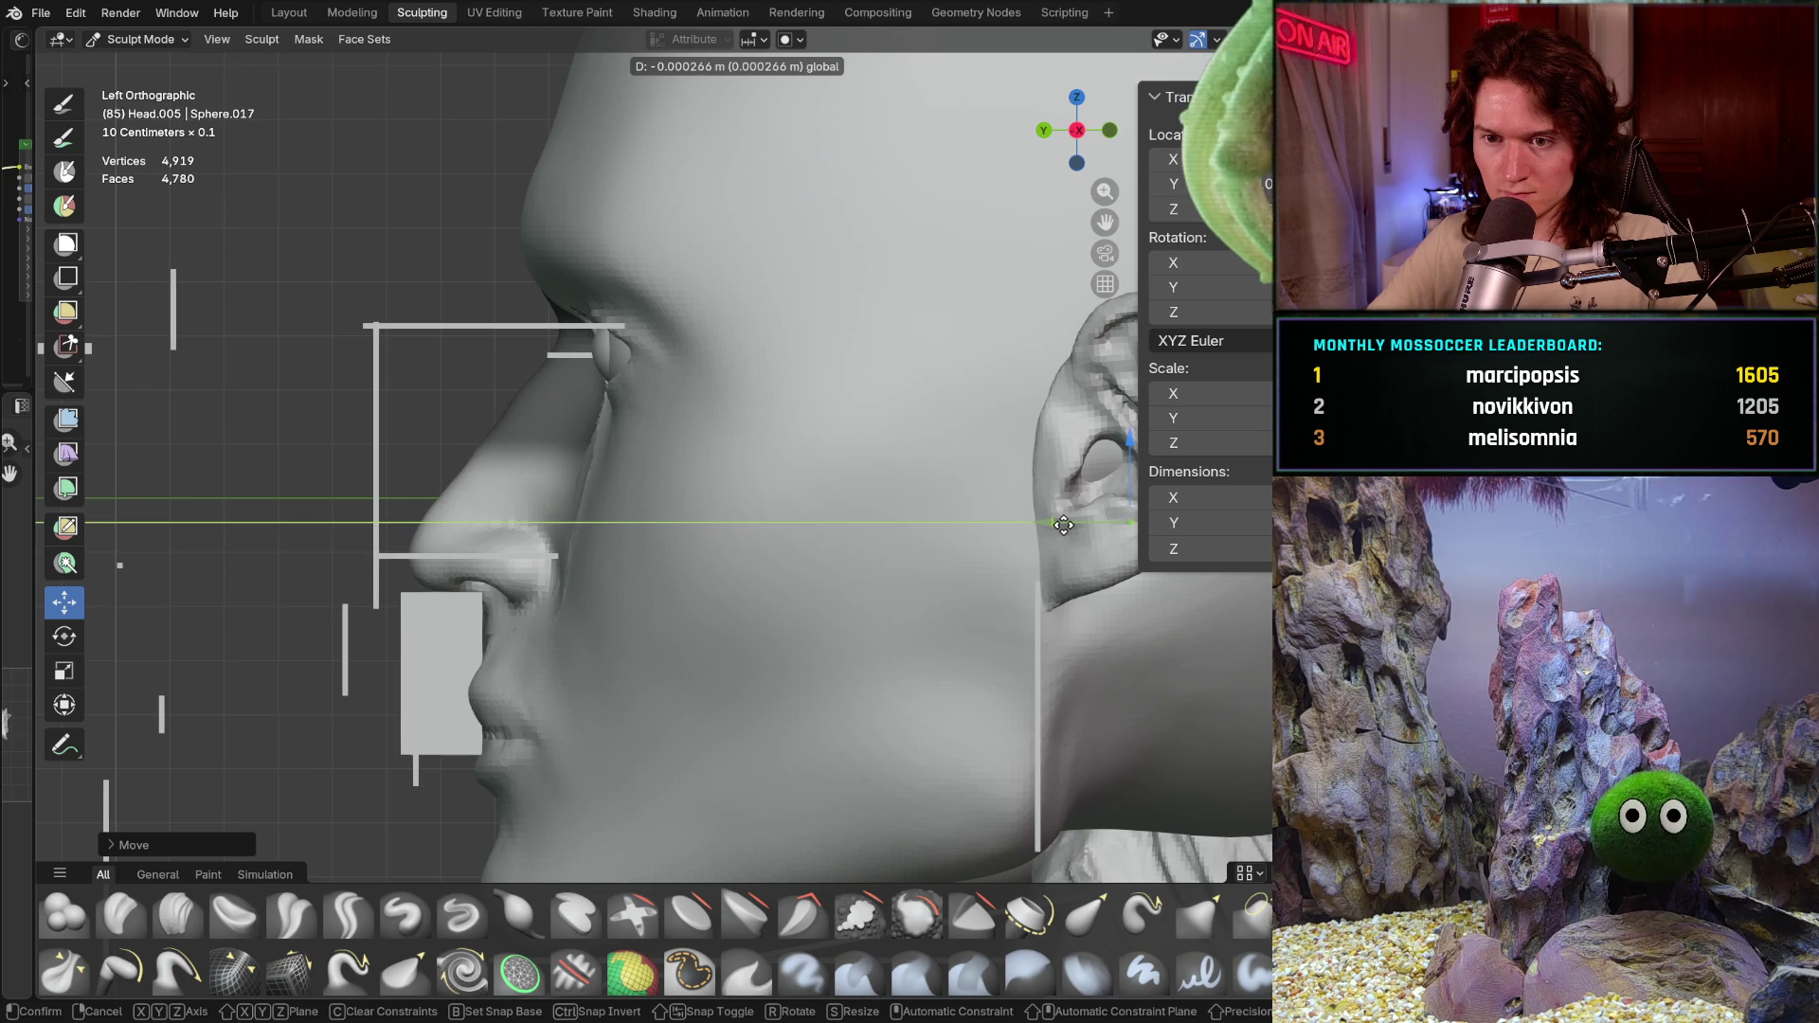
{"action": "left_click", "coordinate": [1062, 524]}
Step: Move the head mesh slightly along Z only, confirm it, and check from Back Orthographic
{"action": "middle_click_drag", "start_coordinate": [1029, 479], "coordinate": [944, 491], "text": "shift"}
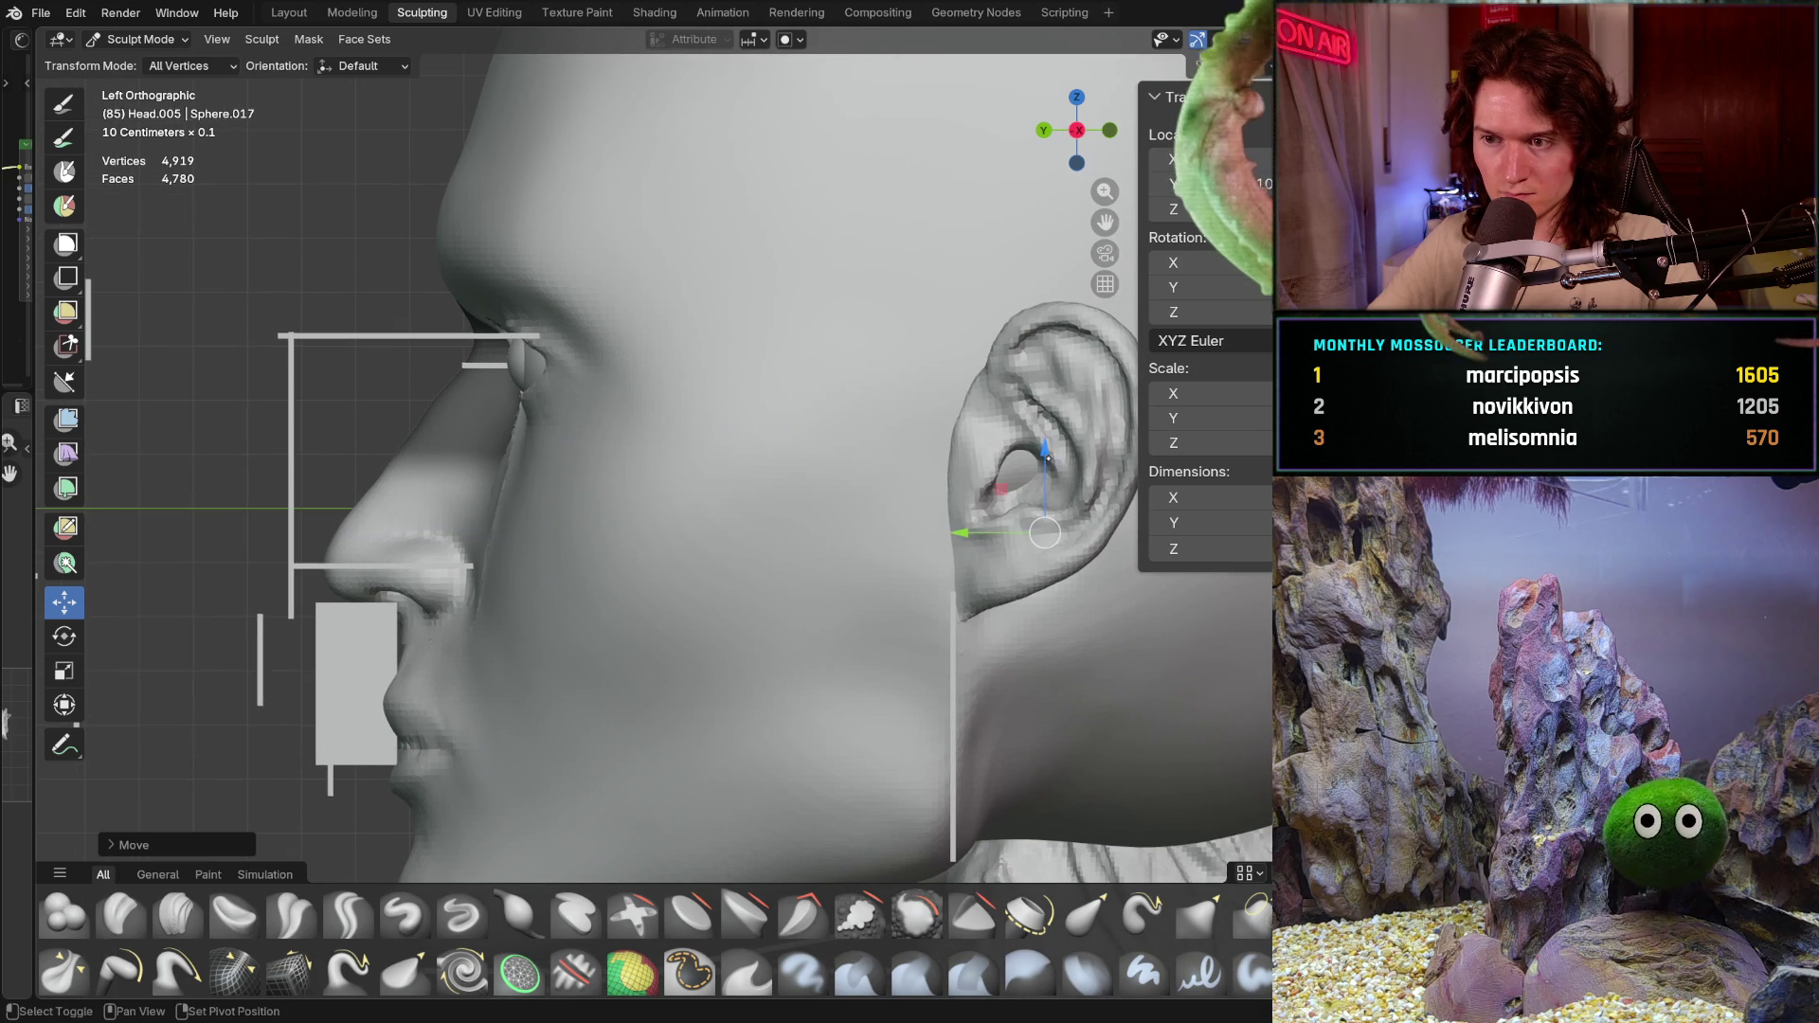
{"action": "key", "text": "g"}
{"action": "left_click", "coordinate": [1043, 425]}
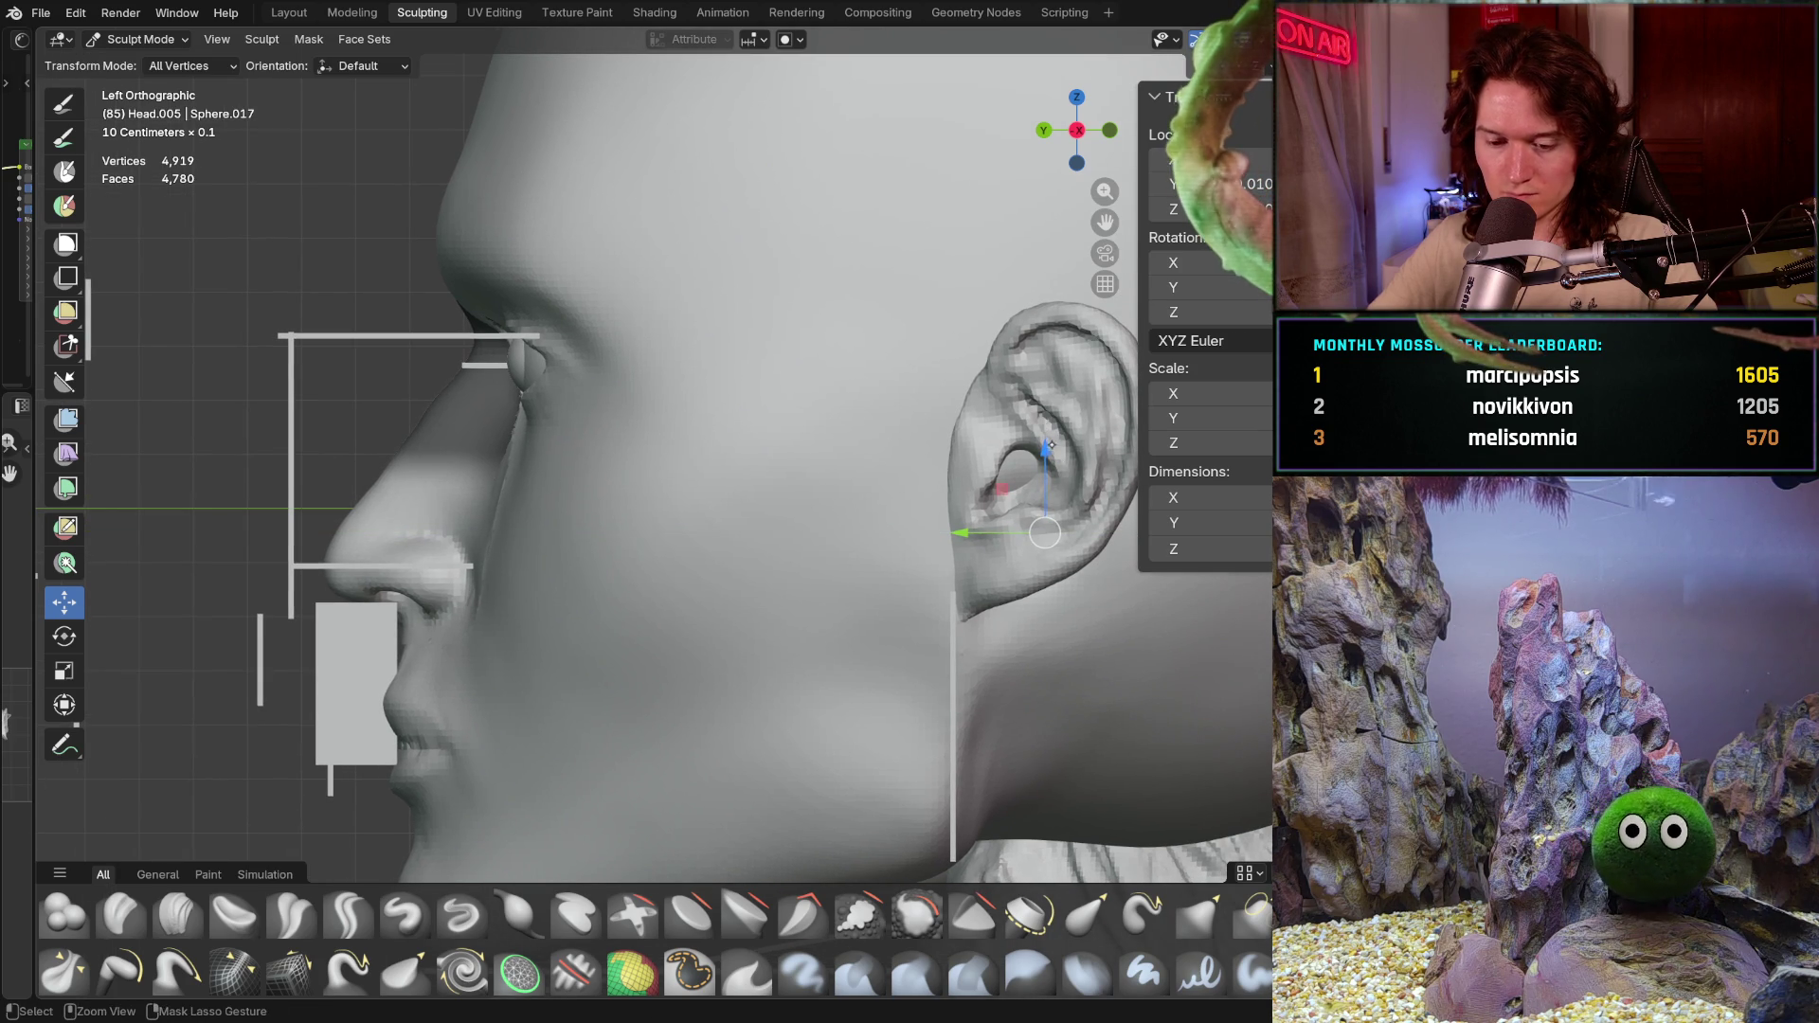
{"action": "key", "text": "g"}
{"action": "key", "text": "z"}
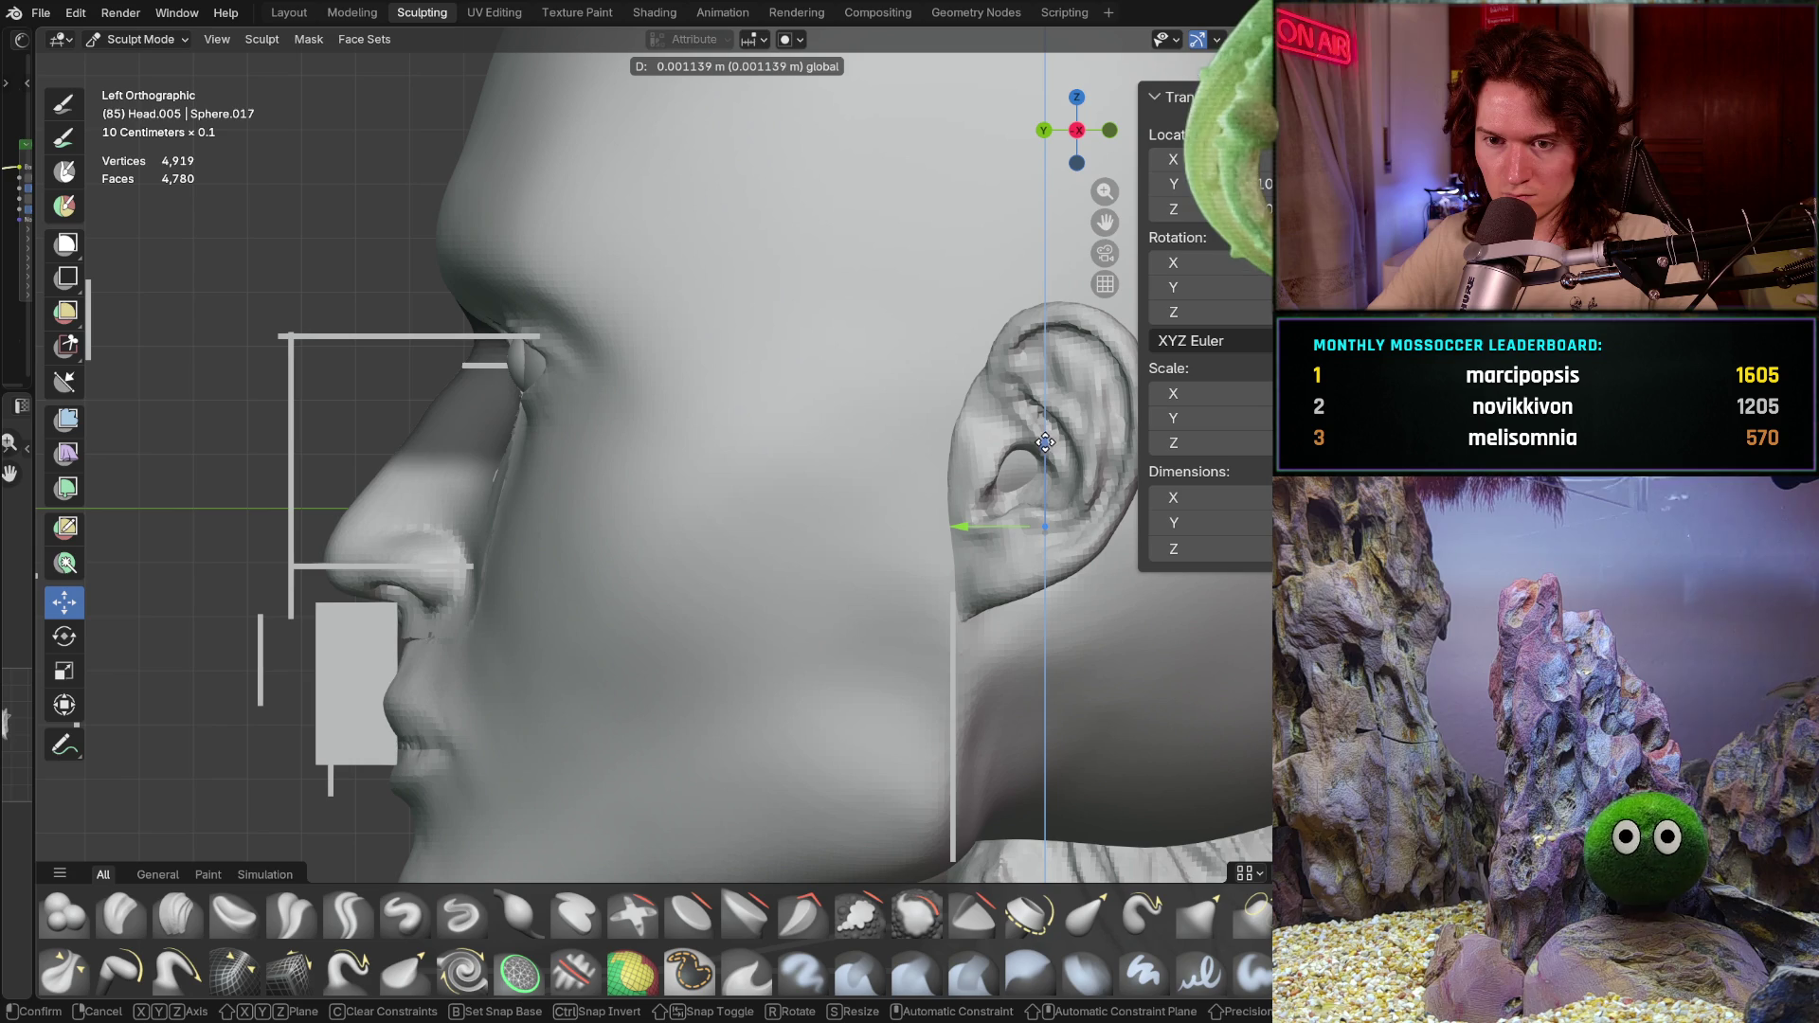
{"action": "left_click", "coordinate": [1037, 497]}
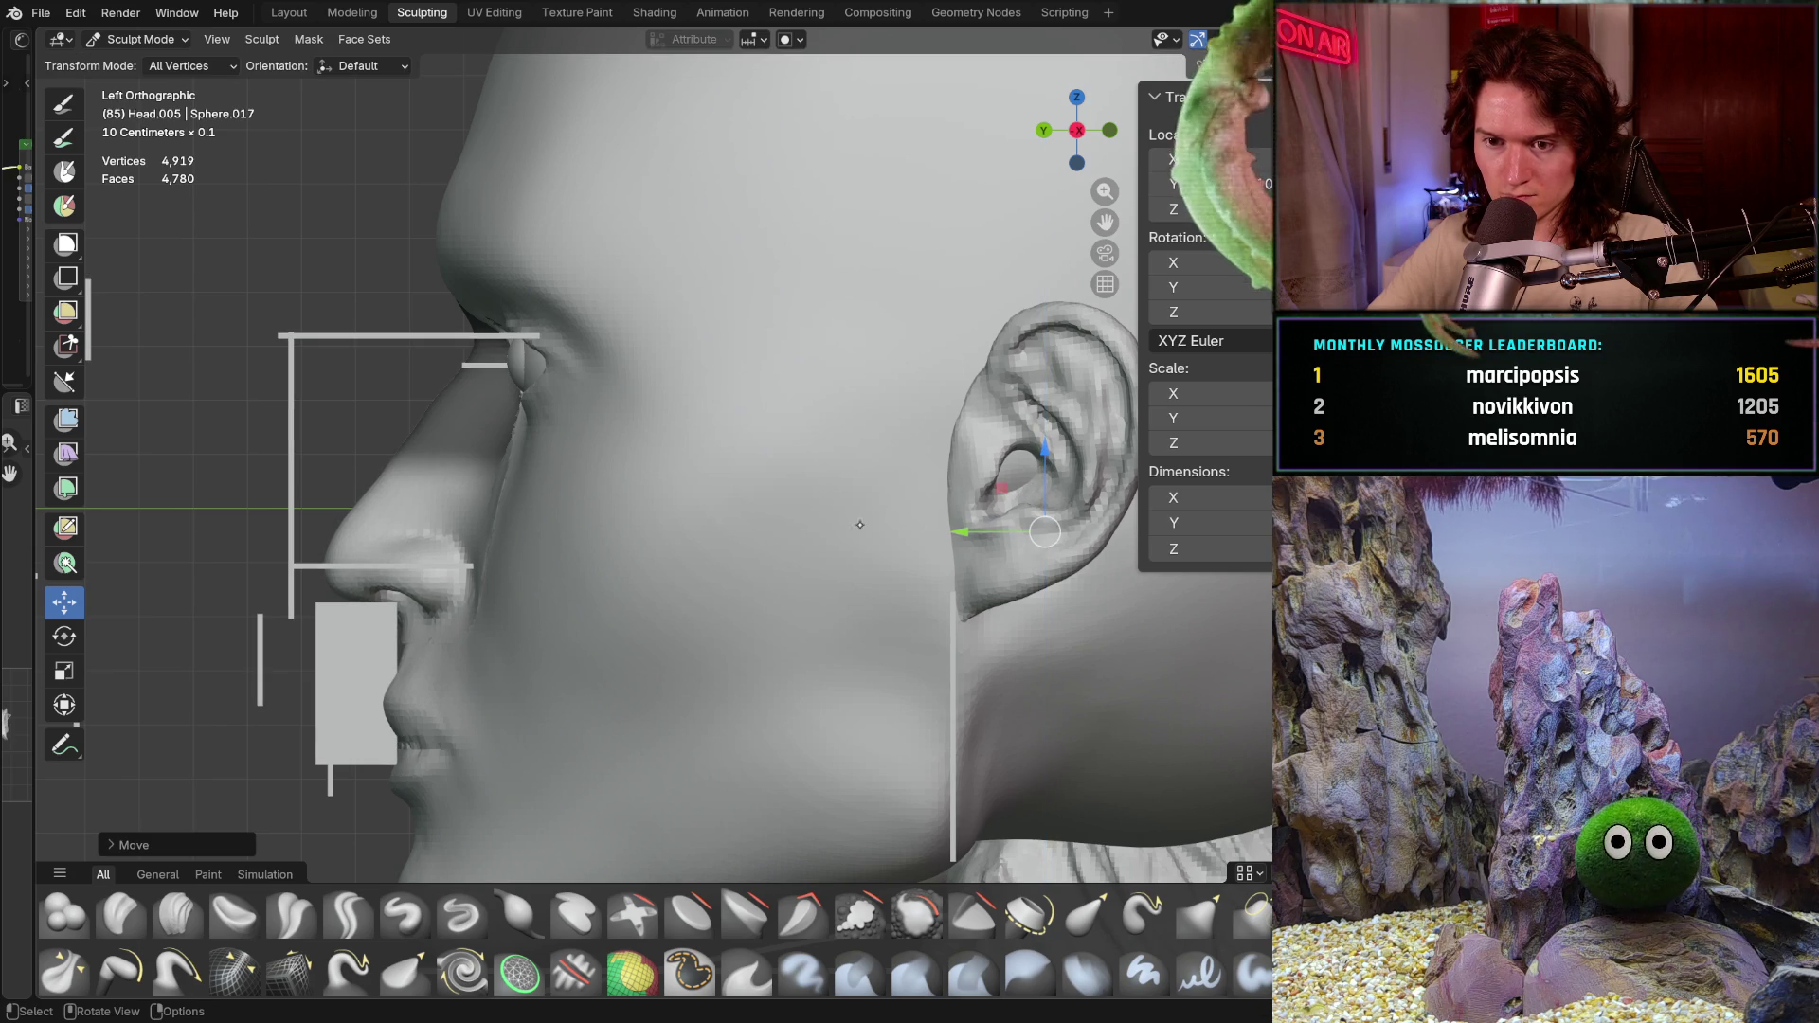
{"action": "key", "text": "ctrl+KP_1"}
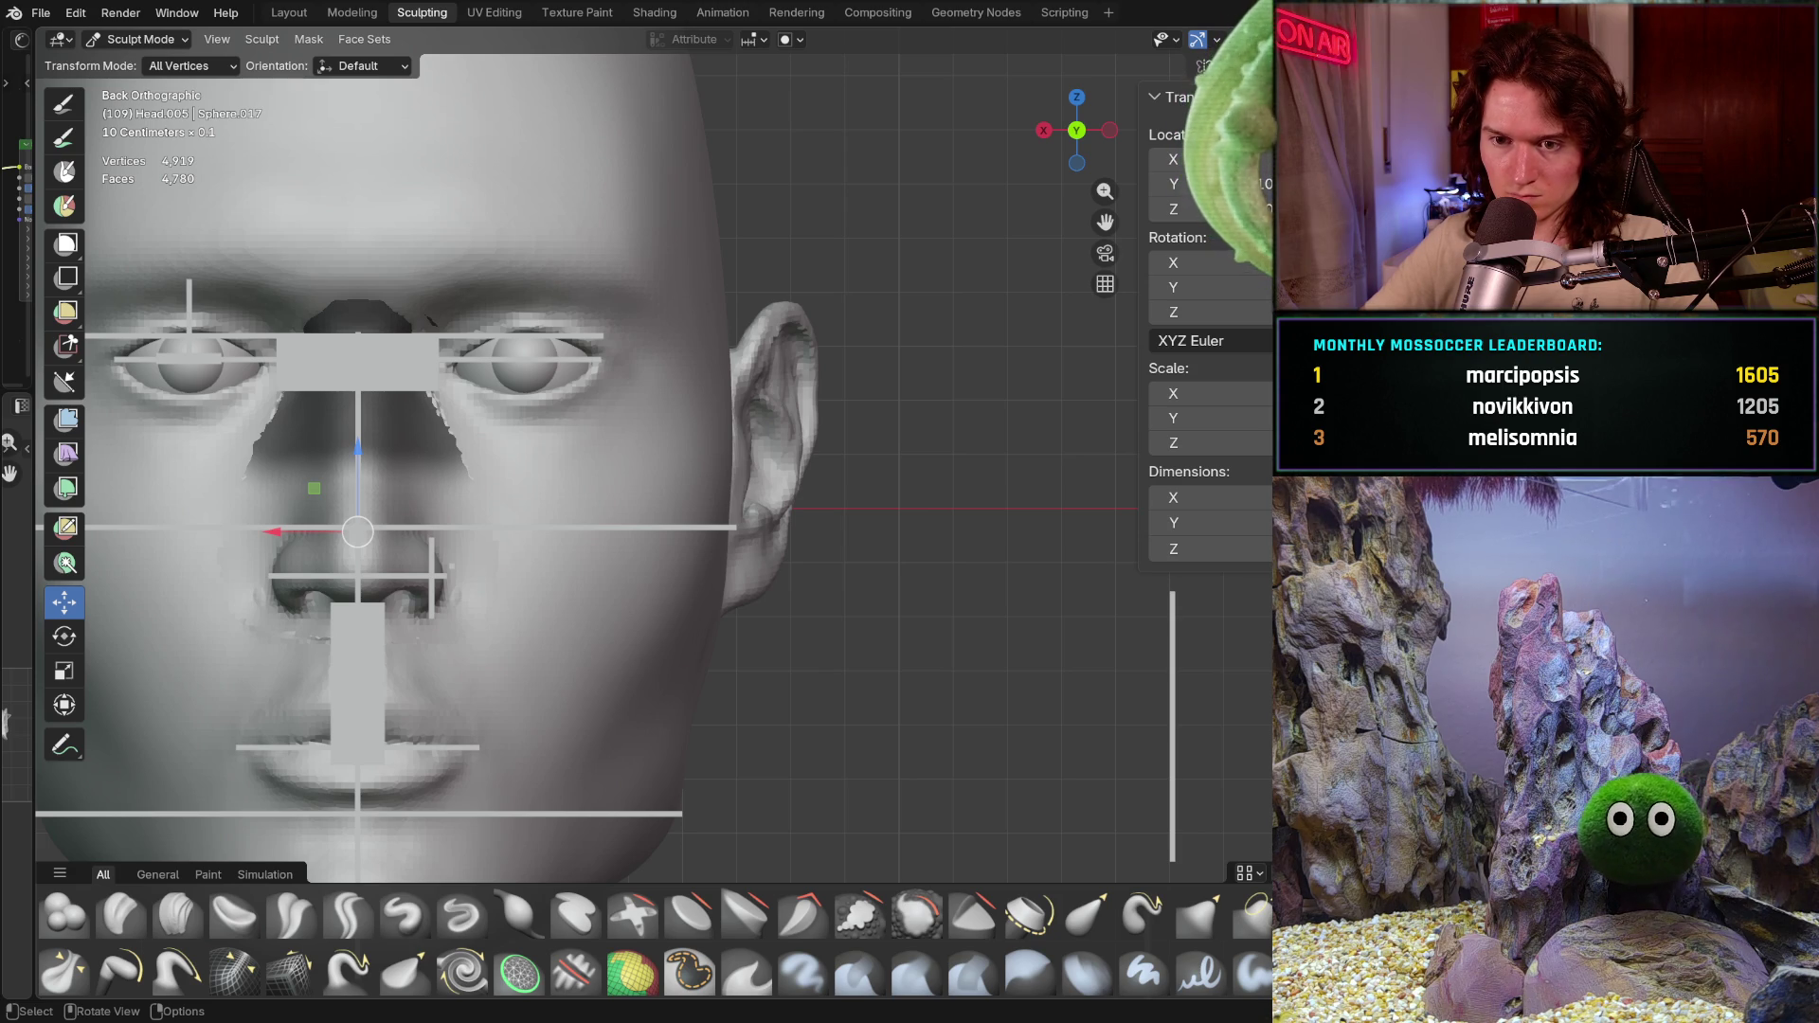
{"action": "scroll", "coordinate": [668, 426], "scroll_direction": "up", "scroll_amount": 3}
{"action": "middle_click_drag", "start_coordinate": [568, 530], "coordinate": [910, 530], "text": "shift"}
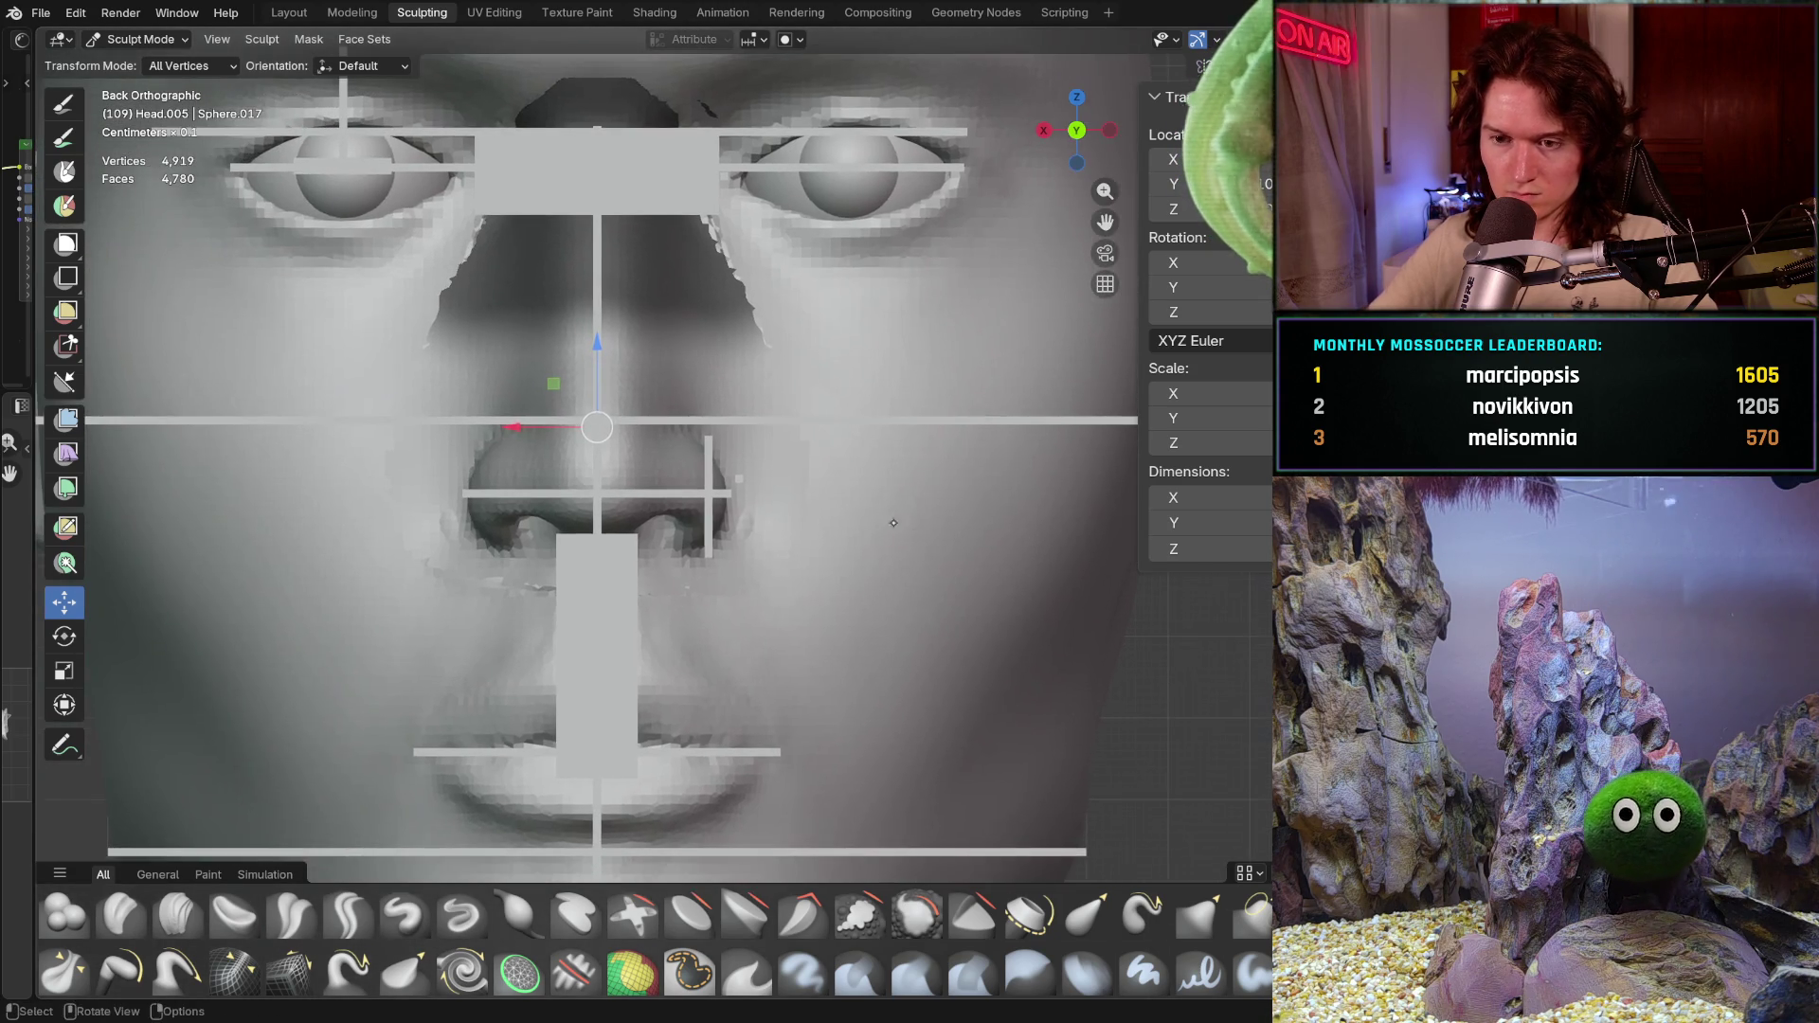
{"action": "middle_click_drag", "start_coordinate": [778, 628], "coordinate": [820, 539], "text": "shift"}
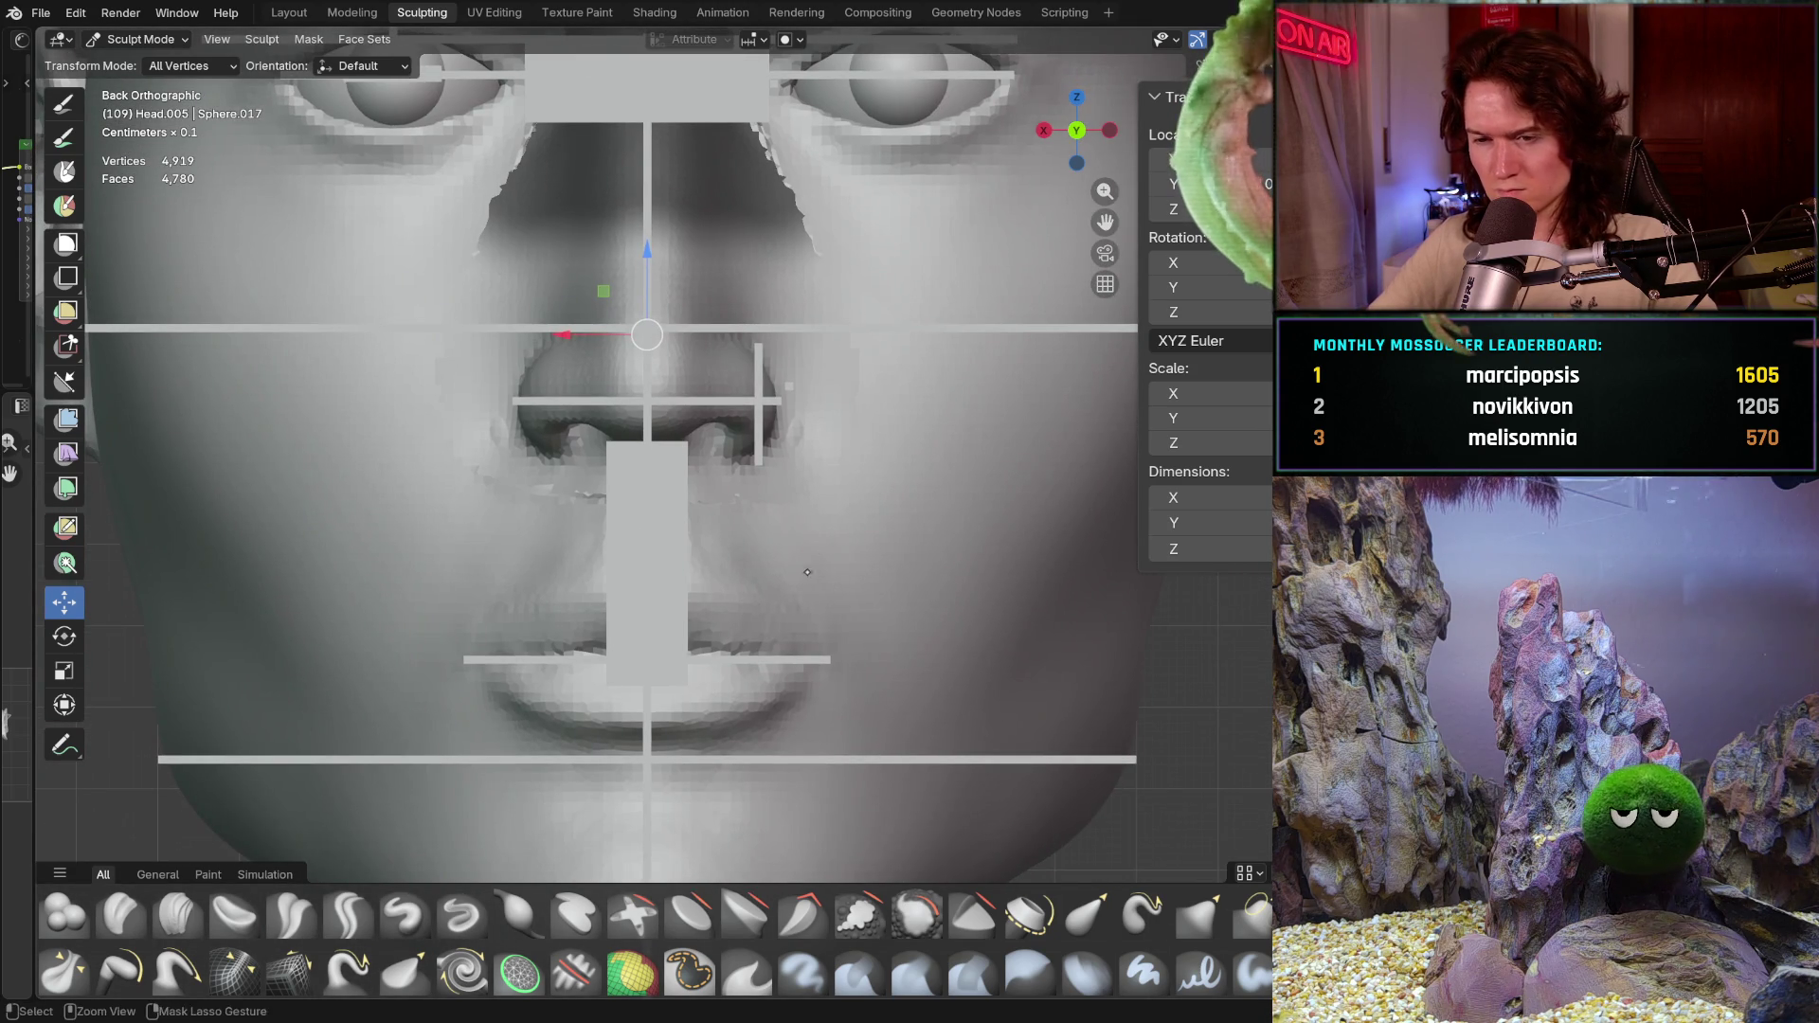
{"action": "scroll", "coordinate": [819, 542], "scroll_direction": "down", "scroll_amount": 1}
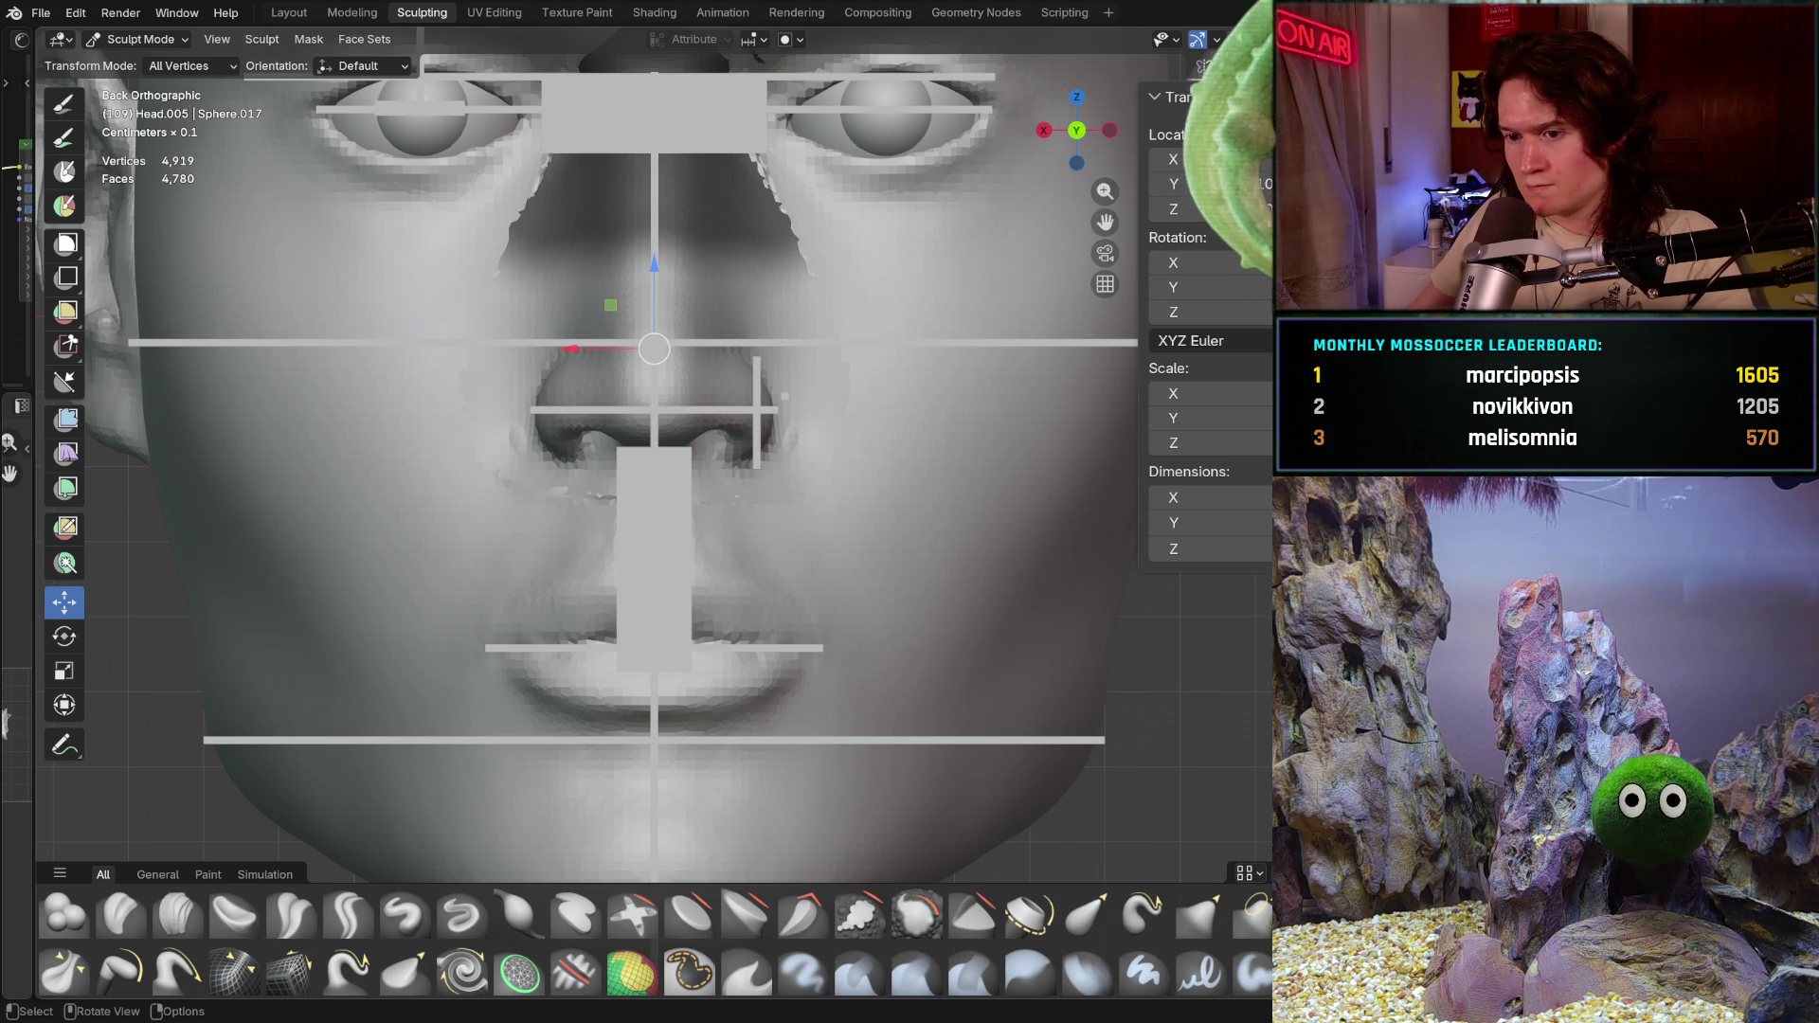
{"action": "scroll", "coordinate": [706, 556], "scroll_direction": "down", "scroll_amount": 1}
{"action": "scroll", "coordinate": [704, 556], "scroll_direction": "down", "scroll_amount": 1}
{"action": "scroll", "coordinate": [705, 556], "scroll_direction": "down", "scroll_amount": 1}
{"action": "left_click", "coordinate": [706, 556]}
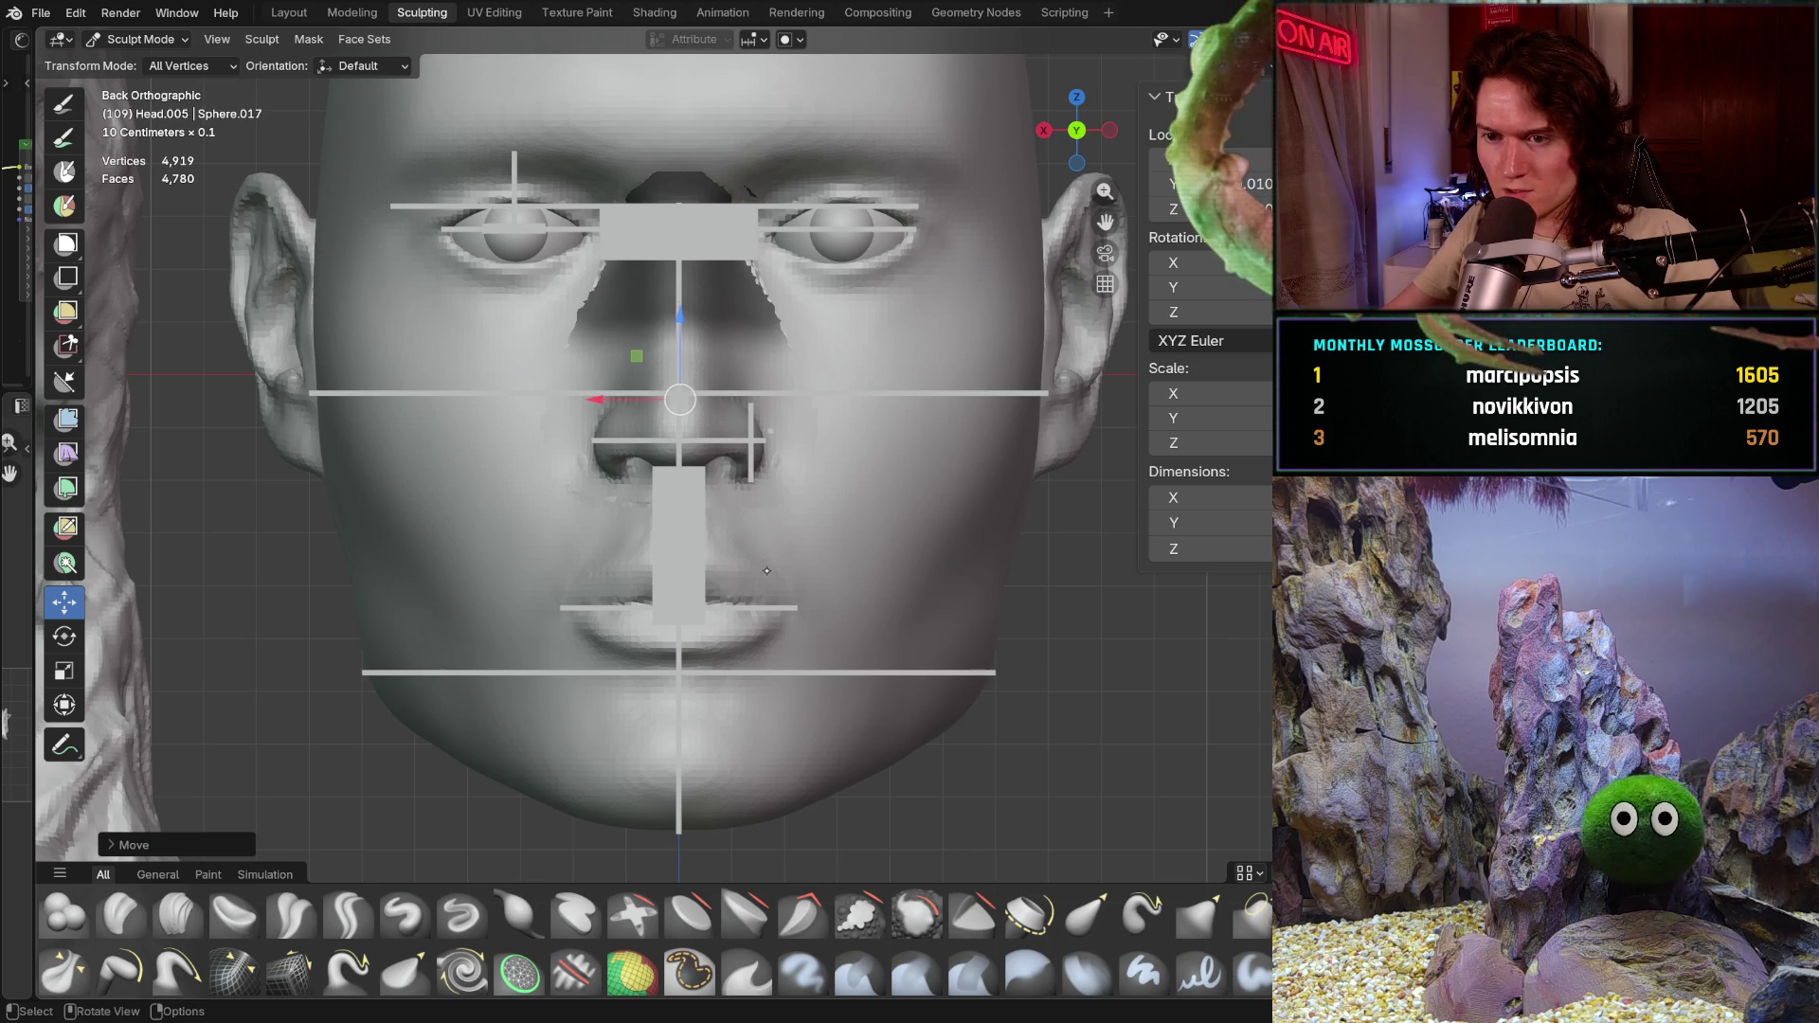
{"action": "mouse_move", "coordinate": [766, 572]}
{"action": "middle_mouse_down"}
{"action": "mouse_move", "coordinate": [593, 588]}
{"action": "mouse_move", "coordinate": [745, 543]}
{"action": "middle_mouse_up"}
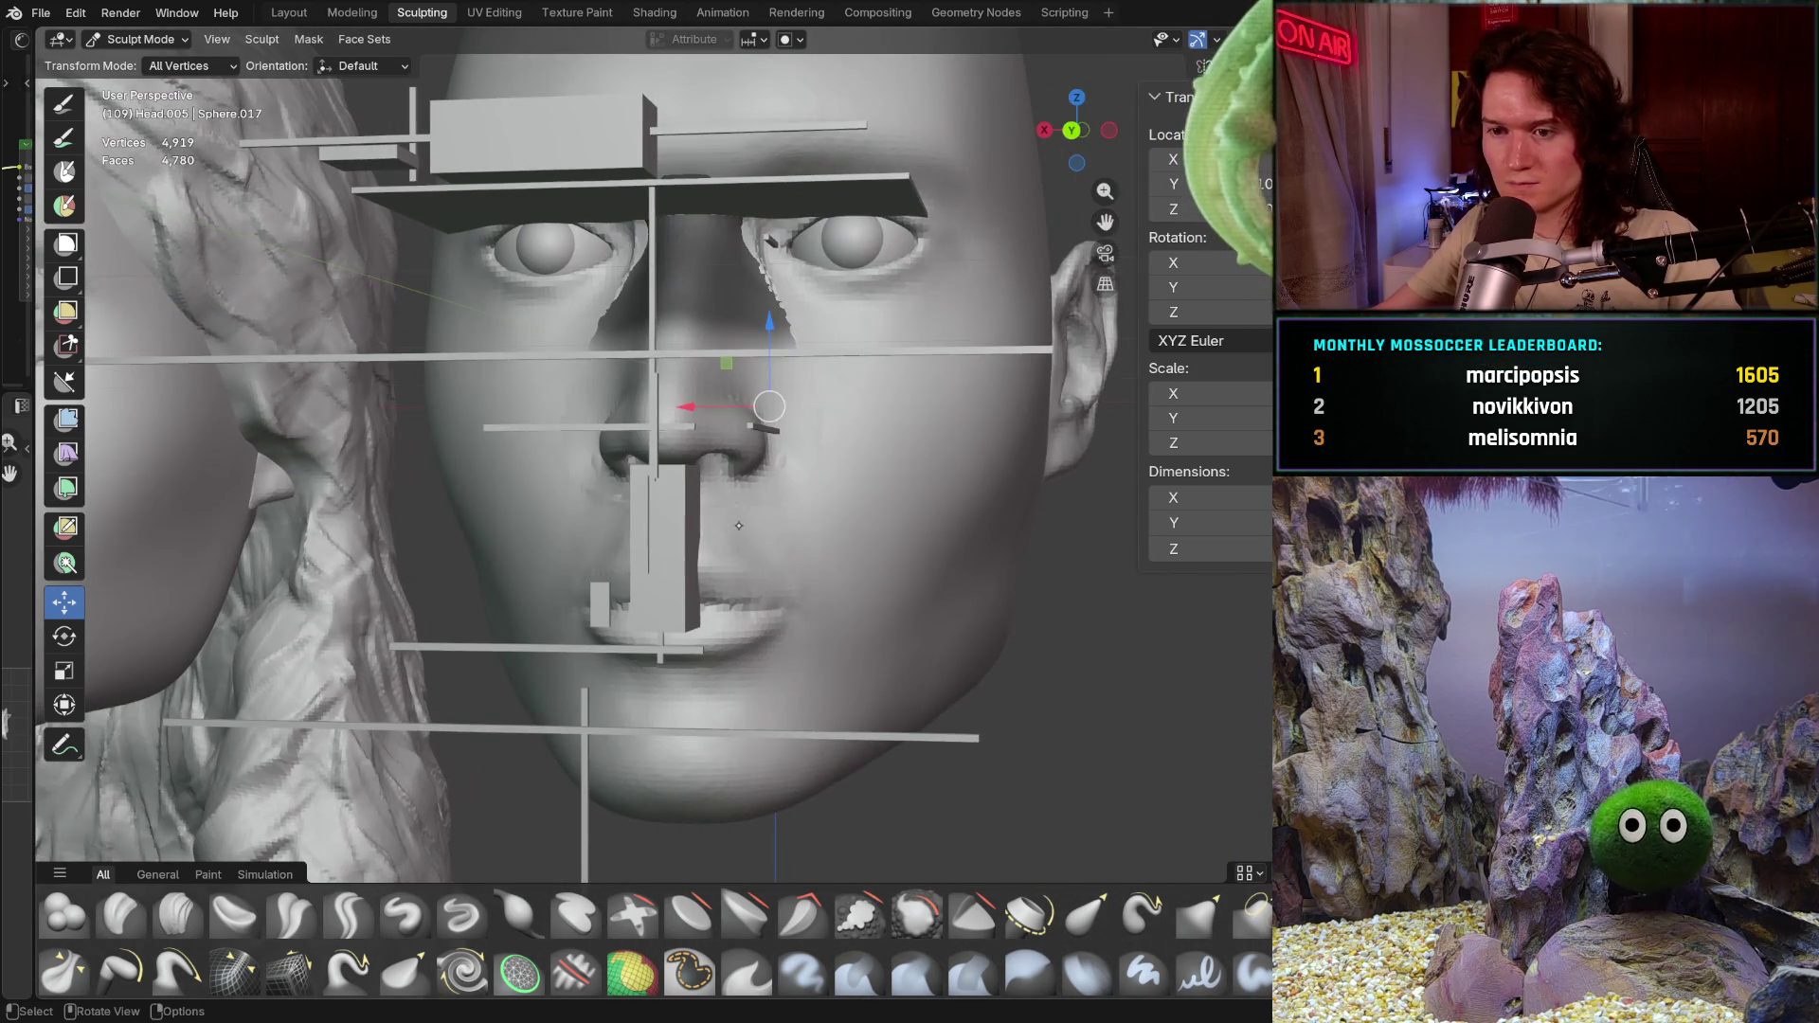
{"action": "left_click", "coordinate": [141, 38]}
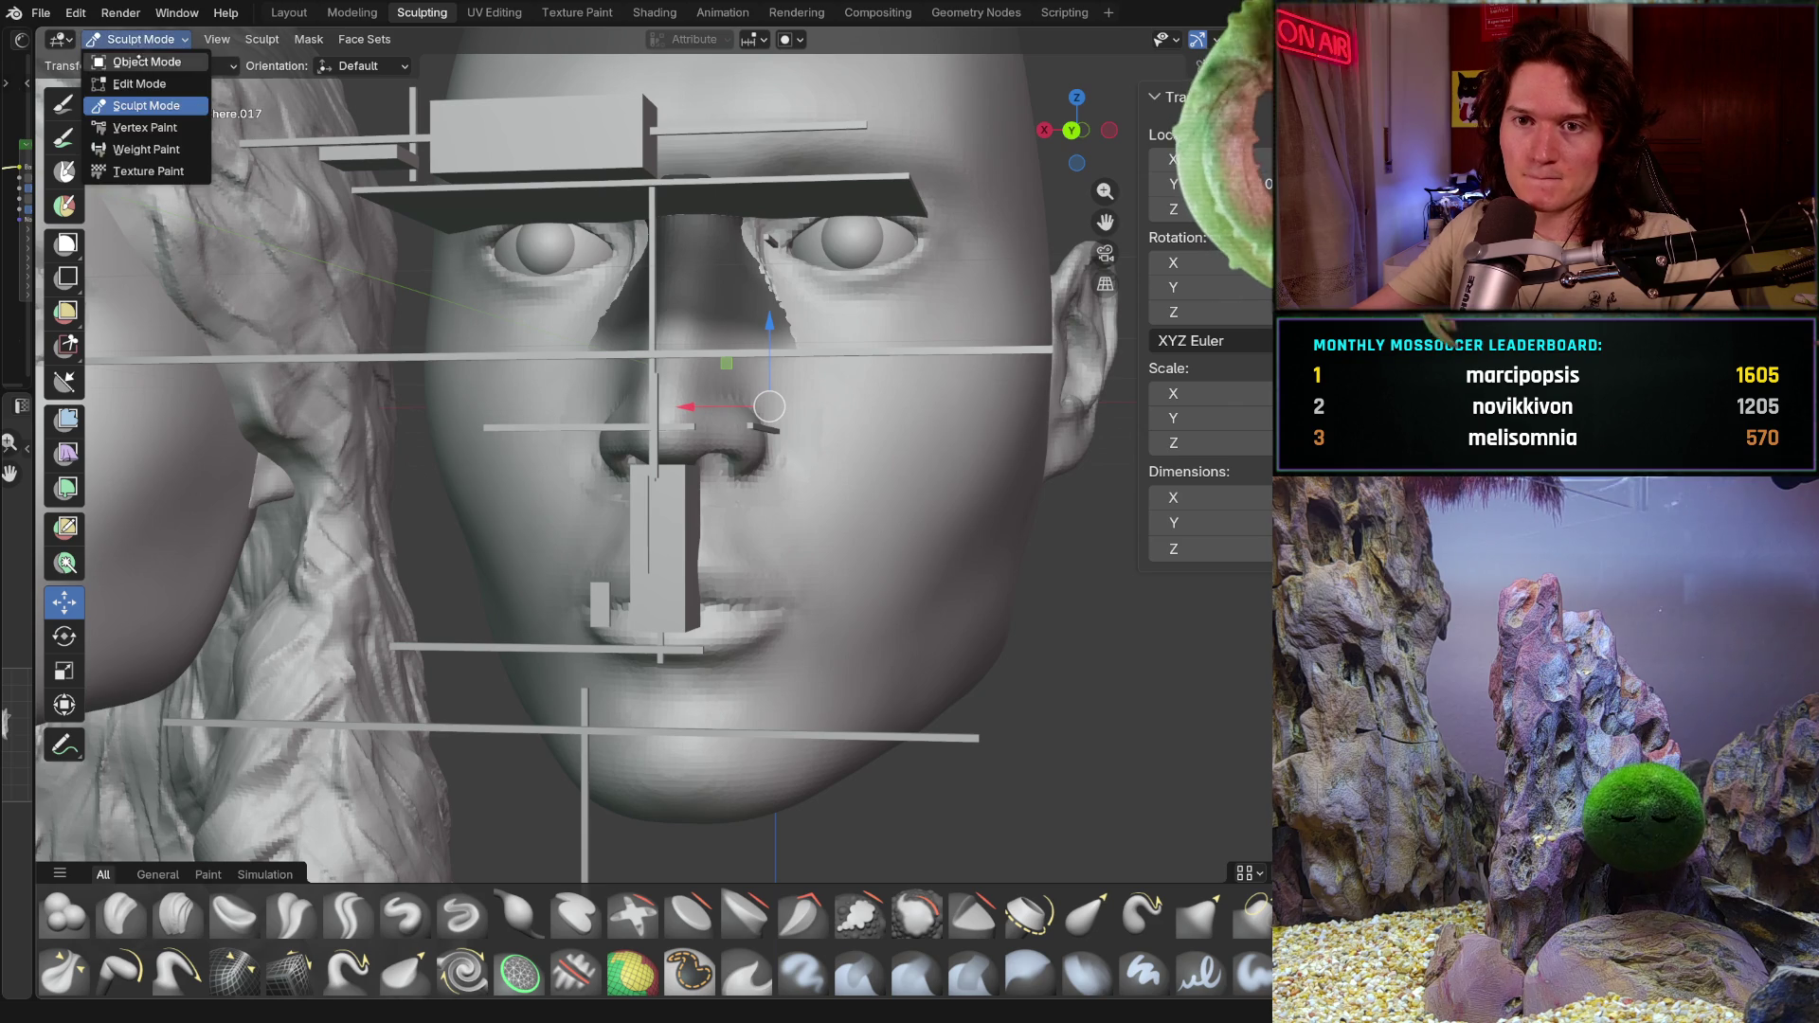
Step: Hide the reference cube by the mouth and Cube.014 by the nose from Object Mode
{"action": "left_click", "coordinate": [679, 564]}
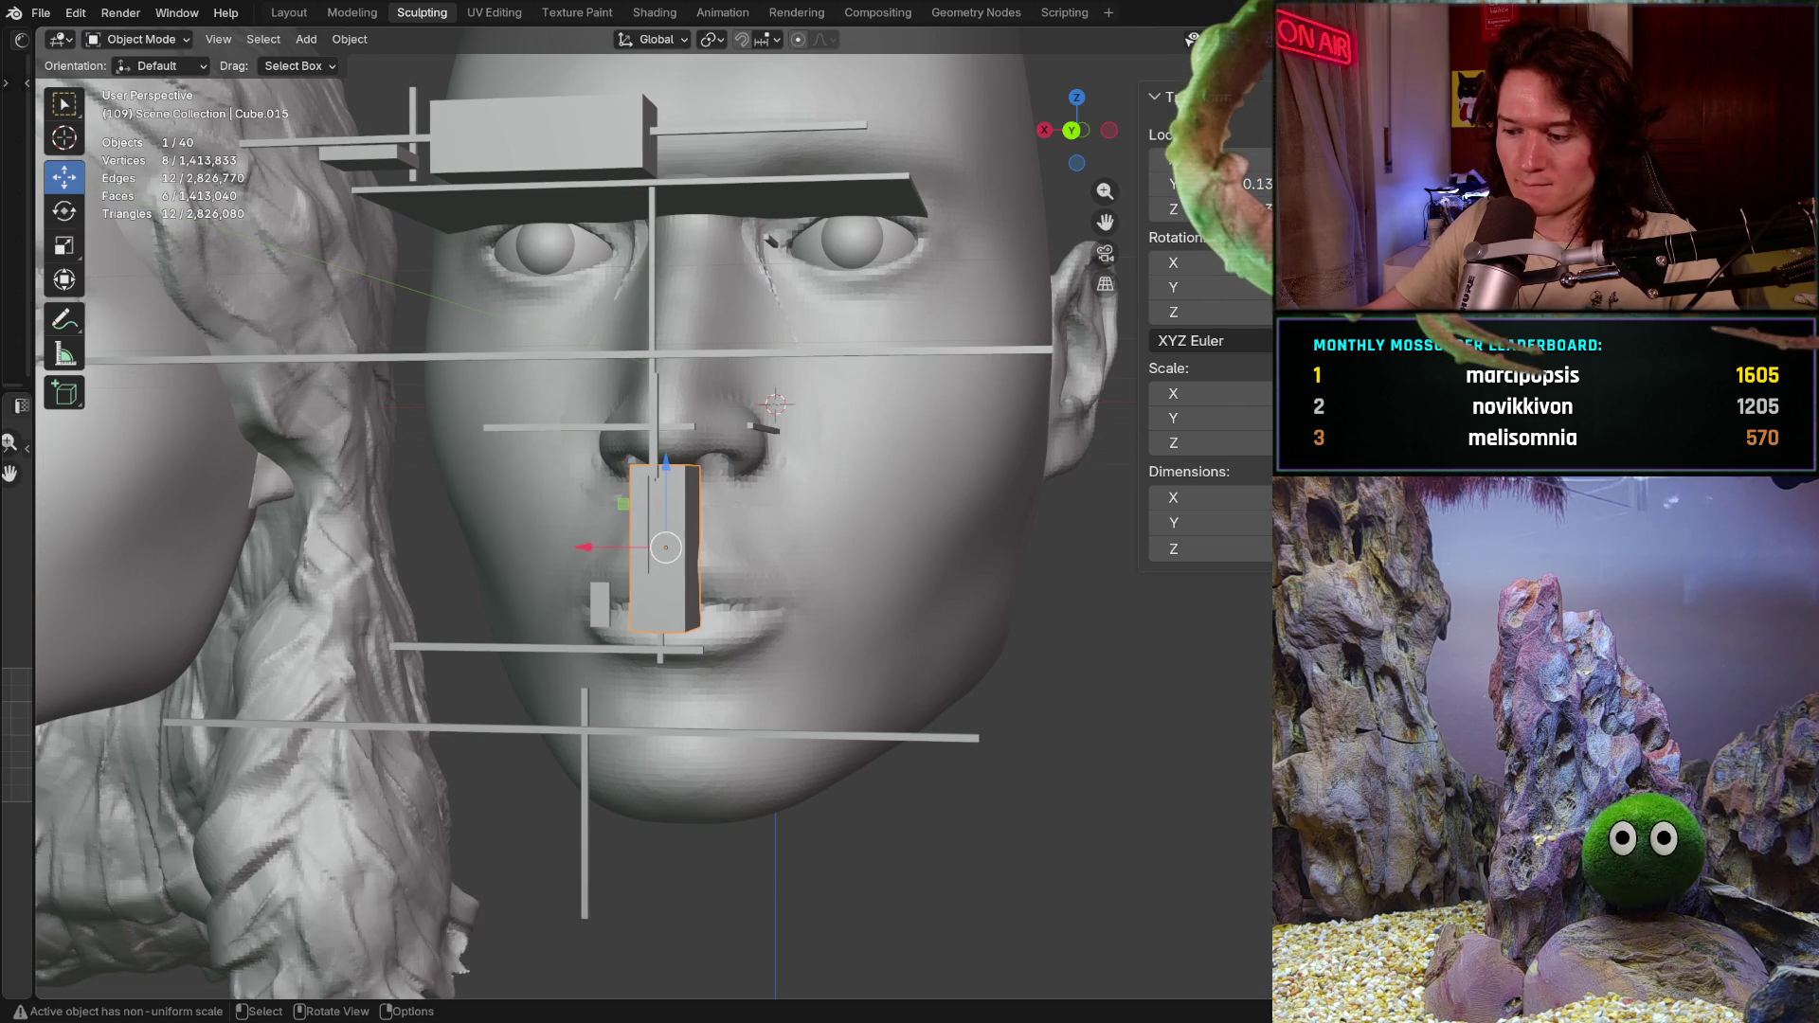
{"action": "key", "text": "h"}
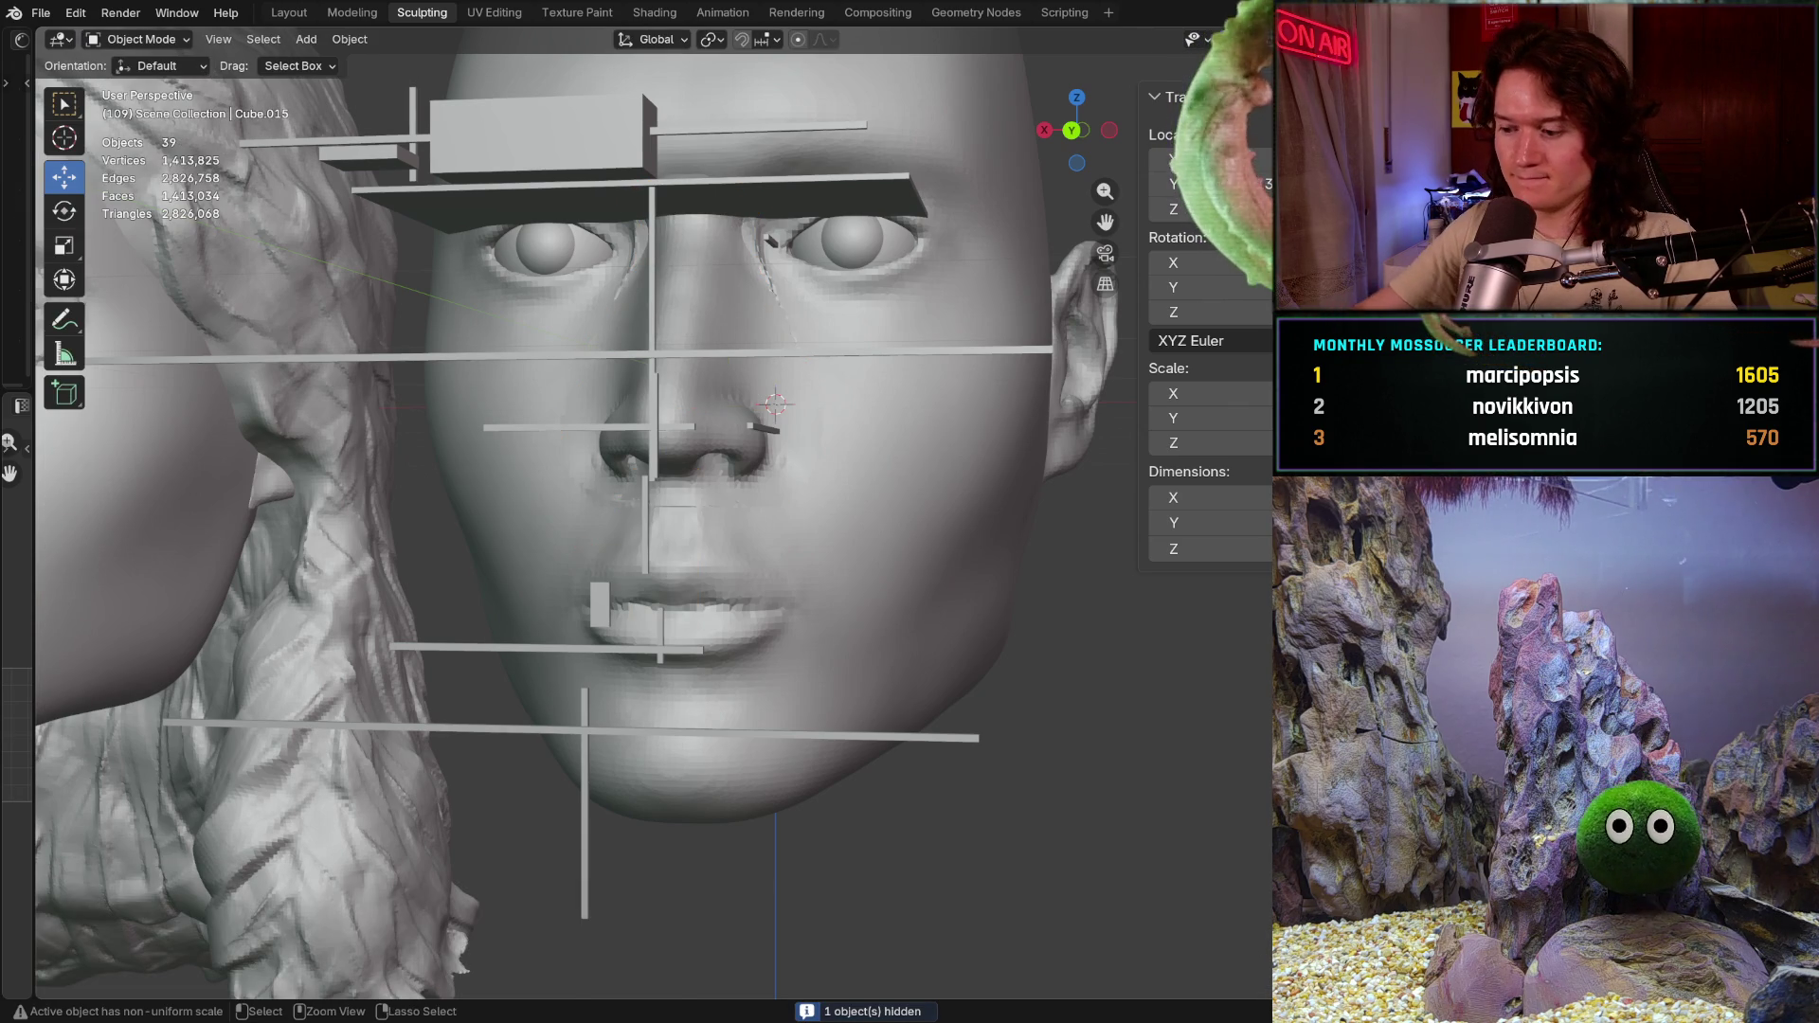
{"action": "key", "text": "ctrl+KP_1"}
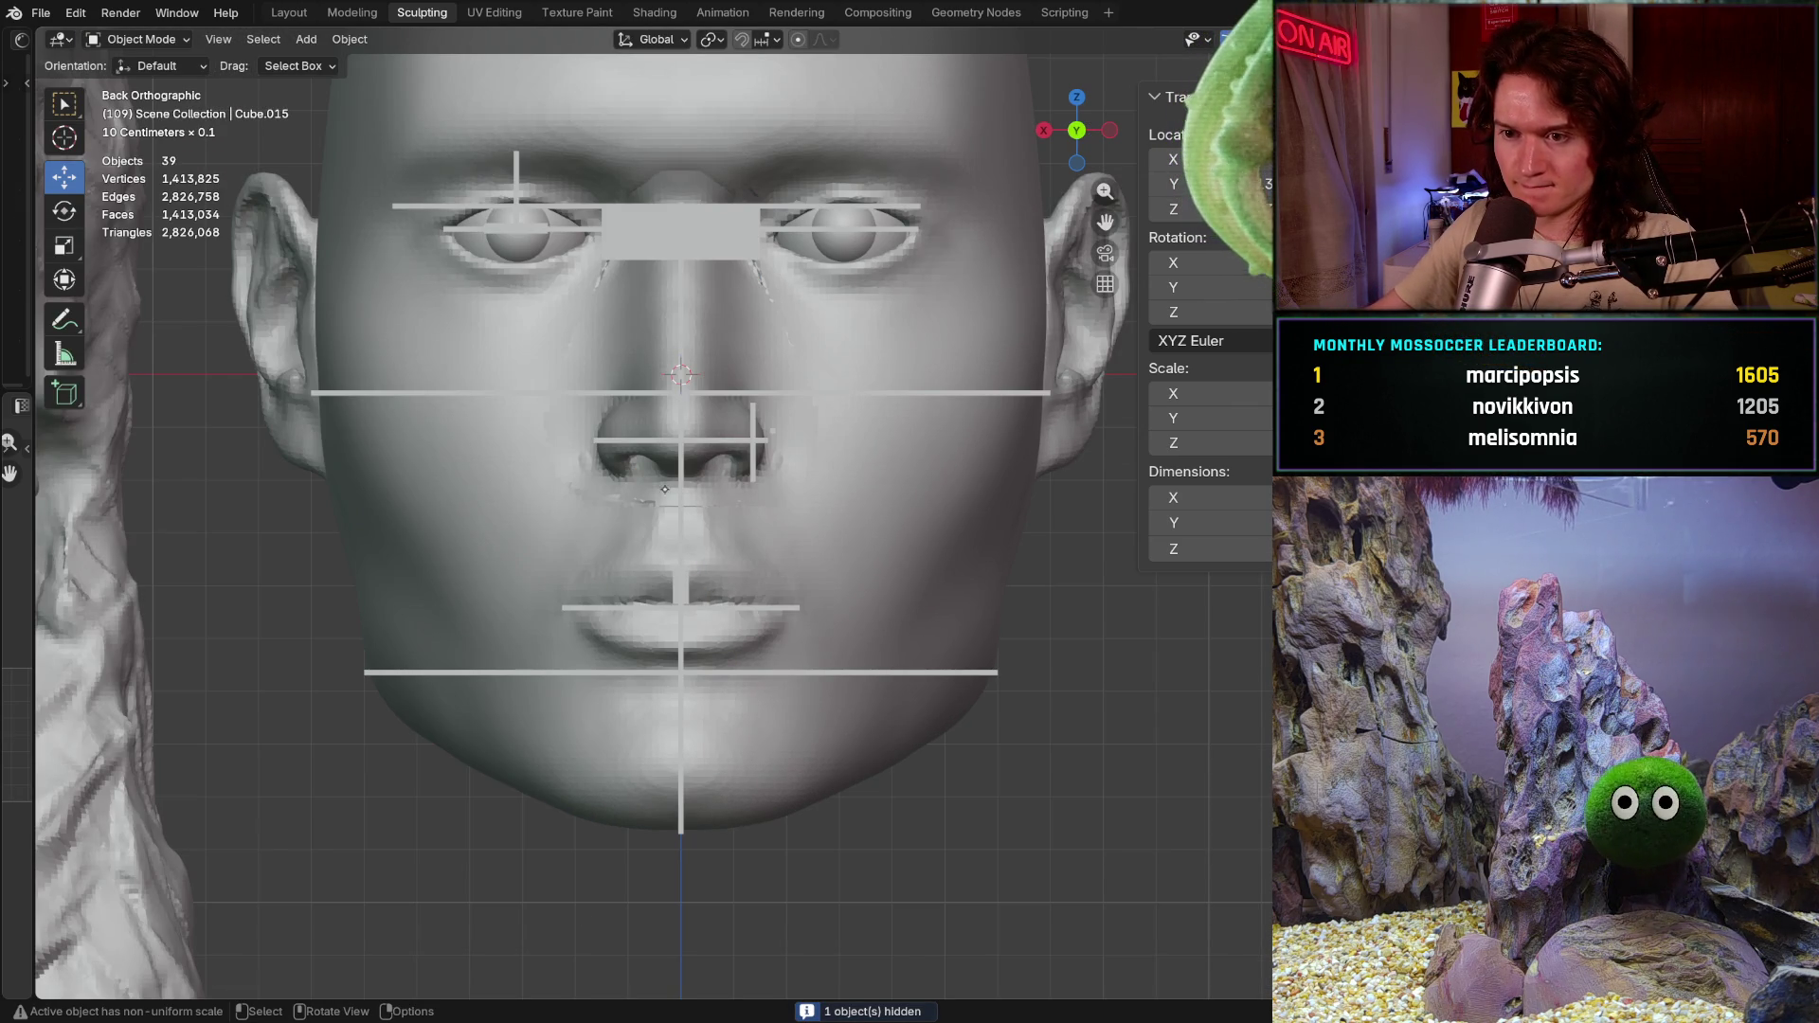
{"action": "left_click", "coordinate": [680, 512]}
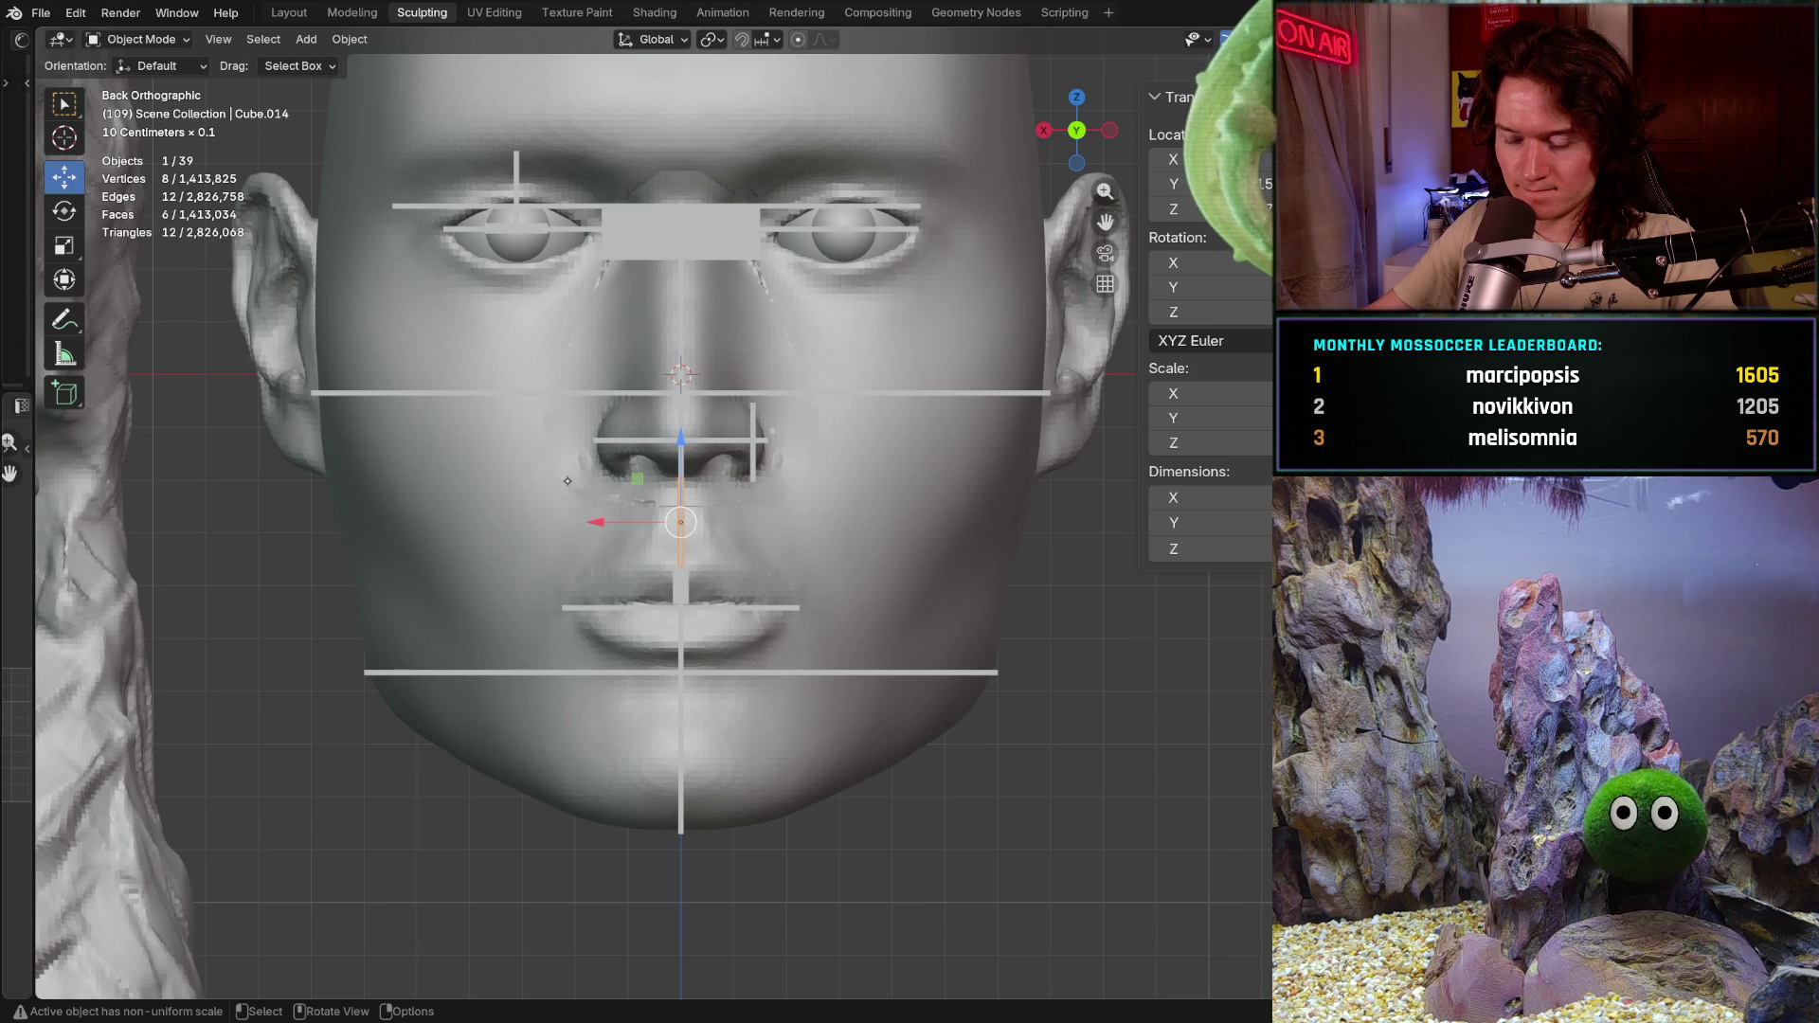
{"action": "key", "text": "h"}
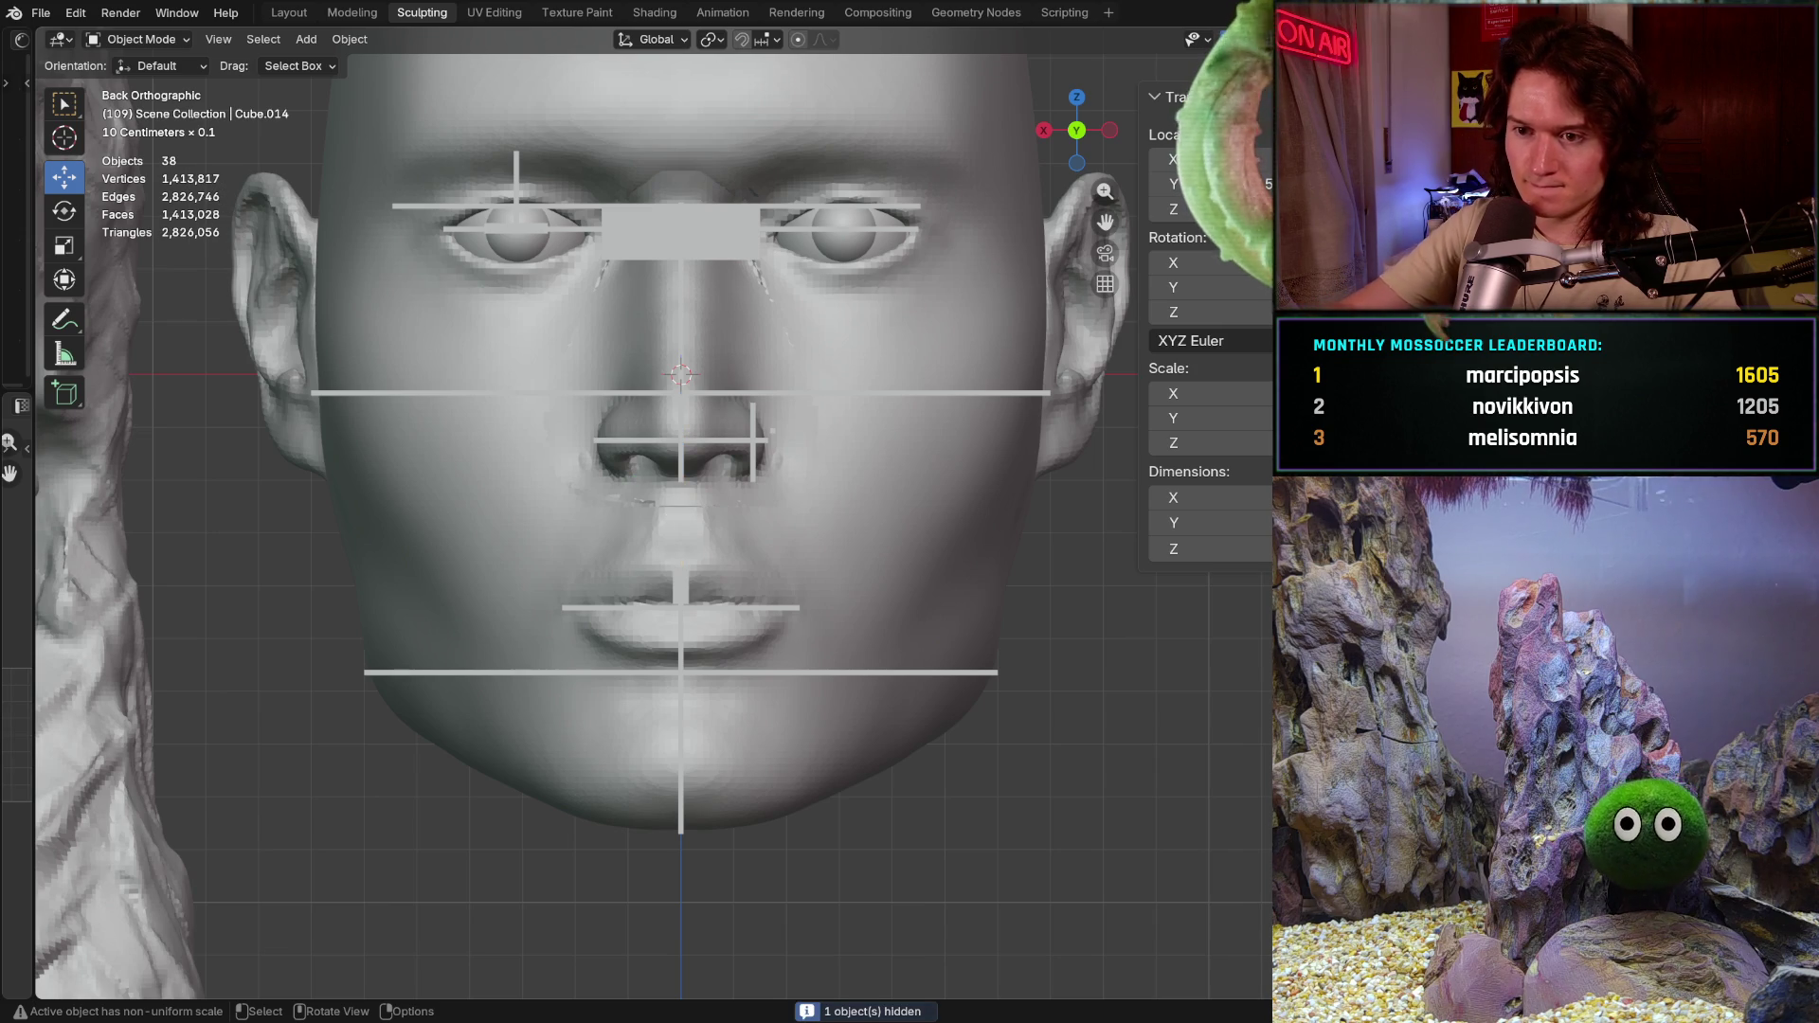
Step: Frame the head in left side profile and select the head mesh with the grafted nose
{"action": "mouse_move", "coordinate": [575, 557]}
{"action": "middle_mouse_down", "text": "ctrl"}
{"action": "mouse_move", "coordinate": [606, 498]}
{"action": "mouse_move", "coordinate": [398, 539]}
{"action": "middle_mouse_up", "text": "ctrl"}
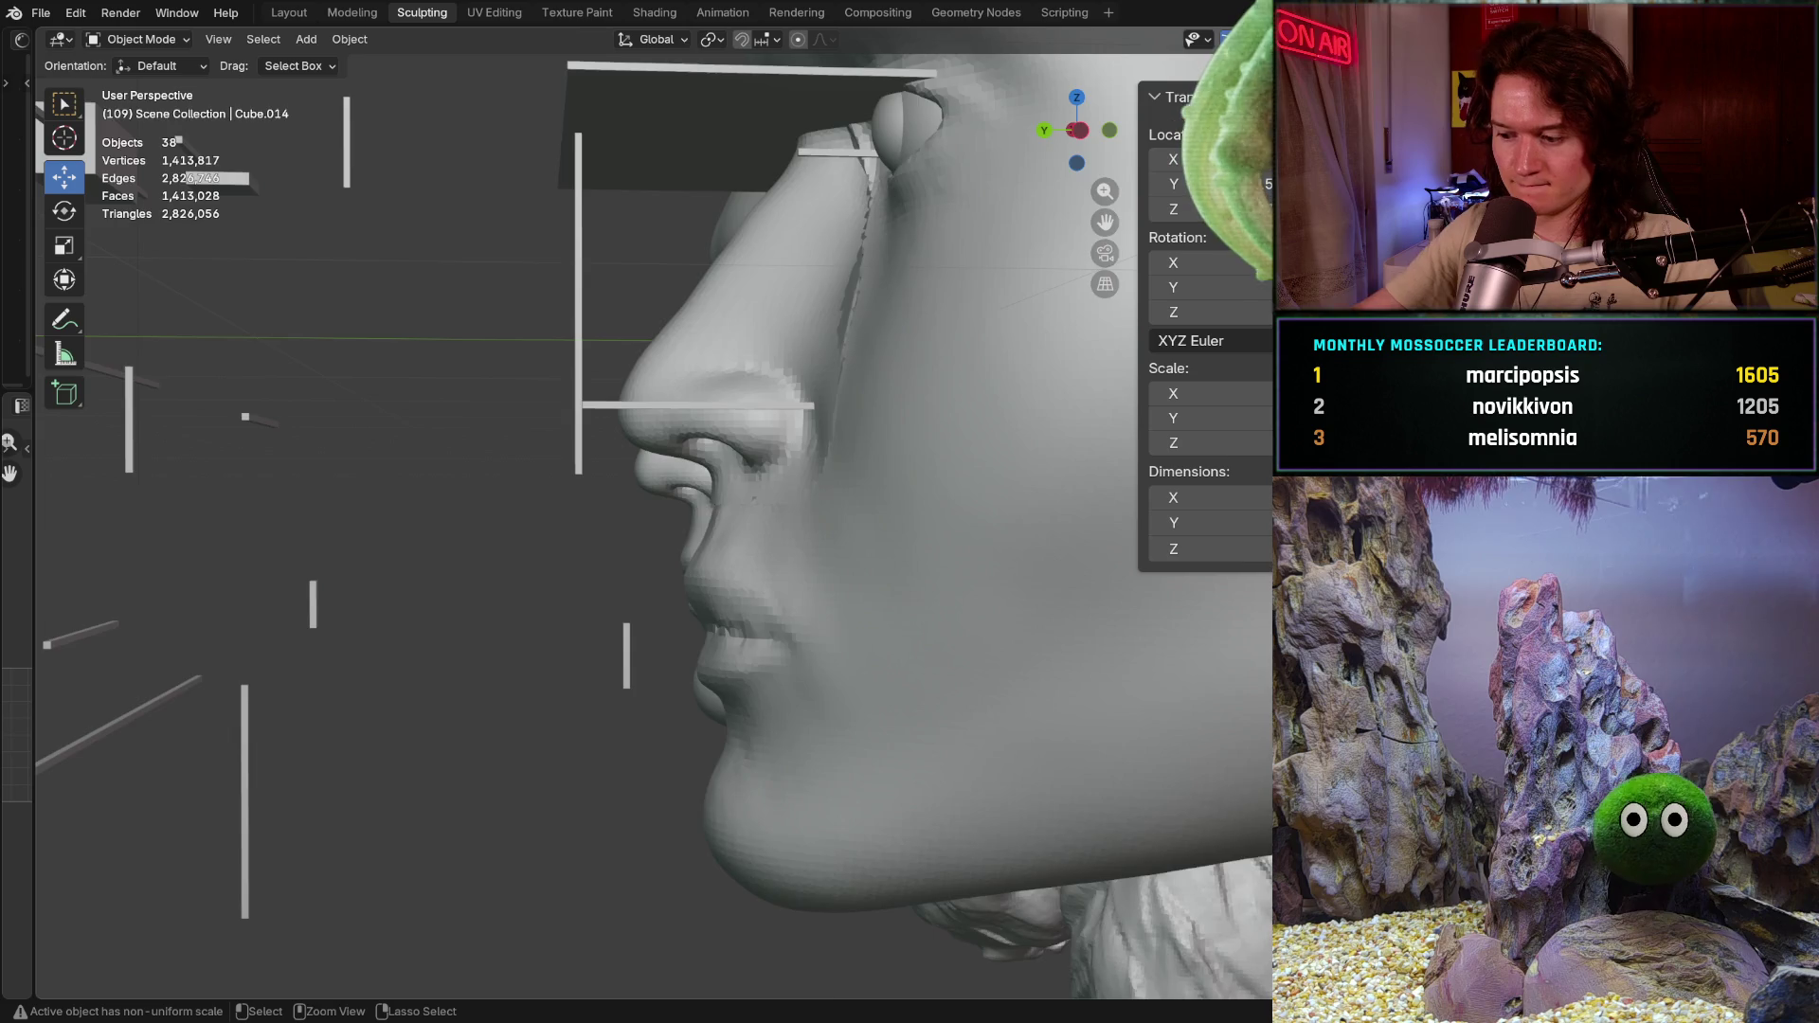
{"action": "key", "text": "ctrl+KP_1"}
{"action": "key", "text": "ctrl+KP_3"}
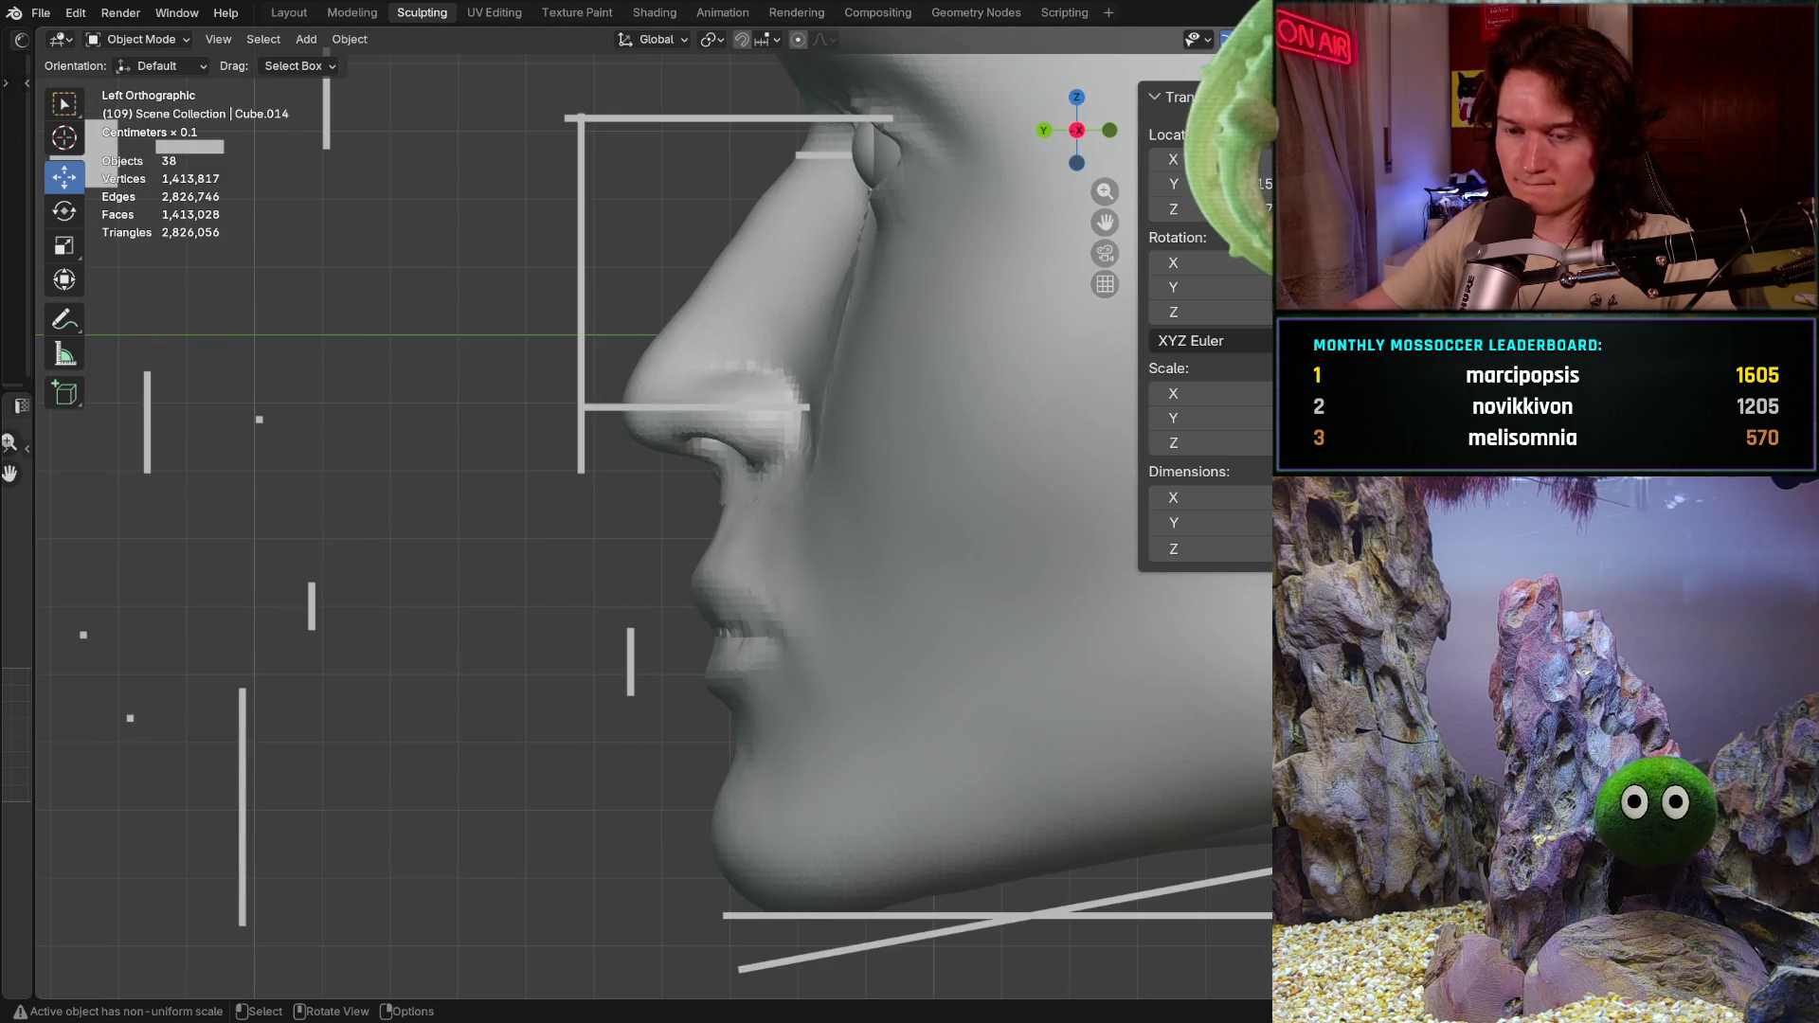
{"action": "middle_click_drag", "start_coordinate": [719, 526], "coordinate": [633, 585], "text": "shift"}
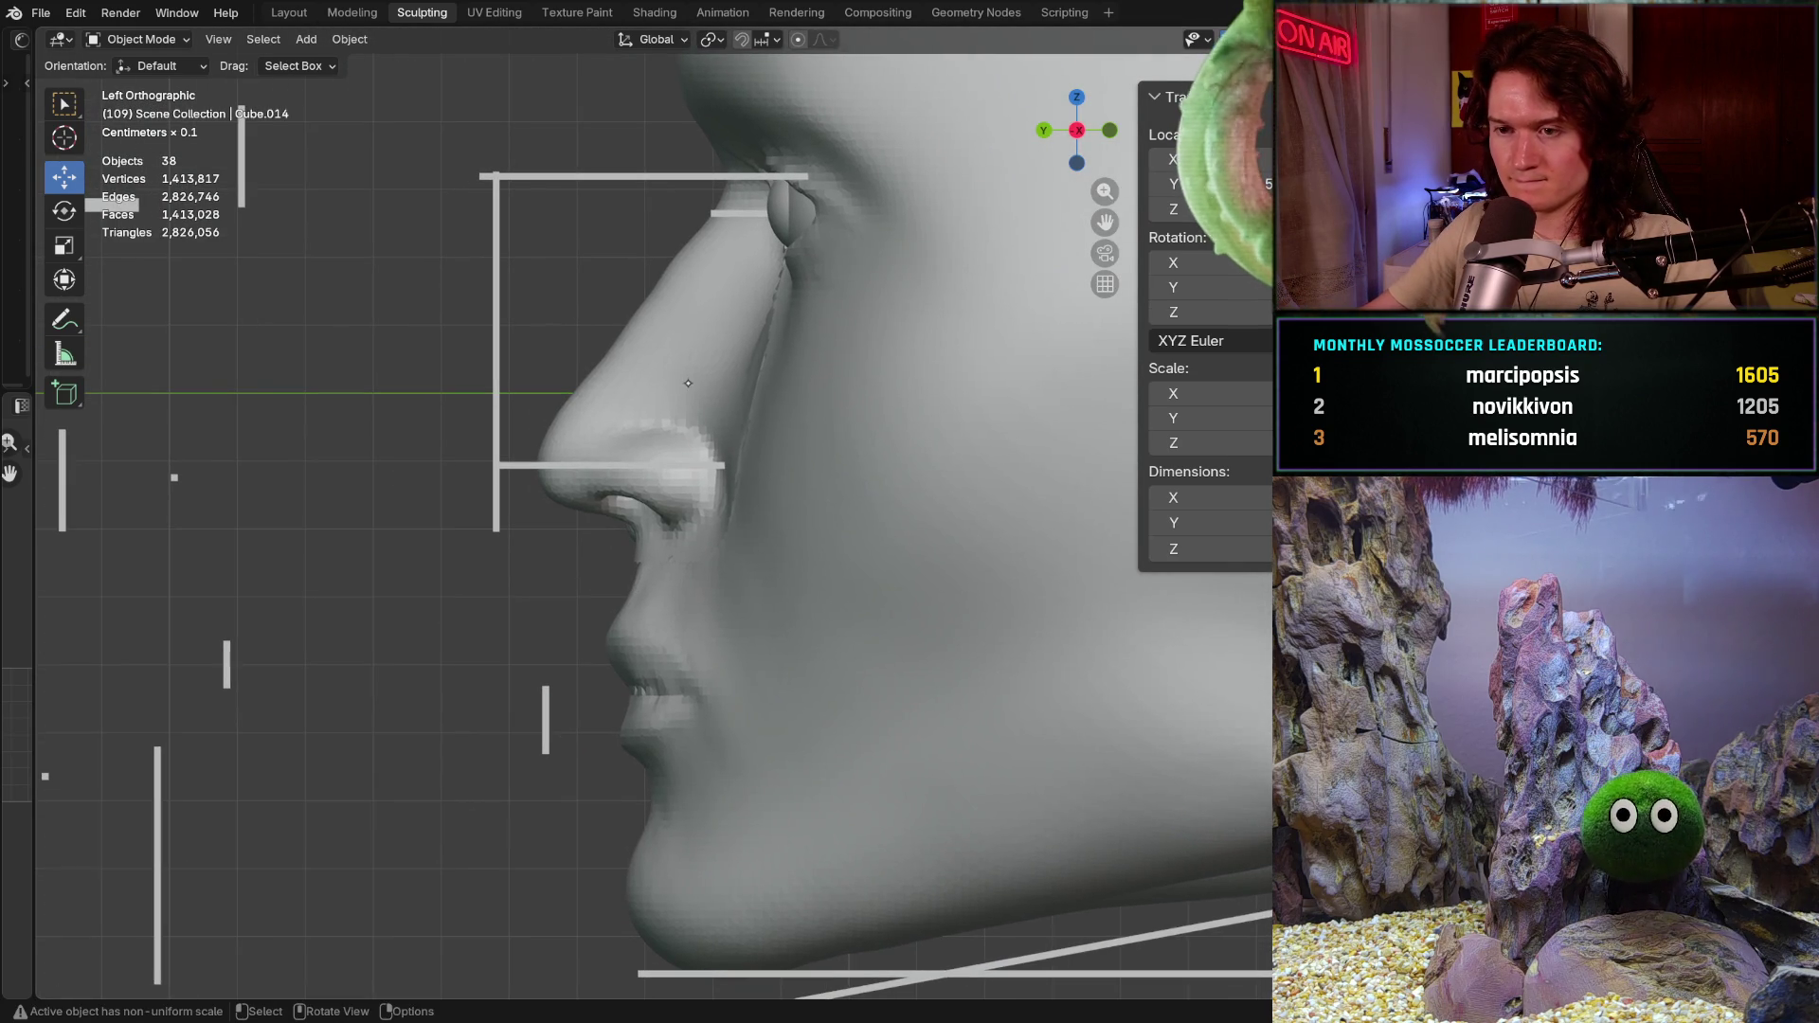
{"action": "scroll", "coordinate": [689, 487], "scroll_direction": "down", "scroll_amount": 2}
{"action": "left_click", "coordinate": [692, 406]}
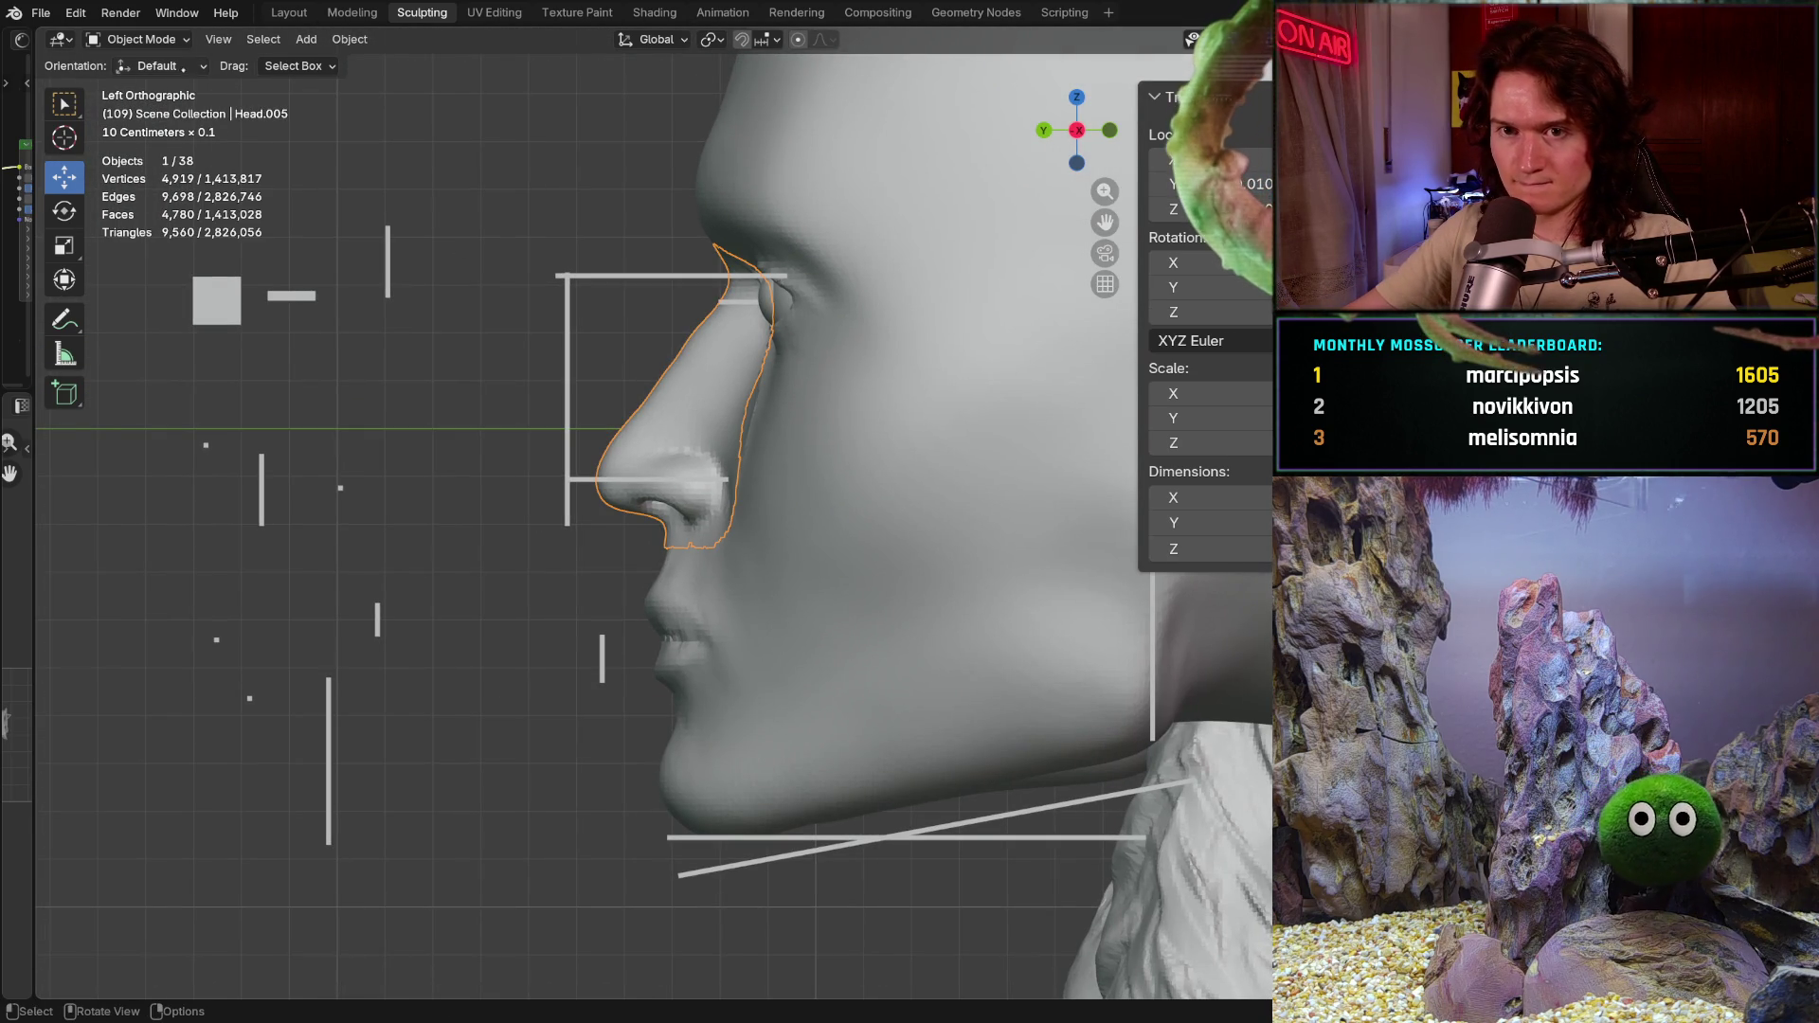
Step: Return to Sculpt Mode and bring the ear into view
{"action": "left_click", "coordinate": [141, 39]}
{"action": "left_click", "coordinate": [147, 107]}
{"action": "middle_click_drag", "start_coordinate": [811, 454], "coordinate": [561, 461], "text": "shift"}
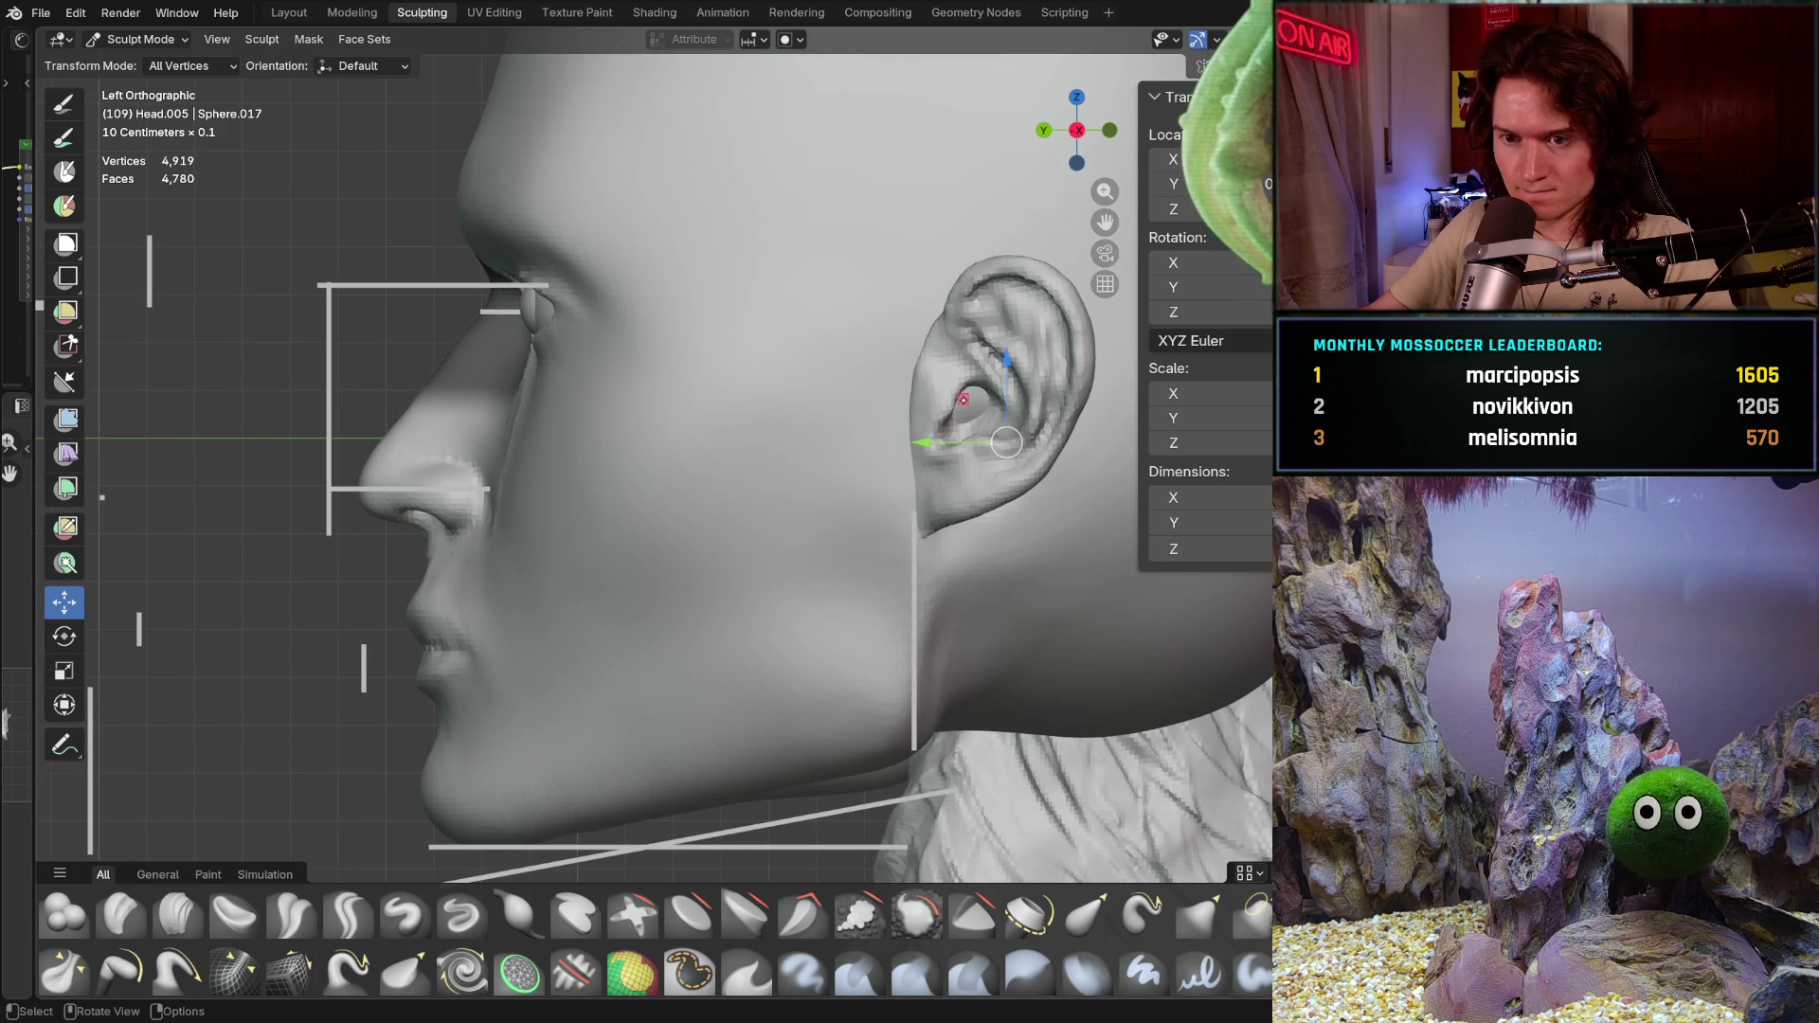
Step: Move the head mesh, nudging it along Z into alignment with the side-profile guides
{"action": "left_click_drag", "start_coordinate": [1005, 442], "coordinate": [962, 404]}
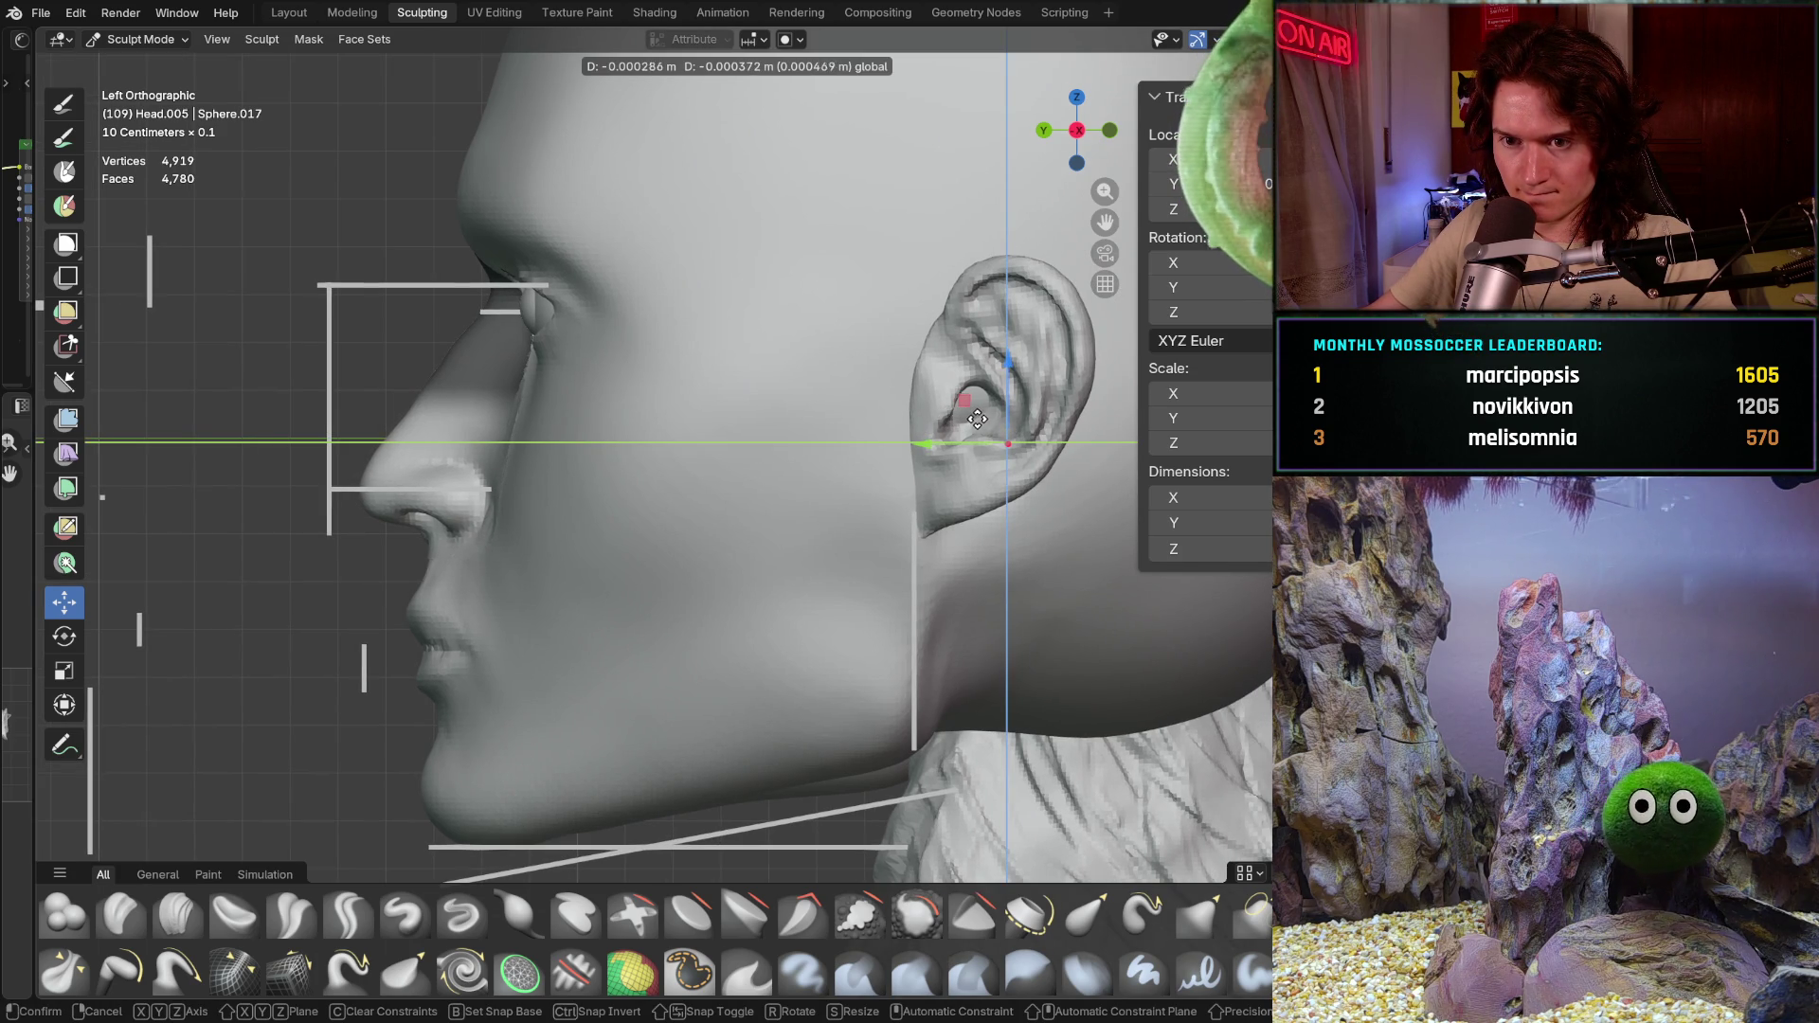
{"action": "left_click_drag", "start_coordinate": [970, 418], "coordinate": [1004, 443]}
{"action": "mouse_move", "coordinate": [1006, 363]}
{"action": "left_mouse_down"}
{"action": "mouse_move", "coordinate": [1006, 391]}
{"action": "mouse_move", "coordinate": [1009, 350]}
{"action": "left_mouse_up"}
{"action": "mouse_move", "coordinate": [927, 447]}
{"action": "left_mouse_down"}
{"action": "mouse_move", "coordinate": [913, 443]}
{"action": "mouse_move", "coordinate": [1005, 449]}
{"action": "mouse_move", "coordinate": [905, 450]}
{"action": "mouse_move", "coordinate": [927, 449]}
{"action": "left_mouse_up"}
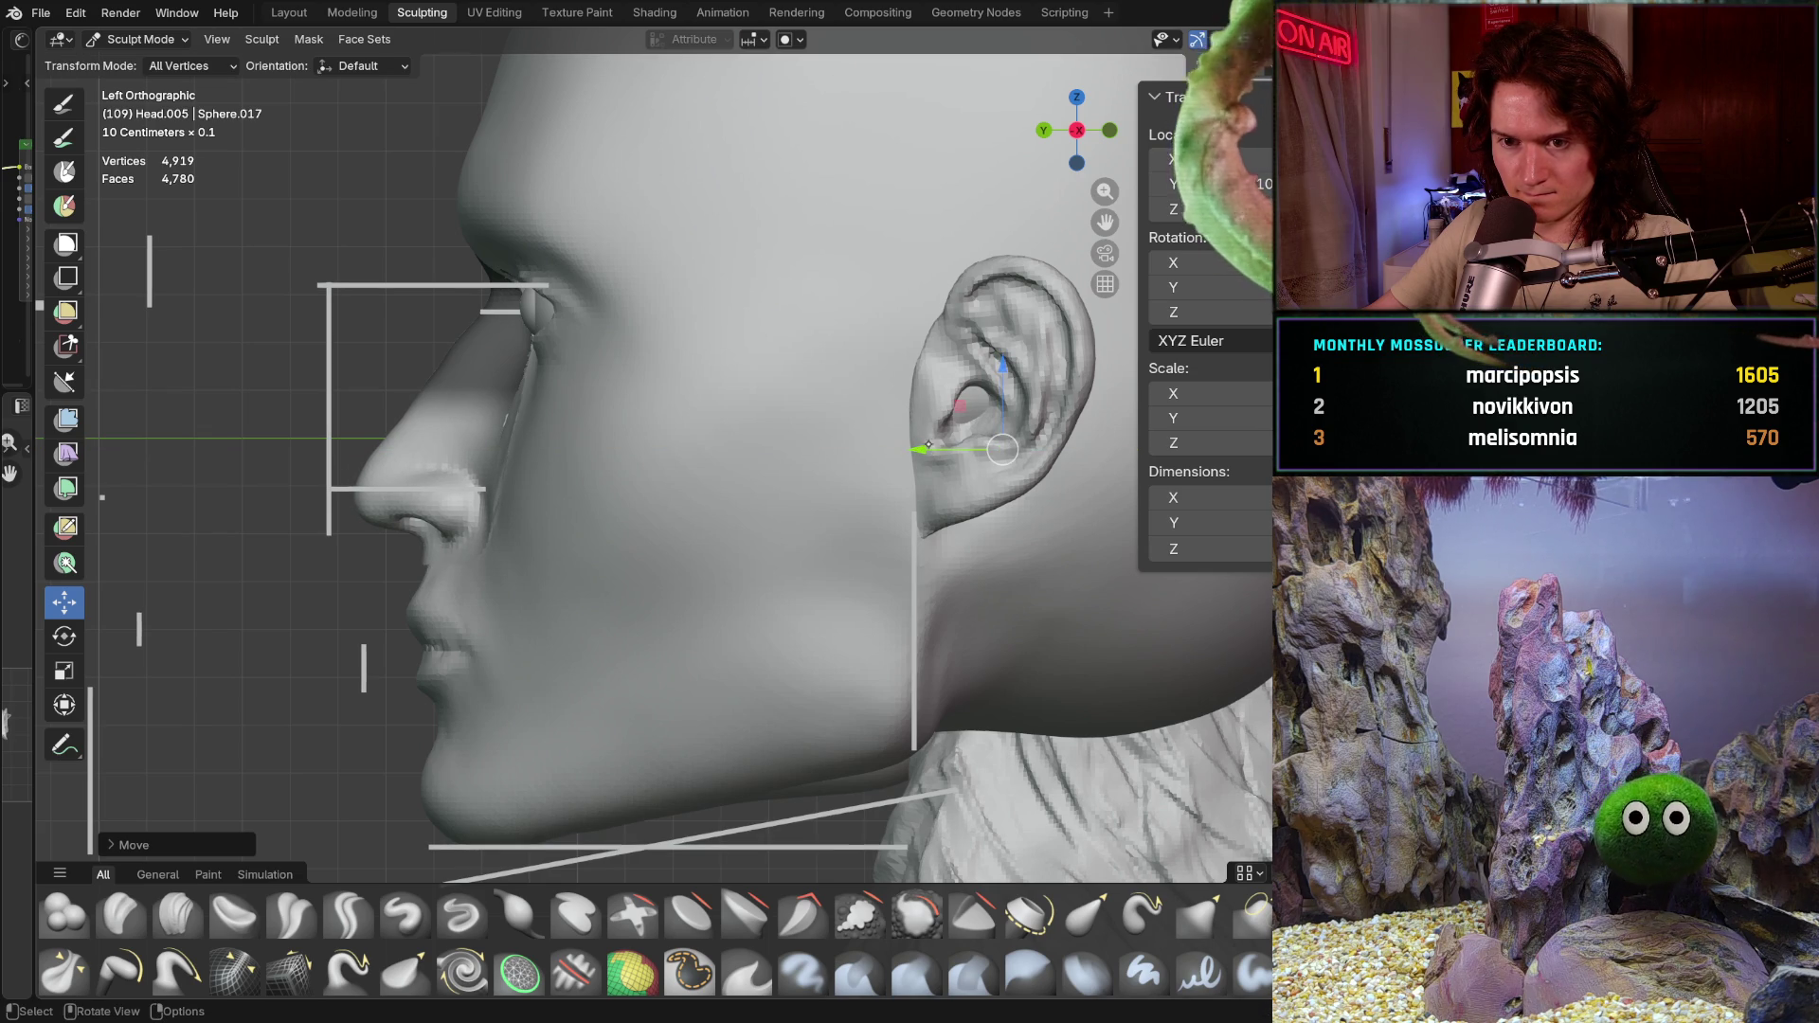
{"action": "mouse_move", "coordinate": [697, 530]}
{"action": "middle_mouse_down"}
{"action": "mouse_move", "coordinate": [703, 569]}
{"action": "mouse_move", "coordinate": [767, 568]}
{"action": "middle_mouse_up"}
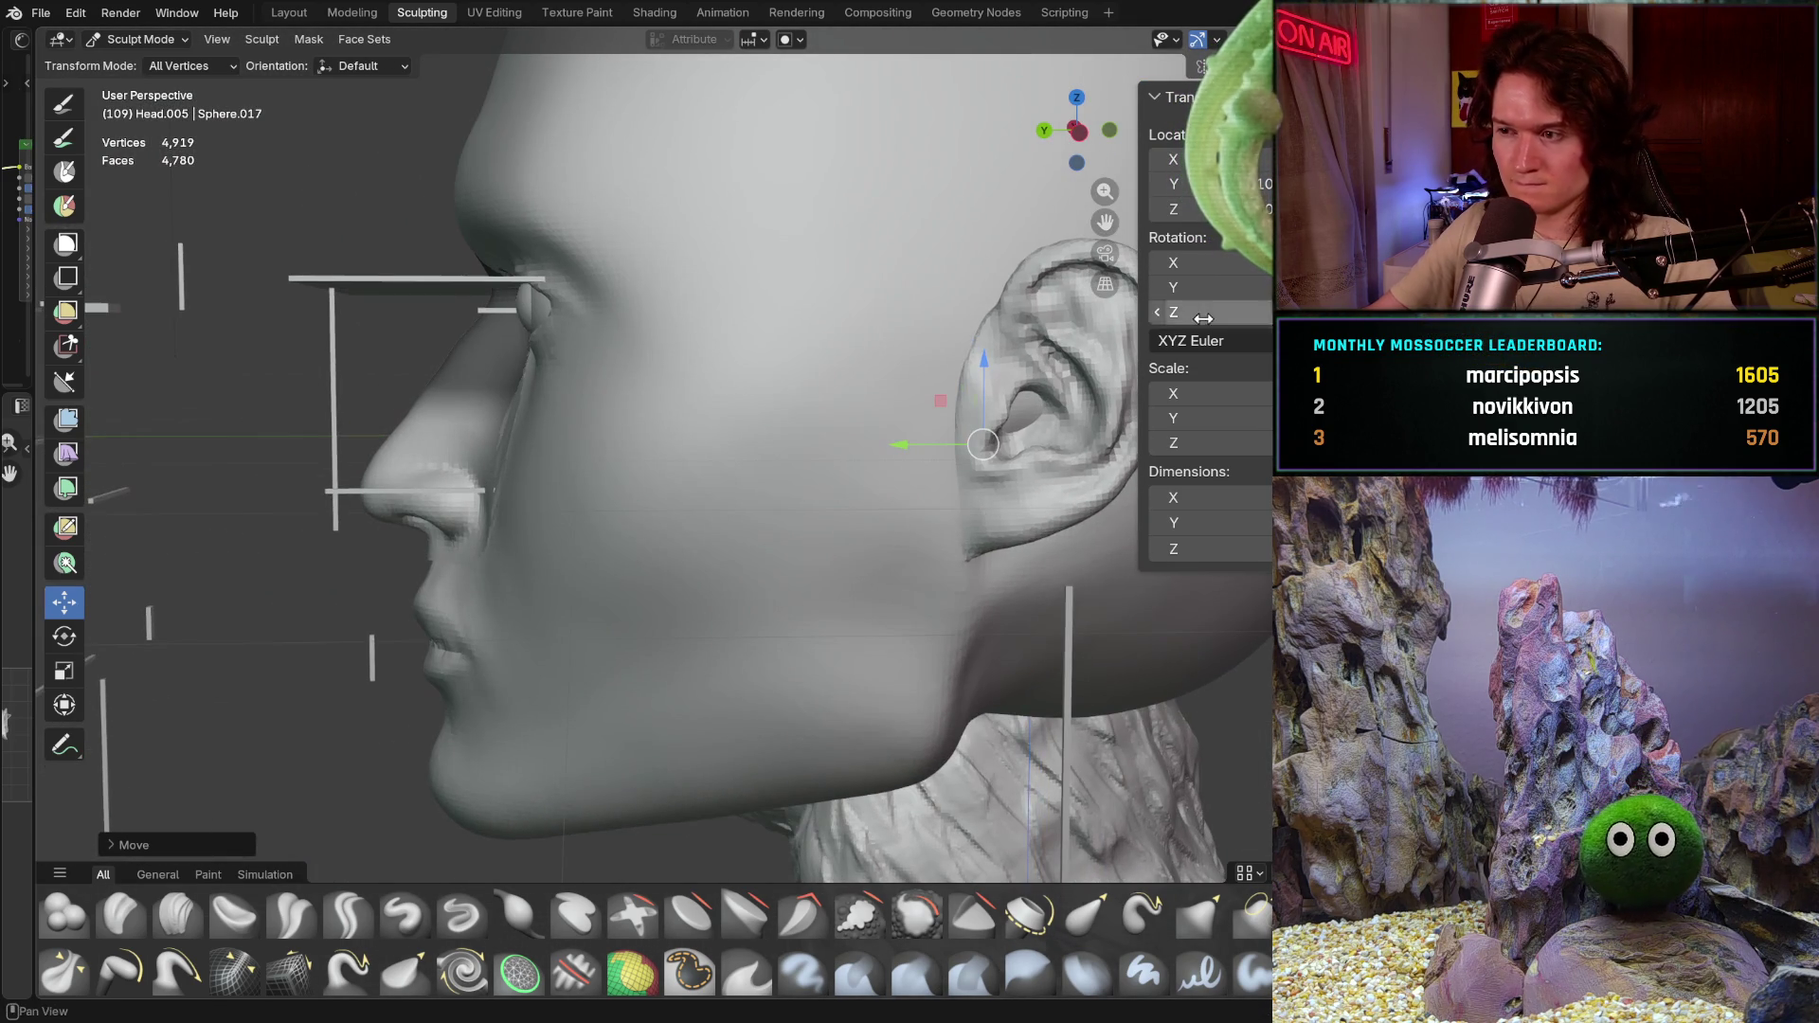
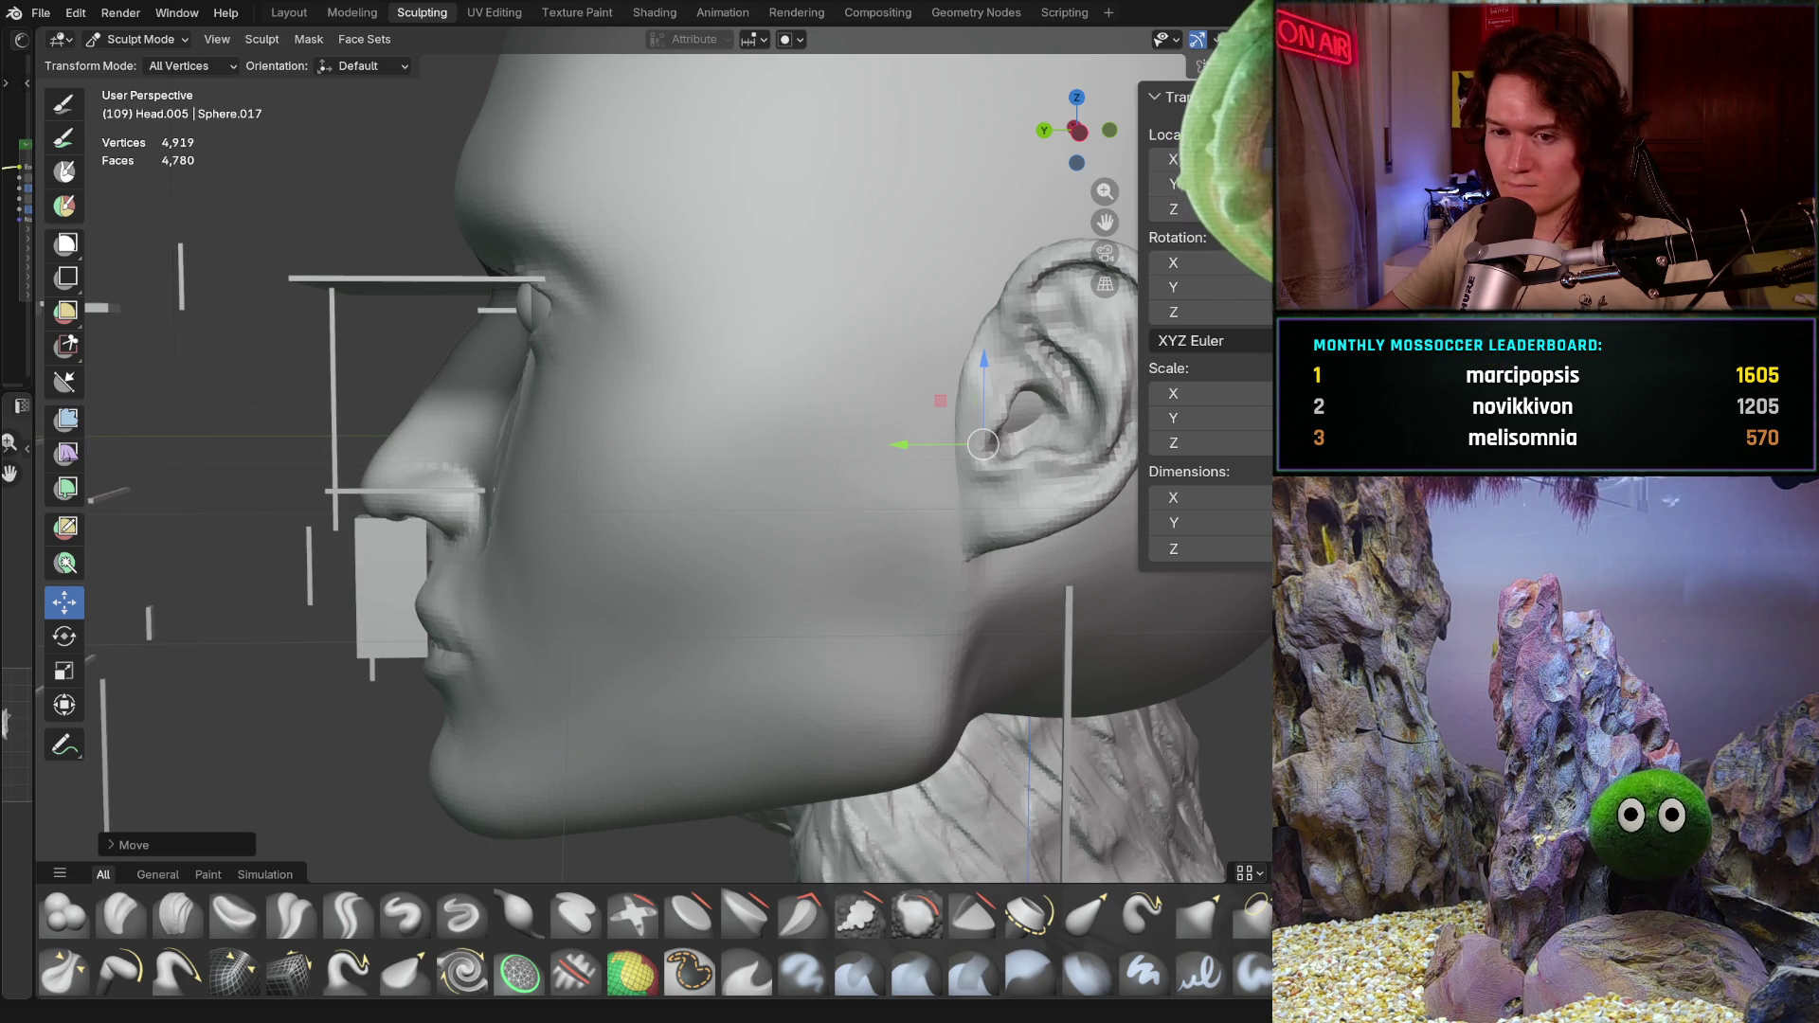
Step: Switch to the Grab brush at 516 px radius in a flat left side view and check symmetry
{"action": "middle_click_drag", "start_coordinate": [709, 638], "coordinate": [912, 562], "text": "shift"}
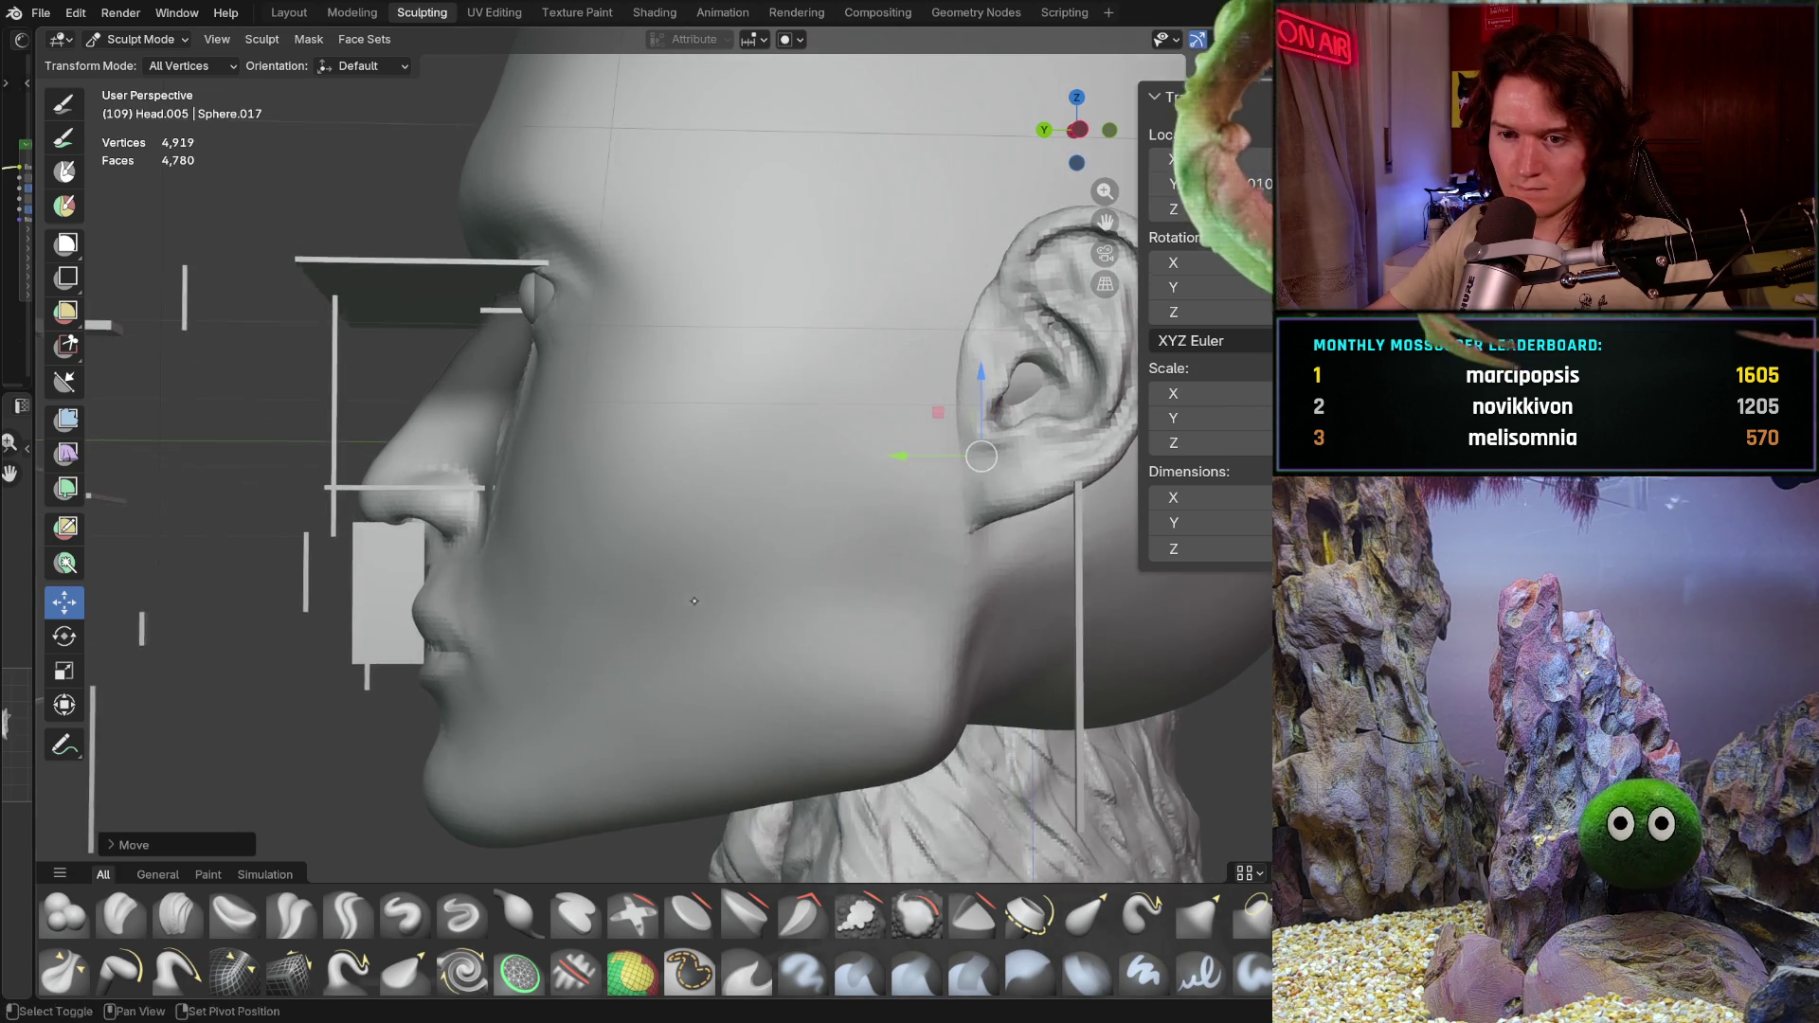
{"action": "mouse_move", "coordinate": [783, 602]}
{"action": "middle_mouse_down", "text": "ctrl"}
{"action": "mouse_move", "coordinate": [804, 497]}
{"action": "mouse_move", "coordinate": [1194, 549]}
{"action": "mouse_move", "coordinate": [1172, 546]}
{"action": "middle_mouse_up", "text": "ctrl"}
{"action": "middle_click_drag", "start_coordinate": [916, 554], "coordinate": [543, 504]}
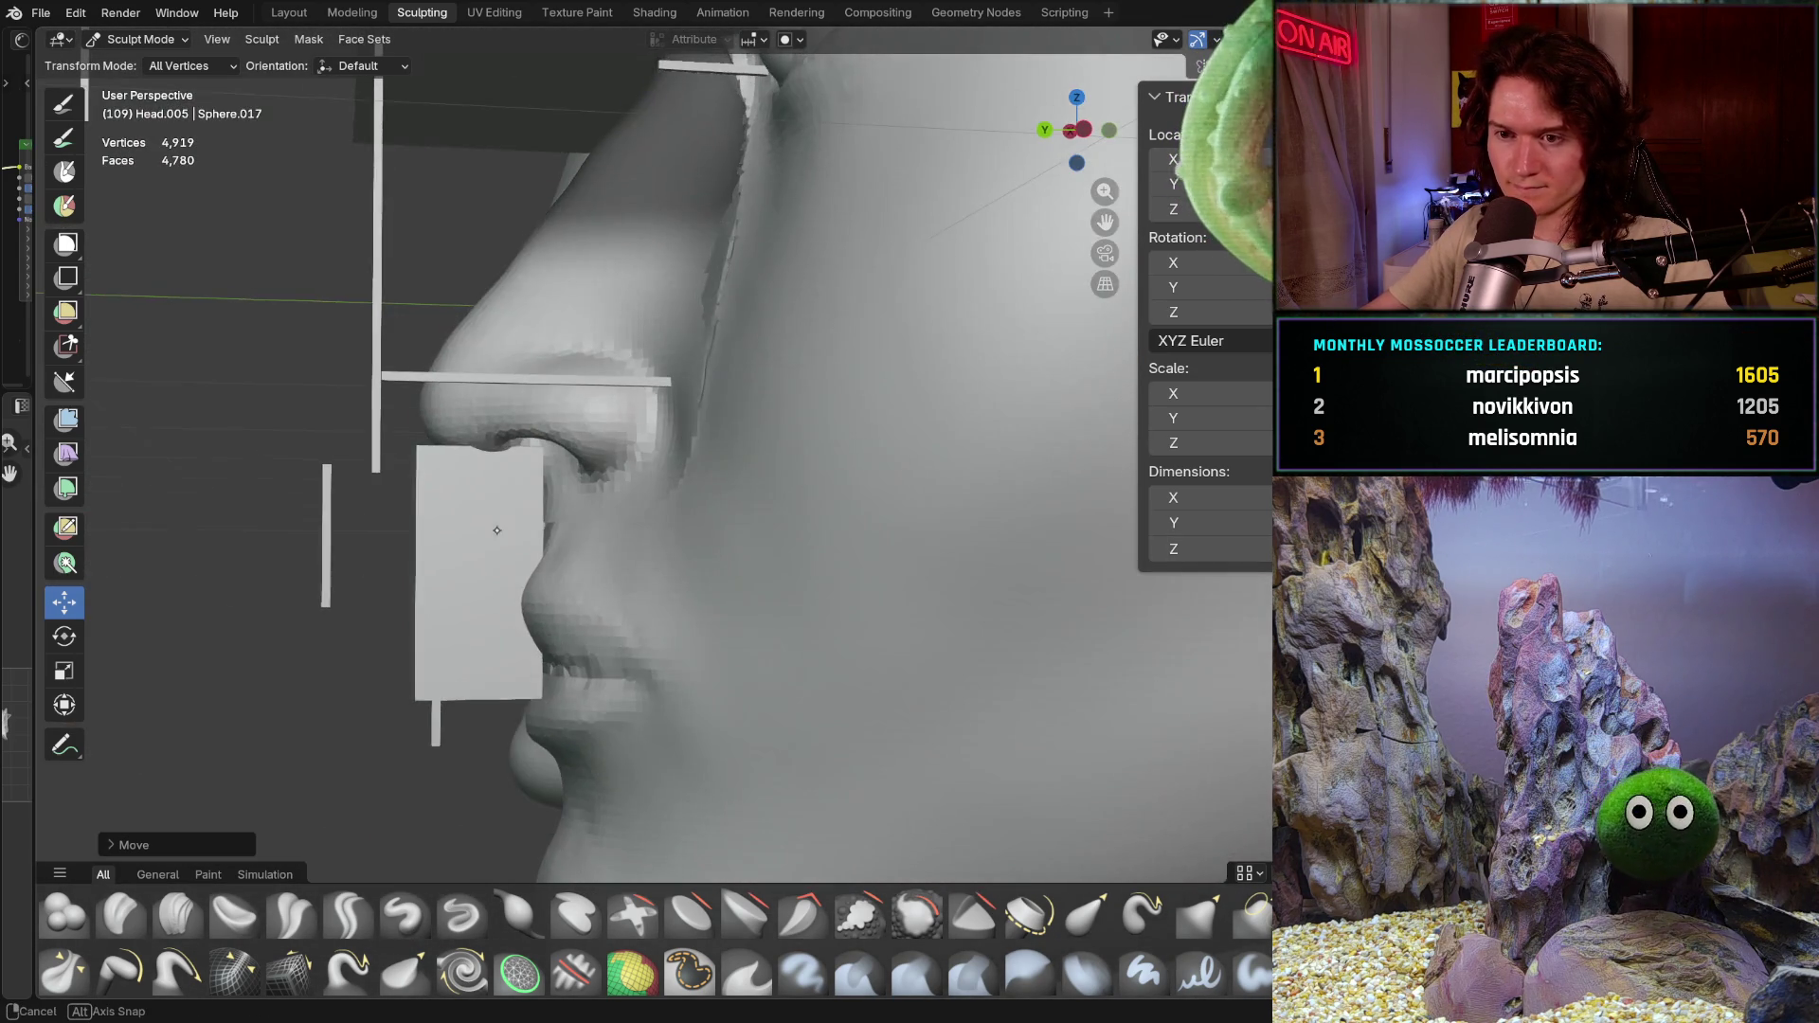
{"action": "key", "text": "x"}
{"action": "key", "text": "f"}
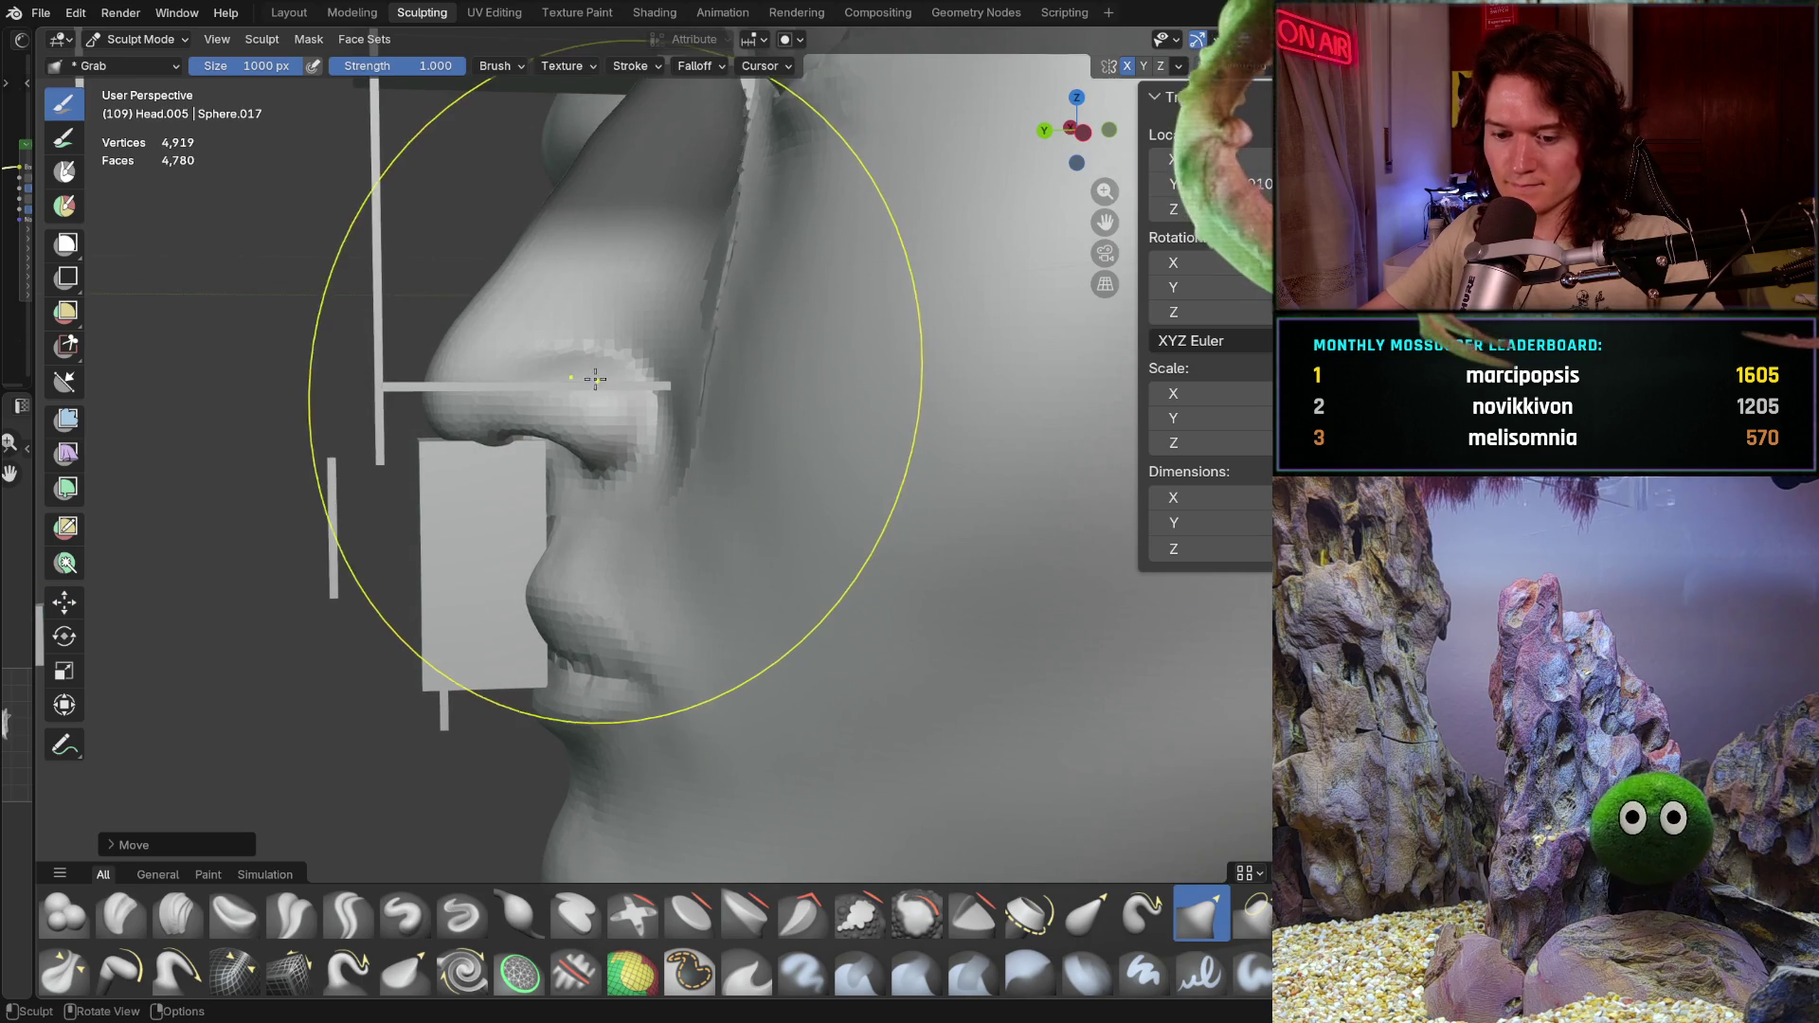
{"action": "left_click", "coordinate": [868, 463]}
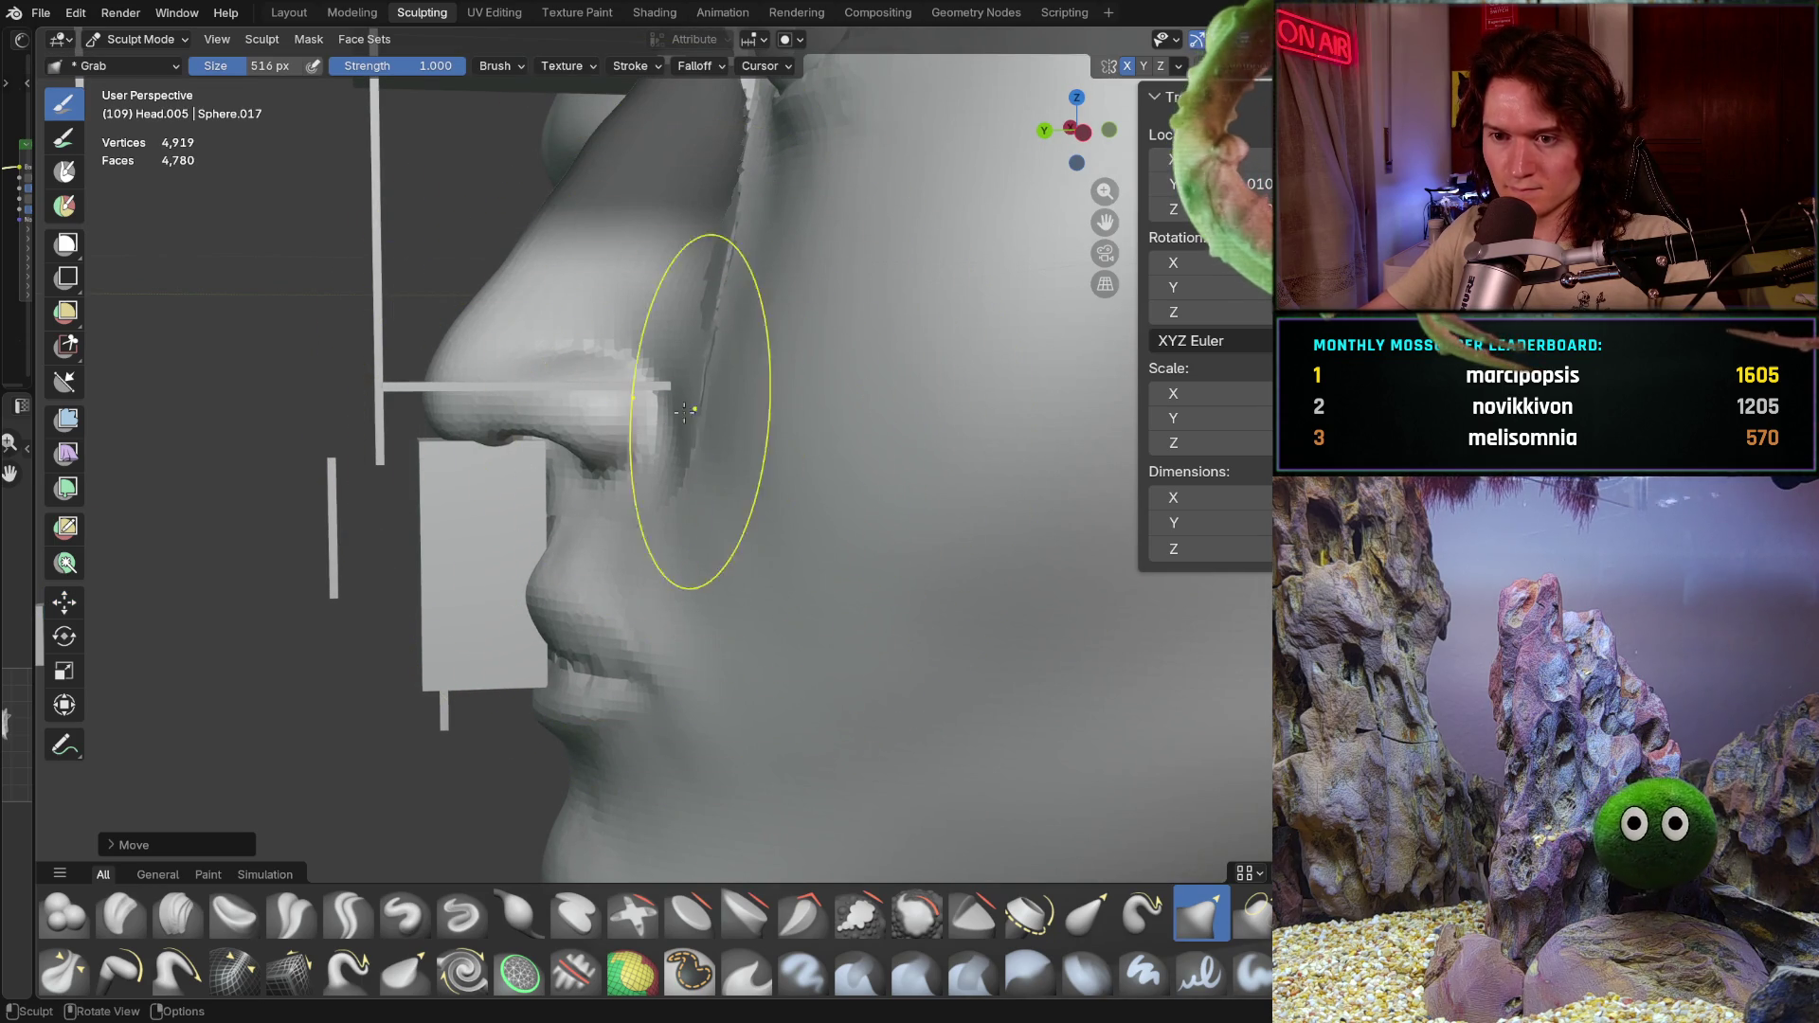
{"action": "key", "text": "ctrl+KP_3"}
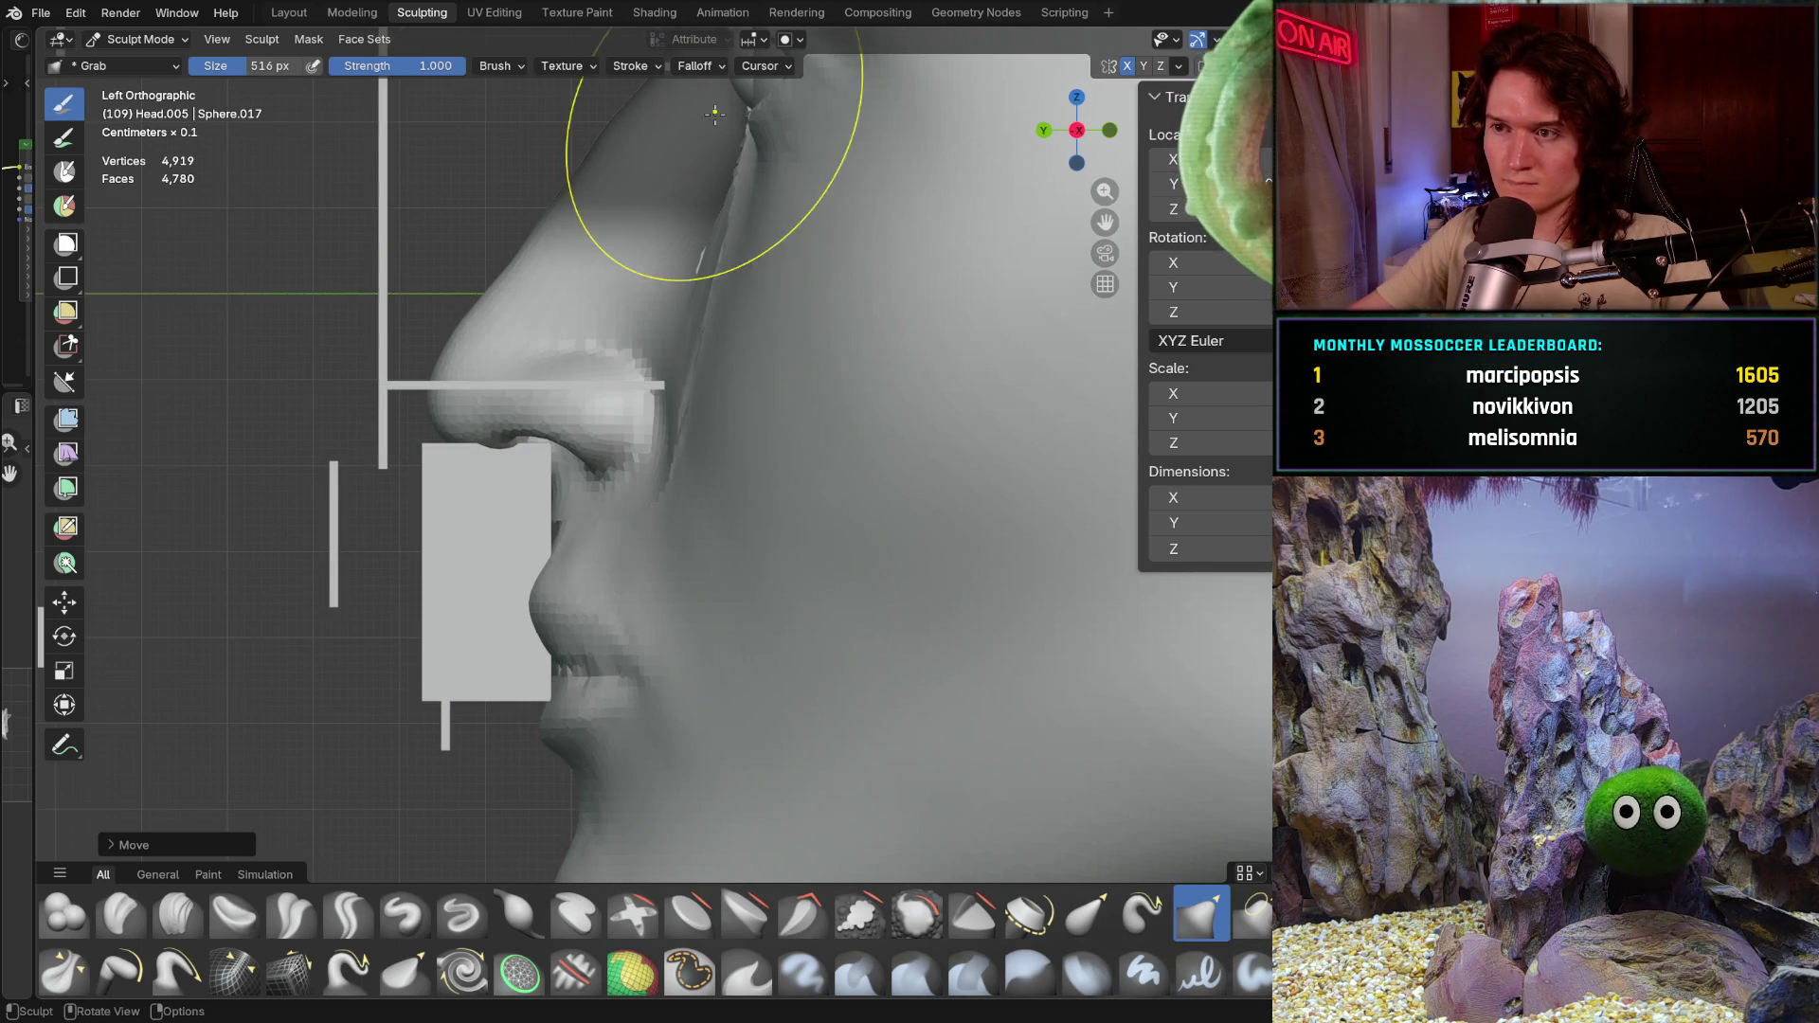
{"action": "left_click", "coordinate": [1178, 66]}
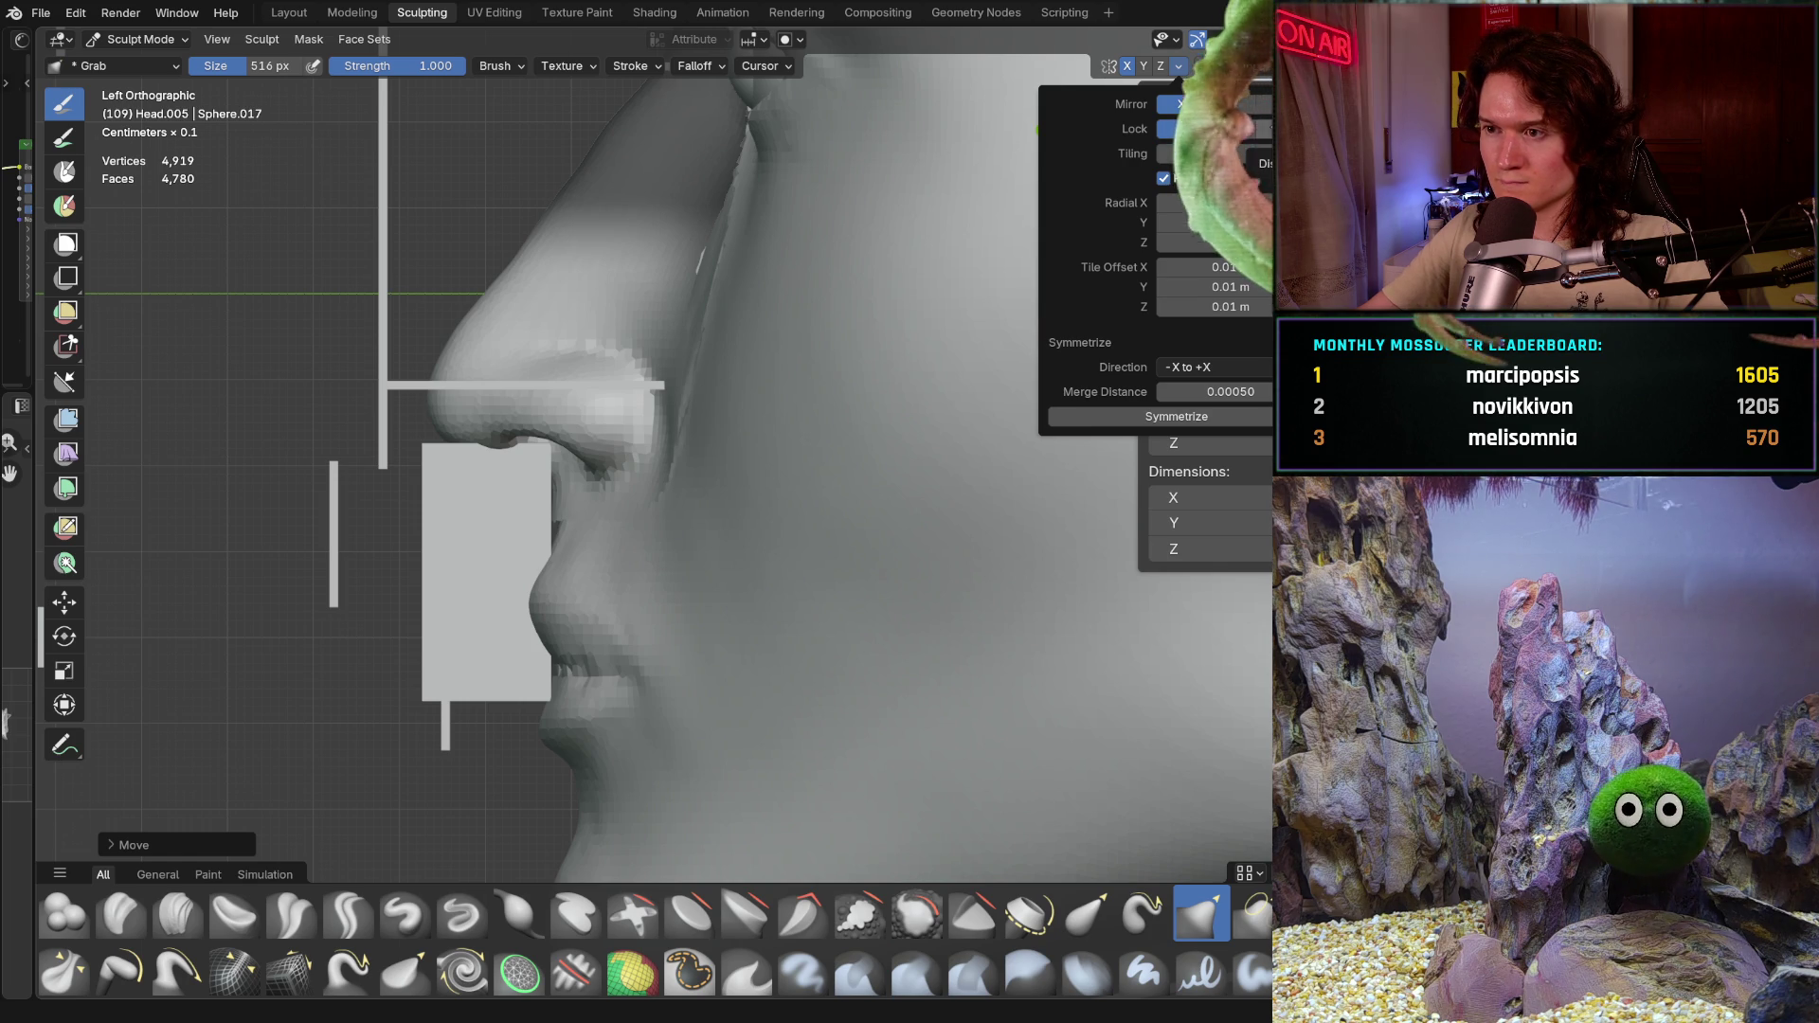
Step: Lower the brush to about 456 px with reduced strength and pull the nose bridge and tip upward
{"action": "key", "text": "f"}
{"action": "left_click", "coordinate": [620, 426]}
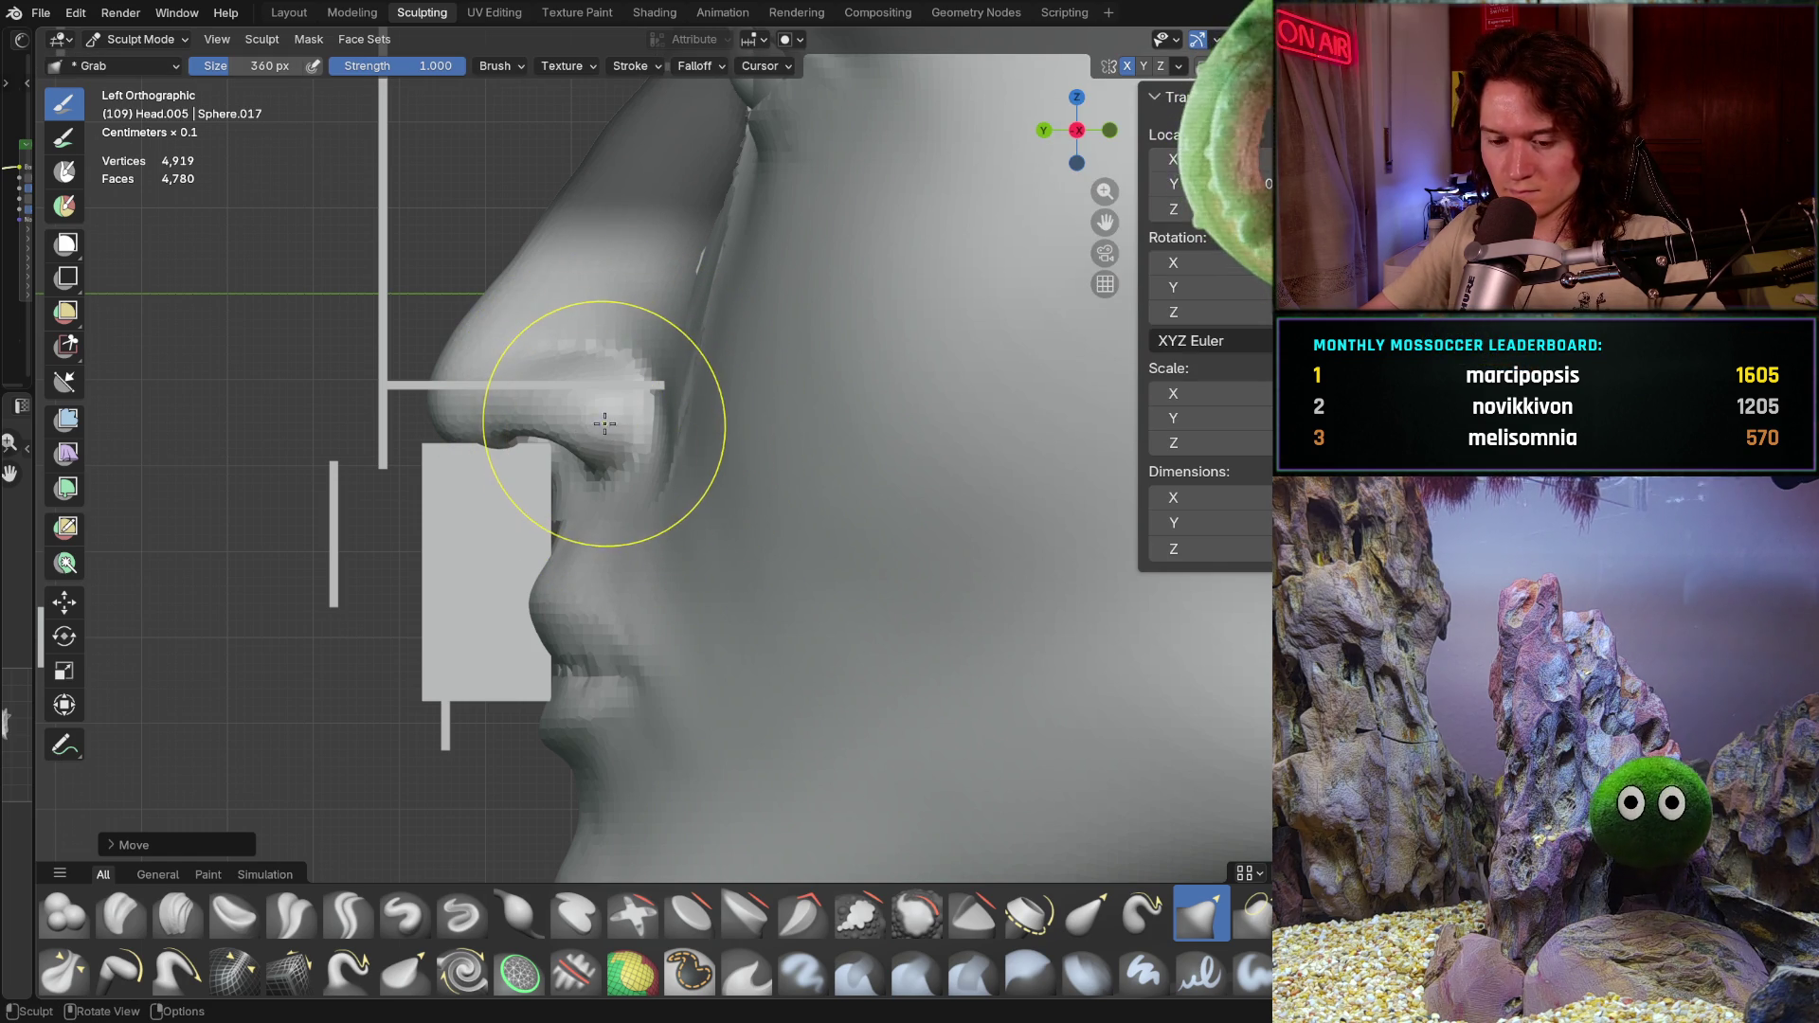
{"action": "key", "text": "shift+f"}
{"action": "left_click", "coordinate": [583, 433]}
{"action": "key", "text": "f"}
{"action": "left_click", "coordinate": [608, 421]}
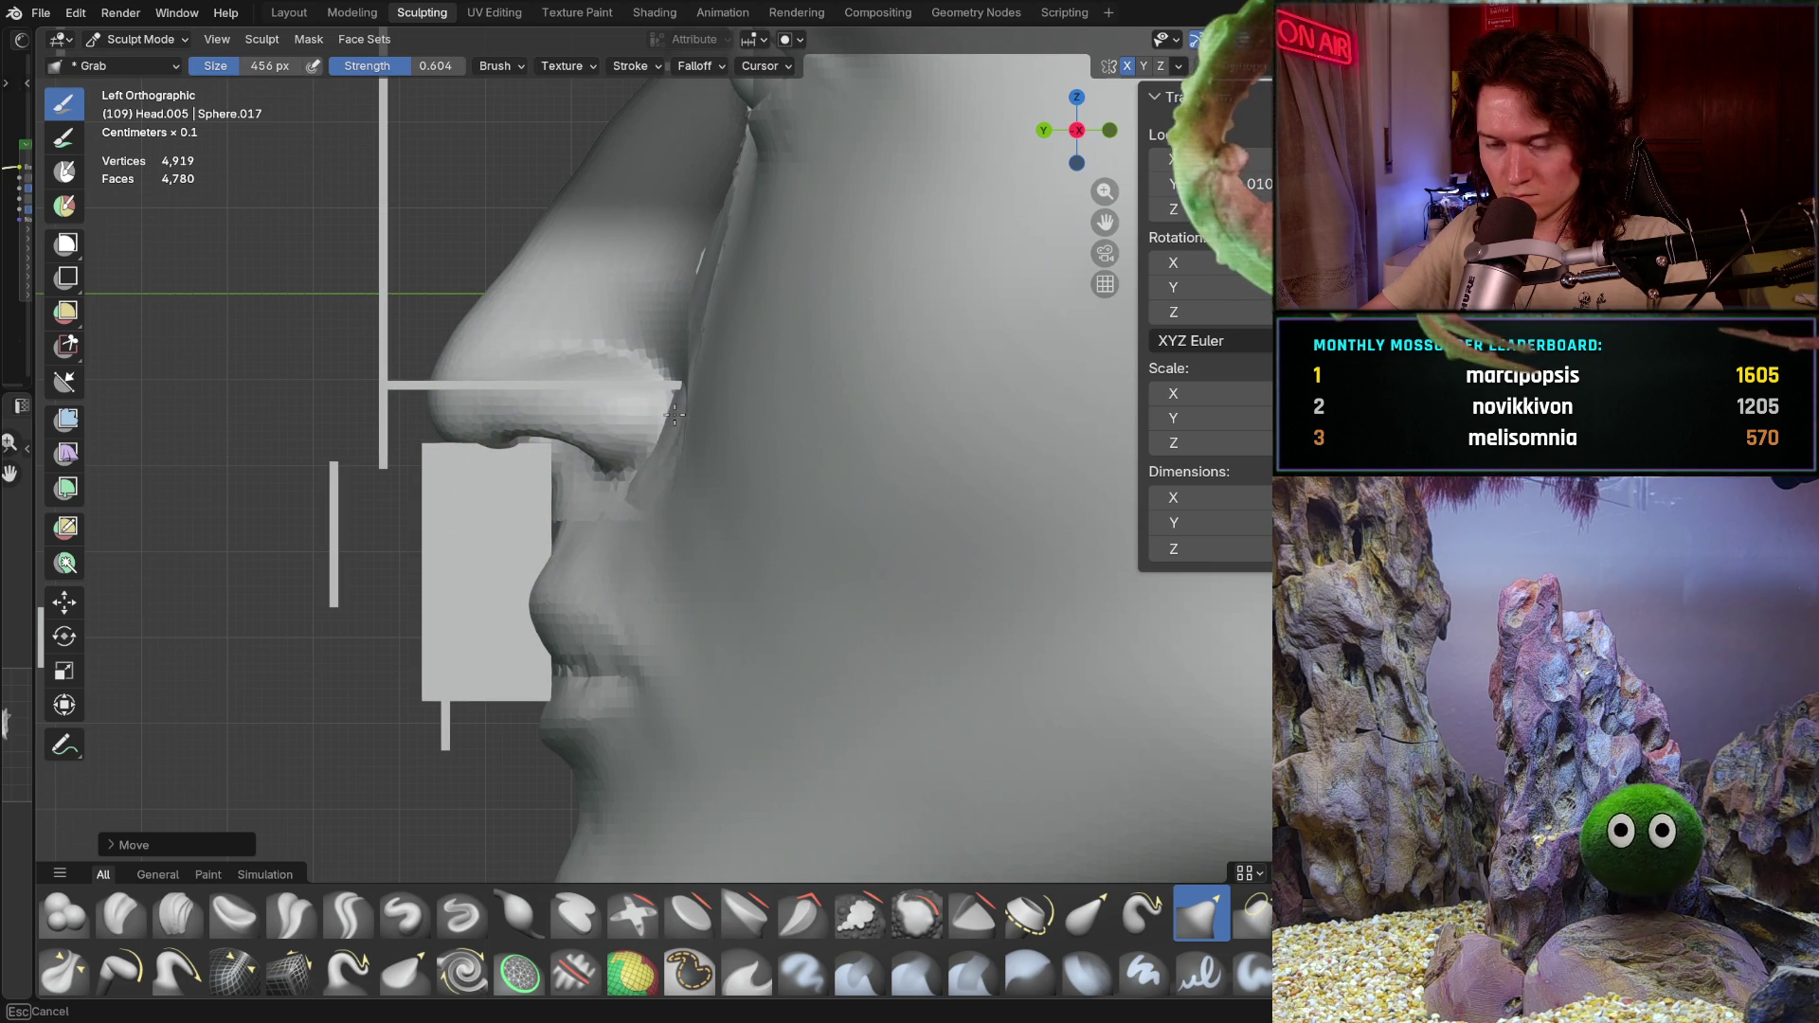
{"action": "left_click_drag", "start_coordinate": [617, 410], "coordinate": [605, 329]}
{"action": "scroll", "coordinate": [610, 382], "scroll_direction": "down", "scroll_amount": 2}
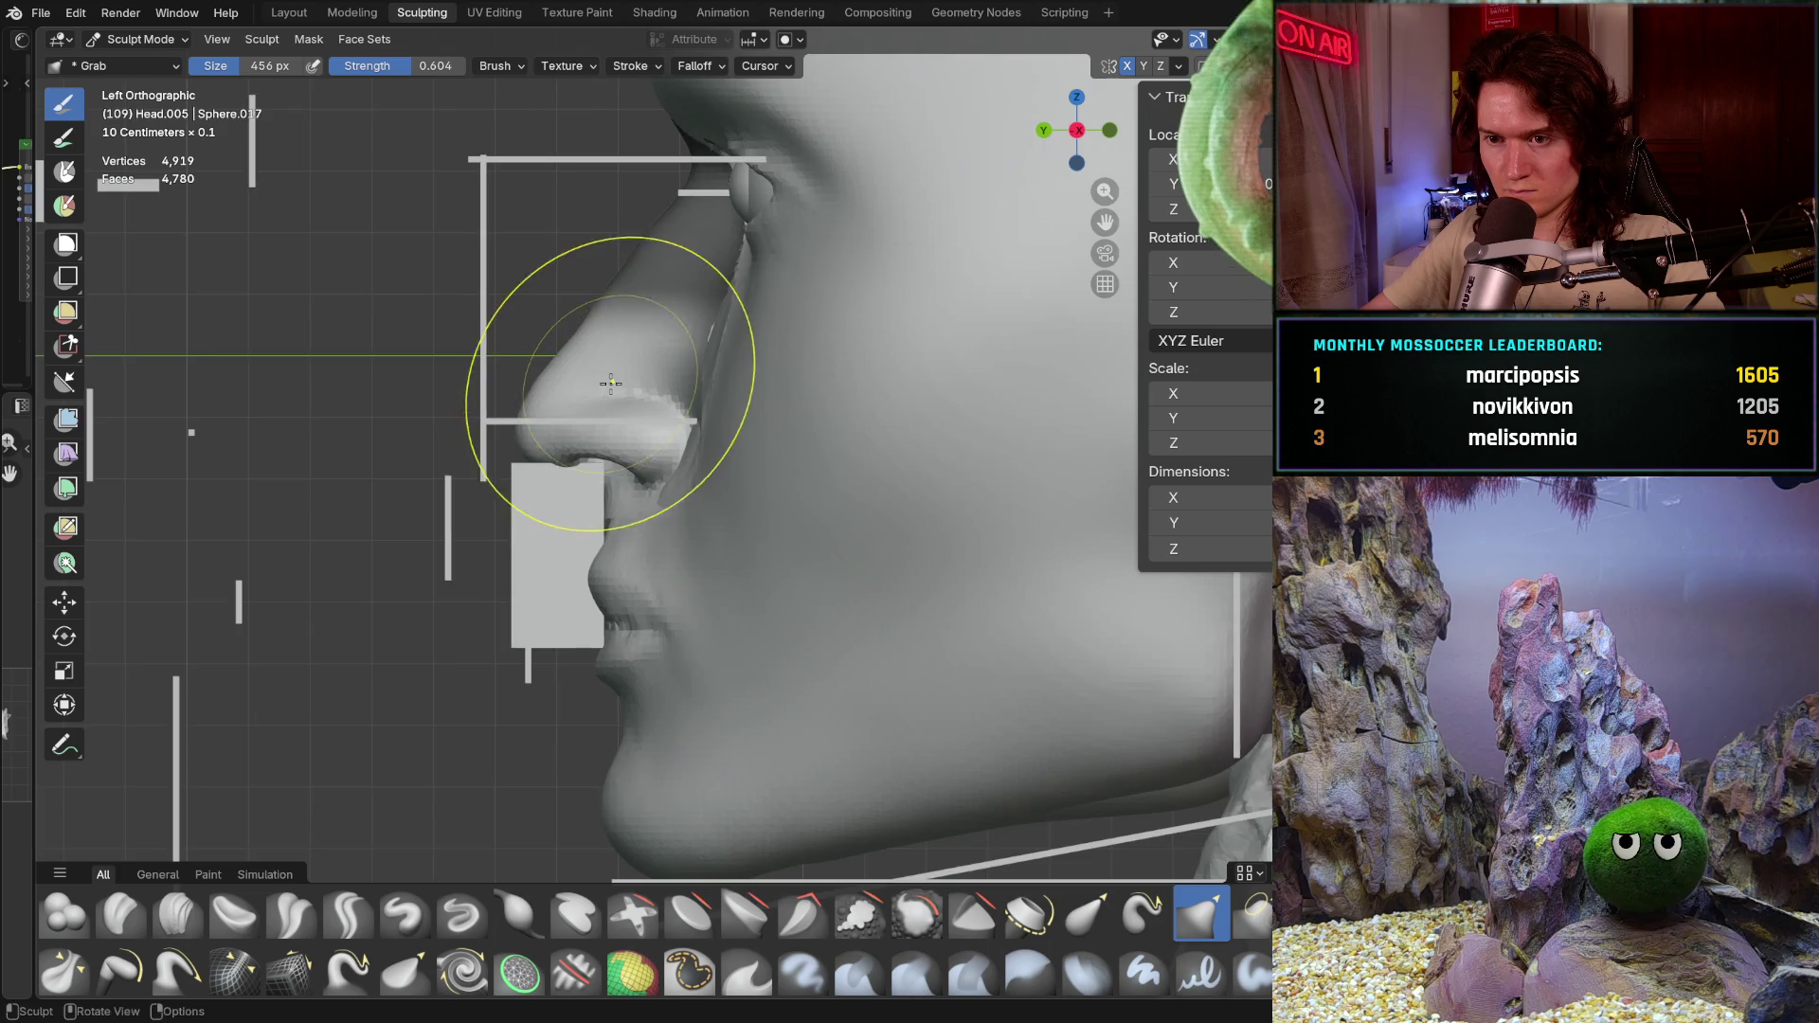
{"action": "scroll", "coordinate": [615, 362], "scroll_direction": "up", "scroll_amount": 2}
{"action": "scroll", "coordinate": [647, 384], "scroll_direction": "up", "scroll_amount": 1}
{"action": "scroll", "coordinate": [650, 364], "scroll_direction": "up", "scroll_amount": 1}
{"action": "mouse_move", "coordinate": [645, 330]}
{"action": "middle_mouse_down"}
{"action": "mouse_move", "coordinate": [804, 476]}
{"action": "mouse_move", "coordinate": [611, 367]}
{"action": "middle_mouse_up"}
{"action": "scroll", "coordinate": [540, 519], "scroll_direction": "down", "scroll_amount": 2}
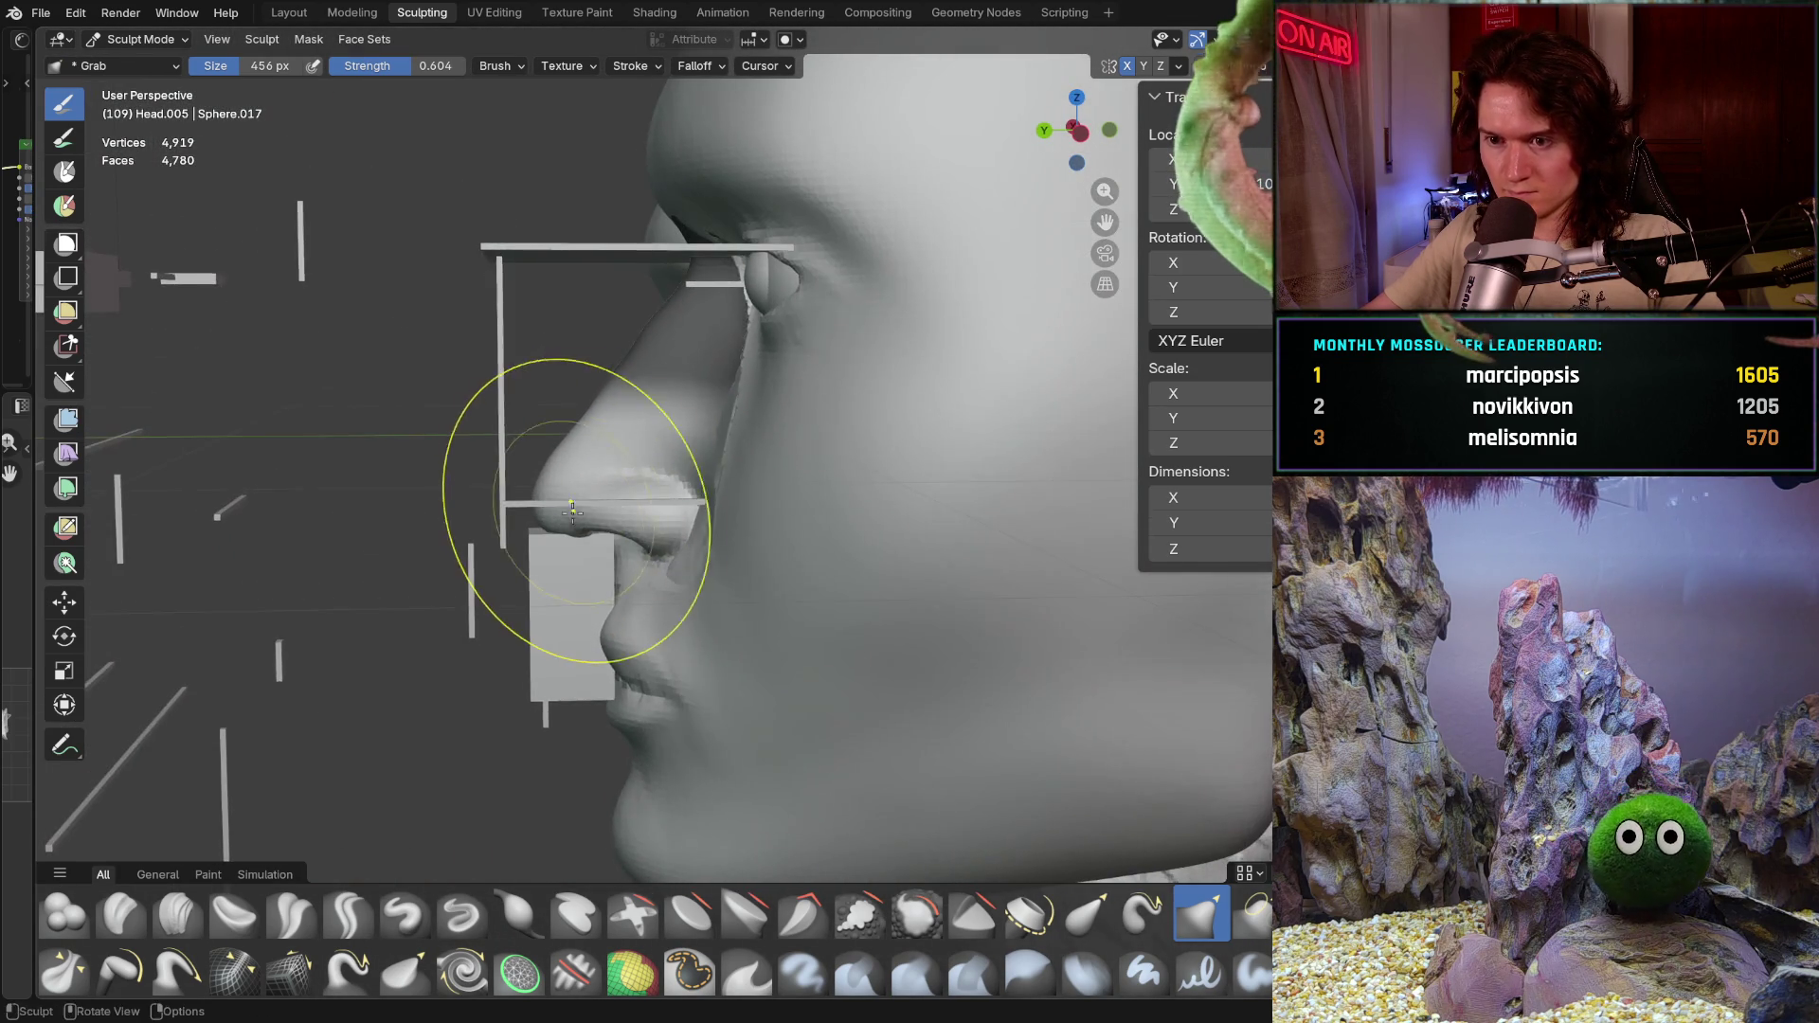
{"action": "scroll", "coordinate": [569, 513], "scroll_direction": "up", "scroll_amount": 2}
{"action": "middle_click_drag", "start_coordinate": [649, 406], "coordinate": [682, 503]}
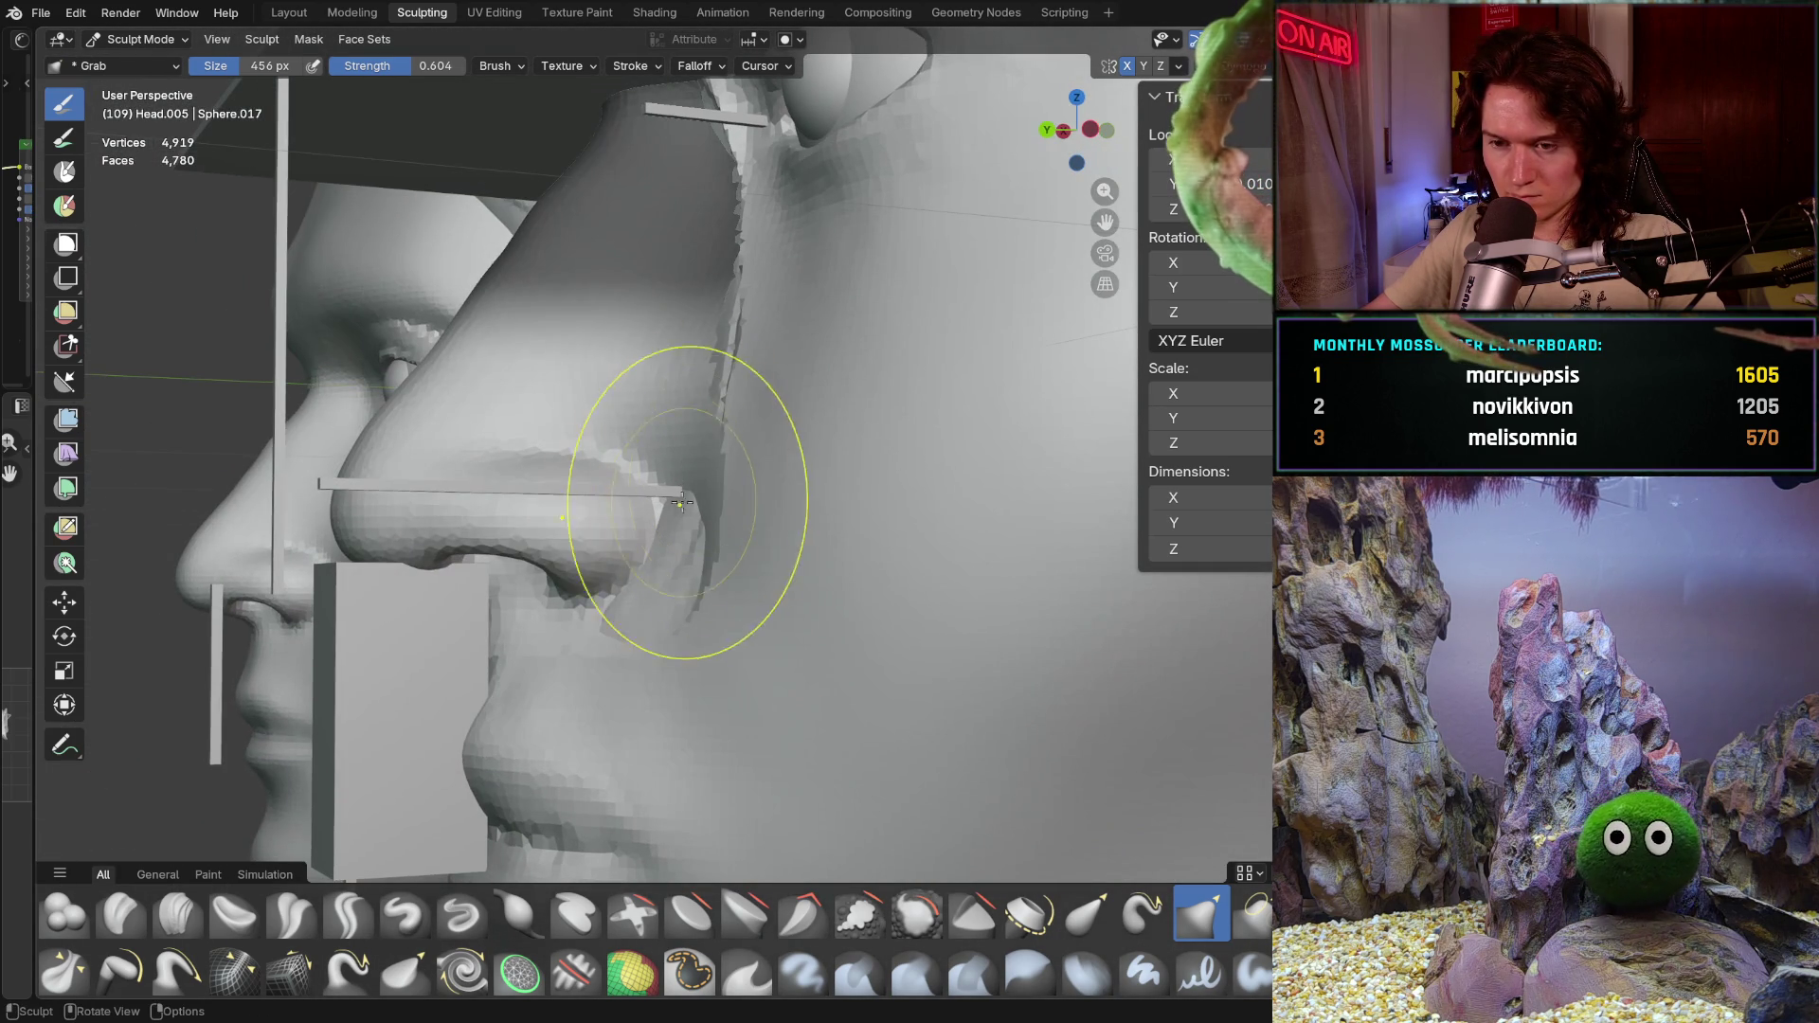
{"action": "scroll", "coordinate": [772, 524], "scroll_direction": "up", "scroll_amount": 2}
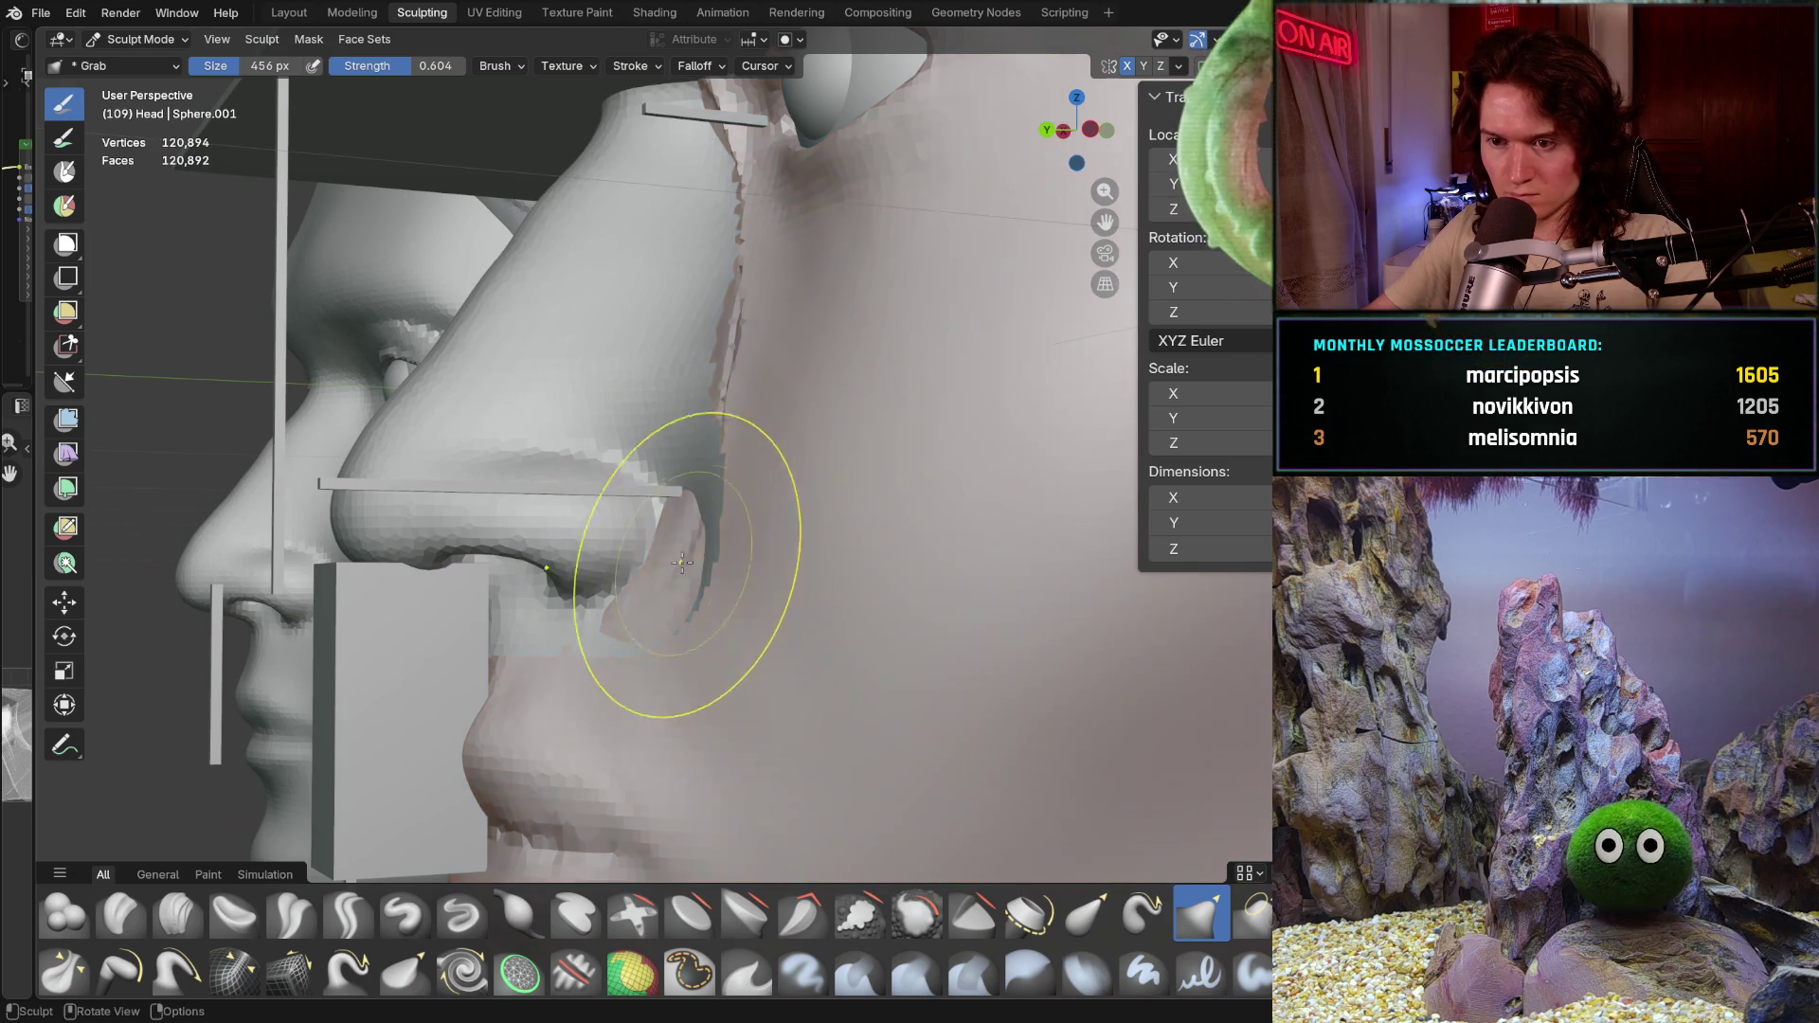
{"action": "scroll", "coordinate": [689, 568], "scroll_direction": "up", "scroll_amount": 2}
{"action": "scroll", "coordinate": [549, 589], "scroll_direction": "up", "scroll_amount": 2}
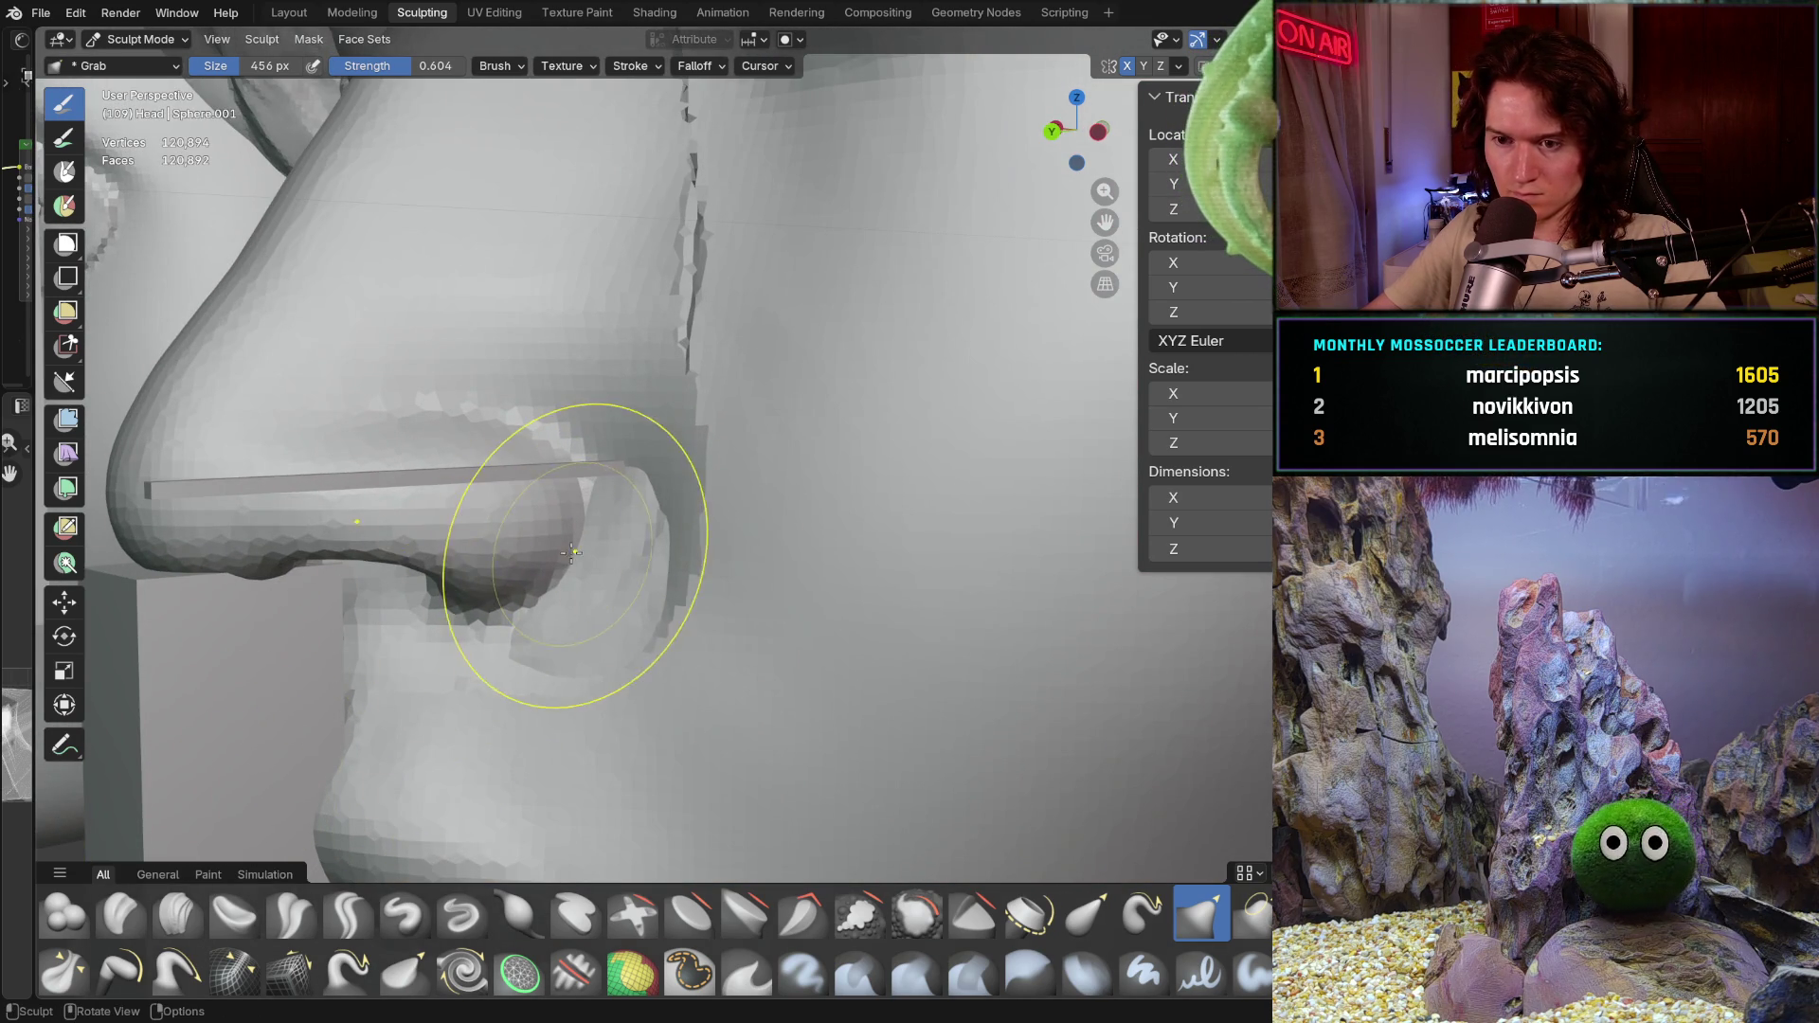
Step: Inspect the nose from several angles and make the Head.005 nose object the sculpt target
{"action": "mouse_move", "coordinate": [686, 500]}
{"action": "middle_mouse_down"}
{"action": "mouse_move", "coordinate": [611, 585]}
{"action": "mouse_move", "coordinate": [639, 468]}
{"action": "middle_mouse_up"}
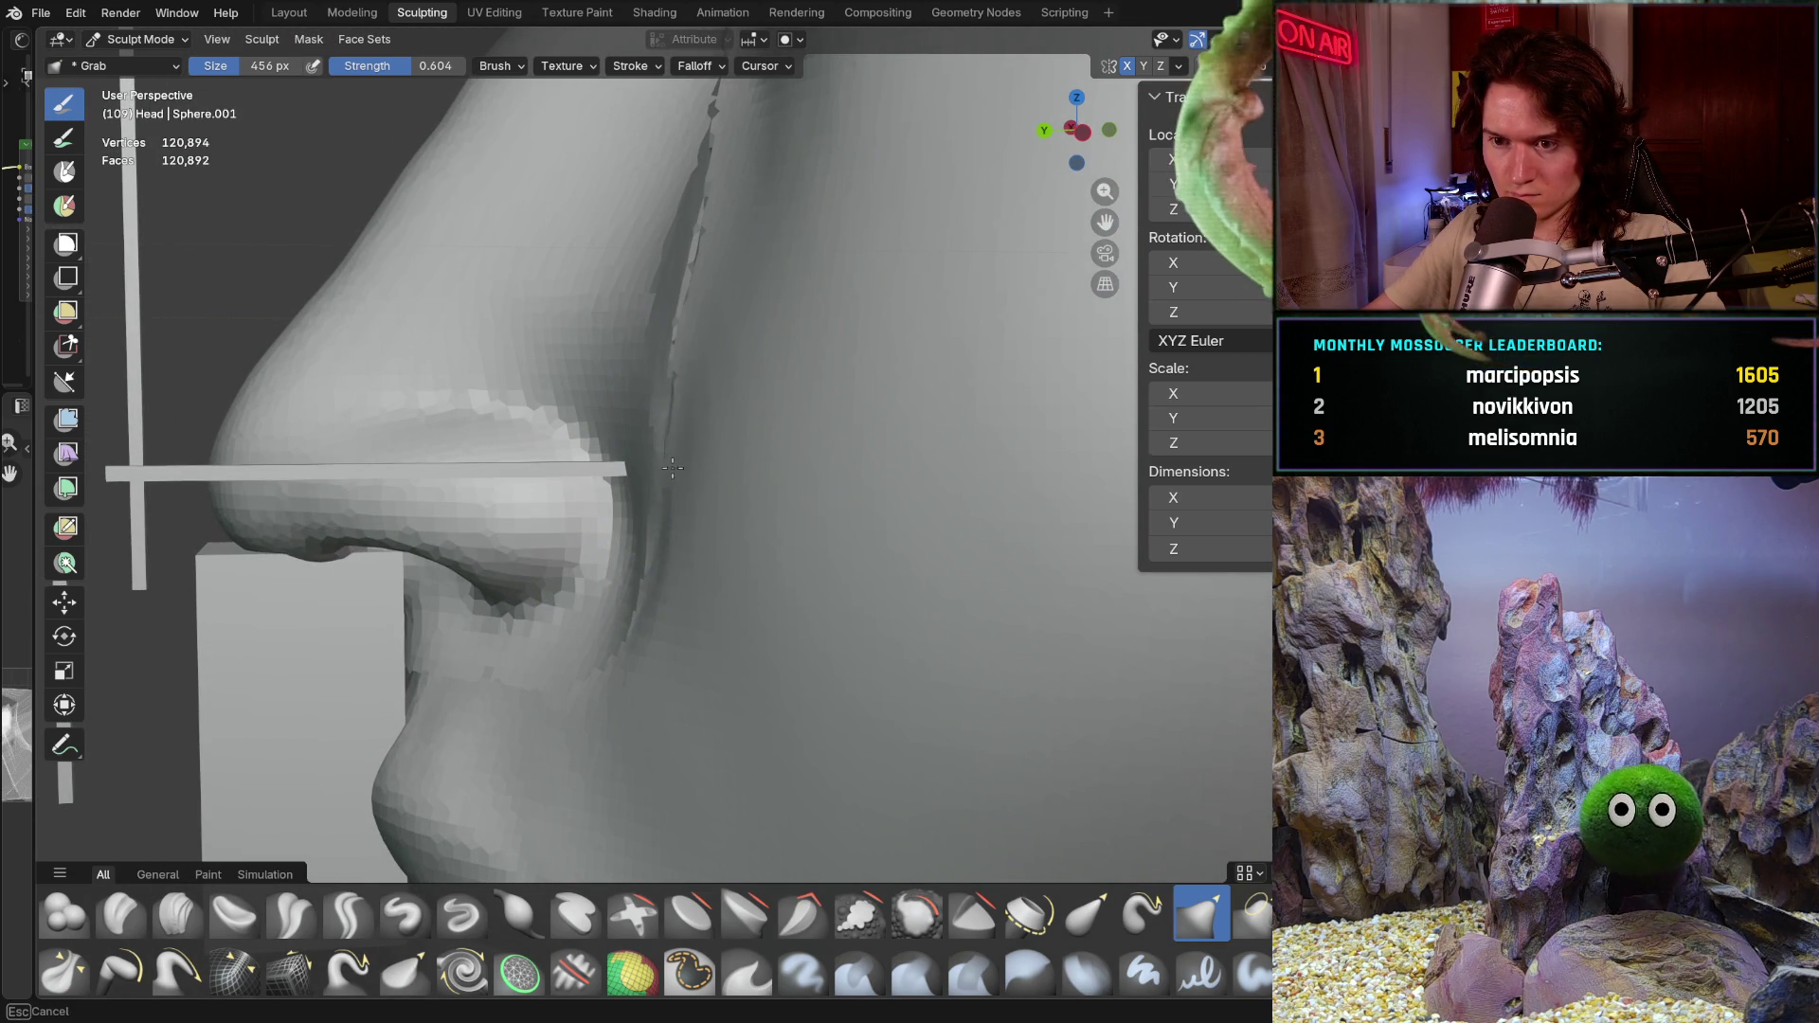
{"action": "mouse_move", "coordinate": [638, 413]}
{"action": "middle_mouse_down"}
{"action": "mouse_move", "coordinate": [610, 581]}
{"action": "mouse_move", "coordinate": [715, 409]}
{"action": "middle_mouse_up"}
{"action": "scroll", "coordinate": [714, 409], "scroll_direction": "up", "scroll_amount": 2}
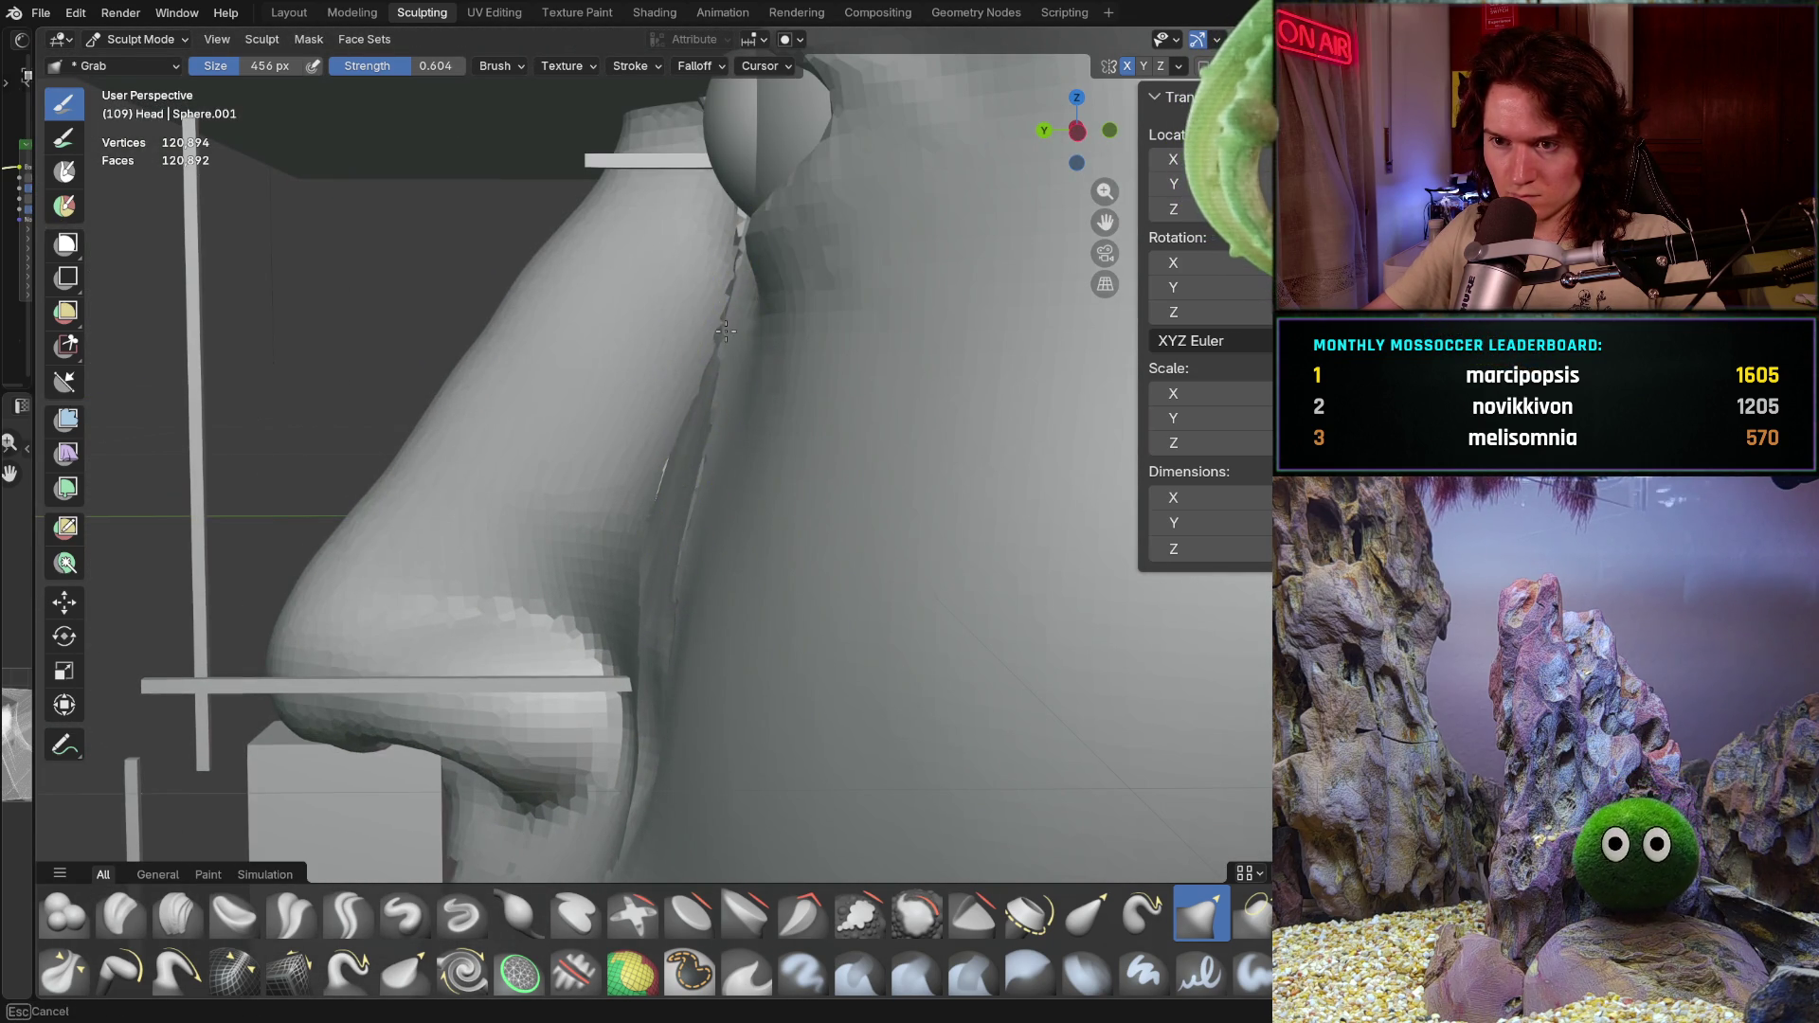
{"action": "middle_click_drag", "start_coordinate": [722, 337], "coordinate": [744, 376]}
{"action": "mouse_move", "coordinate": [772, 527]}
{"action": "middle_mouse_down"}
{"action": "mouse_move", "coordinate": [733, 551]}
{"action": "mouse_move", "coordinate": [625, 493]}
{"action": "mouse_move", "coordinate": [677, 519]}
{"action": "middle_mouse_up"}
{"action": "key", "text": "alt+q"}
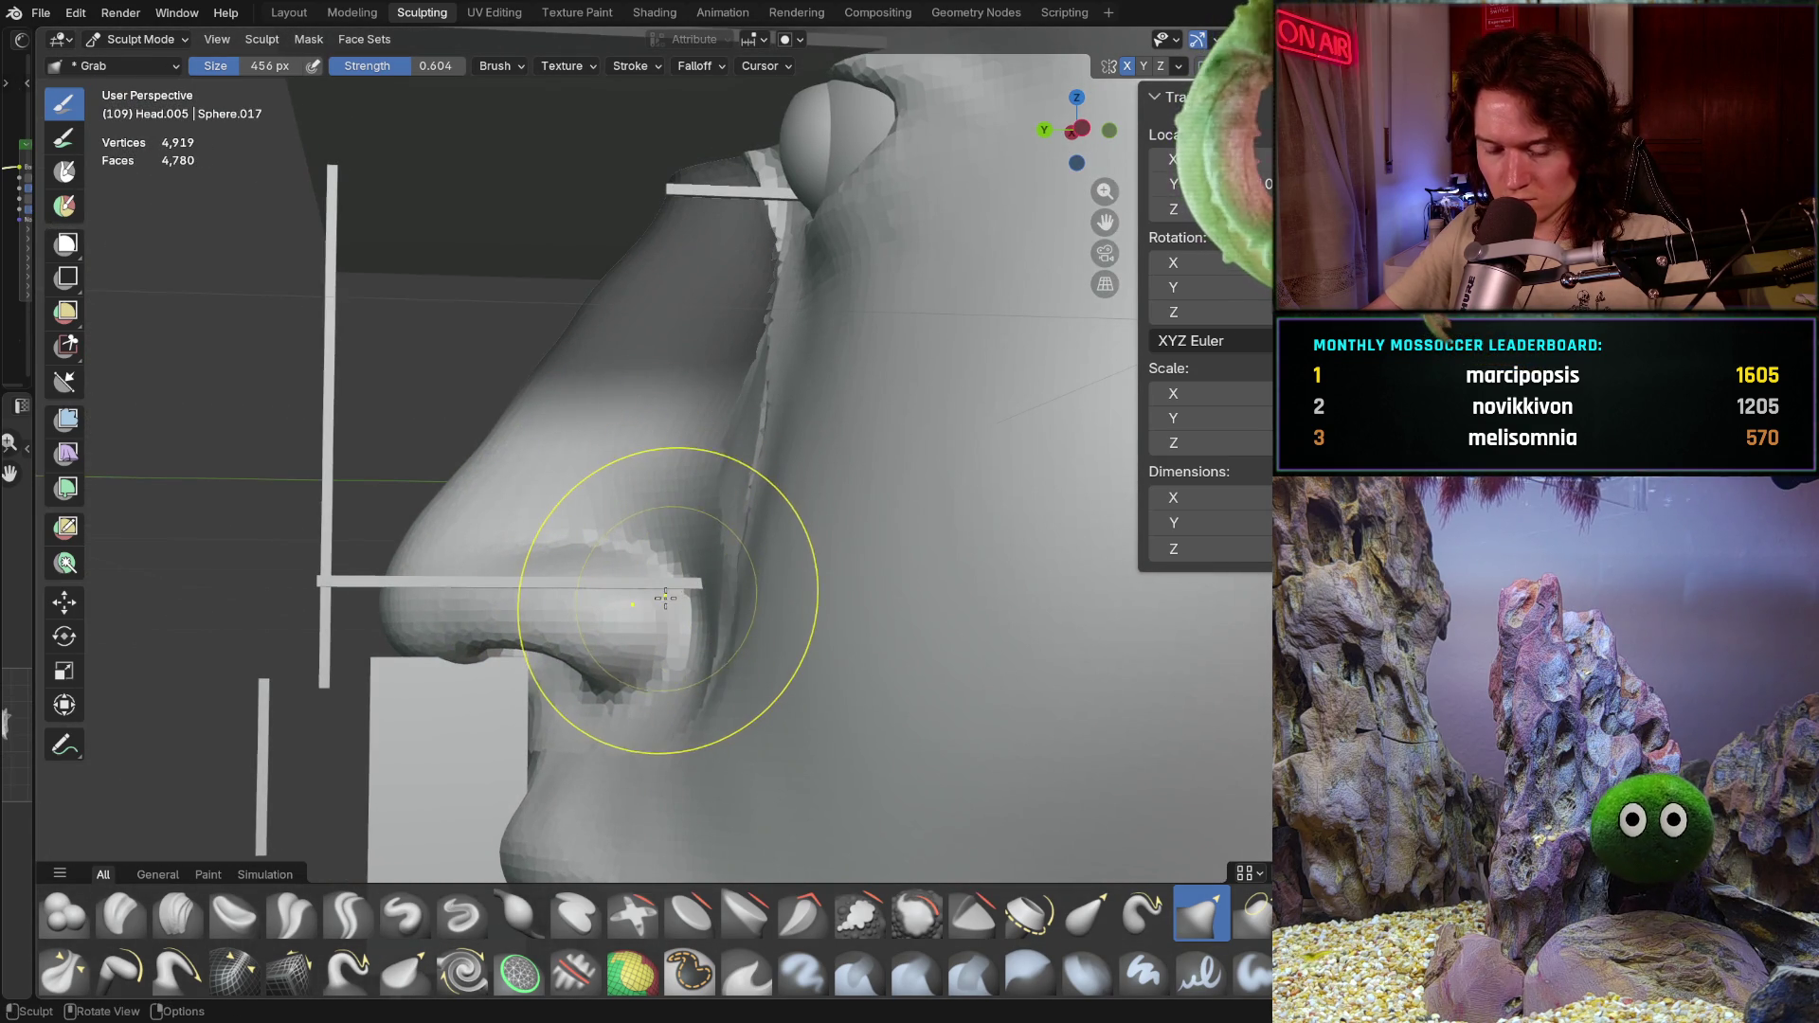
Step: Orbit around both heads and reshape the seam along the nose bridge with a grab stroke
{"action": "middle_click_drag", "start_coordinate": [645, 600], "coordinate": [621, 636]}
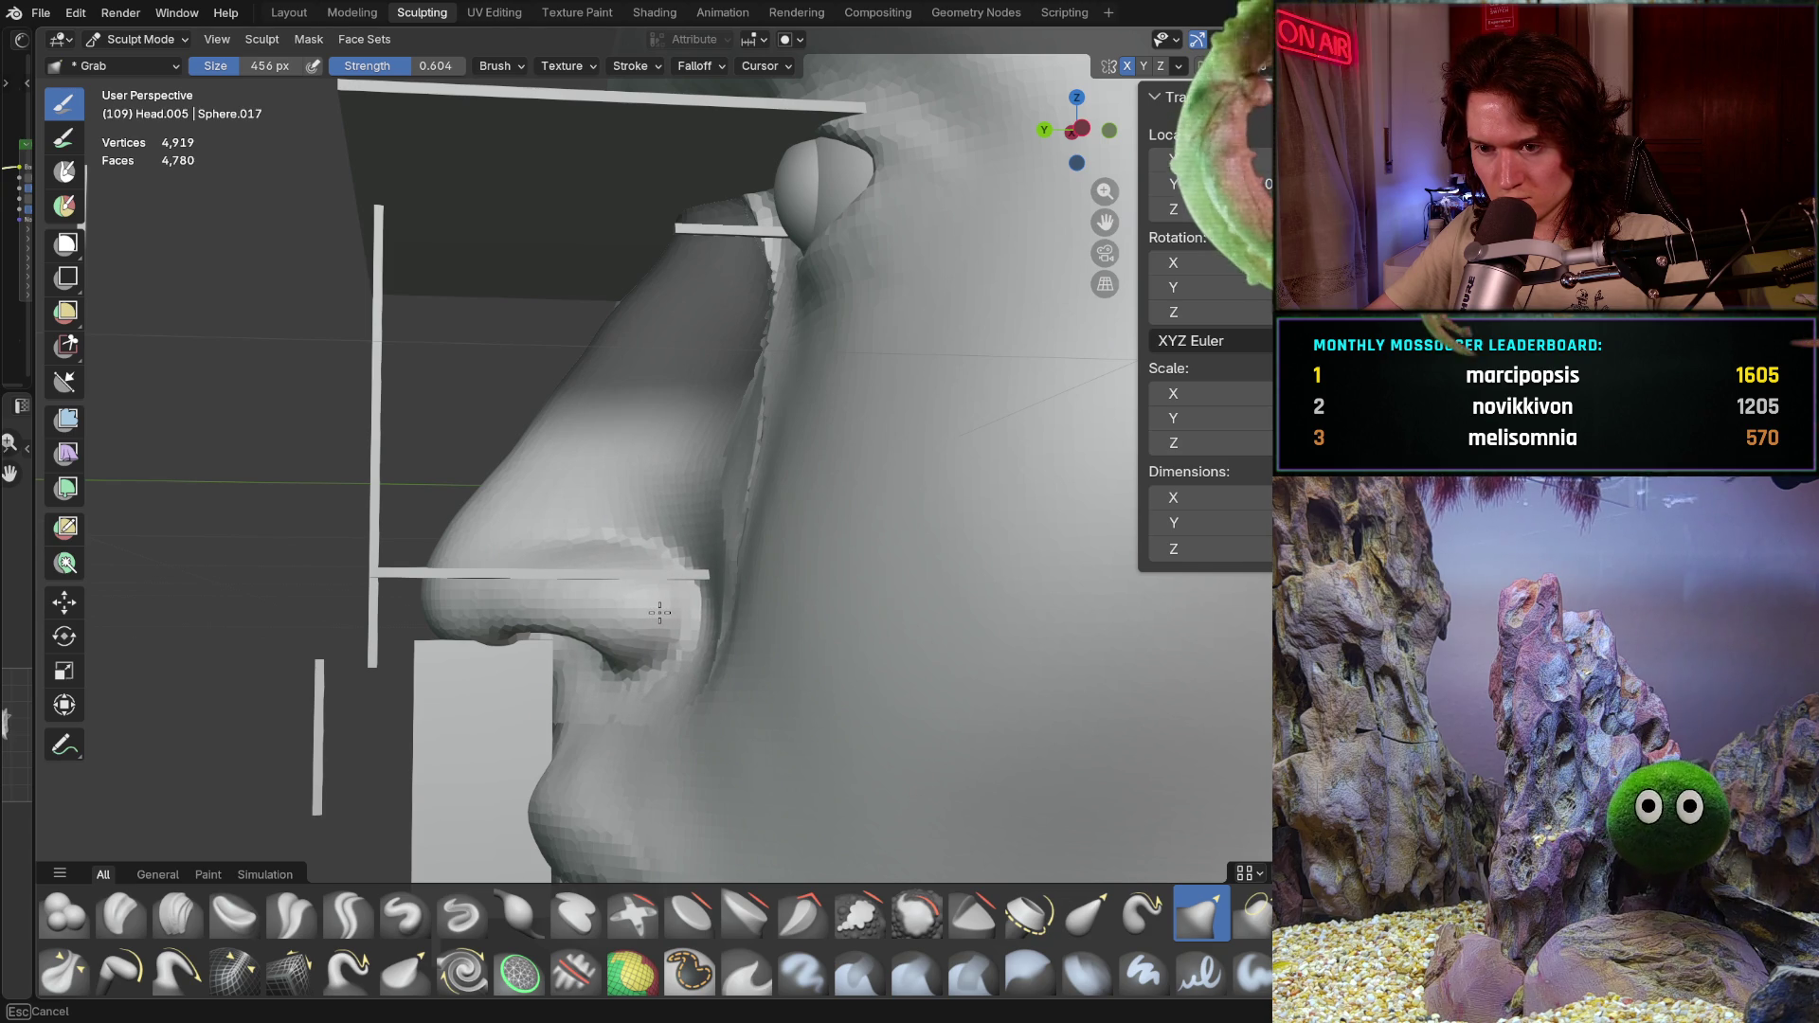
{"action": "middle_click_drag", "start_coordinate": [660, 609], "coordinate": [782, 552]}
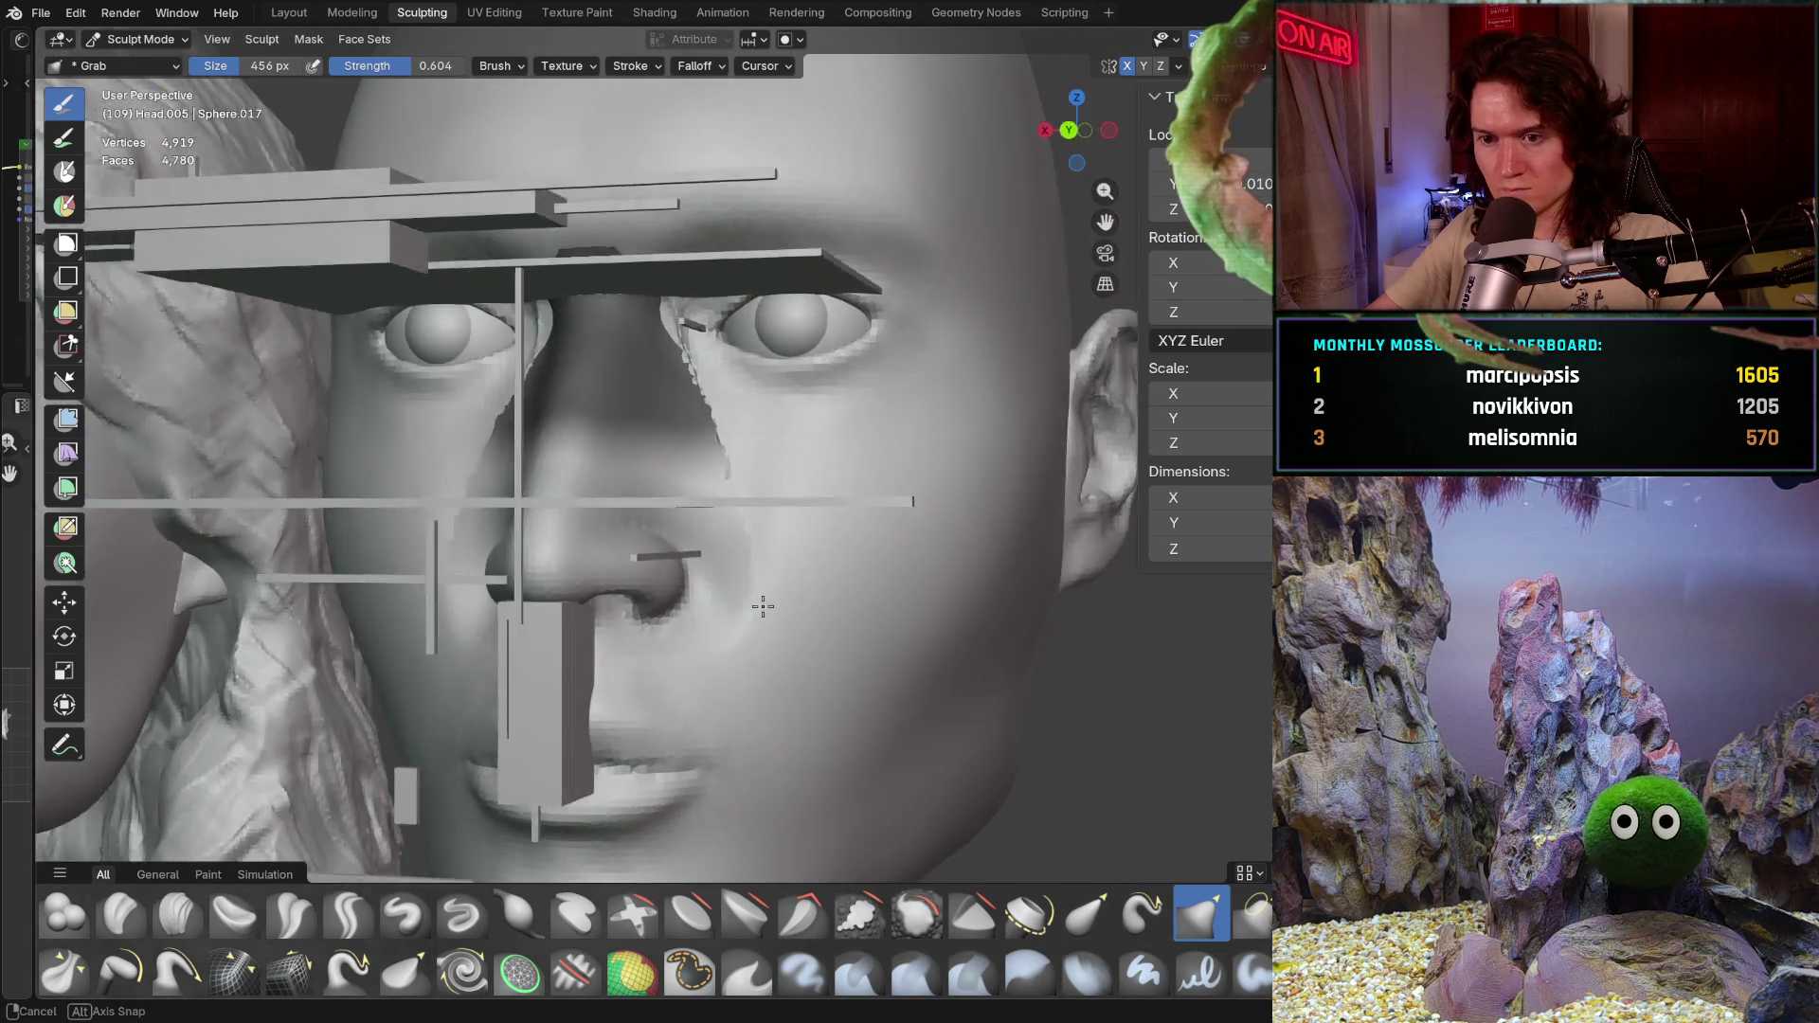
{"action": "scroll", "coordinate": [783, 551], "scroll_direction": "down", "scroll_amount": 2}
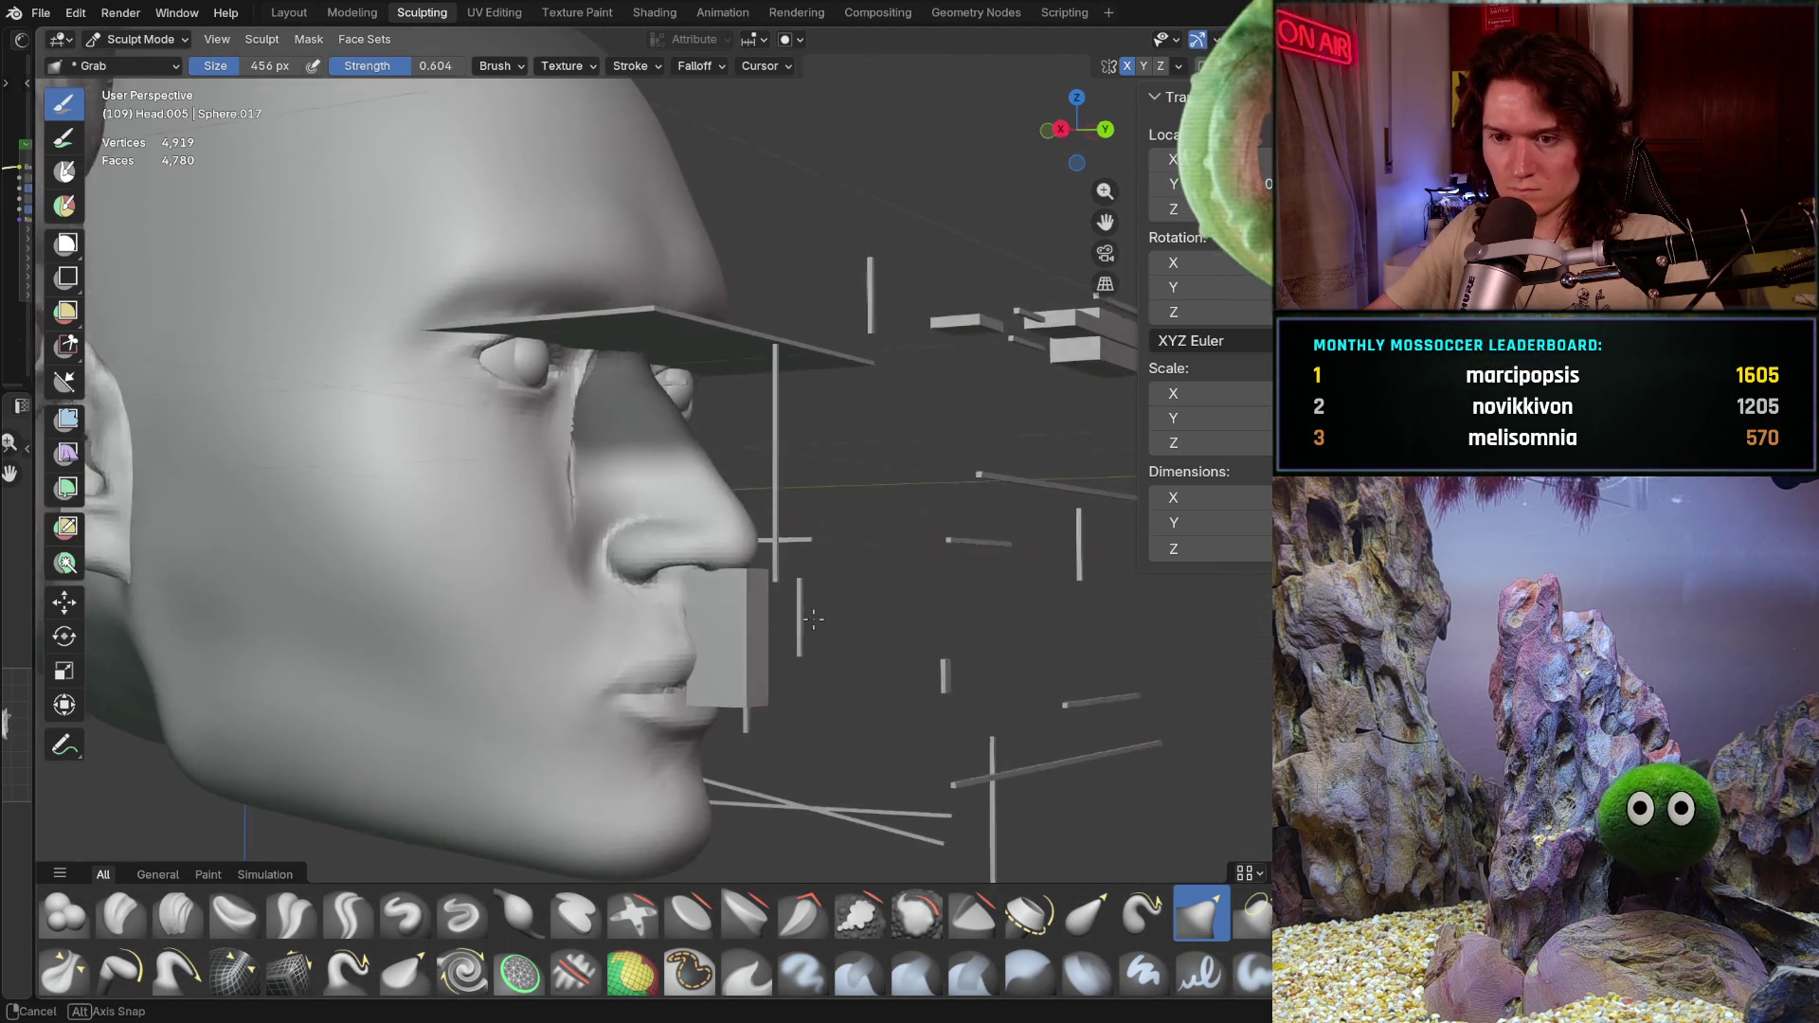
{"action": "mouse_move", "coordinate": [784, 552]}
{"action": "middle_mouse_down"}
{"action": "mouse_move", "coordinate": [748, 622]}
{"action": "mouse_move", "coordinate": [838, 574]}
{"action": "mouse_move", "coordinate": [854, 611]}
{"action": "mouse_move", "coordinate": [796, 514]}
{"action": "mouse_move", "coordinate": [792, 458]}
{"action": "mouse_move", "coordinate": [682, 577]}
{"action": "mouse_move", "coordinate": [644, 562]}
{"action": "mouse_move", "coordinate": [616, 616]}
{"action": "mouse_move", "coordinate": [480, 646]}
{"action": "mouse_move", "coordinate": [539, 527]}
{"action": "middle_mouse_up"}
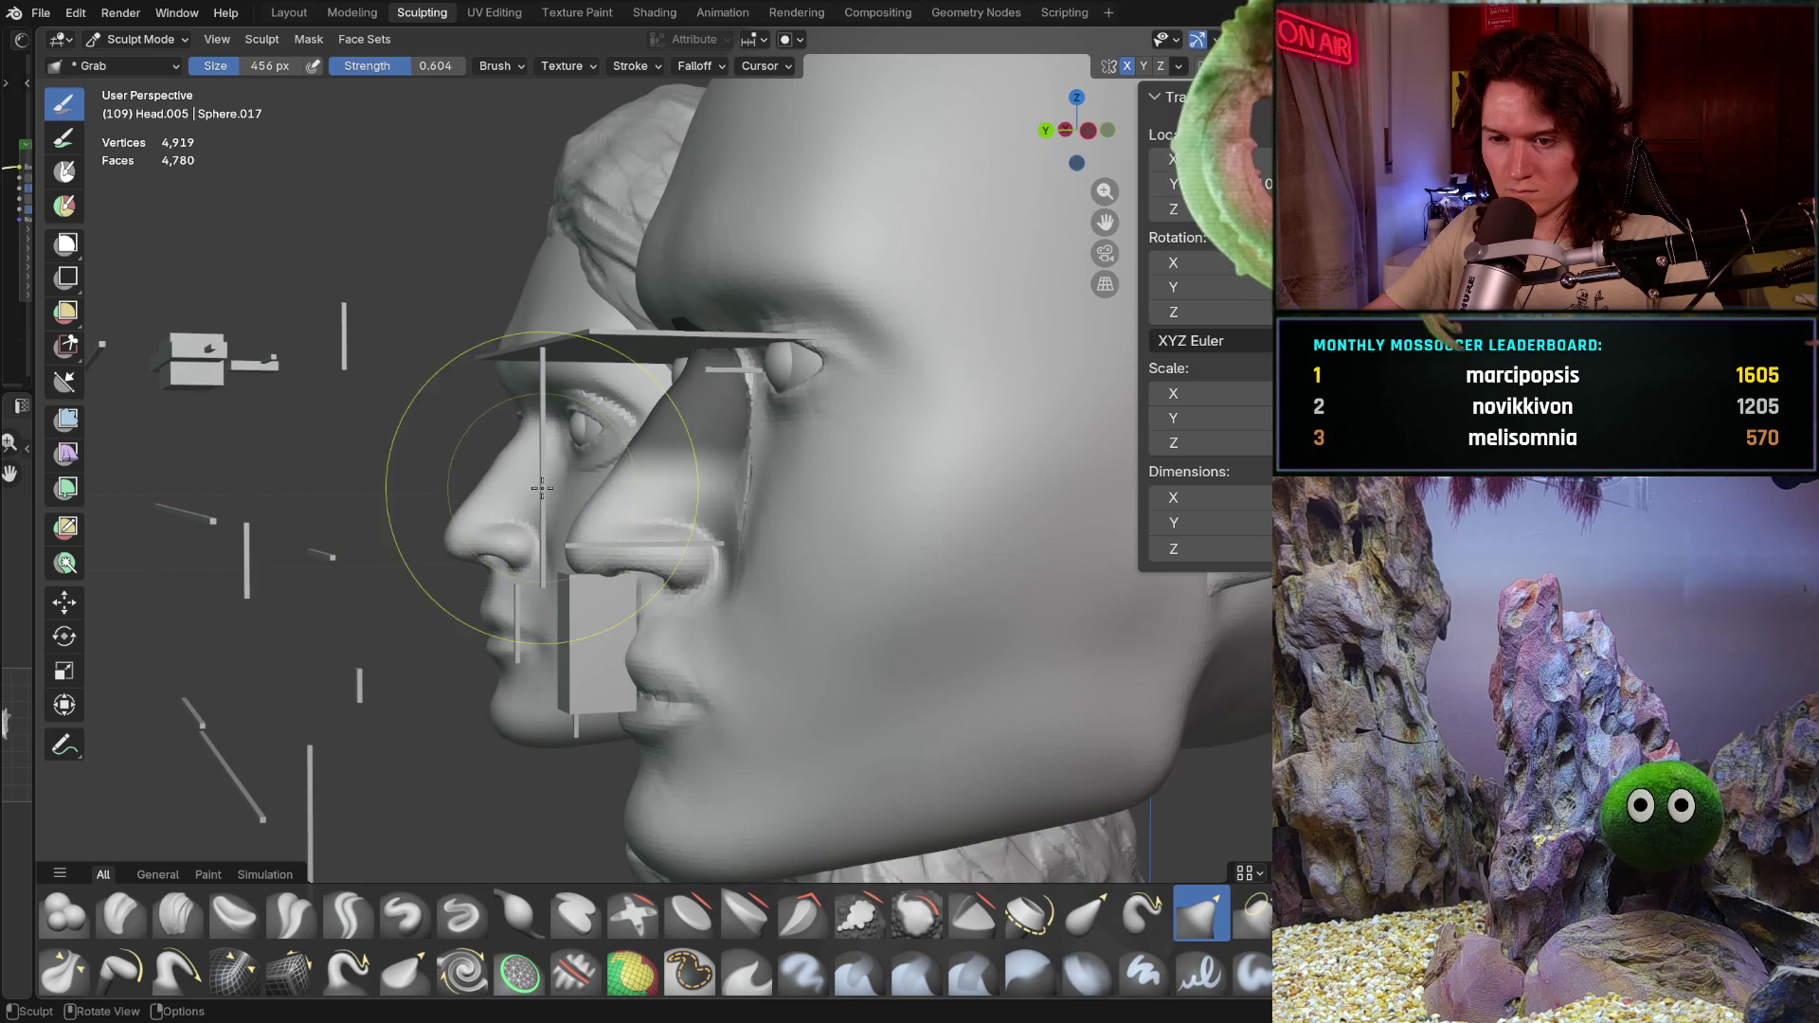
{"action": "scroll", "coordinate": [538, 527], "scroll_direction": "up", "scroll_amount": 2}
{"action": "scroll", "coordinate": [596, 583], "scroll_direction": "up", "scroll_amount": 2}
{"action": "scroll", "coordinate": [625, 611], "scroll_direction": "up", "scroll_amount": 2}
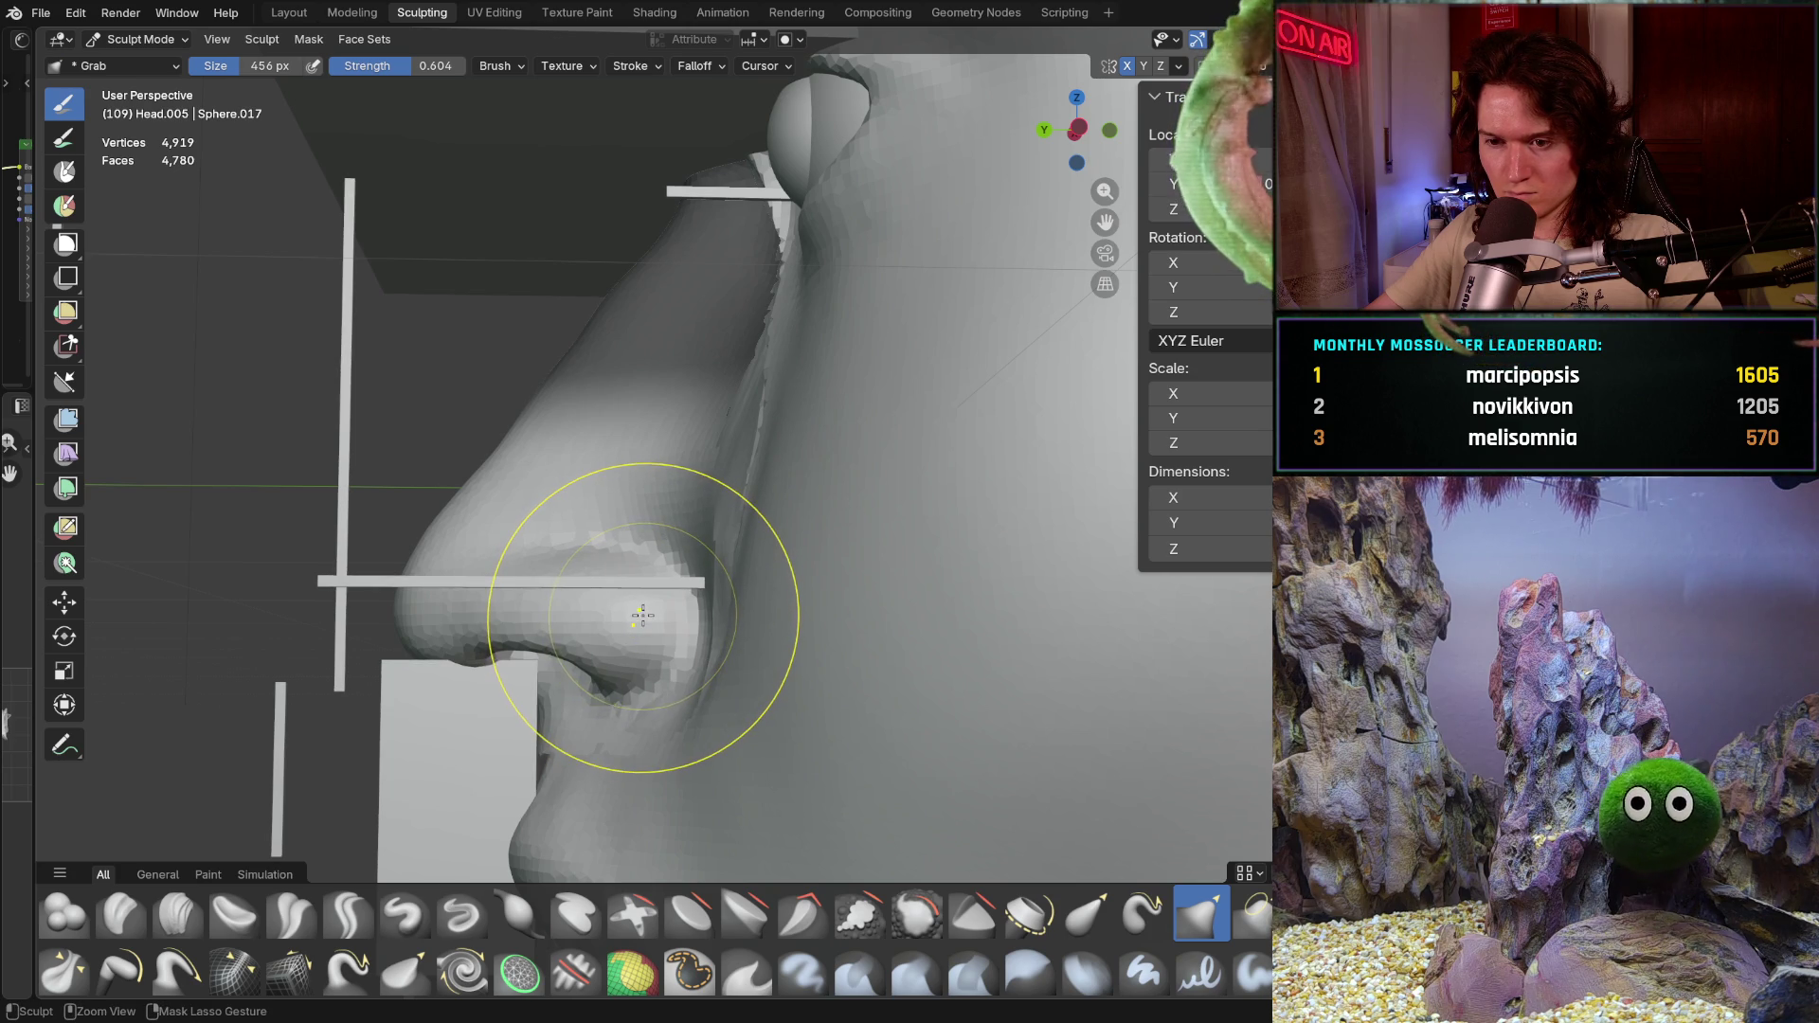
{"action": "mouse_move", "coordinate": [647, 518]}
{"action": "middle_mouse_down"}
{"action": "mouse_move", "coordinate": [1007, 575]}
{"action": "mouse_move", "coordinate": [865, 550]}
{"action": "middle_mouse_up"}
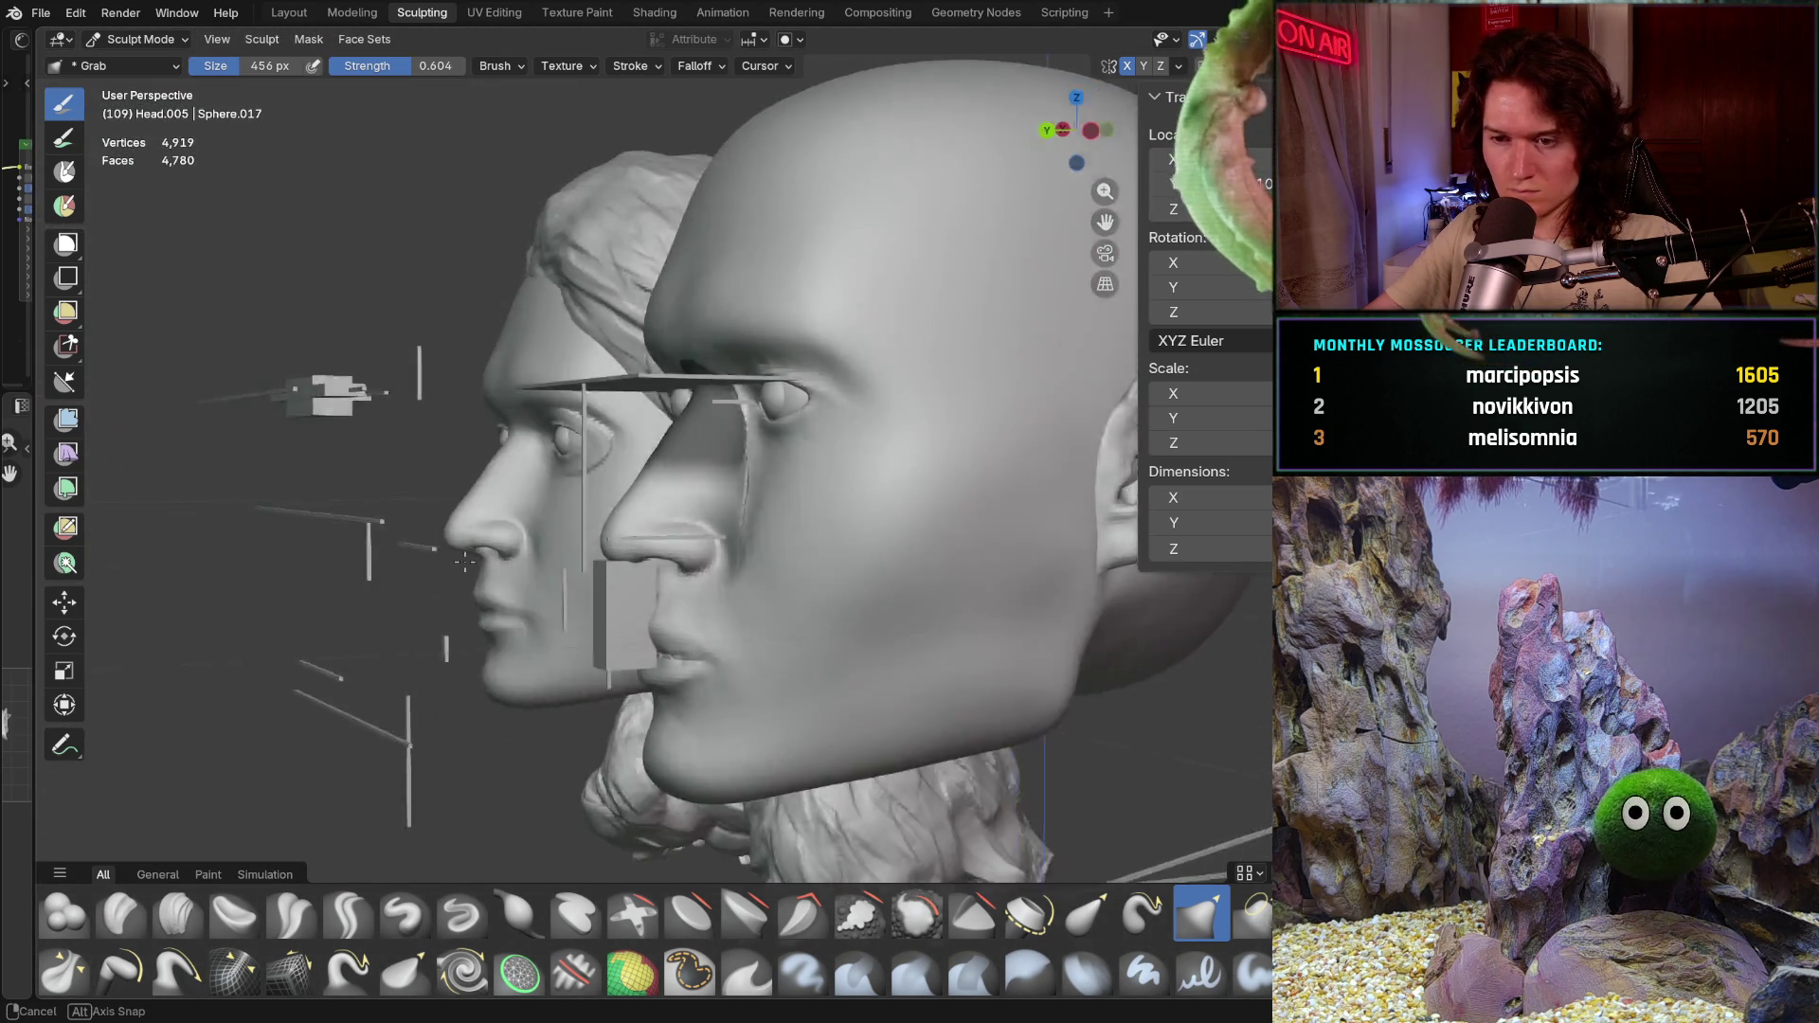
{"action": "middle_click_drag", "start_coordinate": [864, 549], "coordinate": [544, 616]}
{"action": "scroll", "coordinate": [545, 615], "scroll_direction": "up", "scroll_amount": 3}
{"action": "scroll", "coordinate": [609, 528], "scroll_direction": "up", "scroll_amount": 2}
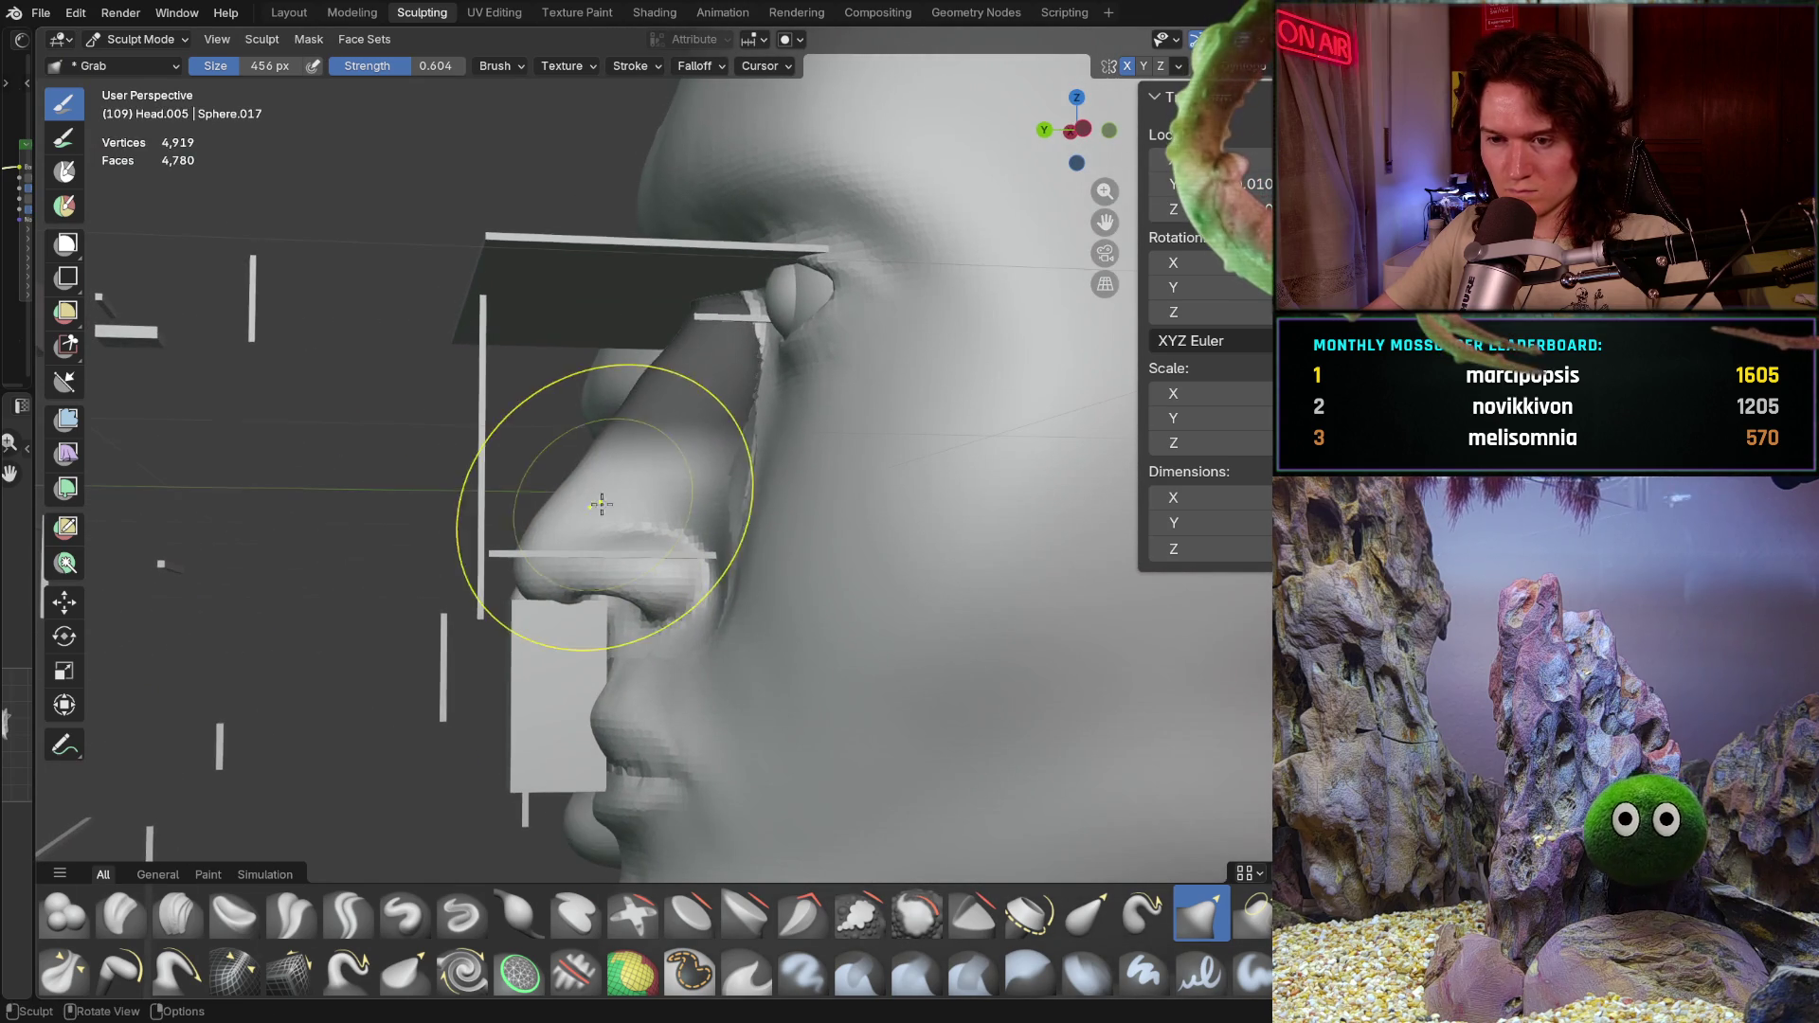
{"action": "left_click_drag", "start_coordinate": [691, 493], "coordinate": [694, 436]}
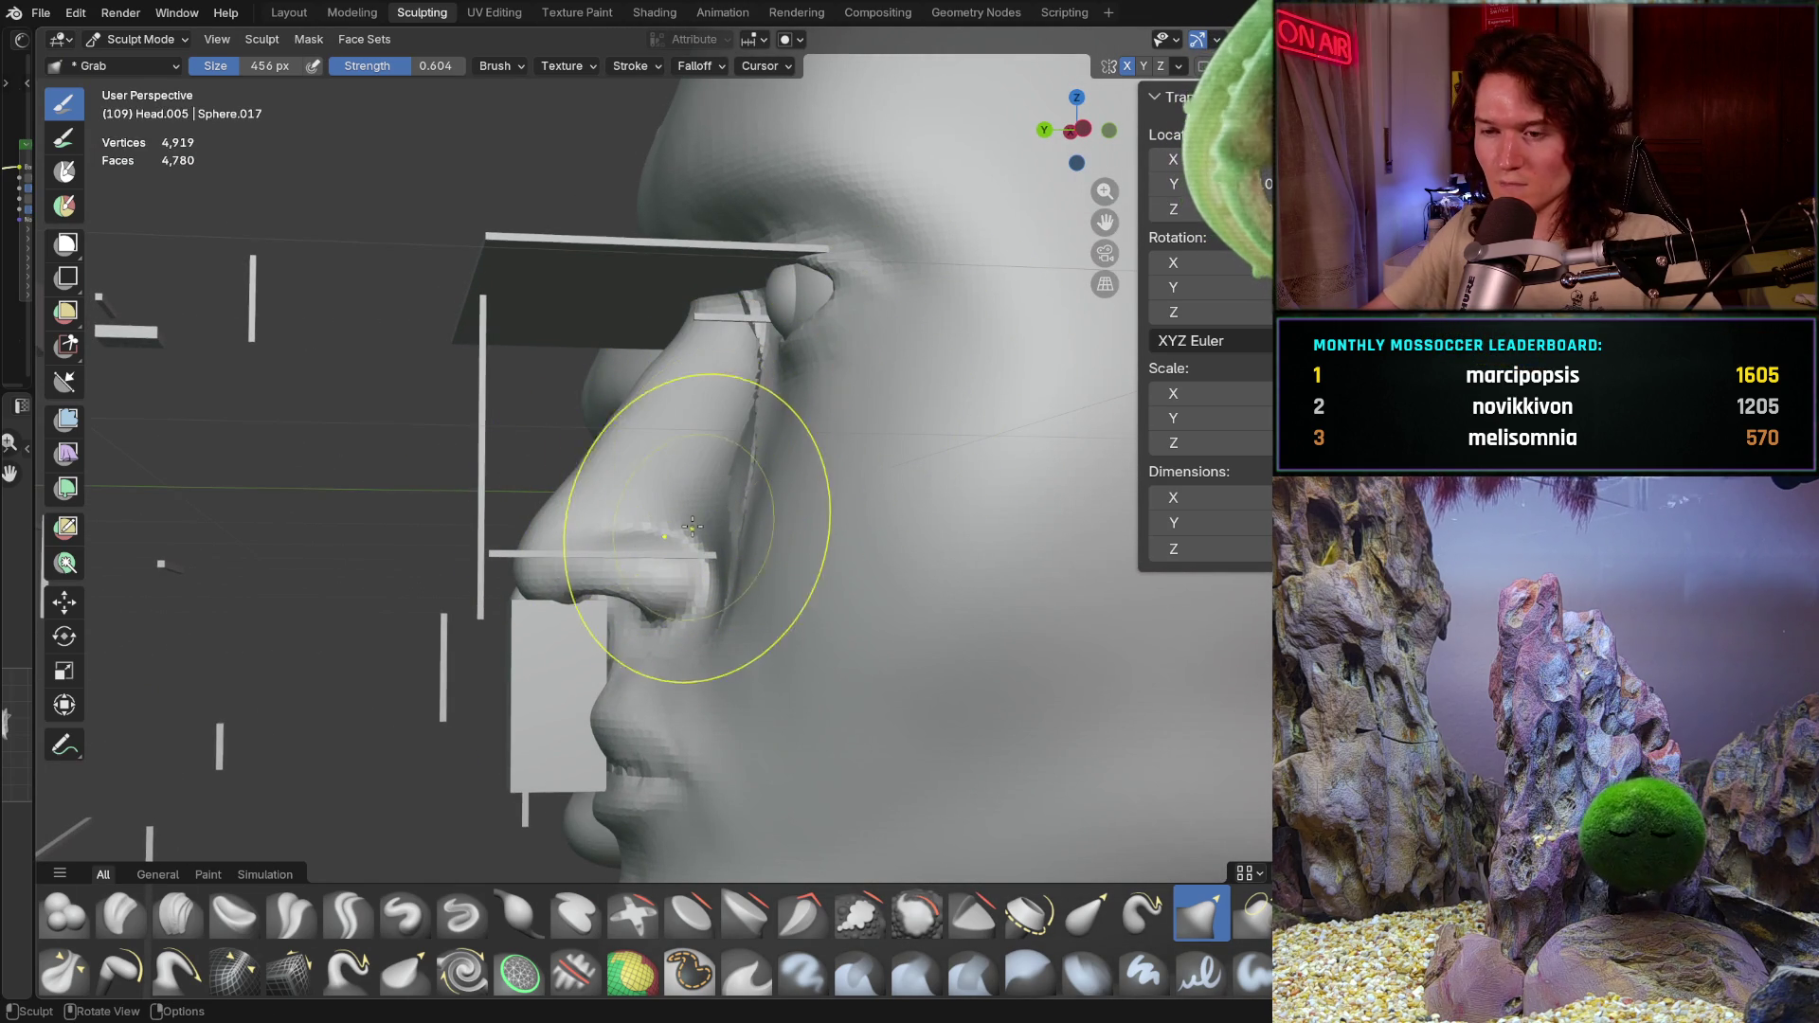
Step: Check the nose from several angles, snap to a flat back view and return to Object Mode
{"action": "middle_click_drag", "start_coordinate": [673, 445], "coordinate": [724, 446]}
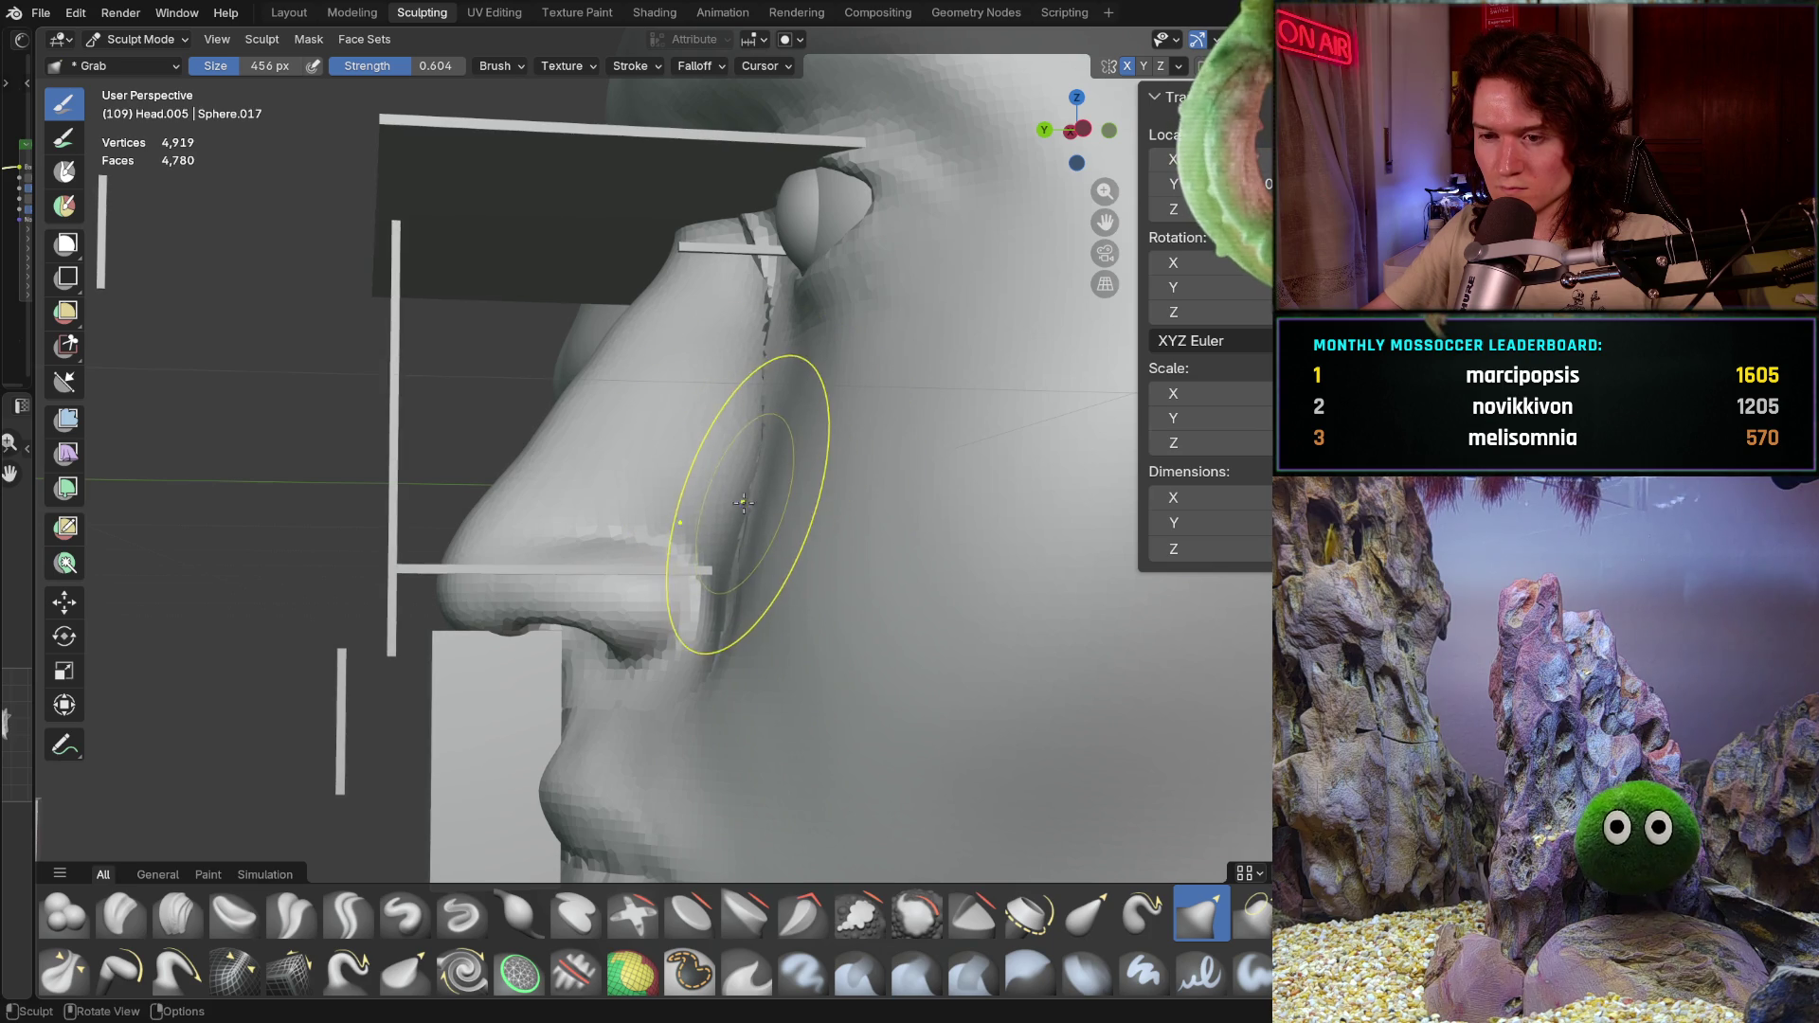
{"action": "middle_click_drag", "start_coordinate": [740, 500], "coordinate": [738, 529]}
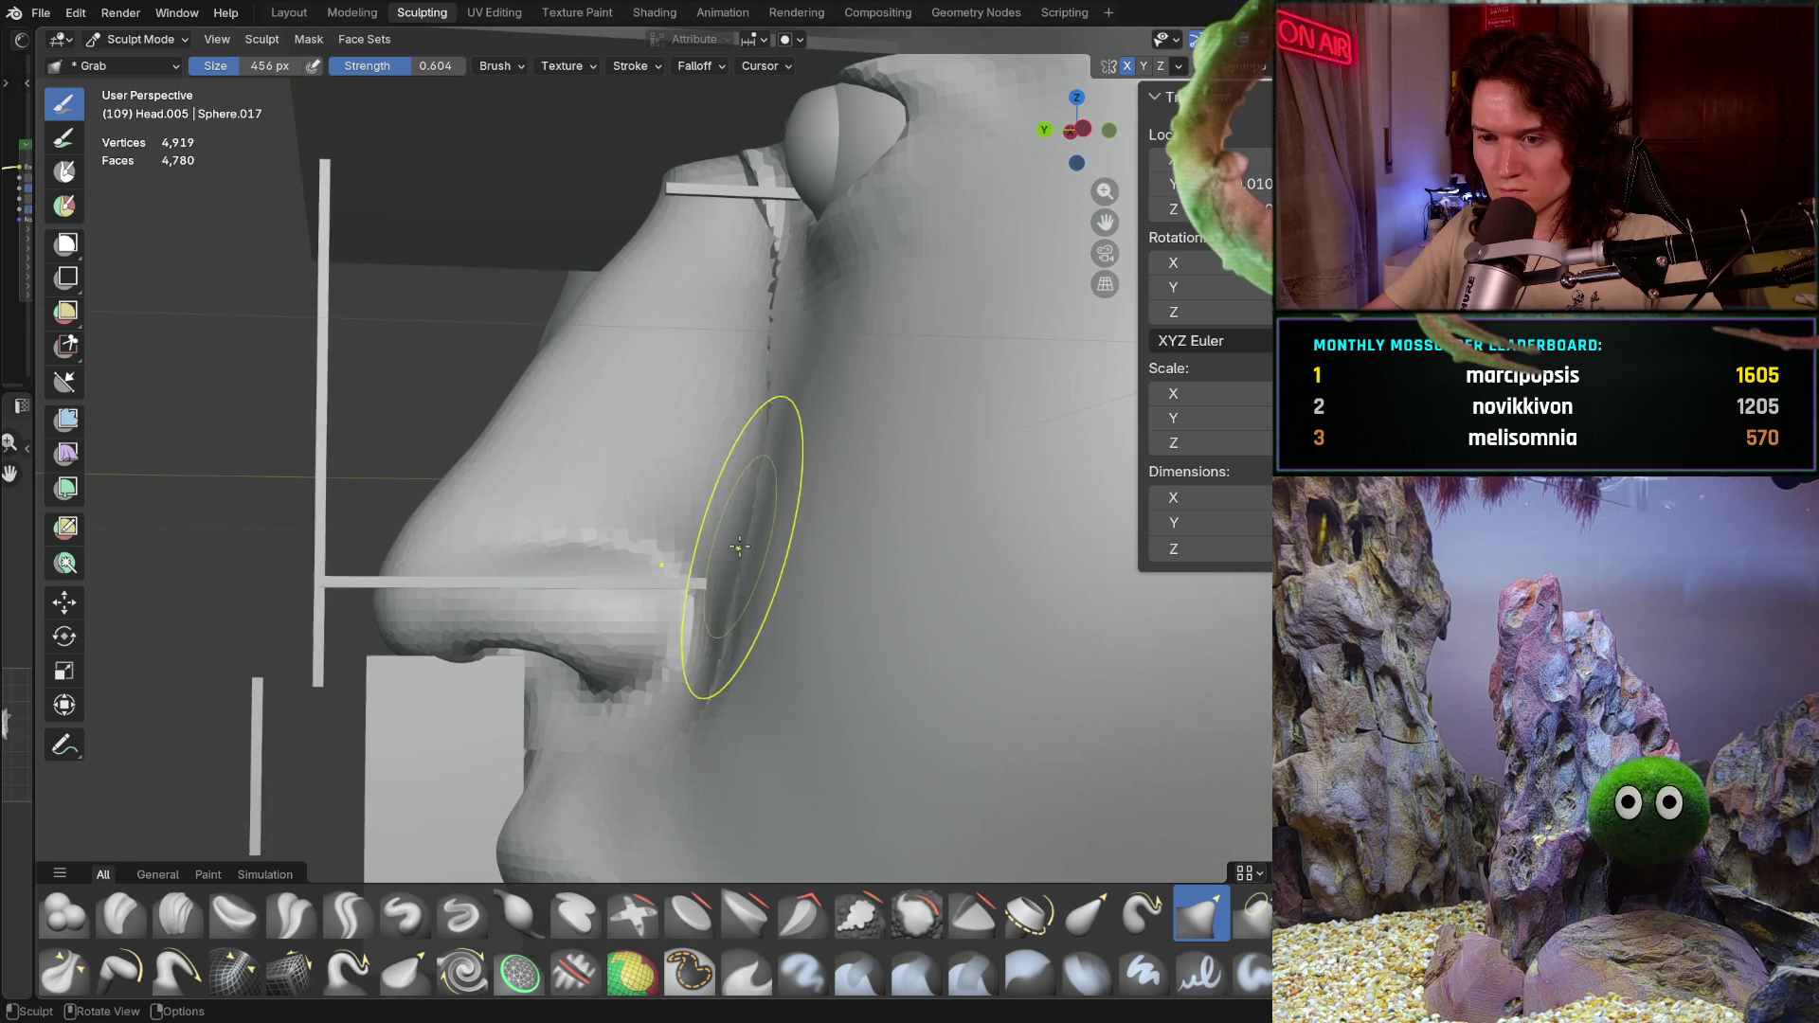
{"action": "middle_click_drag", "start_coordinate": [738, 594], "coordinate": [753, 626]}
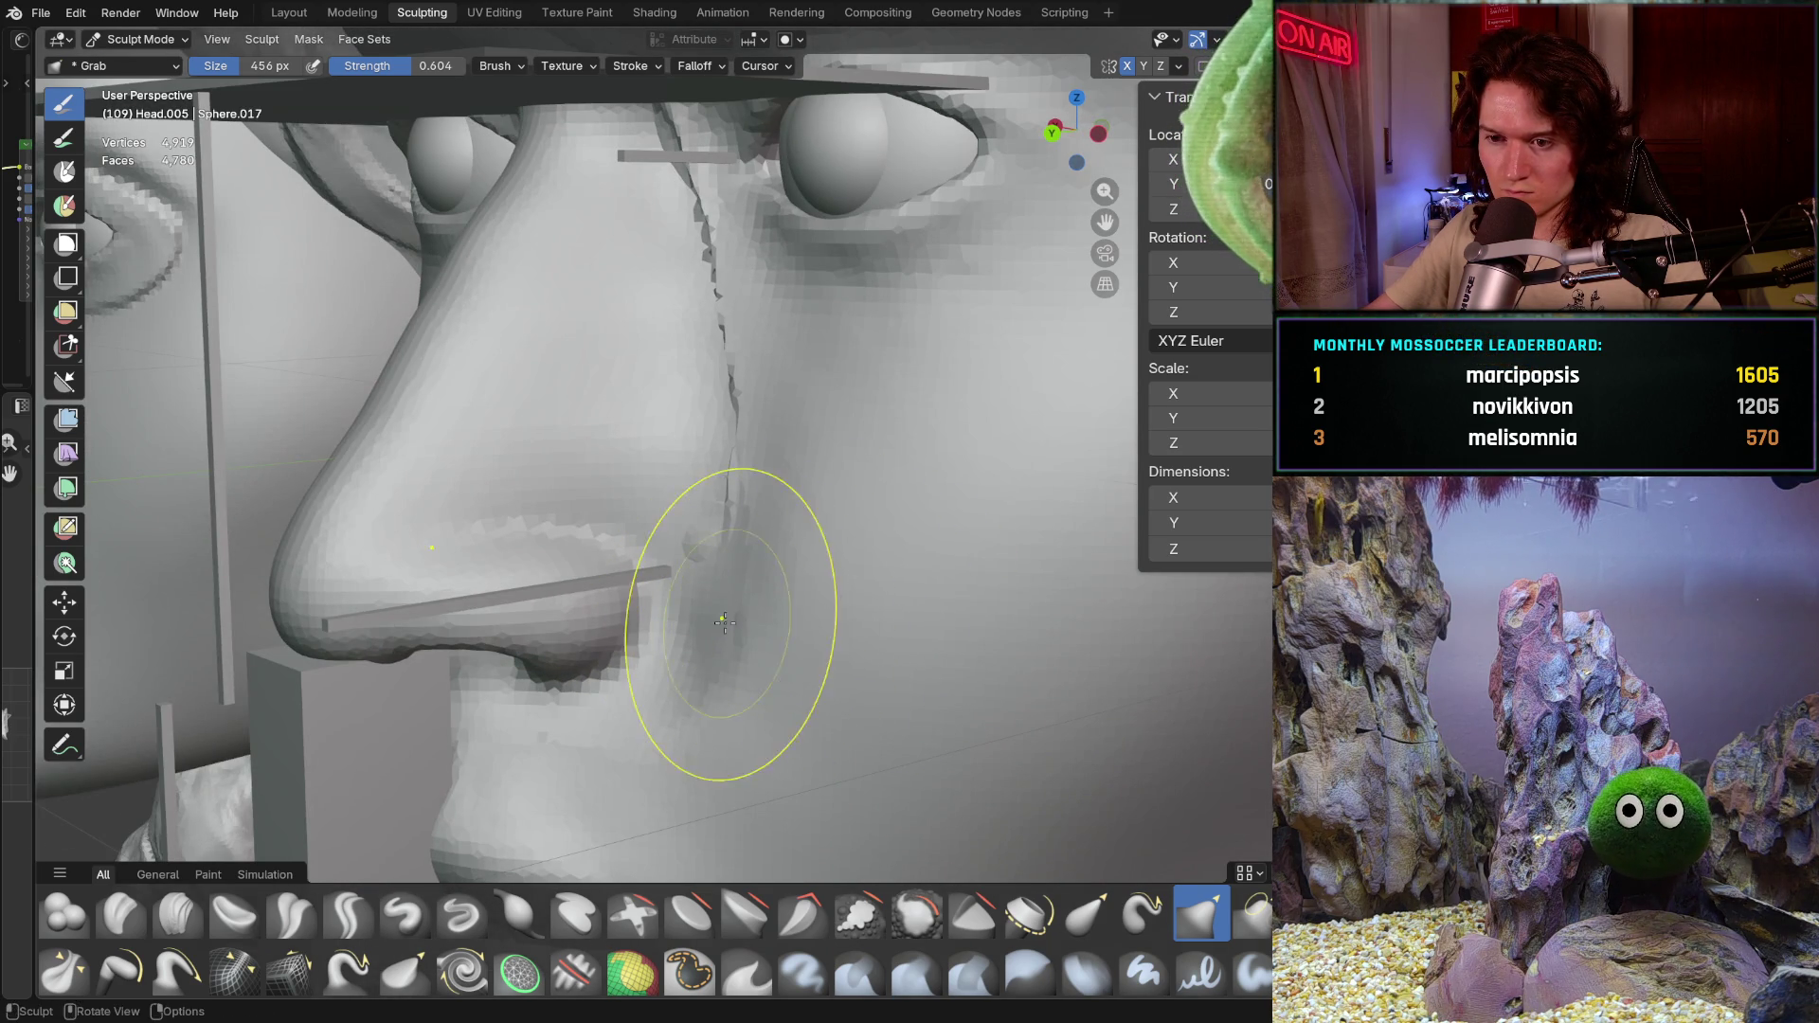
{"action": "mouse_move", "coordinate": [754, 594]}
{"action": "middle_mouse_down"}
{"action": "mouse_move", "coordinate": [999, 519]}
{"action": "mouse_move", "coordinate": [659, 569]}
{"action": "middle_mouse_up"}
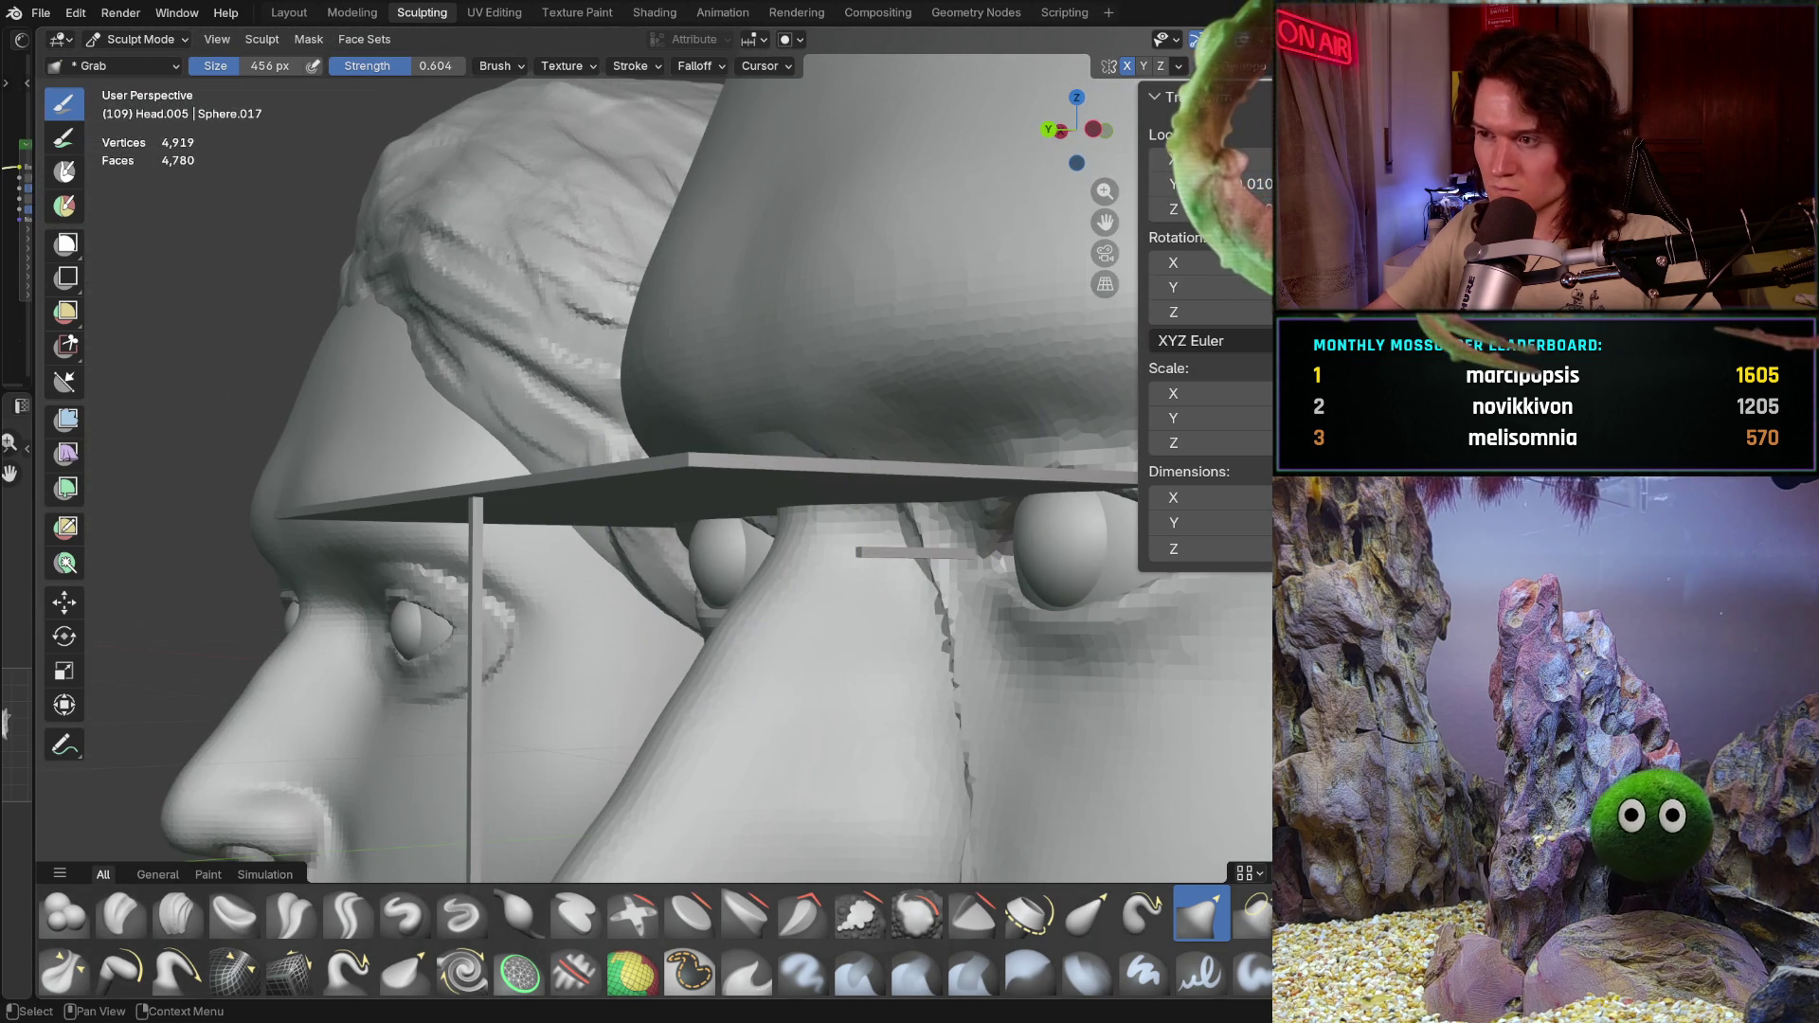
{"action": "middle_click_drag", "start_coordinate": [754, 597], "coordinate": [791, 610]}
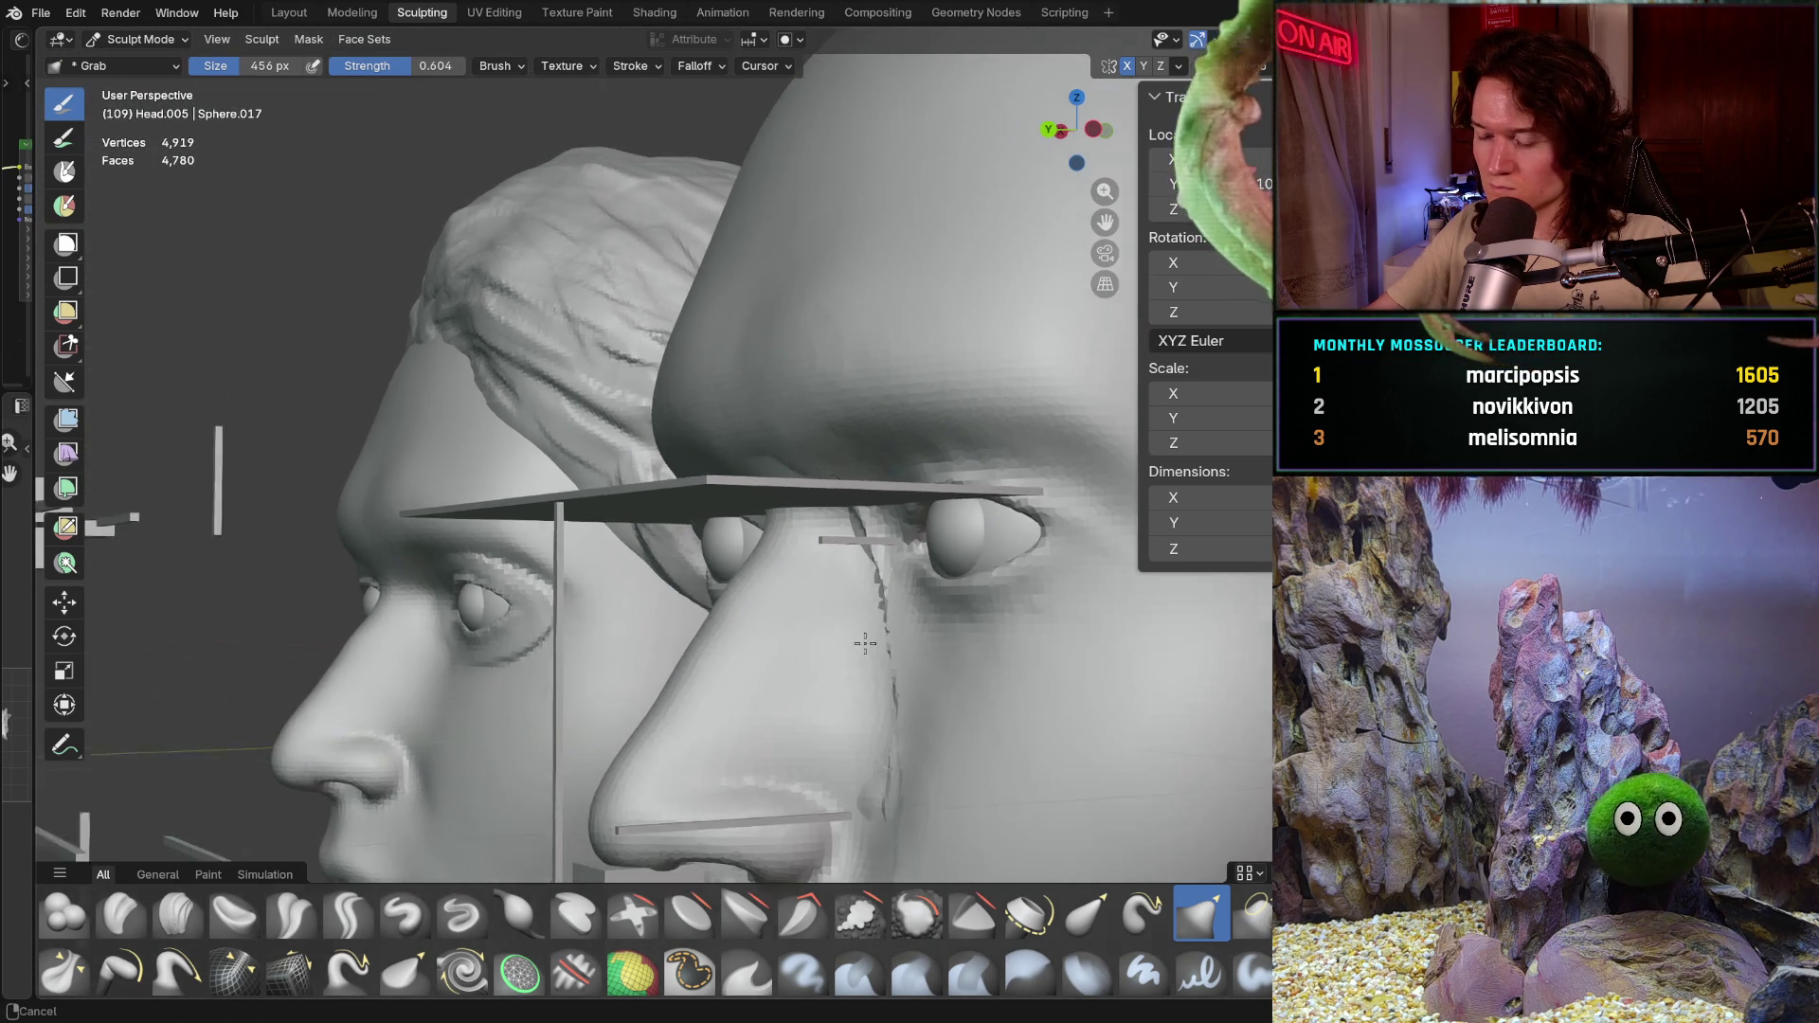
{"action": "key", "text": "ctrl+KP_1"}
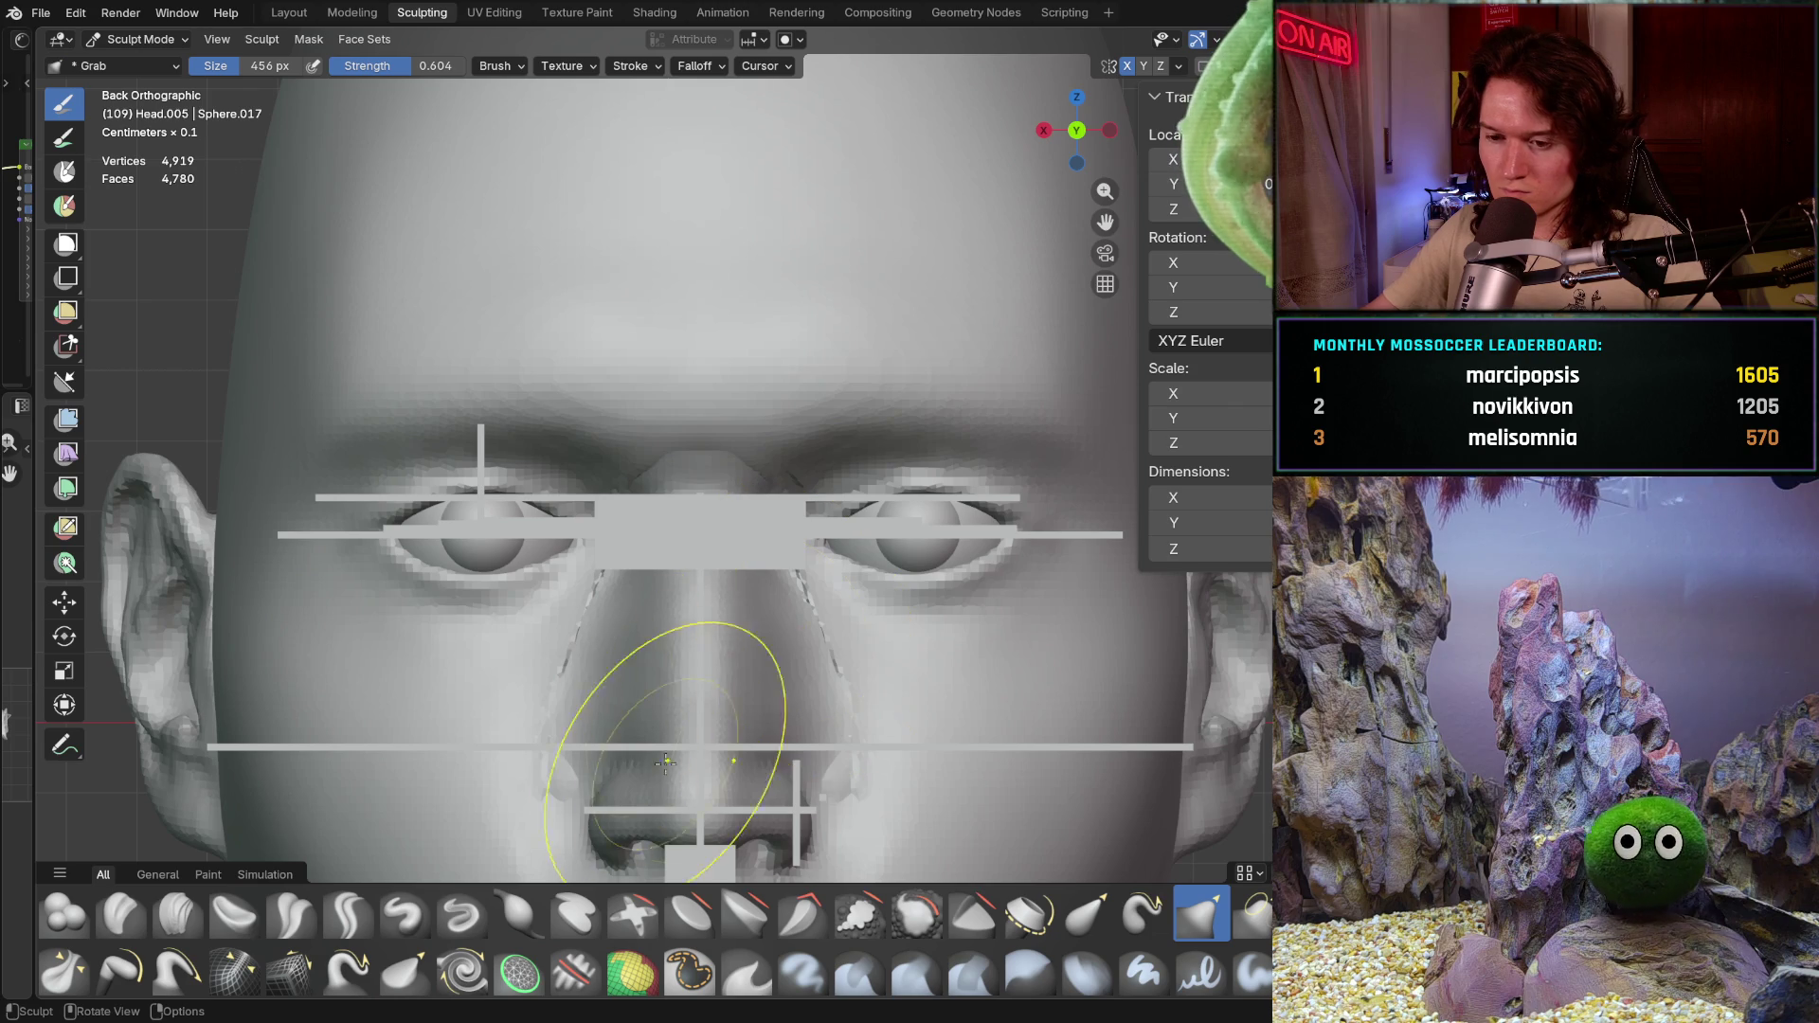
{"action": "middle_click_drag", "start_coordinate": [670, 731], "coordinate": [674, 433], "text": "shift"}
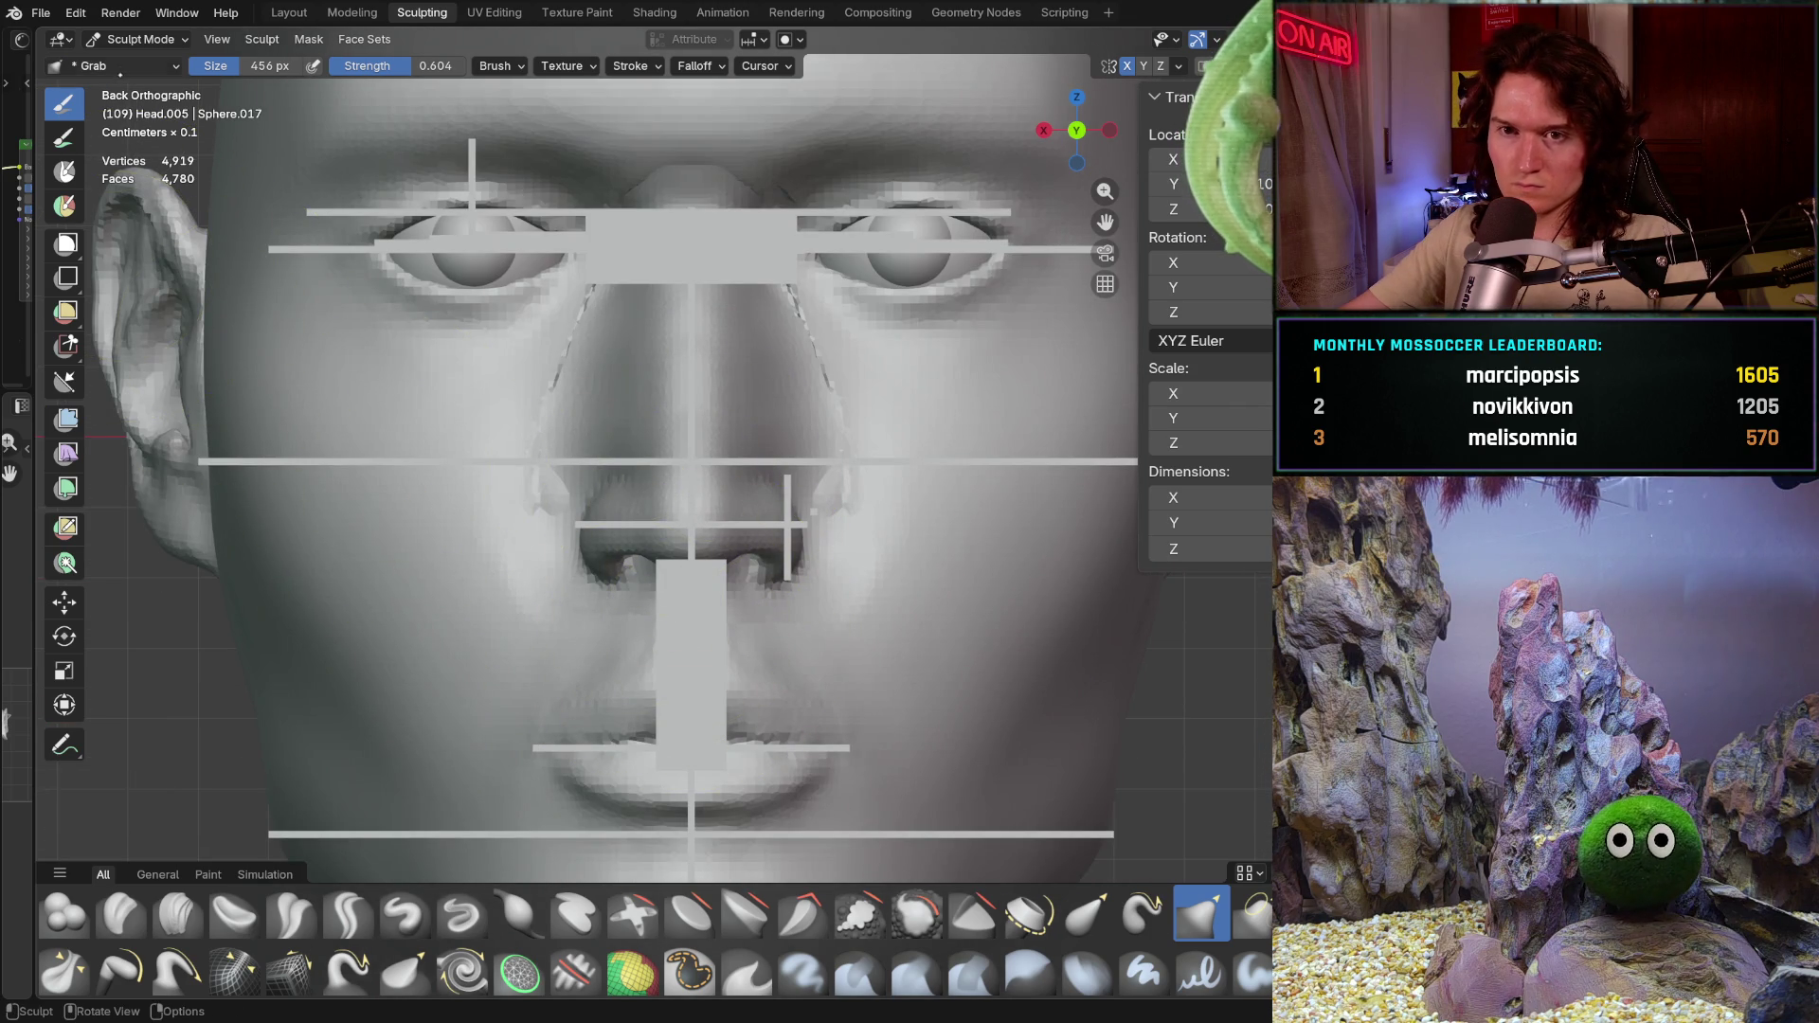
{"action": "left_click", "coordinate": [141, 39]}
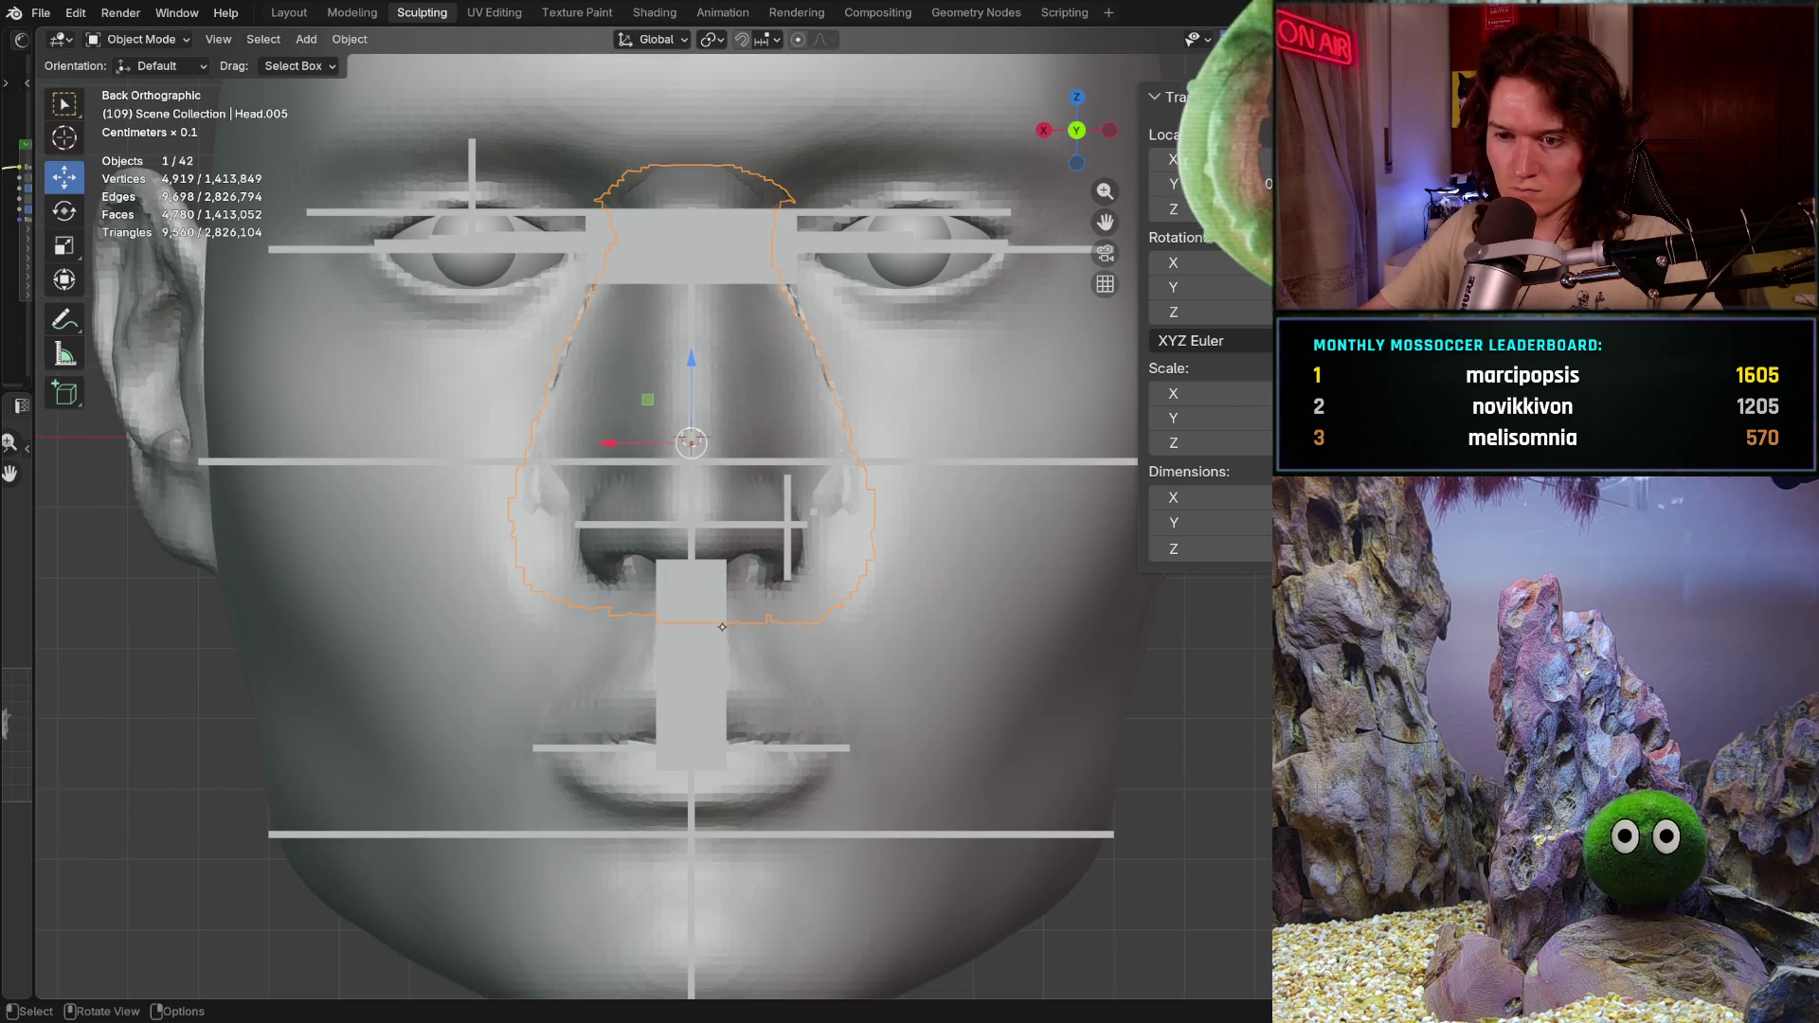
Step: Hide the wide reference bar under the nose and zoom in on the nose from the side
{"action": "left_click", "coordinate": [718, 633]}
{"action": "key", "text": "h"}
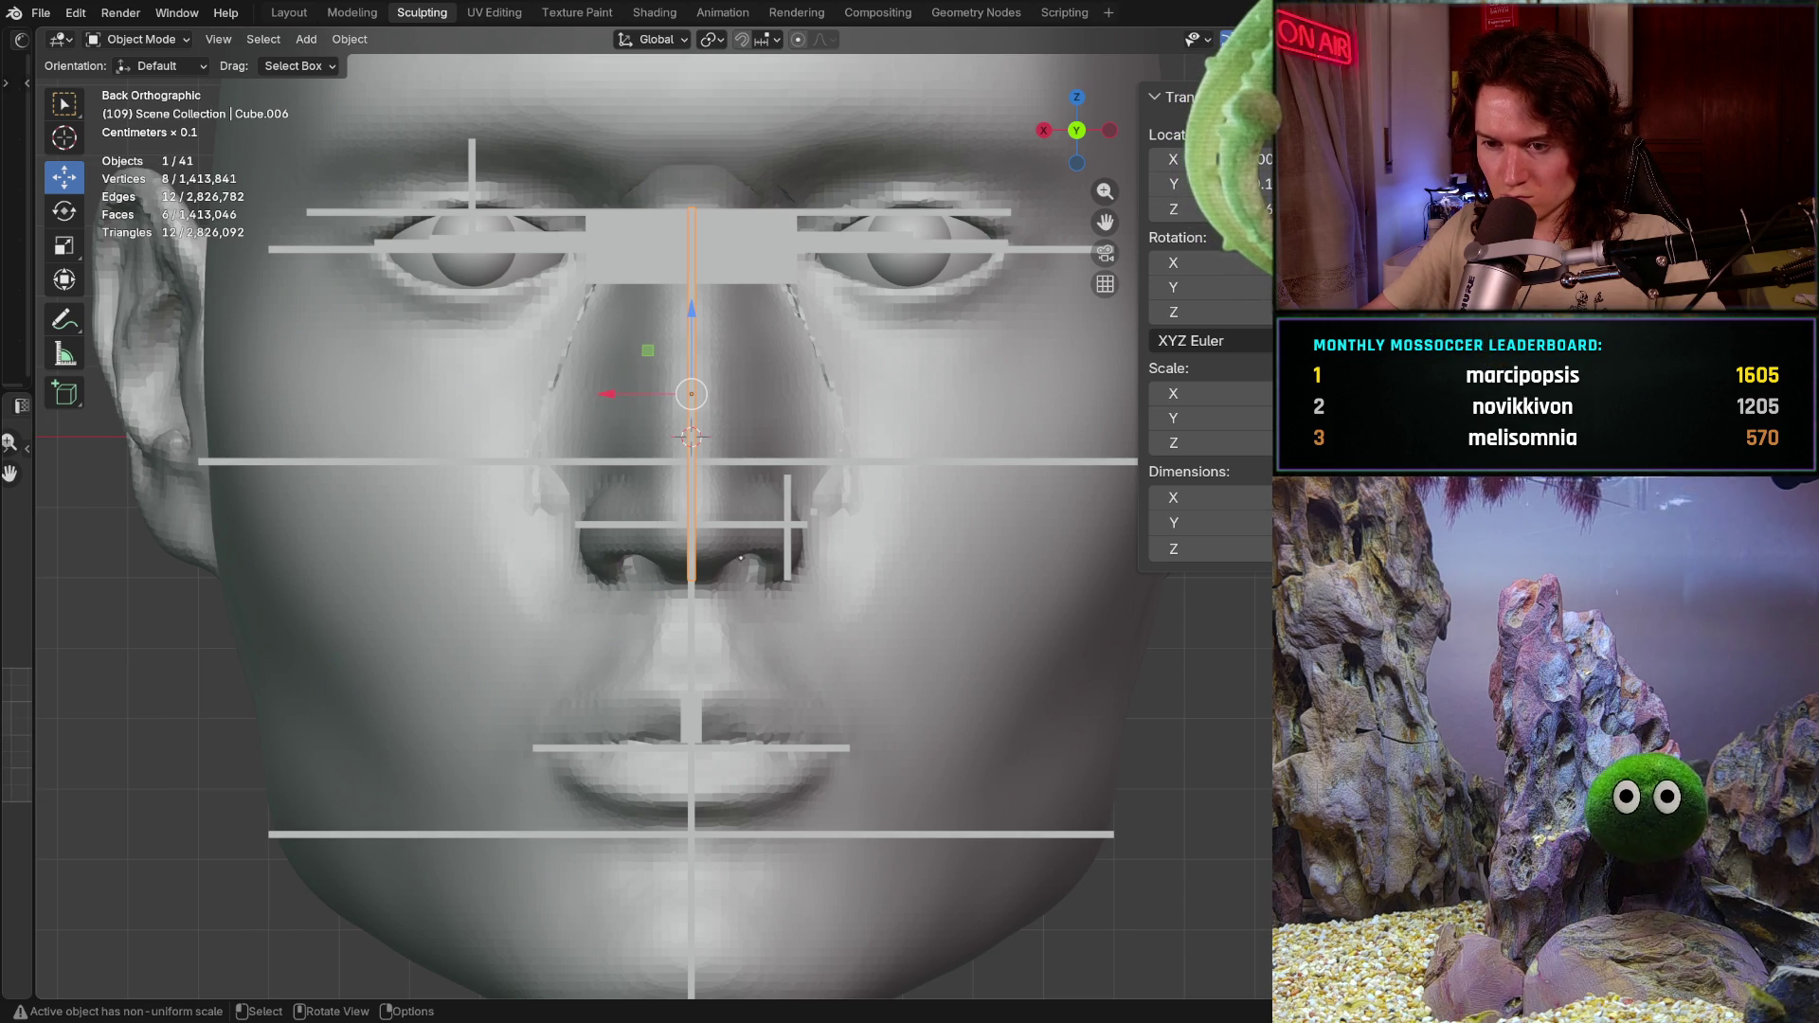
{"action": "middle_click_drag", "start_coordinate": [693, 437], "coordinate": [540, 441]}
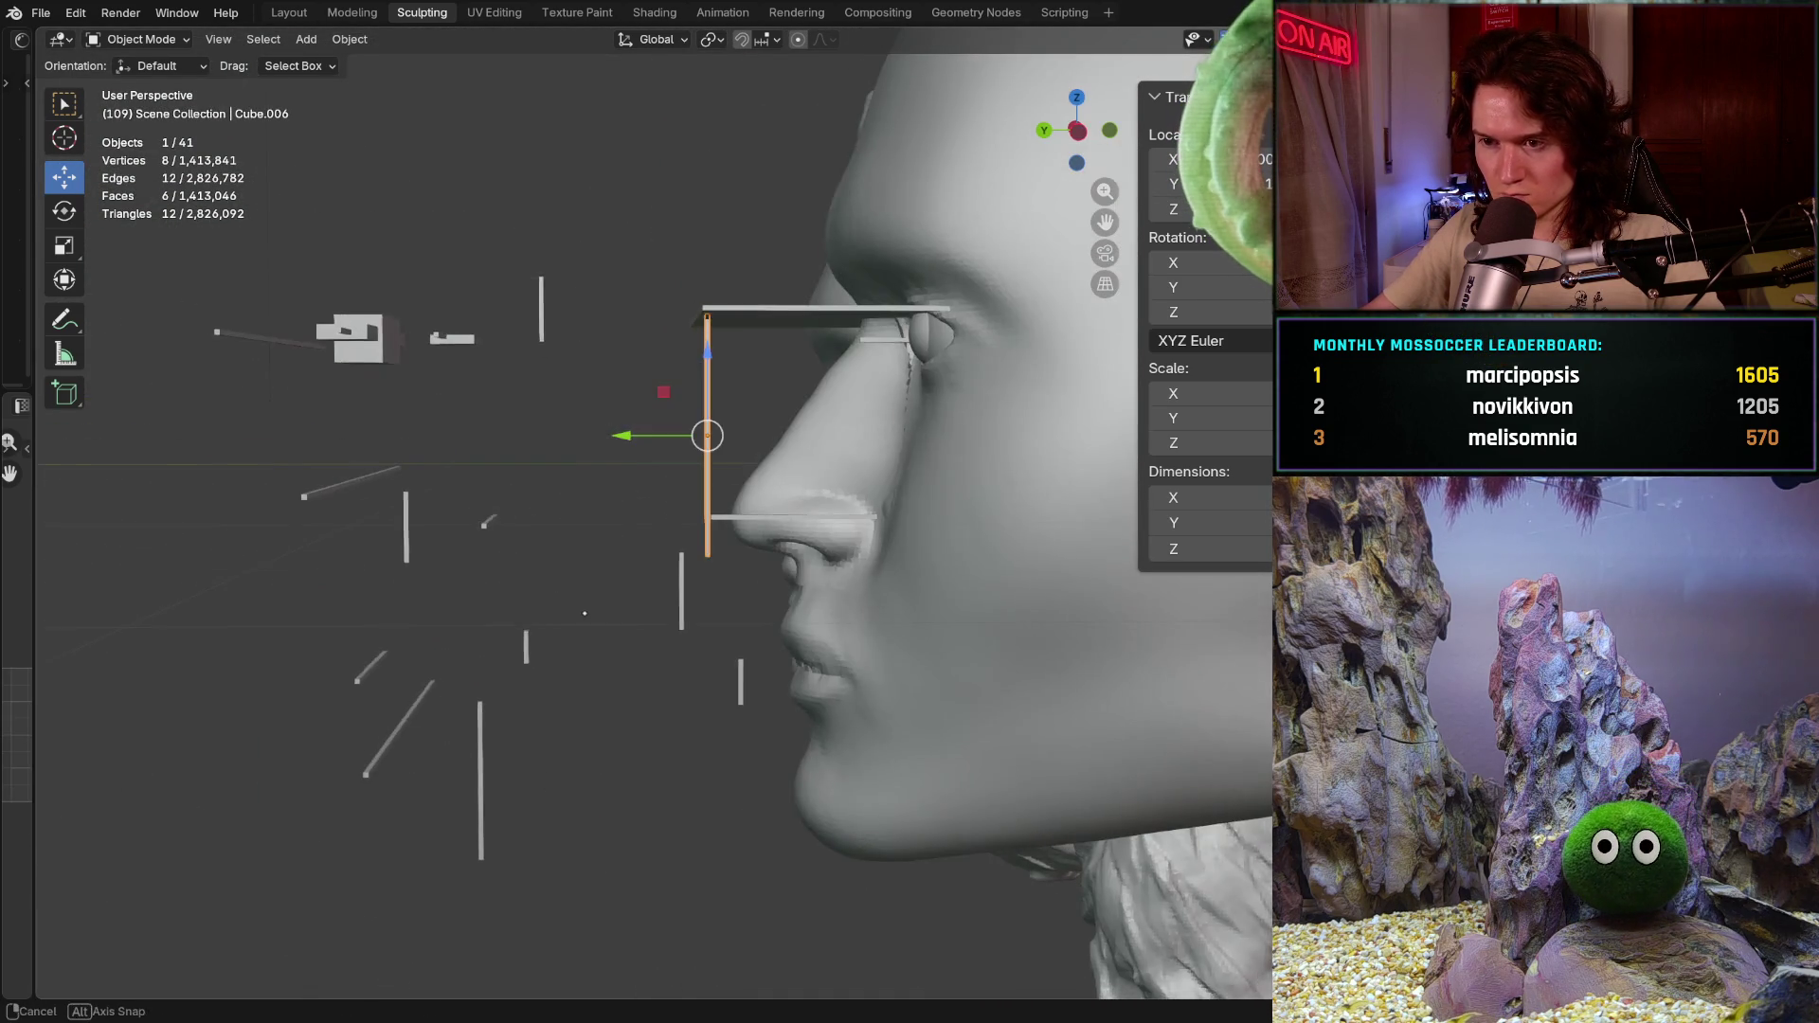
{"action": "mouse_move", "coordinate": [585, 615]}
{"action": "middle_mouse_down", "text": "ctrl"}
{"action": "mouse_move", "coordinate": [565, 588]}
{"action": "mouse_move", "coordinate": [717, 710]}
{"action": "middle_mouse_up", "text": "ctrl"}
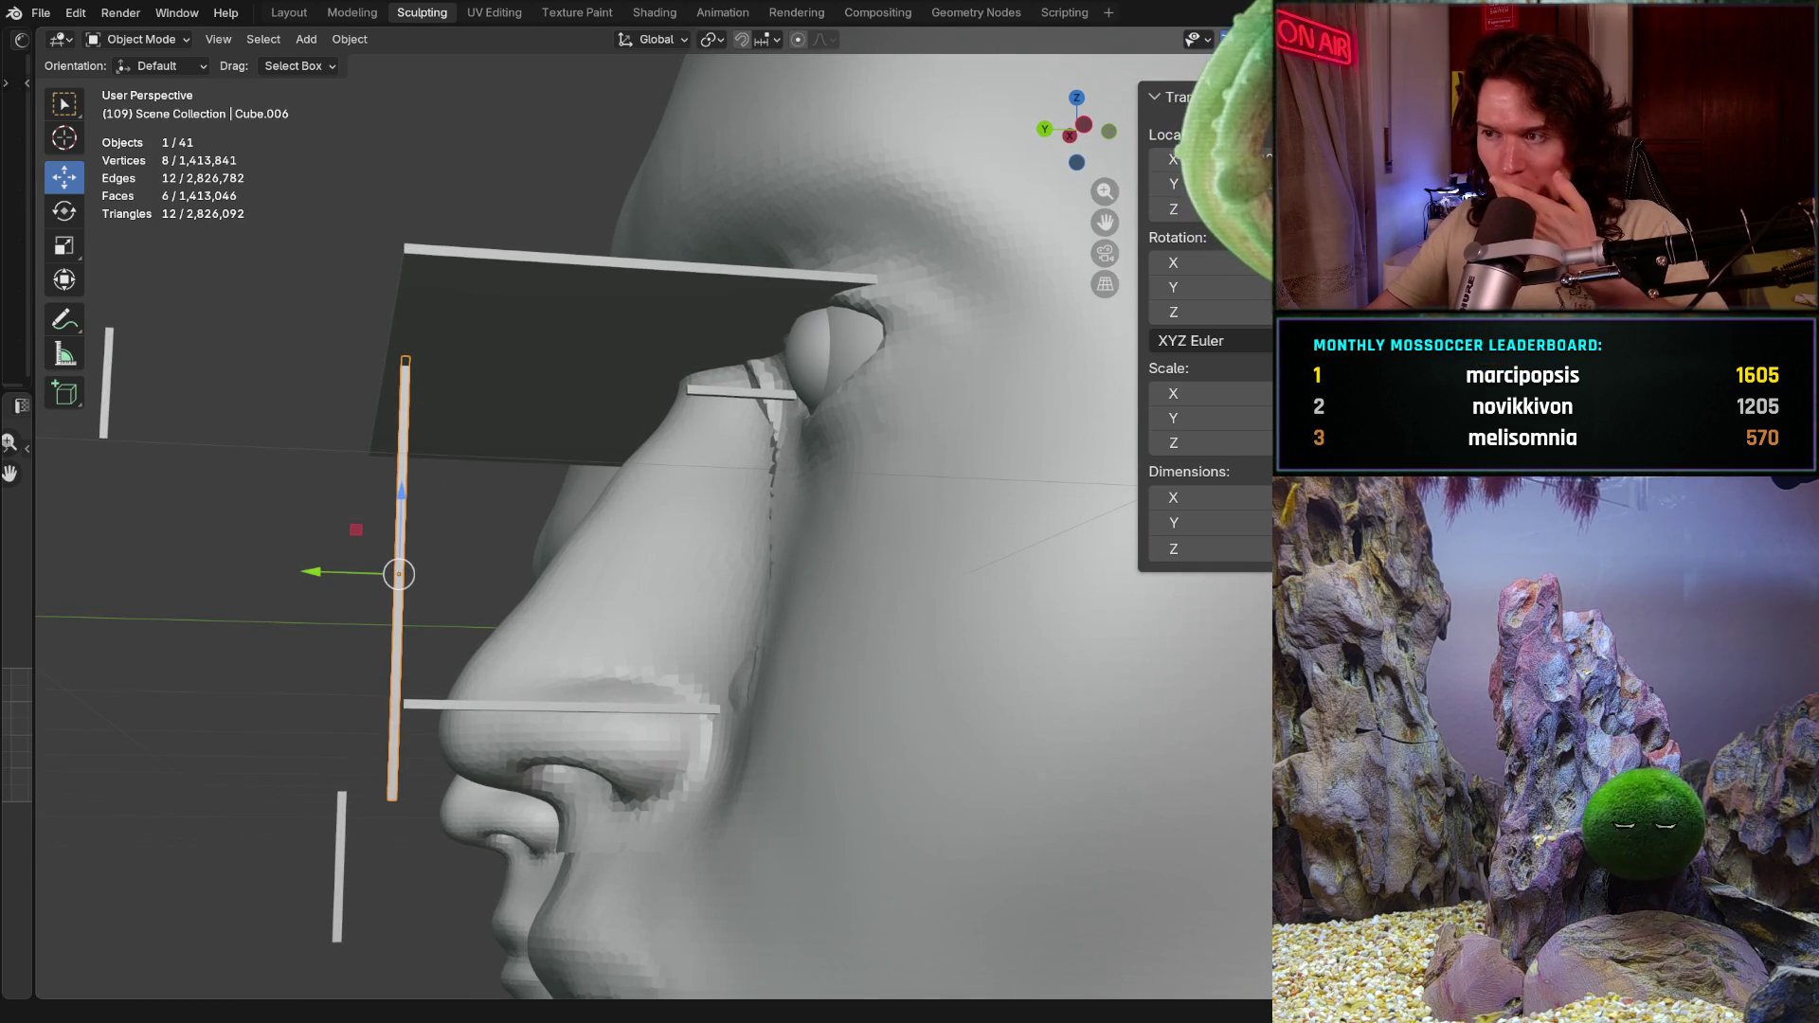
Step: Hide the remaining reference planks and bars, then select the separate nose mesh
{"action": "key", "text": "h"}
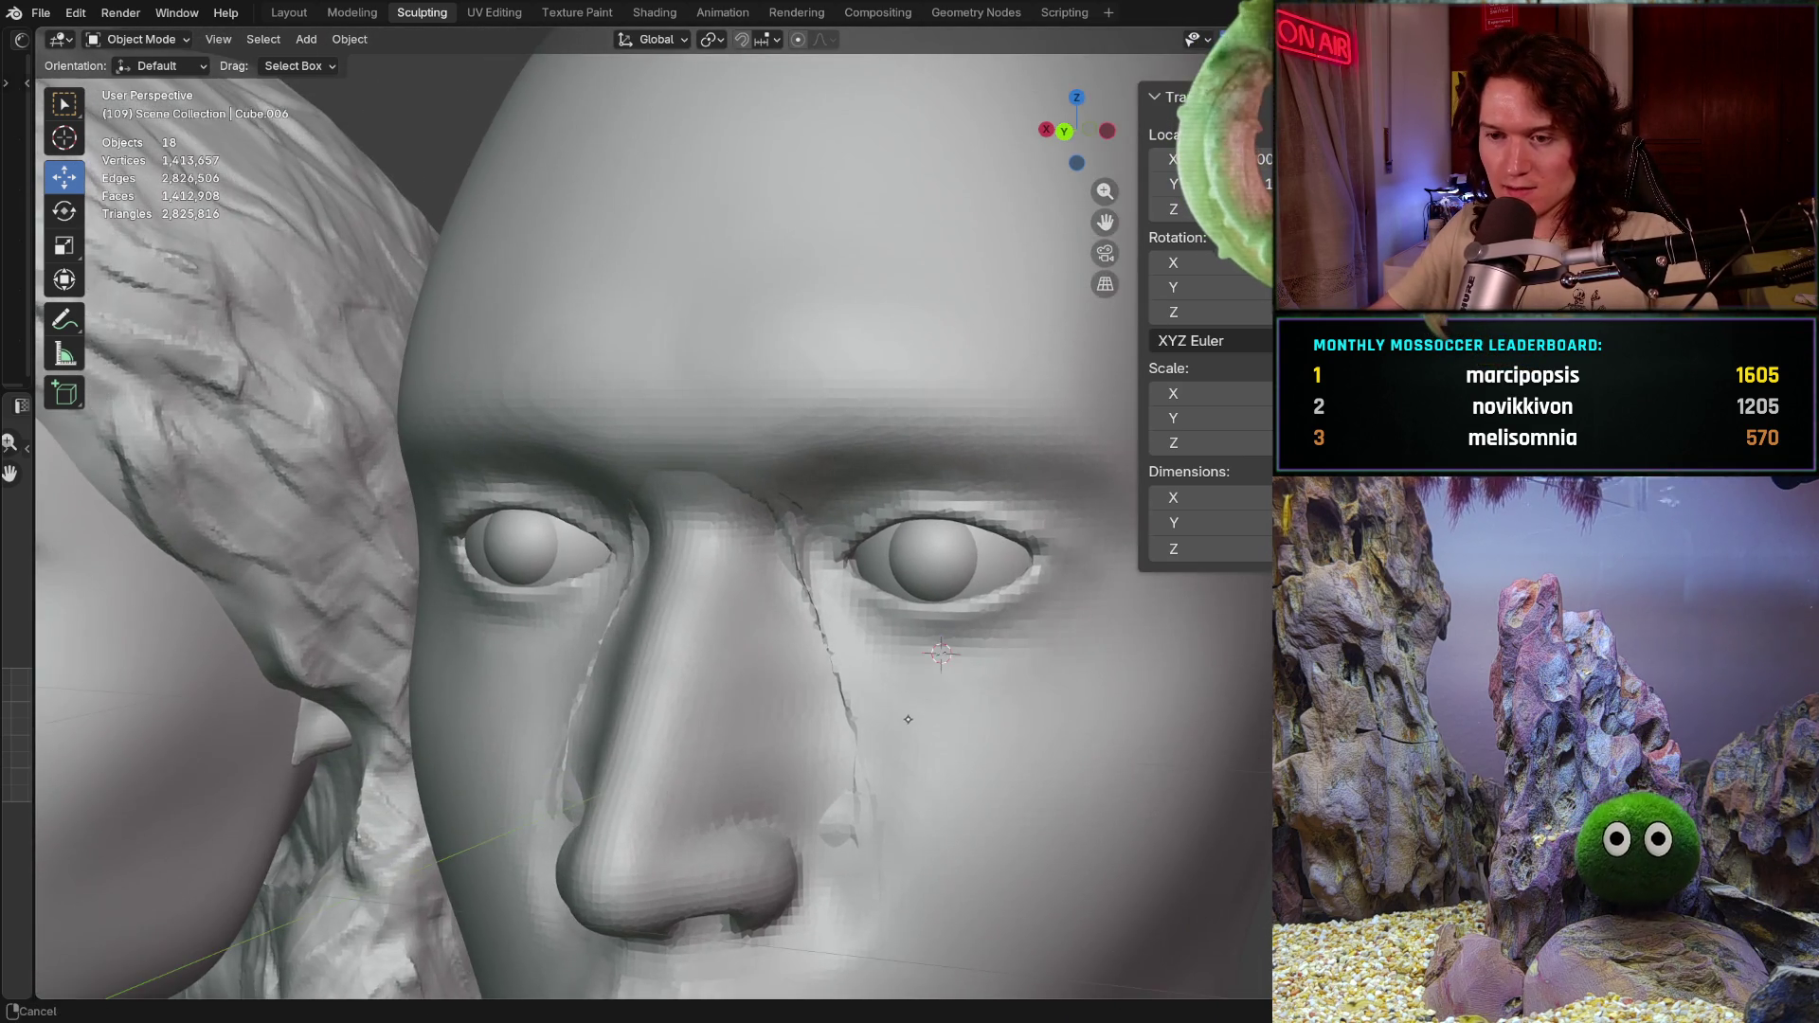
{"action": "mouse_move", "coordinate": [728, 454]}
{"action": "middle_mouse_down"}
{"action": "mouse_move", "coordinate": [806, 655]}
{"action": "mouse_move", "coordinate": [646, 578]}
{"action": "mouse_move", "coordinate": [795, 639]}
{"action": "mouse_move", "coordinate": [835, 729]}
{"action": "mouse_move", "coordinate": [782, 754]}
{"action": "middle_mouse_up"}
{"action": "left_click", "coordinate": [797, 639]}
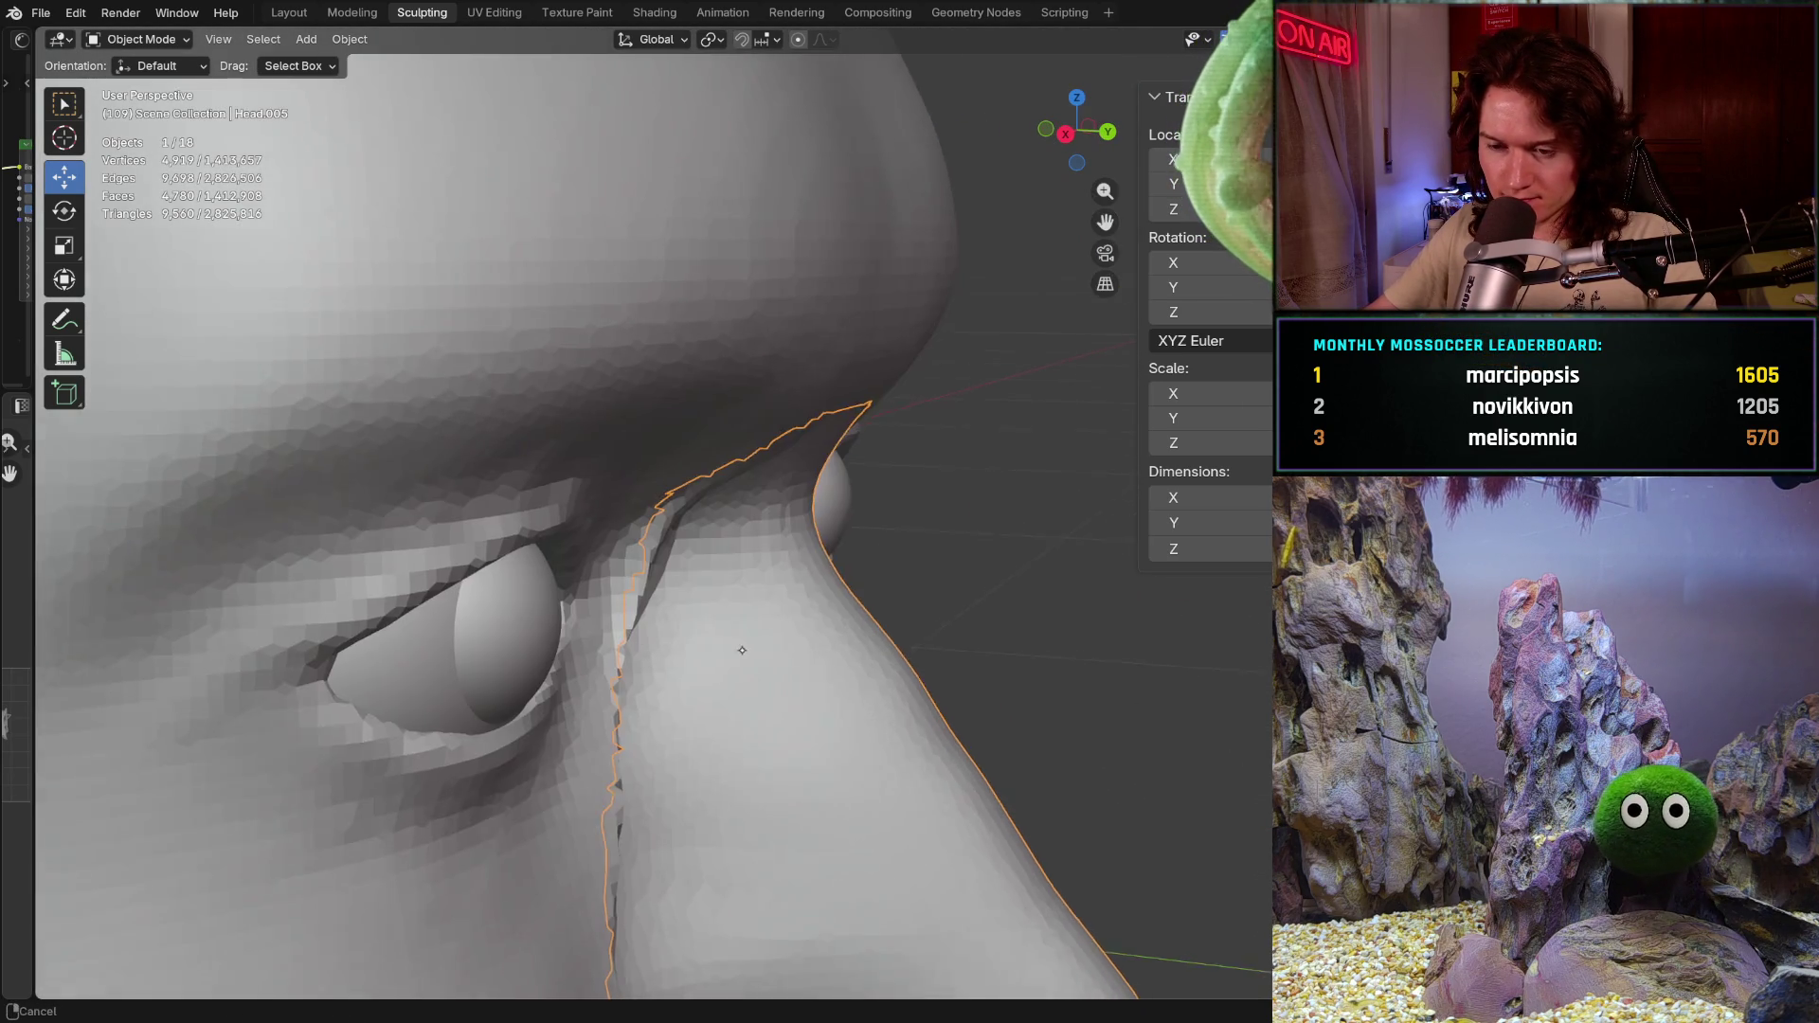
{"action": "scroll", "coordinate": [548, 591], "scroll_direction": "up", "scroll_amount": 5}
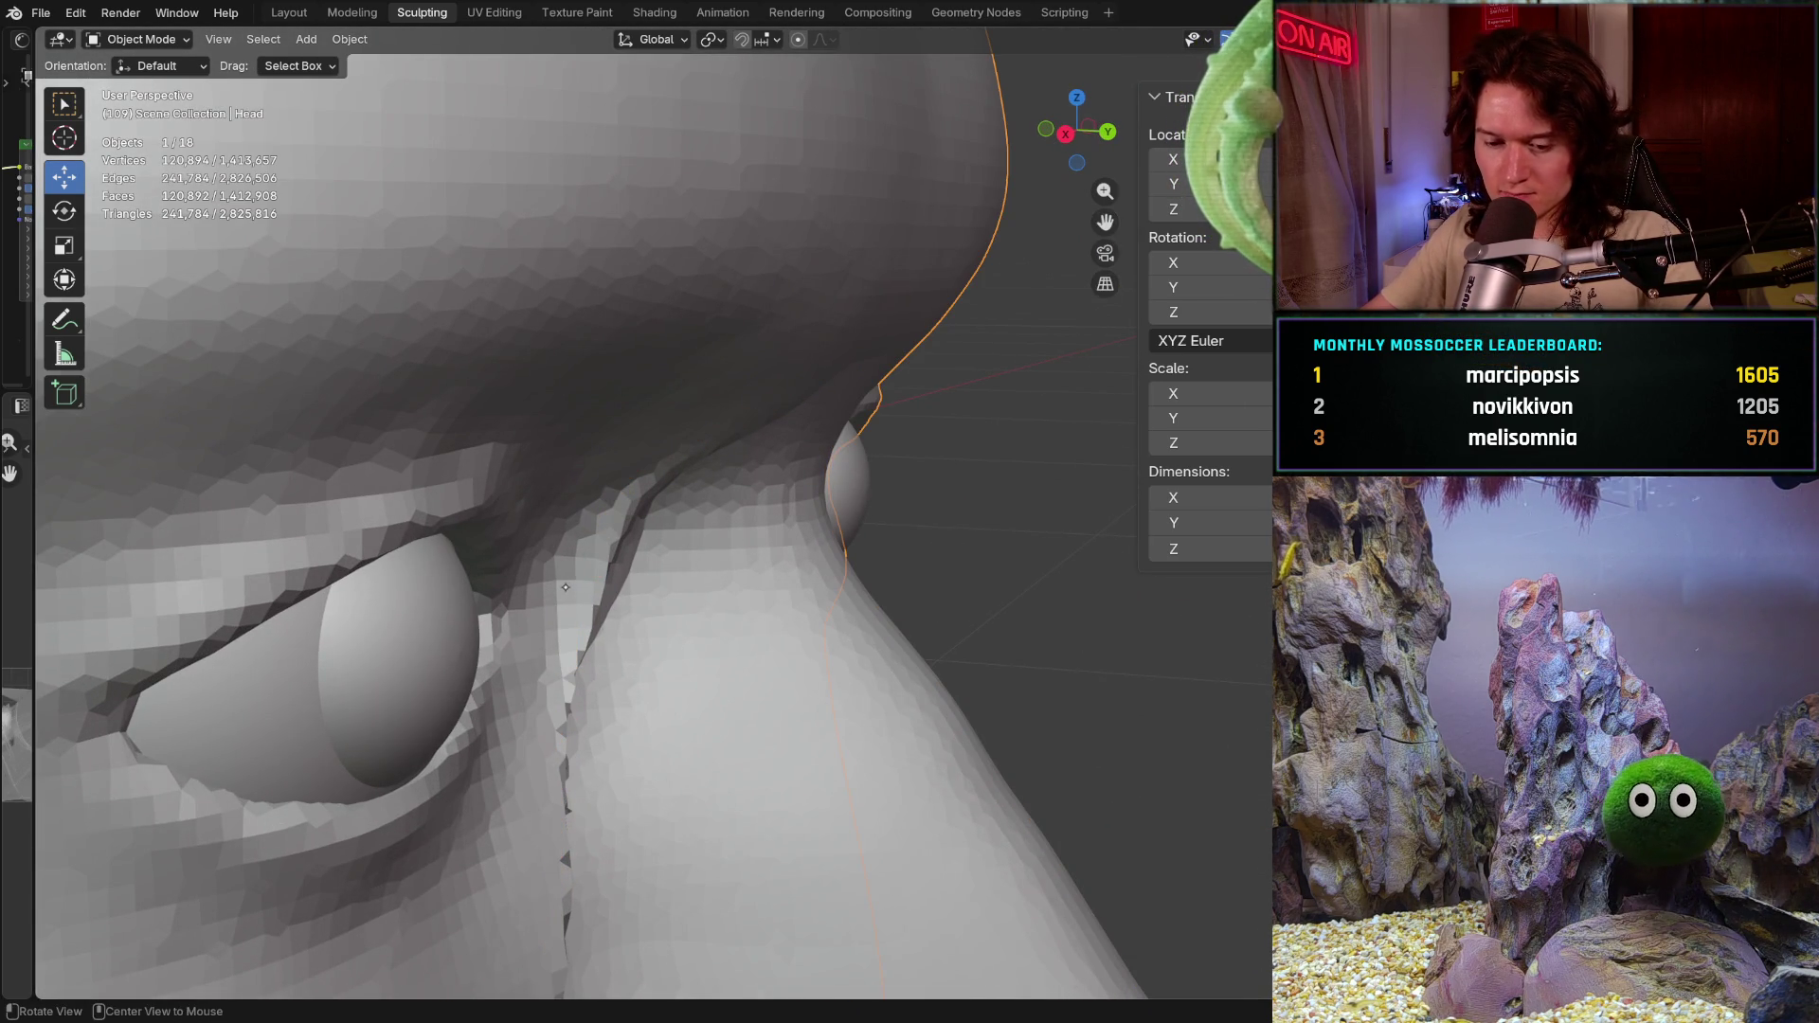
{"action": "left_click", "coordinate": [142, 38]}
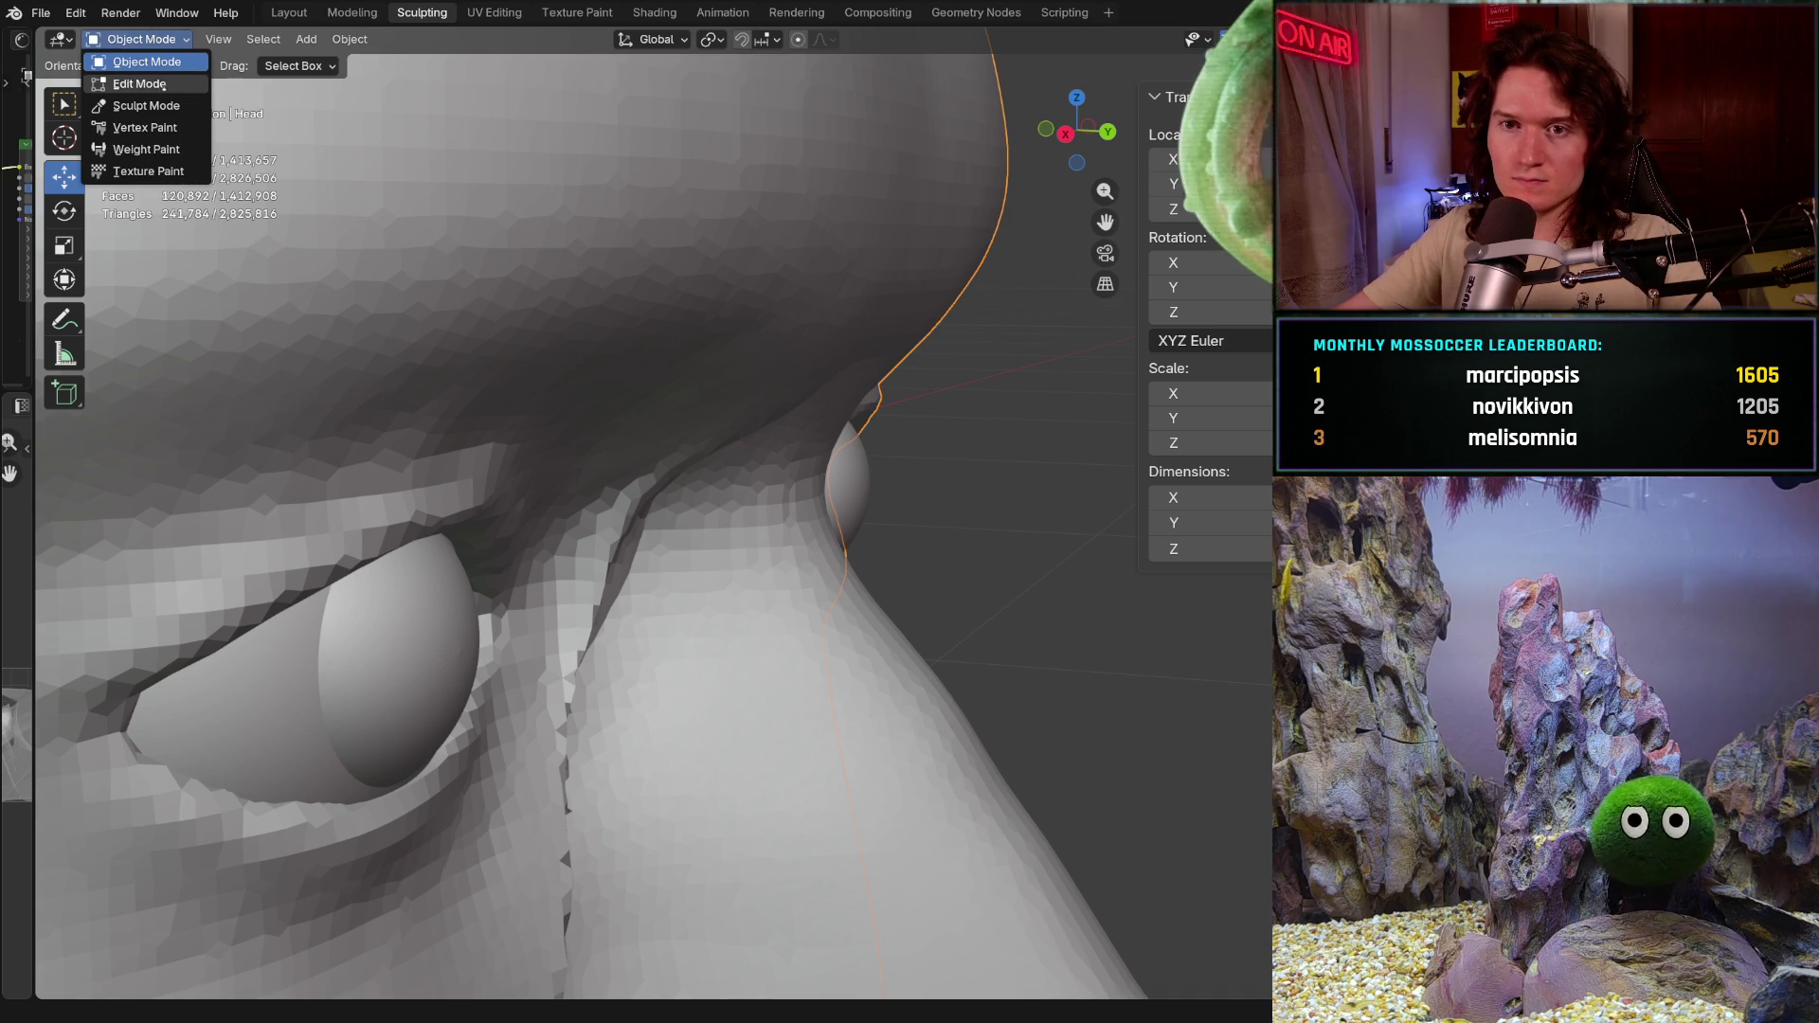
Step: Enter Sculpt Mode and pull the inner eye corner skin and the nose bridge downward with Grab
{"action": "left_click", "coordinate": [145, 105]}
{"action": "mouse_move", "coordinate": [588, 649]}
{"action": "middle_mouse_down"}
{"action": "mouse_move", "coordinate": [607, 650]}
{"action": "mouse_move", "coordinate": [527, 620]}
{"action": "mouse_move", "coordinate": [568, 612]}
{"action": "middle_mouse_up"}
{"action": "scroll", "coordinate": [608, 608], "scroll_direction": "up", "scroll_amount": 2}
{"action": "scroll", "coordinate": [612, 487], "scroll_direction": "up", "scroll_amount": 2}
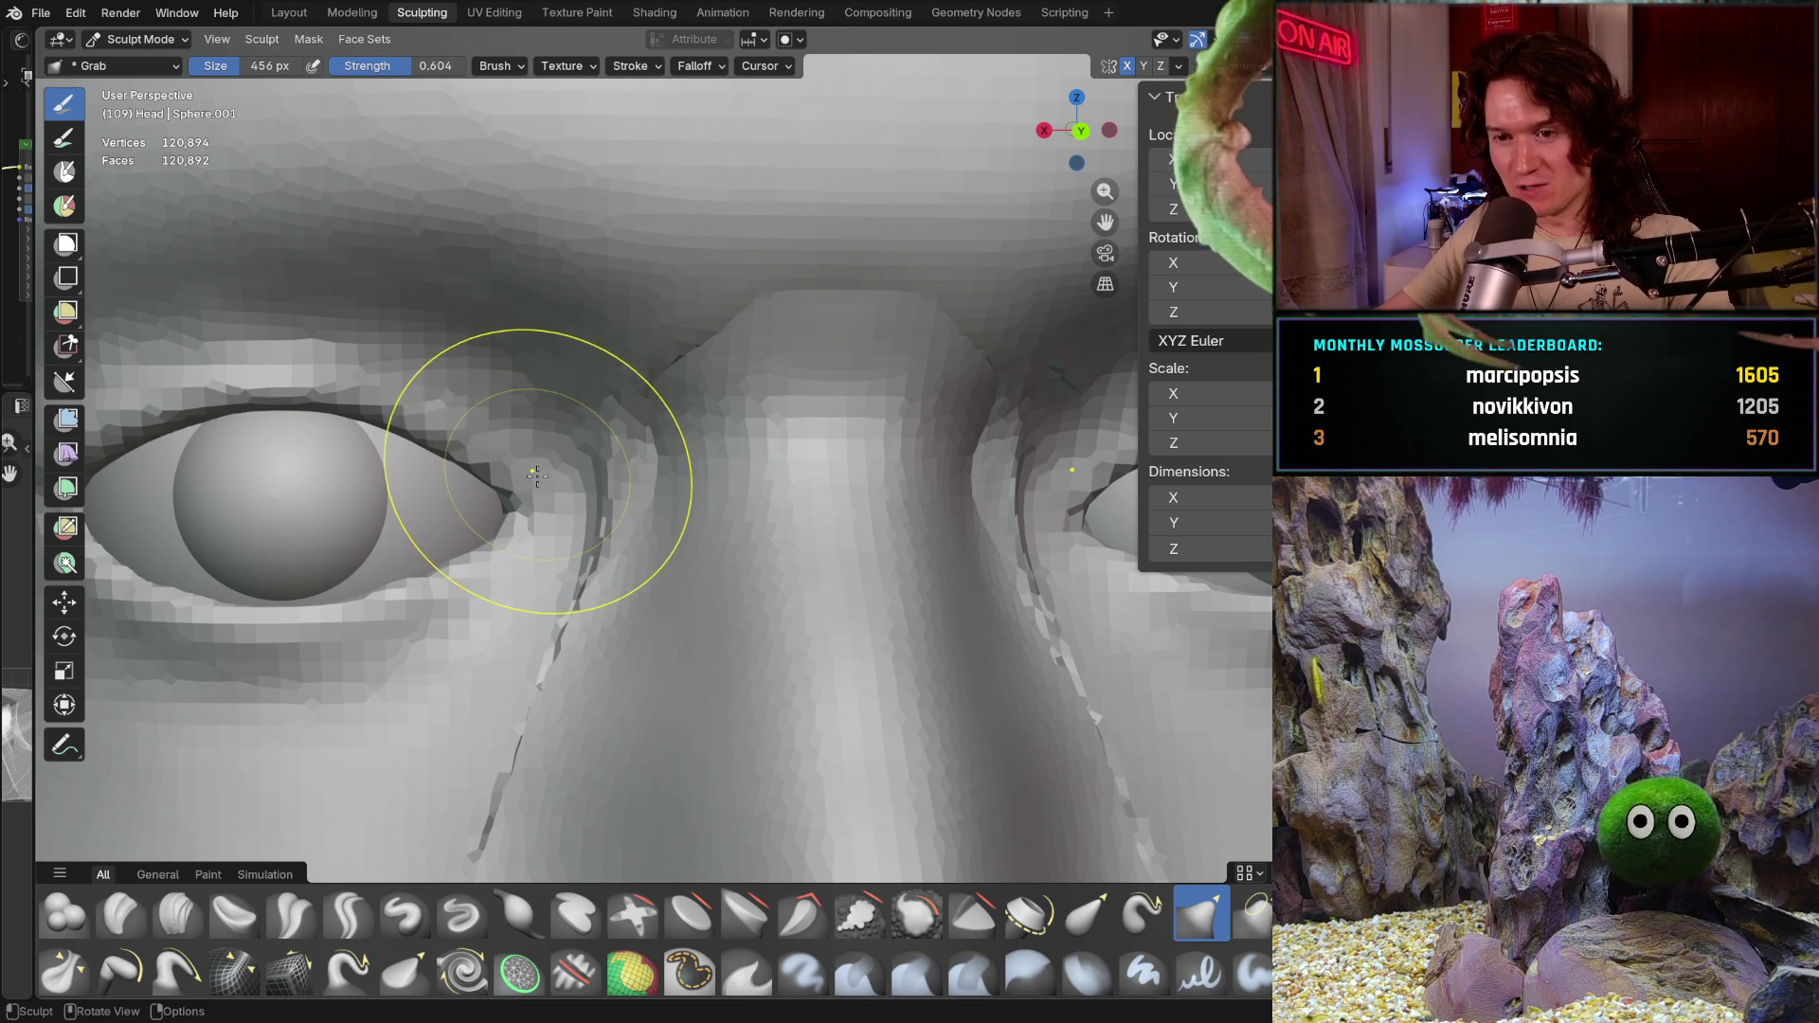
{"action": "left_click_drag", "start_coordinate": [605, 490], "coordinate": [608, 494]}
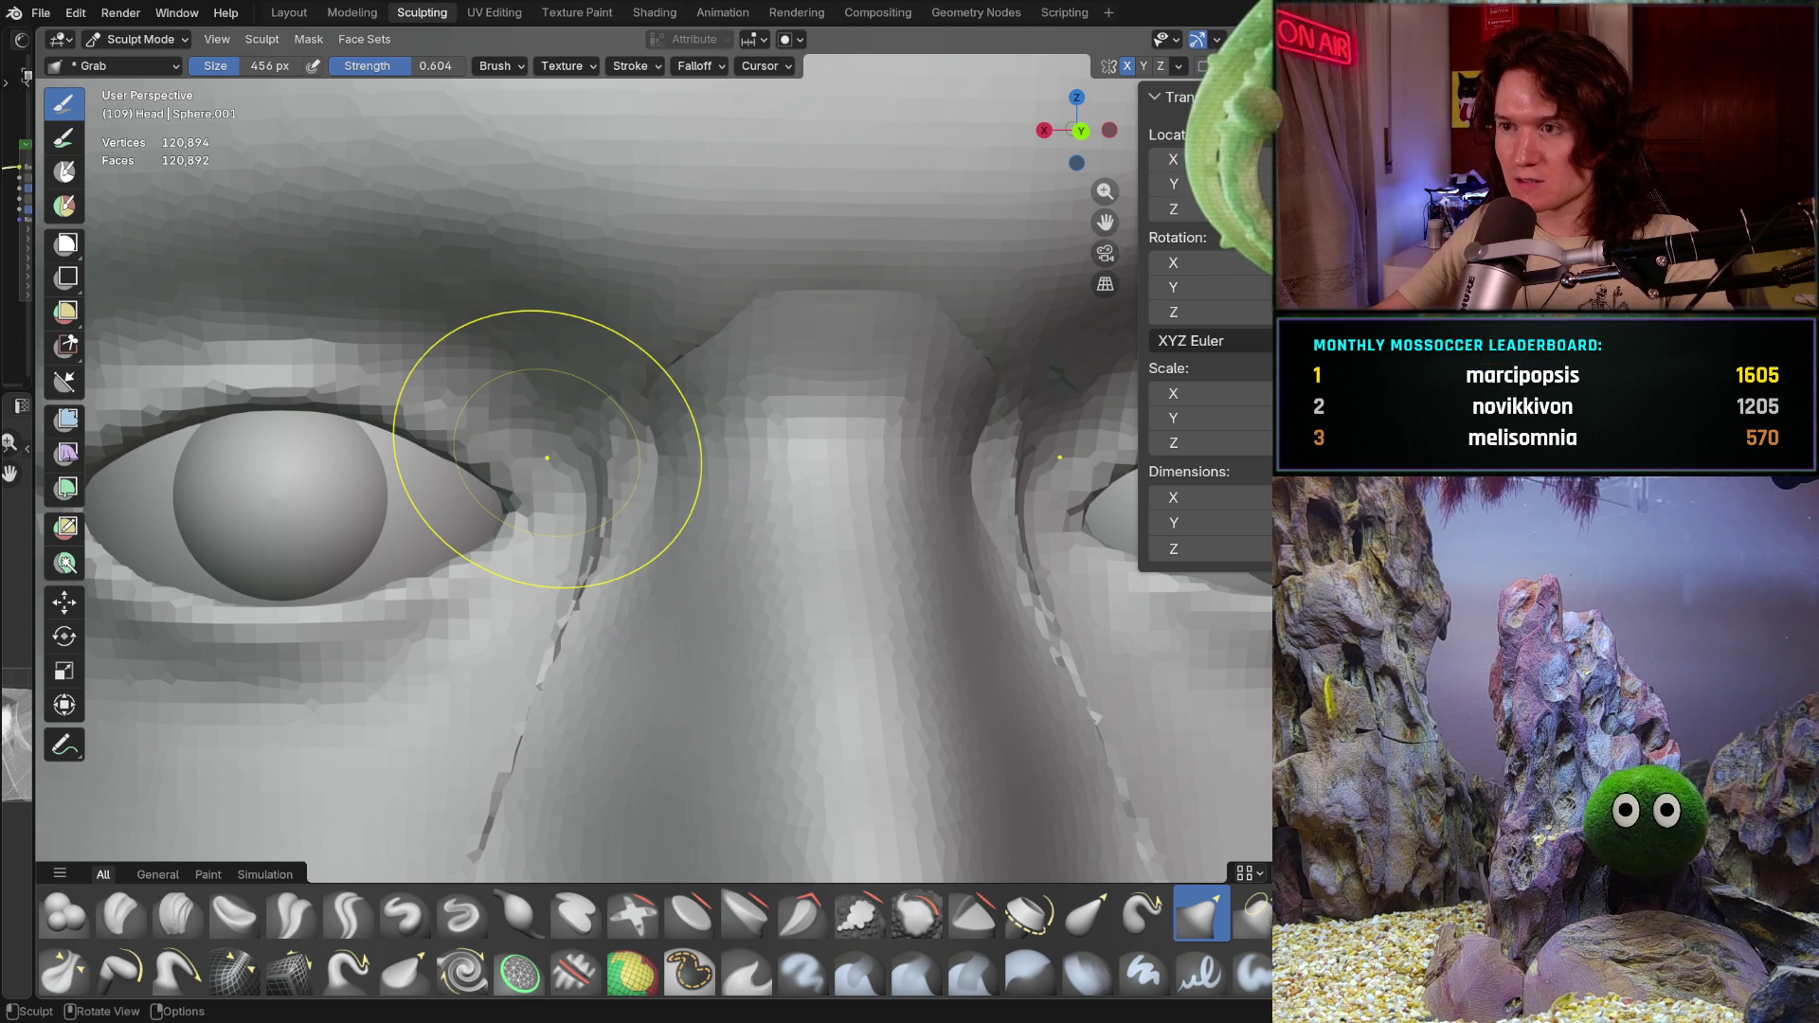
{"action": "left_click", "coordinate": [549, 488]}
{"action": "left_click_drag", "start_coordinate": [798, 315], "coordinate": [809, 368]}
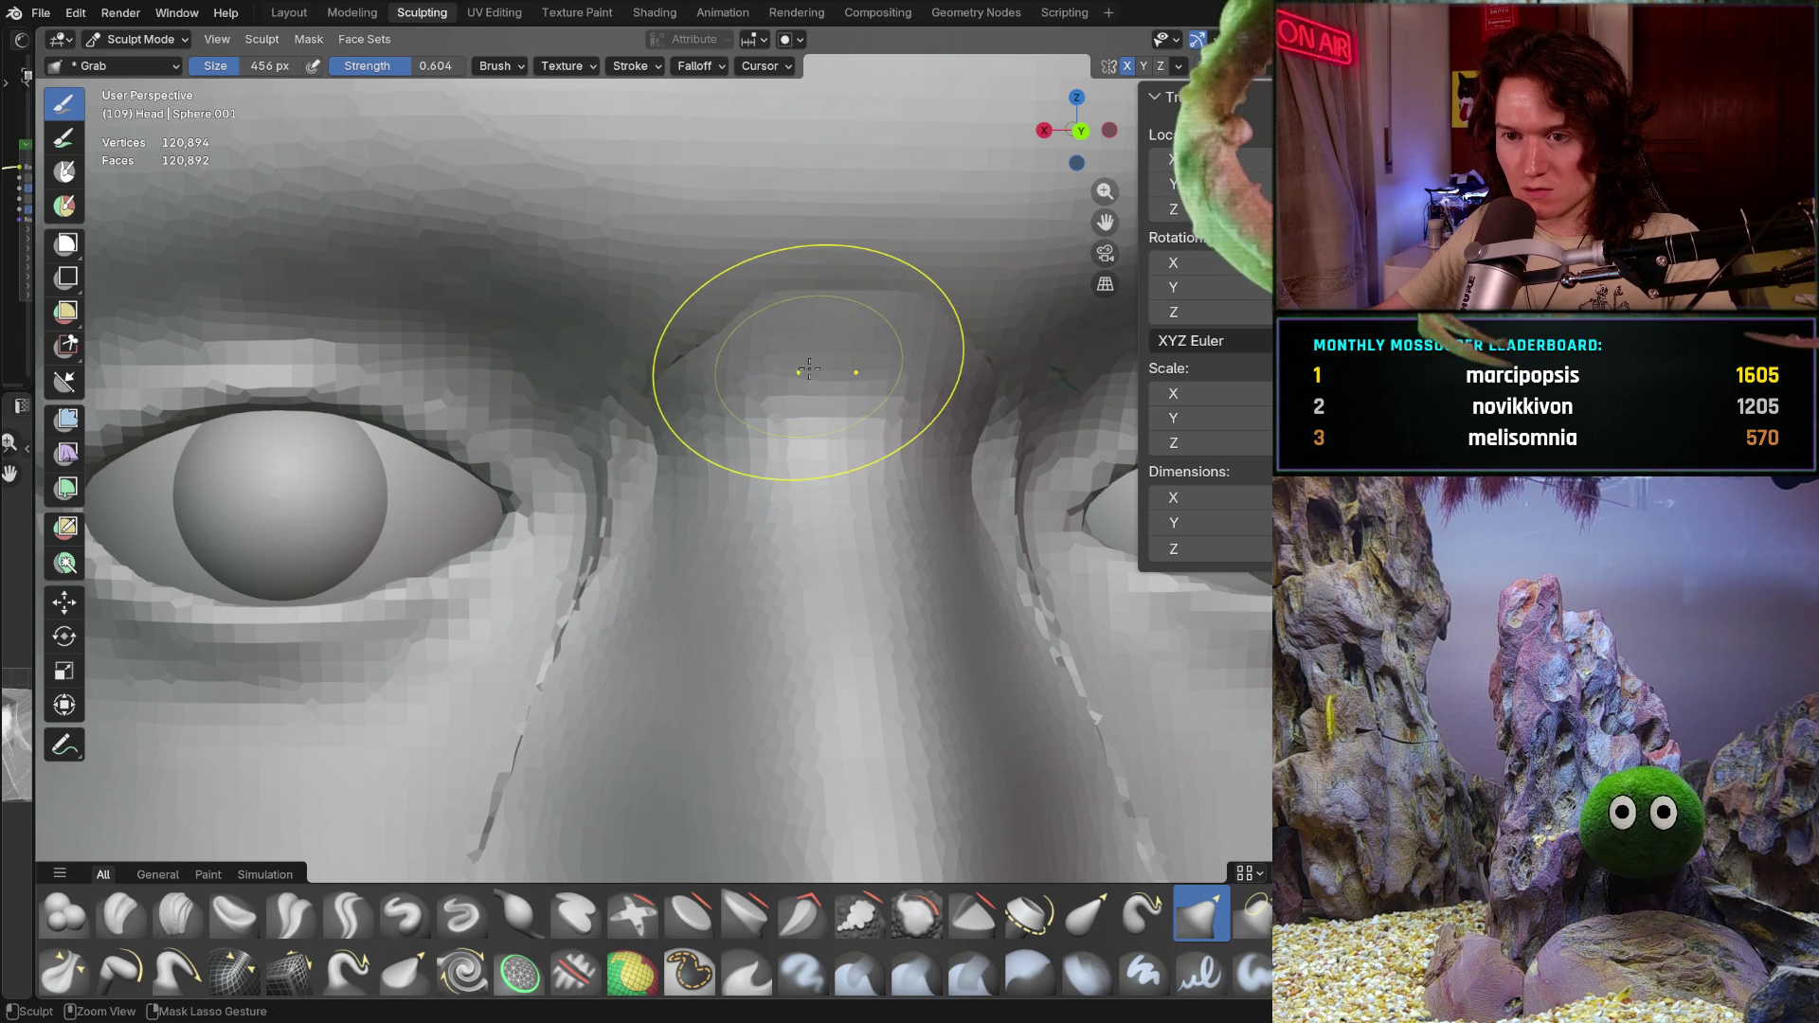
{"action": "key", "text": "ctrl+Tab"}
{"action": "key", "text": "ctrl+Tab"}
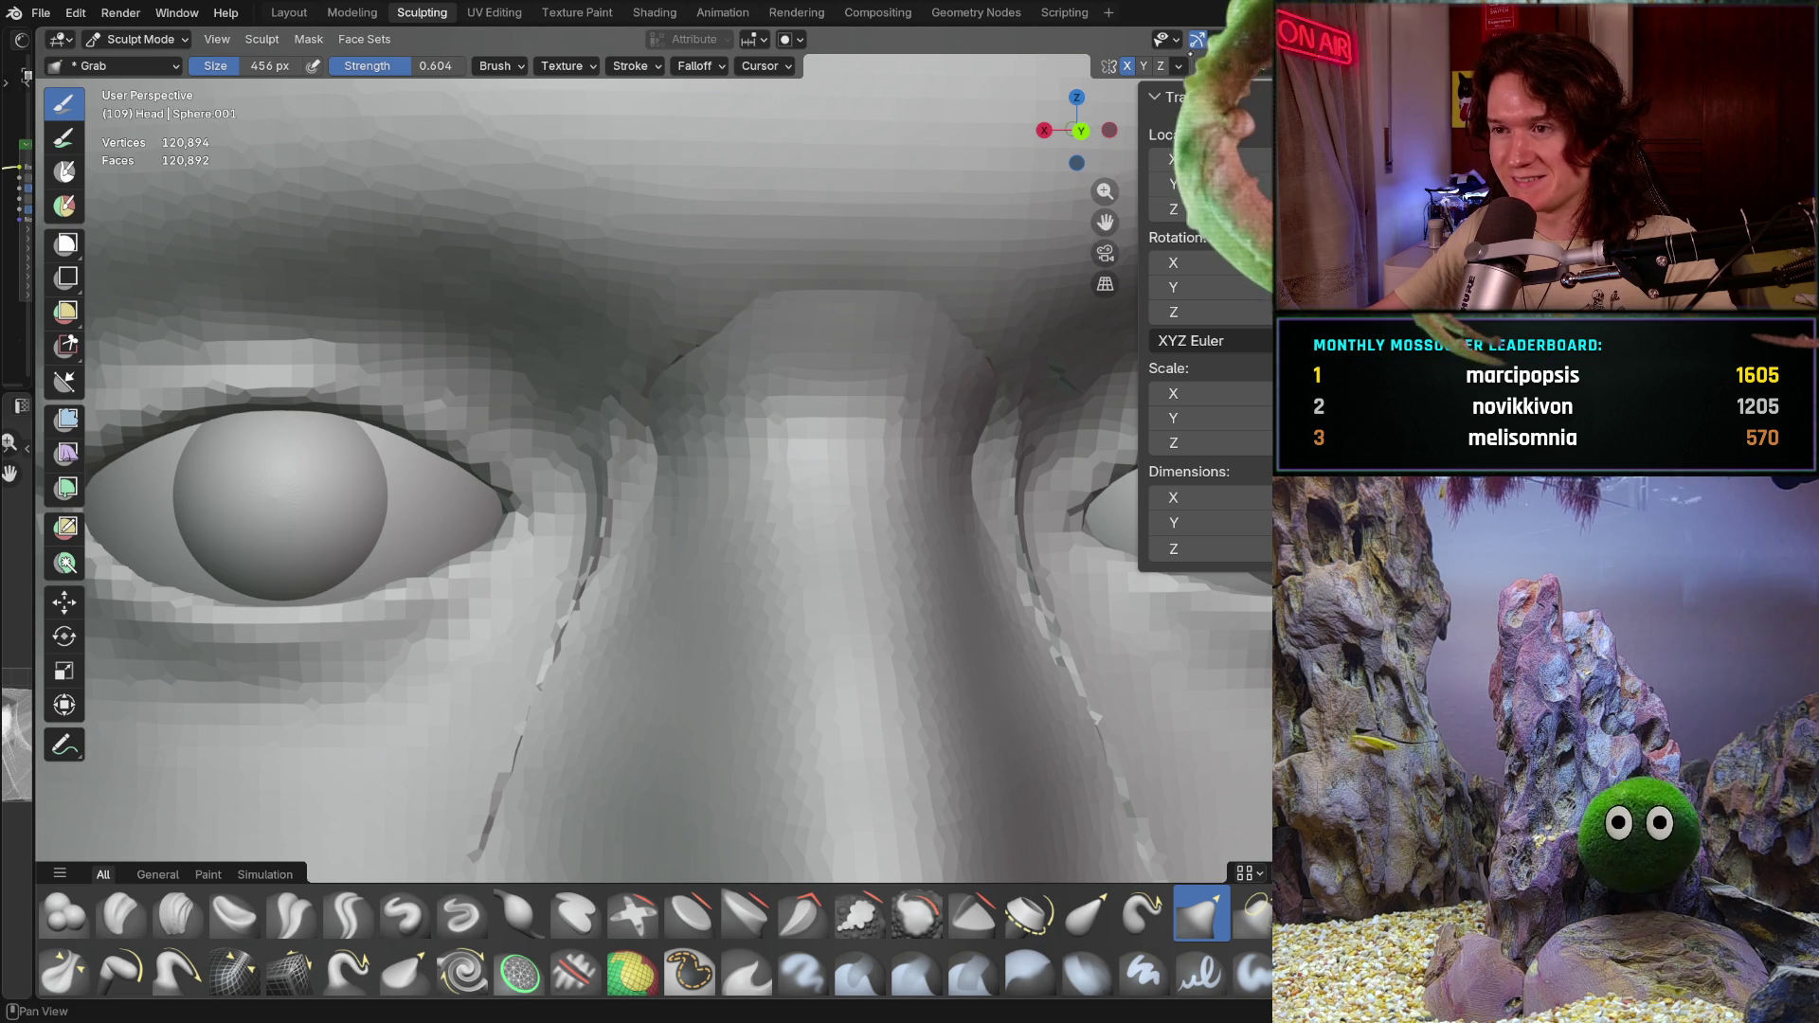
Step: Check symmetry, pull the inner eye corner into the nose, then frame the nose in Back Orthographic
{"action": "left_click", "coordinate": [1177, 65]}
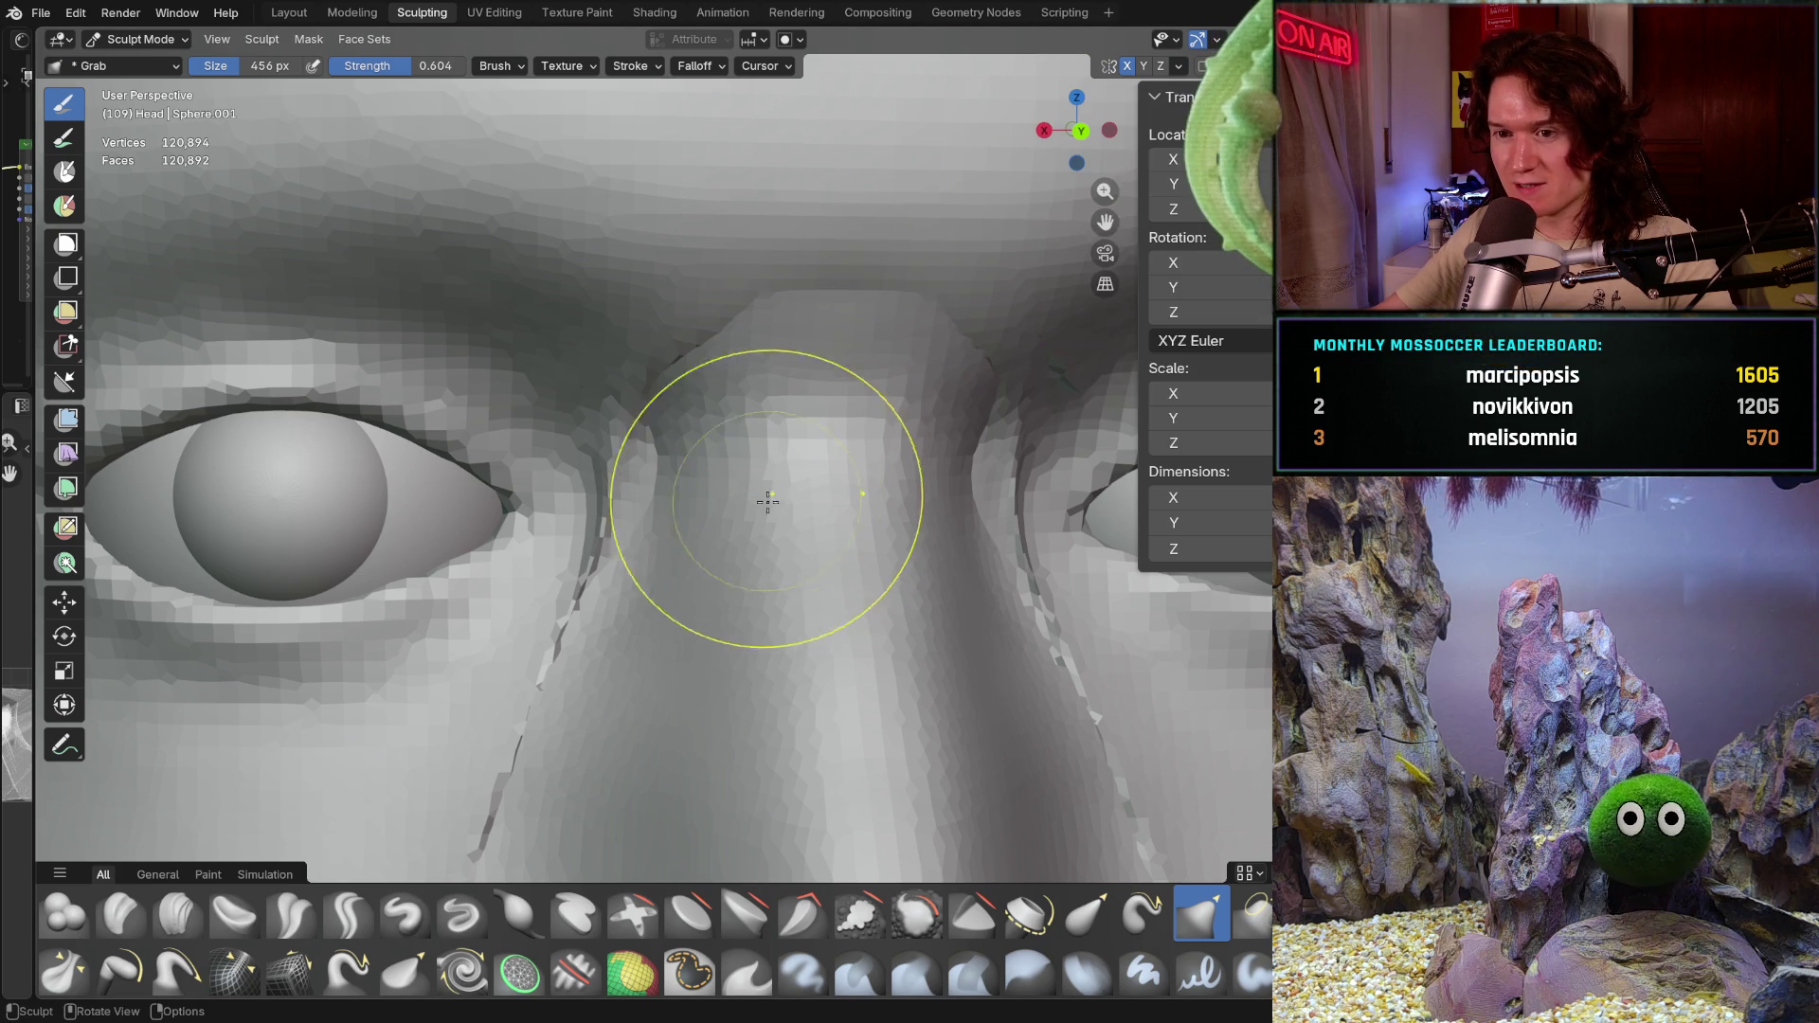
{"action": "left_click_drag", "start_coordinate": [598, 469], "coordinate": [619, 492]}
{"action": "middle_click_drag", "start_coordinate": [617, 492], "coordinate": [569, 469]}
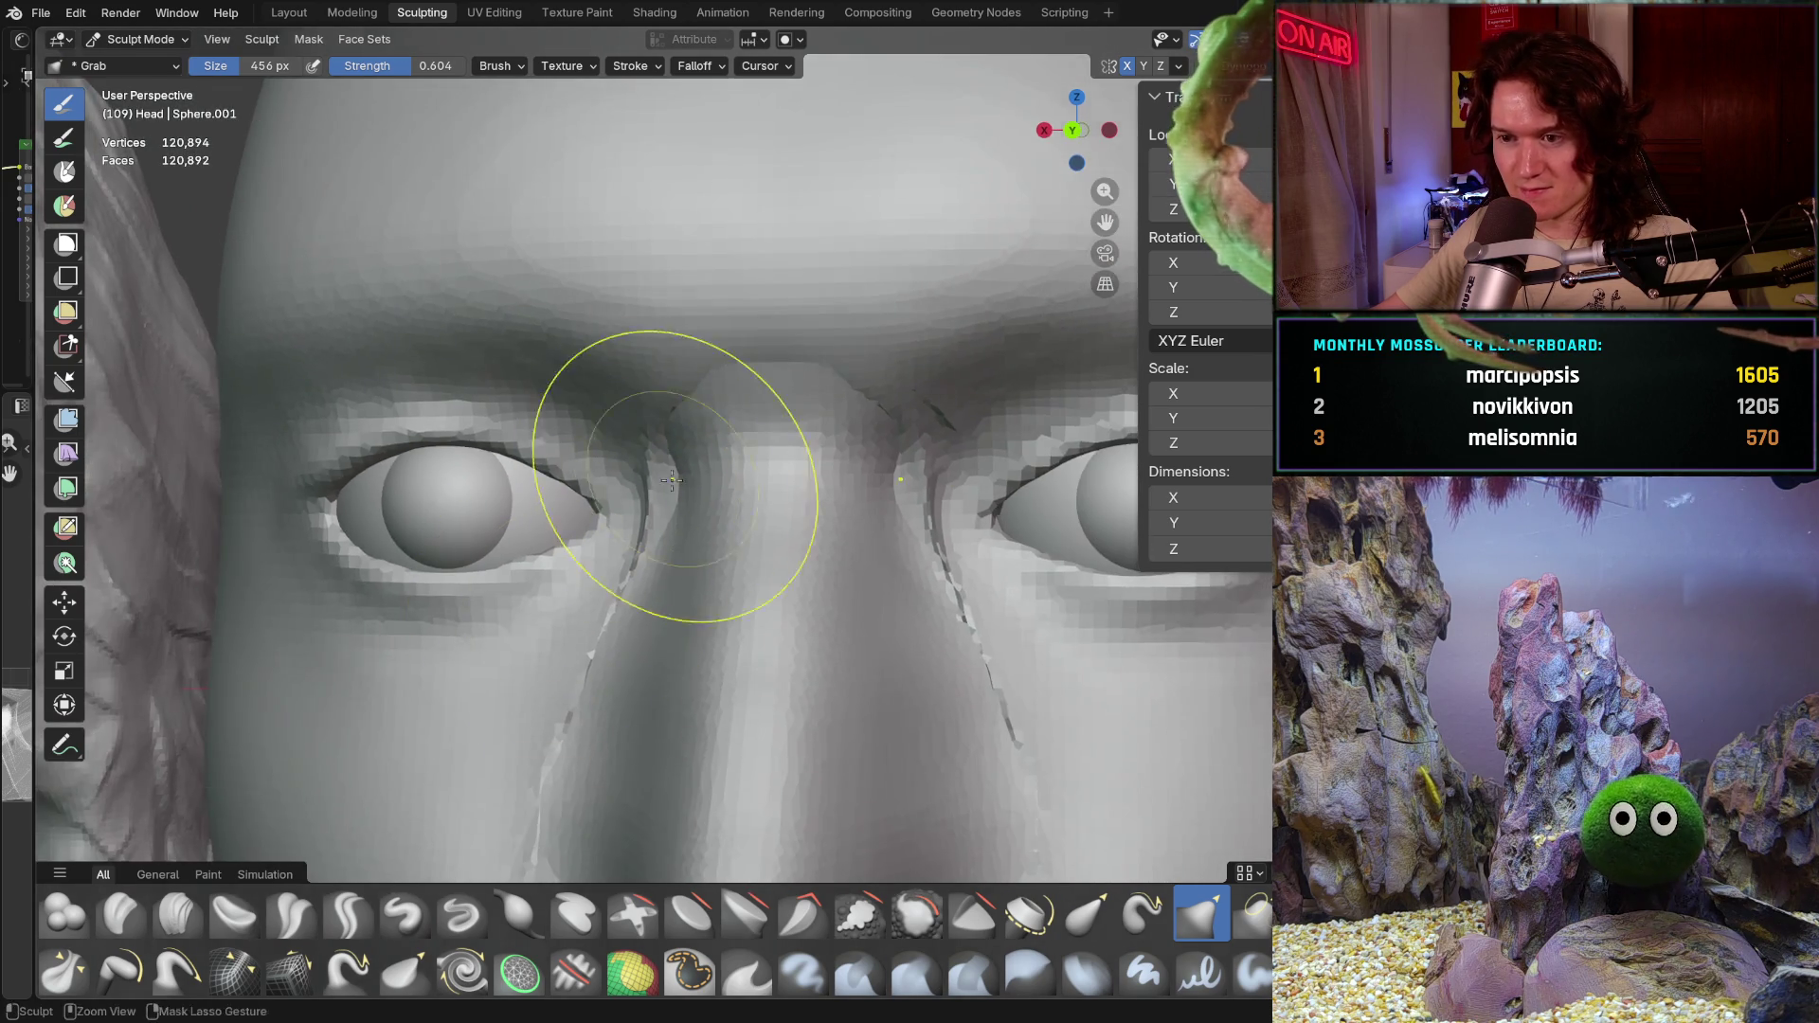
{"action": "scroll", "coordinate": [548, 668], "scroll_direction": "down", "scroll_amount": 2}
{"action": "key", "text": "ctrl+KP_1"}
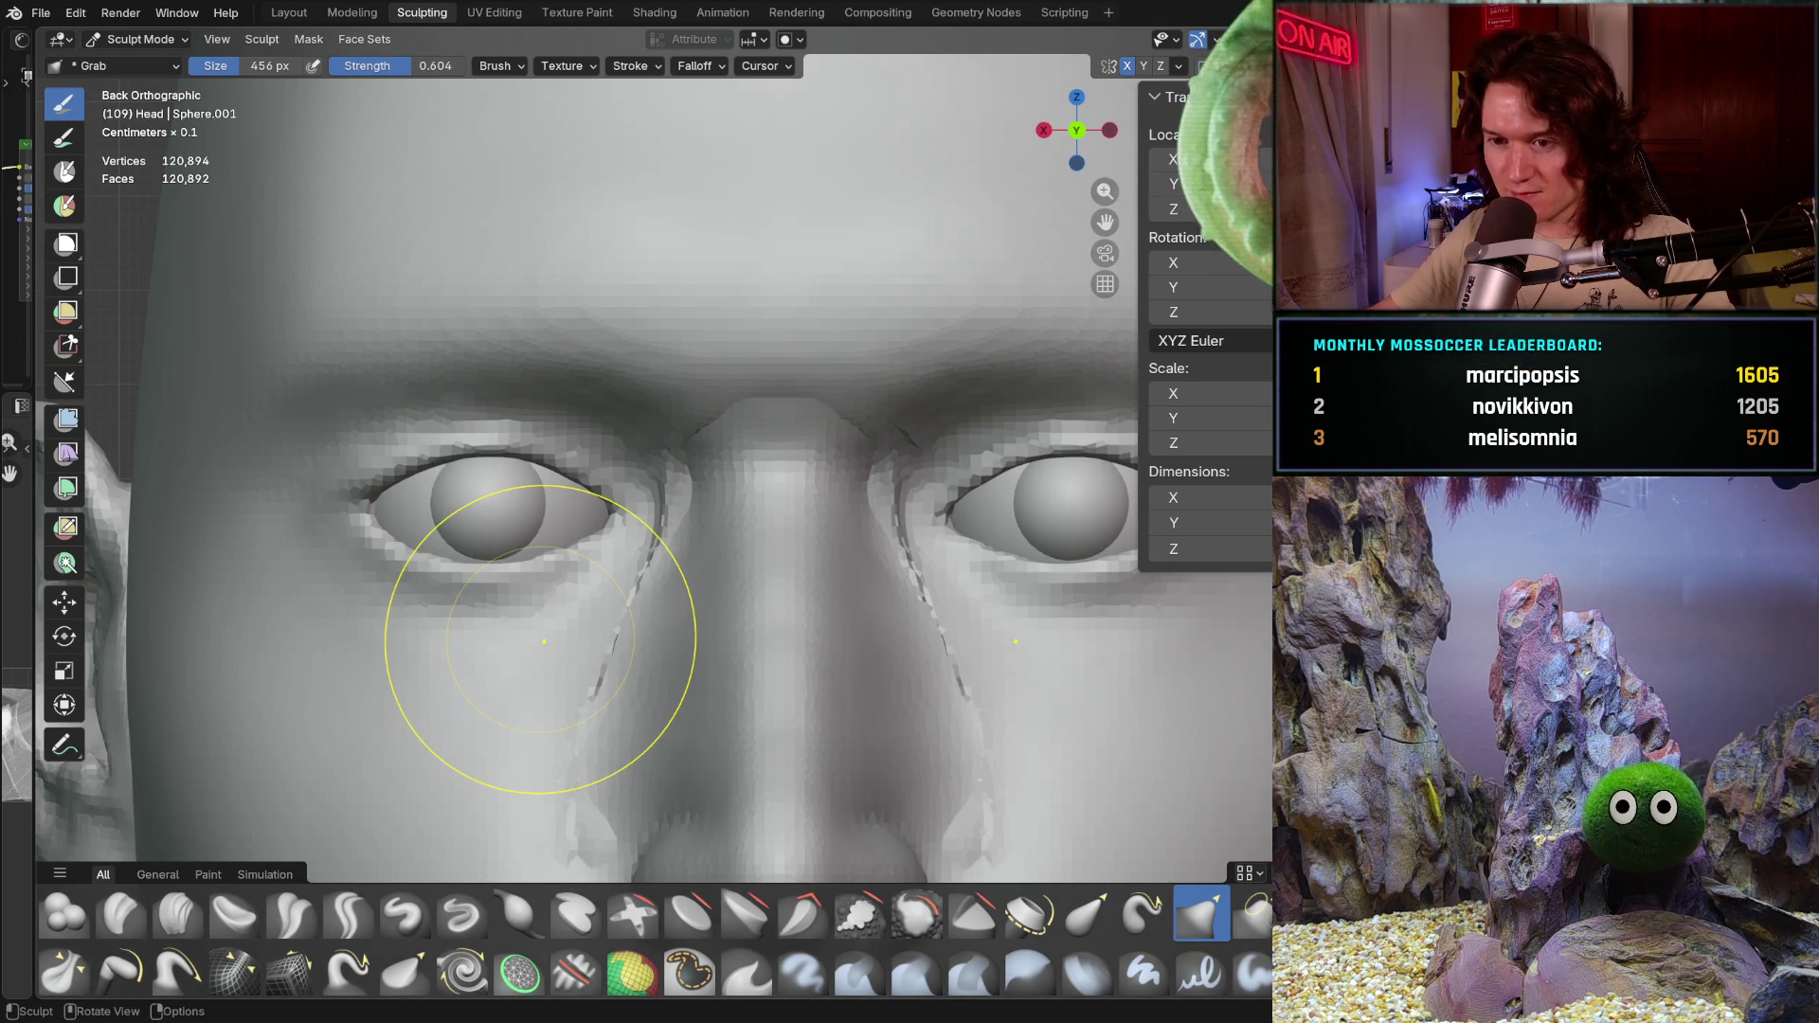
{"action": "scroll", "coordinate": [797, 483], "scroll_direction": "down", "scroll_amount": 3}
{"action": "scroll", "coordinate": [753, 597], "scroll_direction": "down", "scroll_amount": 3}
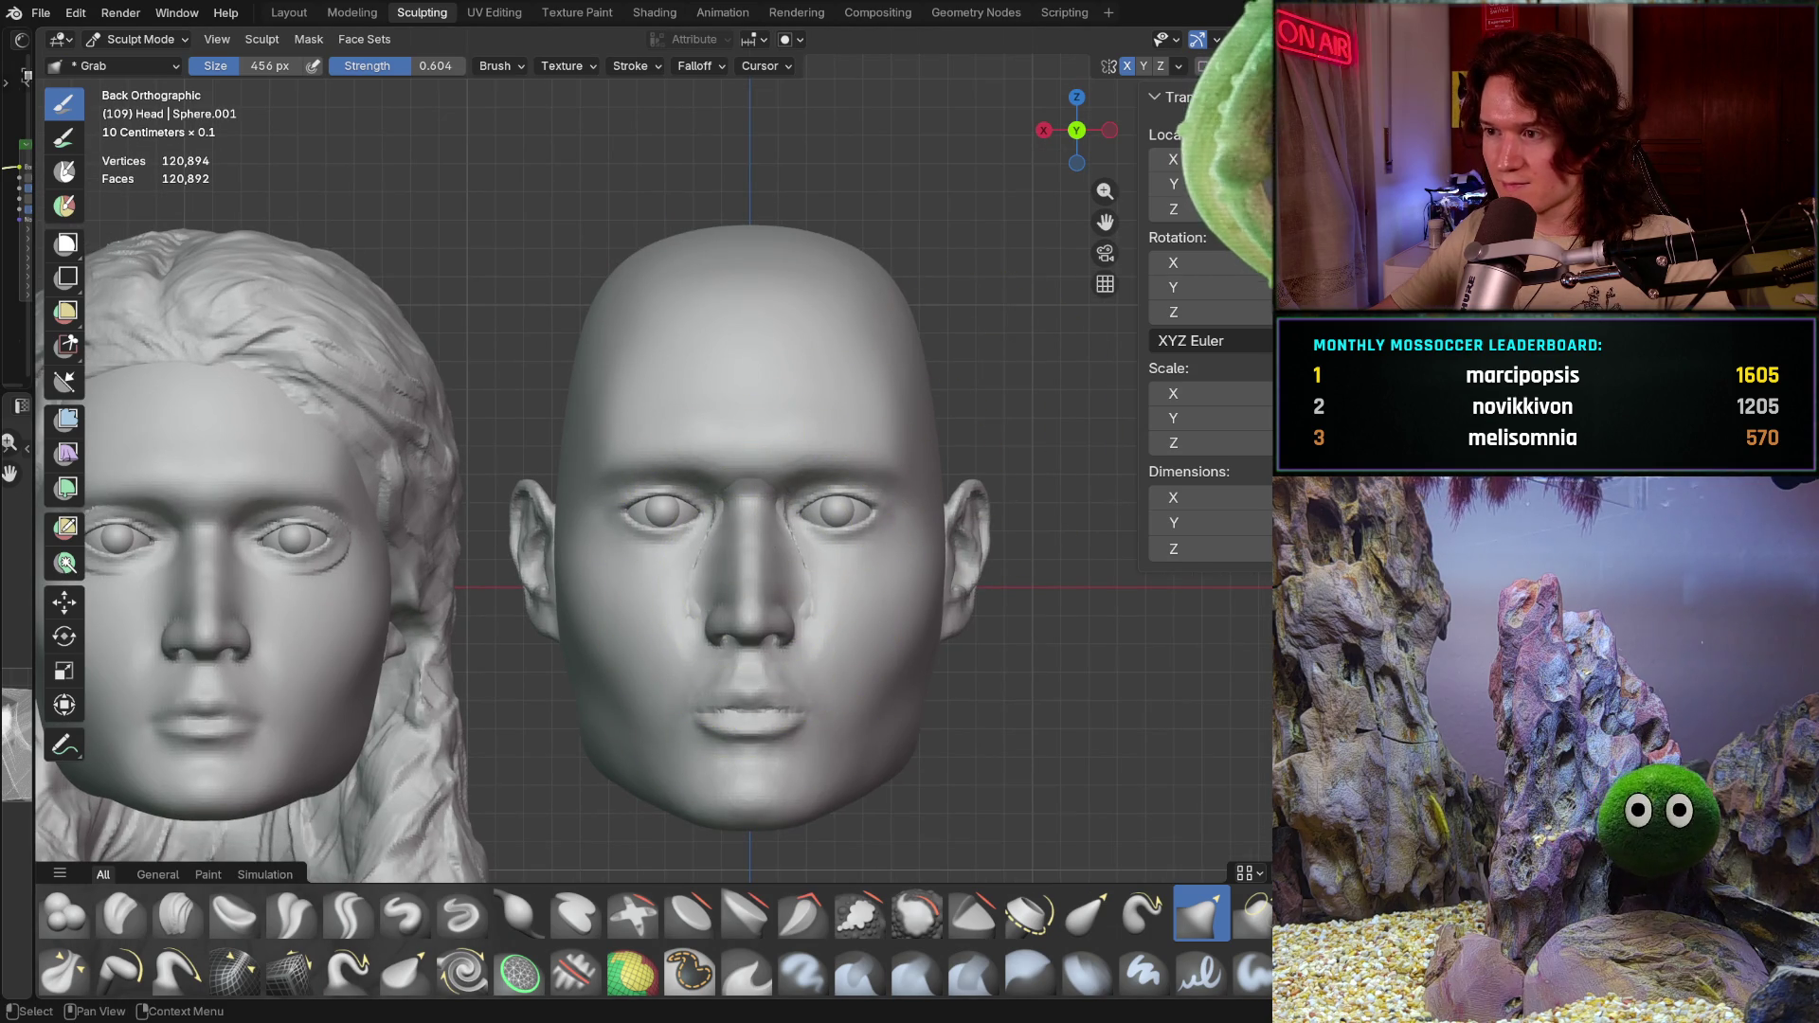
{"action": "scroll", "coordinate": [739, 497], "scroll_direction": "up", "scroll_amount": 3}
{"action": "scroll", "coordinate": [739, 498], "scroll_direction": "up", "scroll_amount": 3}
{"action": "middle_click_drag", "start_coordinate": [1045, 485], "coordinate": [953, 385], "text": "shift"}
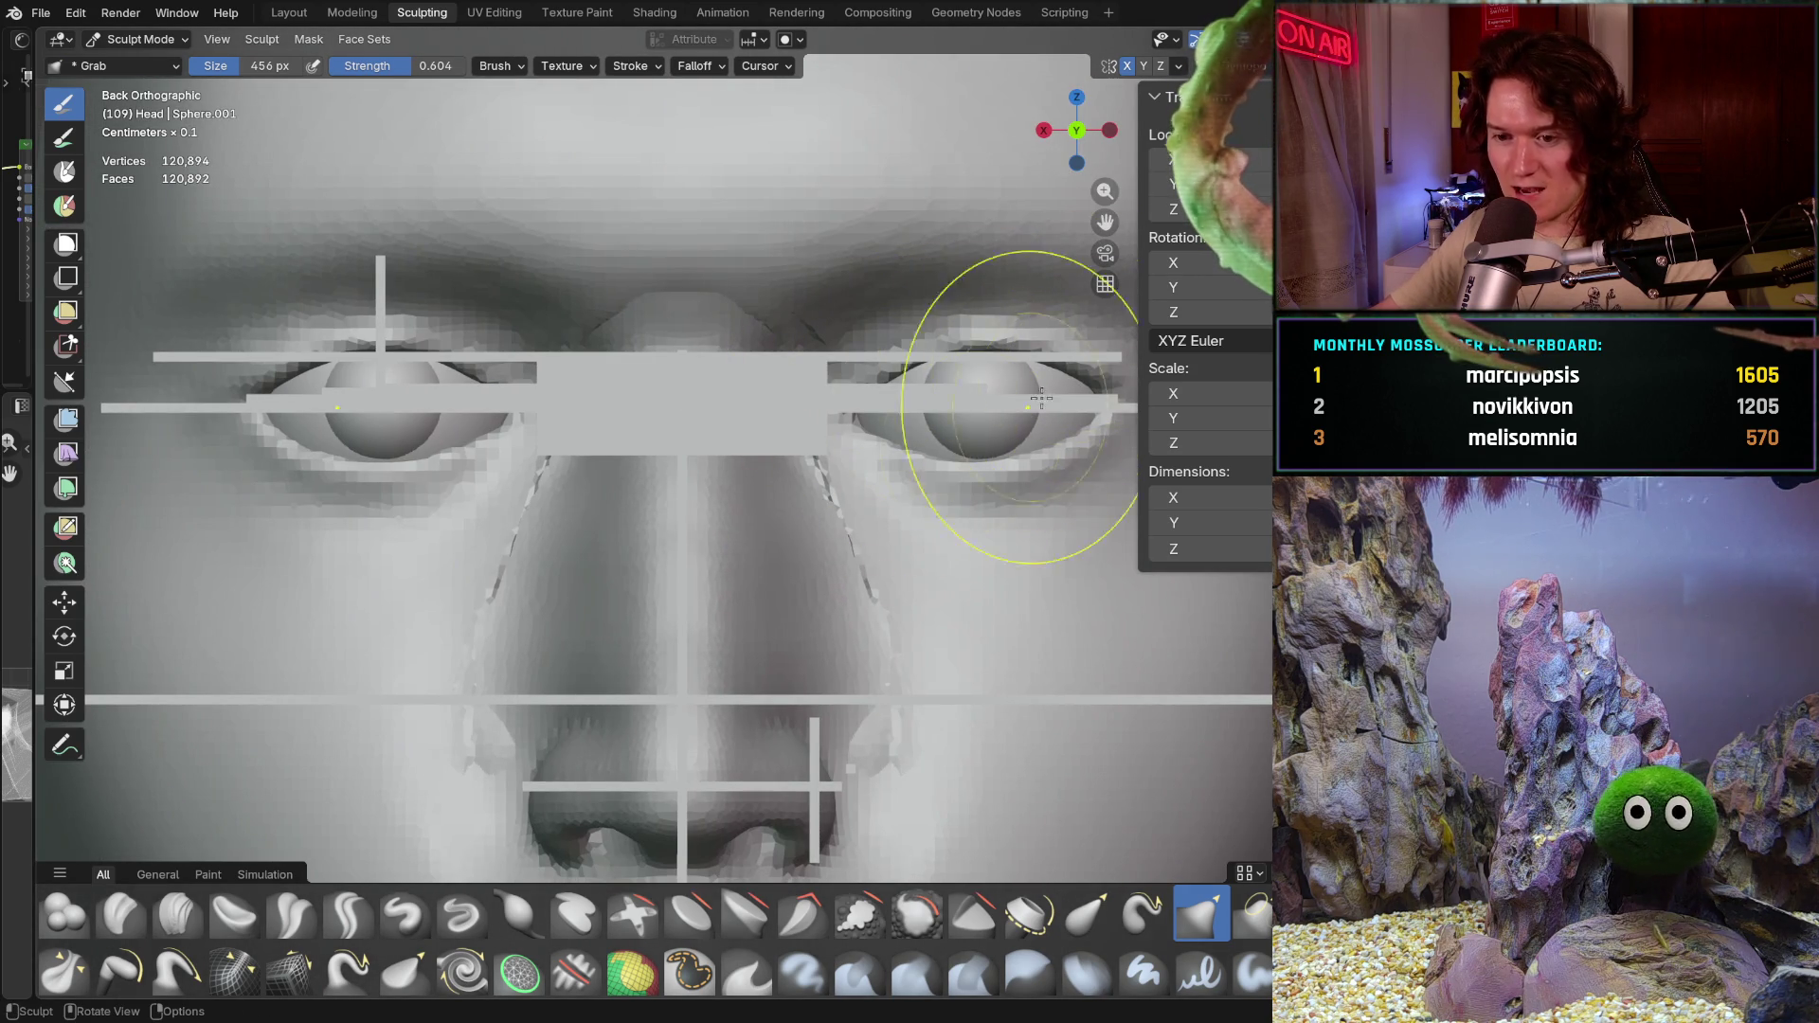
{"action": "middle_click_drag", "start_coordinate": [544, 729], "coordinate": [554, 664], "text": "shift"}
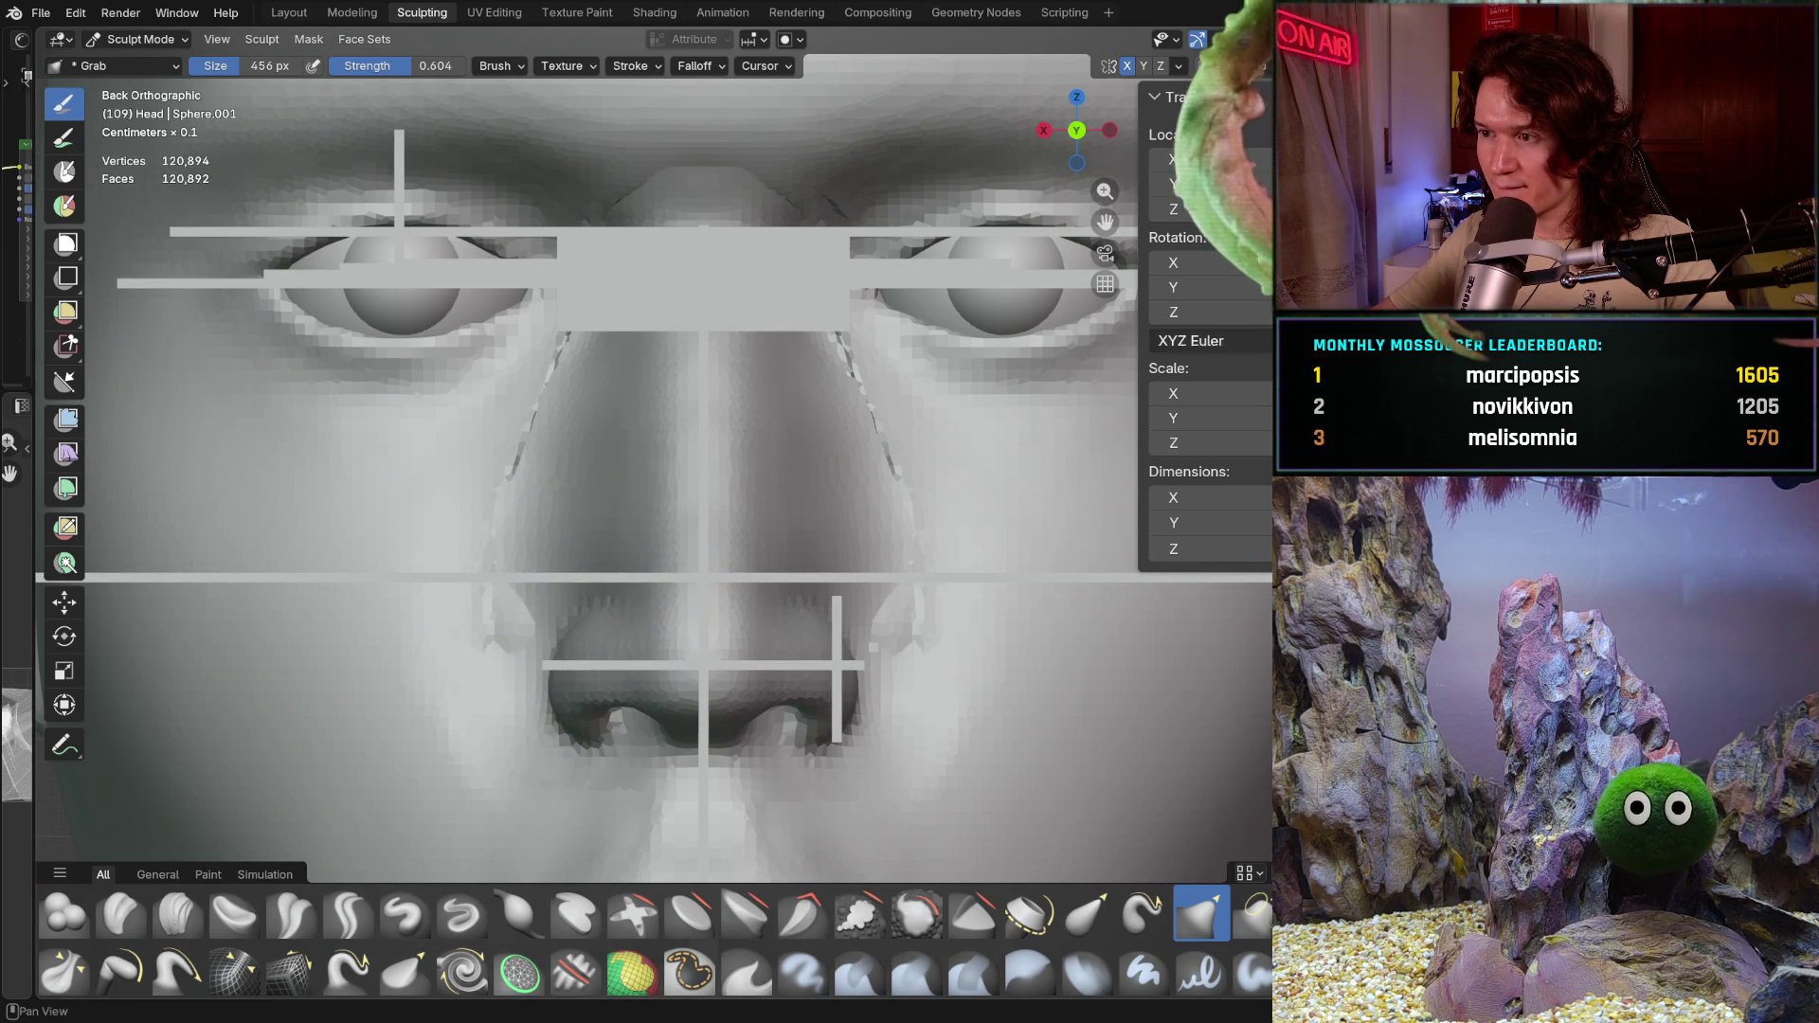
Step: In Object Mode, make a wider copy of the thin vertical reference bar, then select the nose mesh
{"action": "key", "text": "ctrl+Tab"}
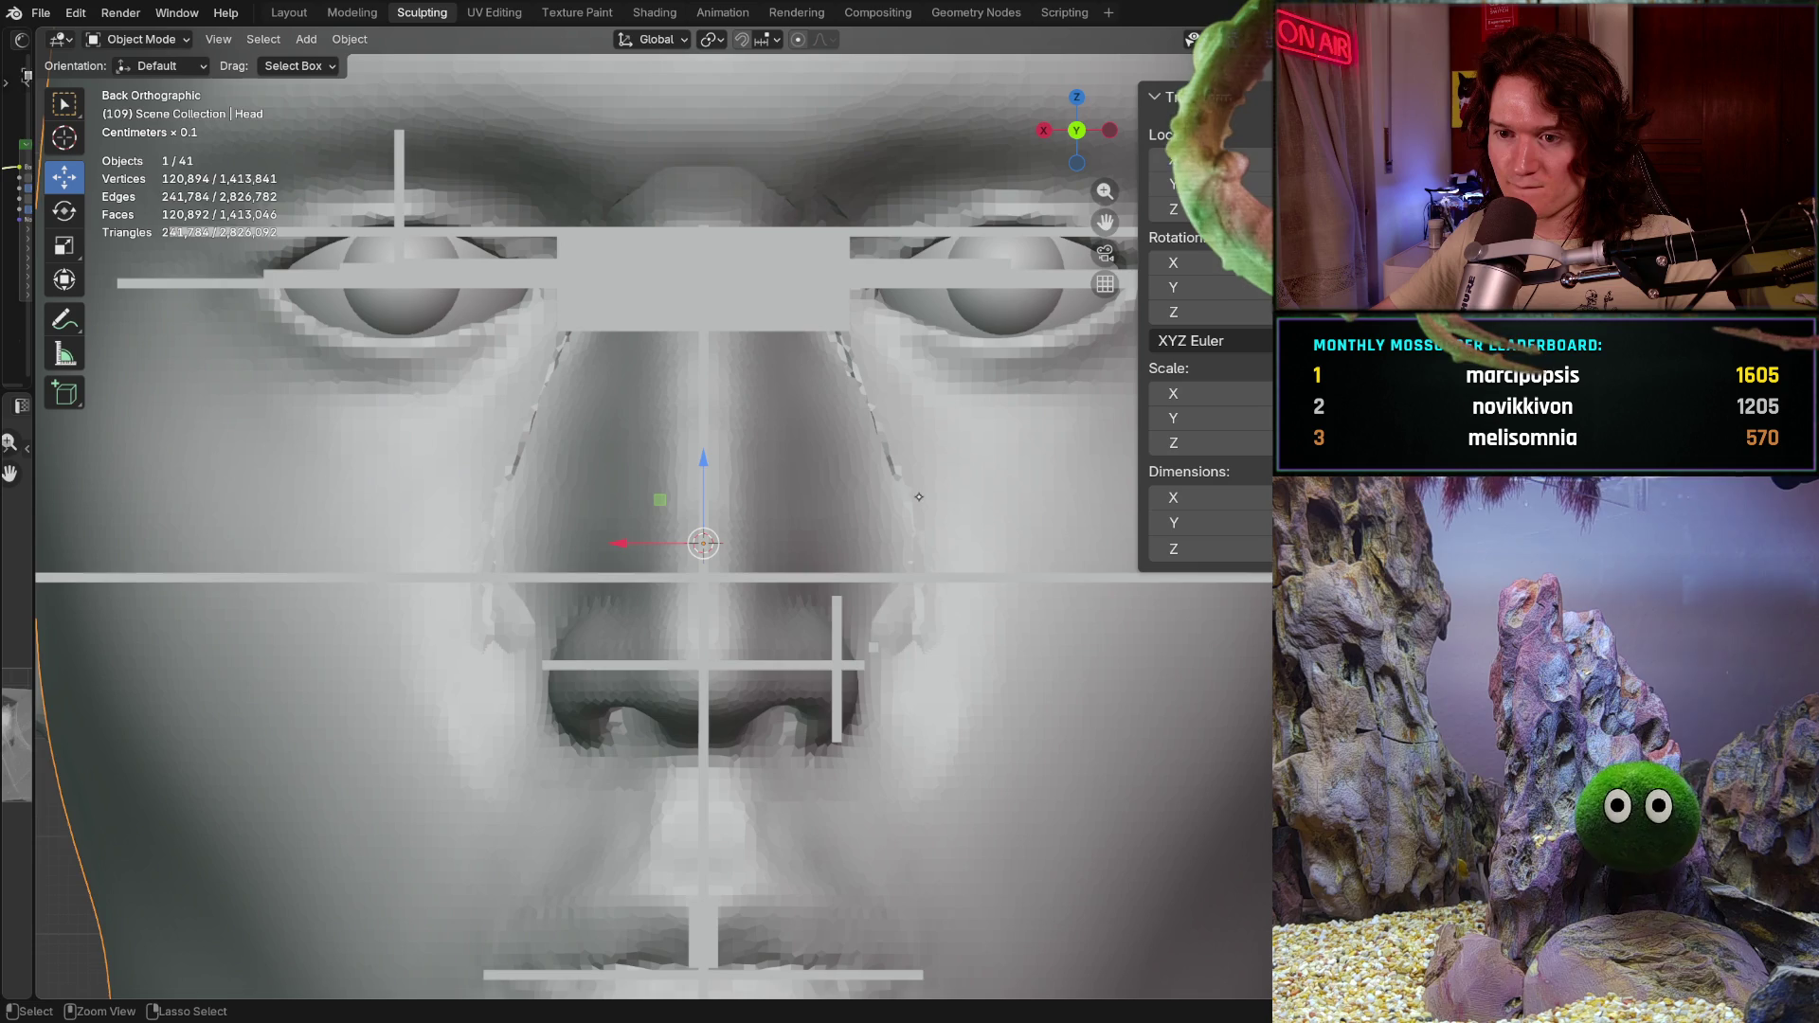
{"action": "left_click", "coordinate": [704, 427]}
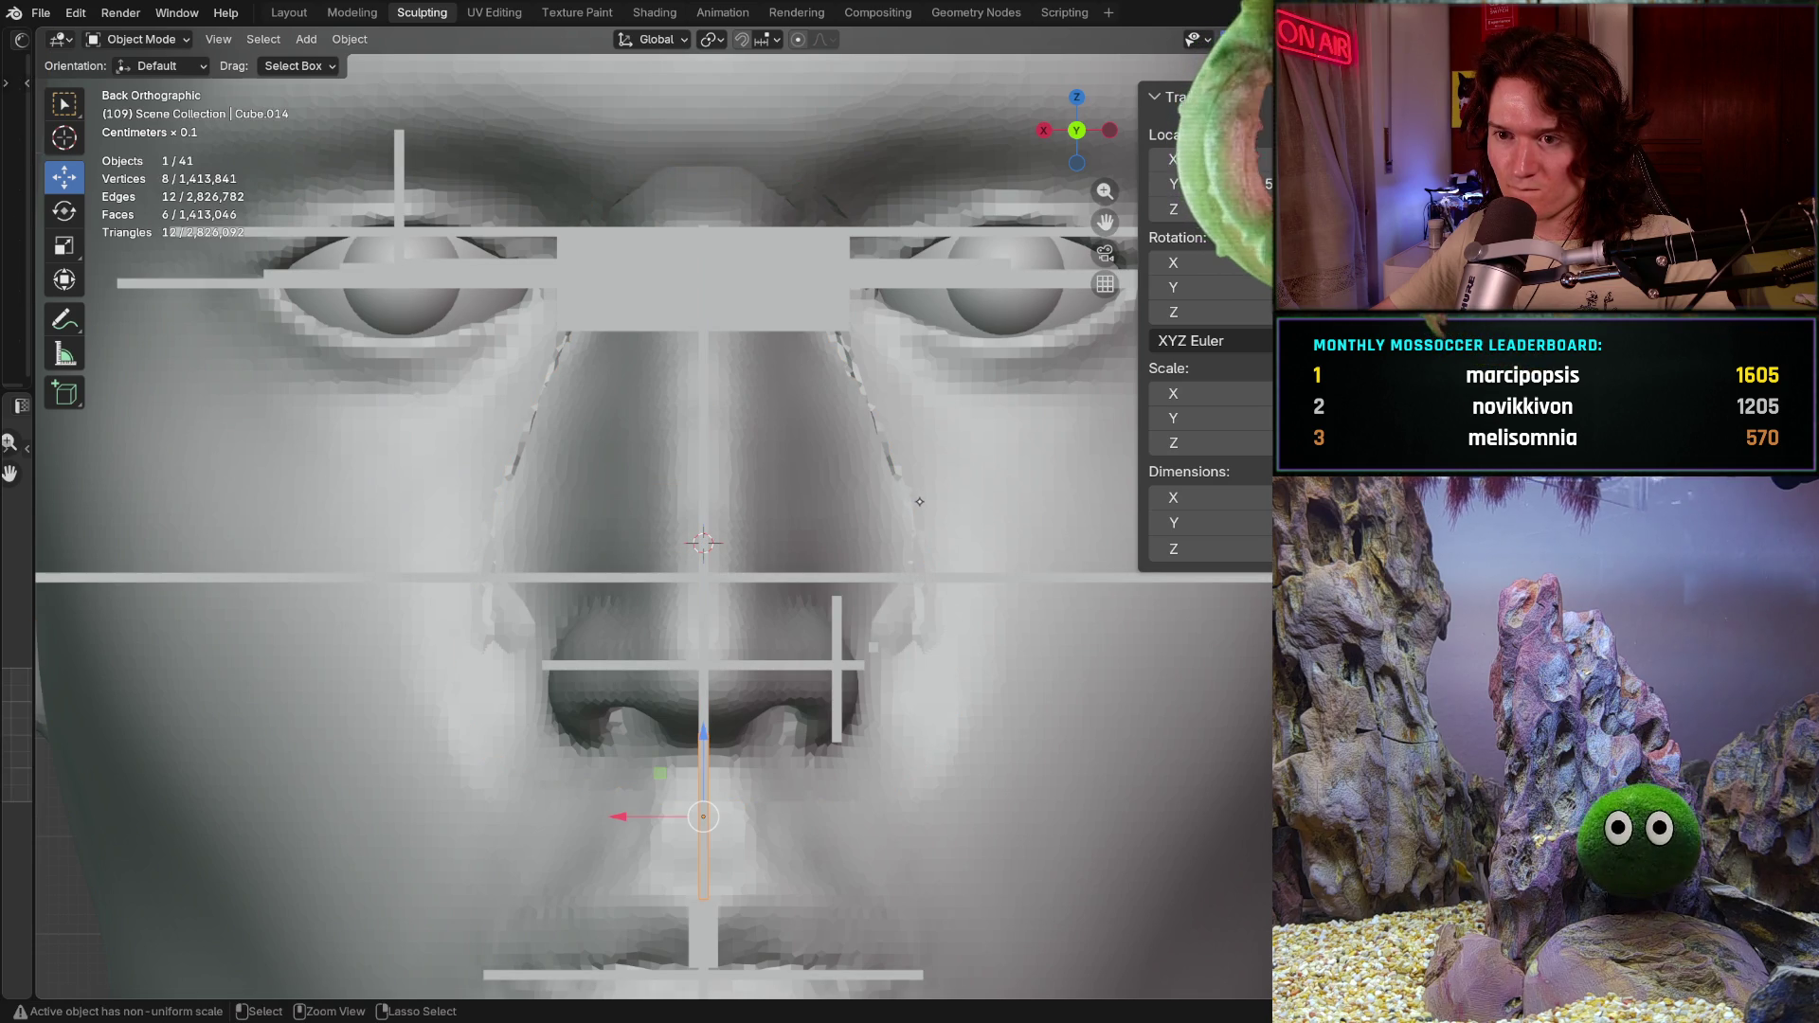
{"action": "key", "text": "ctrl+v"}
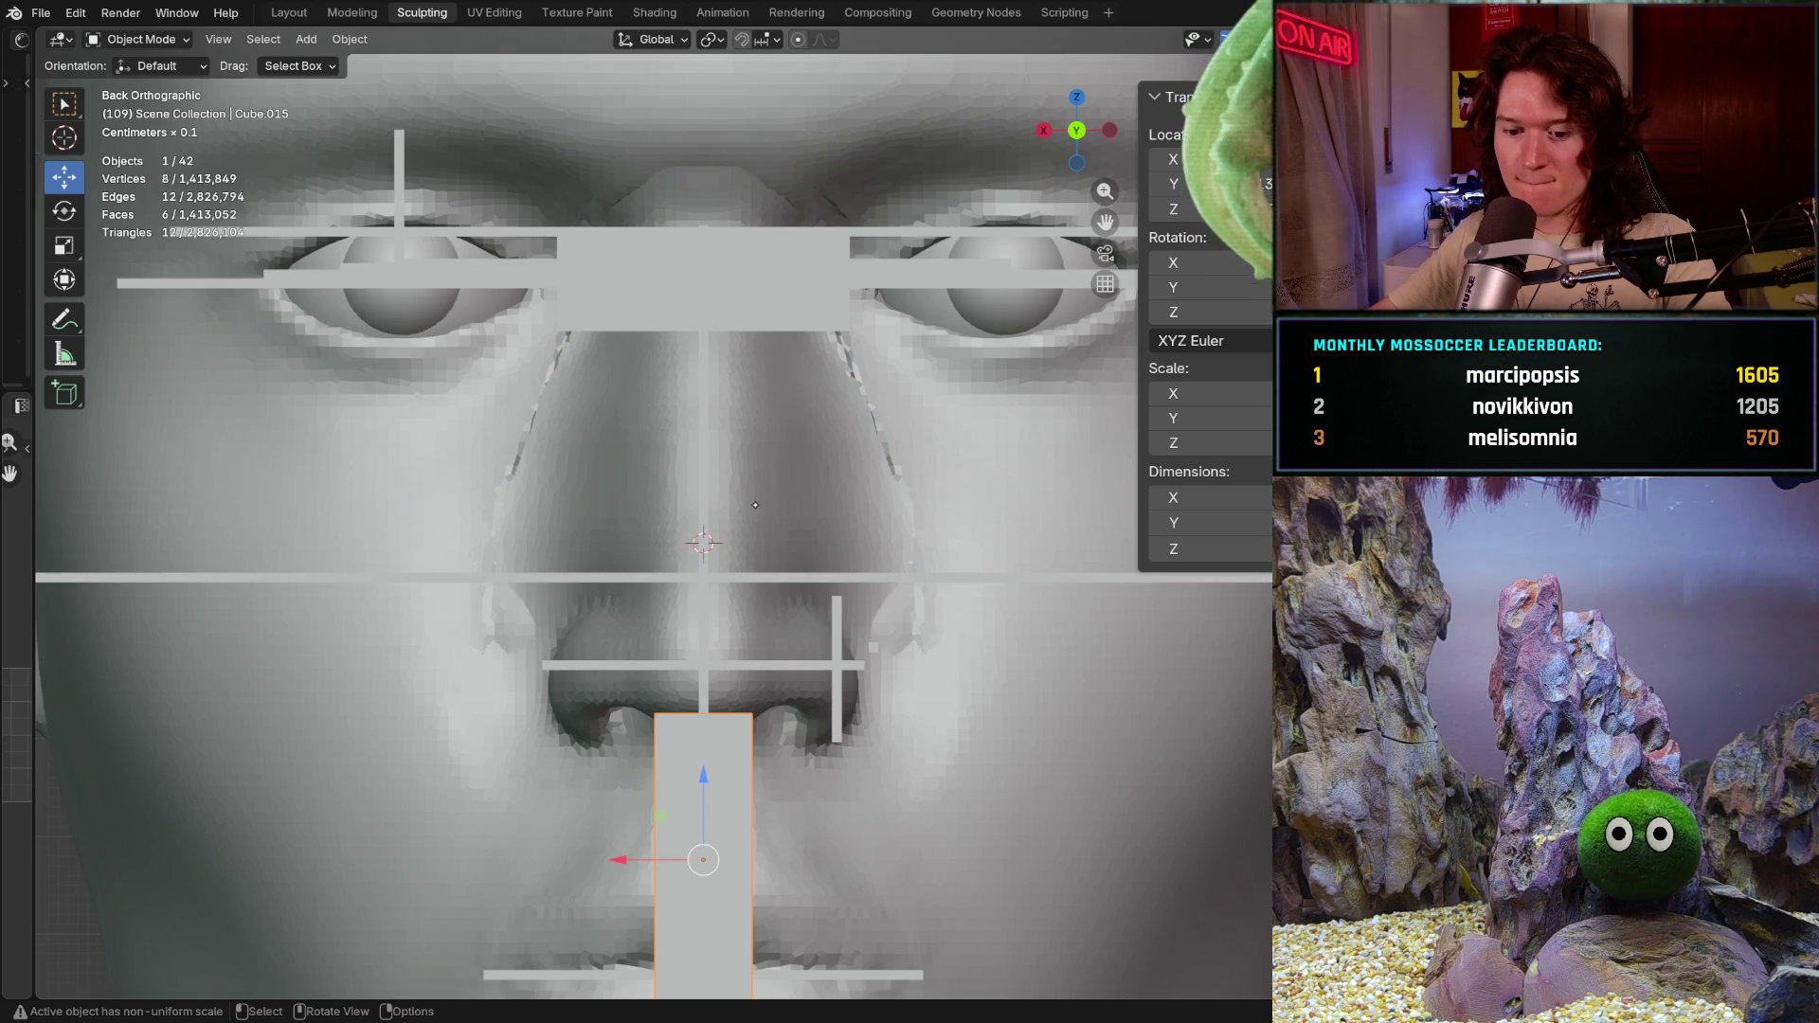
{"action": "left_click", "coordinate": [731, 483]}
{"action": "middle_click_drag", "start_coordinate": [702, 507], "coordinate": [657, 483]}
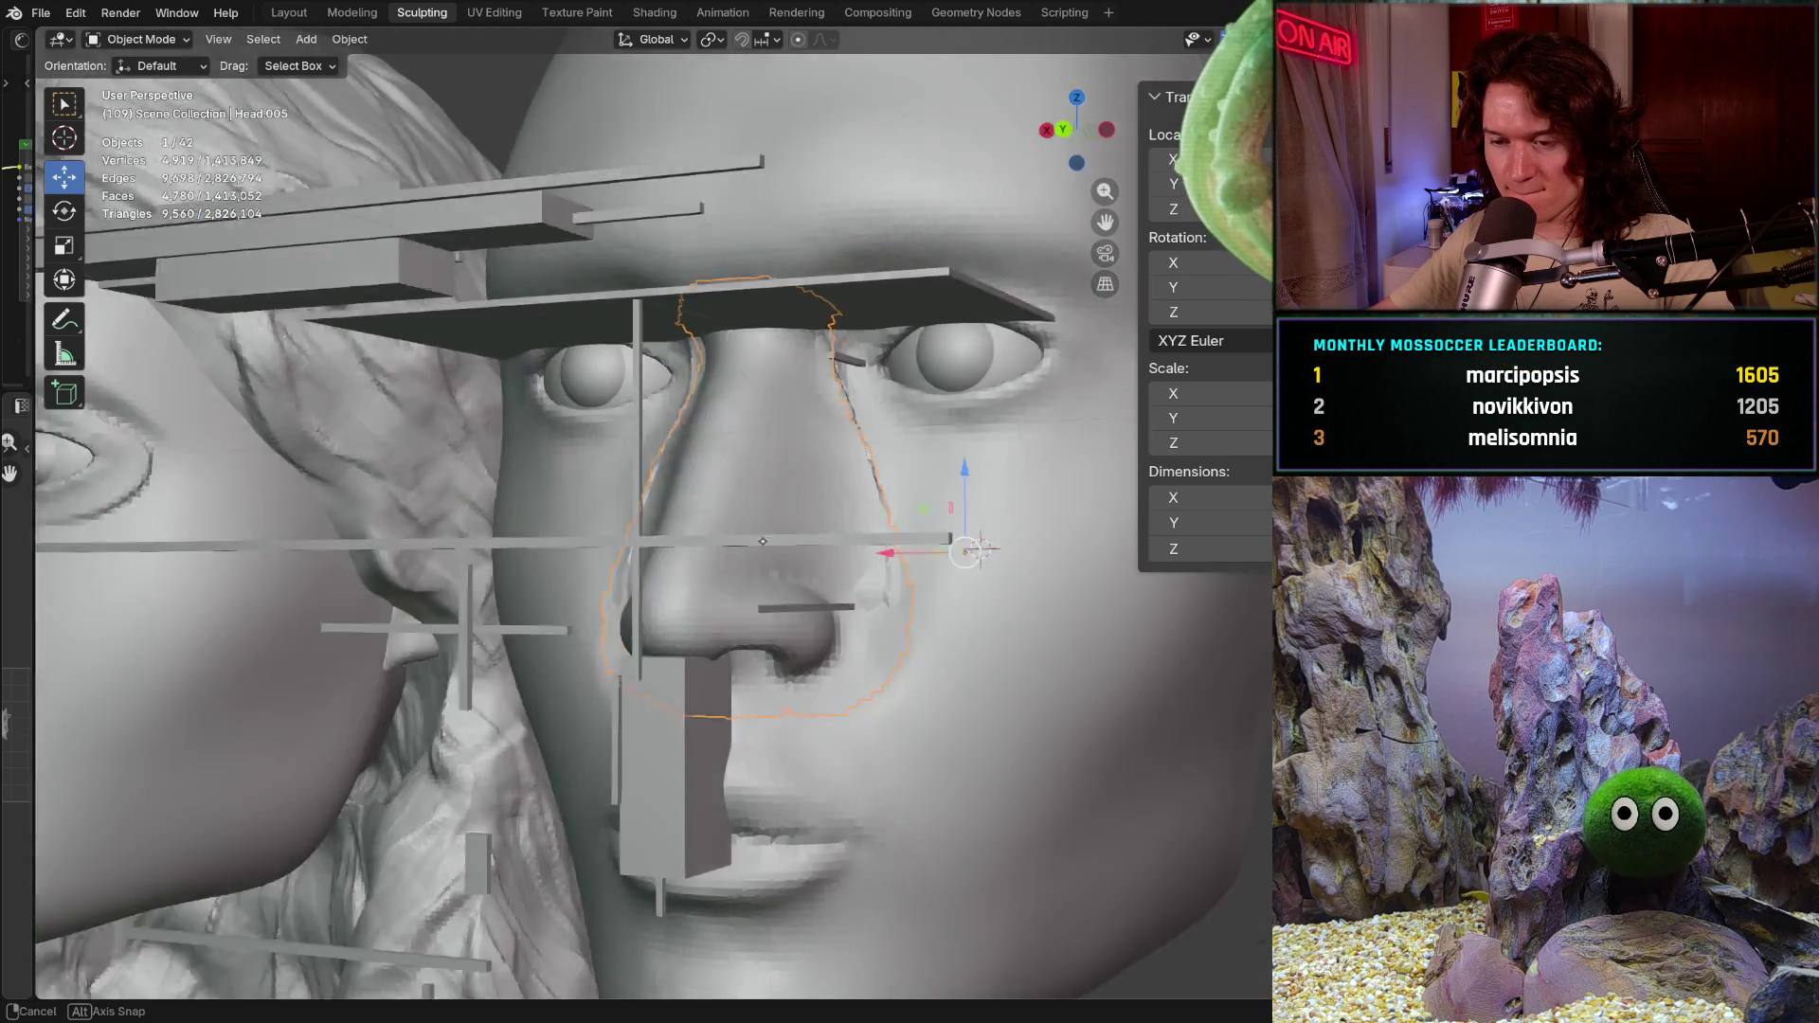
{"action": "middle_click_drag", "start_coordinate": [658, 483], "coordinate": [821, 538]}
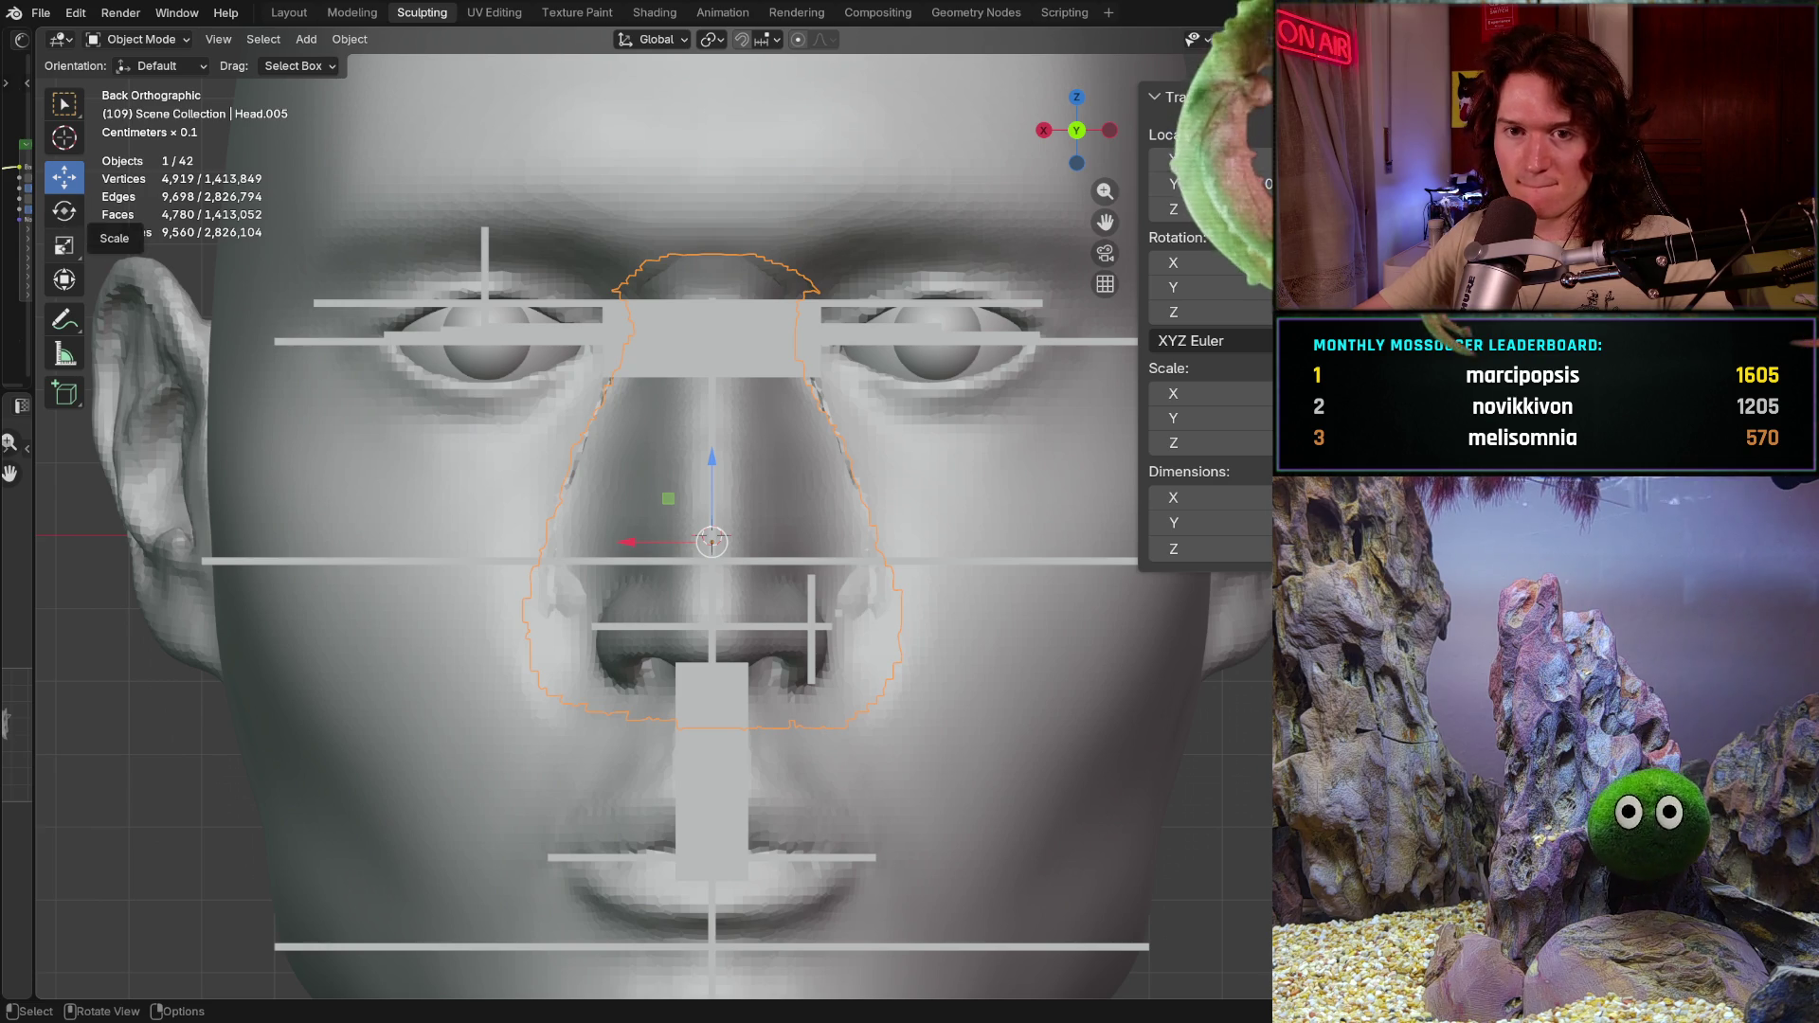
Step: Scale the nose piece slightly wider along its width with the Scale tool
{"action": "left_click", "coordinate": [64, 245]}
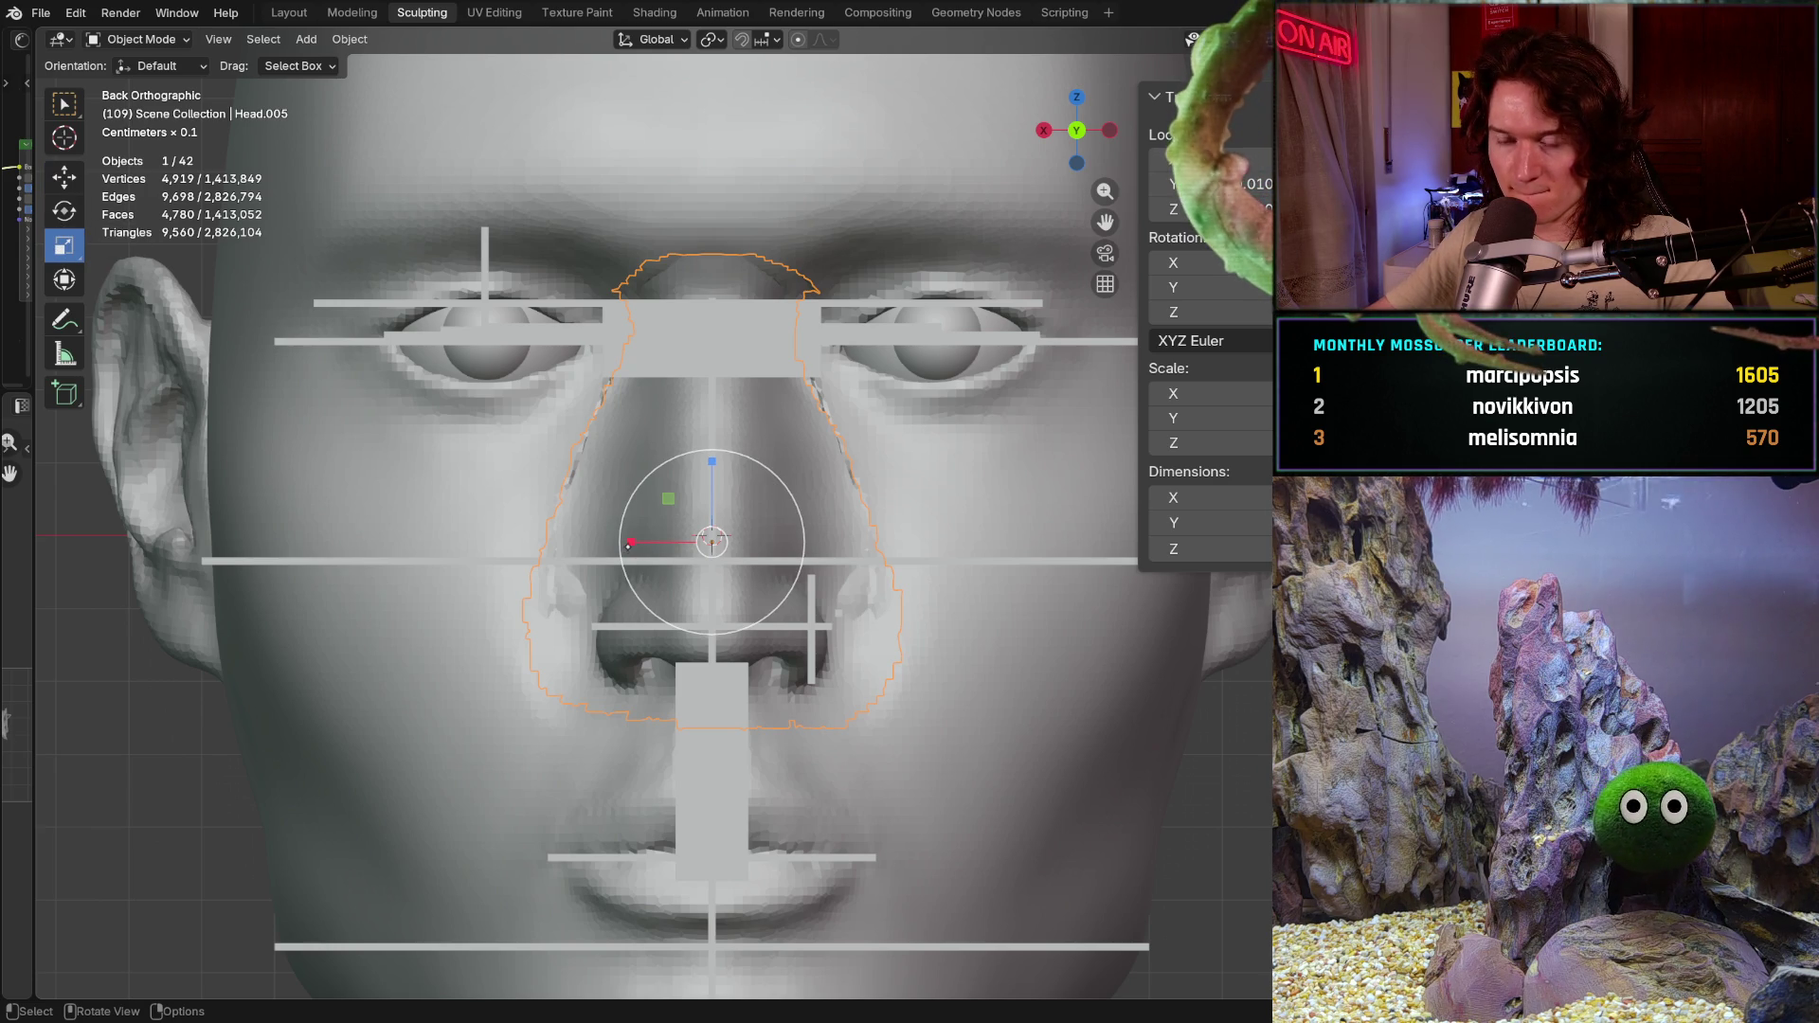
{"action": "left_click_drag", "start_coordinate": [630, 542], "coordinate": [614, 546]}
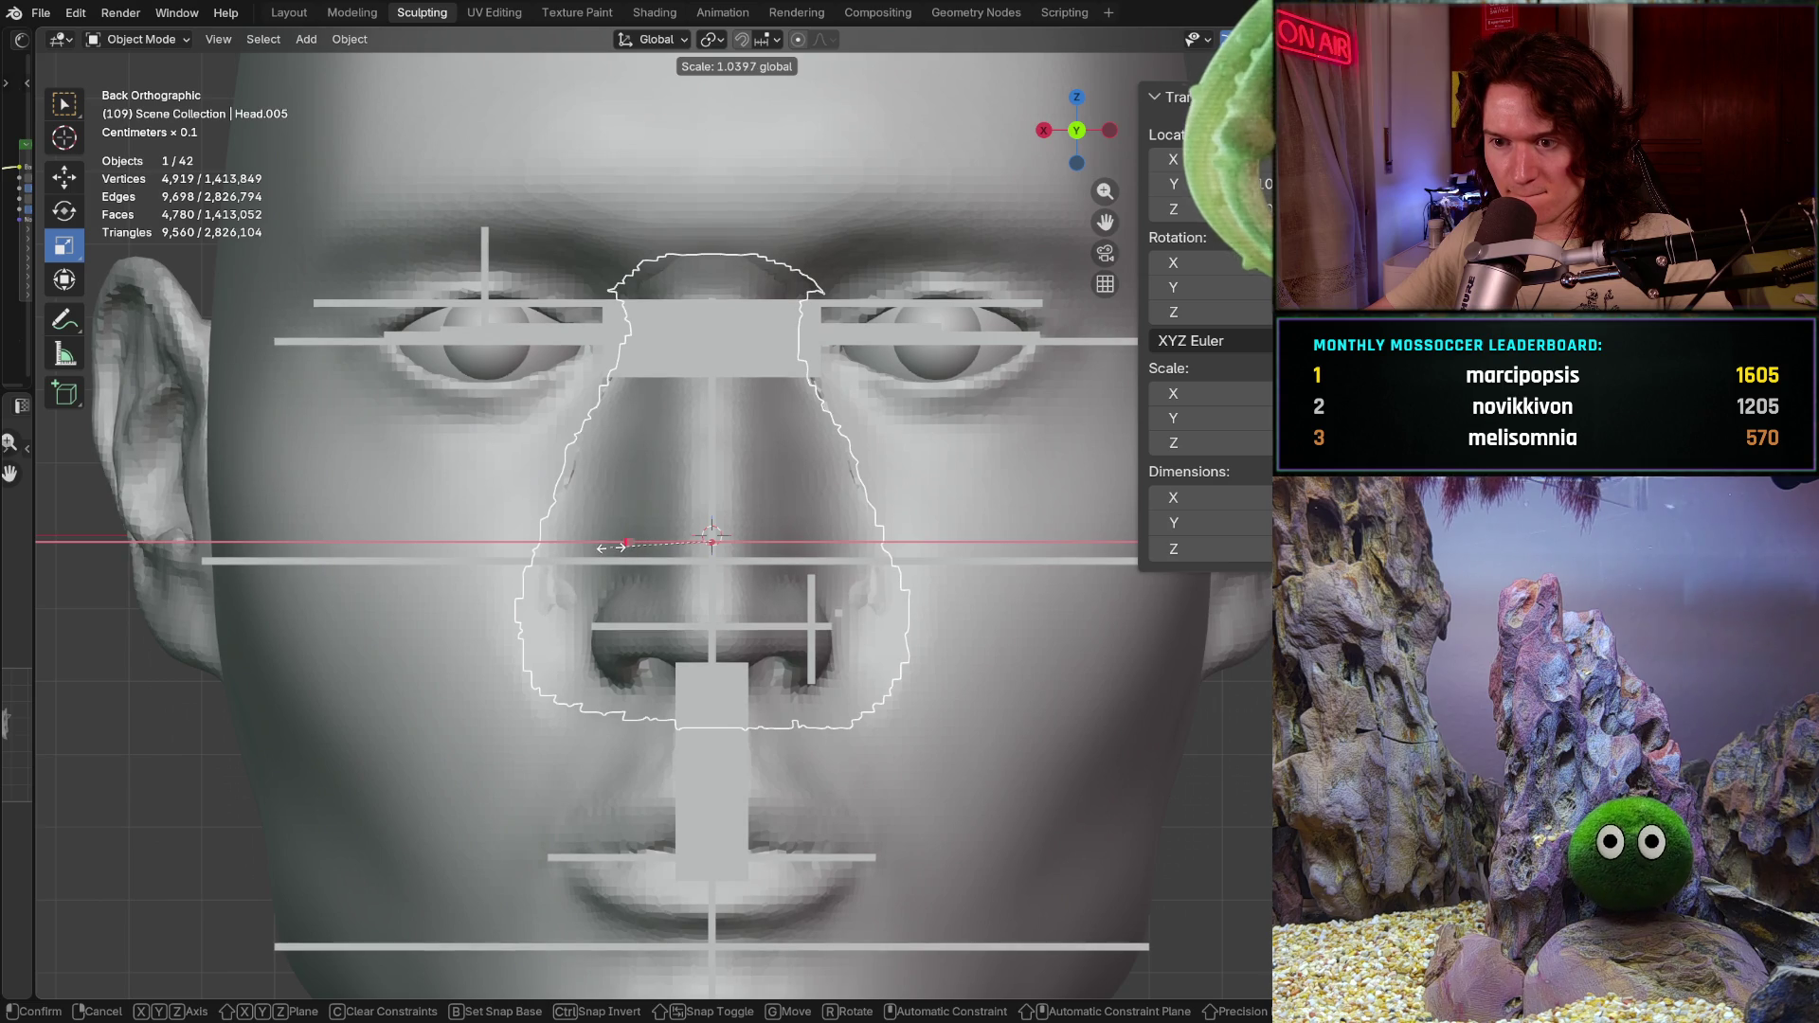
{"action": "left_click_drag", "start_coordinate": [614, 546], "coordinate": [613, 546]}
{"action": "scroll", "coordinate": [635, 592], "scroll_direction": "down", "scroll_amount": 2}
{"action": "mouse_move", "coordinate": [634, 591]}
{"action": "middle_mouse_down"}
{"action": "mouse_move", "coordinate": [500, 652]}
{"action": "mouse_move", "coordinate": [779, 565]}
{"action": "middle_mouse_up"}
Step: Return to a front view and delete the gray reference bars around the head
{"action": "key", "text": "alt+a"}
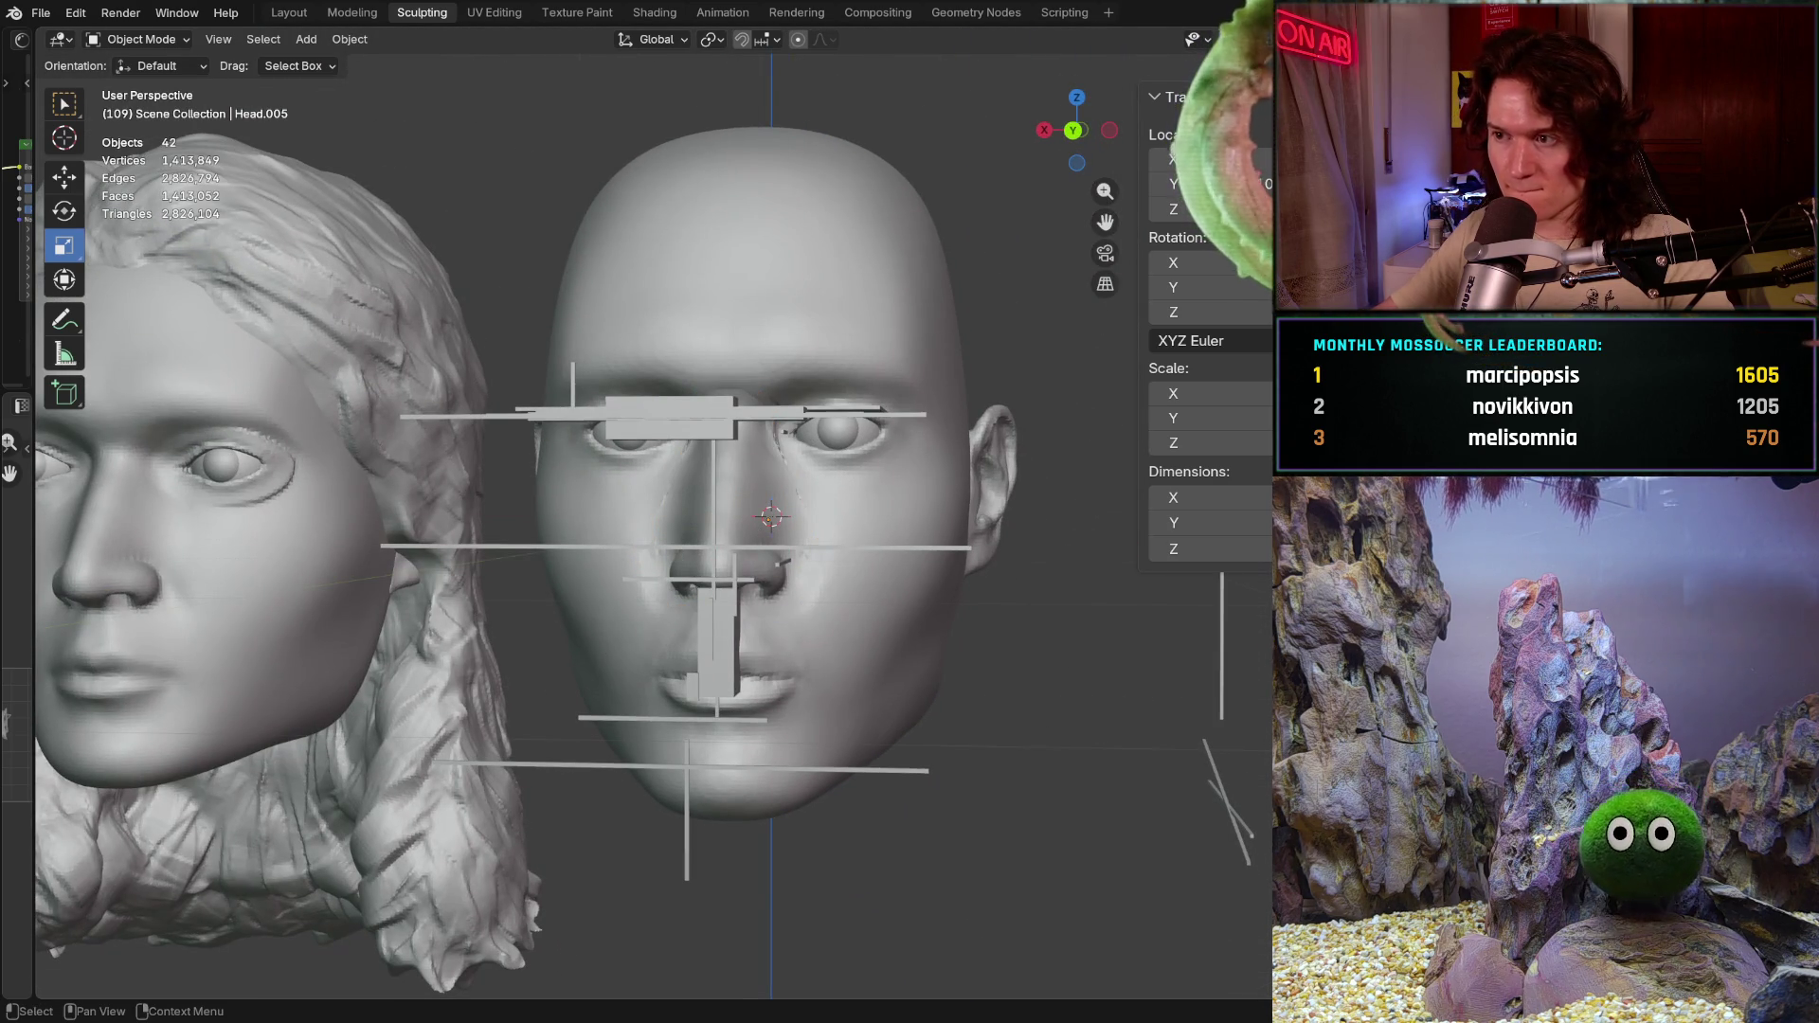
{"action": "key", "text": "Delete"}
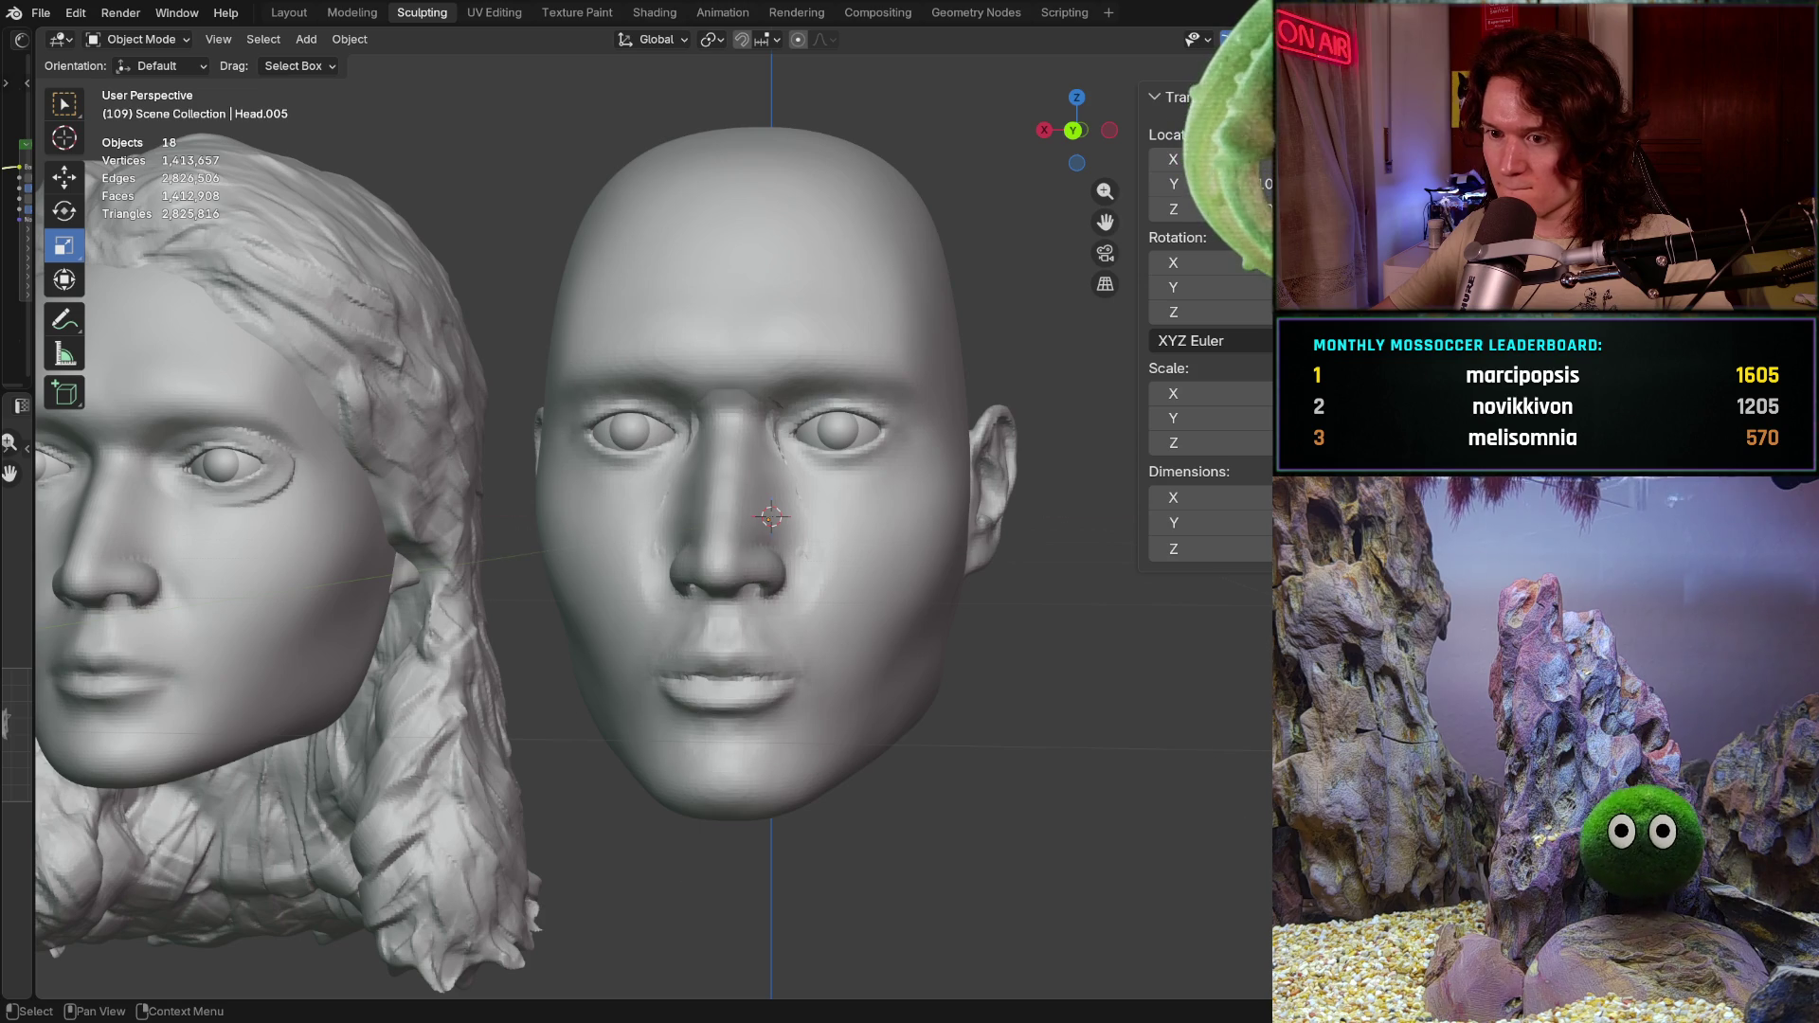
{"action": "mouse_move", "coordinate": [995, 598]}
{"action": "middle_mouse_down"}
{"action": "mouse_move", "coordinate": [1051, 598]}
{"action": "mouse_move", "coordinate": [1051, 668]}
{"action": "mouse_move", "coordinate": [1080, 682]}
{"action": "middle_mouse_up"}
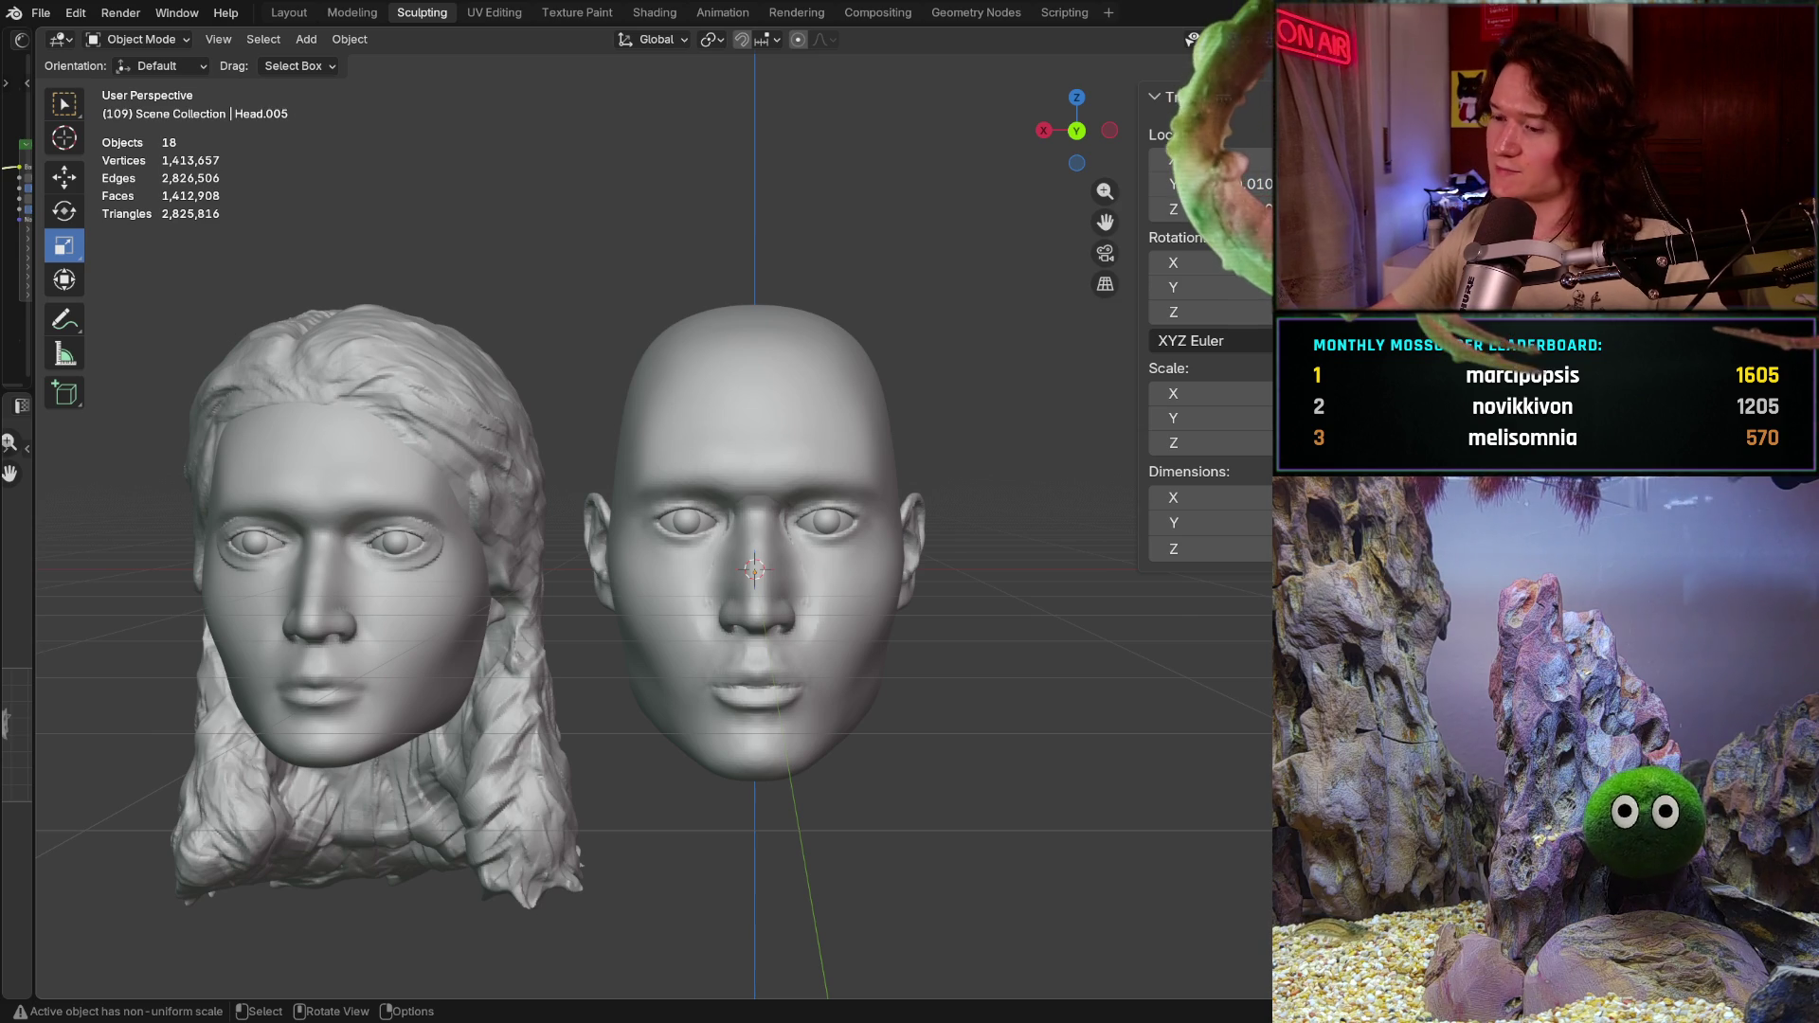
{"action": "scroll", "coordinate": [765, 529], "scroll_direction": "up", "scroll_amount": 1}
{"action": "scroll", "coordinate": [765, 529], "scroll_direction": "up", "scroll_amount": 2}
{"action": "scroll", "coordinate": [765, 530], "scroll_direction": "up", "scroll_amount": 1}
{"action": "scroll", "coordinate": [766, 530], "scroll_direction": "up", "scroll_amount": 2}
{"action": "scroll", "coordinate": [747, 463], "scroll_direction": "up", "scroll_amount": 2}
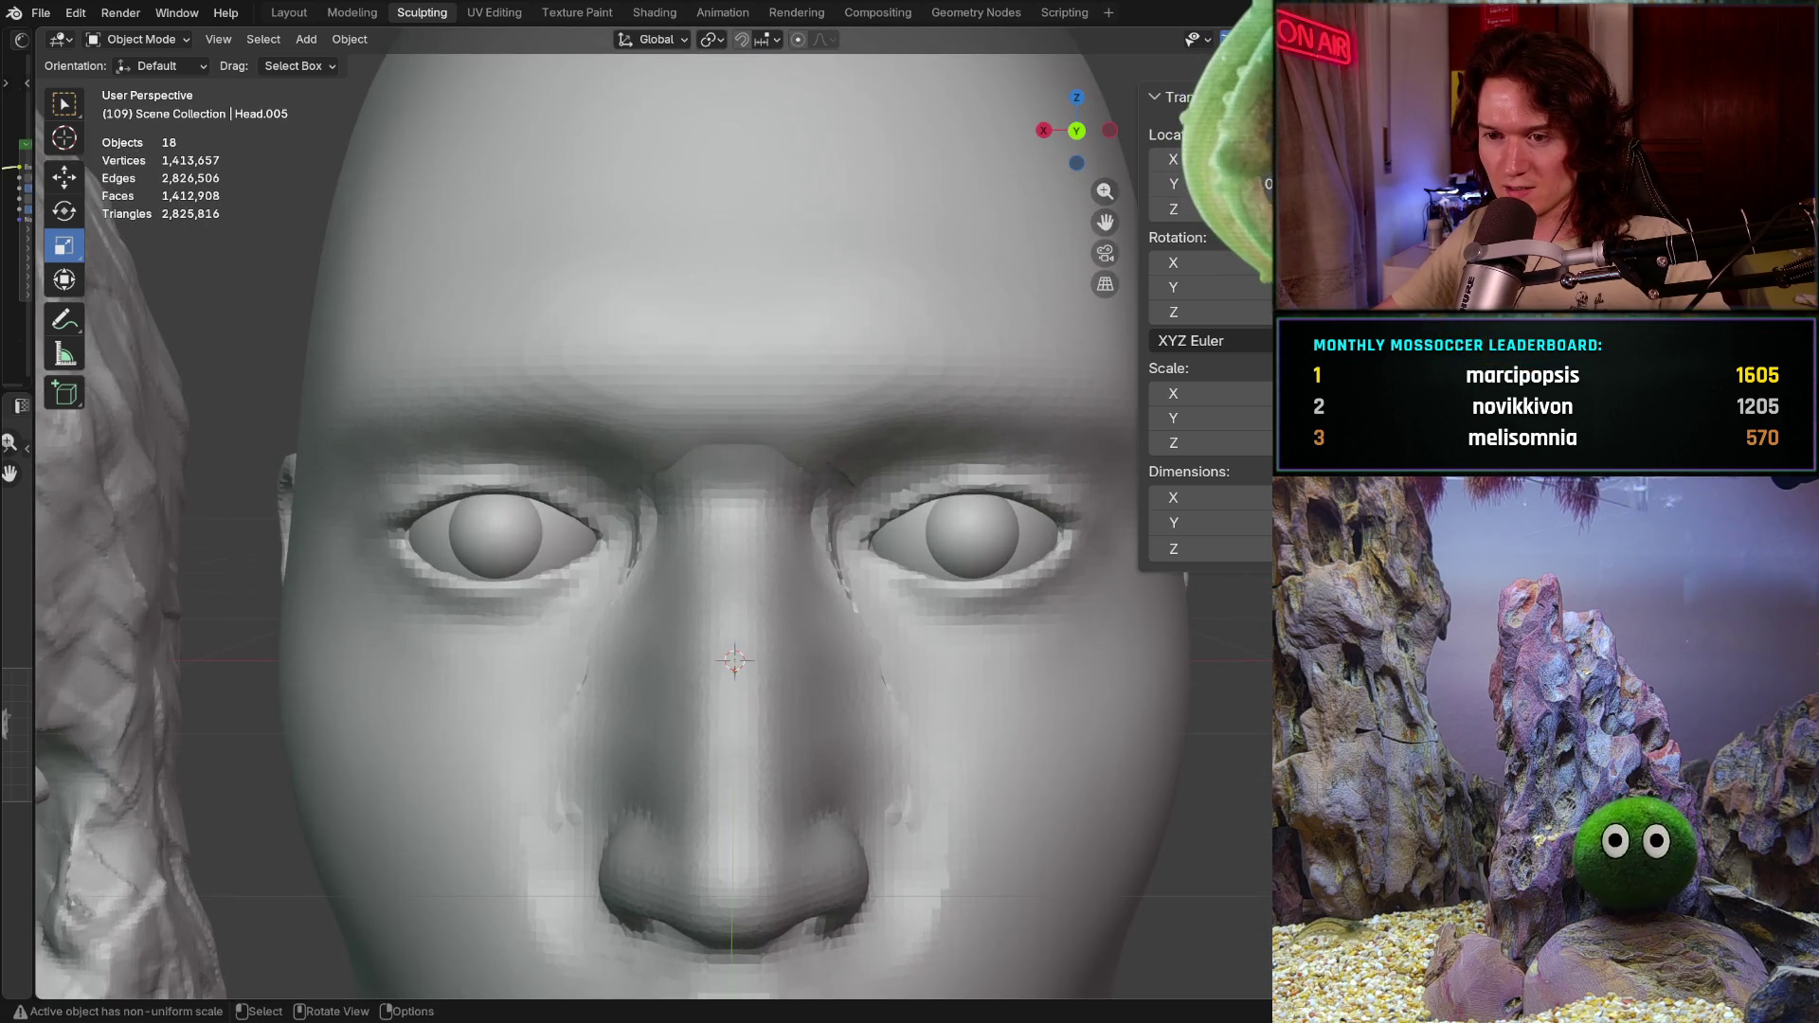
{"action": "scroll", "coordinate": [748, 464], "scroll_direction": "down", "scroll_amount": 1}
{"action": "scroll", "coordinate": [747, 463], "scroll_direction": "down", "scroll_amount": 2}
Step: Snap to a straight-on orthographic view and reveal the hidden reference bars with Alt+H
{"action": "mouse_move", "coordinate": [748, 464]}
{"action": "middle_mouse_down"}
{"action": "mouse_move", "coordinate": [646, 584]}
{"action": "mouse_move", "coordinate": [699, 594]}
{"action": "middle_mouse_up"}
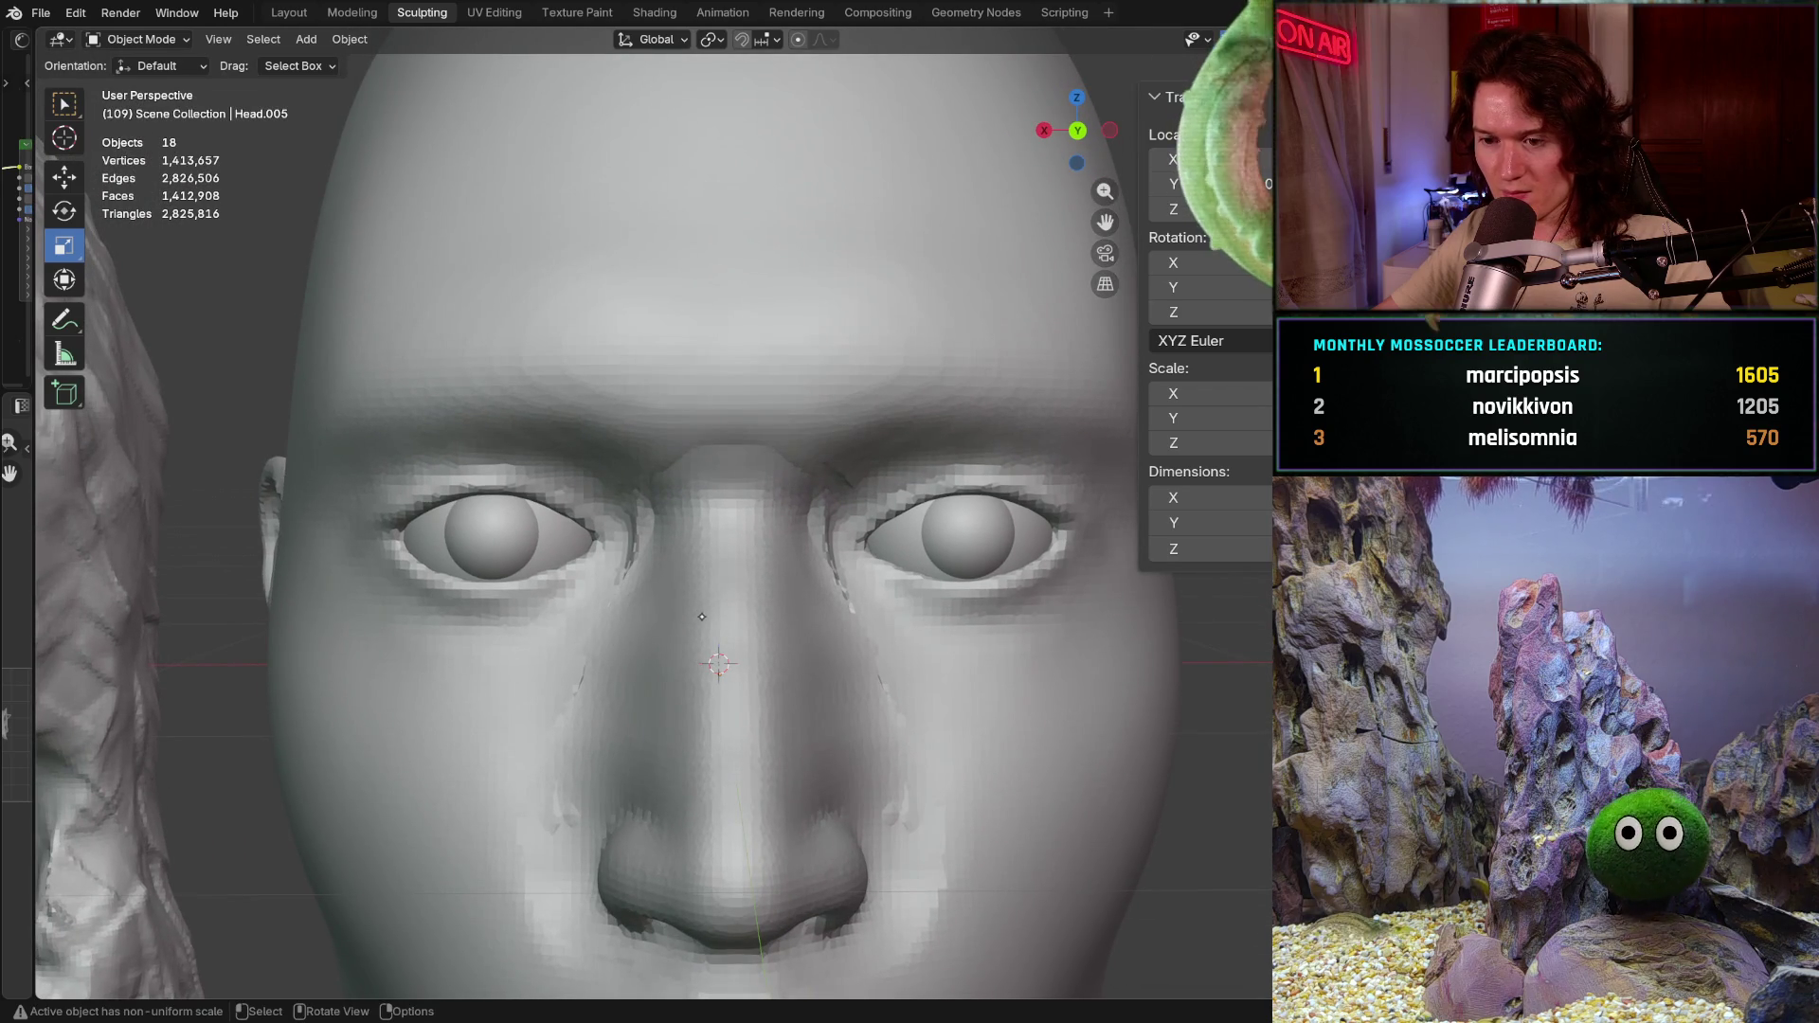
{"action": "middle_click_drag", "start_coordinate": [702, 615], "coordinate": [711, 626], "text": "alt"}
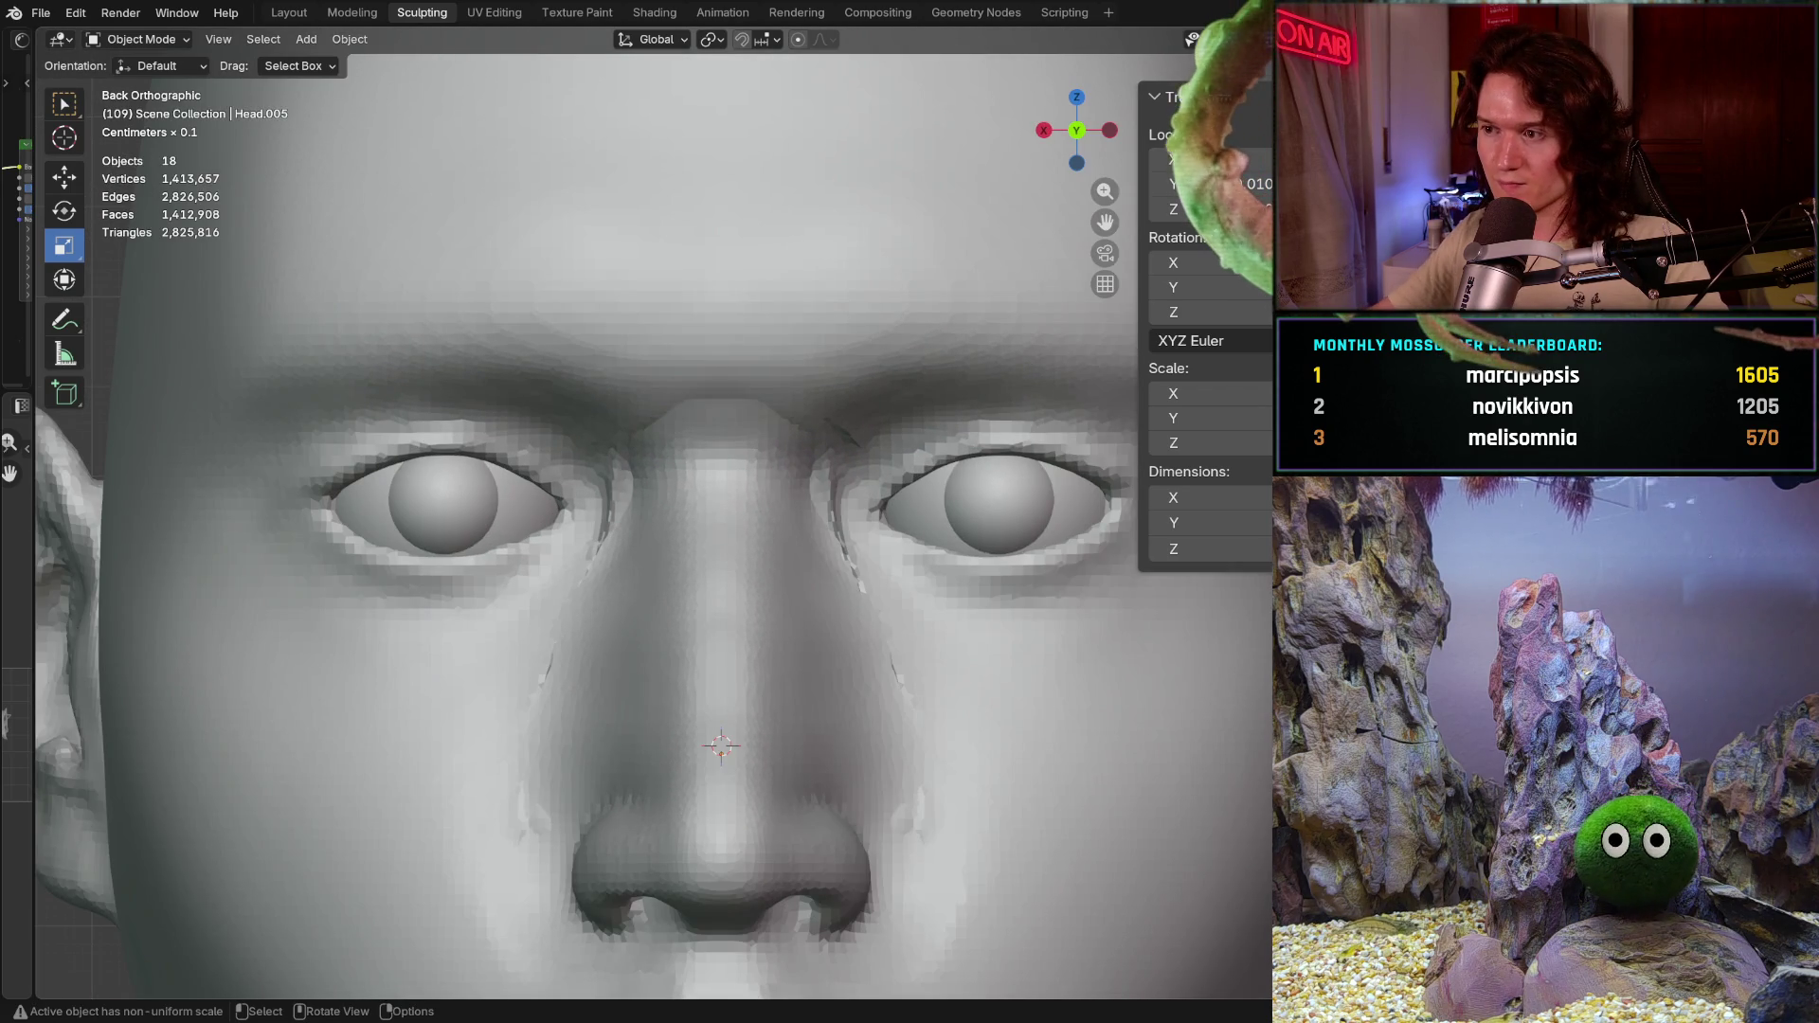
{"action": "key", "text": "alt+h"}
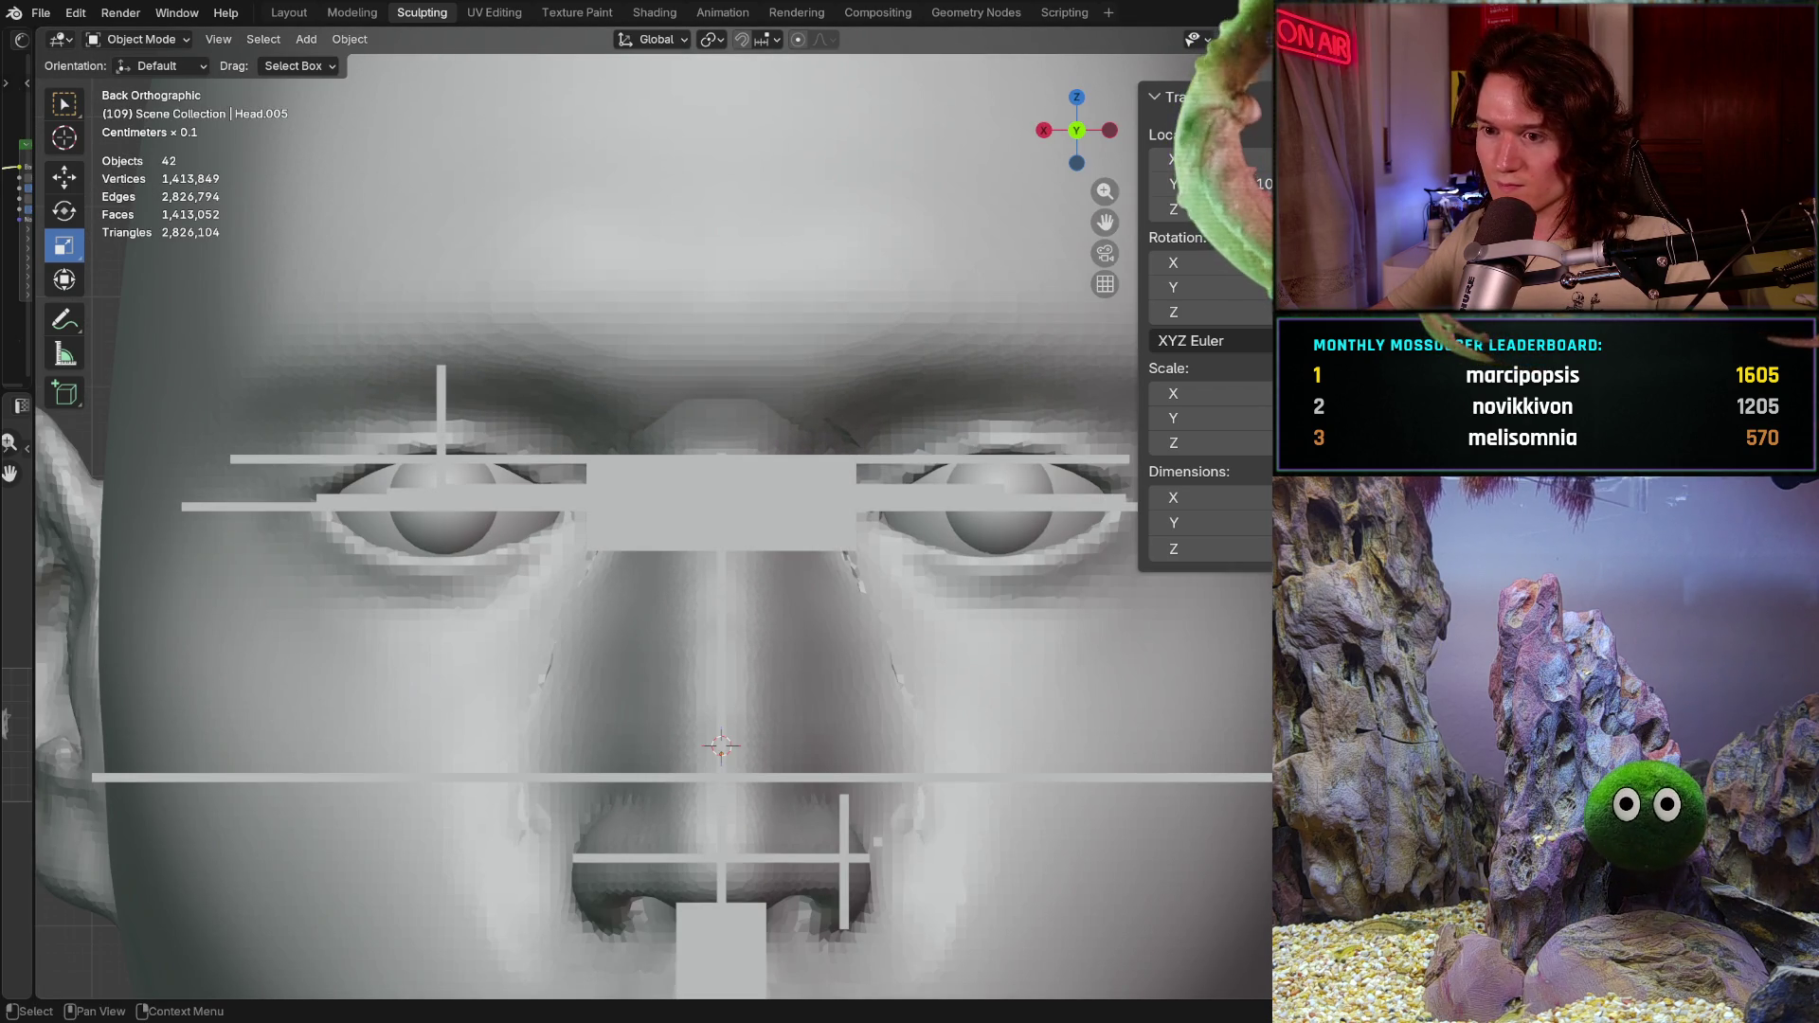
{"action": "middle_click_drag", "start_coordinate": [909, 639], "coordinate": [914, 595], "text": "shift"}
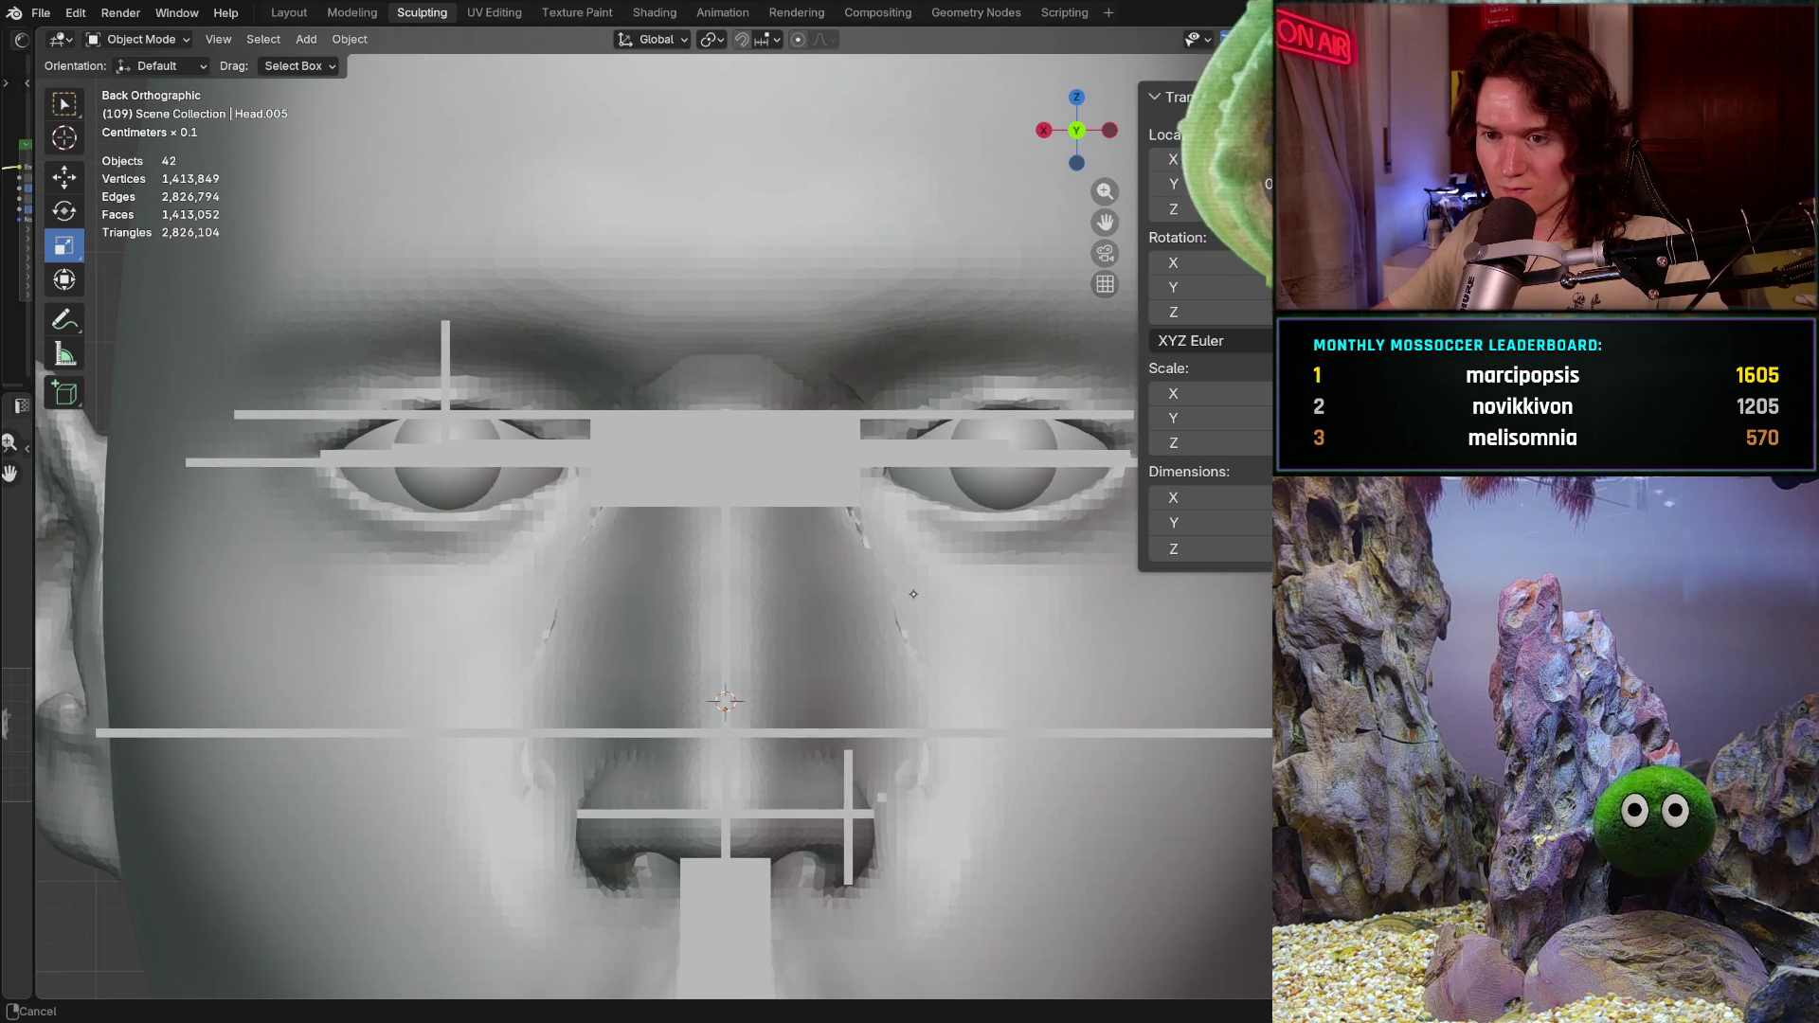
Step: Select the nose piece and stretch it slightly wider along X to match the bars
{"action": "left_click", "coordinate": [795, 625]}
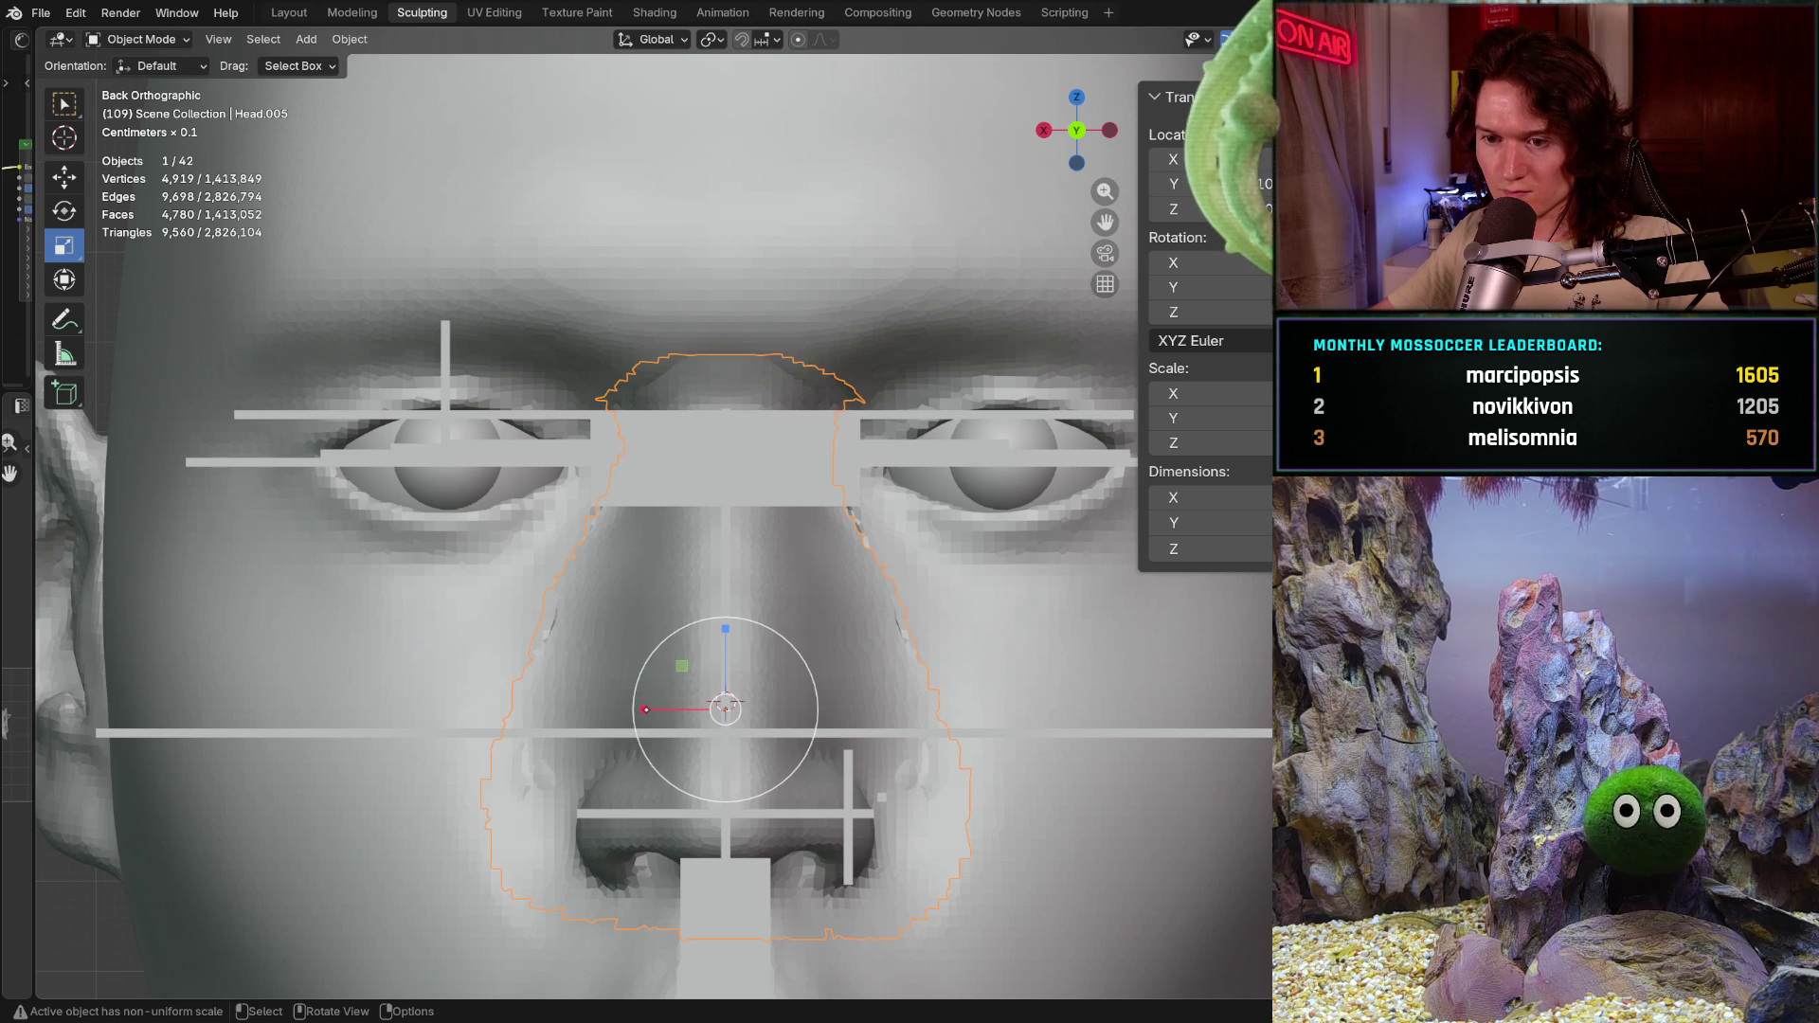
{"action": "left_click_drag", "start_coordinate": [642, 710], "coordinate": [649, 712]}
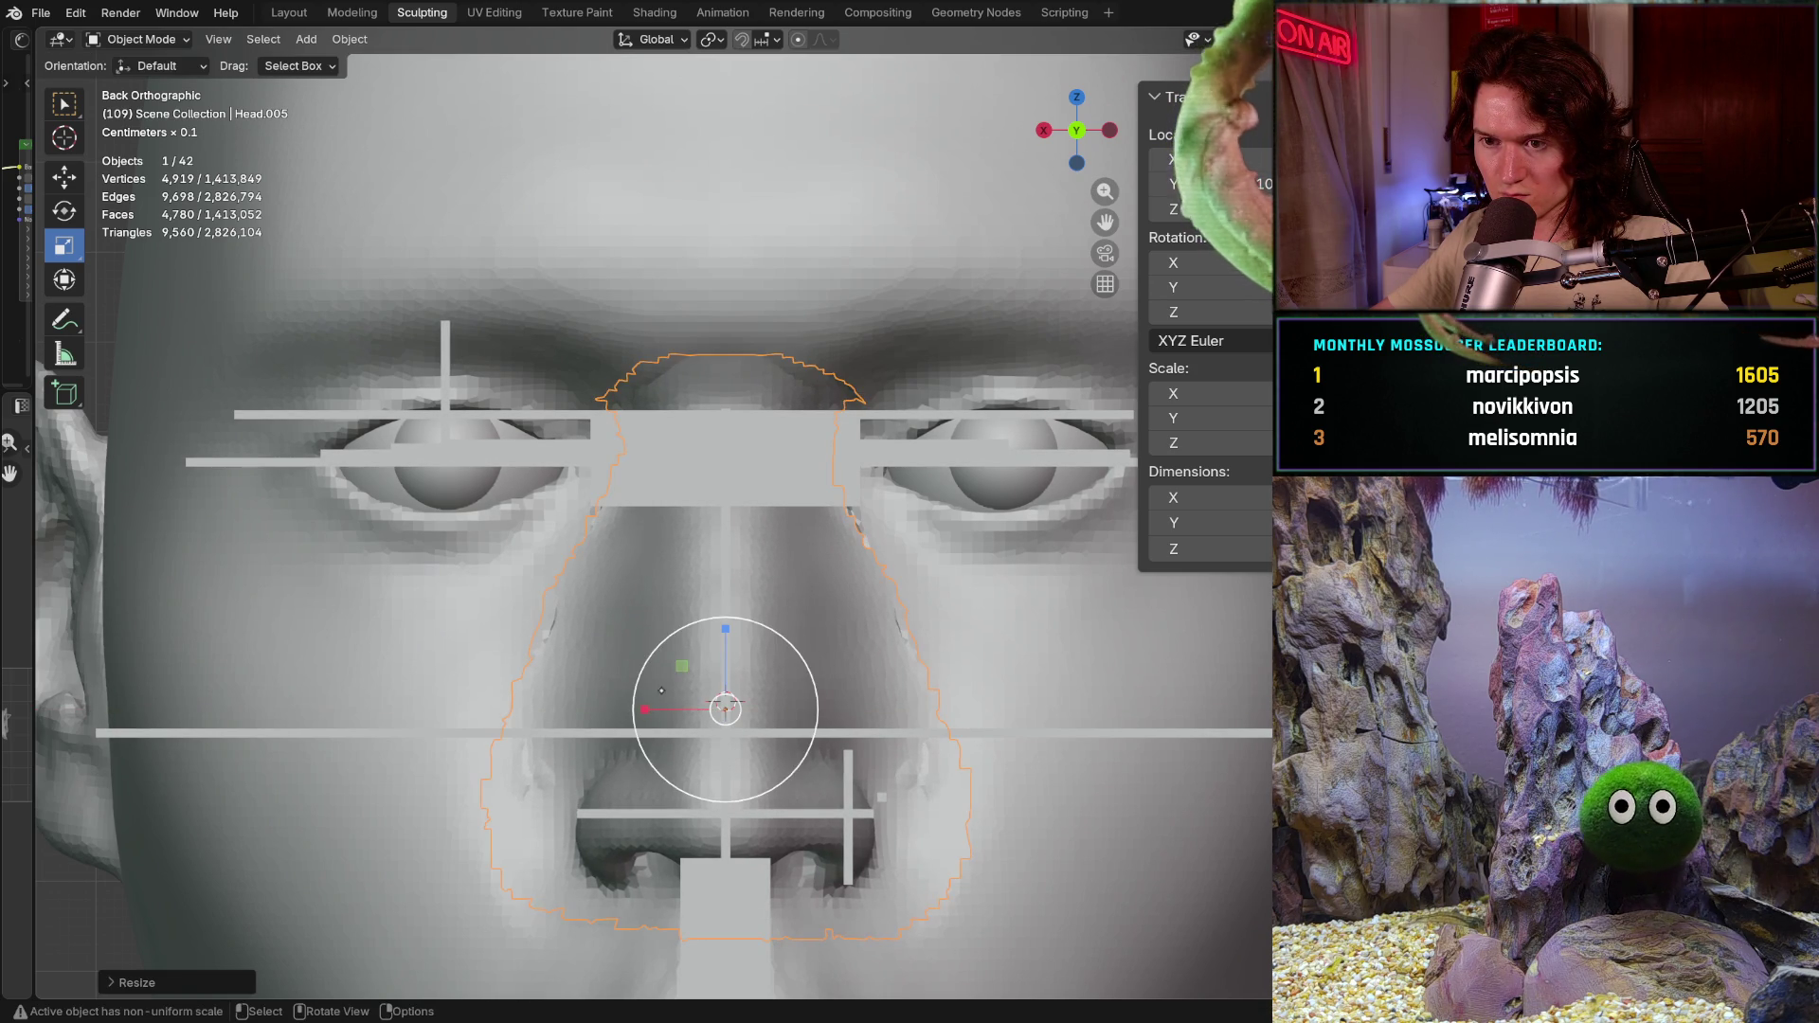
{"action": "middle_click_drag", "start_coordinate": [648, 712], "coordinate": [837, 621]}
{"action": "scroll", "coordinate": [837, 621], "scroll_direction": "down", "scroll_amount": 3}
{"action": "scroll", "coordinate": [796, 639], "scroll_direction": "down", "scroll_amount": 3}
{"action": "scroll", "coordinate": [711, 668], "scroll_direction": "down", "scroll_amount": 3}
{"action": "scroll", "coordinate": [620, 693], "scroll_direction": "down", "scroll_amount": 2}
{"action": "middle_click_drag", "start_coordinate": [620, 693], "coordinate": [749, 661]}
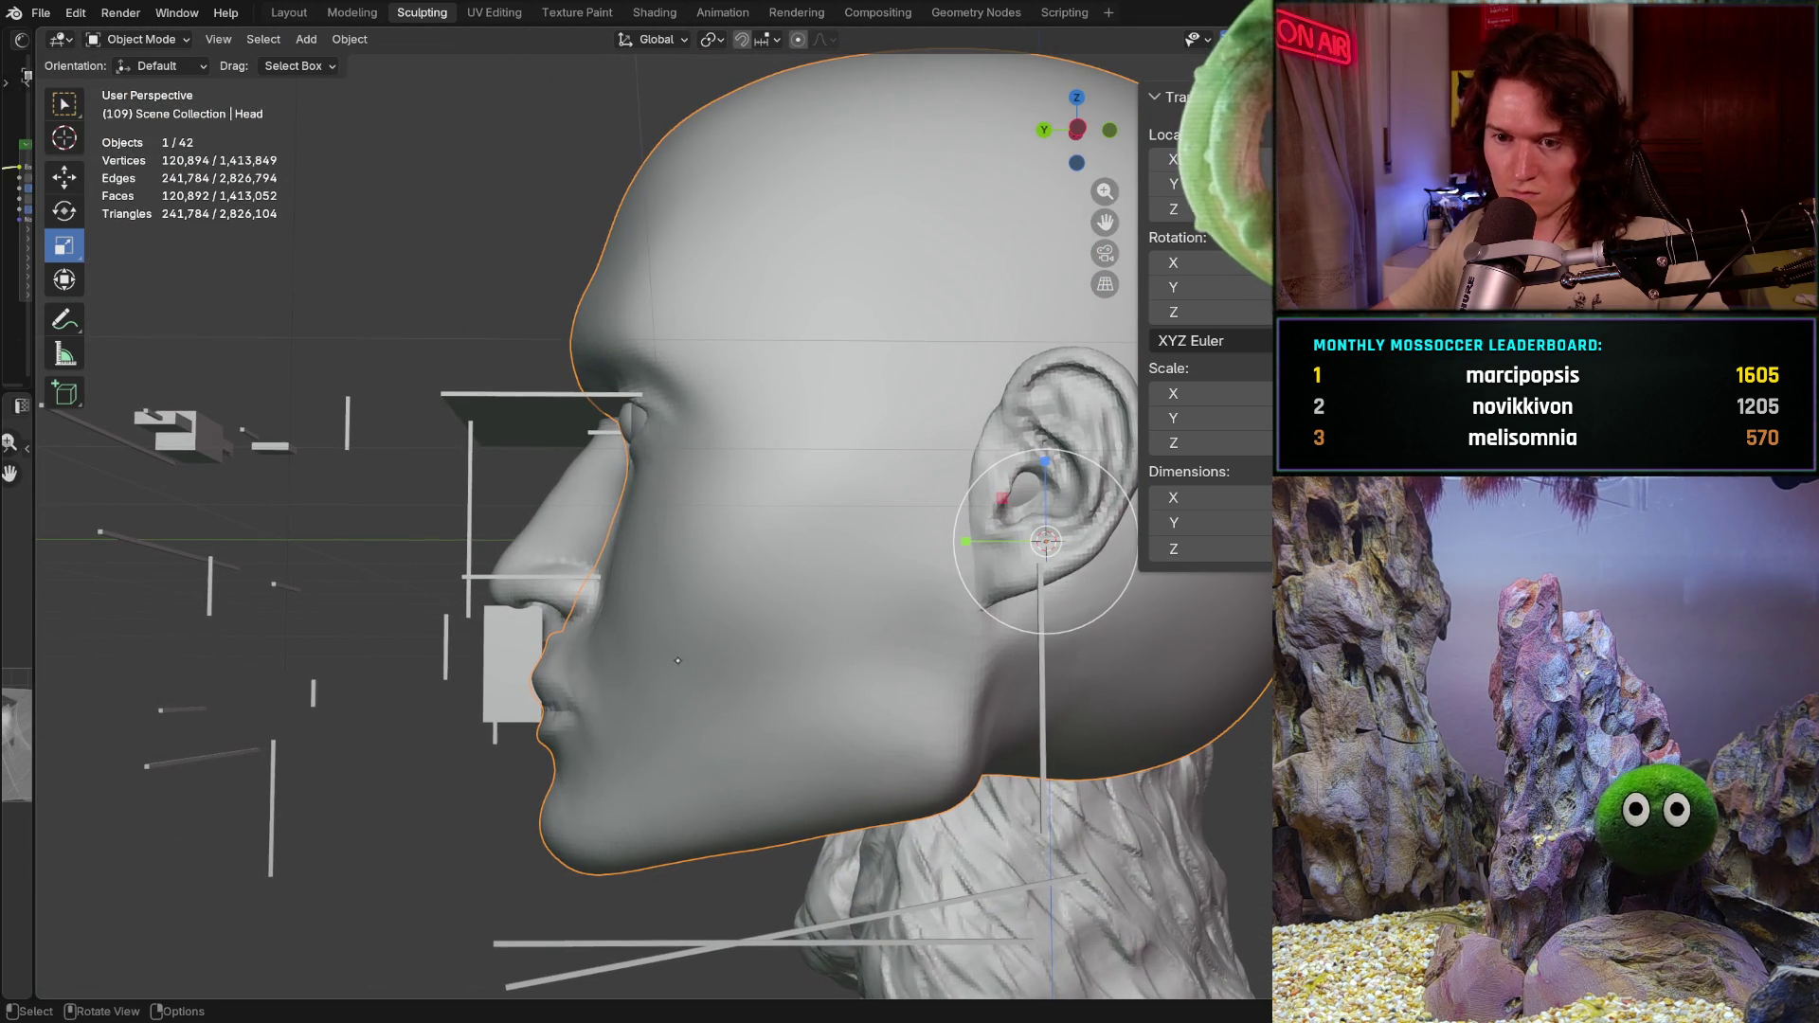
Step: Select the nose piece from a side angle and scale it up slightly
{"action": "middle_click_drag", "start_coordinate": [748, 661], "coordinate": [627, 732]}
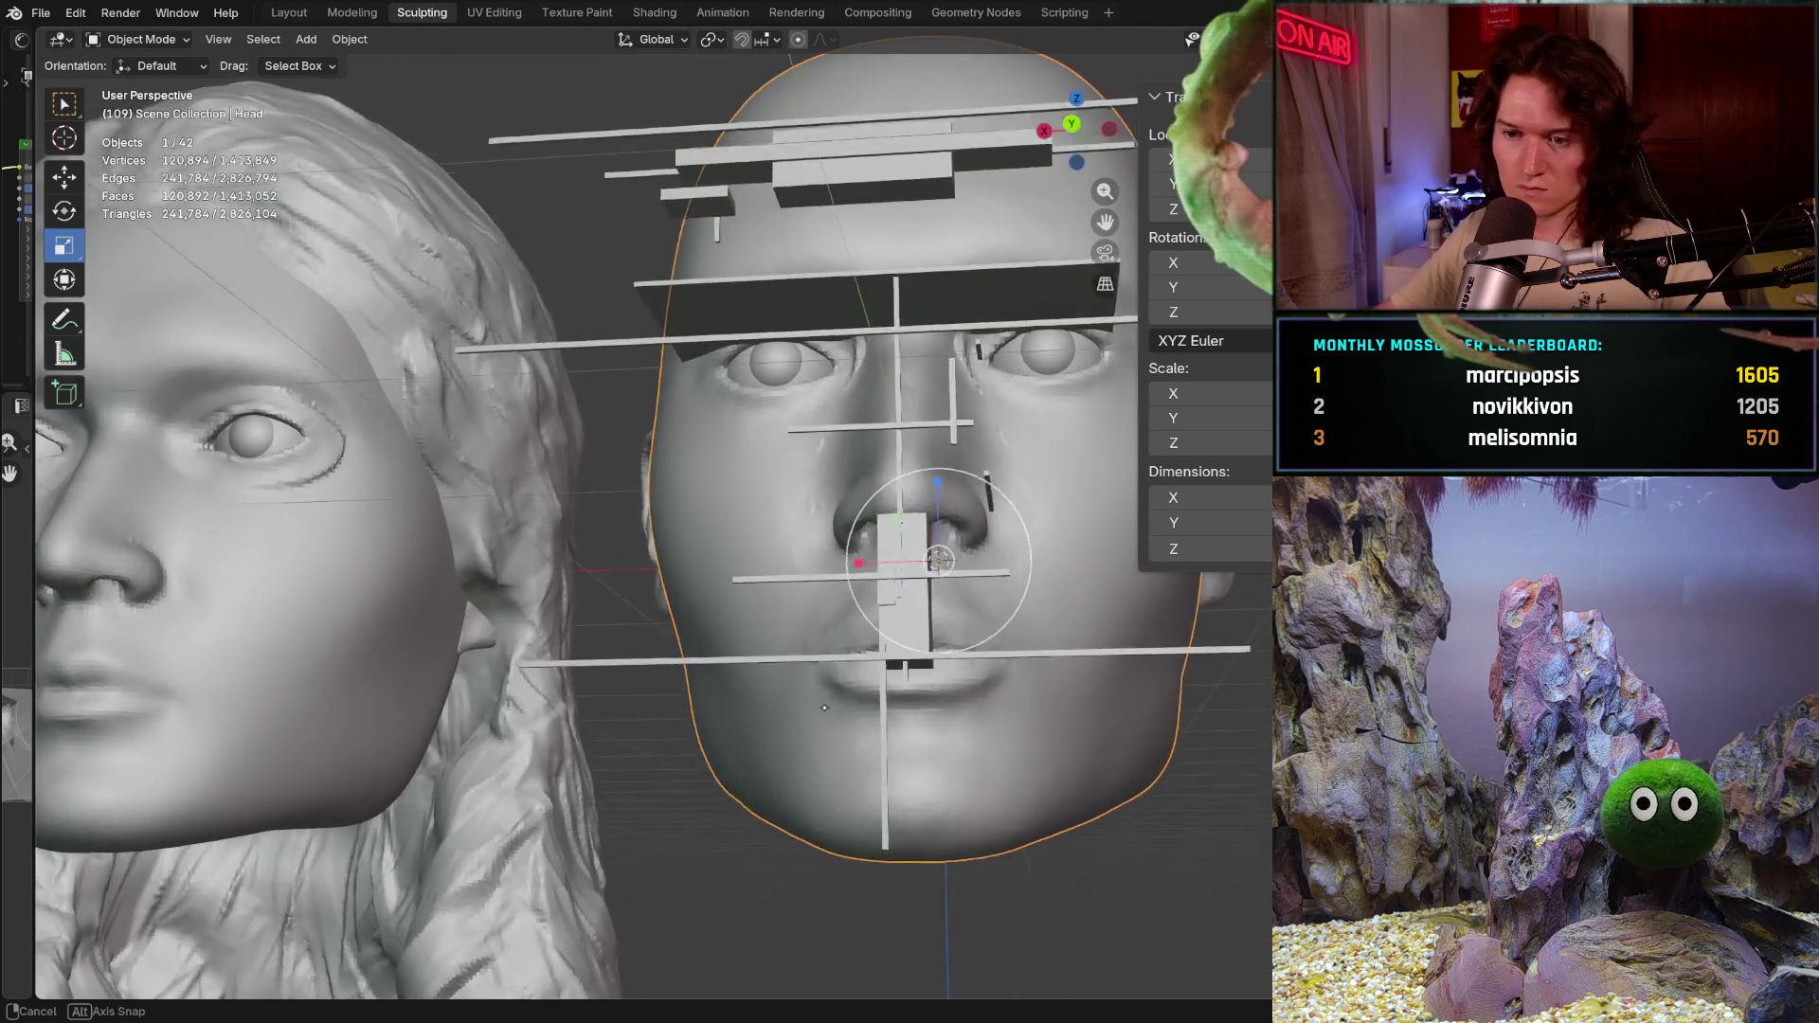
{"action": "scroll", "coordinate": [627, 732], "scroll_direction": "up", "scroll_amount": 2}
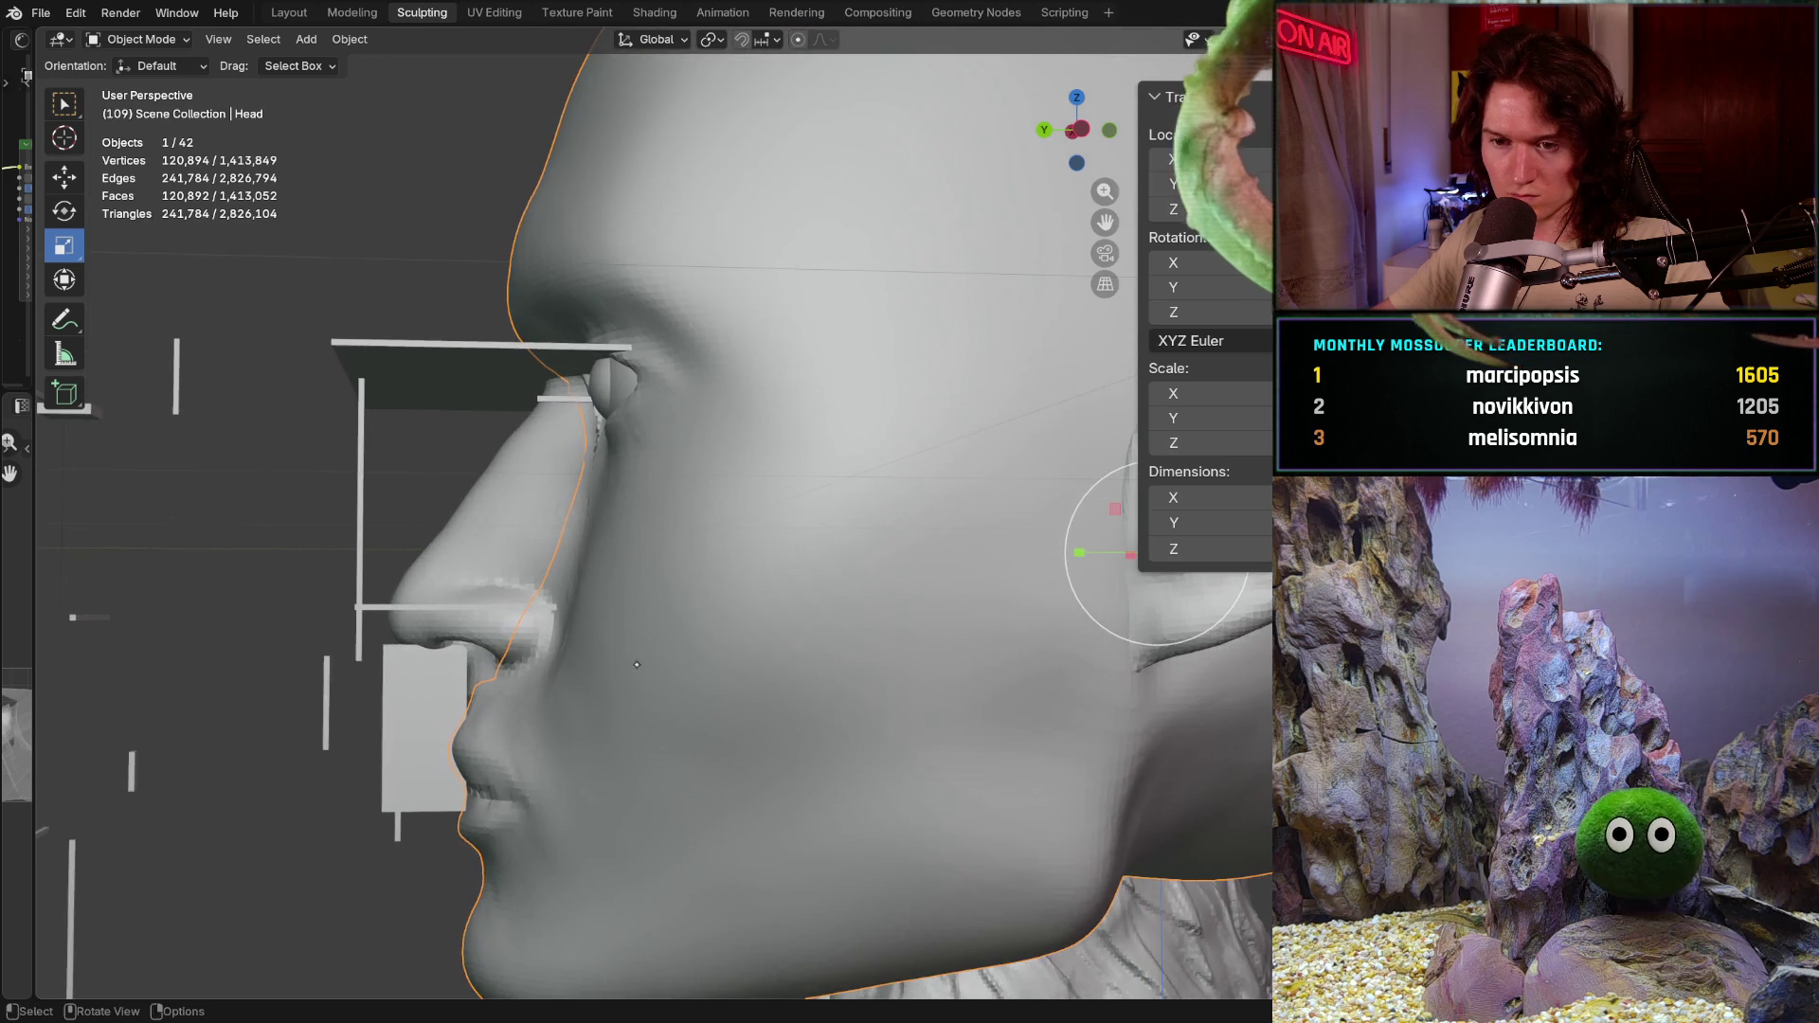
{"action": "scroll", "coordinate": [667, 675], "scroll_direction": "up", "scroll_amount": 2}
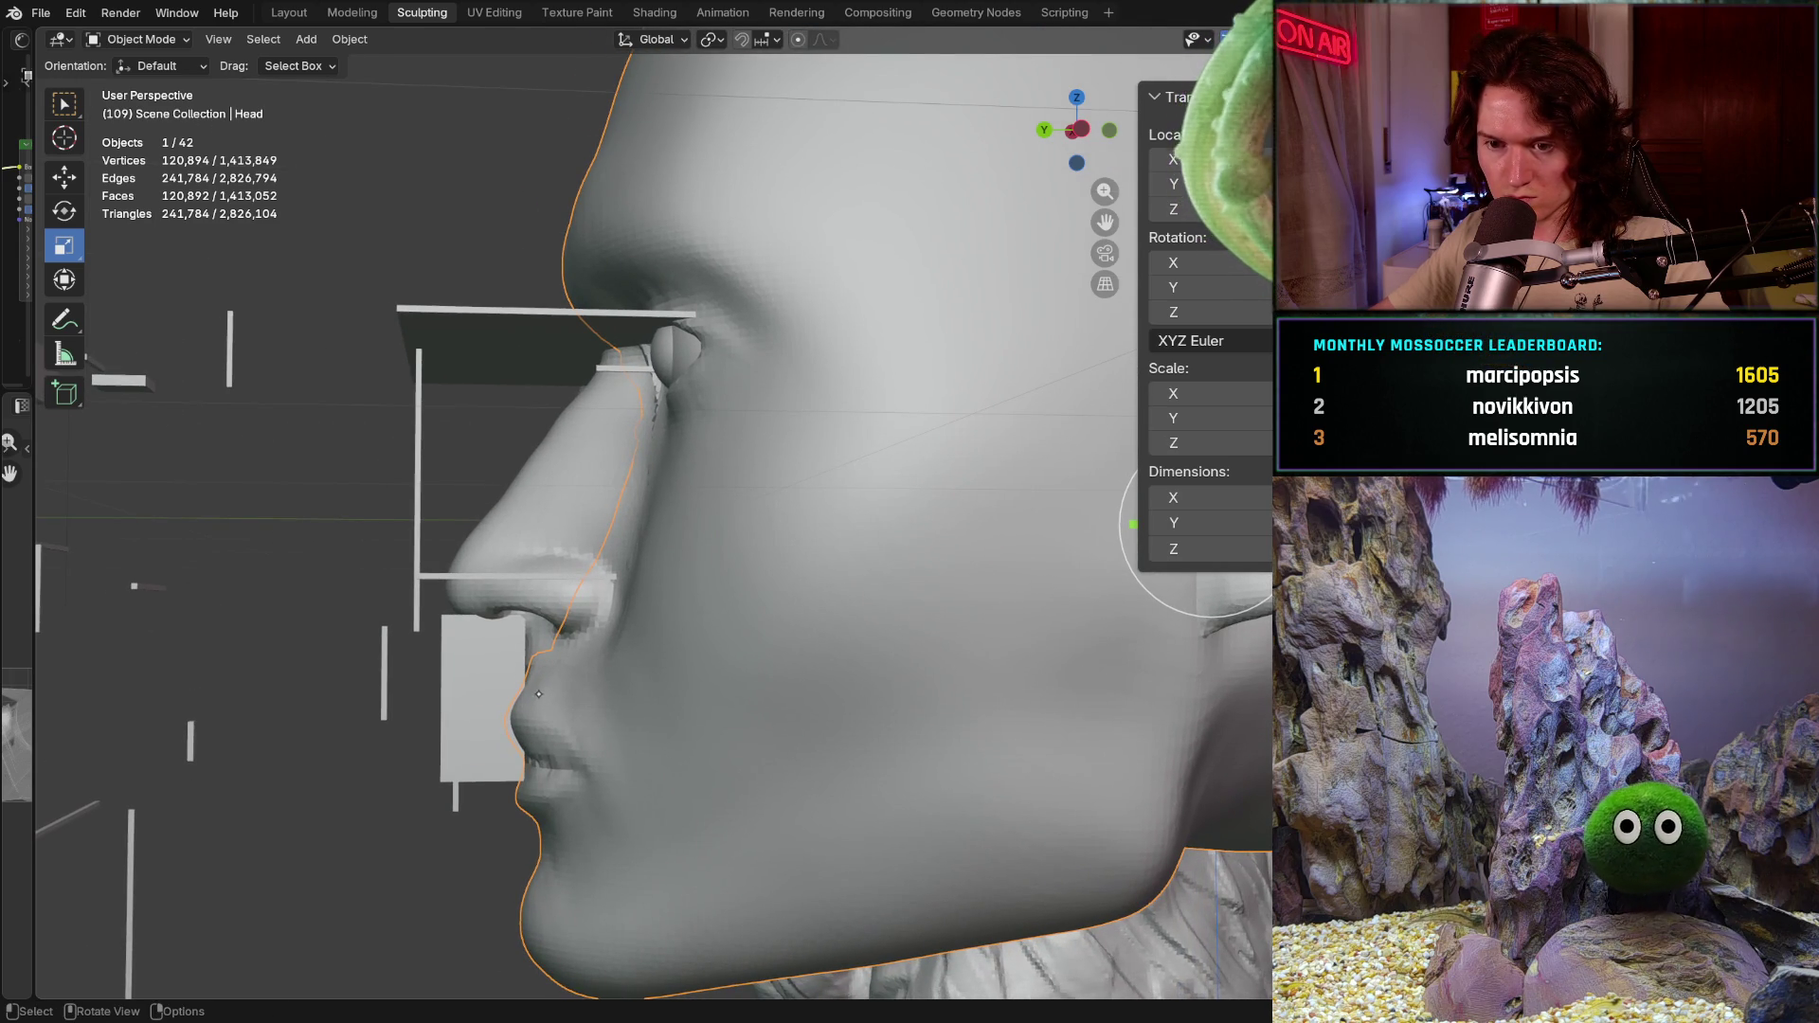
{"action": "left_click", "coordinate": [529, 613]}
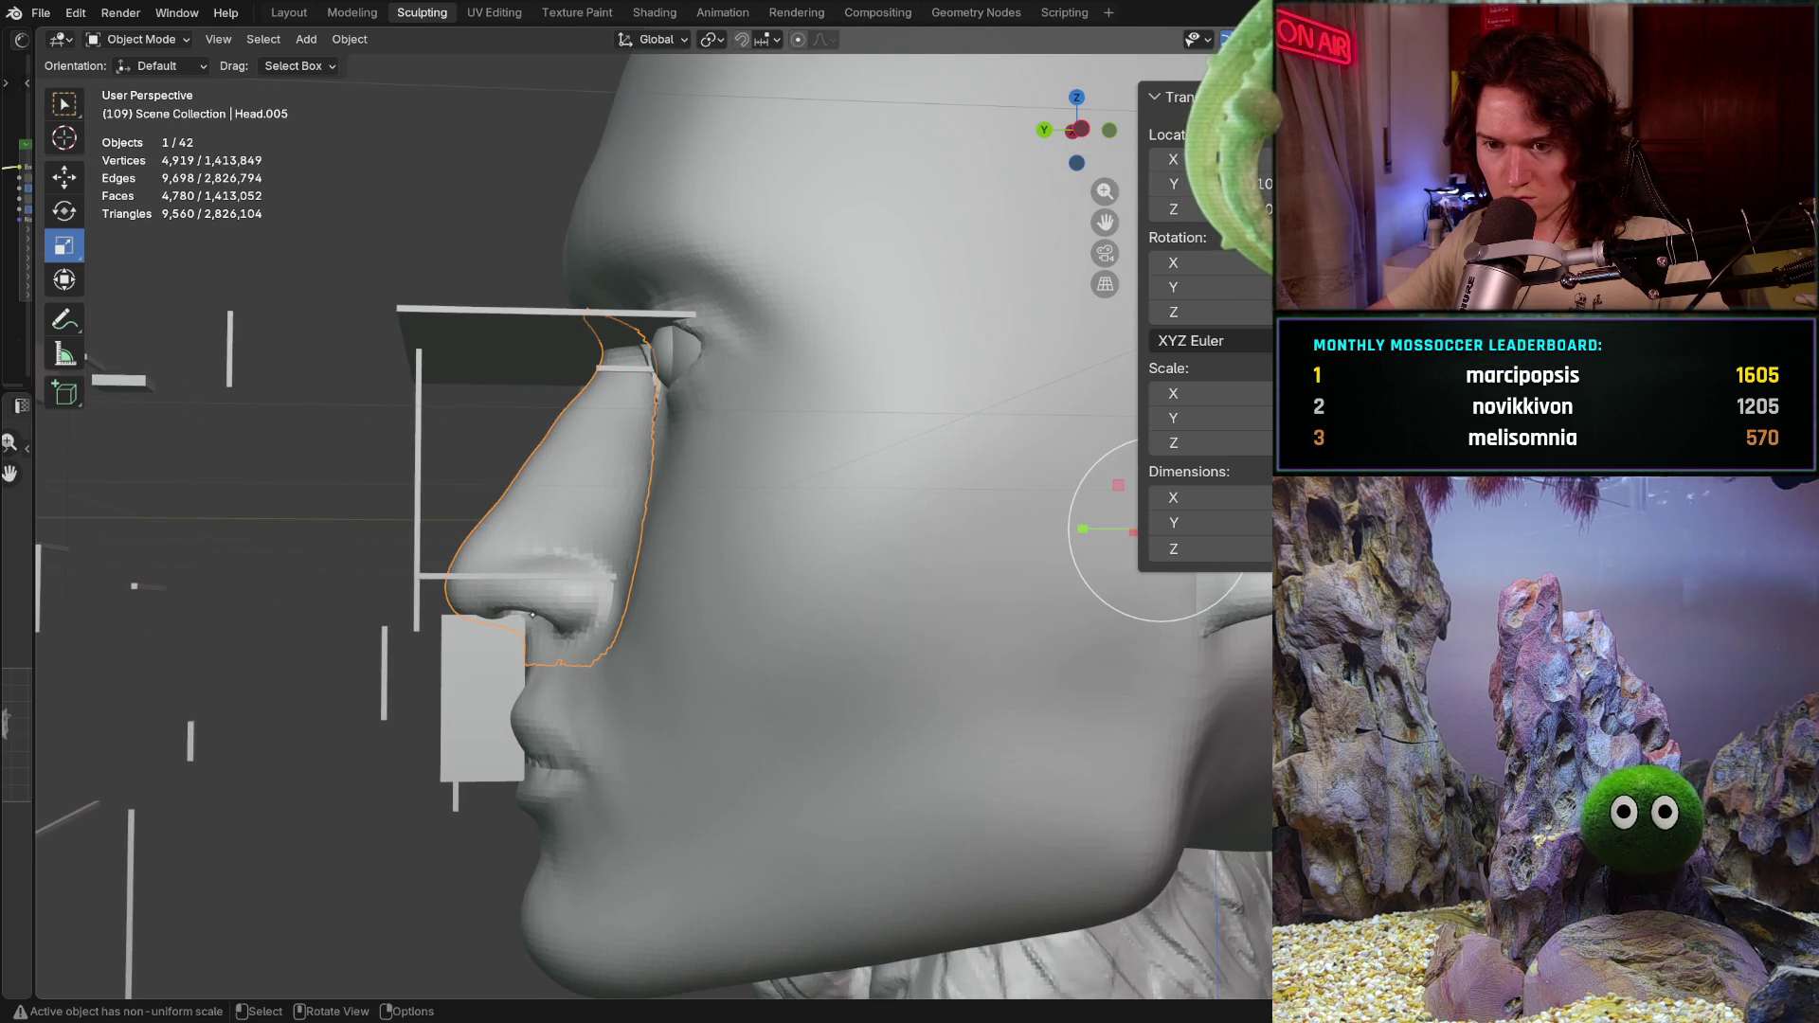
{"action": "middle_click_drag", "start_coordinate": [920, 544], "coordinate": [1034, 519], "text": "shift"}
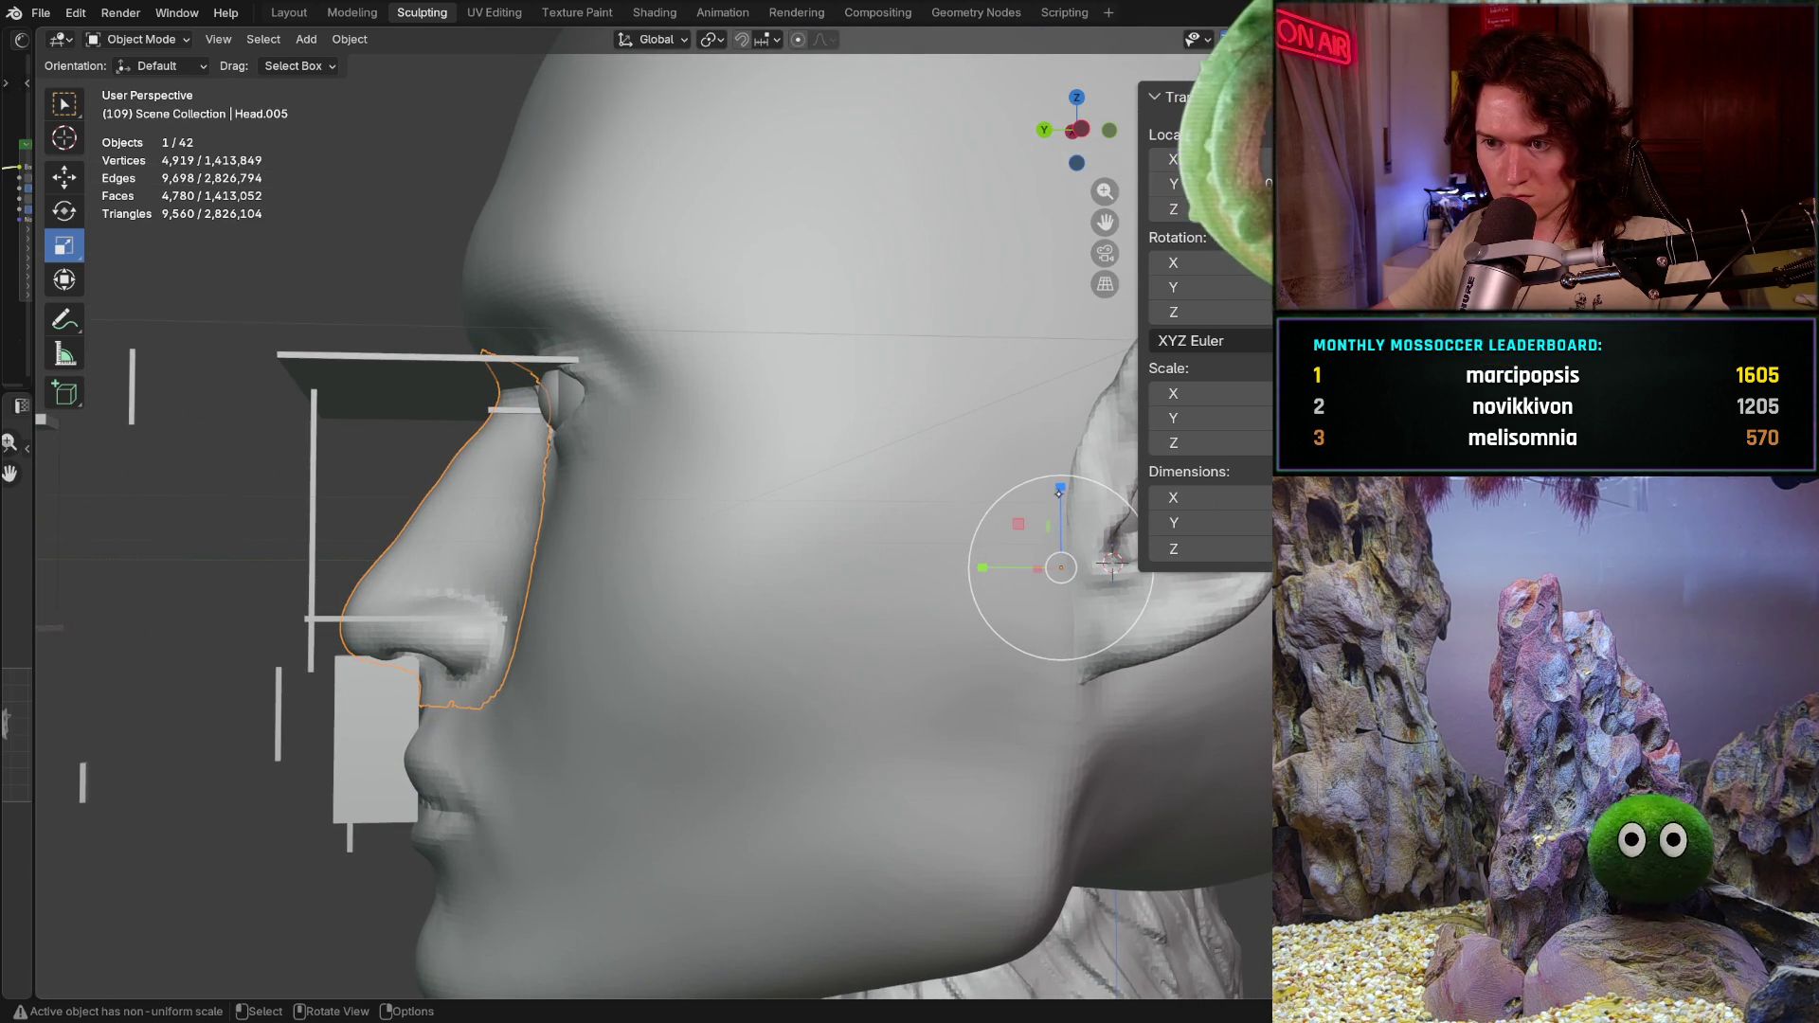
{"action": "key", "text": "s"}
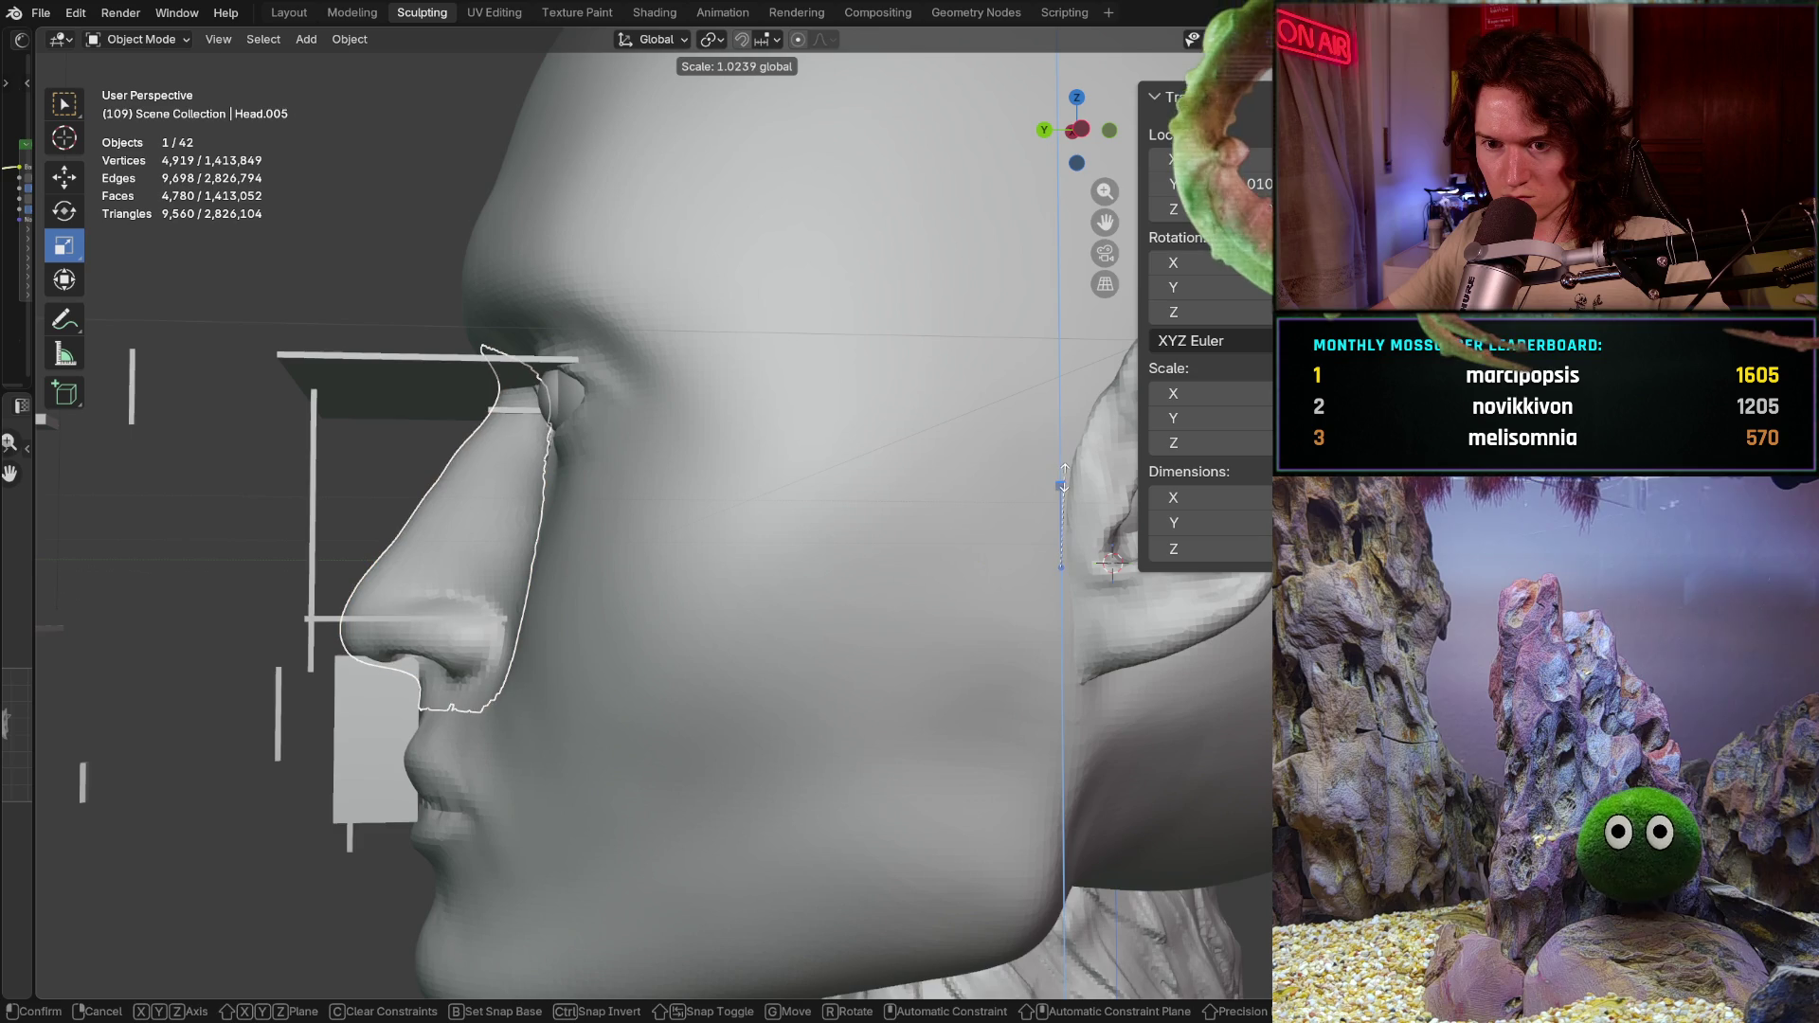
{"action": "left_click", "coordinate": [1026, 502]}
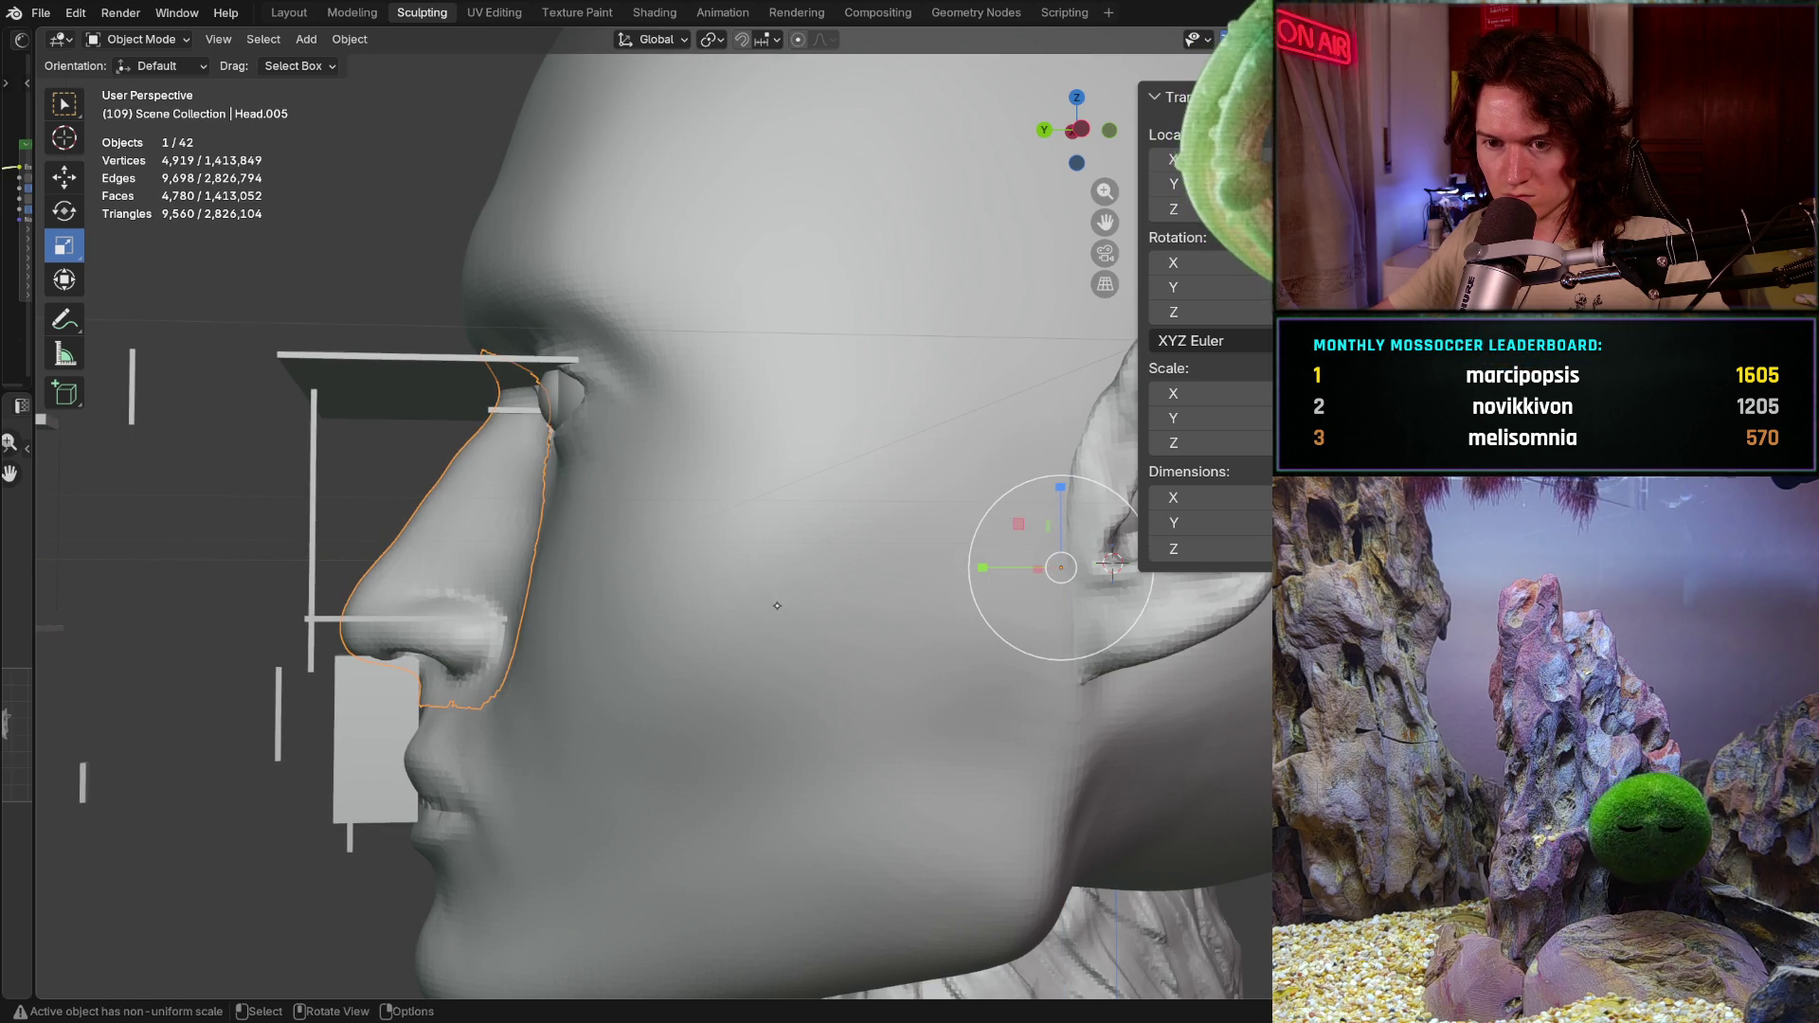
Step: Return to the straight-on face view, hide the reference bars again and deselect the nose
{"action": "middle_click_drag", "start_coordinate": [784, 601], "coordinate": [793, 646]}
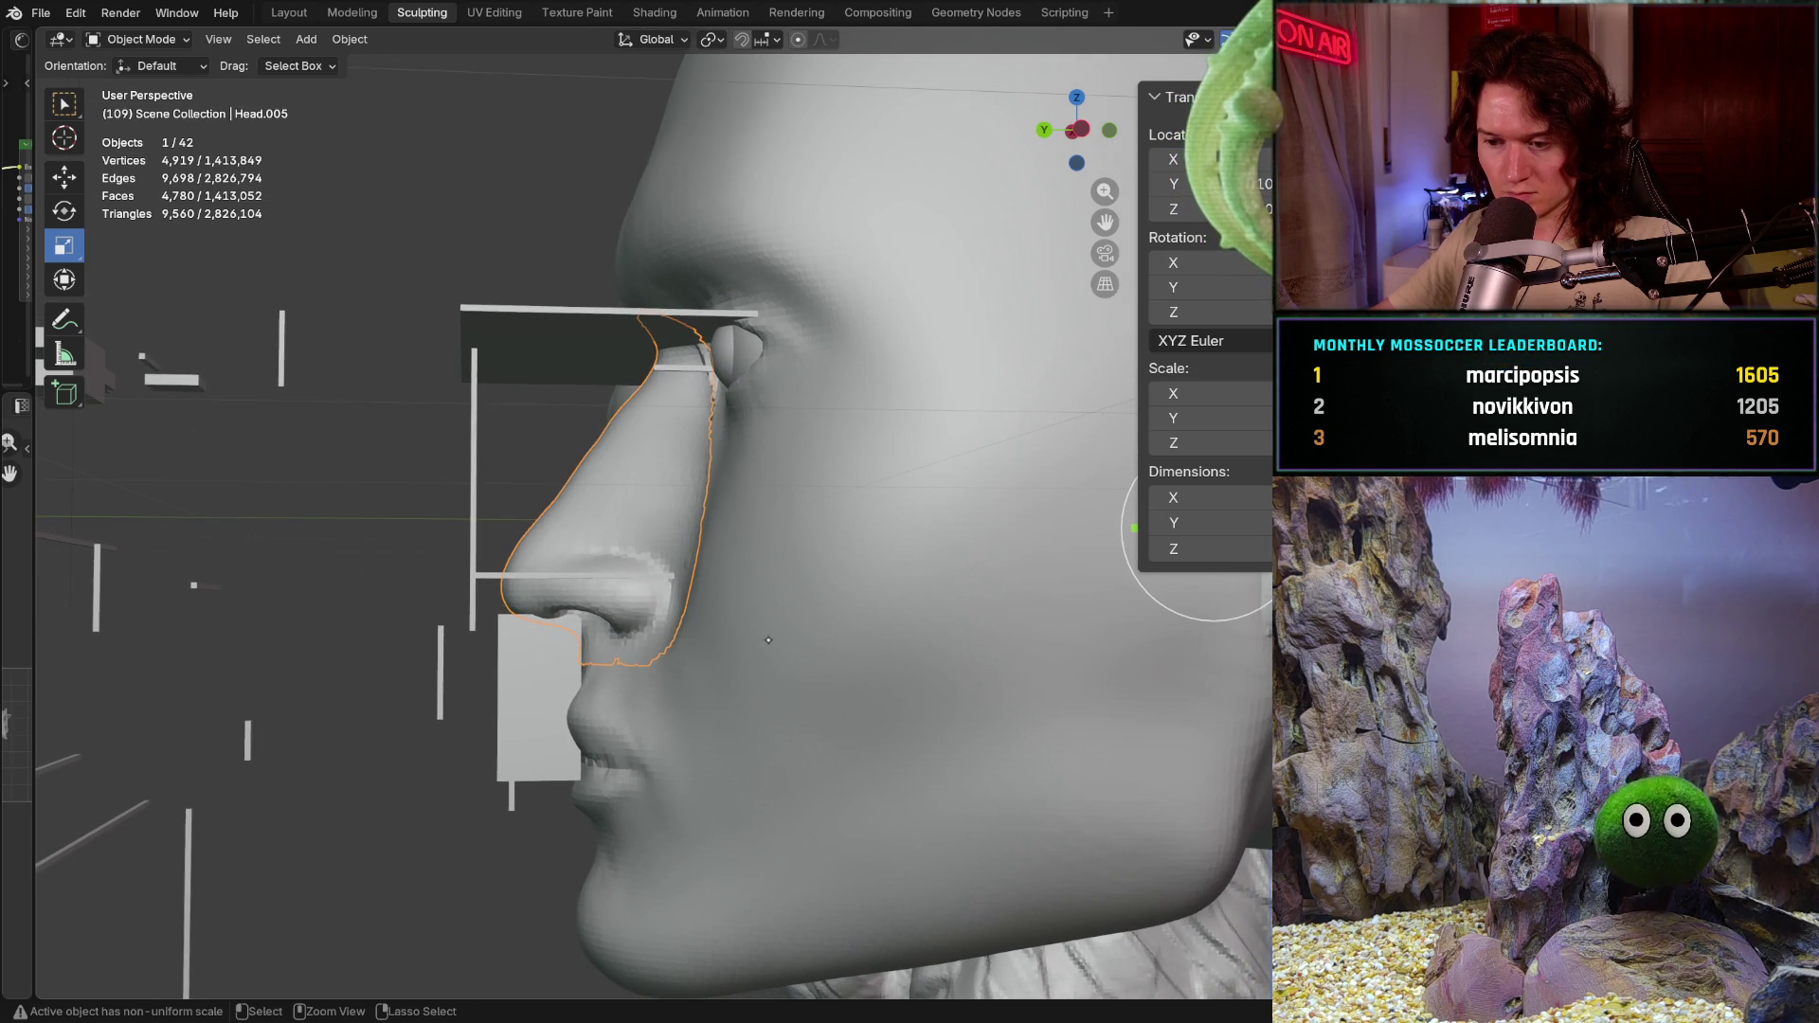
{"action": "key", "text": "ctrl+KP_1"}
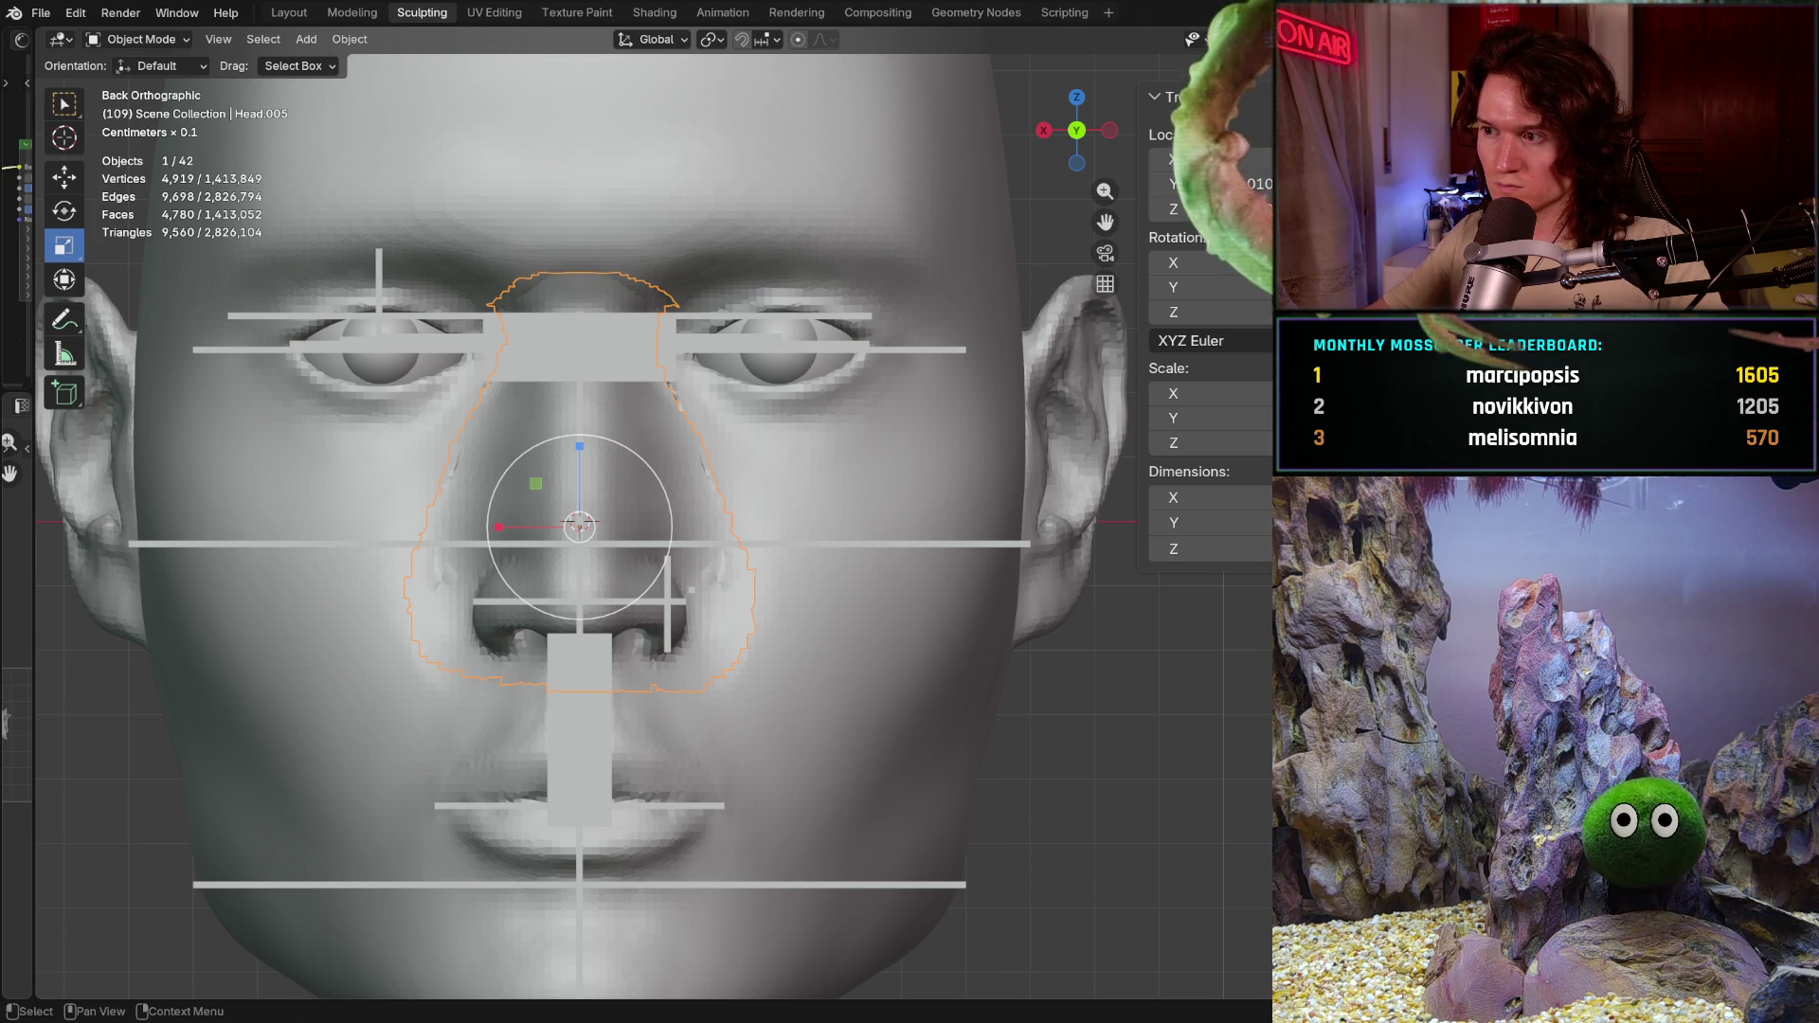
{"action": "key", "text": "1"}
{"action": "left_click", "coordinate": [1113, 549]}
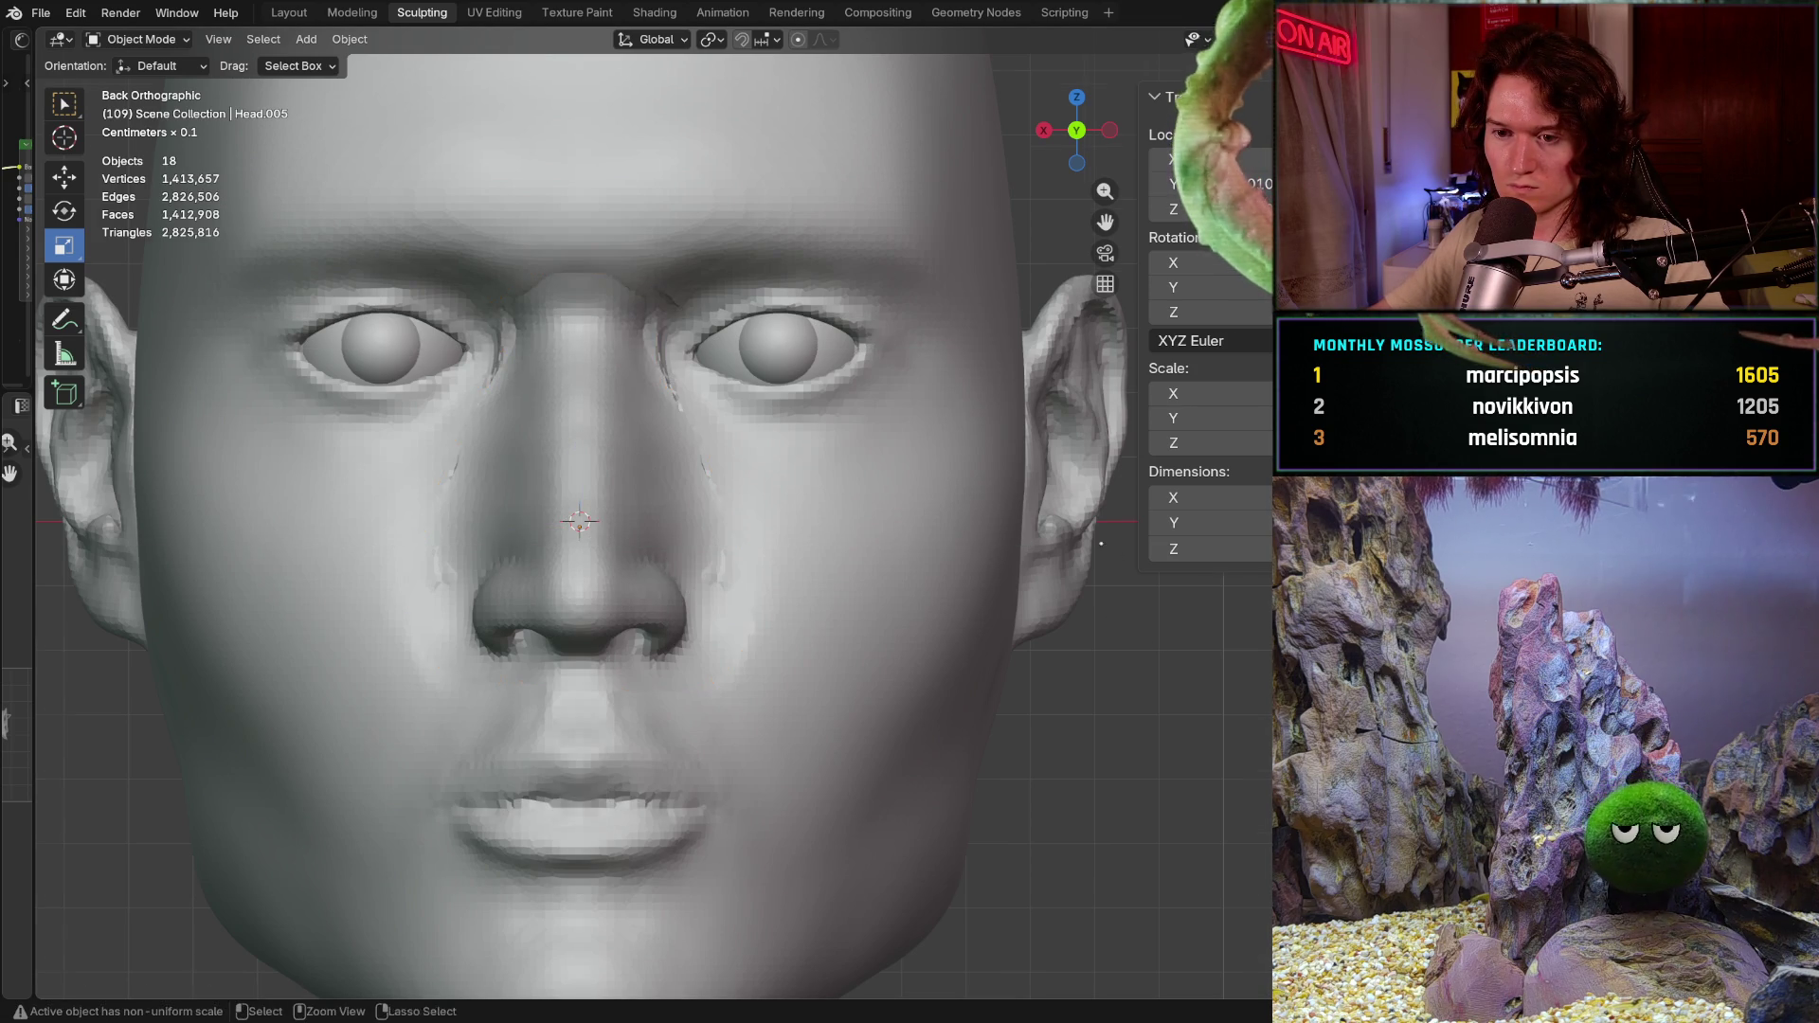
{"action": "scroll", "coordinate": [1112, 548], "scroll_direction": "down", "scroll_amount": 5}
{"action": "scroll", "coordinate": [1113, 549], "scroll_direction": "down", "scroll_amount": 2}
Step: Select the nose piece Head.005 again and reveal the hidden reference bars over the face
{"action": "mouse_move", "coordinate": [1113, 549]}
{"action": "middle_mouse_down"}
{"action": "mouse_move", "coordinate": [910, 630]}
{"action": "mouse_move", "coordinate": [806, 513]}
{"action": "mouse_move", "coordinate": [962, 715]}
{"action": "middle_mouse_up"}
{"action": "scroll", "coordinate": [818, 761], "scroll_direction": "up", "scroll_amount": 4}
{"action": "scroll", "coordinate": [796, 682], "scroll_direction": "up", "scroll_amount": 1}
{"action": "scroll", "coordinate": [789, 655], "scroll_direction": "up", "scroll_amount": 2}
{"action": "scroll", "coordinate": [784, 639], "scroll_direction": "up", "scroll_amount": 3}
{"action": "left_click", "coordinate": [785, 638]}
{"action": "mouse_move", "coordinate": [787, 639]}
{"action": "middle_mouse_down"}
{"action": "mouse_move", "coordinate": [823, 747]}
{"action": "mouse_move", "coordinate": [832, 691]}
{"action": "middle_mouse_up"}
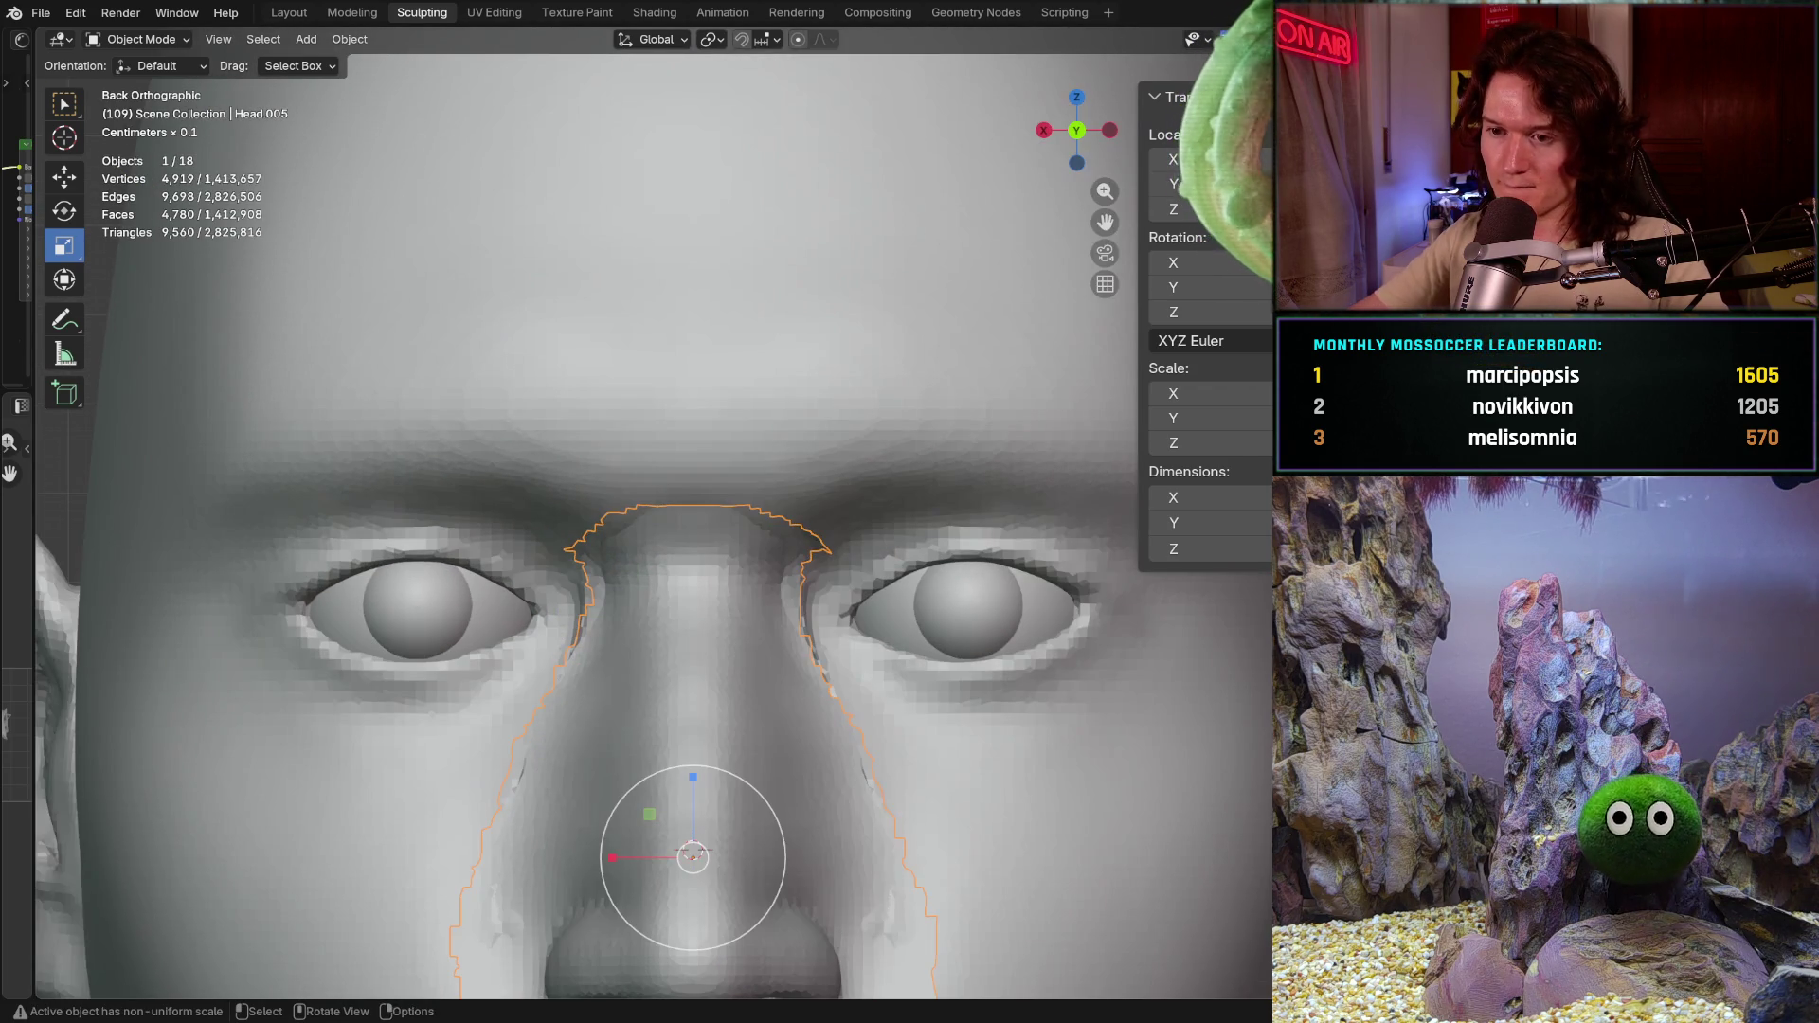
{"action": "key", "text": "alt+h"}
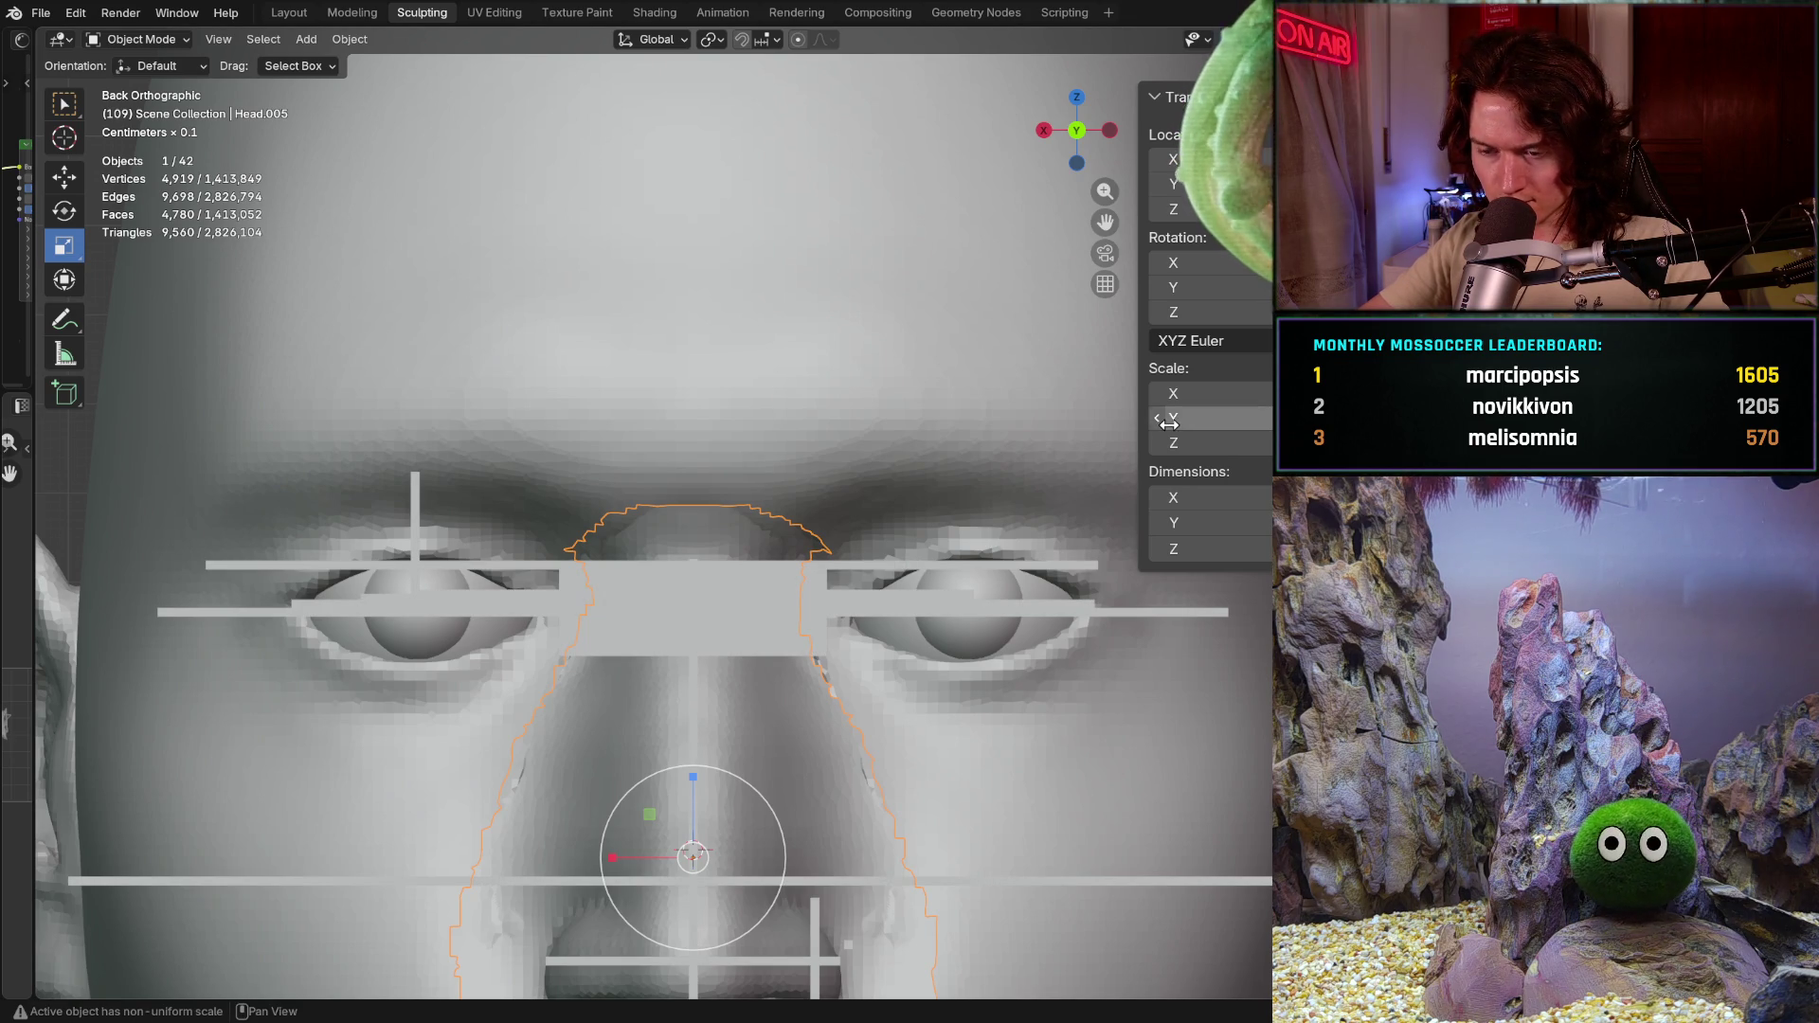
Step: Hide the four reference bars crossing between the eyes, one by one with H
{"action": "left_click", "coordinate": [819, 581]}
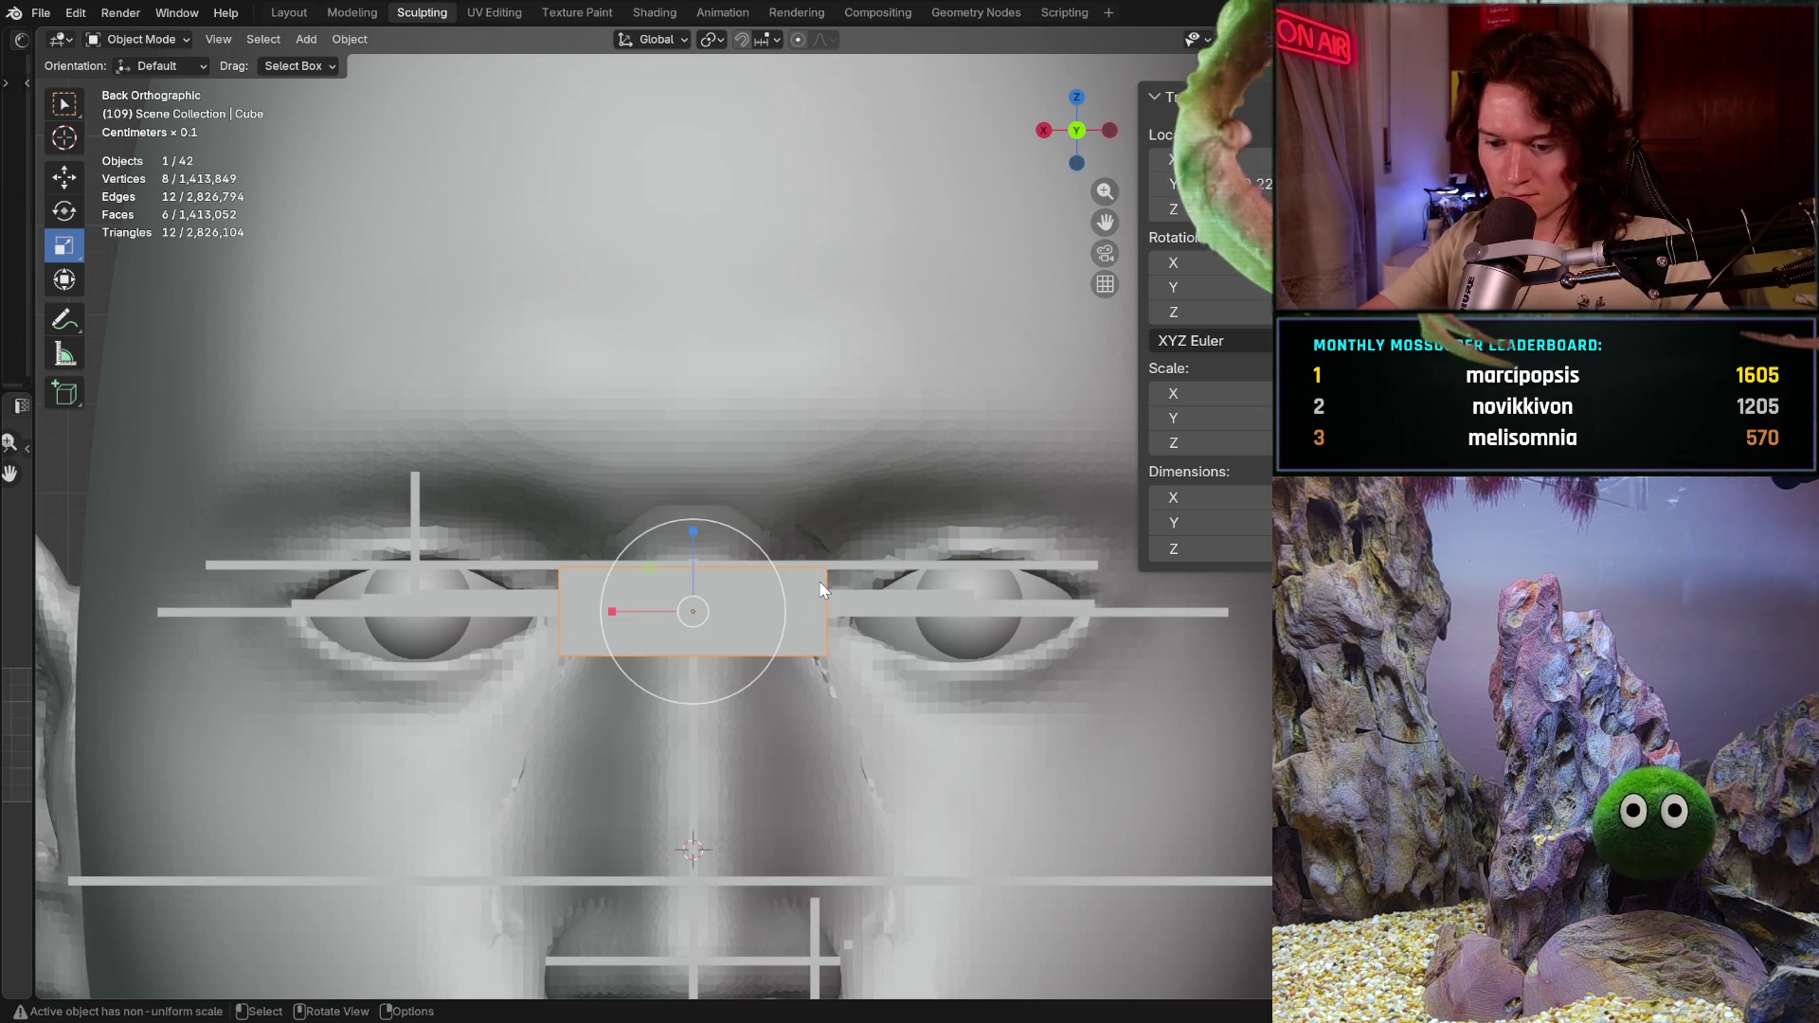
{"action": "key", "text": "h"}
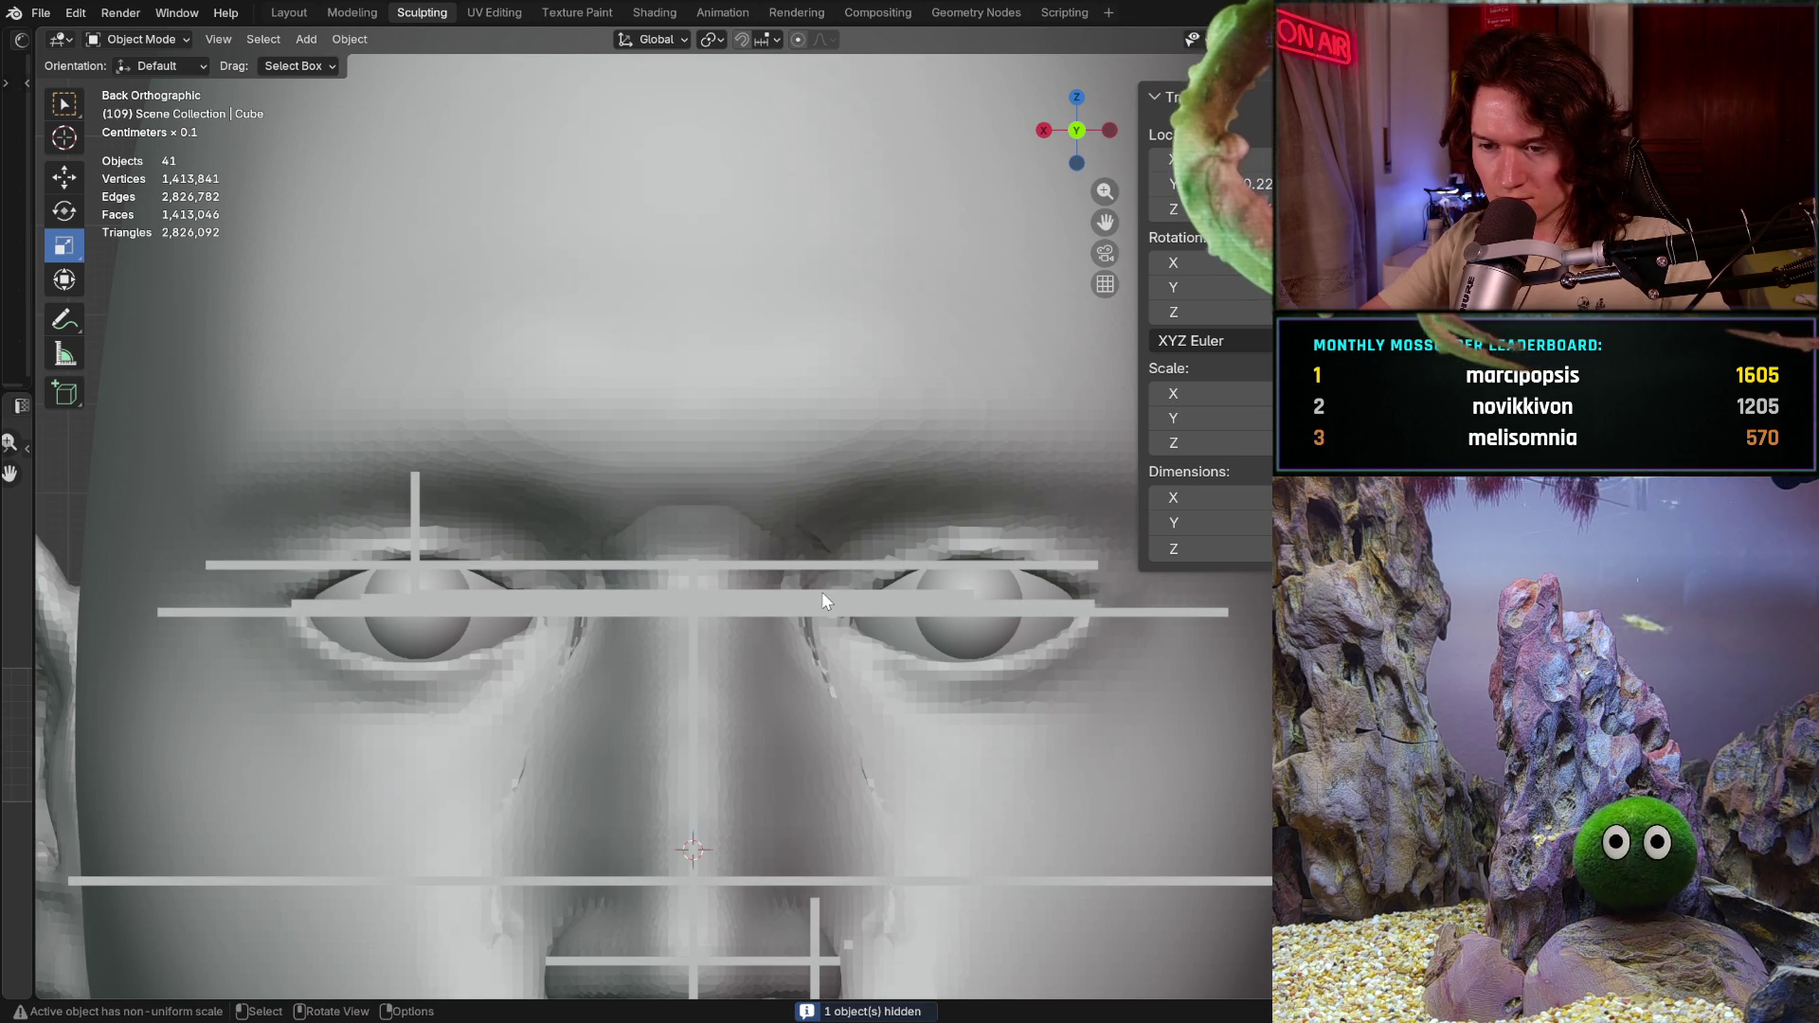
{"action": "left_click", "coordinate": [823, 592]}
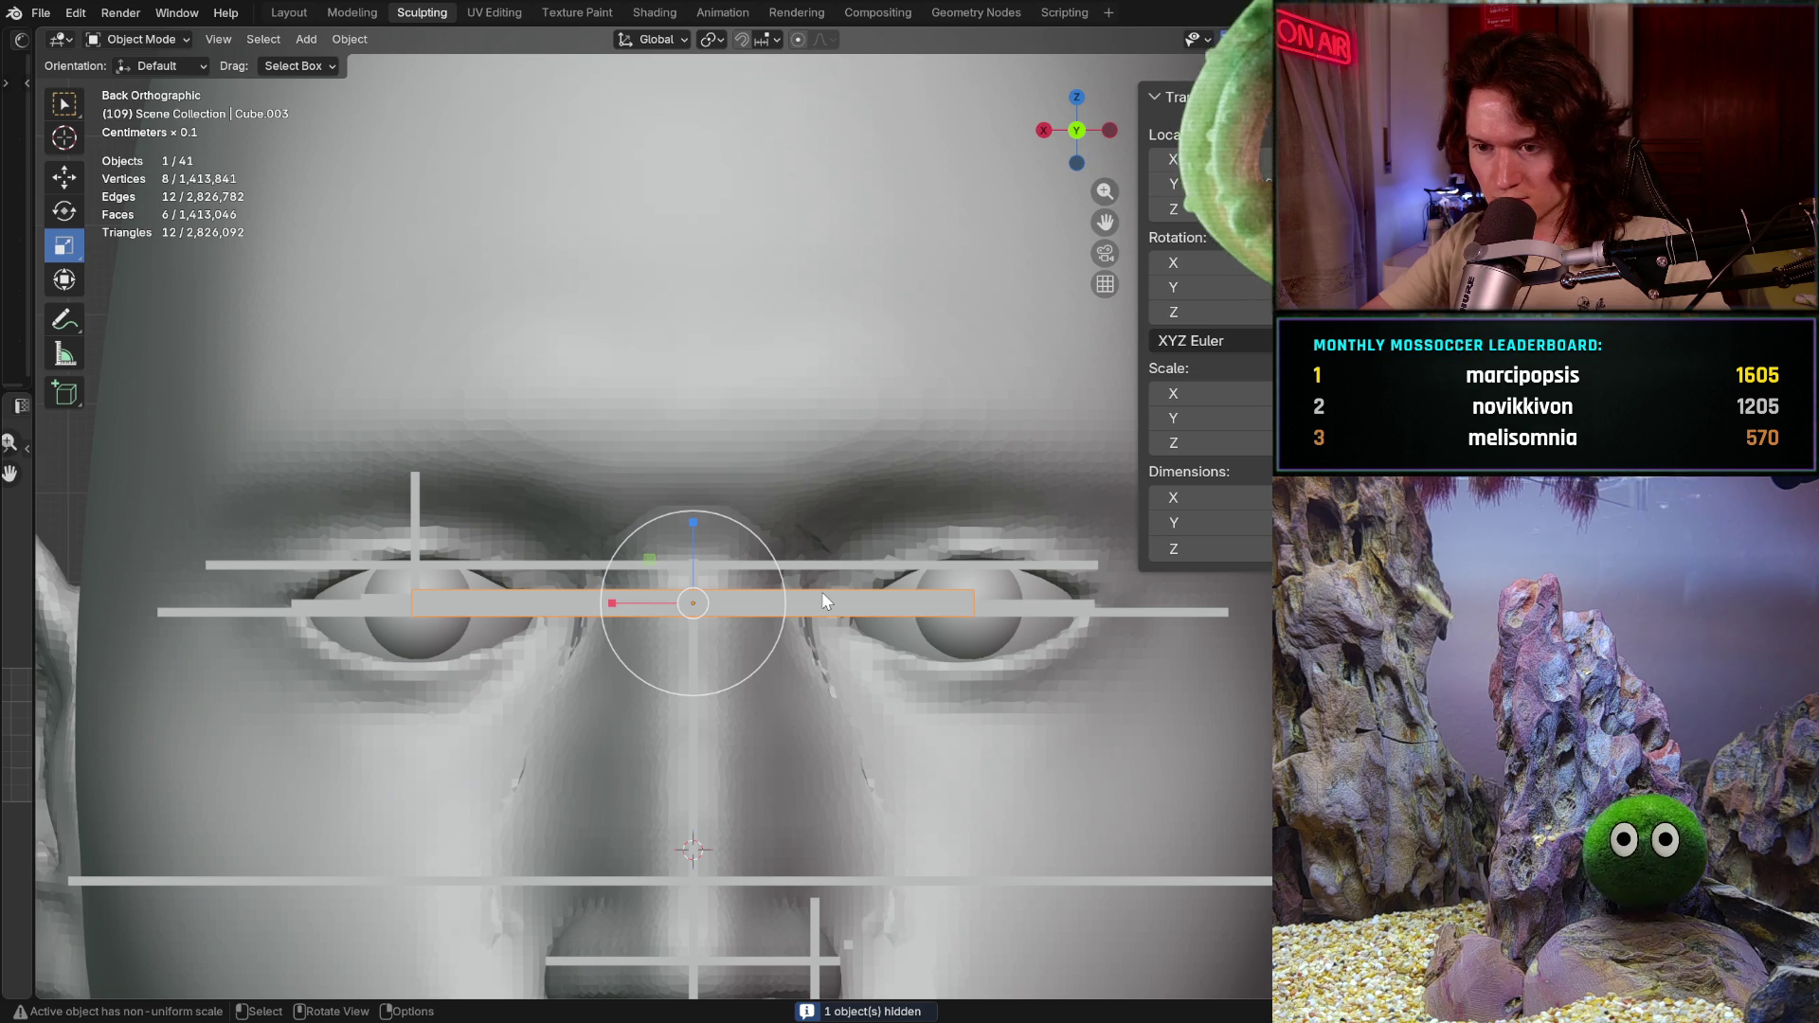
{"action": "key", "text": "h"}
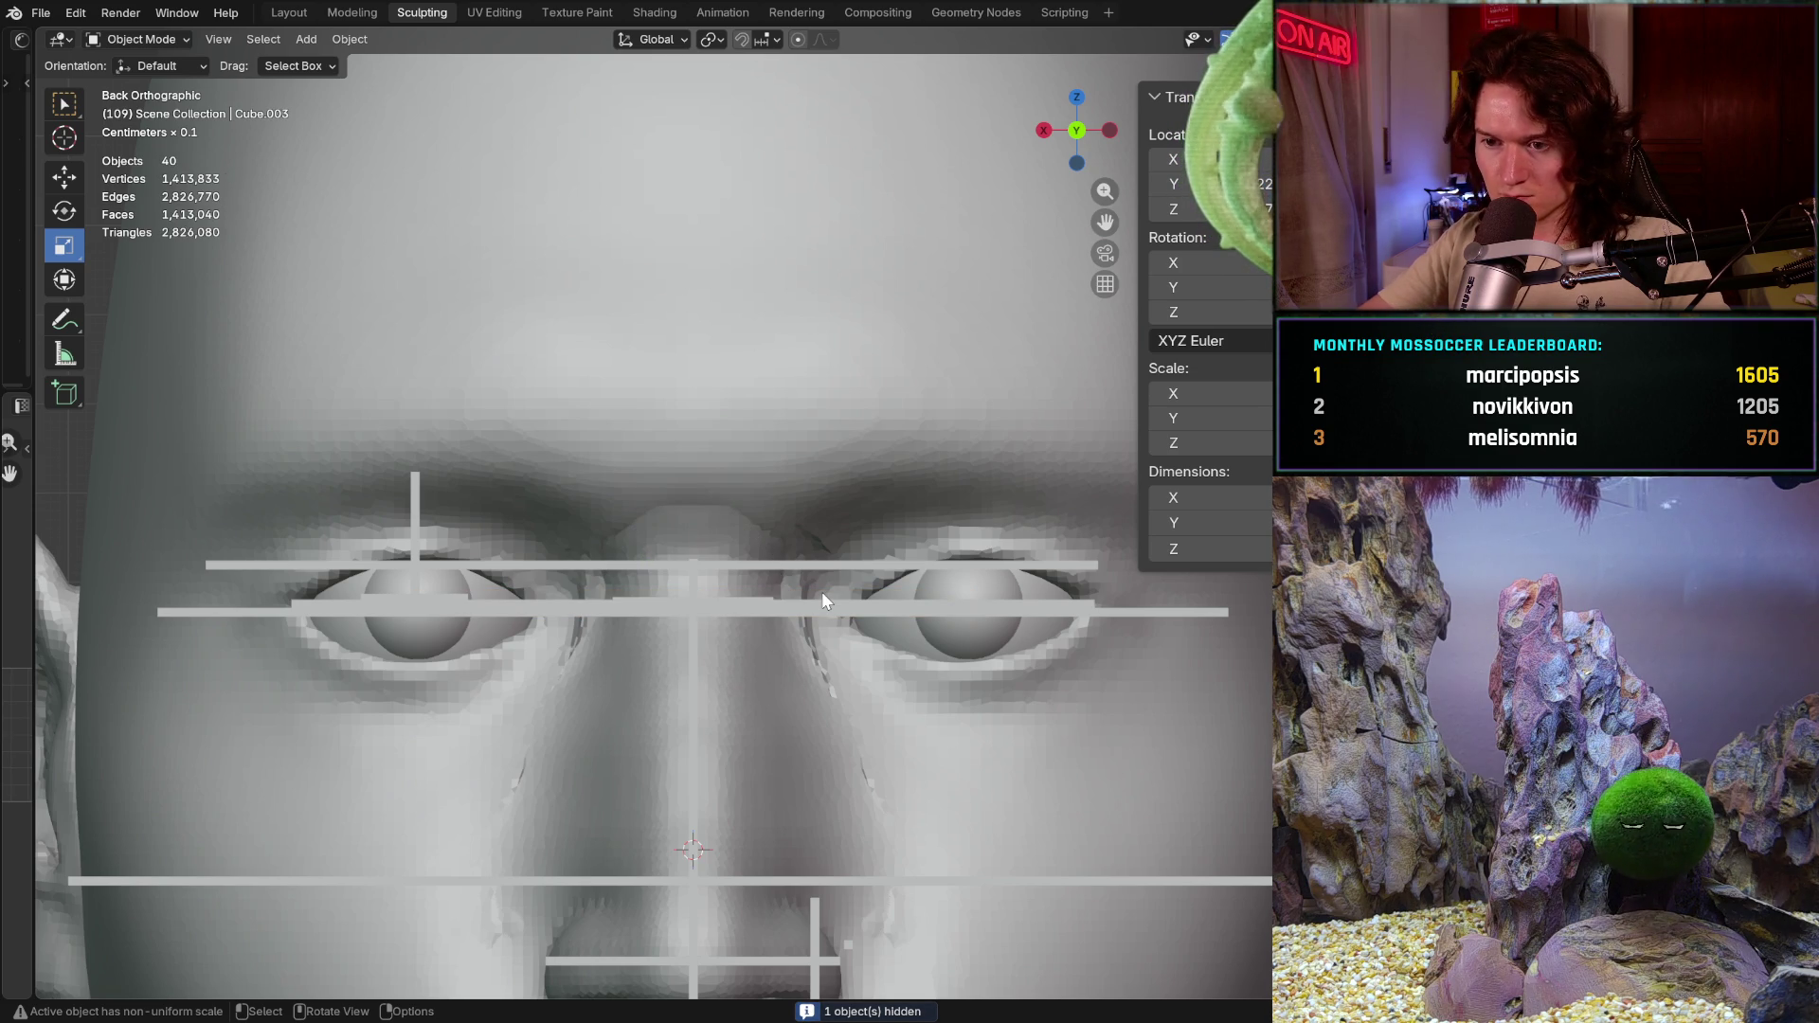
{"action": "left_click", "coordinate": [803, 614]}
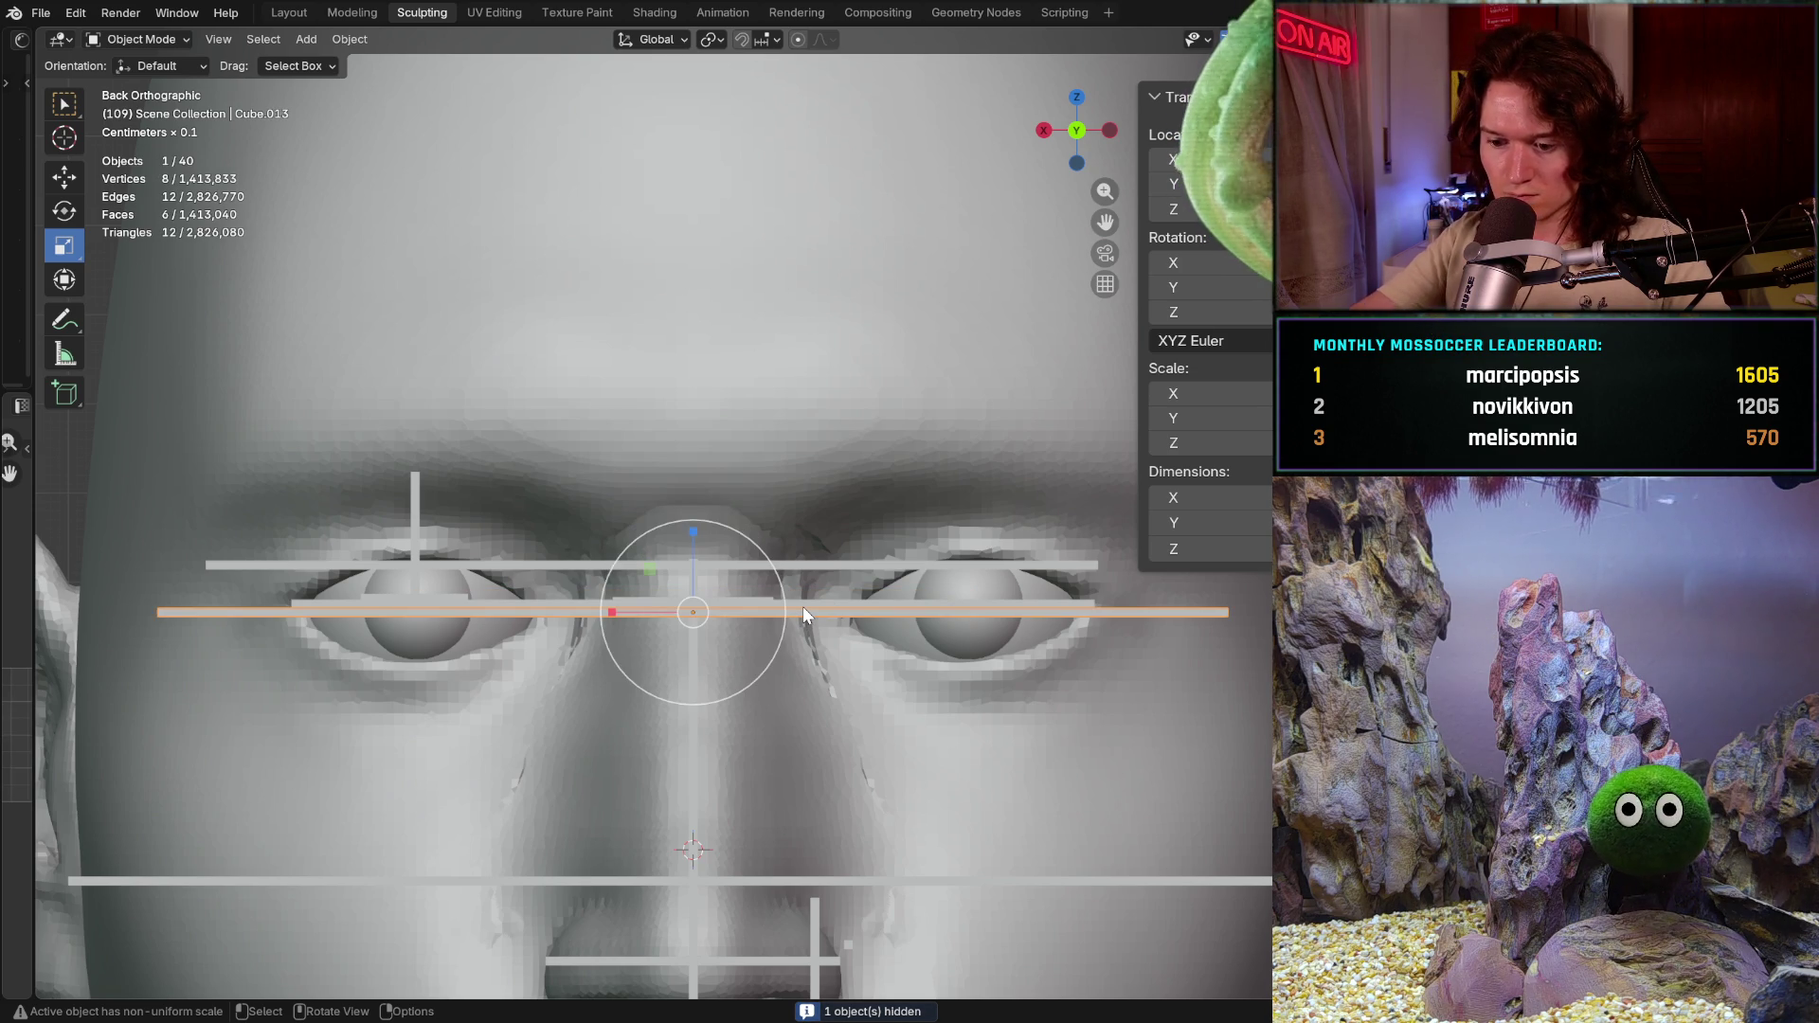
{"action": "key", "text": "h"}
{"action": "left_click", "coordinate": [811, 606]}
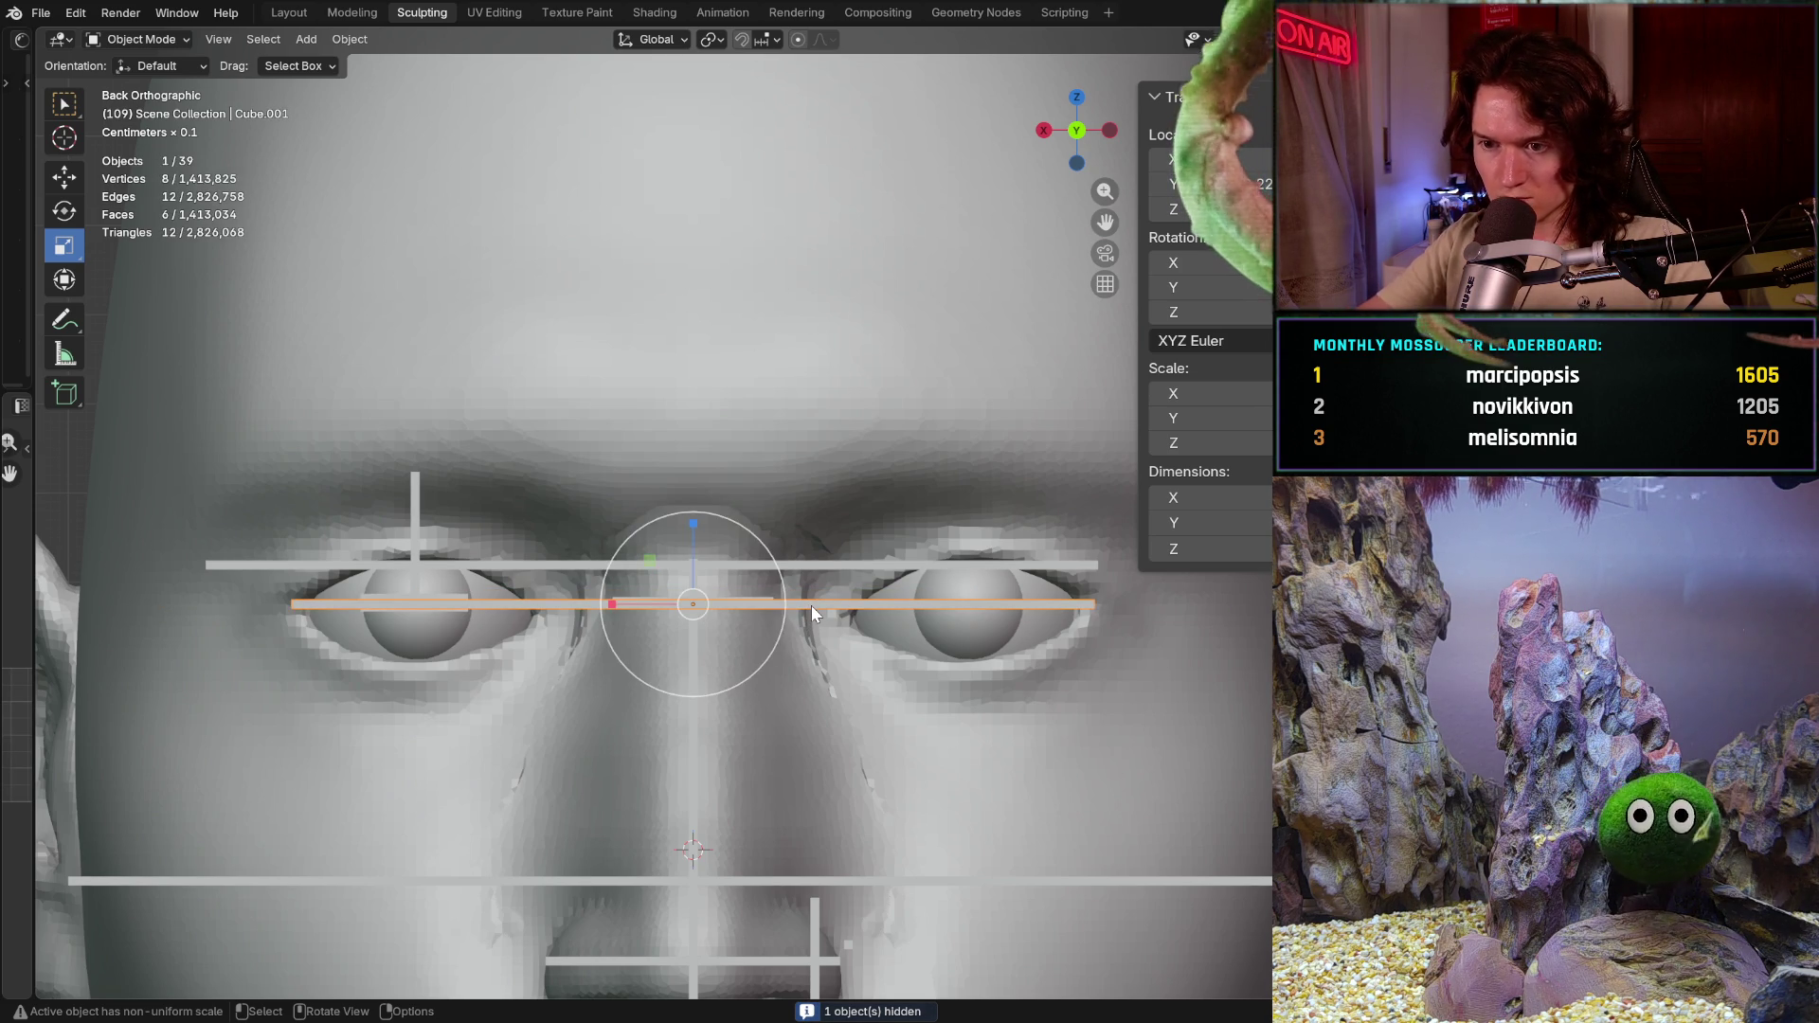
{"action": "key", "text": "h"}
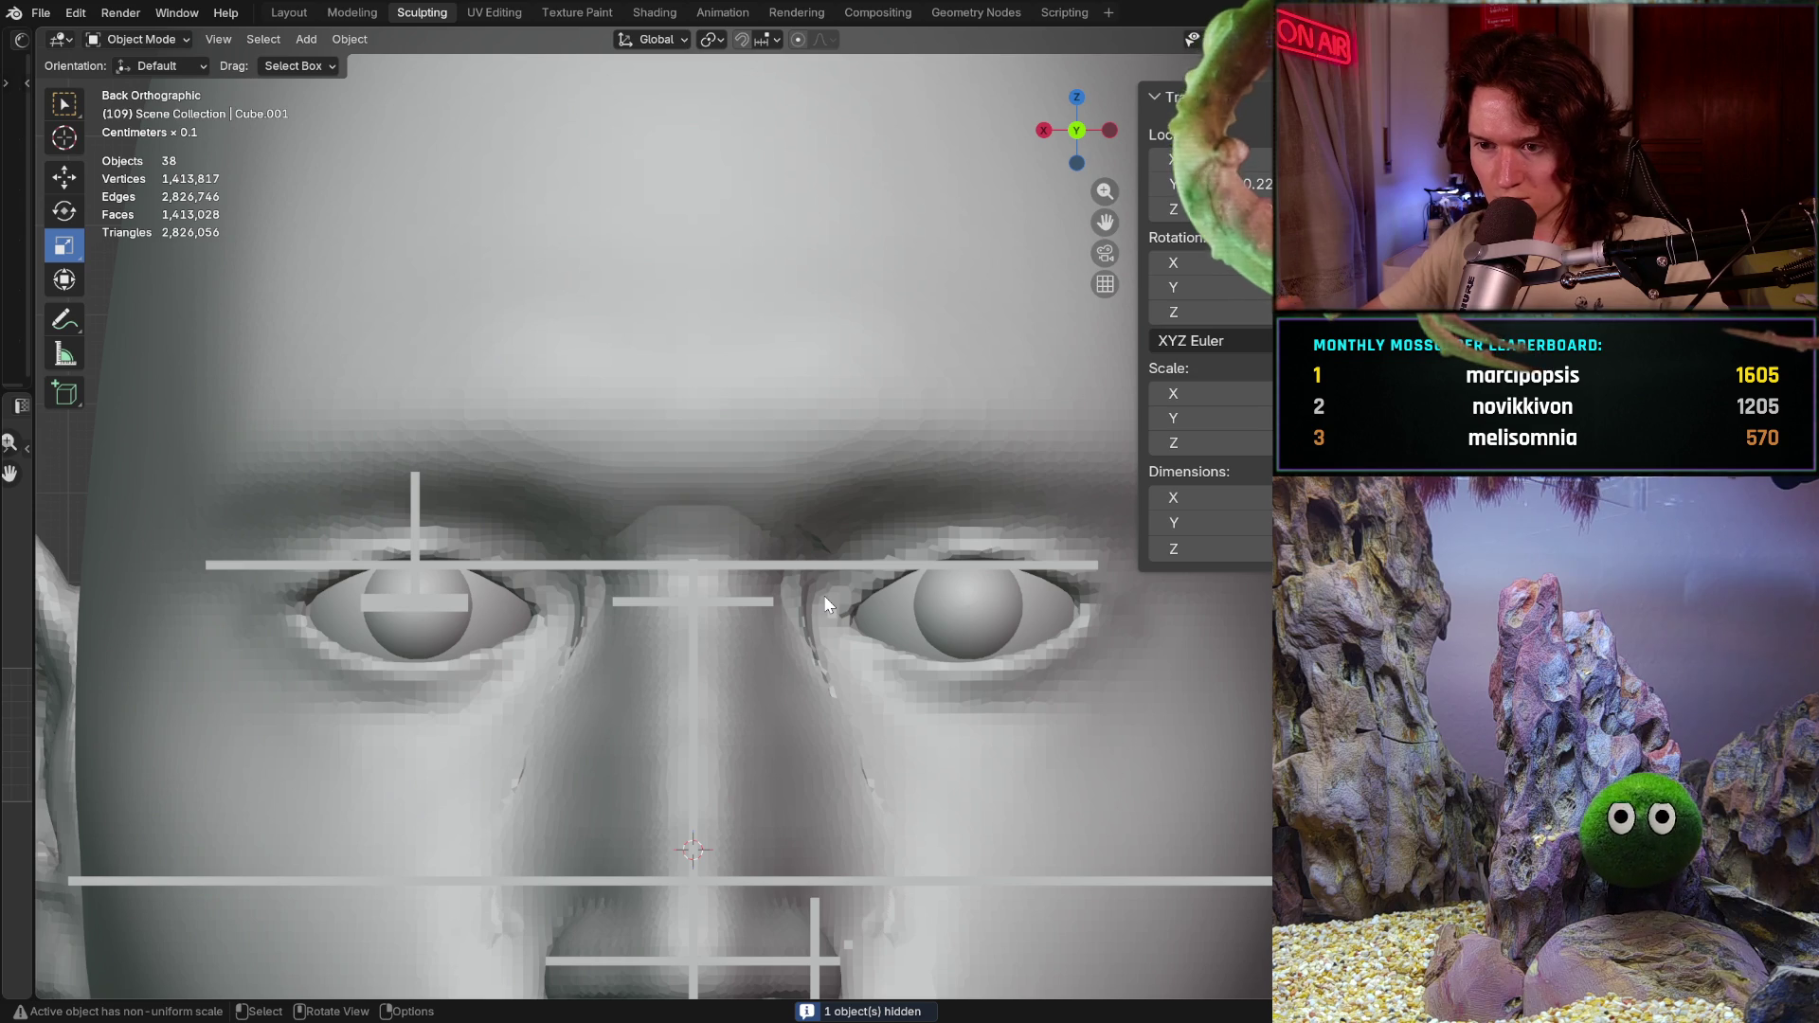
Step: Zoom in on the eyes and make the Head mesh the active object for a mode change
{"action": "middle_click_drag", "start_coordinate": [476, 625], "coordinate": [575, 568], "text": "ctrl"}
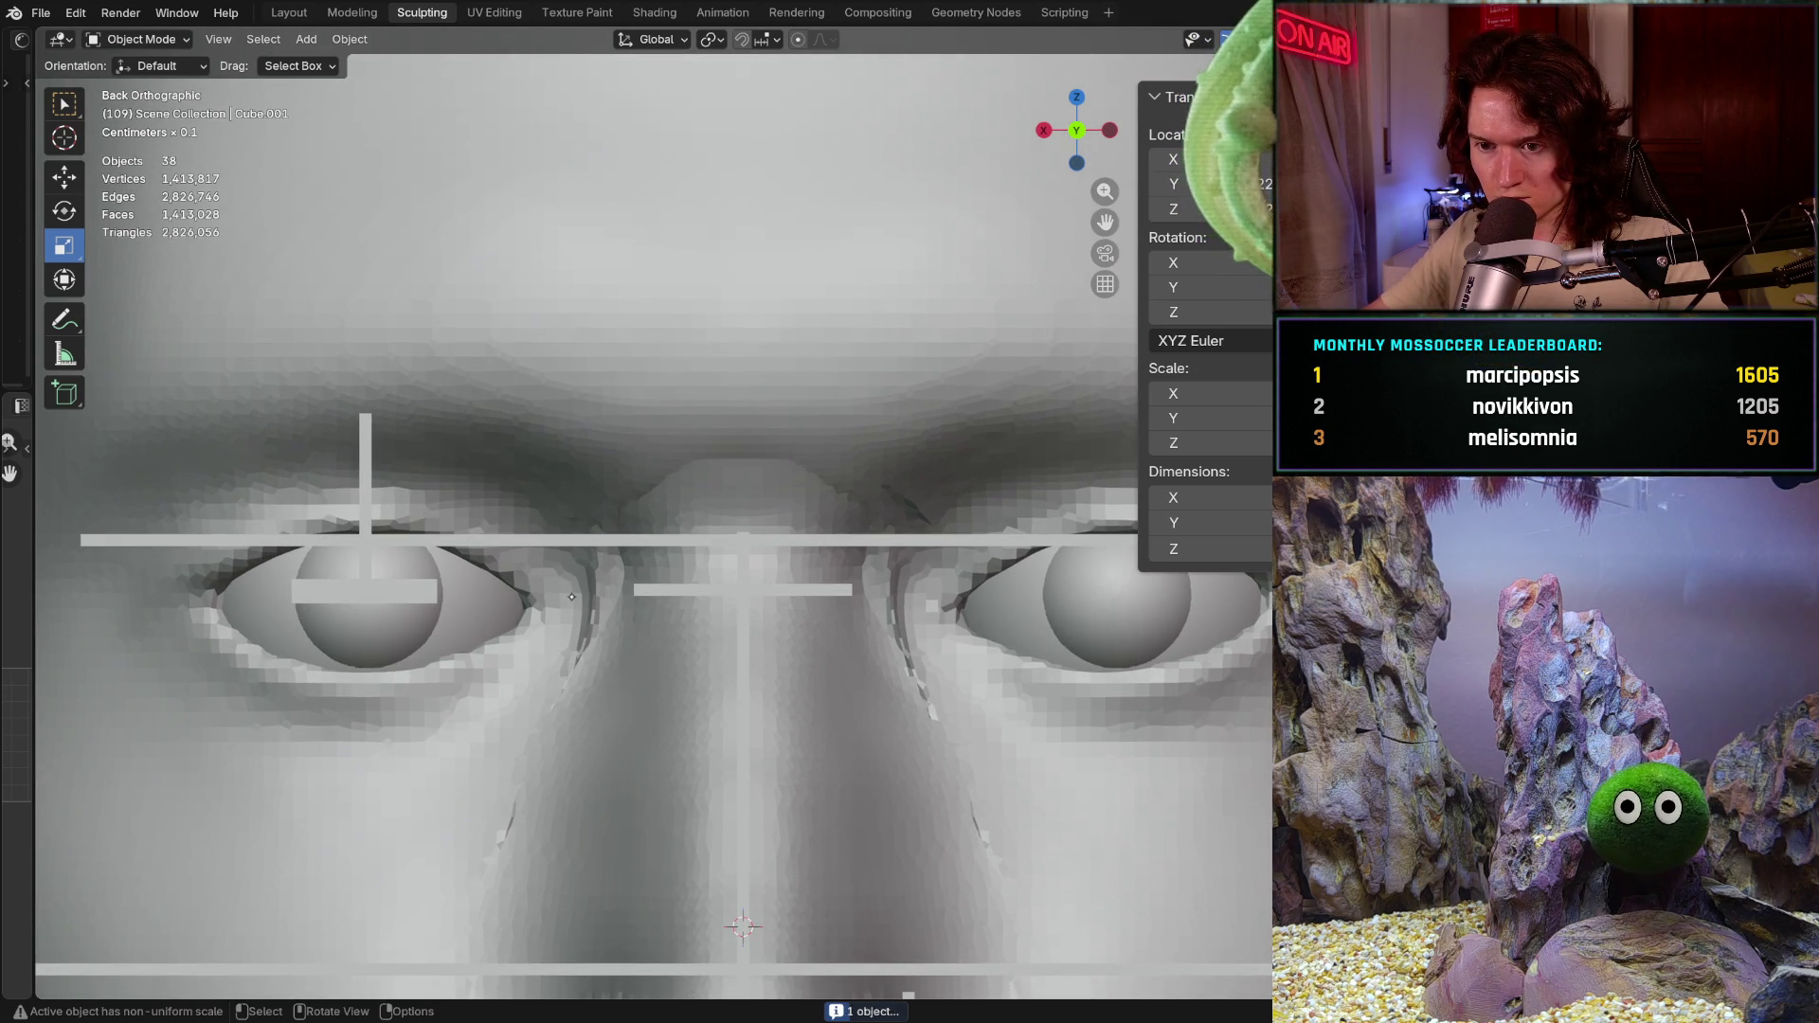
{"action": "left_click", "coordinate": [546, 608]}
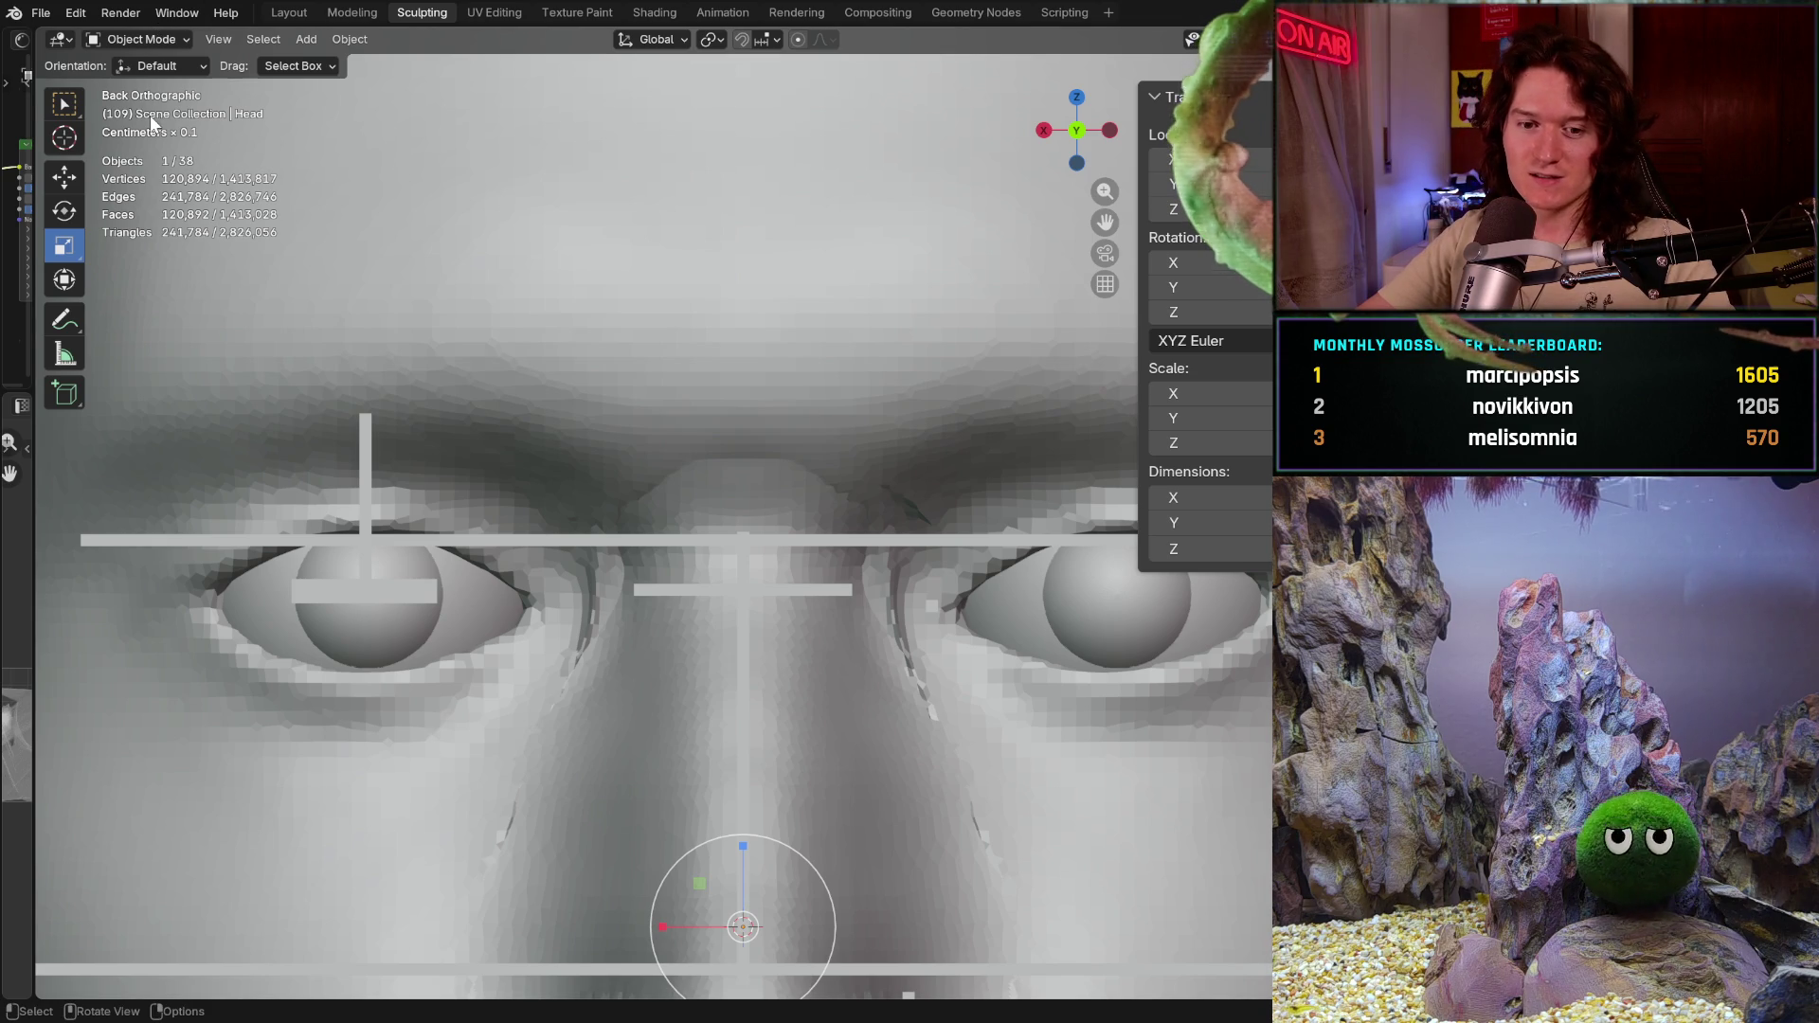
{"action": "left_click", "coordinate": [181, 40]}
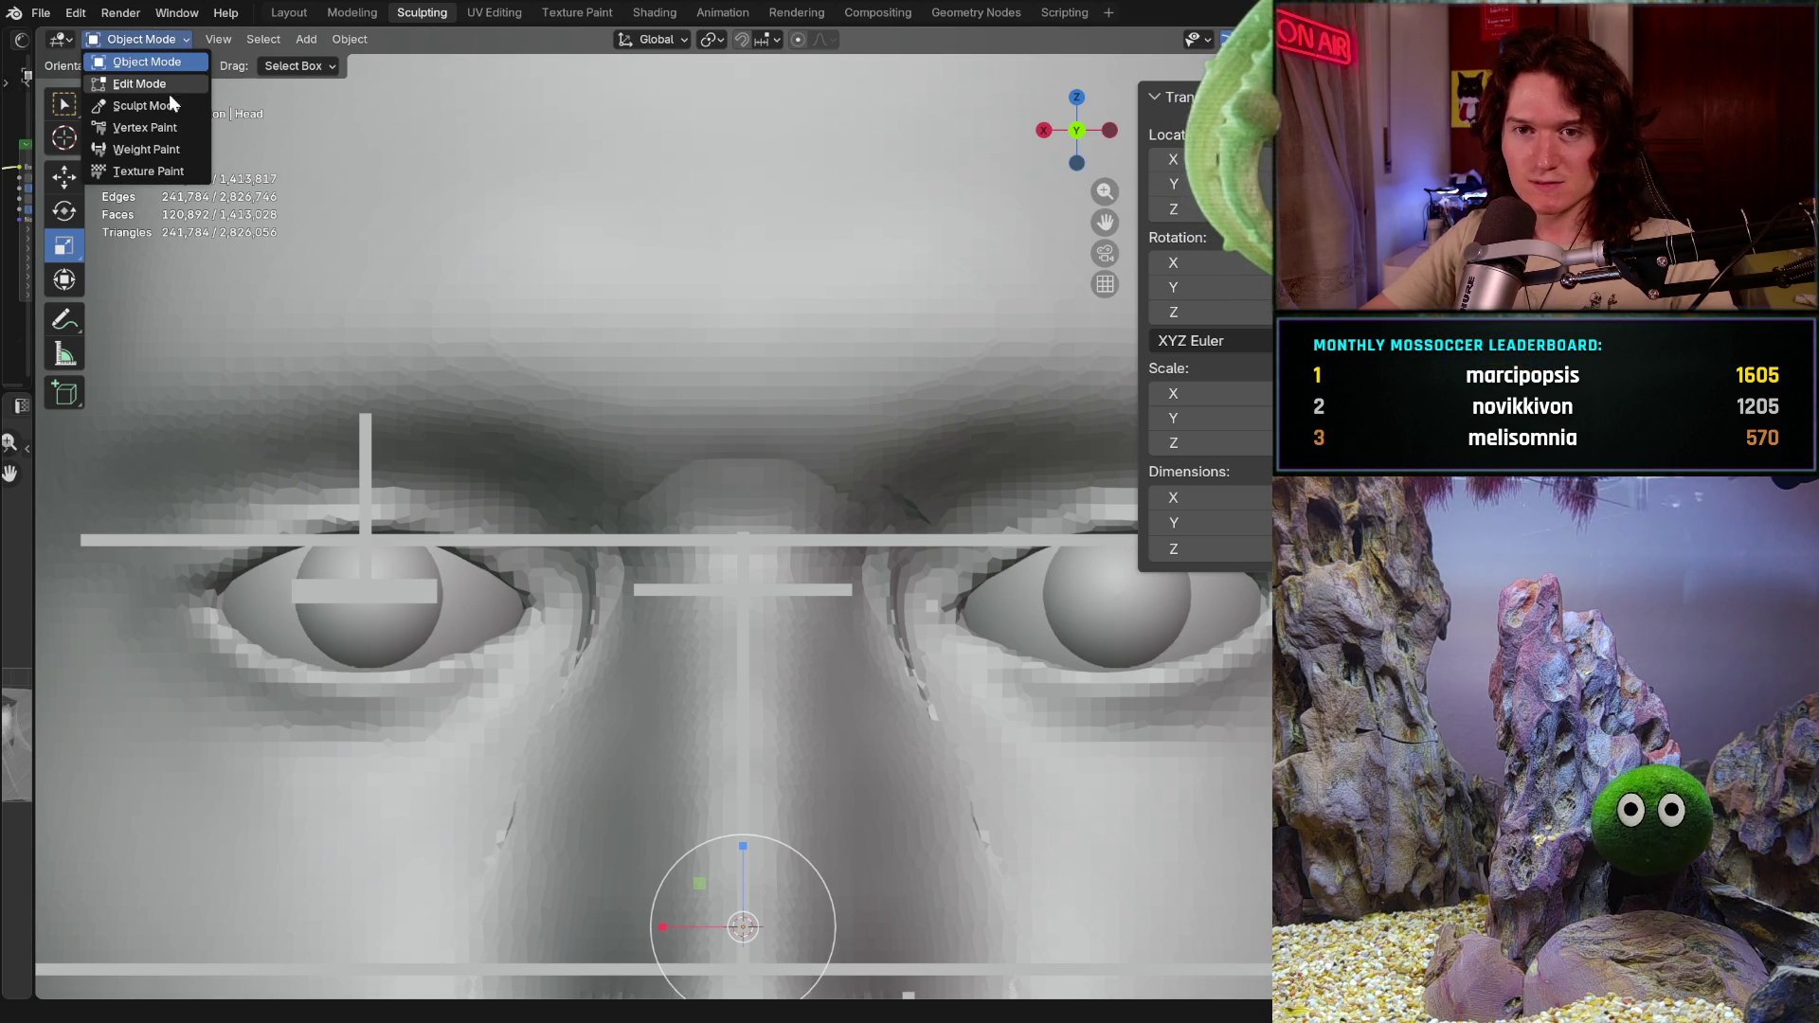
Step: Sculpt the nose creases at the inner eye corners with a smaller Grab brush, X-mirrored
{"action": "left_click", "coordinate": [146, 105]}
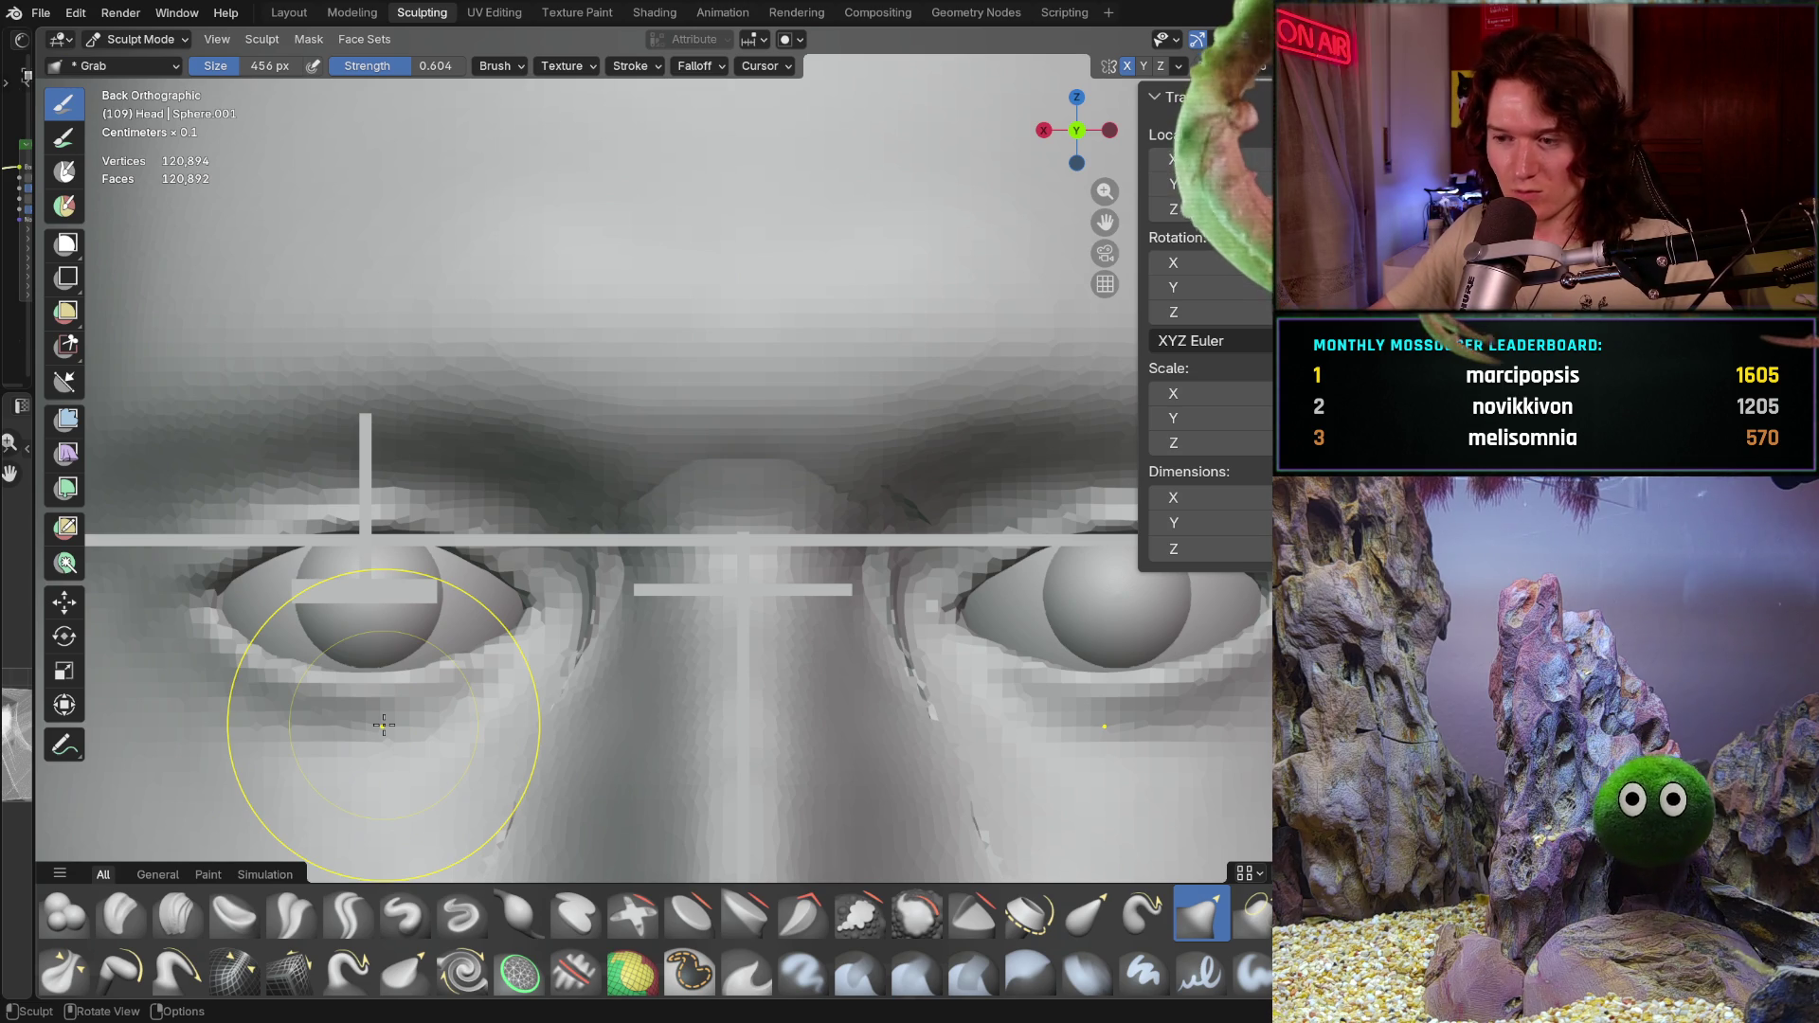
{"action": "key", "text": "f"}
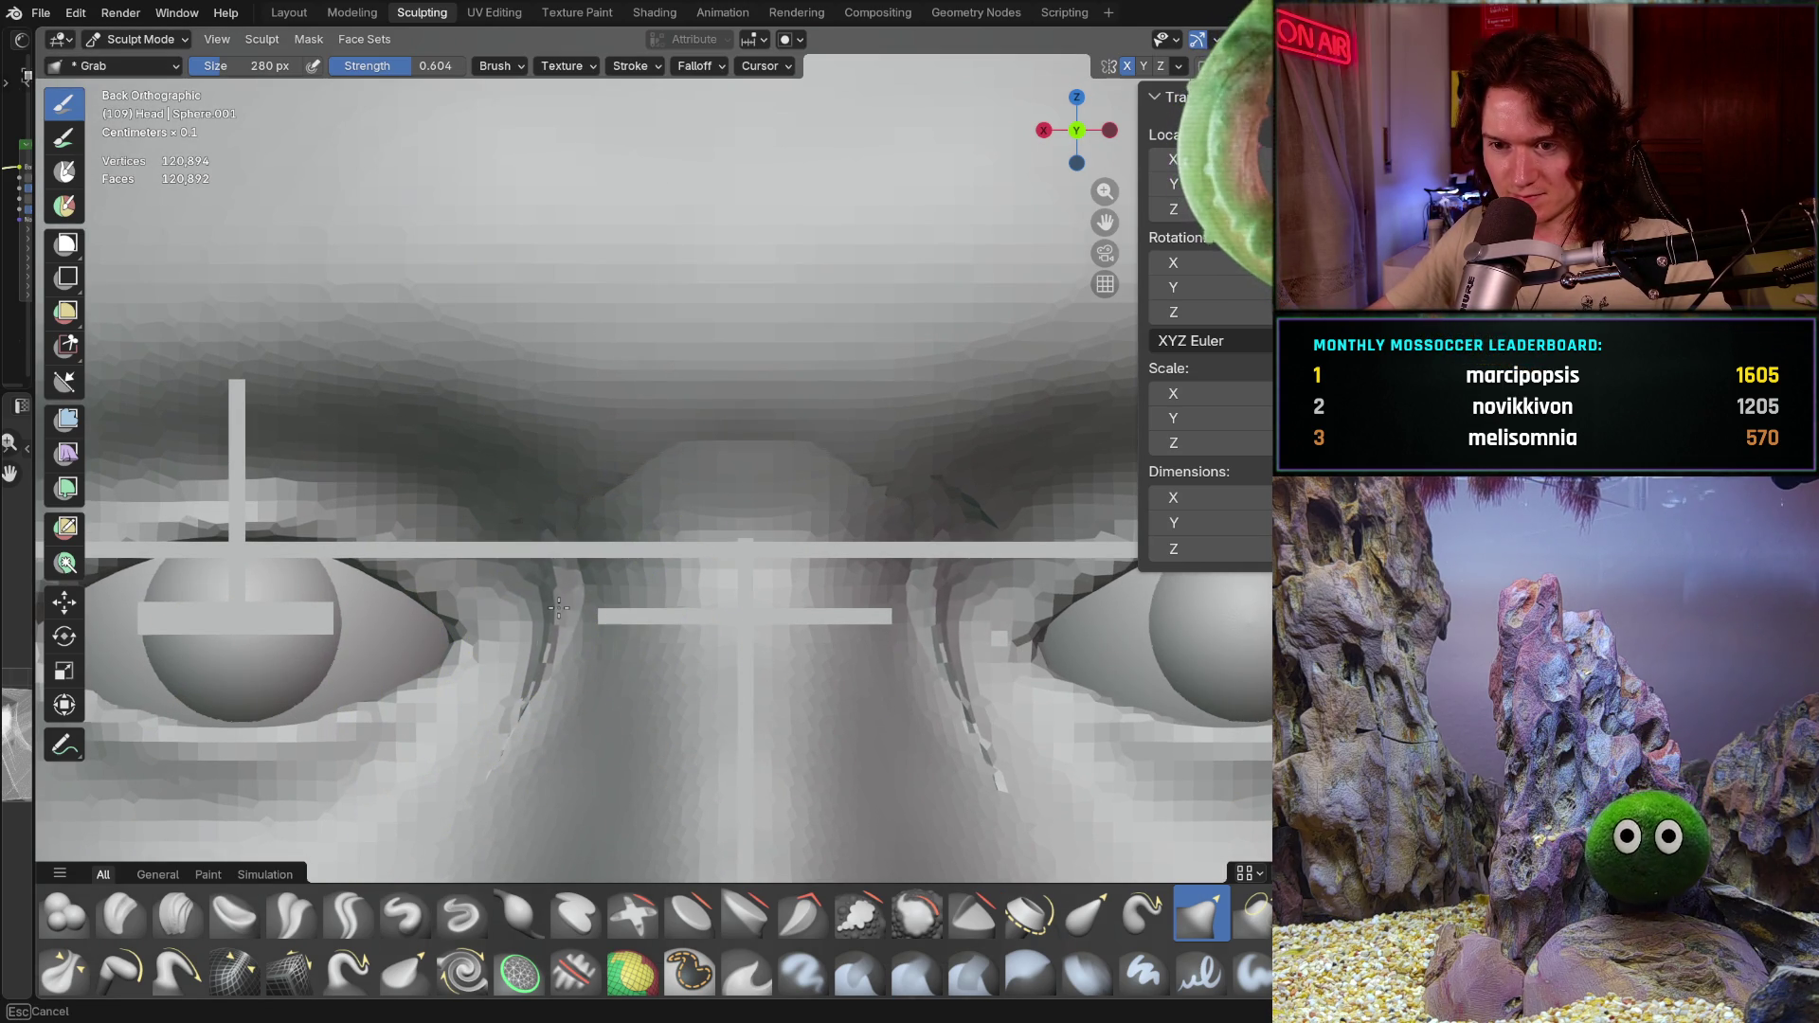
{"action": "left_click", "coordinate": [602, 614]}
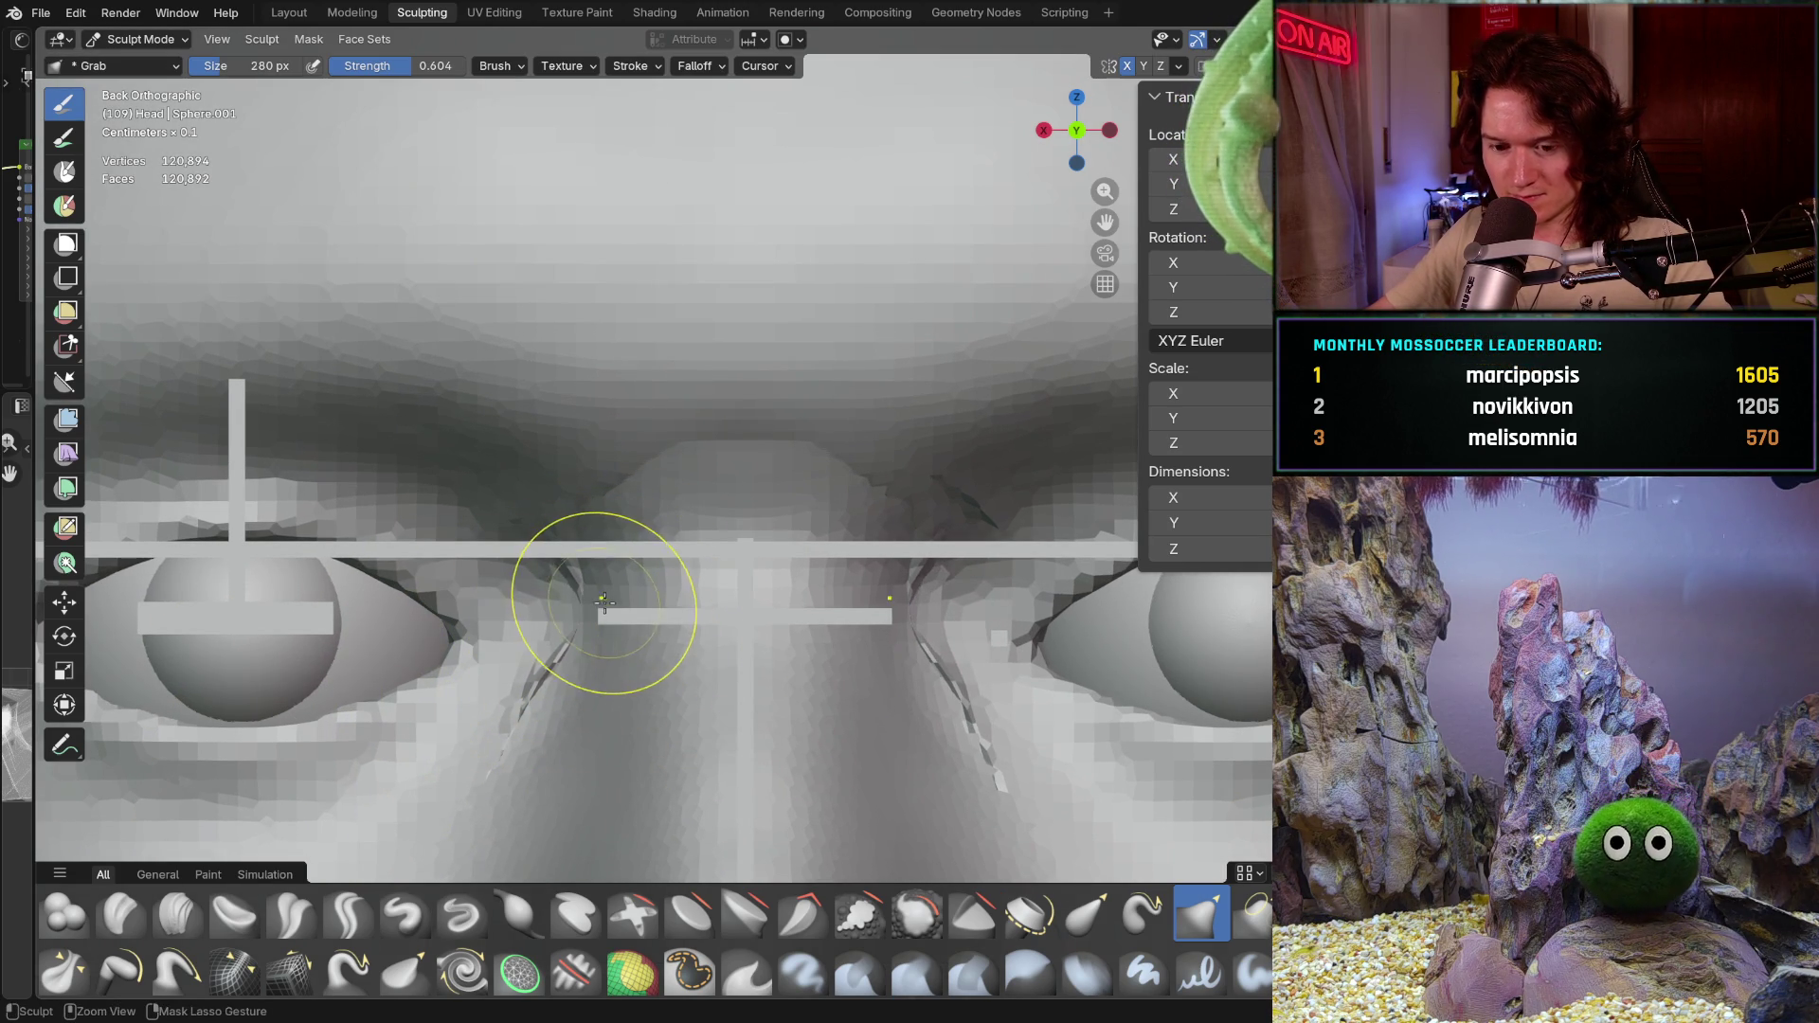
{"action": "left_click_drag", "start_coordinate": [601, 601], "coordinate": [630, 568]}
{"action": "left_click", "coordinate": [1176, 65]}
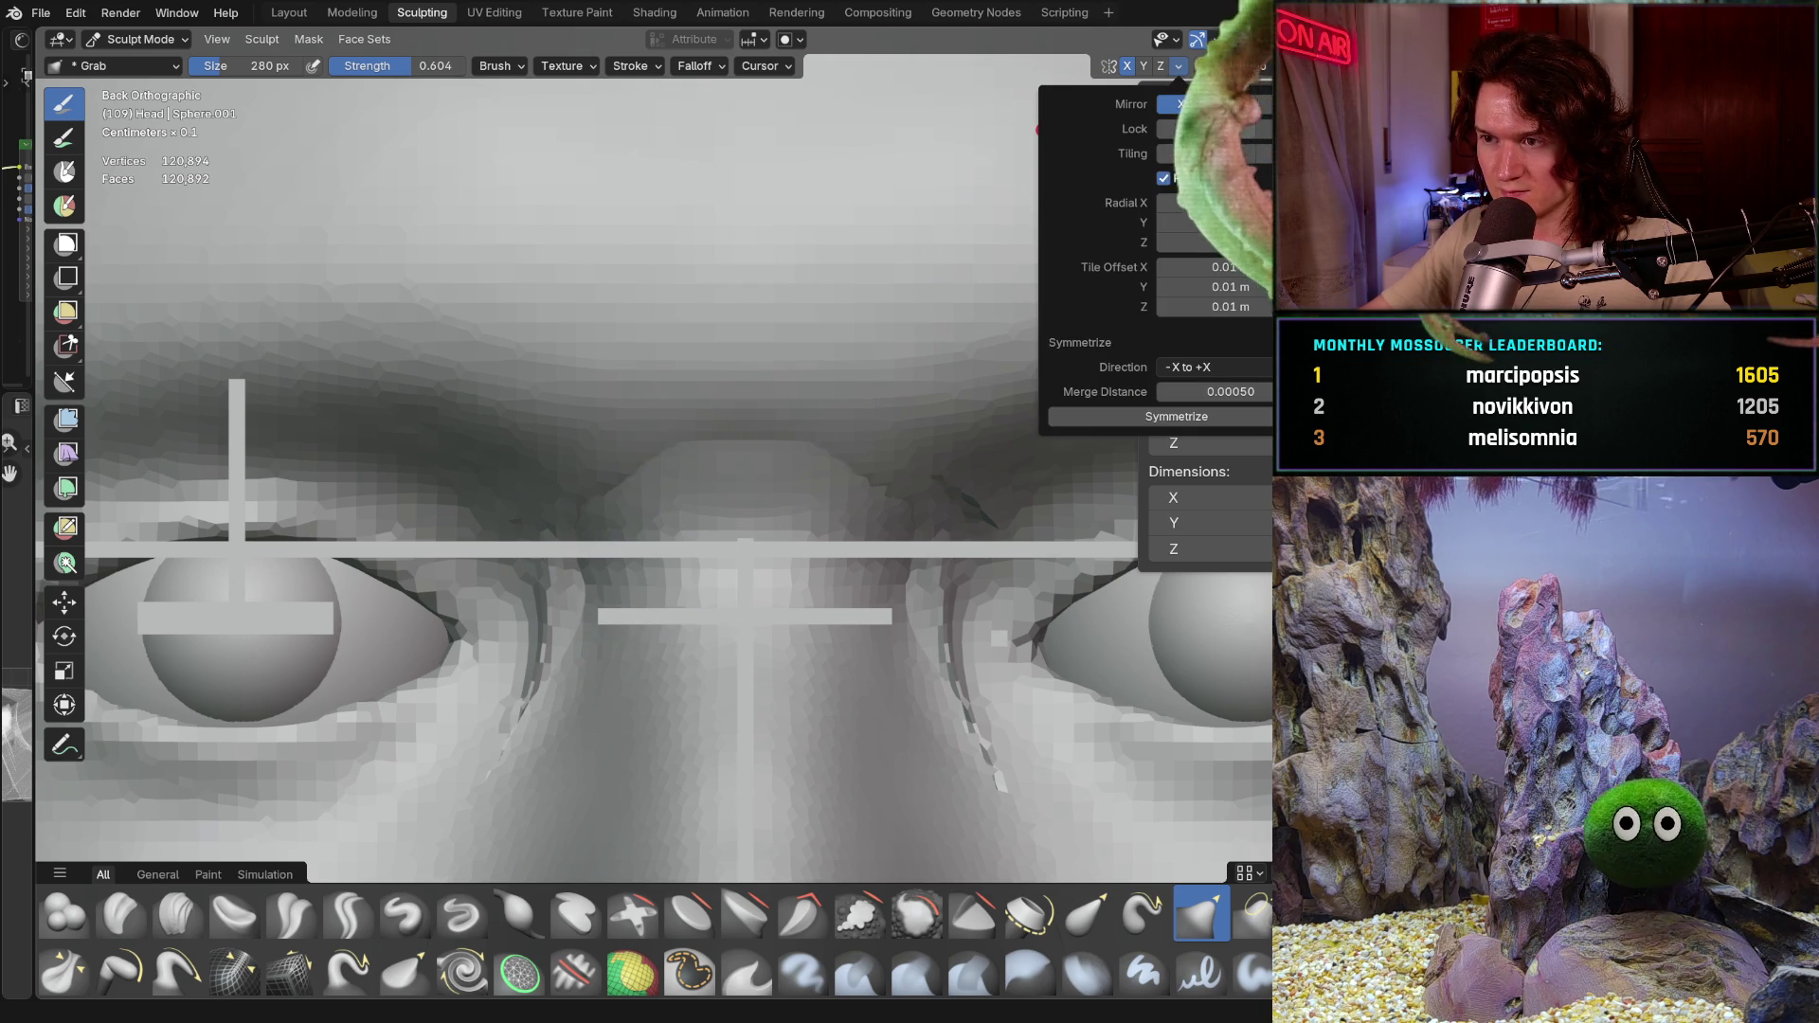
{"action": "mouse_move", "coordinate": [608, 588]}
{"action": "left_mouse_down"}
{"action": "mouse_move", "coordinate": [604, 602]}
{"action": "mouse_move", "coordinate": [558, 534]}
{"action": "mouse_move", "coordinate": [547, 576]}
{"action": "left_mouse_up"}
{"action": "left_click_drag", "start_coordinate": [547, 660], "coordinate": [526, 716]}
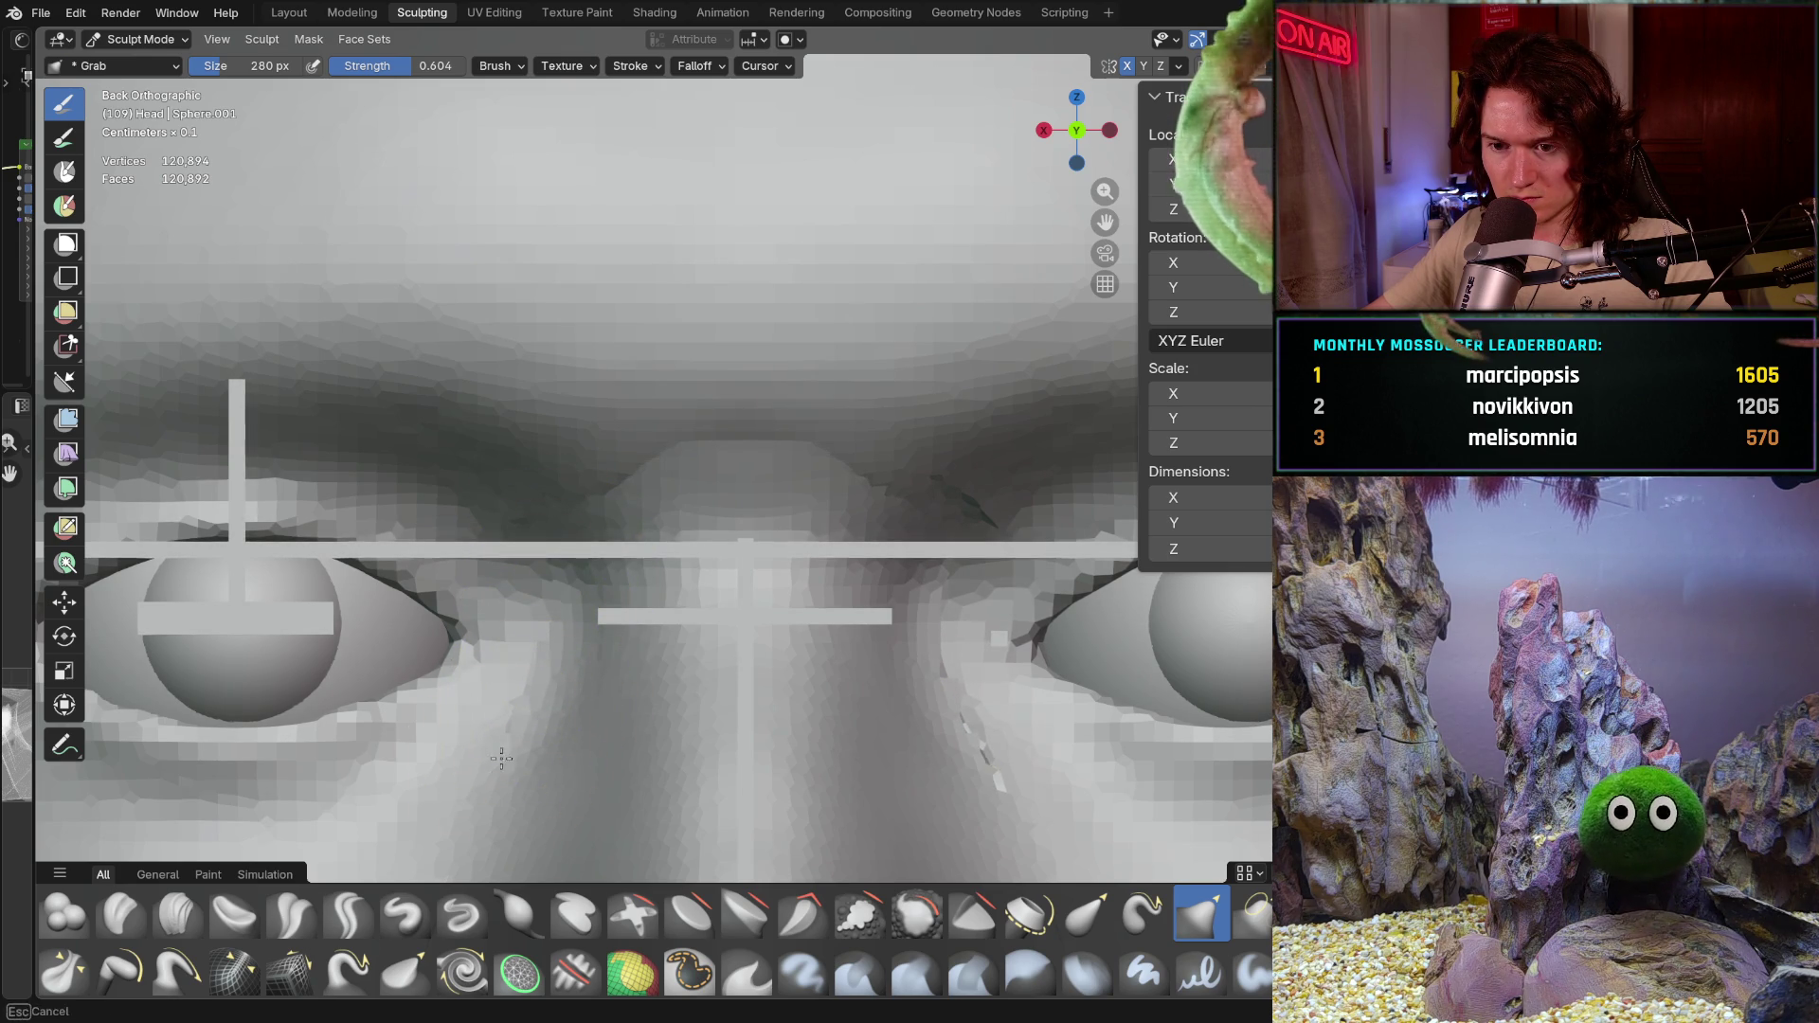
{"action": "left_click_drag", "start_coordinate": [499, 775], "coordinate": [496, 771]}
Step: Pan up over the face and orbit from the flat back view into perspective
{"action": "middle_click_drag", "start_coordinate": [497, 772], "coordinate": [498, 691], "text": "shift"}
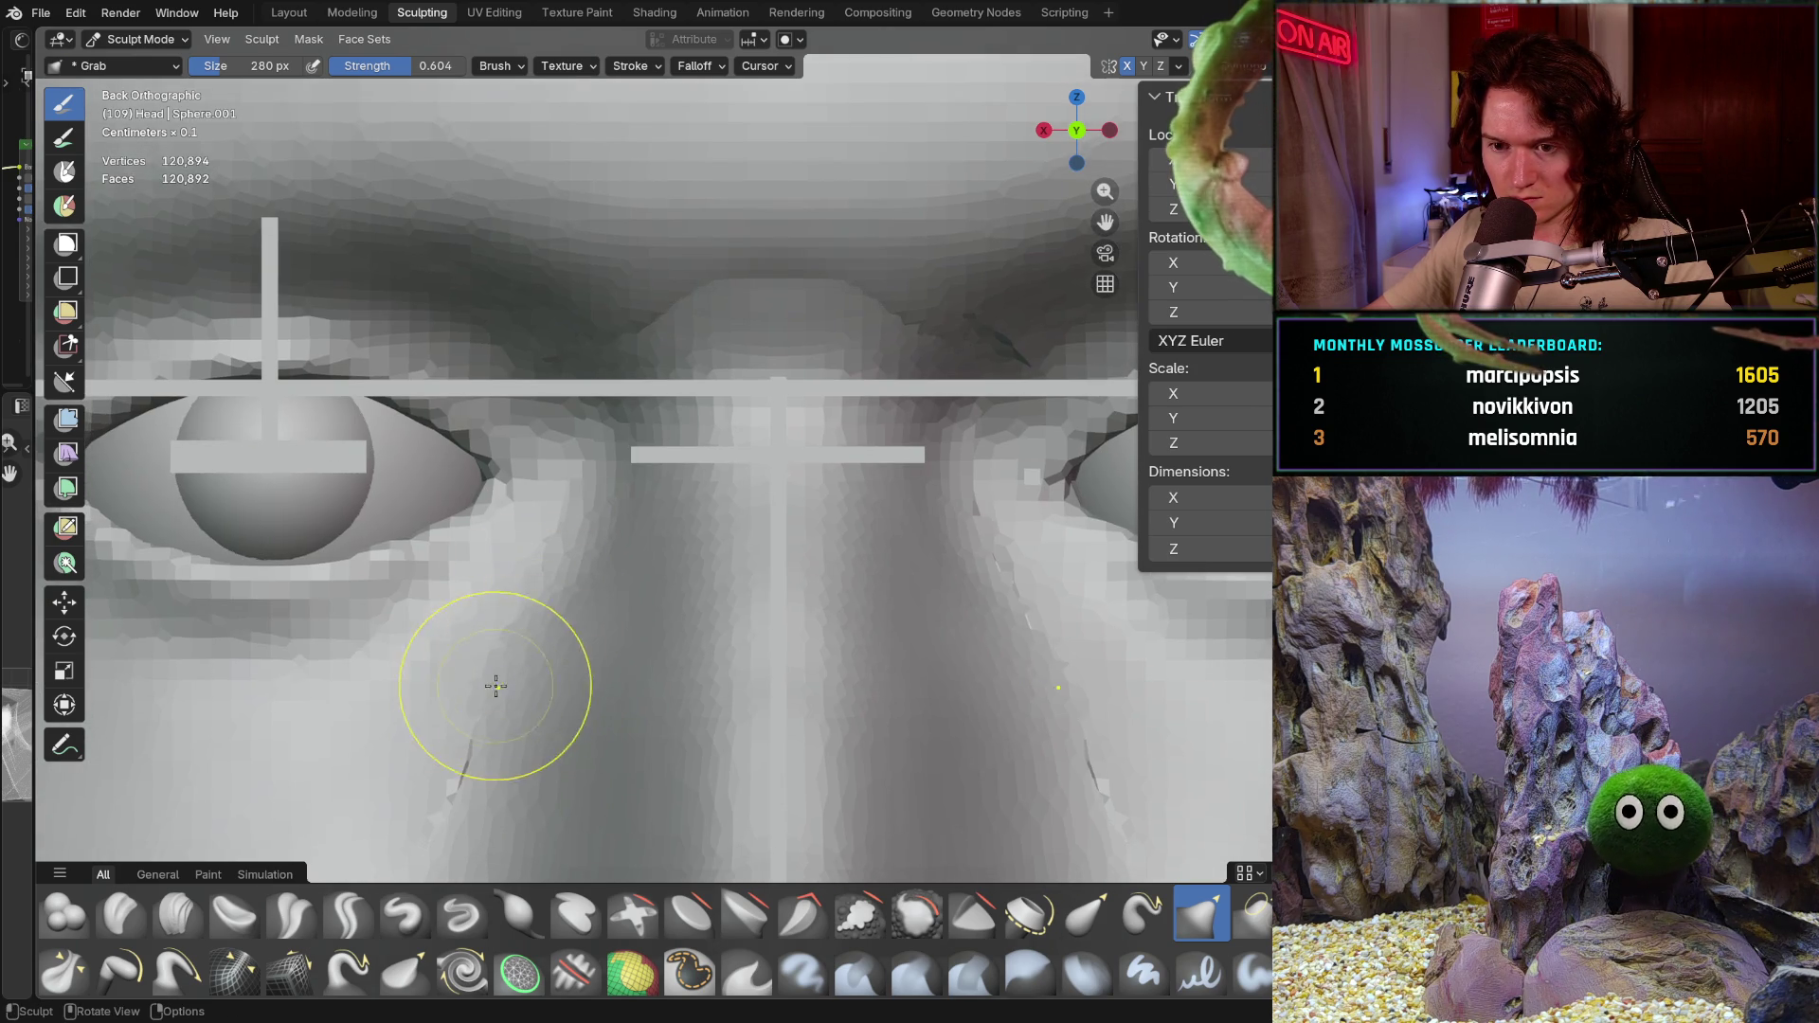
{"action": "middle_click_drag", "start_coordinate": [460, 772], "coordinate": [523, 579], "text": "shift"}
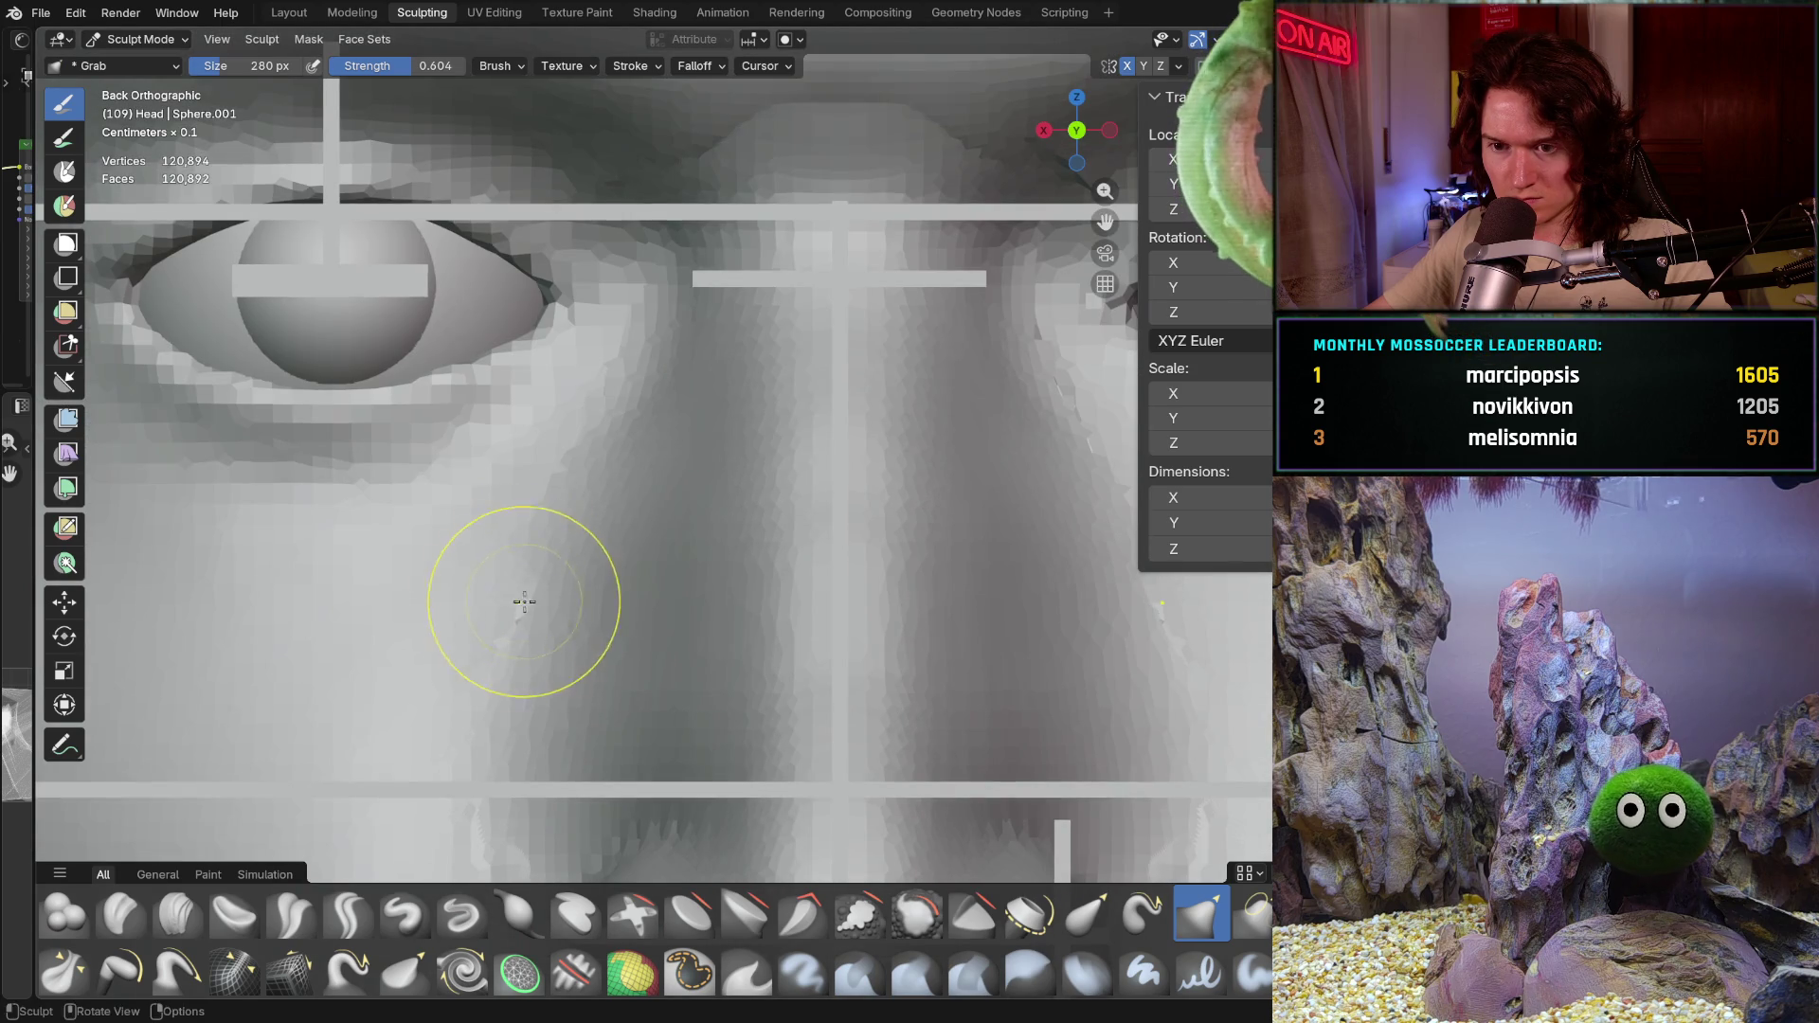
{"action": "middle_click_drag", "start_coordinate": [493, 649], "coordinate": [517, 636], "text": "shift"}
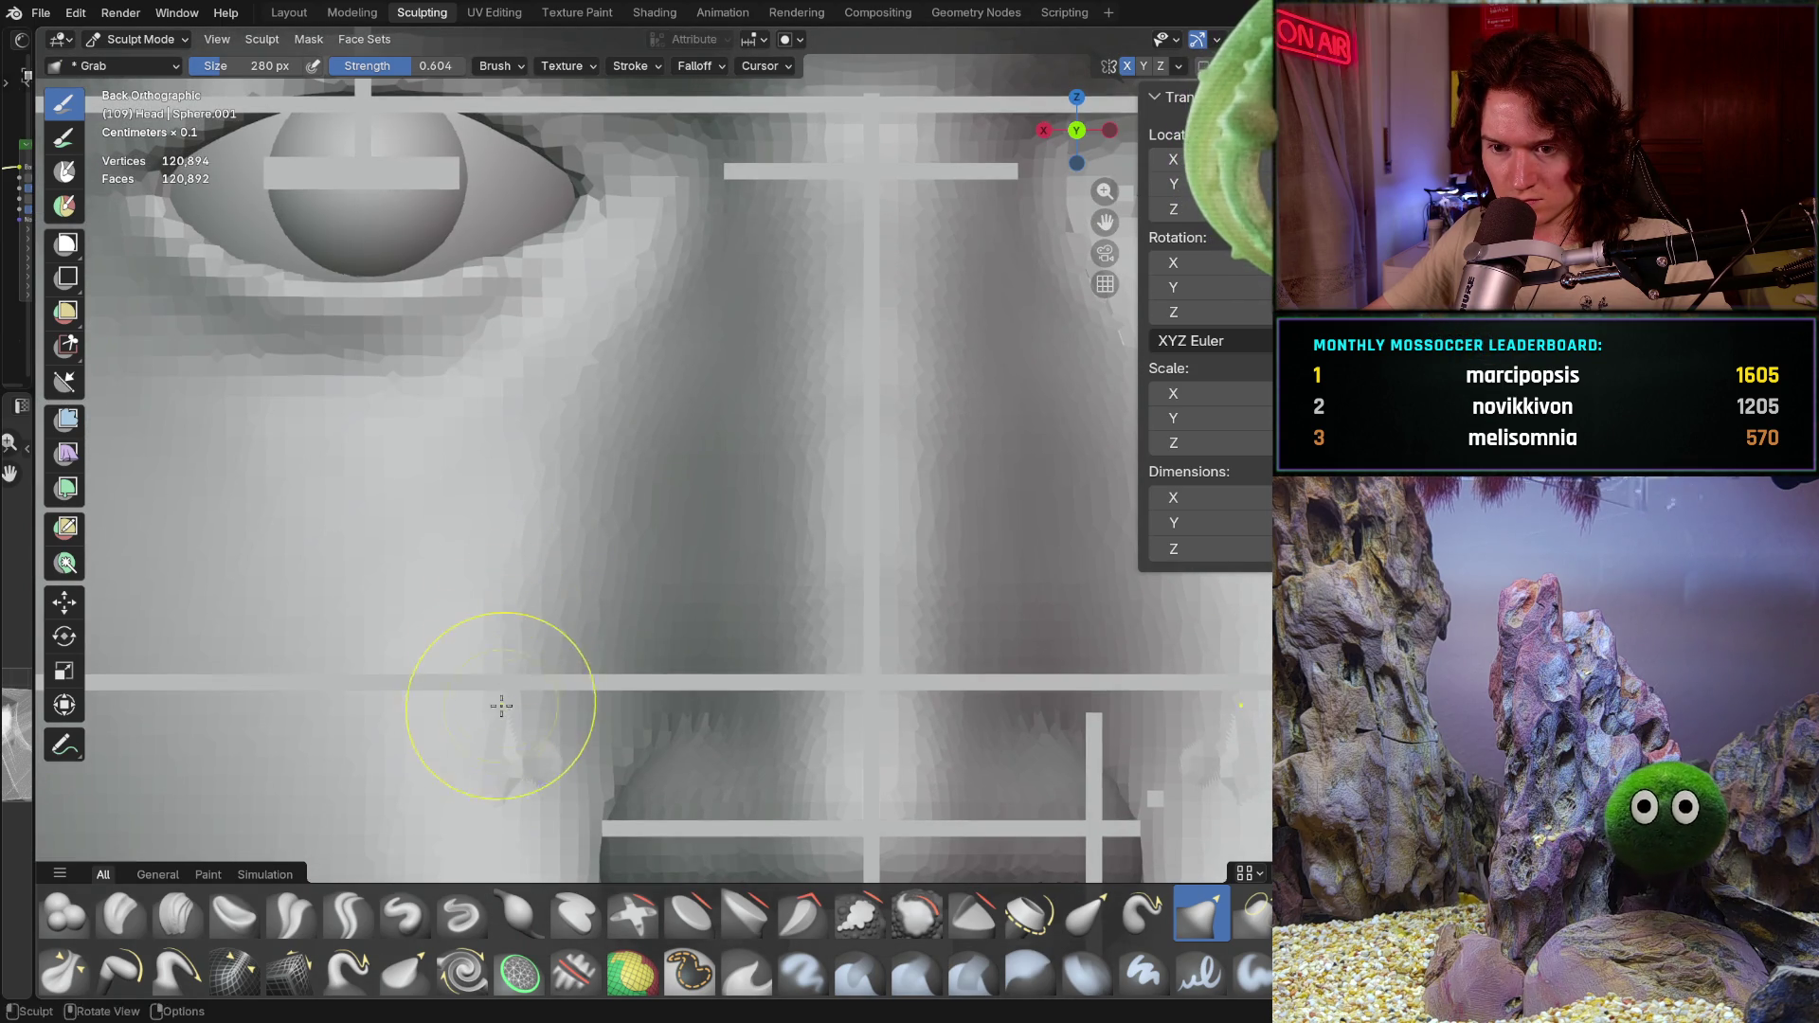
{"action": "middle_click_drag", "start_coordinate": [518, 736], "coordinate": [545, 523], "text": "shift"}
{"action": "middle_click_drag", "start_coordinate": [560, 640], "coordinate": [610, 515], "text": "shift"}
{"action": "scroll", "coordinate": [610, 640], "scroll_direction": "down", "scroll_amount": 3}
{"action": "mouse_move", "coordinate": [609, 642]}
{"action": "middle_mouse_down"}
{"action": "mouse_move", "coordinate": [739, 698]}
{"action": "mouse_move", "coordinate": [502, 630]}
{"action": "mouse_move", "coordinate": [527, 659]}
{"action": "mouse_move", "coordinate": [603, 605]}
{"action": "mouse_move", "coordinate": [602, 691]}
{"action": "mouse_move", "coordinate": [633, 615]}
{"action": "mouse_move", "coordinate": [419, 681]}
{"action": "middle_mouse_up"}
{"action": "scroll", "coordinate": [687, 588], "scroll_direction": "up", "scroll_amount": 5}
{"action": "scroll", "coordinate": [688, 587], "scroll_direction": "up", "scroll_amount": 1}
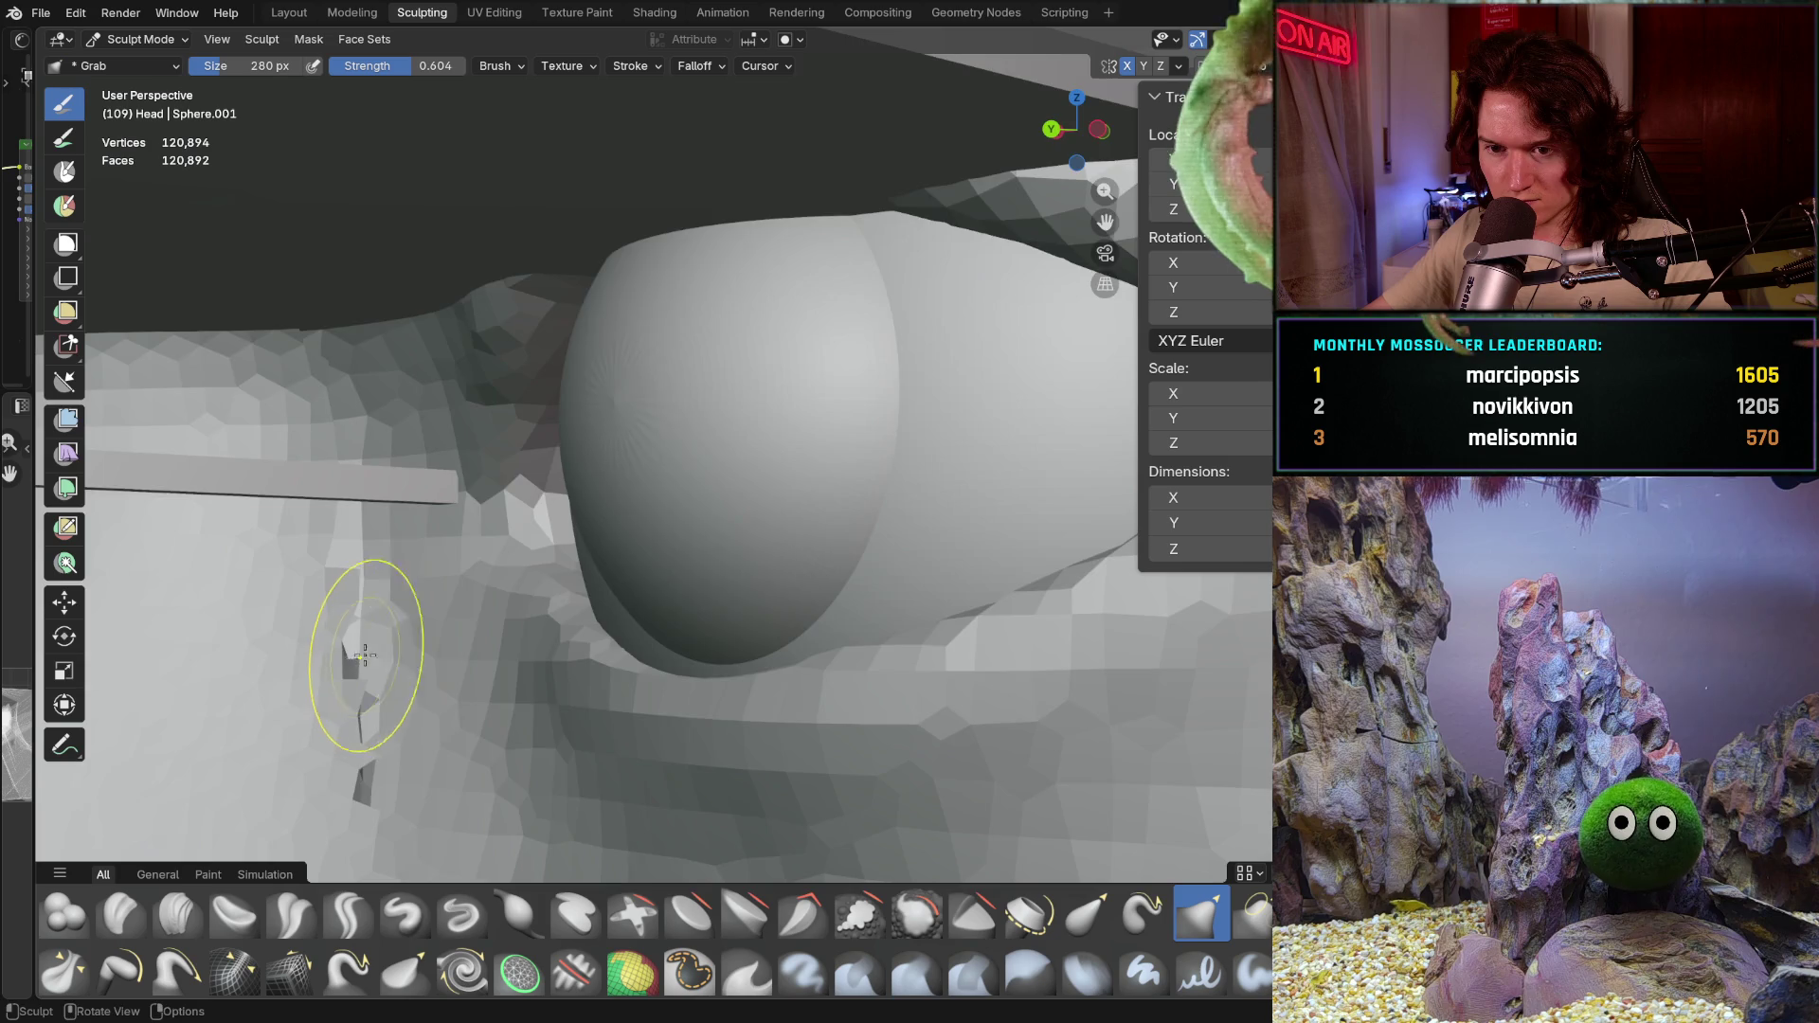
{"action": "scroll", "coordinate": [361, 654], "scroll_direction": "down", "scroll_amount": 3}
Step: Hide the flat guide plane cutting across the head and orbit in close on the right eye and brow
{"action": "mouse_move", "coordinate": [508, 580]}
{"action": "middle_mouse_down"}
{"action": "mouse_move", "coordinate": [486, 638]}
{"action": "mouse_move", "coordinate": [479, 608]}
{"action": "middle_mouse_up"}
{"action": "scroll", "coordinate": [432, 744], "scroll_direction": "down", "scroll_amount": 2}
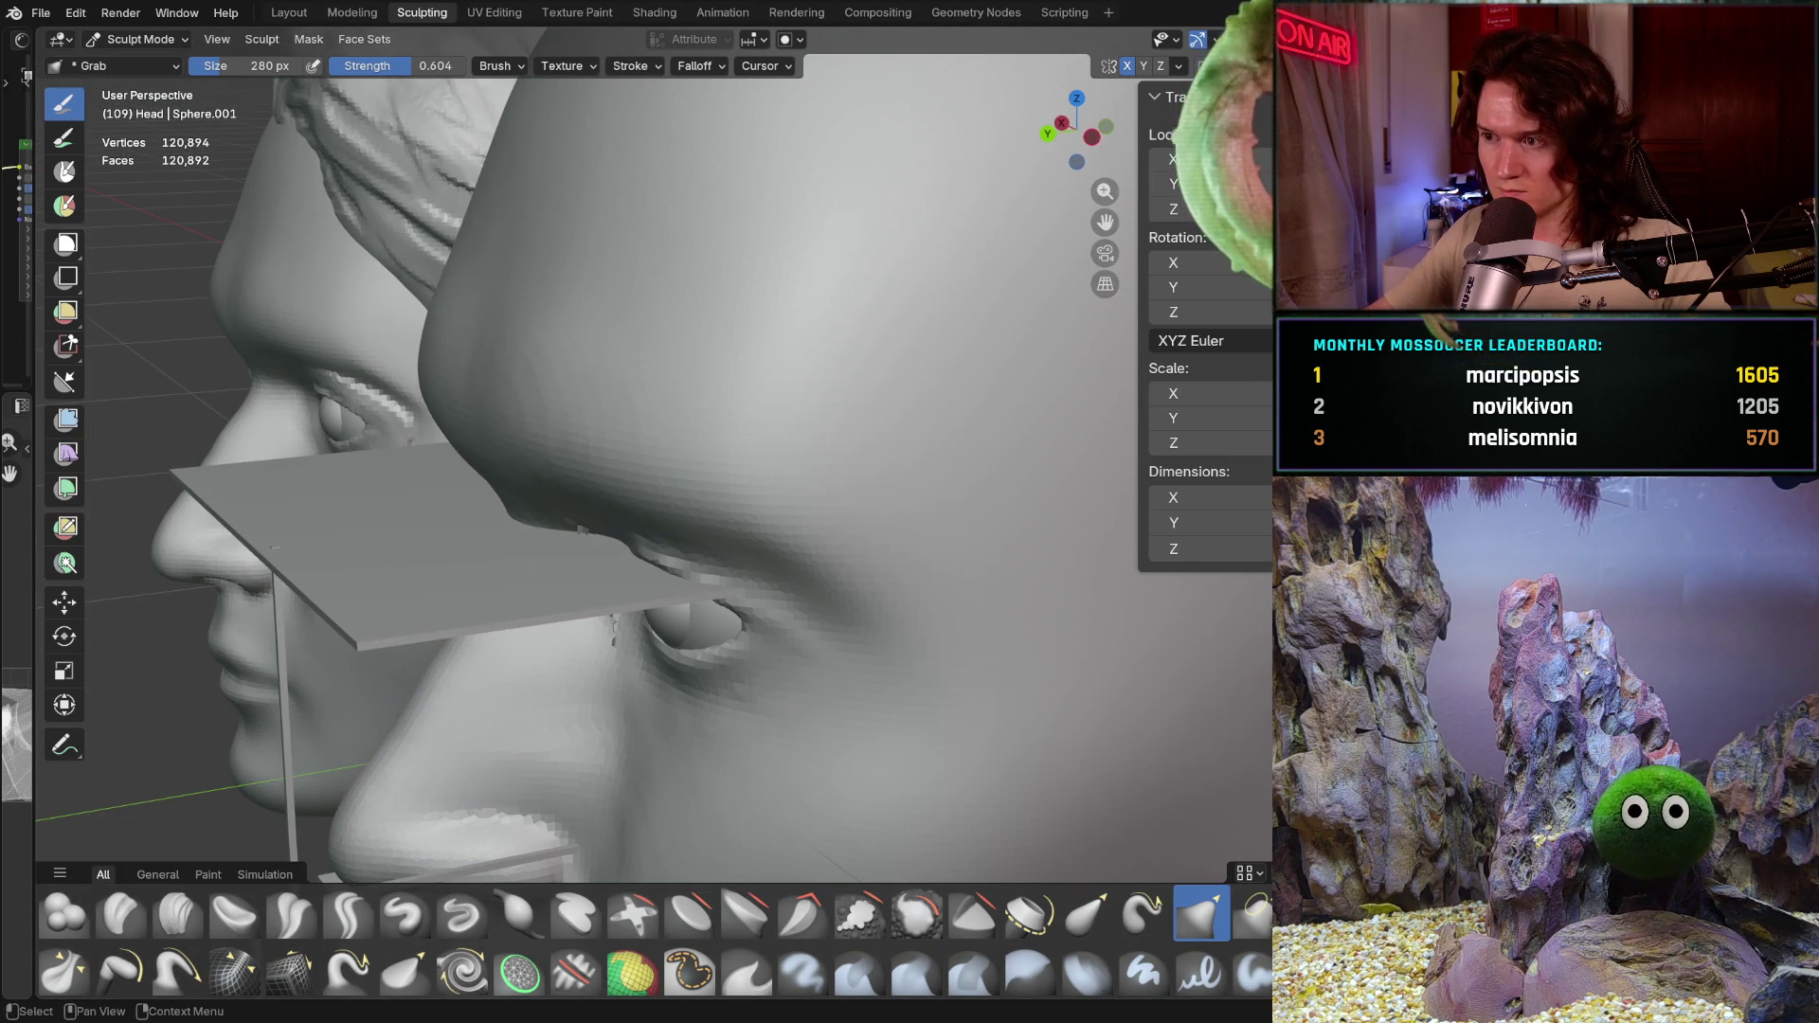
{"action": "key", "text": "h"}
{"action": "middle_click_drag", "start_coordinate": [826, 549], "coordinate": [795, 469]}
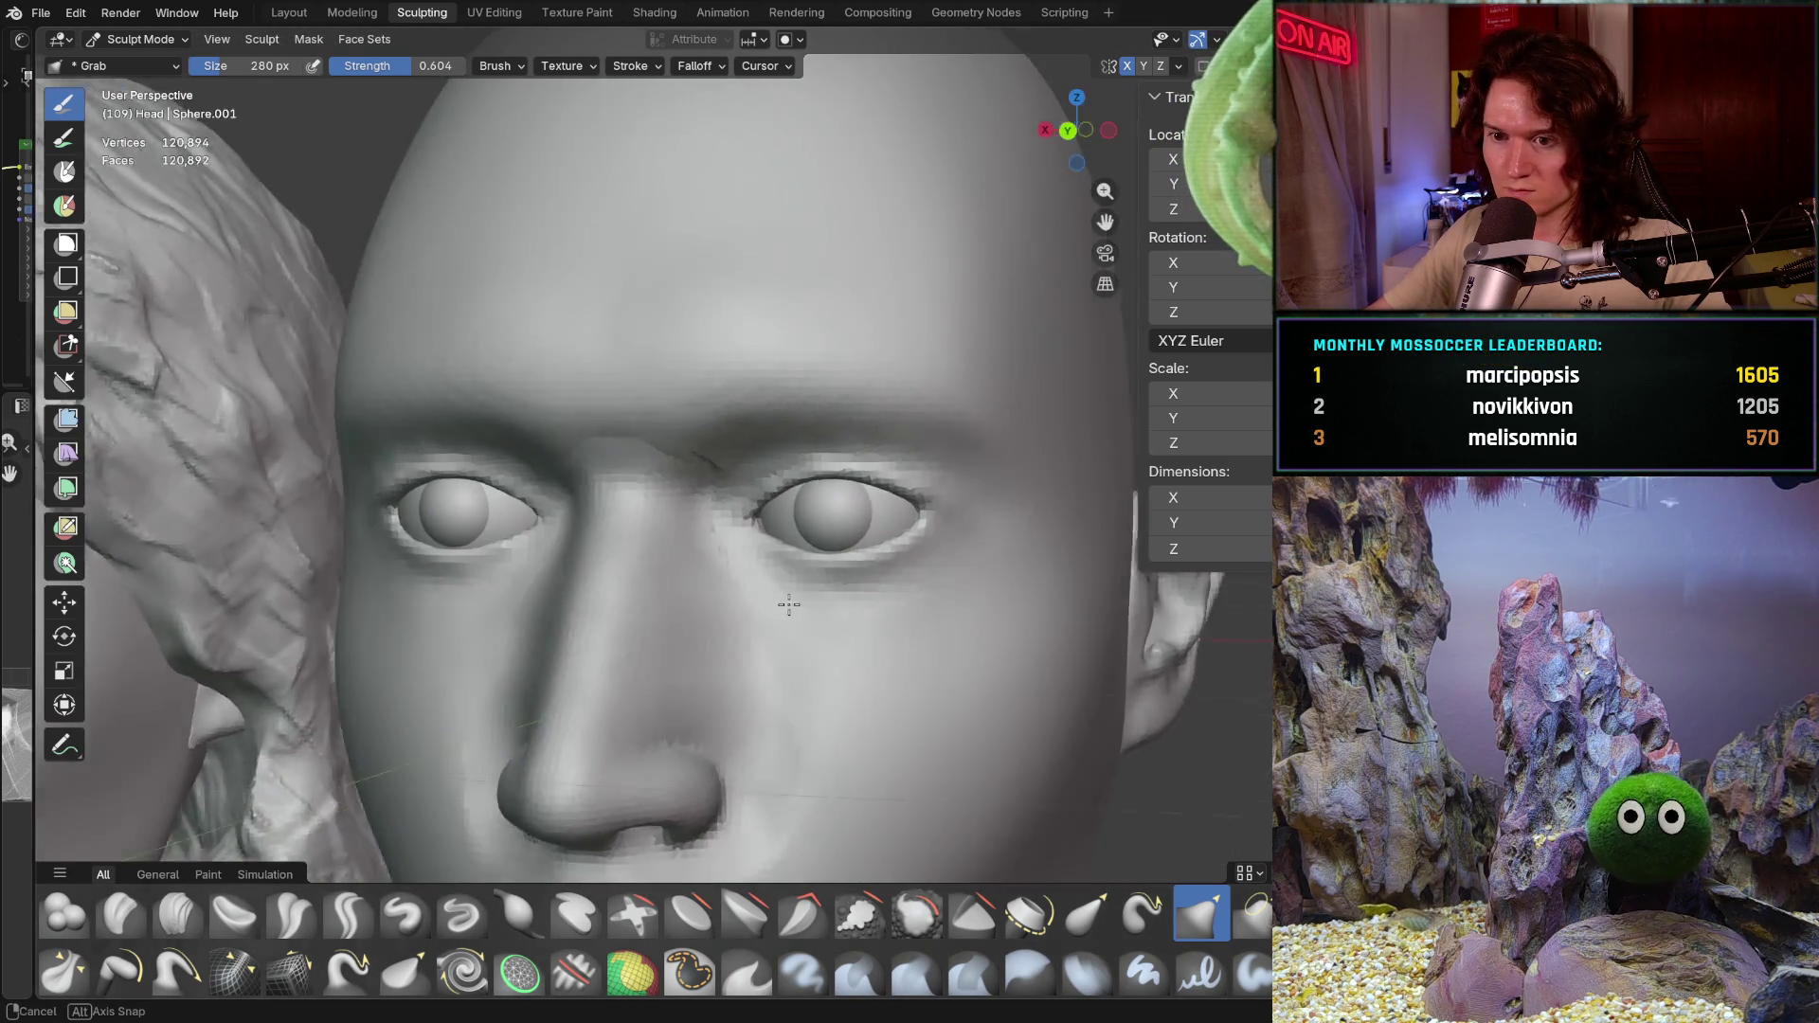
{"action": "scroll", "coordinate": [791, 452], "scroll_direction": "up", "scroll_amount": 4}
{"action": "scroll", "coordinate": [792, 453], "scroll_direction": "down", "scroll_amount": 1}
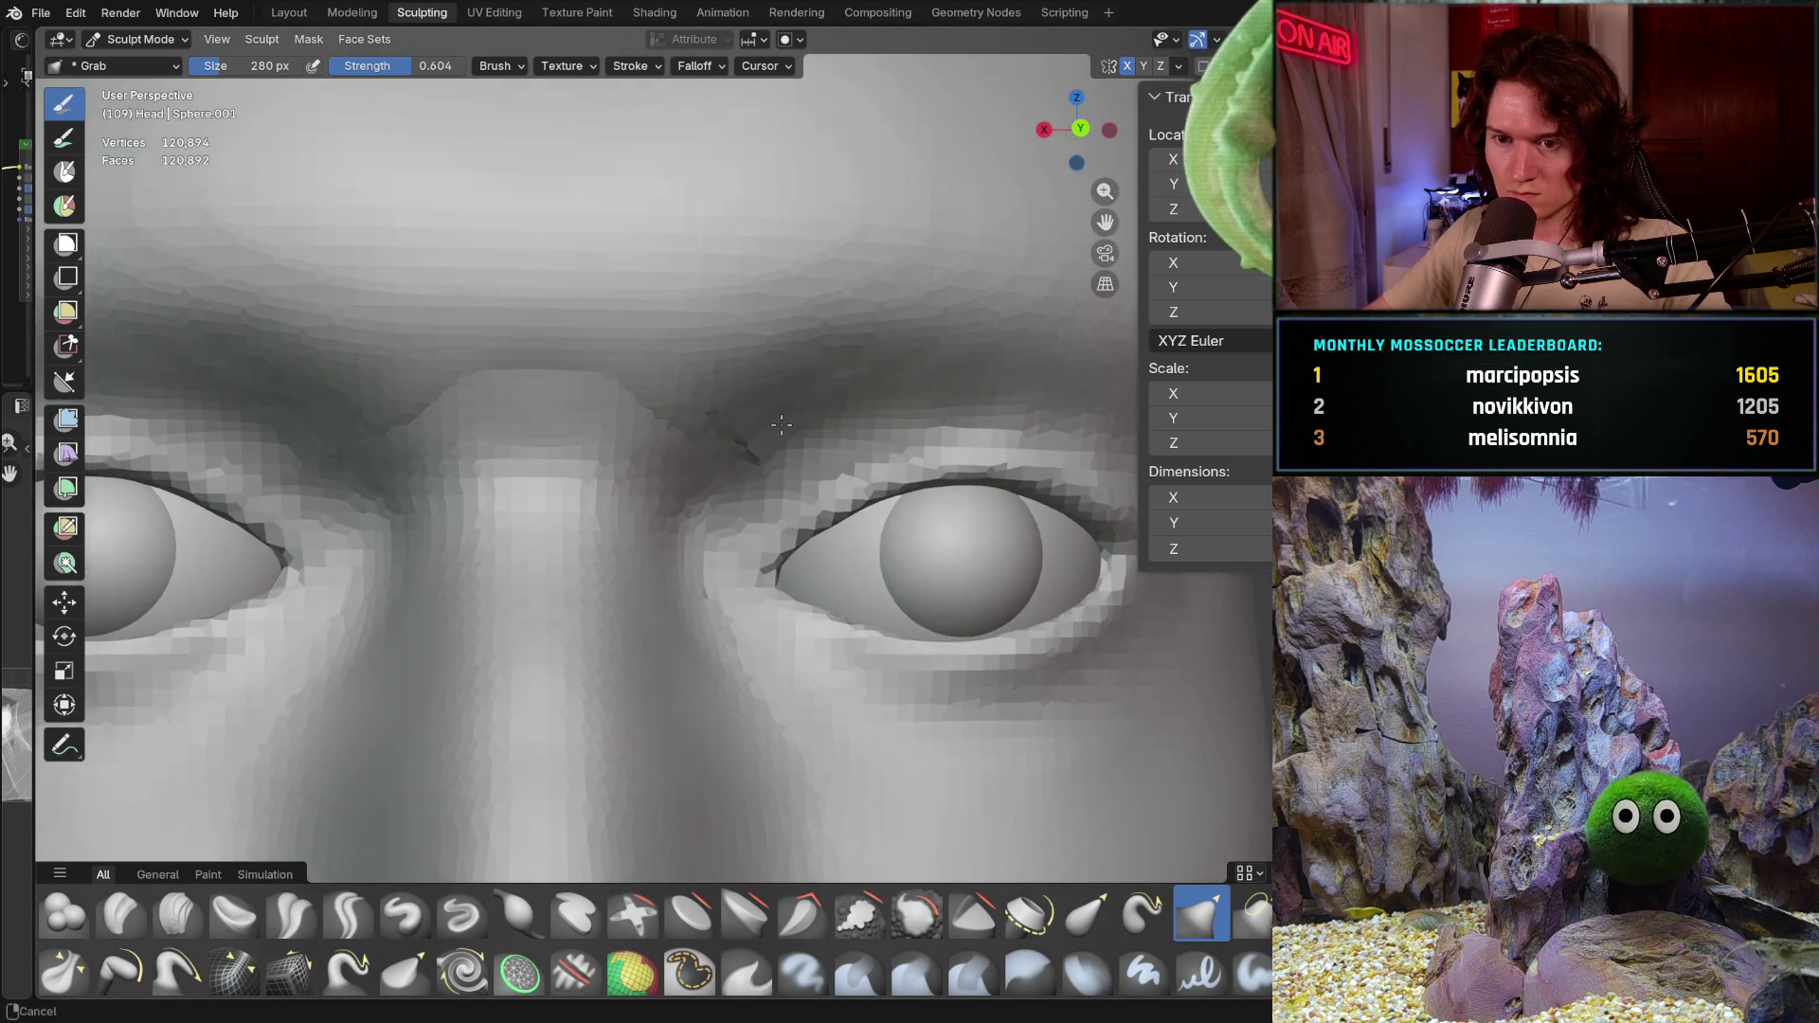
{"action": "middle_click_drag", "start_coordinate": [771, 426], "coordinate": [753, 390]}
{"action": "scroll", "coordinate": [745, 378], "scroll_direction": "up", "scroll_amount": 2}
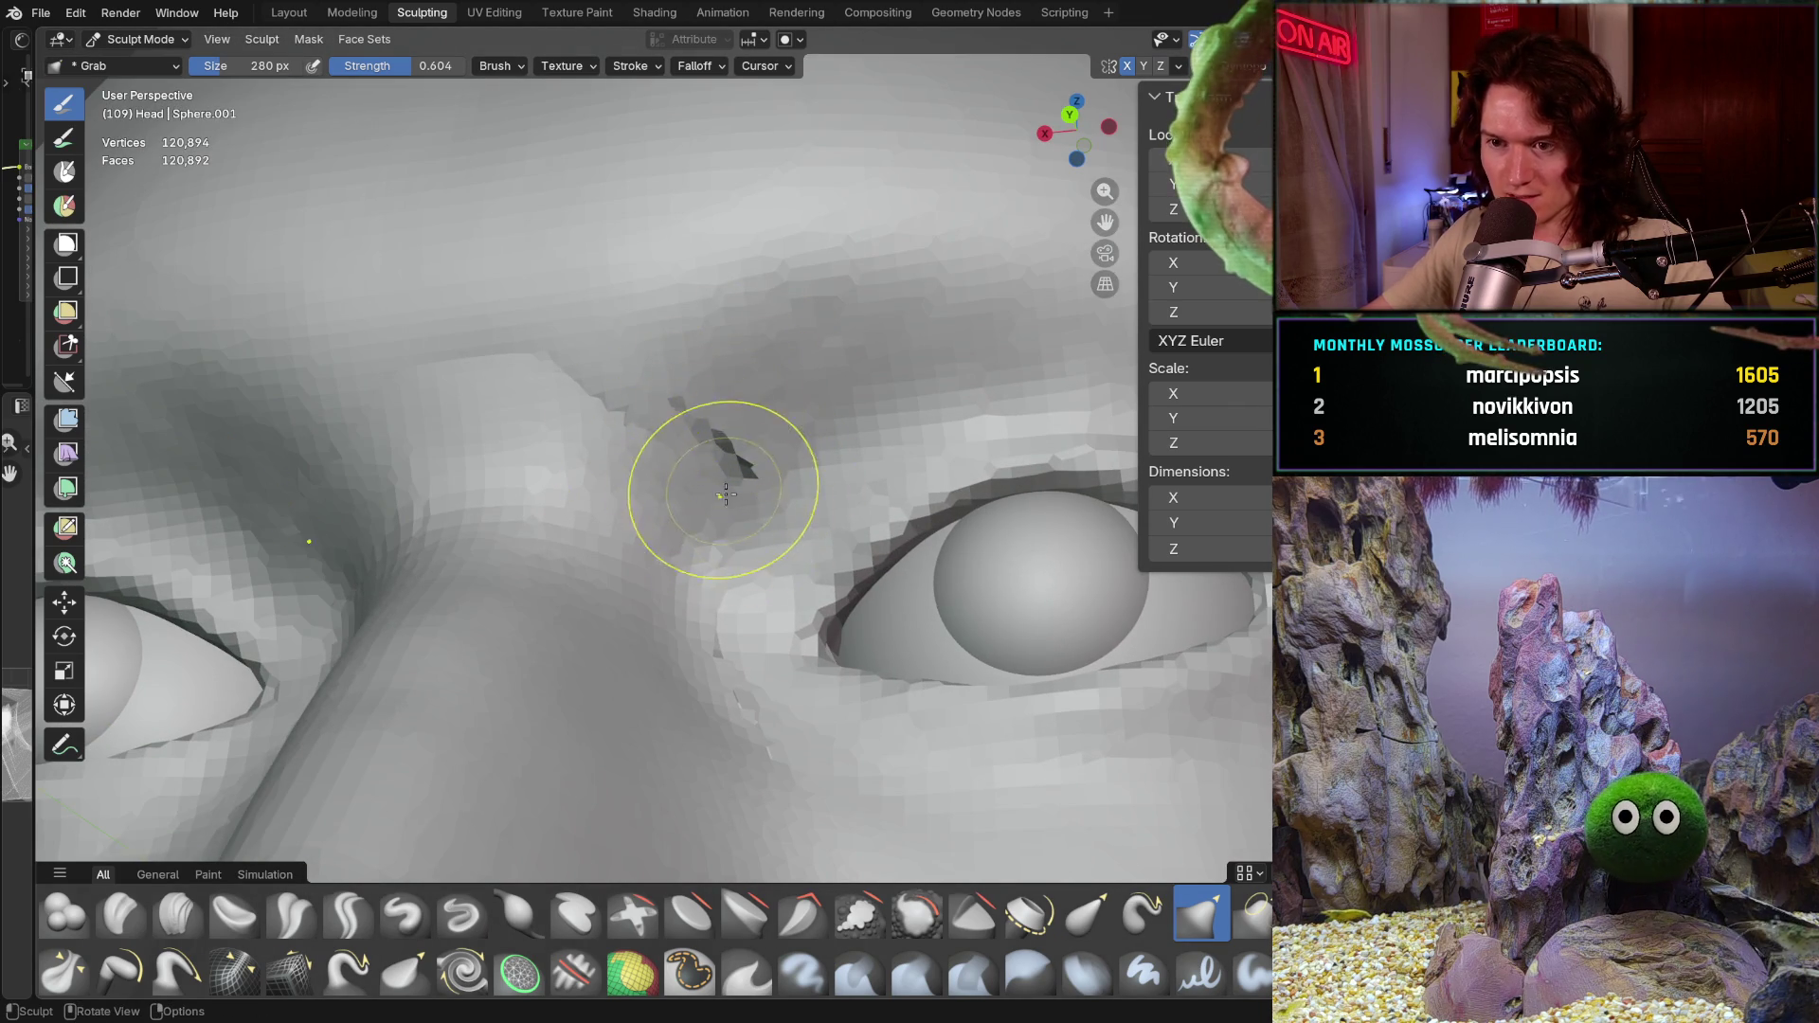
{"action": "middle_click_drag", "start_coordinate": [723, 496], "coordinate": [641, 399]}
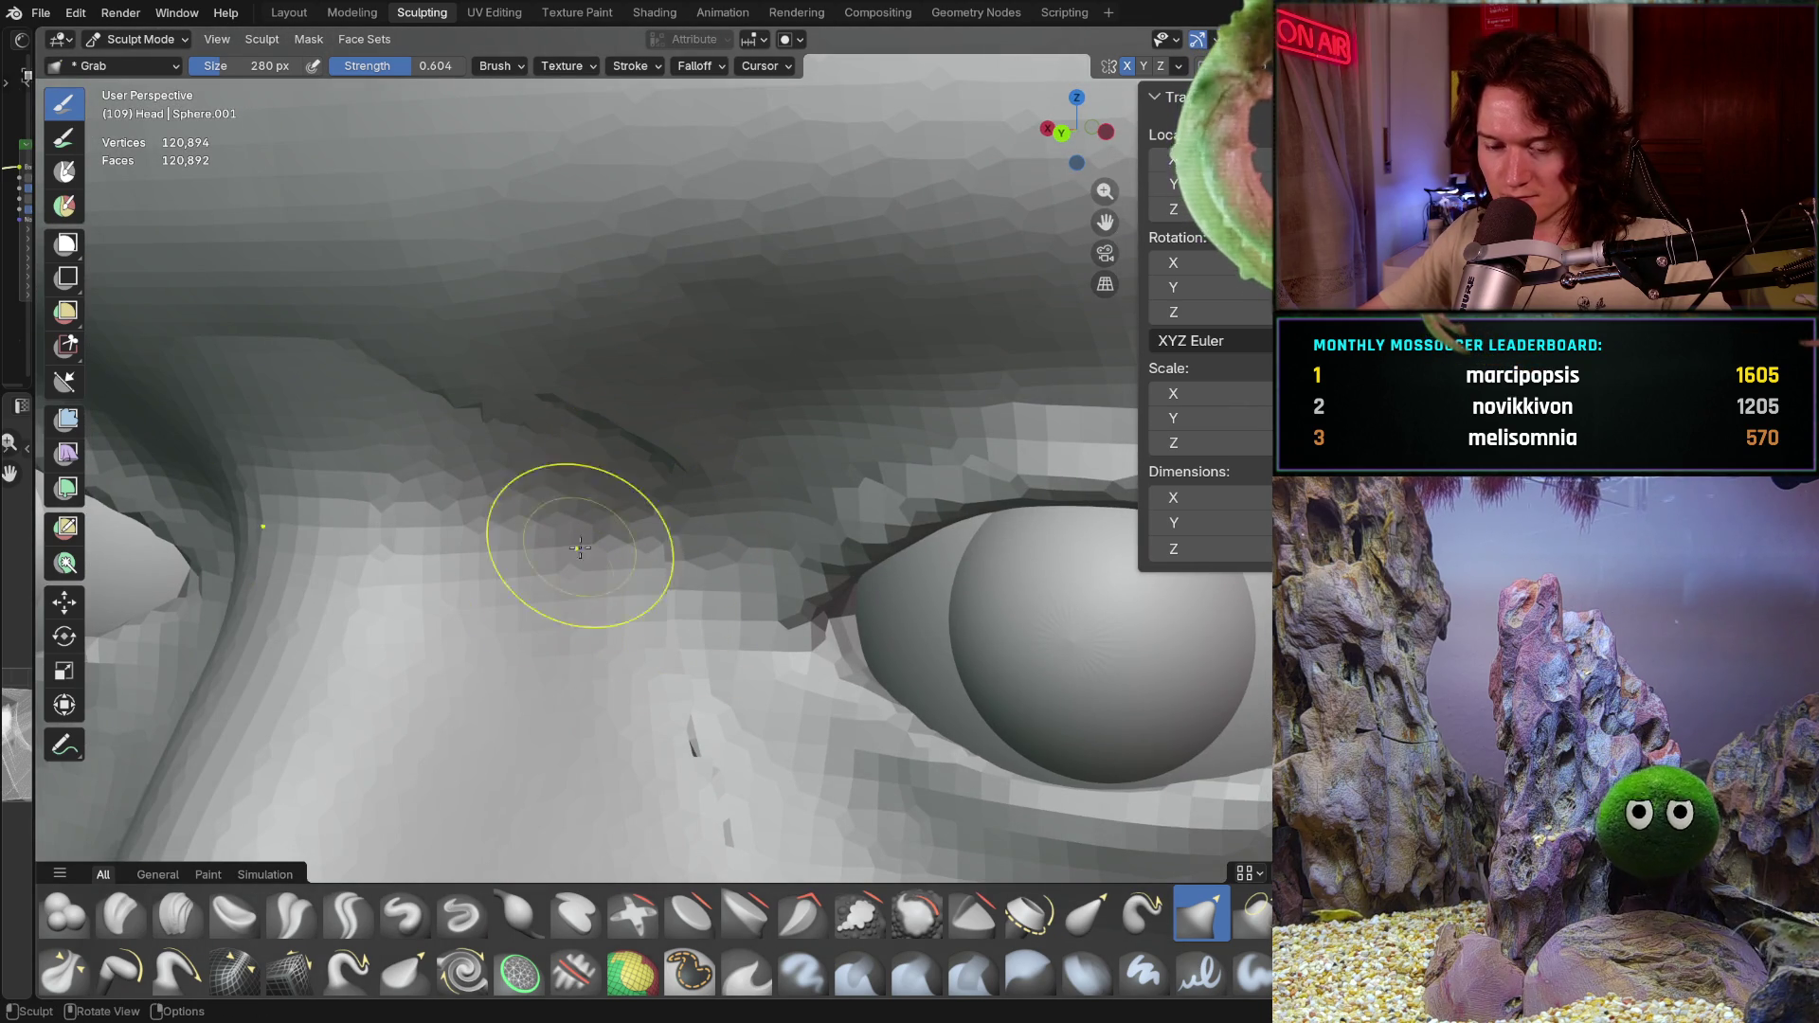
{"action": "key", "text": "alt+q"}
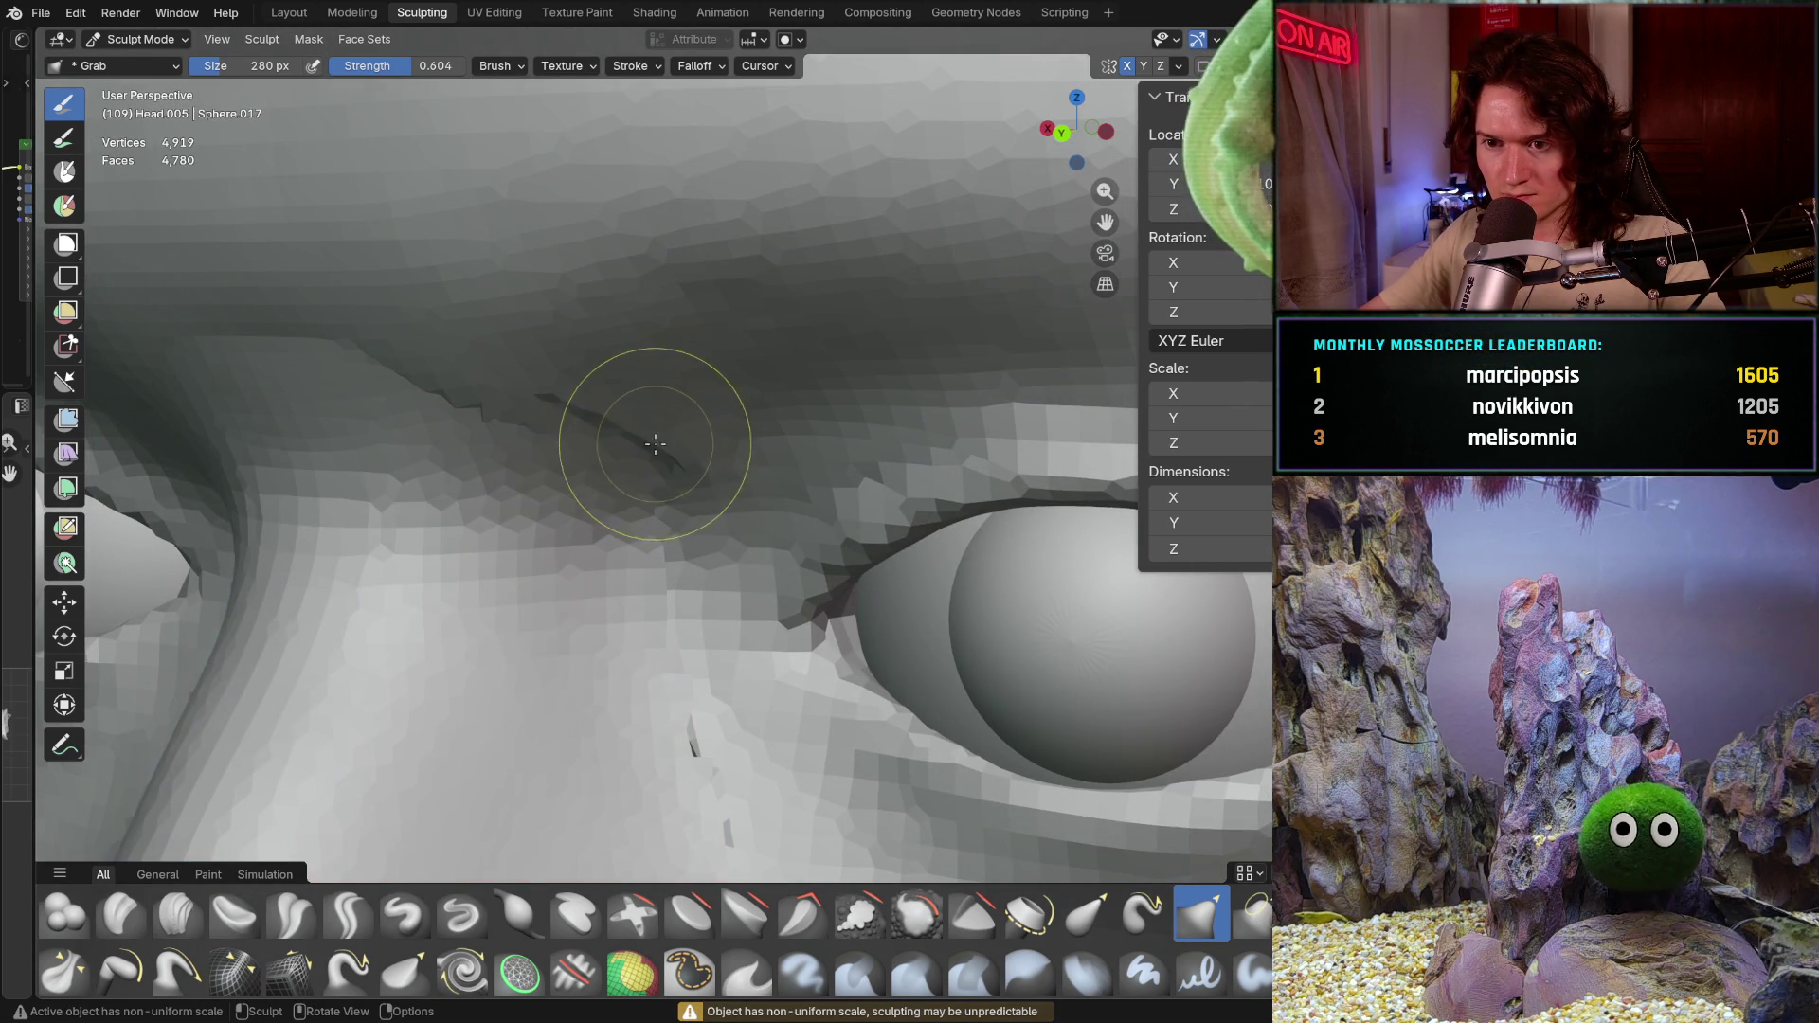
Step: Make the nose piece Head.005 the sculpt target and check its symmetry settings
{"action": "key", "text": "alt+q"}
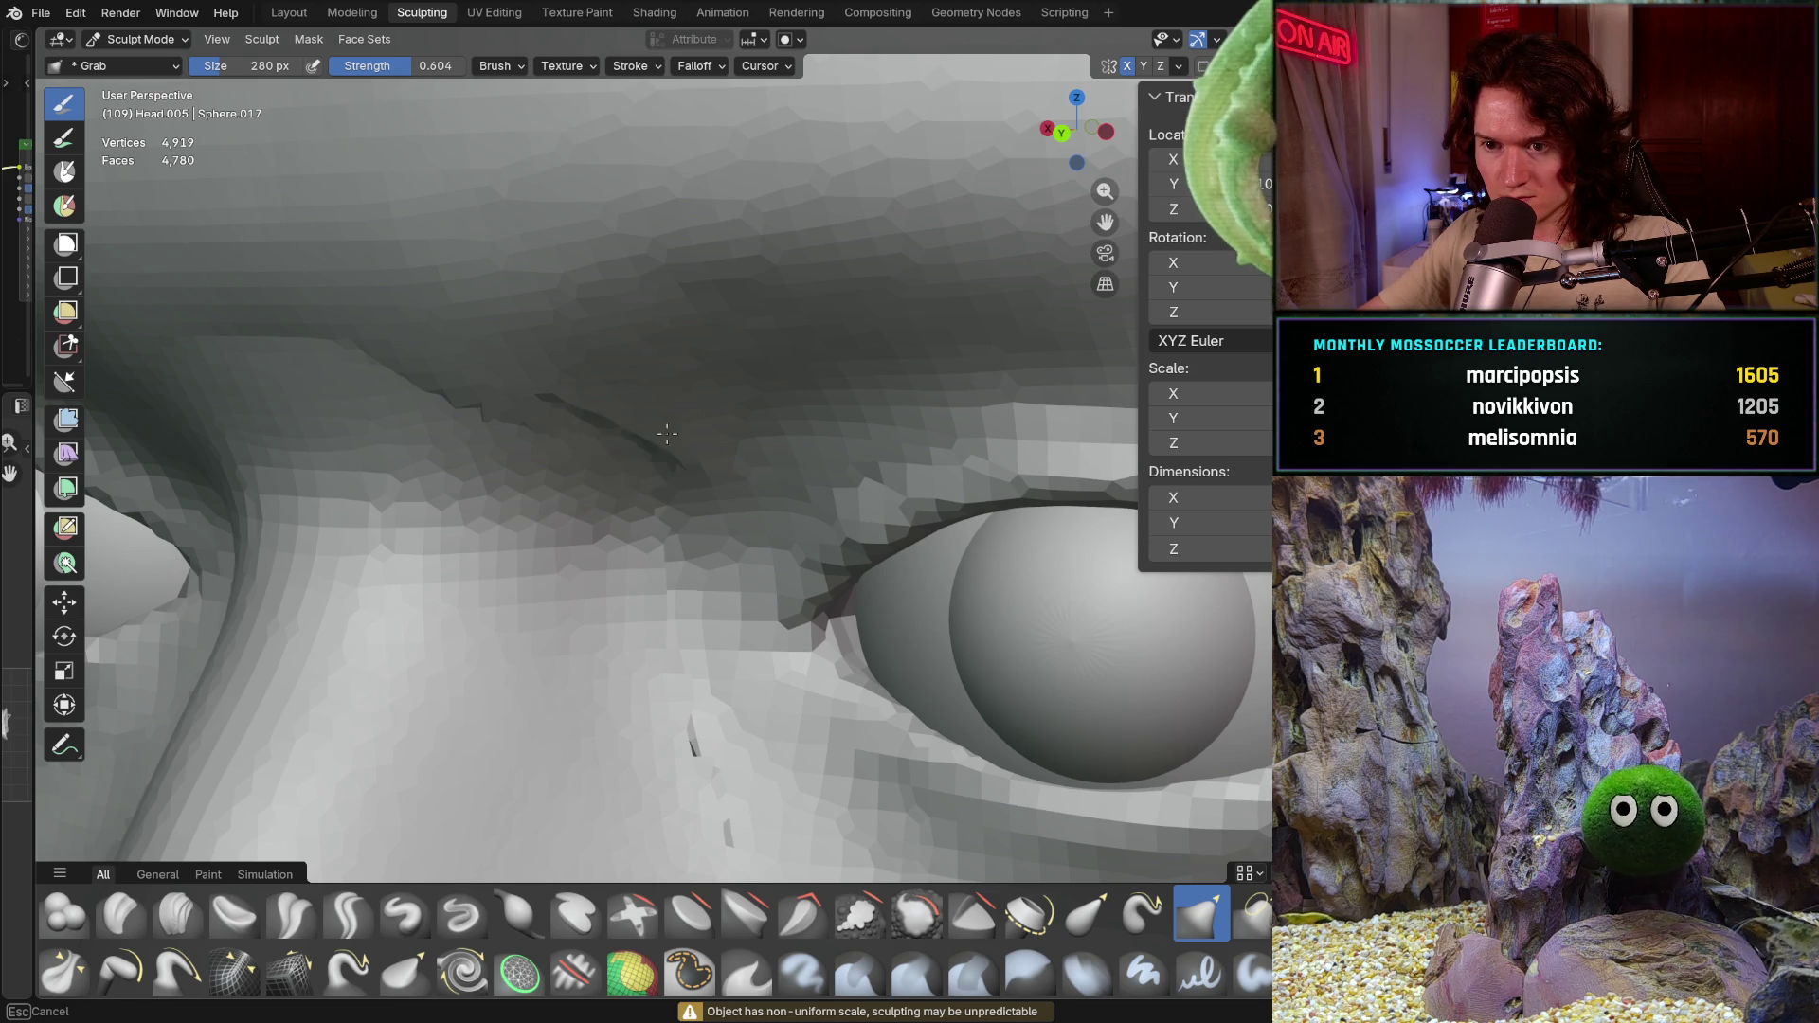
{"action": "left_click", "coordinate": [697, 415]}
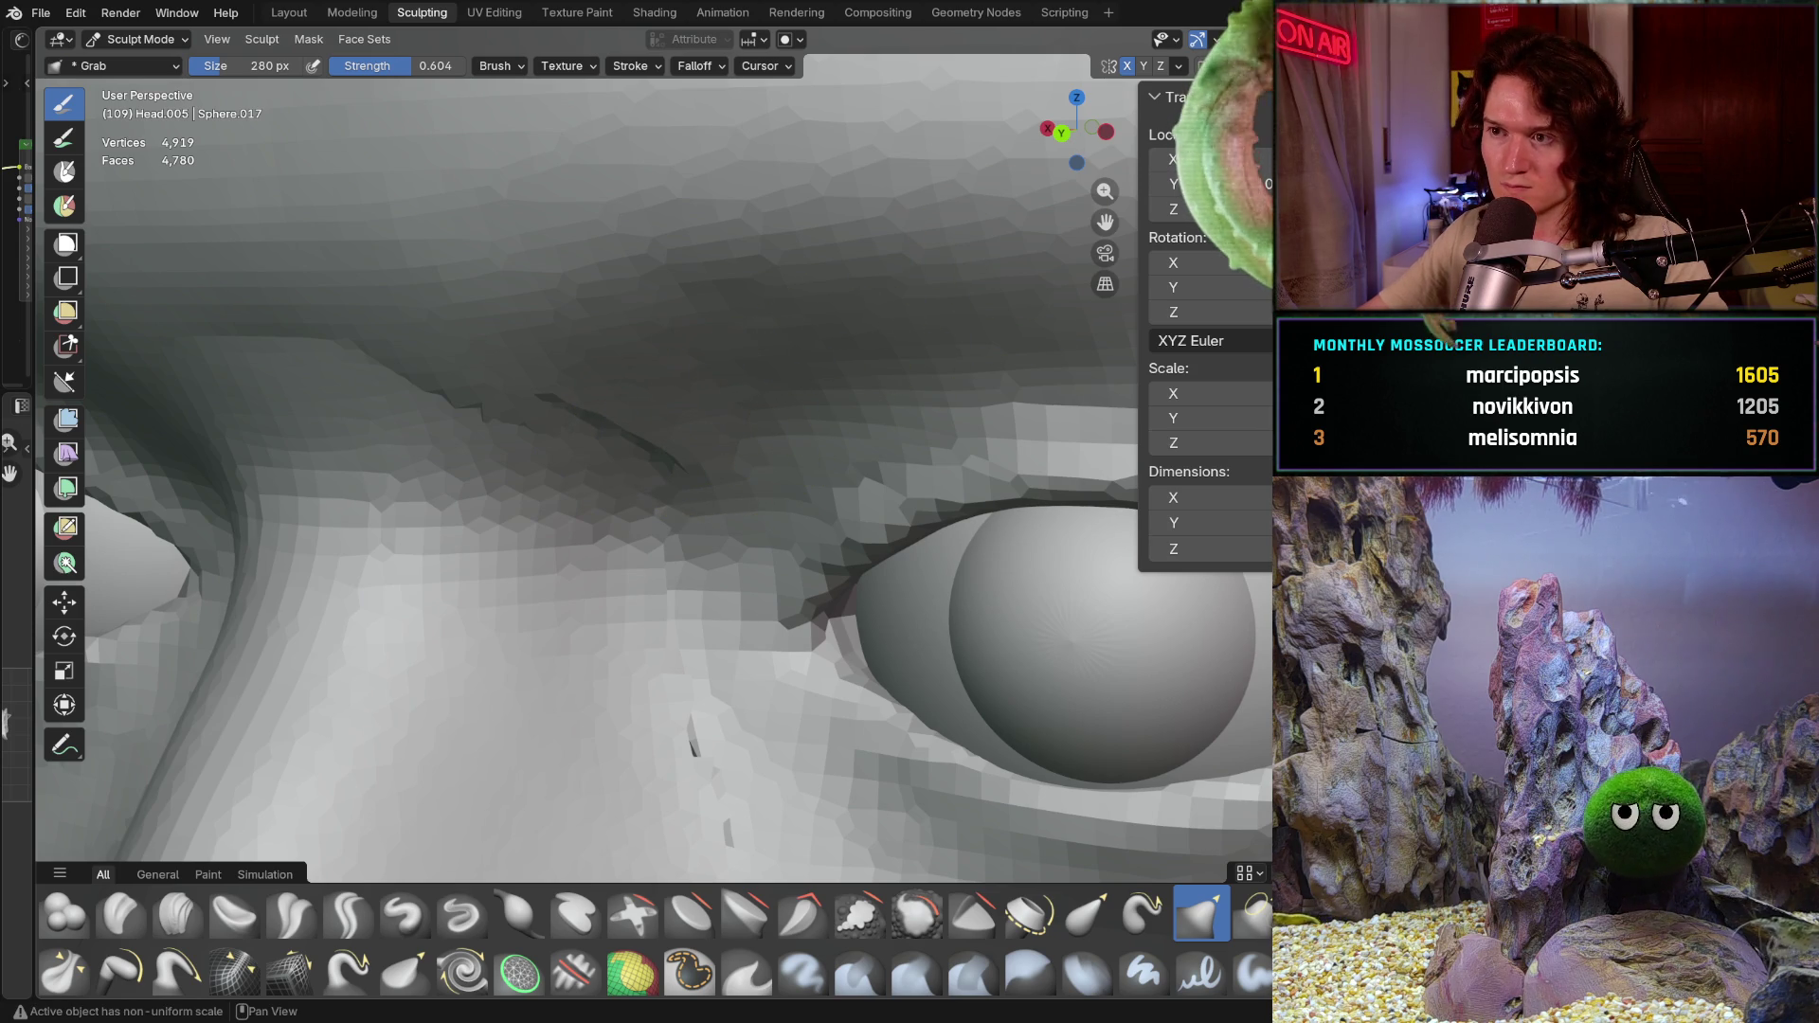
{"action": "left_click", "coordinate": [1178, 65]}
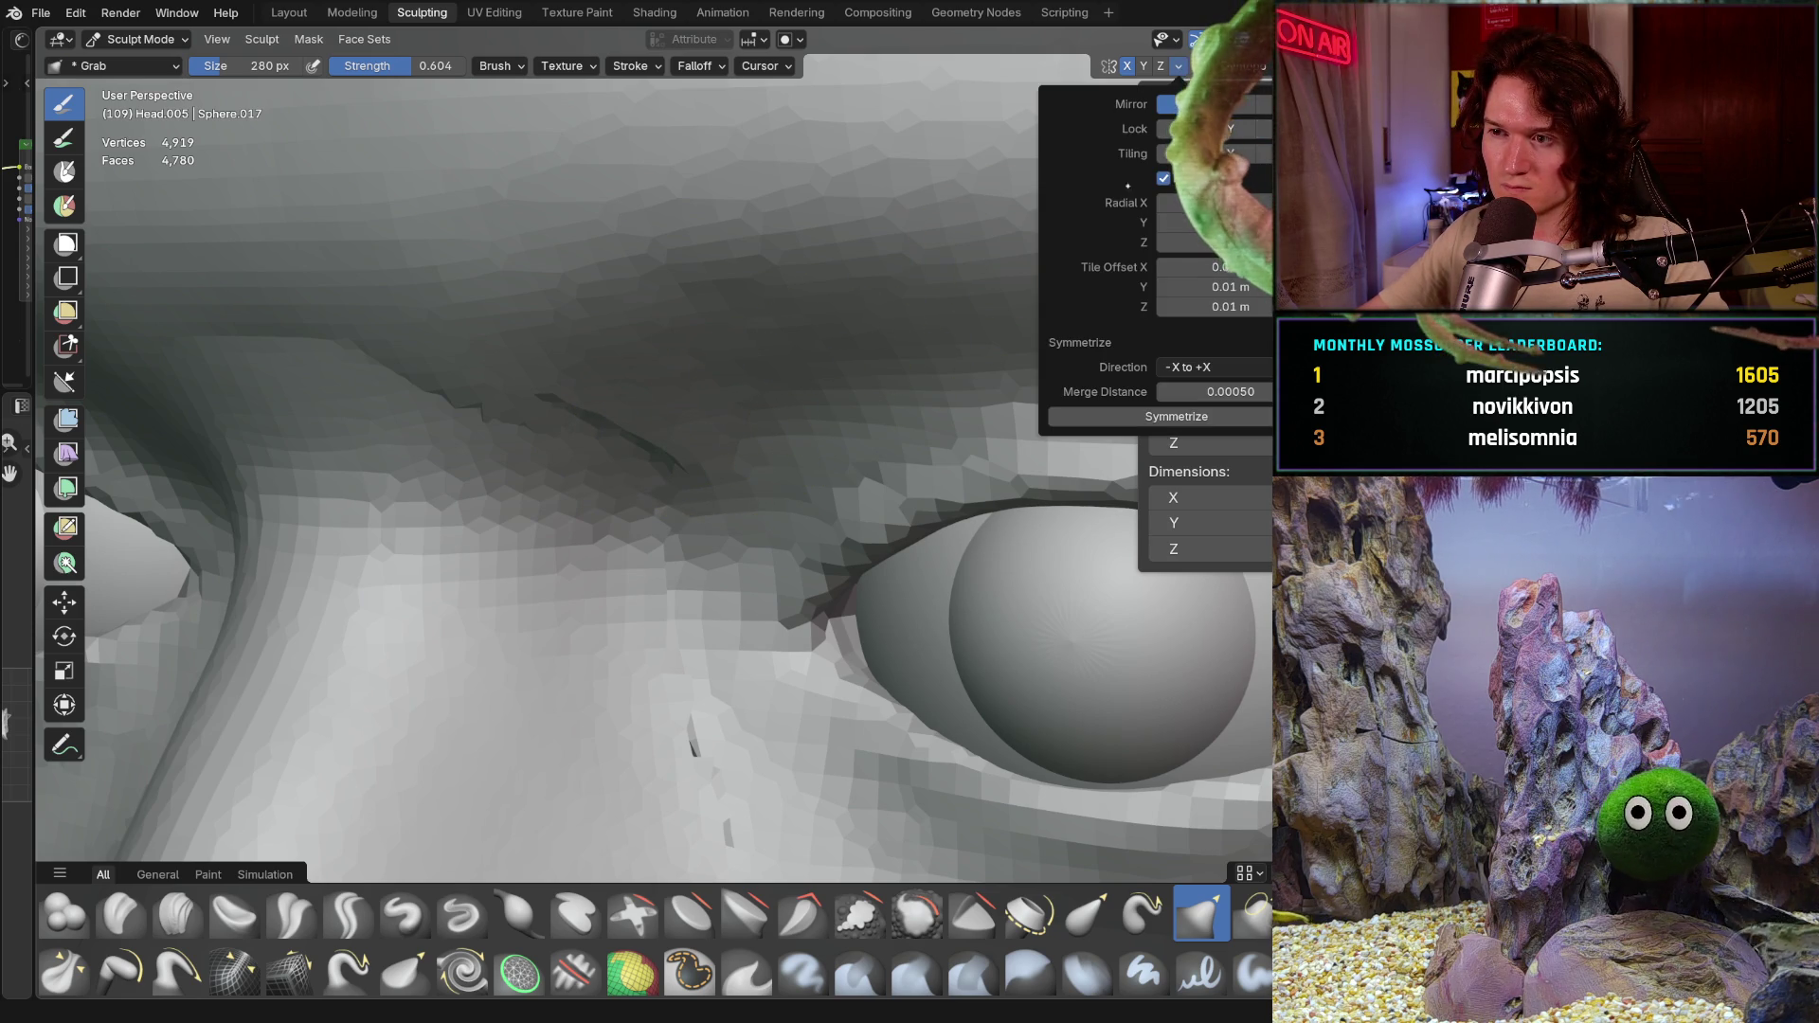
{"action": "key", "text": "alt+q"}
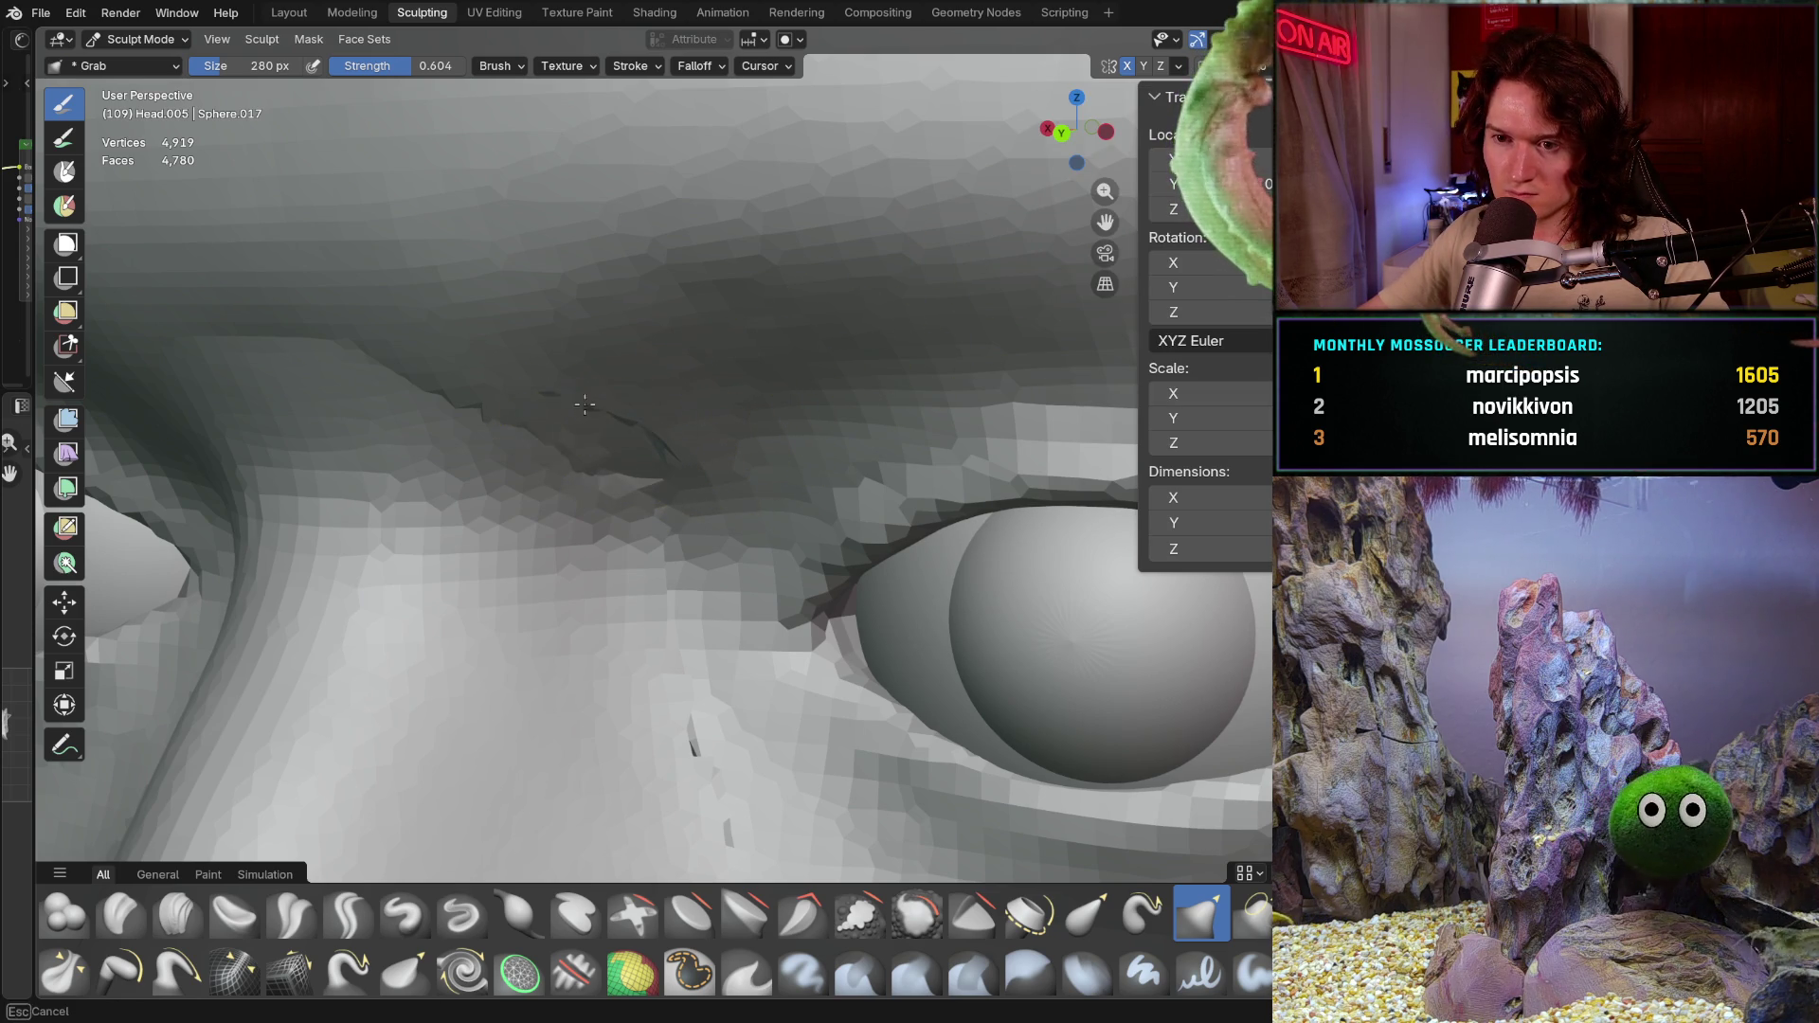
{"action": "left_click", "coordinate": [650, 421]}
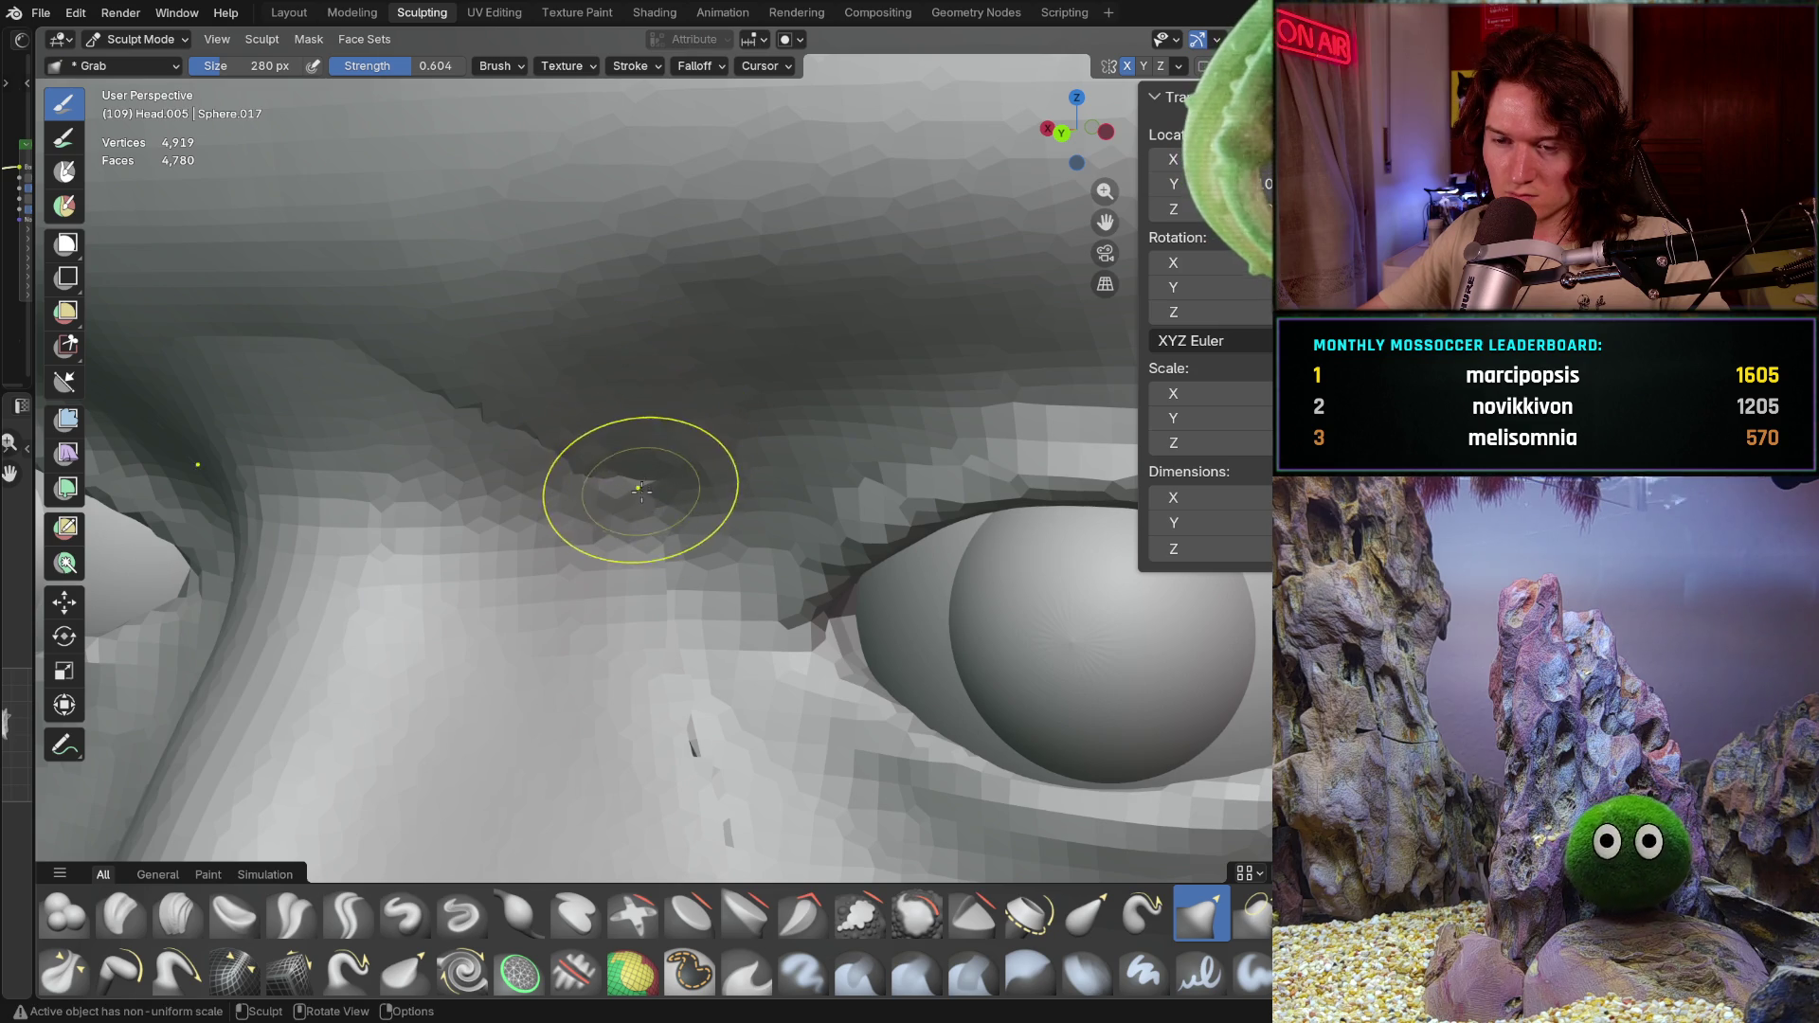
{"action": "mouse_move", "coordinate": [629, 468]}
{"action": "middle_mouse_down"}
{"action": "mouse_move", "coordinate": [711, 406]}
{"action": "mouse_move", "coordinate": [691, 357]}
{"action": "middle_mouse_up"}
{"action": "mouse_move", "coordinate": [644, 524]}
{"action": "middle_mouse_down"}
{"action": "mouse_move", "coordinate": [833, 497]}
{"action": "mouse_move", "coordinate": [751, 468]}
{"action": "middle_mouse_up"}
{"action": "scroll", "coordinate": [644, 525], "scroll_direction": "down", "scroll_amount": 2}
{"action": "scroll", "coordinate": [730, 418], "scroll_direction": "up", "scroll_amount": 2}
Step: Pull the nose bridge up into the brow and flatten its top with Grab strokes
{"action": "left_click_drag", "start_coordinate": [737, 416], "coordinate": [630, 332]}
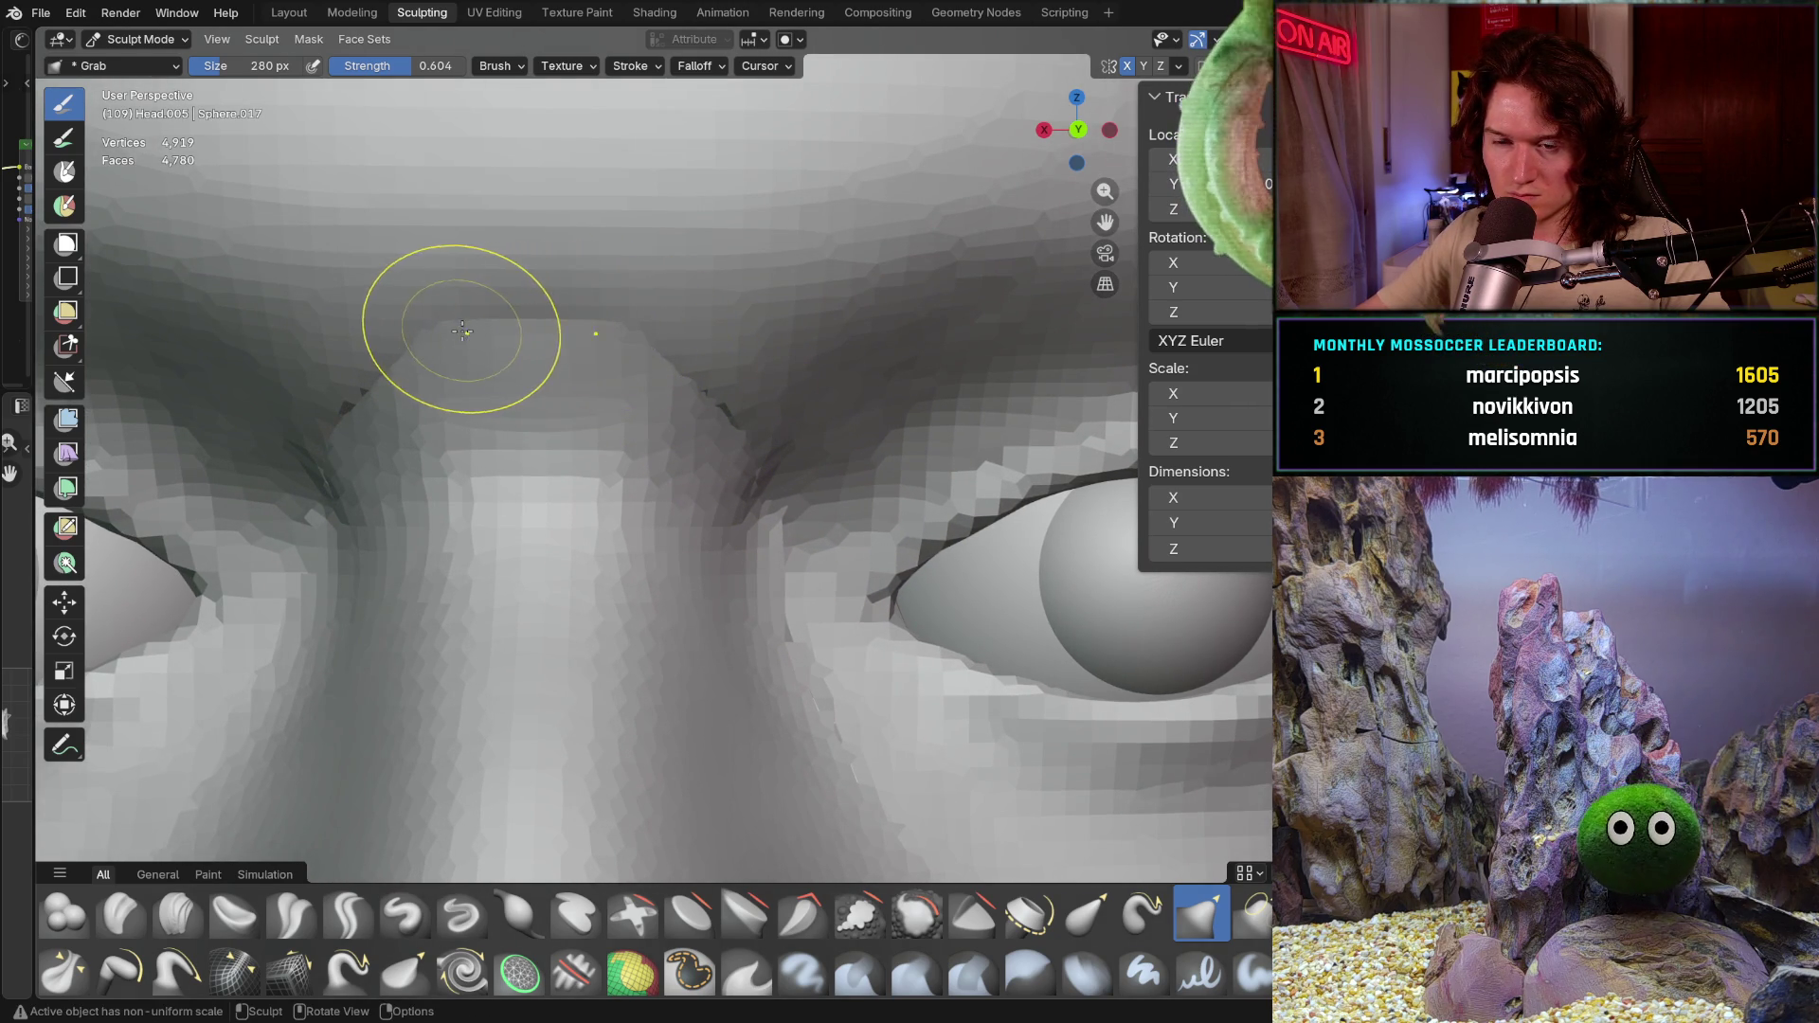
{"action": "mouse_move", "coordinate": [460, 331]}
{"action": "left_mouse_down"}
{"action": "mouse_move", "coordinate": [340, 458]}
{"action": "mouse_move", "coordinate": [367, 404]}
{"action": "left_mouse_up"}
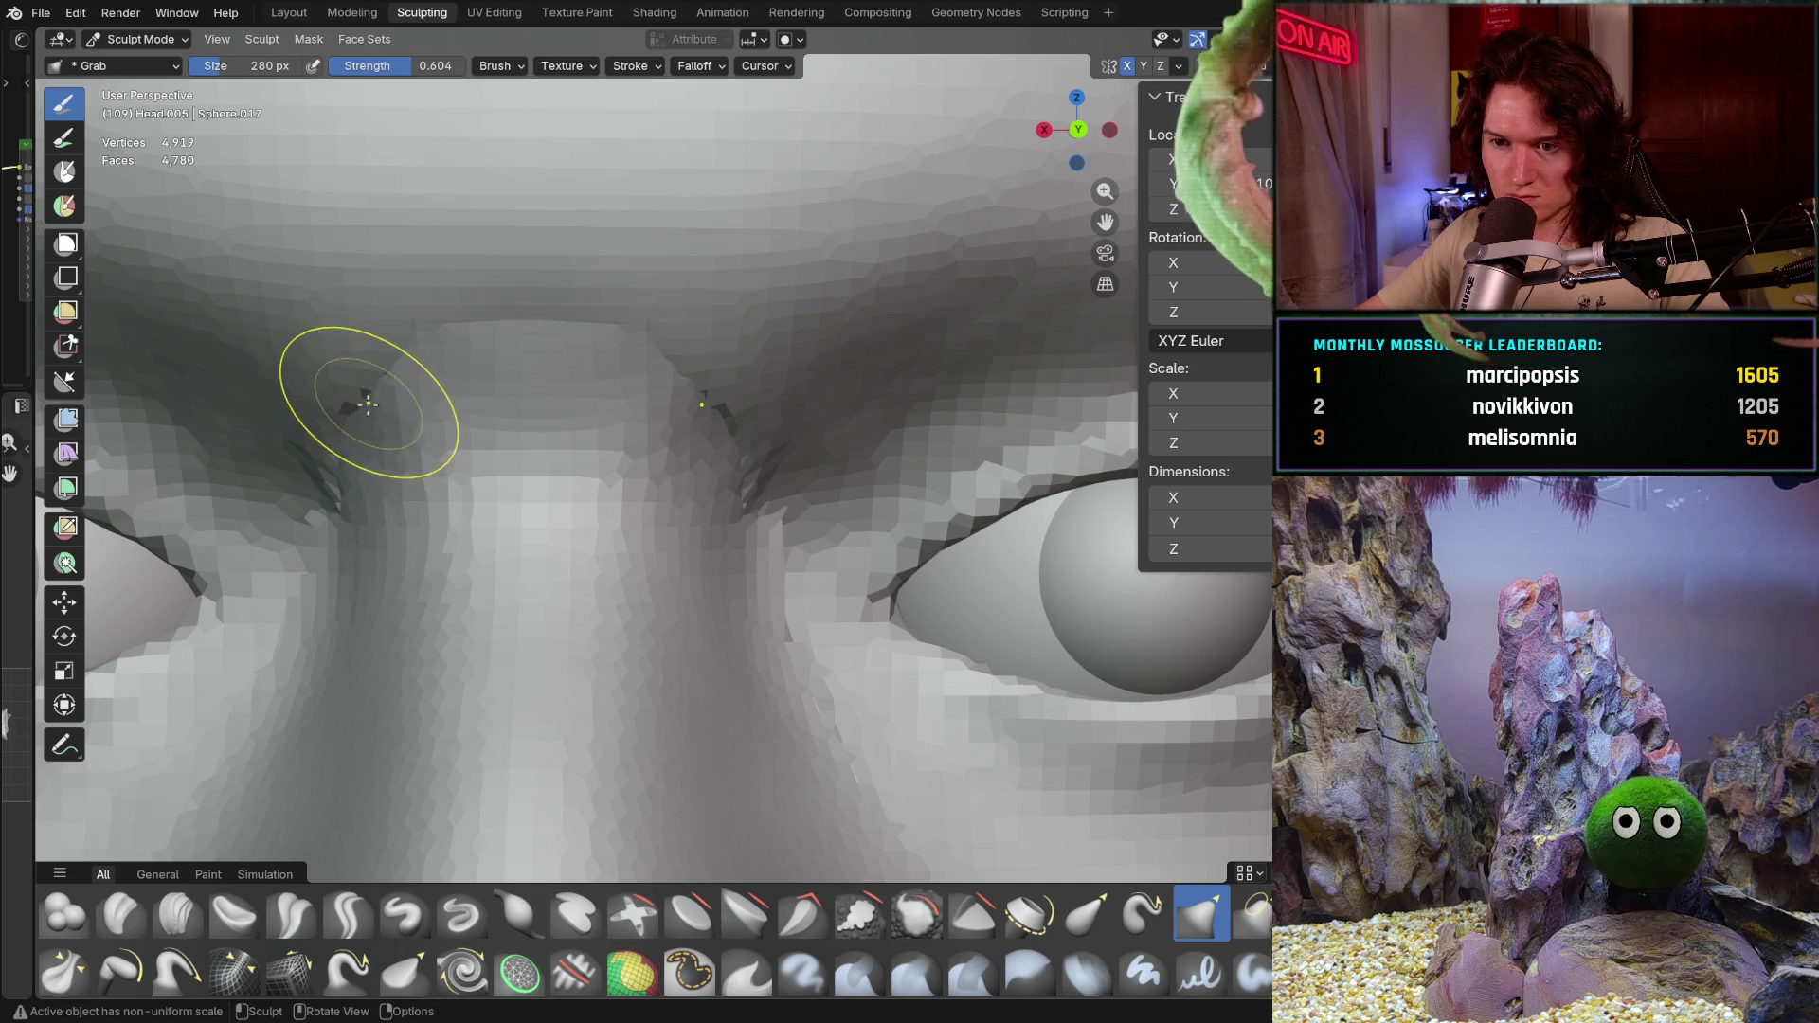
{"action": "mouse_move", "coordinate": [398, 496]}
{"action": "middle_mouse_down", "text": "shift"}
{"action": "mouse_move", "coordinate": [440, 443]}
{"action": "mouse_move", "coordinate": [384, 426]}
{"action": "middle_mouse_up", "text": "shift"}
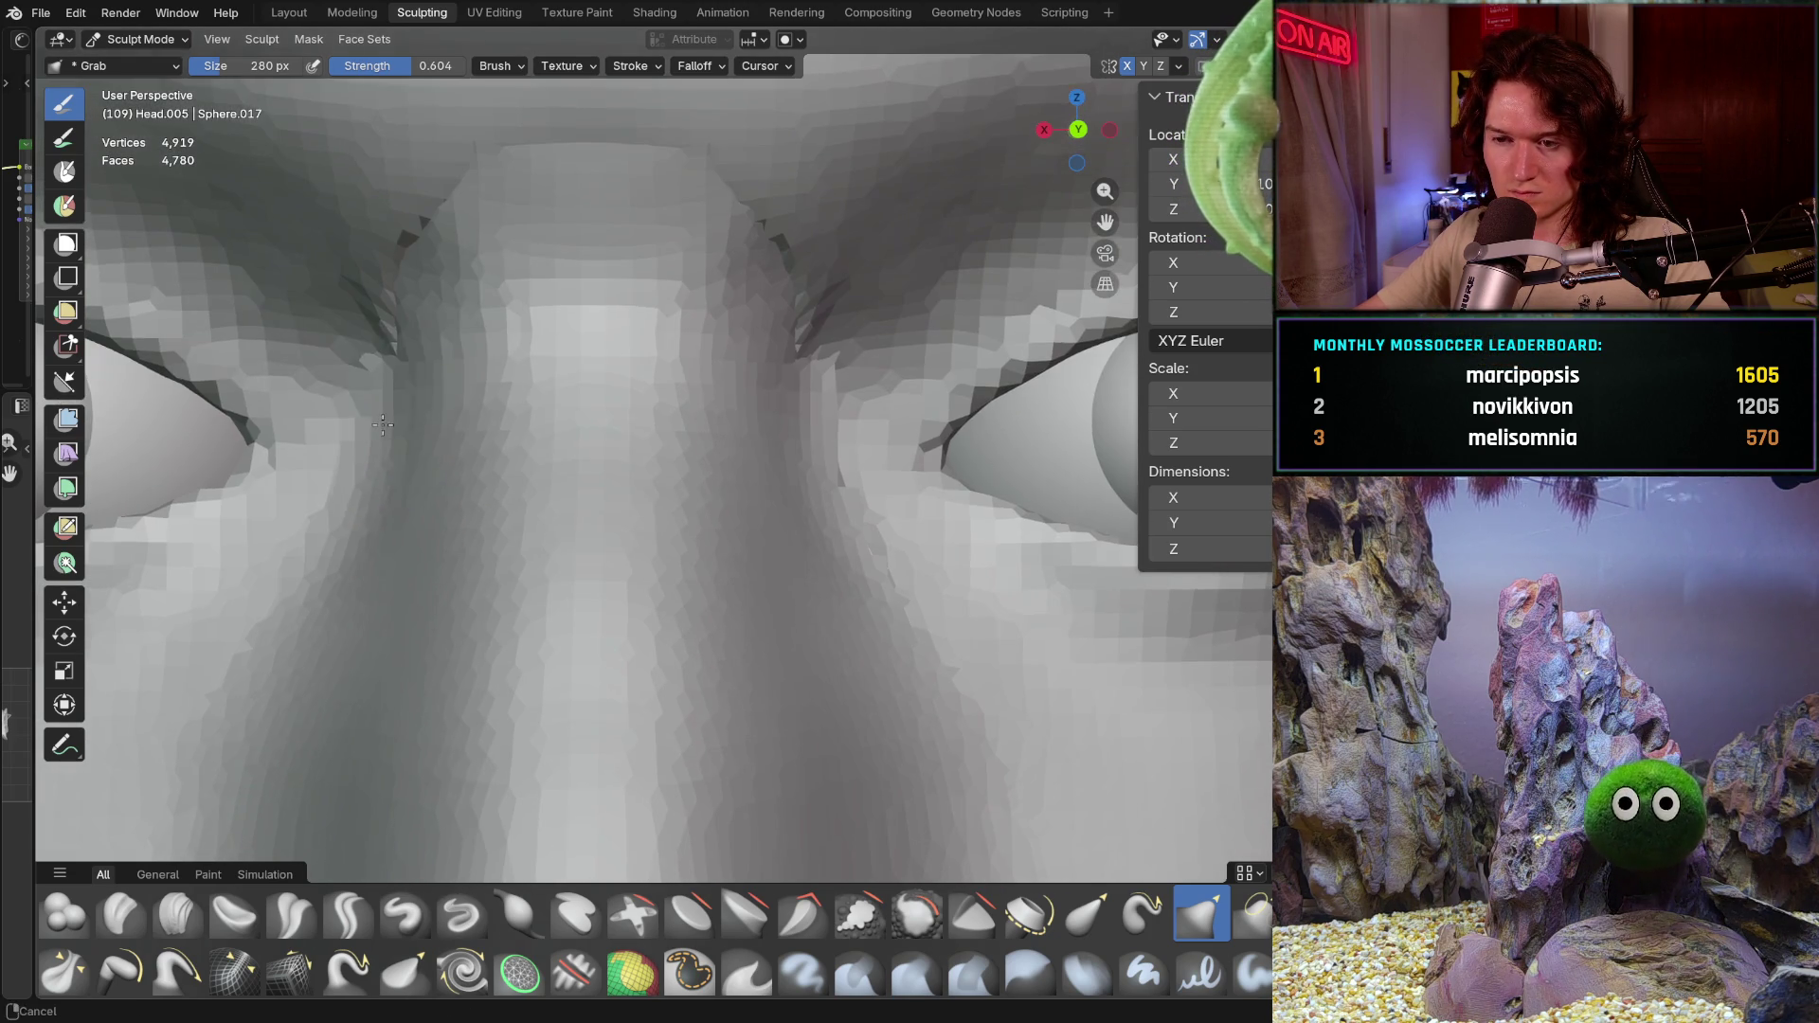
{"action": "middle_click_drag", "start_coordinate": [772, 357], "coordinate": [758, 480]}
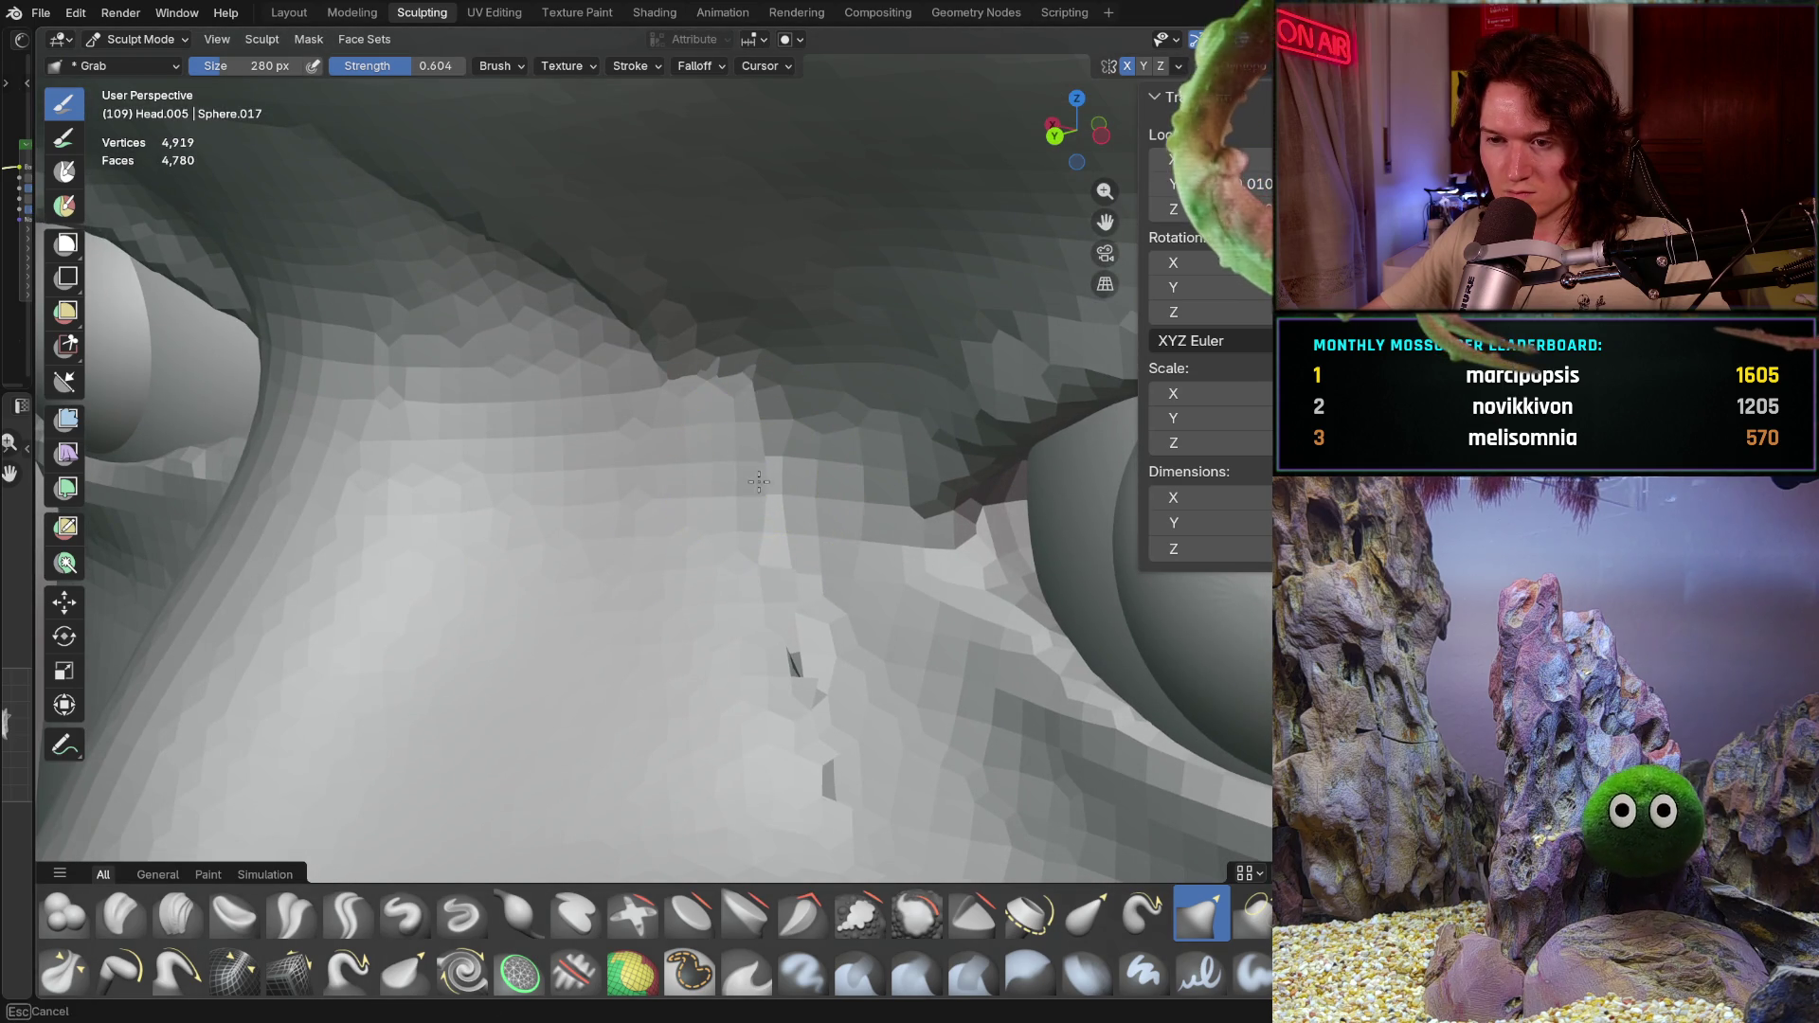
{"action": "left_click_drag", "start_coordinate": [670, 407], "coordinate": [722, 381]}
{"action": "mouse_move", "coordinate": [730, 608]}
{"action": "middle_mouse_down"}
{"action": "mouse_move", "coordinate": [739, 487]}
{"action": "mouse_move", "coordinate": [685, 649]}
{"action": "mouse_move", "coordinate": [809, 526]}
{"action": "middle_mouse_up"}
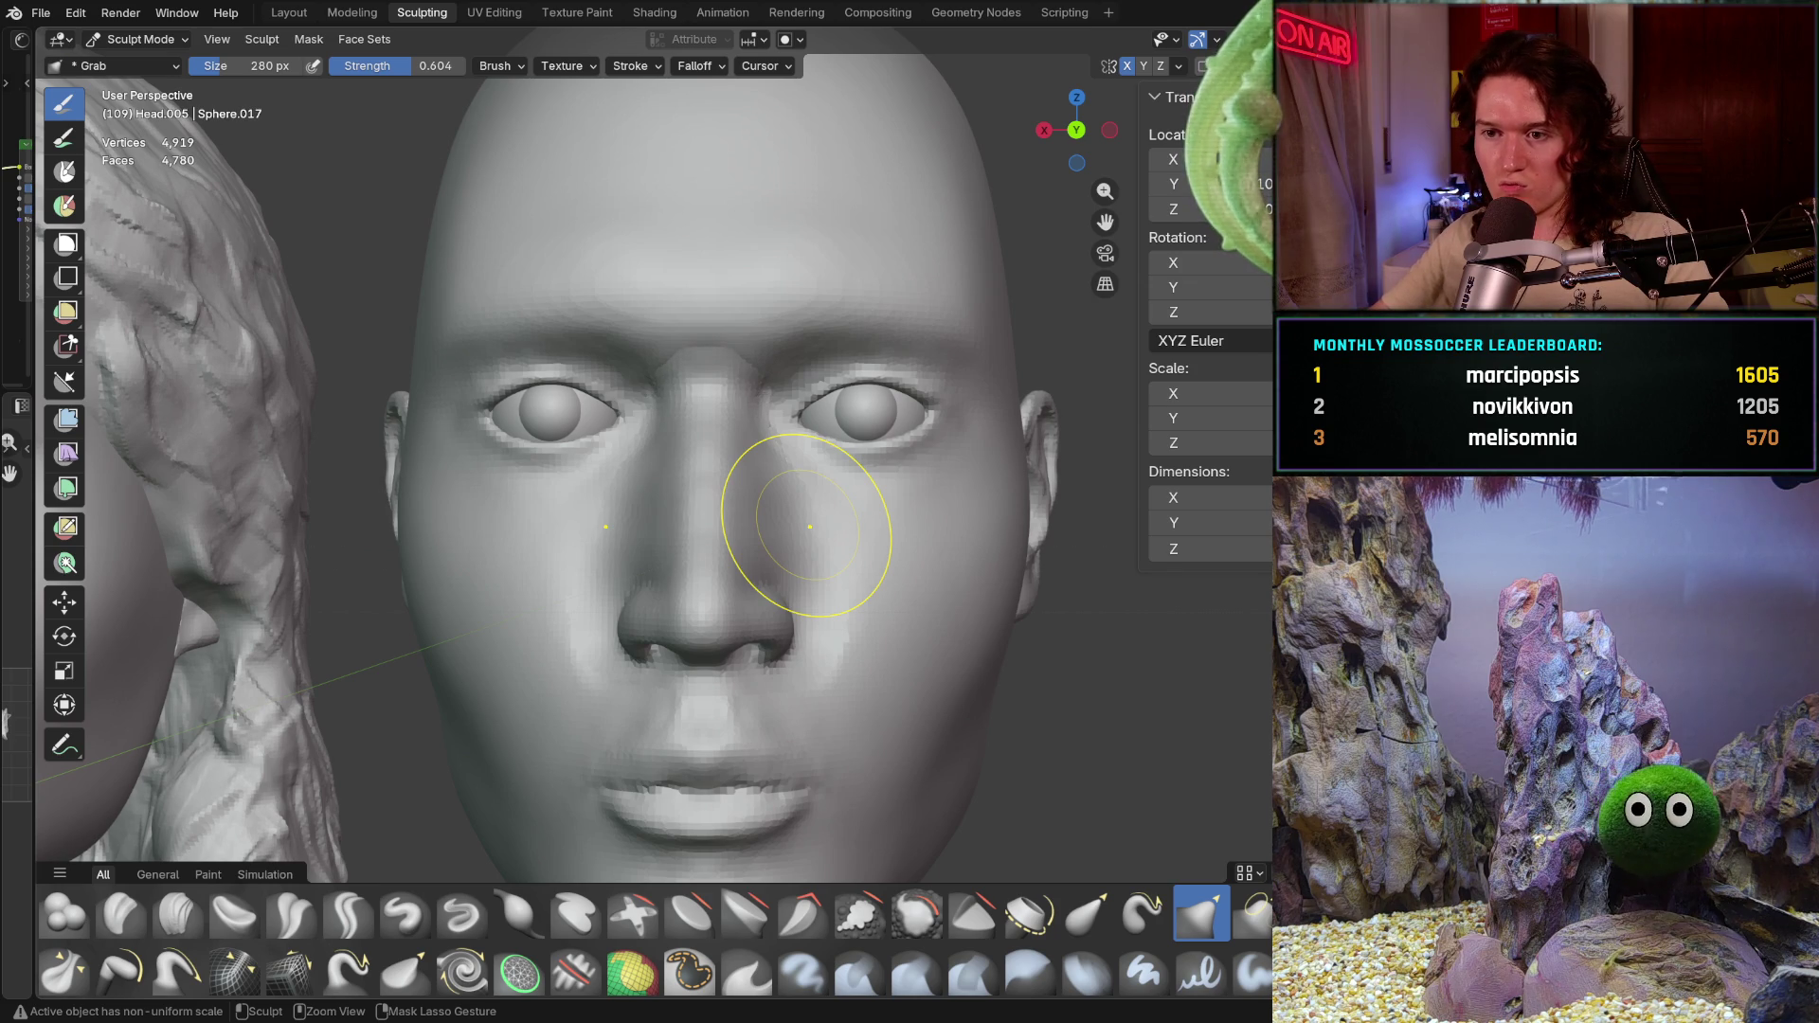
{"action": "key", "text": "alt+q"}
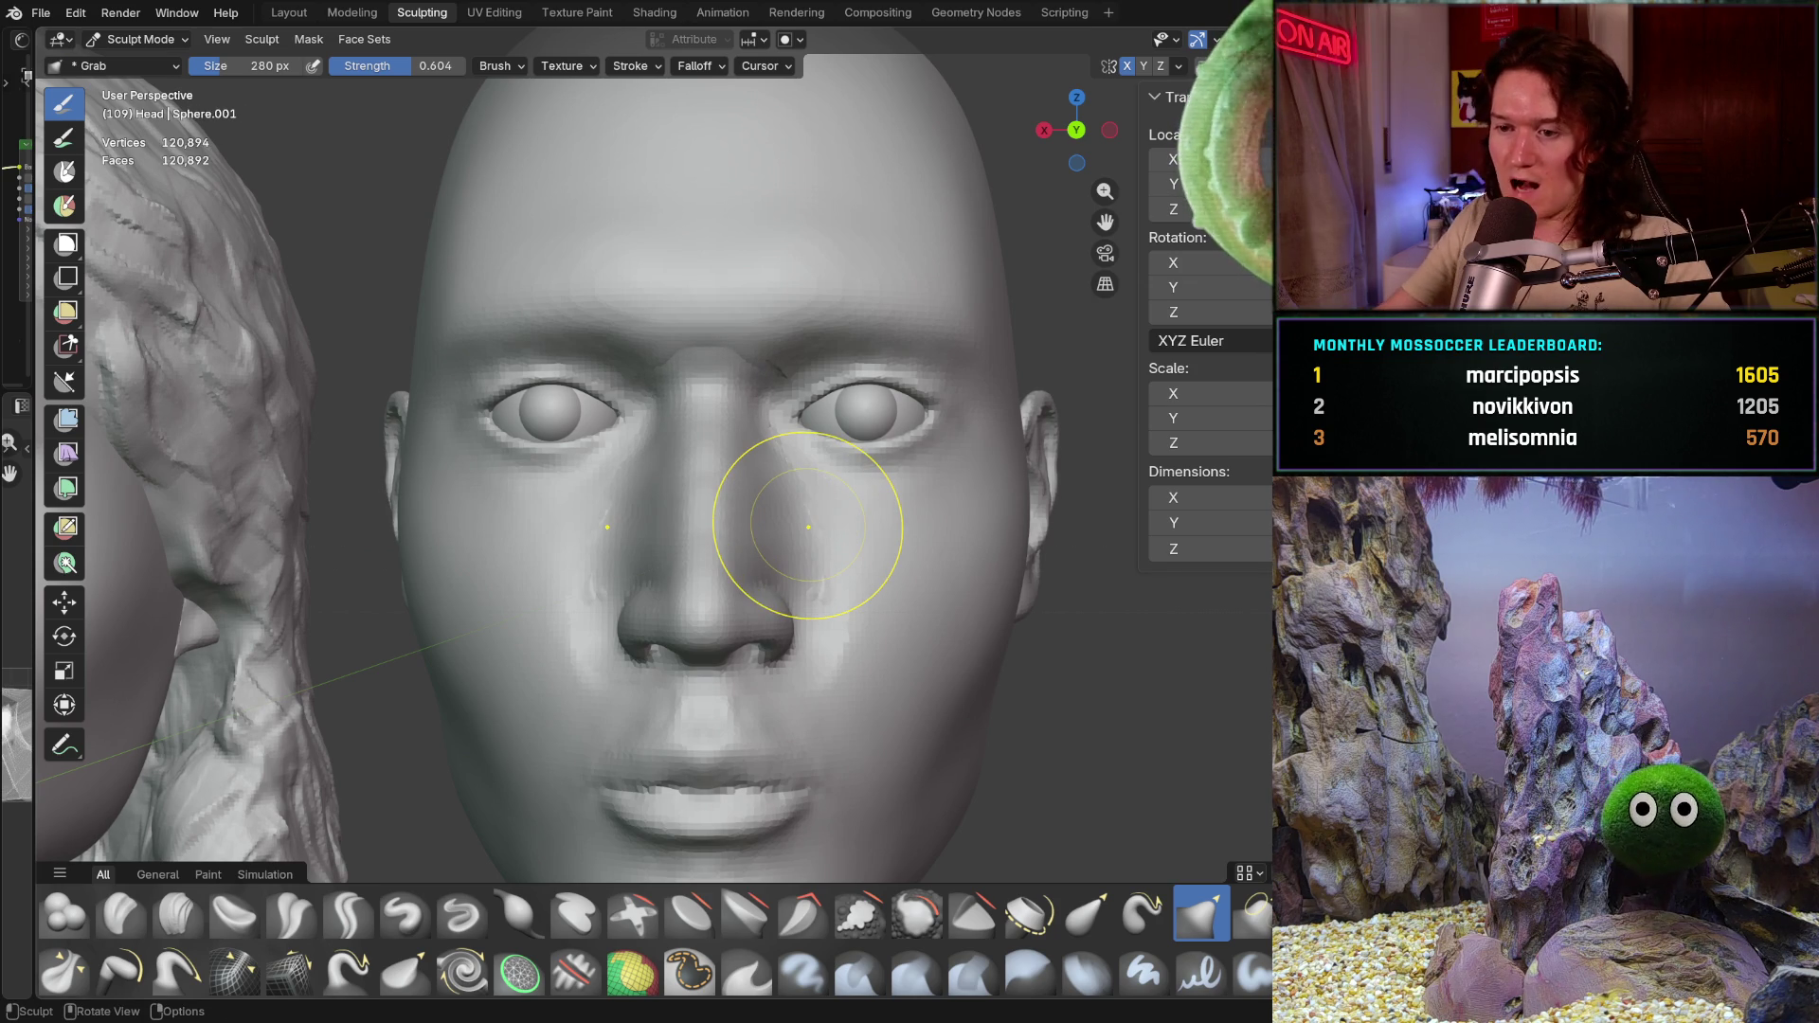
{"action": "middle_click_drag", "start_coordinate": [799, 678], "coordinate": [759, 734]}
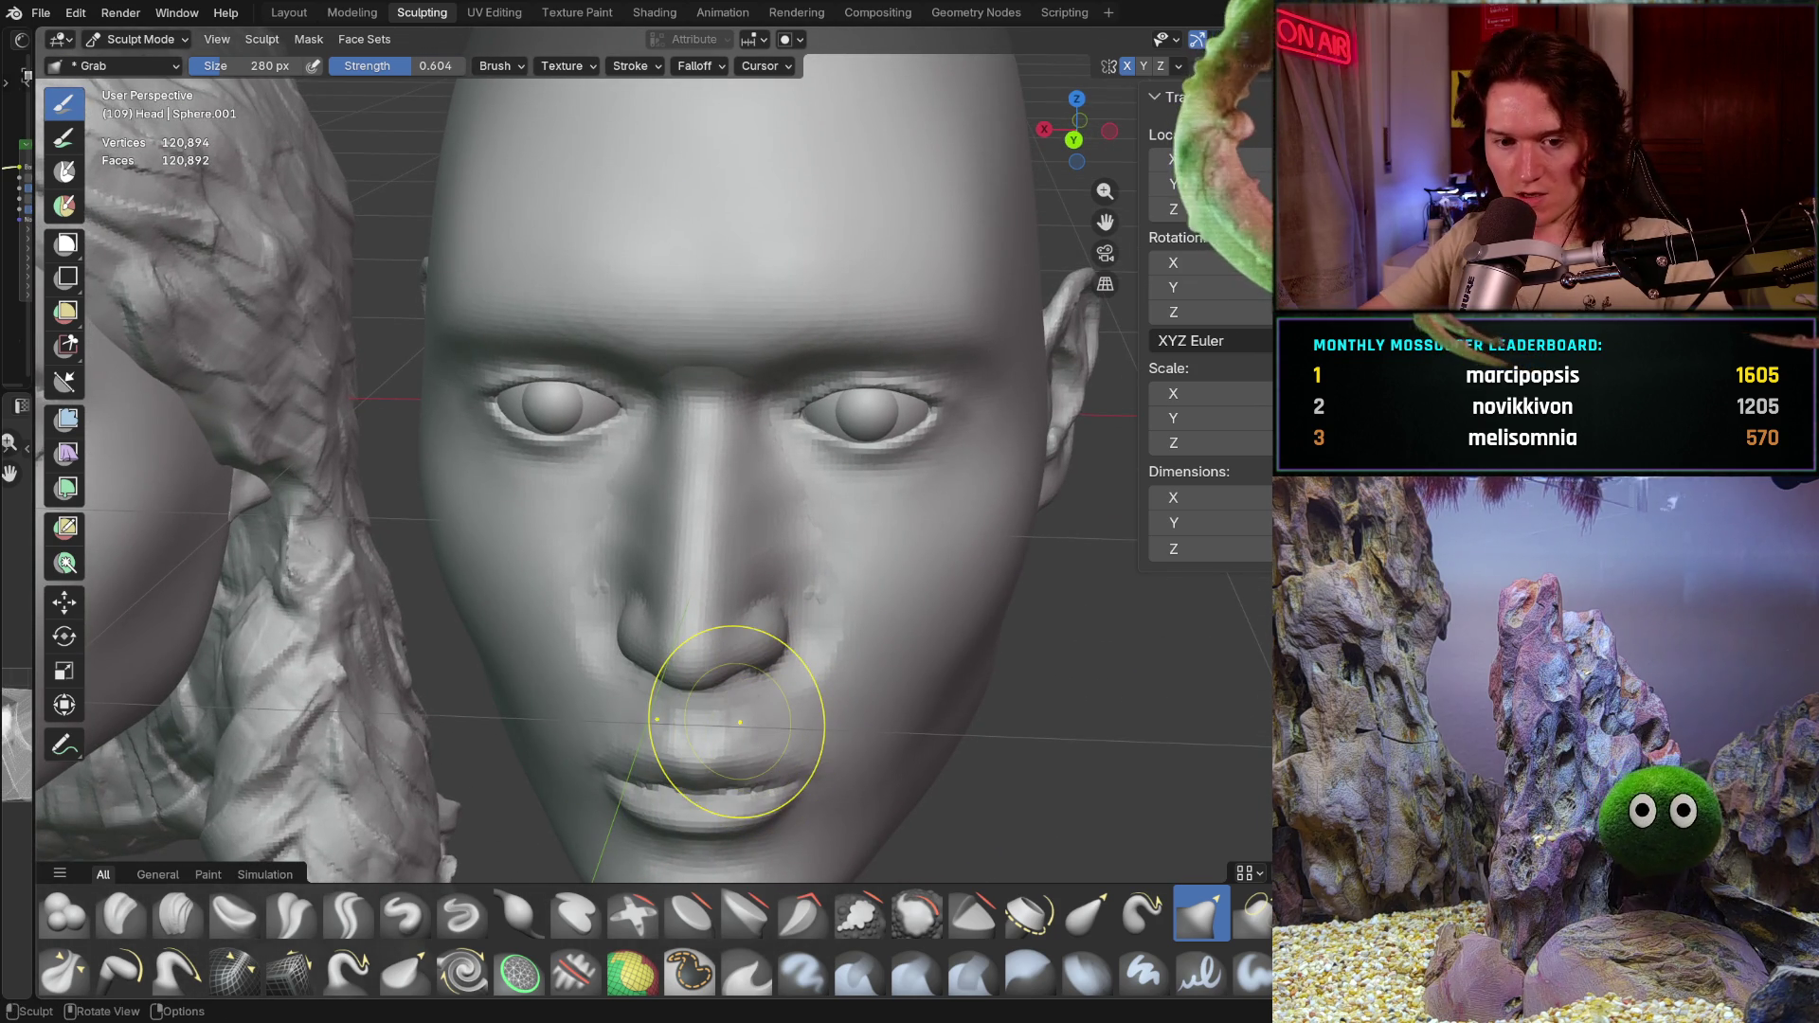
{"action": "middle_click_drag", "start_coordinate": [742, 341], "coordinate": [913, 530]}
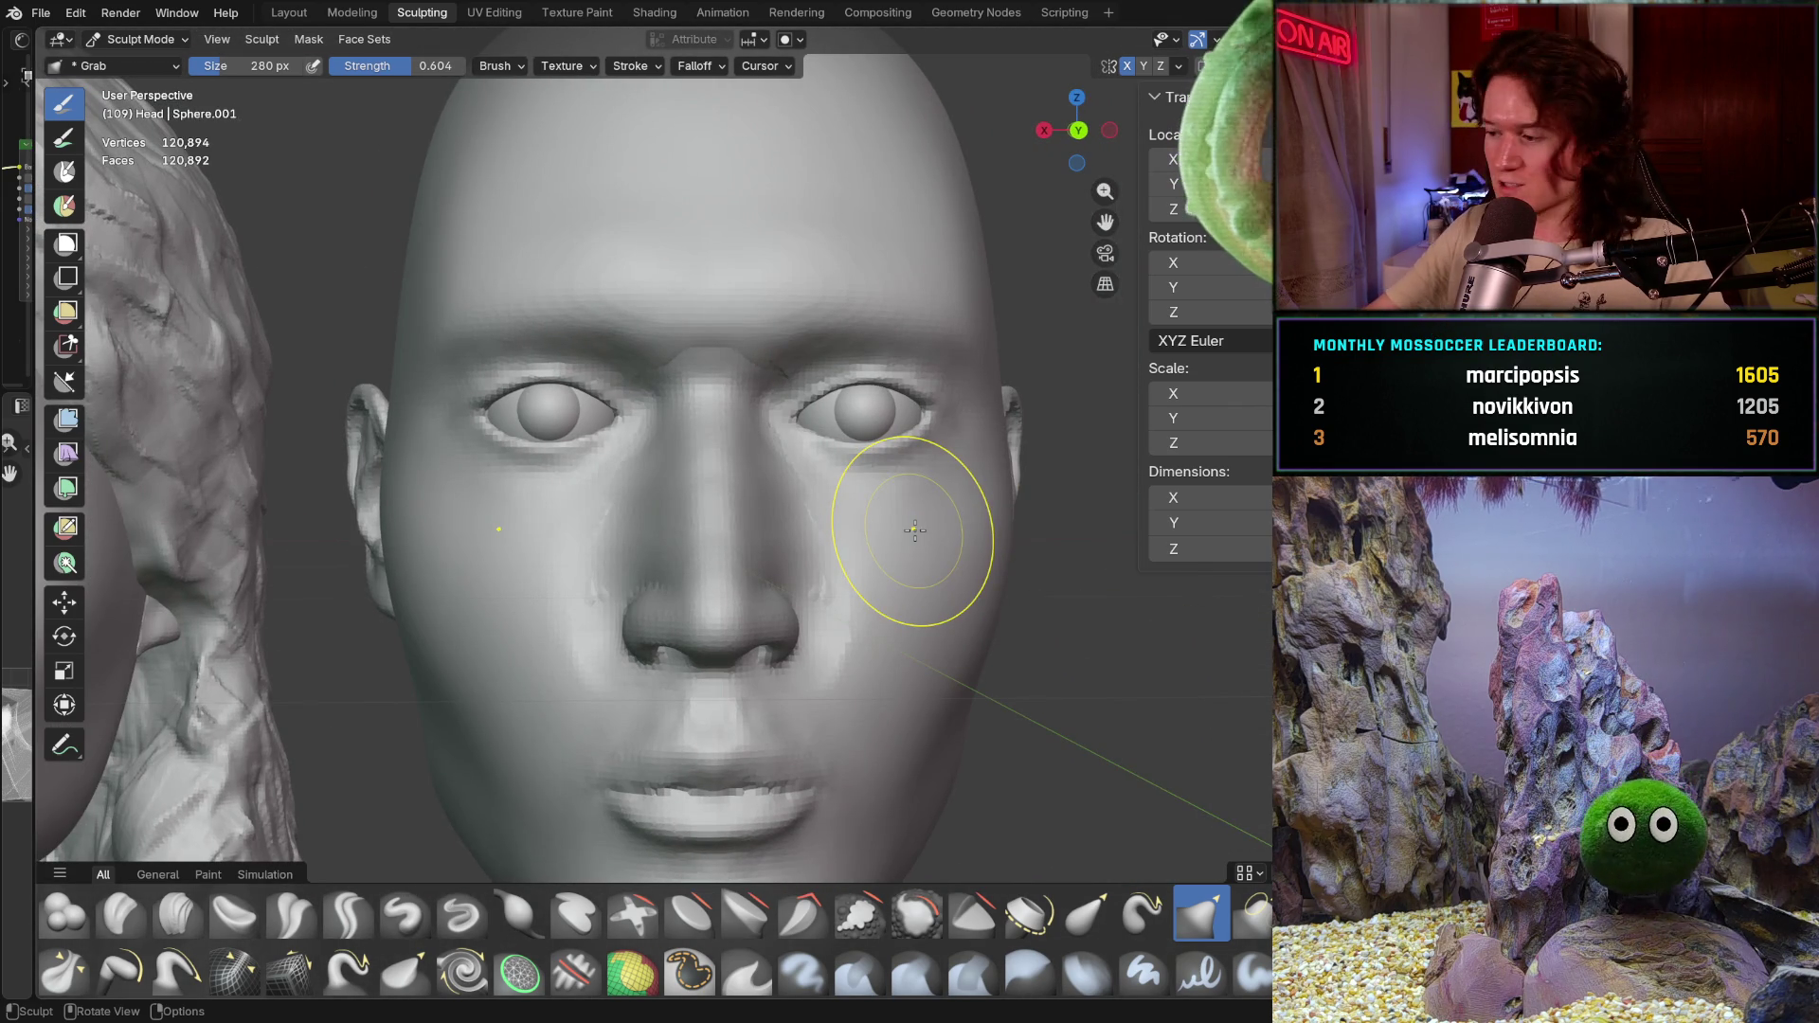
{"action": "key", "text": "ctrl+s"}
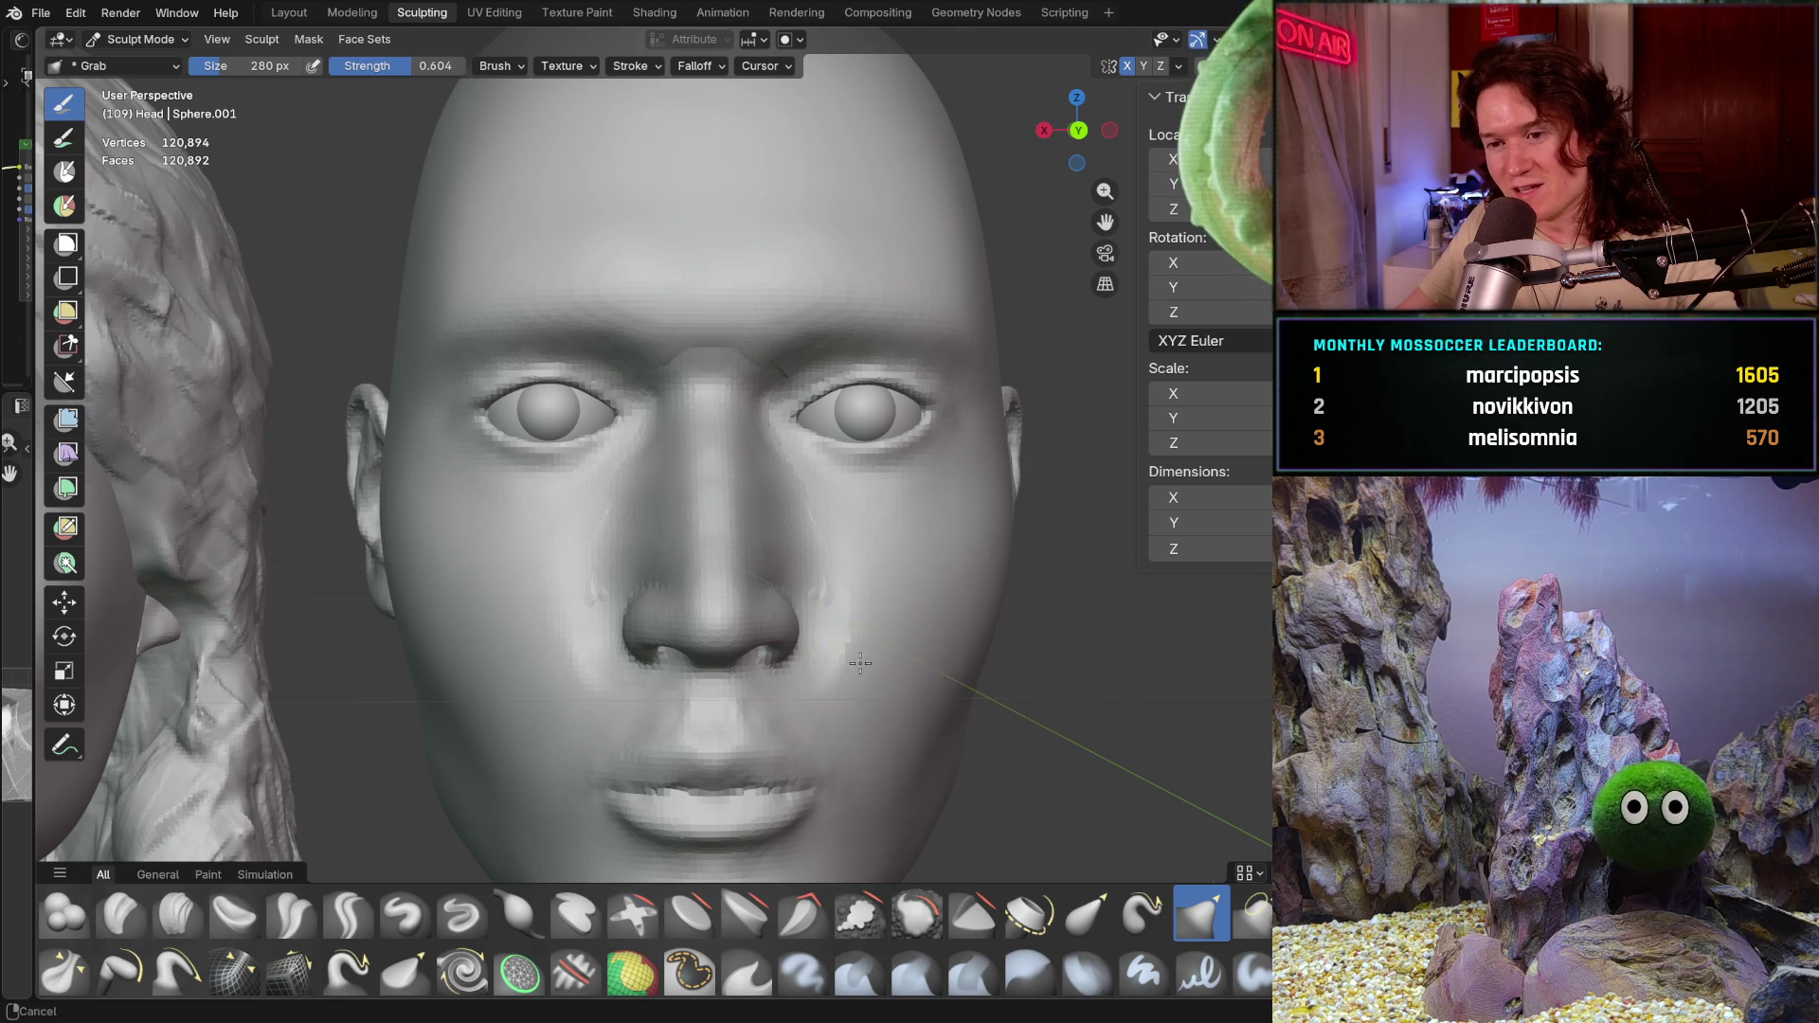
{"action": "scroll", "coordinate": [854, 668], "scroll_direction": "up", "scroll_amount": 2}
{"action": "mouse_move", "coordinate": [901, 630]}
{"action": "middle_mouse_down"}
{"action": "mouse_move", "coordinate": [823, 572]}
{"action": "mouse_move", "coordinate": [900, 610]}
{"action": "middle_mouse_up"}
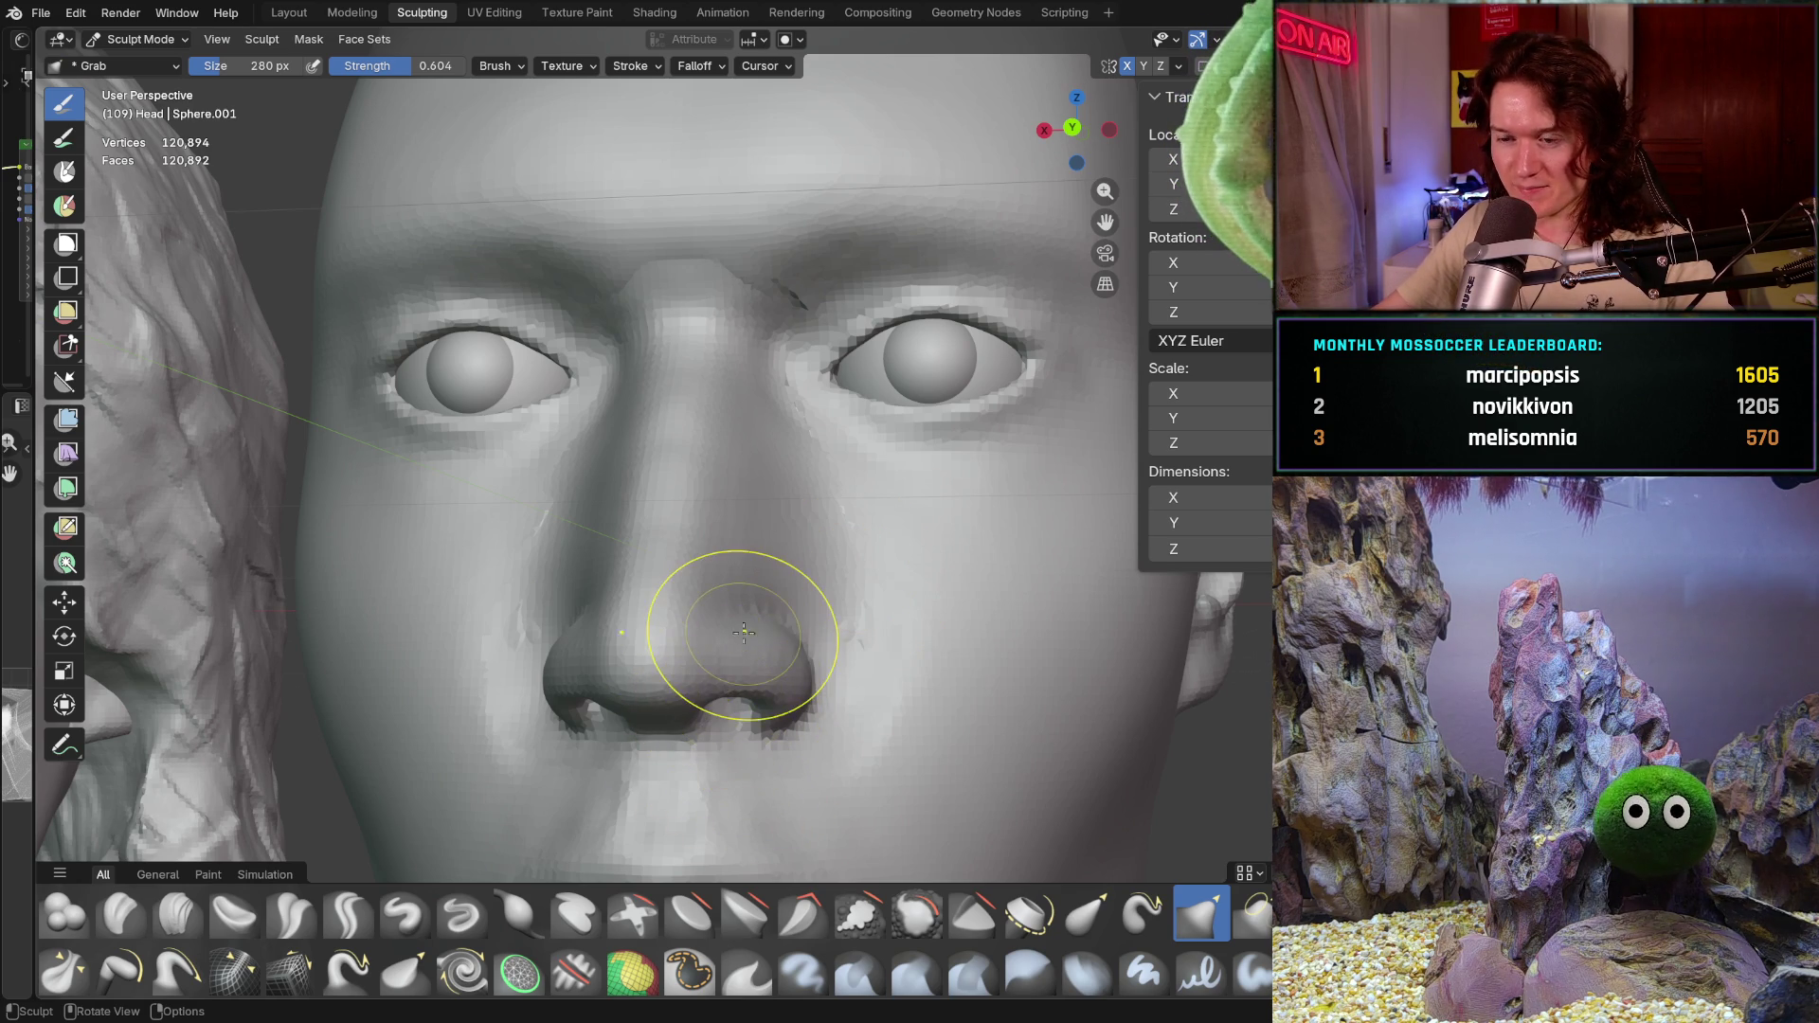
{"action": "mouse_move", "coordinate": [711, 570]}
{"action": "middle_mouse_down"}
{"action": "mouse_move", "coordinate": [650, 650]}
{"action": "mouse_move", "coordinate": [611, 603]}
{"action": "middle_mouse_up"}
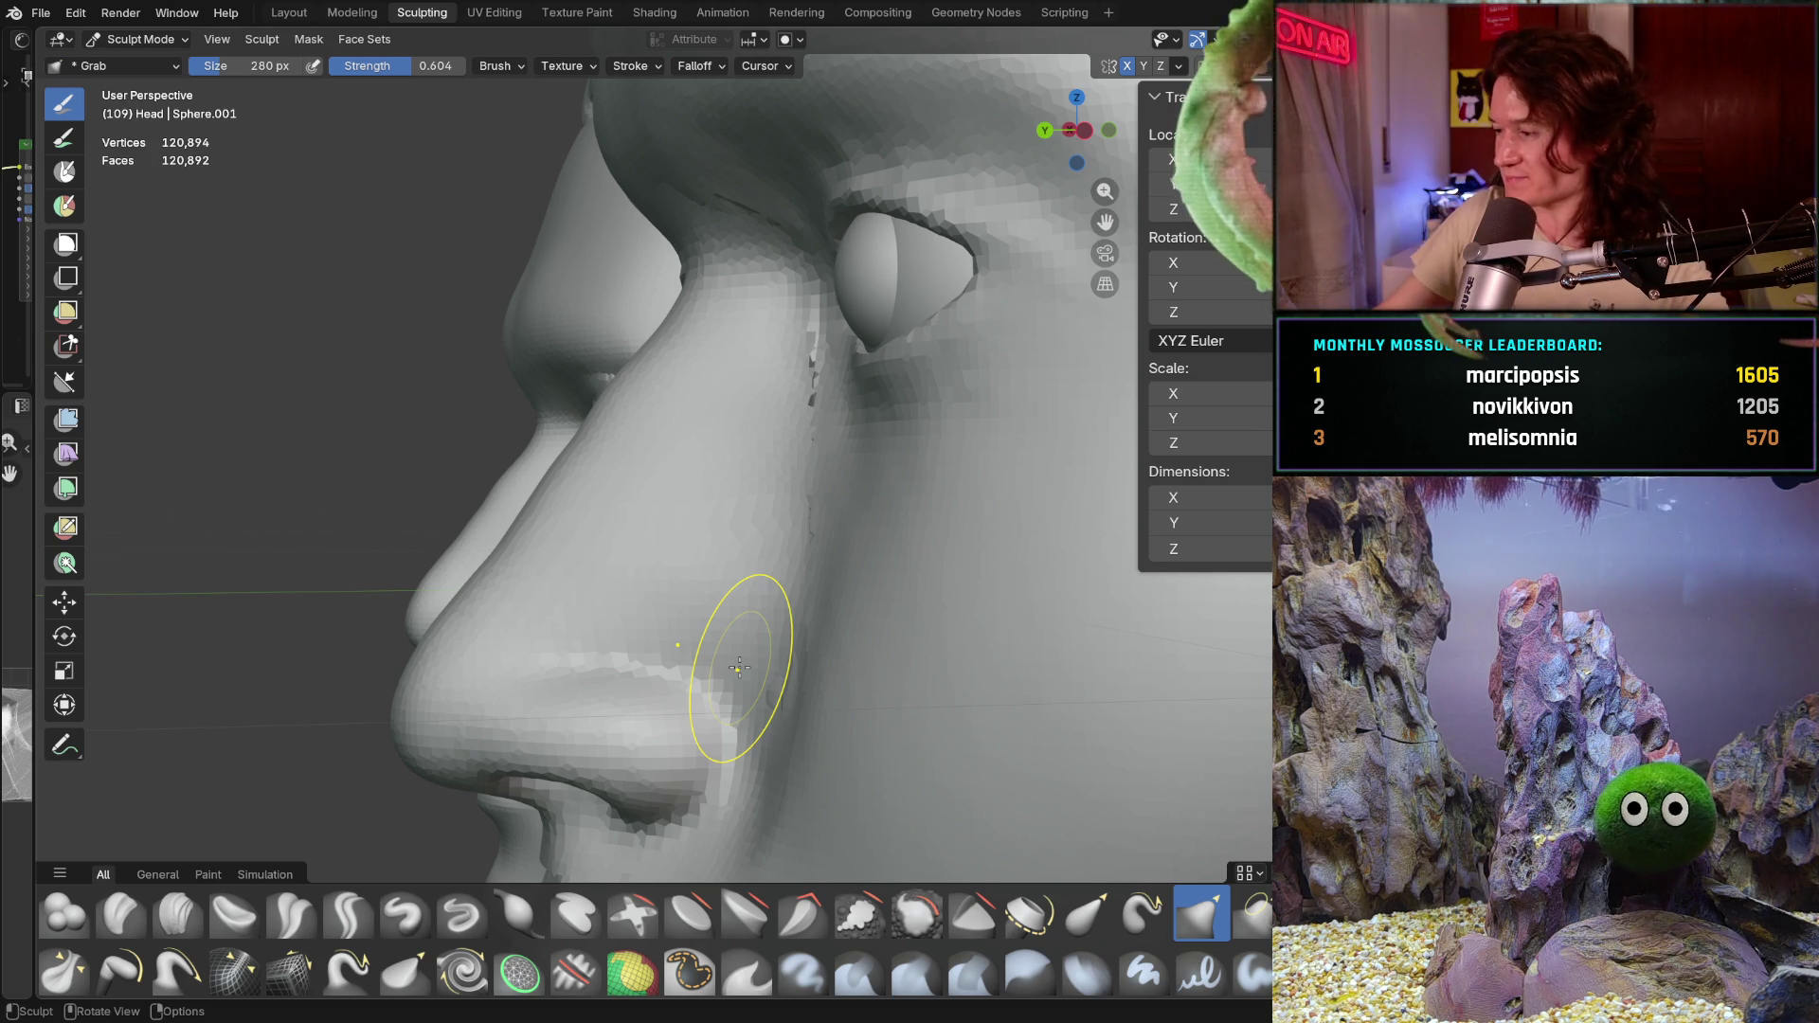
{"action": "middle_click_drag", "start_coordinate": [751, 649], "coordinate": [832, 669]}
{"action": "scroll", "coordinate": [852, 606], "scroll_direction": "up", "scroll_amount": 2}
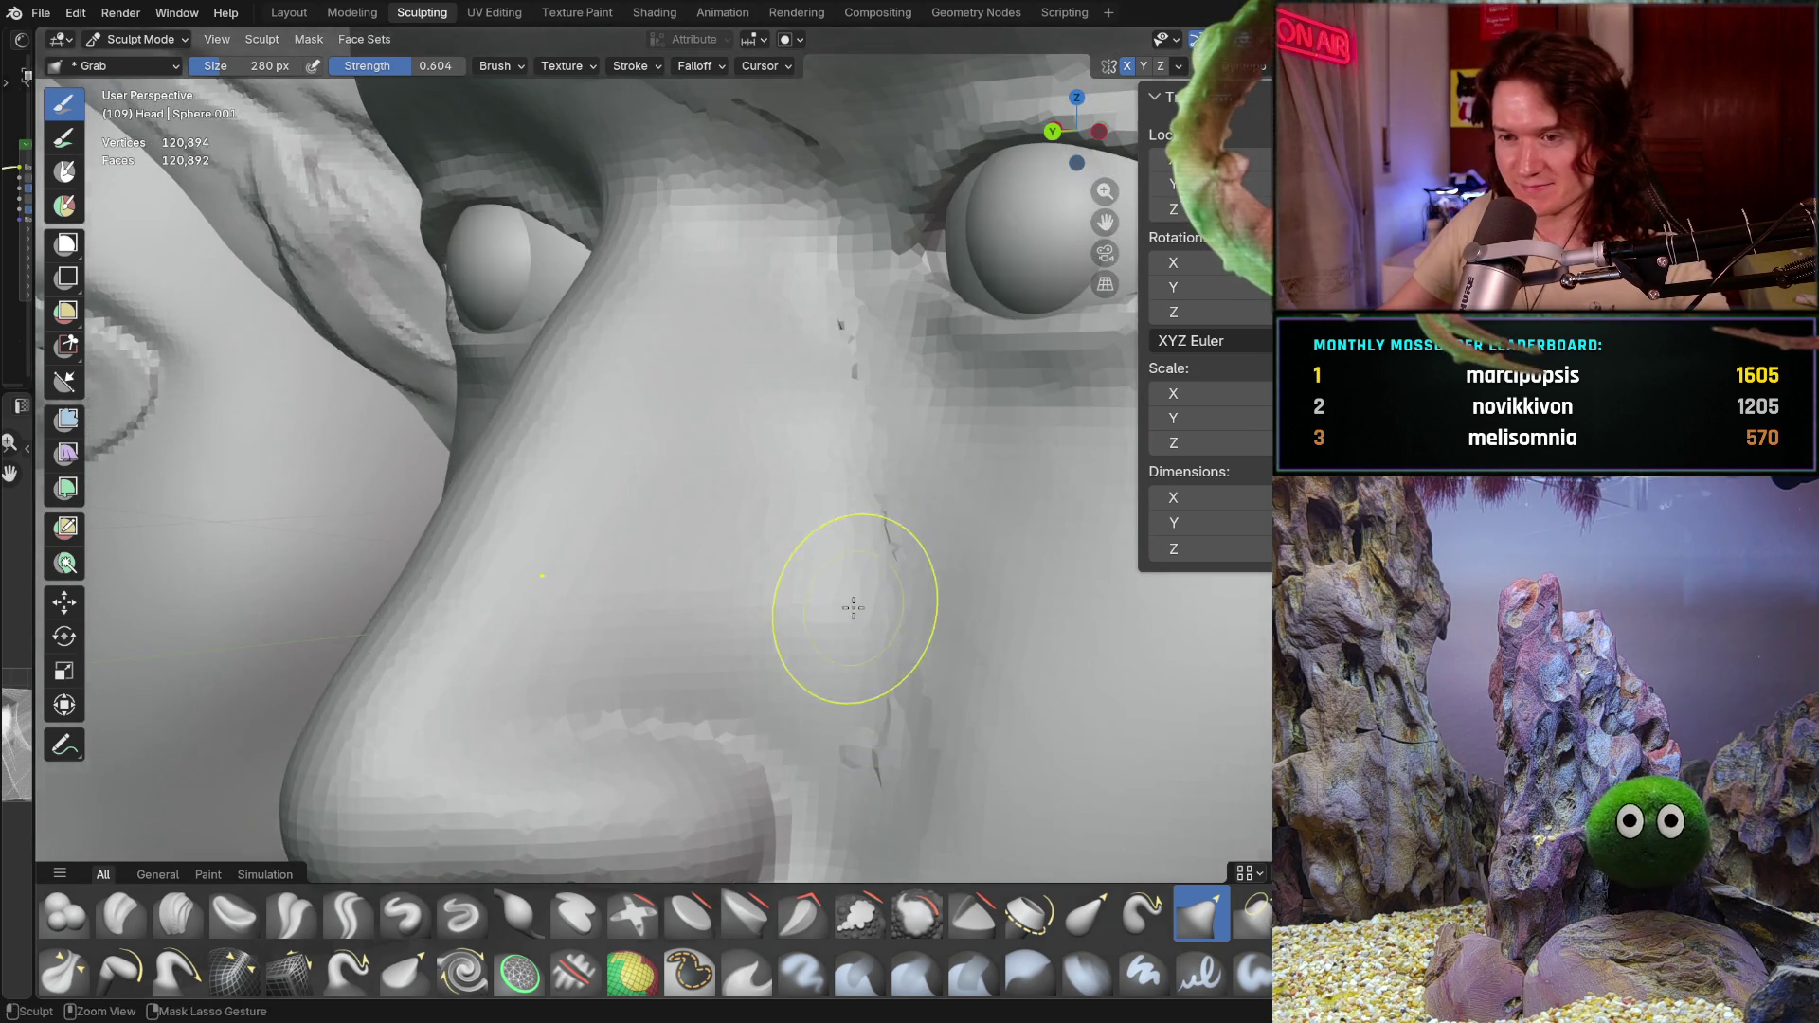
{"action": "scroll", "coordinate": [853, 607], "scroll_direction": "down", "scroll_amount": 3}
{"action": "middle_click_drag", "start_coordinate": [854, 607], "coordinate": [883, 622]}
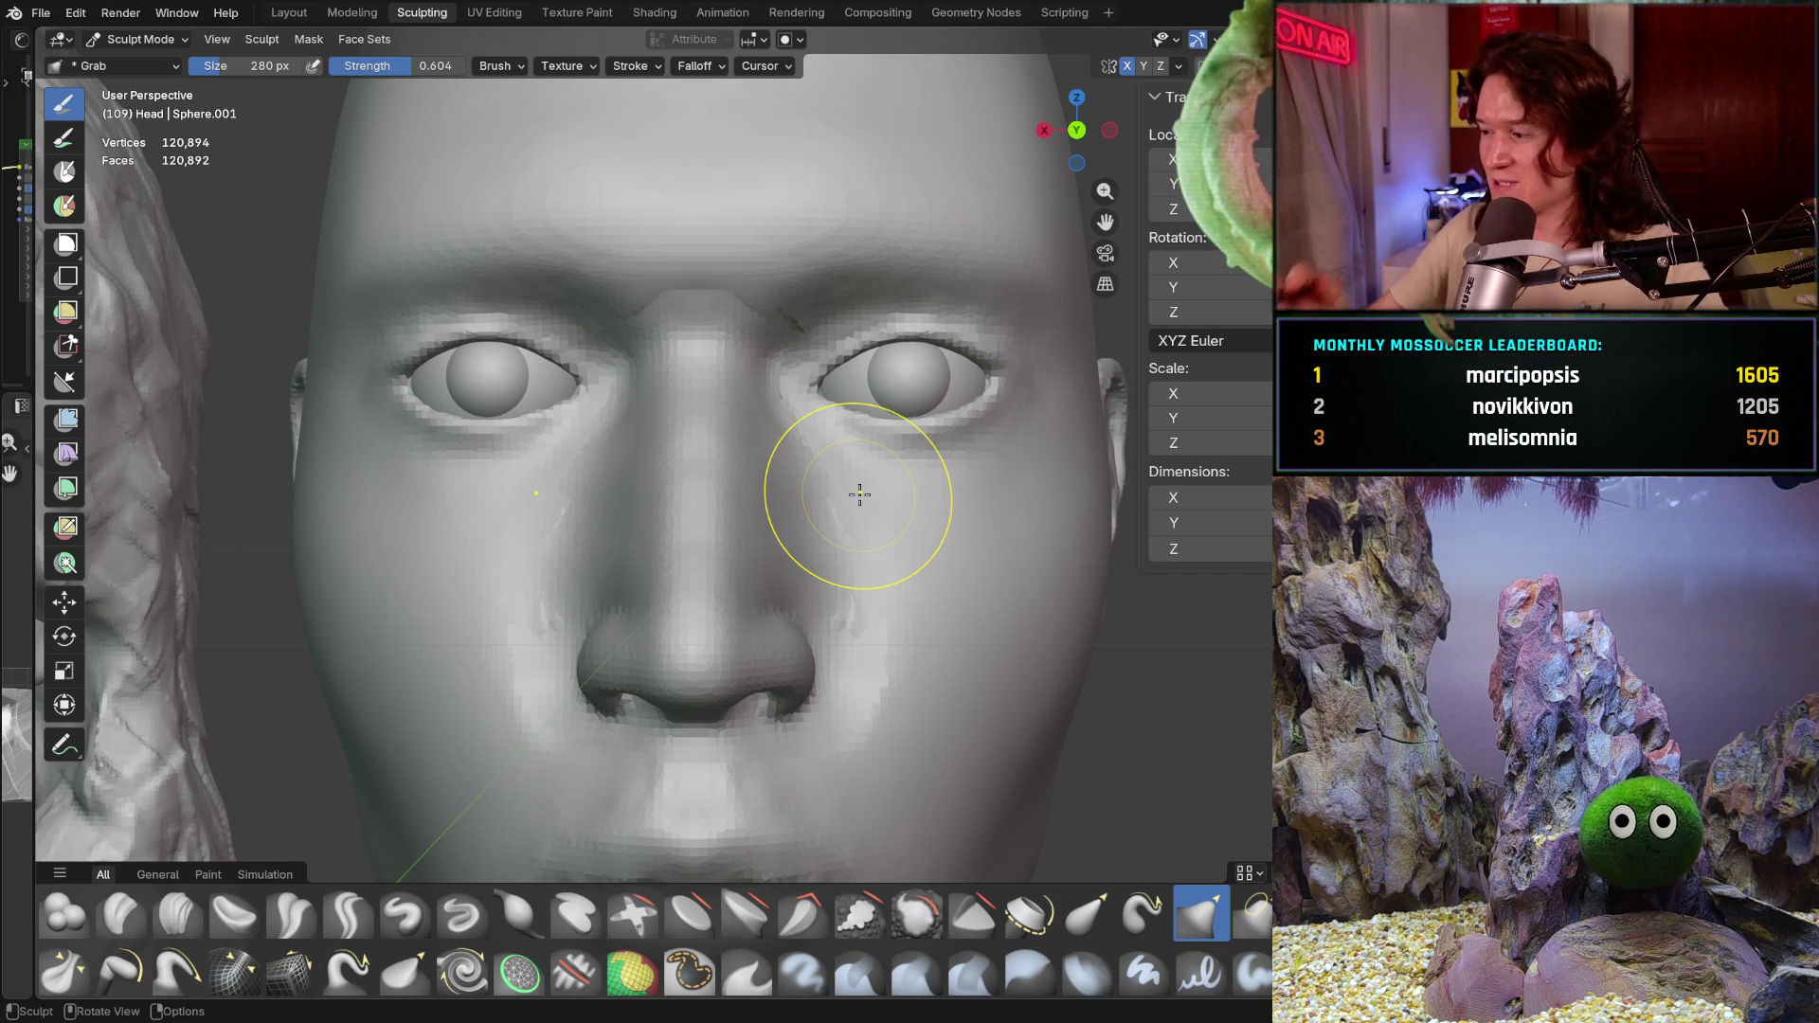
{"action": "mouse_move", "coordinate": [742, 527]}
{"action": "middle_mouse_down"}
{"action": "mouse_move", "coordinate": [790, 660]}
{"action": "mouse_move", "coordinate": [804, 647]}
{"action": "middle_mouse_up"}
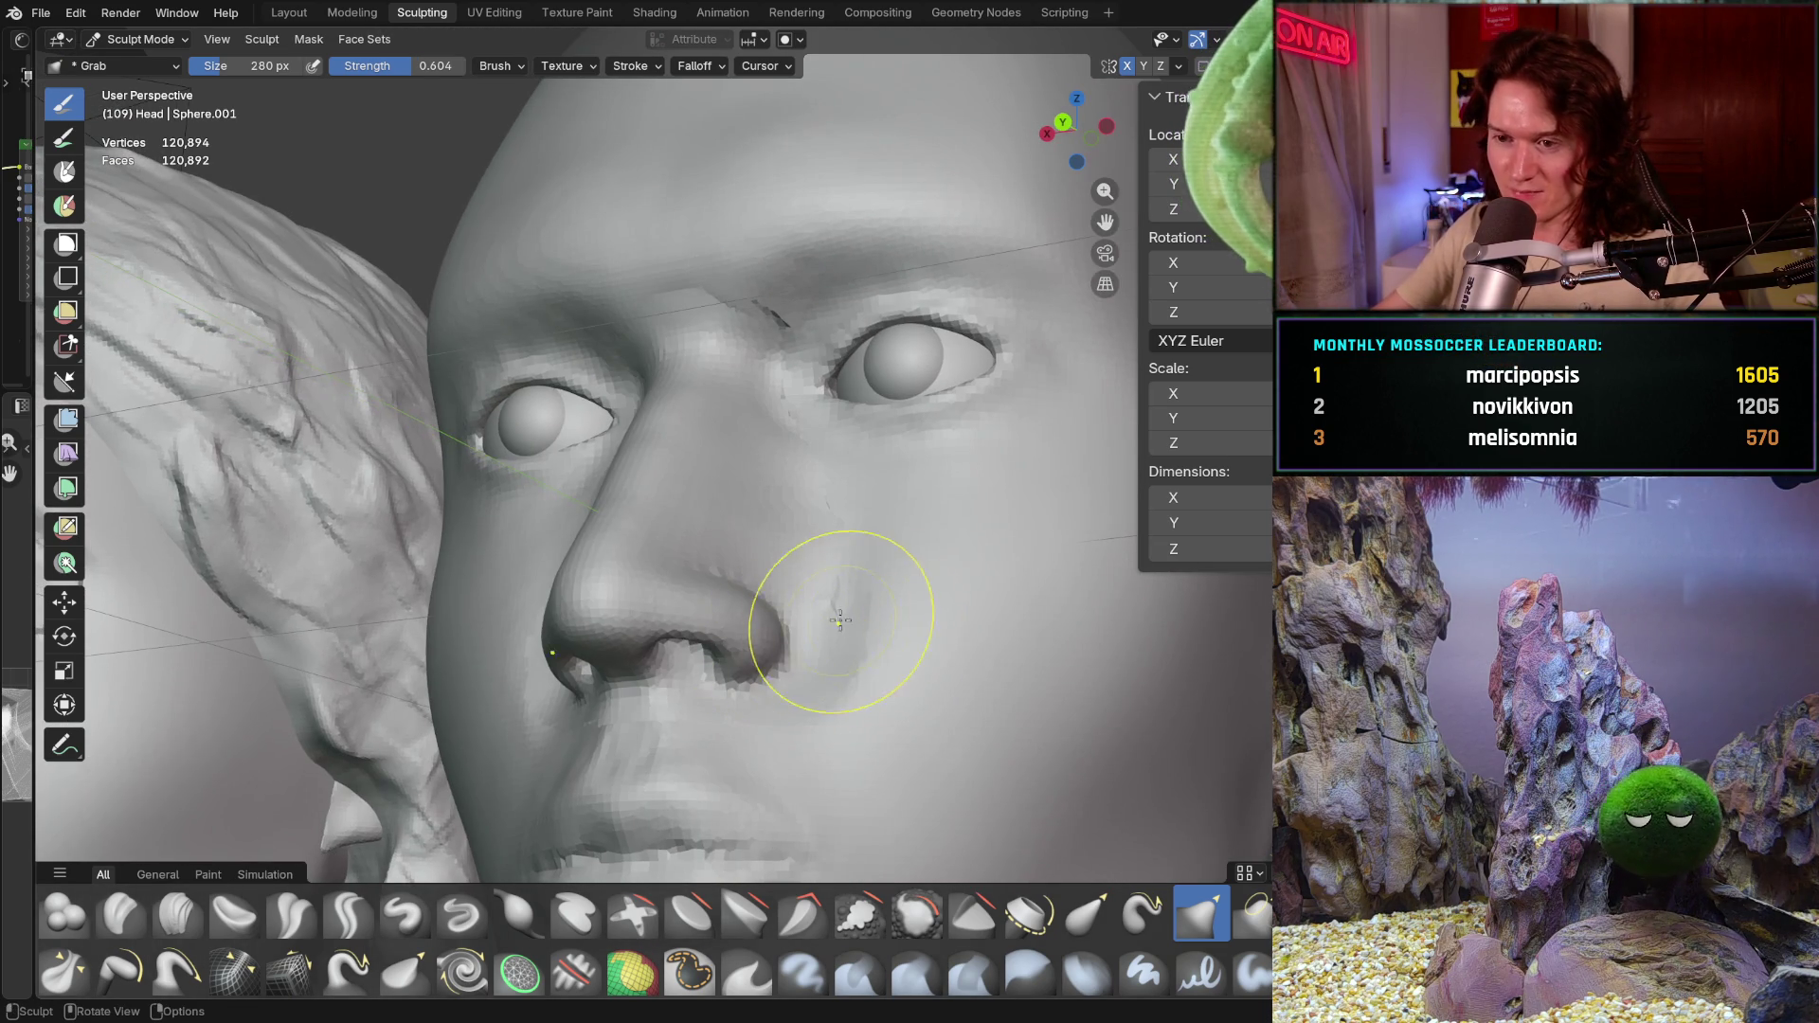
Step: Join the nose patch Head.005 into the Head with Ctrl+J and return to Sculpt Mode
{"action": "left_click", "coordinate": [142, 39]}
{"action": "left_click", "coordinate": [956, 693]}
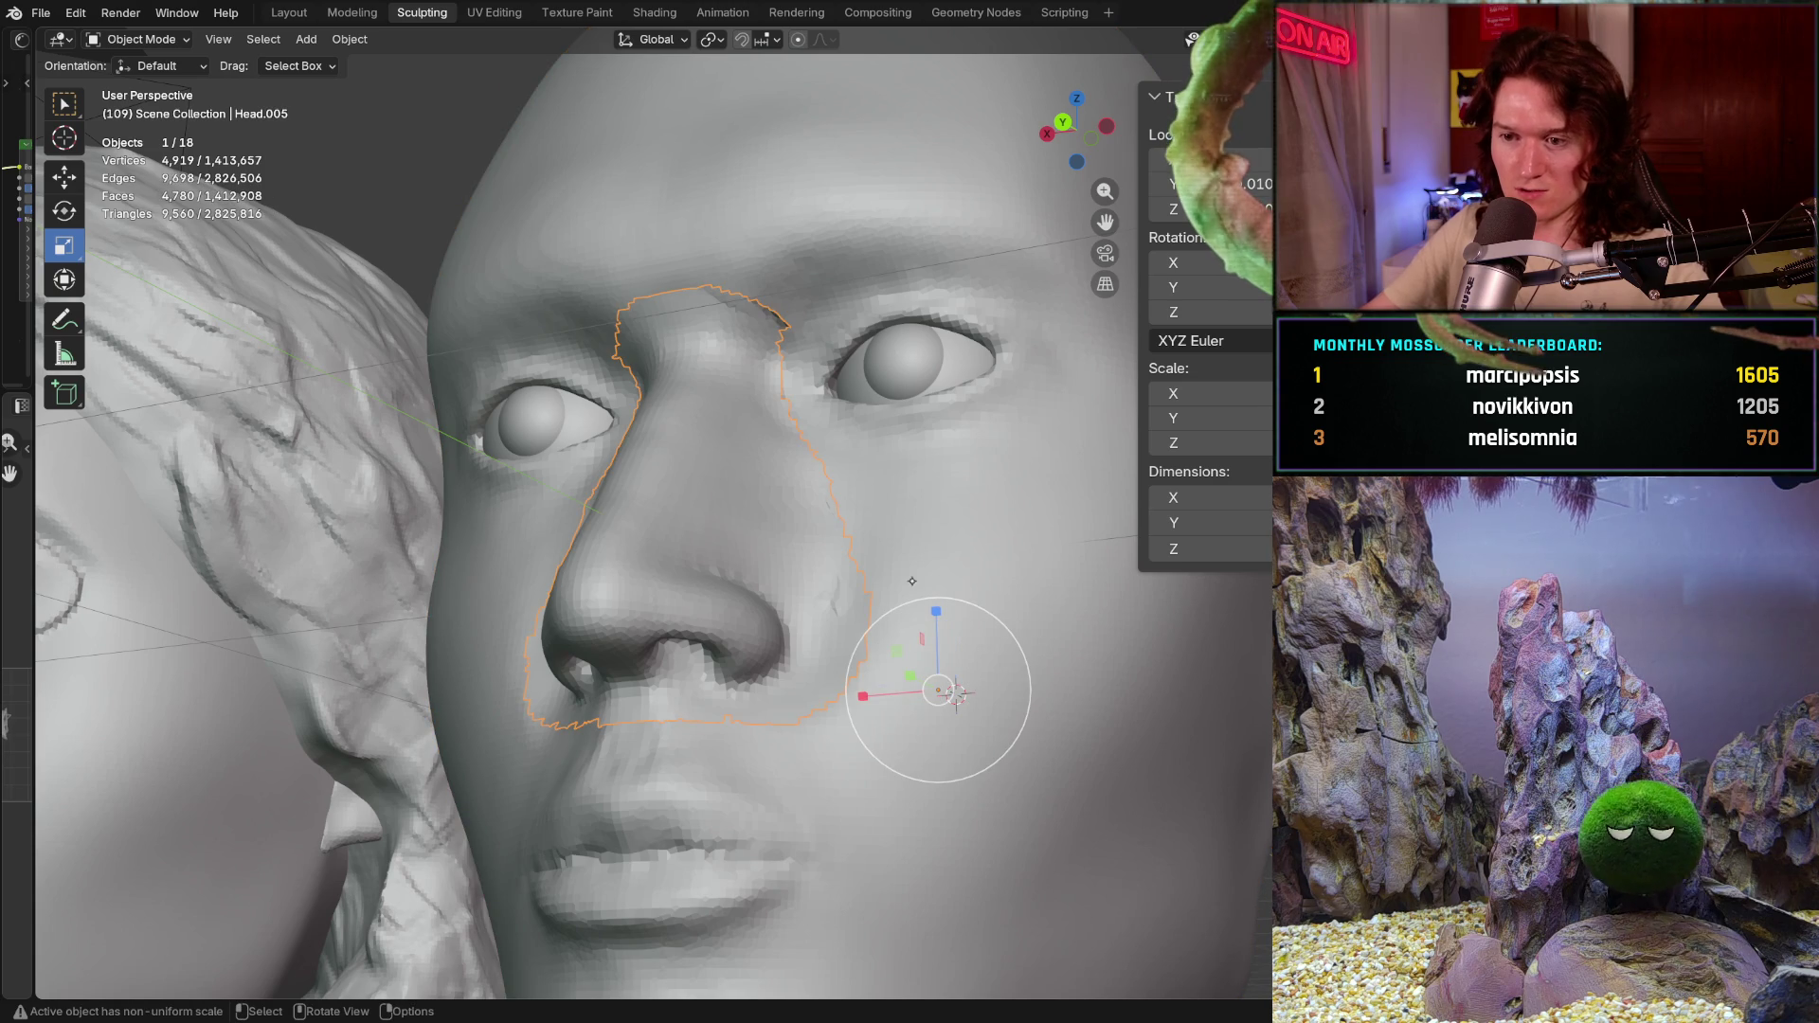
{"action": "left_click", "coordinate": [948, 693], "text": "shift"}
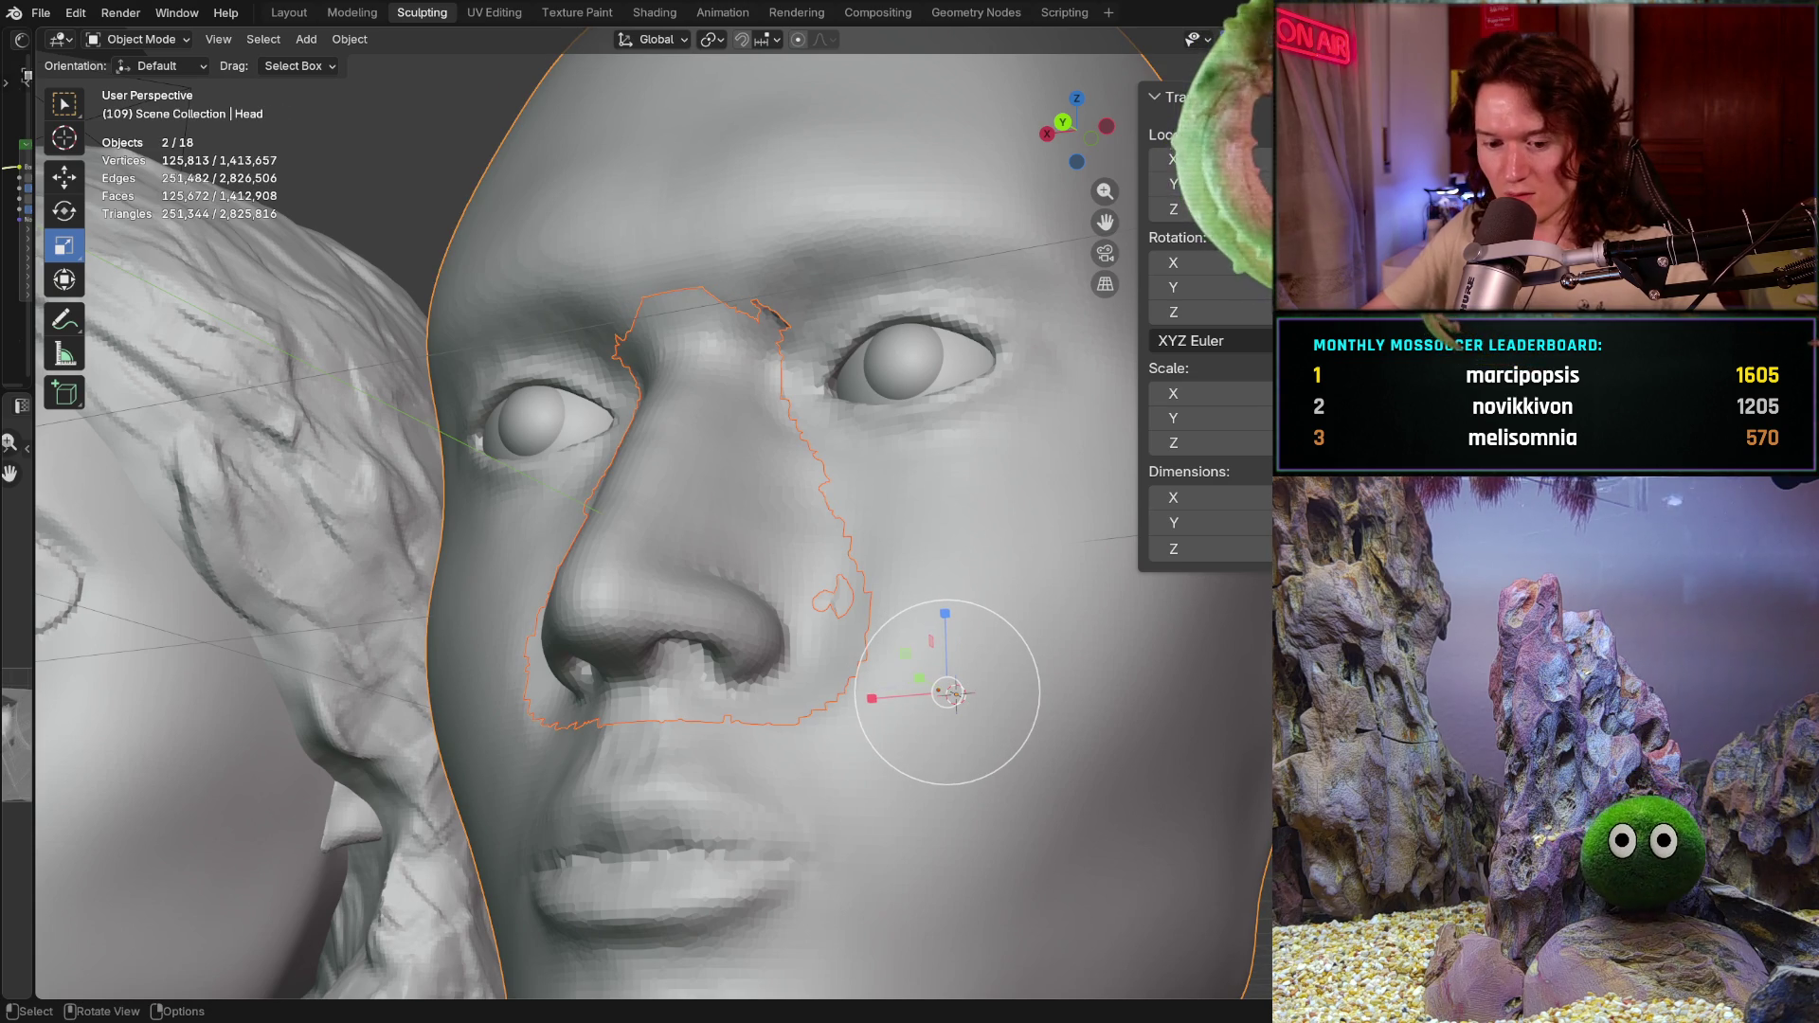
{"action": "key", "text": "ctrl+j"}
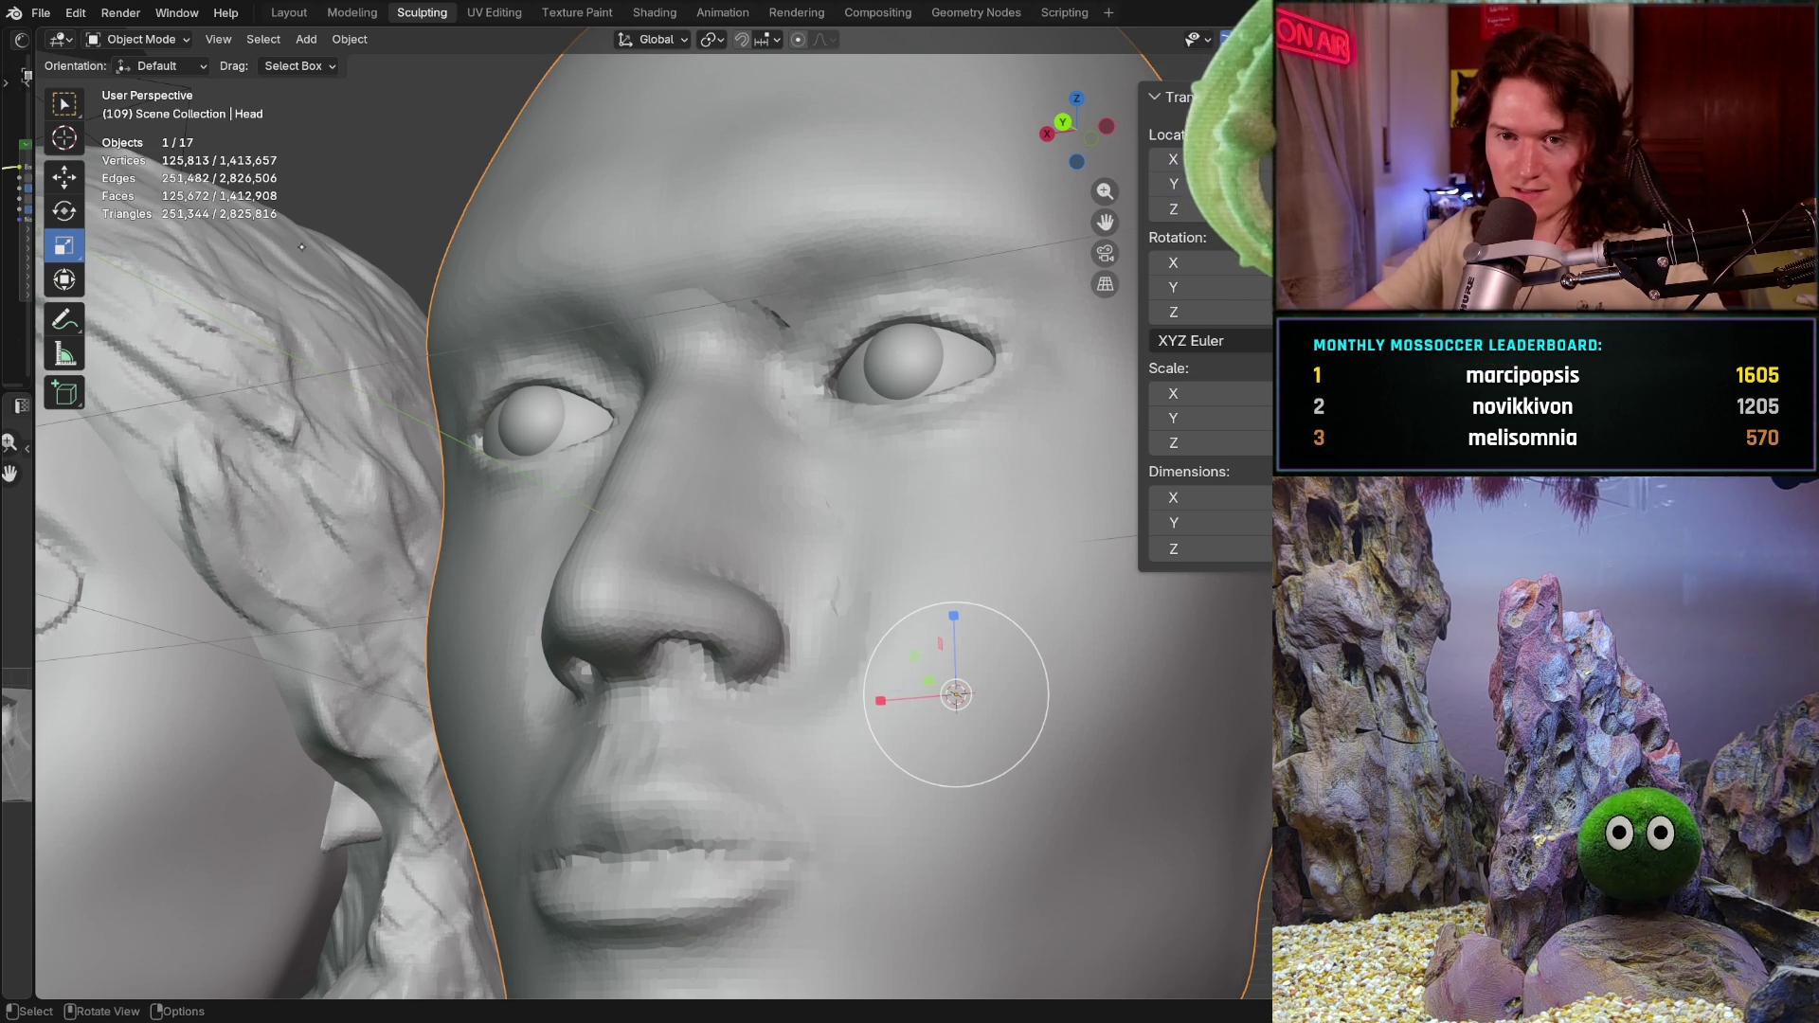
{"action": "left_click", "coordinate": [142, 39]}
{"action": "left_click", "coordinate": [135, 89]}
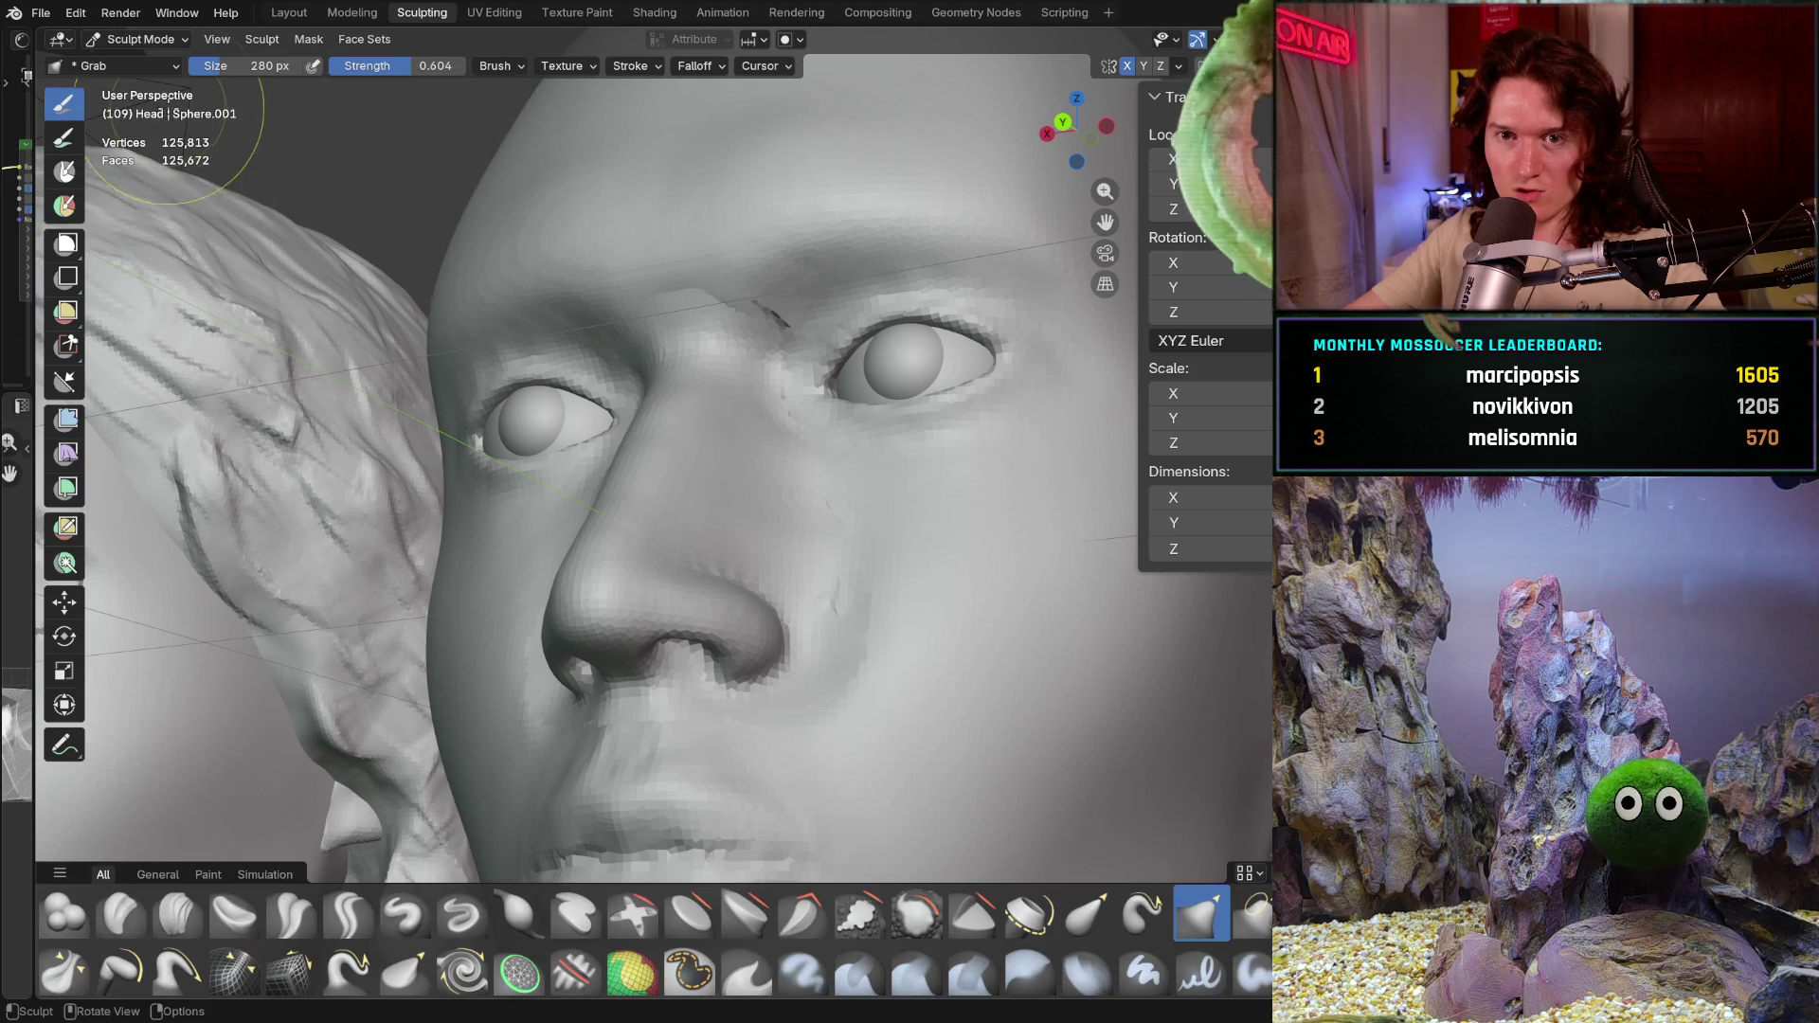
Step: Voxel remesh the merged head with Ctrl+R and inspect the nose seams from several angles
{"action": "key", "text": "ctrl+r"}
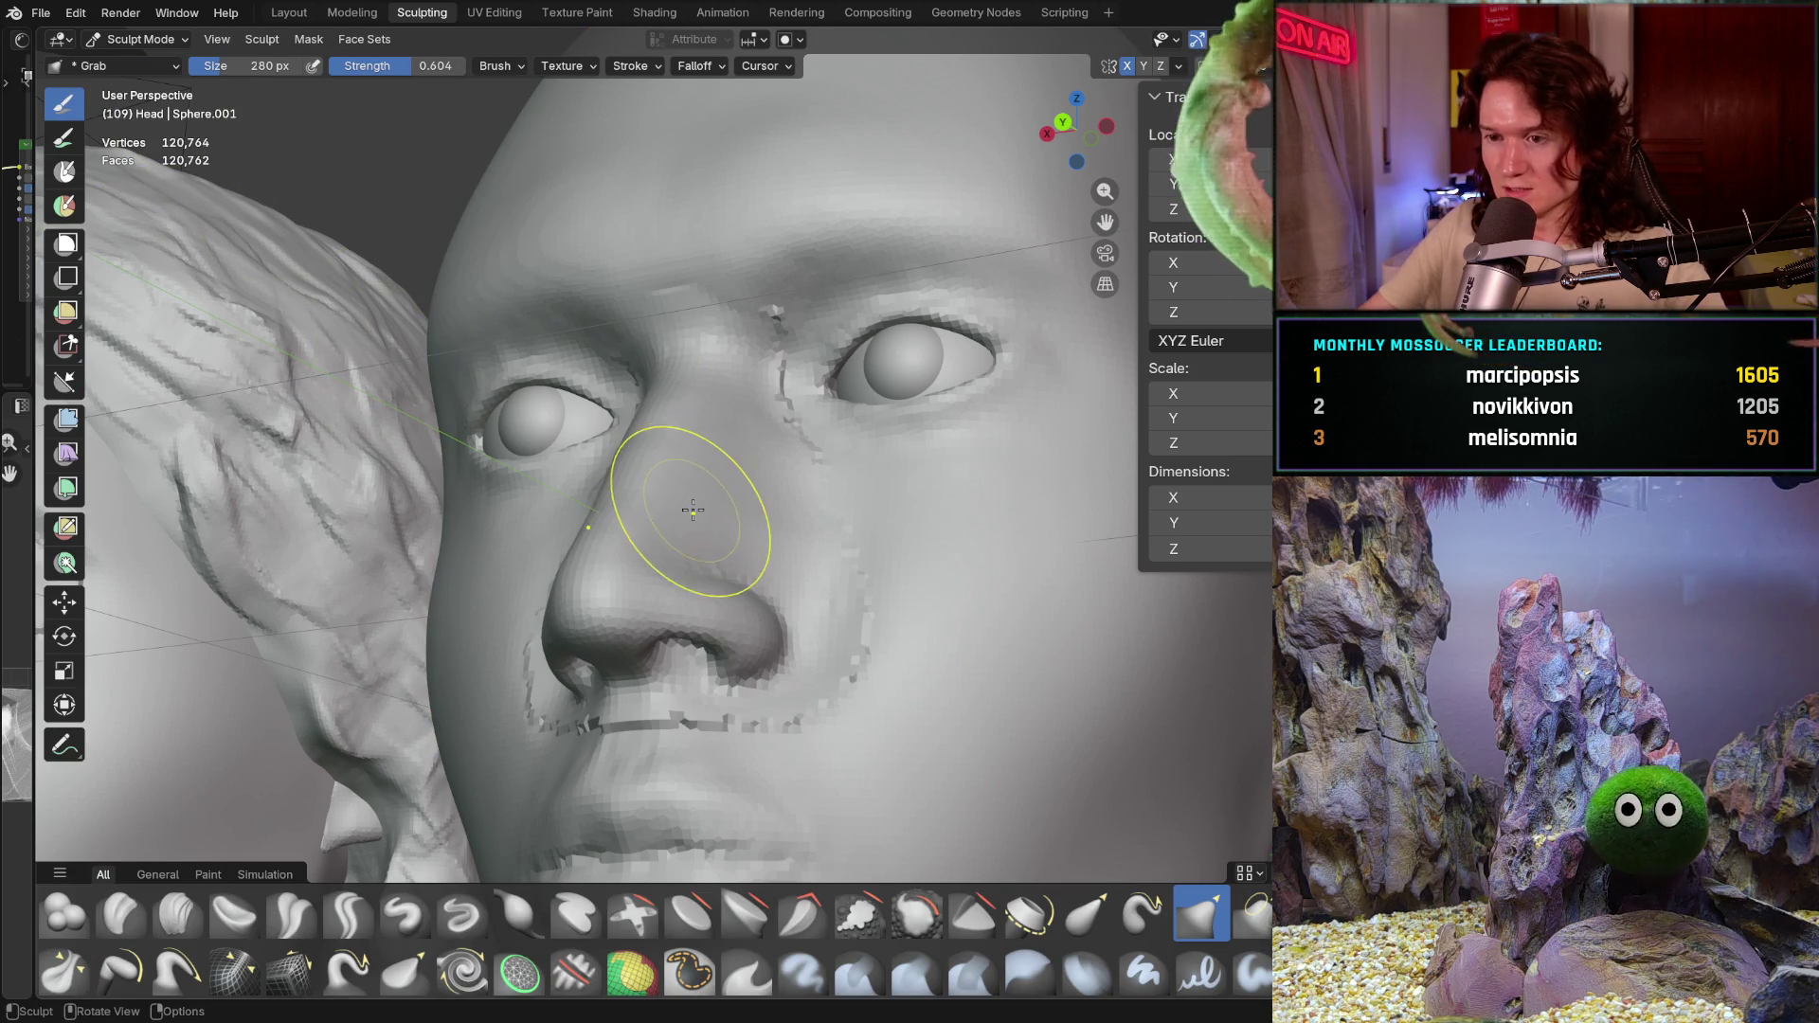
{"action": "middle_click_drag", "start_coordinate": [691, 488], "coordinate": [846, 494]}
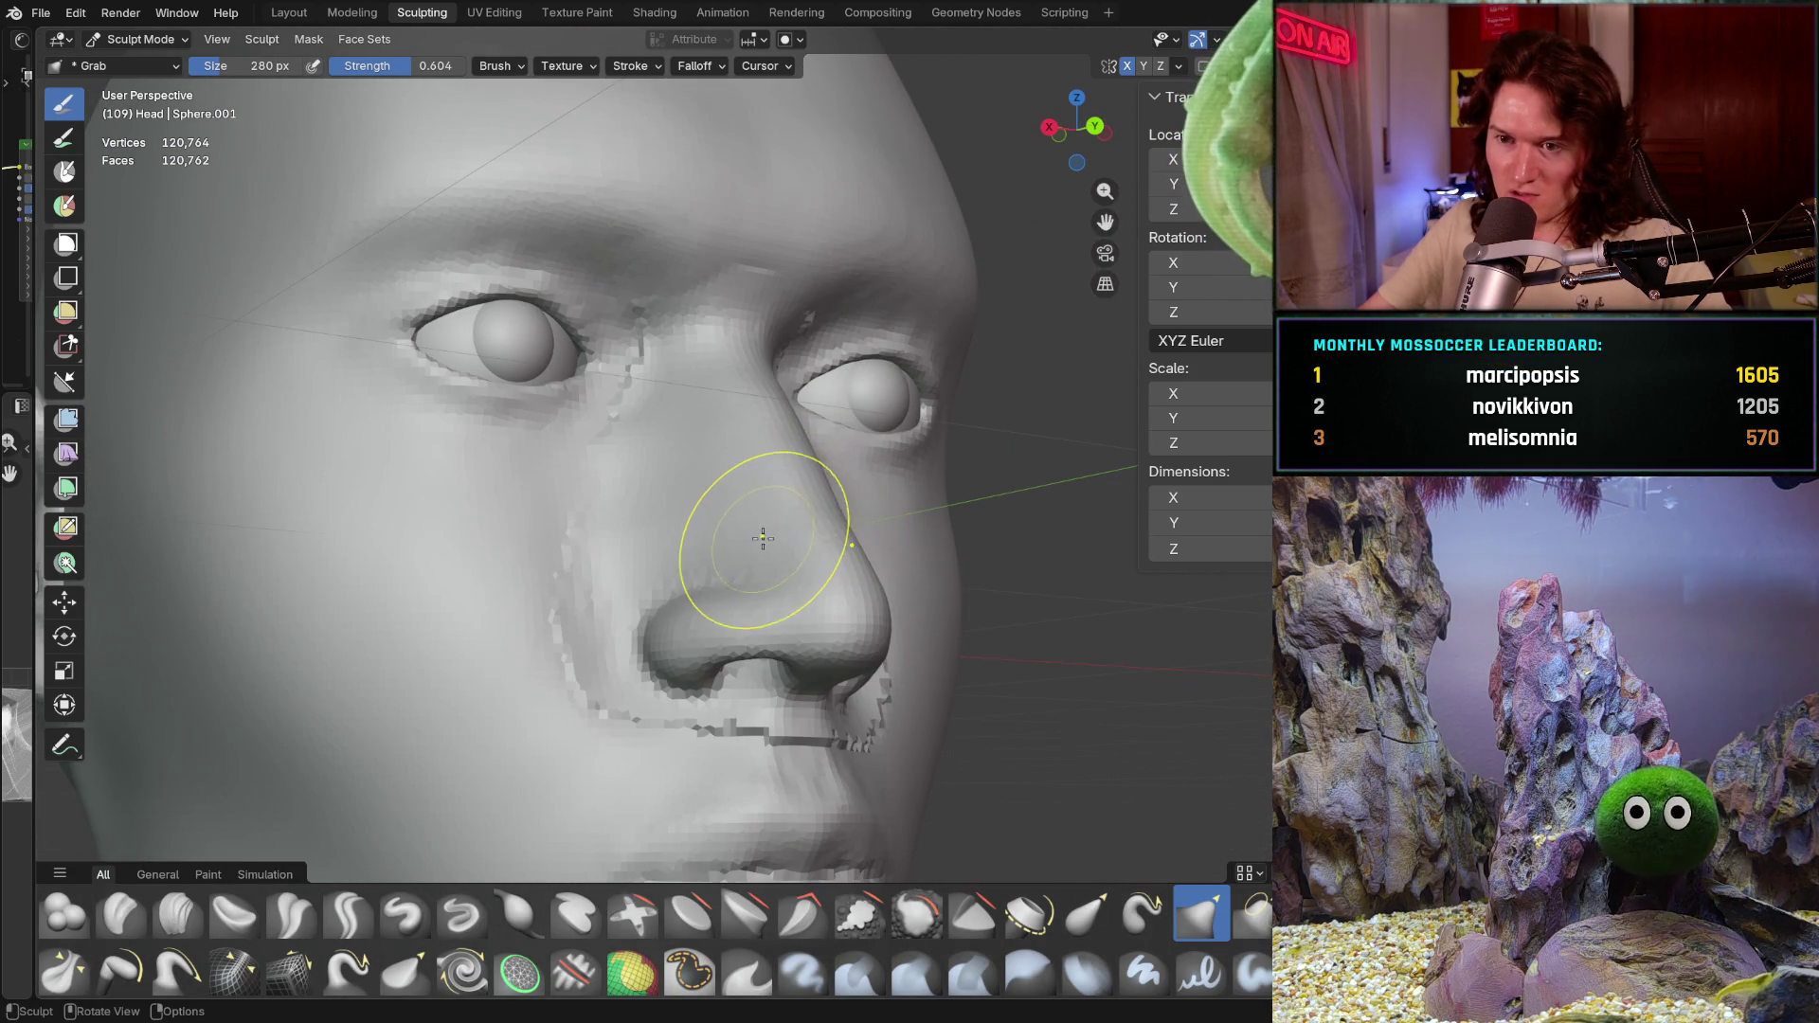
{"action": "middle_click_drag", "start_coordinate": [752, 555], "coordinate": [715, 722]}
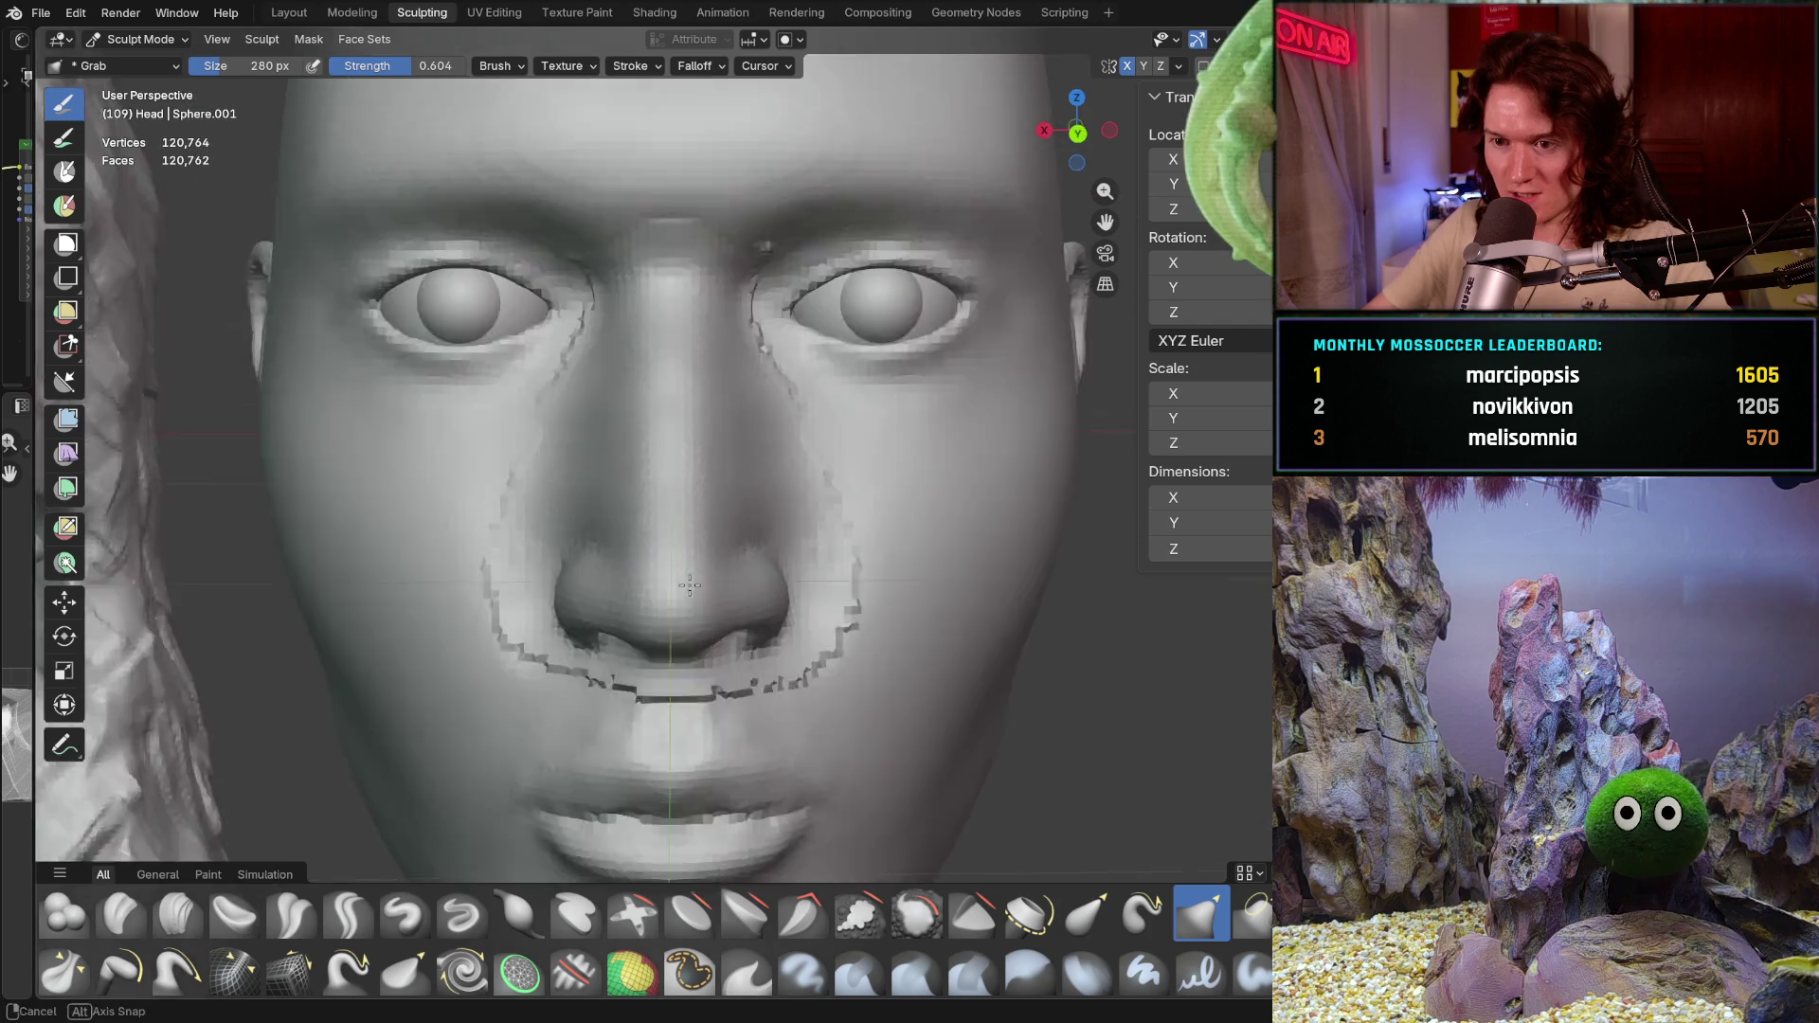
{"action": "scroll", "coordinate": [682, 704], "scroll_direction": "down", "scroll_amount": 2}
{"action": "scroll", "coordinate": [614, 717], "scroll_direction": "down", "scroll_amount": 3}
{"action": "middle_click_drag", "start_coordinate": [614, 717], "coordinate": [642, 615]}
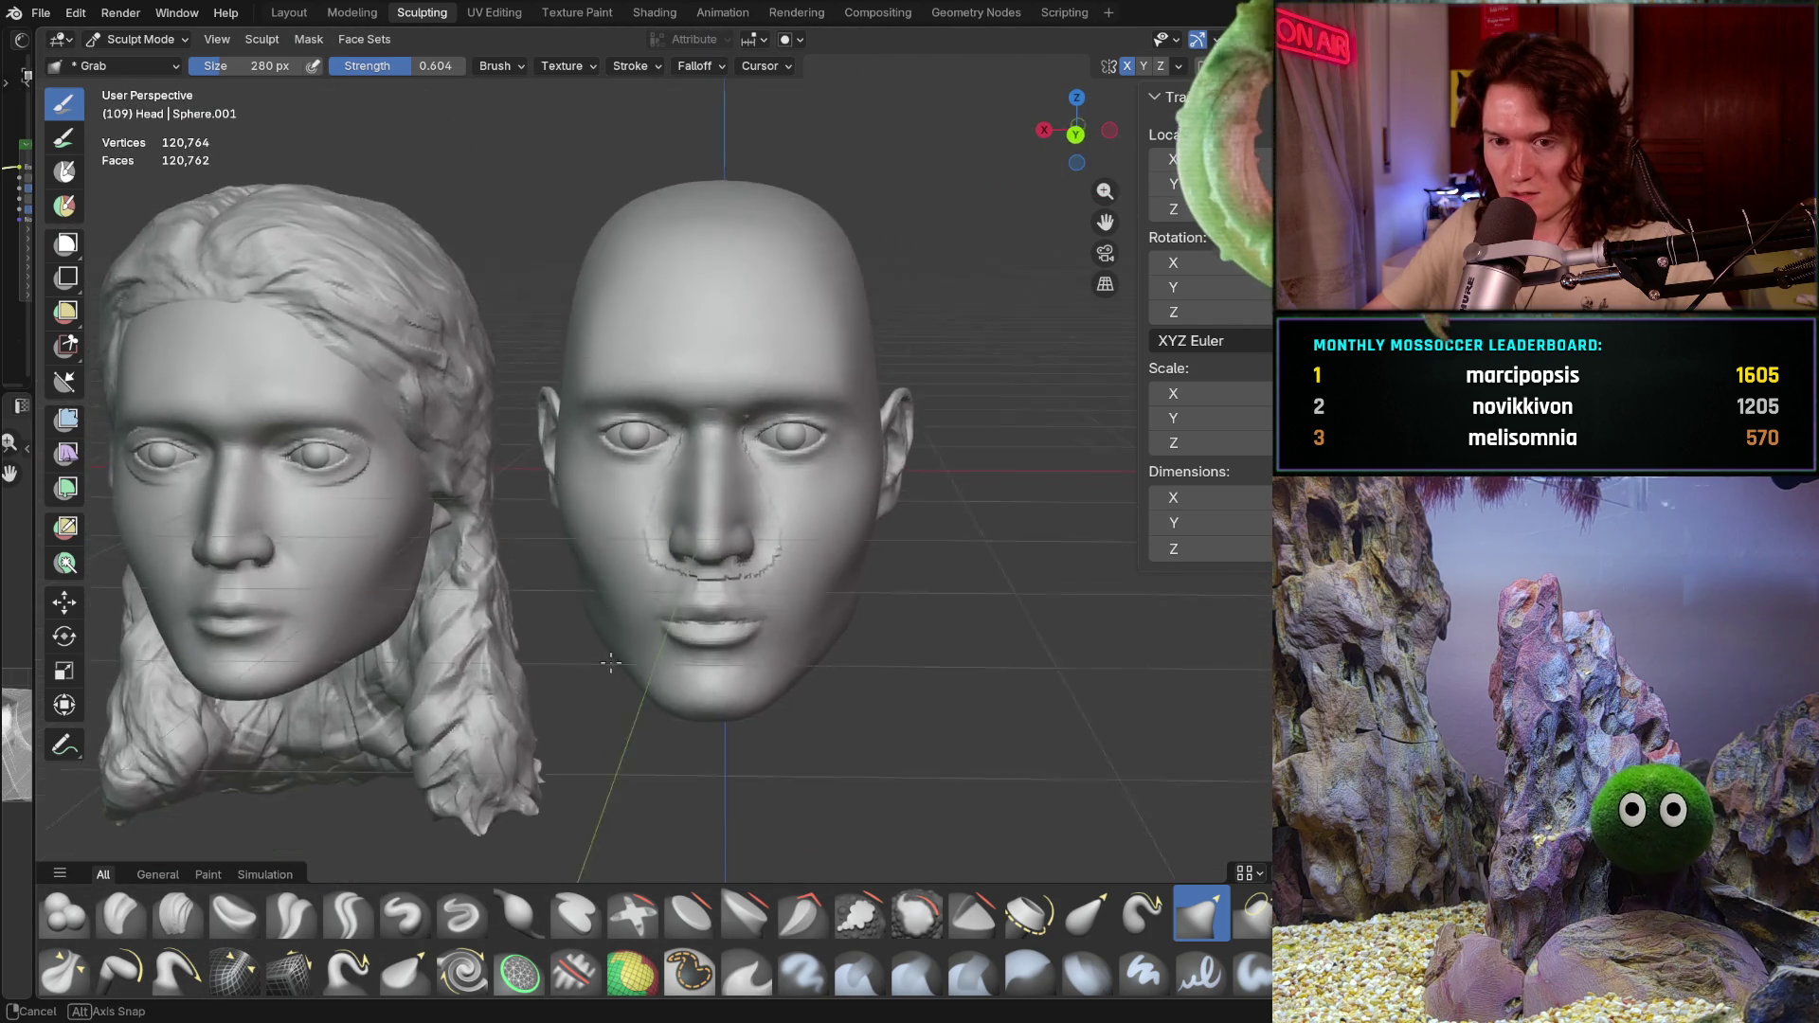
{"action": "scroll", "coordinate": [643, 613], "scroll_direction": "up", "scroll_amount": 5}
{"action": "scroll", "coordinate": [643, 614], "scroll_direction": "up", "scroll_amount": 3}
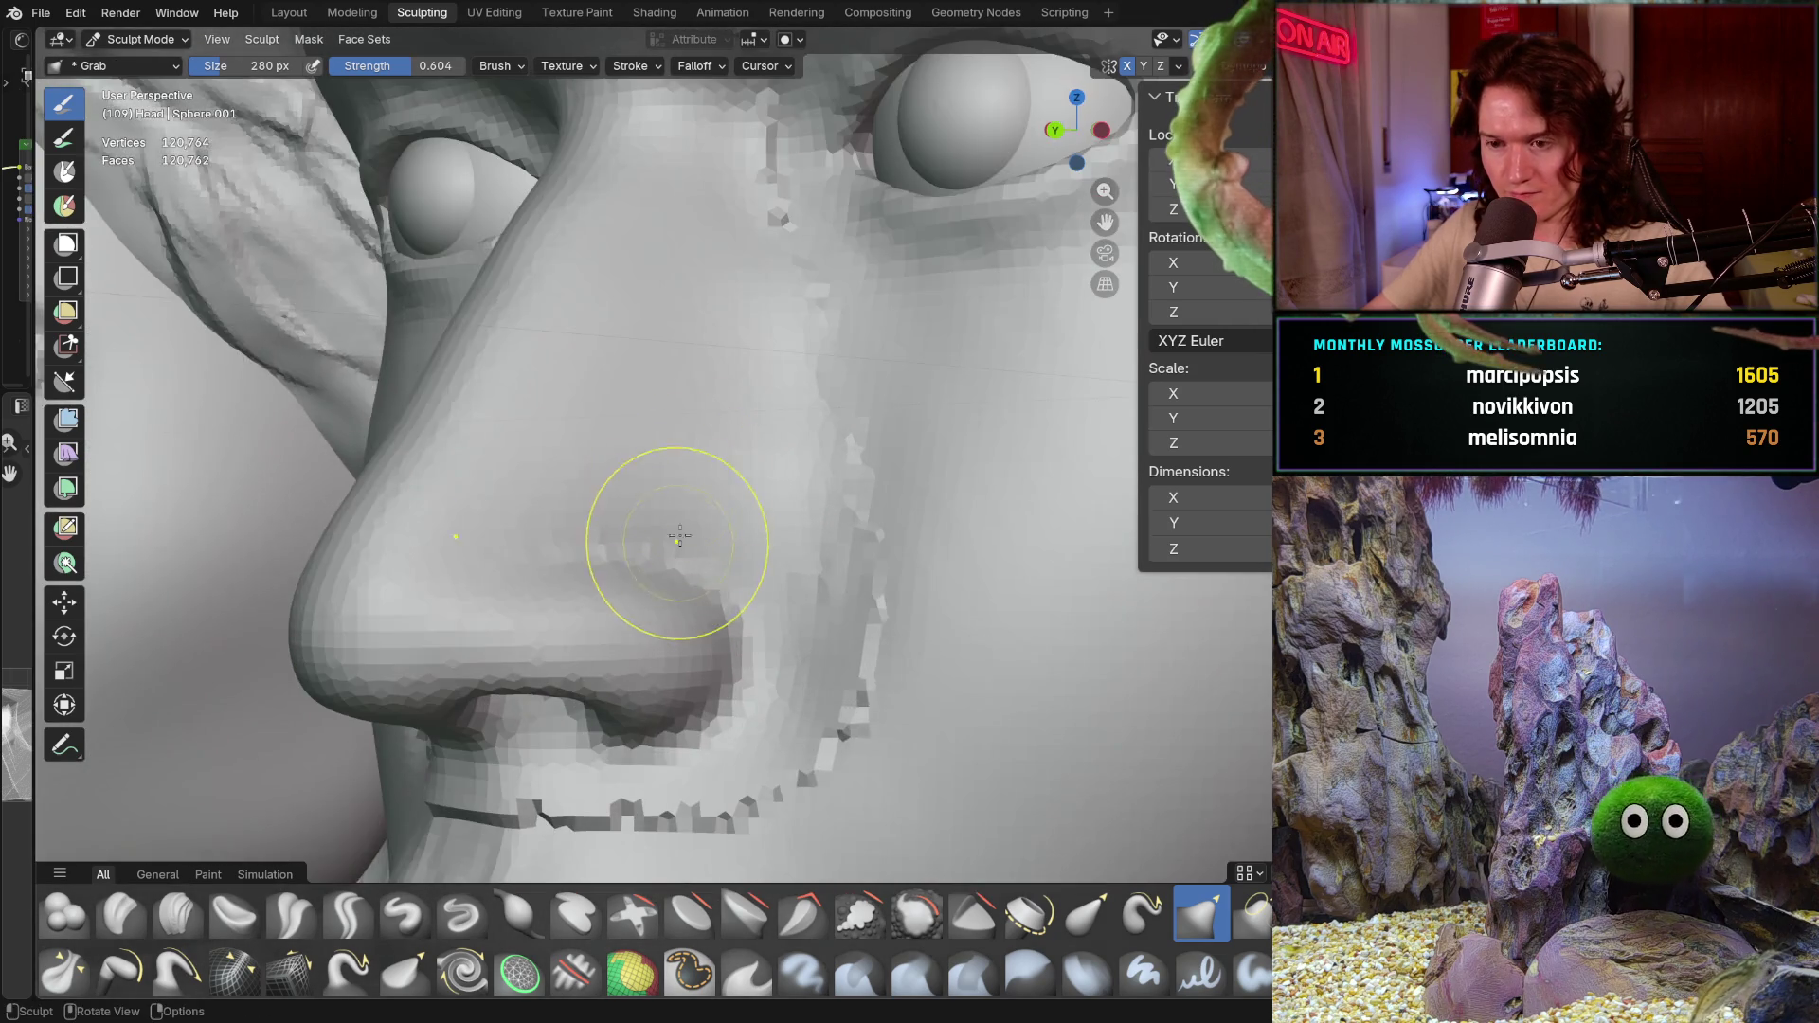
{"action": "scroll", "coordinate": [669, 528], "scroll_direction": "up", "scroll_amount": 1}
{"action": "key", "text": "shift+s"}
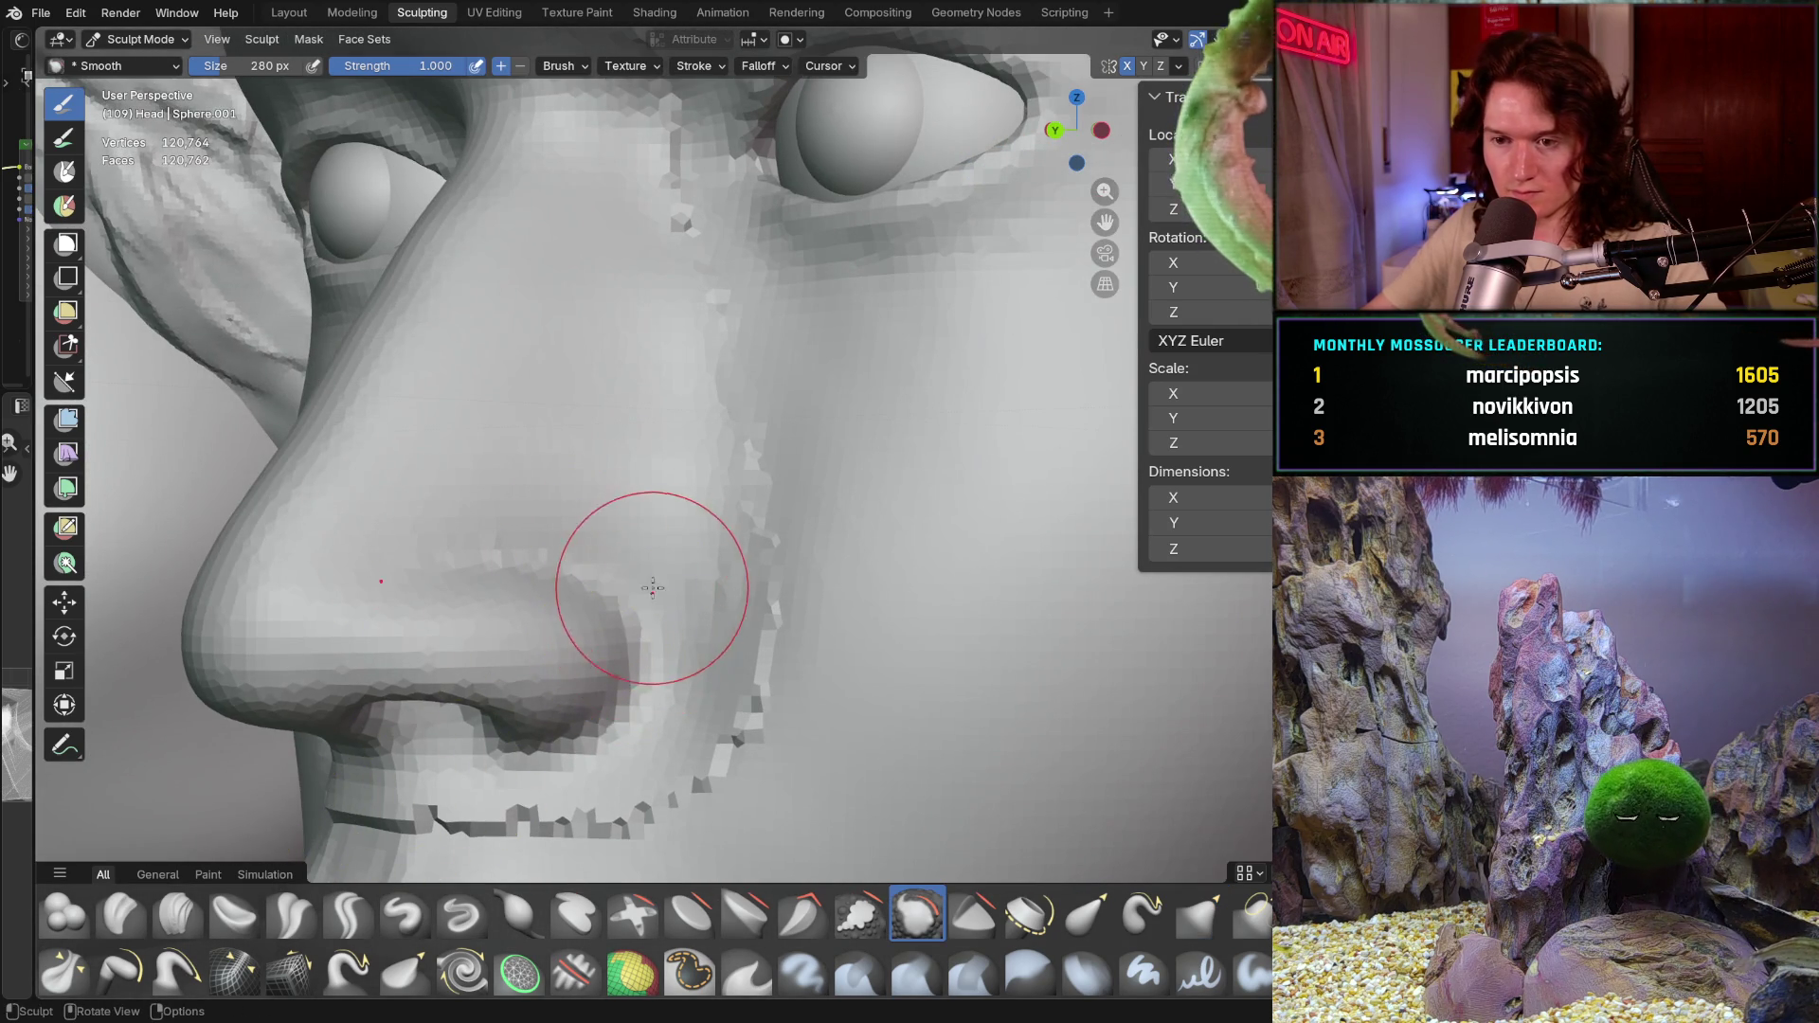
Step: Move in close on the nostril and smooth the jagged edge beside it
{"action": "middle_click_drag", "start_coordinate": [650, 589], "coordinate": [731, 569]}
{"action": "scroll", "coordinate": [767, 512], "scroll_direction": "up", "scroll_amount": 4}
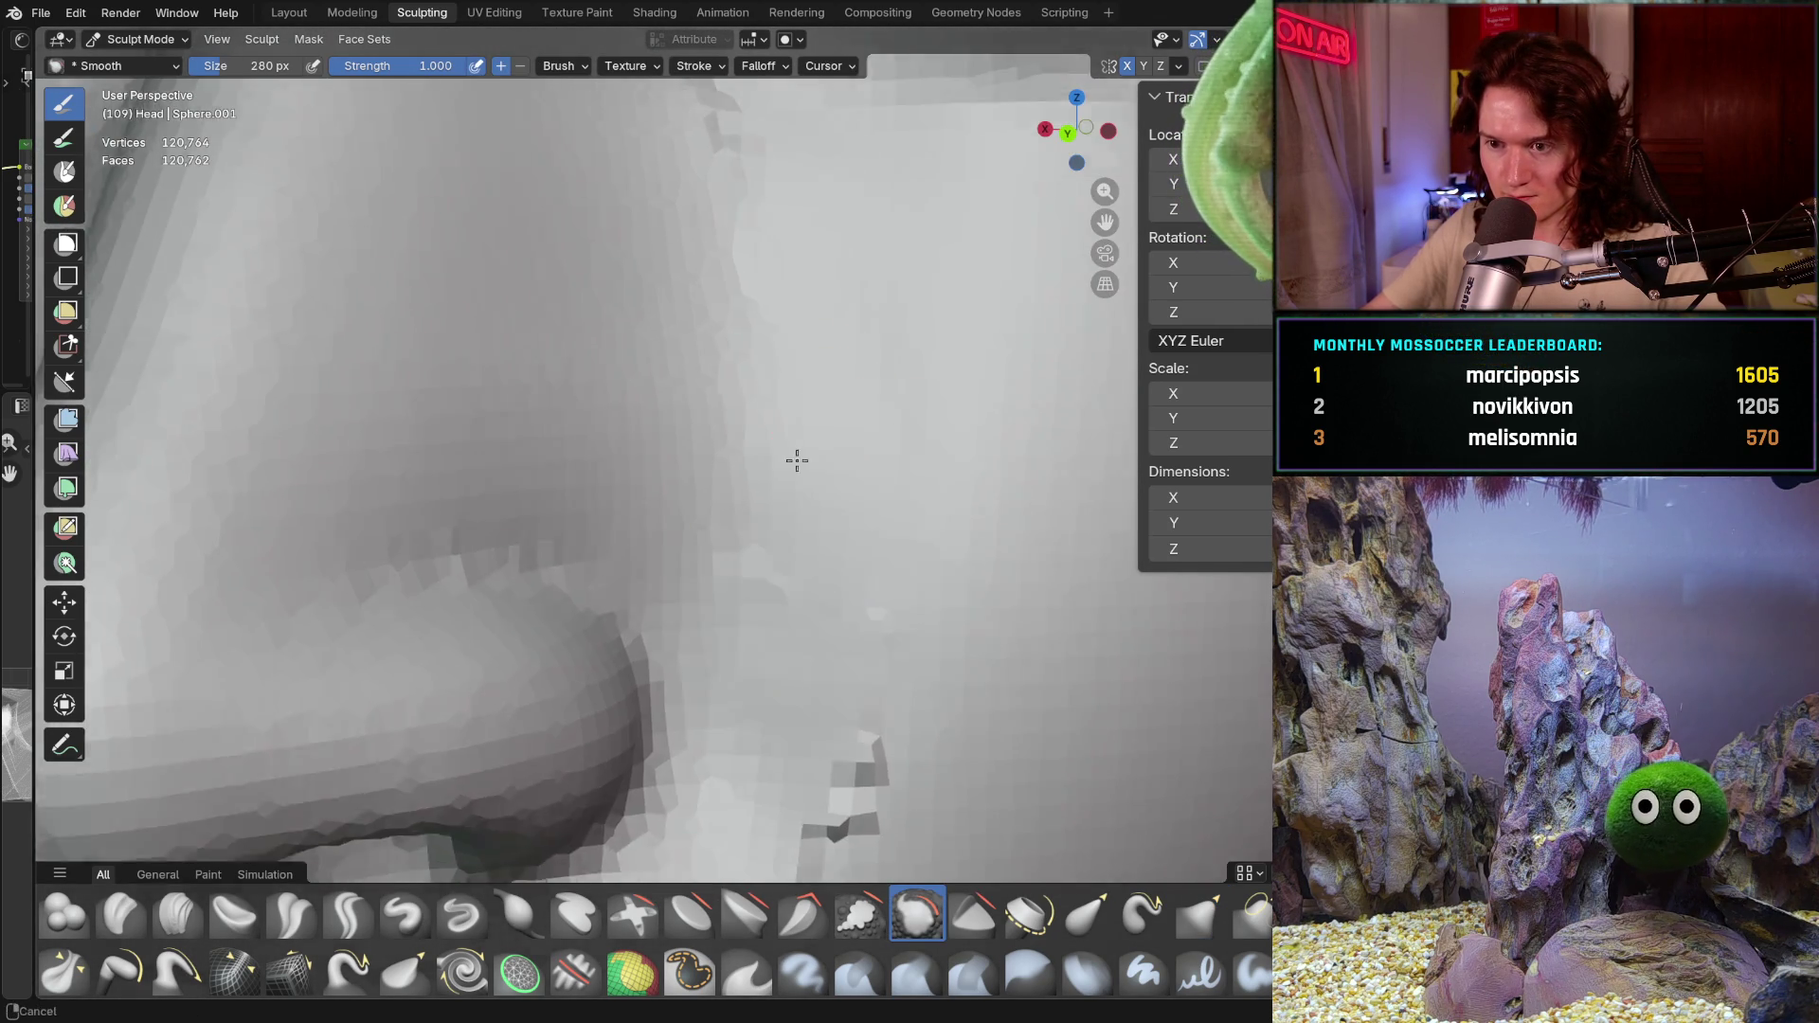
{"action": "middle_click_drag", "start_coordinate": [826, 464], "coordinate": [853, 579]}
{"action": "mouse_move", "coordinate": [800, 722]}
{"action": "middle_mouse_down"}
{"action": "mouse_move", "coordinate": [839, 497]}
{"action": "mouse_move", "coordinate": [832, 538]}
{"action": "middle_mouse_up"}
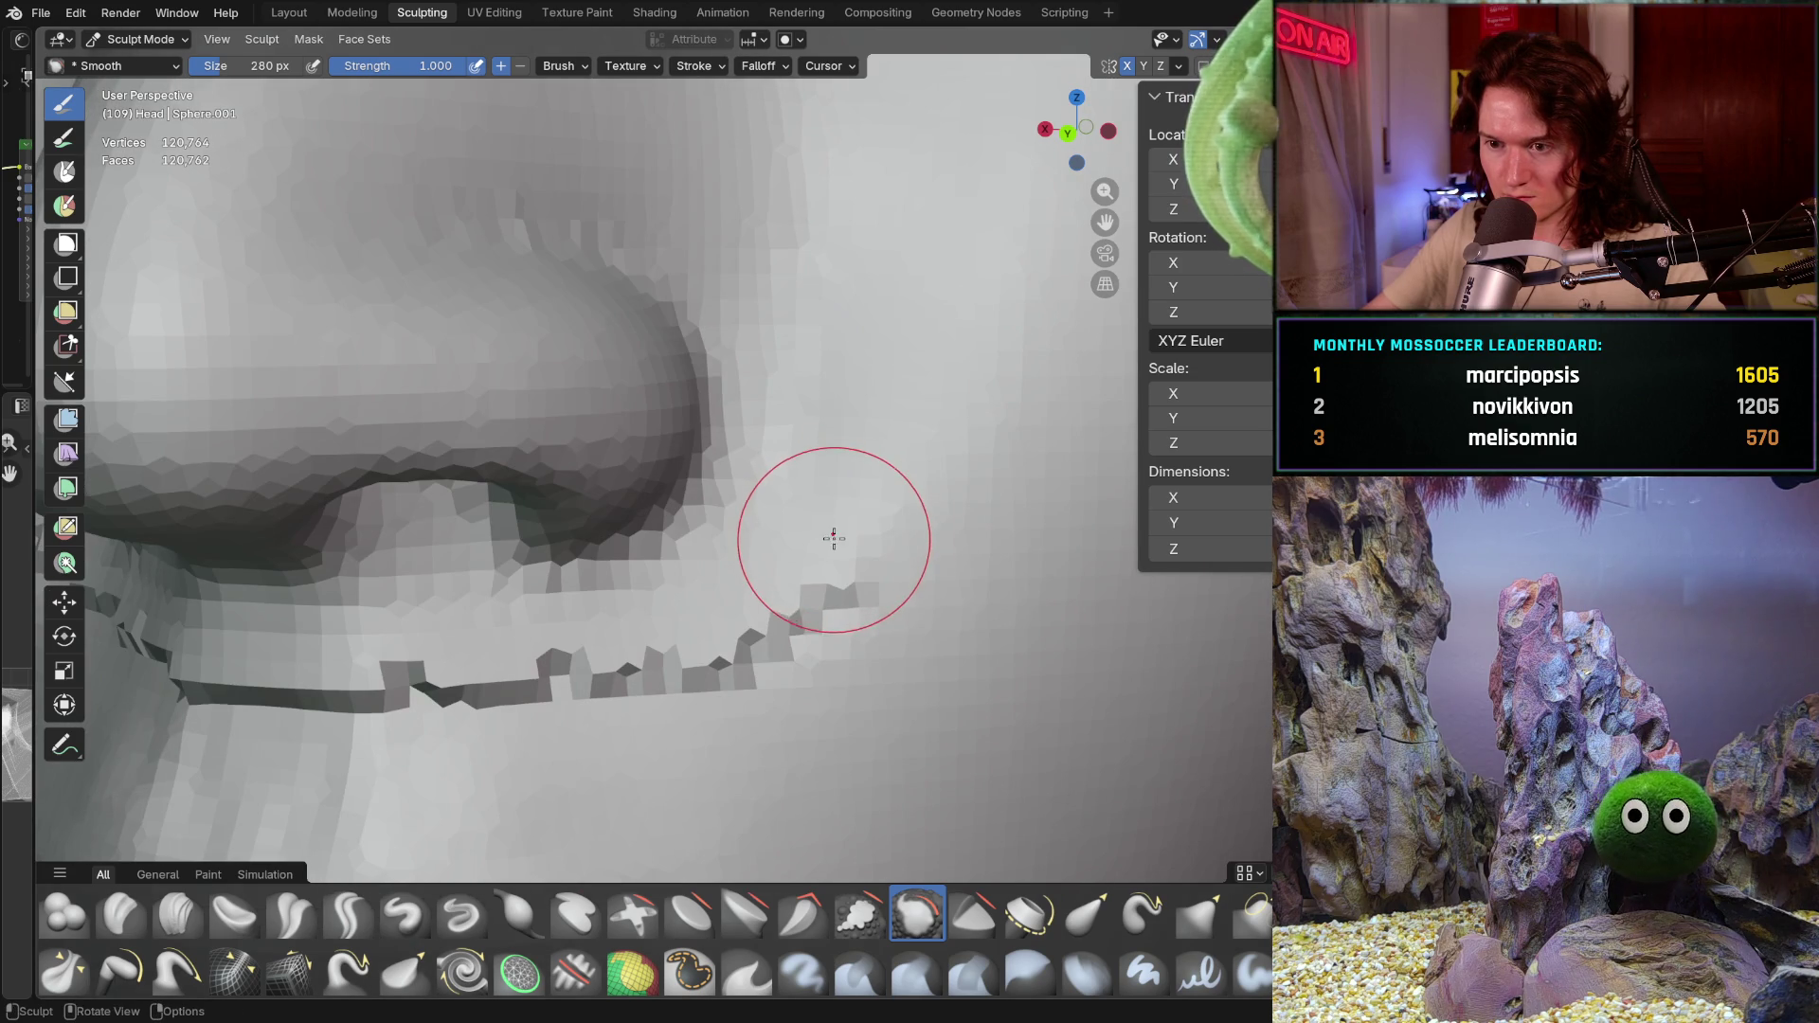
{"action": "left_click_drag", "start_coordinate": [836, 532], "coordinate": [834, 453]}
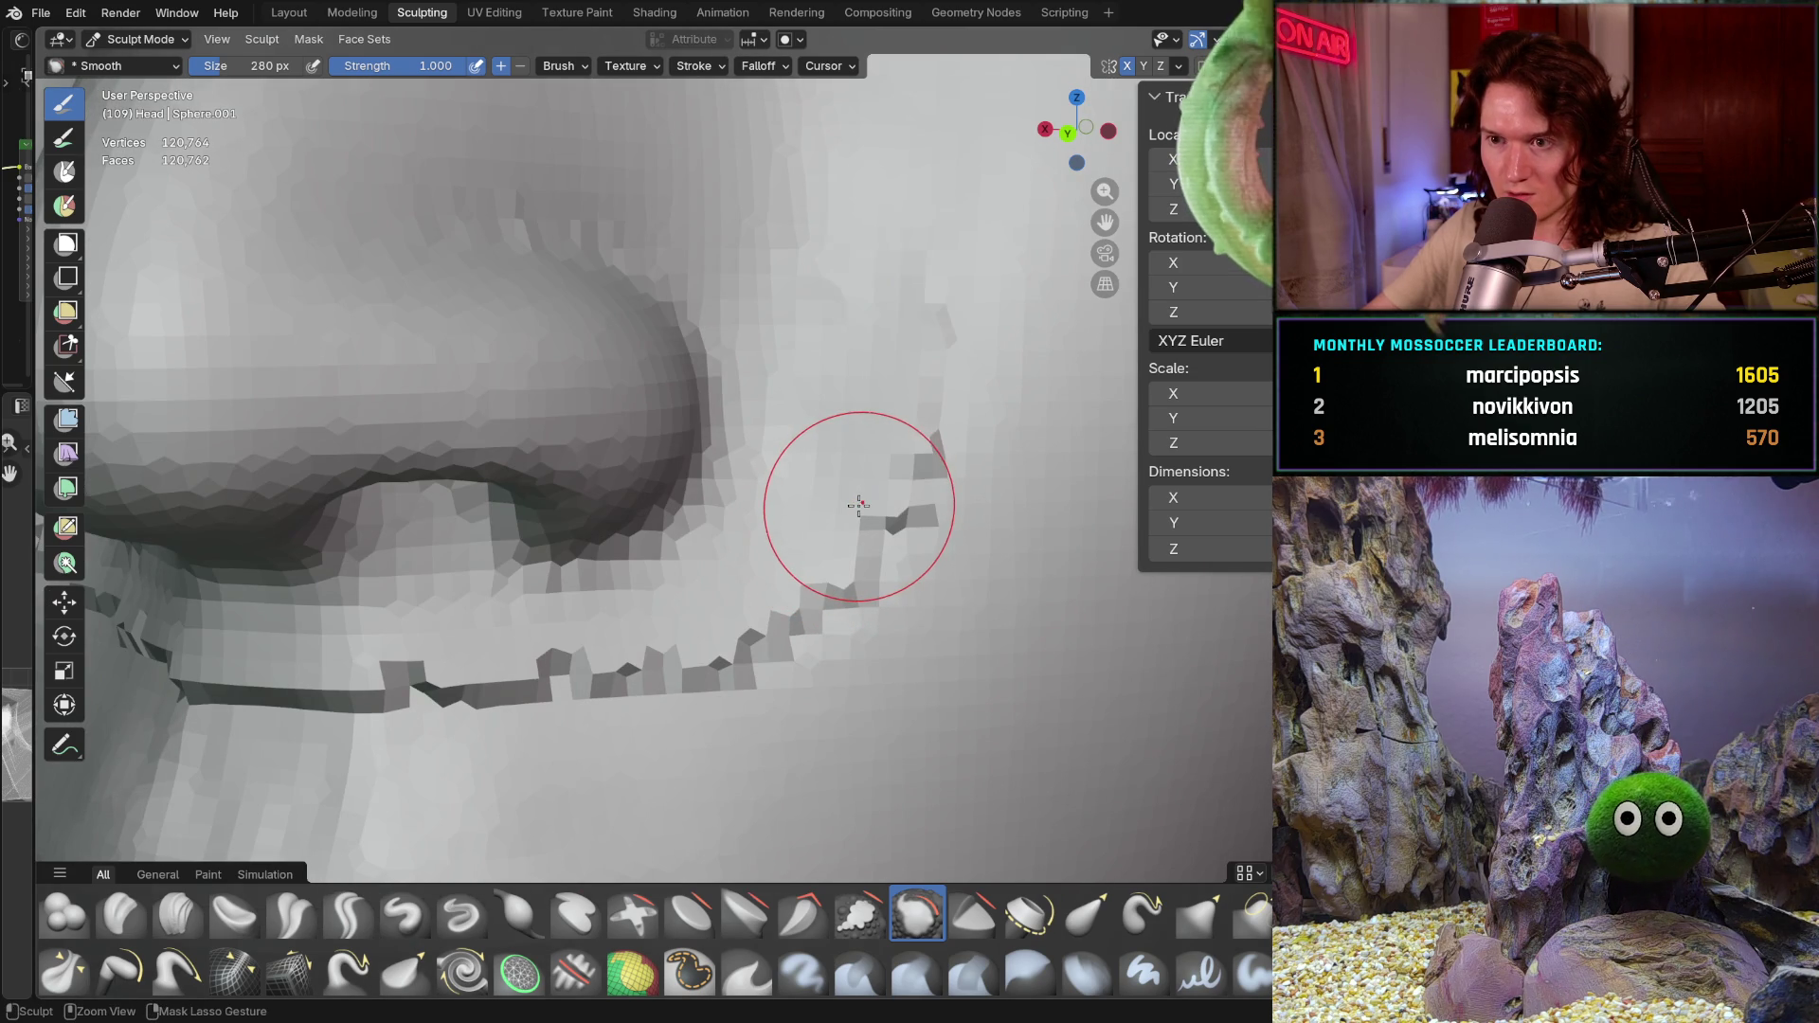
{"action": "middle_click_drag", "start_coordinate": [833, 452], "coordinate": [754, 581]}
{"action": "scroll", "coordinate": [755, 583], "scroll_direction": "down", "scroll_amount": 3}
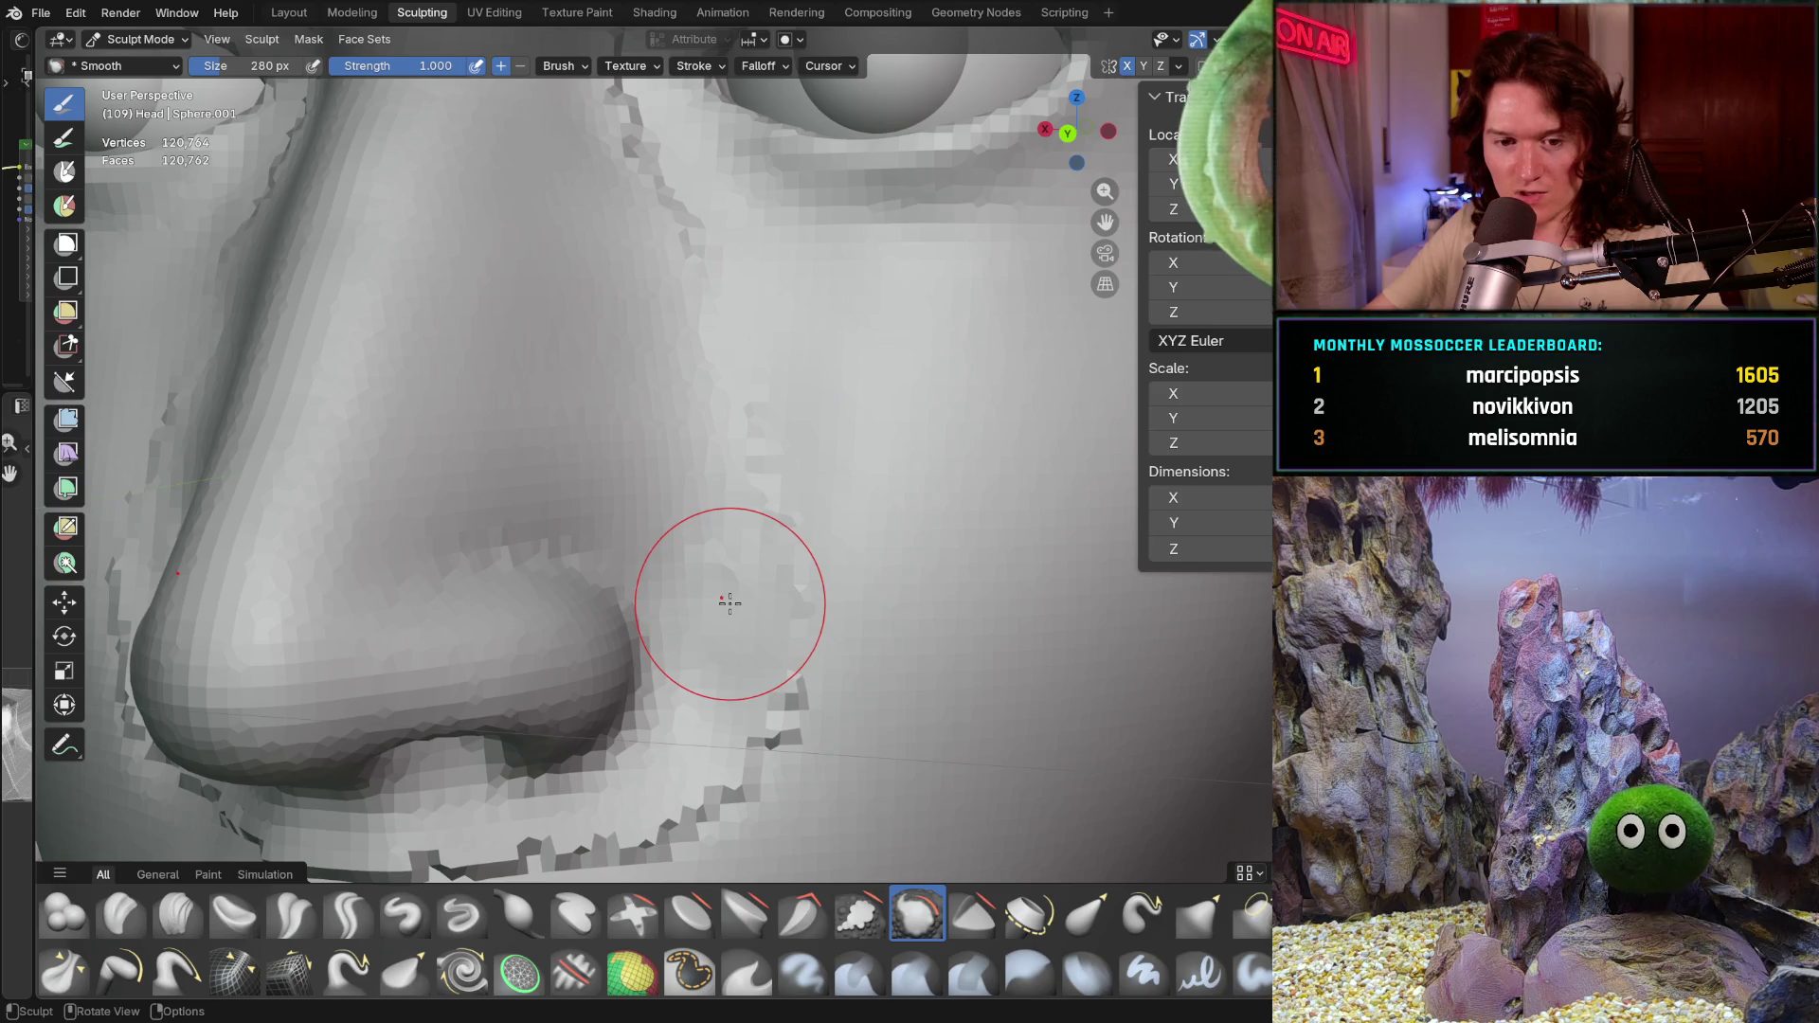
Step: Enlarge the Smooth brush and lower its strength for gentler smoothing
{"action": "key", "text": "f"}
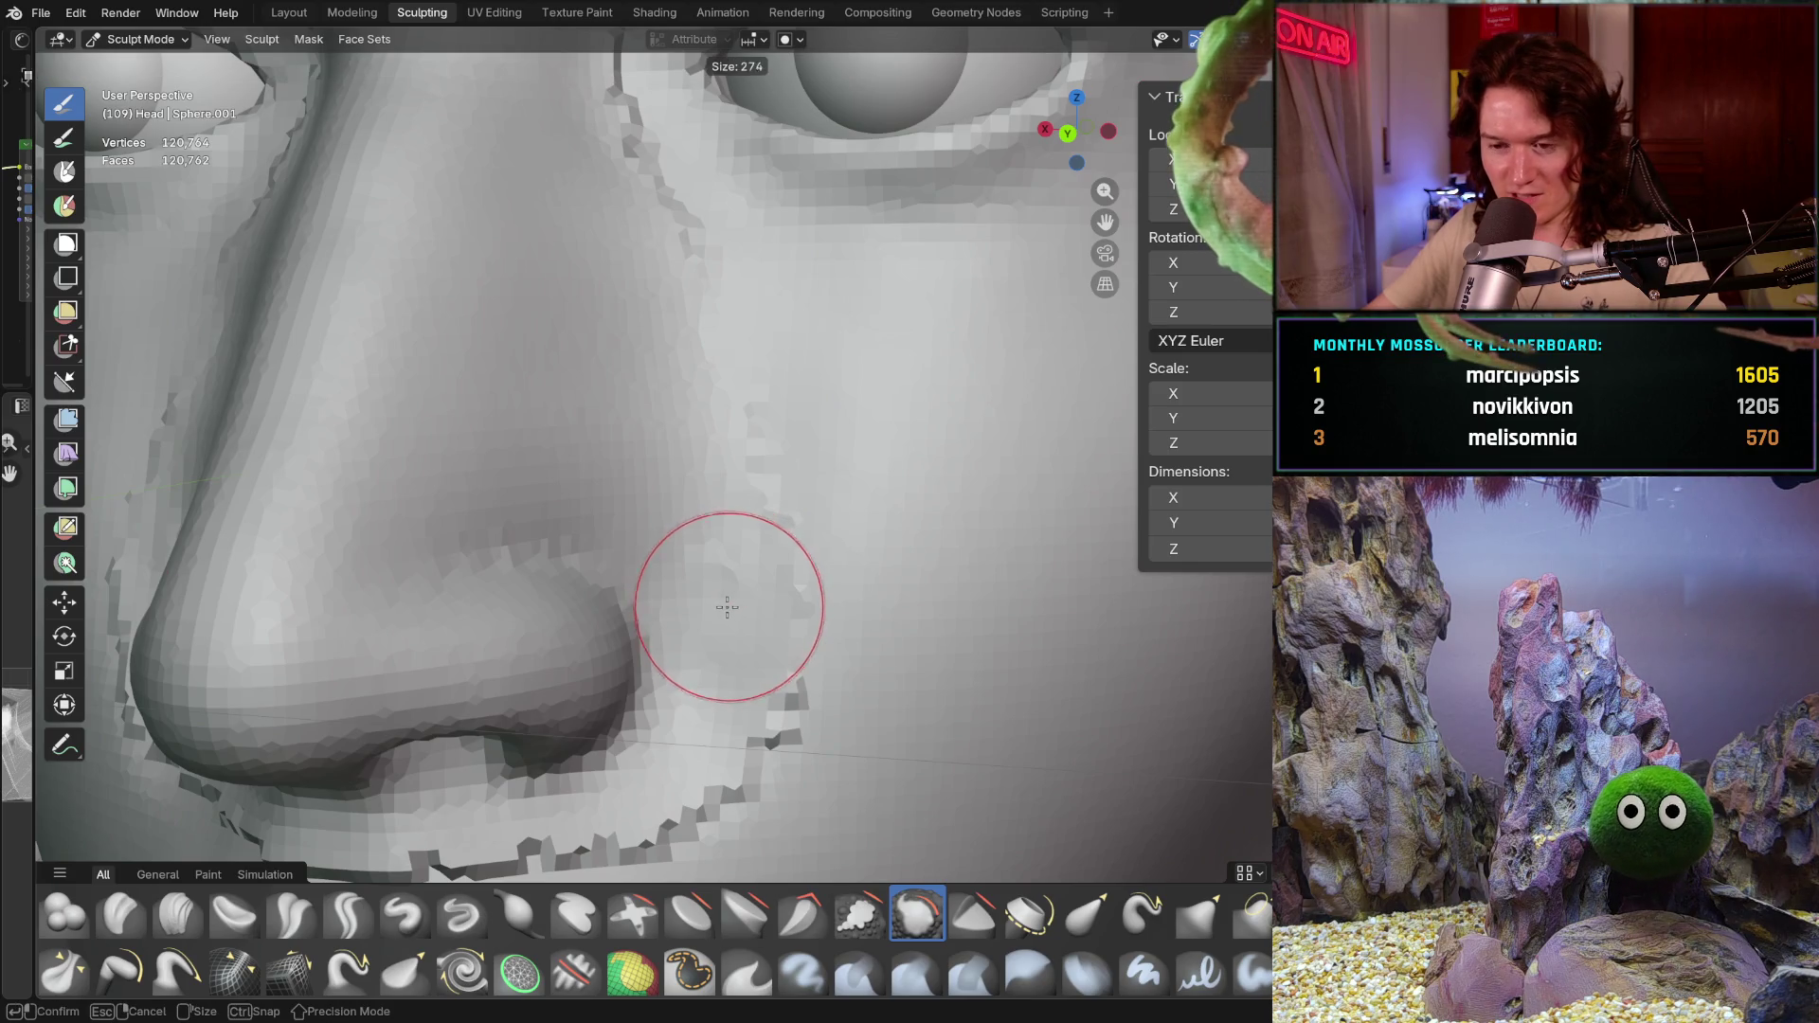
{"action": "left_click", "coordinate": [758, 599]}
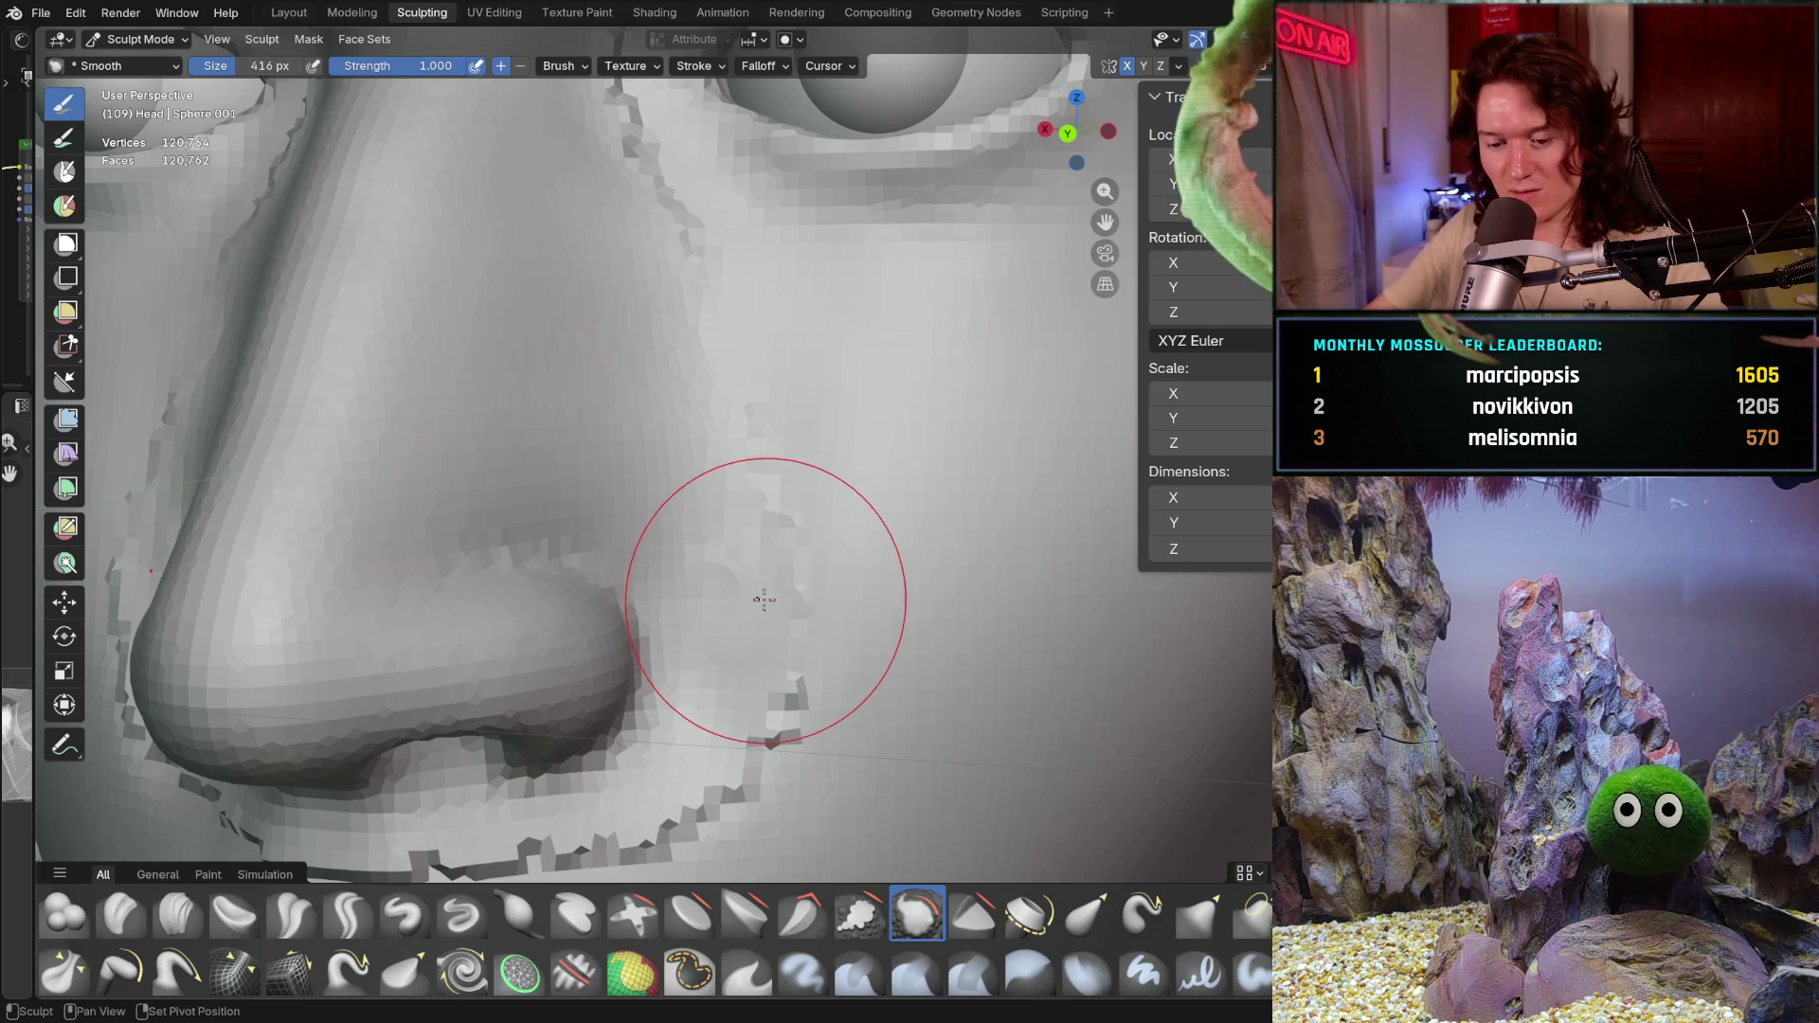
{"action": "key", "text": "shift+f"}
{"action": "left_click", "coordinate": [682, 625]}
Step: Reframe the view over the nose, cheek and eye ridge and shrink the brush
{"action": "mouse_move", "coordinate": [750, 588]}
{"action": "middle_mouse_down"}
{"action": "mouse_move", "coordinate": [769, 566]}
{"action": "mouse_move", "coordinate": [772, 435]}
{"action": "middle_mouse_up"}
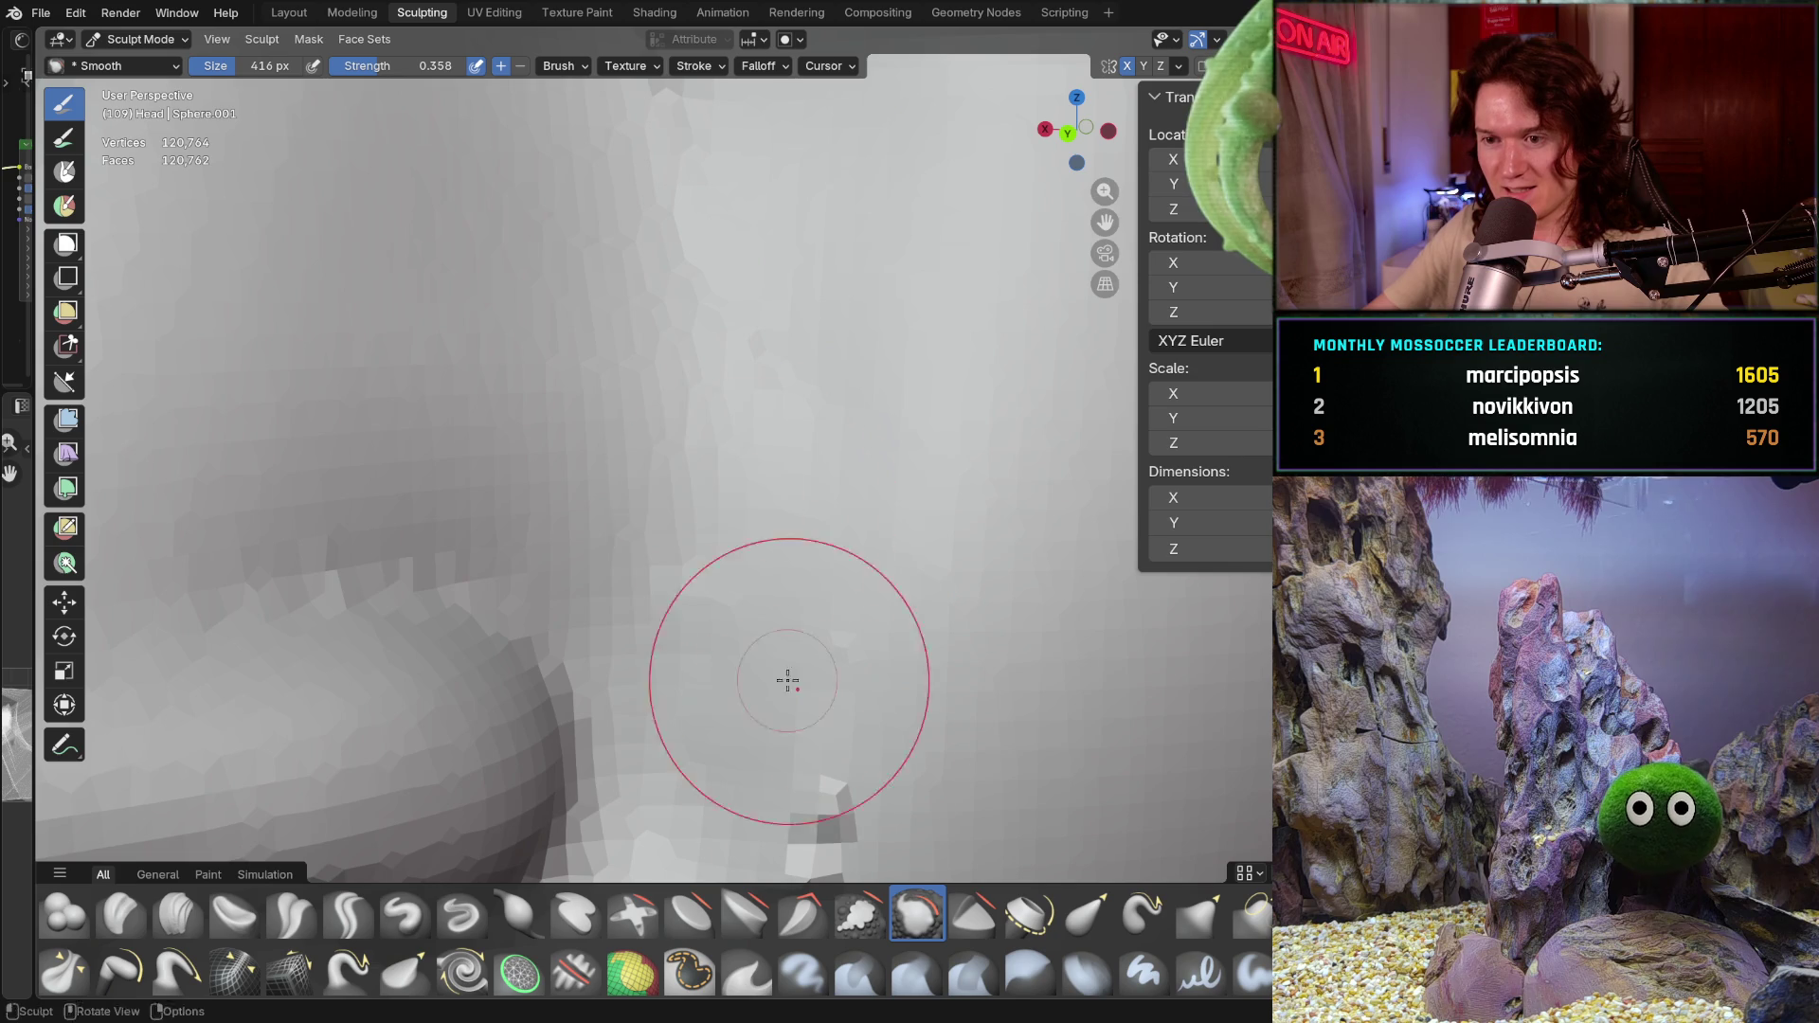
{"action": "middle_click_drag", "start_coordinate": [845, 777], "coordinate": [810, 406], "text": "ctrl"}
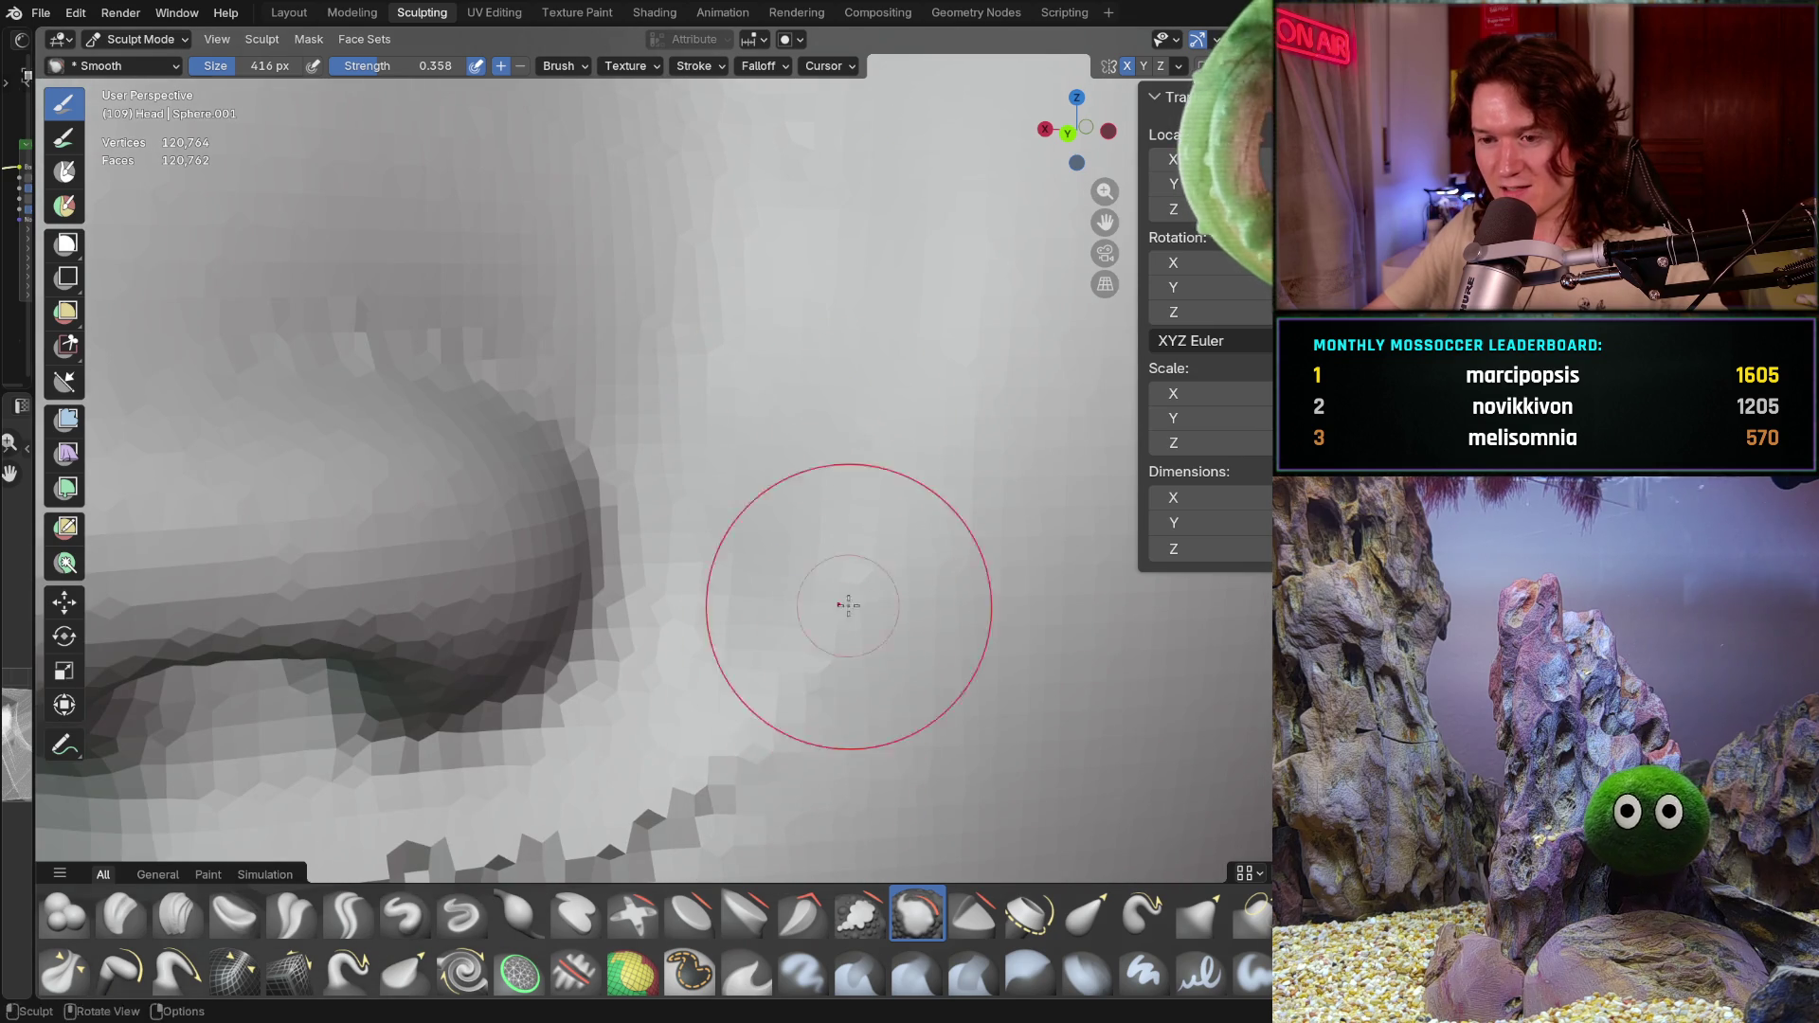
{"action": "middle_click_drag", "start_coordinate": [744, 790], "coordinate": [910, 520], "text": "shift"}
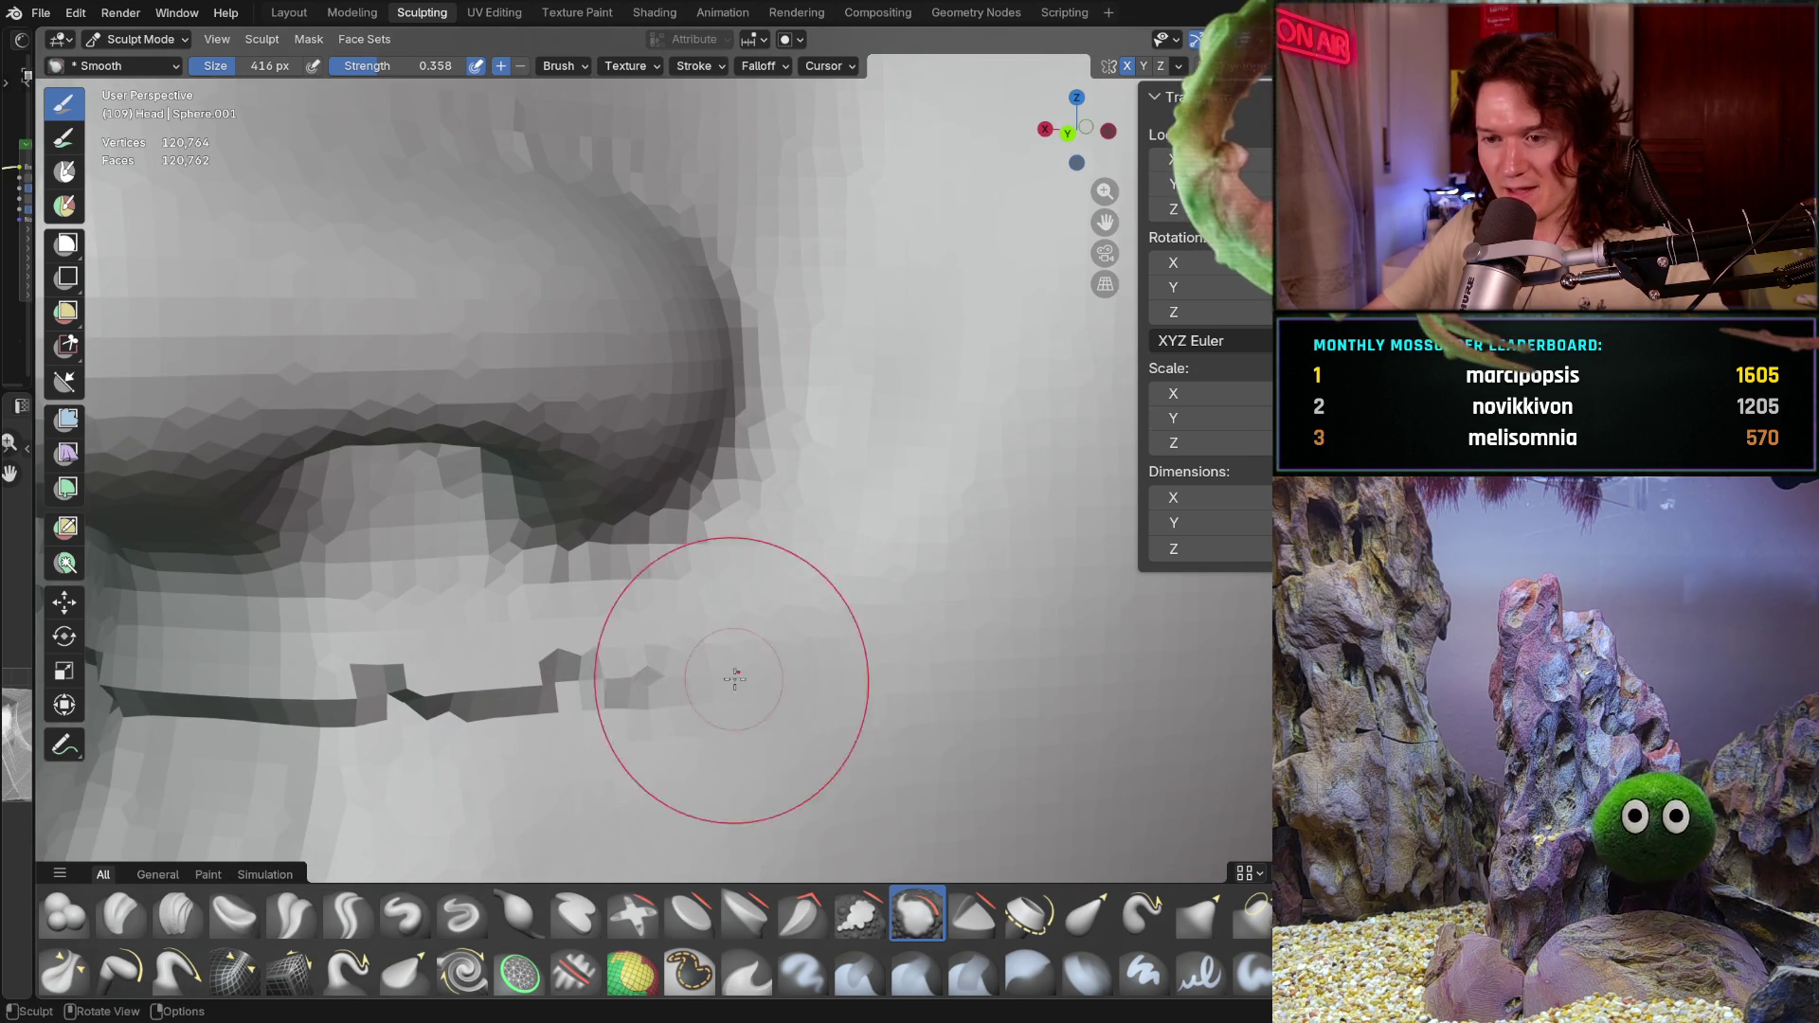
{"action": "mouse_move", "coordinate": [873, 446]}
{"action": "middle_mouse_down", "text": "ctrl"}
{"action": "mouse_move", "coordinate": [811, 597]}
{"action": "mouse_move", "coordinate": [832, 639]}
{"action": "middle_mouse_up", "text": "ctrl"}
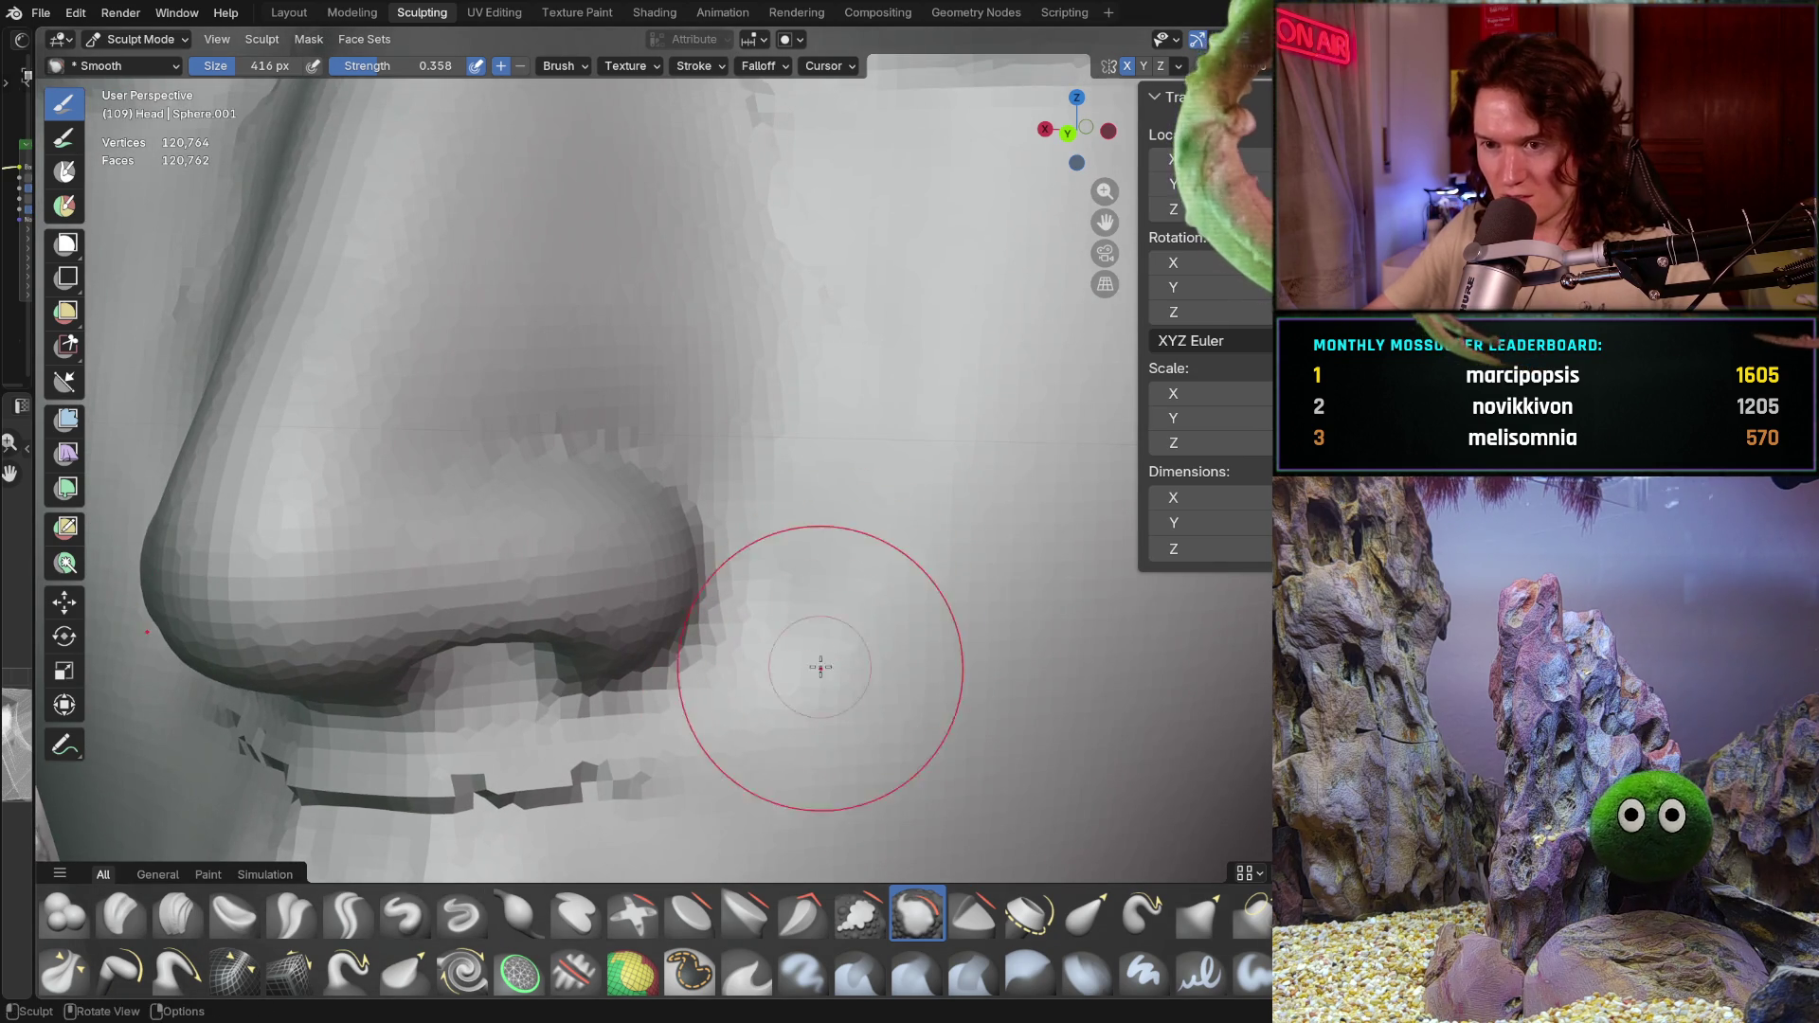
{"action": "mouse_move", "coordinate": [889, 491]}
{"action": "middle_mouse_down", "text": "ctrl"}
{"action": "mouse_move", "coordinate": [835, 641]}
{"action": "mouse_move", "coordinate": [826, 502]}
{"action": "mouse_move", "coordinate": [840, 719]}
{"action": "middle_mouse_up", "text": "ctrl"}
{"action": "mouse_move", "coordinate": [731, 407]}
{"action": "middle_mouse_down", "text": "ctrl"}
{"action": "mouse_move", "coordinate": [805, 742]}
{"action": "mouse_move", "coordinate": [783, 731]}
{"action": "middle_mouse_up", "text": "ctrl"}
{"action": "key", "text": "f"}
{"action": "left_click", "coordinate": [721, 710]}
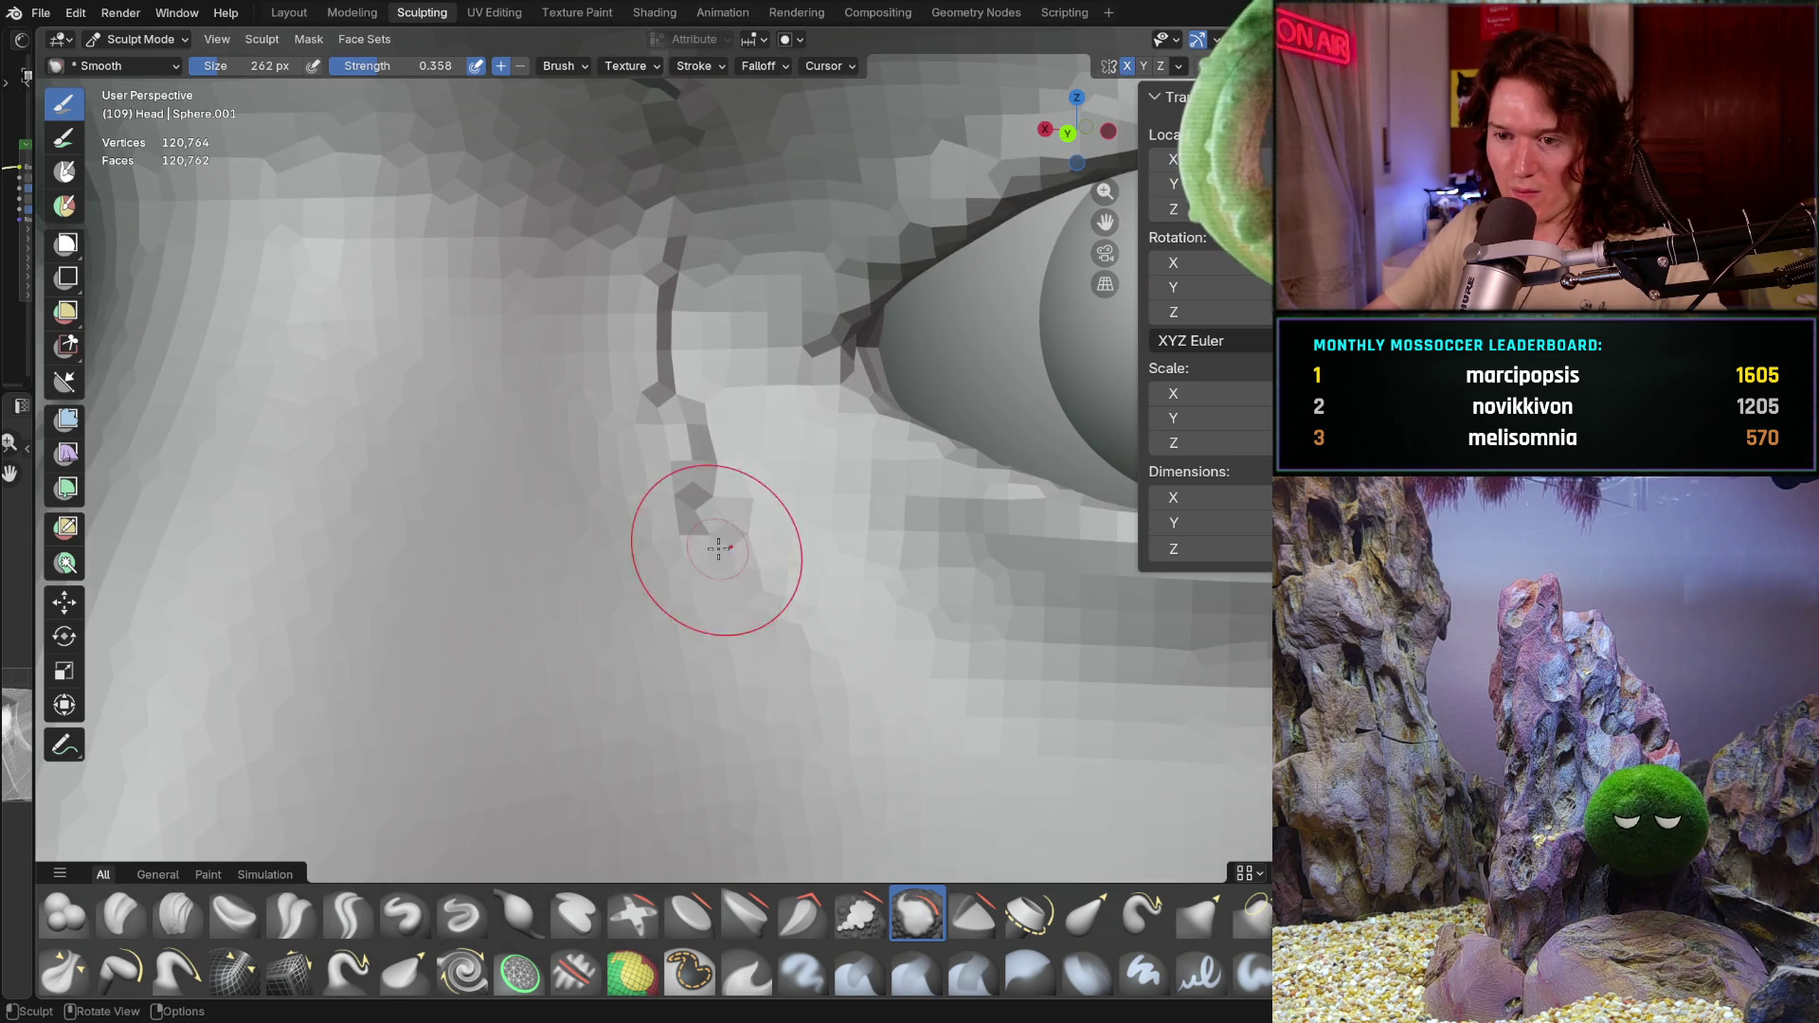
Step: Smooth the ridge and dark vertical crease below the eye, orbiting around it
{"action": "left_click_drag", "start_coordinate": [763, 635], "coordinate": [702, 527]}
{"action": "middle_click_drag", "start_coordinate": [673, 455], "coordinate": [698, 637]}
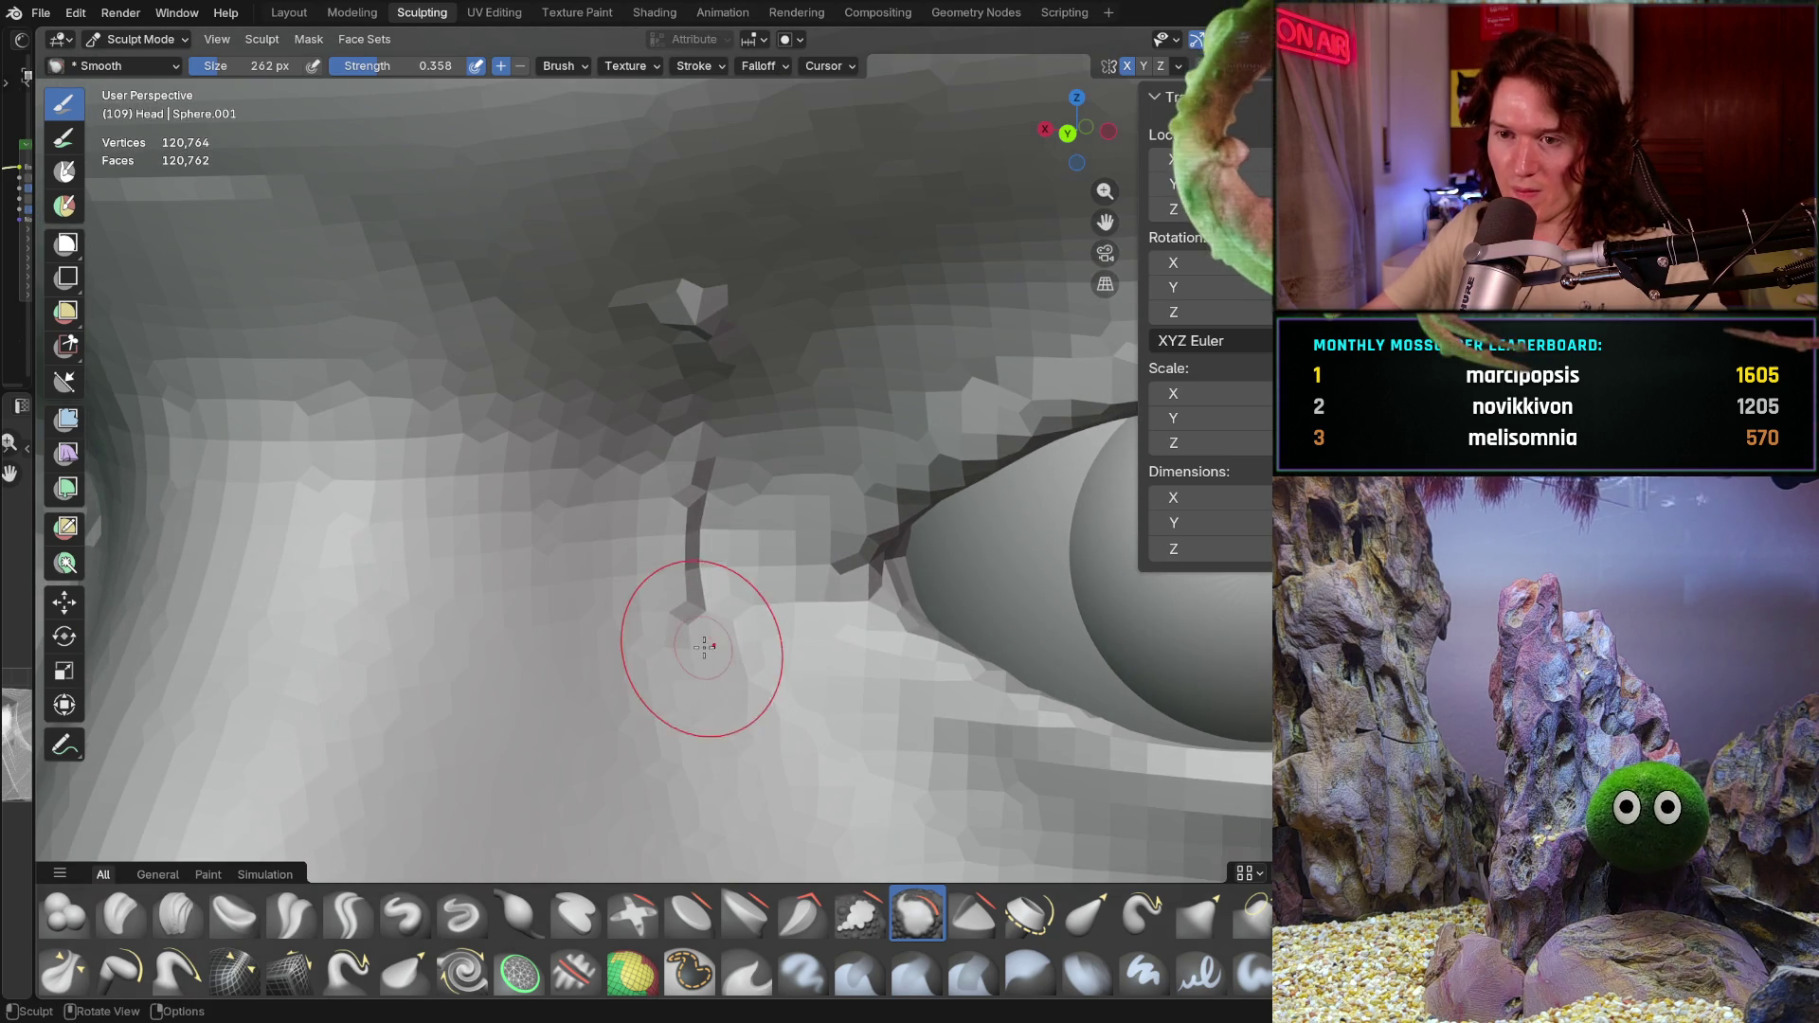
{"action": "left_click_drag", "start_coordinate": [683, 575], "coordinate": [684, 447]}
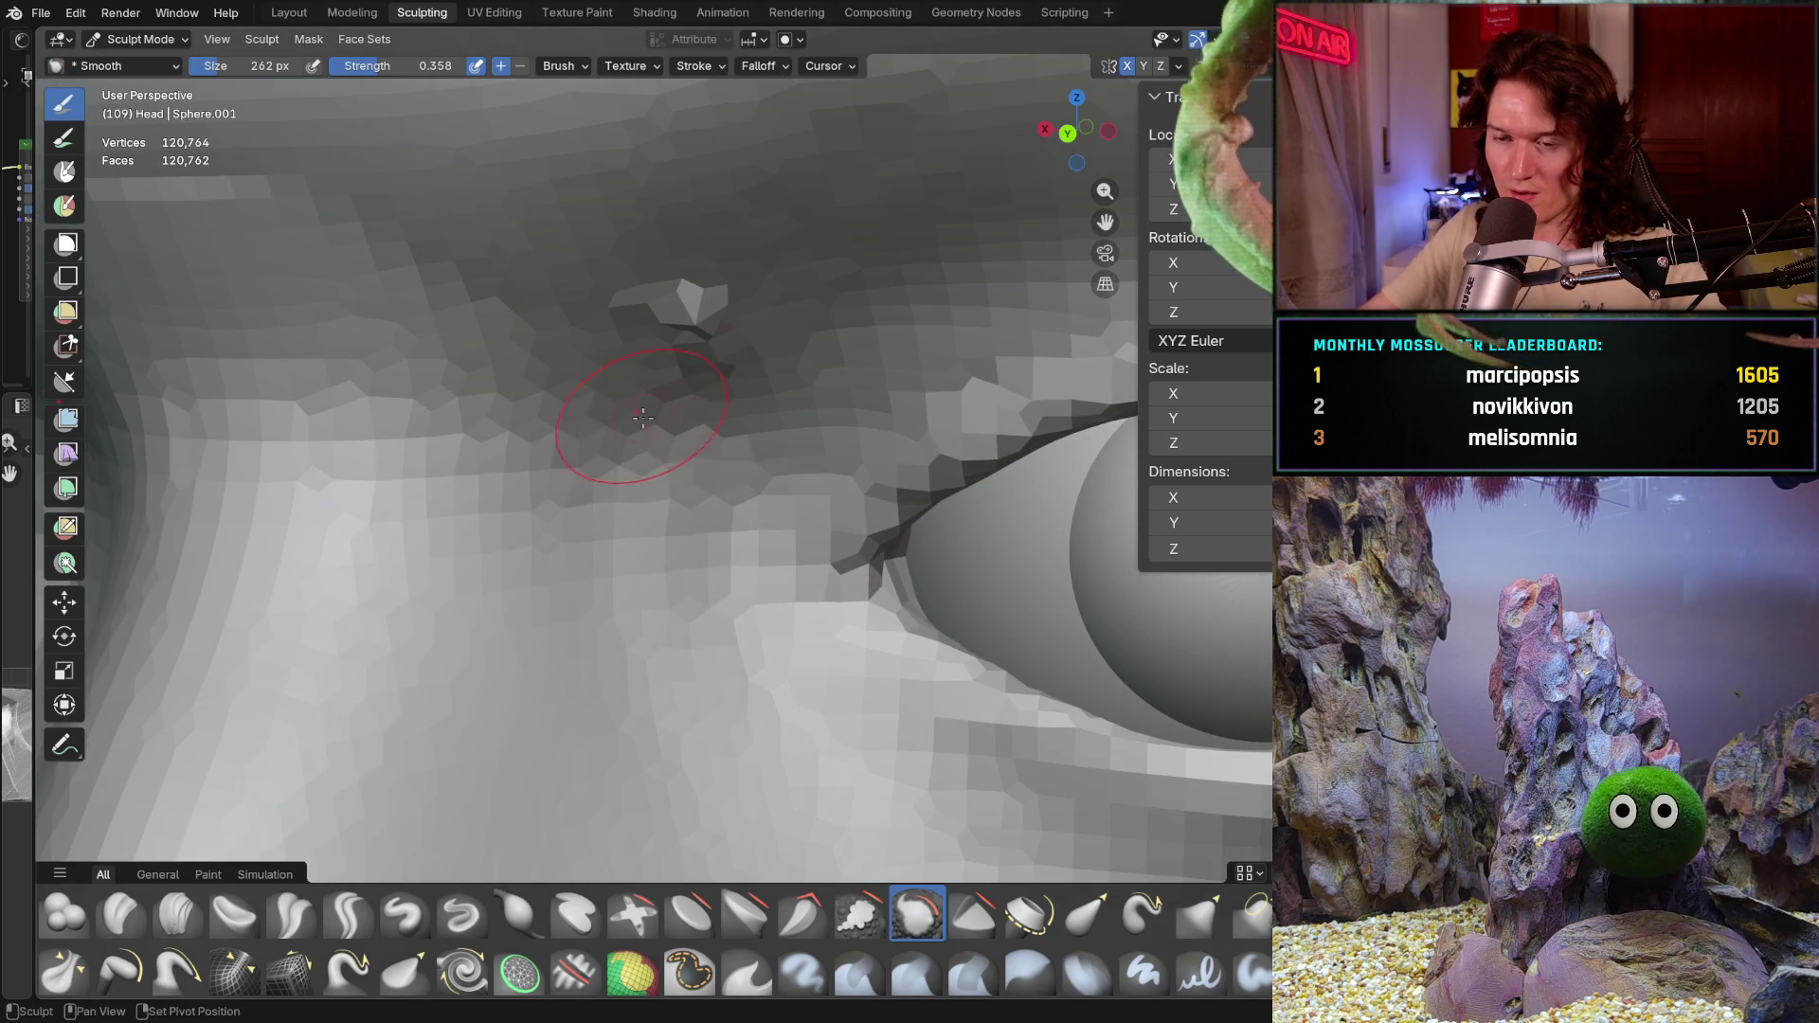
{"action": "middle_click_drag", "start_coordinate": [644, 415], "coordinate": [914, 407]}
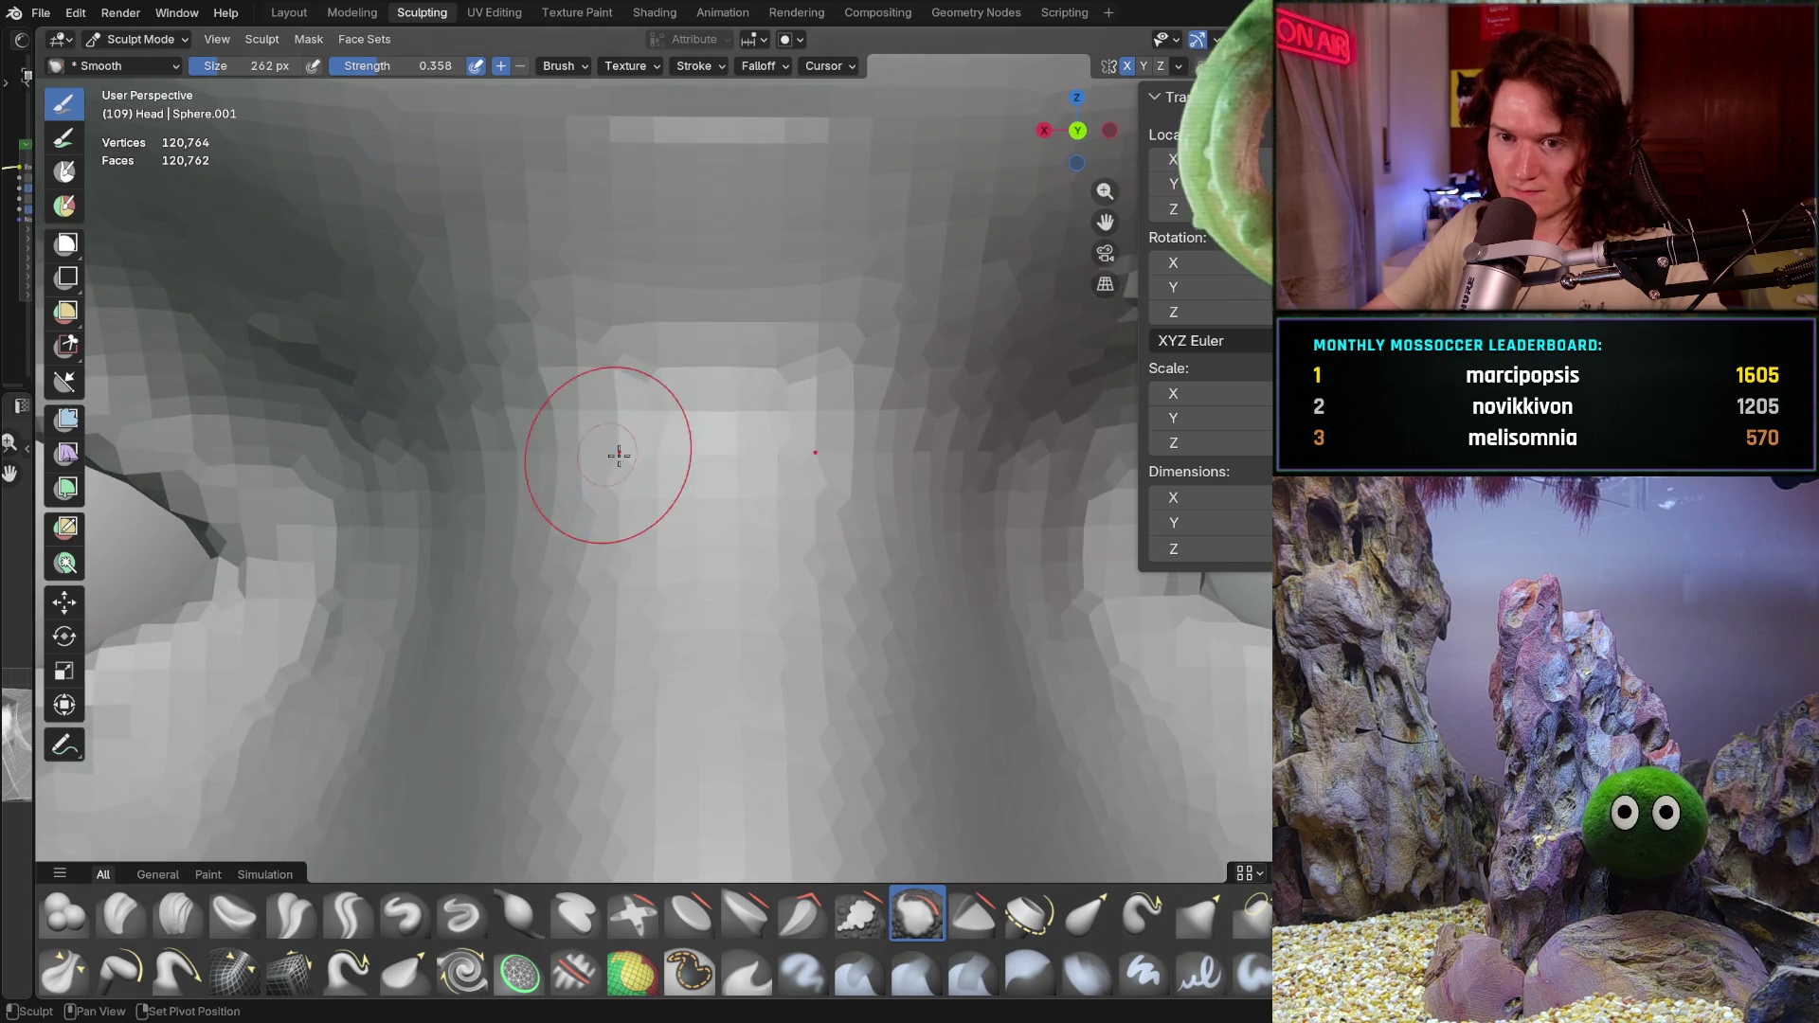
{"action": "middle_click_drag", "start_coordinate": [609, 454], "coordinate": [809, 559]}
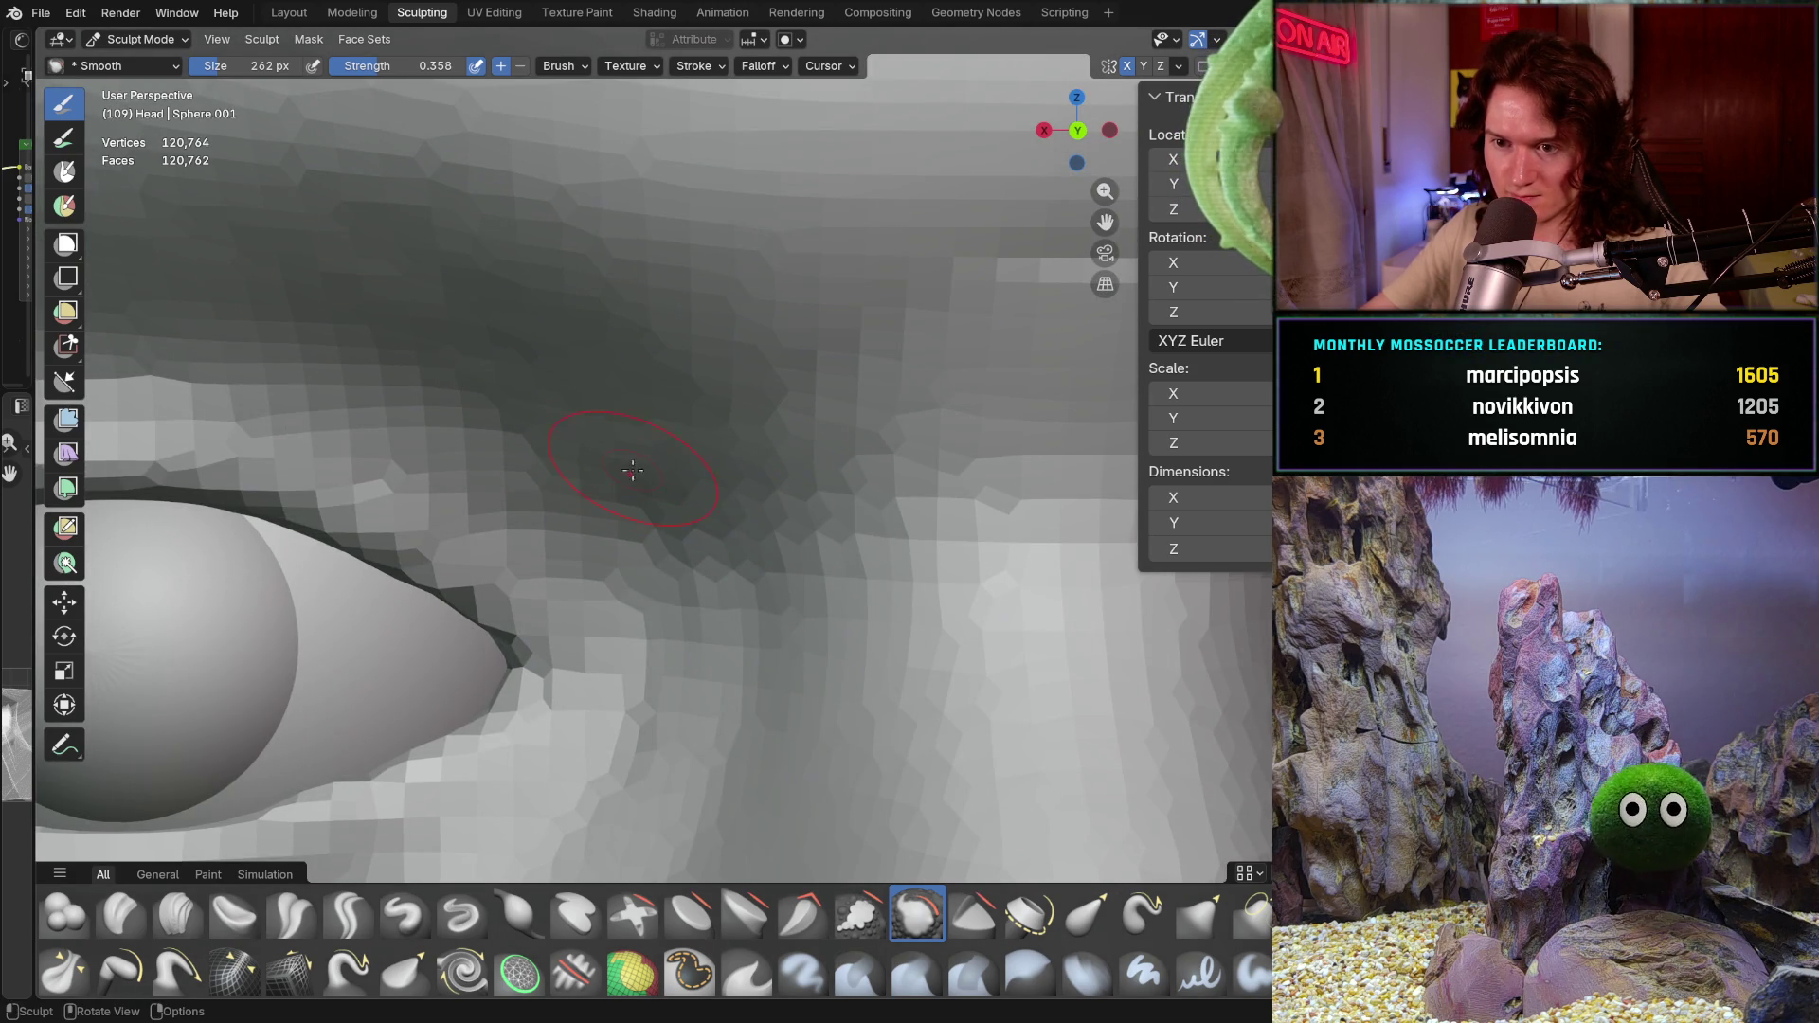
{"action": "middle_click_drag", "start_coordinate": [627, 455], "coordinate": [550, 503]}
Step: Smooth away the raised block along the lip crease in close-up, then zoom out to the whole head
{"action": "mouse_move", "coordinate": [814, 331]}
{"action": "middle_mouse_down"}
{"action": "mouse_move", "coordinate": [792, 319]}
{"action": "mouse_move", "coordinate": [630, 662]}
{"action": "mouse_move", "coordinate": [746, 577]}
{"action": "mouse_move", "coordinate": [670, 752]}
{"action": "middle_mouse_up"}
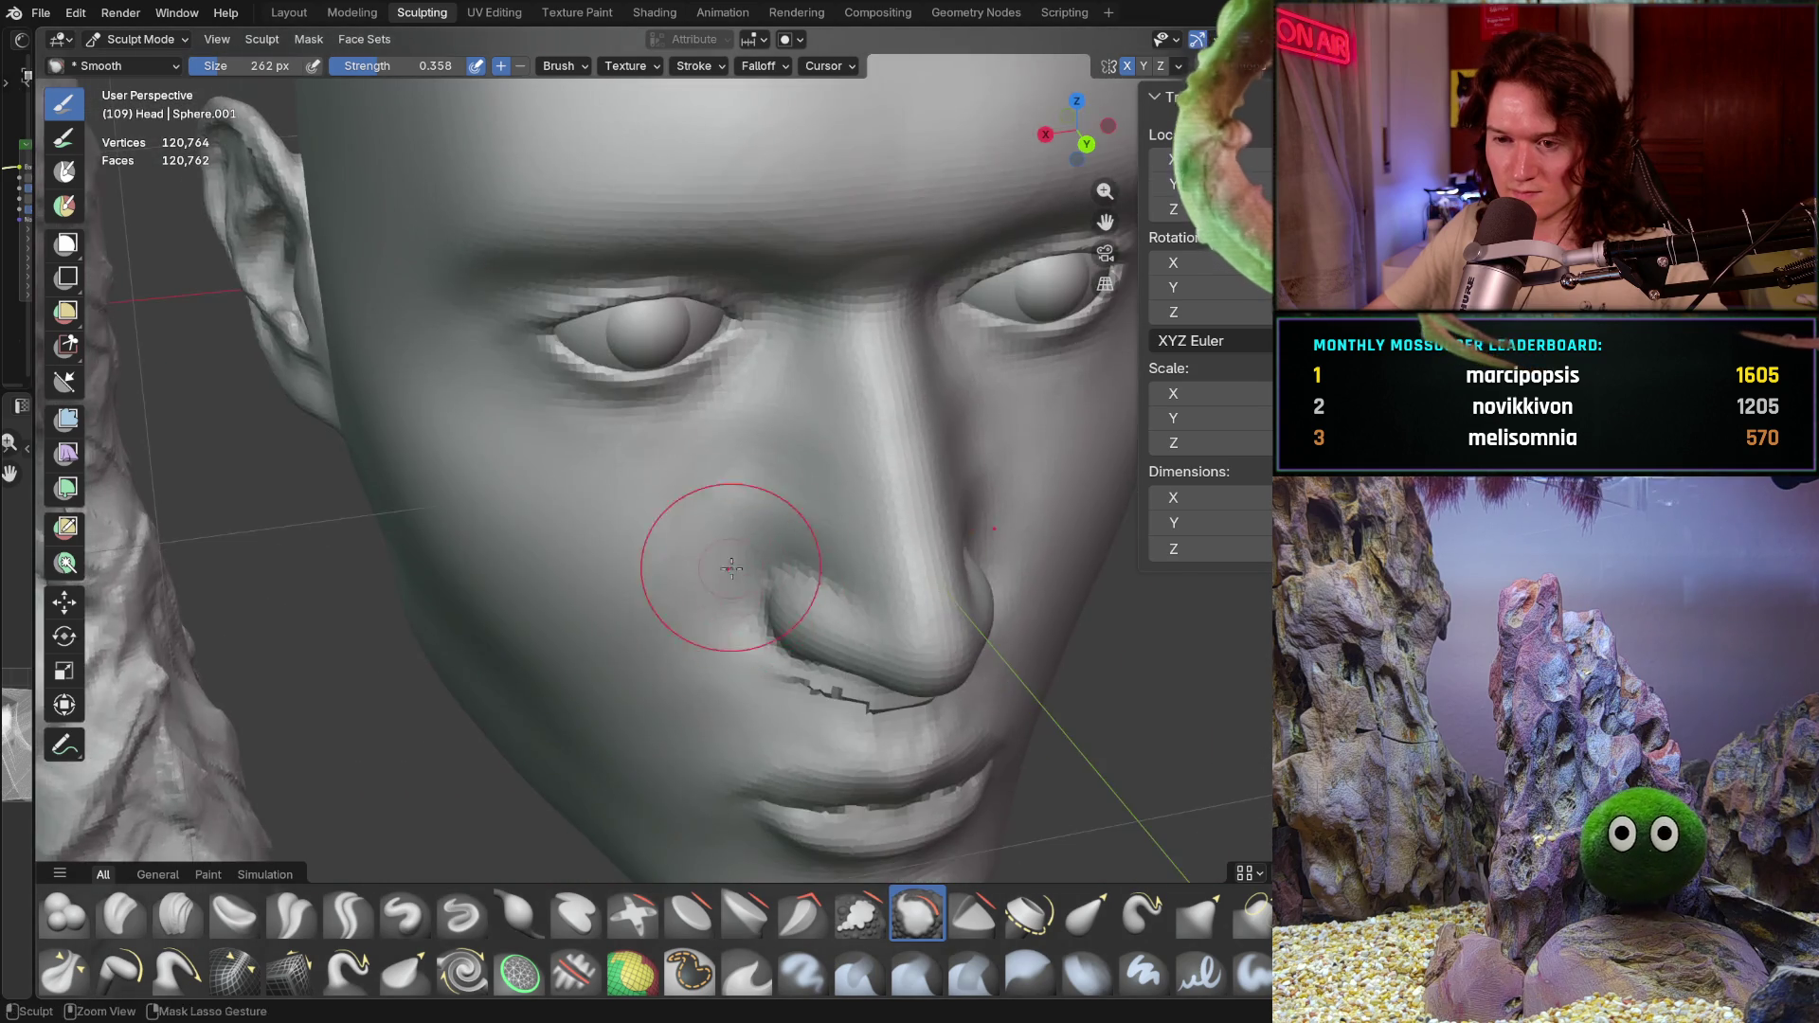
{"action": "middle_click_drag", "start_coordinate": [720, 669], "coordinate": [808, 426], "text": "ctrl"}
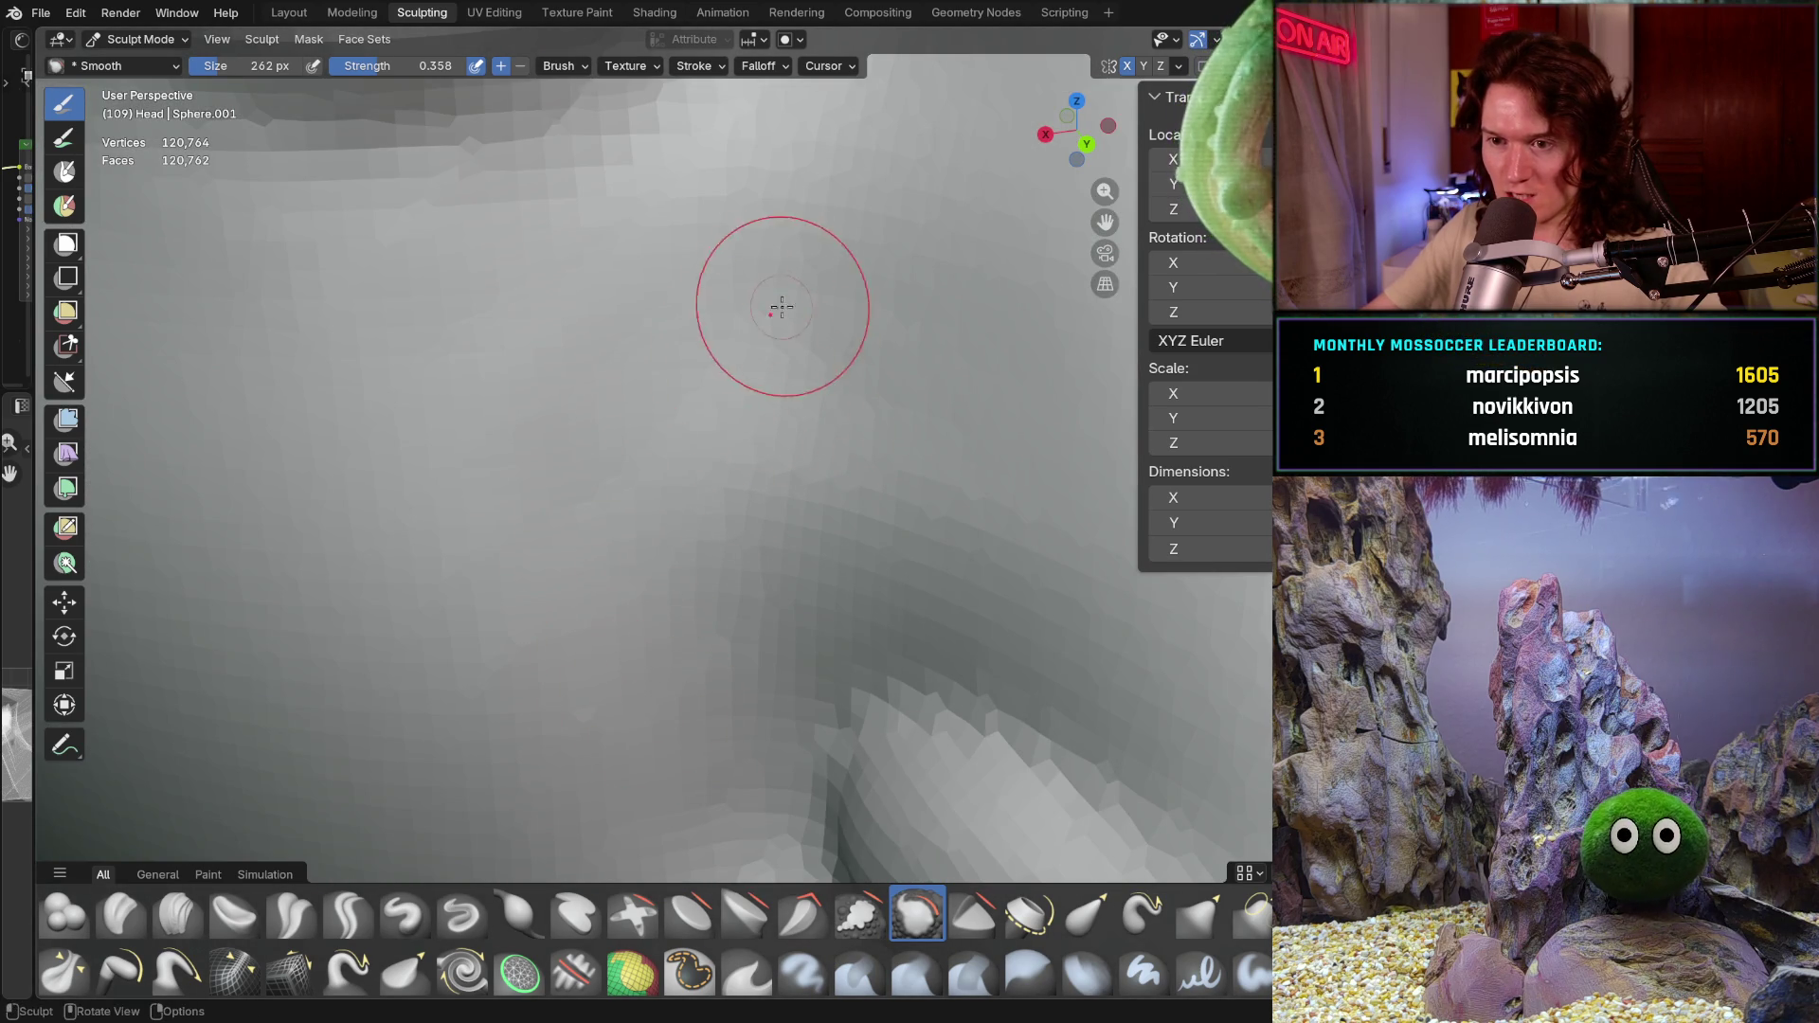
{"action": "middle_click_drag", "start_coordinate": [710, 534], "coordinate": [650, 523], "text": "ctrl"}
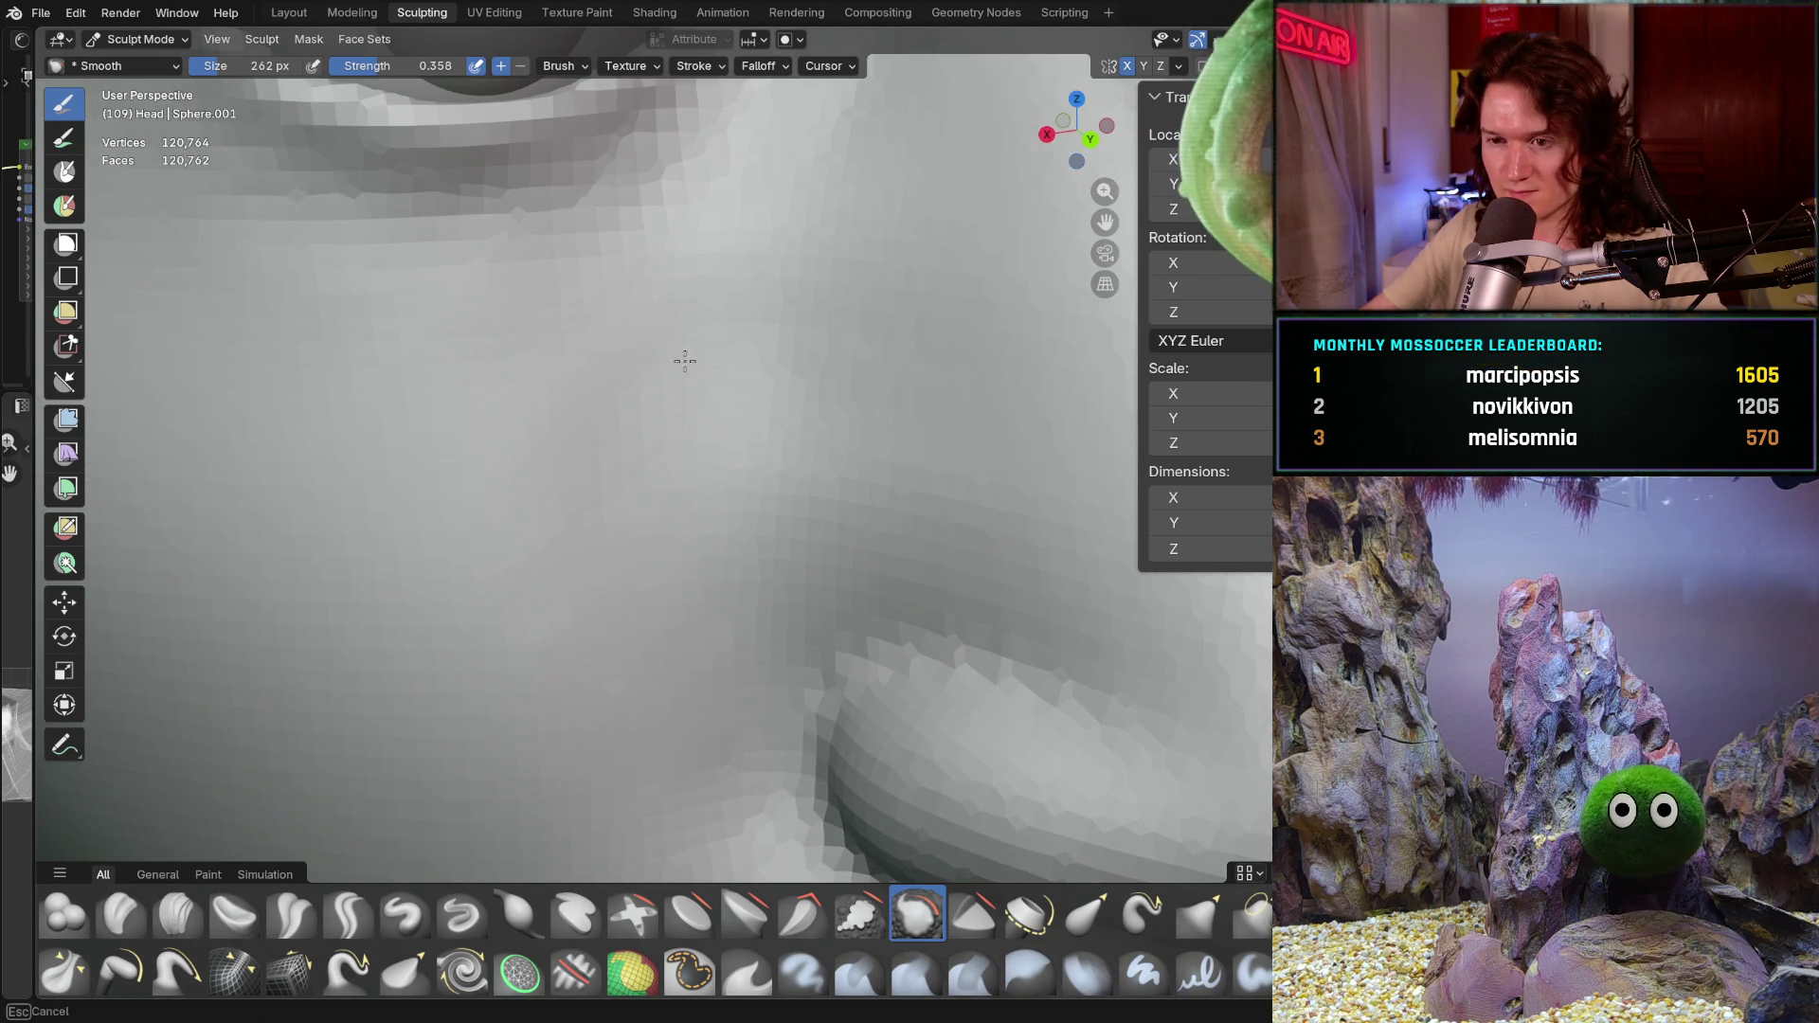
{"action": "middle_click_drag", "start_coordinate": [633, 640], "coordinate": [503, 507], "text": "ctrl"}
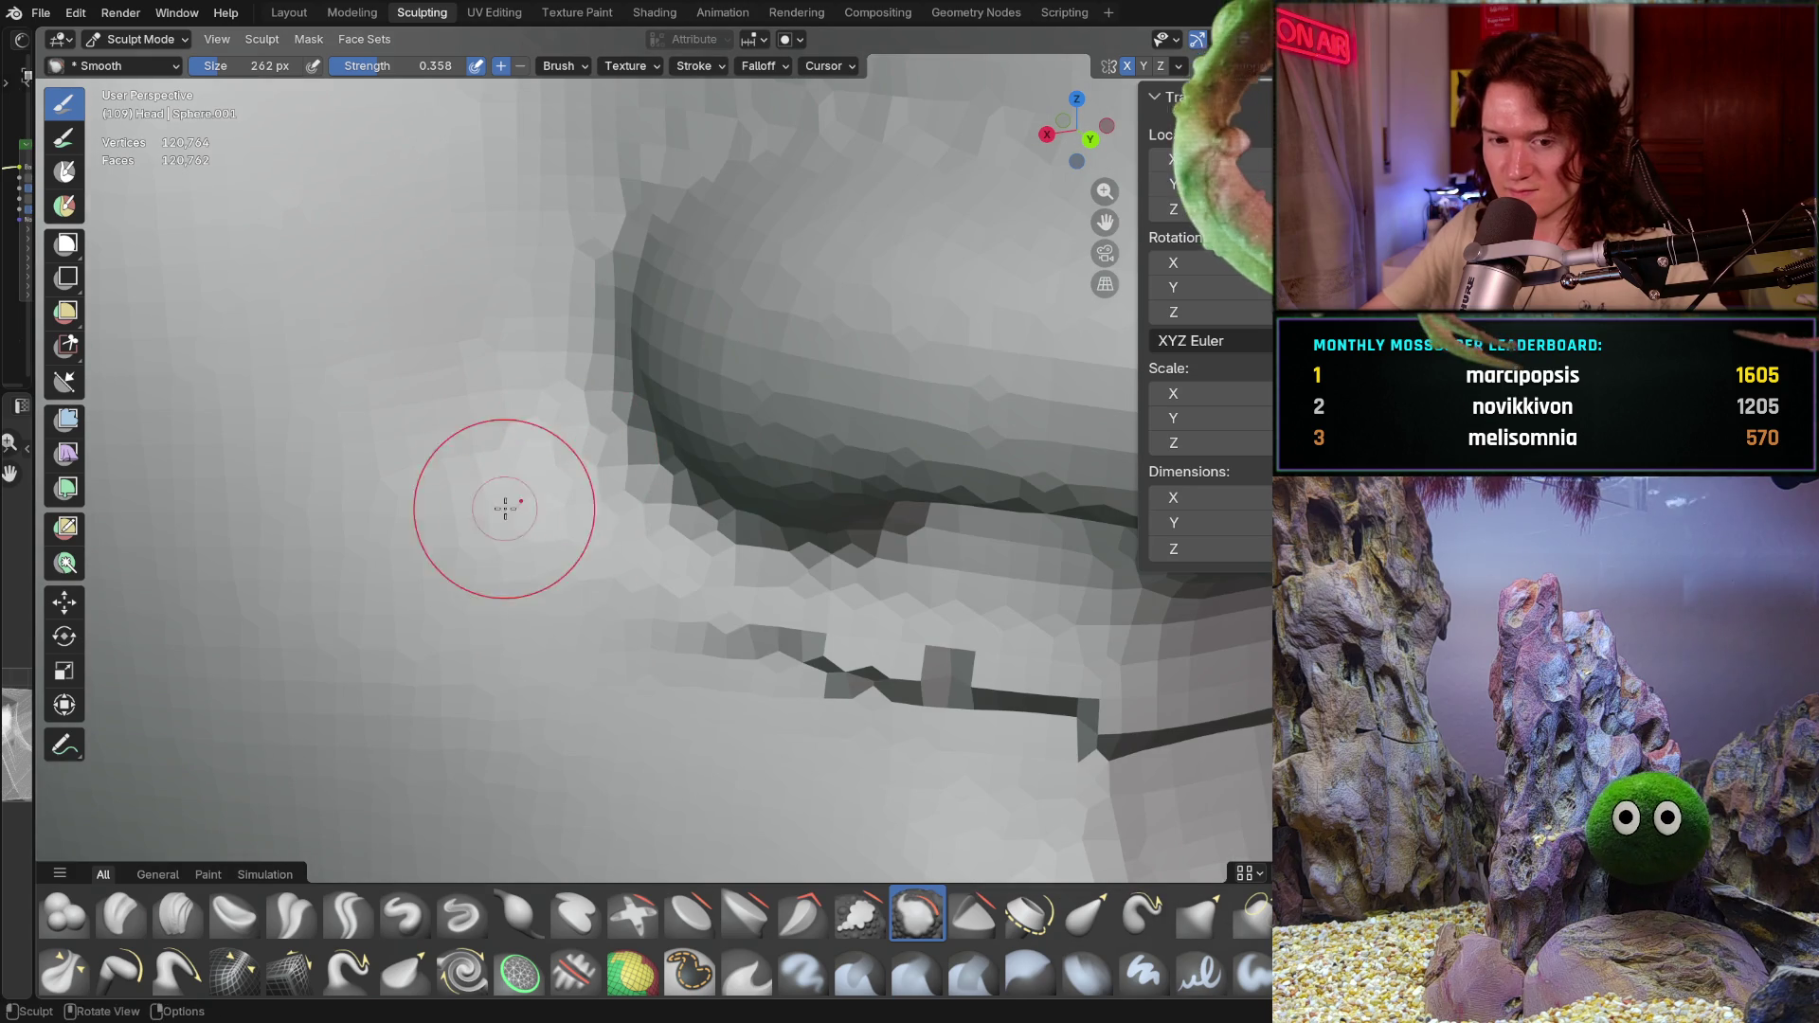
{"action": "middle_click_drag", "start_coordinate": [852, 691], "coordinate": [611, 575], "text": "shift"}
{"action": "left_click_drag", "start_coordinate": [611, 576], "coordinate": [904, 546]}
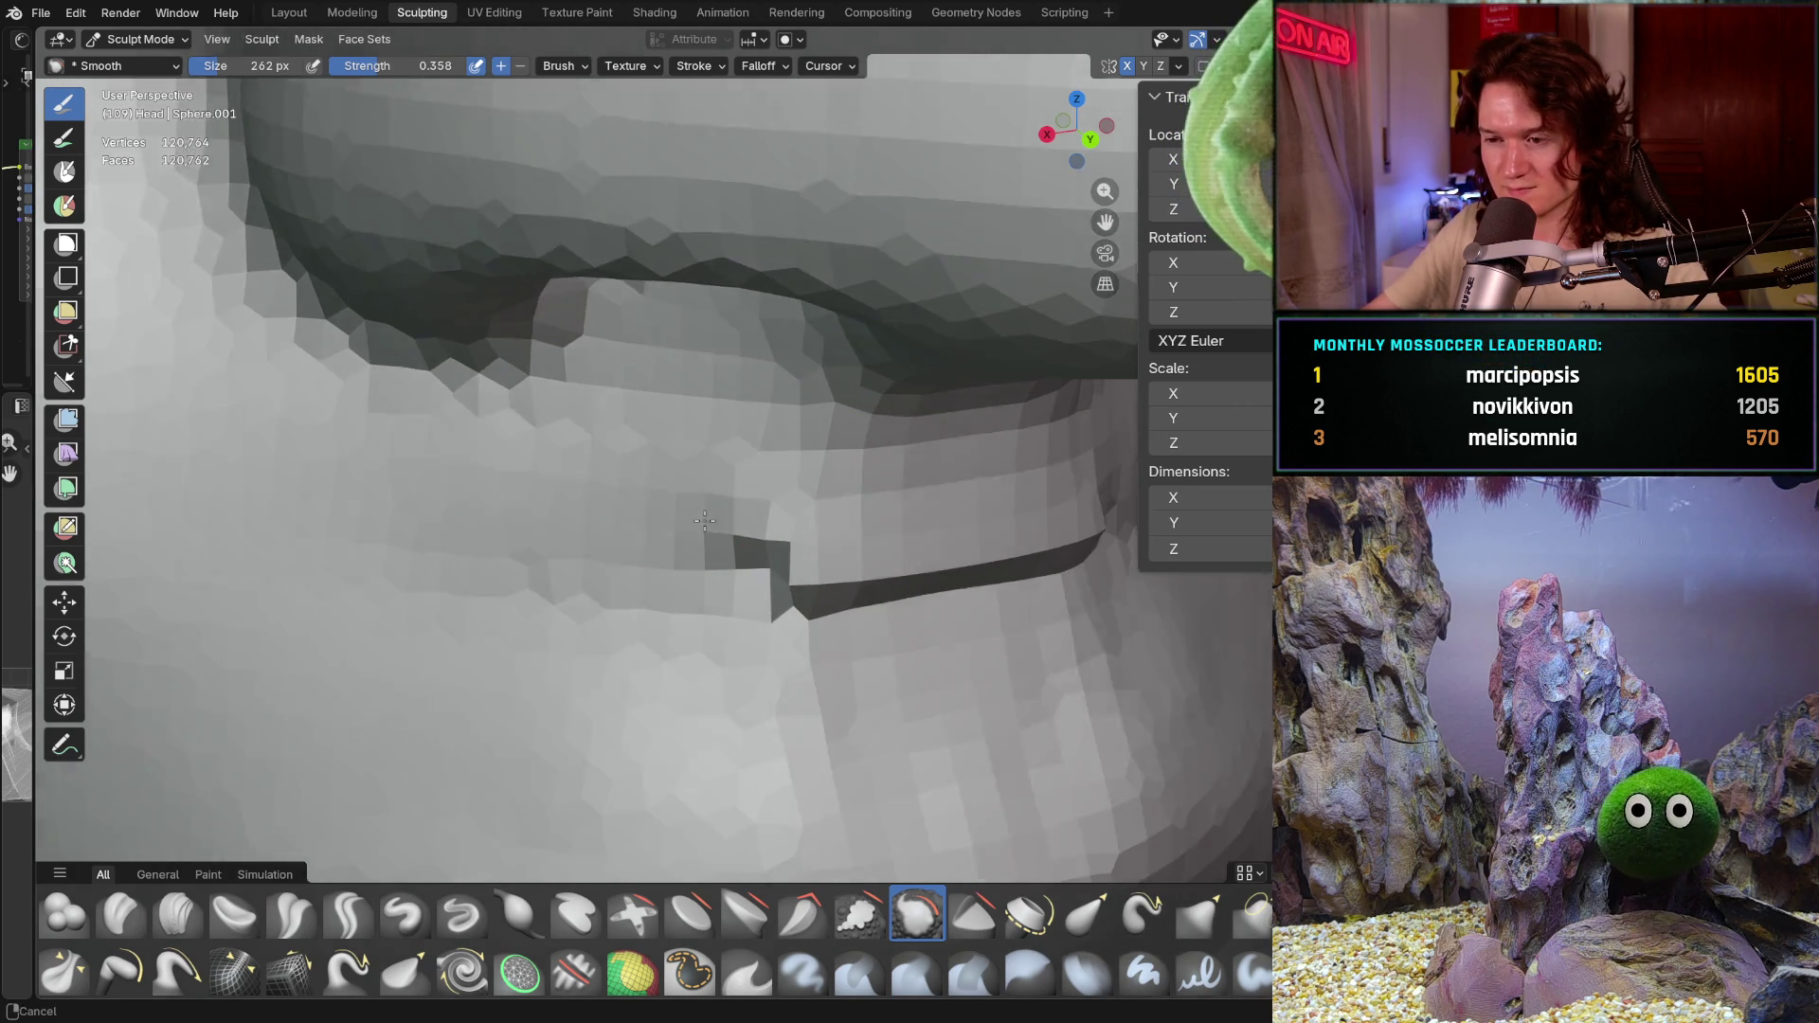
{"action": "middle_click_drag", "start_coordinate": [890, 609], "coordinate": [602, 507], "text": "shift"}
{"action": "left_click_drag", "start_coordinate": [604, 572], "coordinate": [831, 555]}
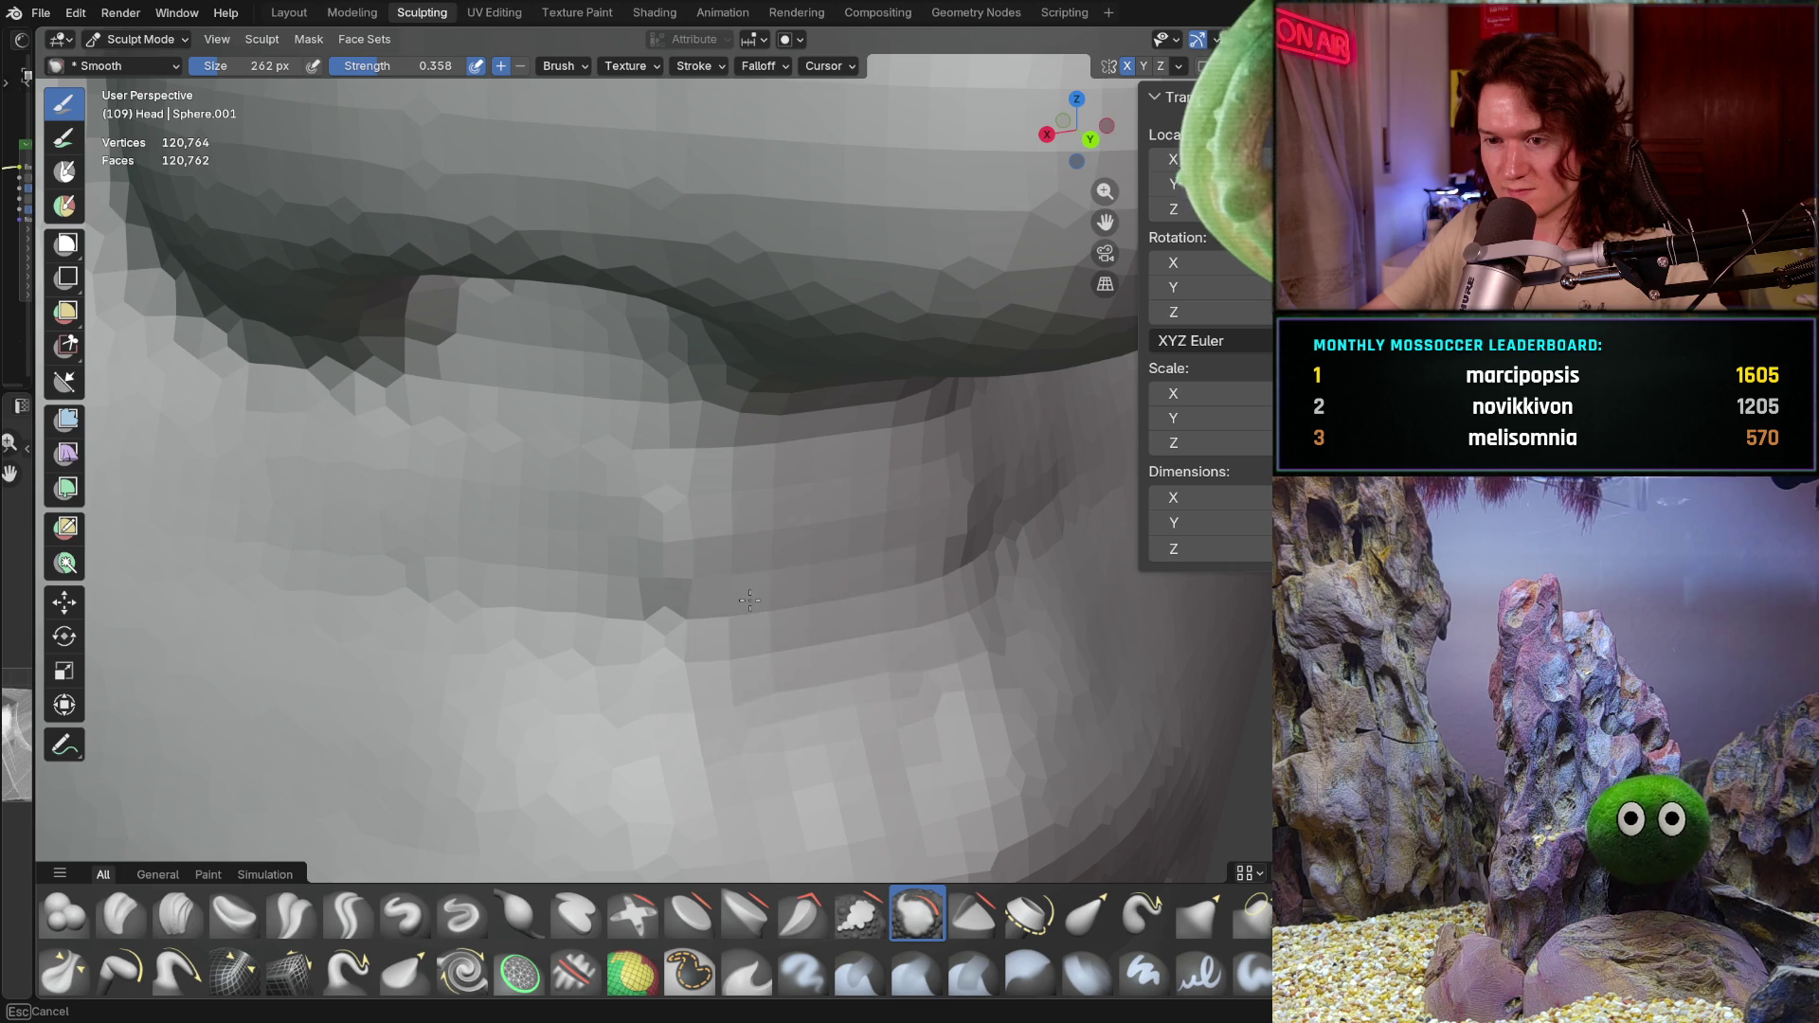
{"action": "scroll", "coordinate": [749, 600], "scroll_direction": "down", "scroll_amount": 15}
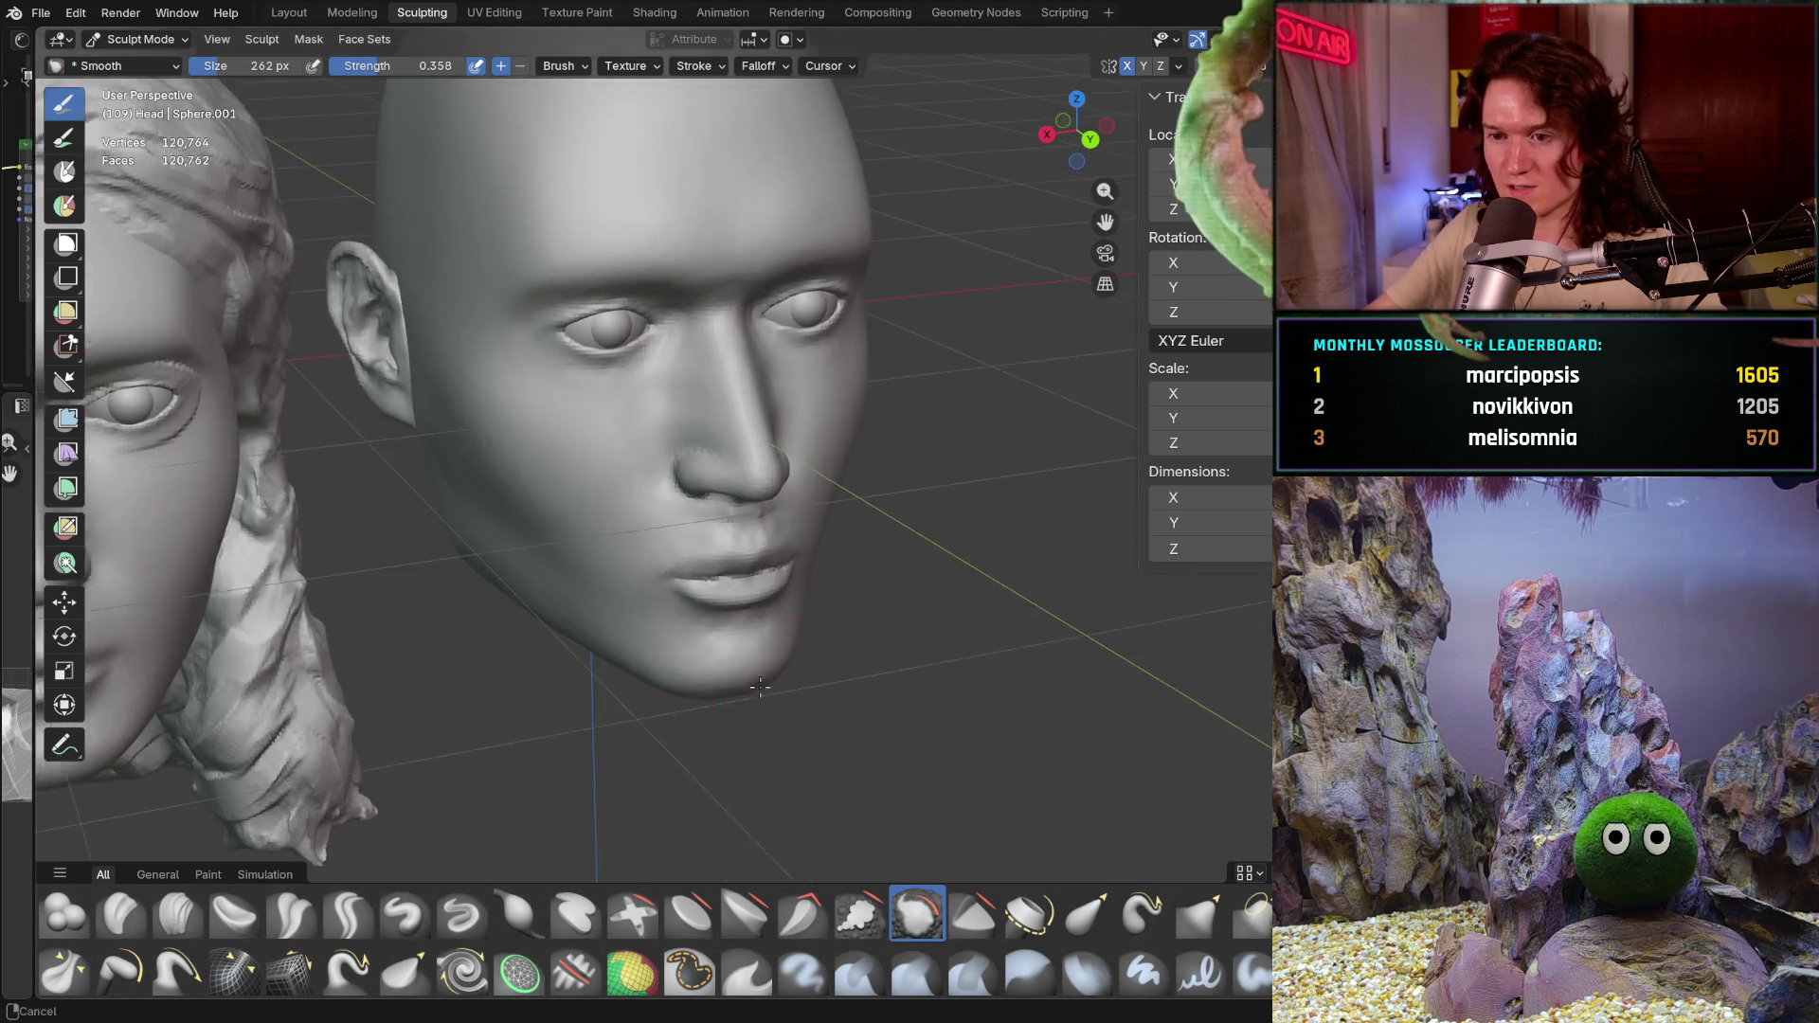
{"action": "middle_click_drag", "start_coordinate": [731, 562], "coordinate": [676, 547]}
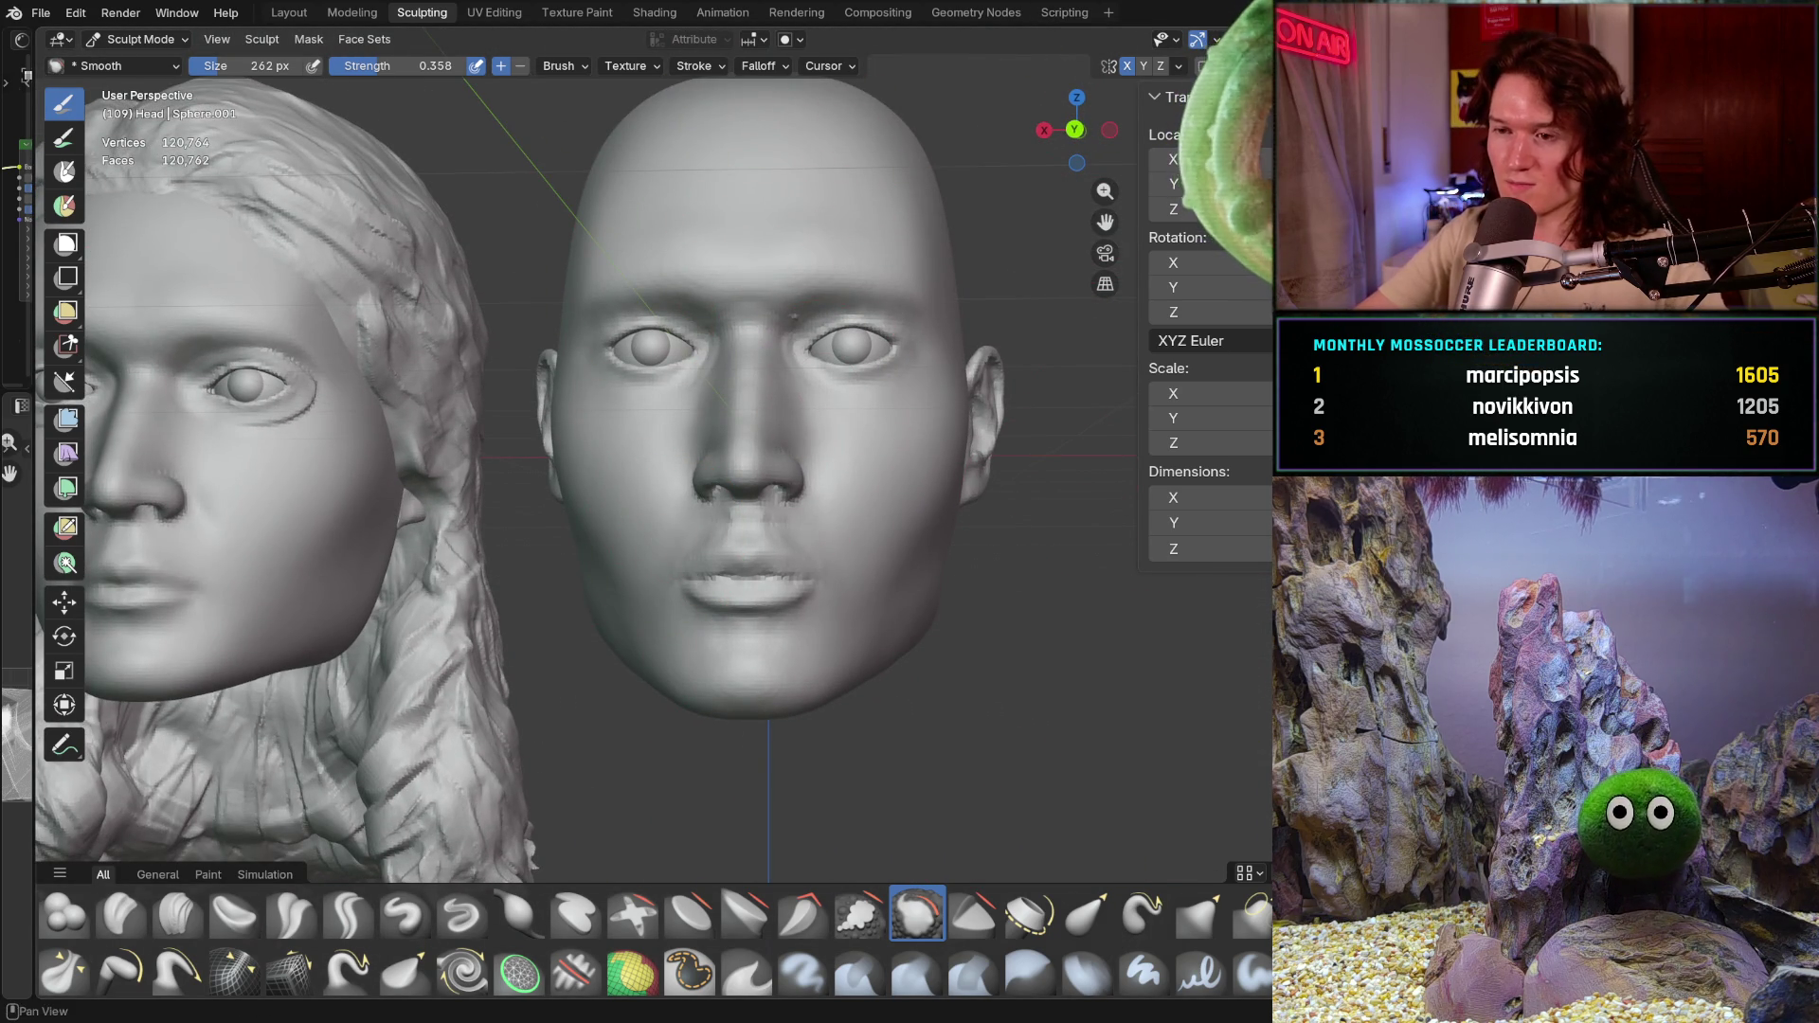
Step: Inspect the head from three-quarter and square-on Back Orthographic views
{"action": "middle_click_drag", "start_coordinate": [850, 530], "coordinate": [849, 501]}
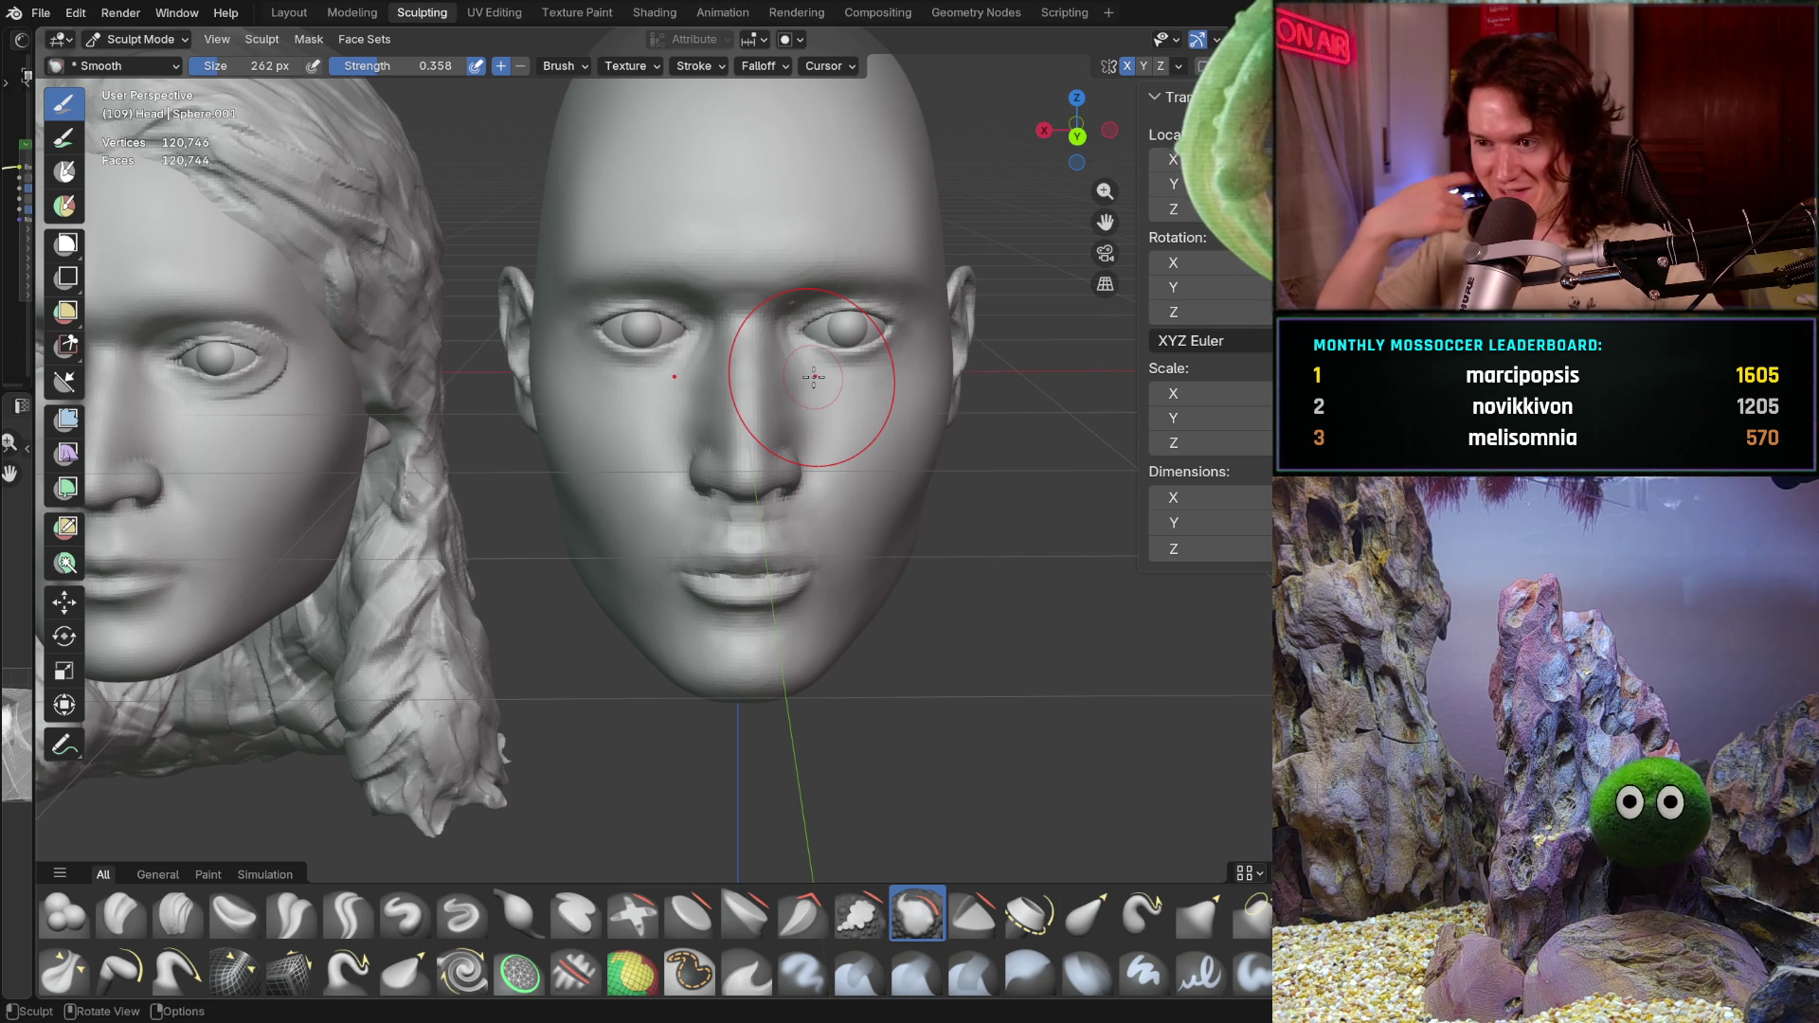
{"action": "middle_click_drag", "start_coordinate": [910, 399], "coordinate": [914, 400]}
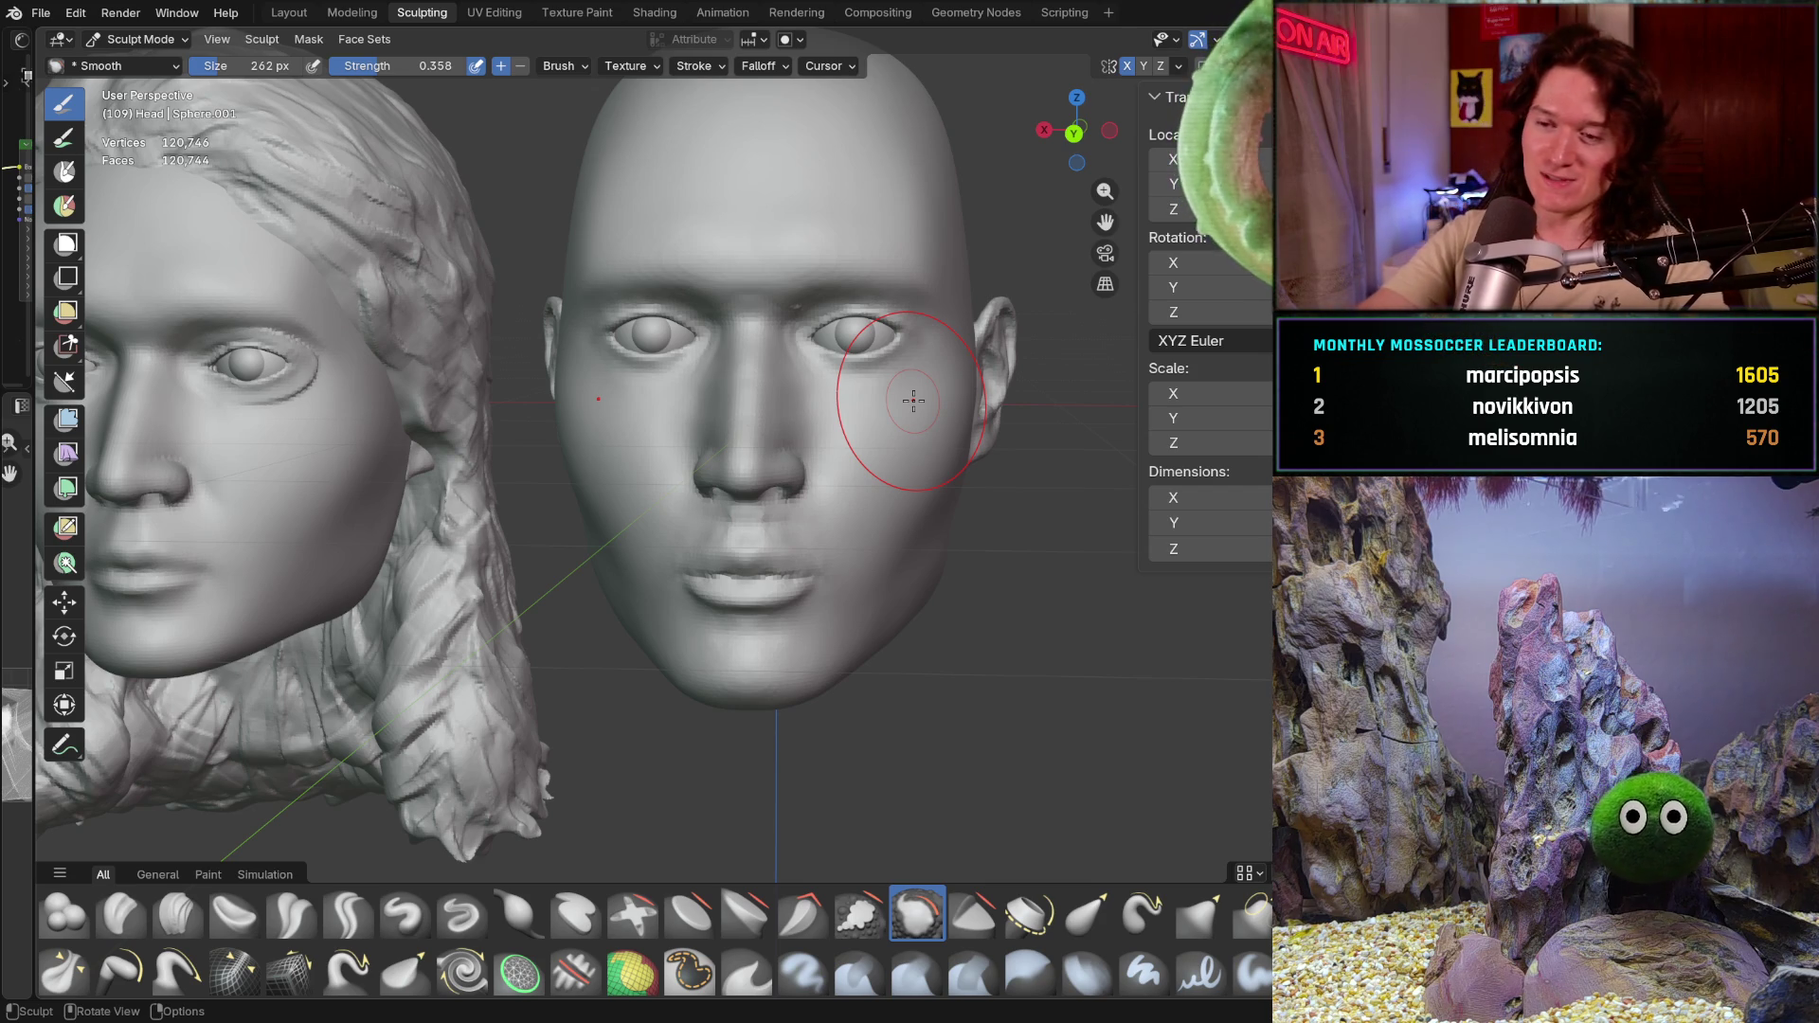
{"action": "key", "text": "ctrl+KP_1"}
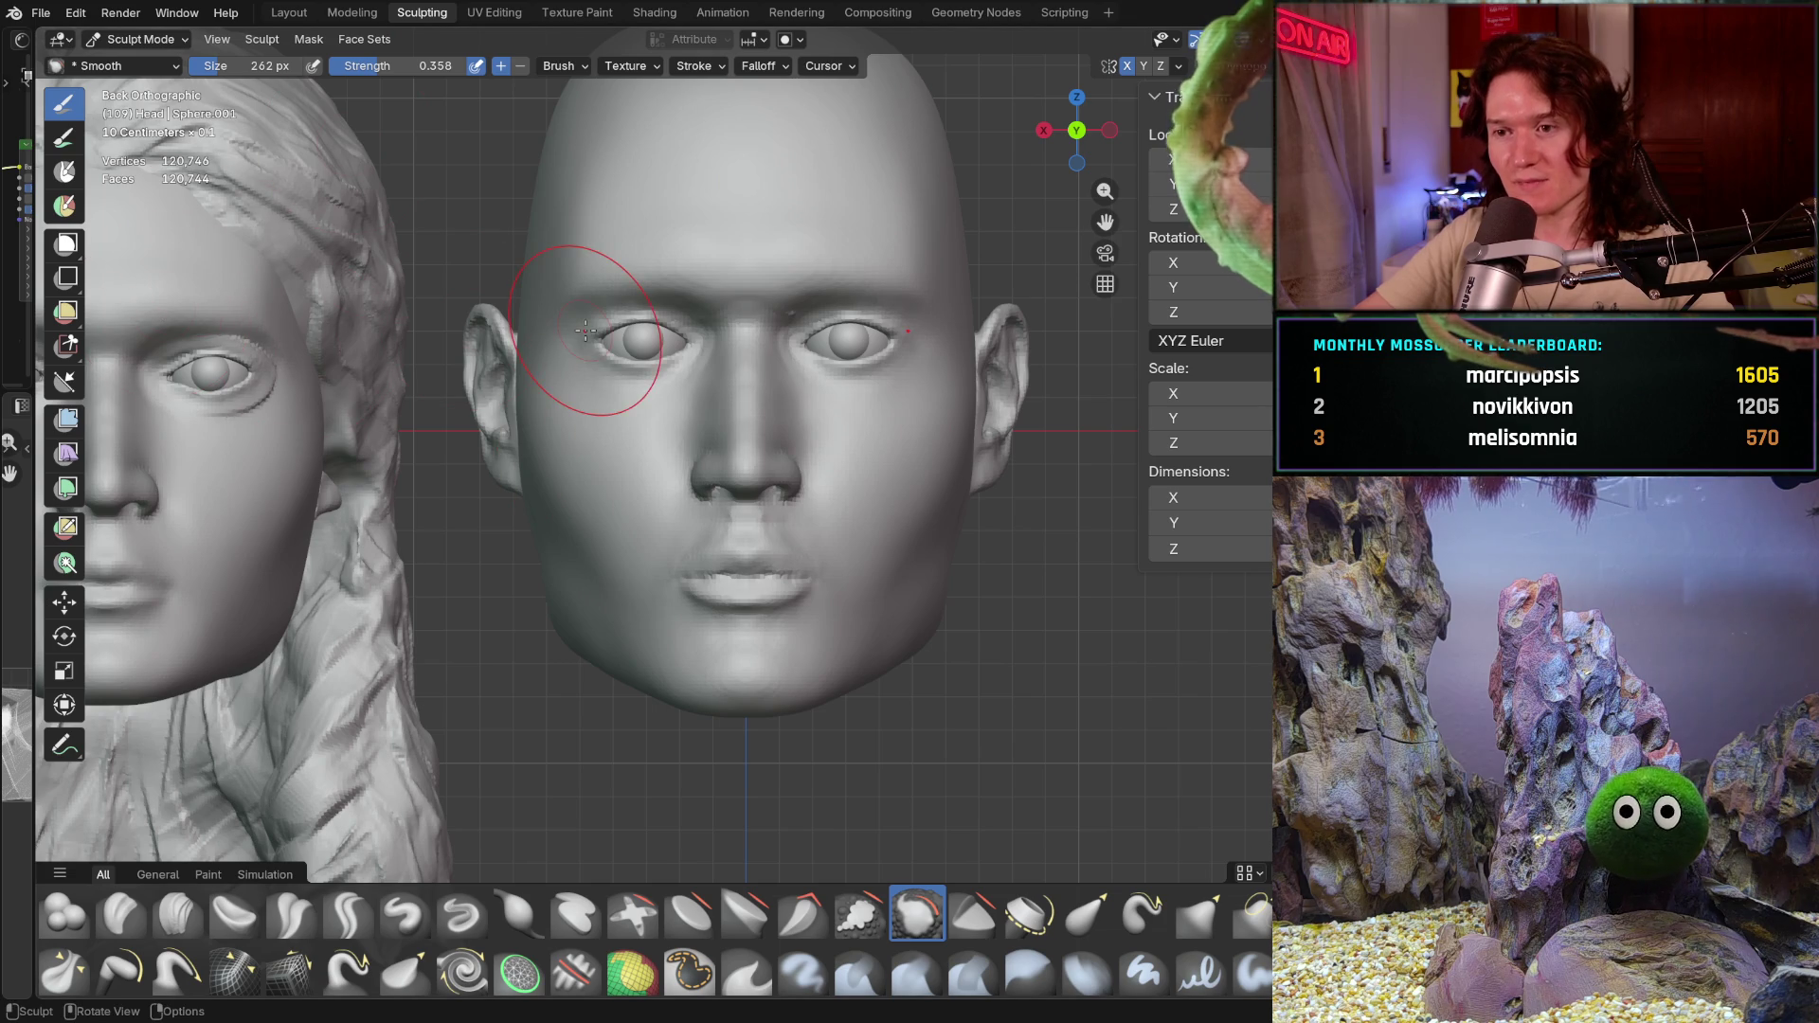
{"action": "middle_click_drag", "start_coordinate": [897, 258], "coordinate": [849, 272]}
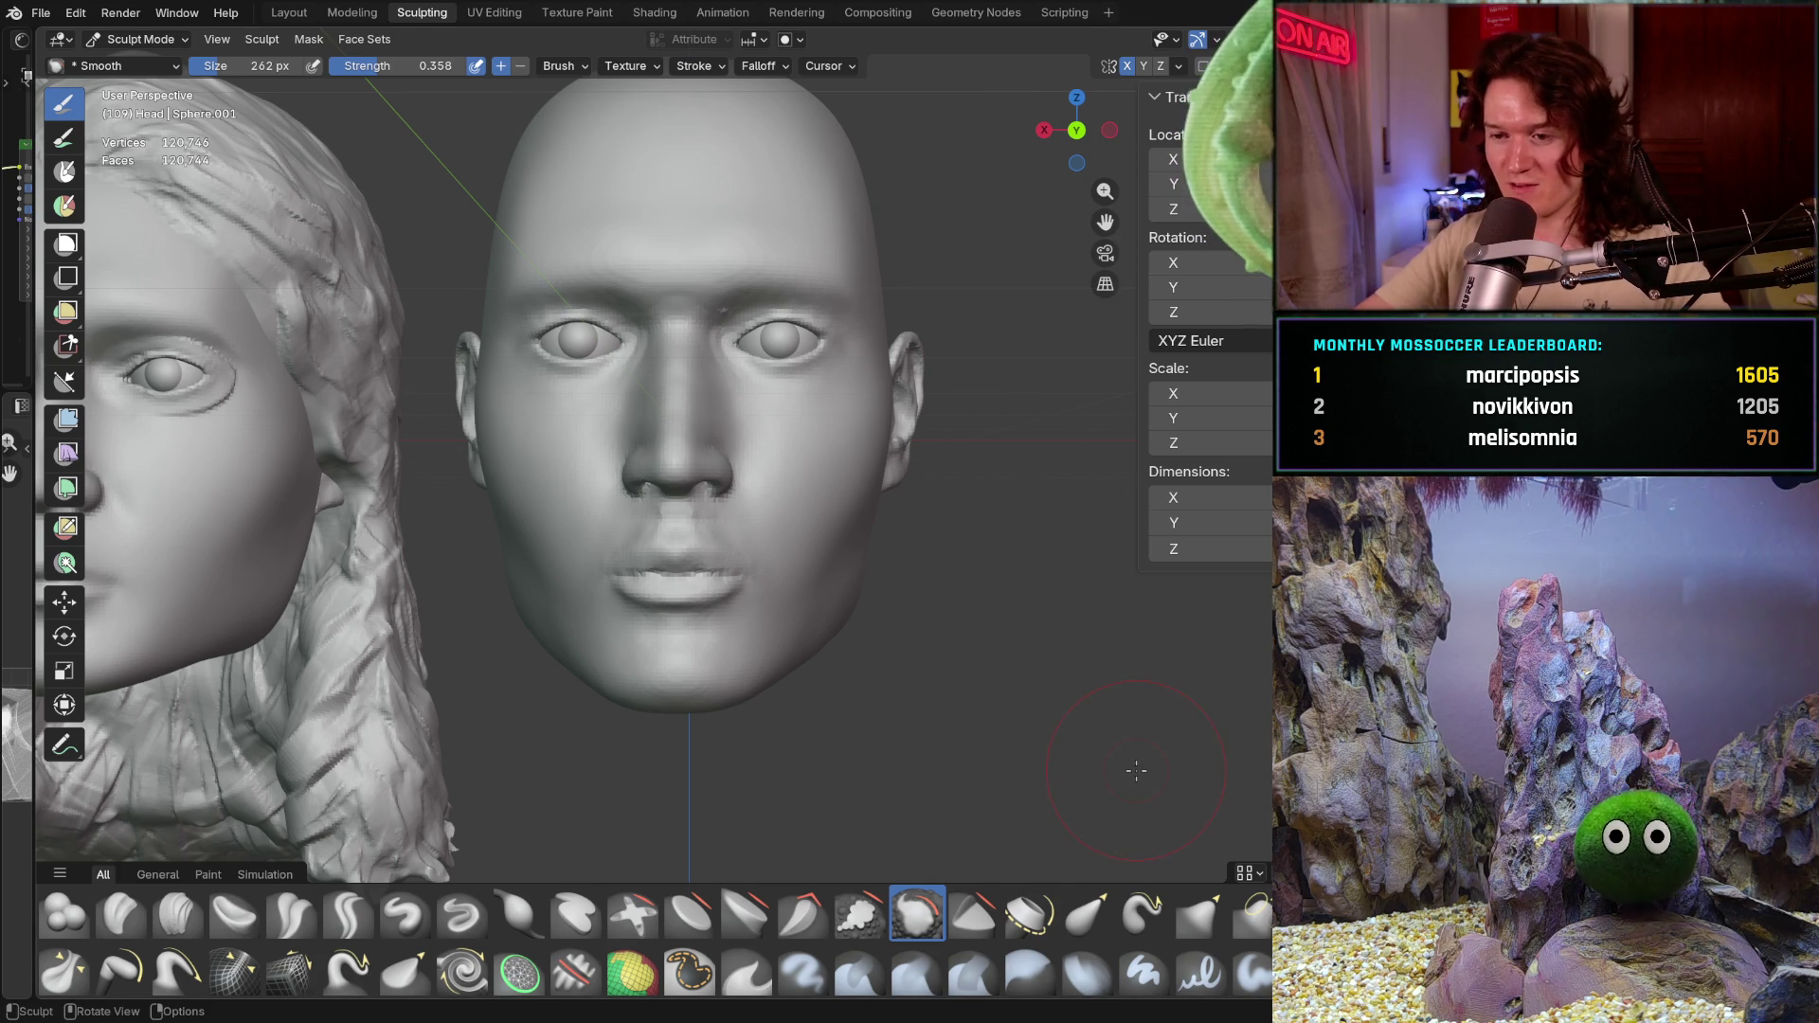
{"action": "key", "text": "ctrl+KP_1"}
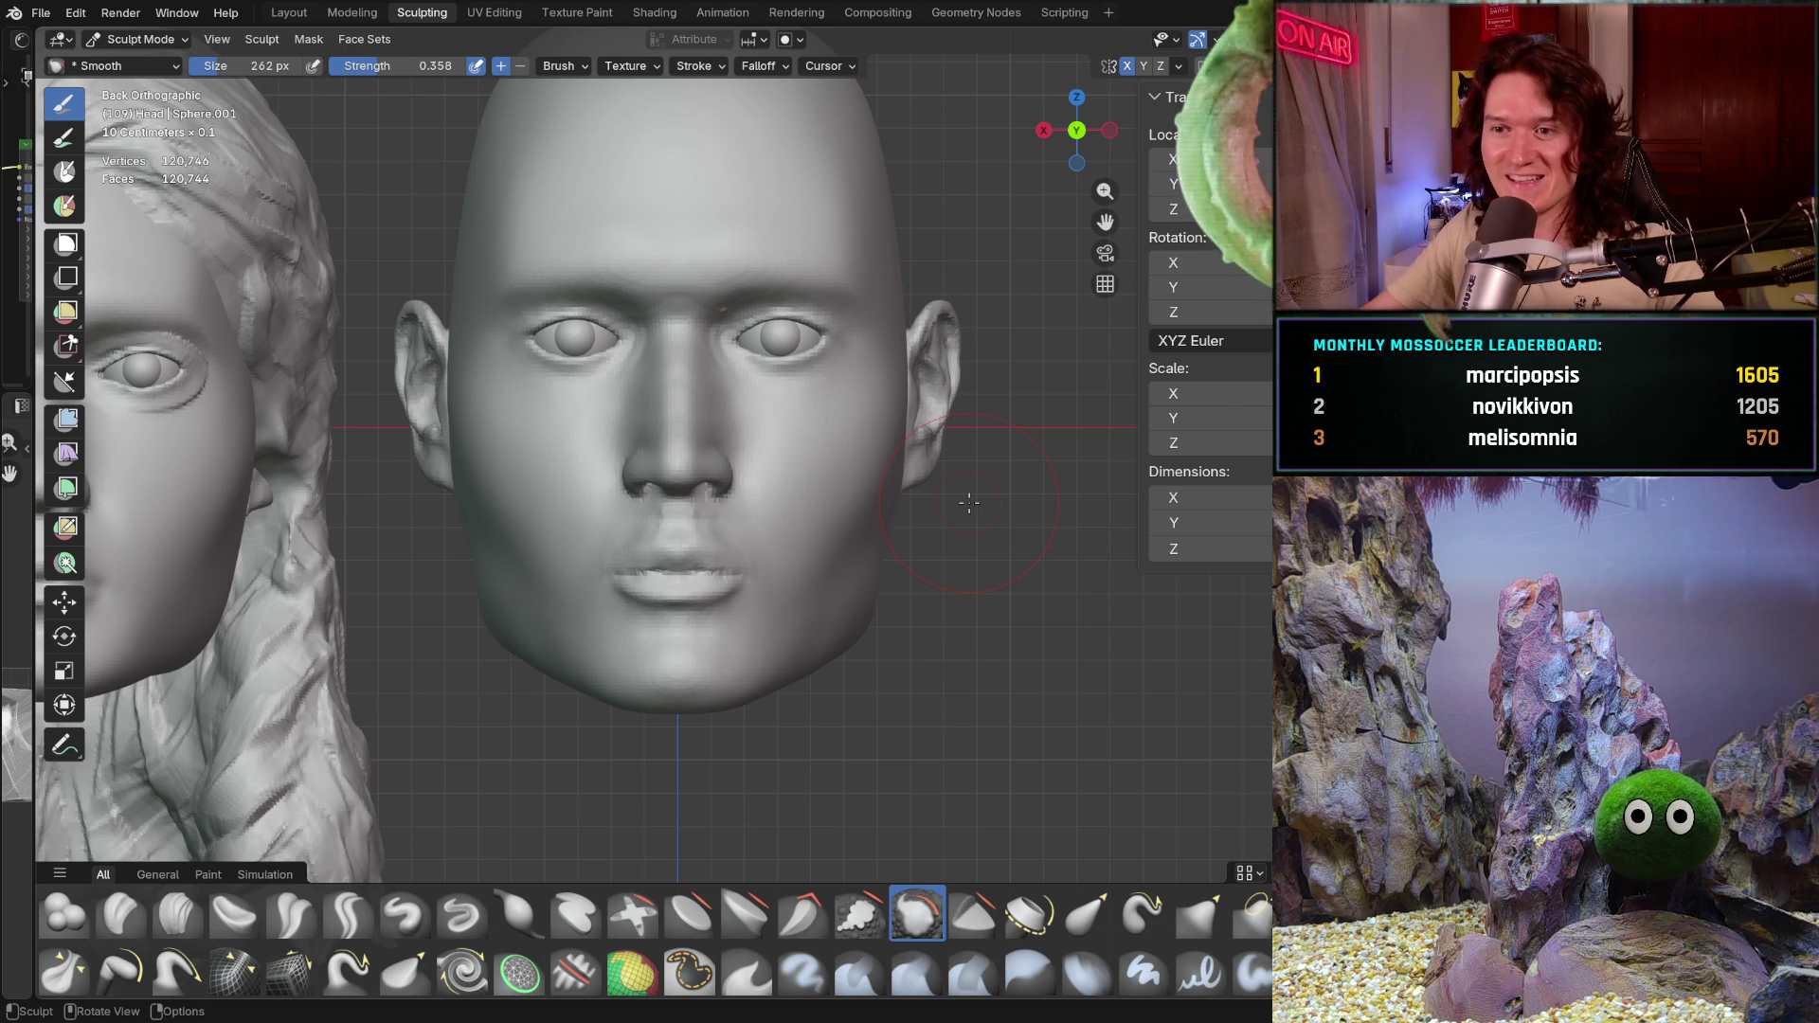
Step: Smooth the surface over the nose and go to the File menu
{"action": "left_click_drag", "start_coordinate": [650, 476], "coordinate": [650, 486]}
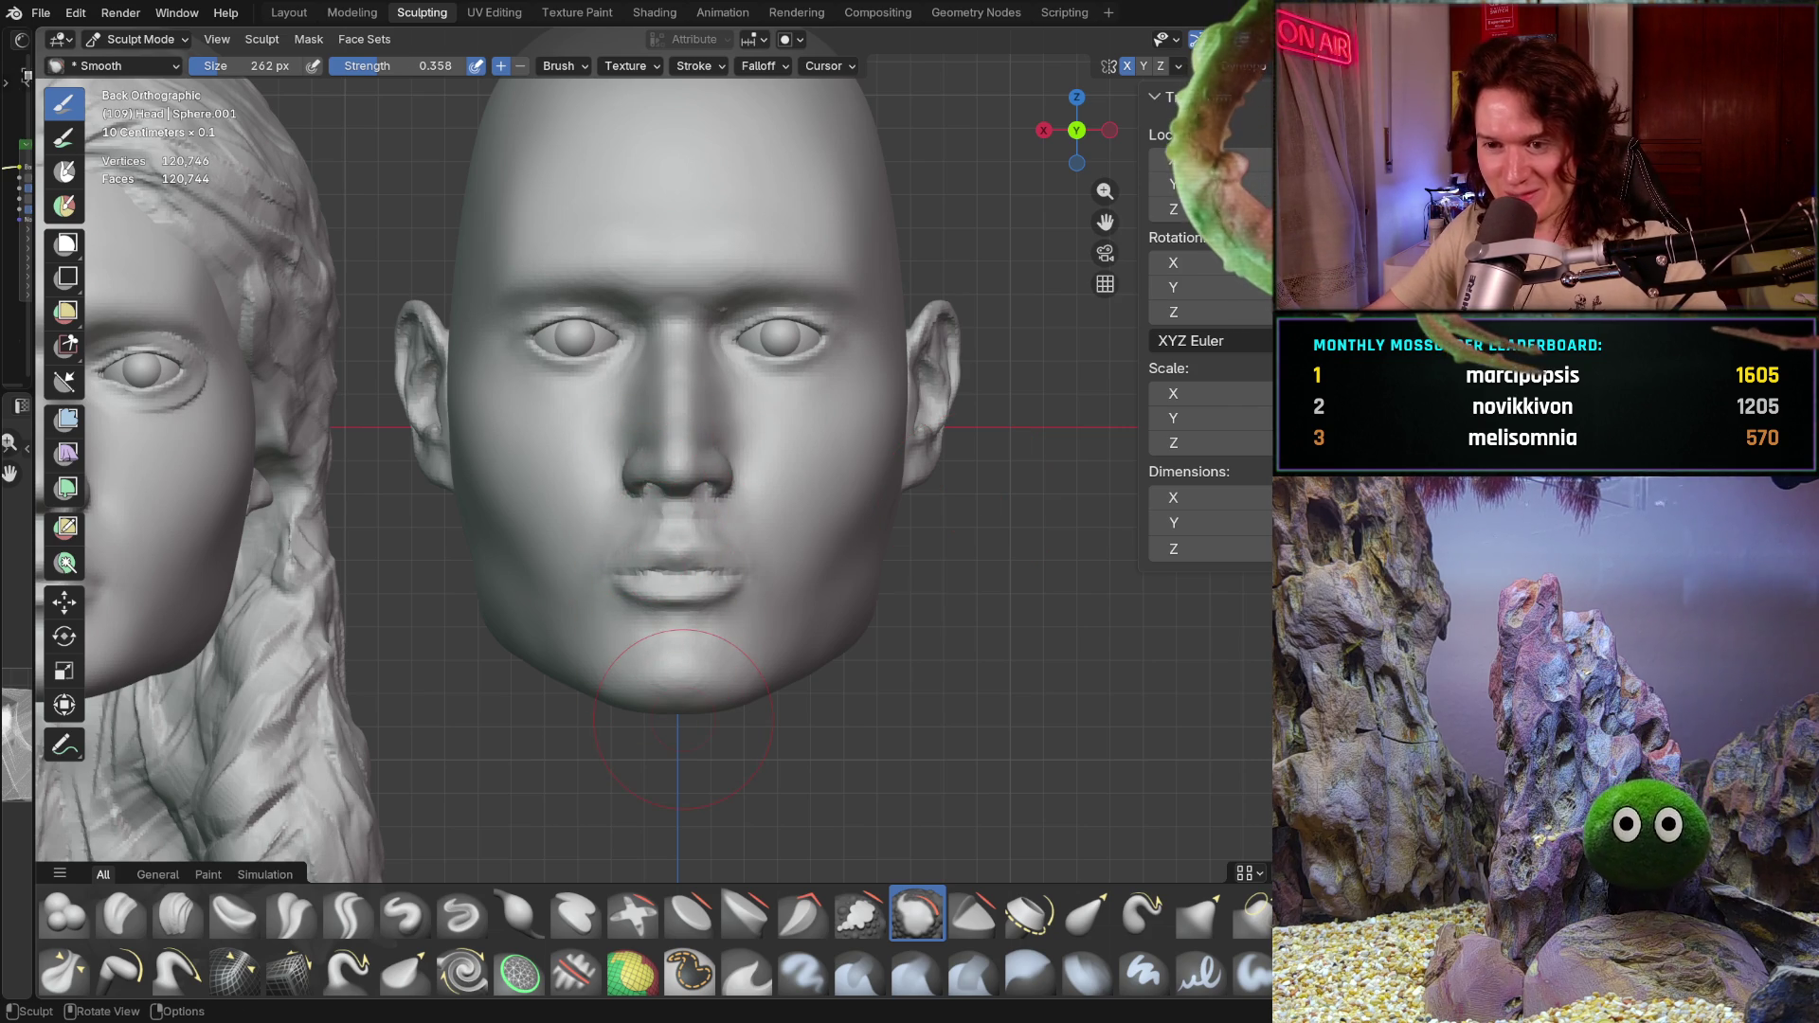
{"action": "middle_click_drag", "start_coordinate": [753, 492], "coordinate": [737, 572], "text": "shift"}
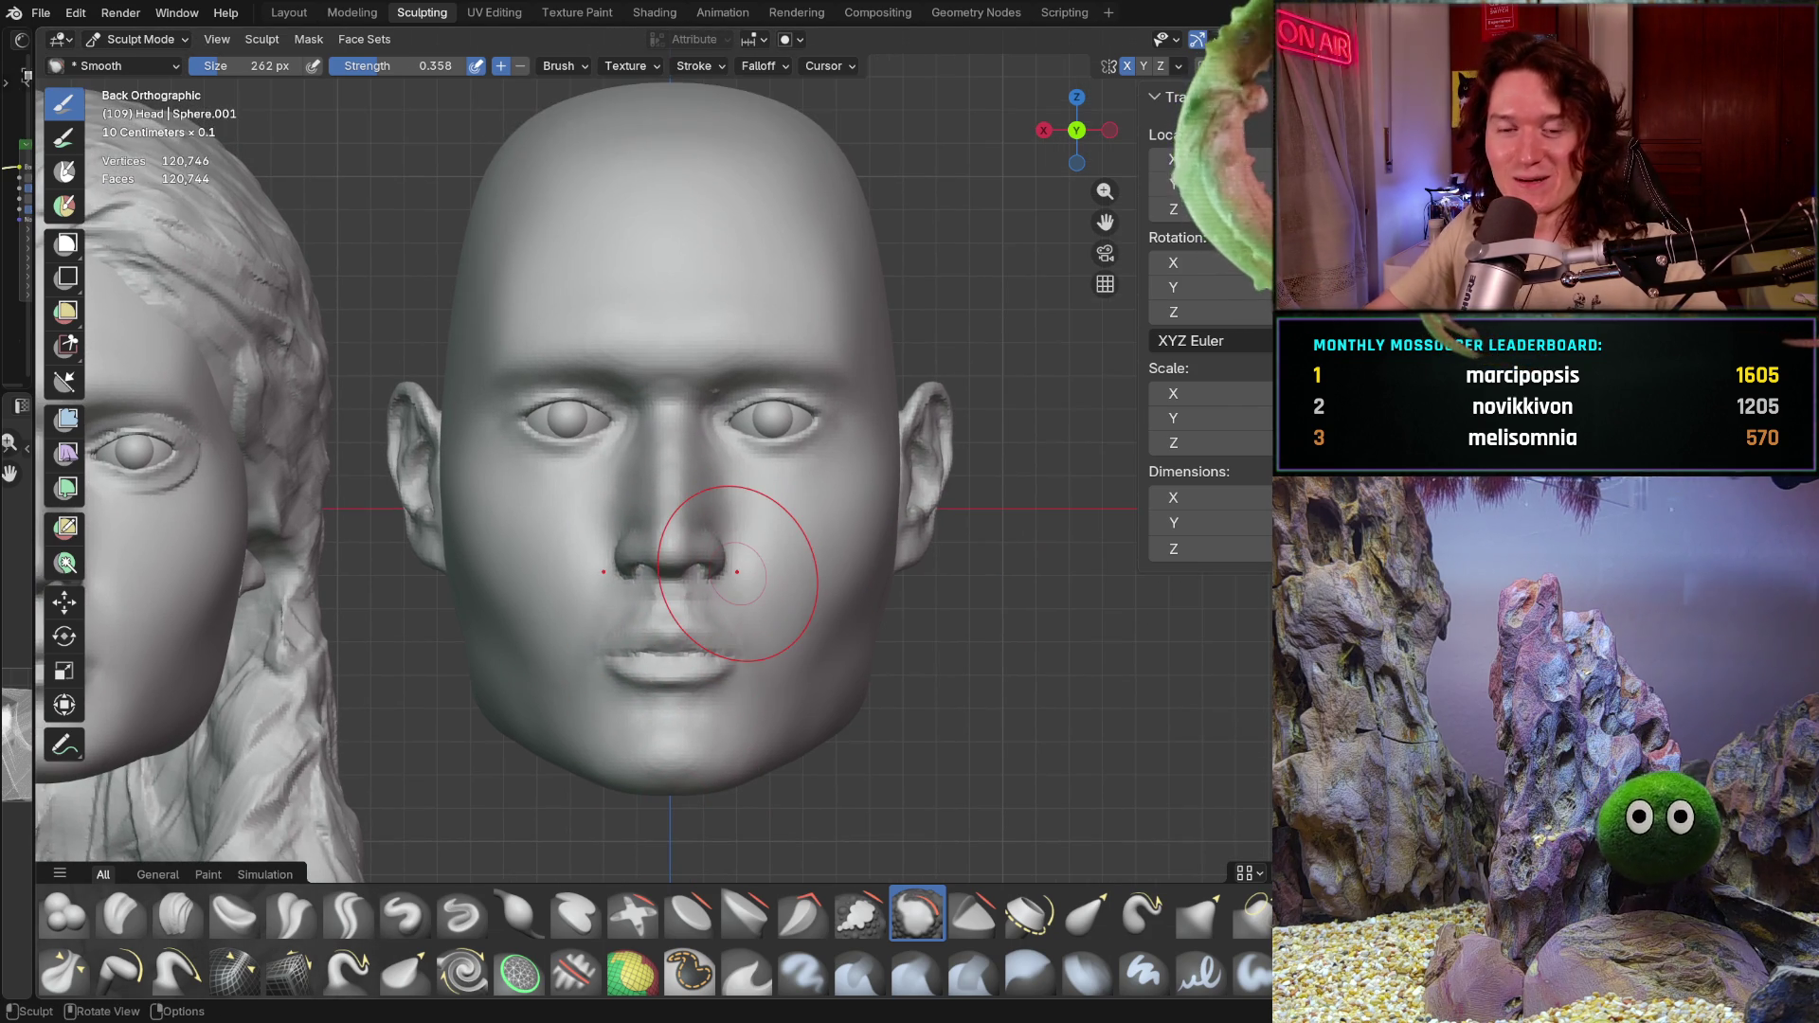
{"action": "left_click", "coordinate": [44, 14]}
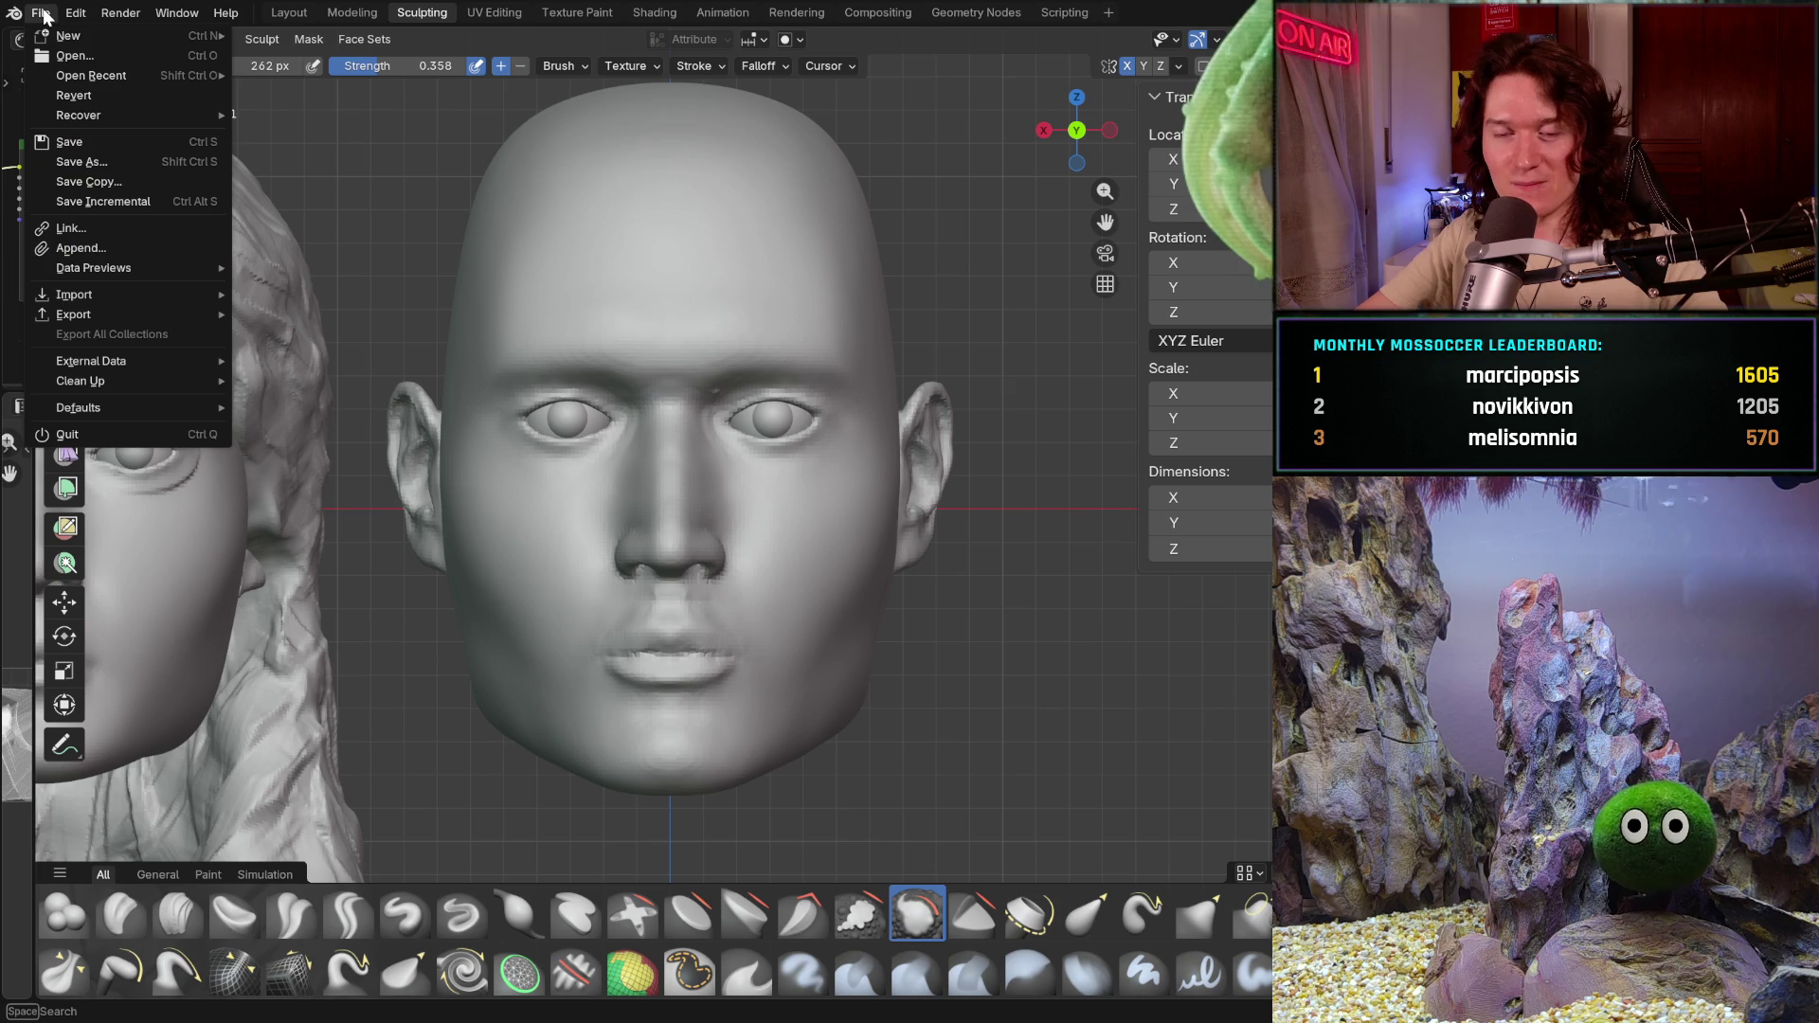
{"action": "left_click", "coordinate": [43, 15]}
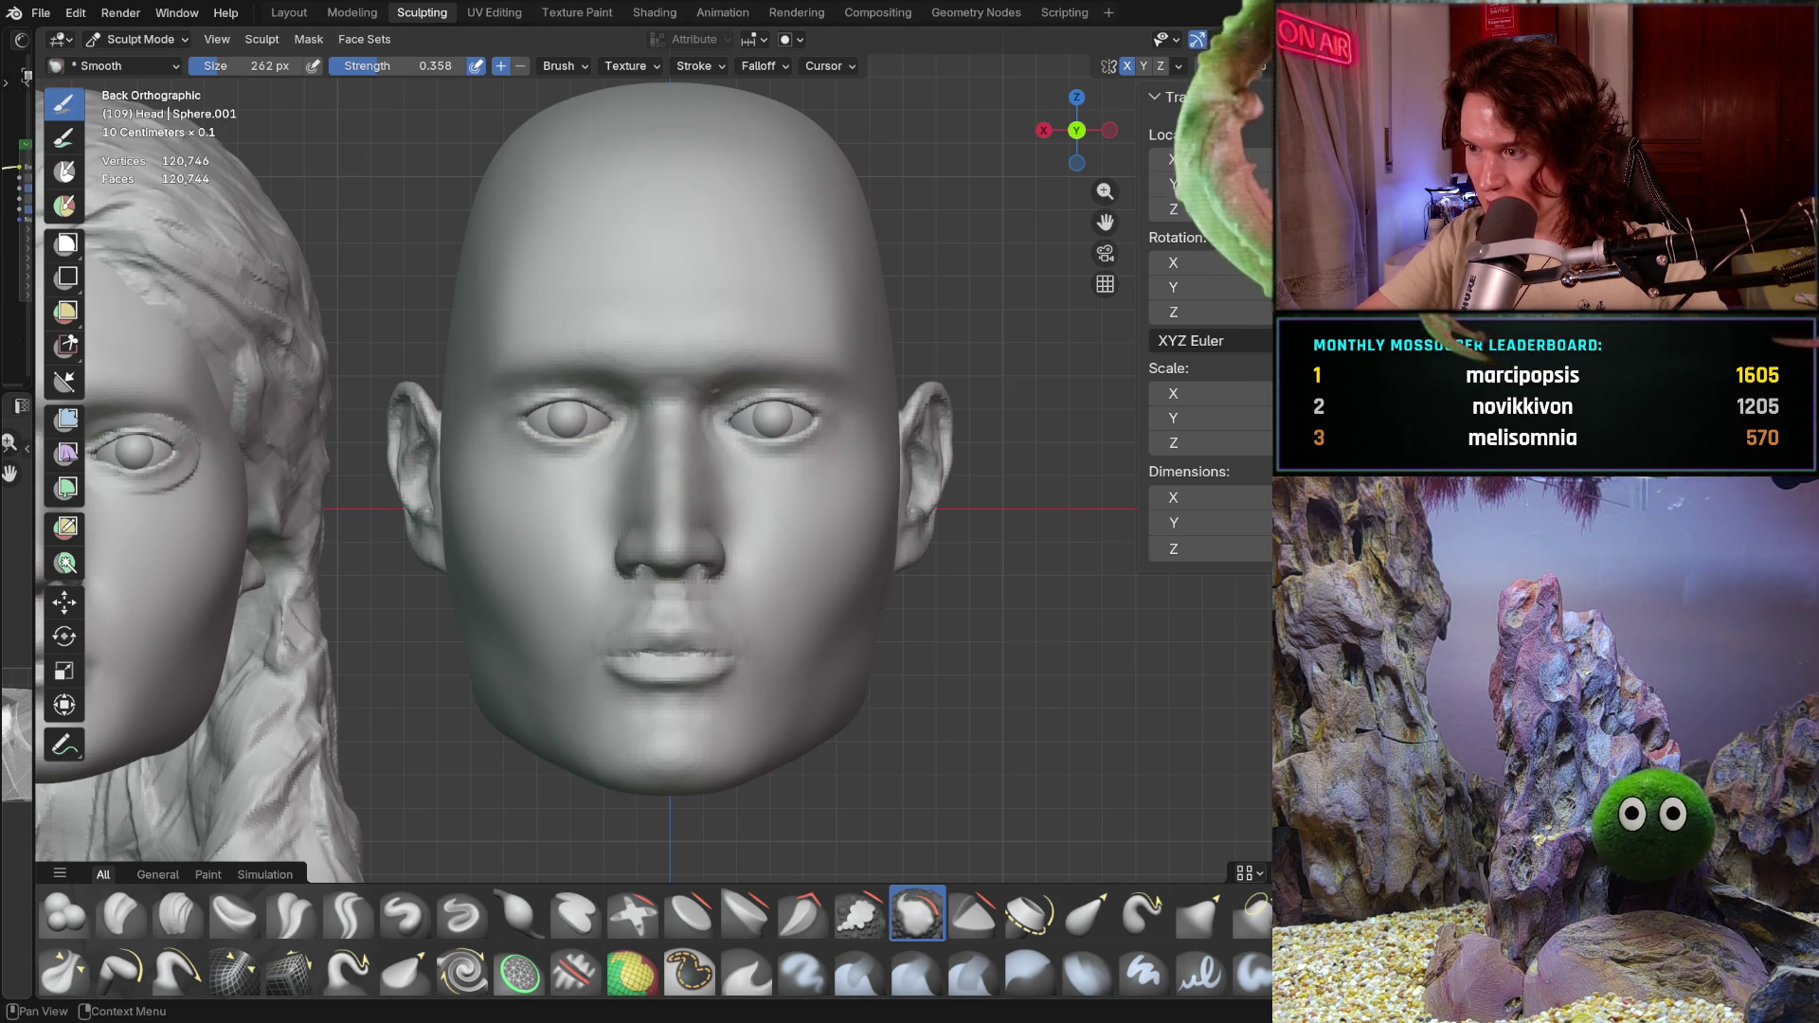
{"action": "key", "text": "F3"}
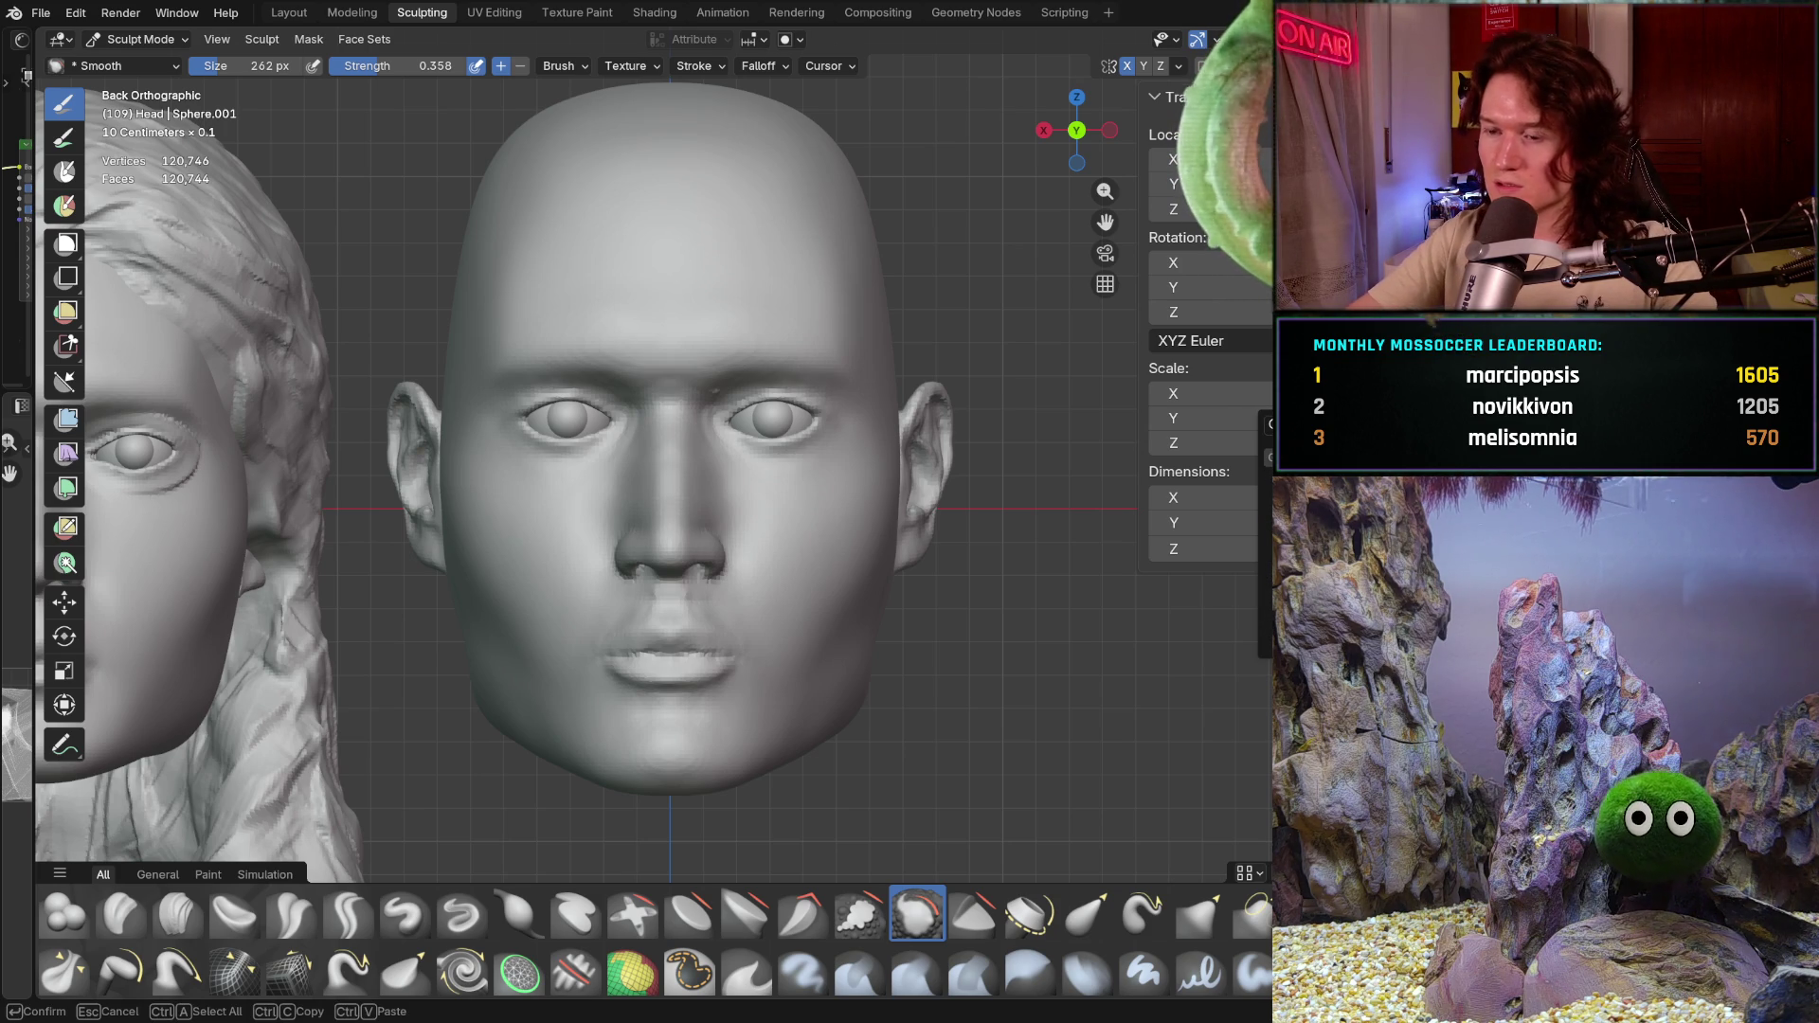
{"action": "key", "text": "Escape"}
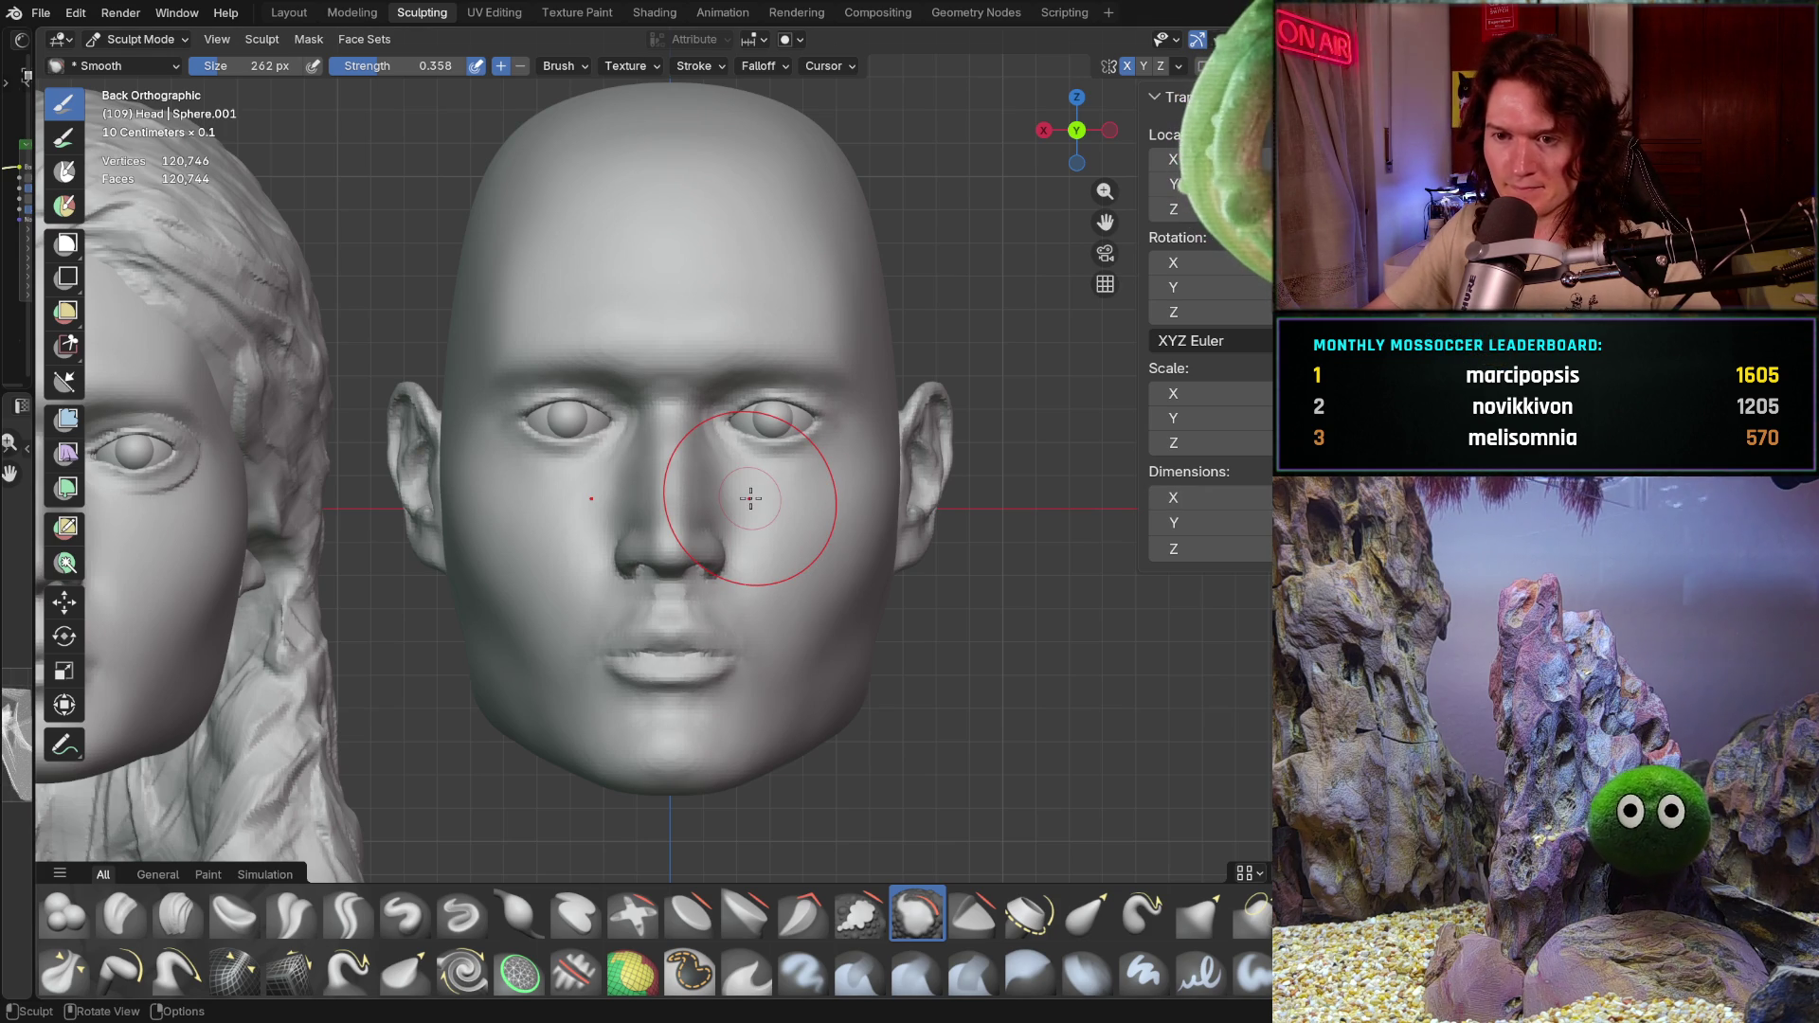
Step: Smooth the surface over the nose in the front-on close-up
{"action": "mouse_move", "coordinate": [751, 498]}
{"action": "left_mouse_down"}
{"action": "mouse_move", "coordinate": [610, 467]}
{"action": "mouse_move", "coordinate": [649, 521]}
{"action": "left_mouse_up"}
{"action": "middle_click_drag", "start_coordinate": [649, 520], "coordinate": [692, 516], "text": "ctrl"}
{"action": "scroll", "coordinate": [691, 516], "scroll_direction": "up", "scroll_amount": 1}
{"action": "scroll", "coordinate": [691, 507], "scroll_direction": "up", "scroll_amount": 1}
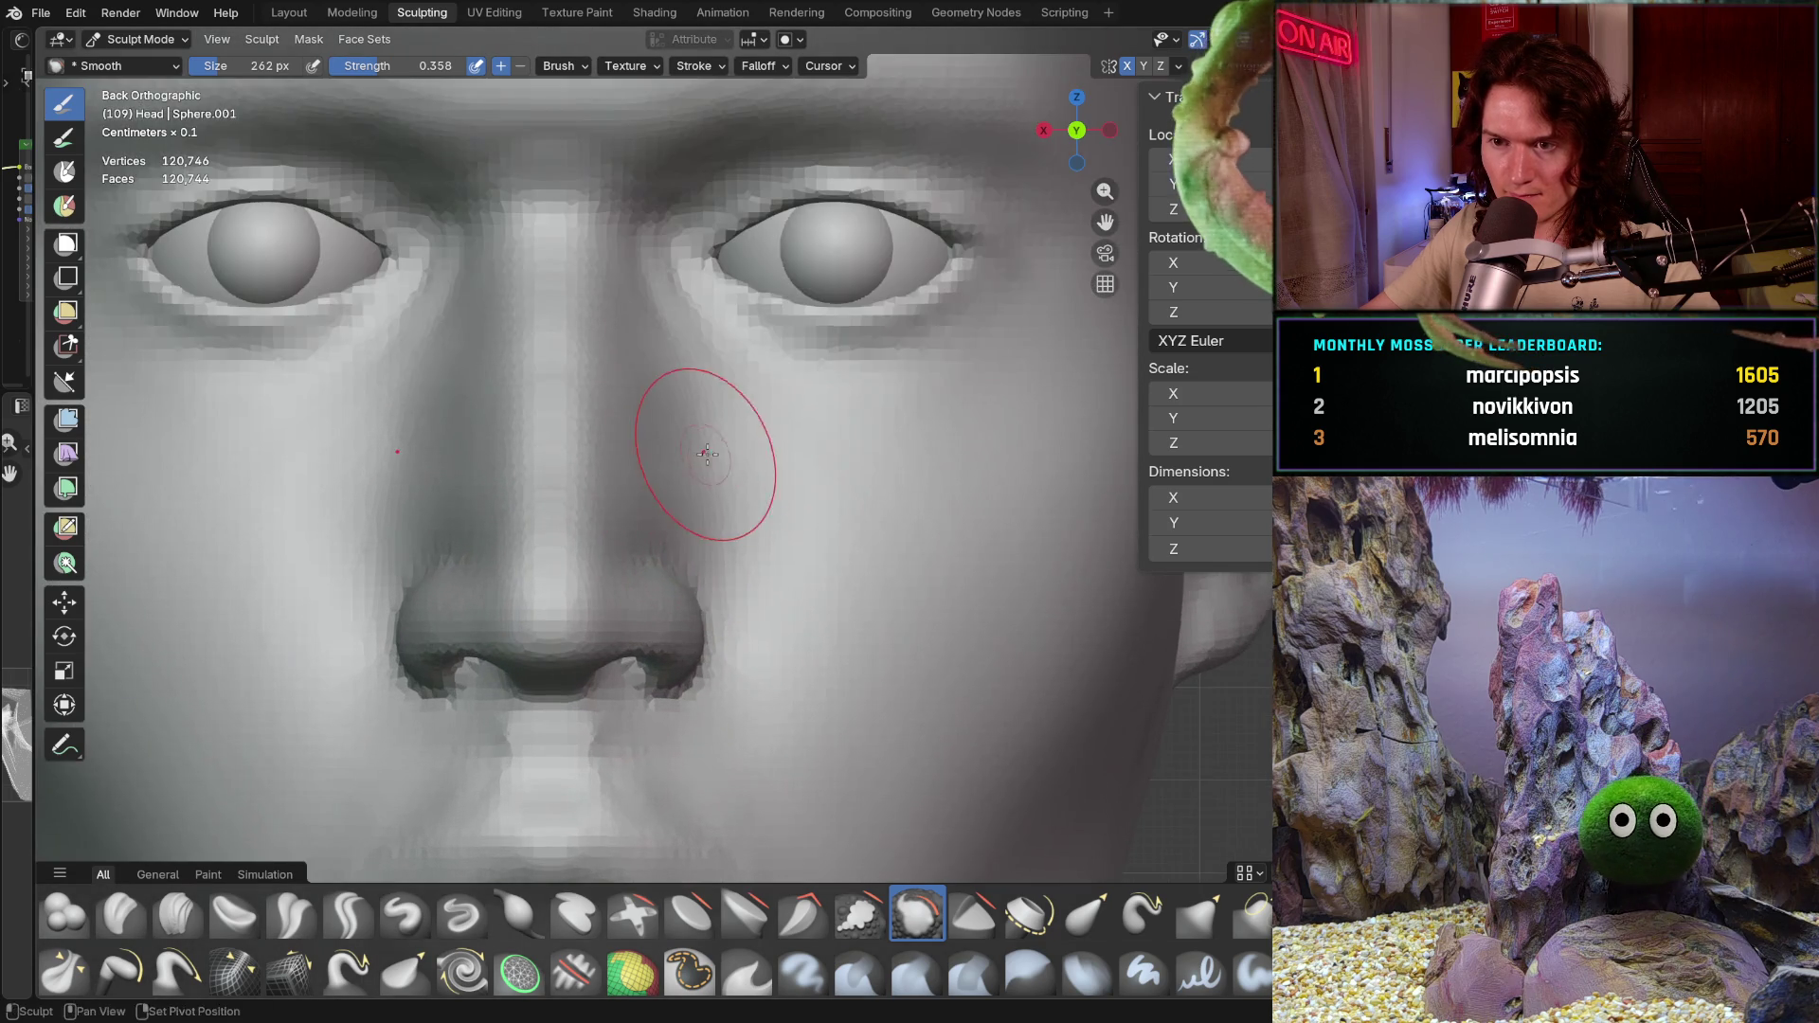
{"action": "scroll", "coordinate": [710, 468], "scroll_direction": "up", "scroll_amount": 2}
{"action": "middle_click_drag", "start_coordinate": [703, 620], "coordinate": [755, 616], "text": "shift"}
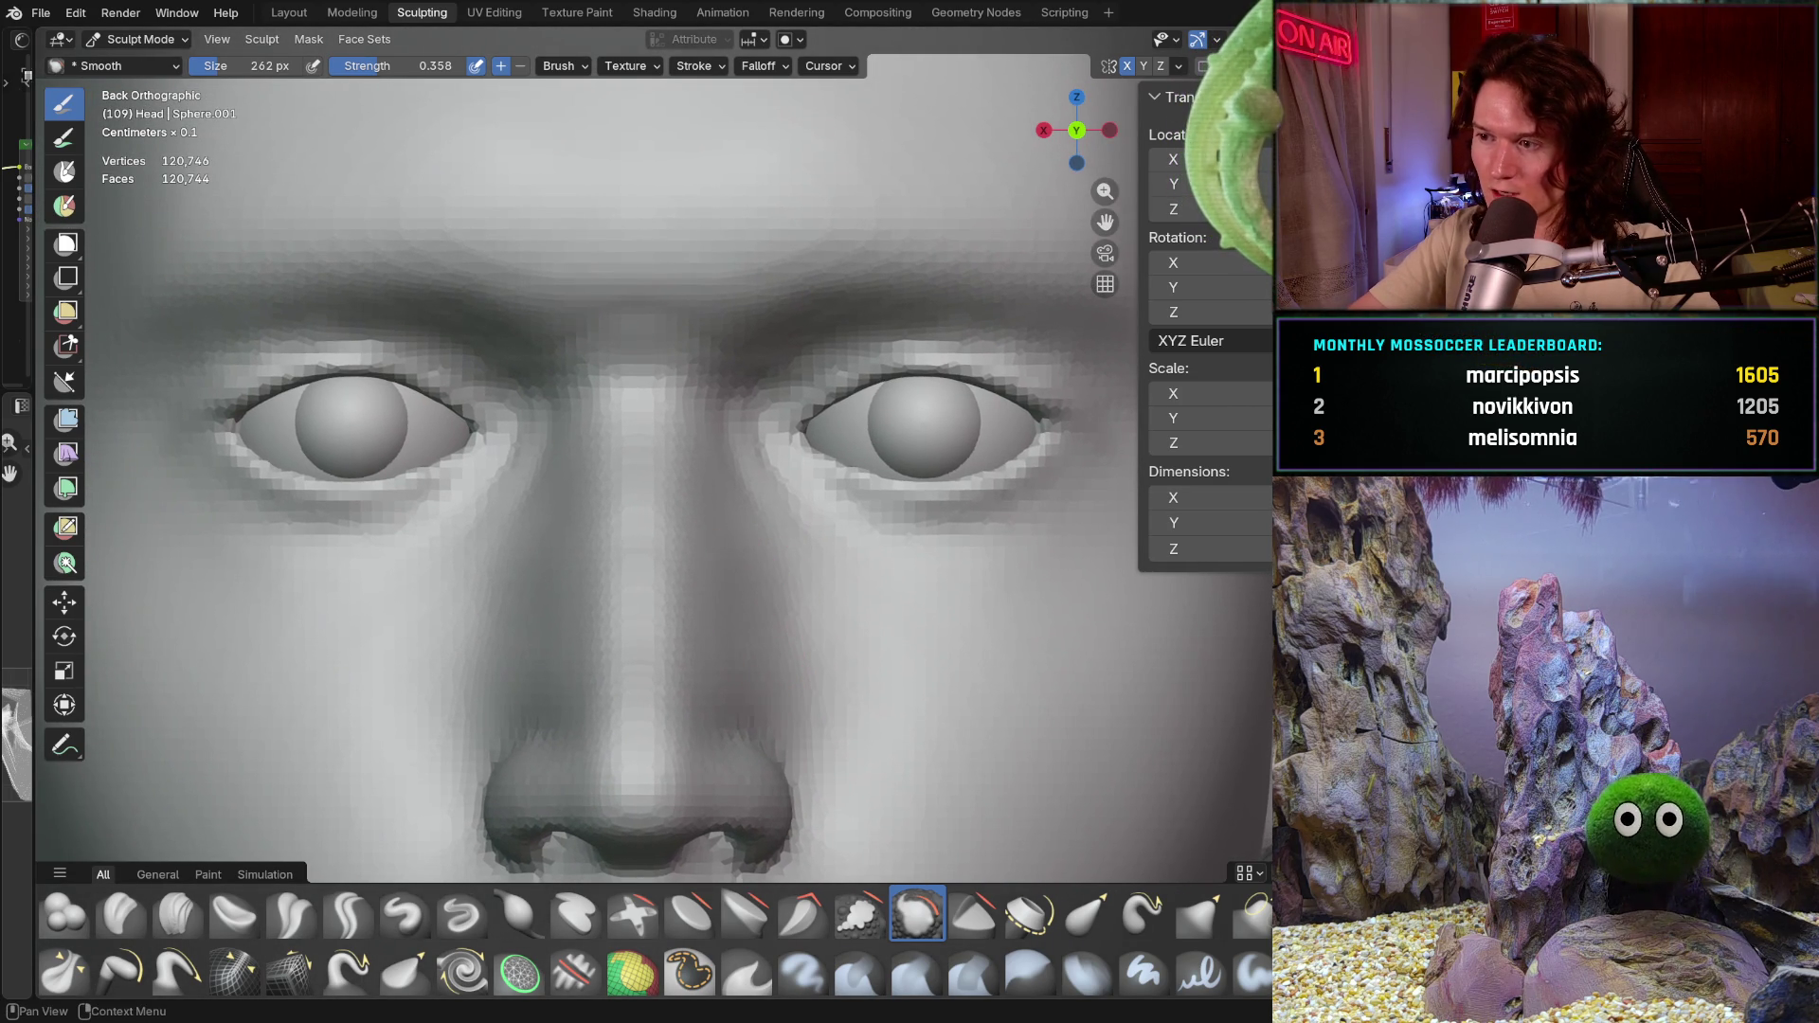
{"action": "middle_click_drag", "start_coordinate": [762, 345], "coordinate": [763, 346], "text": "shift"}
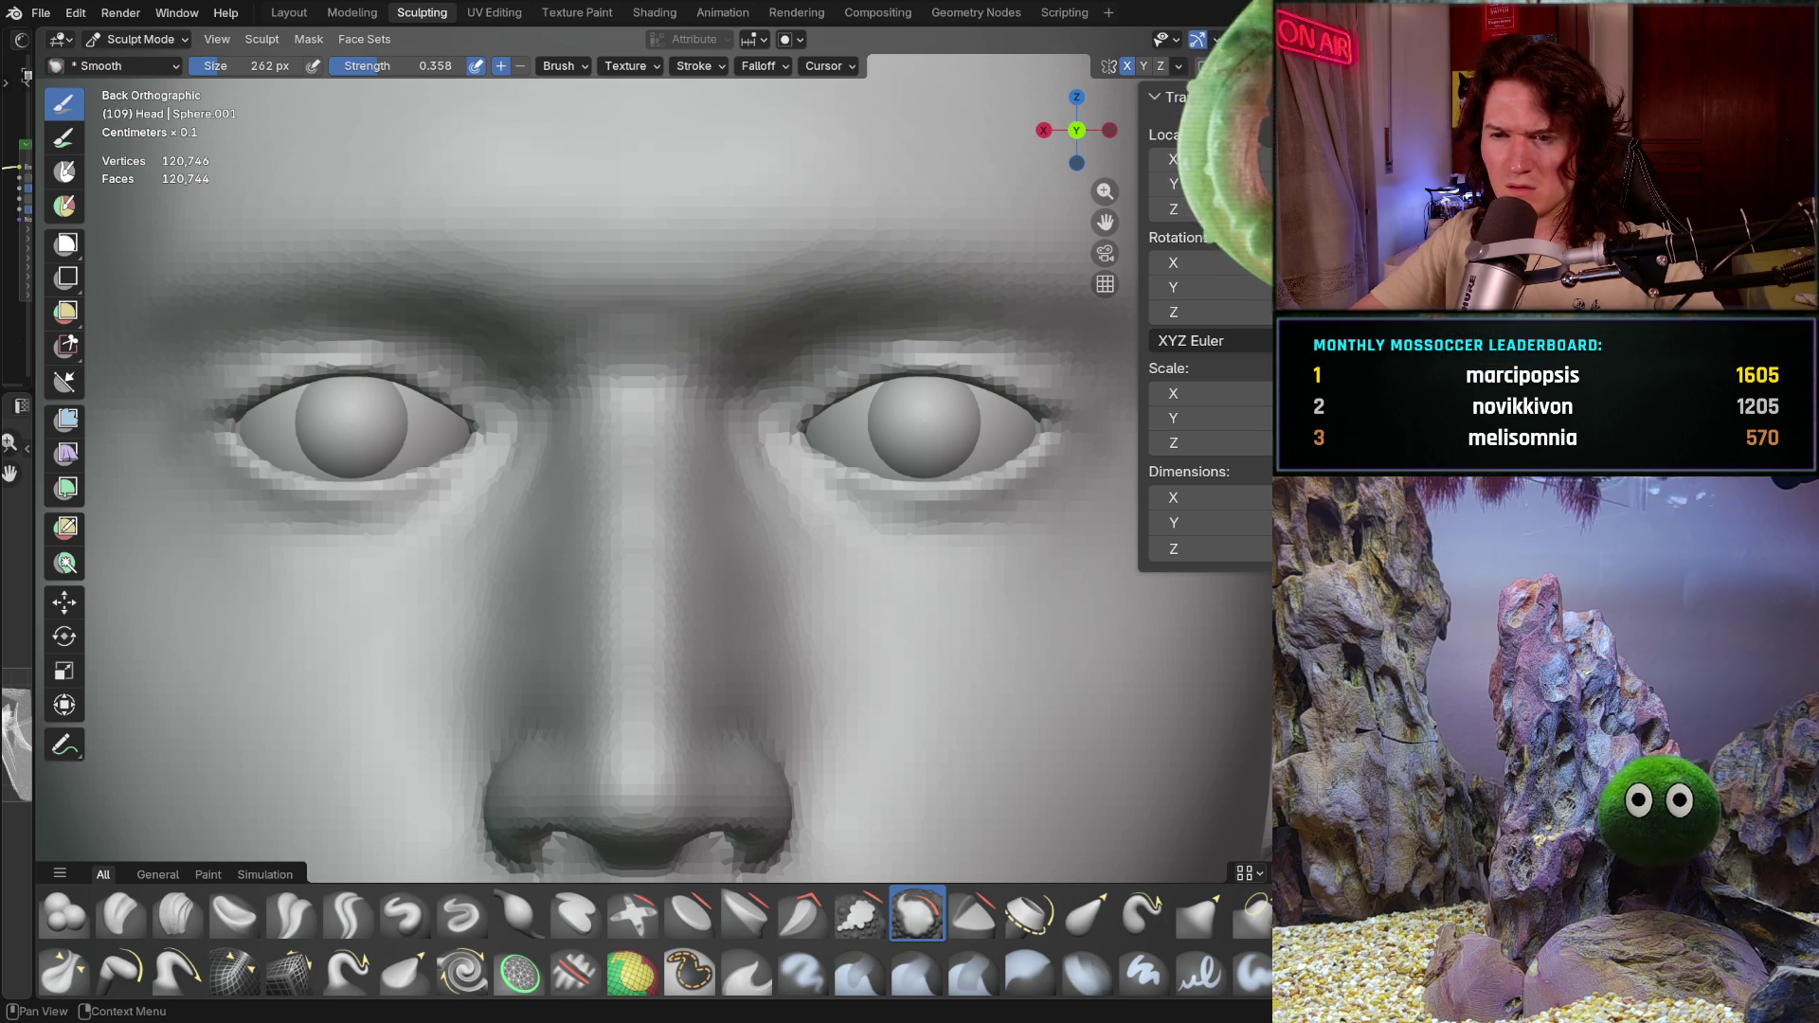
Step: Smooth the eyelid area around the right-hand eye, then zoom out to the whole head
{"action": "left_click_drag", "start_coordinate": [995, 426], "coordinate": [760, 345]}
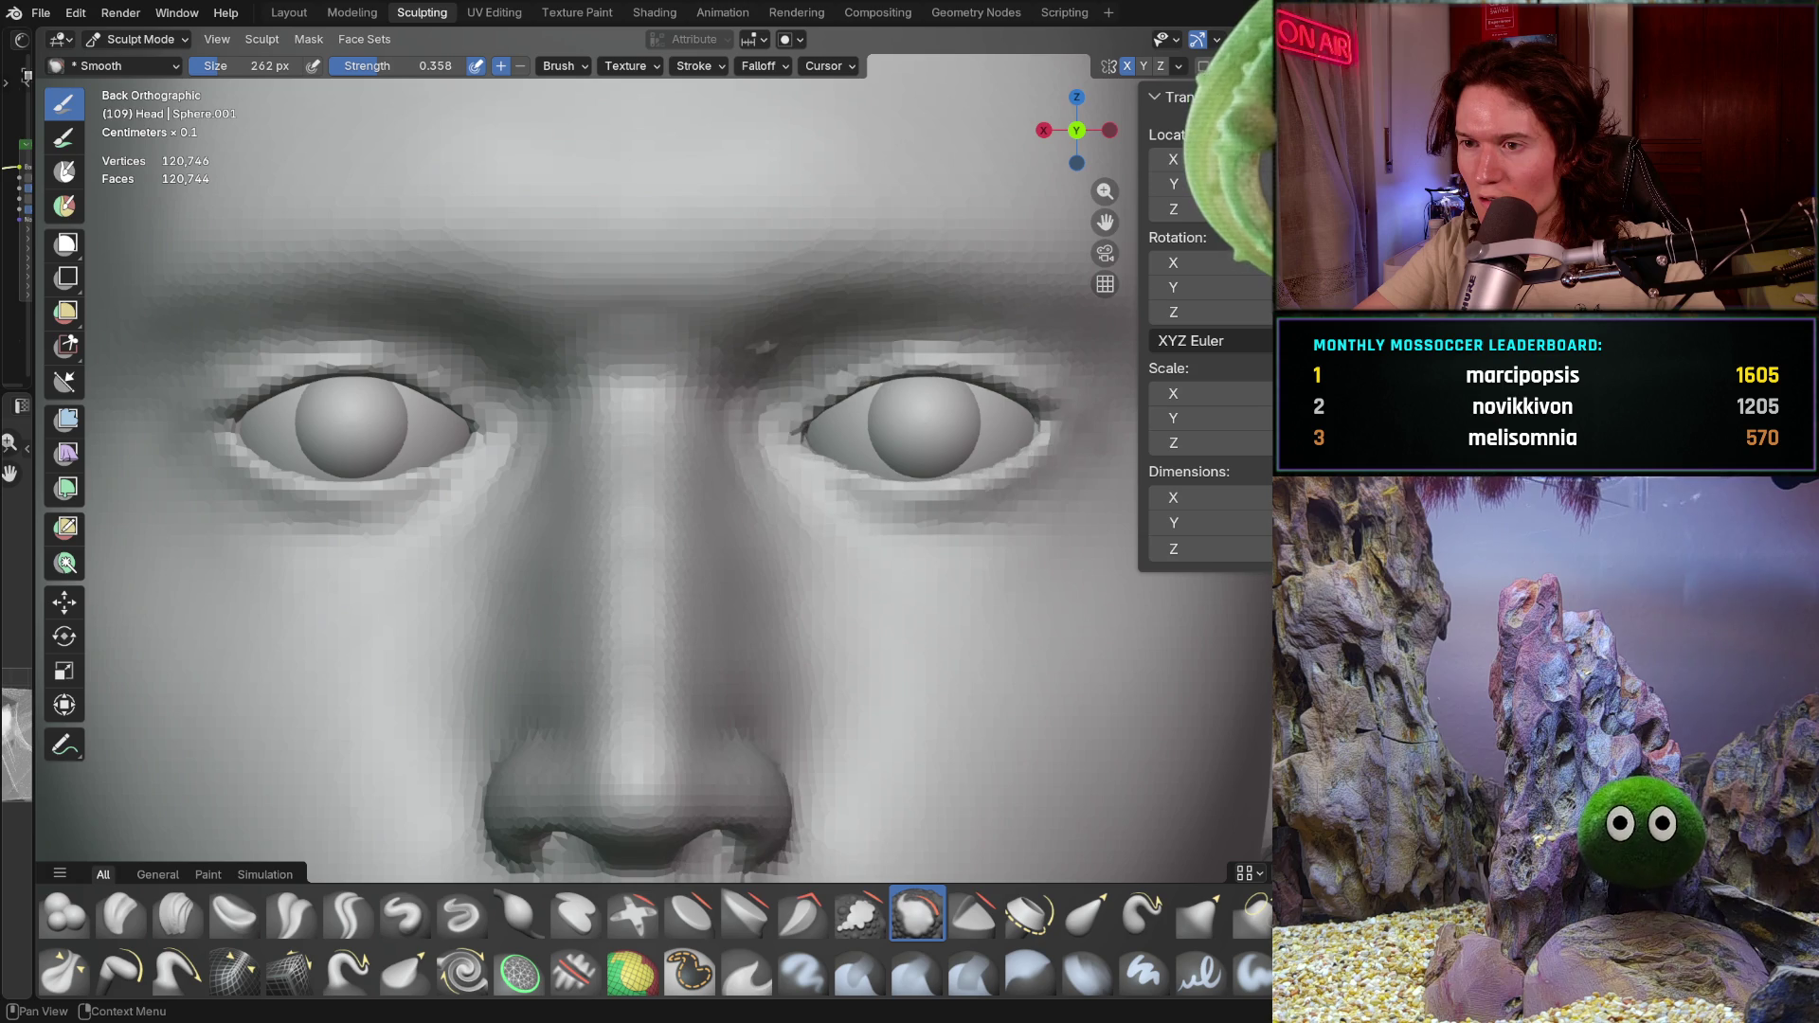
{"action": "left_click_drag", "start_coordinate": [924, 427], "coordinate": [764, 346]}
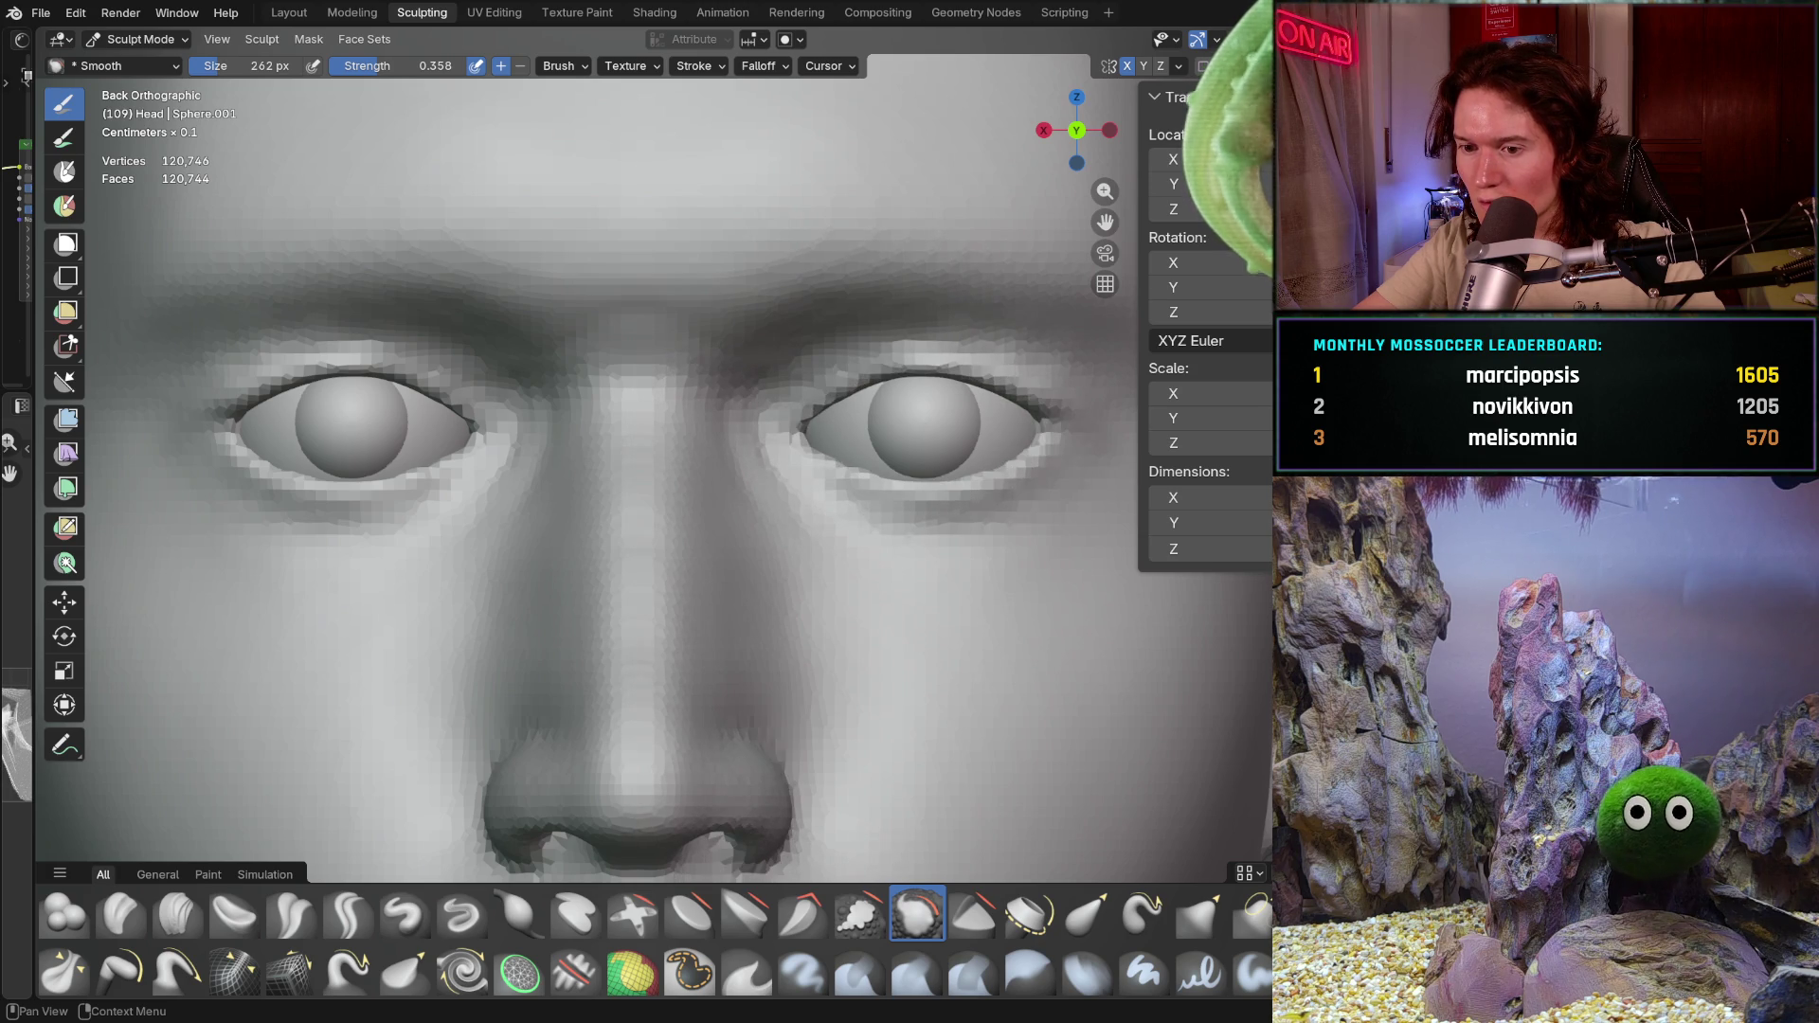
{"action": "left_click_drag", "start_coordinate": [852, 413], "coordinate": [995, 427]}
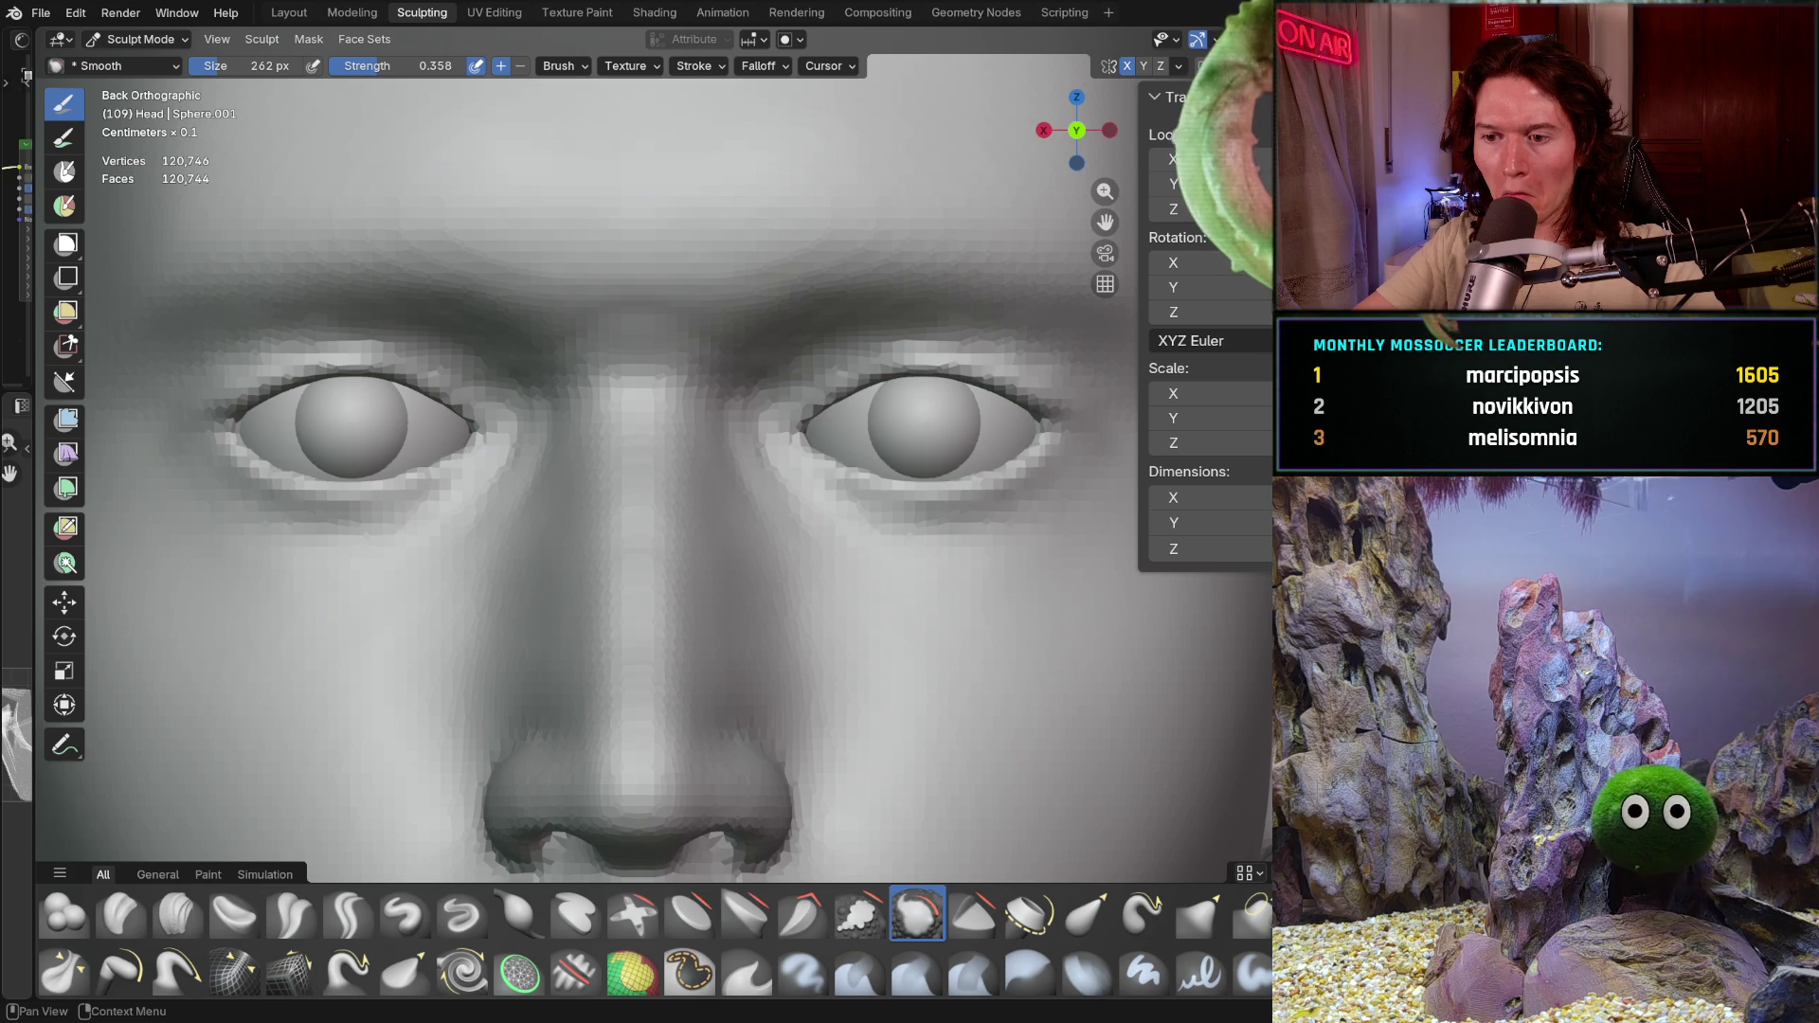
{"action": "left_click_drag", "start_coordinate": [797, 383], "coordinate": [1052, 454]}
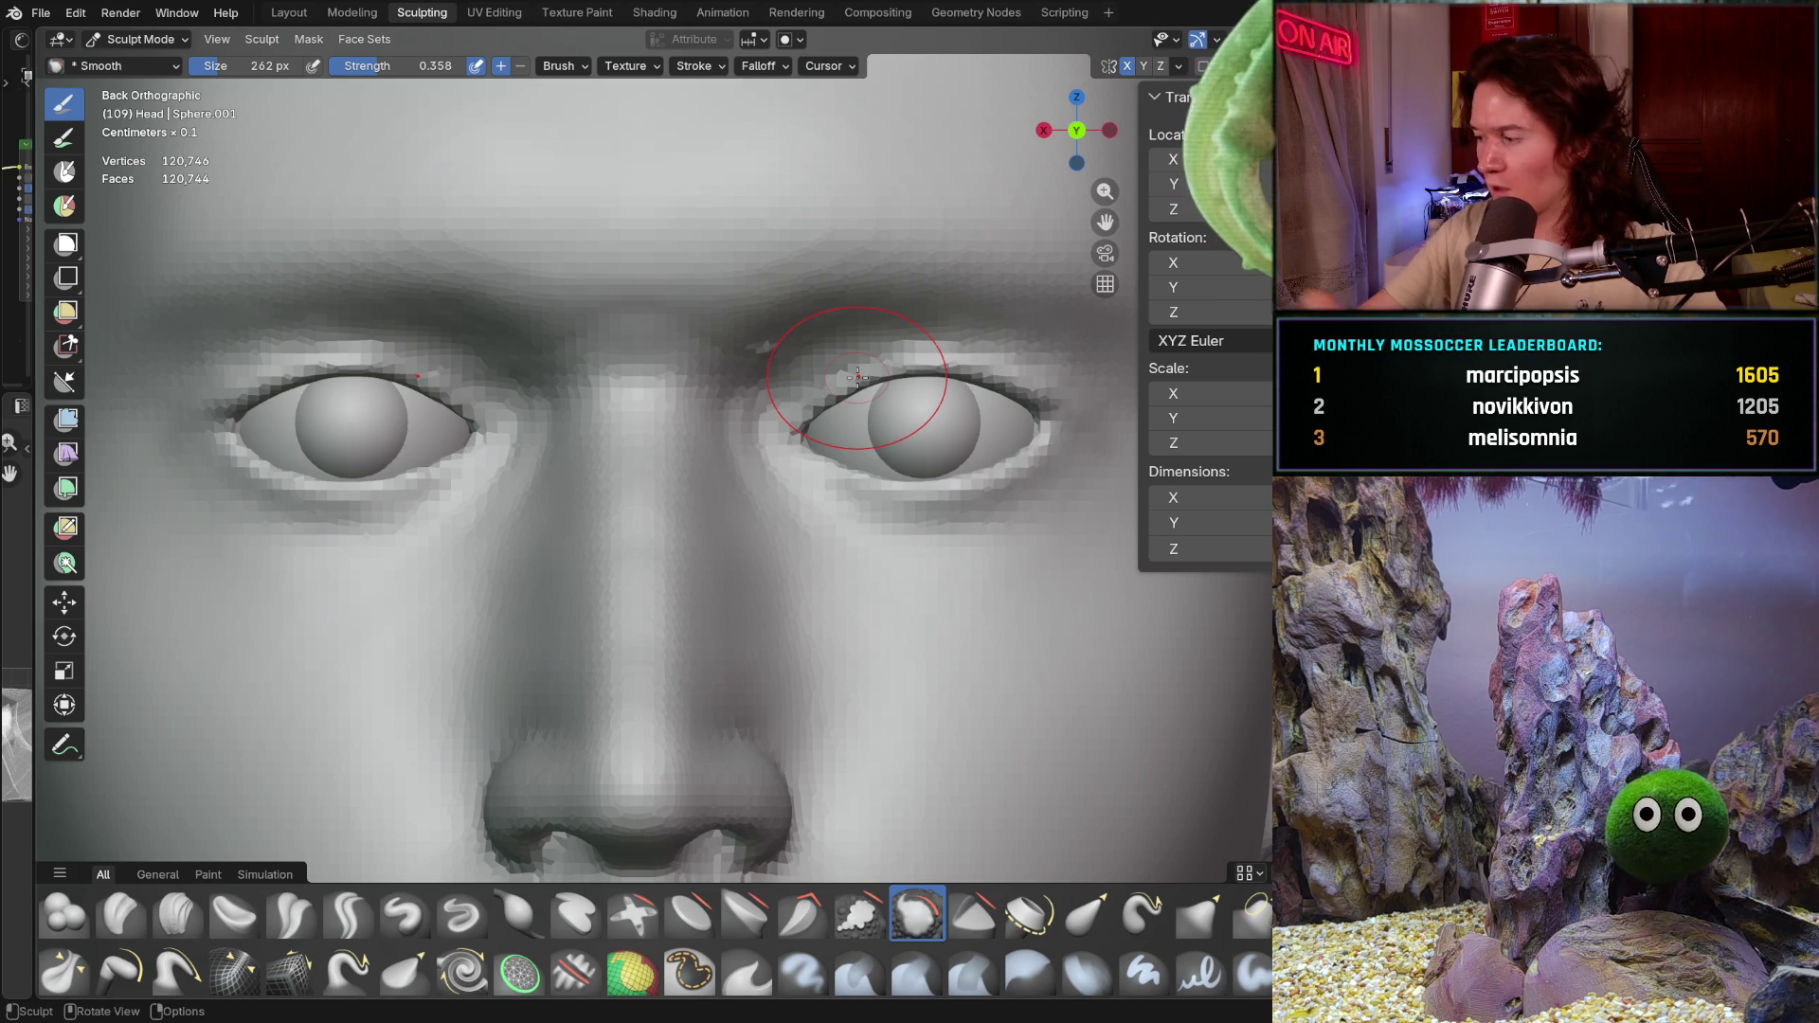
{"action": "key", "text": "ctrl"}
{"action": "mouse_move", "coordinate": [856, 374]}
{"action": "middle_mouse_down", "text": "ctrl"}
{"action": "mouse_move", "coordinate": [1030, 557]}
{"action": "mouse_move", "coordinate": [996, 512]}
{"action": "middle_mouse_up", "text": "ctrl"}
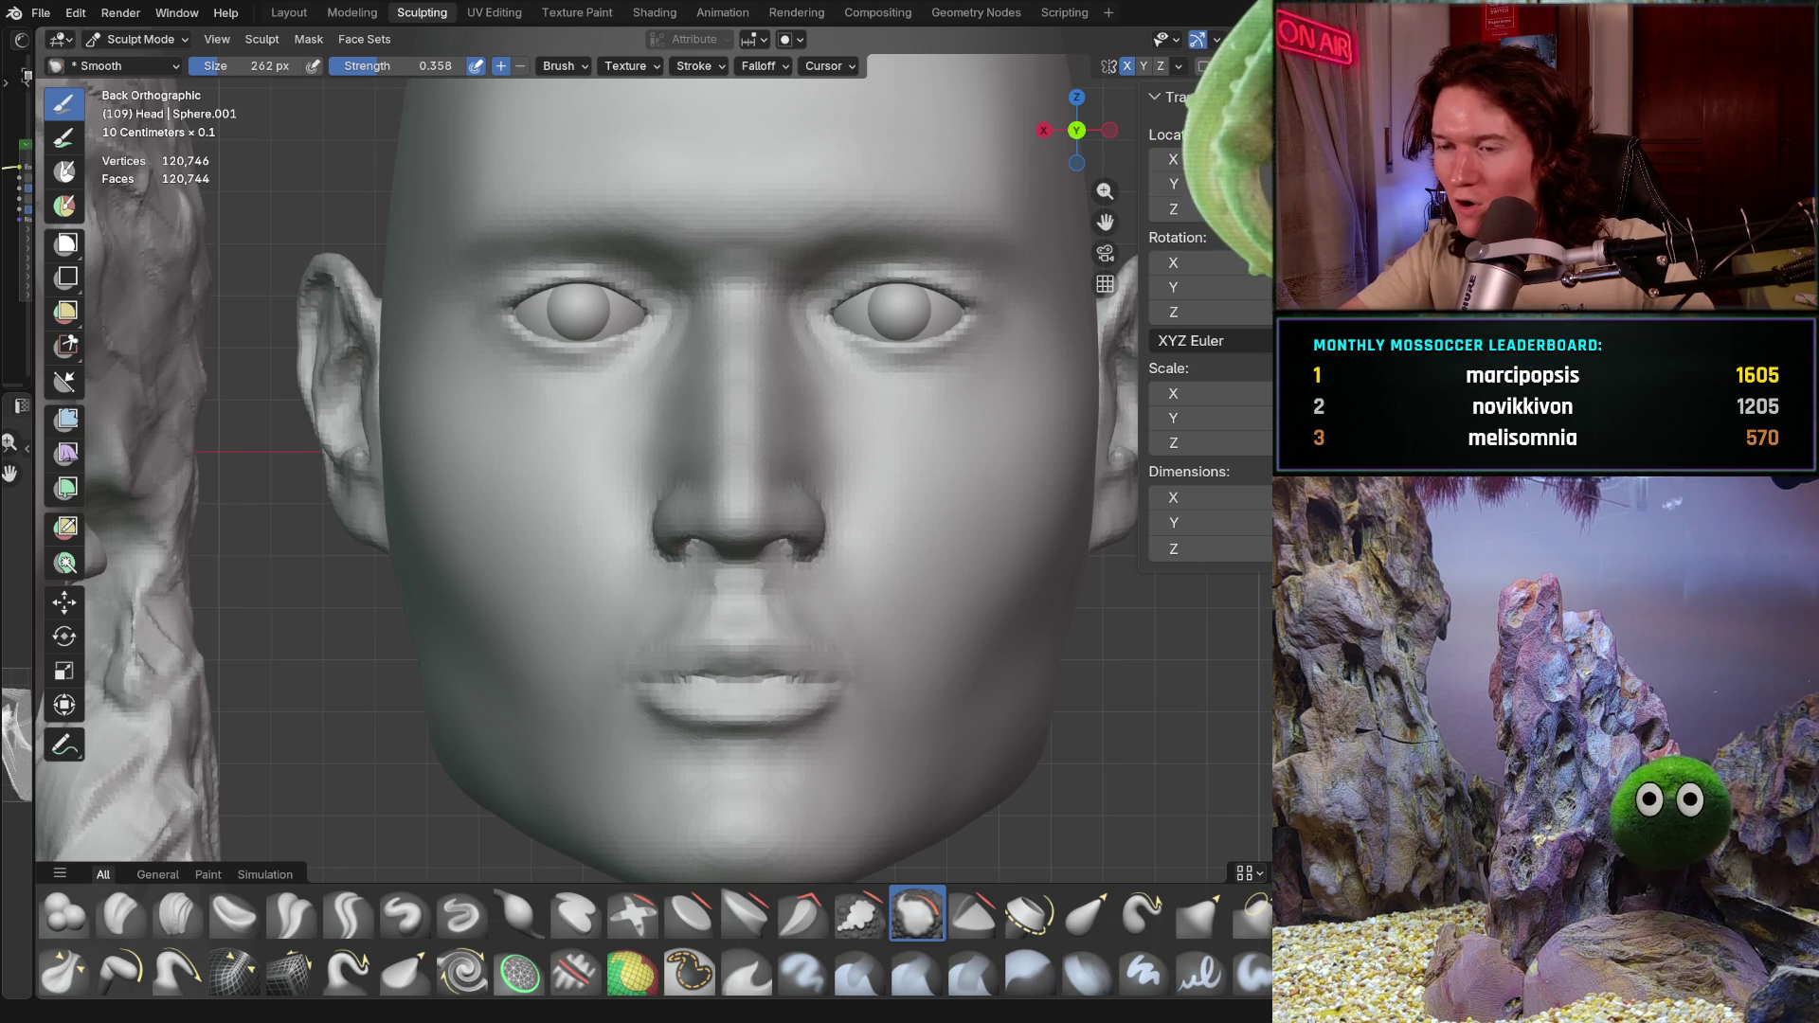
Step: Smooth beside the nose bridge and pull back to a perspective view of both heads
{"action": "left_click", "coordinate": [1004, 614]}
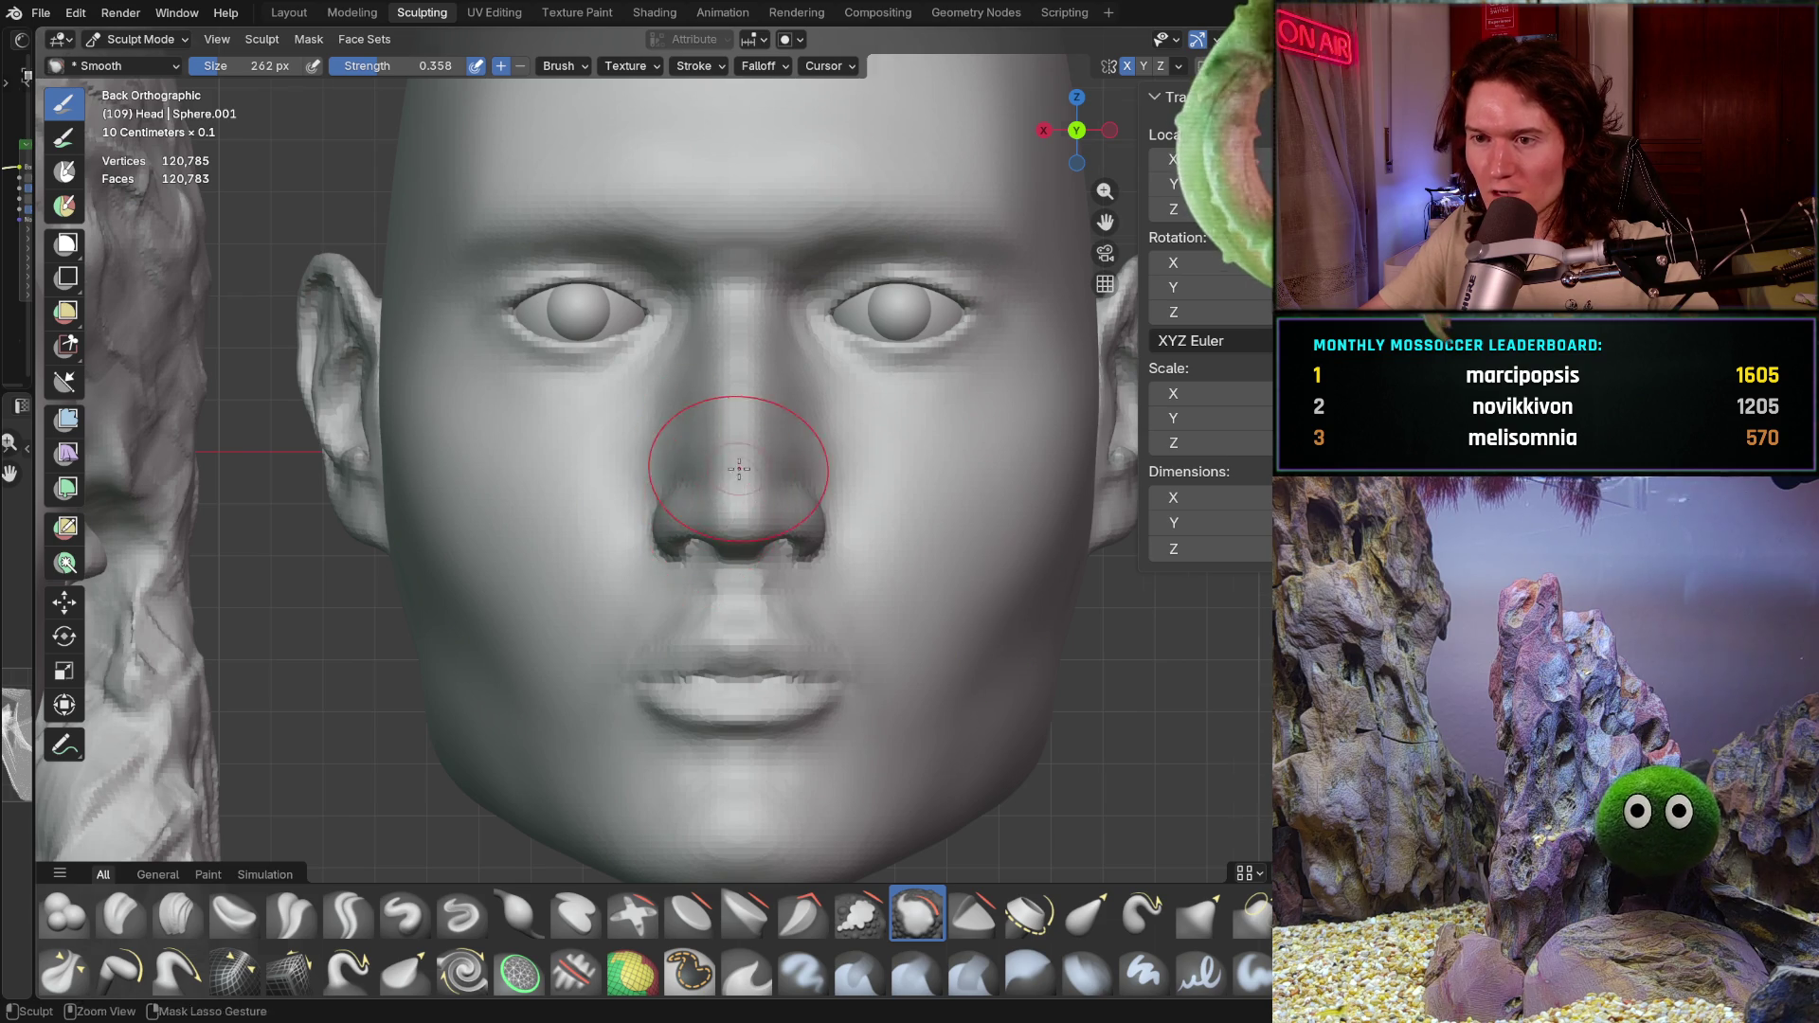
{"action": "scroll", "coordinate": [711, 512], "scroll_direction": "down", "scroll_amount": 4}
{"action": "mouse_move", "coordinate": [710, 511]}
{"action": "middle_mouse_down"}
{"action": "mouse_move", "coordinate": [720, 536]}
{"action": "mouse_move", "coordinate": [659, 569]}
{"action": "middle_mouse_up"}
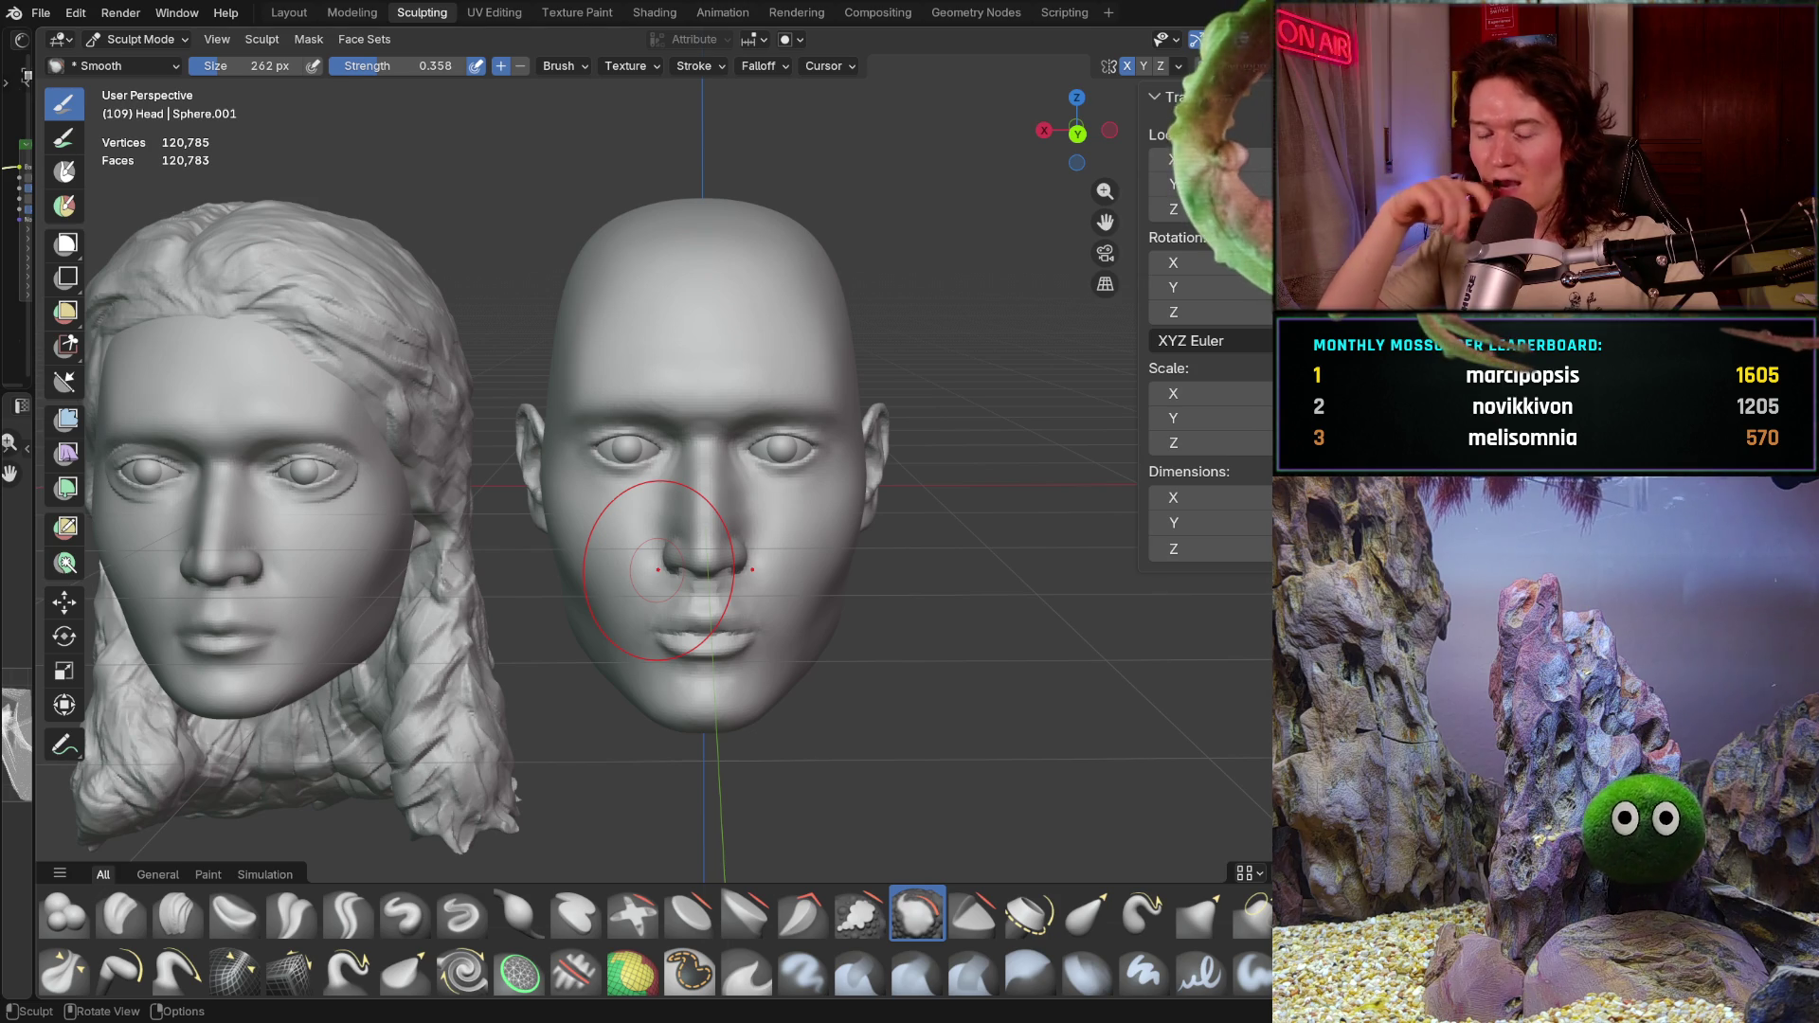
Step: Undo and redo the last smoothing stroke twice to compare its effect
{"action": "key", "text": "ctrl"}
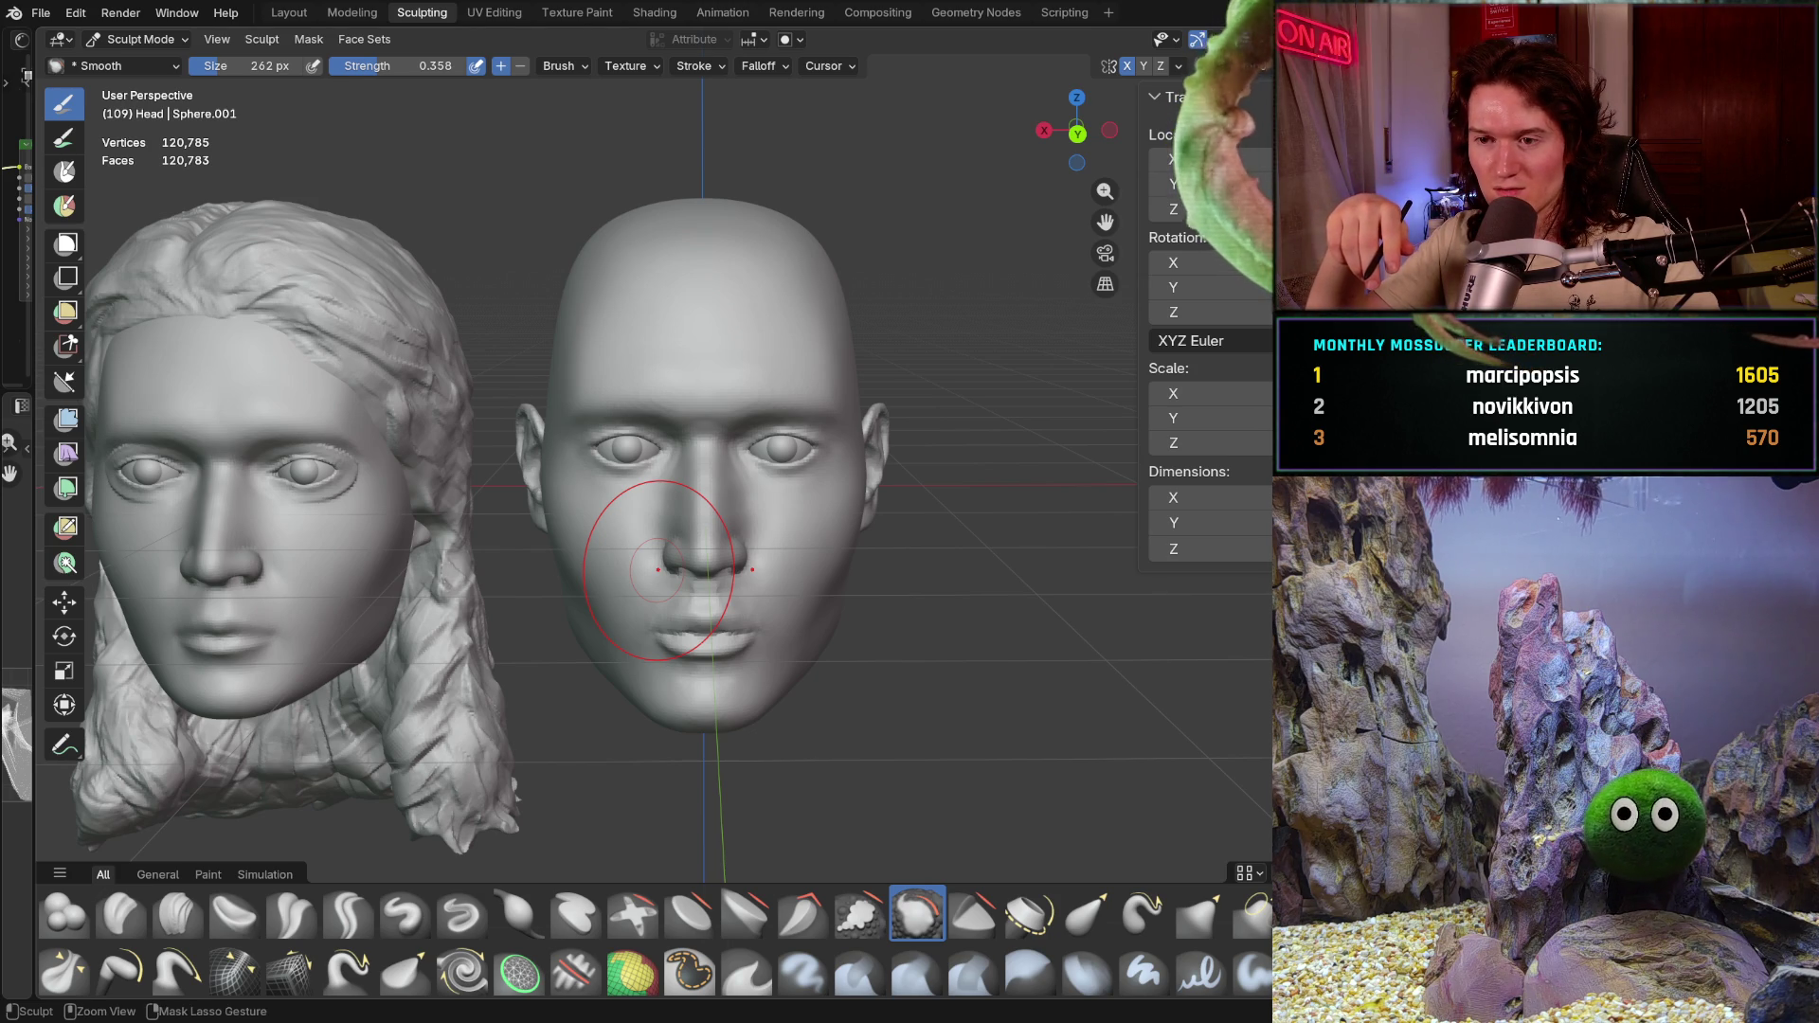
{"action": "key", "text": "ctrl+z"}
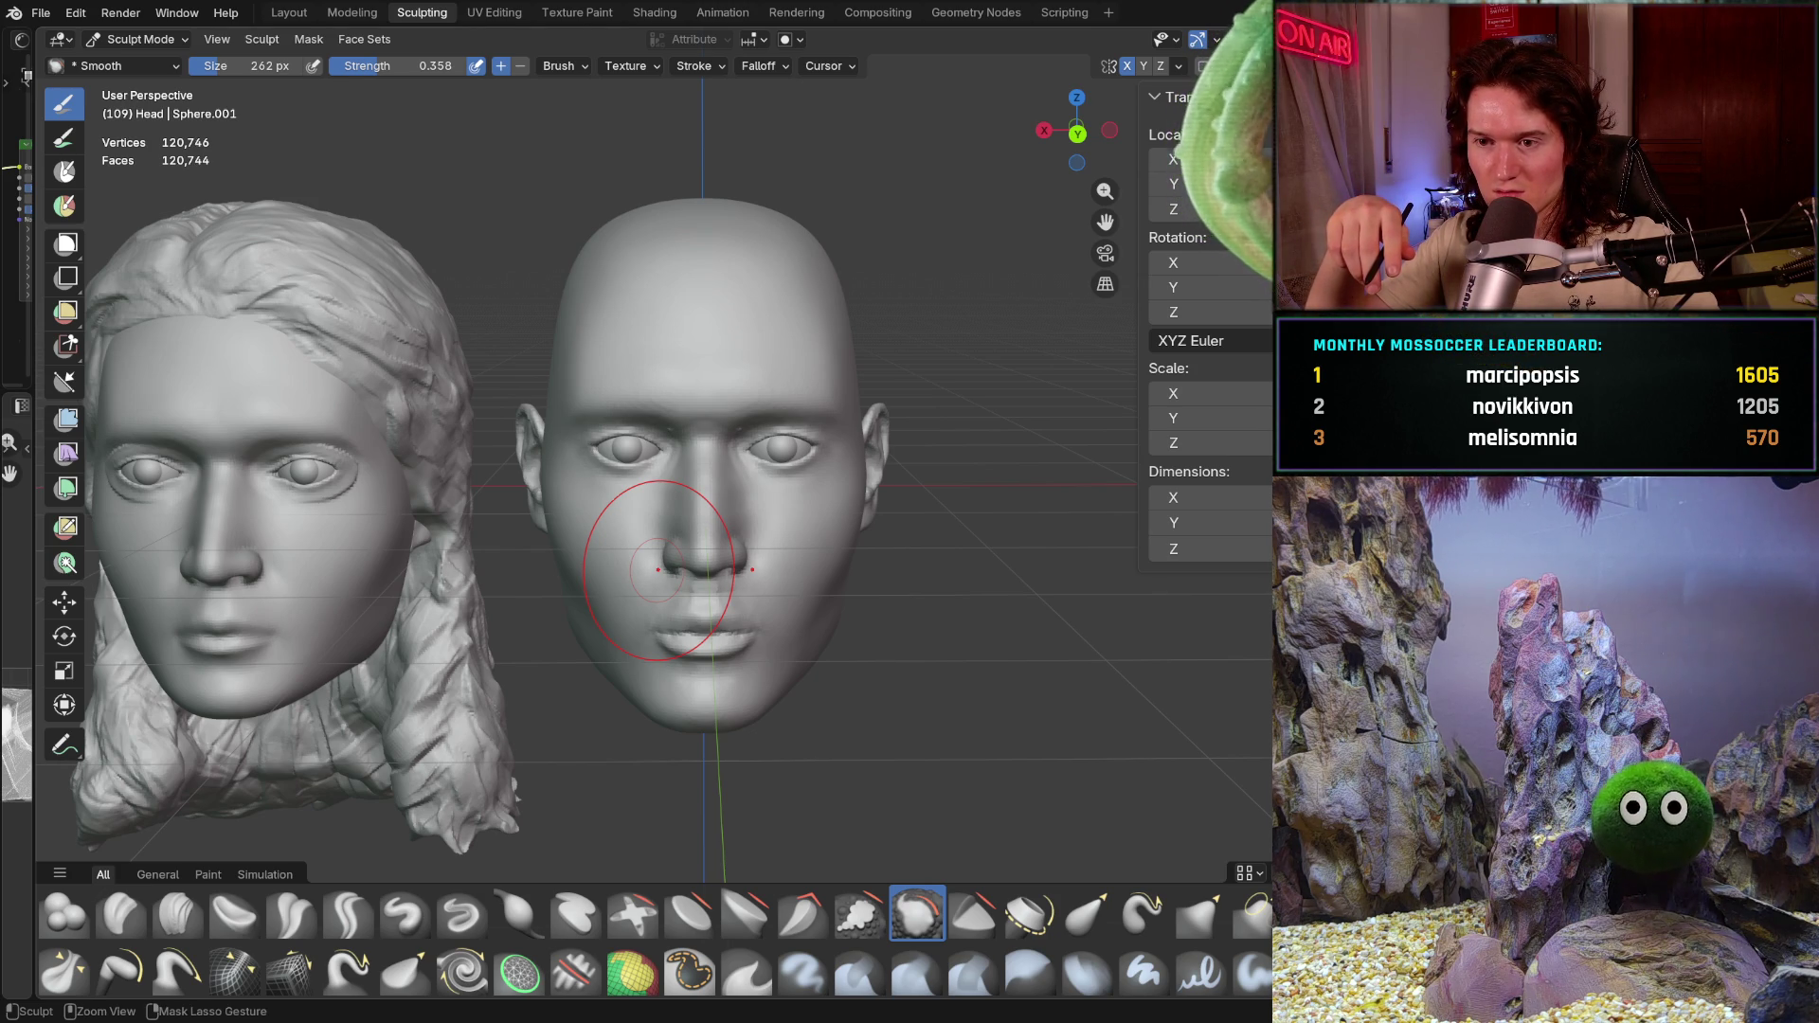
{"action": "key", "text": "ctrl+shift+z"}
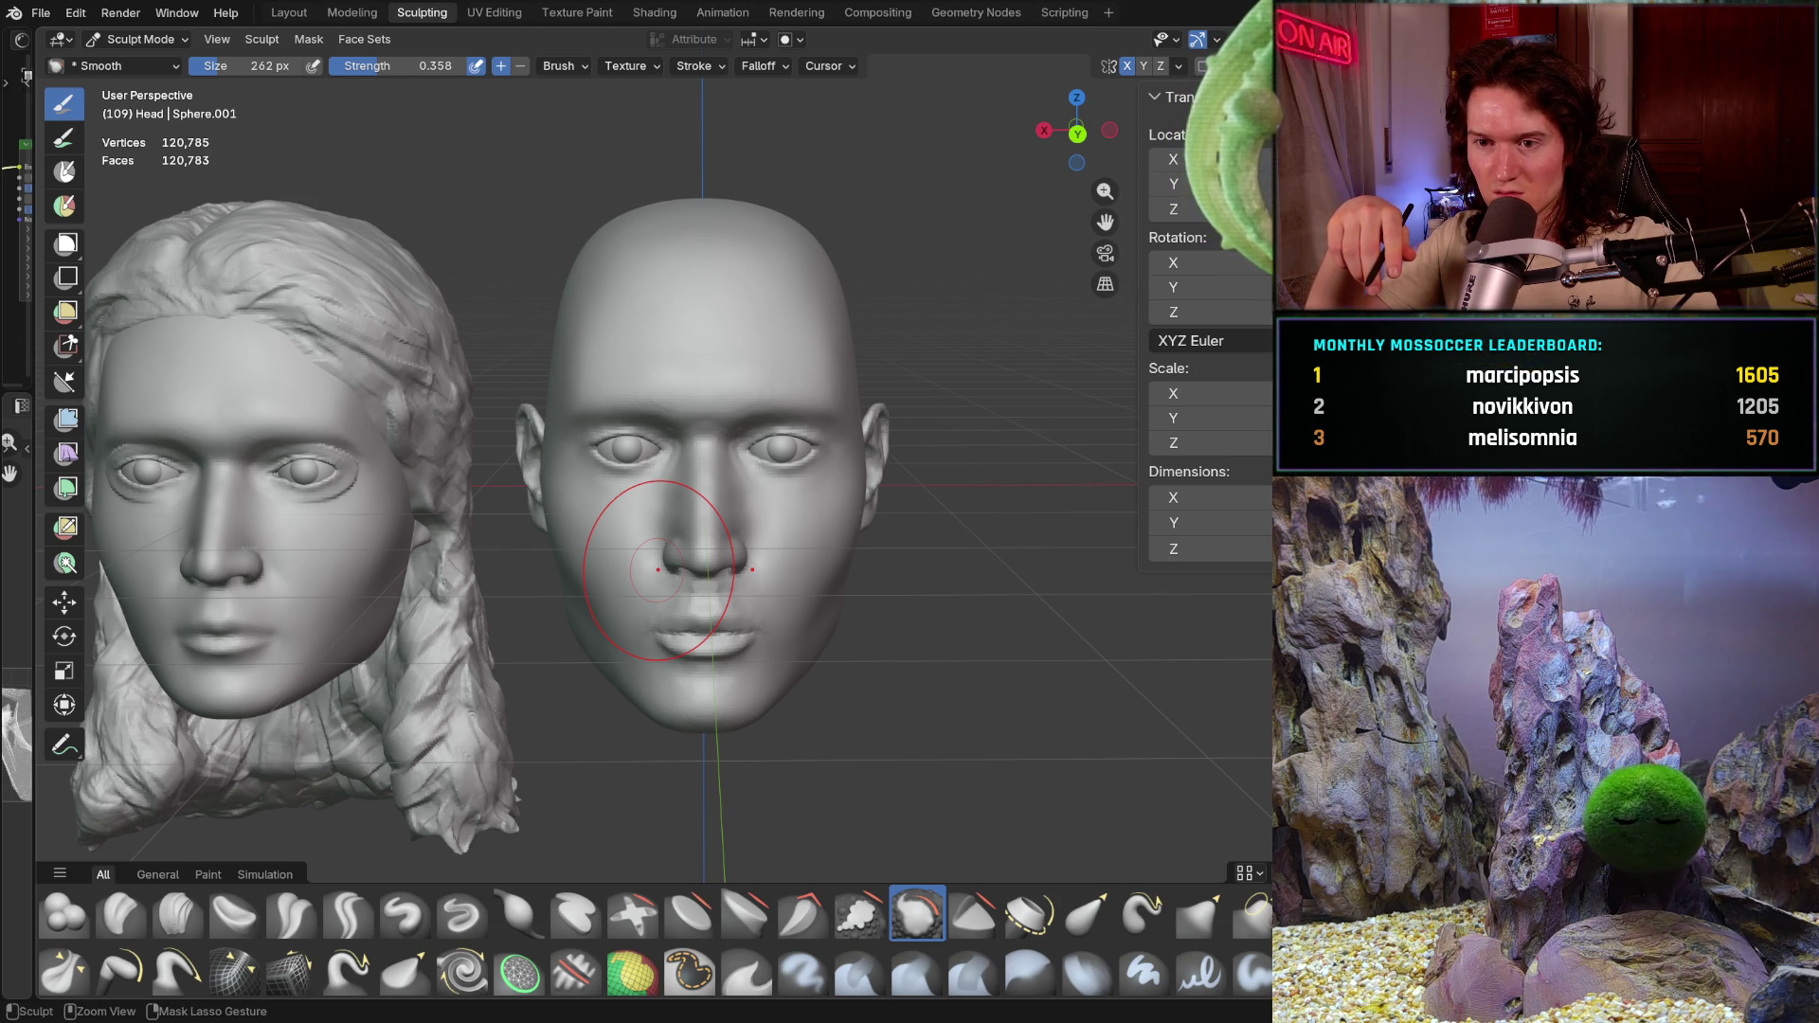
{"action": "key", "text": "shift"}
{"action": "key", "text": "ctrl+z"}
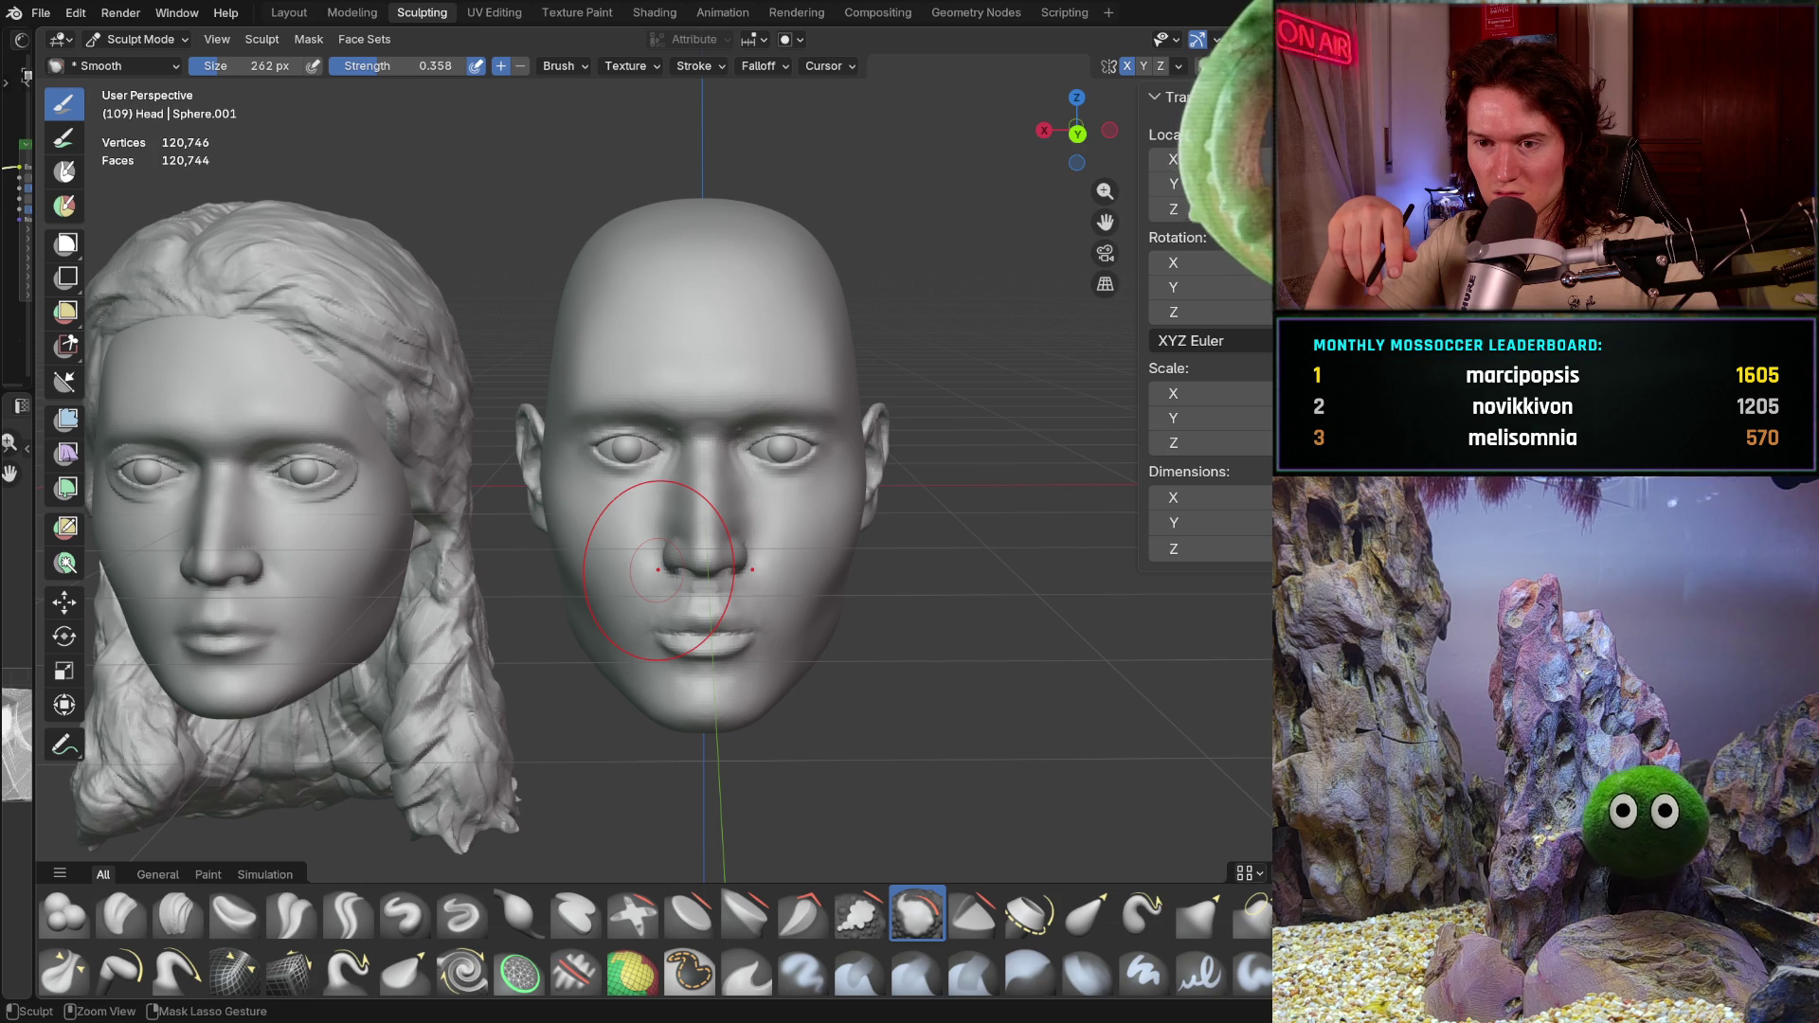
{"action": "key", "text": "ctrl+shift+z"}
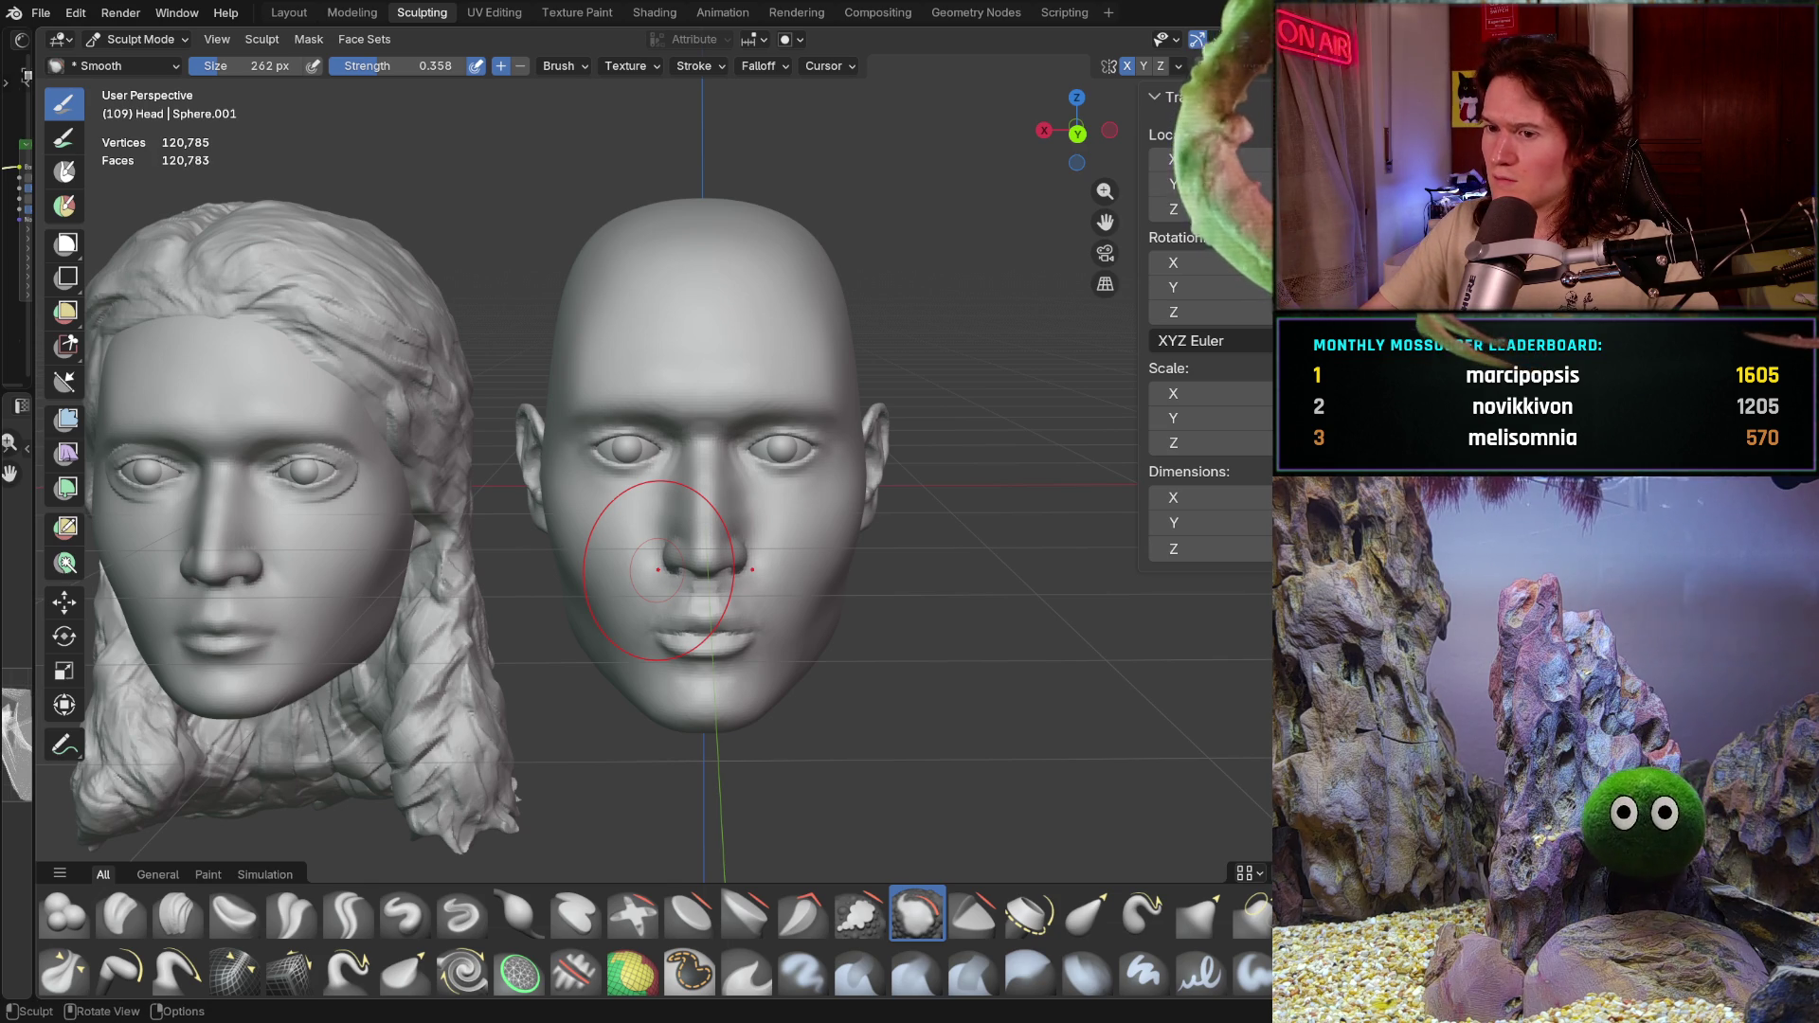
Step: Smooth the nose base, inspect from three-quarter and profile, then snap to orthographic front view
{"action": "mouse_move", "coordinate": [657, 568]}
{"action": "middle_mouse_down"}
{"action": "mouse_move", "coordinate": [647, 620]}
{"action": "mouse_move", "coordinate": [695, 574]}
{"action": "mouse_move", "coordinate": [655, 533]}
{"action": "middle_mouse_up"}
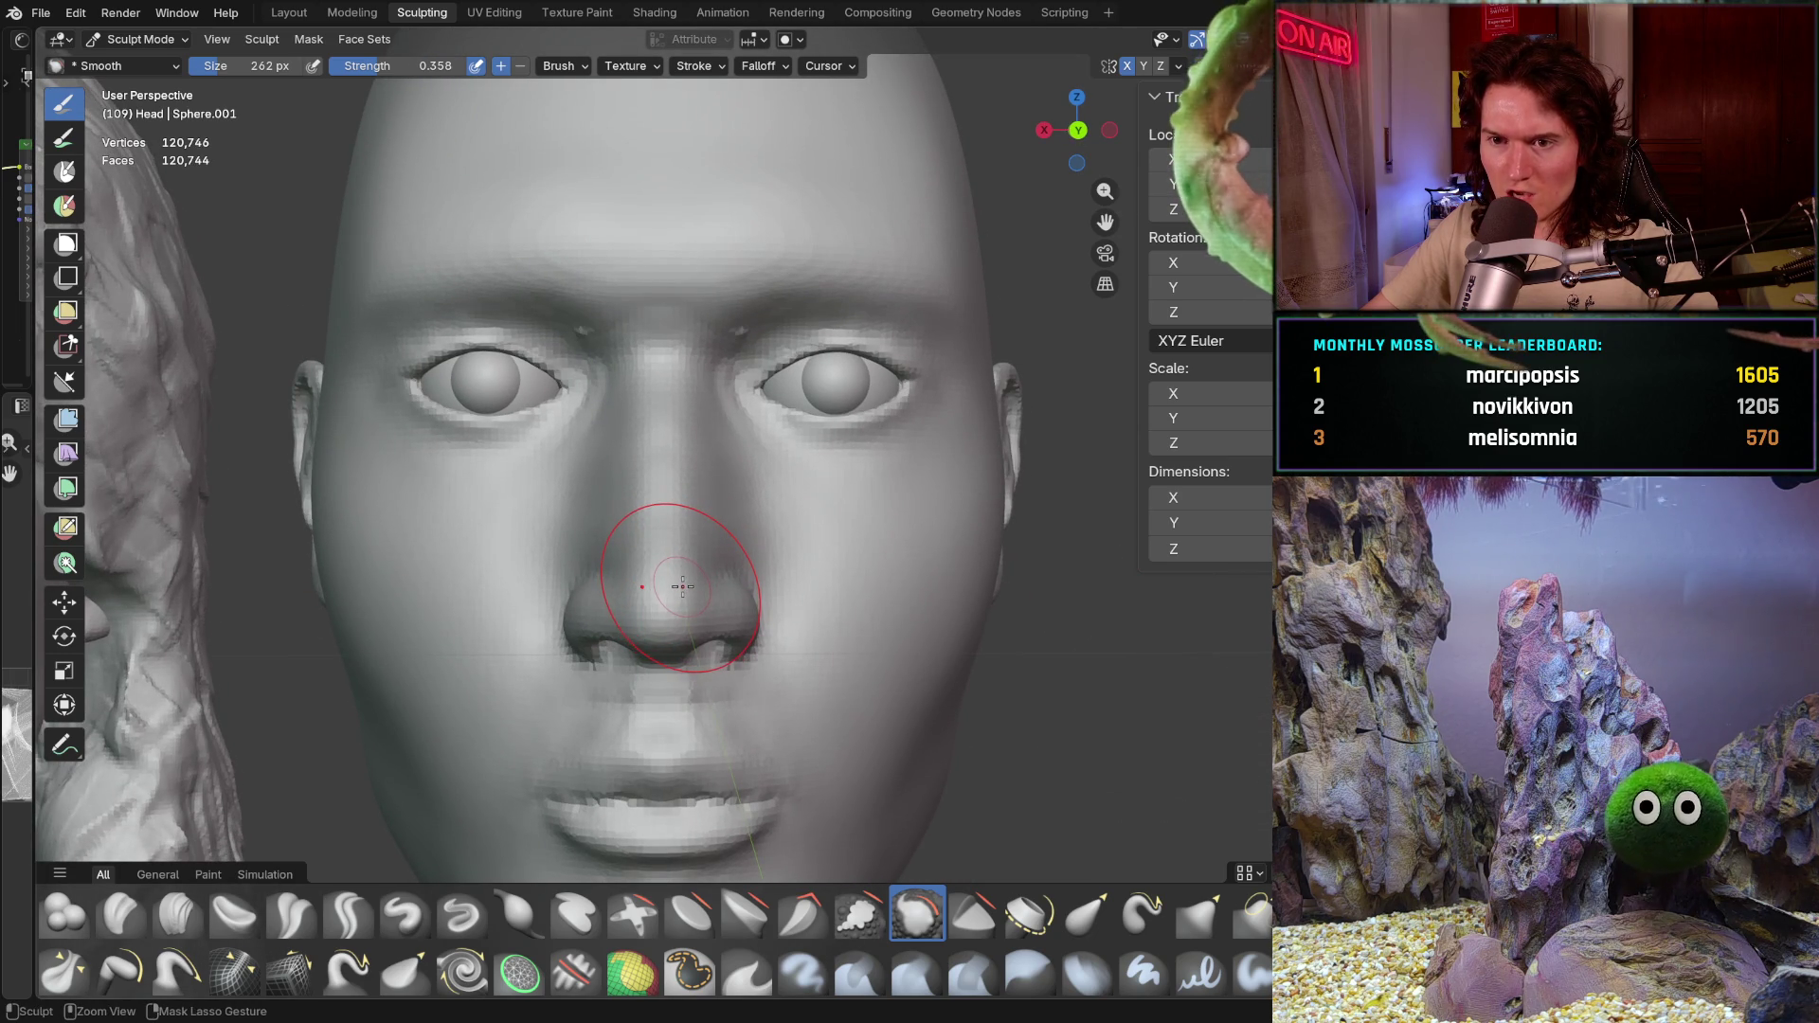
{"action": "left_click", "coordinate": [681, 586]}
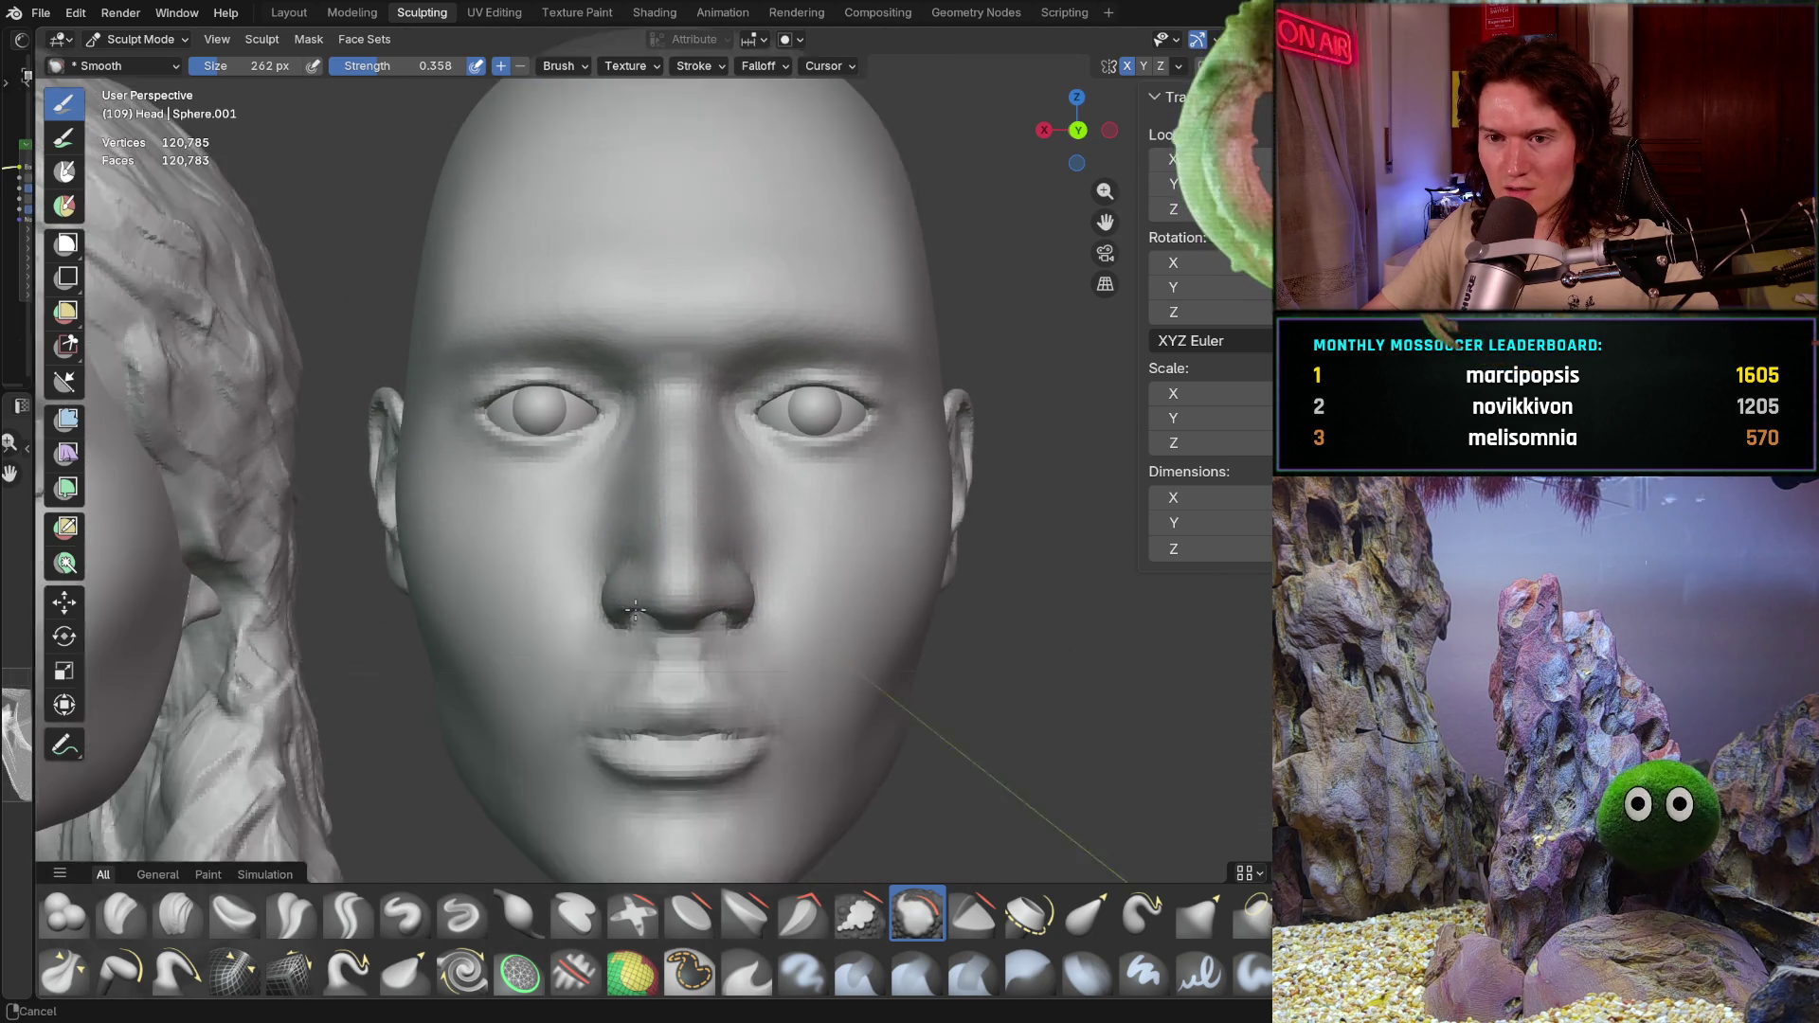
{"action": "mouse_move", "coordinate": [631, 508]}
{"action": "middle_mouse_down", "text": "ctrl"}
{"action": "mouse_move", "coordinate": [630, 653]}
{"action": "mouse_move", "coordinate": [643, 628]}
{"action": "mouse_move", "coordinate": [741, 640]}
{"action": "middle_mouse_up", "text": "ctrl"}
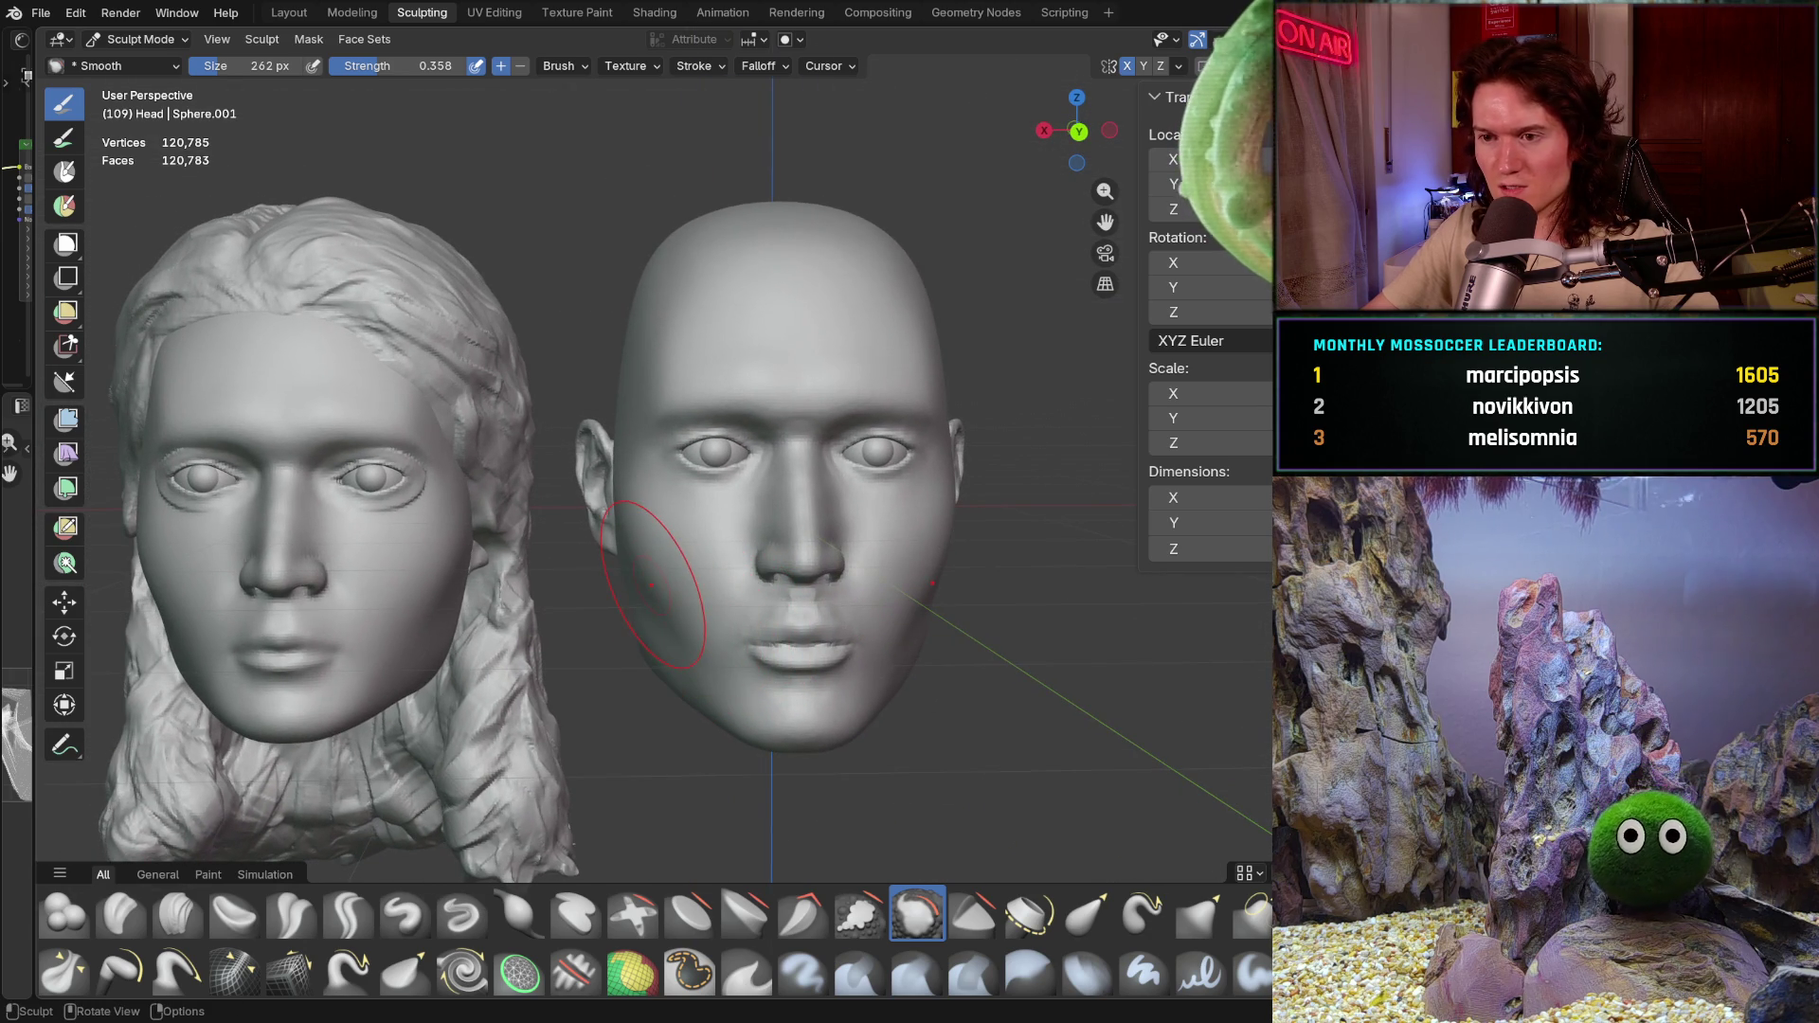
{"action": "mouse_move", "coordinate": [729, 599]}
{"action": "middle_mouse_down"}
{"action": "mouse_move", "coordinate": [661, 623]}
{"action": "mouse_move", "coordinate": [1025, 613]}
{"action": "middle_mouse_up"}
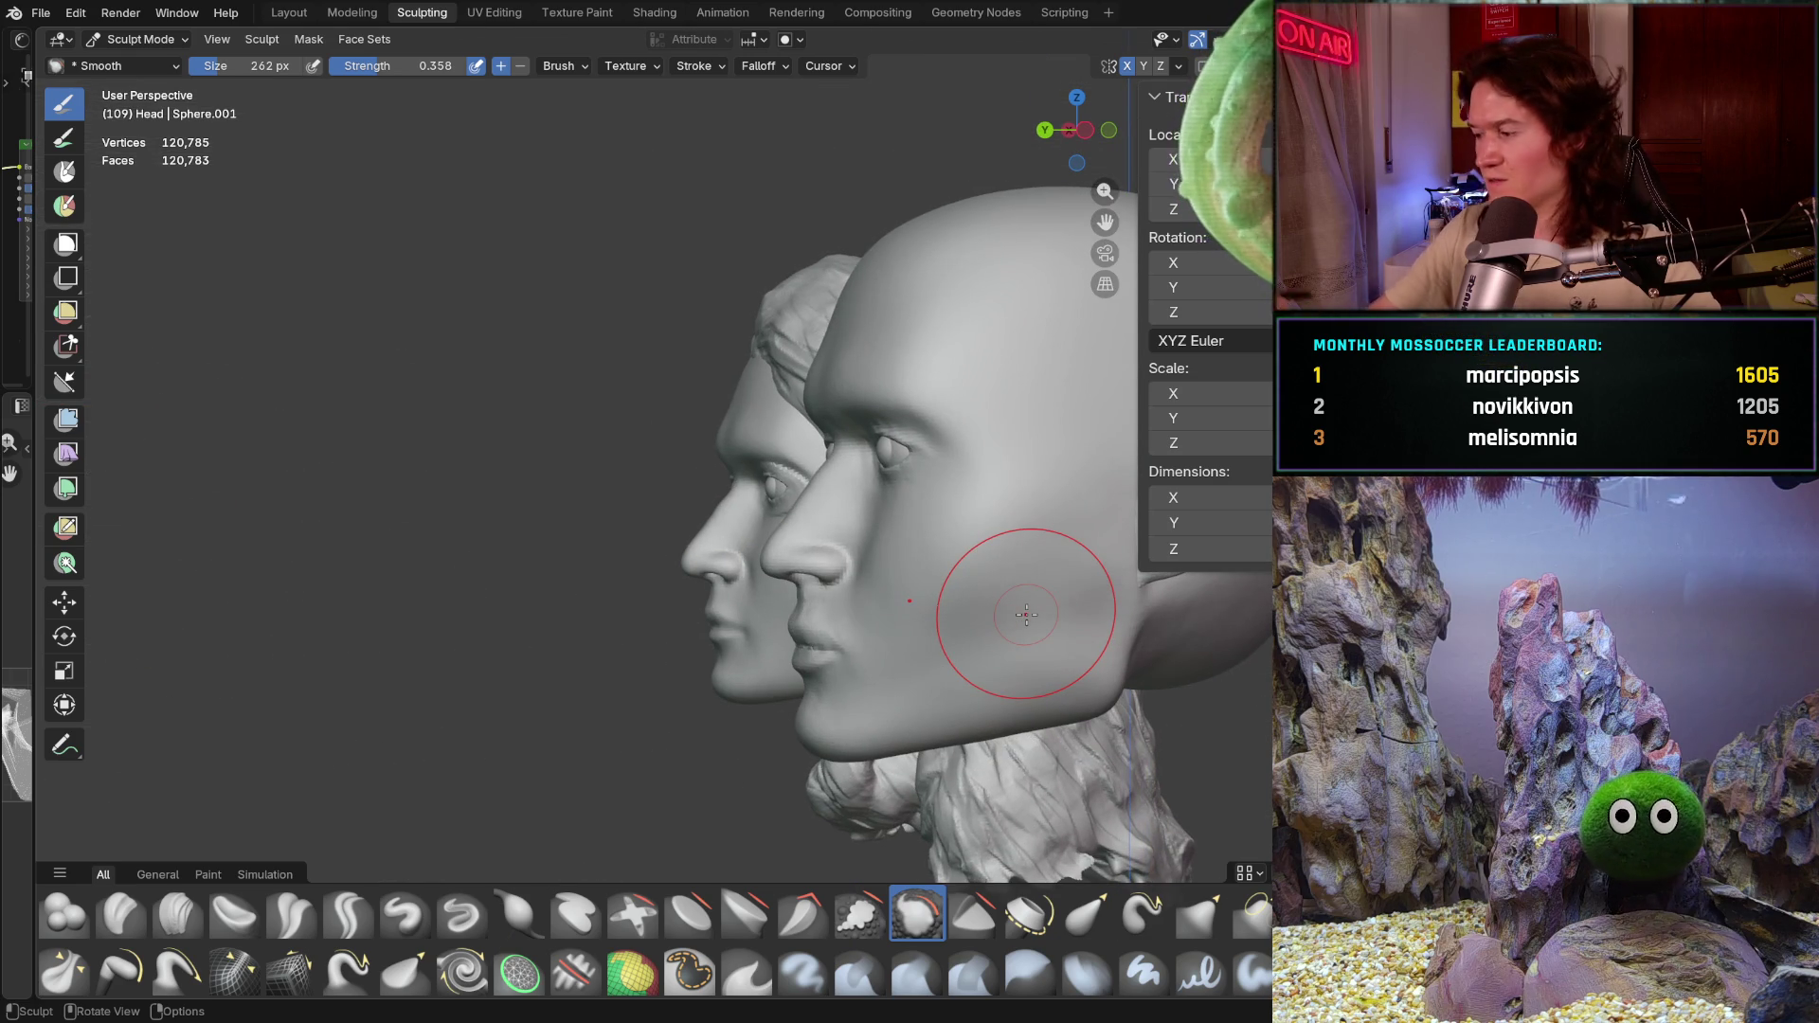
{"action": "mouse_move", "coordinate": [894, 750]}
{"action": "middle_mouse_down"}
{"action": "mouse_move", "coordinate": [812, 711]}
{"action": "mouse_move", "coordinate": [915, 730]}
{"action": "mouse_move", "coordinate": [1019, 718]}
{"action": "middle_mouse_up"}
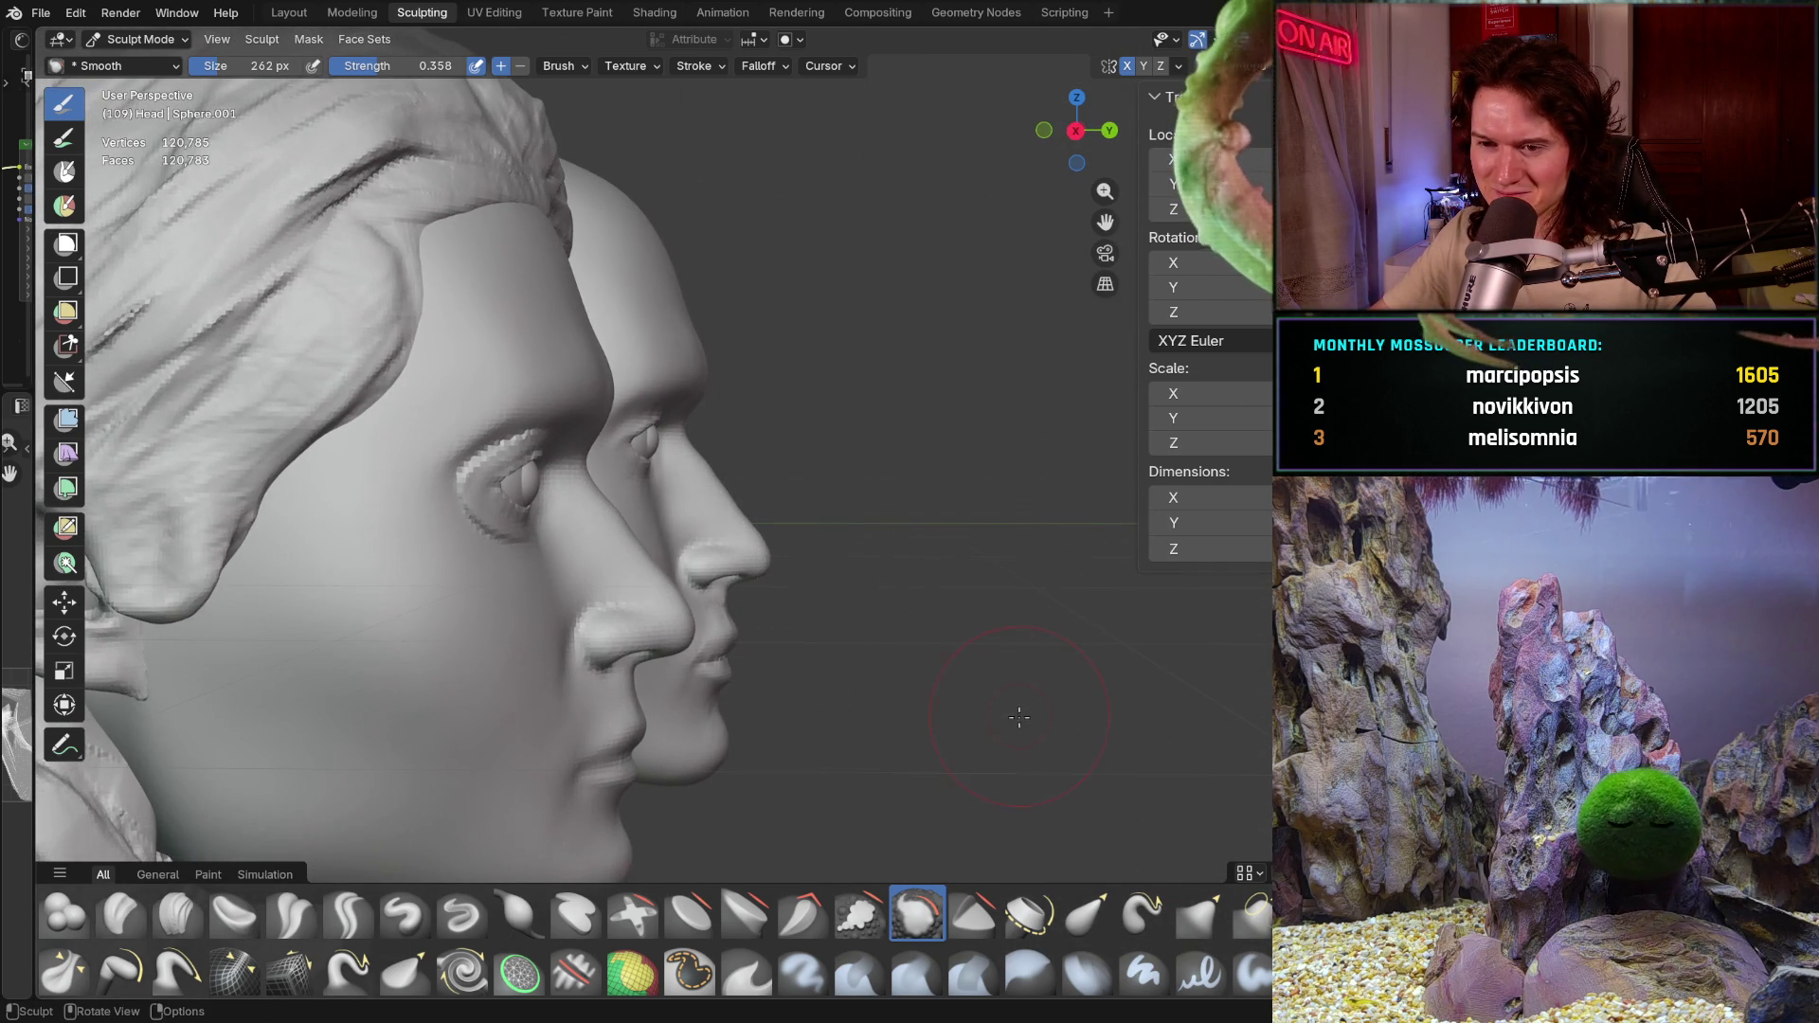
{"action": "key", "text": "ctrl+KP_1"}
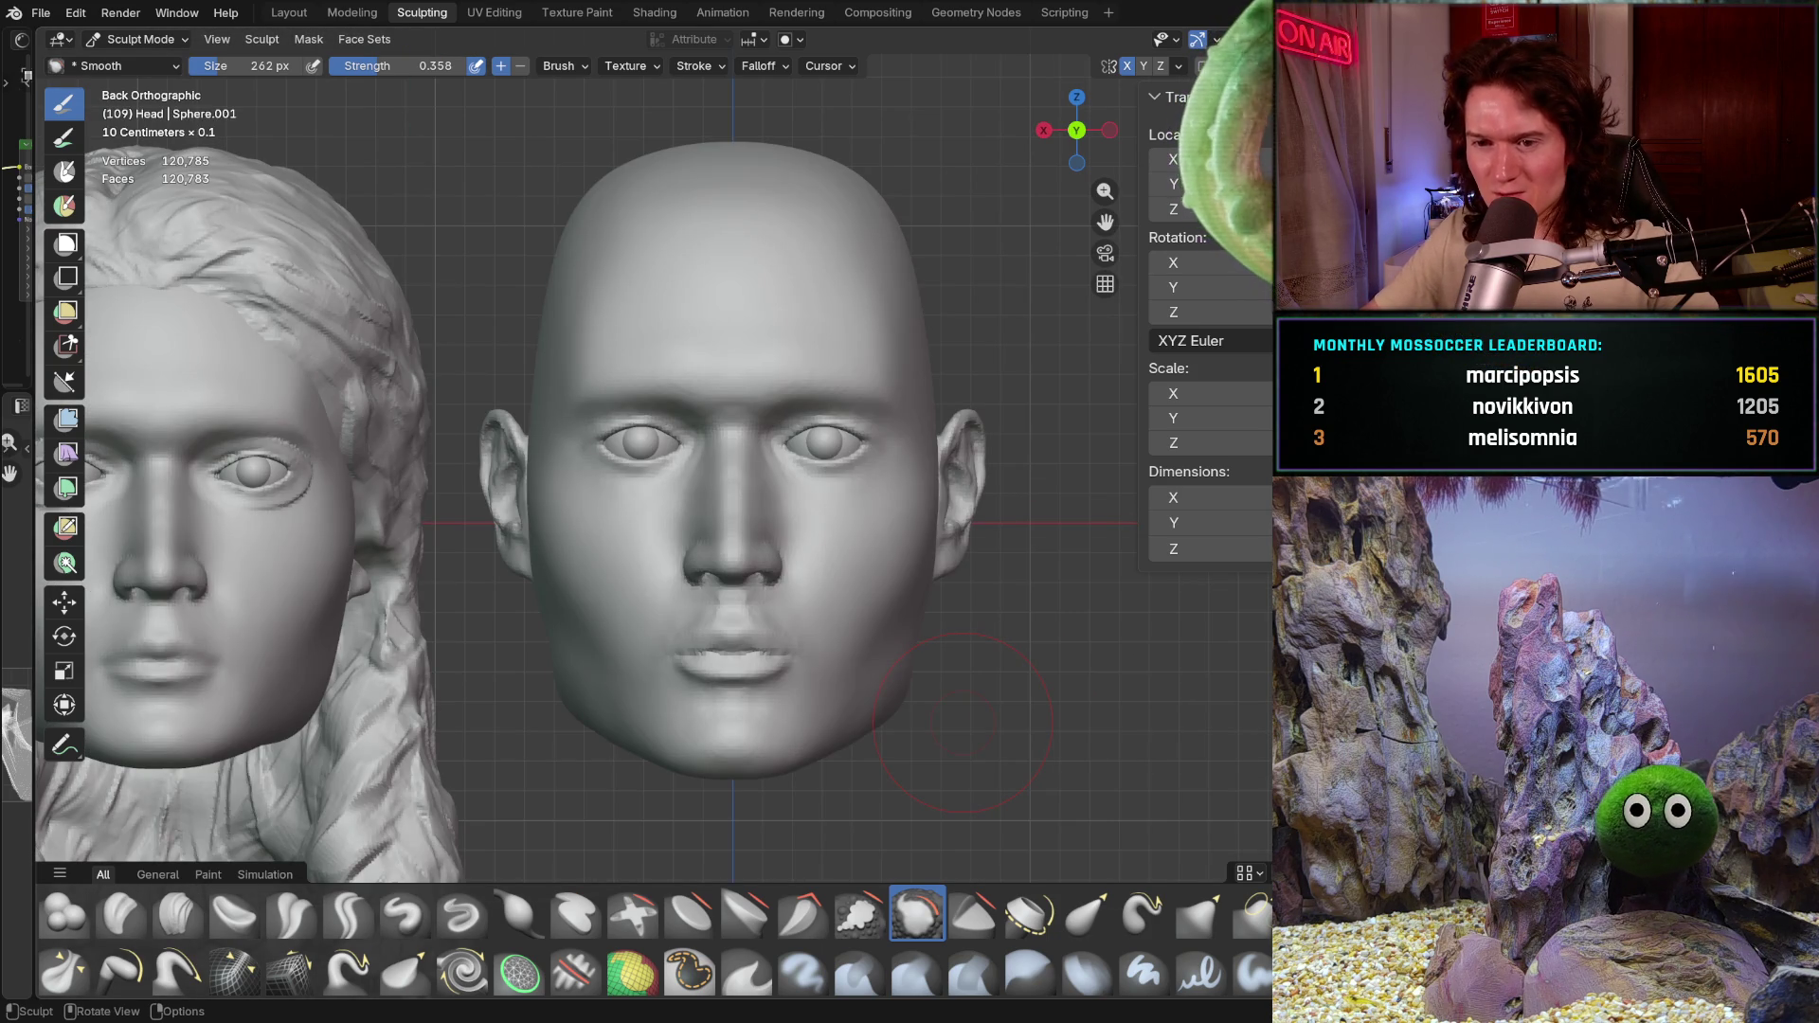
{"action": "scroll", "coordinate": [691, 683], "scroll_direction": "up", "scroll_amount": 2}
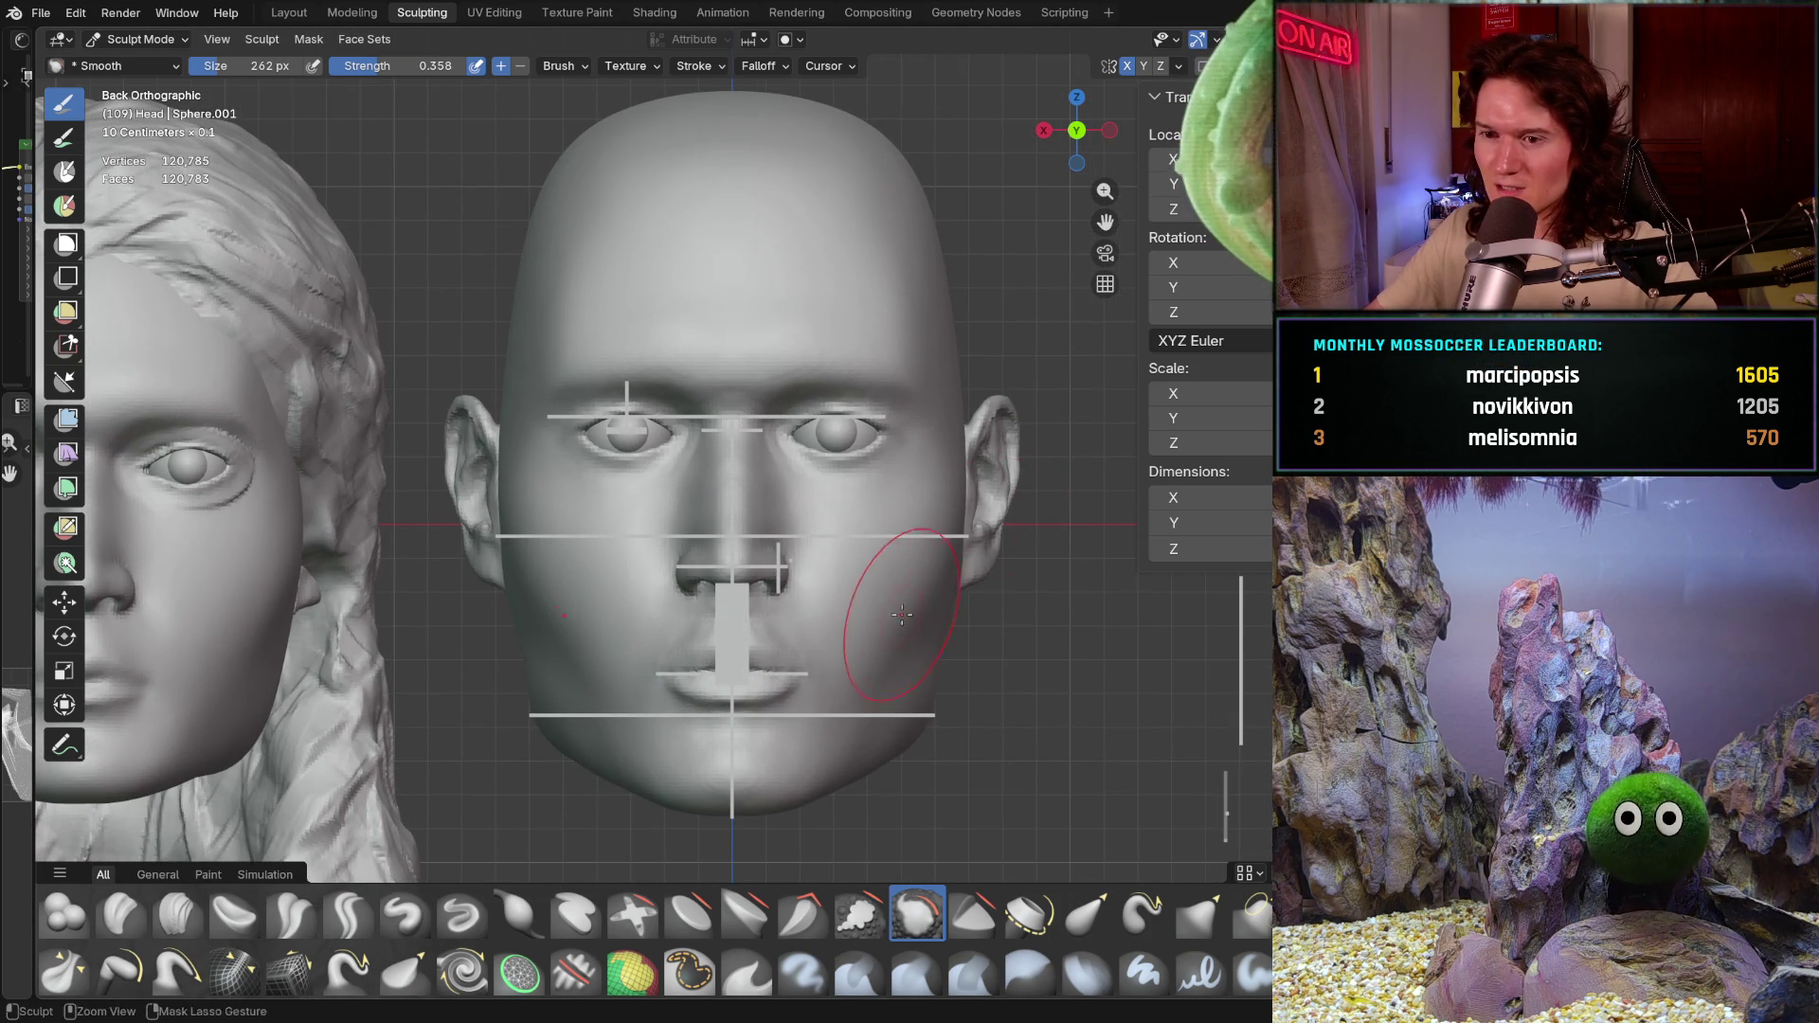
{"action": "middle_click_drag", "start_coordinate": [910, 606], "coordinate": [925, 496], "text": "ctrl"}
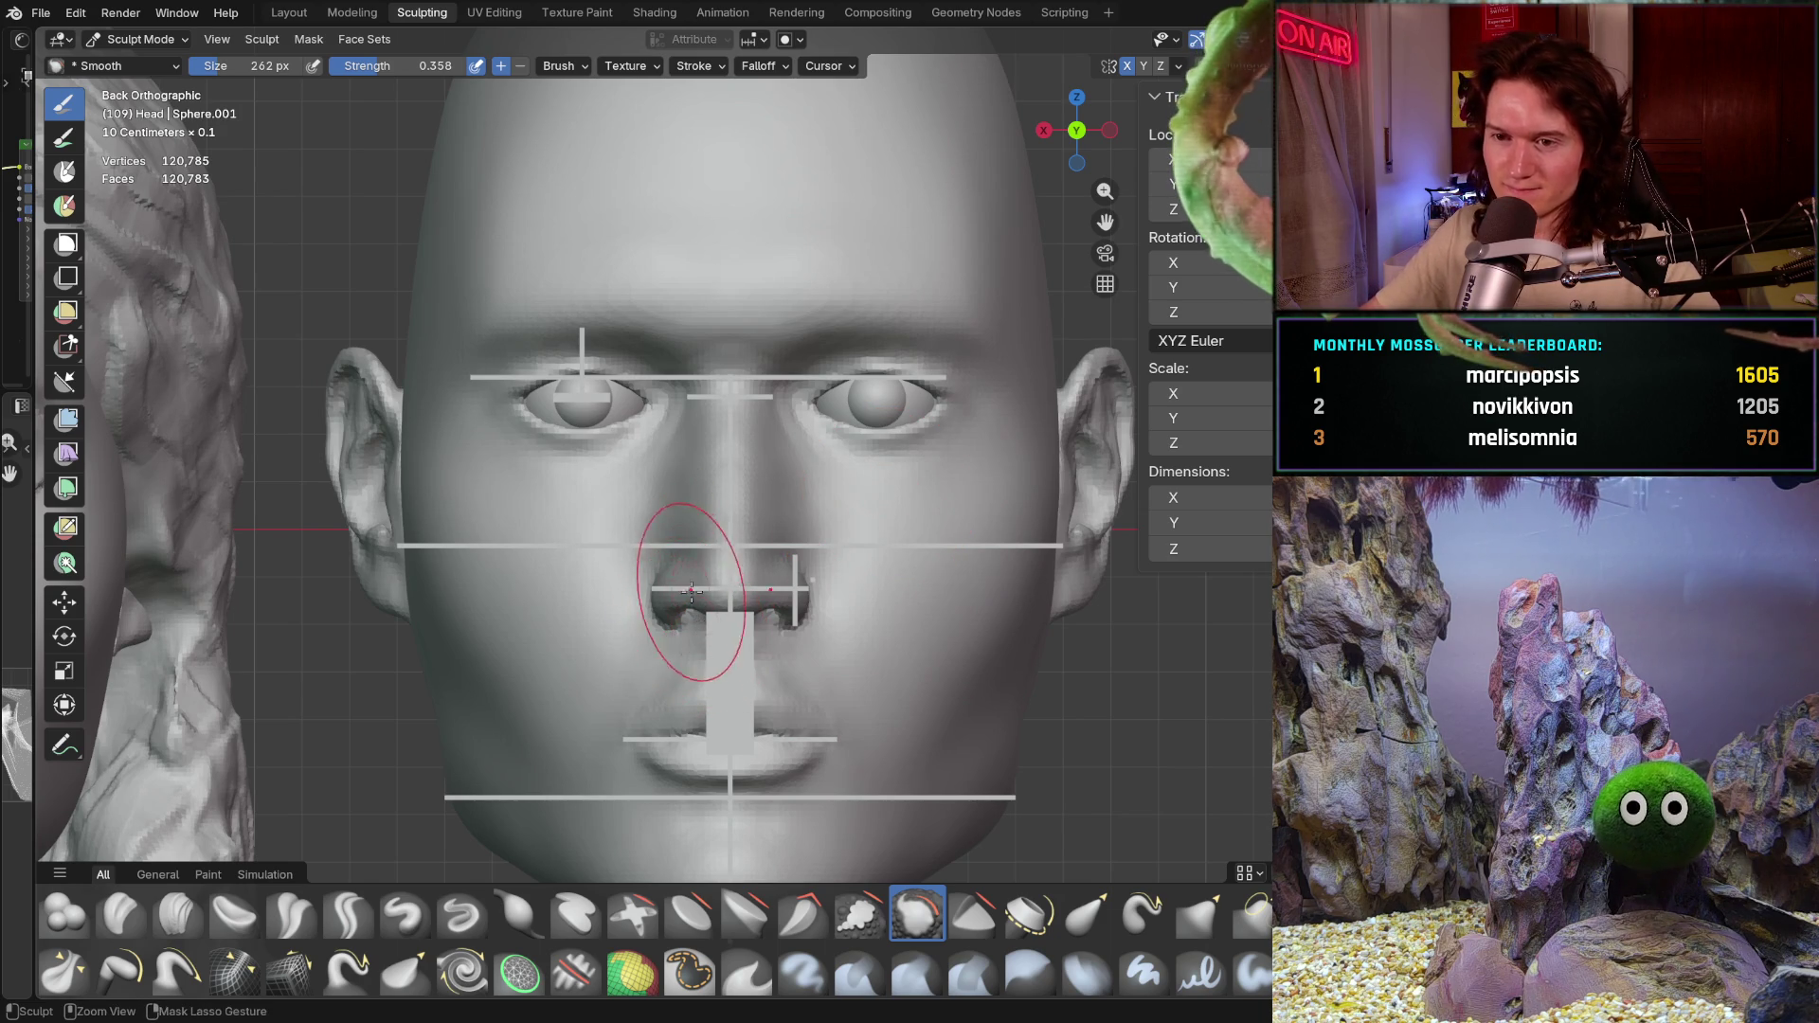
{"action": "scroll", "coordinate": [702, 574], "scroll_direction": "up", "scroll_amount": 2}
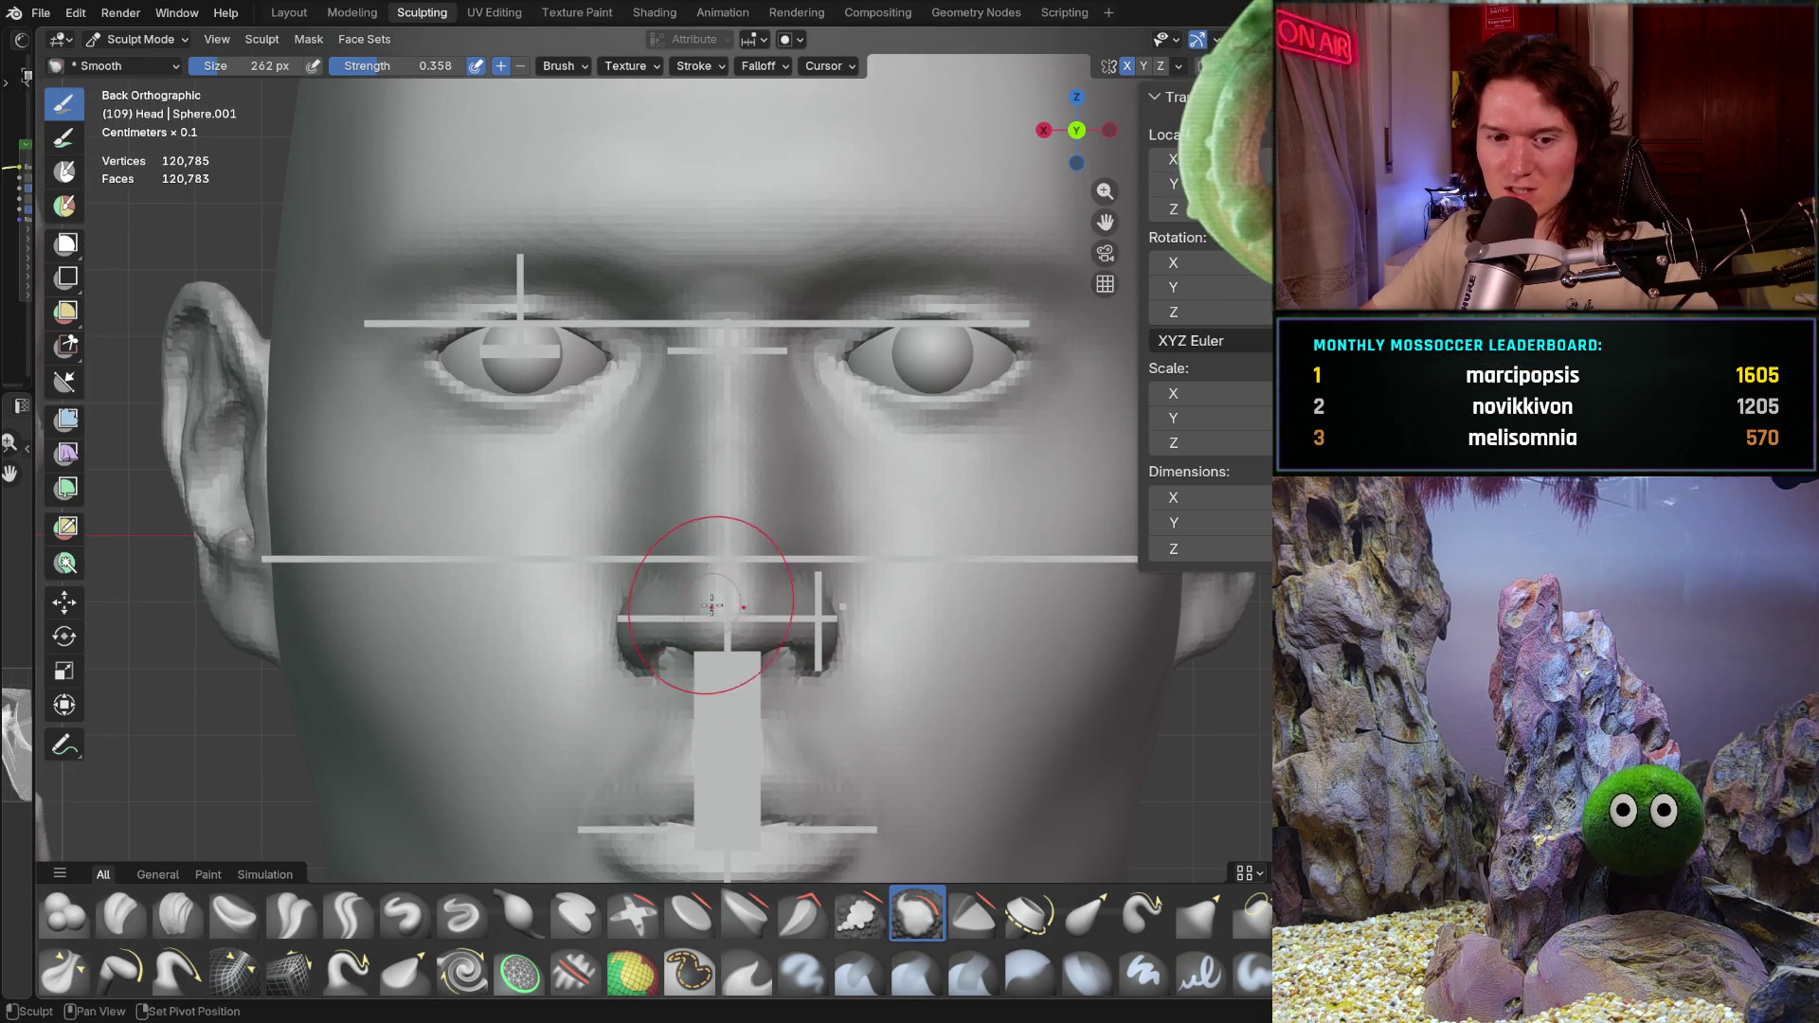
{"action": "middle_click_drag", "start_coordinate": [710, 601], "coordinate": [710, 512], "text": "shift"}
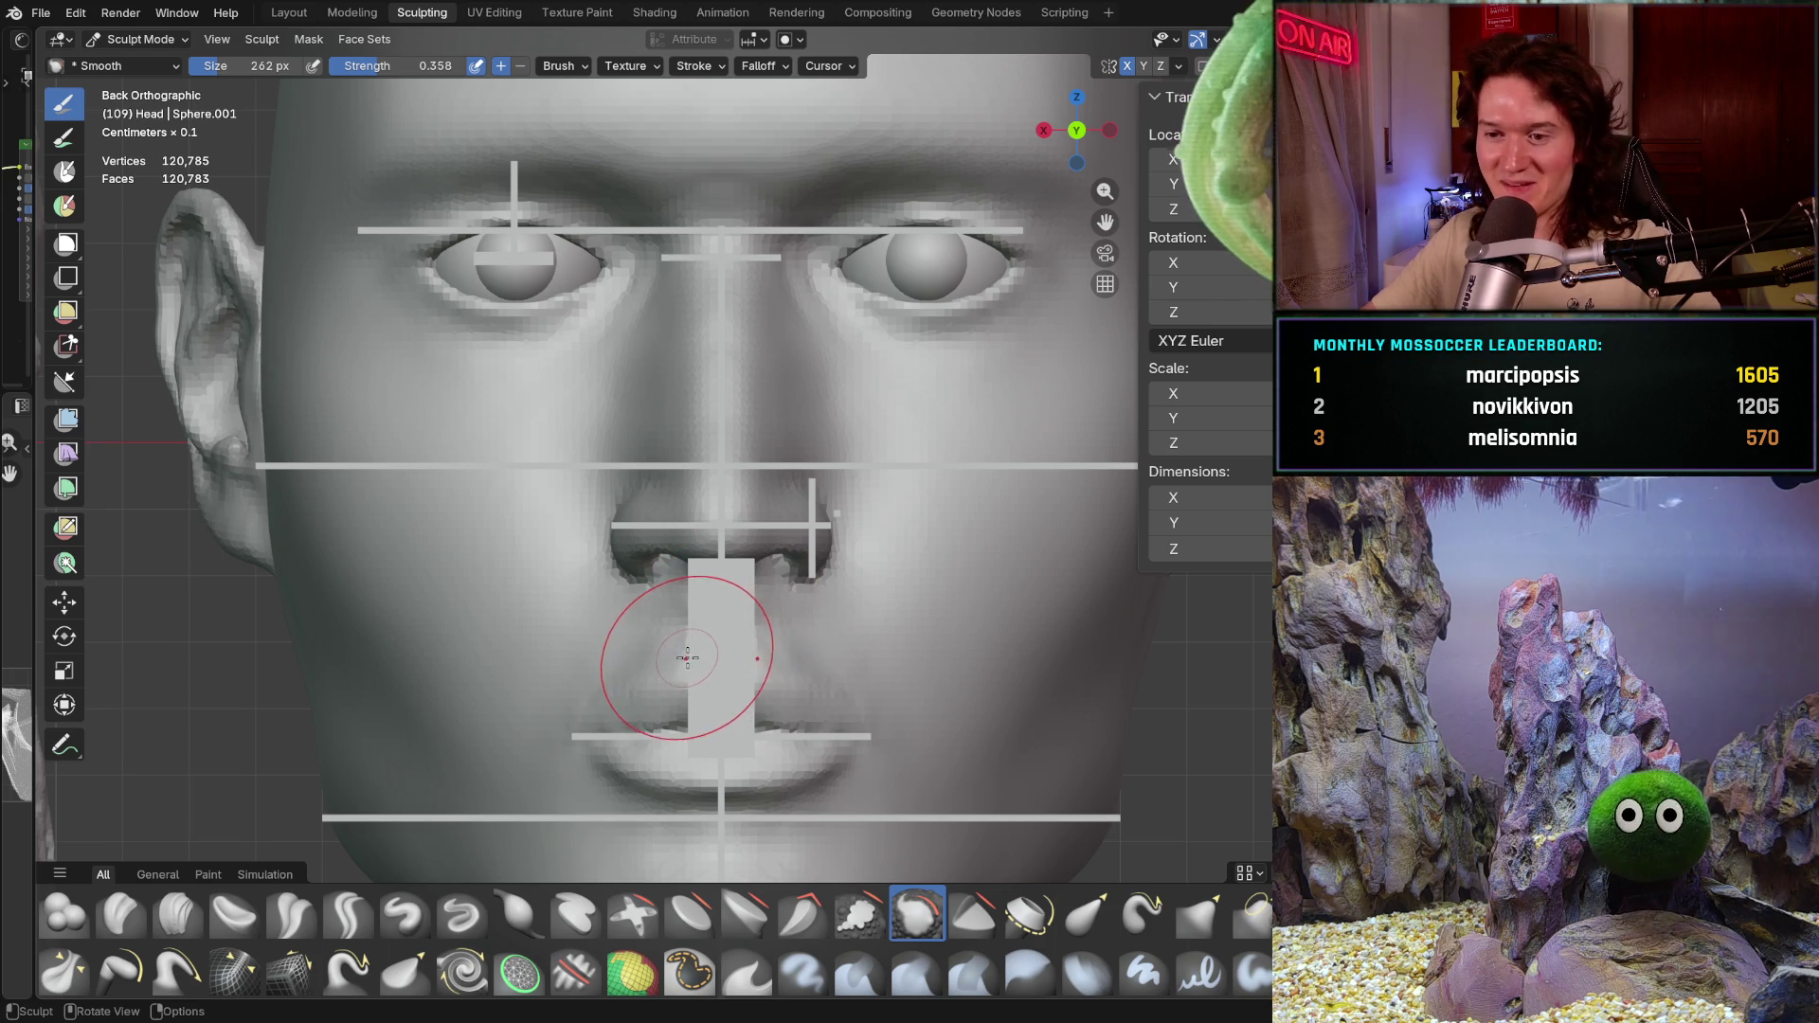
{"action": "scroll", "coordinate": [688, 625], "scroll_direction": "up", "scroll_amount": 2}
{"action": "middle_click_drag", "start_coordinate": [682, 611], "coordinate": [649, 650], "text": "shift"}
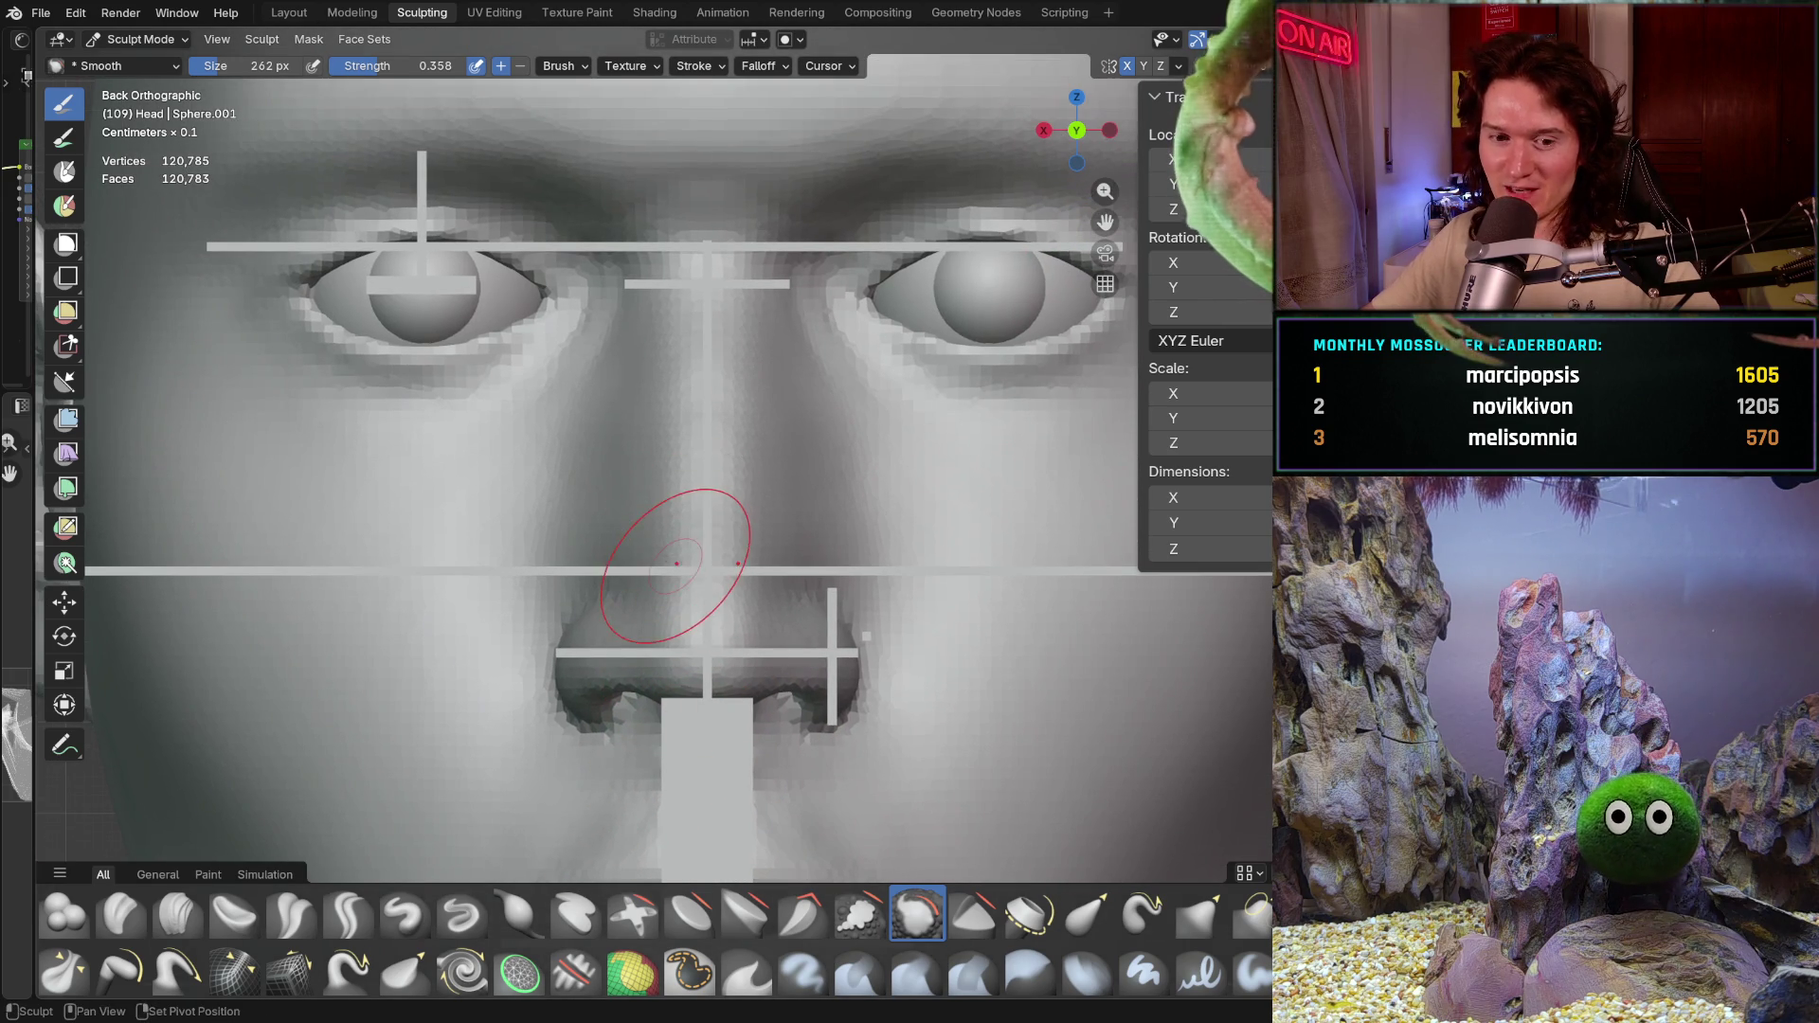
{"action": "middle_click_drag", "start_coordinate": [662, 527], "coordinate": [680, 707], "text": "shift"}
{"action": "middle_click_drag", "start_coordinate": [696, 416], "coordinate": [691, 581], "text": "shift"}
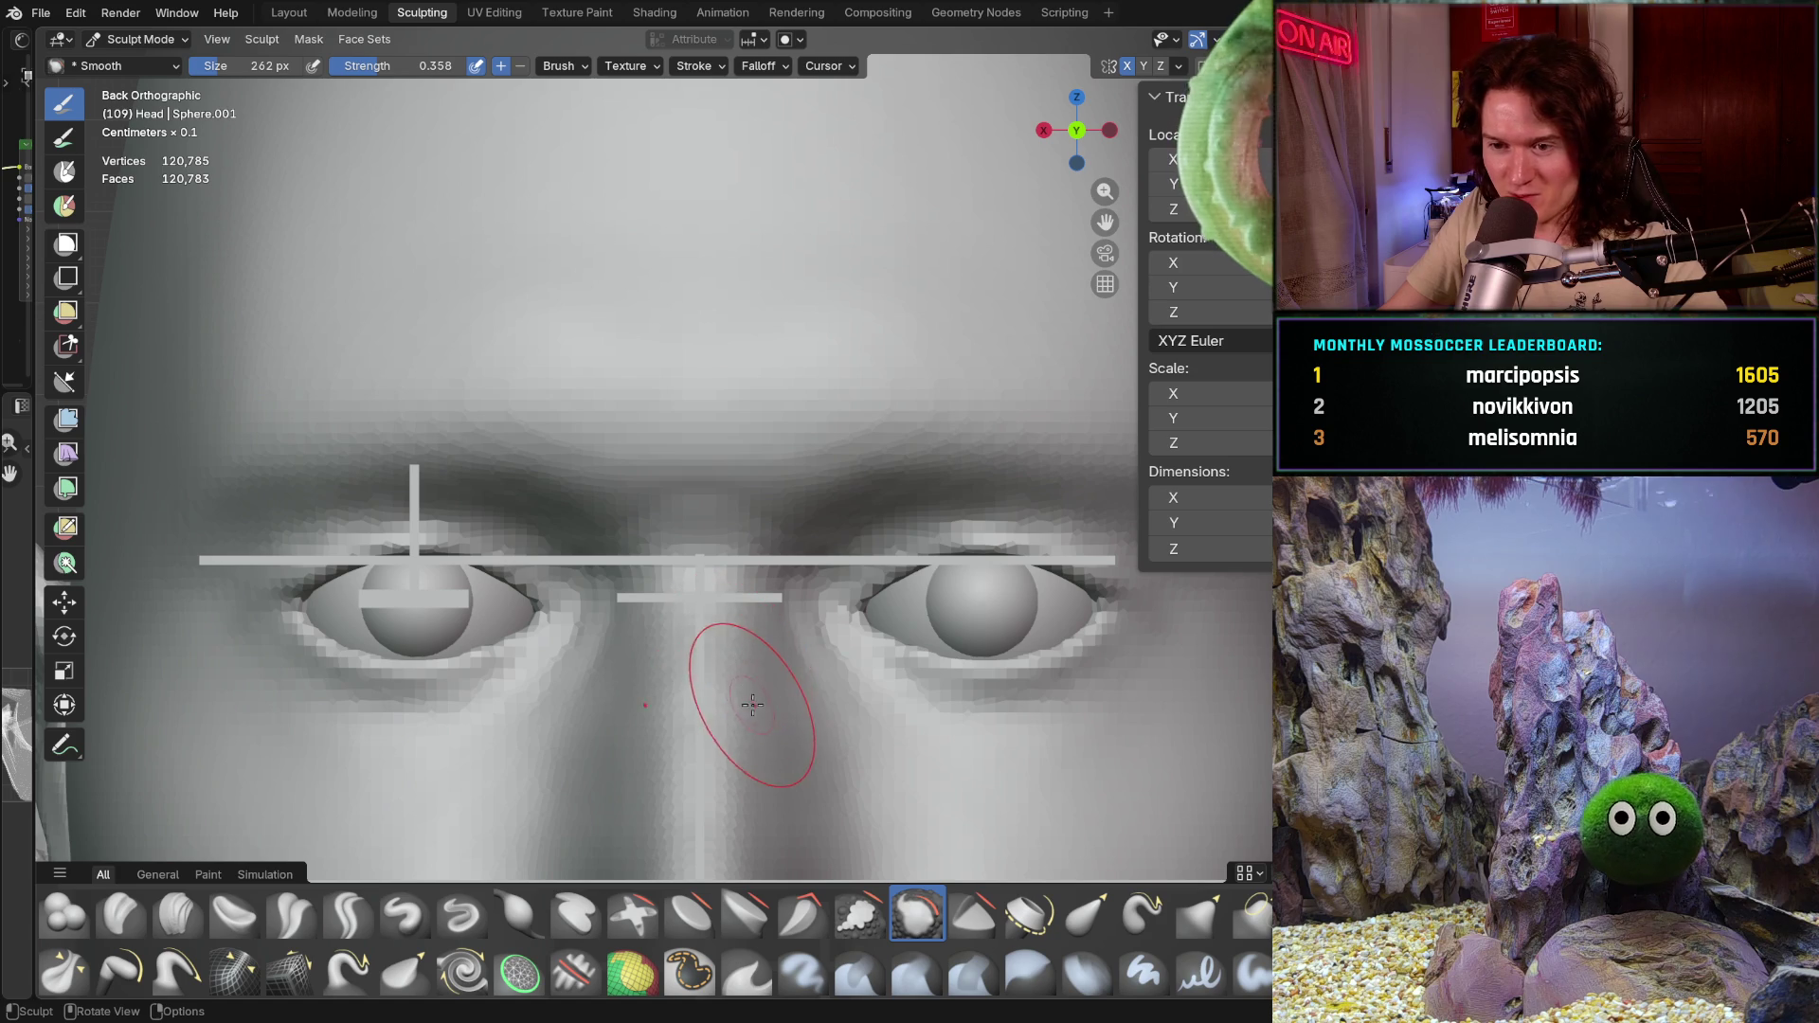
{"action": "mouse_move", "coordinate": [710, 692]}
{"action": "middle_mouse_down", "text": "ctrl"}
{"action": "mouse_move", "coordinate": [767, 735]}
{"action": "mouse_move", "coordinate": [844, 616]}
{"action": "mouse_move", "coordinate": [806, 750]}
{"action": "mouse_move", "coordinate": [663, 626]}
{"action": "mouse_move", "coordinate": [928, 666]}
{"action": "mouse_move", "coordinate": [923, 645]}
{"action": "mouse_move", "coordinate": [733, 674]}
{"action": "middle_mouse_up", "text": "ctrl"}
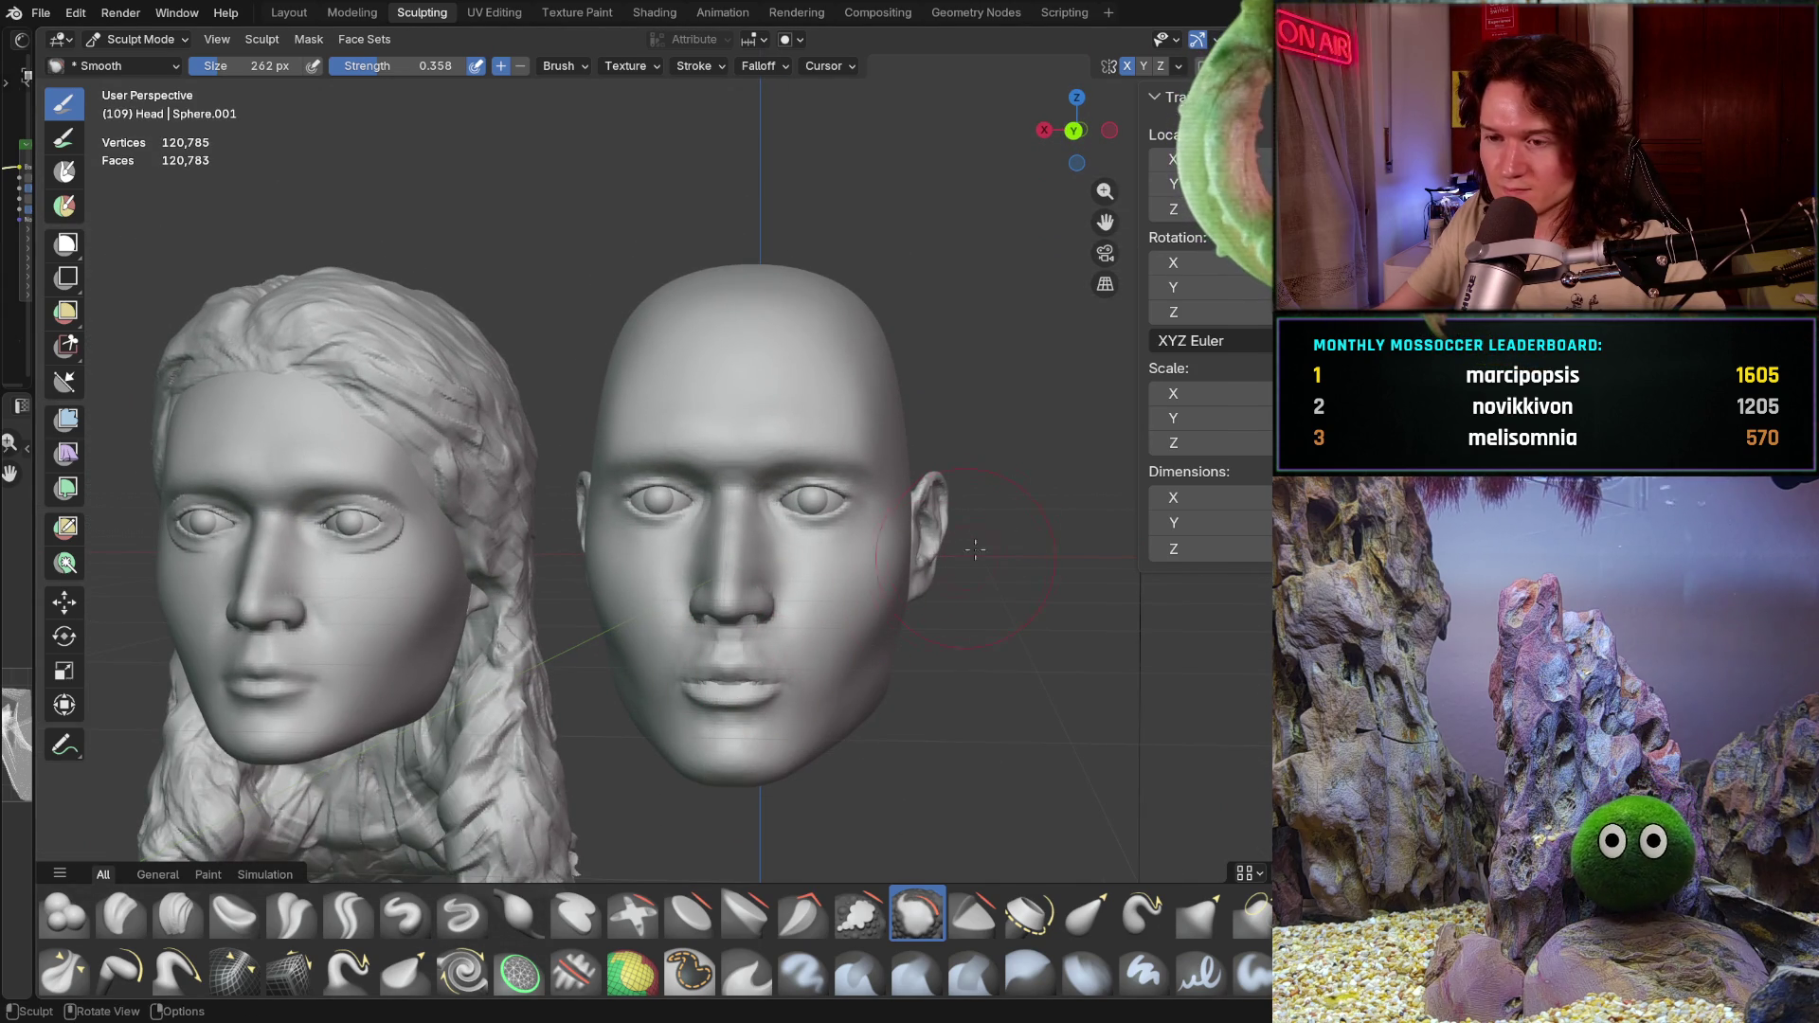
{"action": "mouse_move", "coordinate": [900, 625]}
{"action": "middle_mouse_down", "text": "ctrl"}
{"action": "mouse_move", "coordinate": [929, 626]}
{"action": "mouse_move", "coordinate": [955, 570]}
{"action": "middle_mouse_up", "text": "ctrl"}
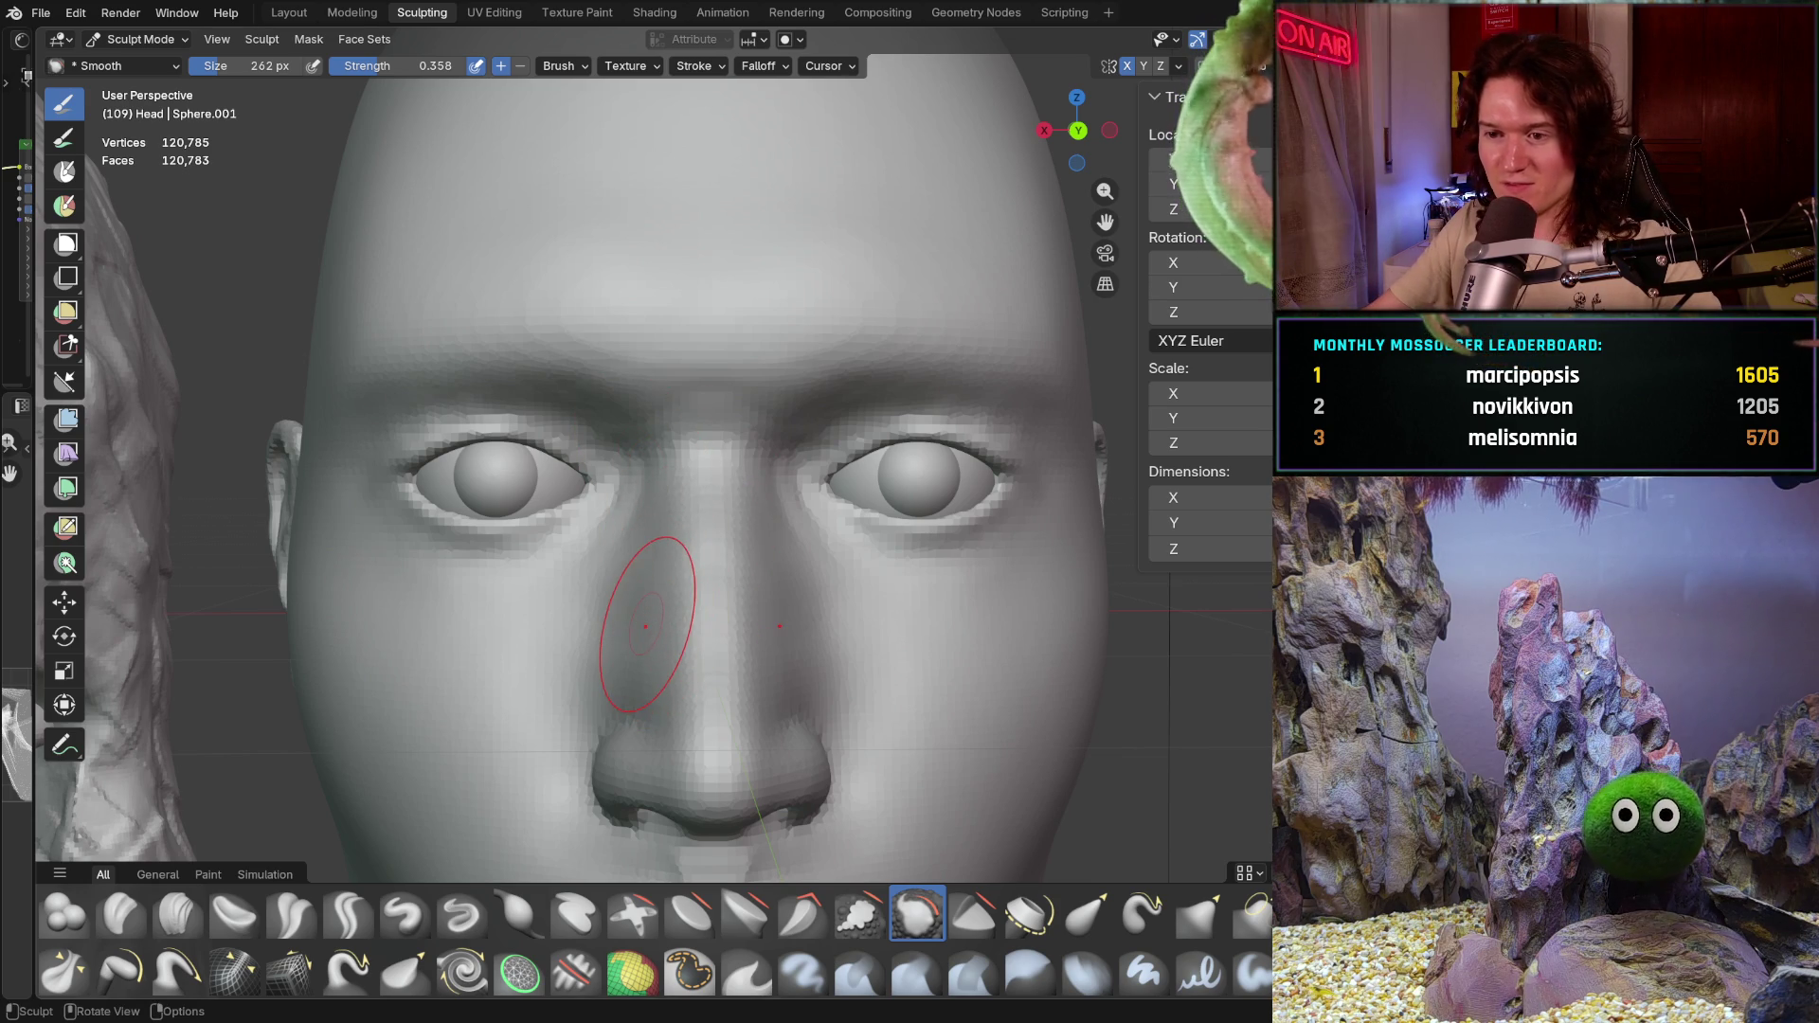
{"action": "middle_click_drag", "start_coordinate": [670, 621], "coordinate": [650, 639]}
{"action": "mouse_move", "coordinate": [679, 552]}
{"action": "middle_mouse_down", "text": "ctrl"}
{"action": "mouse_move", "coordinate": [630, 649]}
{"action": "mouse_move", "coordinate": [666, 541]}
{"action": "mouse_move", "coordinate": [629, 692]}
{"action": "mouse_move", "coordinate": [611, 636]}
{"action": "mouse_move", "coordinate": [632, 673]}
{"action": "middle_mouse_up", "text": "ctrl"}
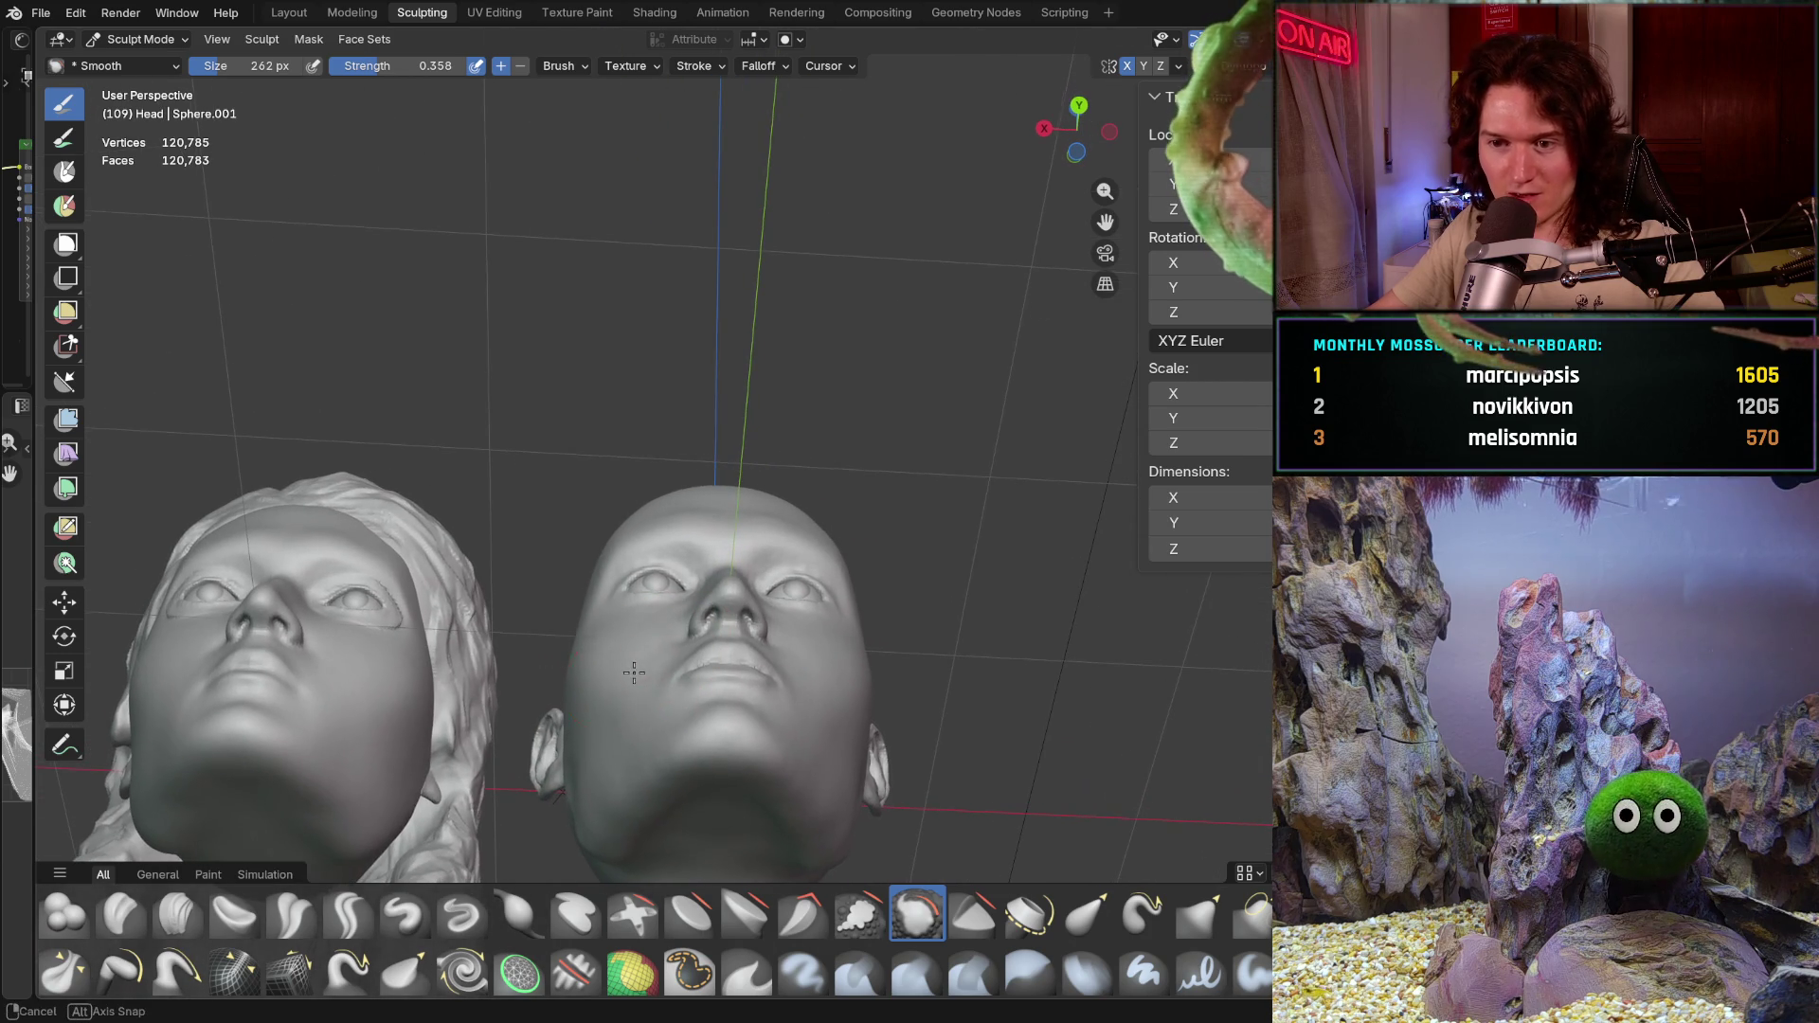
{"action": "mouse_move", "coordinate": [633, 674]}
{"action": "middle_mouse_down"}
{"action": "mouse_move", "coordinate": [713, 566]}
{"action": "mouse_move", "coordinate": [629, 729]}
{"action": "mouse_move", "coordinate": [710, 664]}
{"action": "middle_mouse_up"}
{"action": "scroll", "coordinate": [717, 571], "scroll_direction": "up", "scroll_amount": 2}
{"action": "key", "text": "ctrl+KP_1"}
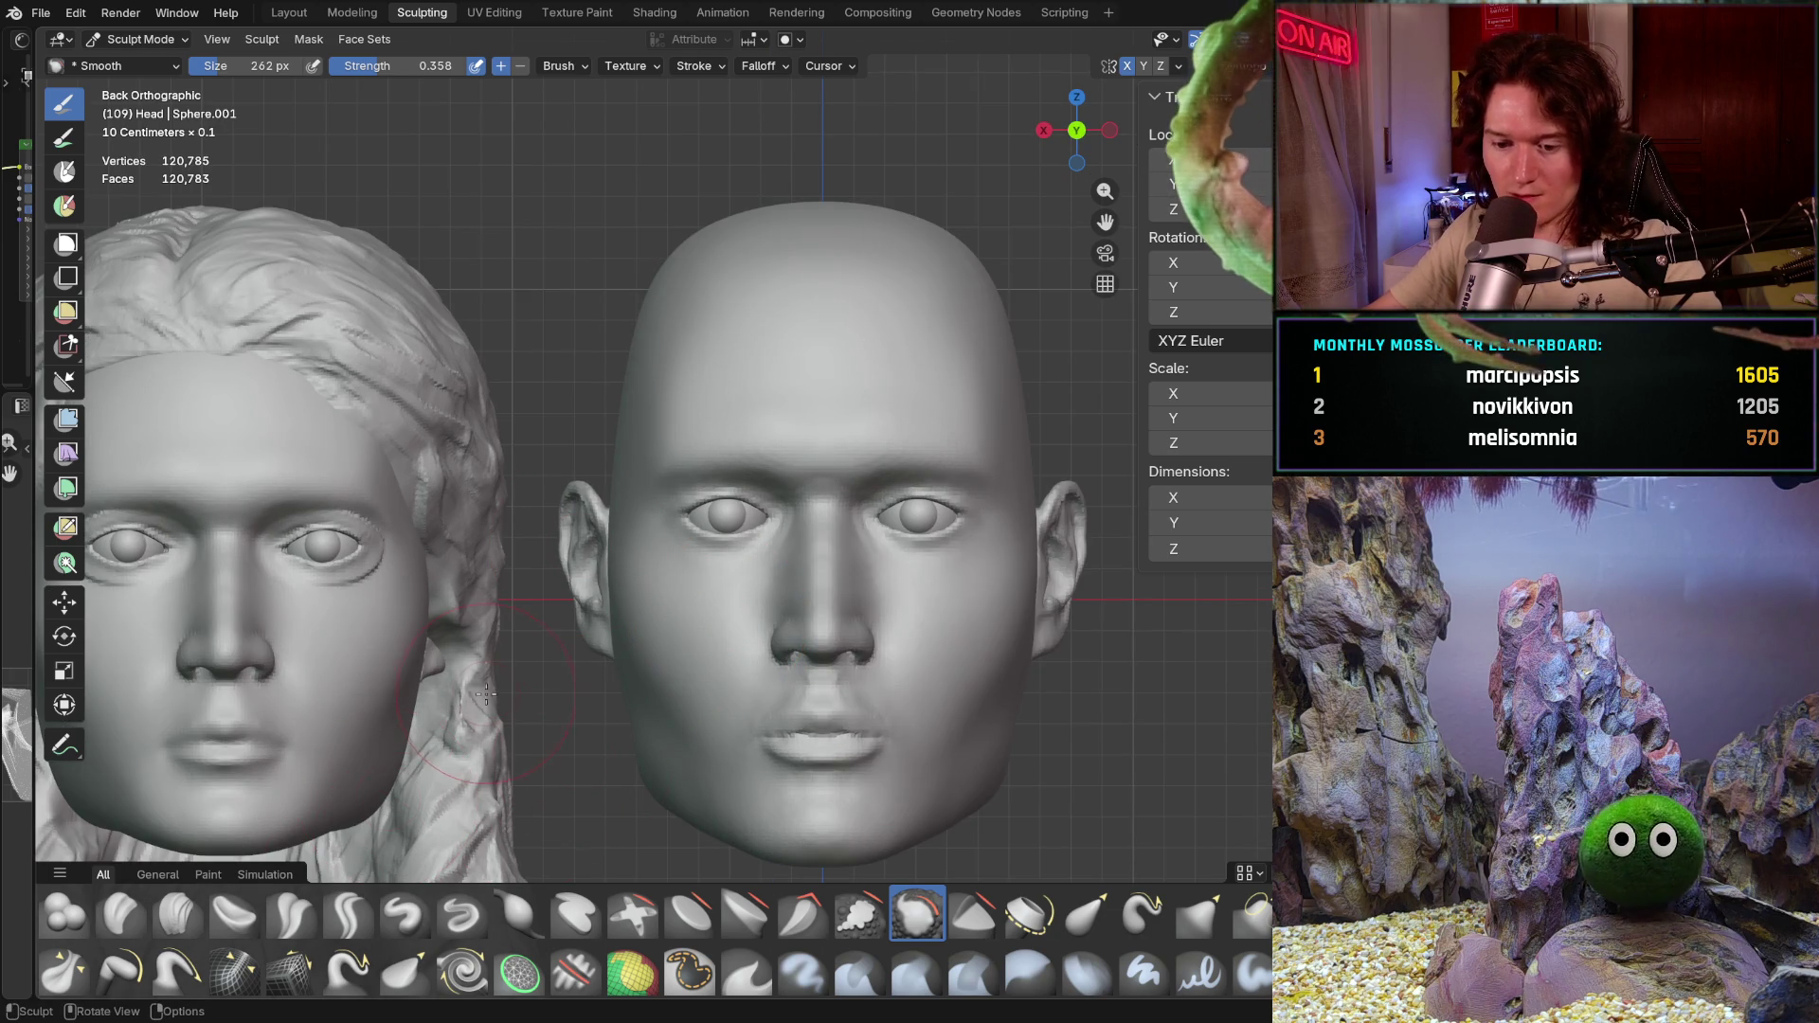
Step: Switch to the Grab brush, frame the eyes and nose, and begin enlarging its radius
{"action": "key", "text": "g"}
{"action": "middle_click_drag", "start_coordinate": [495, 688], "coordinate": [588, 528], "text": "ctrl"}
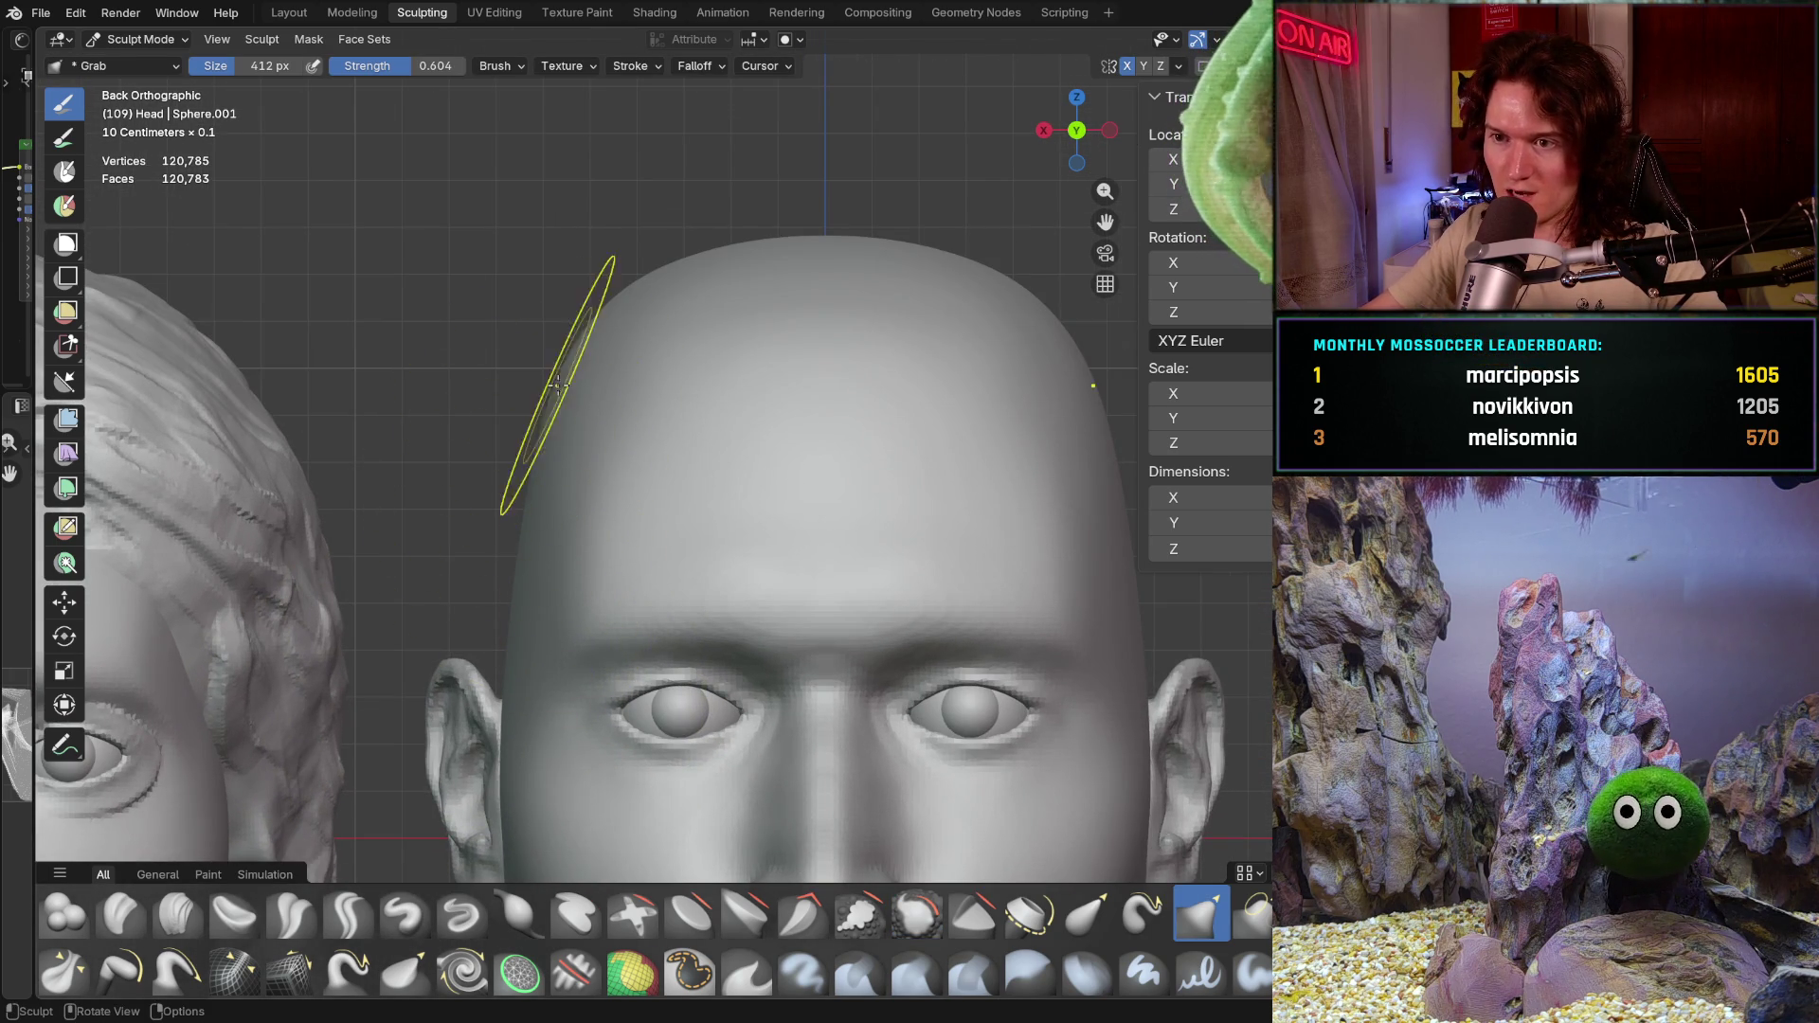
{"action": "middle_click_drag", "start_coordinate": [521, 407], "coordinate": [511, 452], "text": "shift"}
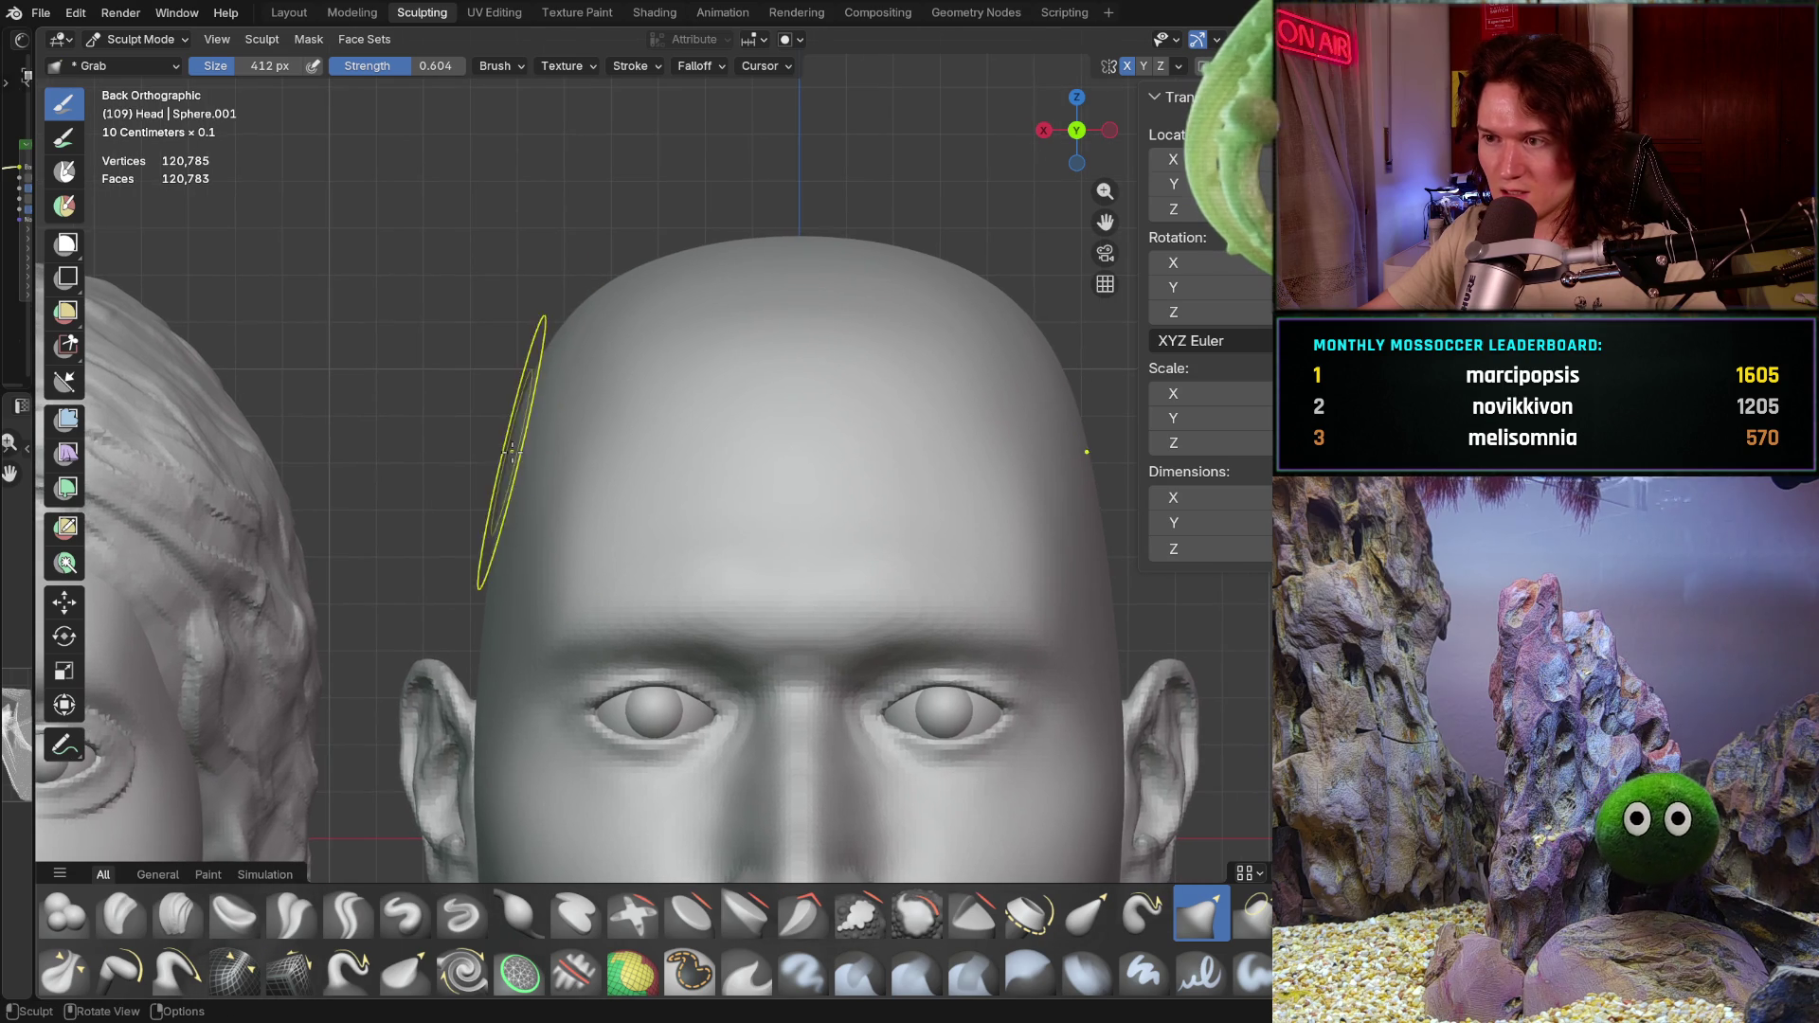
{"action": "middle_click_drag", "start_coordinate": [549, 578], "coordinate": [570, 518], "text": "shift"}
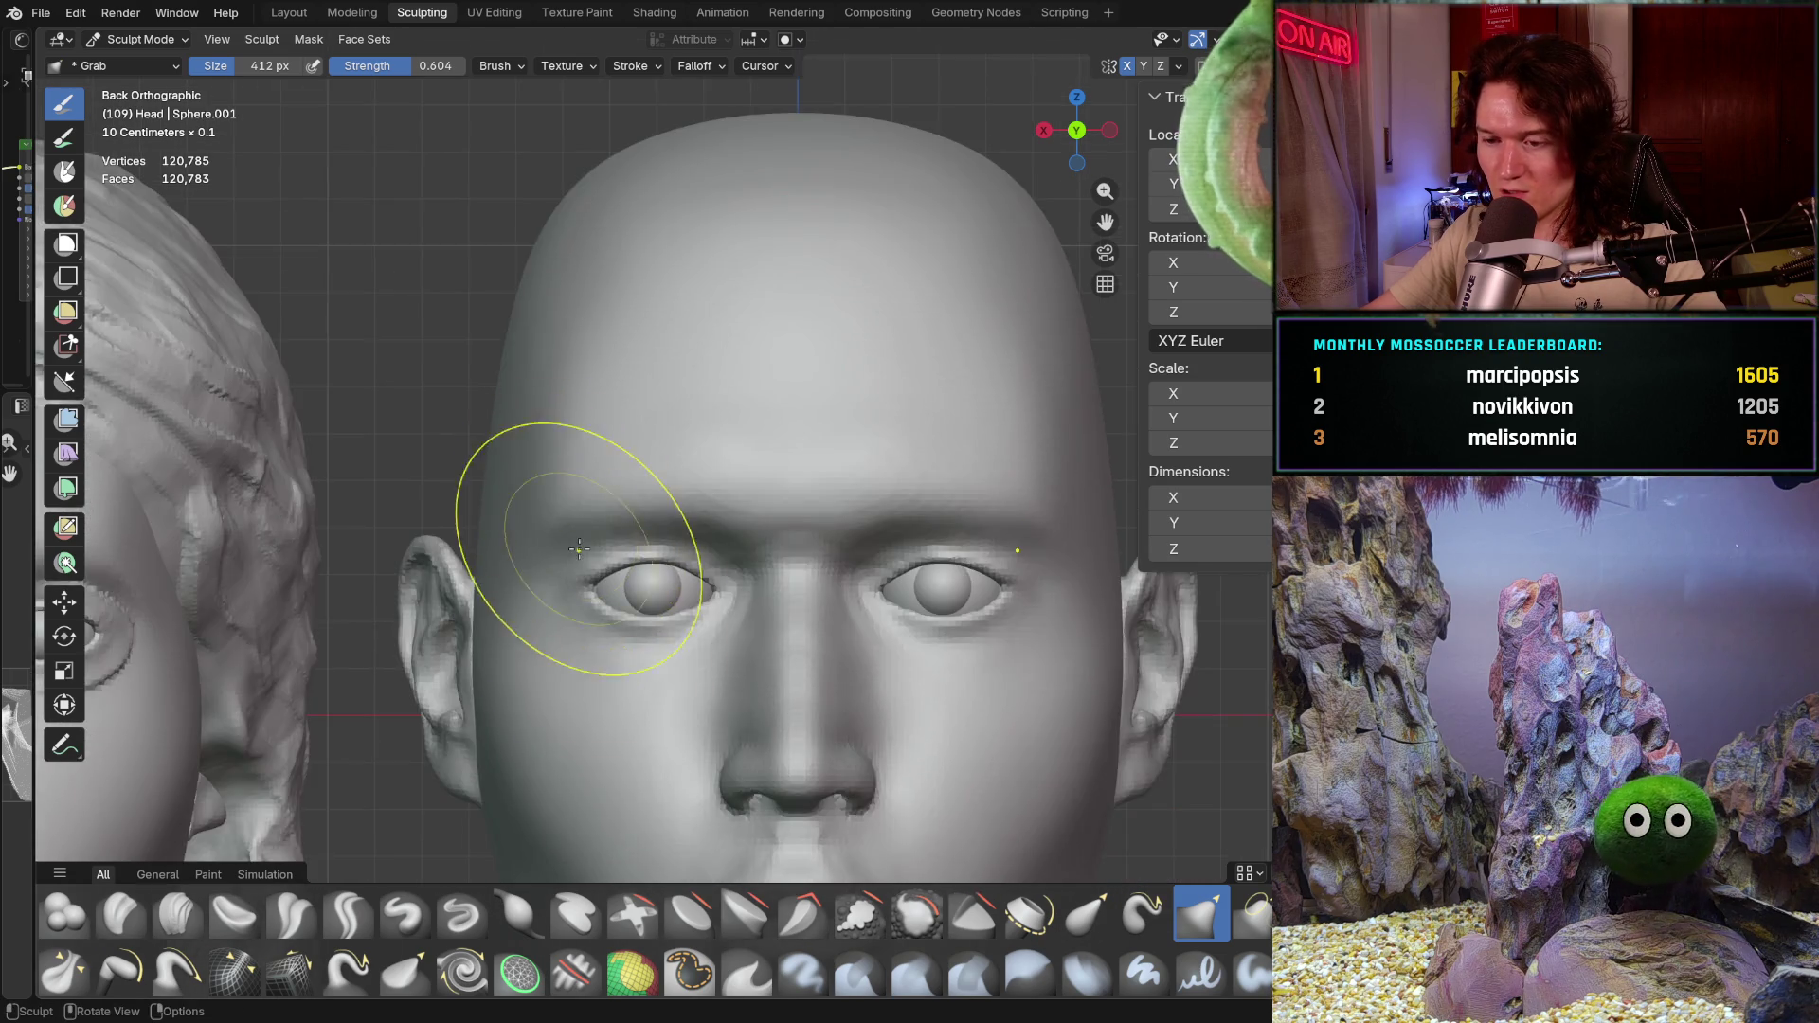
{"action": "scroll", "coordinate": [570, 517], "scroll_direction": "up", "scroll_amount": 2}
{"action": "middle_click_drag", "start_coordinate": [569, 691], "coordinate": [582, 723]}
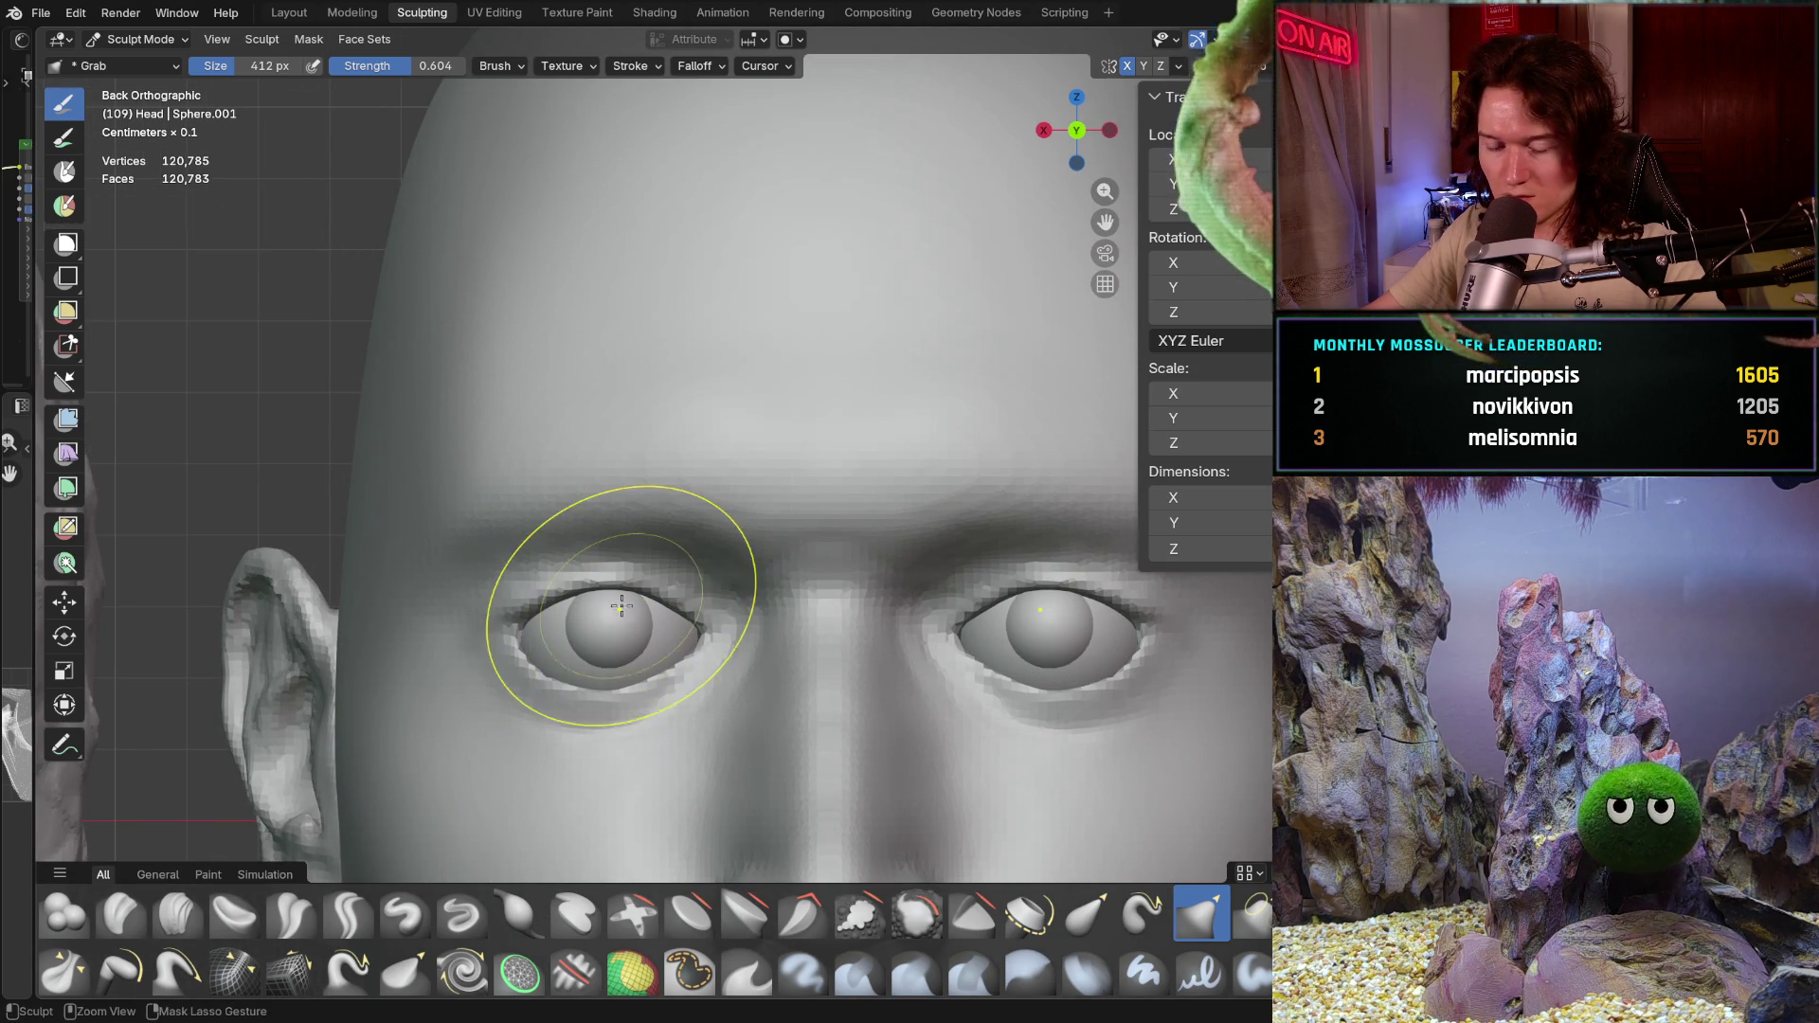
{"action": "middle_click_drag", "start_coordinate": [608, 588], "coordinate": [646, 527], "text": "shift"}
{"action": "scroll", "coordinate": [622, 600], "scroll_direction": "down", "scroll_amount": 2}
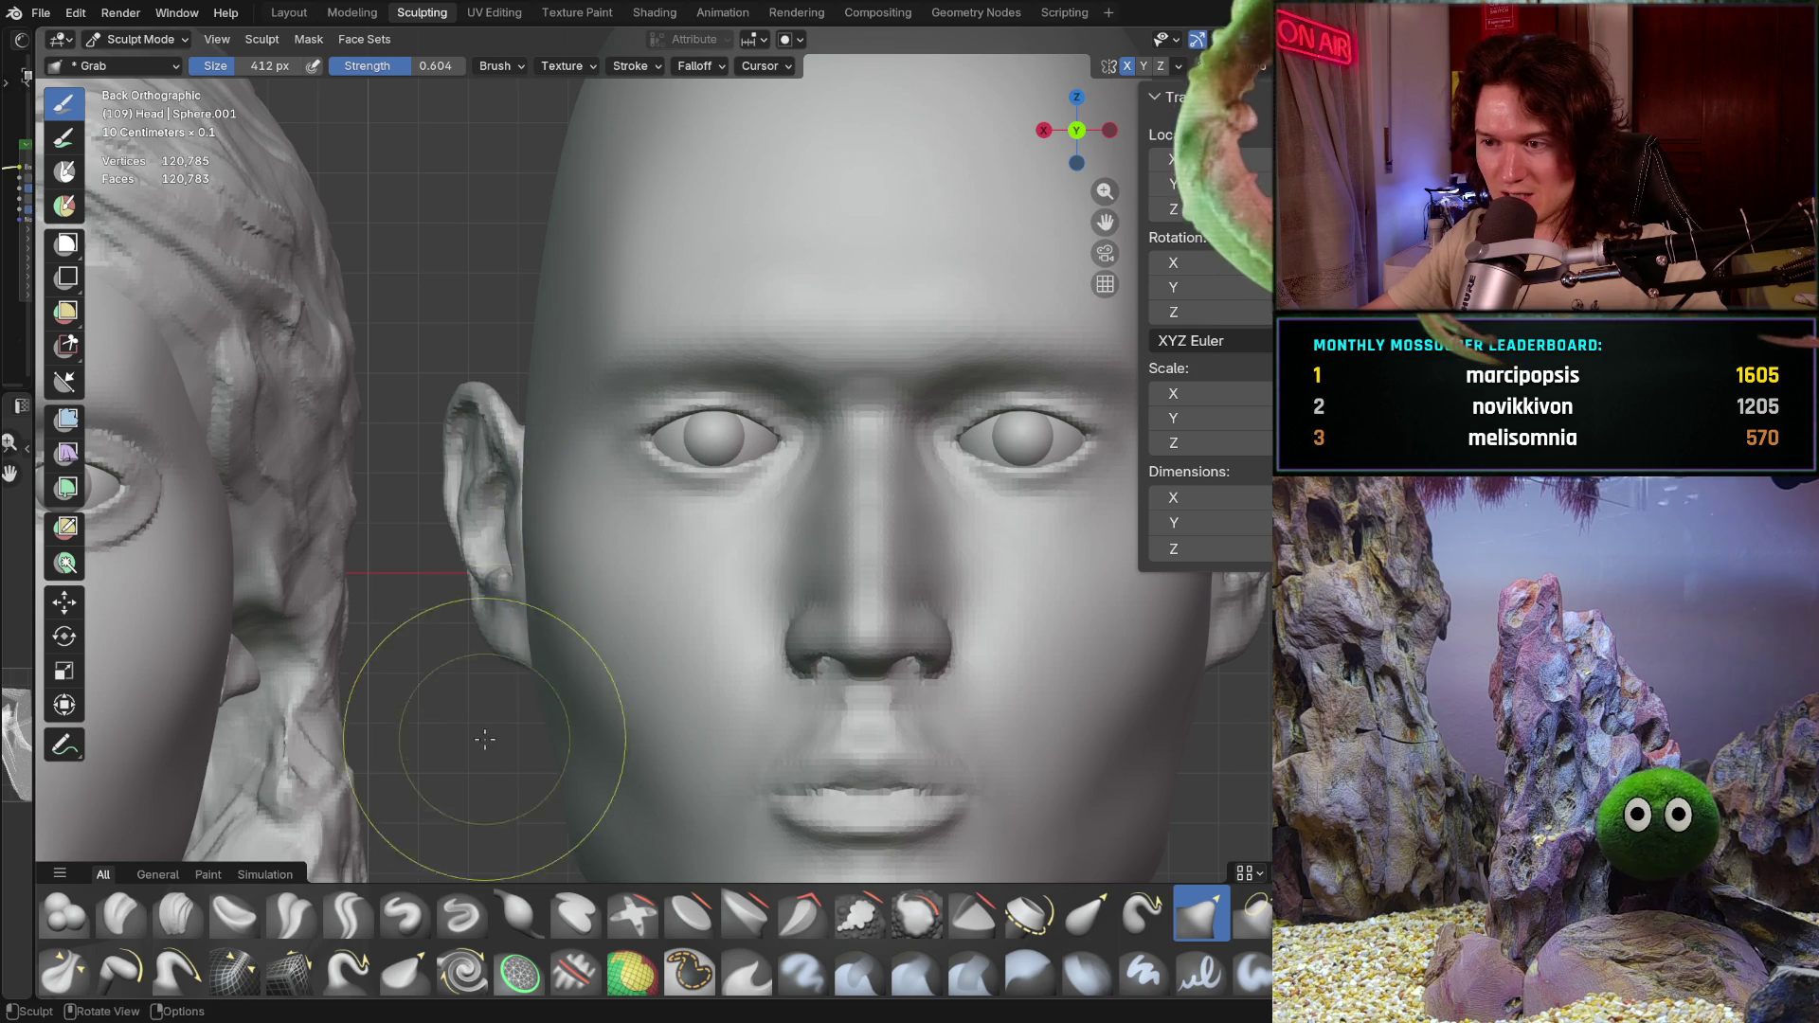
{"action": "scroll", "coordinate": [484, 754], "scroll_direction": "down", "scroll_amount": 4}
{"action": "scroll", "coordinate": [569, 739], "scroll_direction": "up", "scroll_amount": 1}
{"action": "scroll", "coordinate": [671, 720], "scroll_direction": "up", "scroll_amount": 2}
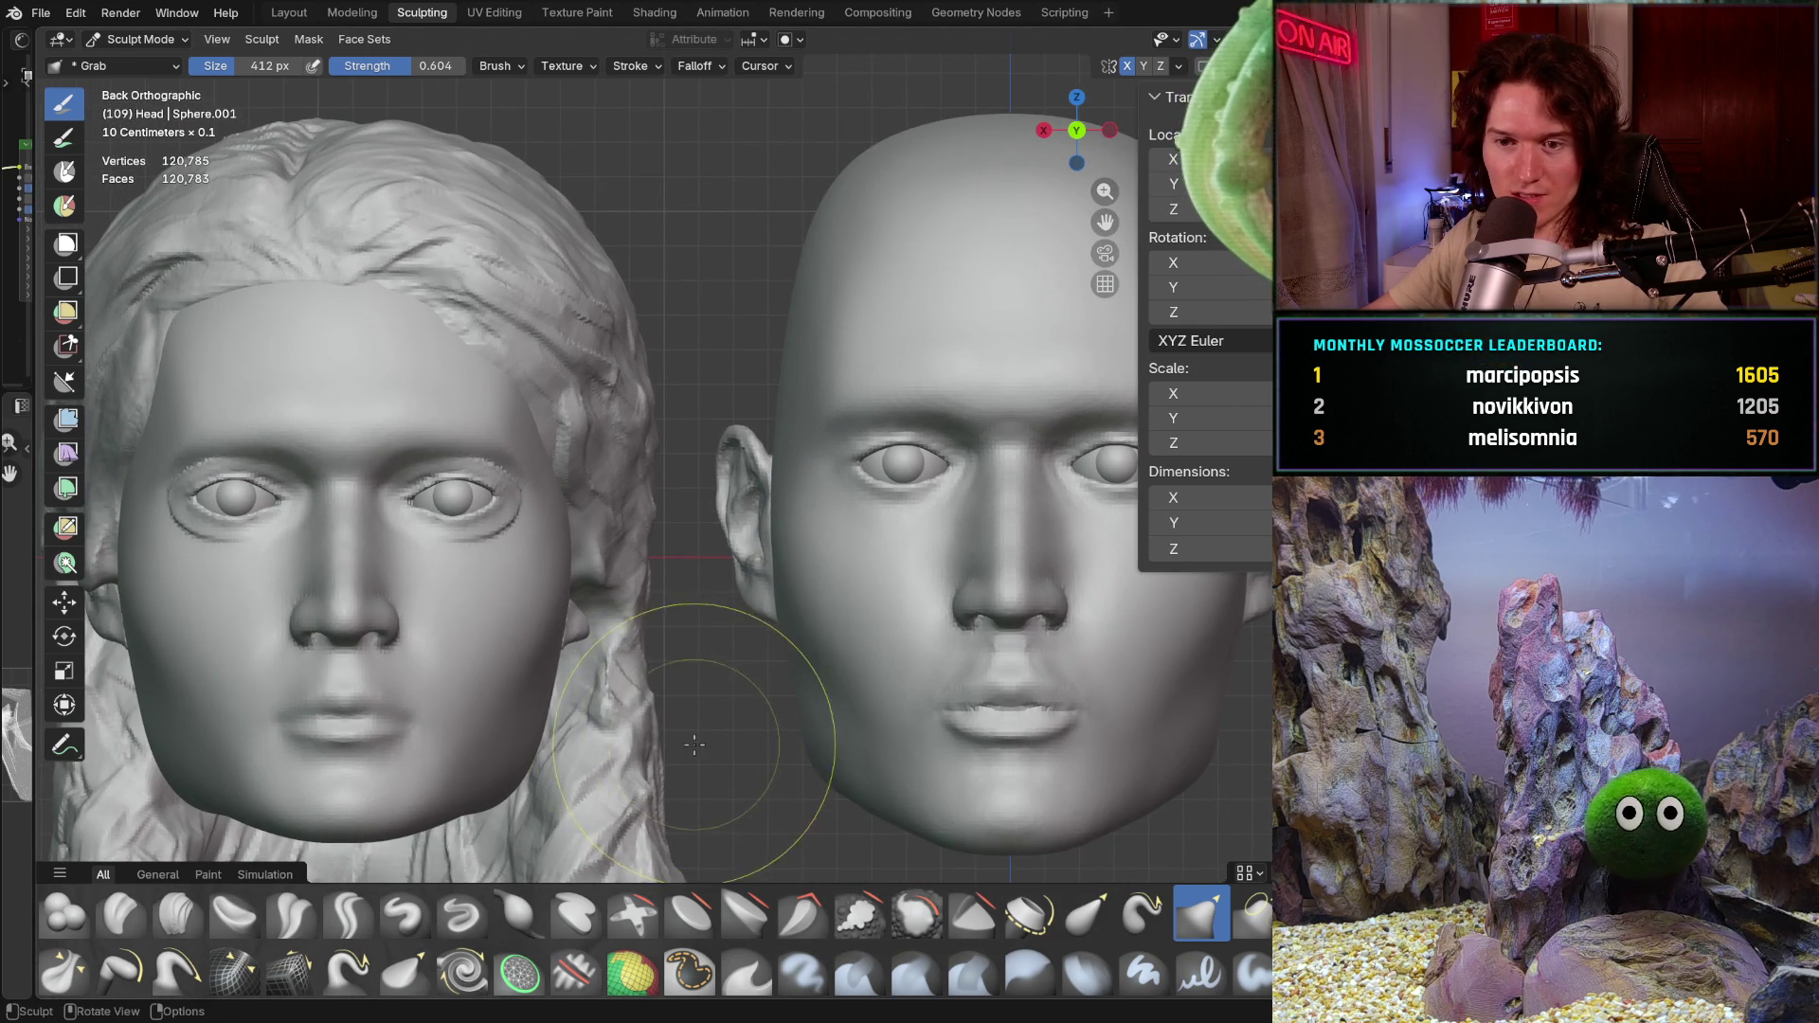
{"action": "scroll", "coordinate": [693, 744], "scroll_direction": "up", "scroll_amount": 1}
{"action": "scroll", "coordinate": [626, 746], "scroll_direction": "up", "scroll_amount": 1}
{"action": "scroll", "coordinate": [608, 710], "scroll_direction": "up", "scroll_amount": 1}
{"action": "scroll", "coordinate": [672, 668], "scroll_direction": "up", "scroll_amount": 1}
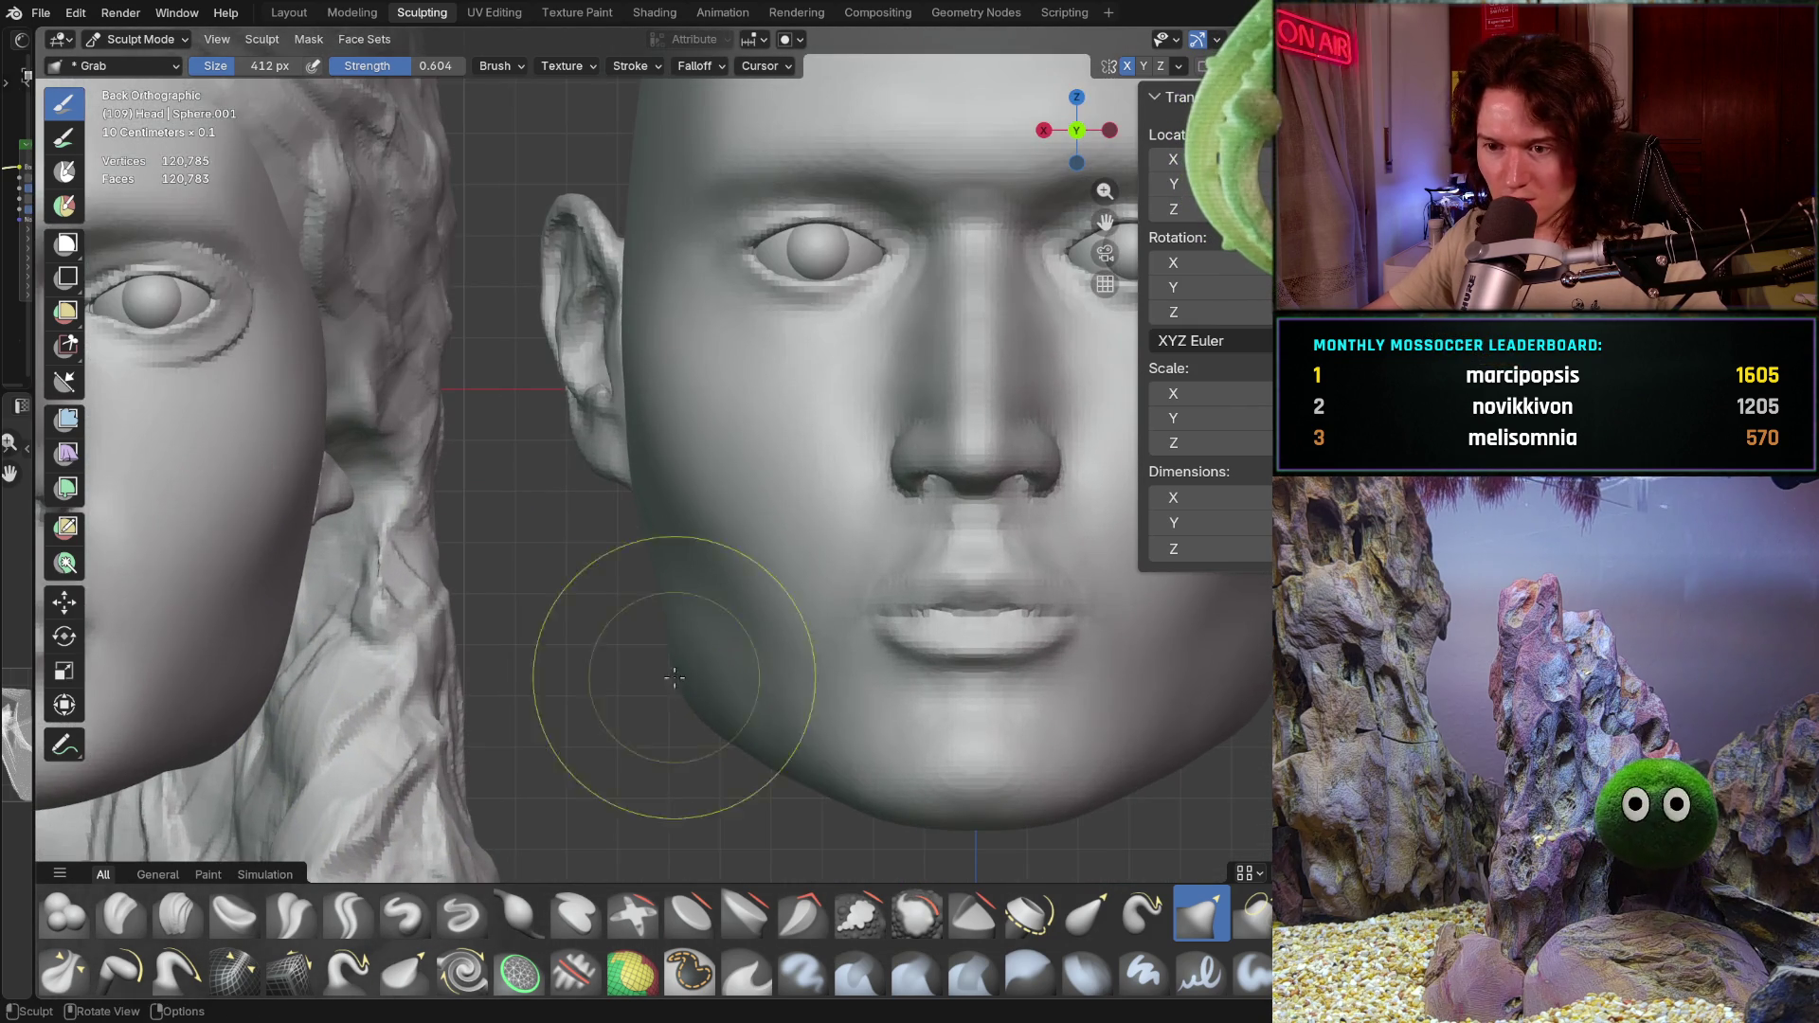
{"action": "key", "text": "f"}
{"action": "left_click", "coordinate": [685, 691]}
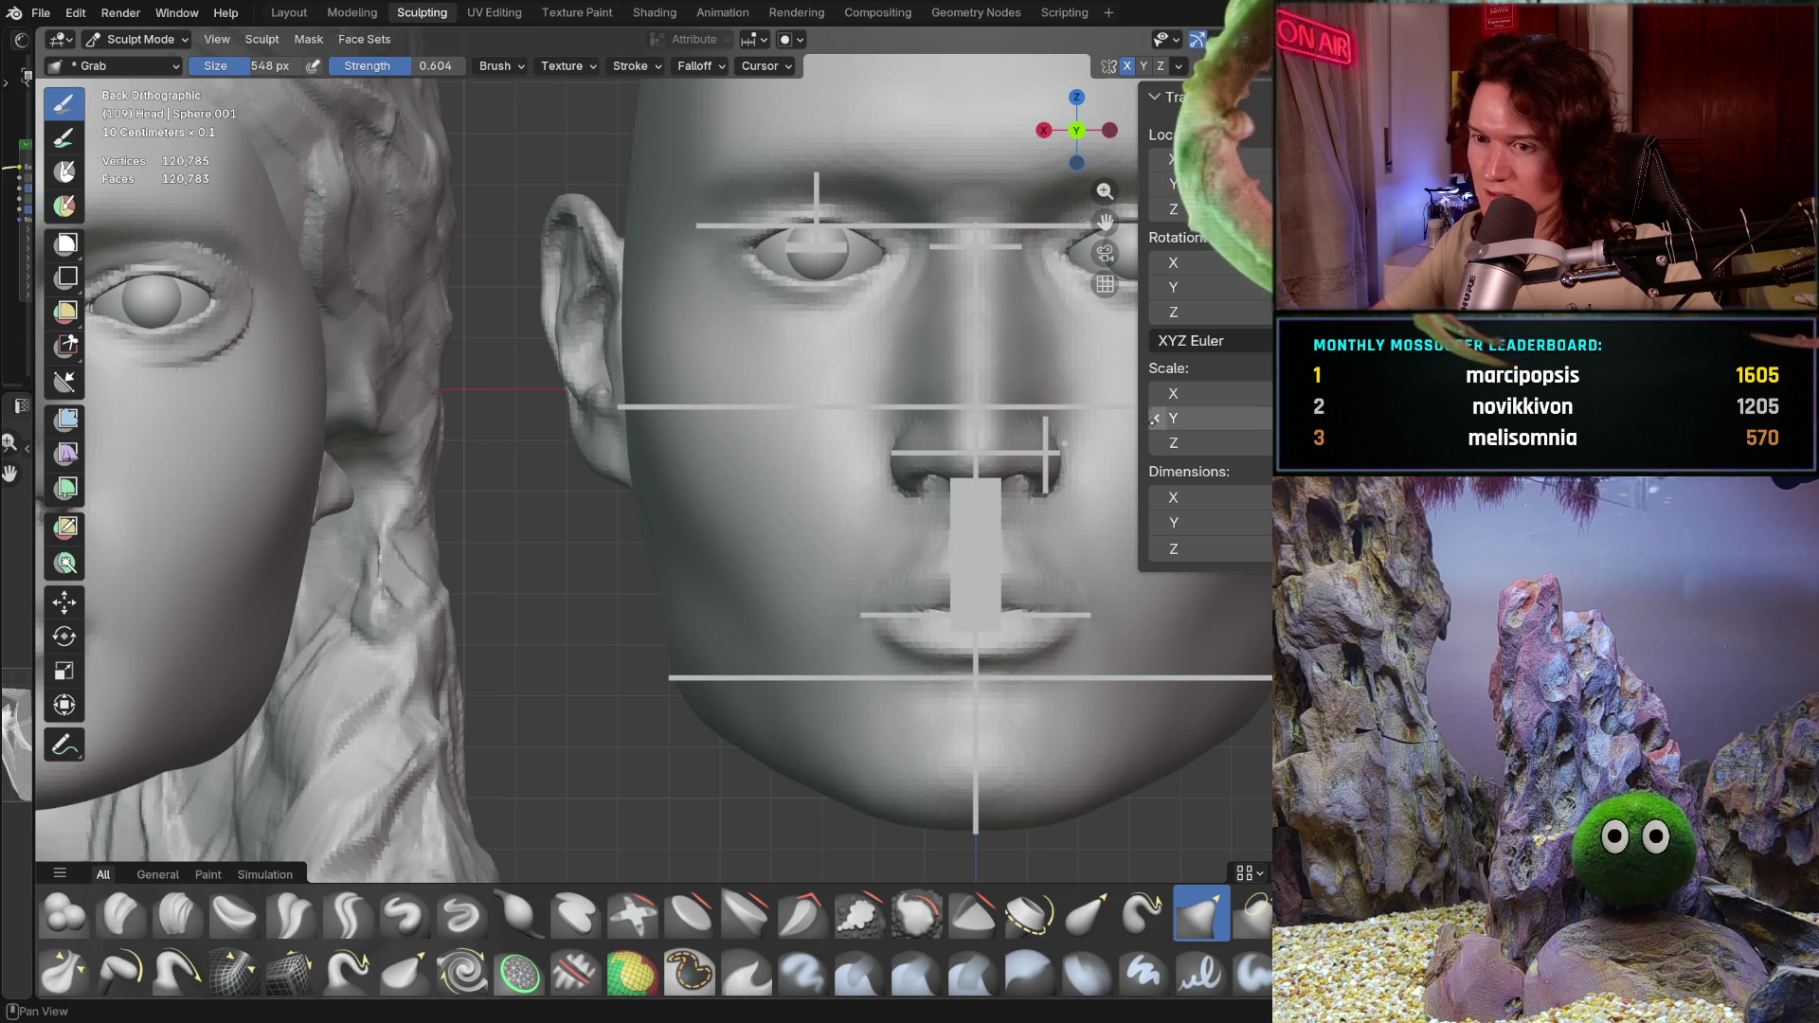
{"action": "scroll", "coordinate": [657, 699], "scroll_direction": "up", "scroll_amount": 1}
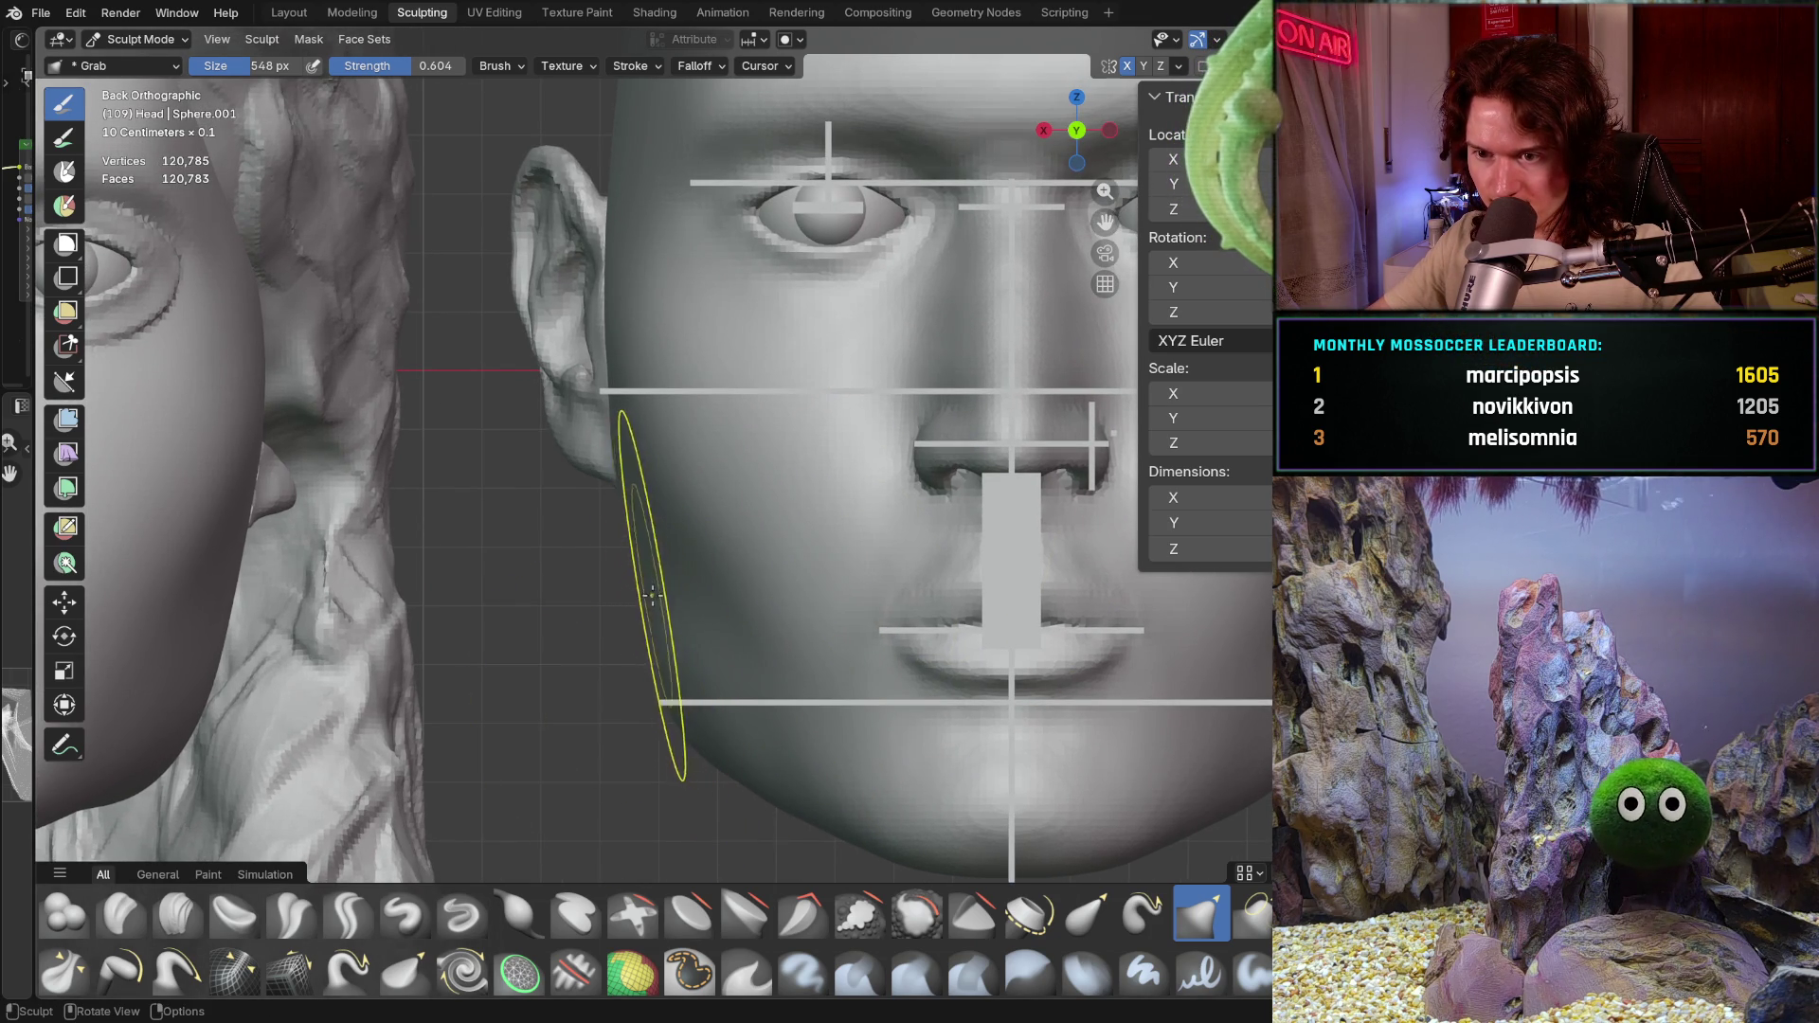
{"action": "scroll", "coordinate": [653, 590], "scroll_direction": "up", "scroll_amount": 1}
{"action": "scroll", "coordinate": [612, 575], "scroll_direction": "up", "scroll_amount": 1}
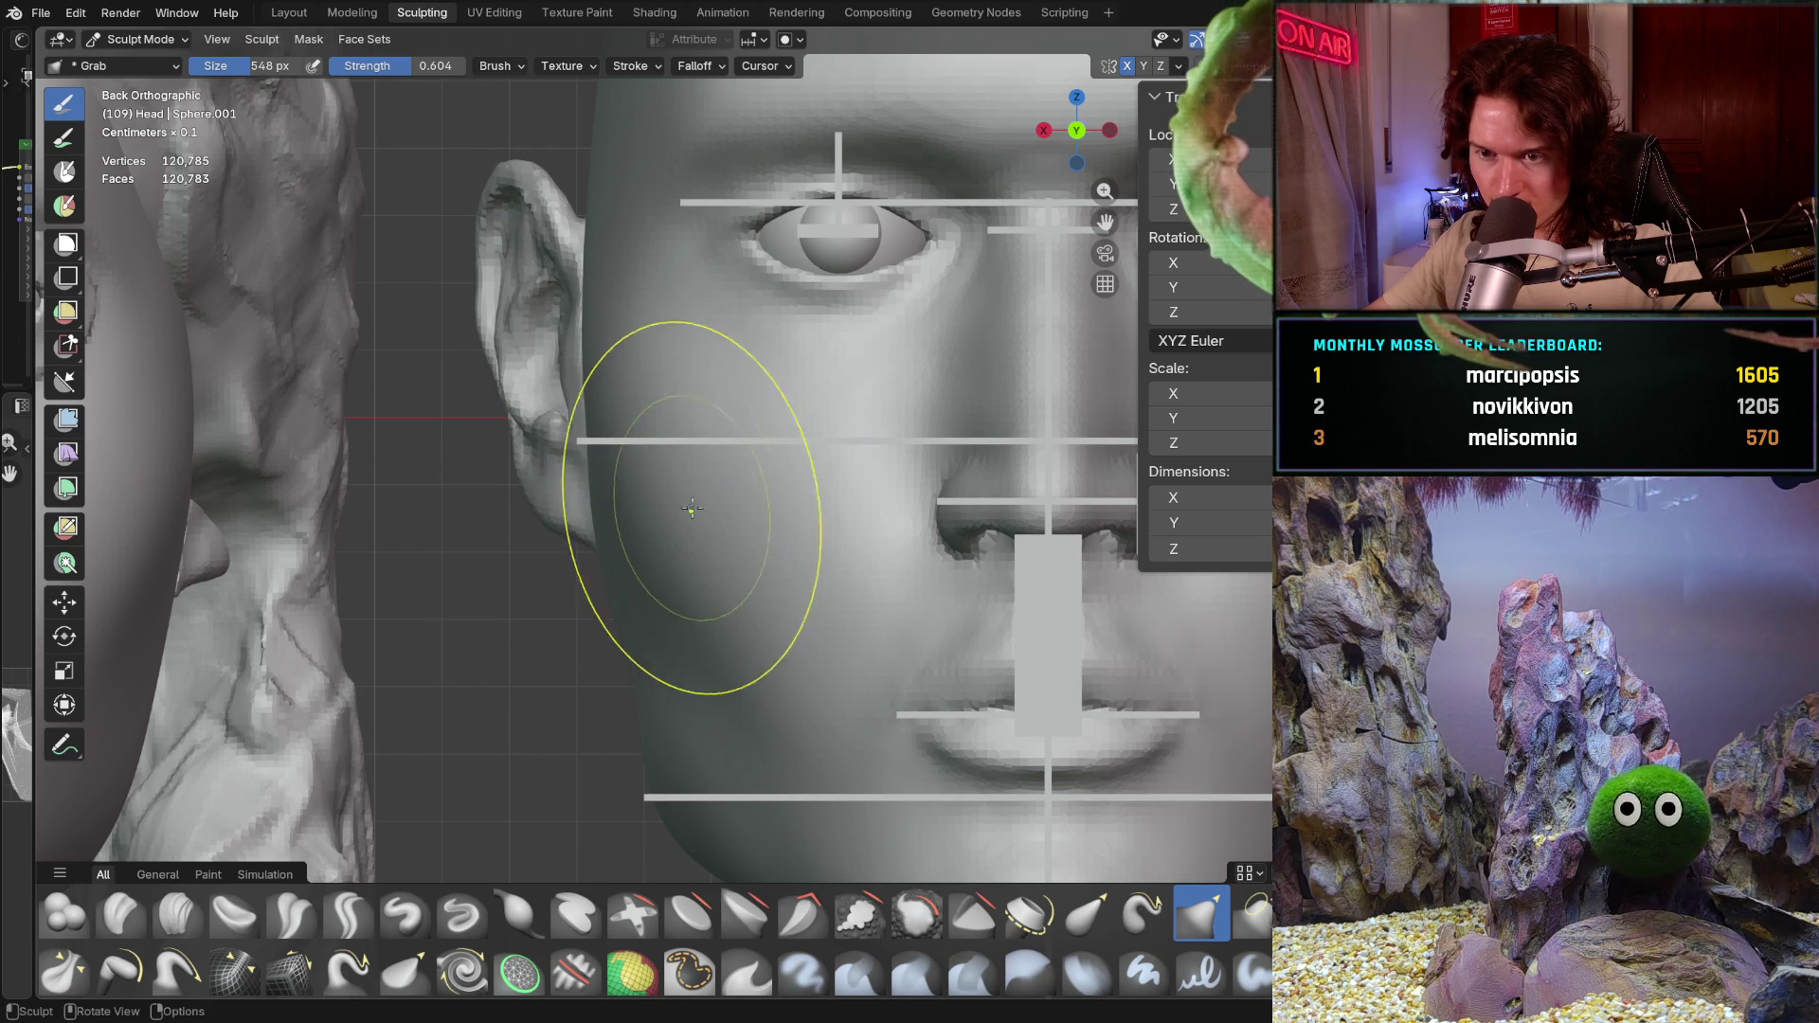
Step: Pan up to bring the forehead and top of the head into view
{"action": "middle_click_drag", "start_coordinate": [569, 419], "coordinate": [570, 568], "text": "shift"}
{"action": "middle_click_drag", "start_coordinate": [552, 442], "coordinate": [580, 441], "text": "shift"}
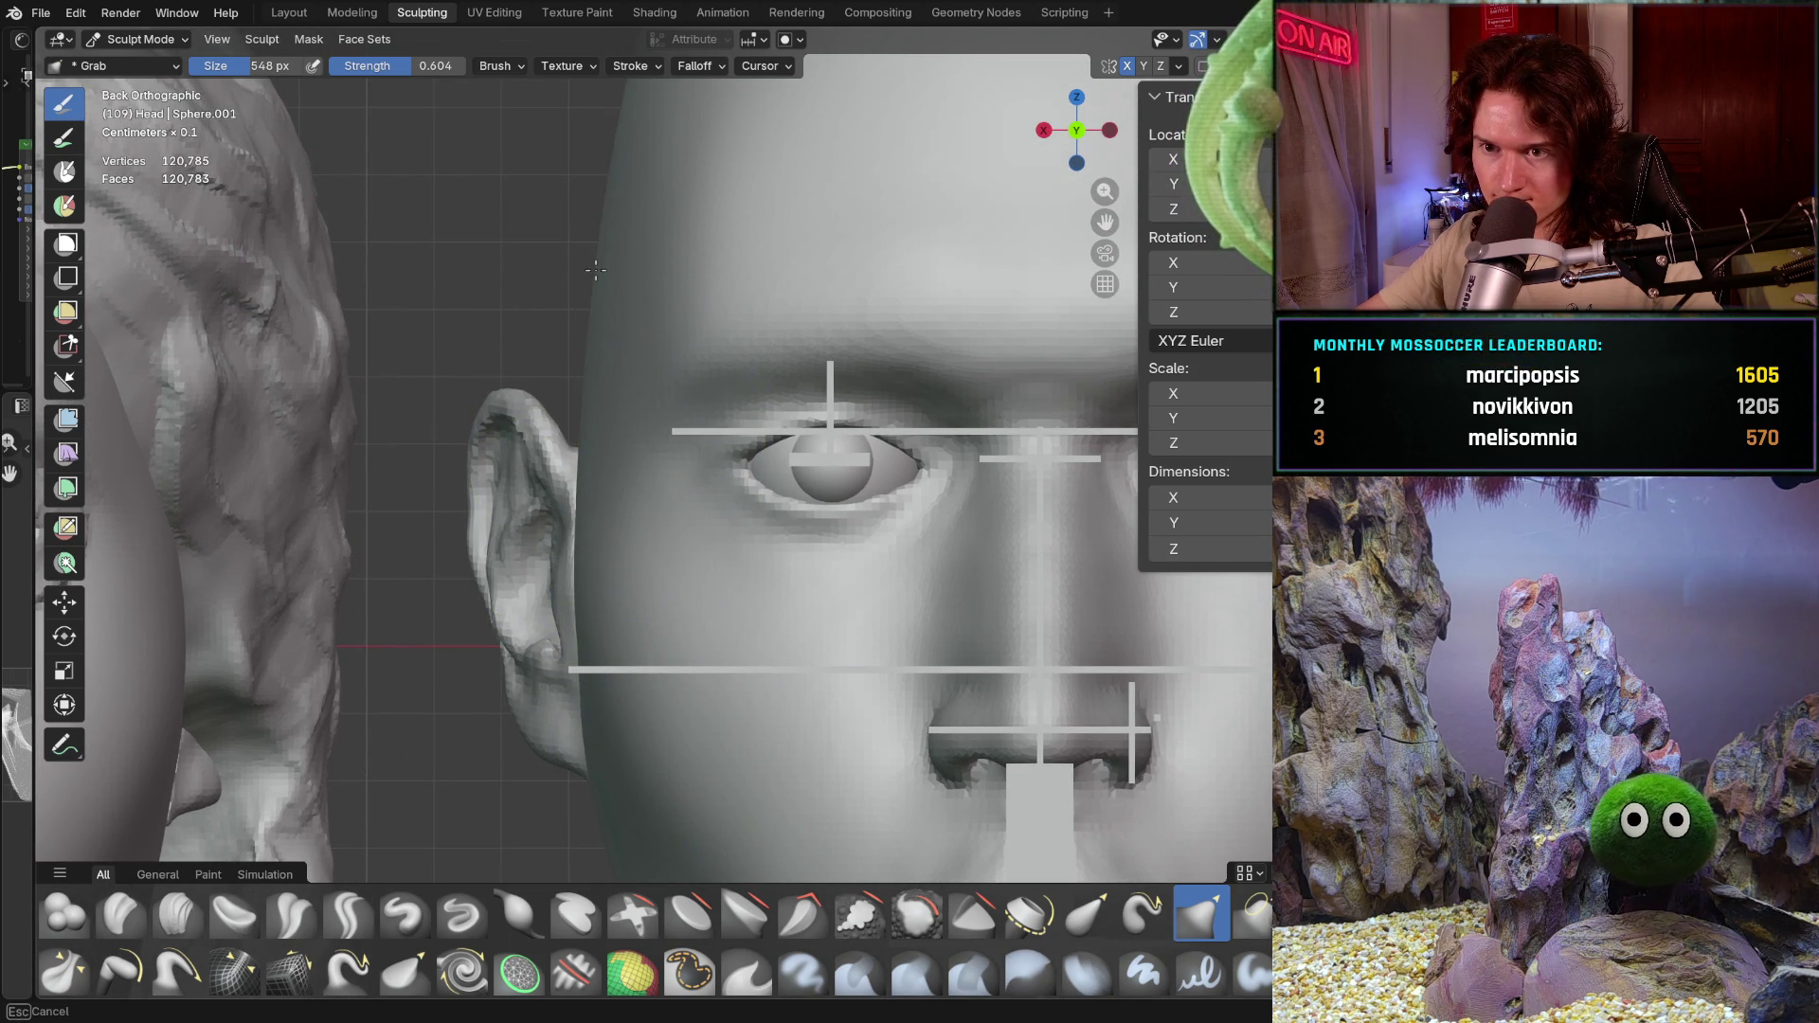
{"action": "scroll", "coordinate": [611, 242], "scroll_direction": "down", "scroll_amount": 5}
{"action": "scroll", "coordinate": [656, 336], "scroll_direction": "up", "scroll_amount": 6}
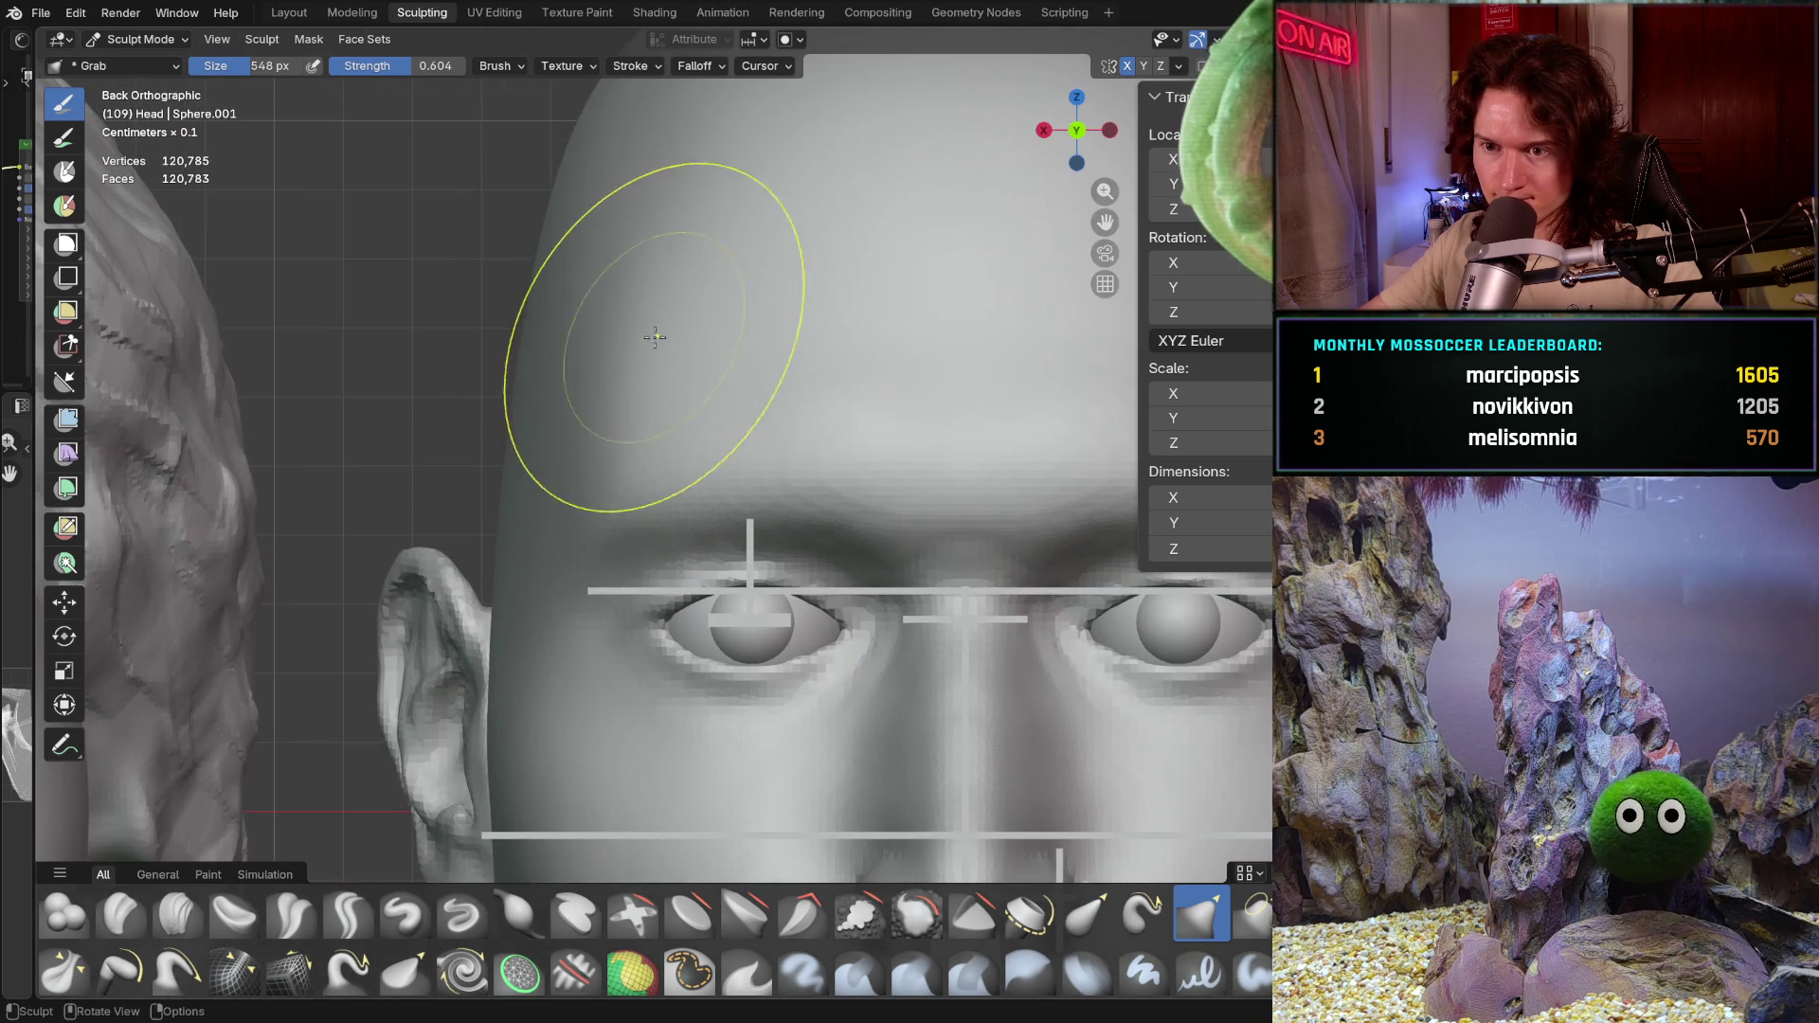
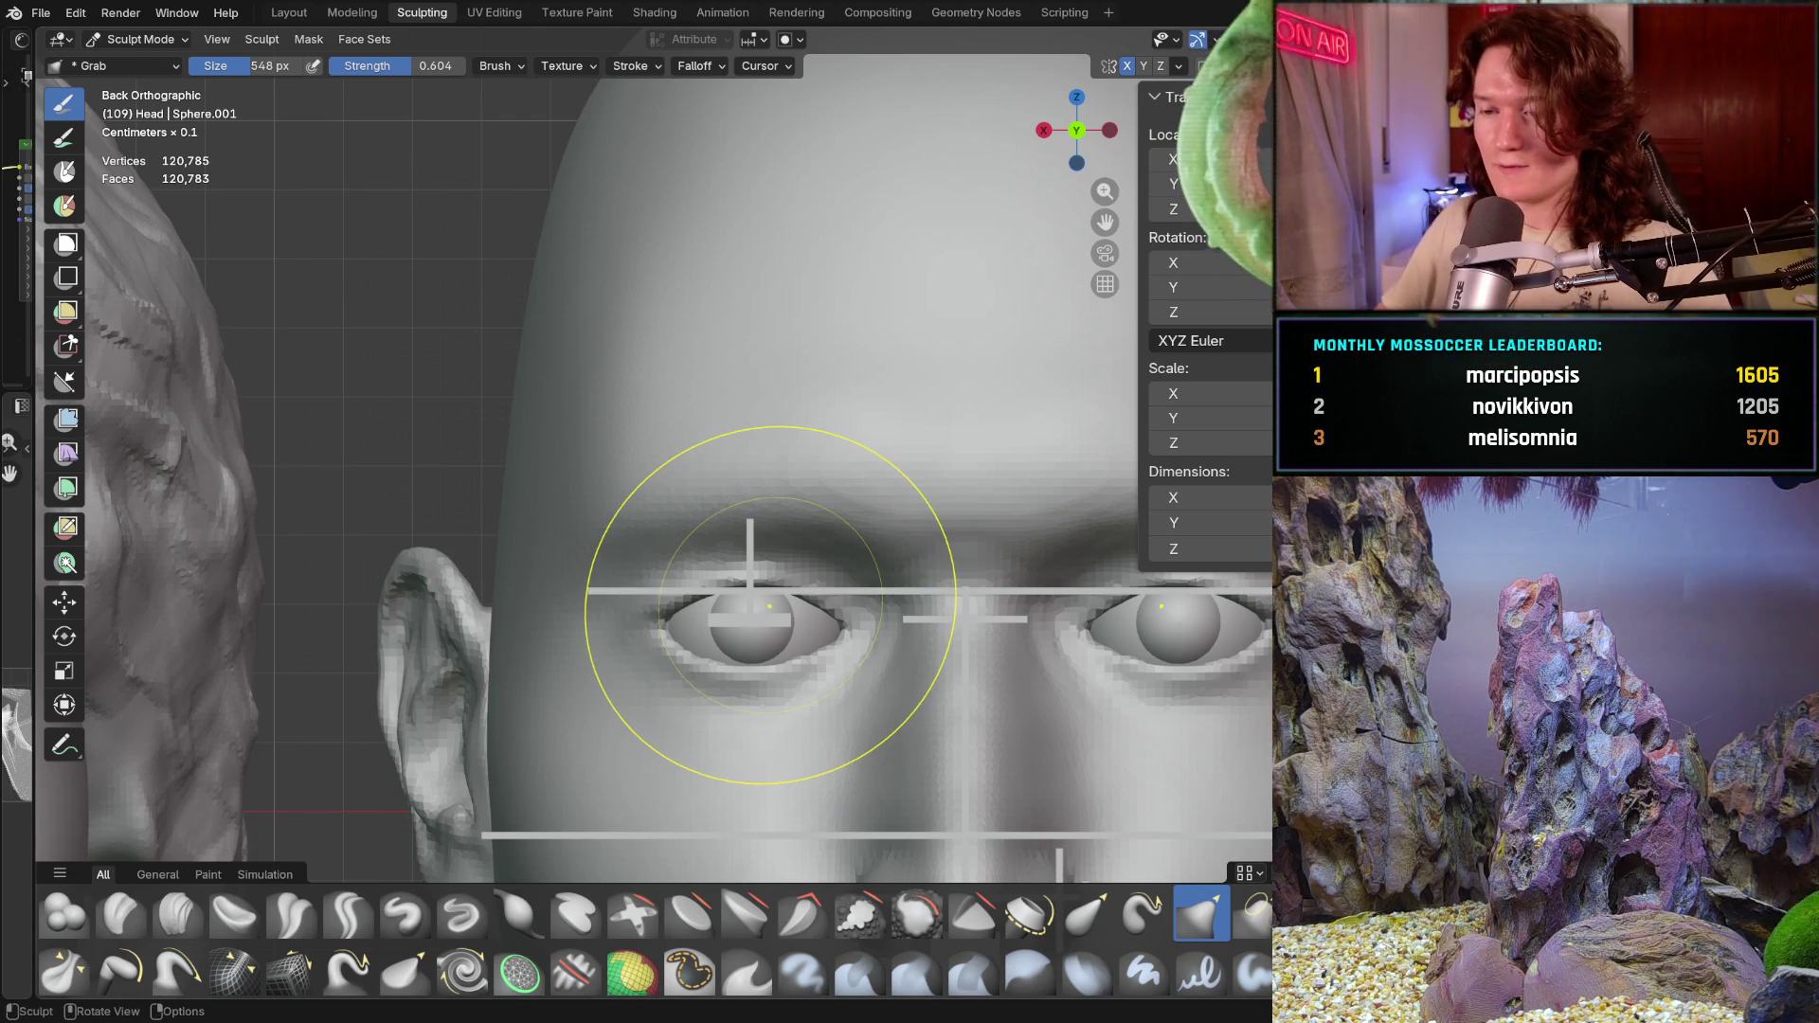
Step: Check the symmetry options, then pull the surface beside the bald head's ear leftward
{"action": "middle_click_drag", "start_coordinate": [769, 604], "coordinate": [852, 483]}
{"action": "scroll", "coordinate": [873, 468], "scroll_direction": "down", "scroll_amount": 2}
{"action": "scroll", "coordinate": [832, 569], "scroll_direction": "down", "scroll_amount": 2}
{"action": "mouse_move", "coordinate": [833, 570]}
{"action": "middle_mouse_down"}
{"action": "mouse_move", "coordinate": [708, 534]}
{"action": "mouse_move", "coordinate": [670, 608]}
{"action": "mouse_move", "coordinate": [693, 659]}
{"action": "mouse_move", "coordinate": [771, 609]}
{"action": "mouse_move", "coordinate": [723, 670]}
{"action": "mouse_move", "coordinate": [668, 650]}
{"action": "mouse_move", "coordinate": [812, 610]}
{"action": "middle_mouse_up"}
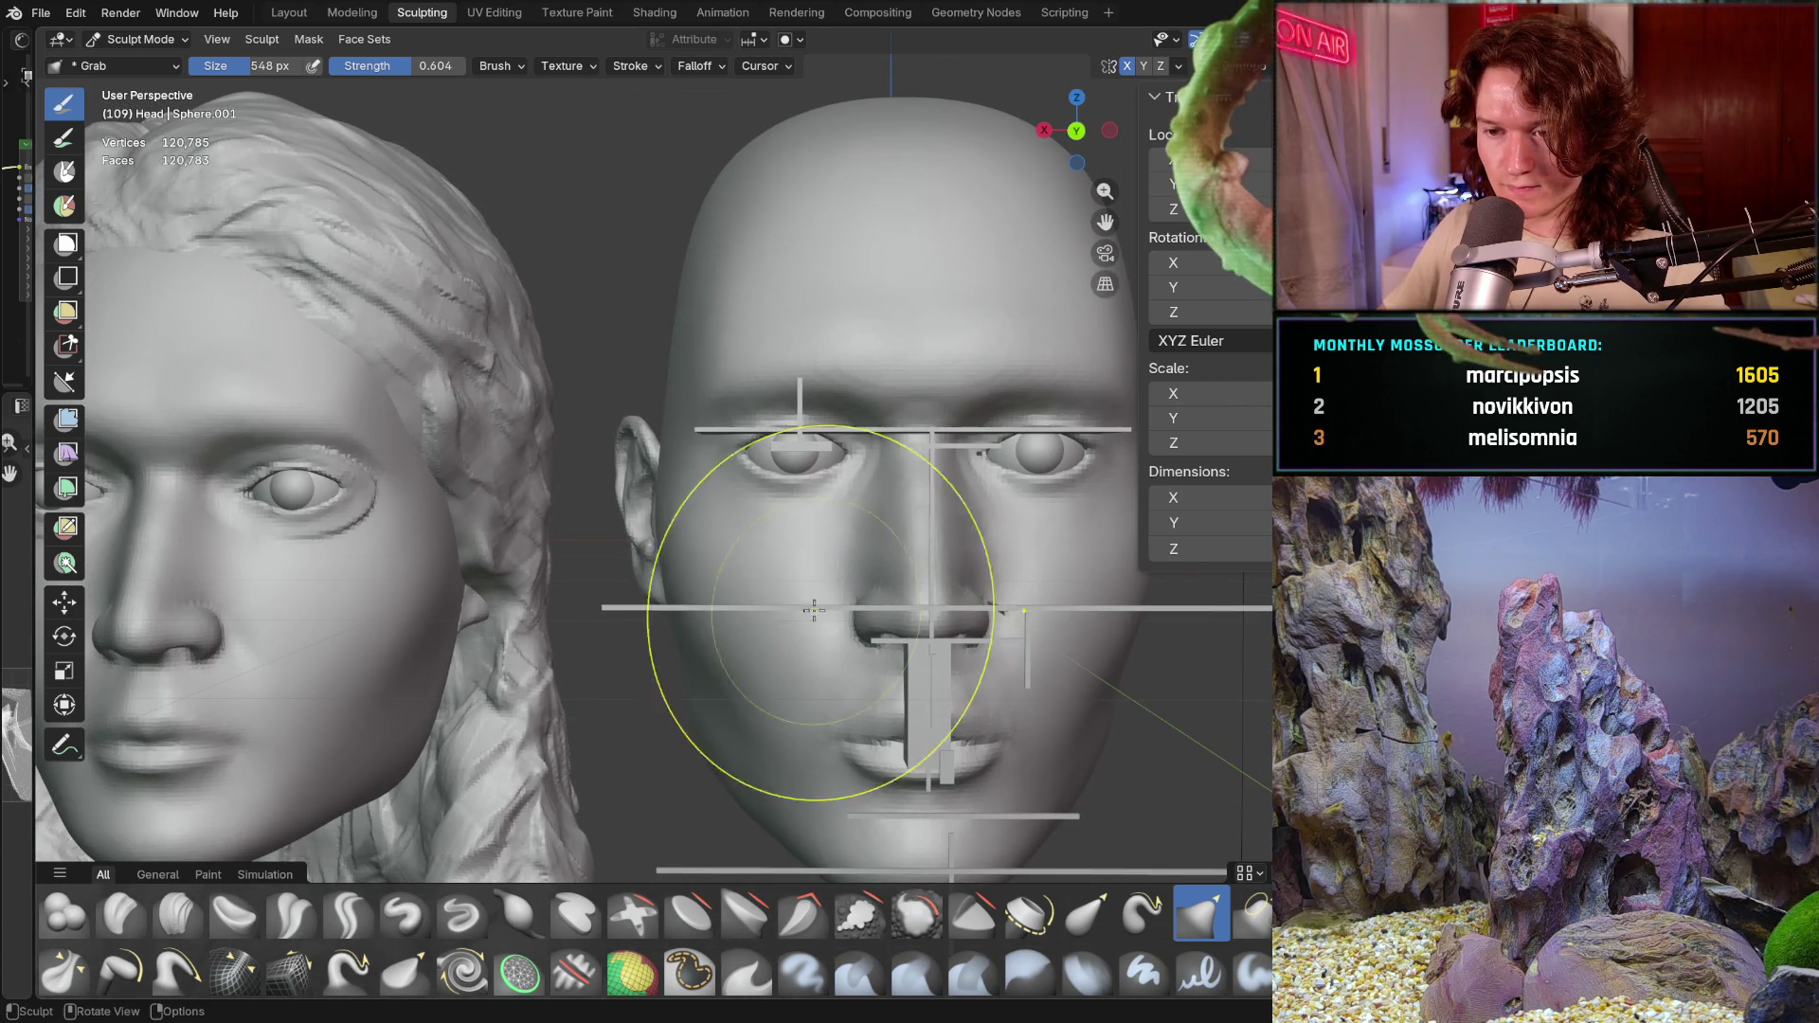
{"action": "key", "text": "ctrl+KP_1"}
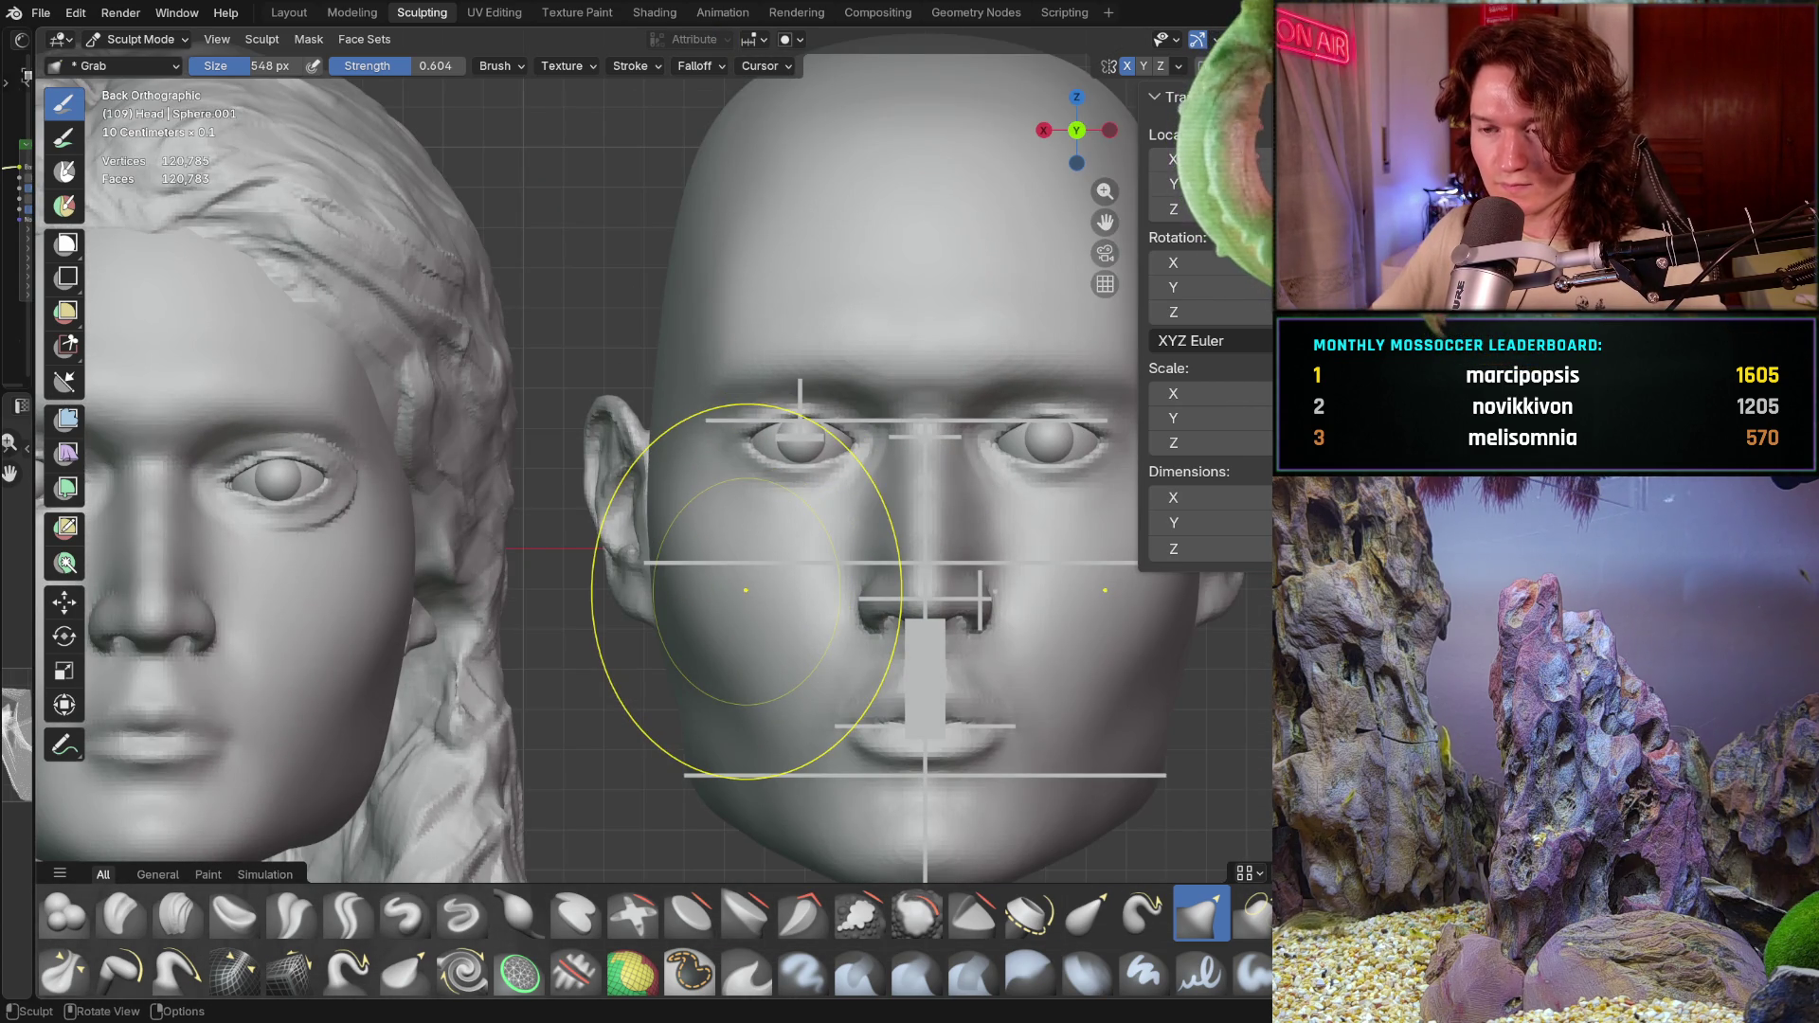
{"action": "scroll", "coordinate": [647, 391], "scroll_direction": "up", "scroll_amount": 3}
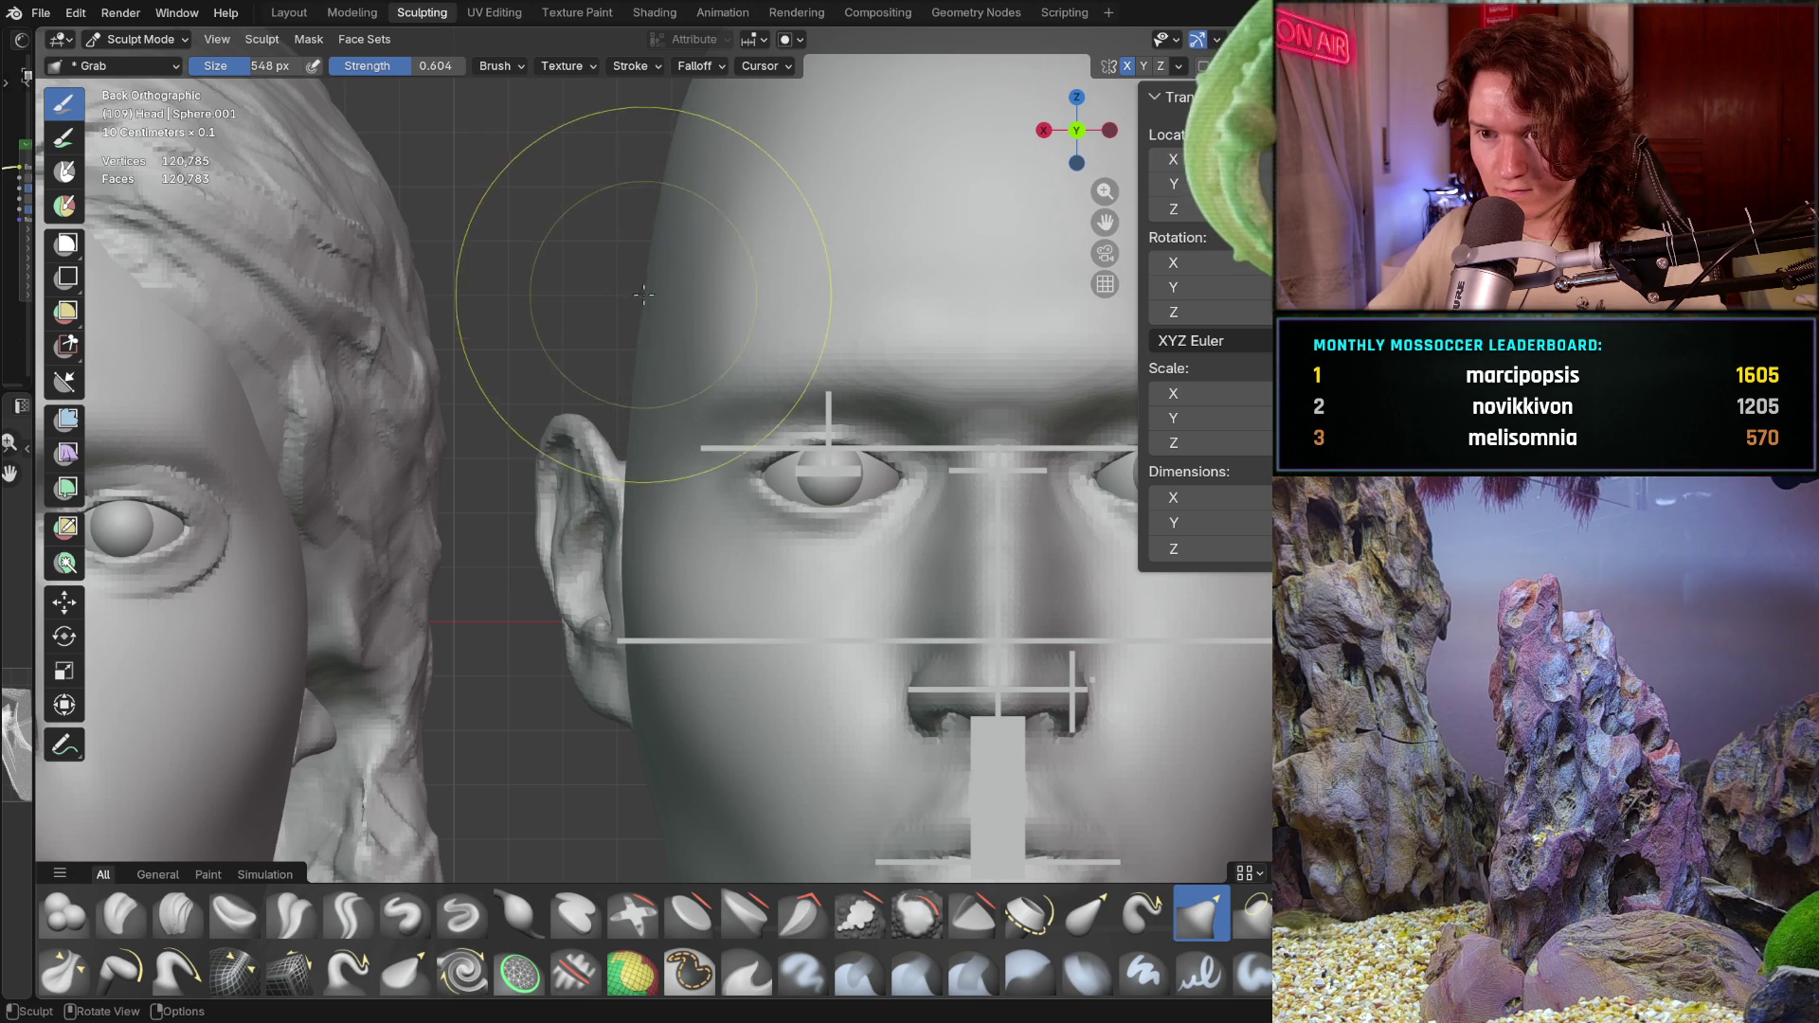
{"action": "scroll", "coordinate": [640, 293], "scroll_direction": "down", "scroll_amount": 4}
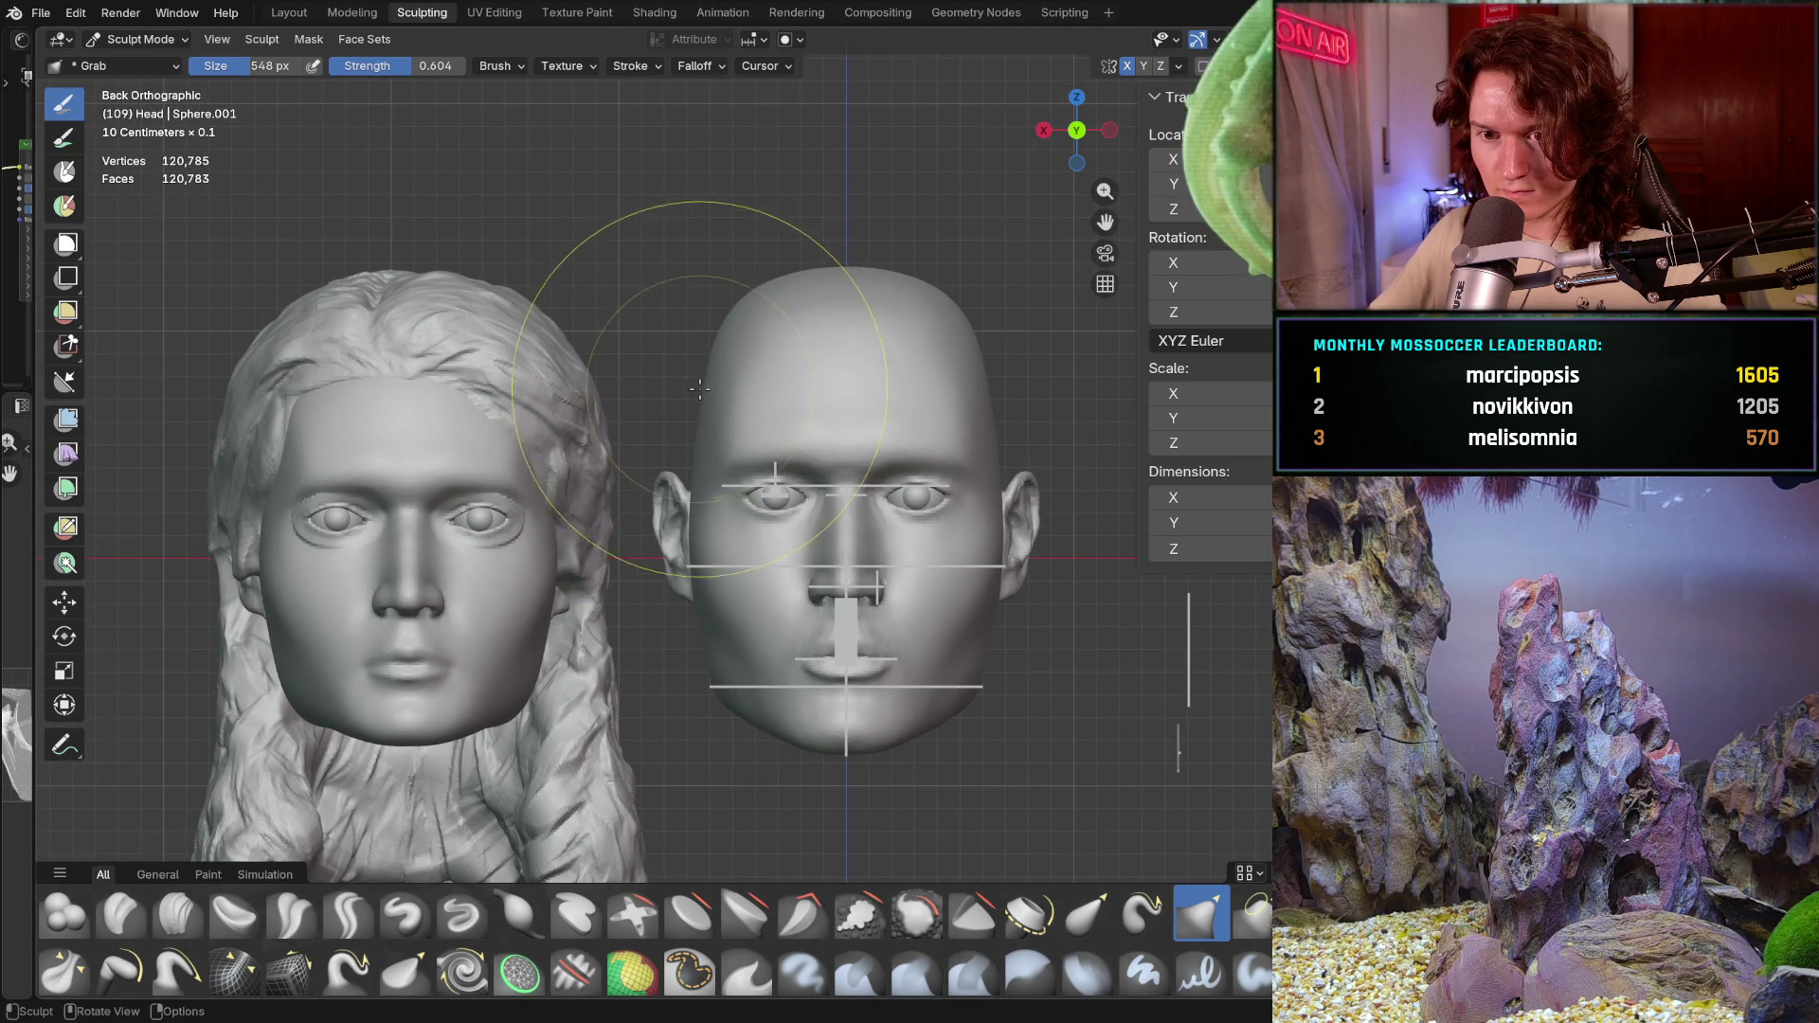
{"action": "scroll", "coordinate": [701, 385], "scroll_direction": "up", "scroll_amount": 1}
{"action": "scroll", "coordinate": [731, 345], "scroll_direction": "up", "scroll_amount": 3}
{"action": "scroll", "coordinate": [738, 282], "scroll_direction": "up", "scroll_amount": 2}
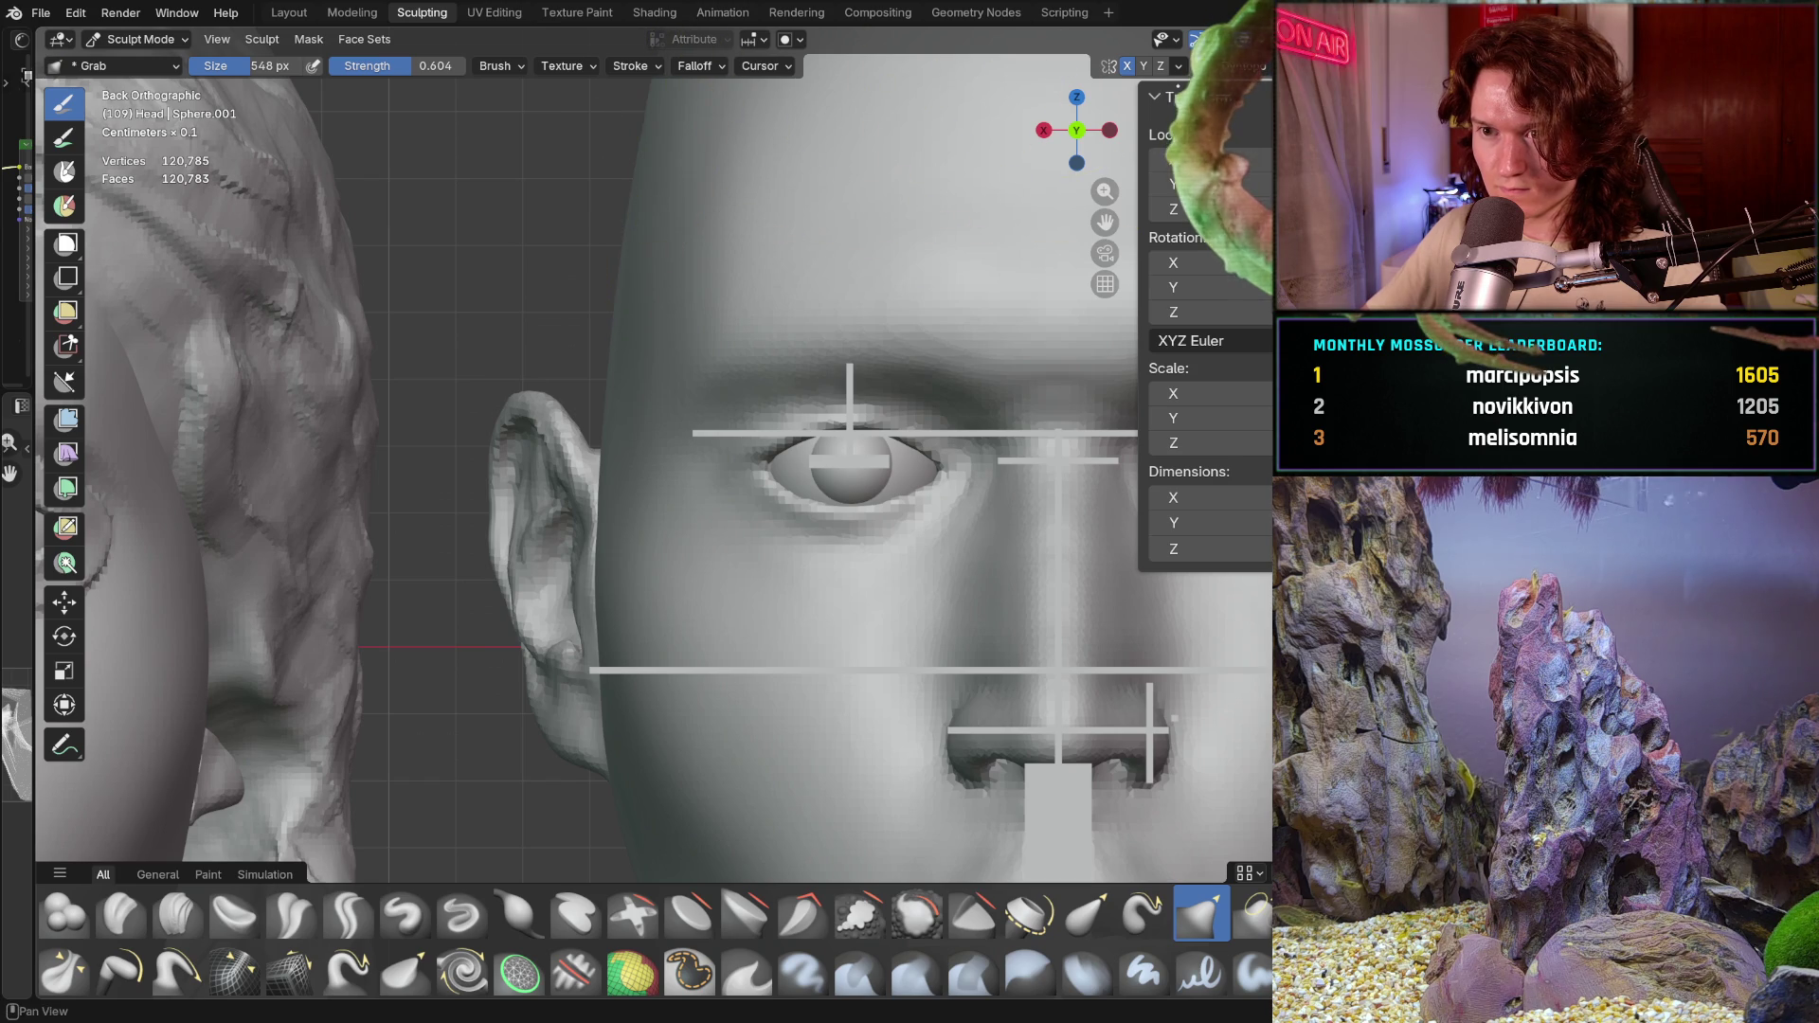
{"action": "left_click", "coordinate": [1179, 66]}
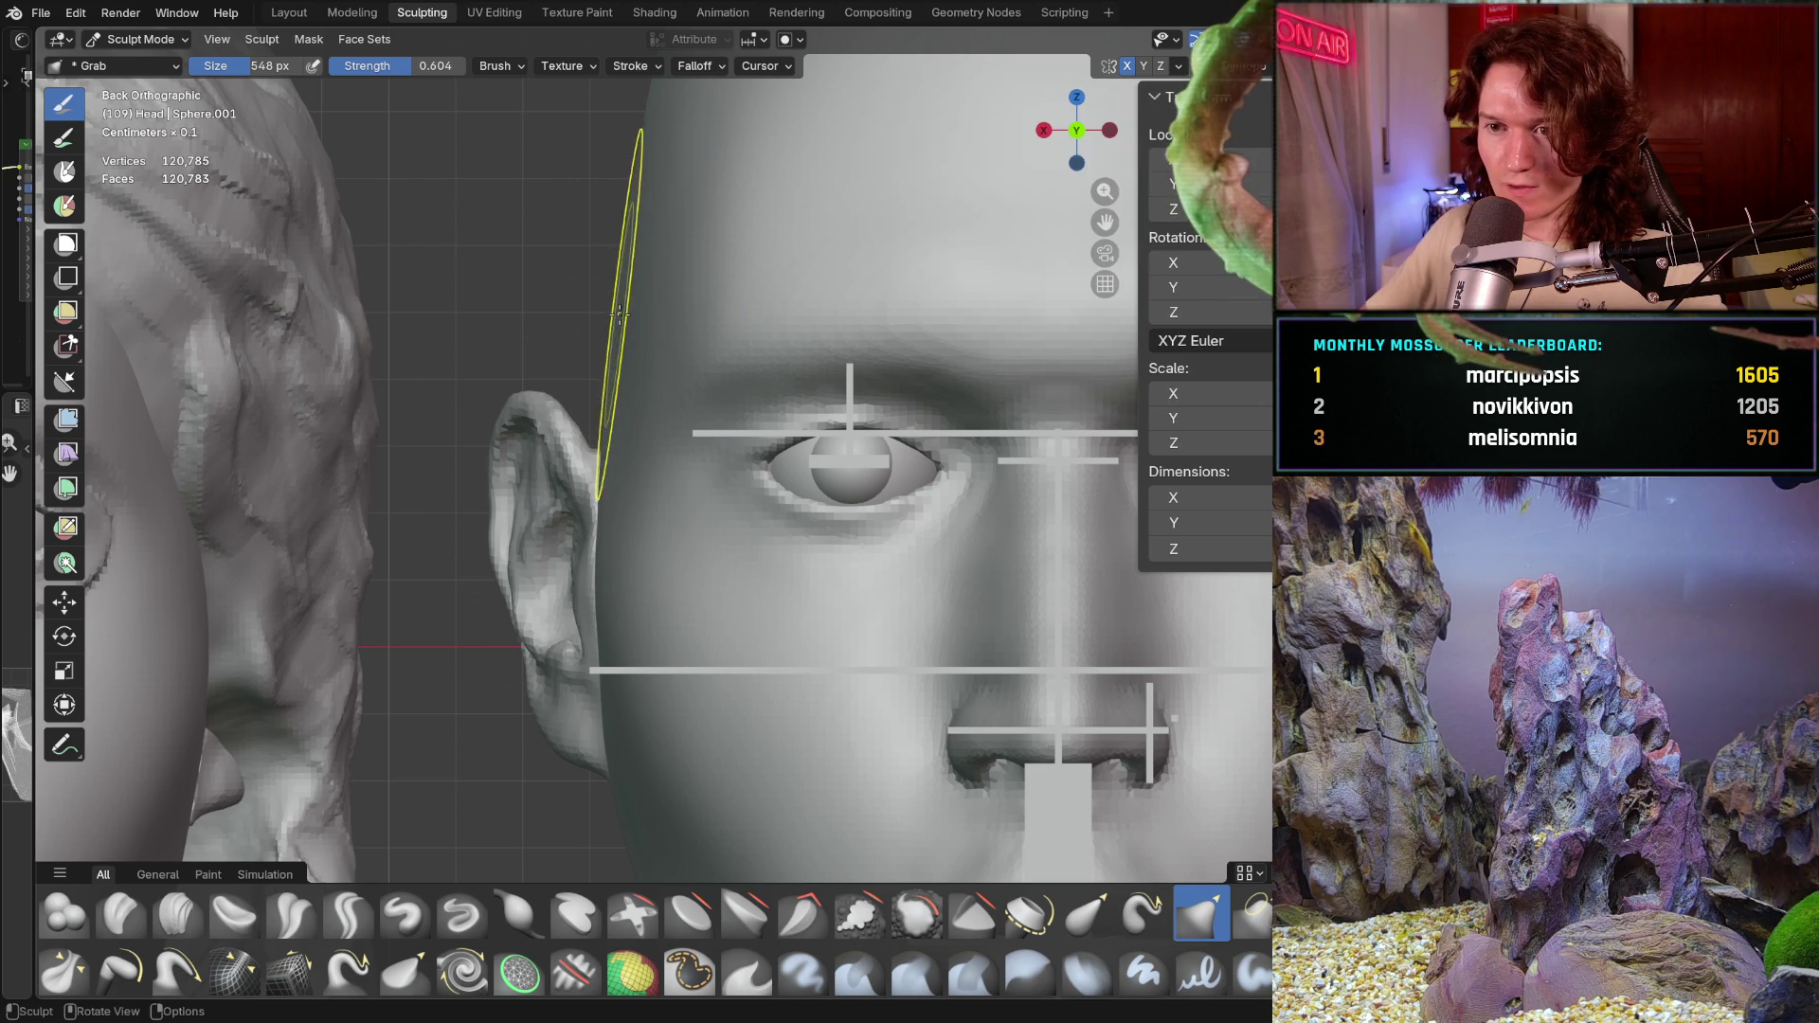
{"action": "middle_click_drag", "start_coordinate": [626, 301], "coordinate": [666, 304]}
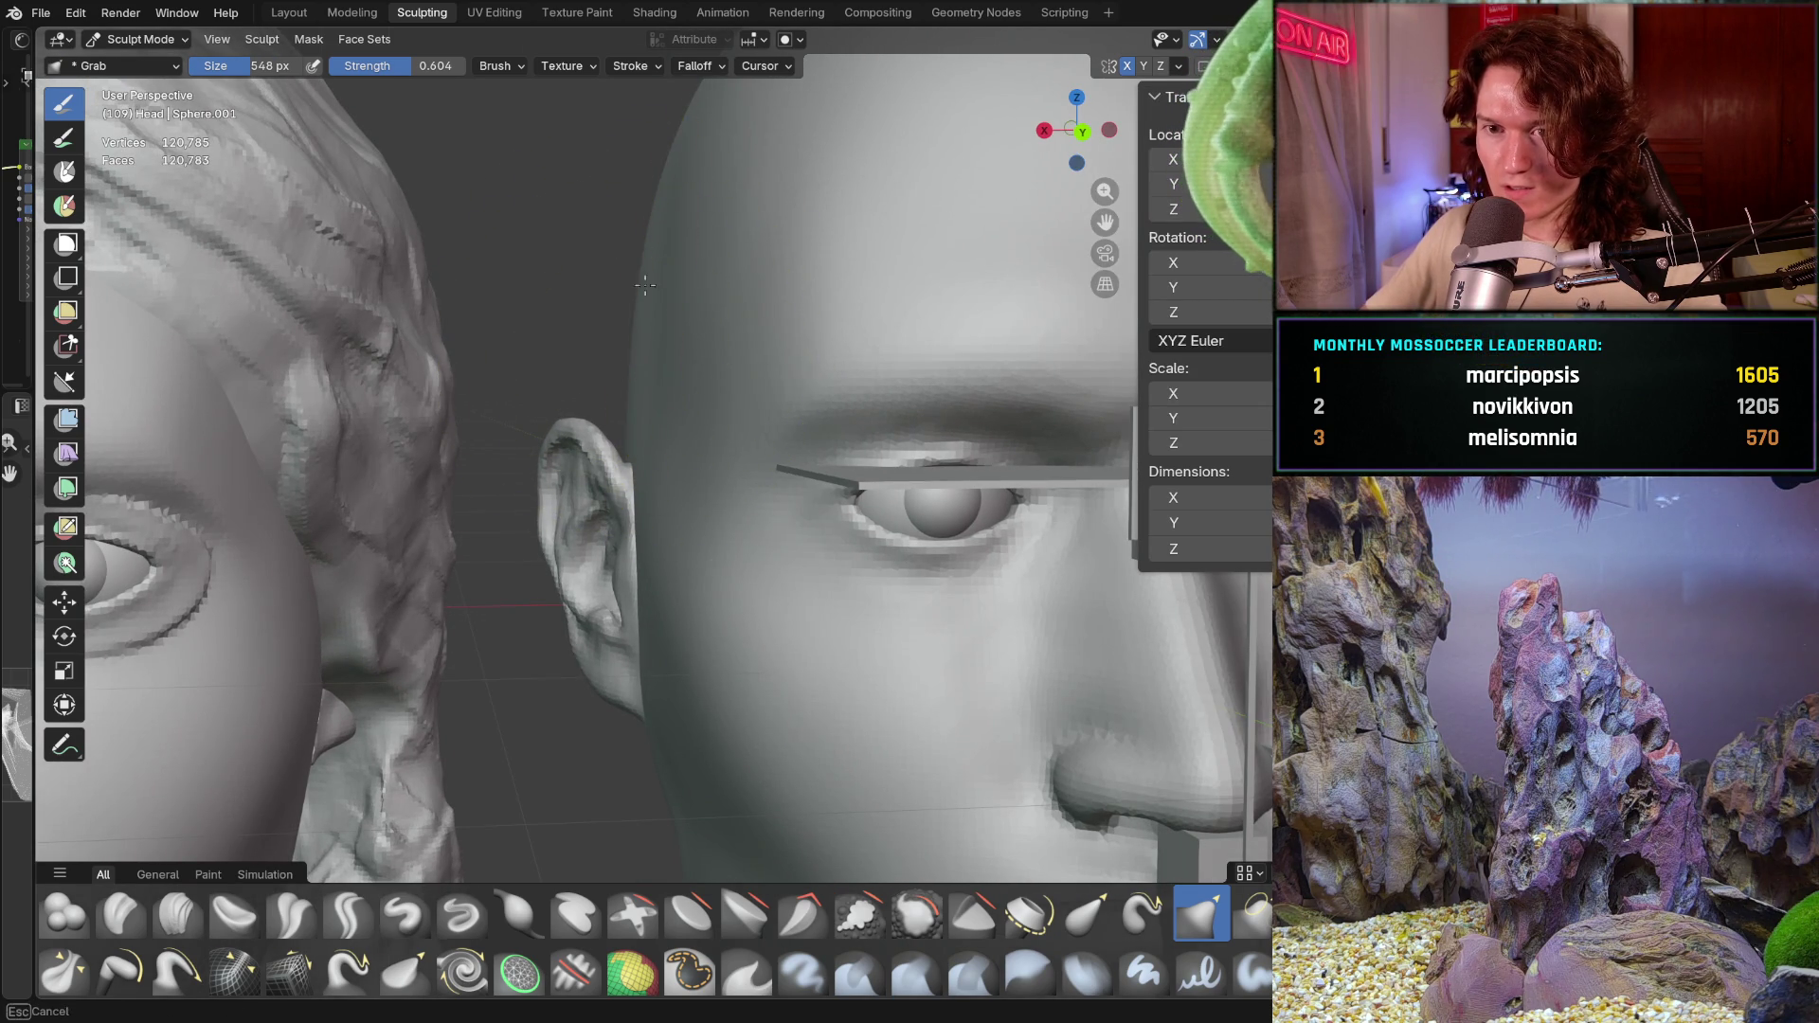
{"action": "middle_click_drag", "start_coordinate": [640, 336], "coordinate": [661, 337]}
{"action": "left_click_drag", "start_coordinate": [661, 336], "coordinate": [609, 351]}
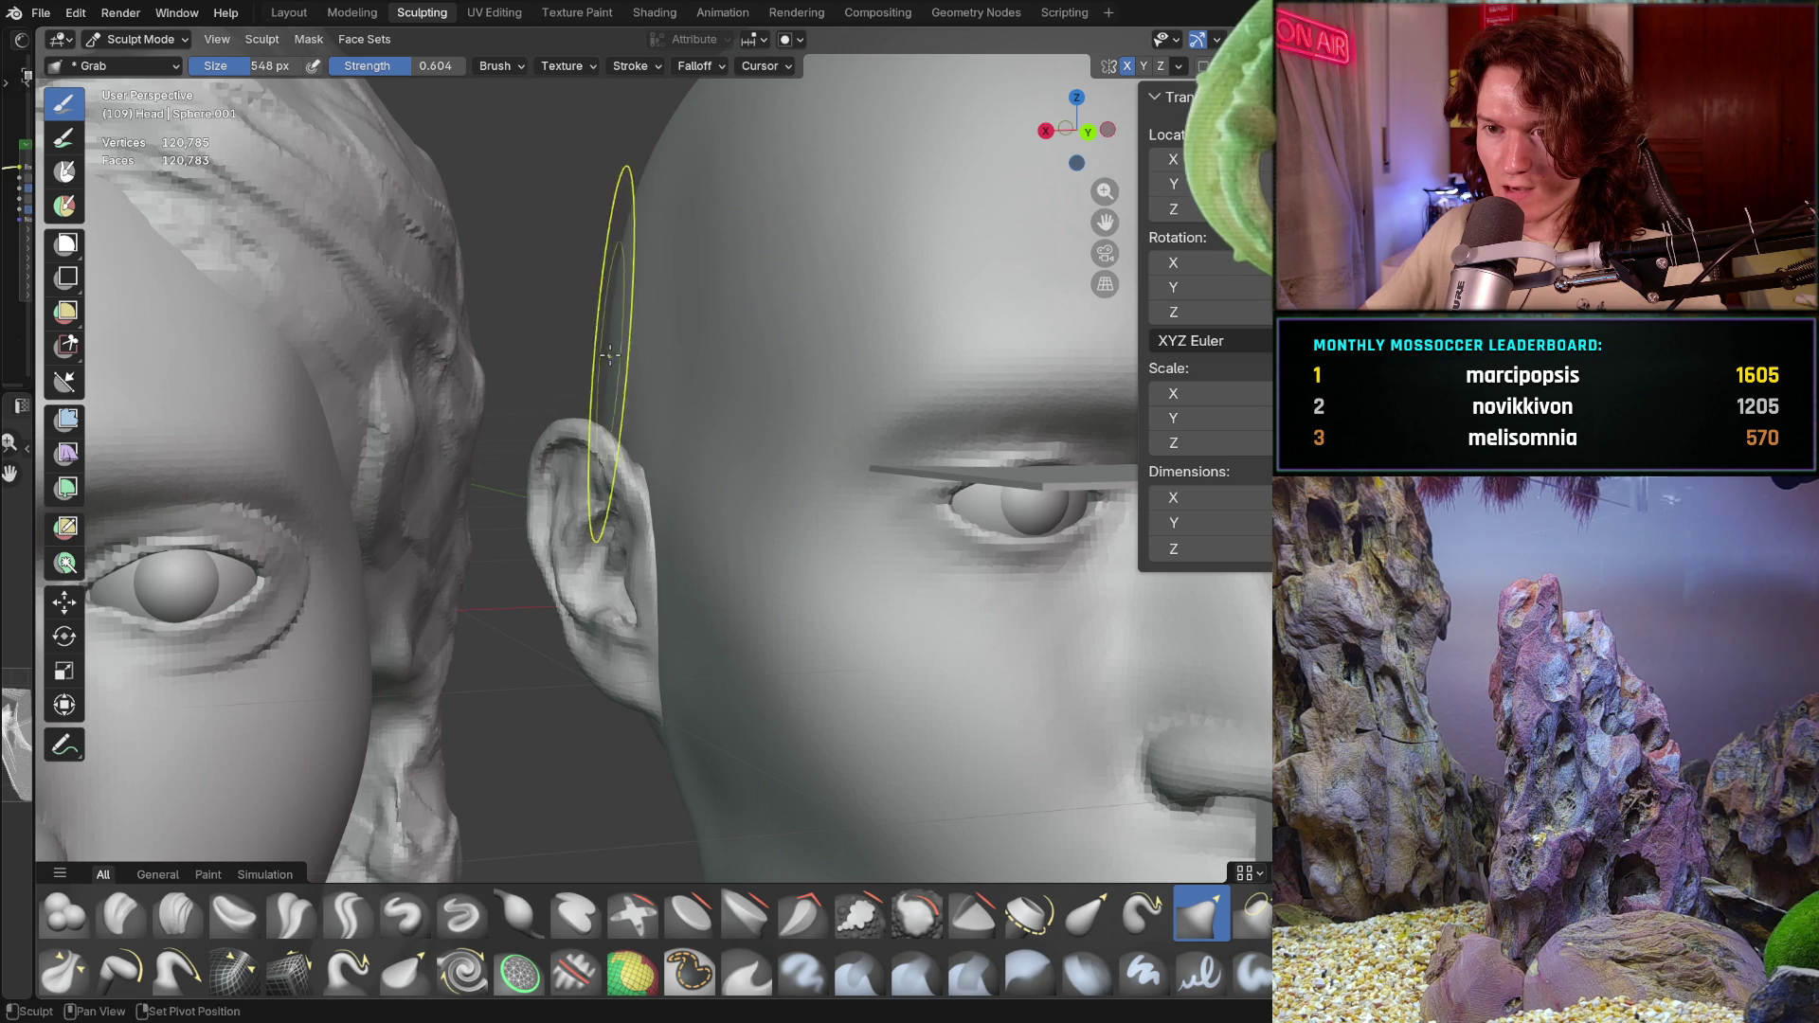
{"action": "middle_click_drag", "start_coordinate": [610, 365], "coordinate": [771, 325]}
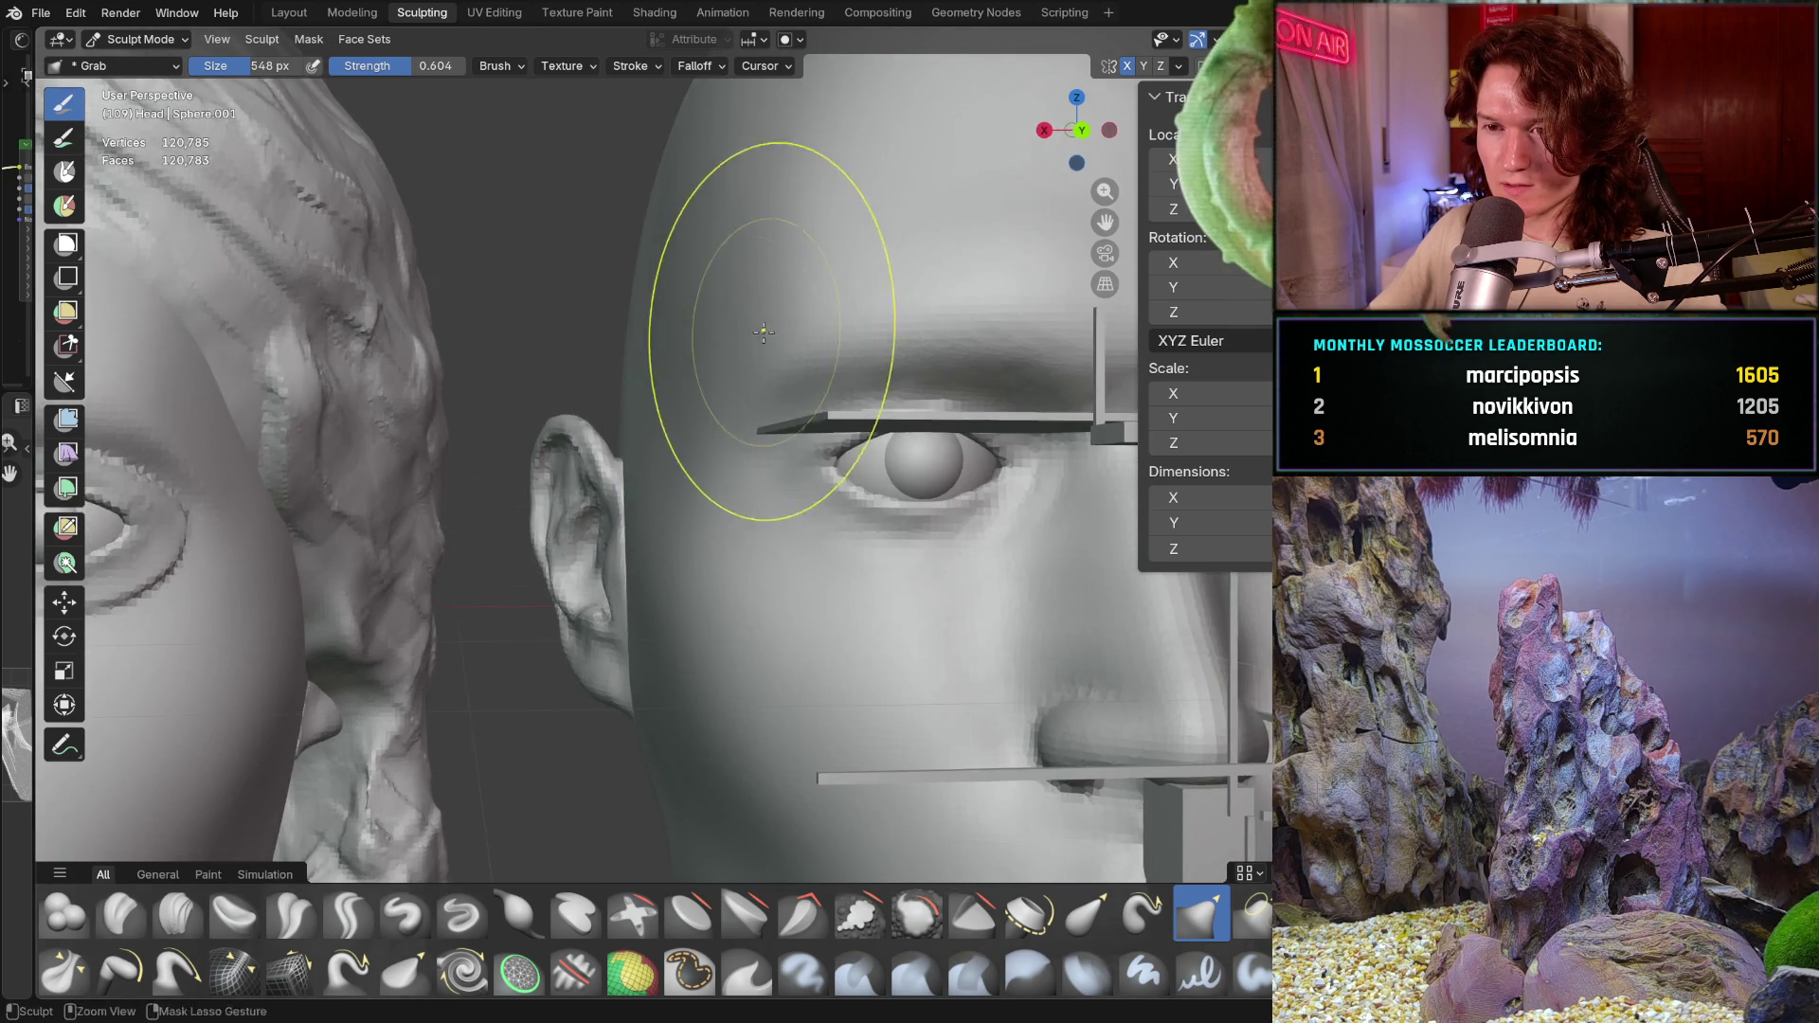
{"action": "scroll", "coordinate": [704, 418], "scroll_direction": "down", "scroll_amount": 3}
{"action": "scroll", "coordinate": [705, 418], "scroll_direction": "up", "scroll_amount": 4}
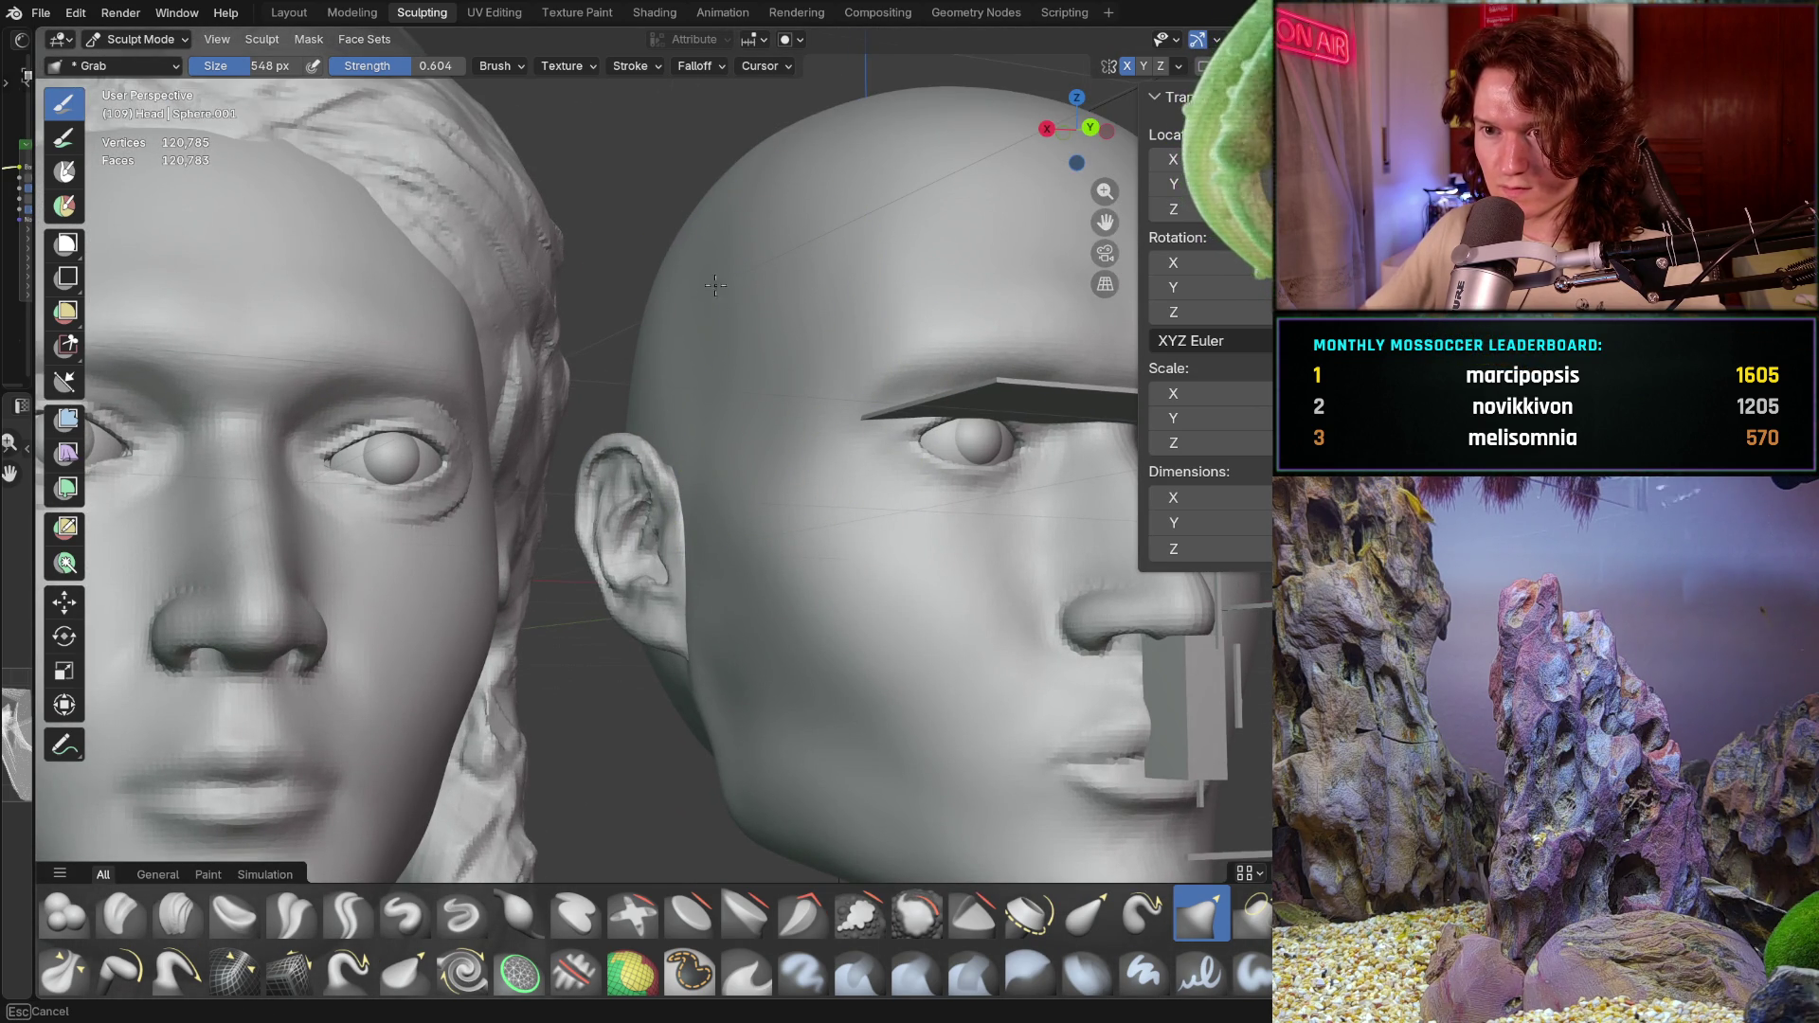
Step: Slim down the bald head's ear from a straight-on orthographic view
{"action": "middle_click_drag", "start_coordinate": [721, 346], "coordinate": [731, 326]}
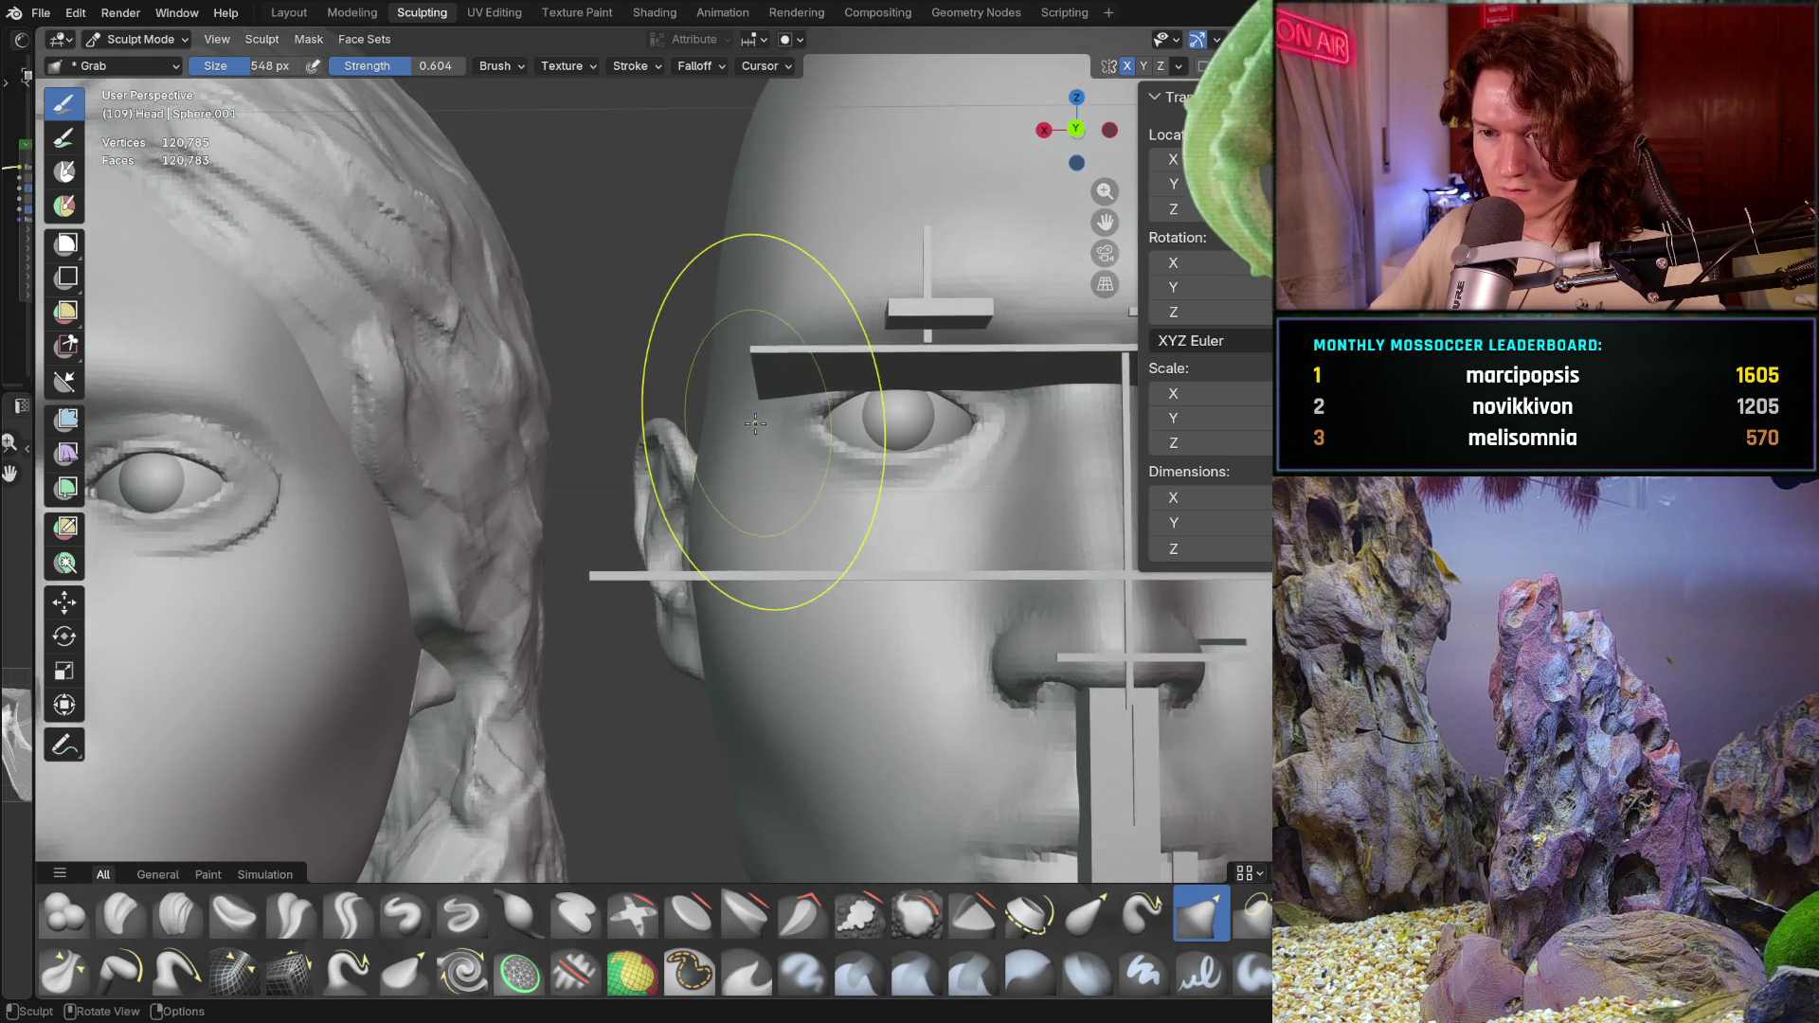
{"action": "middle_click_drag", "start_coordinate": [721, 484], "coordinate": [752, 413]}
{"action": "key", "text": "ctrl+KP_1"}
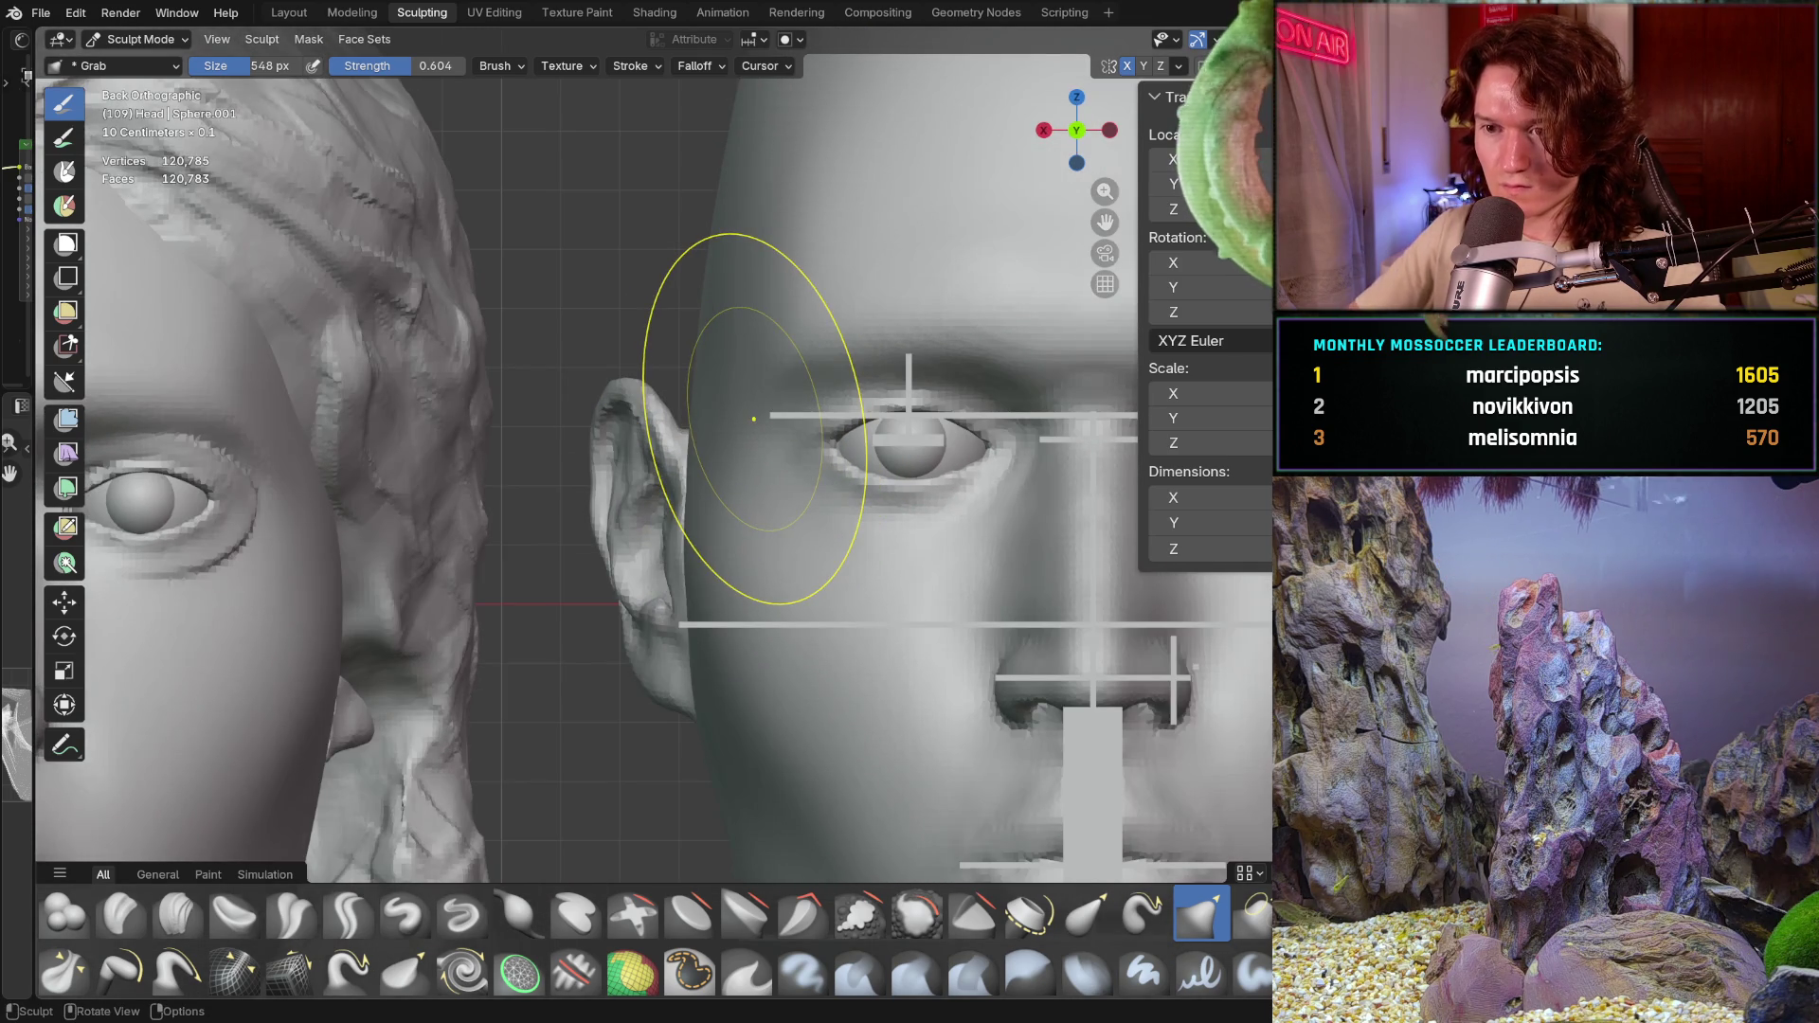
{"action": "left_click_drag", "start_coordinate": [743, 433], "coordinate": [639, 349]}
{"action": "mouse_move", "coordinate": [644, 409]}
{"action": "middle_mouse_down"}
{"action": "mouse_move", "coordinate": [676, 391]}
{"action": "mouse_move", "coordinate": [610, 345]}
{"action": "mouse_move", "coordinate": [697, 394]}
{"action": "mouse_move", "coordinate": [772, 365]}
{"action": "mouse_move", "coordinate": [735, 371]}
{"action": "middle_mouse_up"}
Step: Inspect the ear from several angles and begin shrinking the Grab brush radius
{"action": "middle_click_drag", "start_coordinate": [610, 346], "coordinate": [690, 434]}
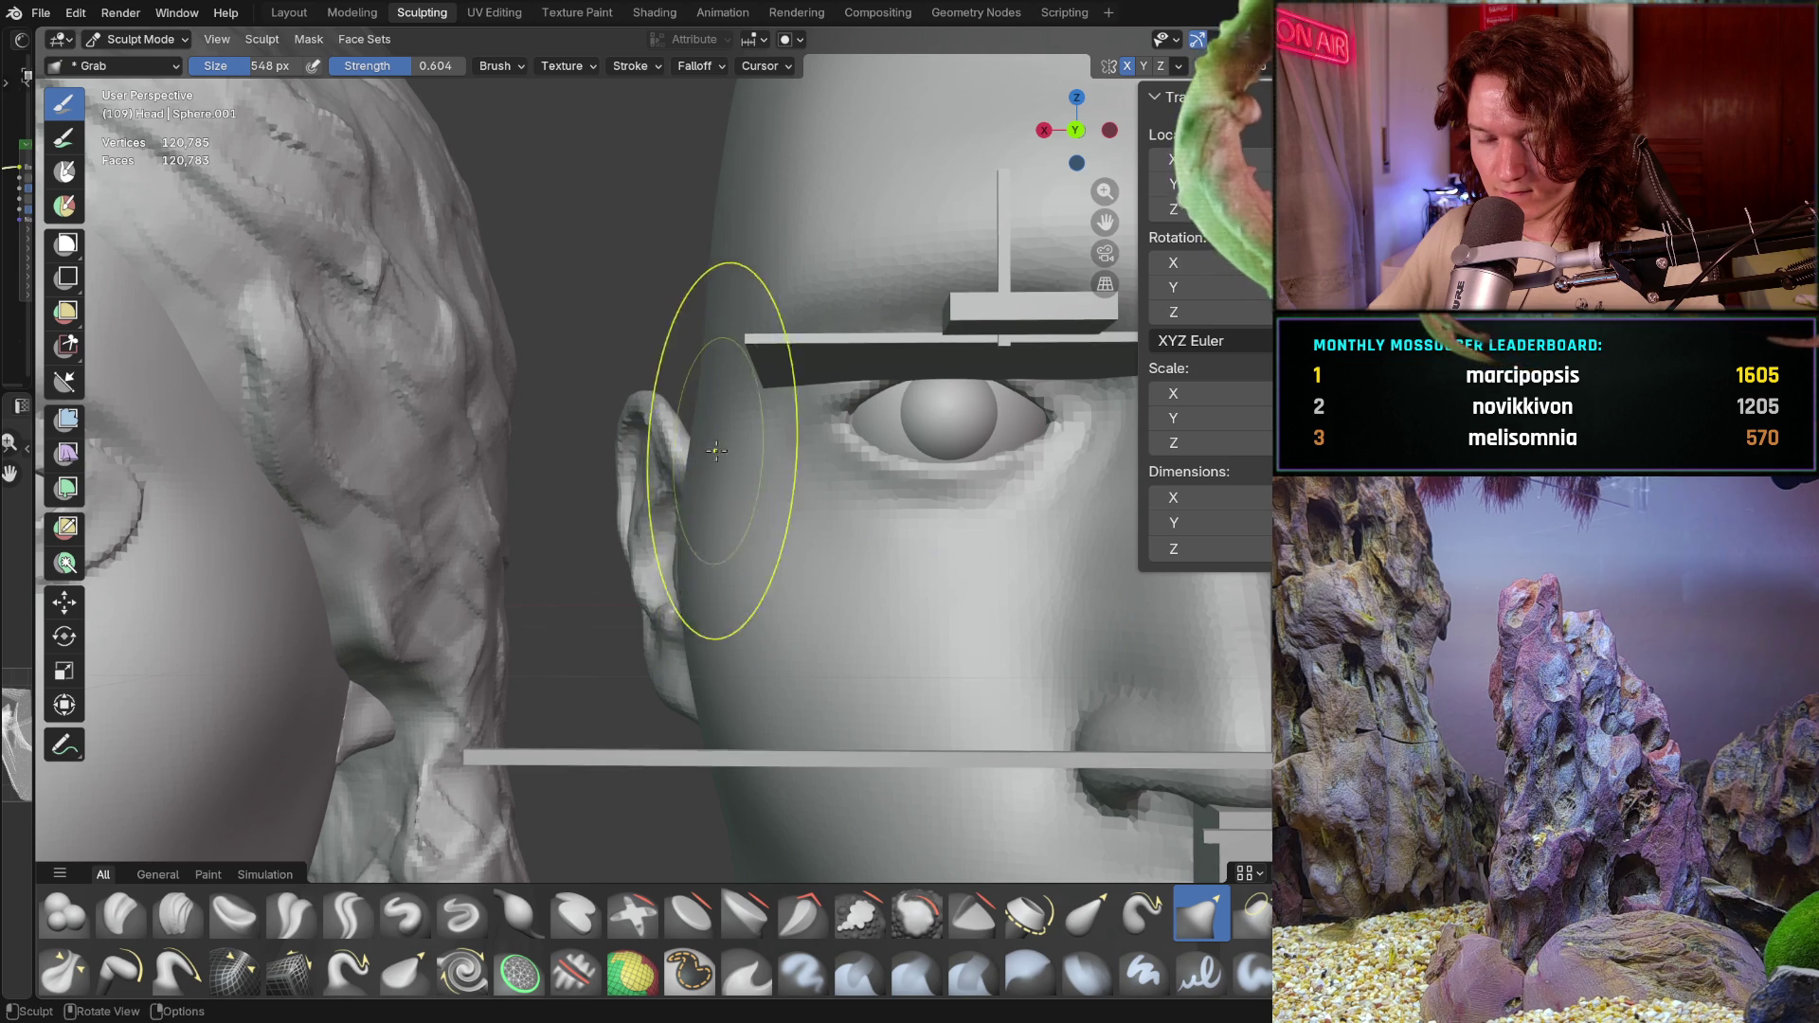
{"action": "middle_click_drag", "start_coordinate": [686, 485], "coordinate": [782, 479]}
{"action": "mouse_move", "coordinate": [729, 542]}
{"action": "middle_mouse_down"}
{"action": "mouse_move", "coordinate": [637, 508]}
{"action": "mouse_move", "coordinate": [713, 500]}
{"action": "mouse_move", "coordinate": [695, 490]}
{"action": "middle_mouse_up"}
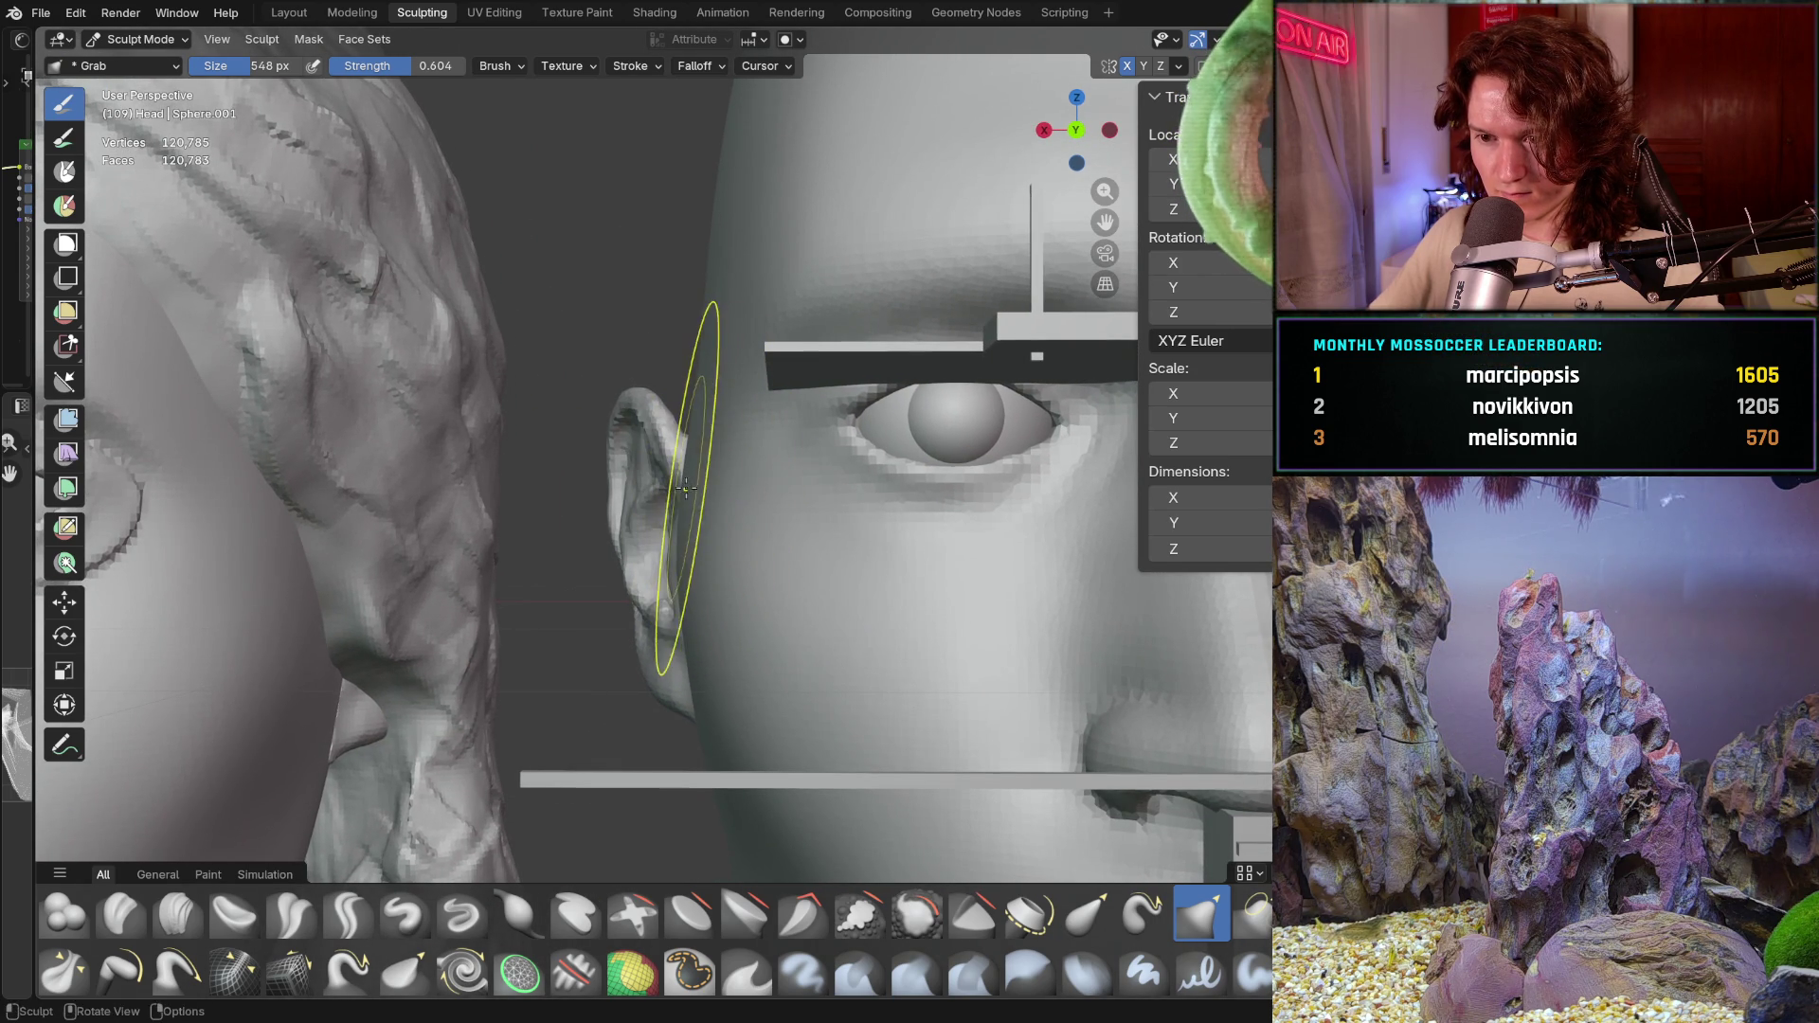
{"action": "middle_click_drag", "start_coordinate": [761, 426], "coordinate": [784, 428]}
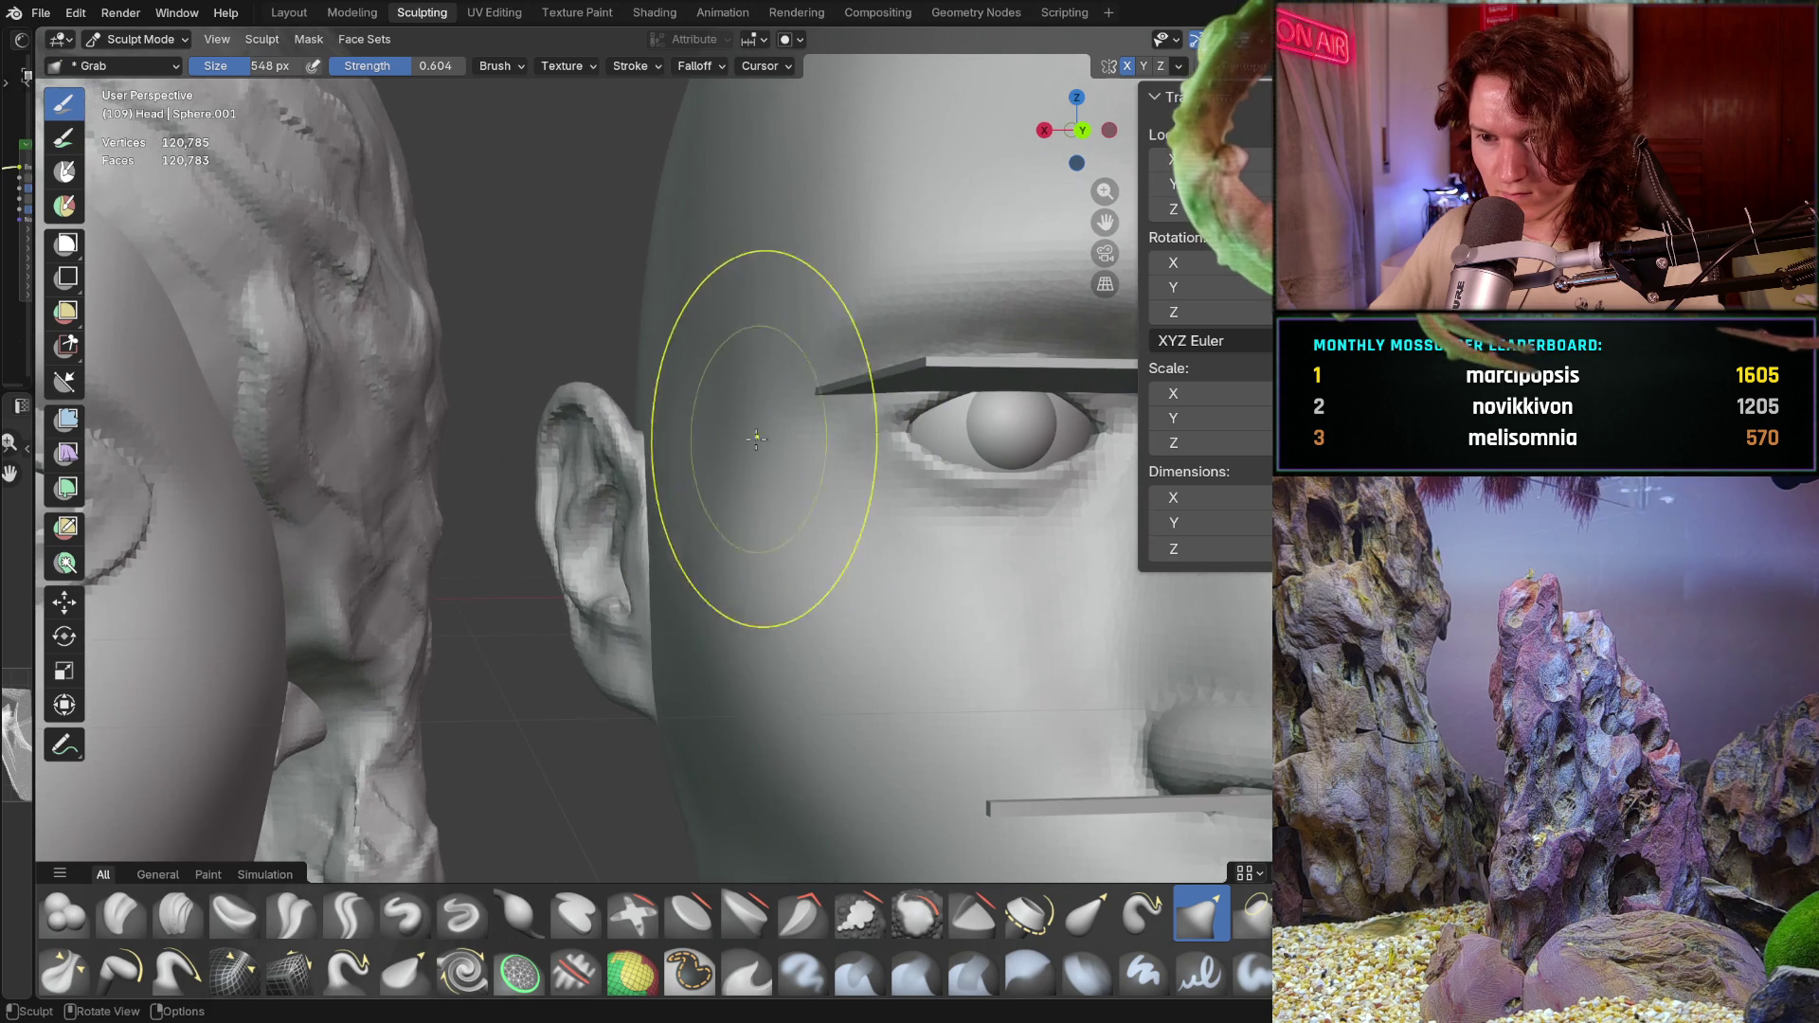
{"action": "mouse_move", "coordinate": [738, 491]}
{"action": "middle_mouse_down"}
{"action": "mouse_move", "coordinate": [730, 518]}
{"action": "mouse_move", "coordinate": [683, 441]}
{"action": "mouse_move", "coordinate": [629, 445]}
{"action": "mouse_move", "coordinate": [654, 514]}
{"action": "mouse_move", "coordinate": [730, 407]}
{"action": "mouse_move", "coordinate": [977, 537]}
{"action": "middle_mouse_up"}
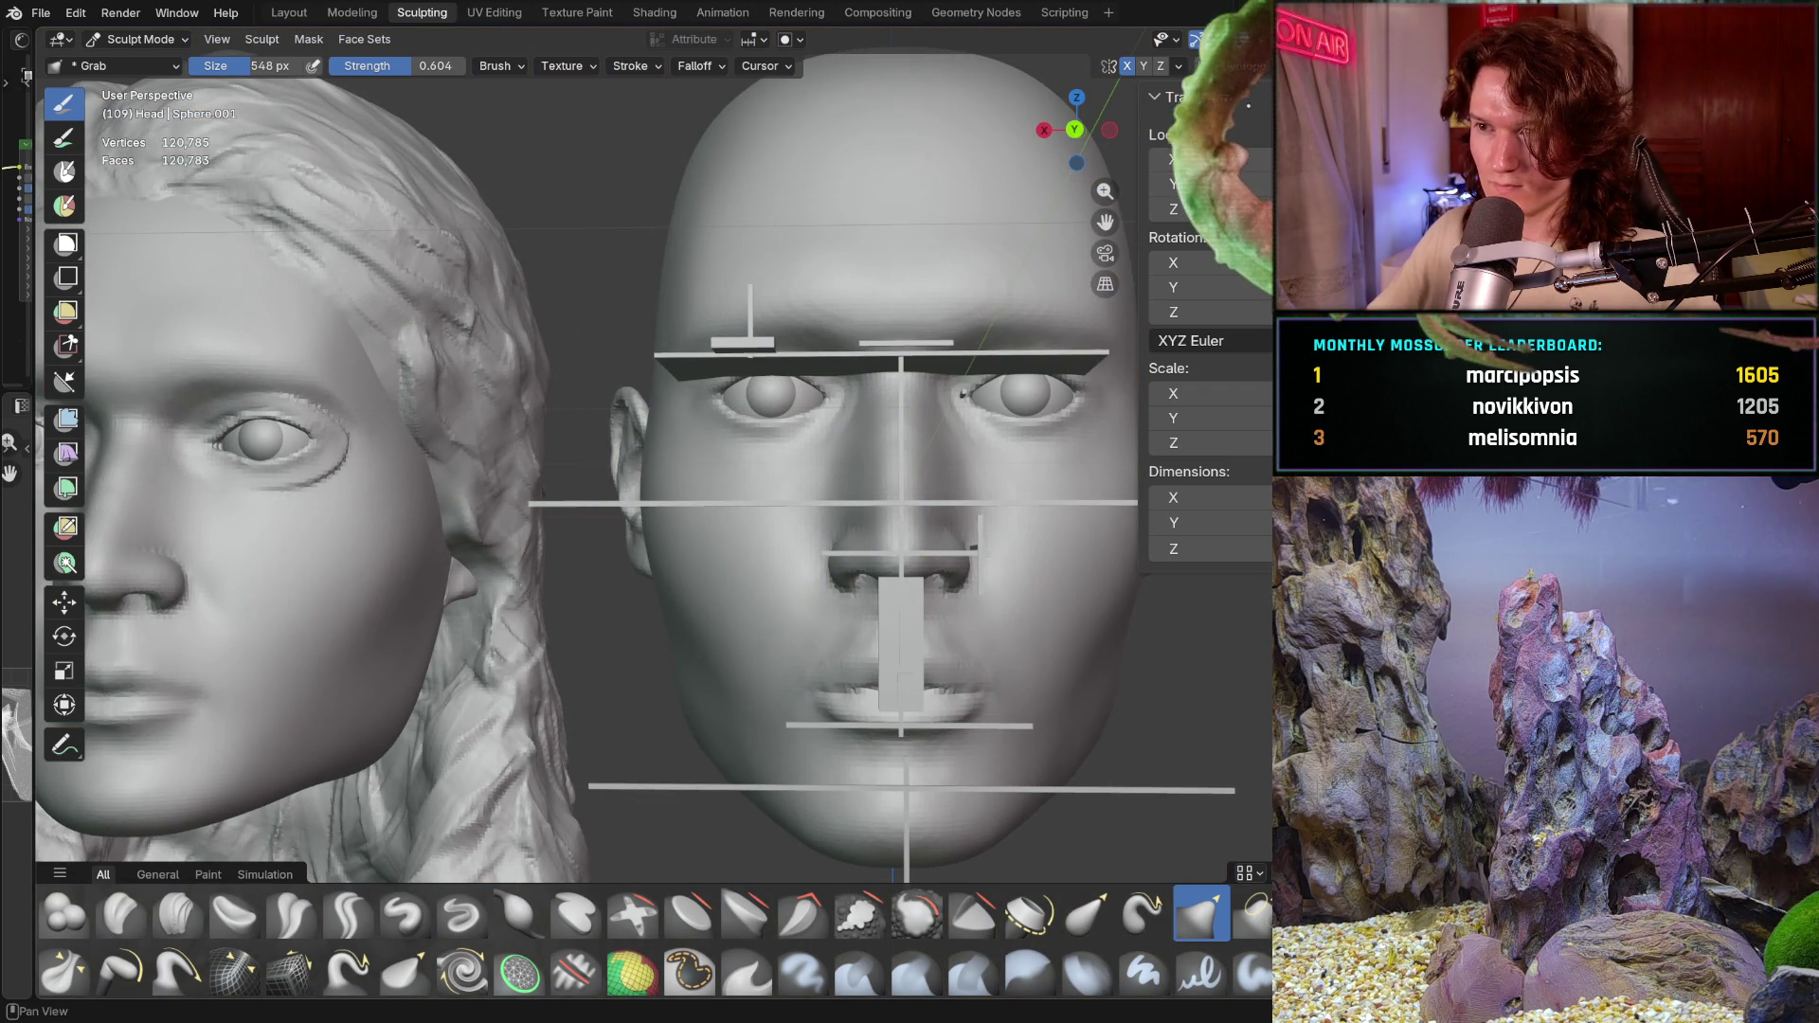
{"action": "mouse_move", "coordinate": [963, 393]}
{"action": "middle_mouse_down"}
{"action": "mouse_move", "coordinate": [598, 474]}
{"action": "mouse_move", "coordinate": [630, 423]}
{"action": "mouse_move", "coordinate": [634, 340]}
{"action": "middle_mouse_up"}
{"action": "key", "text": "f"}
Step: Confirm the Grab brush at the smaller 366 px radius
{"action": "left_click", "coordinate": [605, 338]}
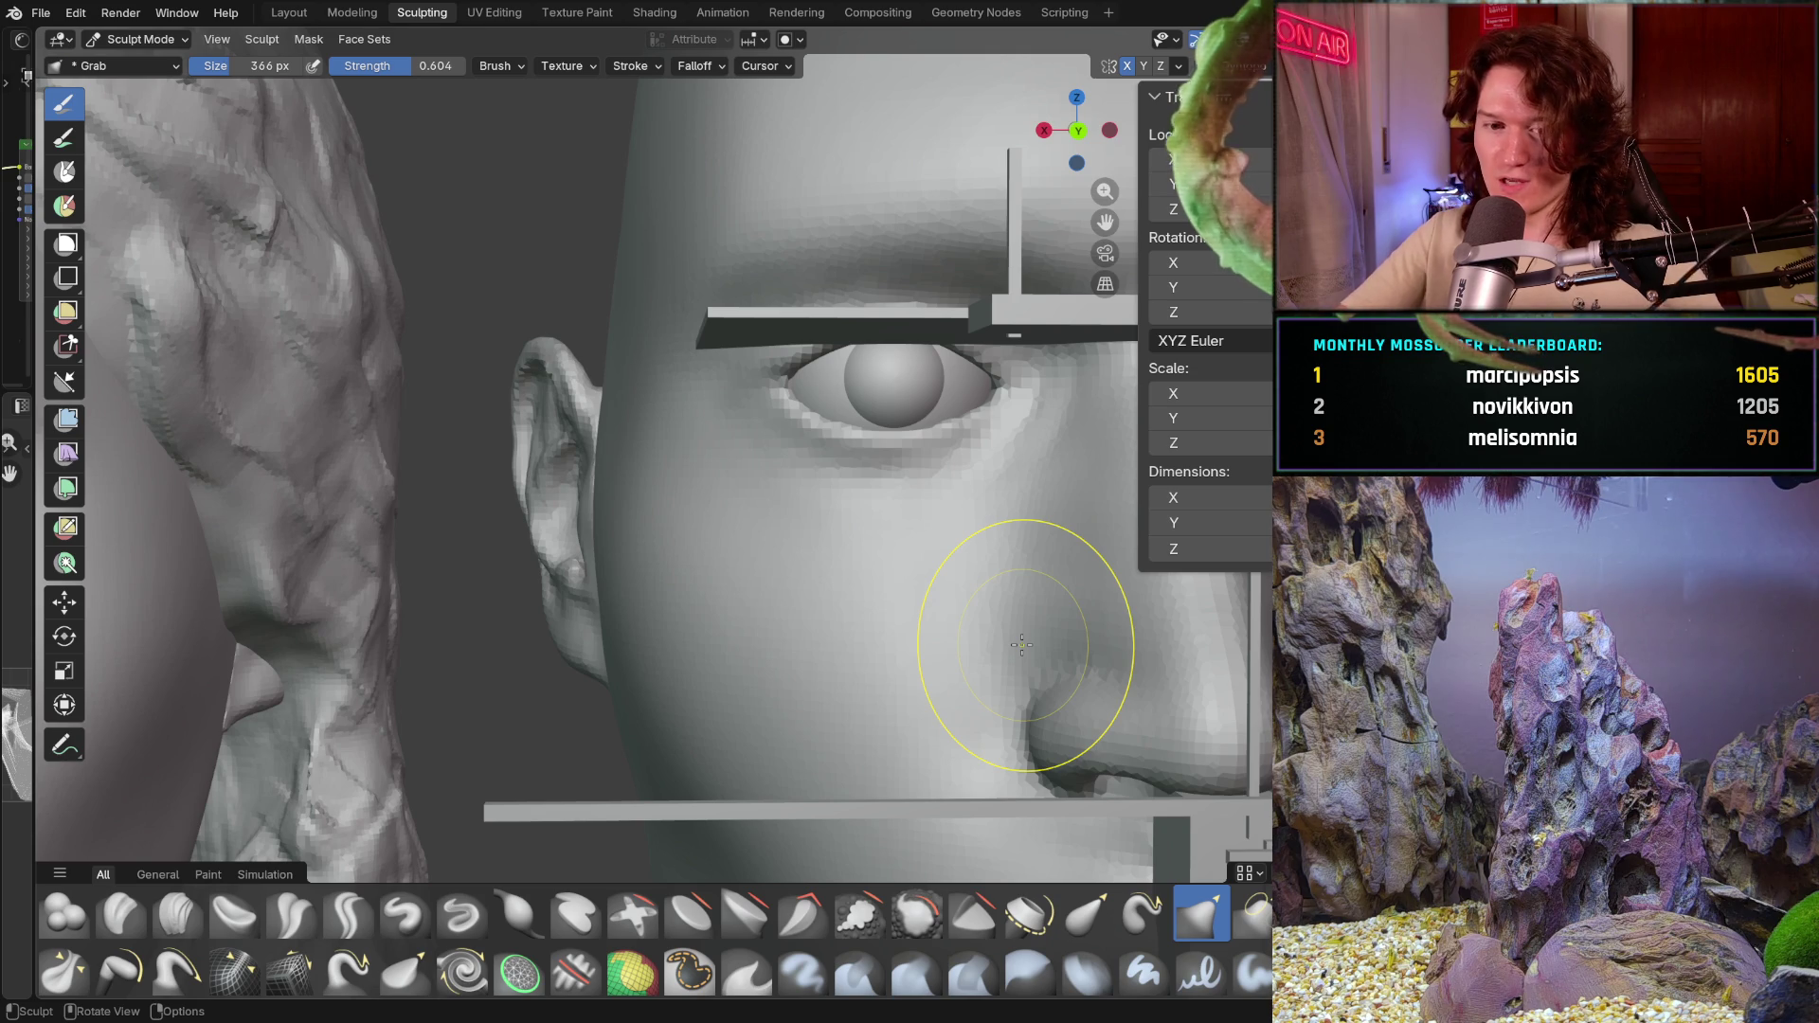
Step: Pull the edge of the bald head's ear into shape with Grab strokes
{"action": "mouse_move", "coordinate": [755, 553]}
{"action": "middle_mouse_down"}
{"action": "mouse_move", "coordinate": [630, 352]}
{"action": "mouse_move", "coordinate": [588, 384]}
{"action": "middle_mouse_up"}
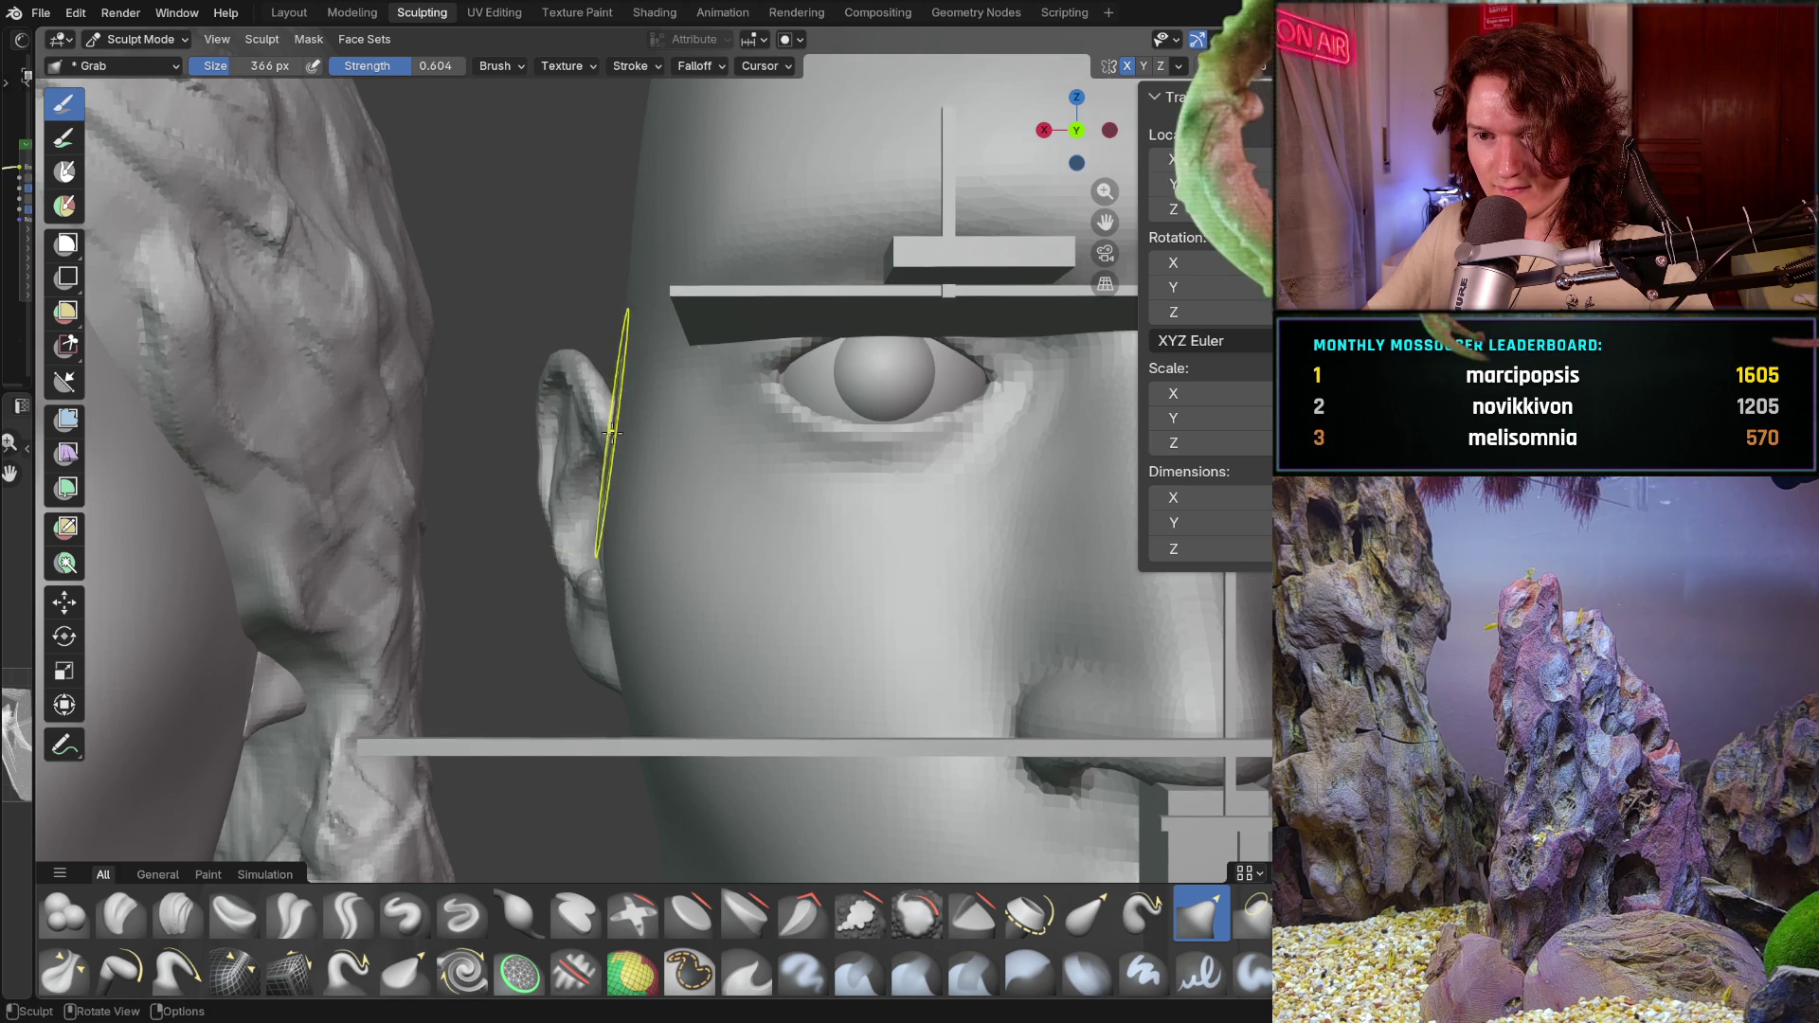
{"action": "left_click_drag", "start_coordinate": [604, 527], "coordinate": [617, 488]}
{"action": "middle_click_drag", "start_coordinate": [618, 488], "coordinate": [629, 468]}
Step: Work the temple from a frontal view, then smooth the cheek area beside the ear
{"action": "mouse_move", "coordinate": [660, 564]}
{"action": "middle_mouse_down"}
{"action": "mouse_move", "coordinate": [588, 467]}
{"action": "mouse_move", "coordinate": [602, 348]}
{"action": "middle_mouse_up"}
{"action": "left_click_drag", "start_coordinate": [602, 348], "coordinate": [601, 389]}
{"action": "middle_click_drag", "start_coordinate": [601, 391], "coordinate": [691, 484]}
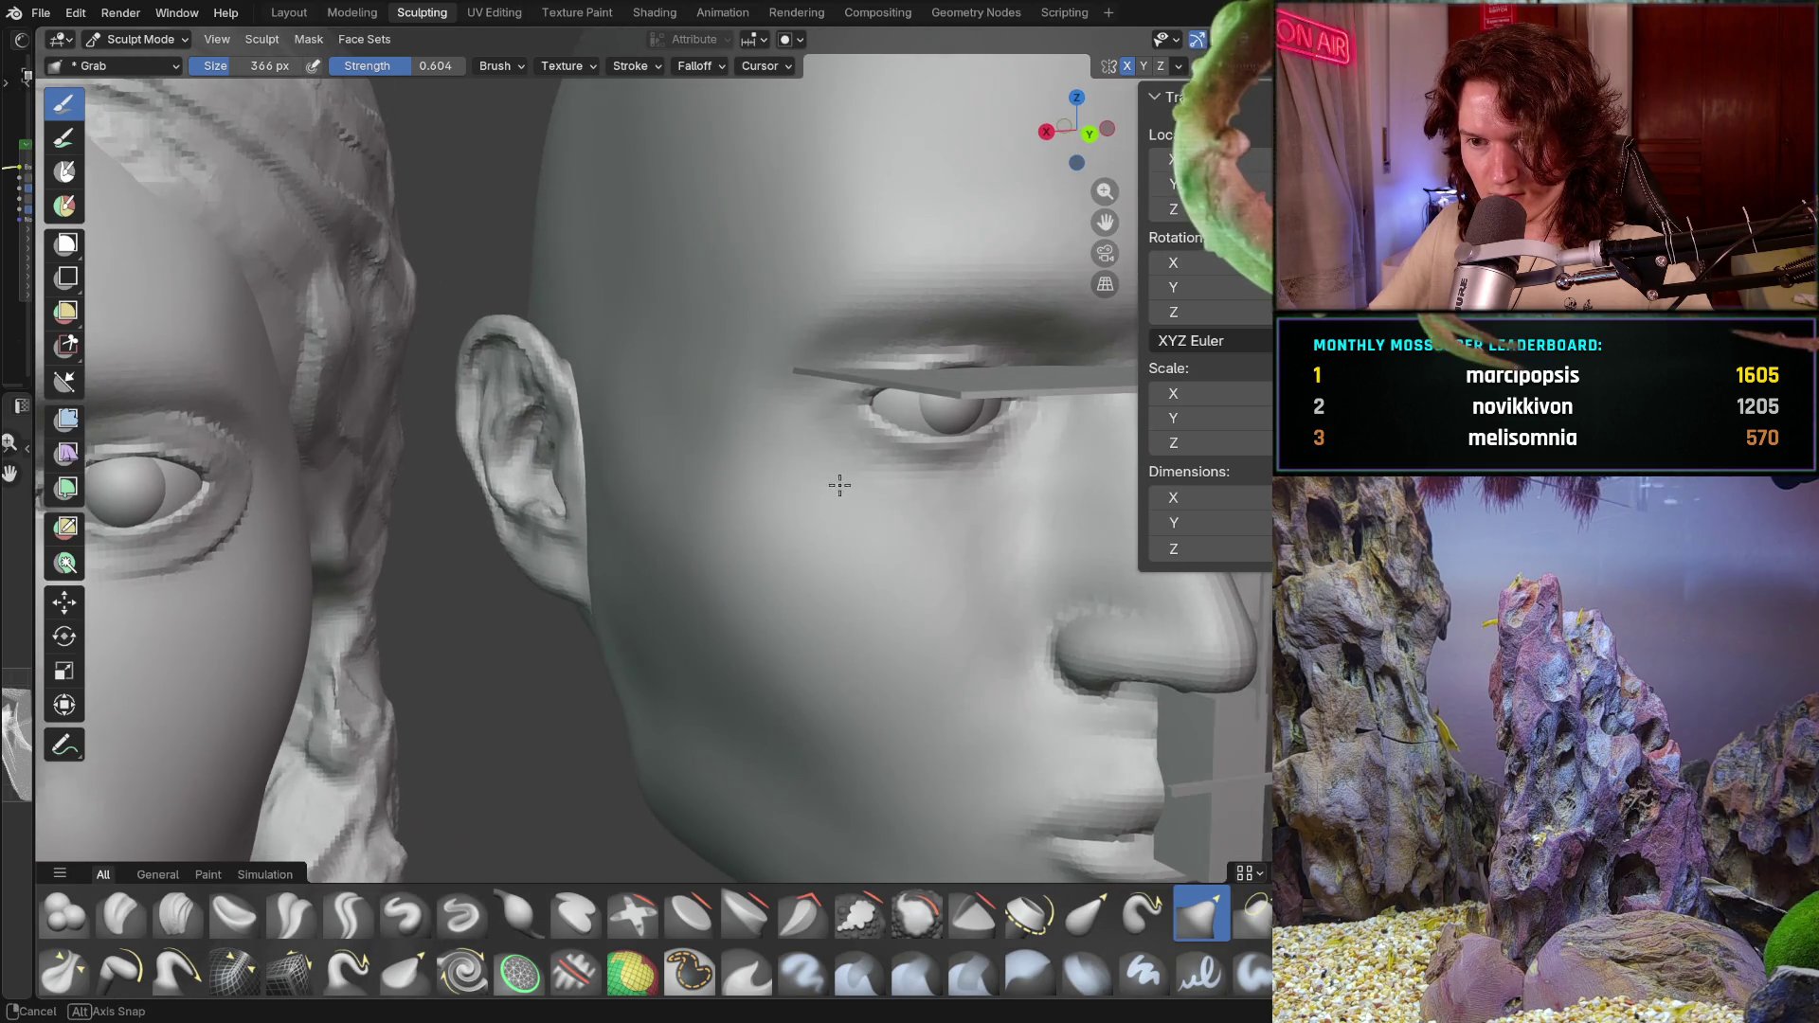
{"action": "middle_click_drag", "start_coordinate": [692, 499], "coordinate": [720, 568]}
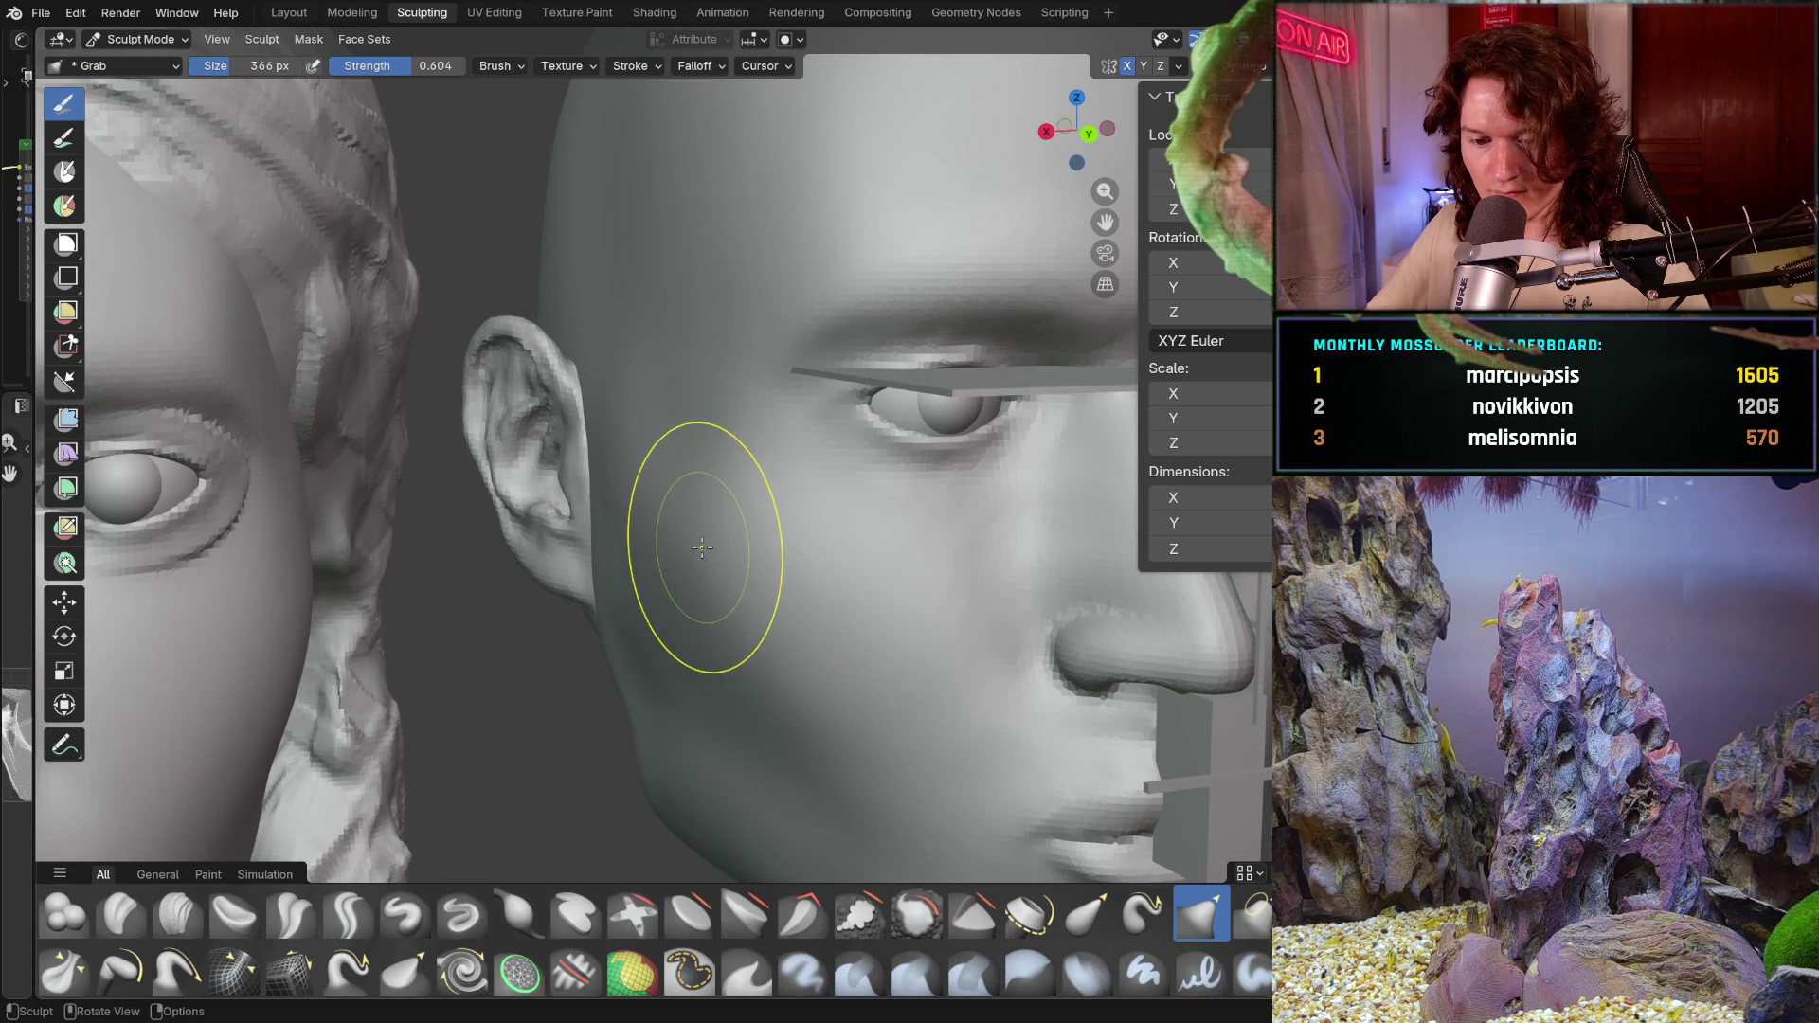
{"action": "left_click_drag", "start_coordinate": [701, 547], "coordinate": [687, 470], "text": "shift"}
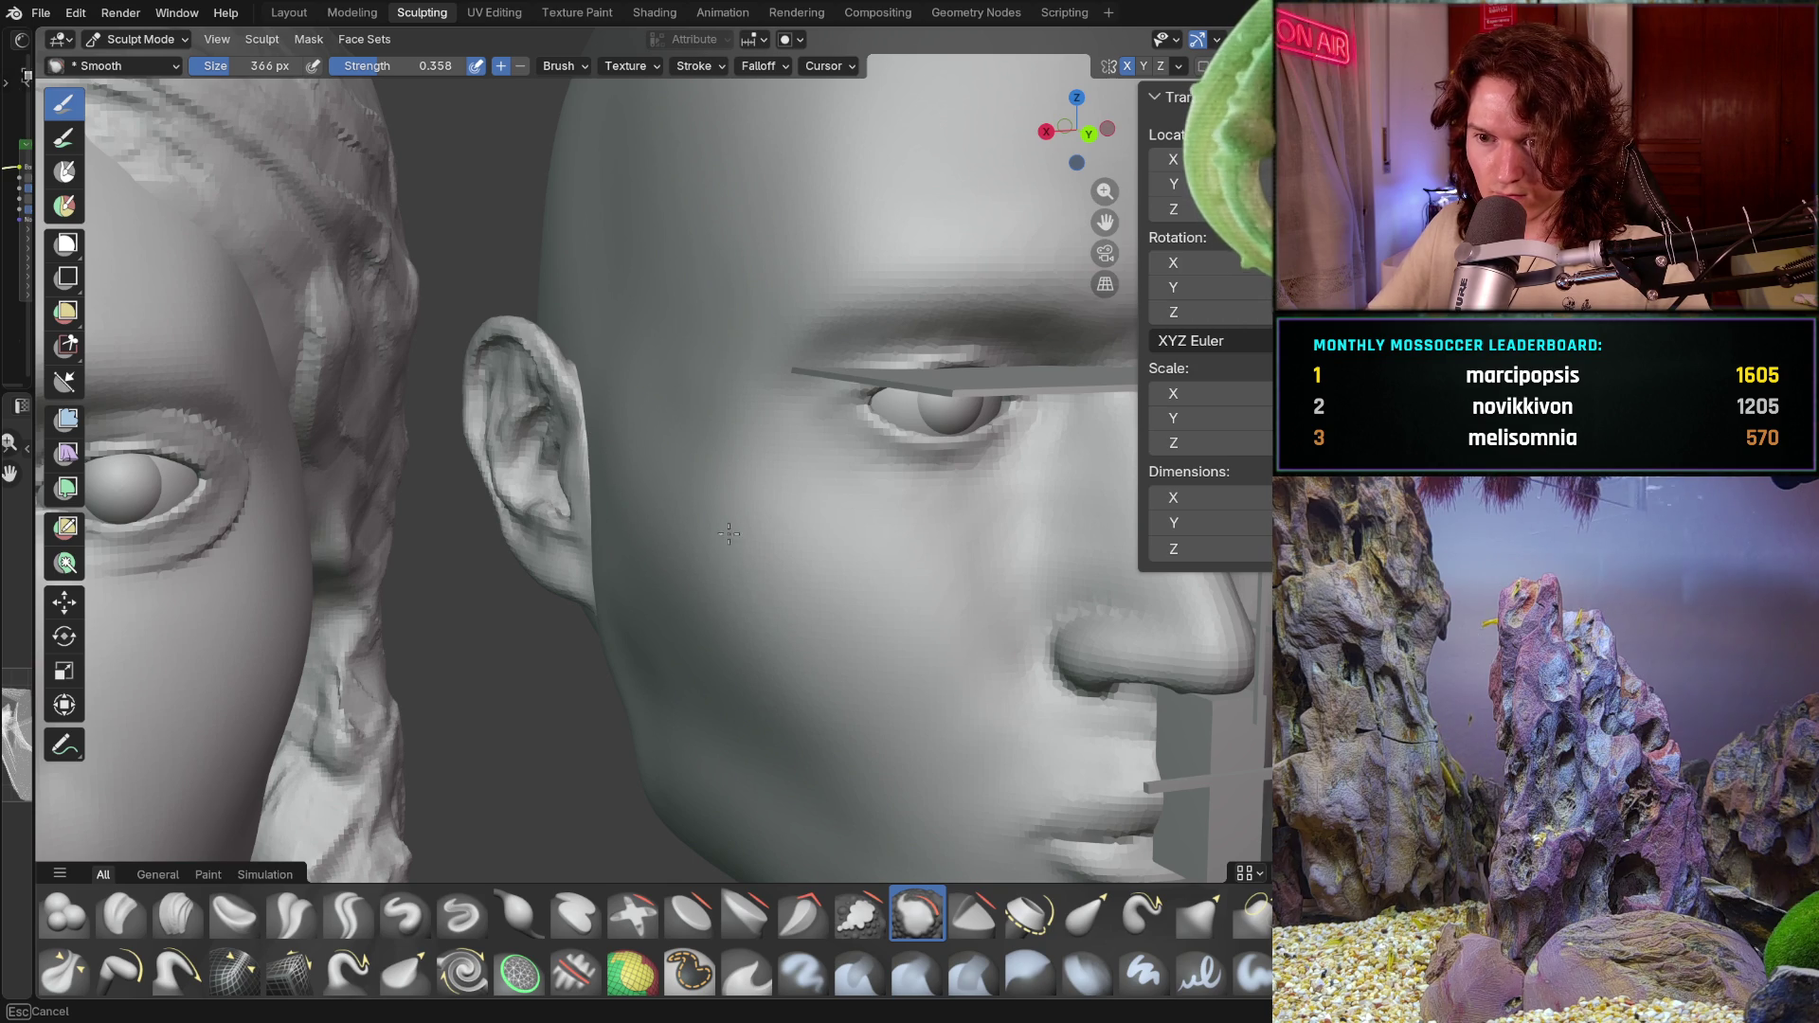
Step: Enlarge the Smooth brush to a 616 px radius while viewing the ear and temple
{"action": "mouse_move", "coordinate": [677, 443]}
{"action": "middle_mouse_down"}
{"action": "mouse_move", "coordinate": [736, 443]}
{"action": "mouse_move", "coordinate": [678, 365]}
{"action": "middle_mouse_up"}
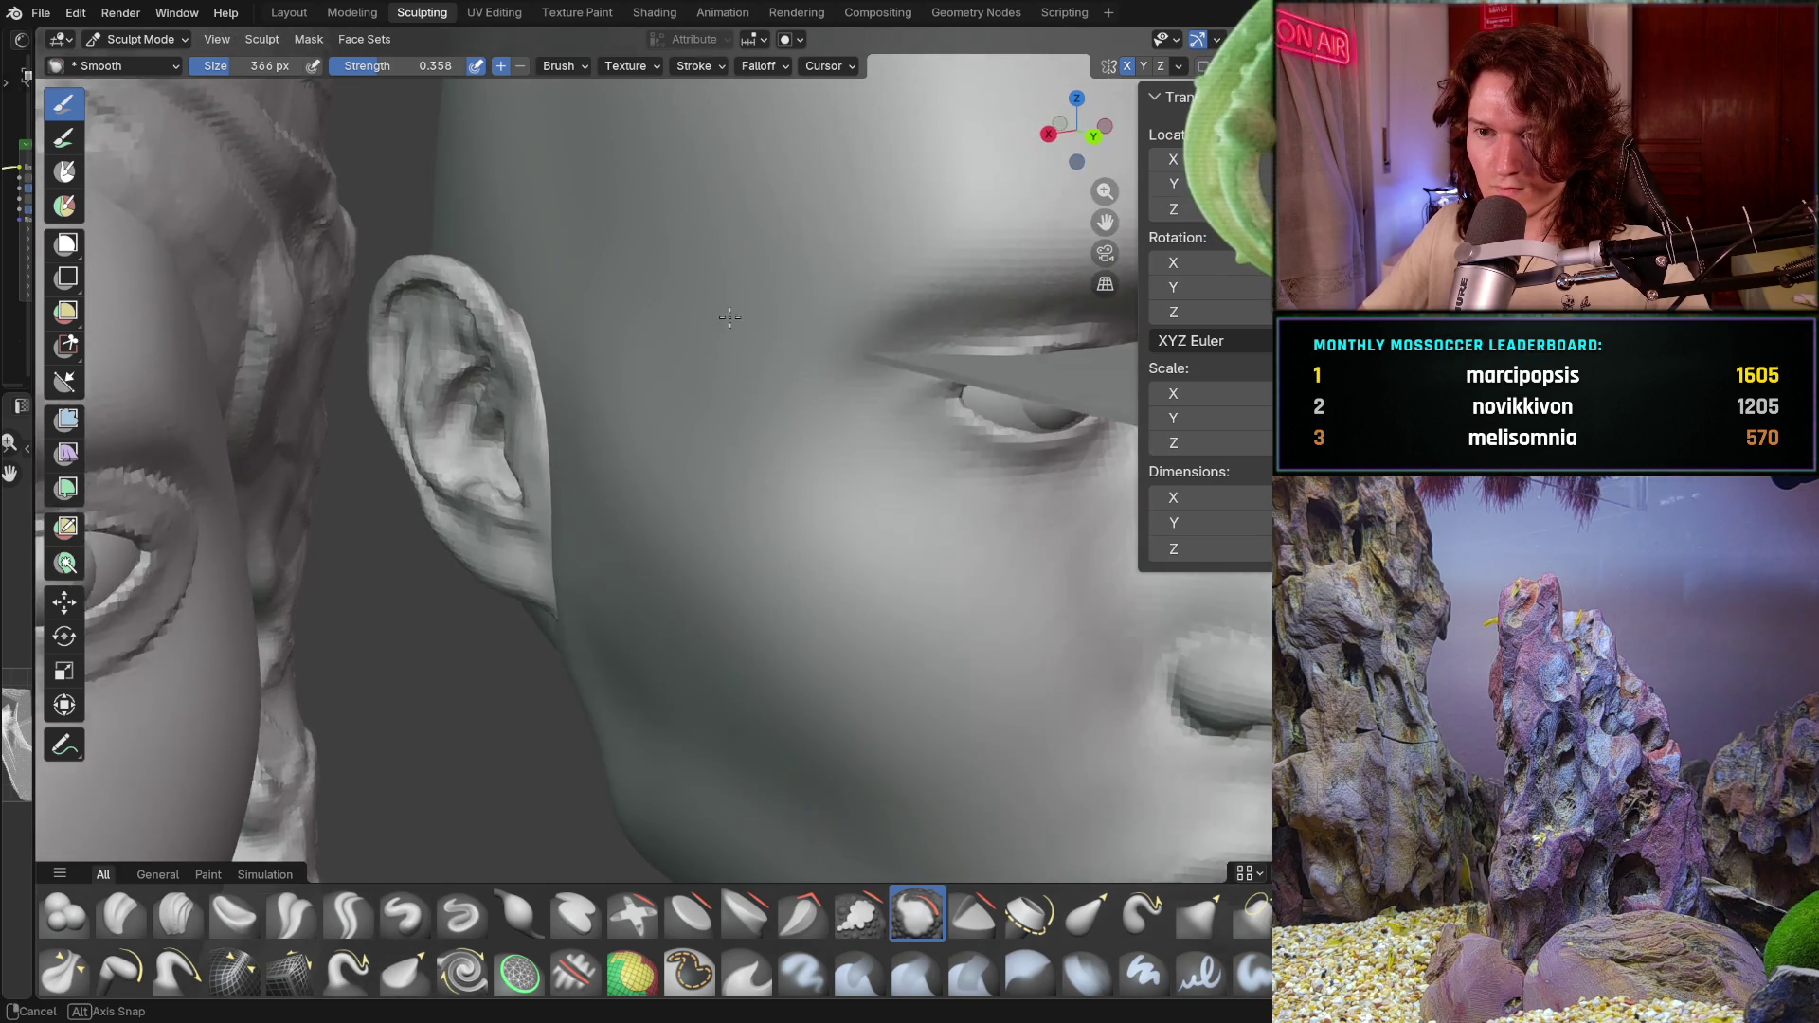
{"action": "middle_click_drag", "start_coordinate": [659, 154], "coordinate": [727, 314]}
{"action": "key", "text": "f"}
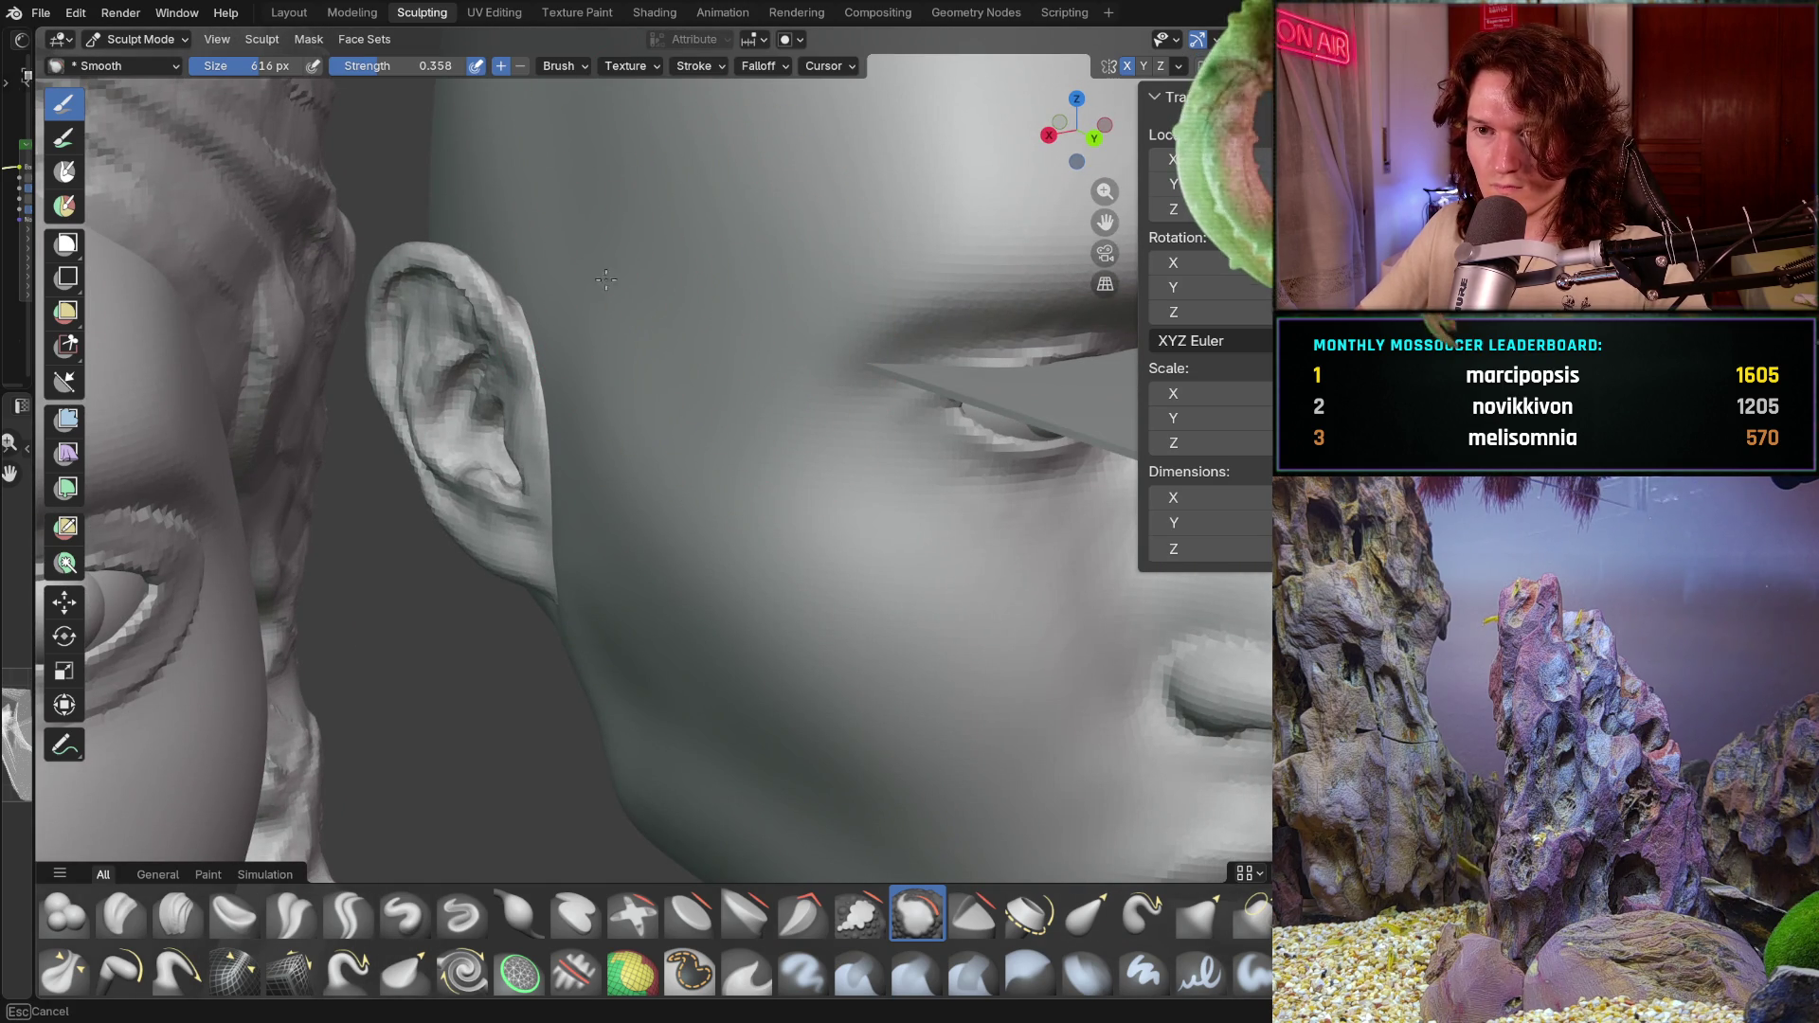
{"action": "left_click", "coordinate": [742, 251]}
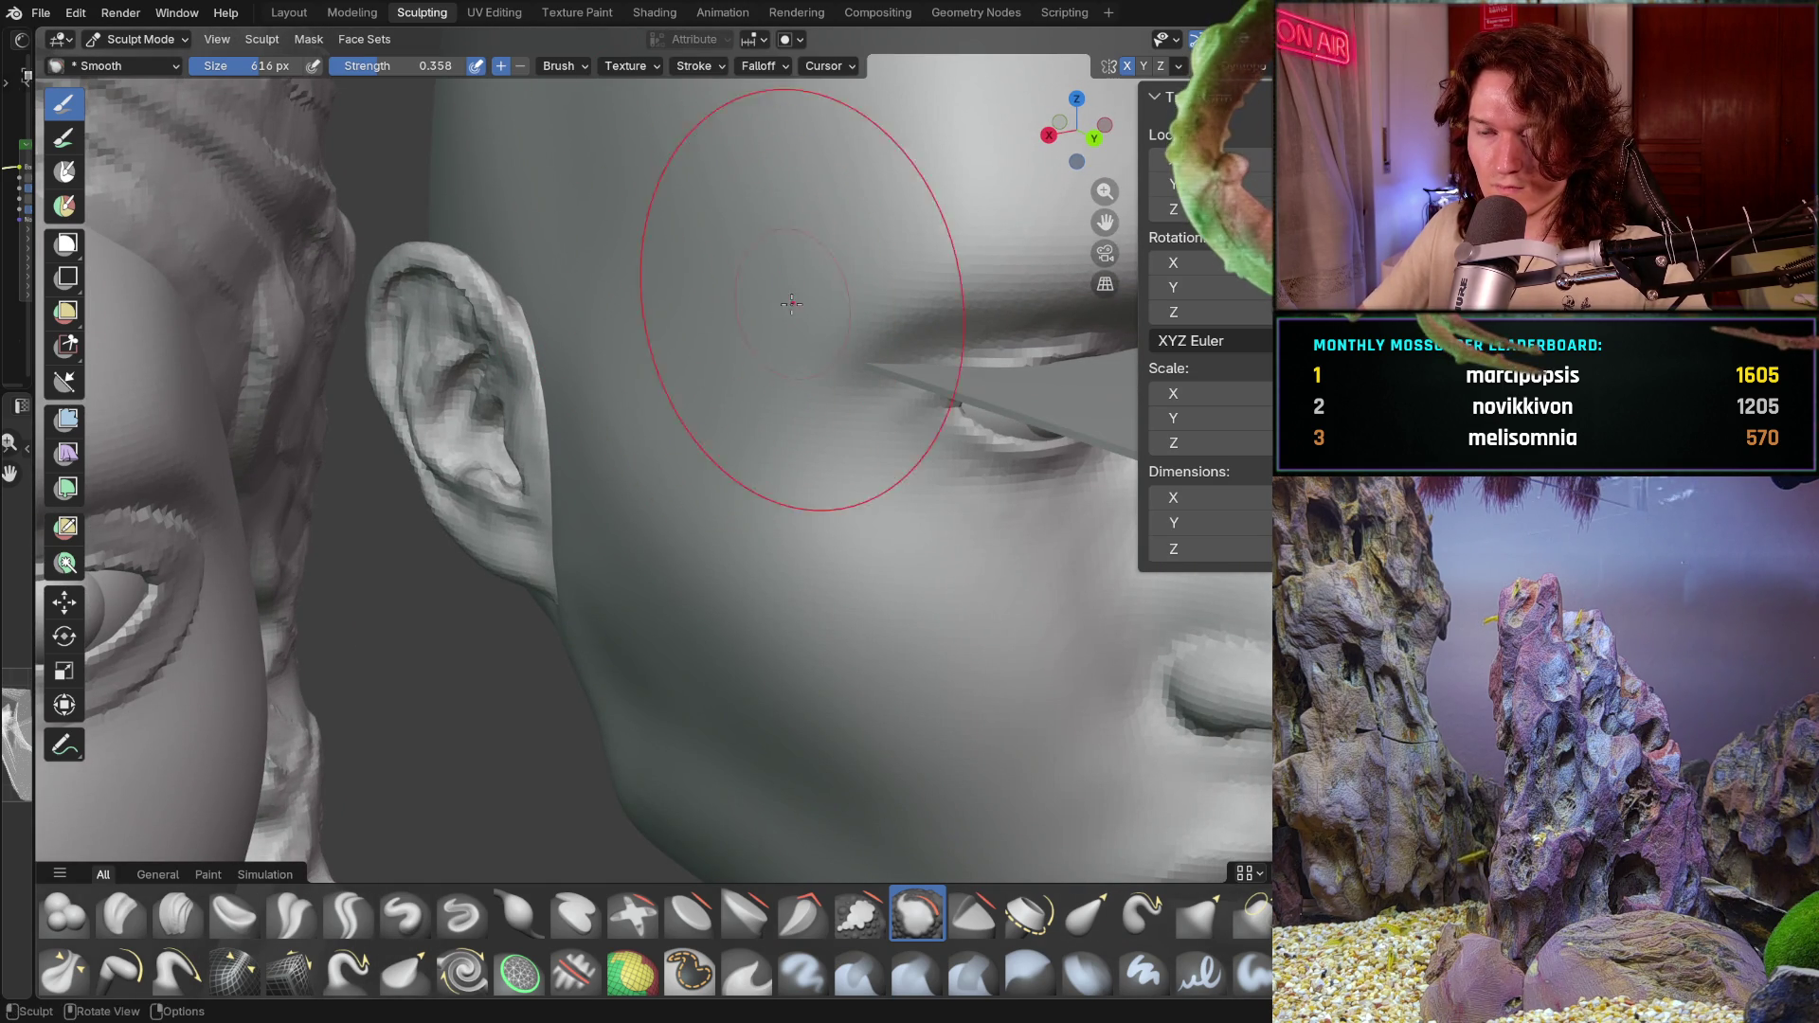
Step: Compare the bald head against the reference bust, then switch to Grab sculpting with G
{"action": "middle_click_drag", "start_coordinate": [744, 252], "coordinate": [735, 471]}
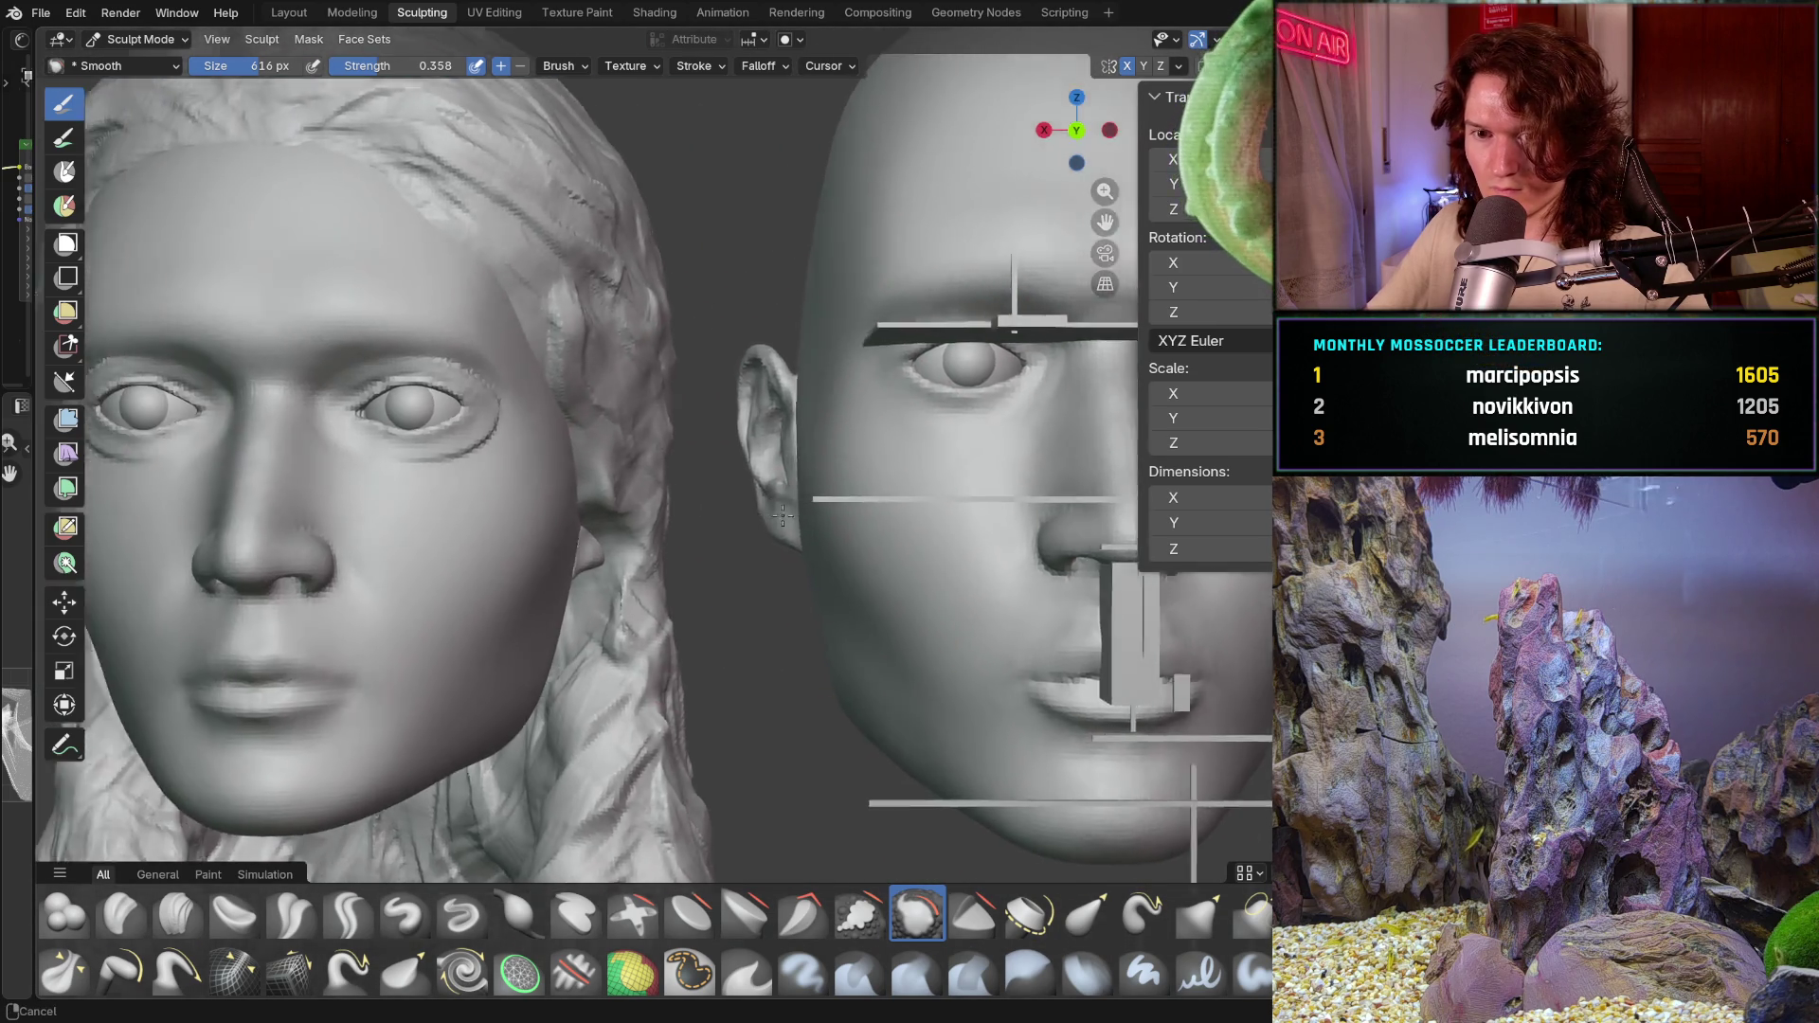
{"action": "mouse_move", "coordinate": [735, 470]}
{"action": "middle_mouse_down"}
{"action": "mouse_move", "coordinate": [1098, 480]}
{"action": "mouse_move", "coordinate": [511, 538]}
{"action": "mouse_move", "coordinate": [1027, 483]}
{"action": "middle_mouse_up"}
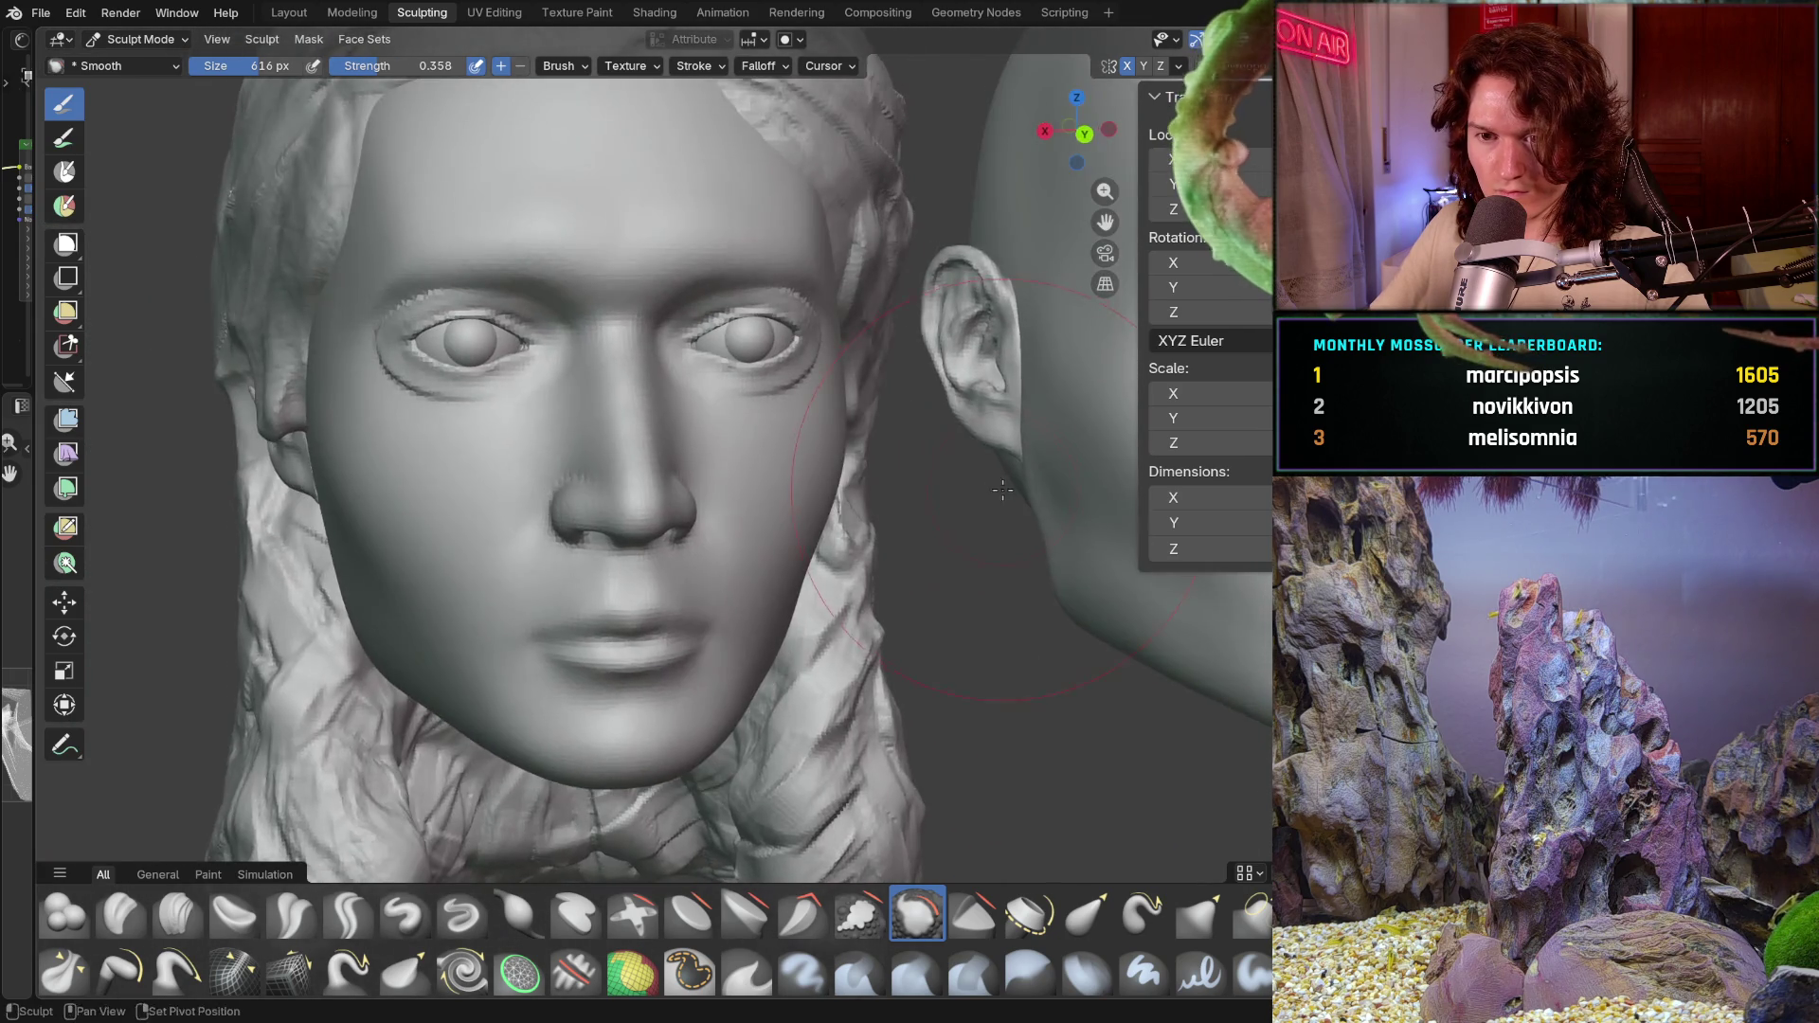
{"action": "mouse_move", "coordinate": [1026, 484]}
{"action": "middle_mouse_down"}
{"action": "mouse_move", "coordinate": [809, 495]}
{"action": "mouse_move", "coordinate": [693, 547]}
{"action": "mouse_move", "coordinate": [659, 538]}
{"action": "middle_mouse_up"}
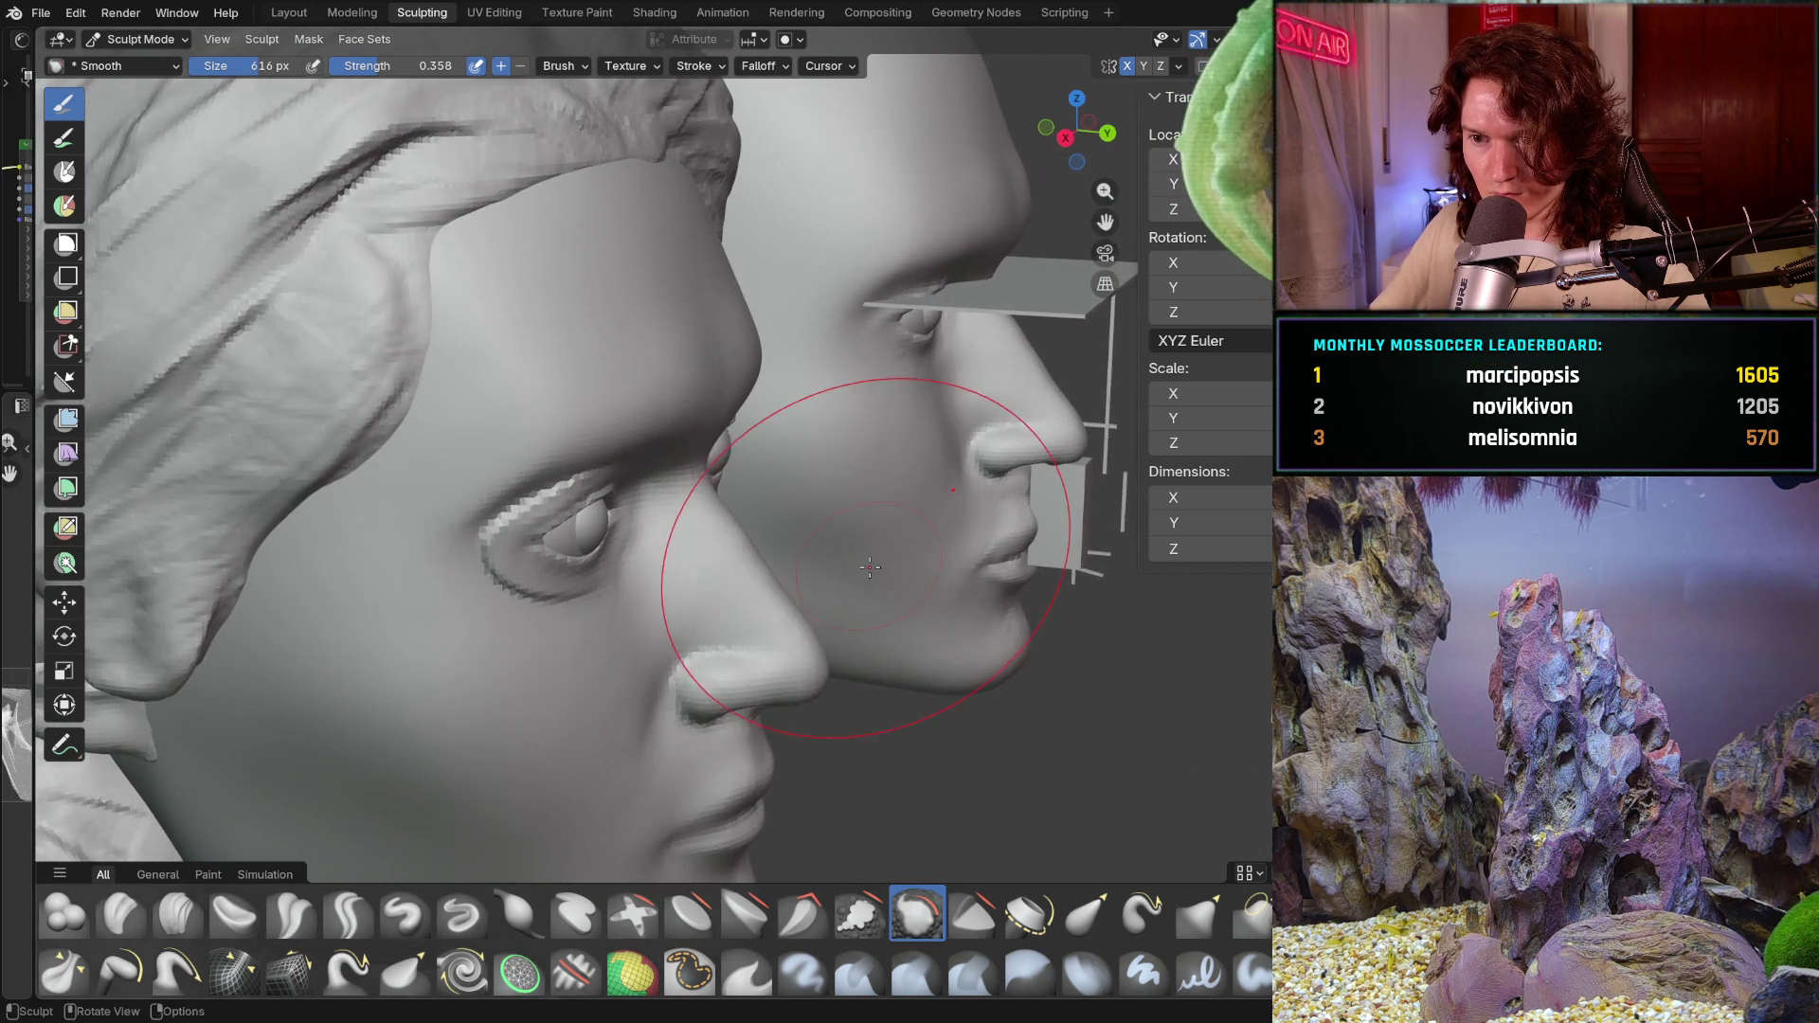
{"action": "middle_click_drag", "start_coordinate": [659, 539], "coordinate": [866, 495]}
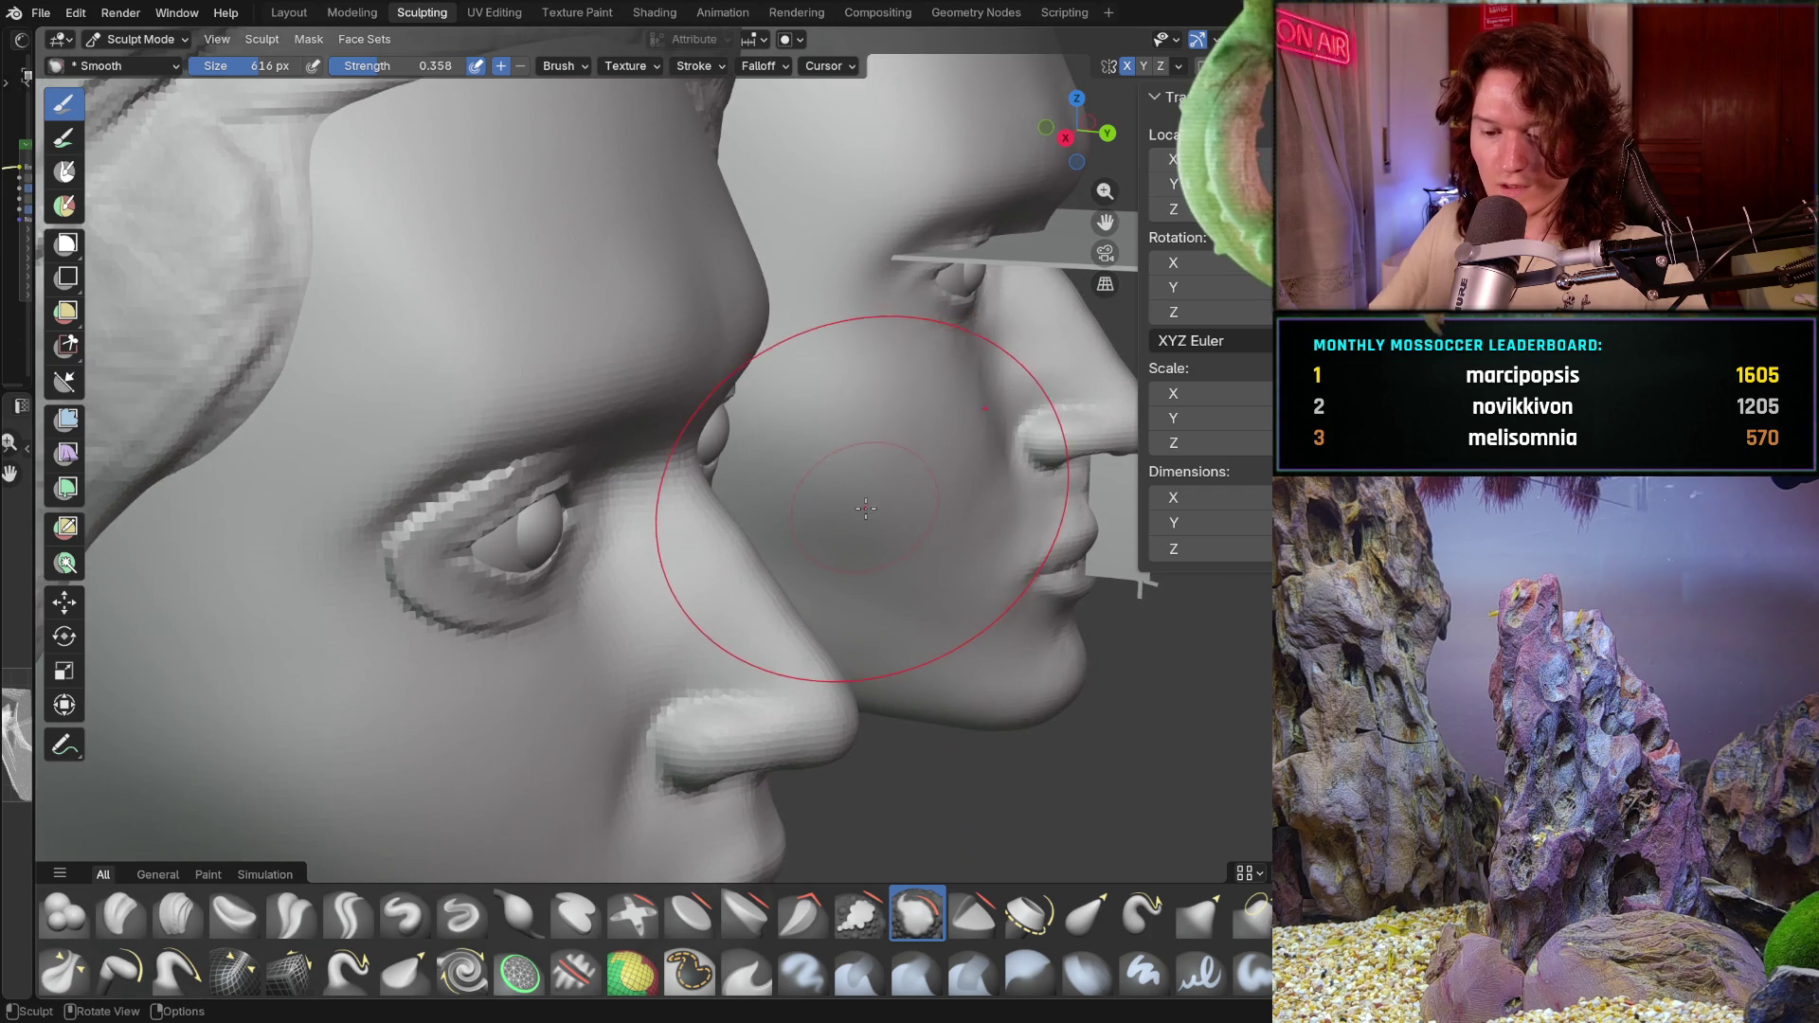
{"action": "key", "text": "g"}
{"action": "mouse_move", "coordinate": [648, 527]}
{"action": "middle_mouse_down"}
{"action": "mouse_move", "coordinate": [857, 478]}
{"action": "mouse_move", "coordinate": [766, 450]}
{"action": "middle_mouse_up"}
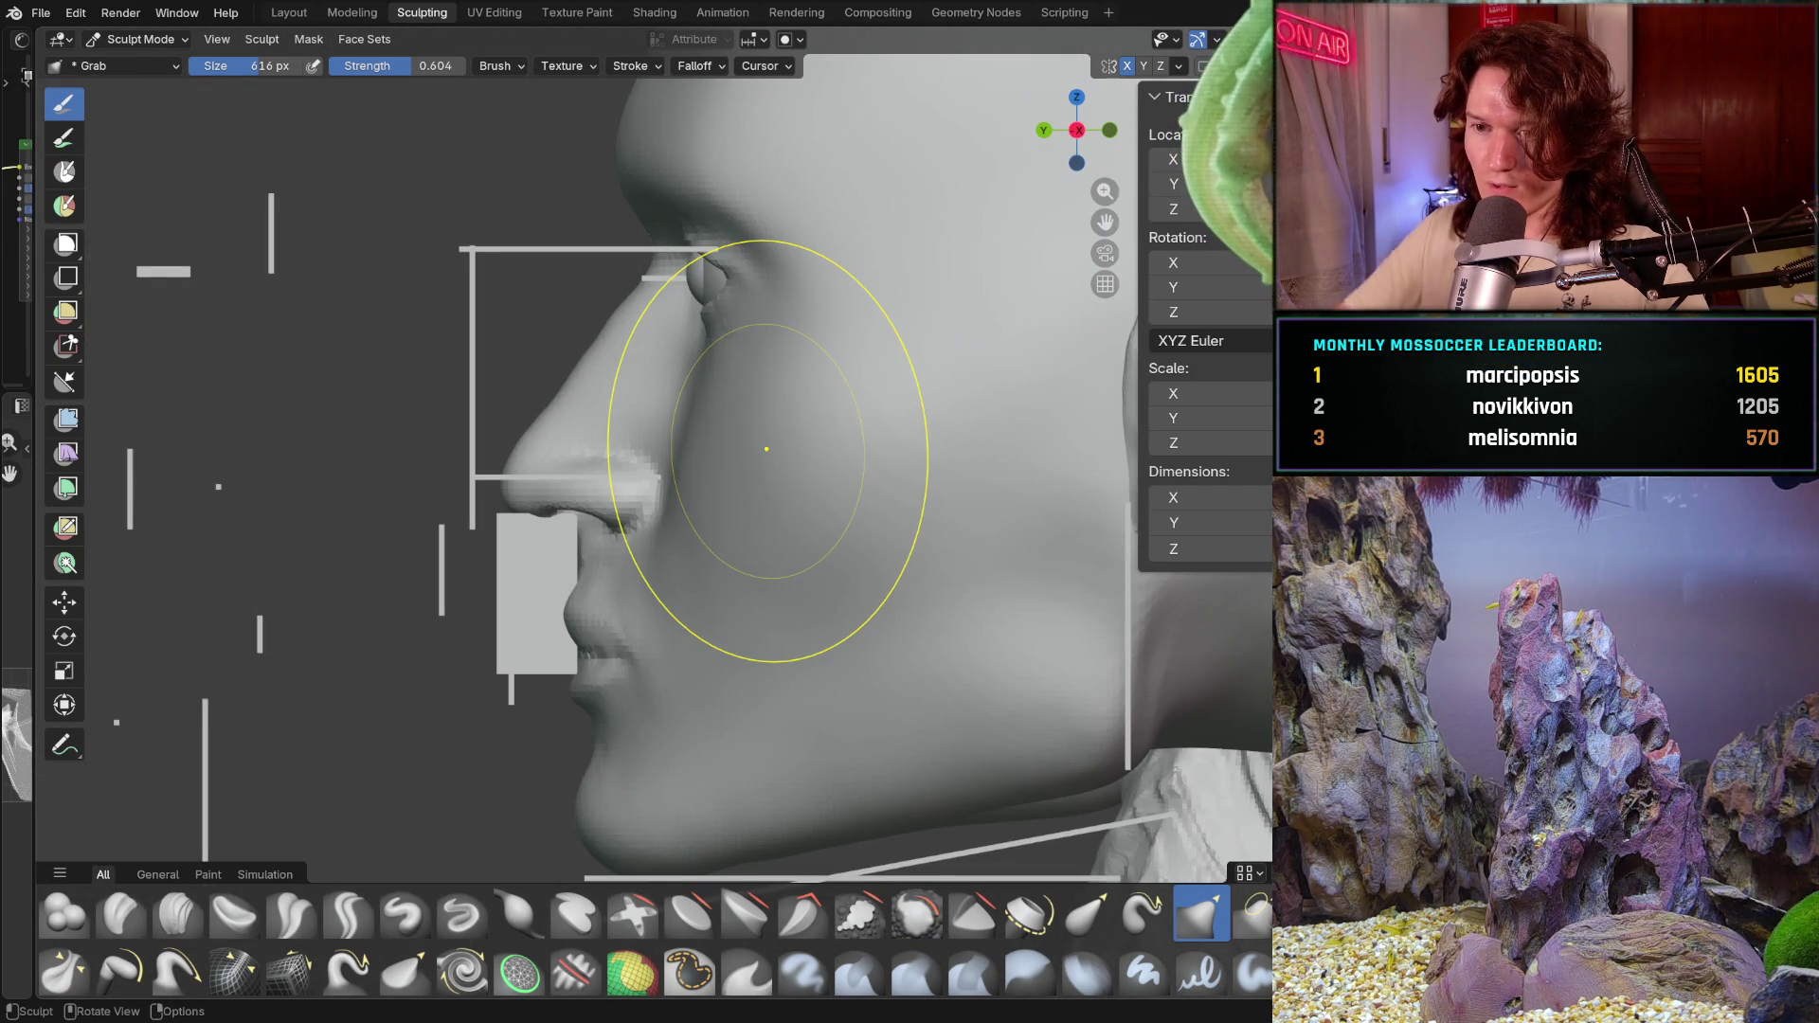
Step: Check symmetry, shrink the Grab radius to 404 px and pull the cheek surface near the nose
{"action": "left_click", "coordinate": [1181, 66]}
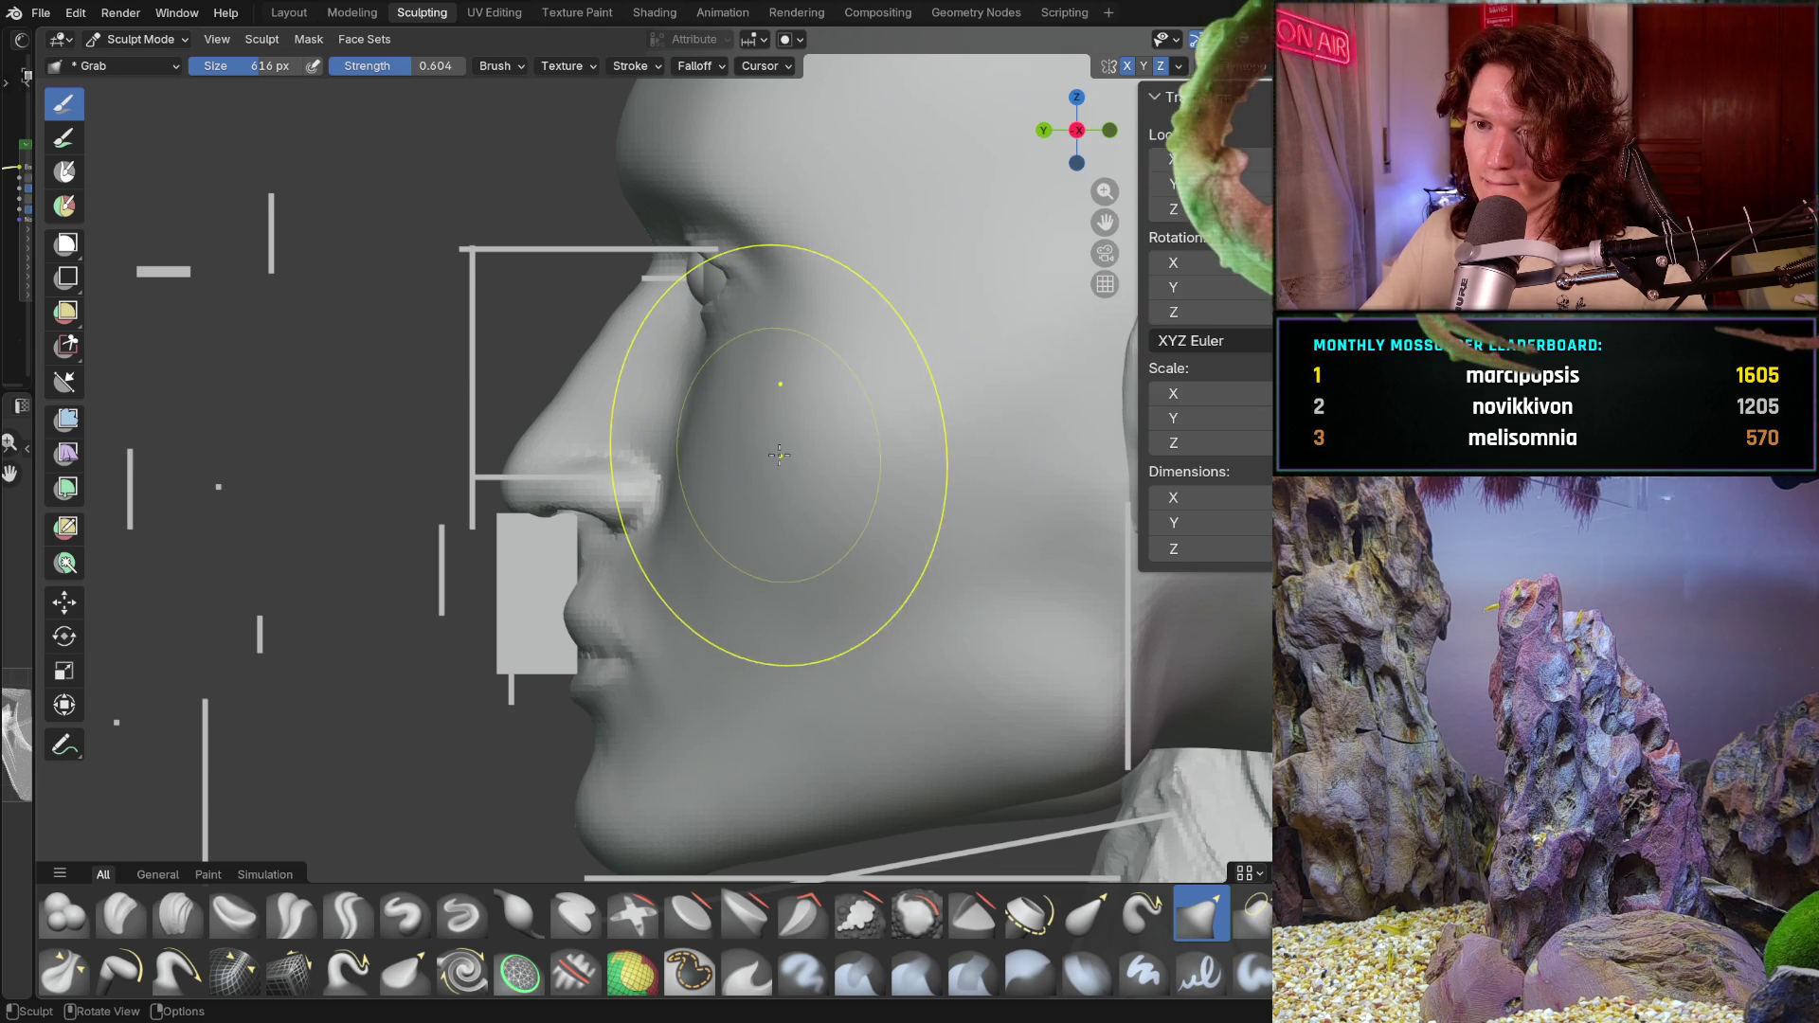
{"action": "key", "text": "f"}
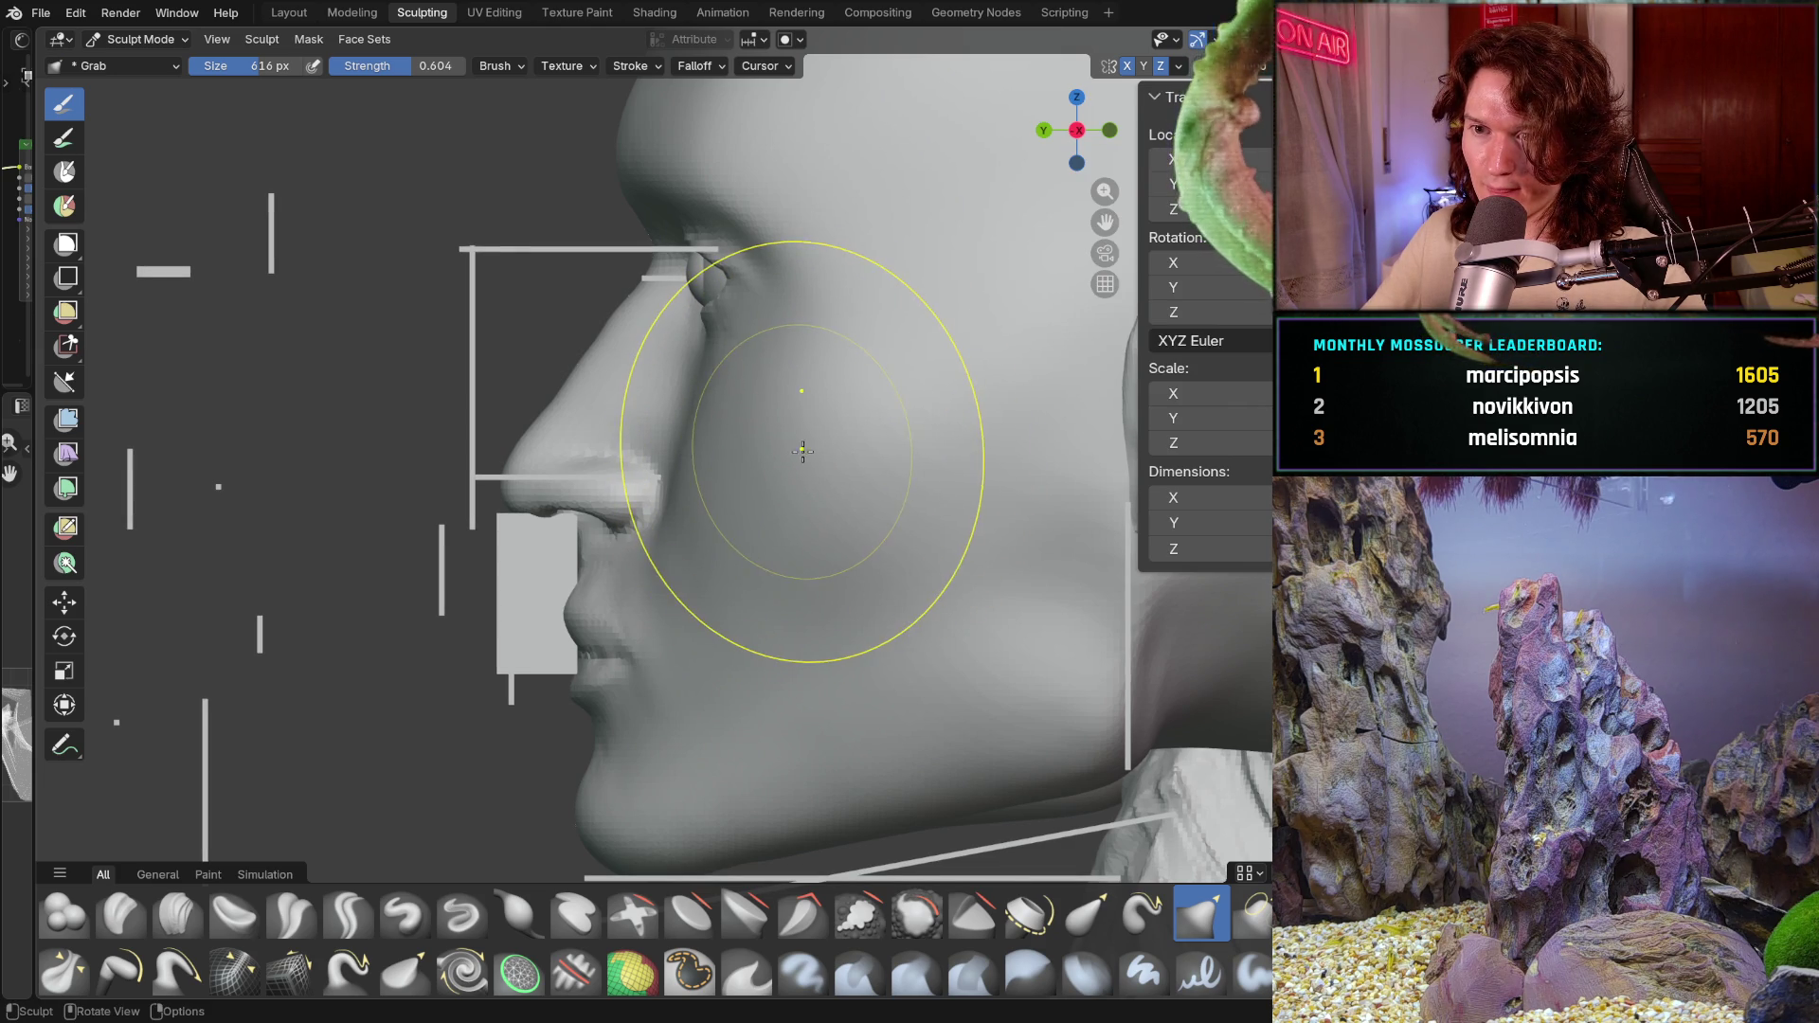
{"action": "left_click", "coordinate": [798, 451]}
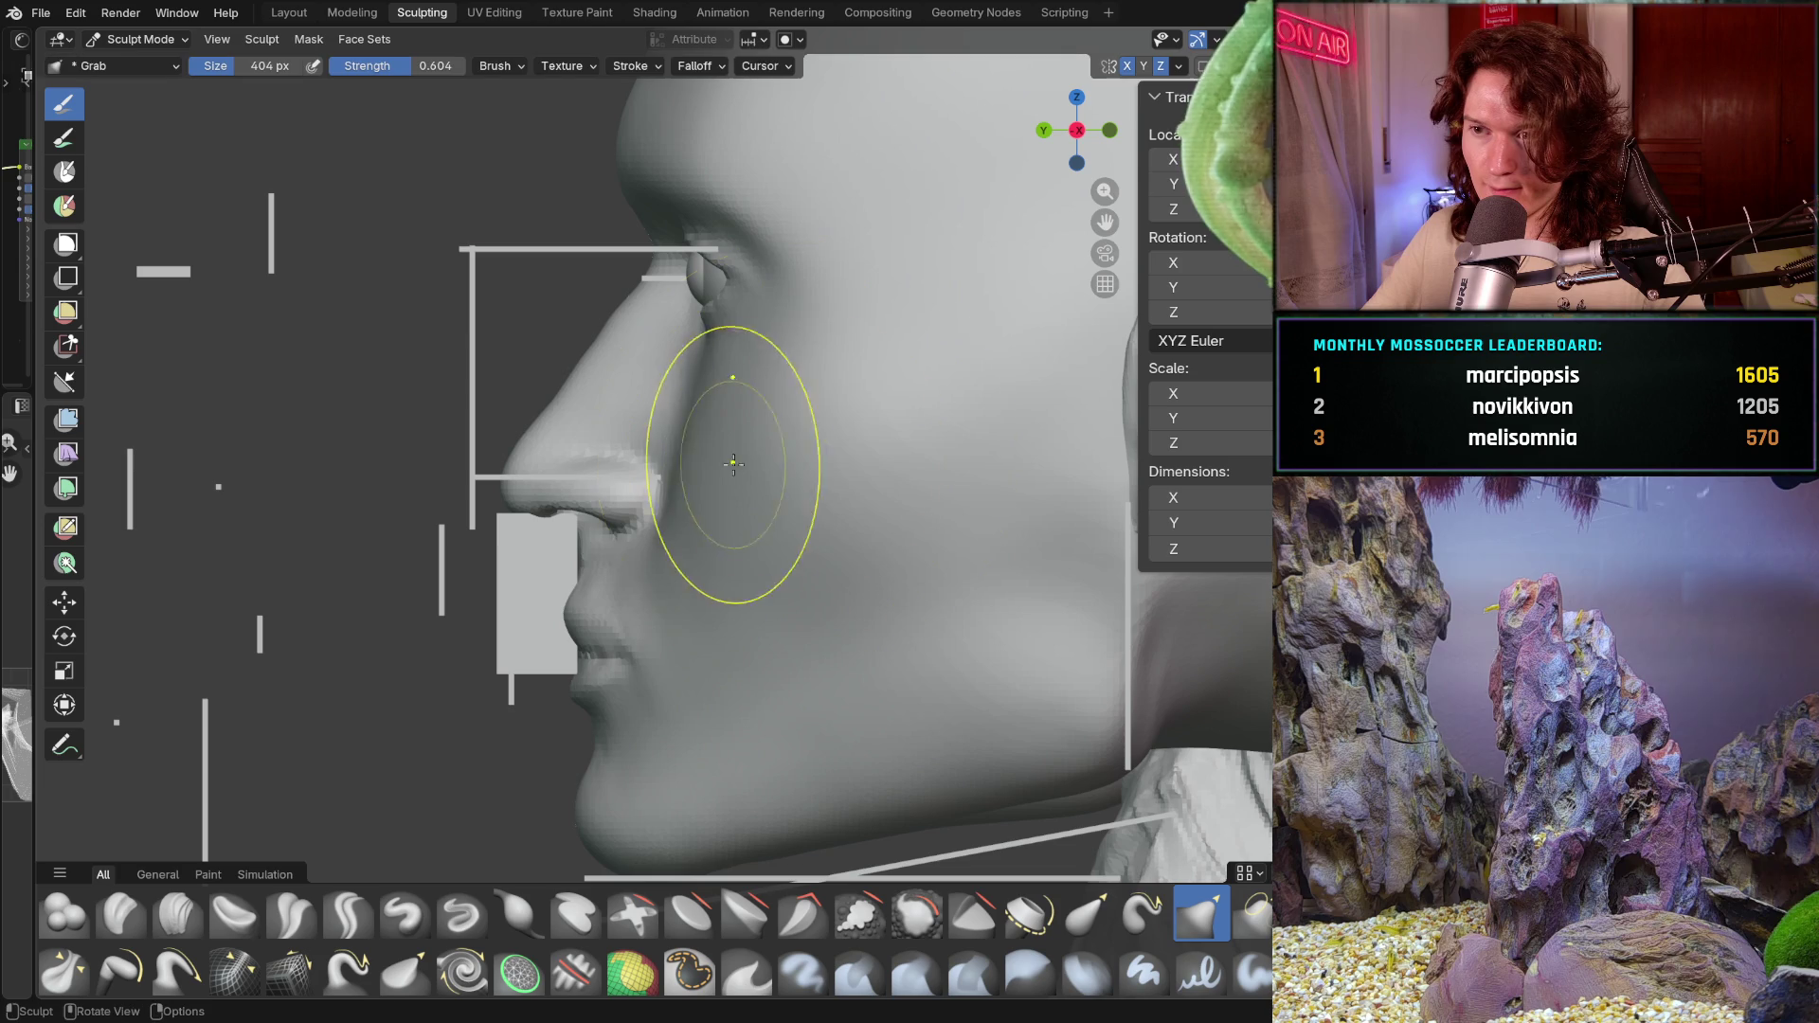
{"action": "left_click", "coordinate": [801, 435]}
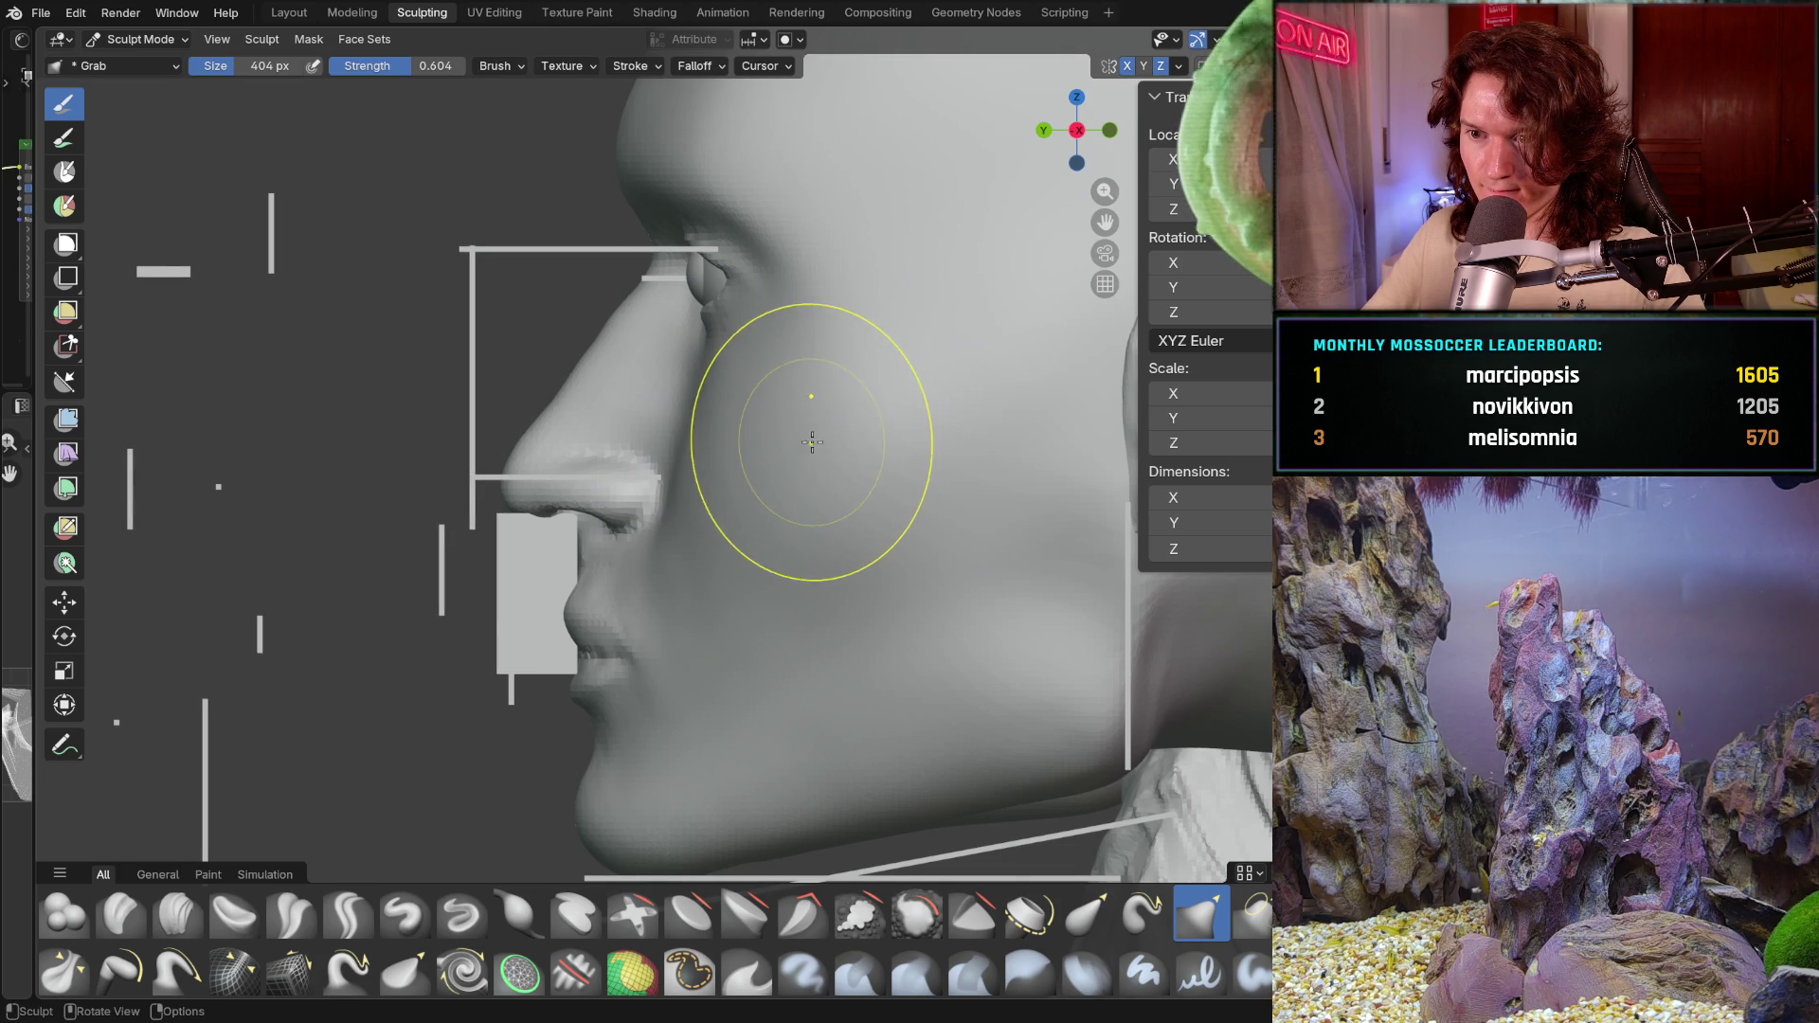
{"action": "left_click", "coordinate": [807, 439]}
{"action": "left_click", "coordinate": [810, 472]}
Step: Orbit from the profile to a front three-quarter view to check the cheek
{"action": "mouse_move", "coordinate": [810, 473]}
{"action": "middle_mouse_down"}
{"action": "mouse_move", "coordinate": [792, 507]}
{"action": "mouse_move", "coordinate": [883, 485]}
{"action": "mouse_move", "coordinate": [1023, 518]}
{"action": "middle_mouse_up"}
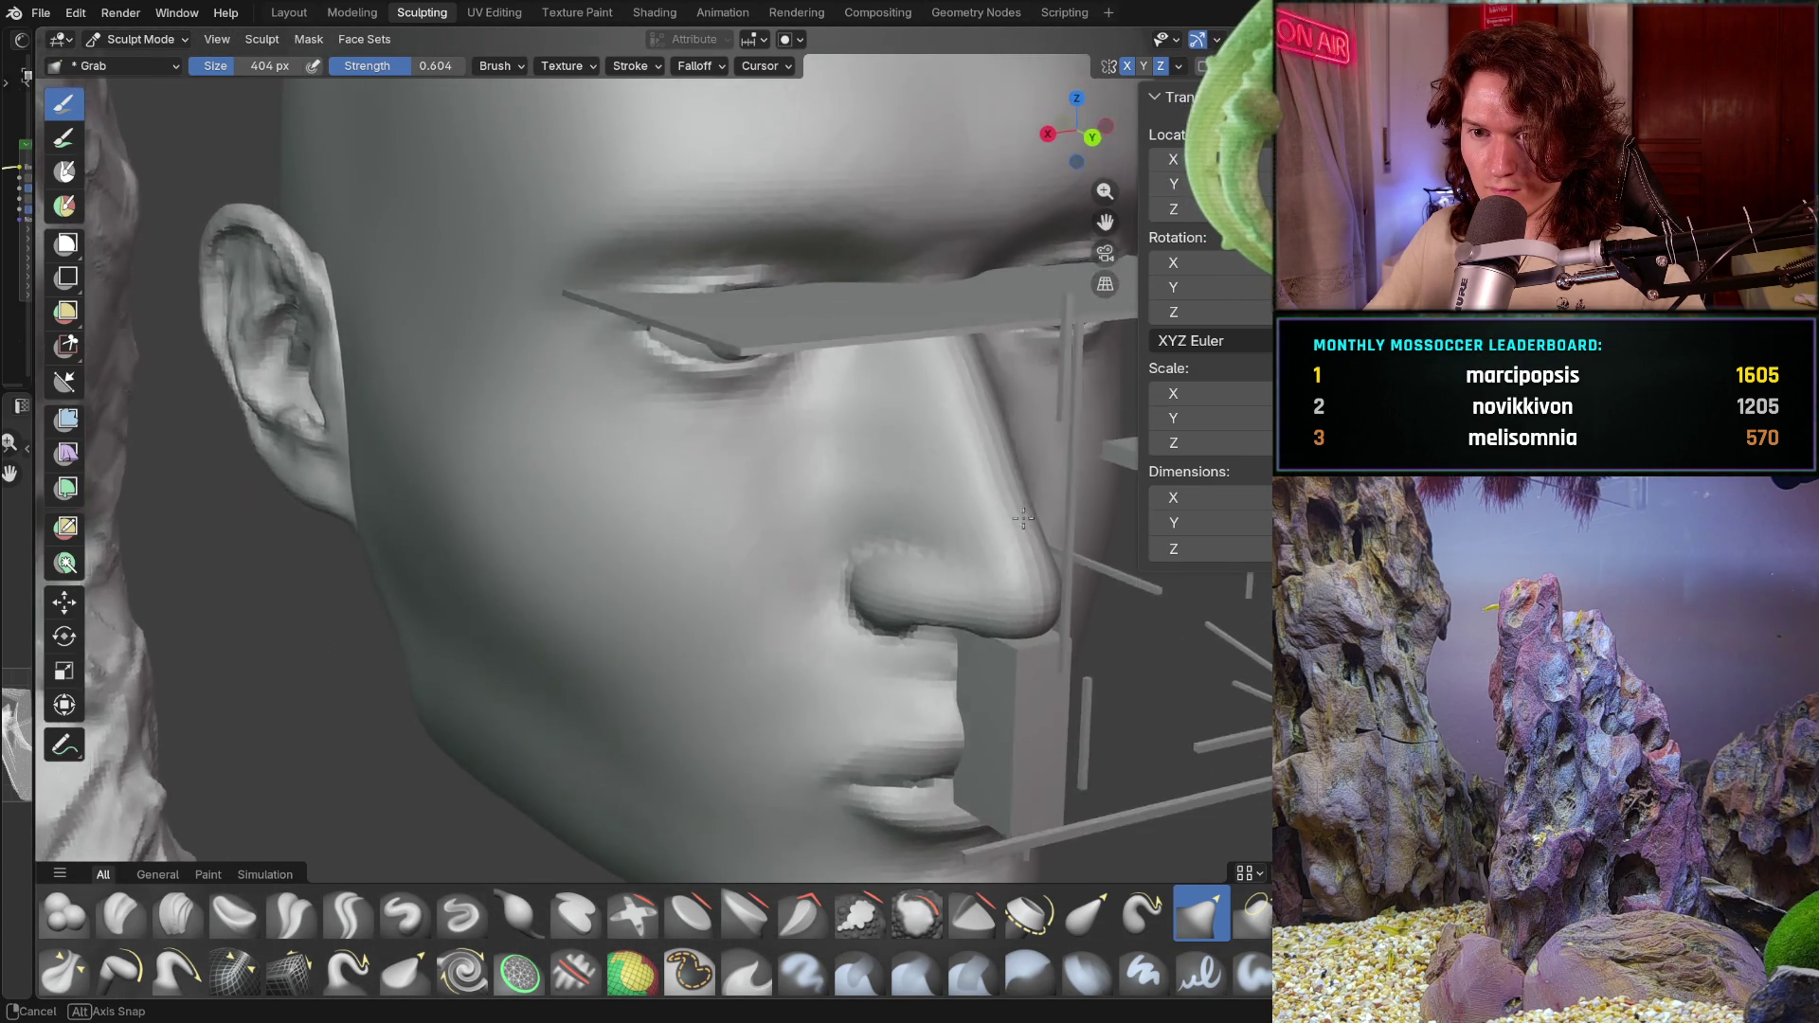
{"action": "middle_click_drag", "start_coordinate": [1024, 518], "coordinate": [1015, 562]}
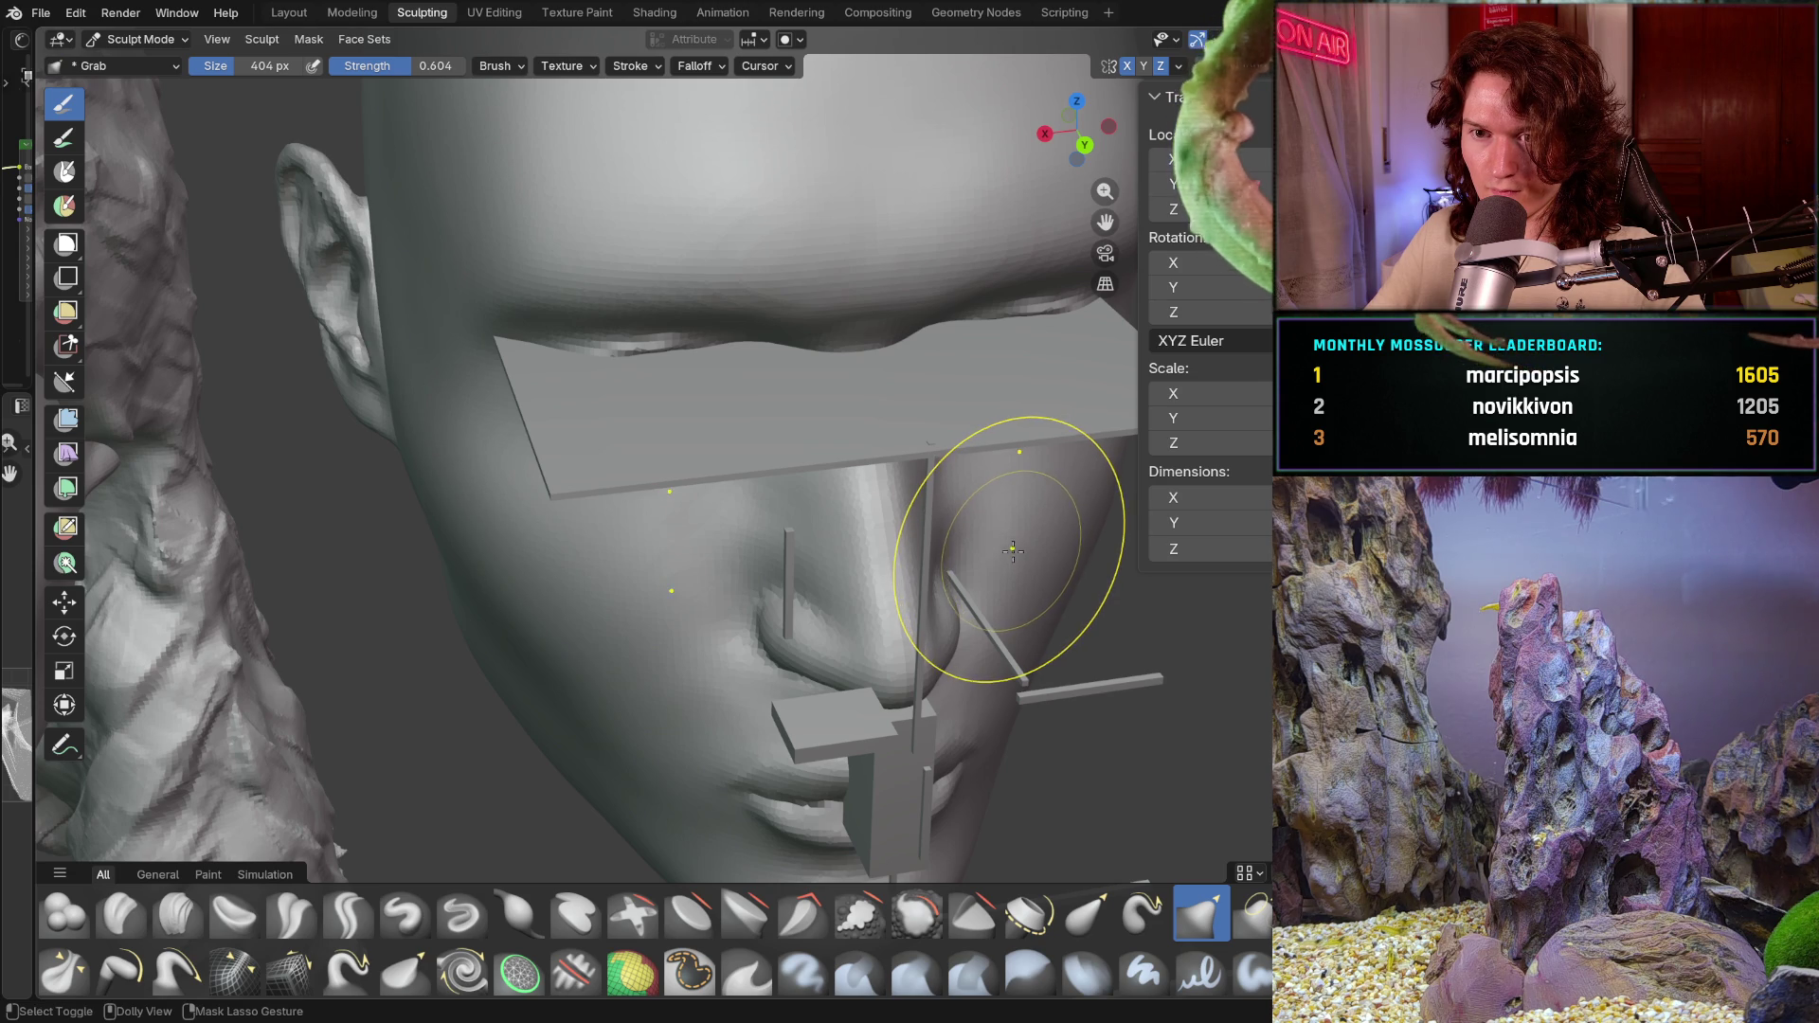
{"action": "mouse_move", "coordinate": [1016, 547]}
{"action": "middle_mouse_down"}
{"action": "mouse_move", "coordinate": [927, 446]}
{"action": "mouse_move", "coordinate": [975, 467]}
{"action": "middle_mouse_up"}
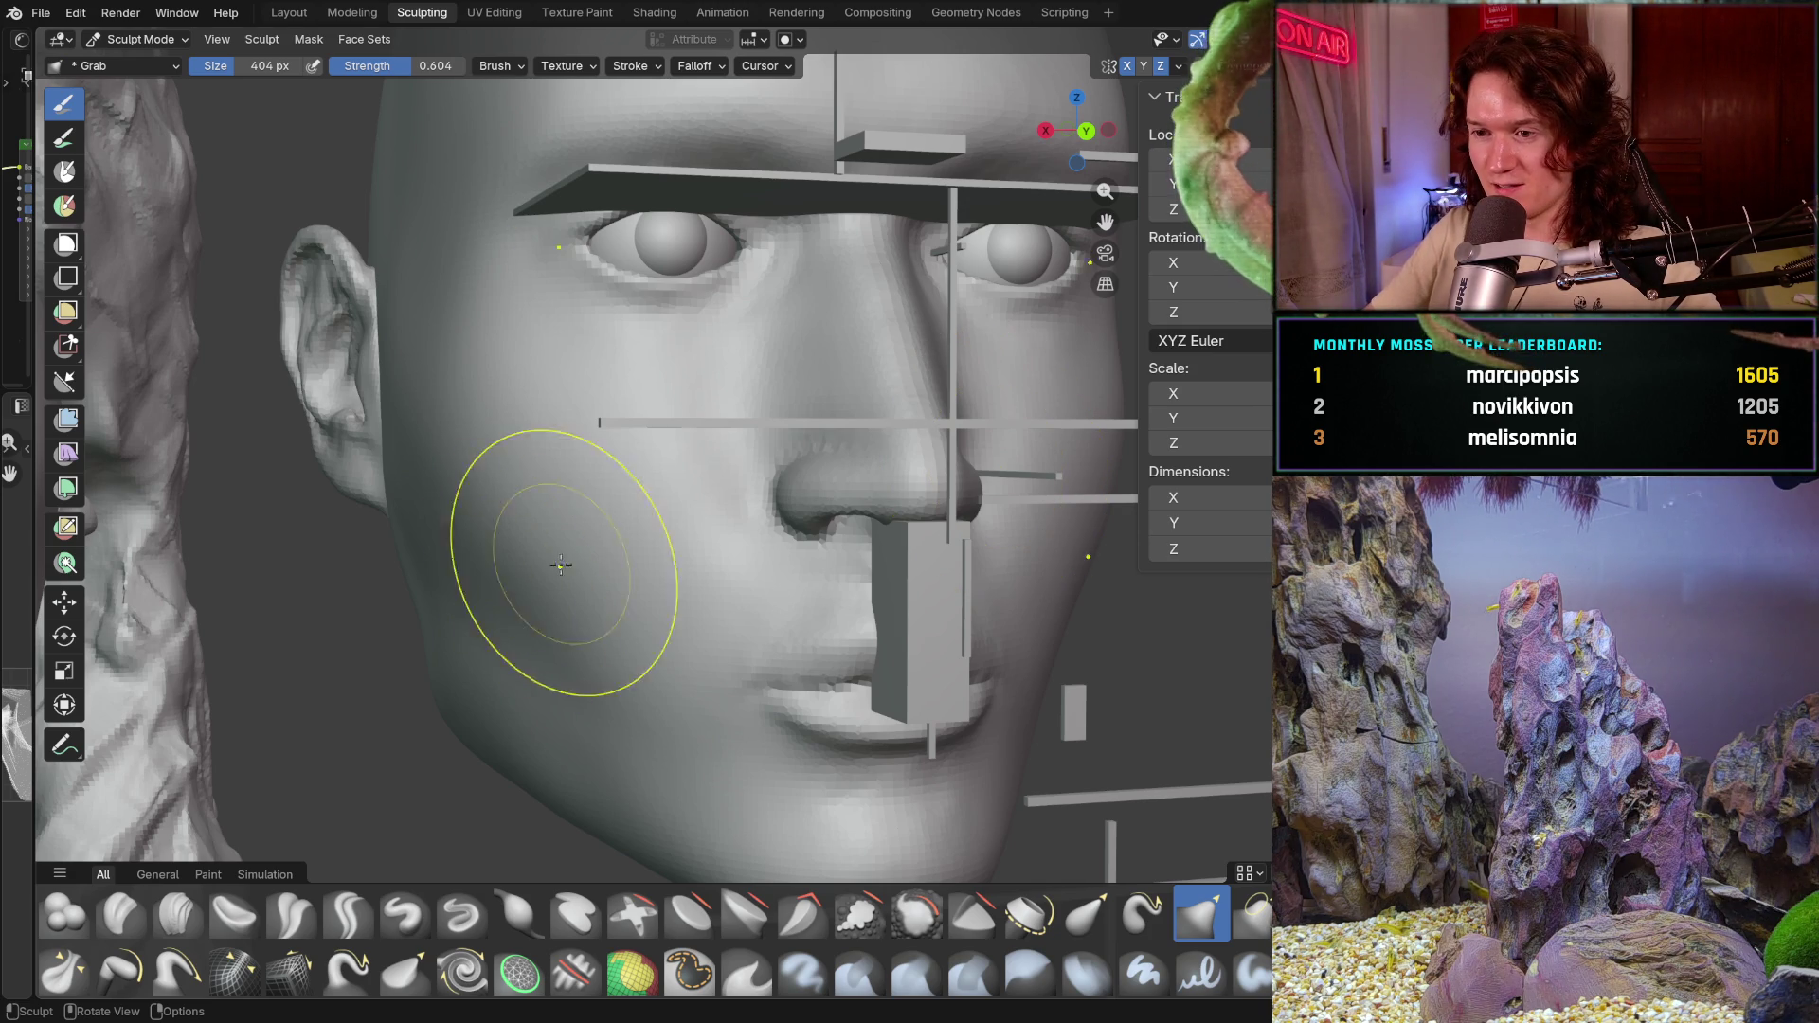
Step: Orbit the head through front, angled and side-profile views to study the cheek
{"action": "middle_click_drag", "start_coordinate": [638, 608], "coordinate": [578, 581]}
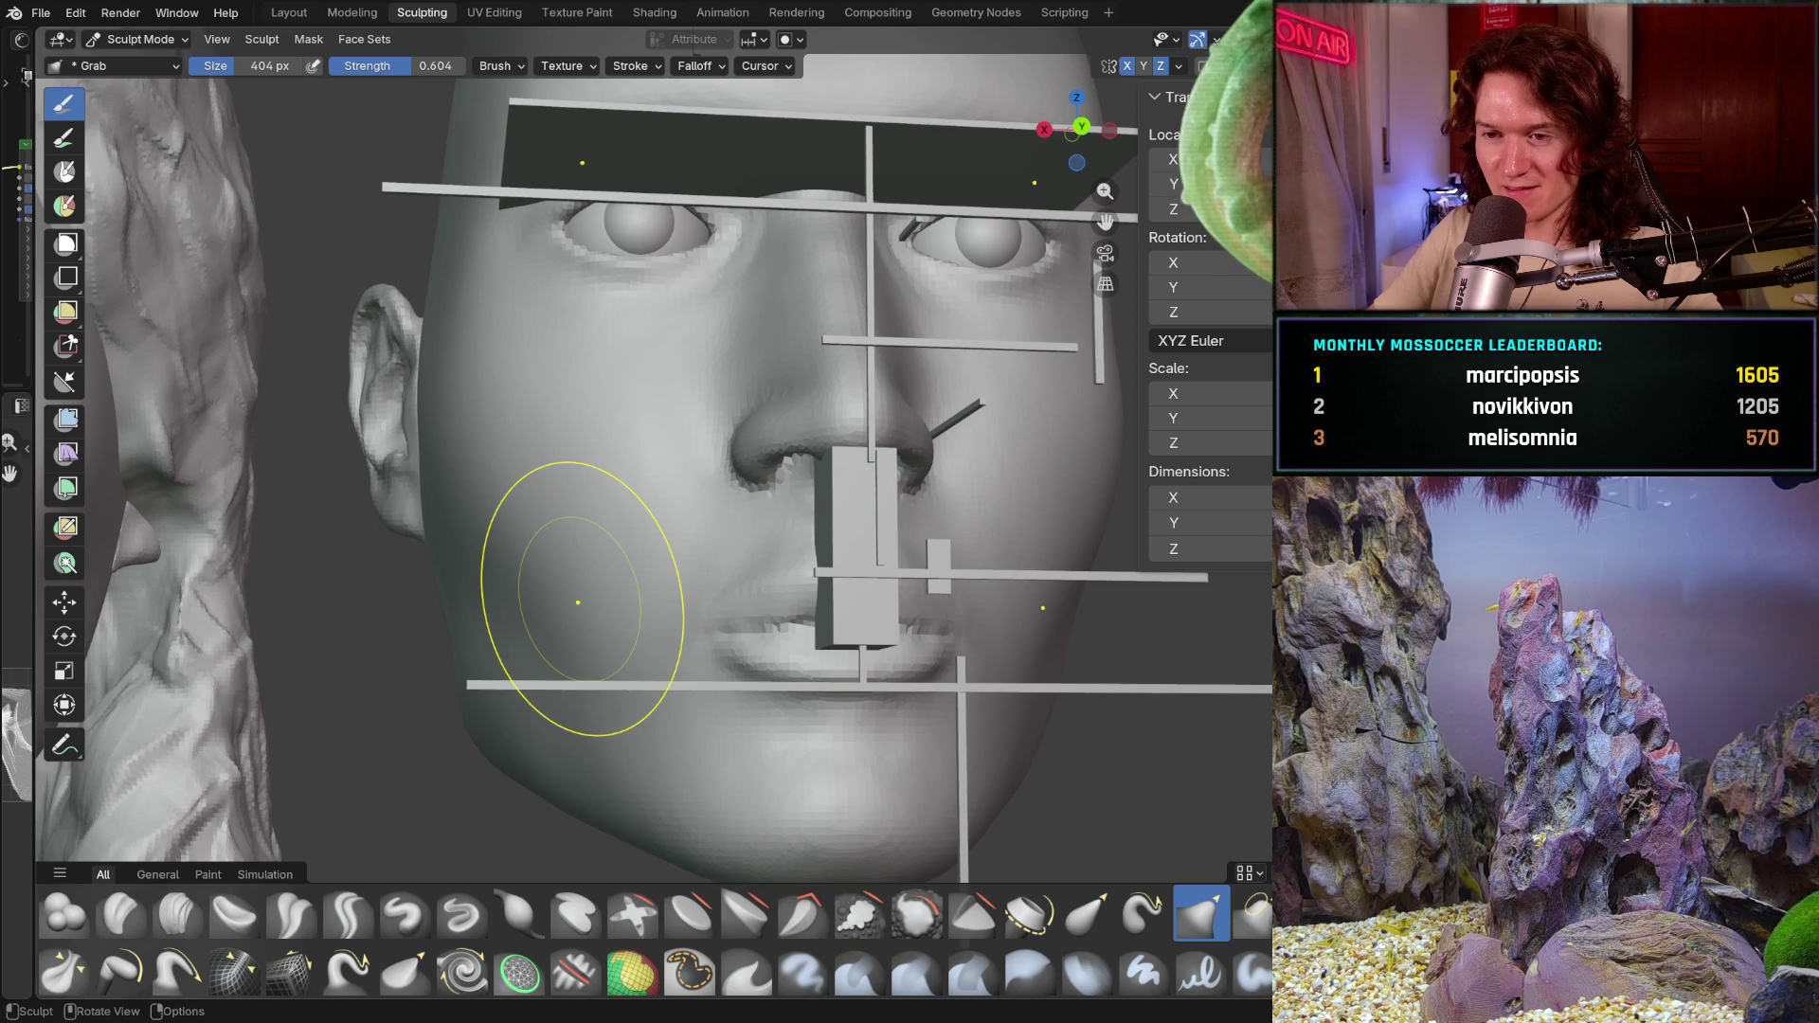
{"action": "mouse_move", "coordinate": [569, 691]}
{"action": "middle_mouse_down"}
{"action": "mouse_move", "coordinate": [737, 504]}
{"action": "mouse_move", "coordinate": [711, 527]}
{"action": "middle_mouse_up"}
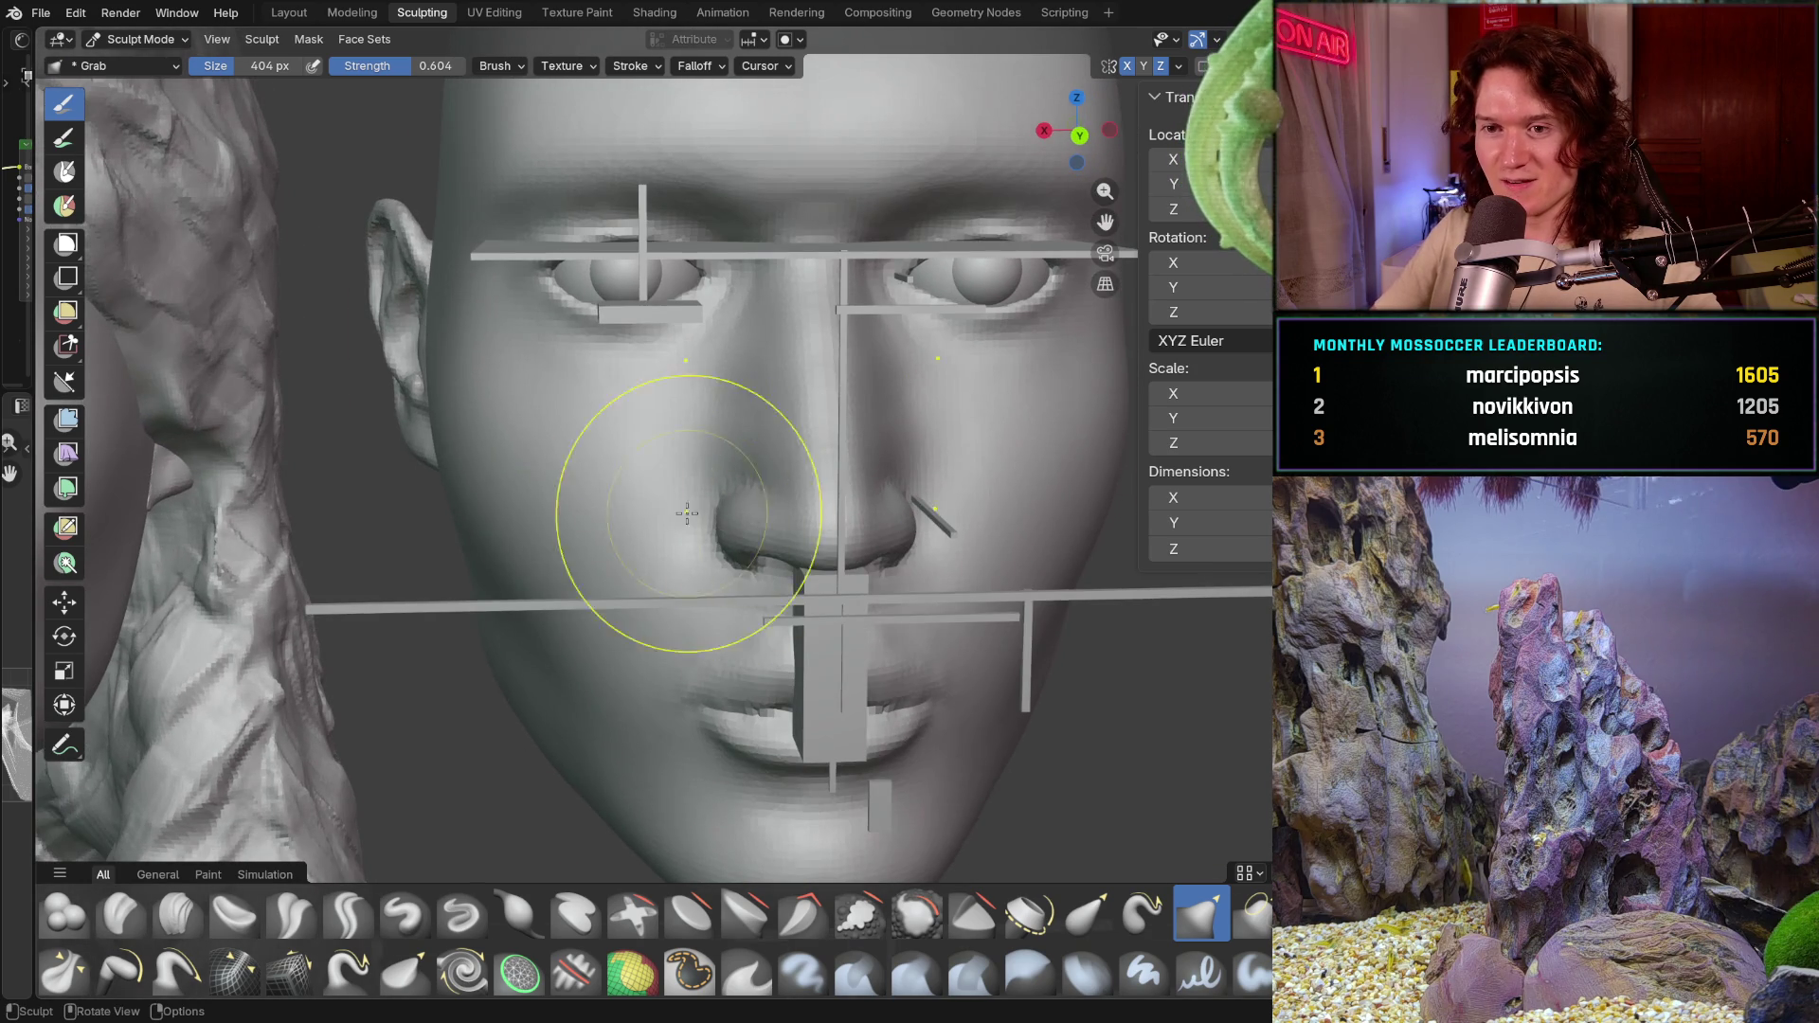
{"action": "mouse_move", "coordinate": [589, 468]}
{"action": "middle_mouse_down"}
{"action": "mouse_move", "coordinate": [559, 500]}
{"action": "mouse_move", "coordinate": [661, 500]}
{"action": "mouse_move", "coordinate": [601, 407]}
{"action": "middle_mouse_up"}
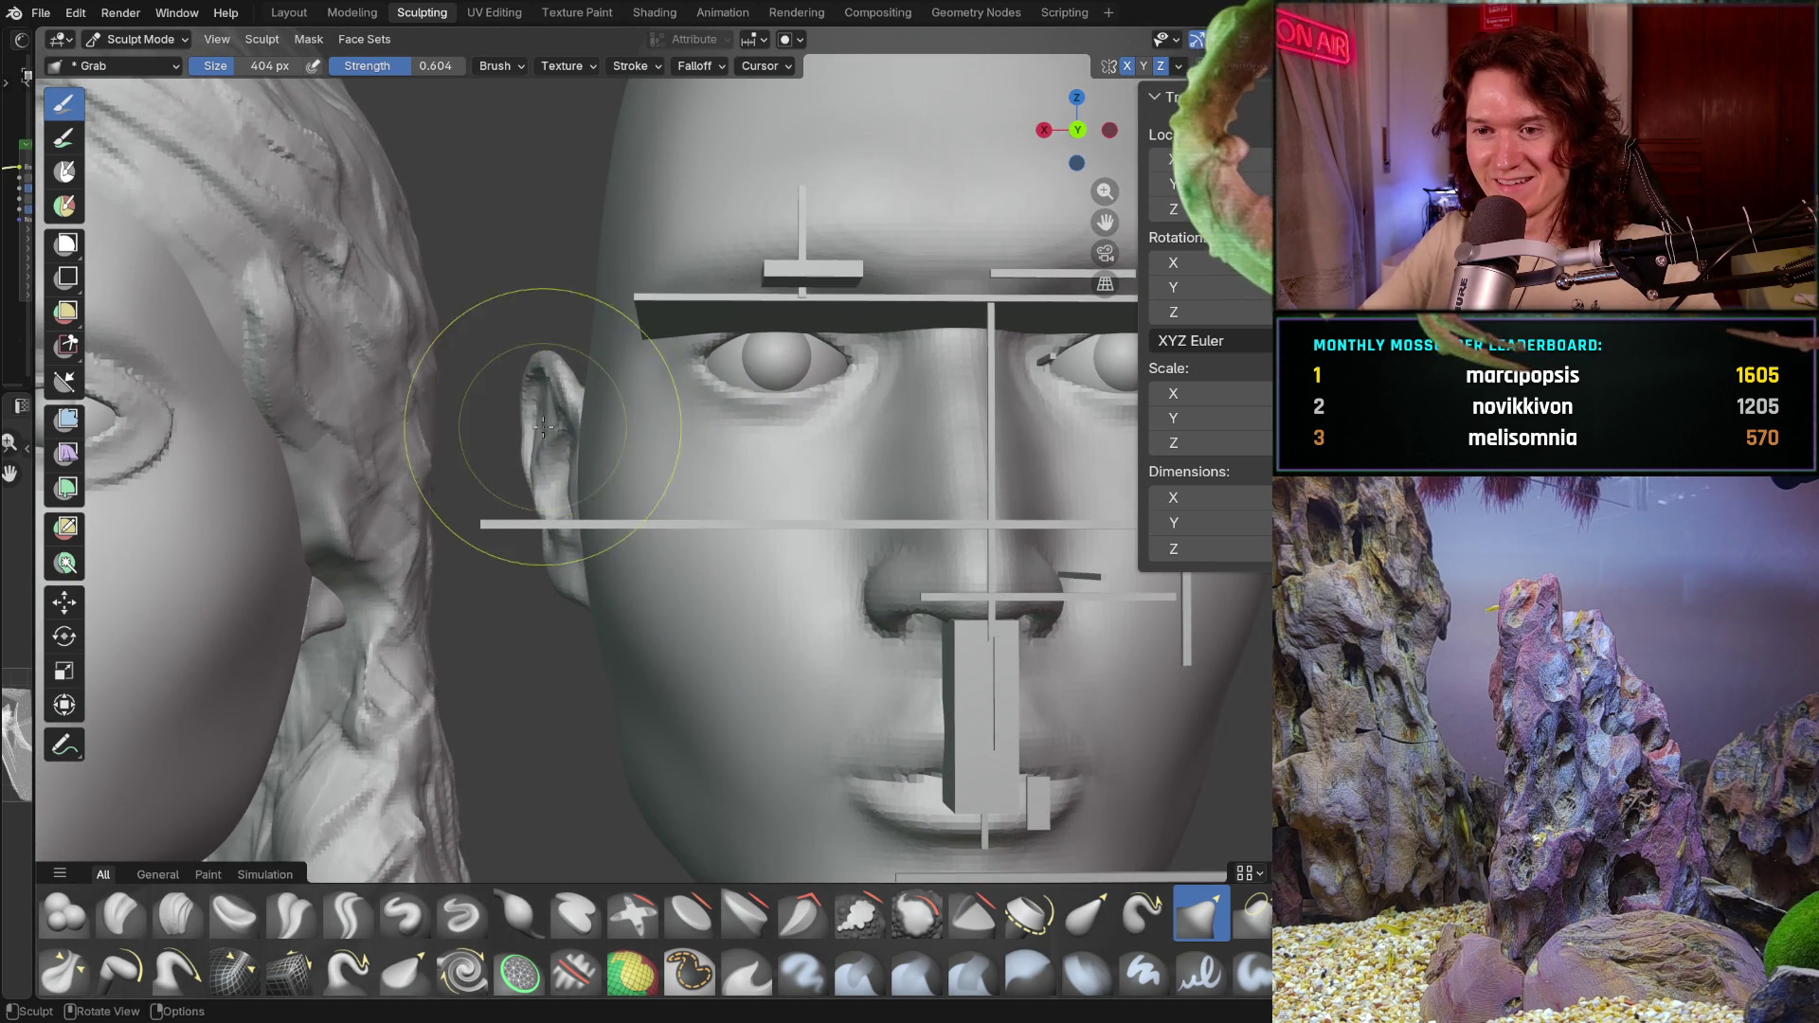
{"action": "scroll", "coordinate": [508, 407], "scroll_direction": "up", "scroll_amount": 2}
{"action": "scroll", "coordinate": [569, 355], "scroll_direction": "up", "scroll_amount": 1}
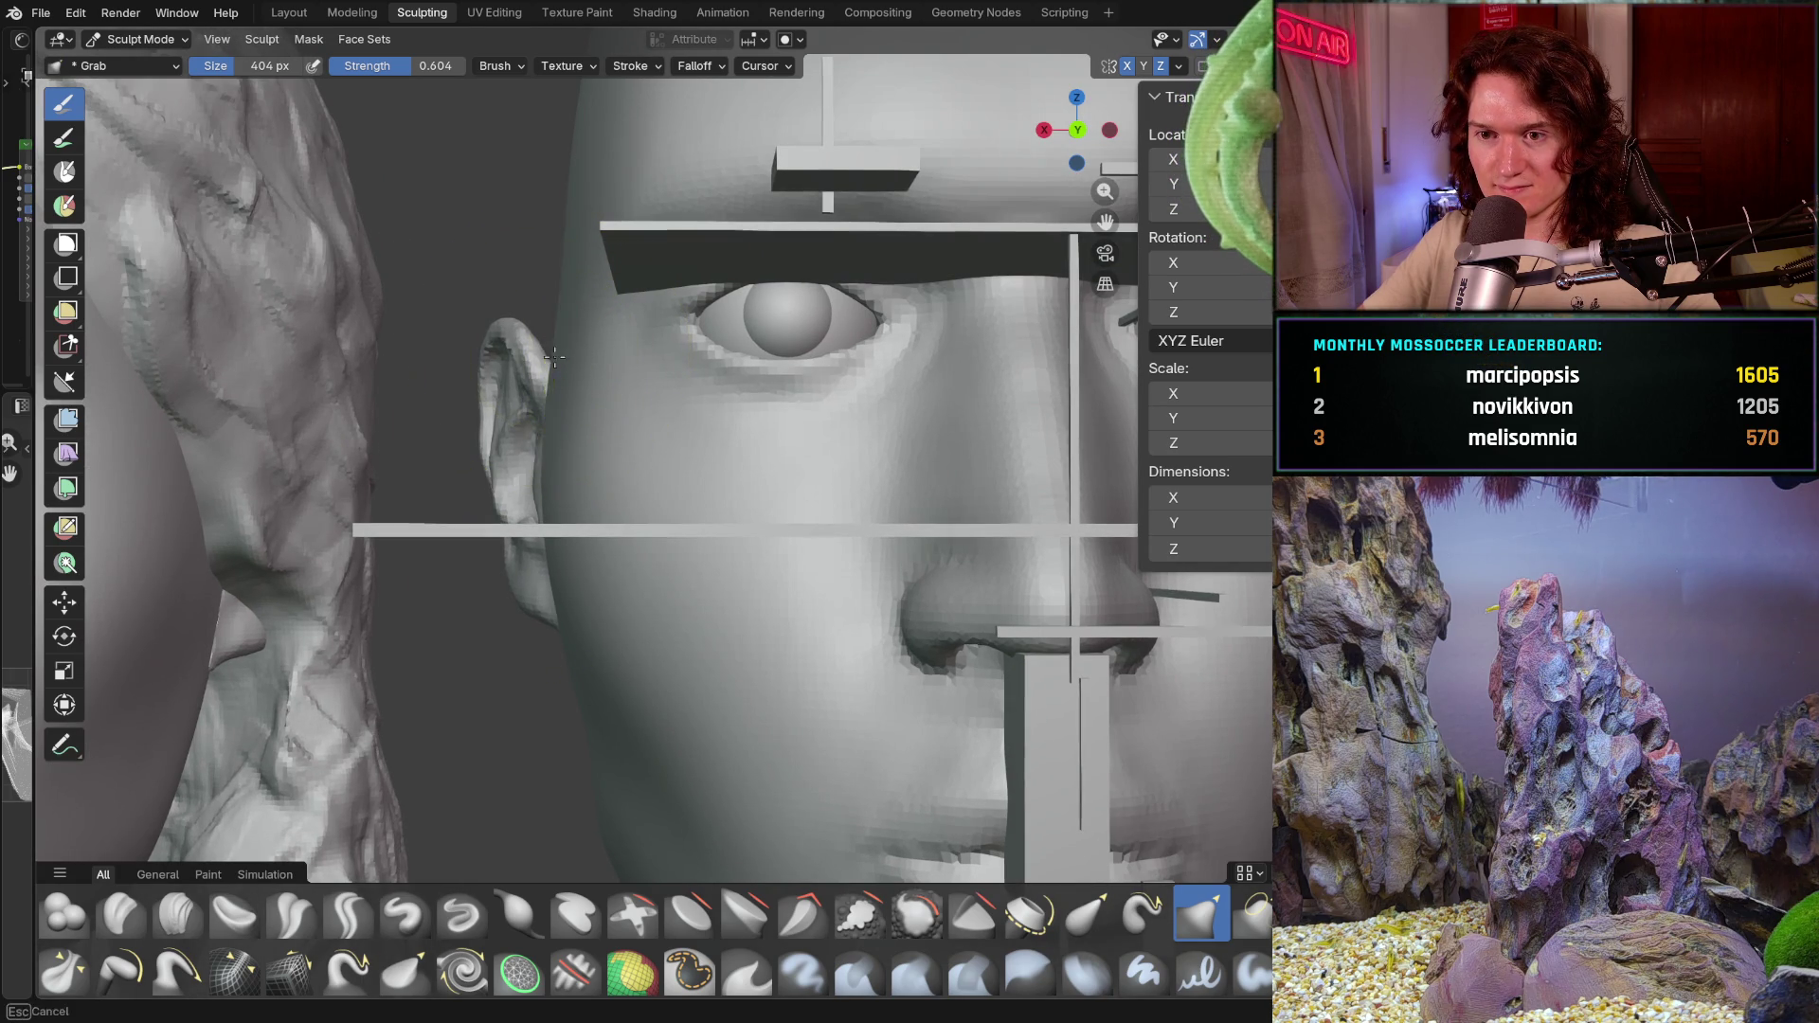
{"action": "mouse_move", "coordinate": [551, 387]}
{"action": "middle_mouse_down"}
{"action": "mouse_move", "coordinate": [678, 597]}
{"action": "mouse_move", "coordinate": [668, 766]}
{"action": "mouse_move", "coordinate": [755, 662]}
{"action": "mouse_move", "coordinate": [772, 690]}
{"action": "mouse_move", "coordinate": [716, 692]}
{"action": "middle_mouse_up"}
{"action": "scroll", "coordinate": [744, 602], "scroll_direction": "up", "scroll_amount": 3}
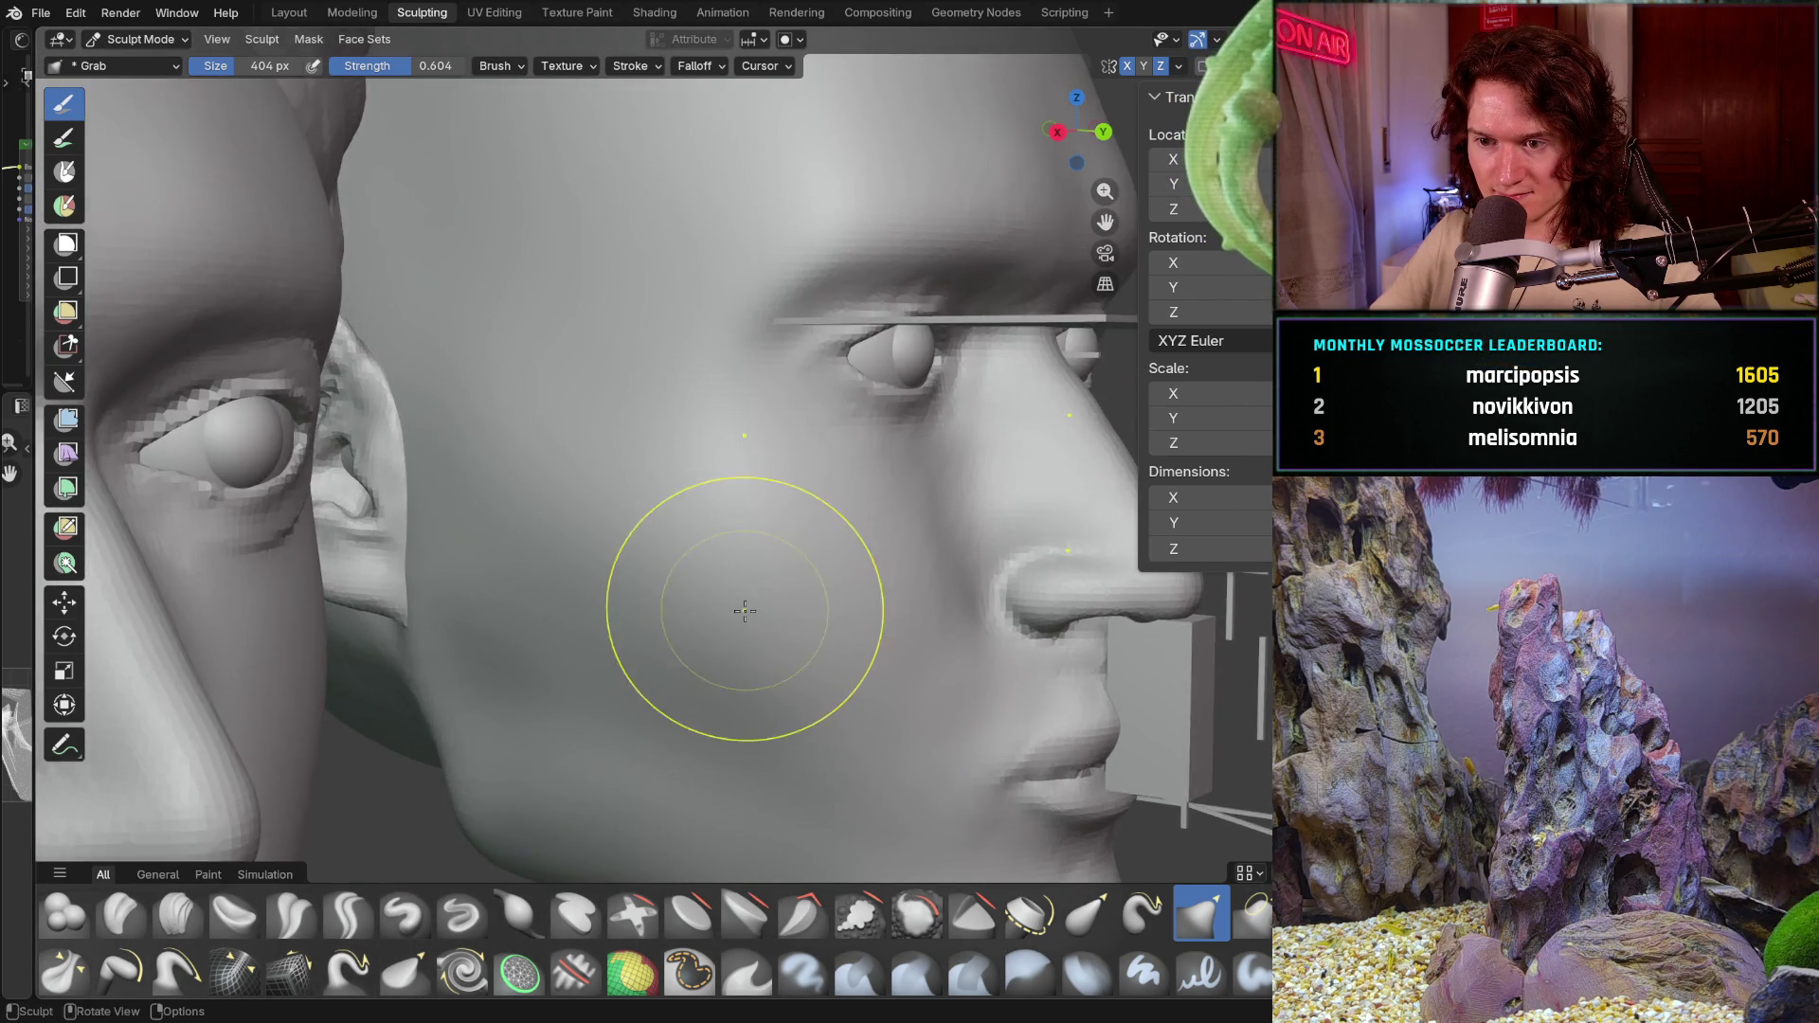
{"action": "middle_click_drag", "start_coordinate": [744, 600], "coordinate": [712, 569]}
{"action": "scroll", "coordinate": [711, 568], "scroll_direction": "down", "scroll_amount": 3}
{"action": "middle_click_drag", "start_coordinate": [630, 711], "coordinate": [650, 690]}
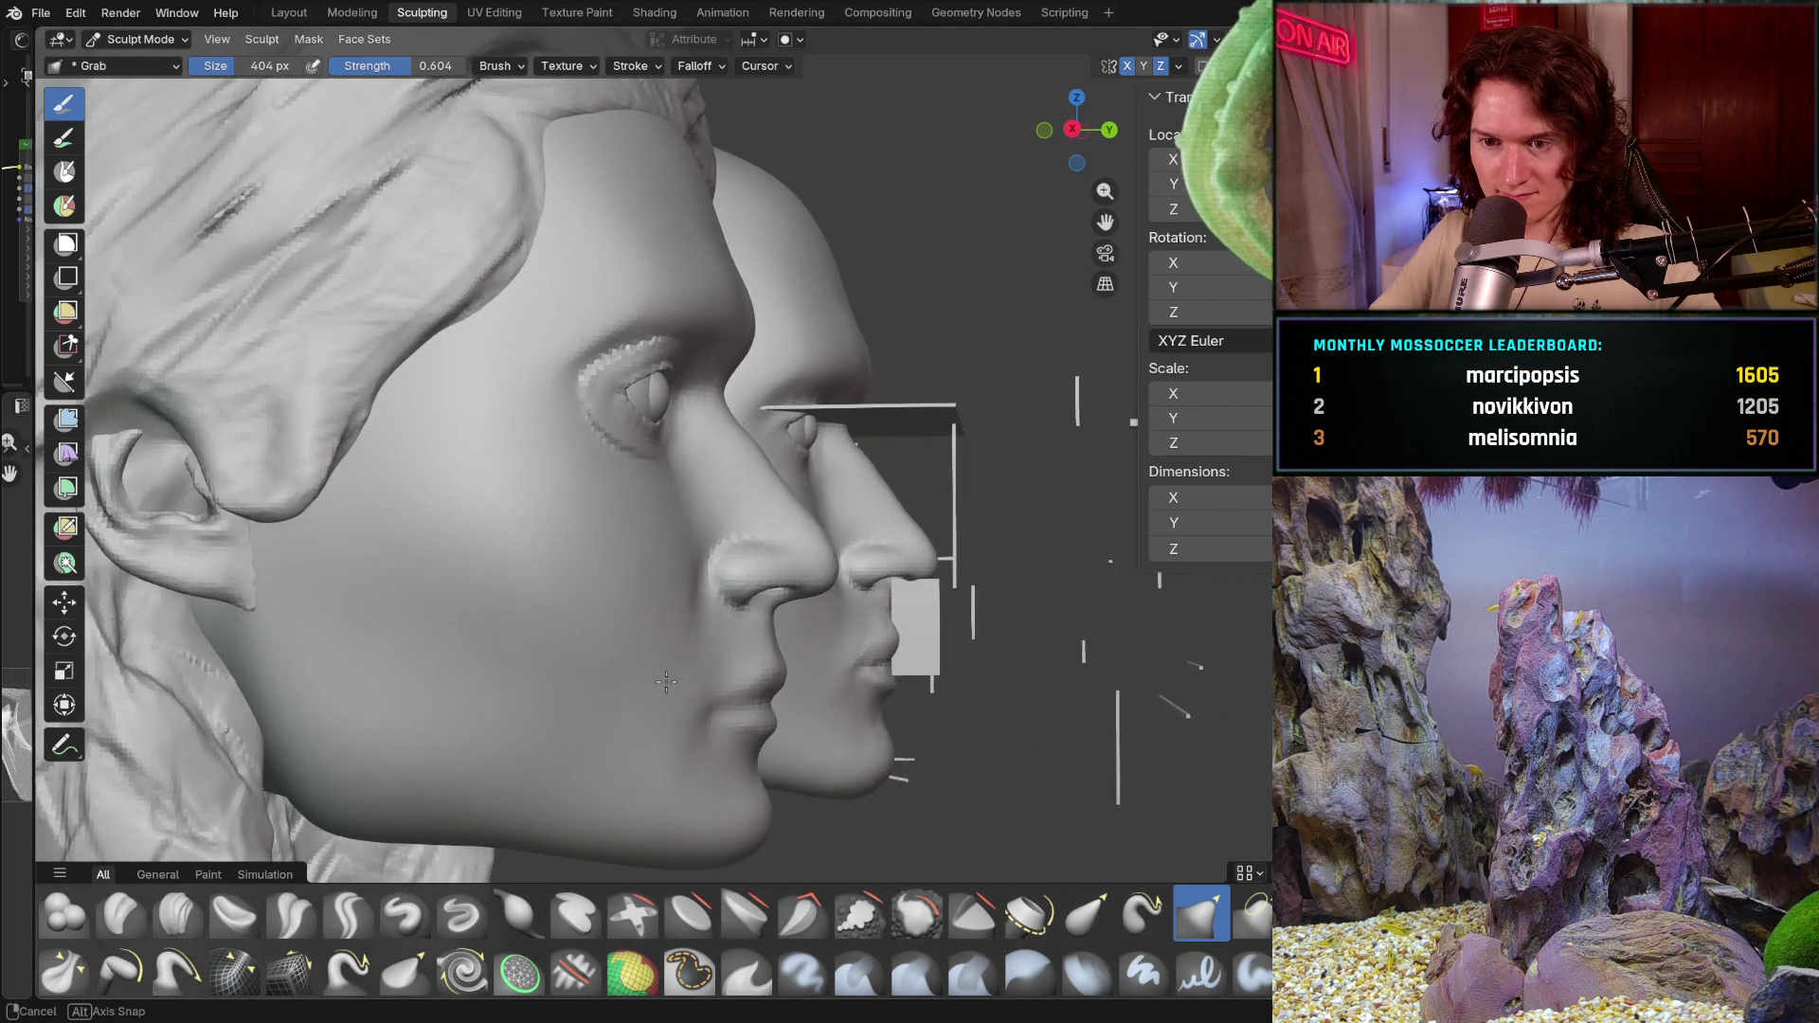
{"action": "scroll", "coordinate": [654, 674], "scroll_direction": "up", "scroll_amount": 3}
{"action": "middle_click_drag", "start_coordinate": [683, 578], "coordinate": [234, 821]}
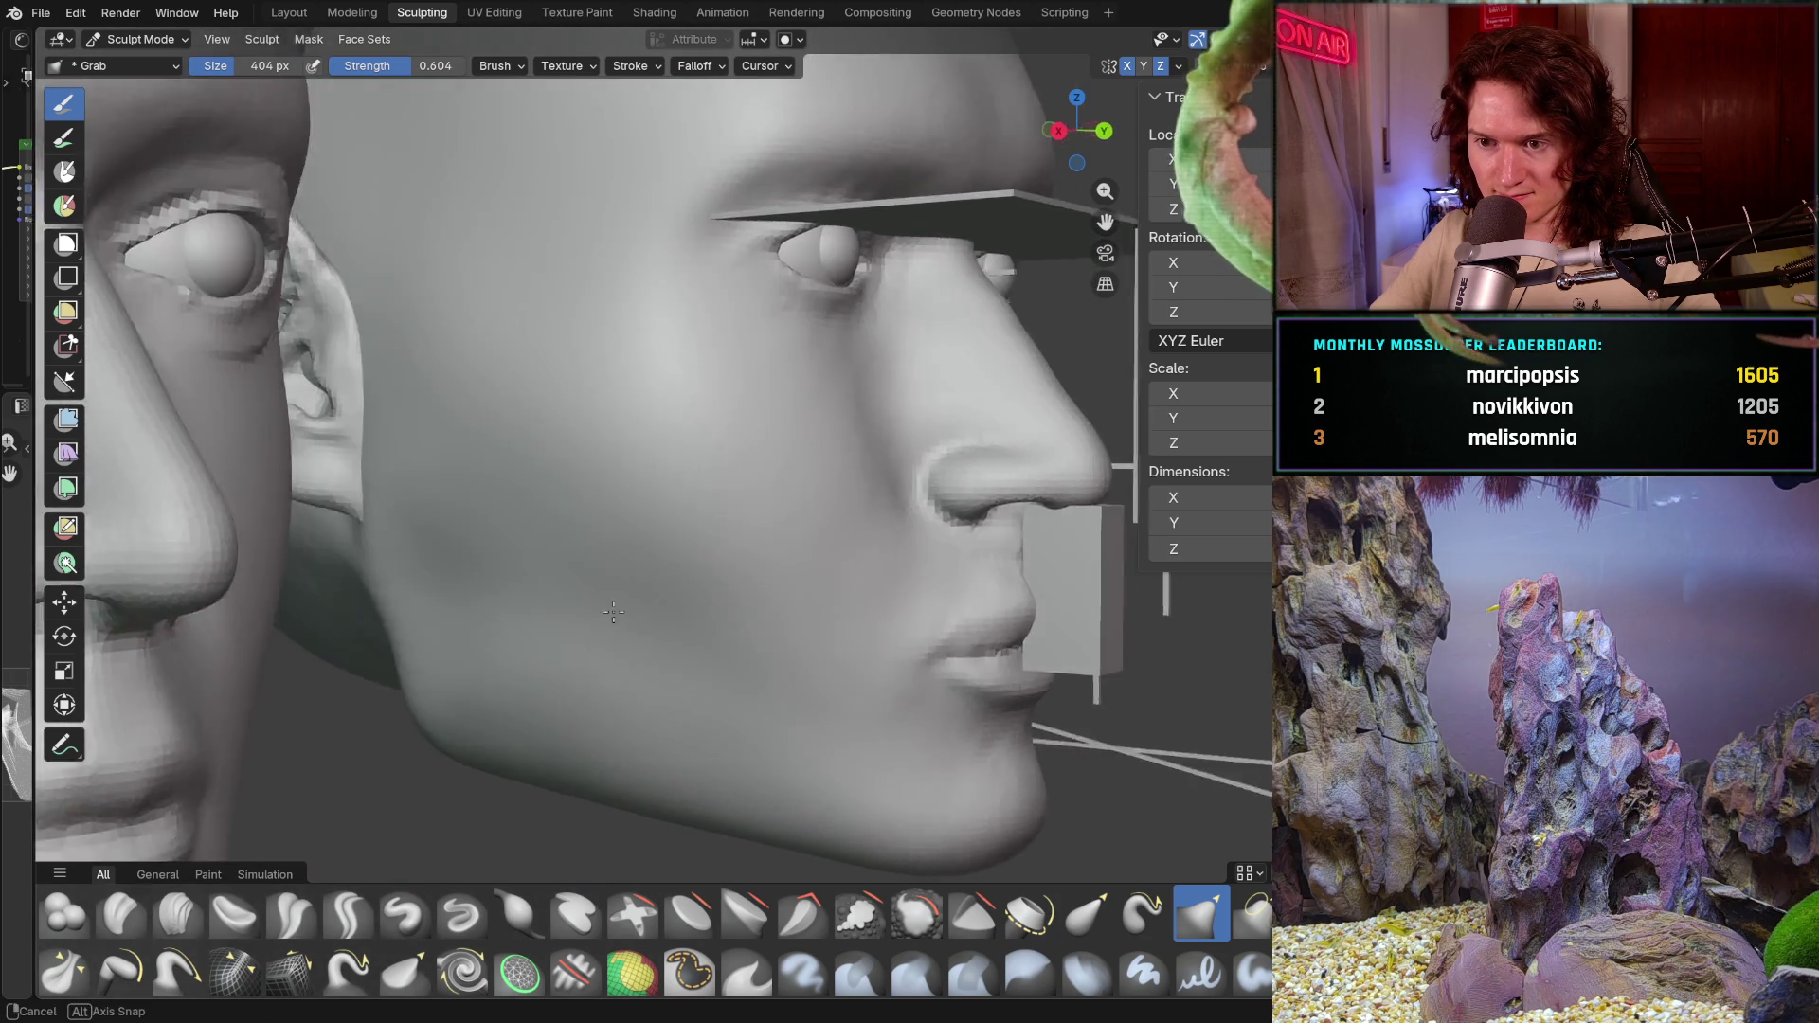
Step: Switch to Clay Strips at 124 px size and 0.511 strength, zoomed on the cheek and nose
{"action": "left_click", "coordinate": [178, 913]}
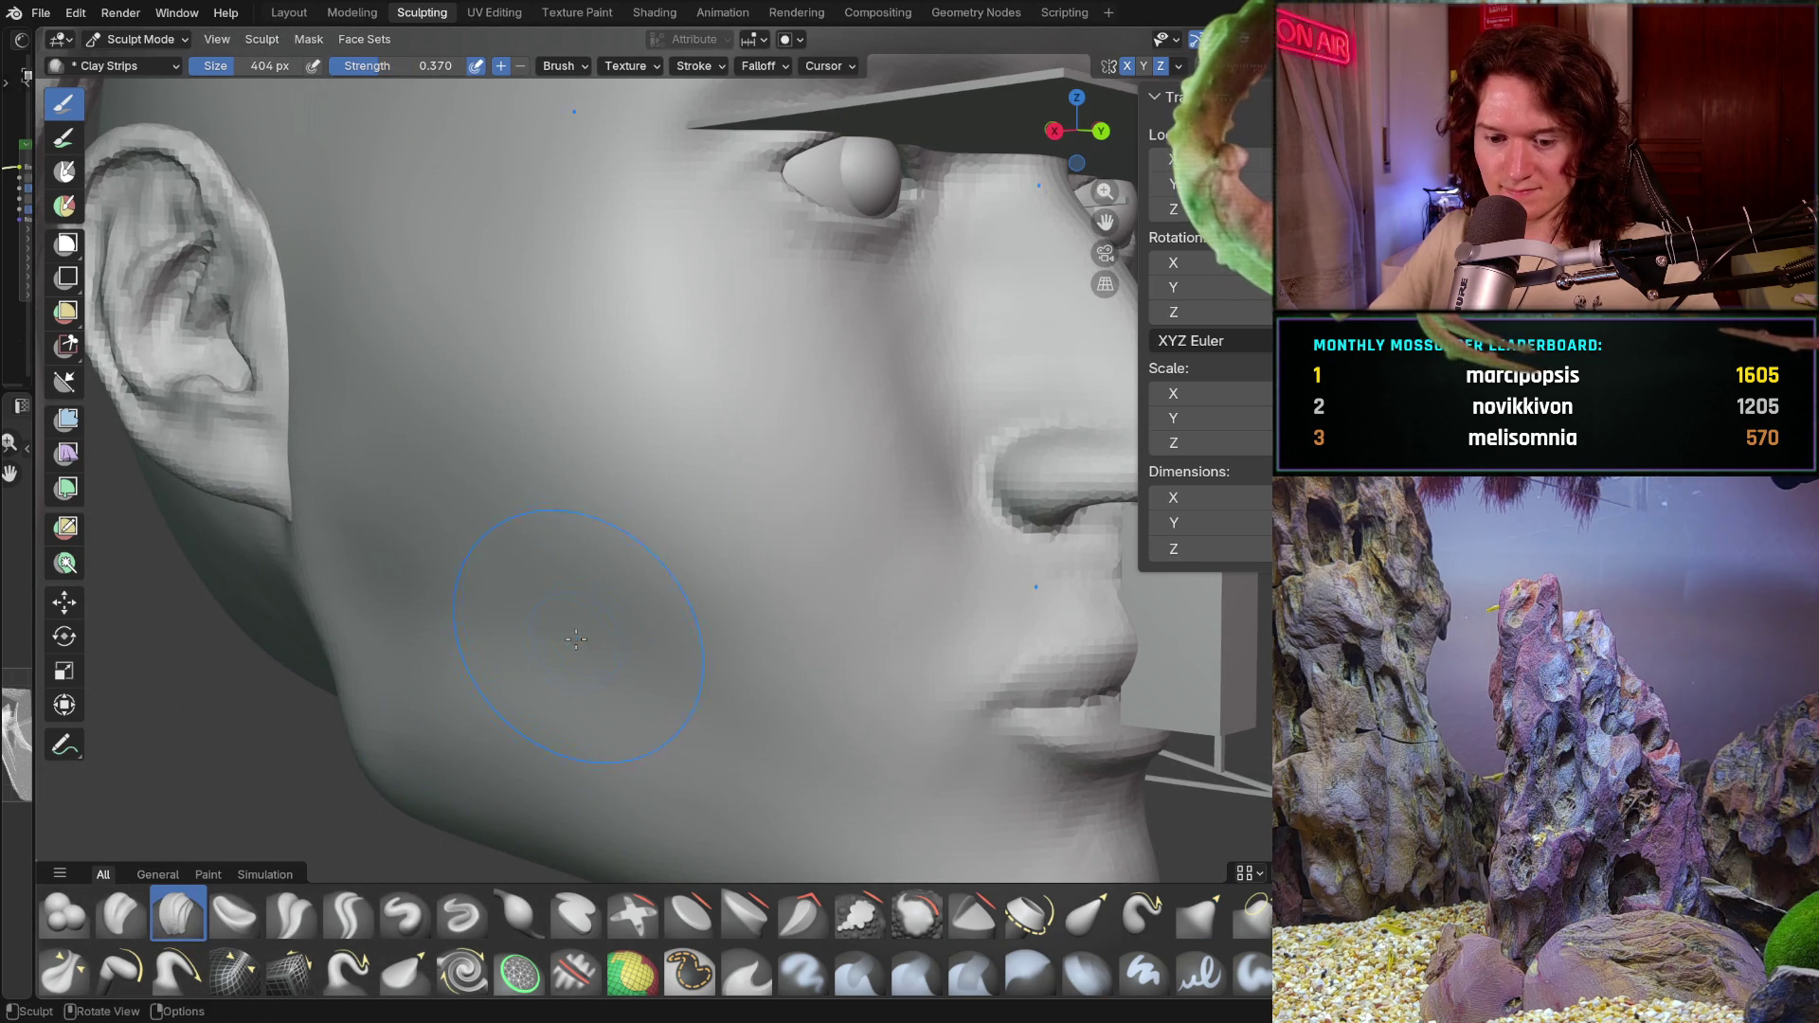
{"action": "middle_click_drag", "start_coordinate": [569, 644], "coordinate": [448, 516], "text": "ctrl"}
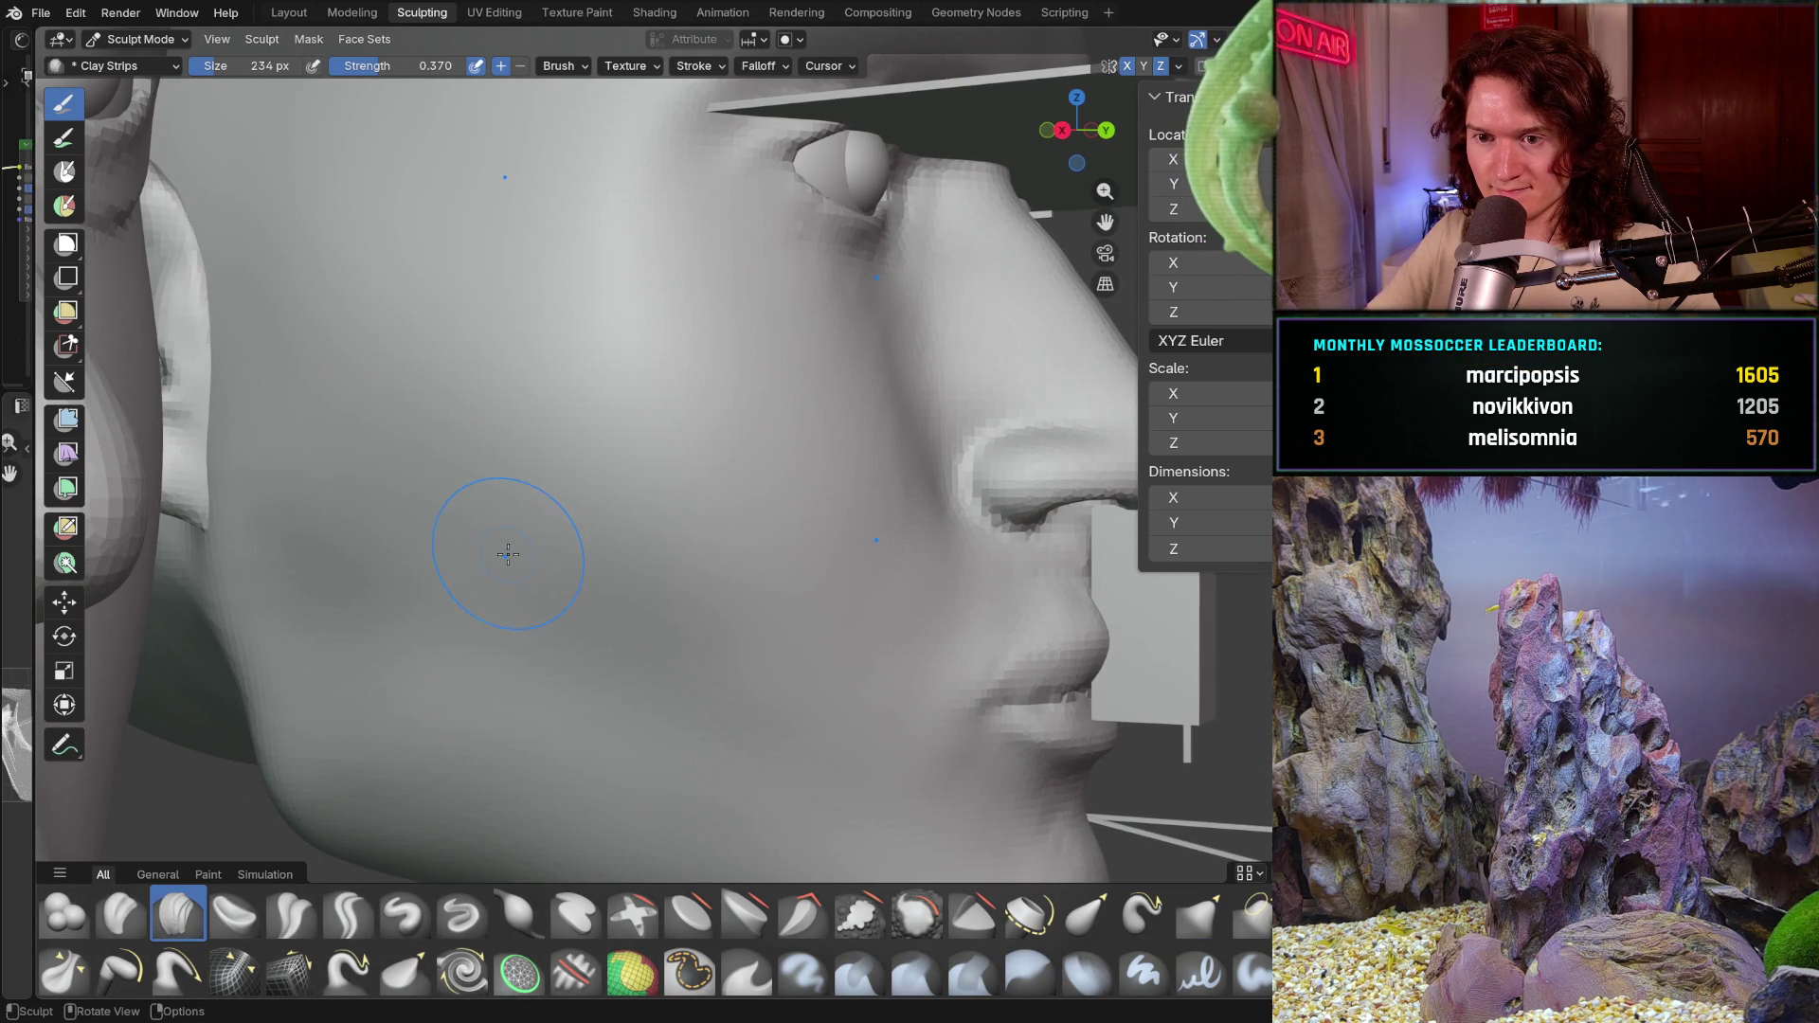
{"action": "key", "text": "f"}
{"action": "left_click", "coordinate": [463, 557]}
{"action": "key", "text": "shift+f"}
{"action": "left_click", "coordinate": [496, 554]}
{"action": "middle_click_drag", "start_coordinate": [481, 561], "coordinate": [669, 550], "text": "ctrl"}
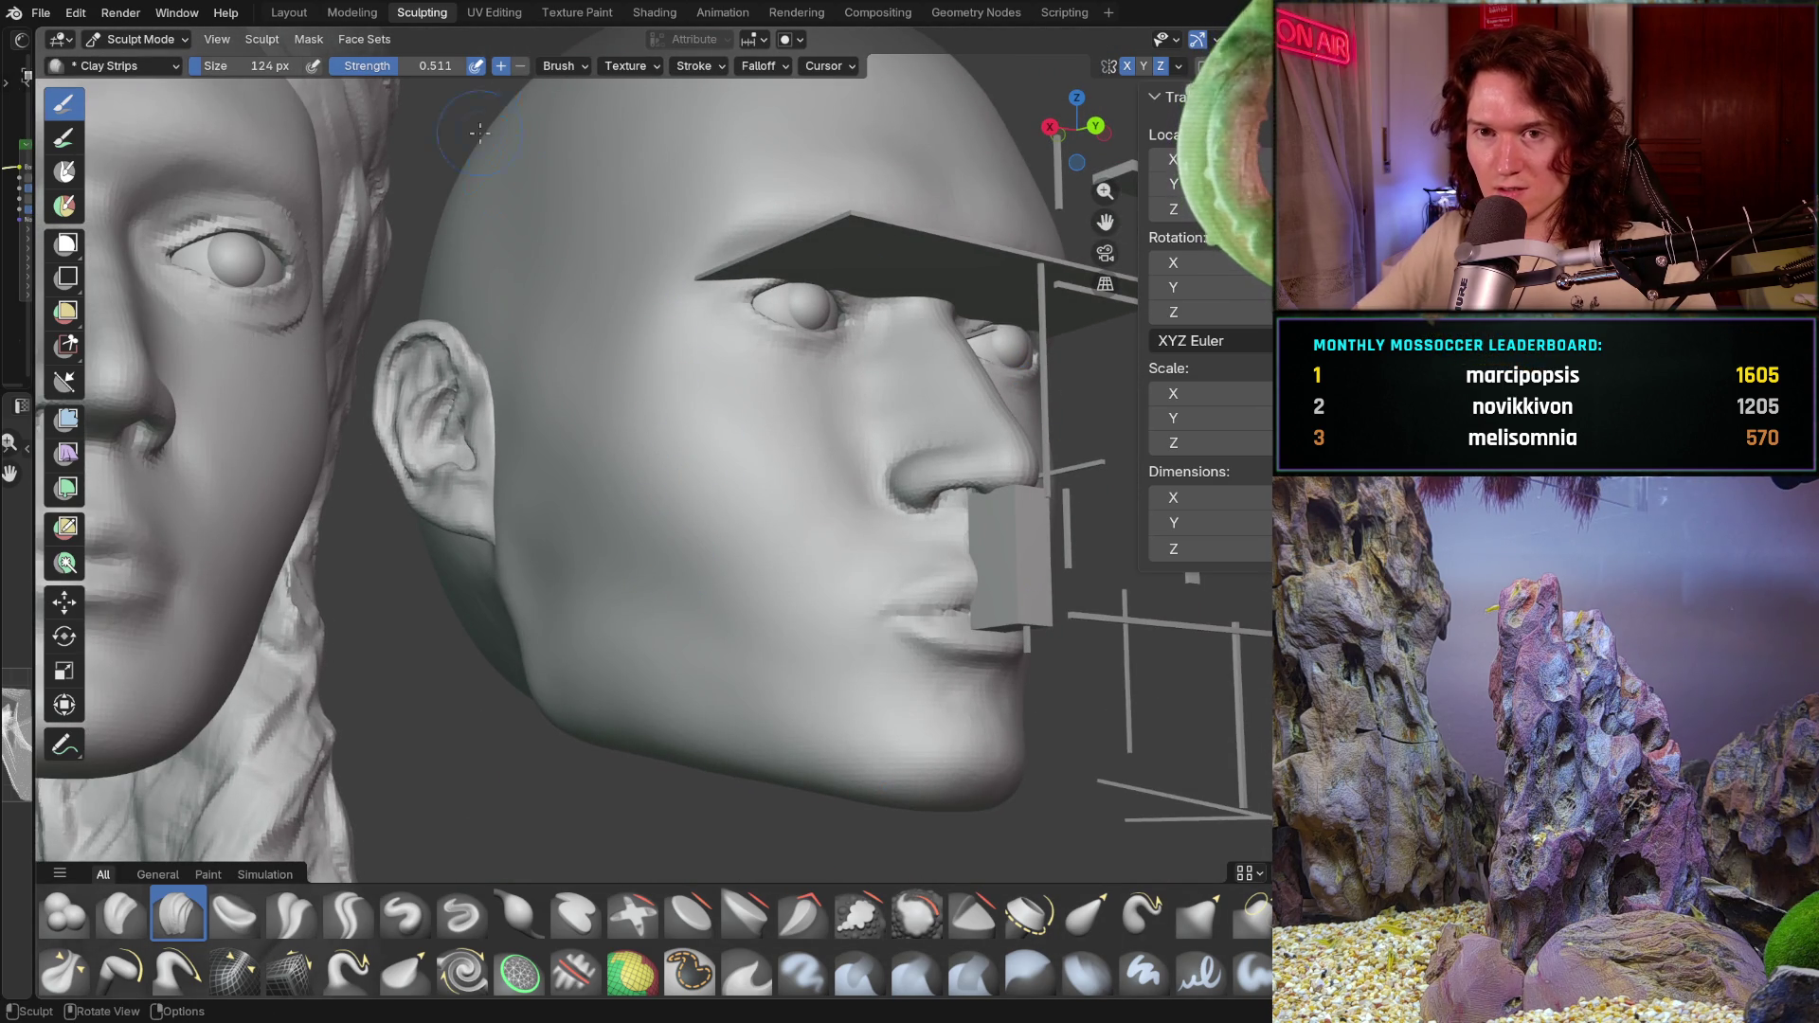
{"action": "key", "text": "shift+alt+z"}
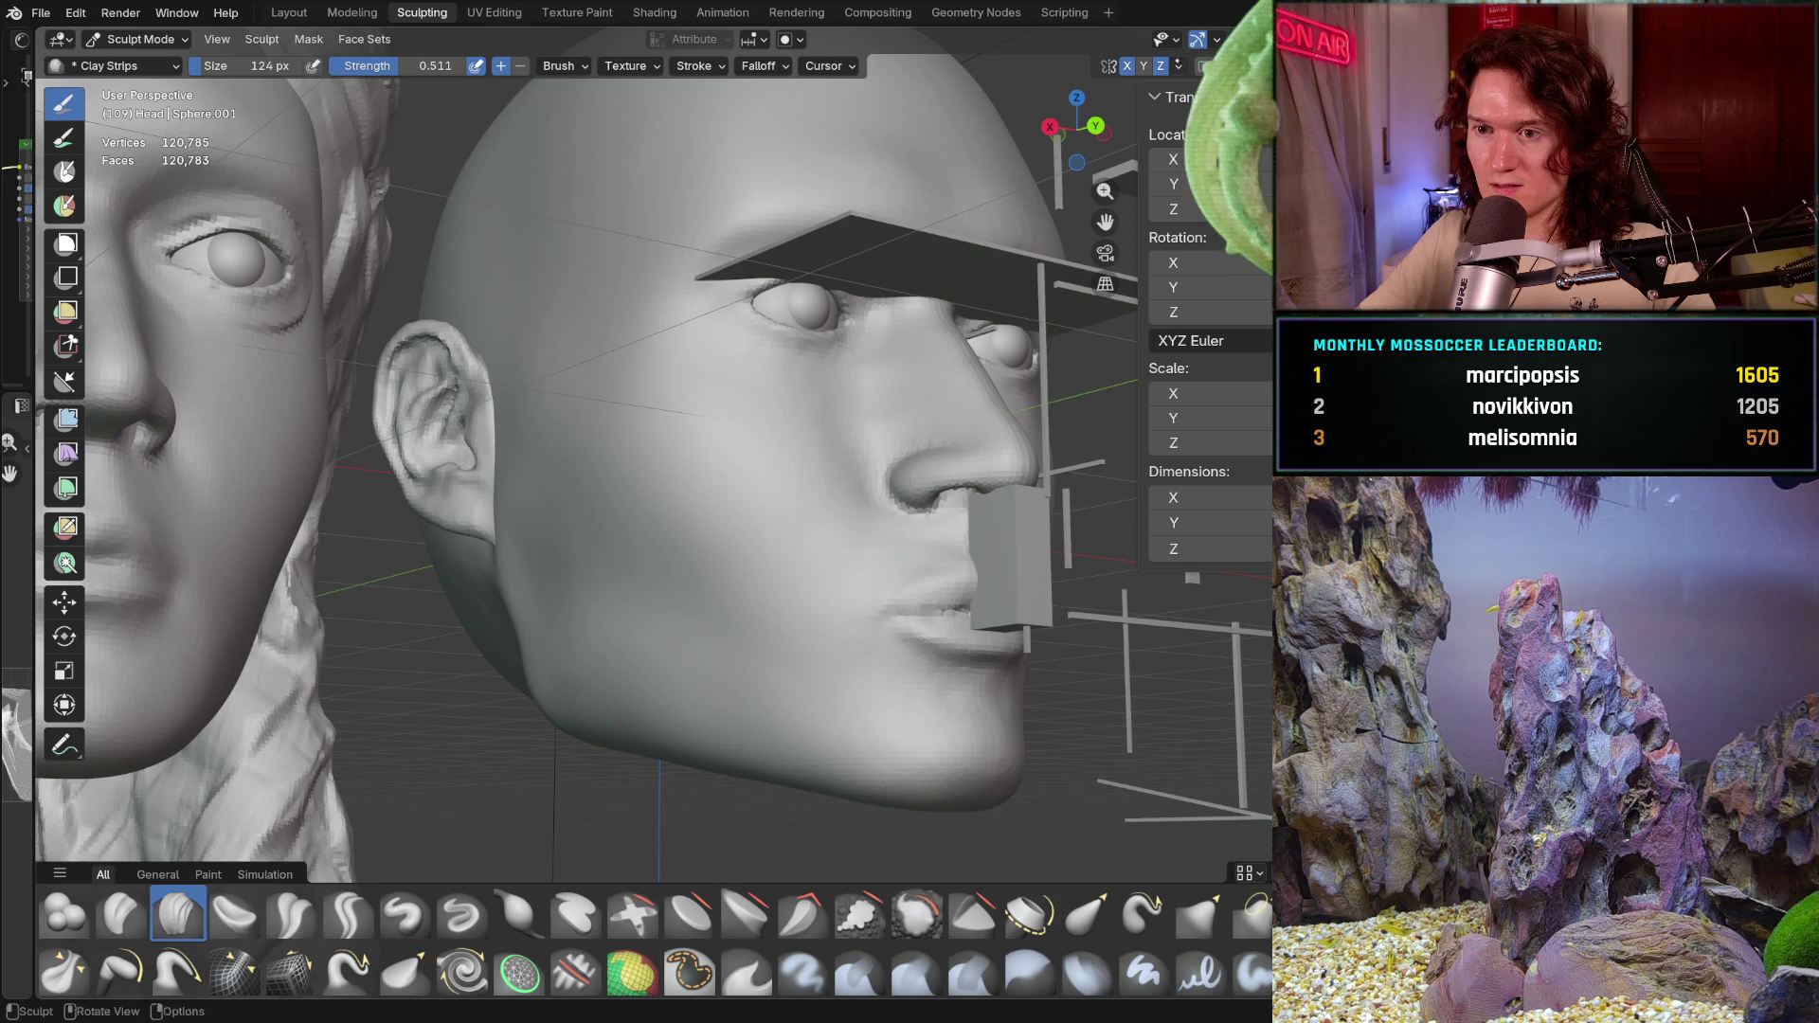
{"action": "key", "text": "shift+alt+z"}
{"action": "left_click", "coordinate": [1178, 65]}
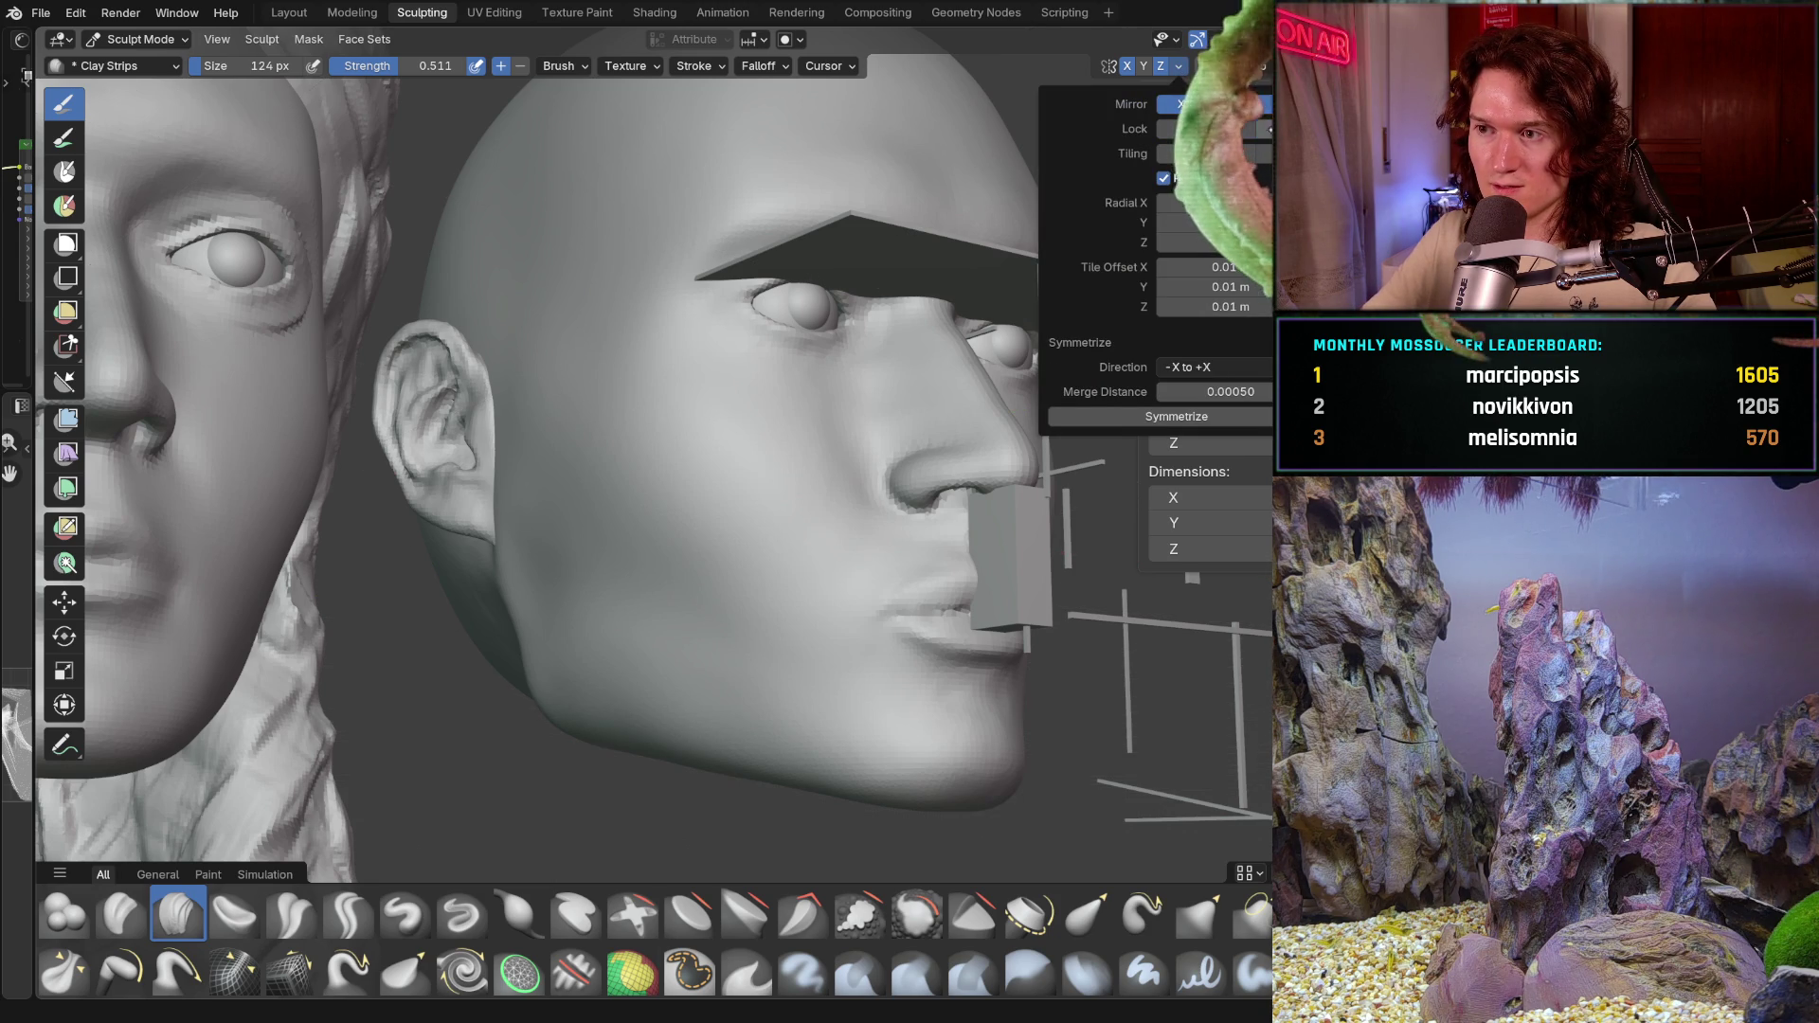
{"action": "scroll", "coordinate": [602, 477], "scroll_direction": "up", "scroll_amount": 3}
{"action": "mouse_move", "coordinate": [568, 469]}
{"action": "middle_mouse_down"}
{"action": "mouse_move", "coordinate": [602, 476]}
{"action": "mouse_move", "coordinate": [532, 469]}
{"action": "mouse_move", "coordinate": [539, 525]}
{"action": "middle_mouse_up"}
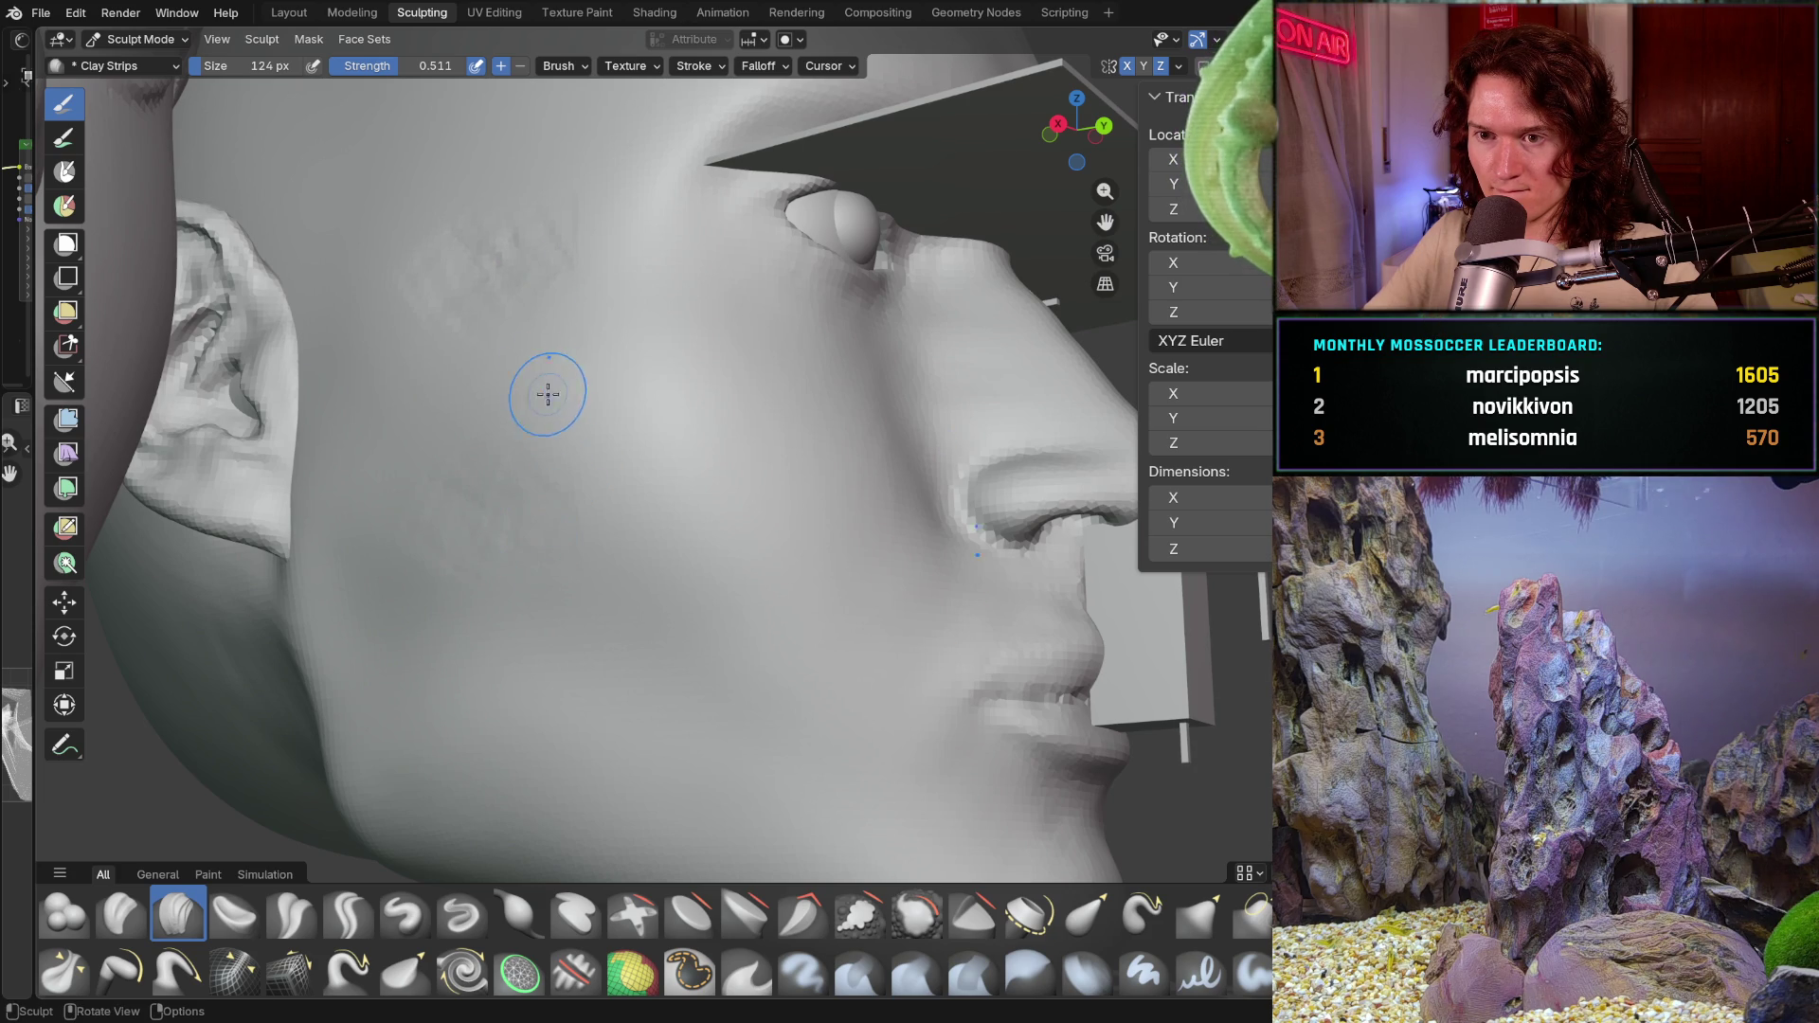
Step: Raise the Clay Strips brush size to 212 px with the cheek turned side-on
{"action": "middle_click_drag", "start_coordinate": [547, 465], "coordinate": [857, 276]}
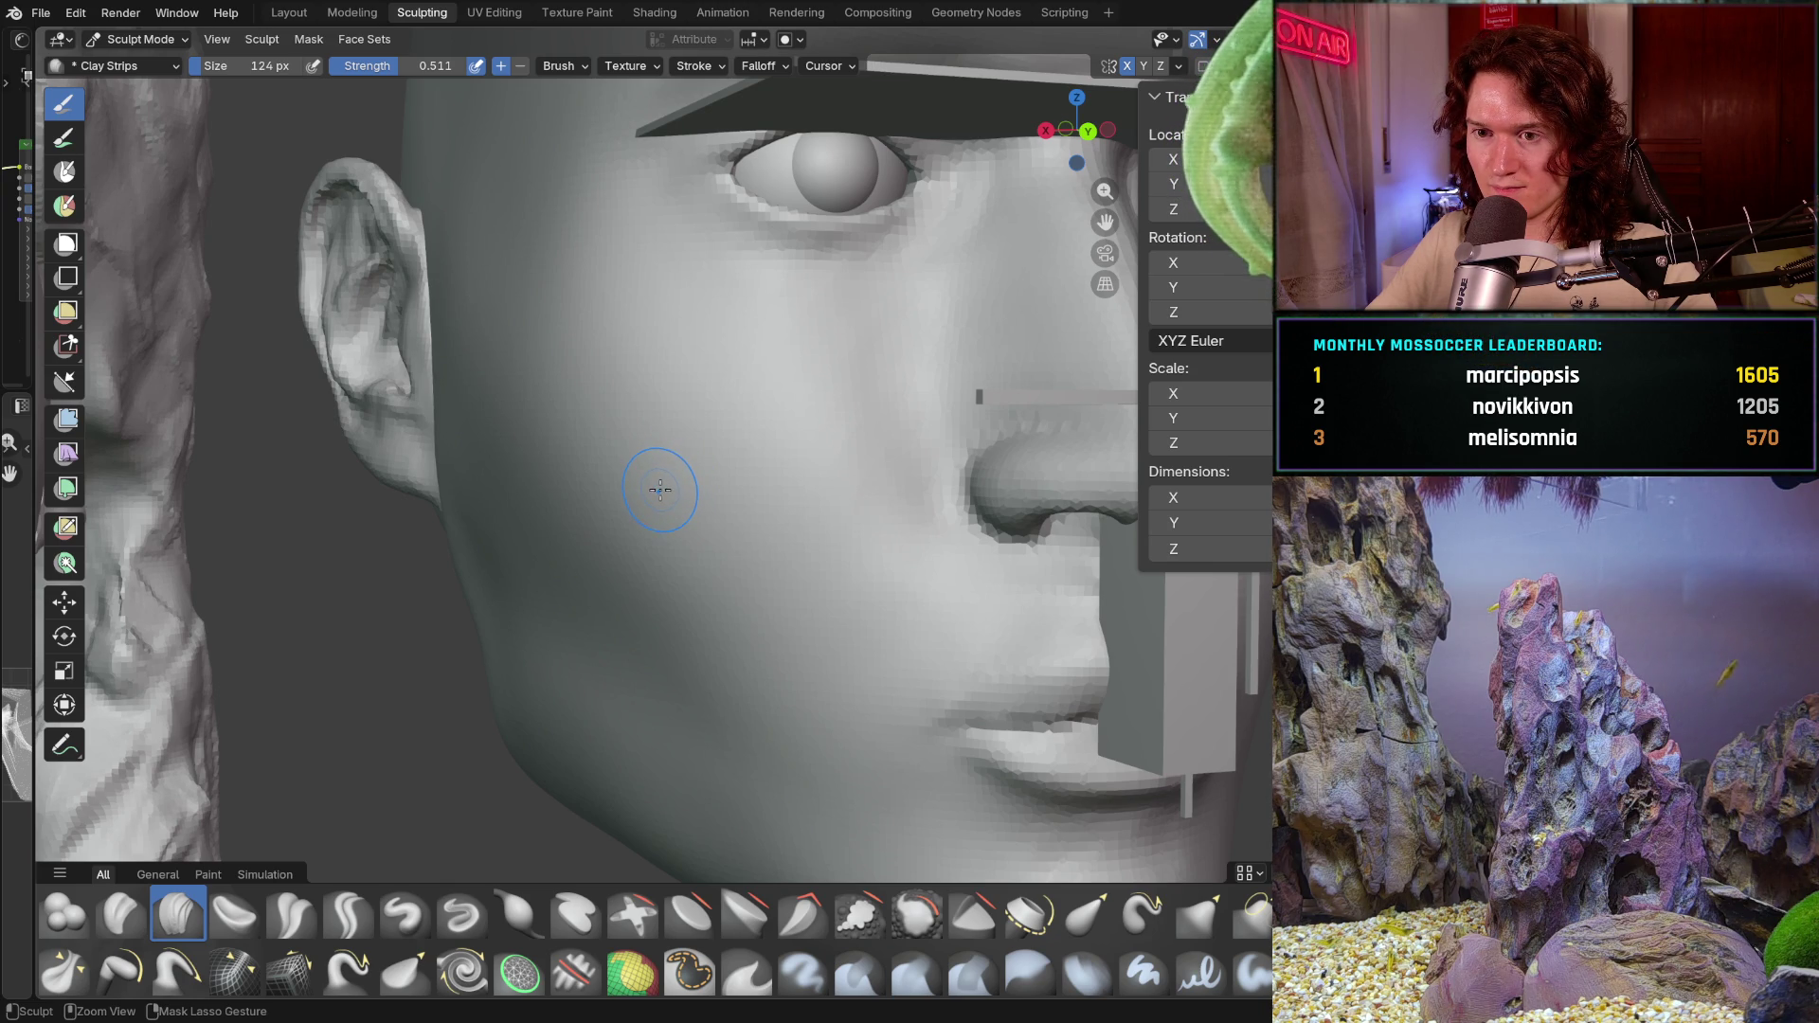
{"action": "key", "text": "shift"}
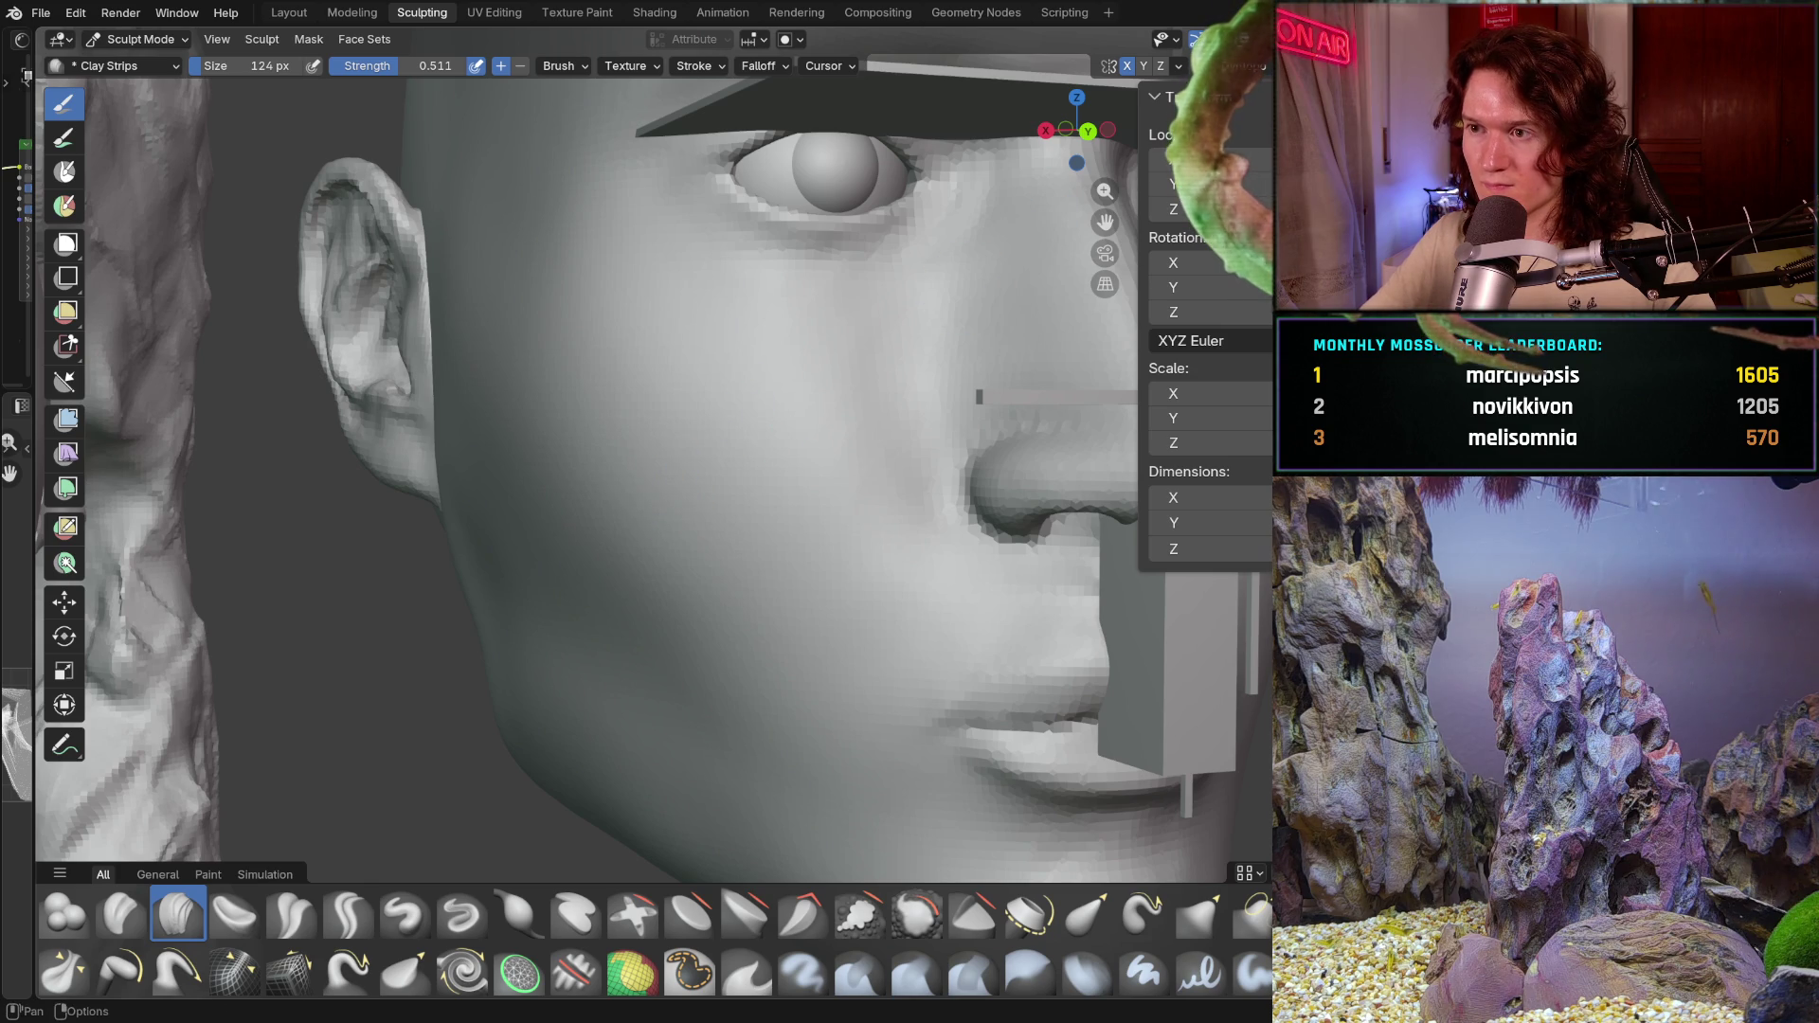
{"action": "middle_click_drag", "start_coordinate": [540, 481], "coordinate": [590, 481]}
{"action": "key", "text": "f"}
{"action": "left_click", "coordinate": [550, 479]}
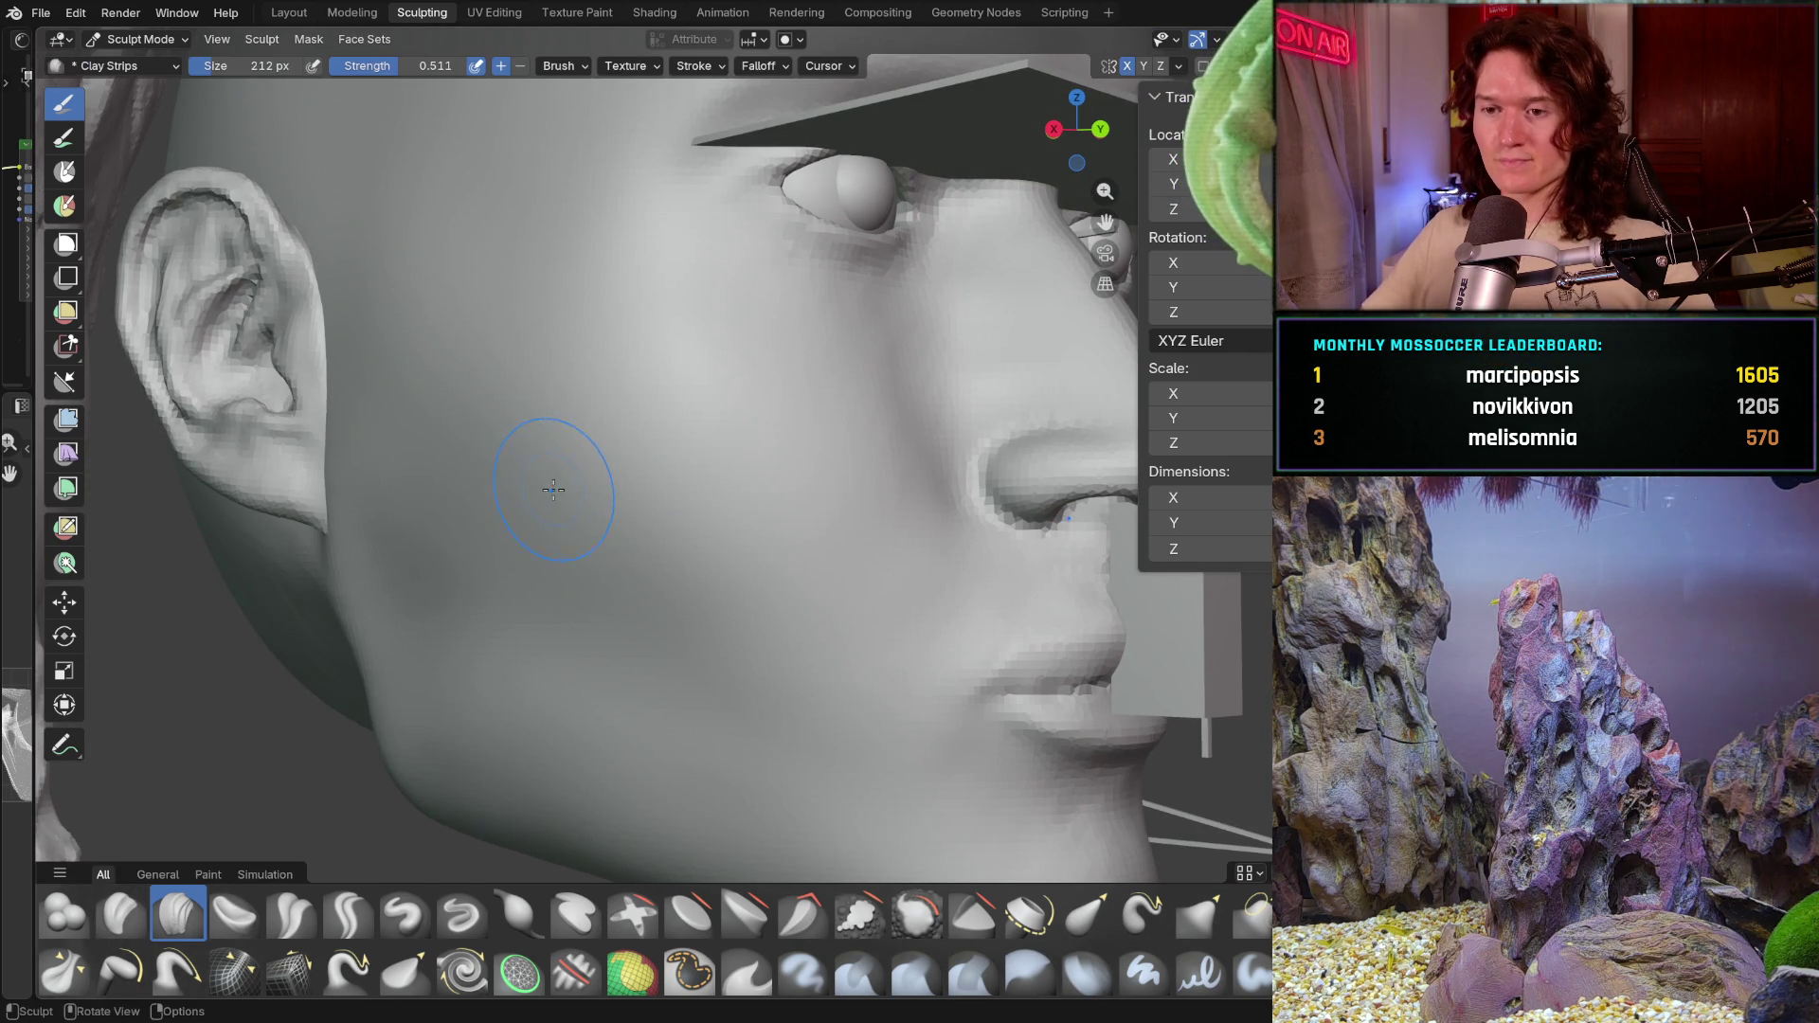
Step: Lay clay strips along the cheek in front of the ear, checking from the side profile
{"action": "mouse_move", "coordinate": [487, 448]}
{"action": "left_mouse_down"}
{"action": "mouse_move", "coordinate": [616, 554]}
{"action": "mouse_move", "coordinate": [763, 588]}
{"action": "left_mouse_up"}
{"action": "mouse_move", "coordinate": [697, 536]}
{"action": "left_mouse_down"}
{"action": "mouse_move", "coordinate": [538, 508]}
{"action": "mouse_move", "coordinate": [448, 372]}
{"action": "mouse_move", "coordinate": [483, 384]}
{"action": "mouse_move", "coordinate": [621, 538]}
{"action": "left_mouse_up"}
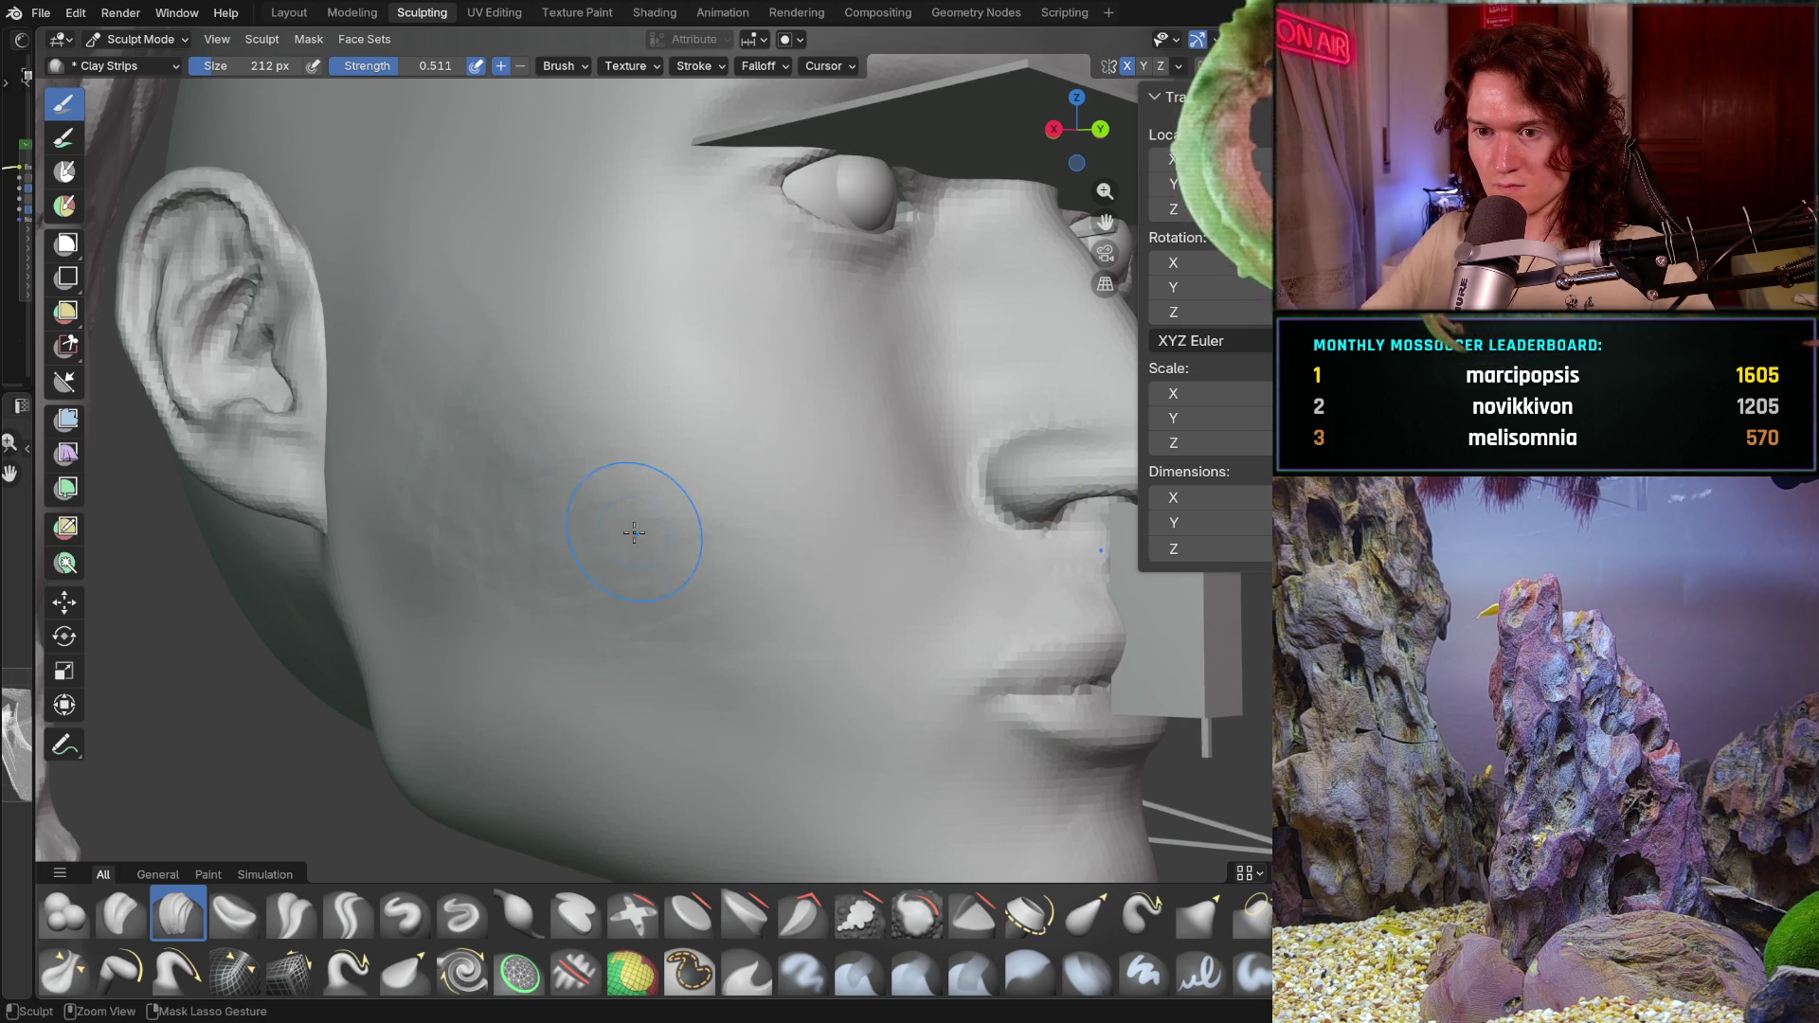
{"action": "left_click_drag", "start_coordinate": [727, 564], "coordinate": [735, 638]}
{"action": "mouse_move", "coordinate": [711, 496]}
{"action": "middle_mouse_down"}
{"action": "mouse_move", "coordinate": [744, 571]}
{"action": "mouse_move", "coordinate": [666, 686]}
{"action": "mouse_move", "coordinate": [599, 690]}
{"action": "mouse_move", "coordinate": [590, 569]}
{"action": "middle_mouse_up"}
{"action": "scroll", "coordinate": [590, 511], "scroll_direction": "up", "scroll_amount": 3}
{"action": "scroll", "coordinate": [585, 489], "scroll_direction": "up", "scroll_amount": 2}
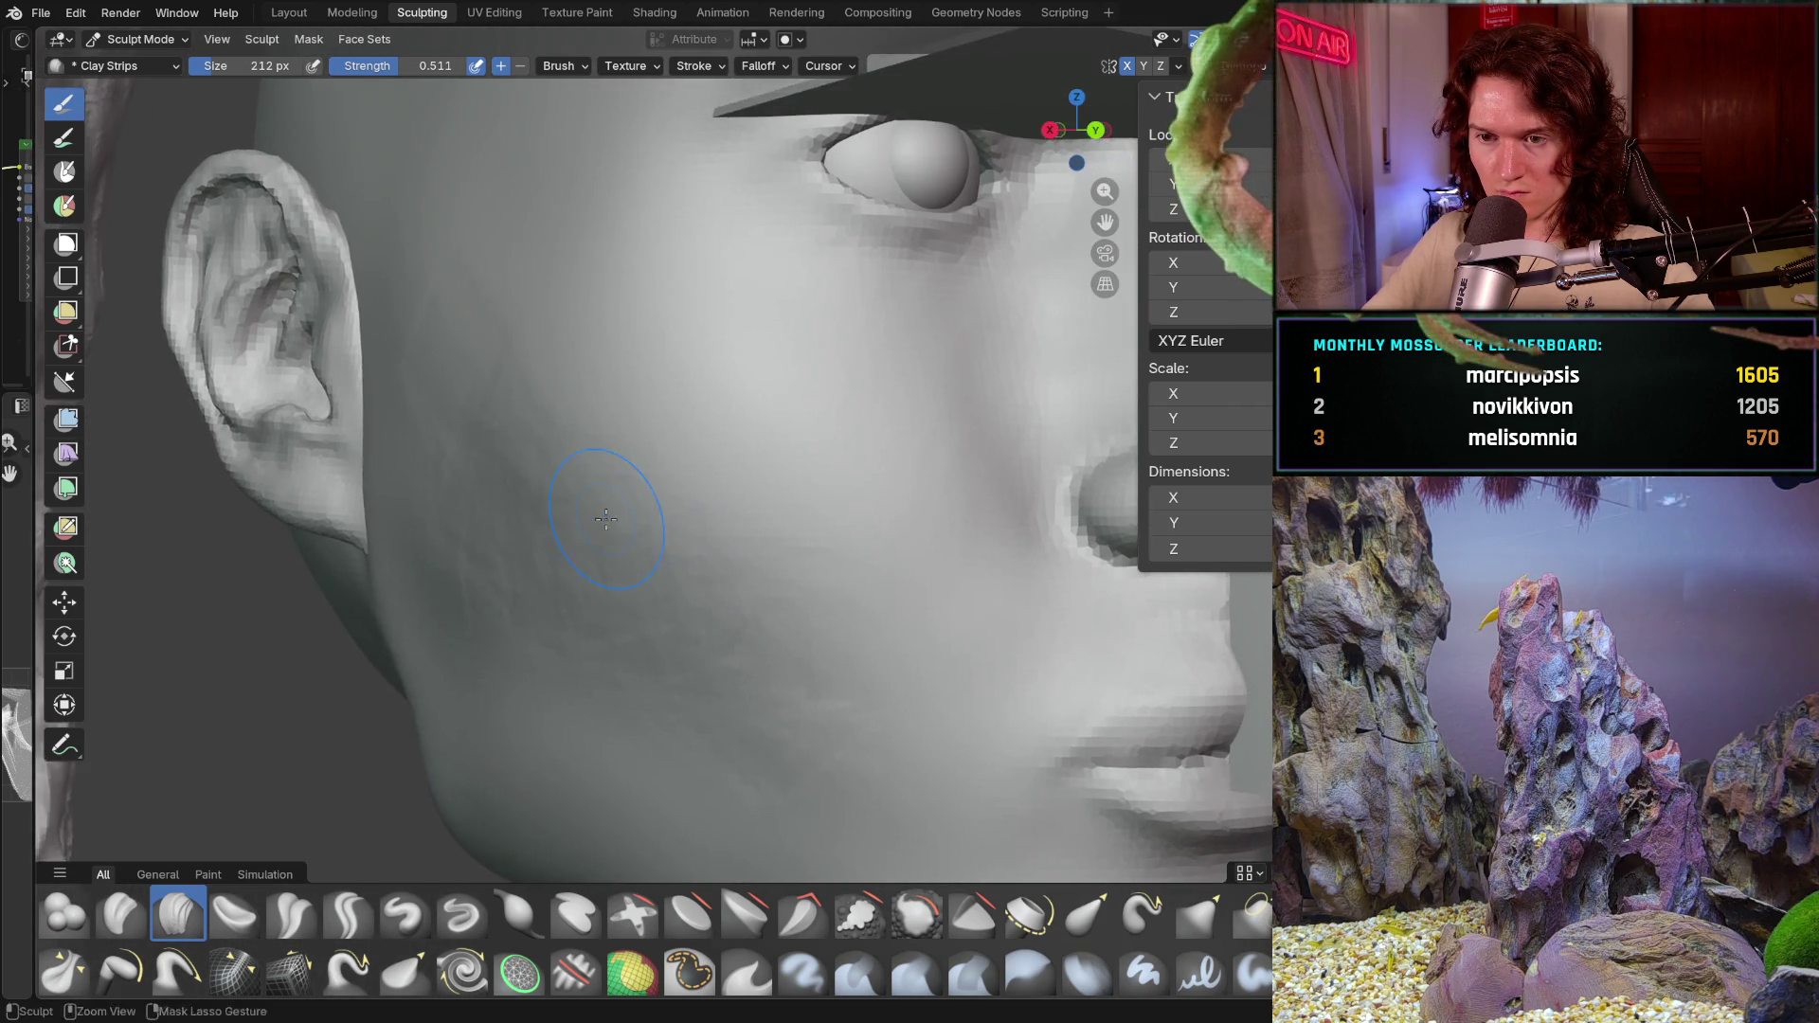
{"action": "scroll", "coordinate": [585, 489], "scroll_direction": "up", "scroll_amount": 2}
{"action": "left_click_drag", "start_coordinate": [585, 489], "coordinate": [609, 490]}
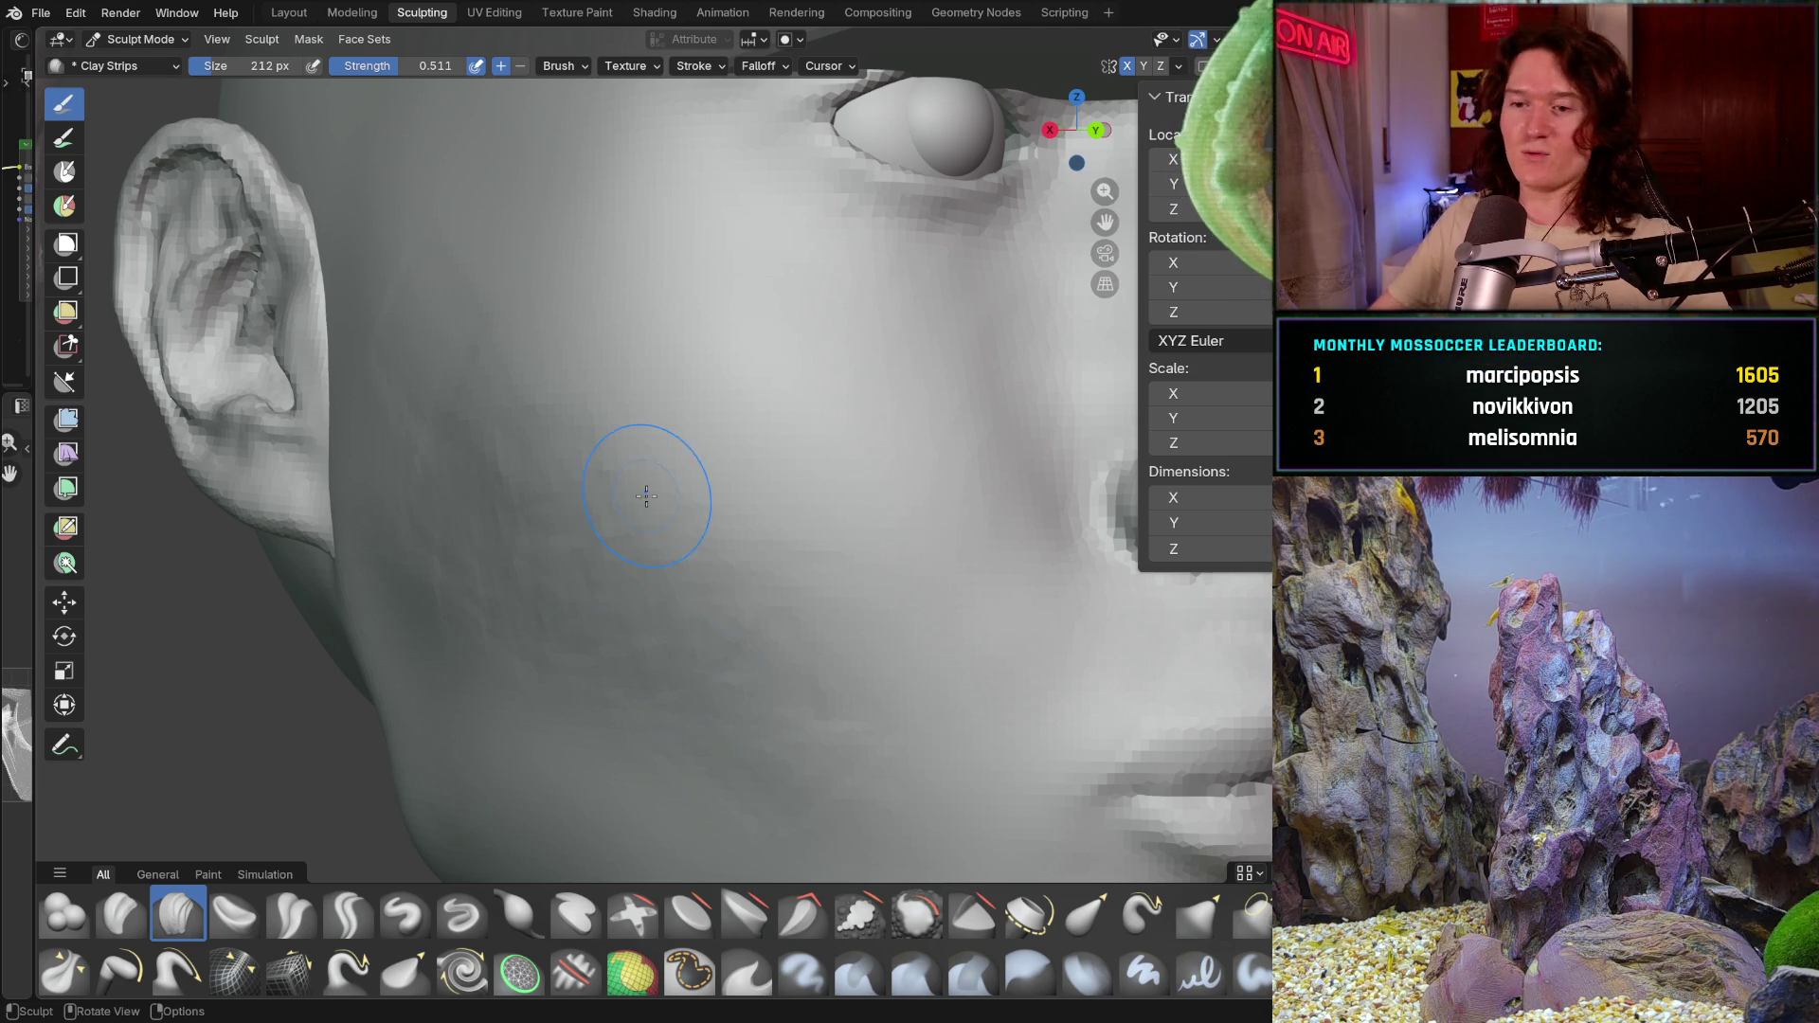
Step: Layer clay strokes near the ear, lower cheek and upper cheek toward the nose and temple
{"action": "left_click_drag", "start_coordinate": [464, 430], "coordinate": [495, 484]}
{"action": "middle_click_drag", "start_coordinate": [497, 483], "coordinate": [531, 460]}
{"action": "left_click_drag", "start_coordinate": [553, 498], "coordinate": [428, 365]}
{"action": "left_click_drag", "start_coordinate": [505, 309], "coordinate": [525, 531]}
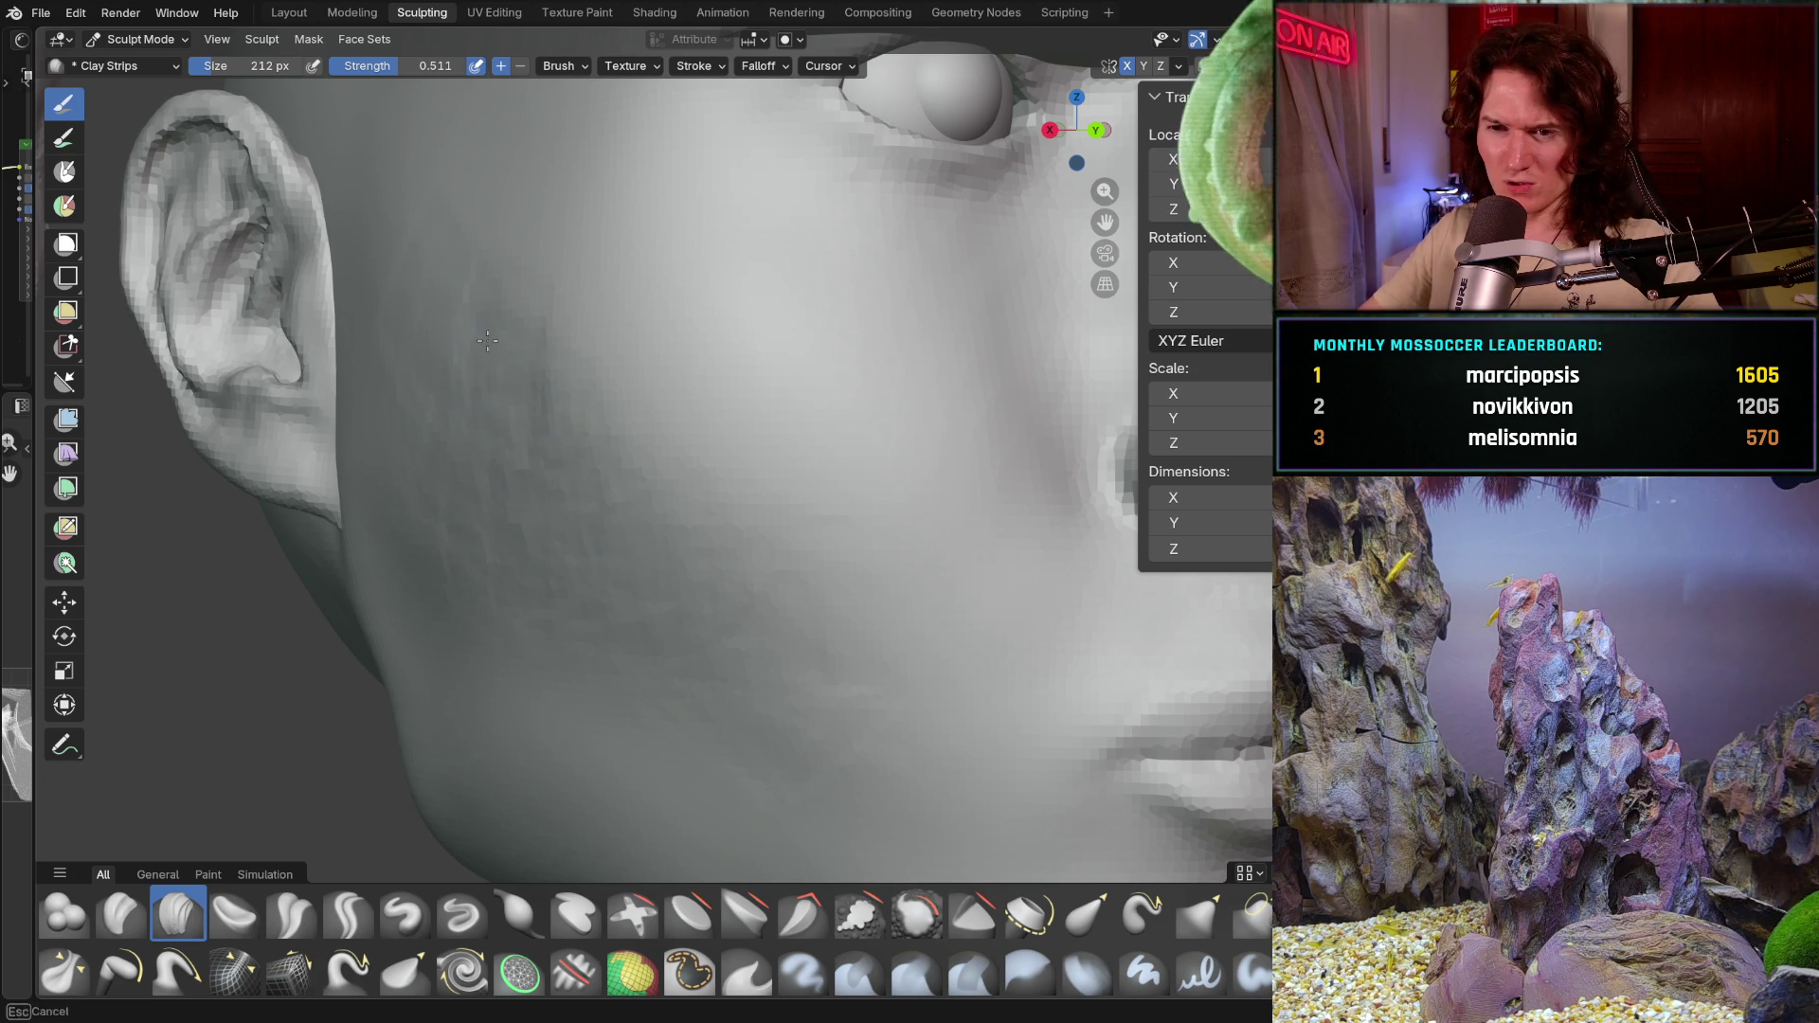
{"action": "left_click_drag", "start_coordinate": [519, 391], "coordinate": [633, 515]}
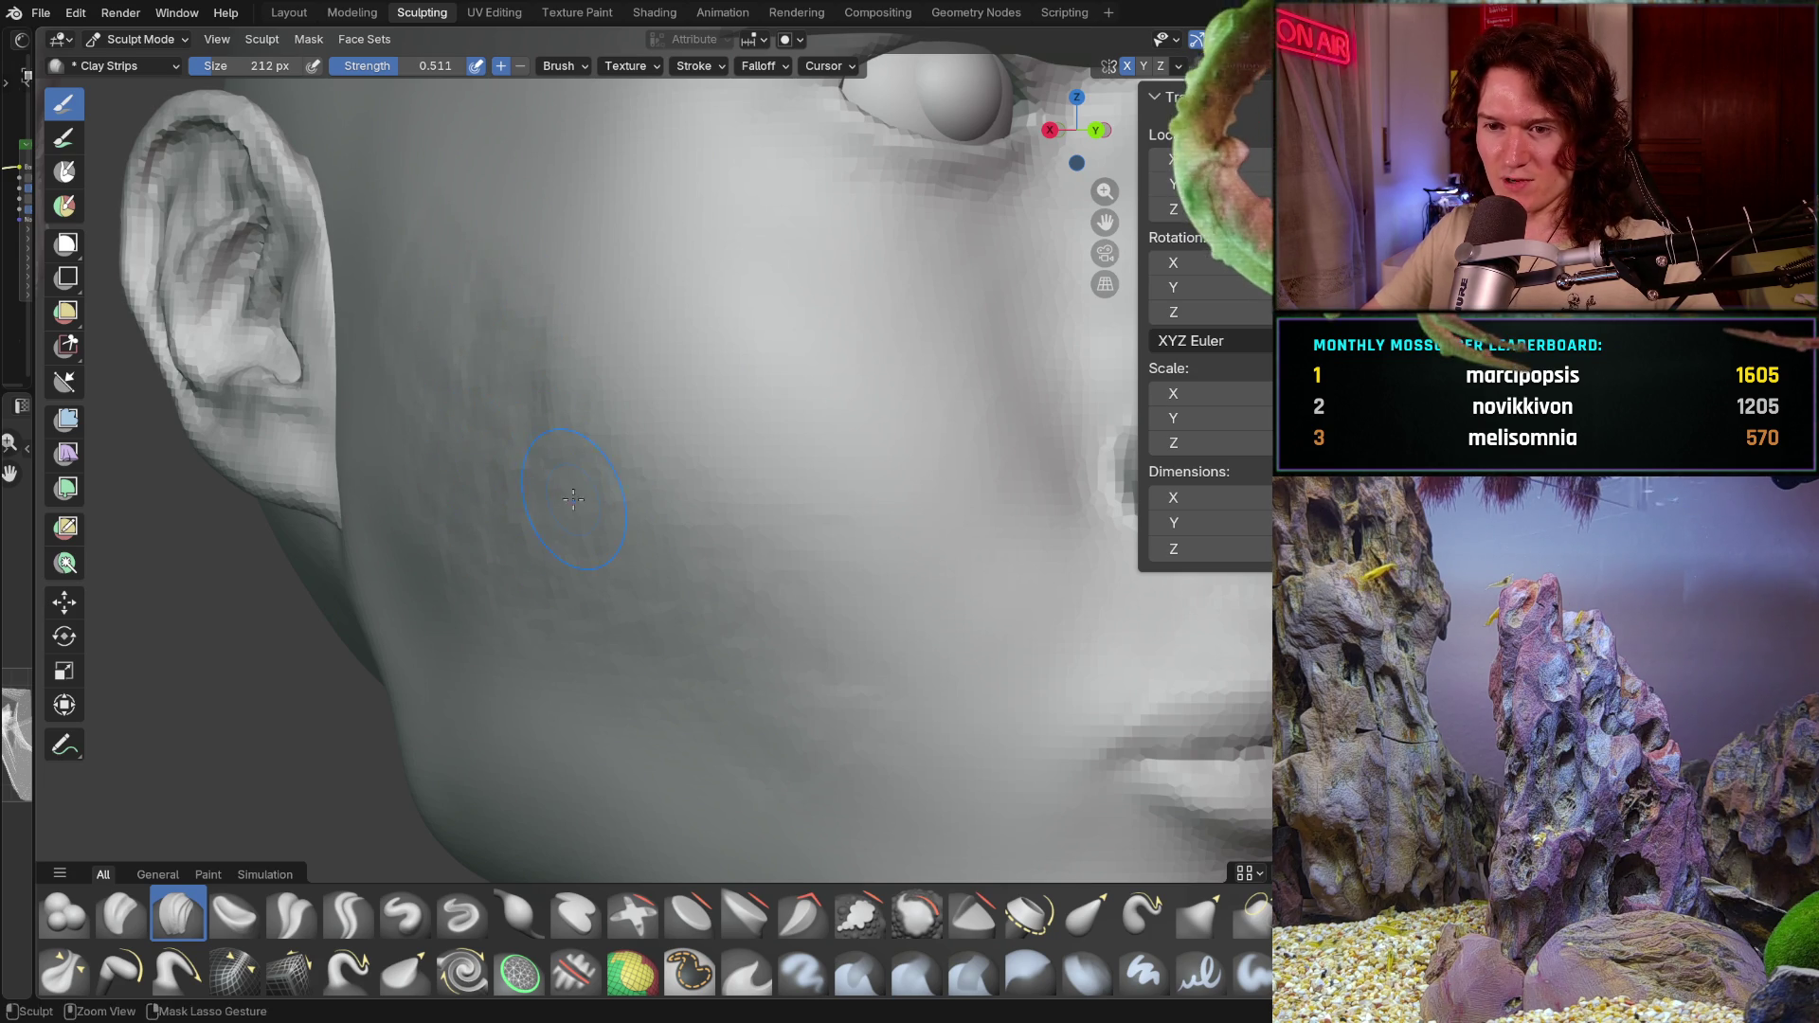
{"action": "middle_click_drag", "start_coordinate": [752, 537], "coordinate": [608, 507]}
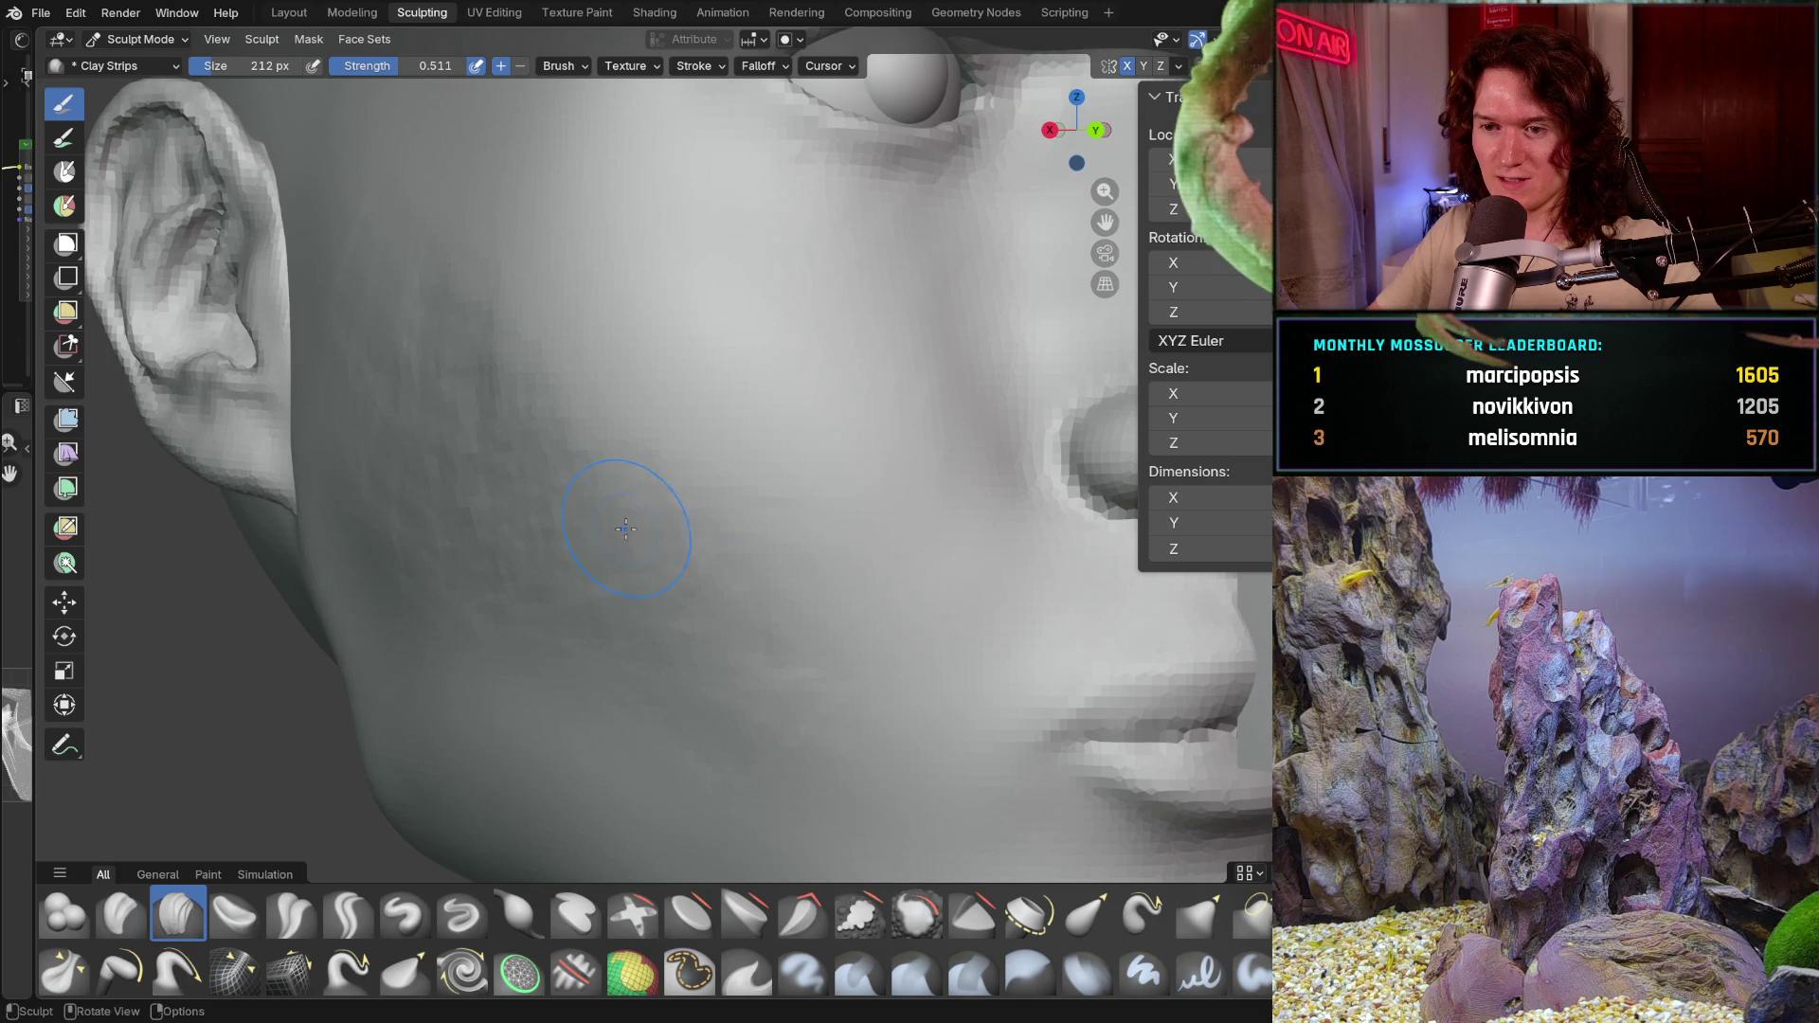
{"action": "left_click_drag", "start_coordinate": [753, 598], "coordinate": [760, 611]}
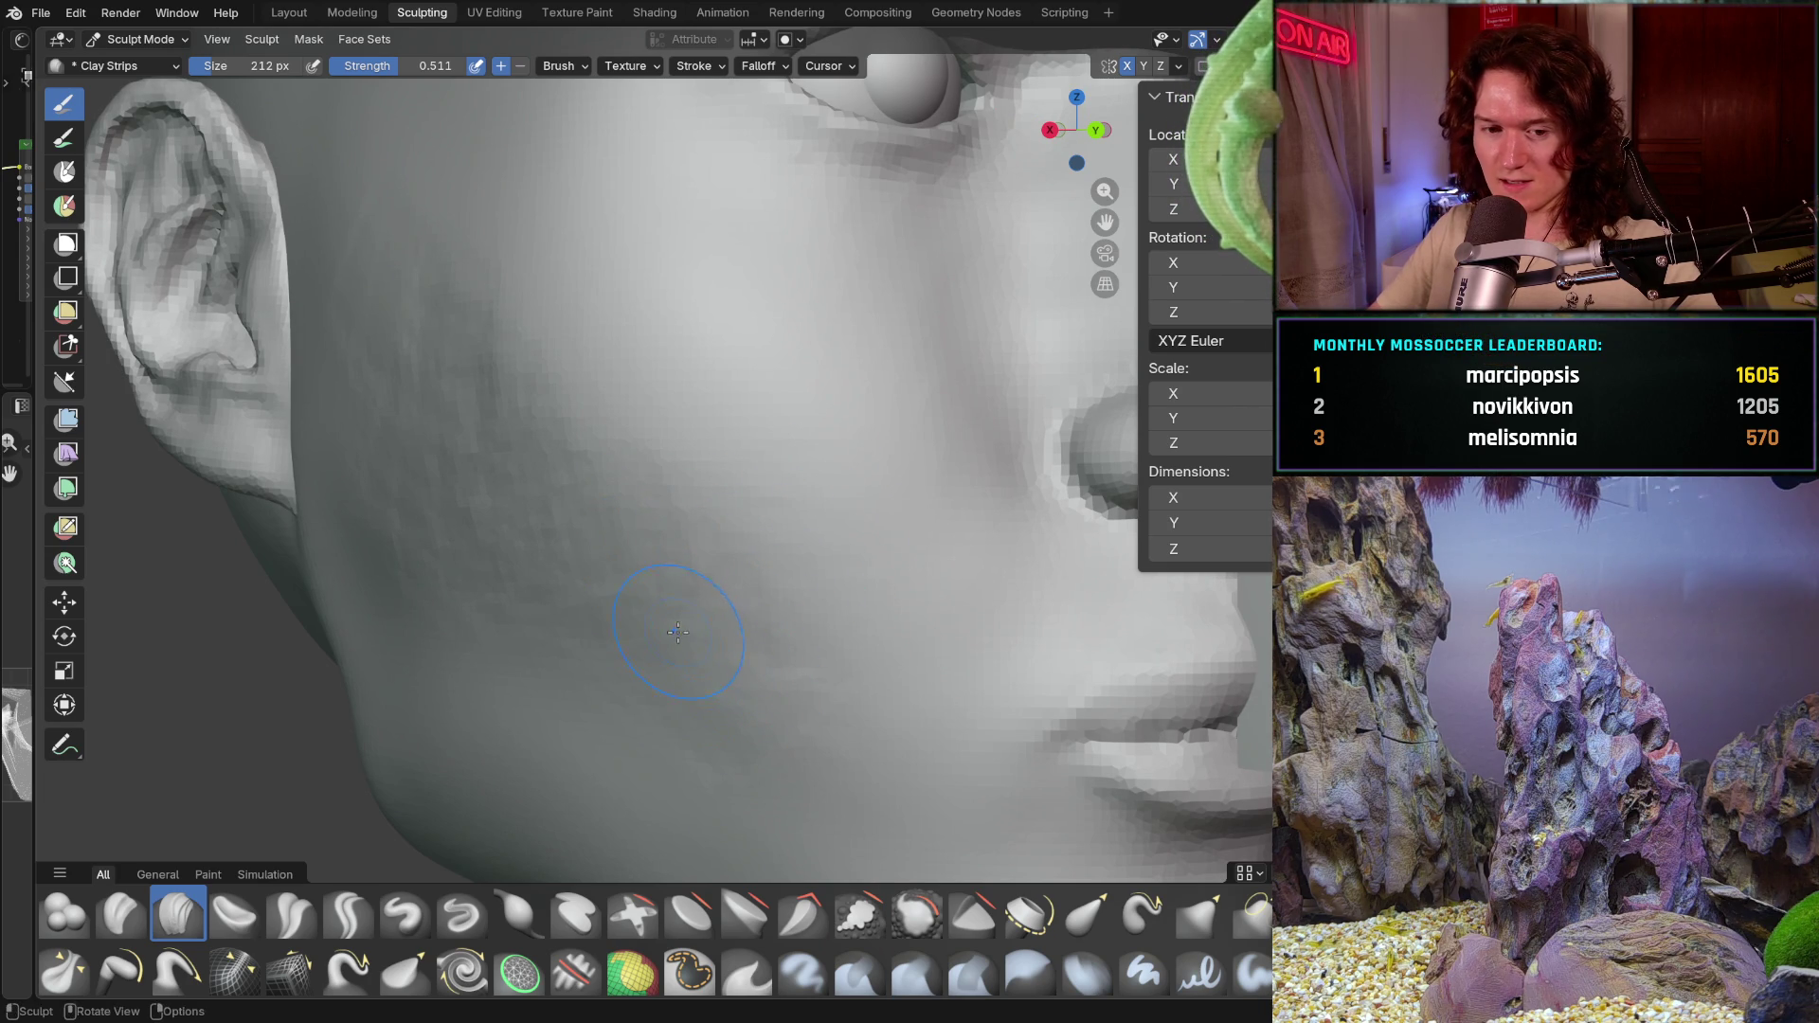
{"action": "middle_click_drag", "start_coordinate": [731, 682], "coordinate": [715, 623]}
{"action": "left_click_drag", "start_coordinate": [715, 624], "coordinate": [617, 596]}
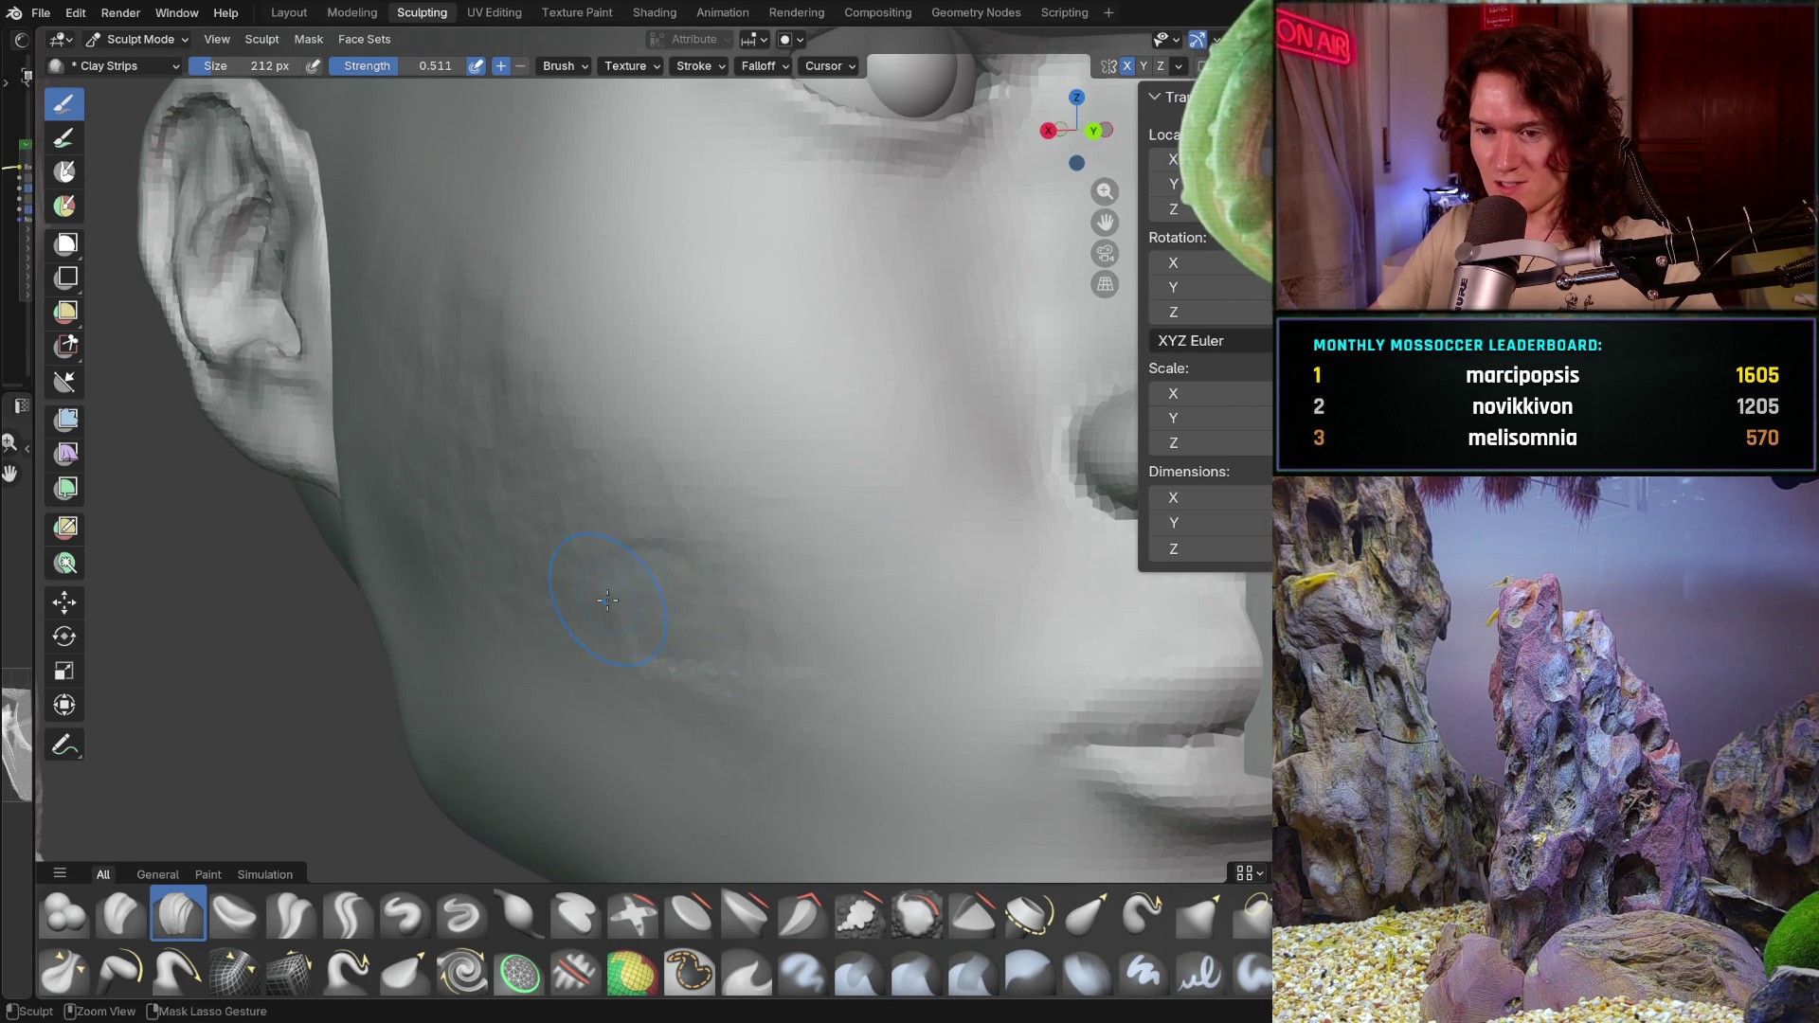
{"action": "middle_click_drag", "start_coordinate": [579, 602], "coordinate": [532, 621]}
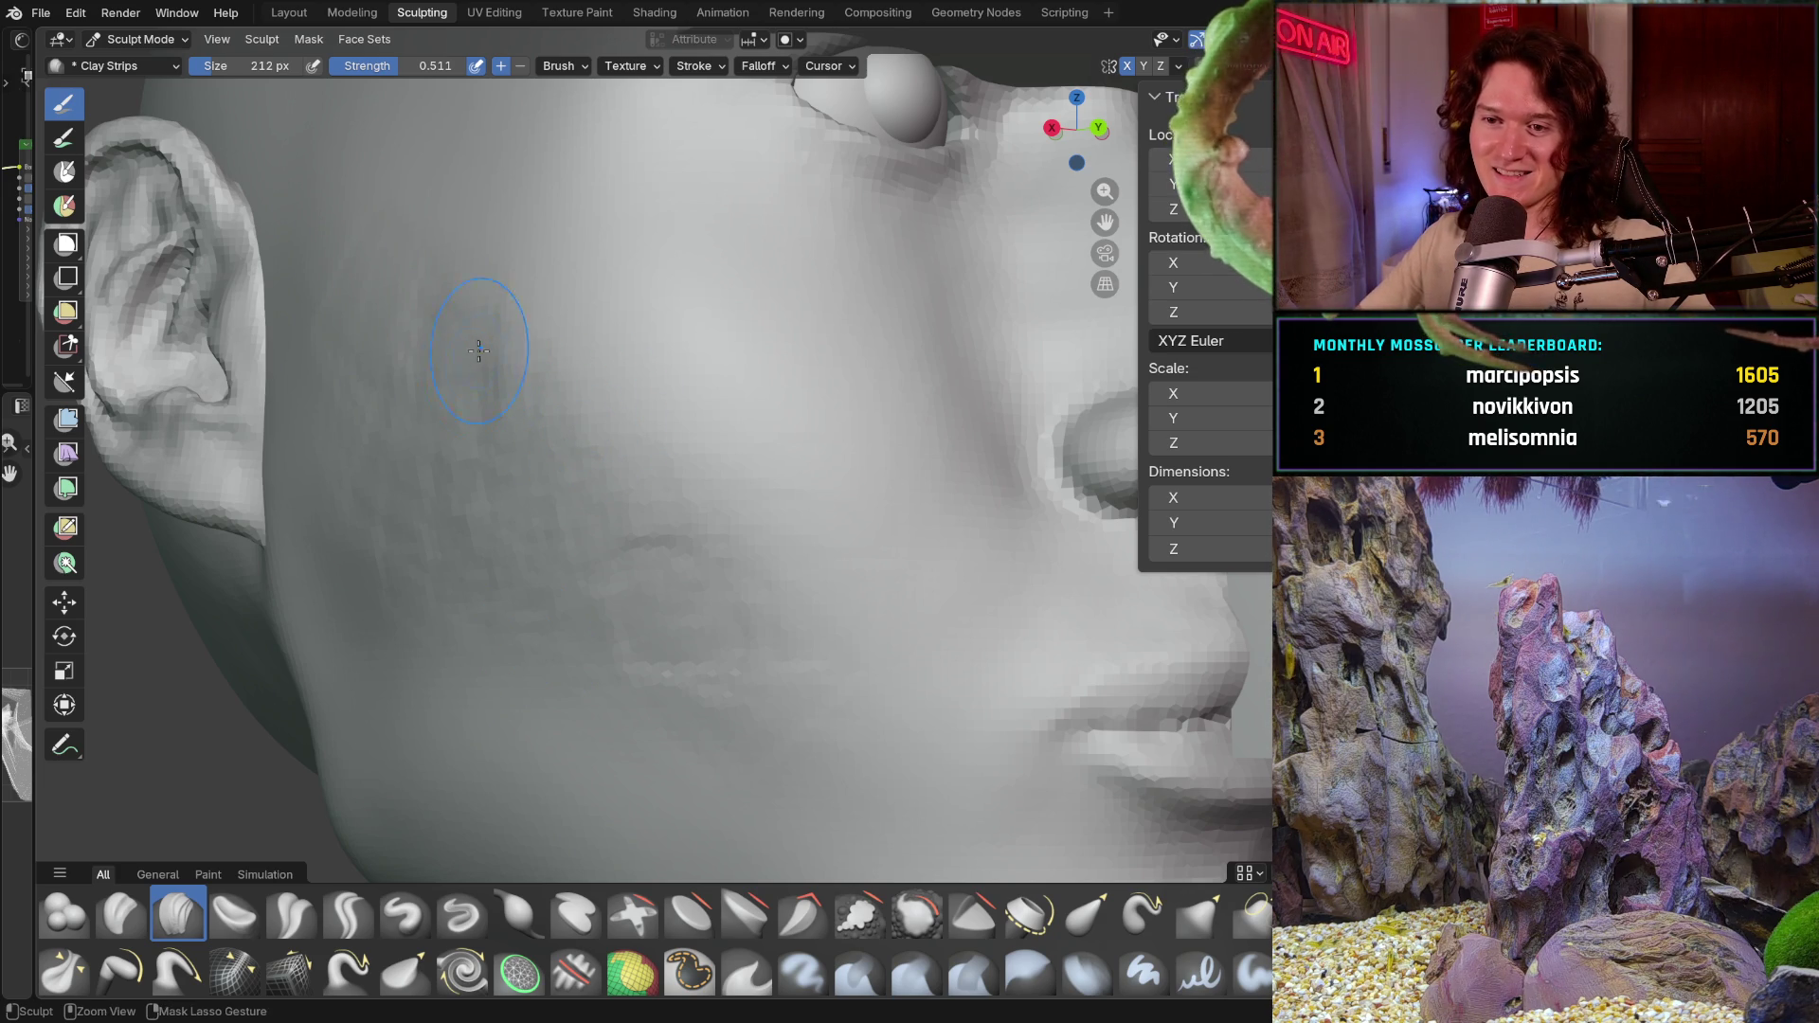
Step: Cancel the accidental B operation and frame the ear, eye and temple against the reference bust
{"action": "key", "text": "b"}
{"action": "key", "text": "Escape"}
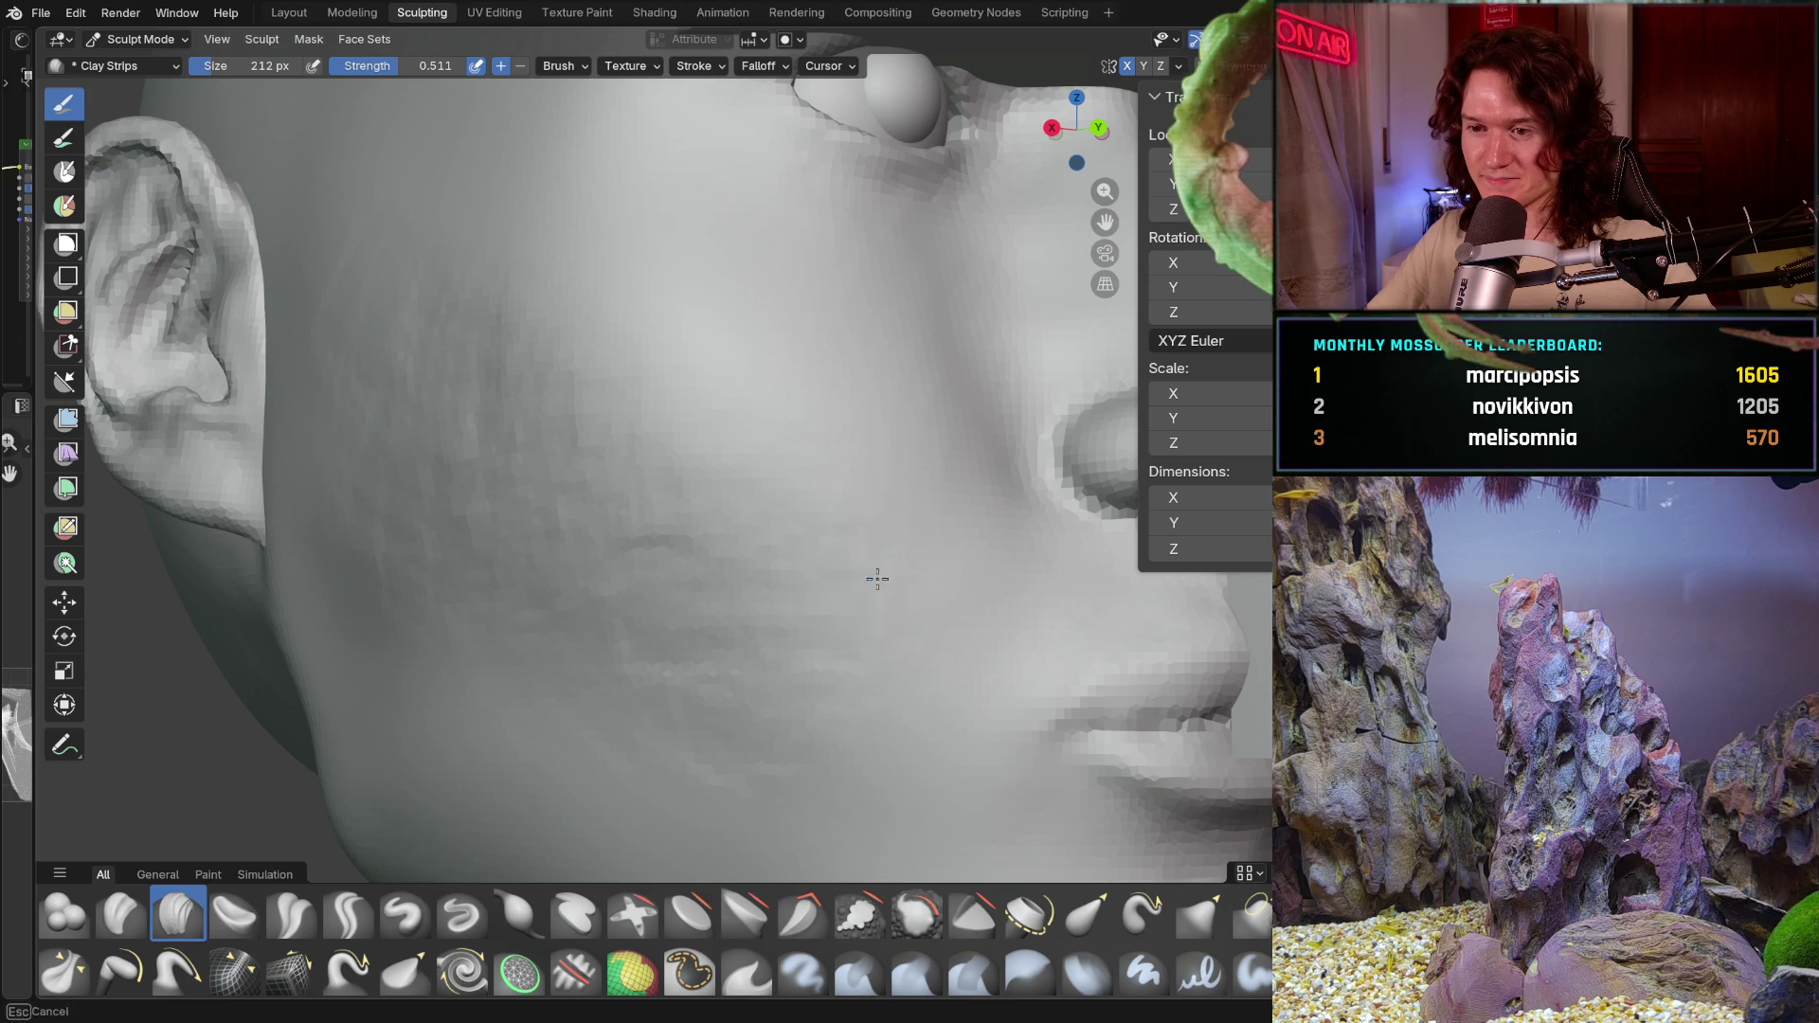
{"action": "mouse_move", "coordinate": [885, 578]}
{"action": "middle_mouse_down"}
{"action": "mouse_move", "coordinate": [770, 537]}
{"action": "mouse_move", "coordinate": [863, 446]}
{"action": "middle_mouse_up"}
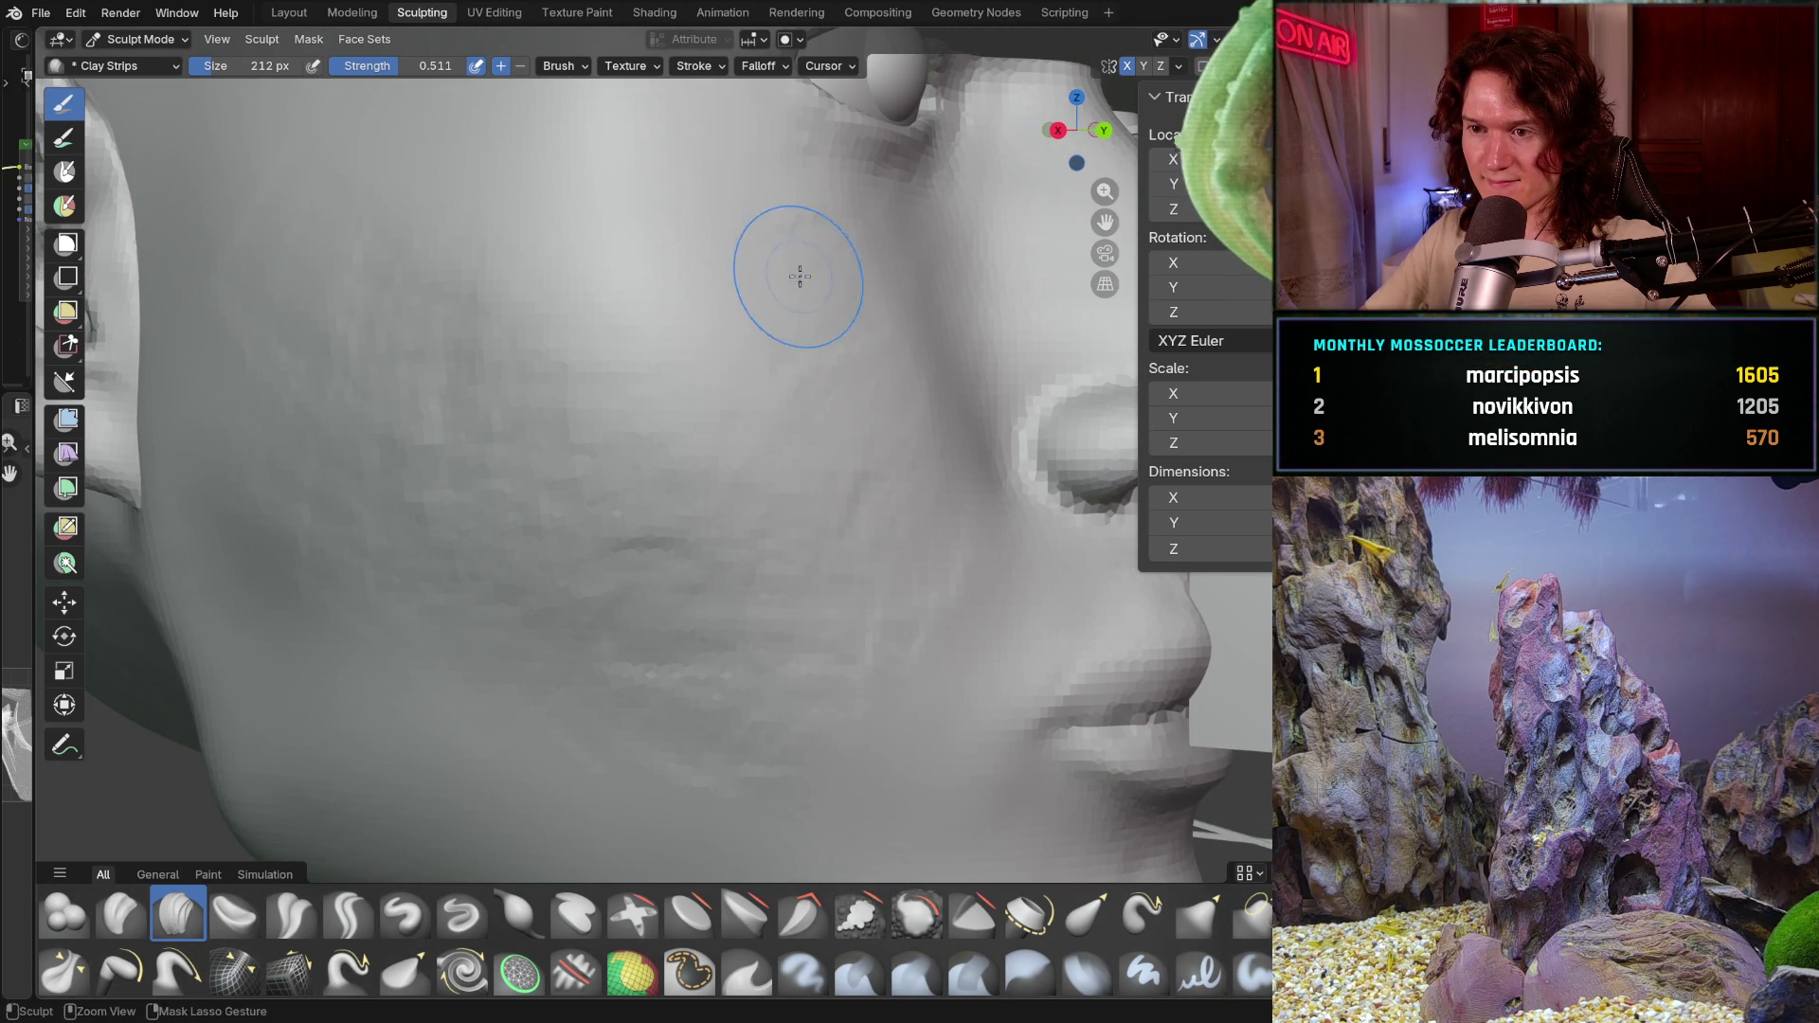
{"action": "mouse_move", "coordinate": [836, 336]}
{"action": "middle_mouse_down"}
{"action": "mouse_move", "coordinate": [712, 647]}
{"action": "mouse_move", "coordinate": [536, 714]}
{"action": "middle_mouse_up"}
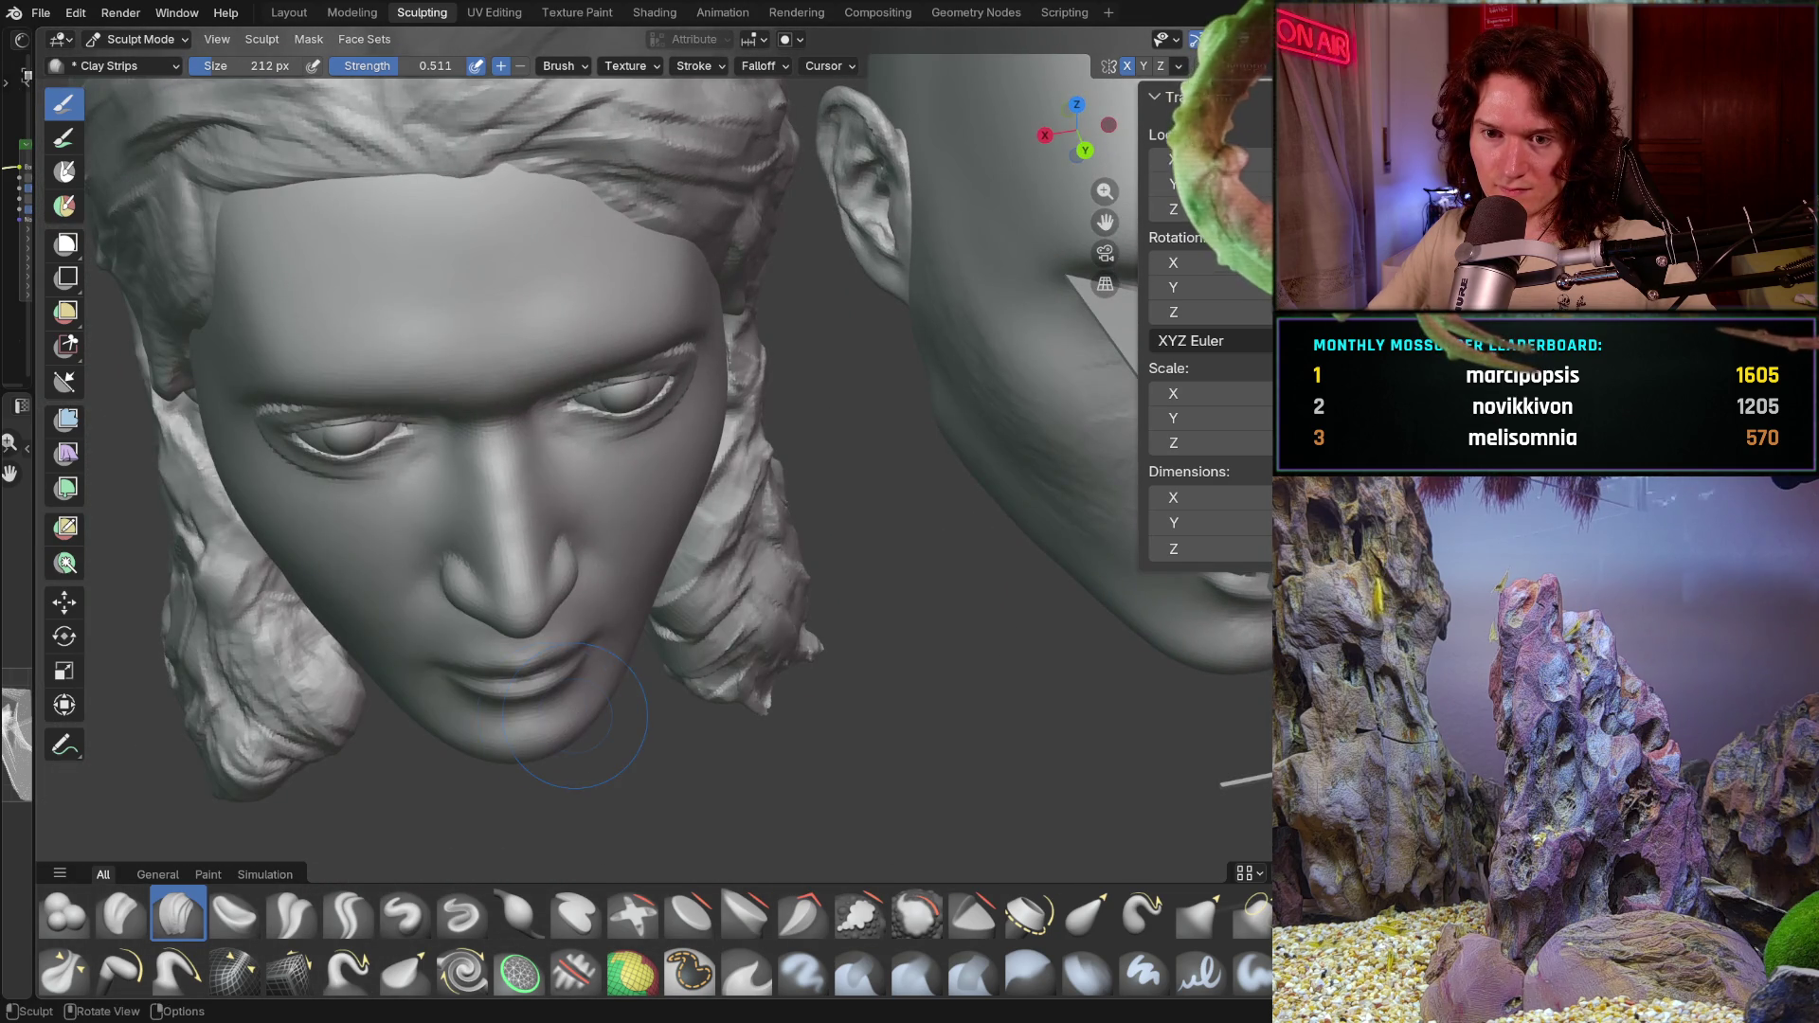
{"action": "mouse_move", "coordinate": [534, 715]}
{"action": "middle_mouse_down"}
{"action": "mouse_move", "coordinate": [413, 647]}
{"action": "mouse_move", "coordinate": [625, 508]}
{"action": "mouse_move", "coordinate": [684, 428]}
{"action": "mouse_move", "coordinate": [580, 306]}
{"action": "middle_mouse_up"}
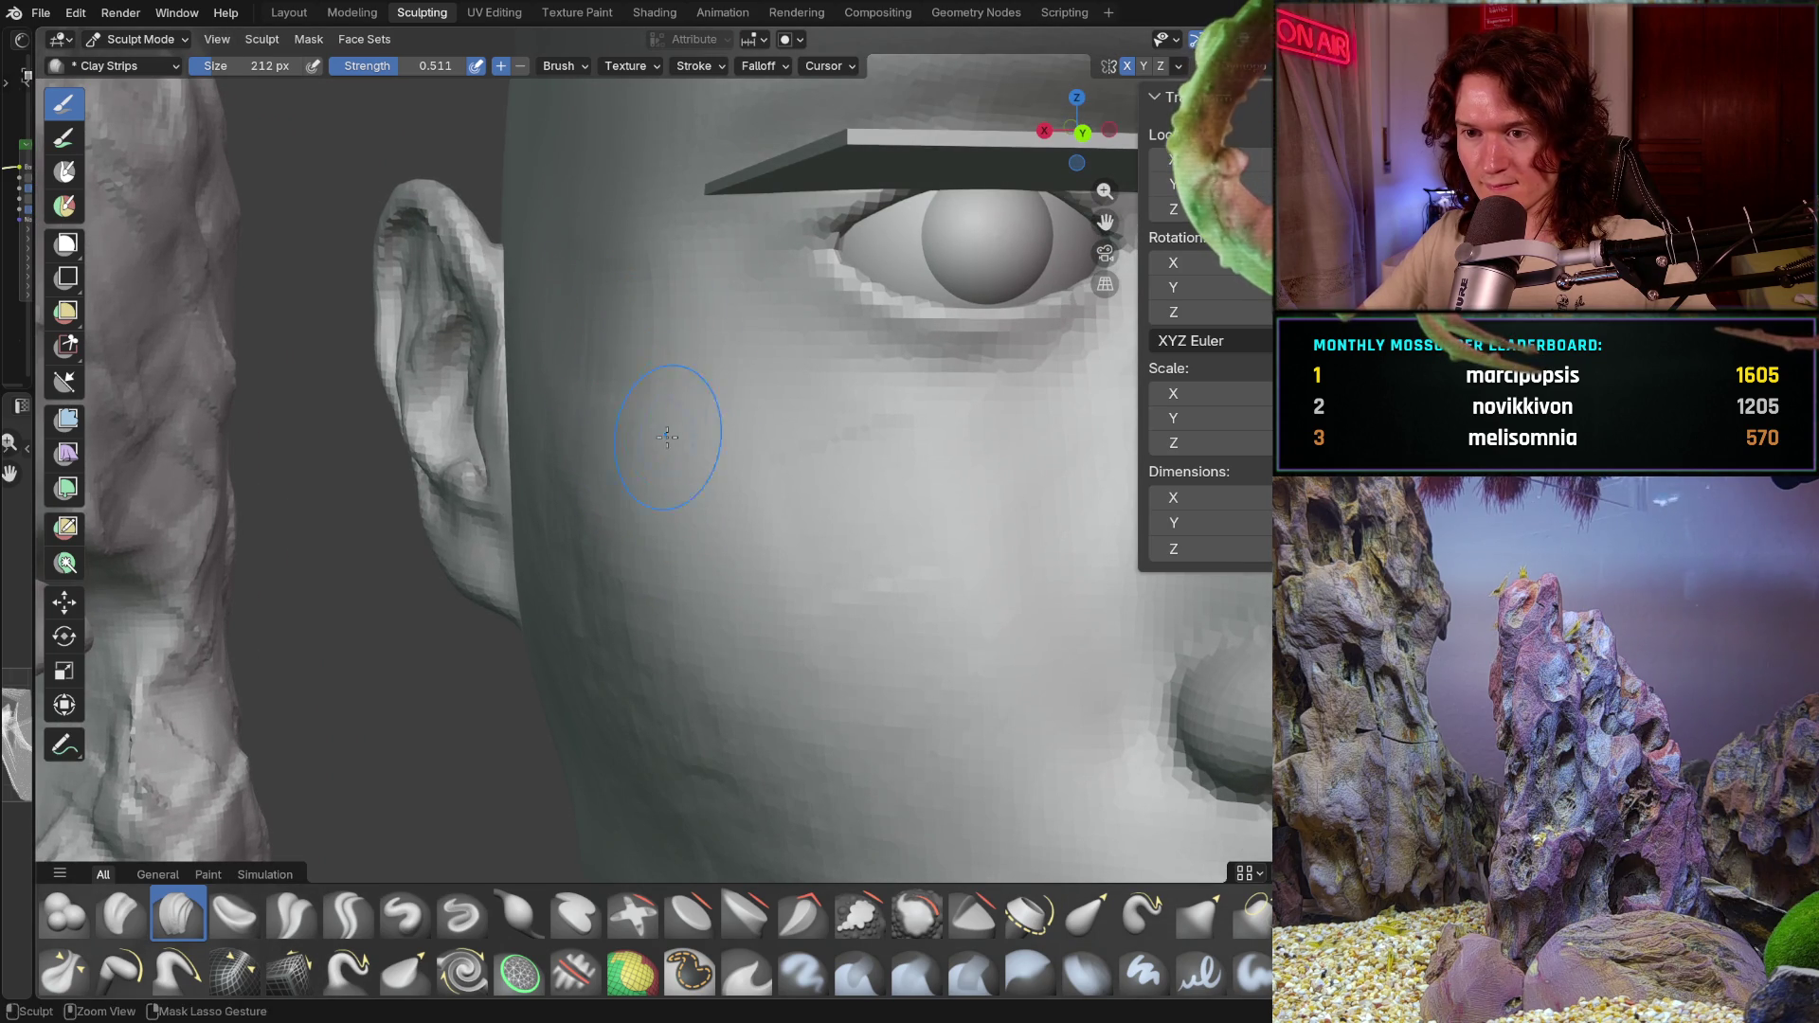
{"action": "mouse_move", "coordinate": [715, 386]}
{"action": "middle_mouse_down", "text": "ctrl"}
{"action": "mouse_move", "coordinate": [609, 477]}
{"action": "mouse_move", "coordinate": [644, 404]}
{"action": "mouse_move", "coordinate": [553, 399]}
{"action": "middle_mouse_up", "text": "ctrl"}
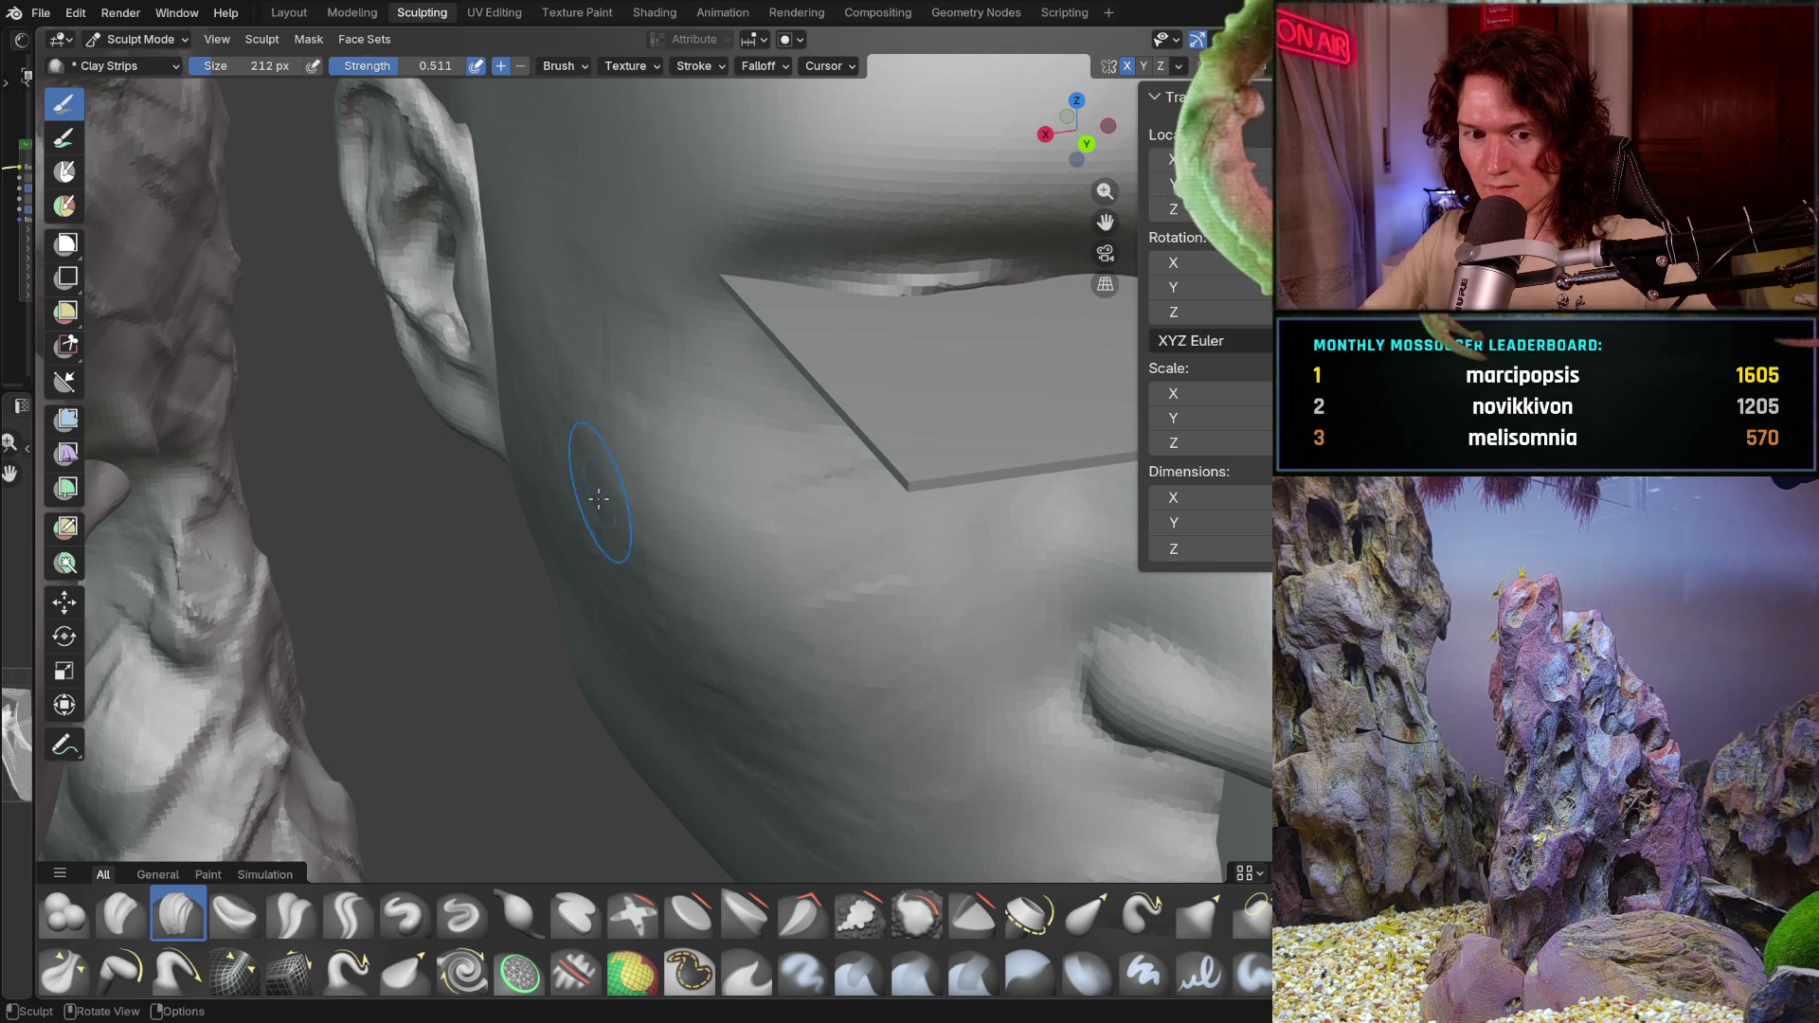
{"action": "scroll", "coordinate": [581, 520], "scroll_direction": "down", "scroll_amount": 2}
{"action": "scroll", "coordinate": [653, 496], "scroll_direction": "down", "scroll_amount": 2}
{"action": "scroll", "coordinate": [627, 560], "scroll_direction": "up", "scroll_amount": 1}
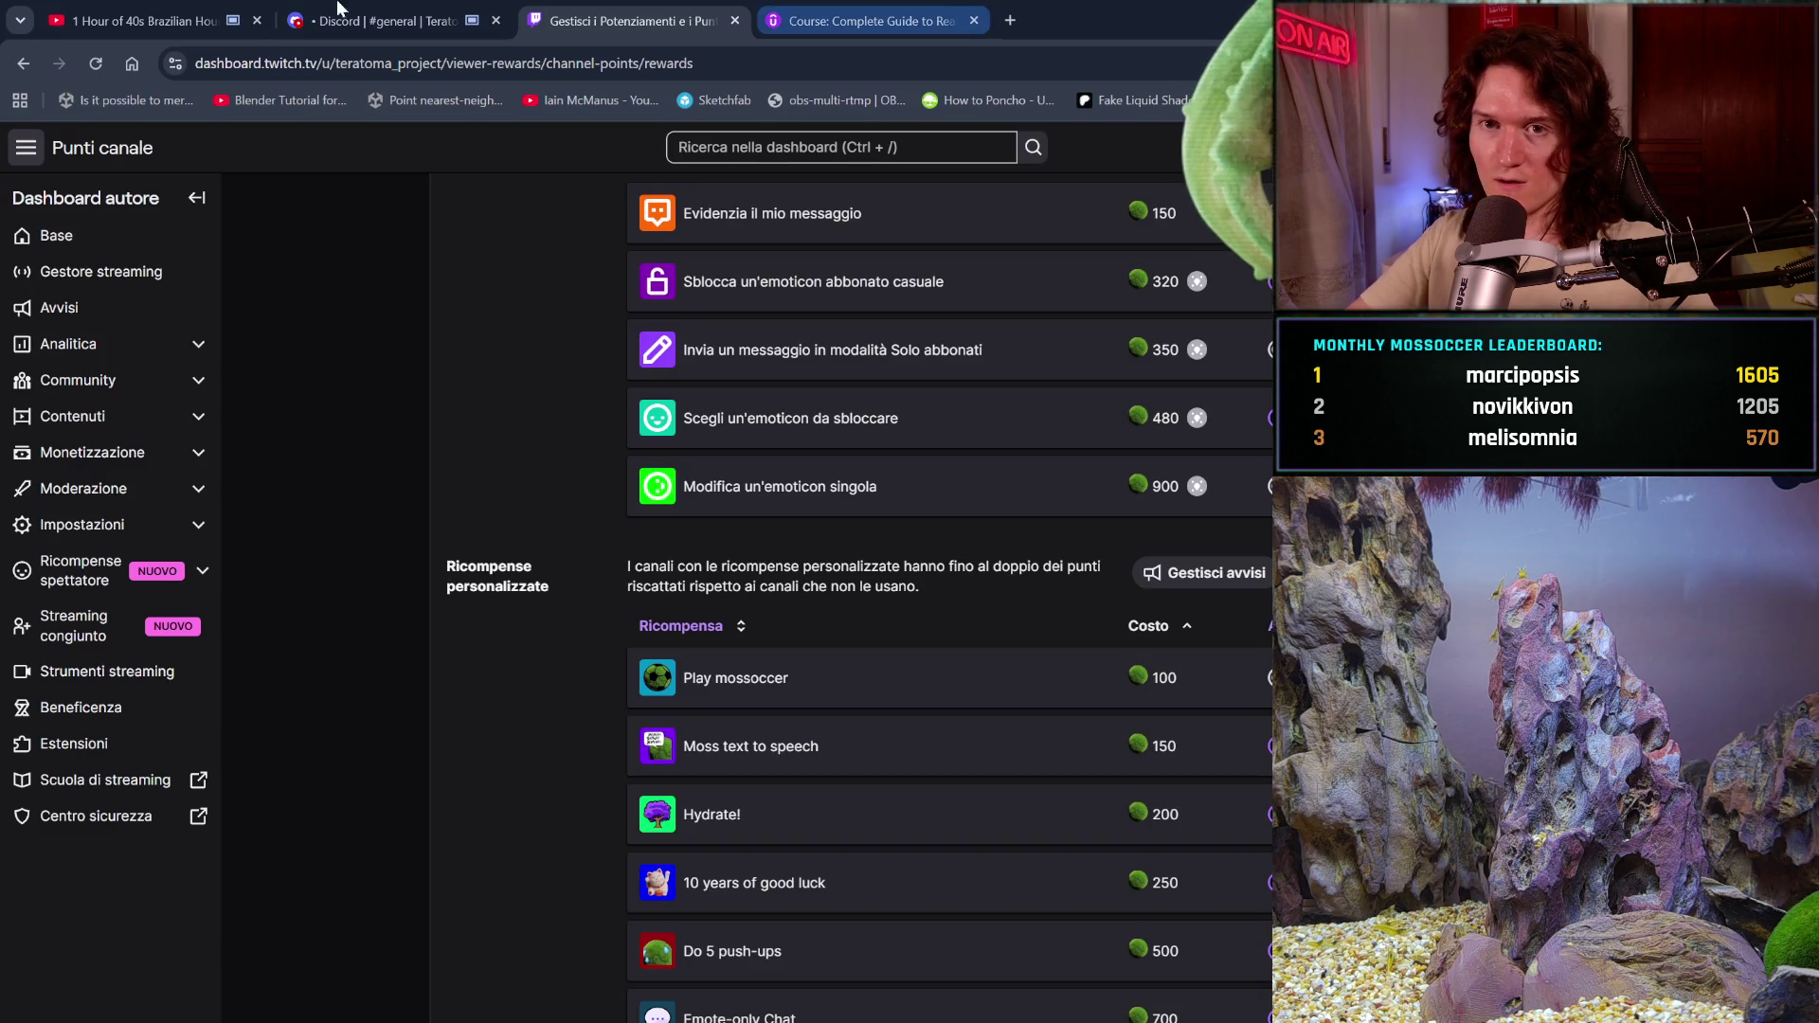
Step: Switch from the Twitch rewards dashboard to the YouTube video tab
{"action": "left_click", "coordinate": [135, 20]}
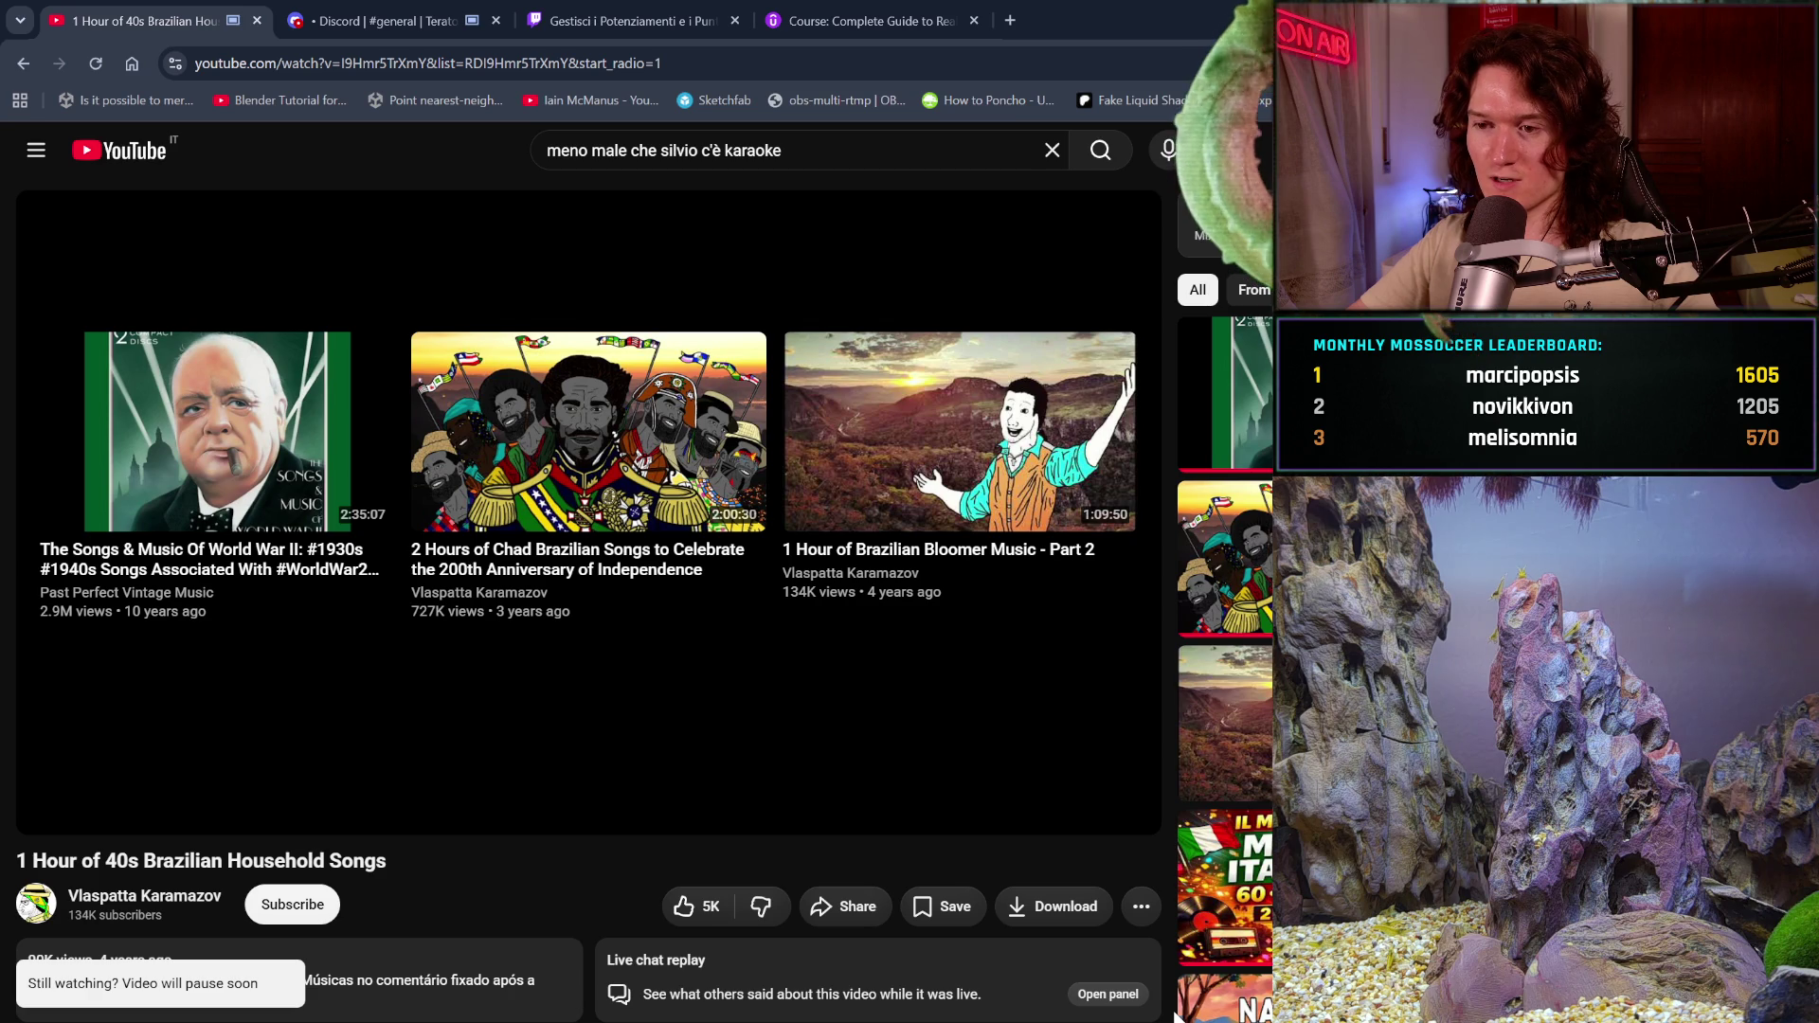
{"action": "mouse_move", "coordinate": [959, 483]}
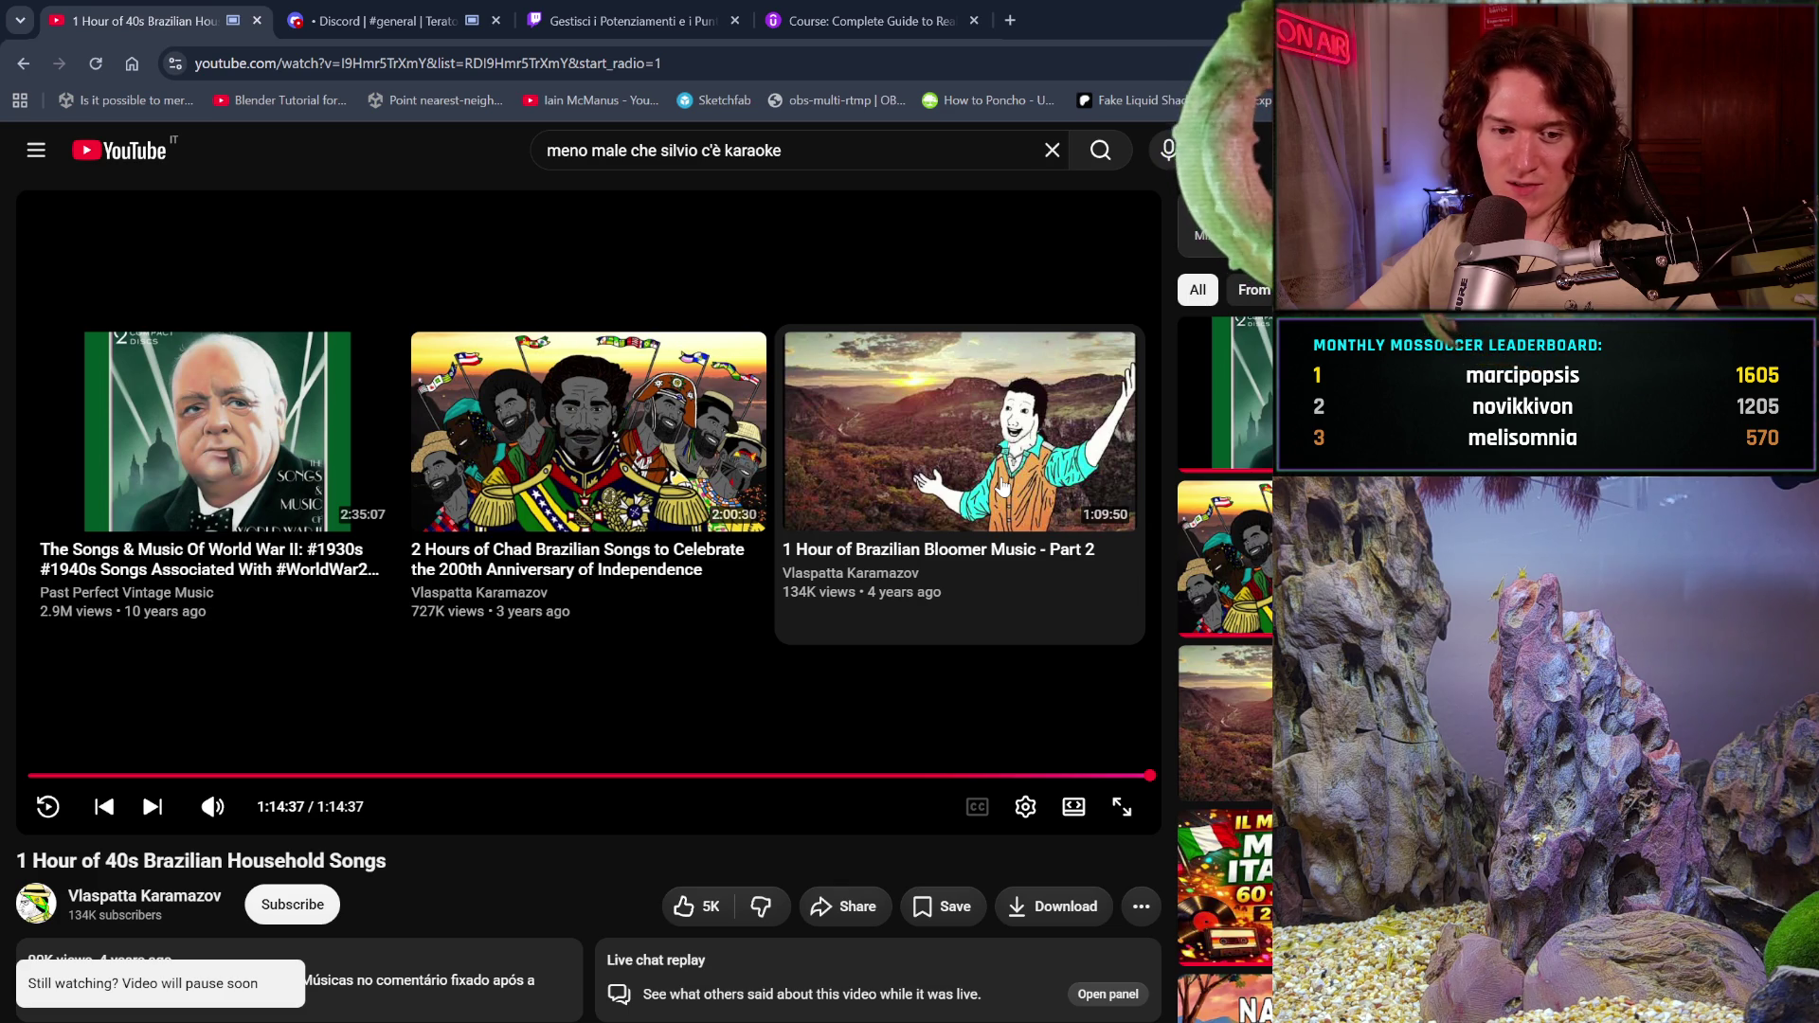
{"action": "scroll", "coordinate": [1108, 558], "scroll_direction": "down", "scroll_amount": 3}
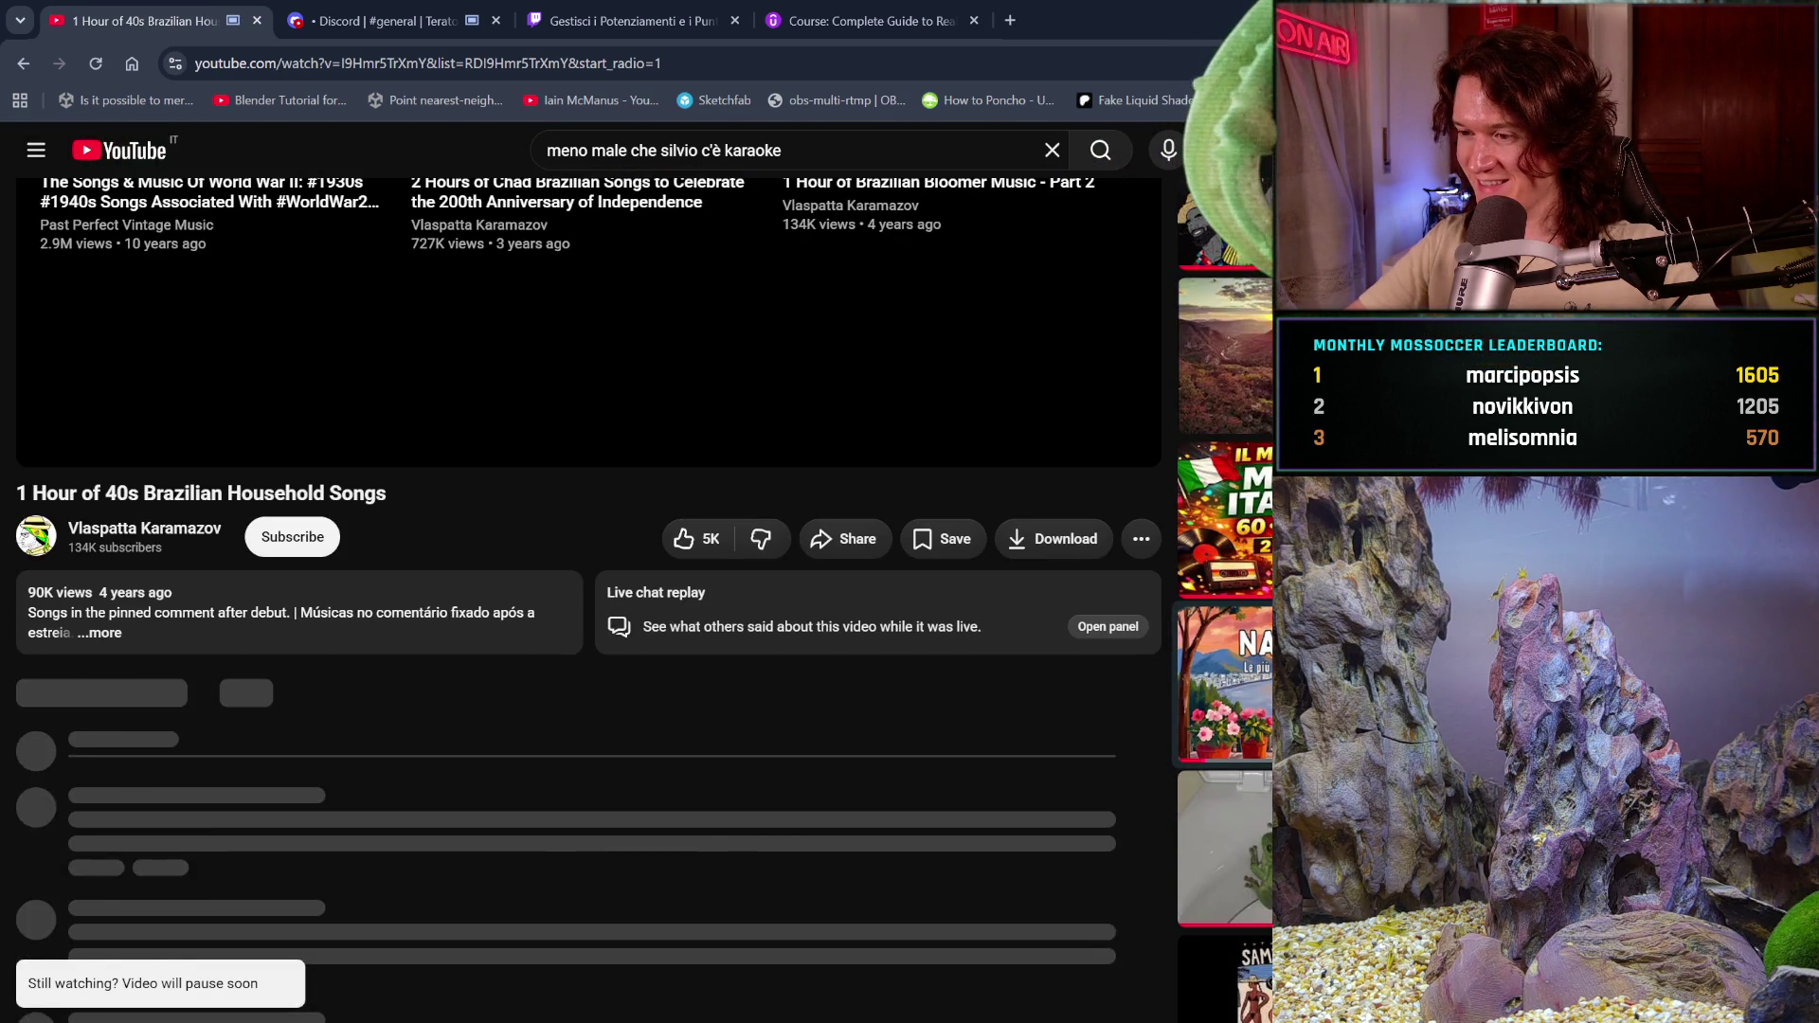
{"action": "scroll", "coordinate": [588, 598], "scroll_direction": "down", "scroll_amount": 1}
{"action": "scroll", "coordinate": [588, 597], "scroll_direction": "down", "scroll_amount": 1}
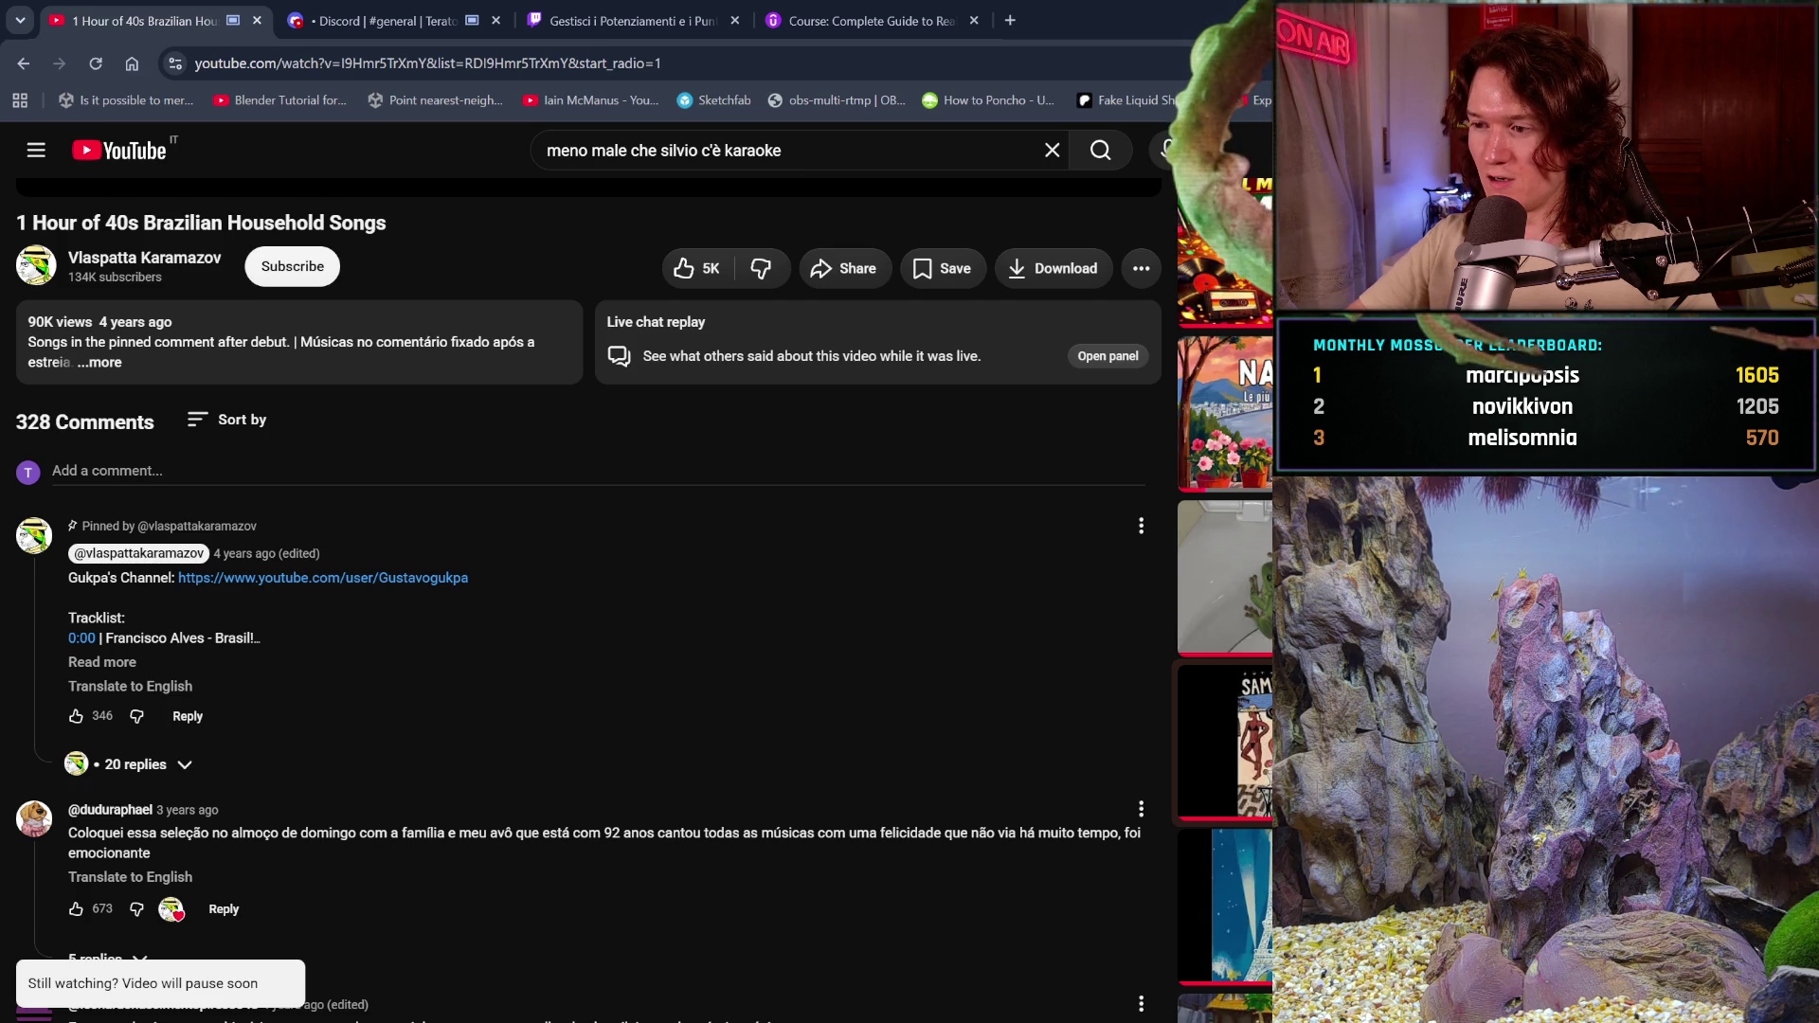
{"action": "scroll", "coordinate": [588, 597], "scroll_direction": "down", "scroll_amount": 1}
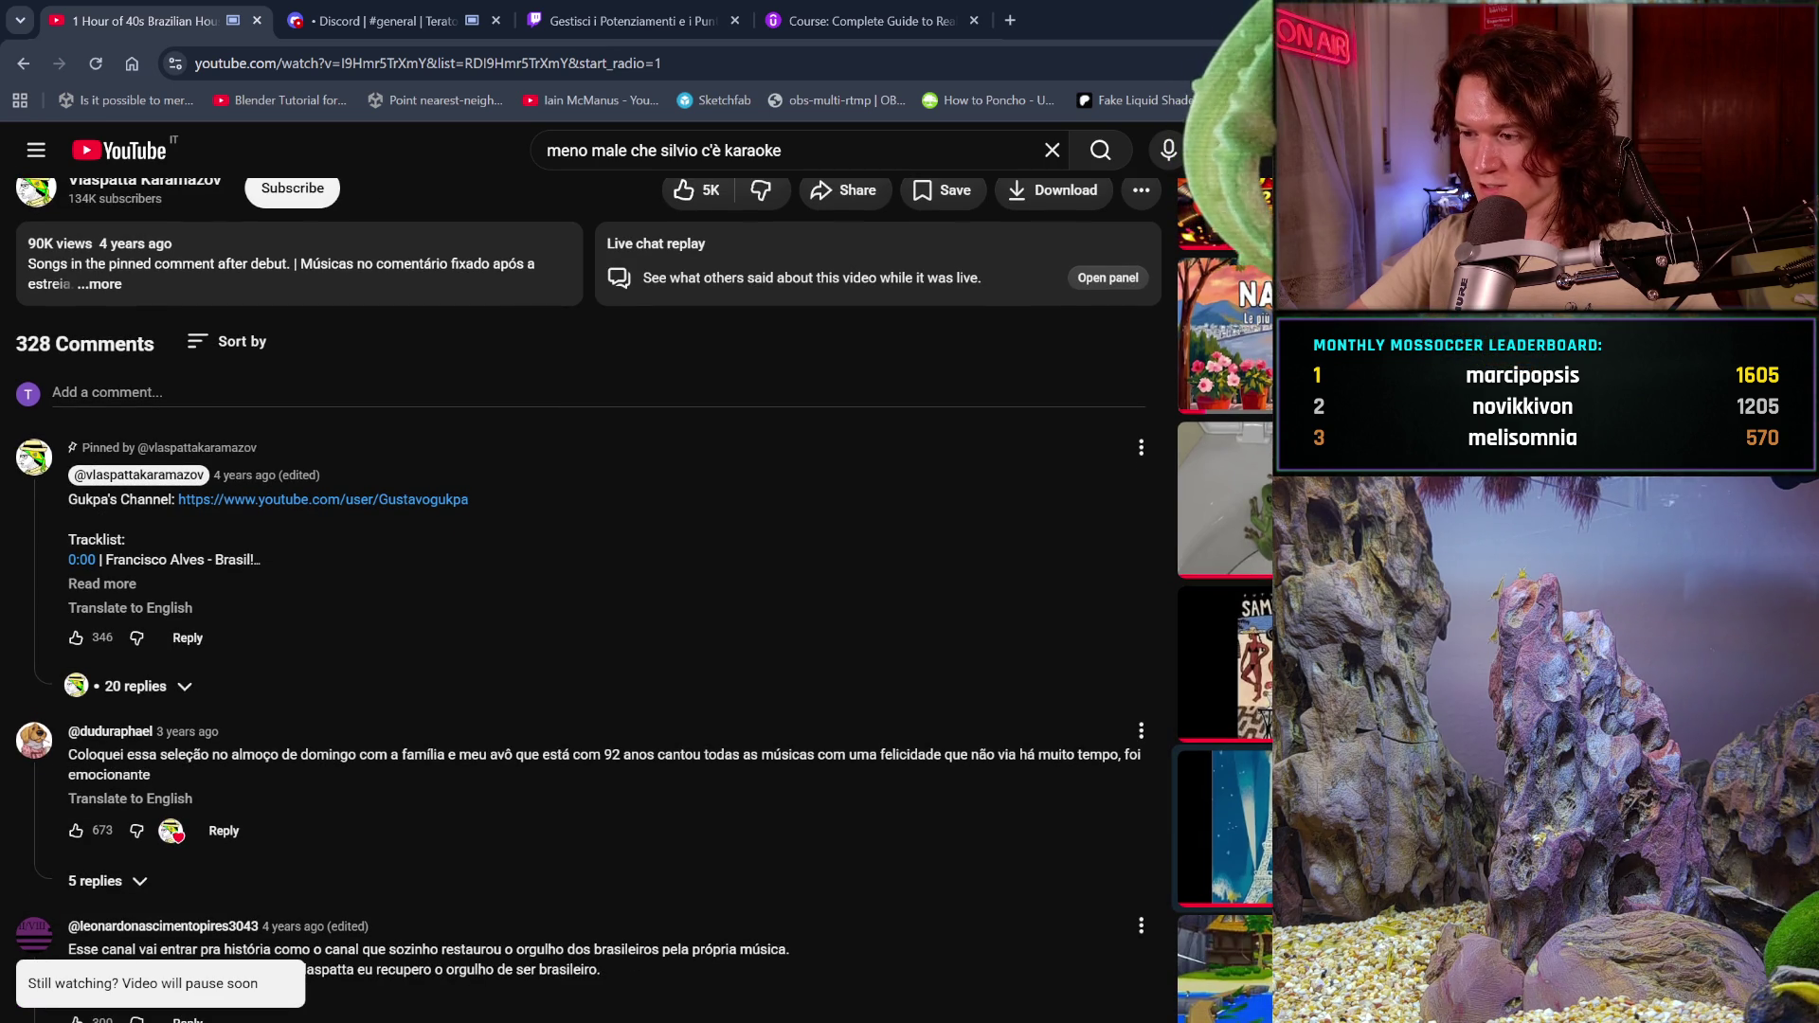
Step: Start playing the Samba Bossa Nova video from the YouTube sidebar recommendations
{"action": "left_click", "coordinate": [1226, 661]}
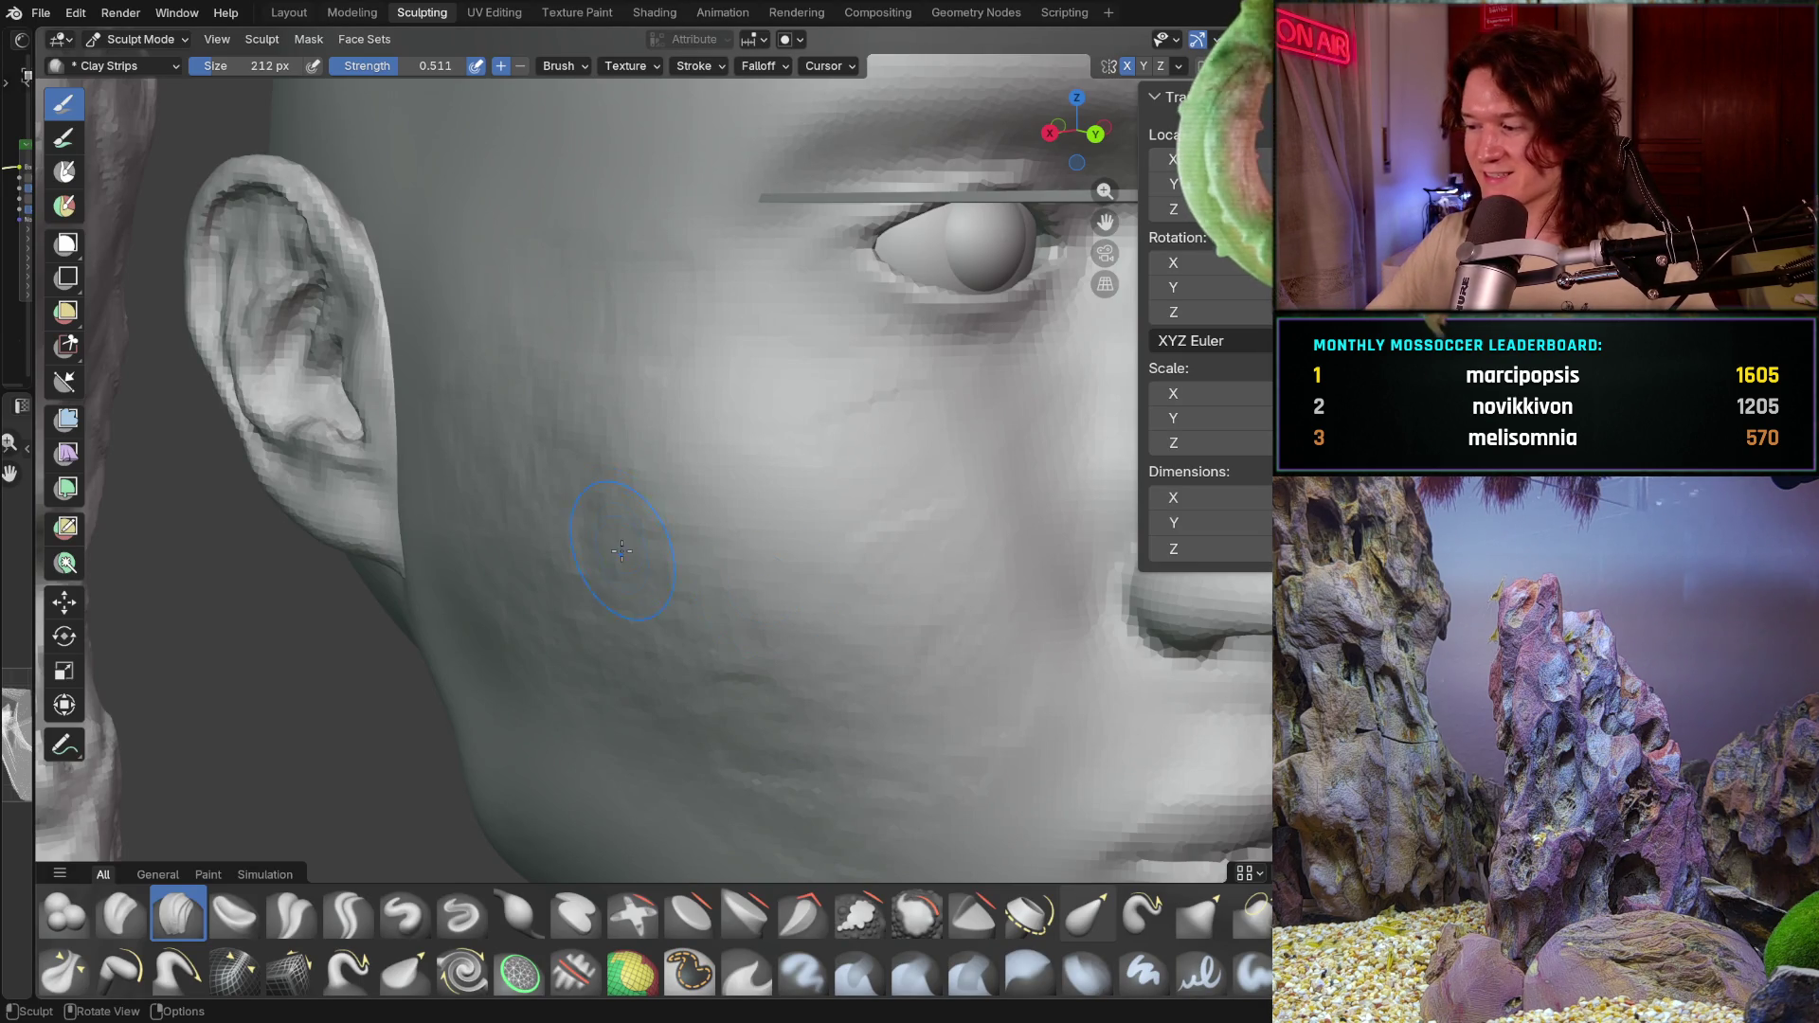
Step: Lay a Clay Strips stroke on the cheek near the ear and orbit the head to review it
{"action": "mouse_move", "coordinate": [559, 511]}
{"action": "left_mouse_down"}
{"action": "mouse_move", "coordinate": [528, 535]}
{"action": "mouse_move", "coordinate": [541, 569]}
{"action": "left_mouse_up"}
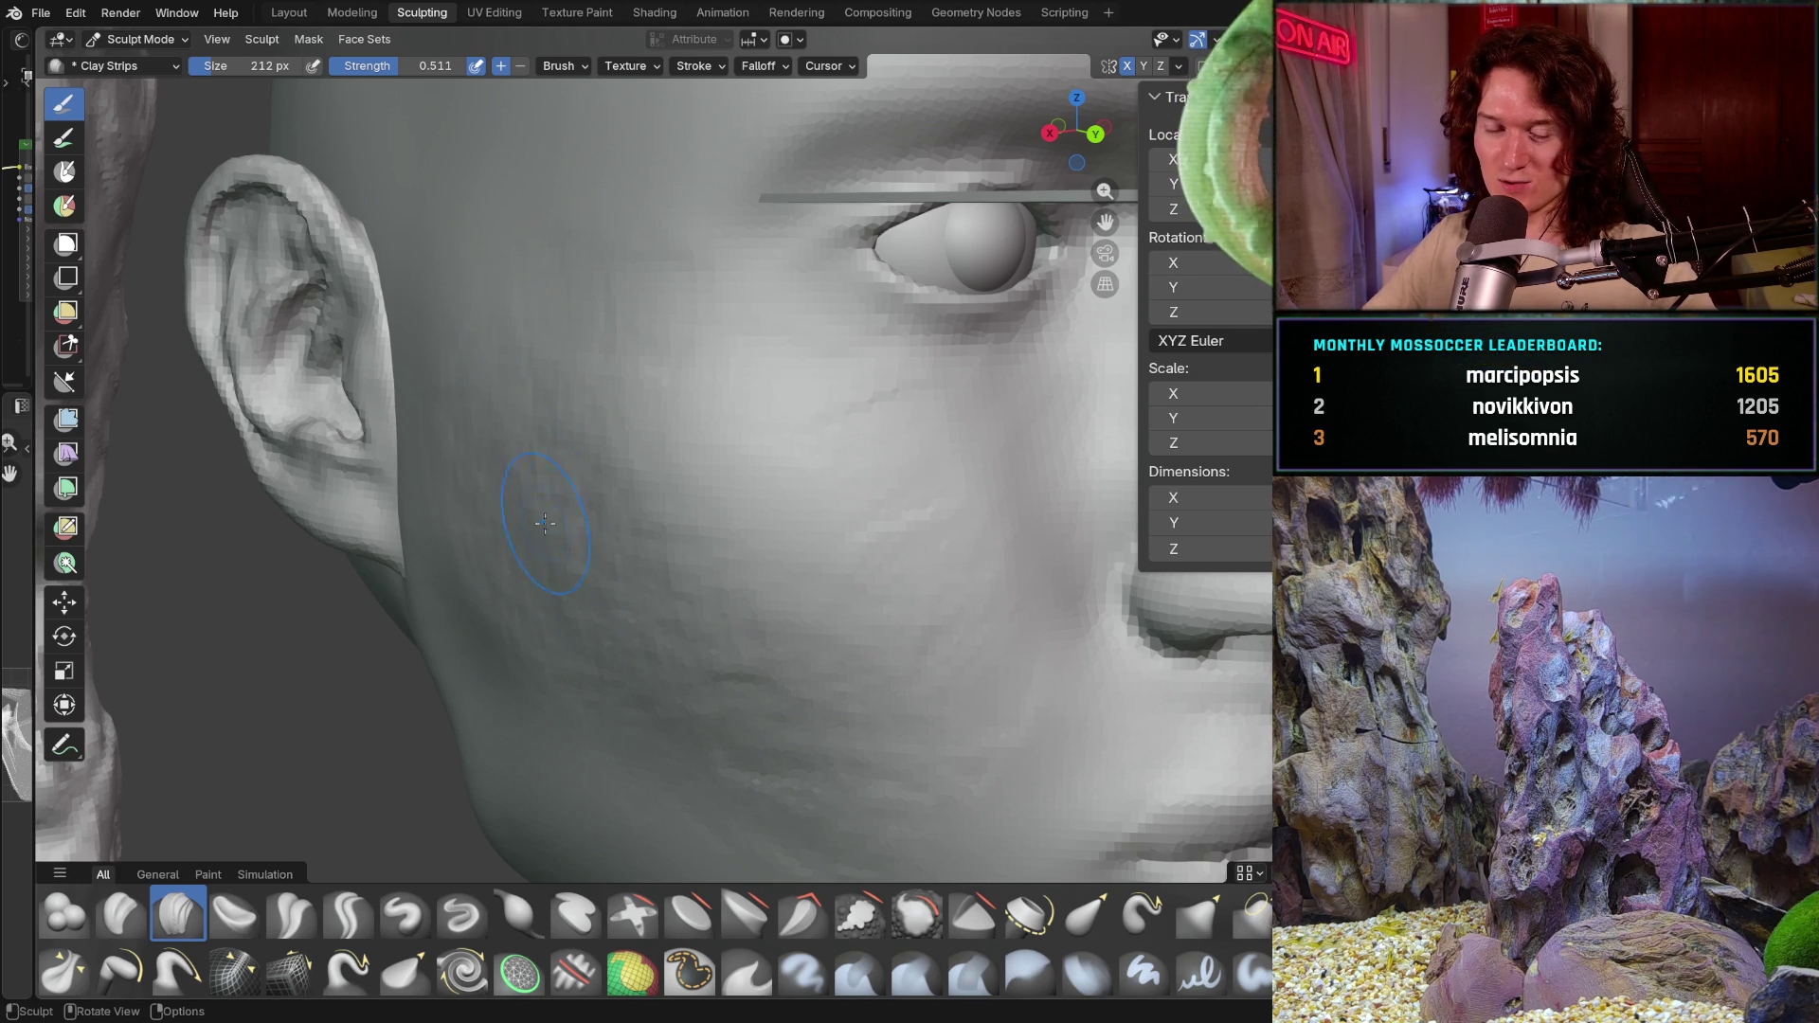
{"action": "middle_click_drag", "start_coordinate": [595, 558], "coordinate": [644, 690]}
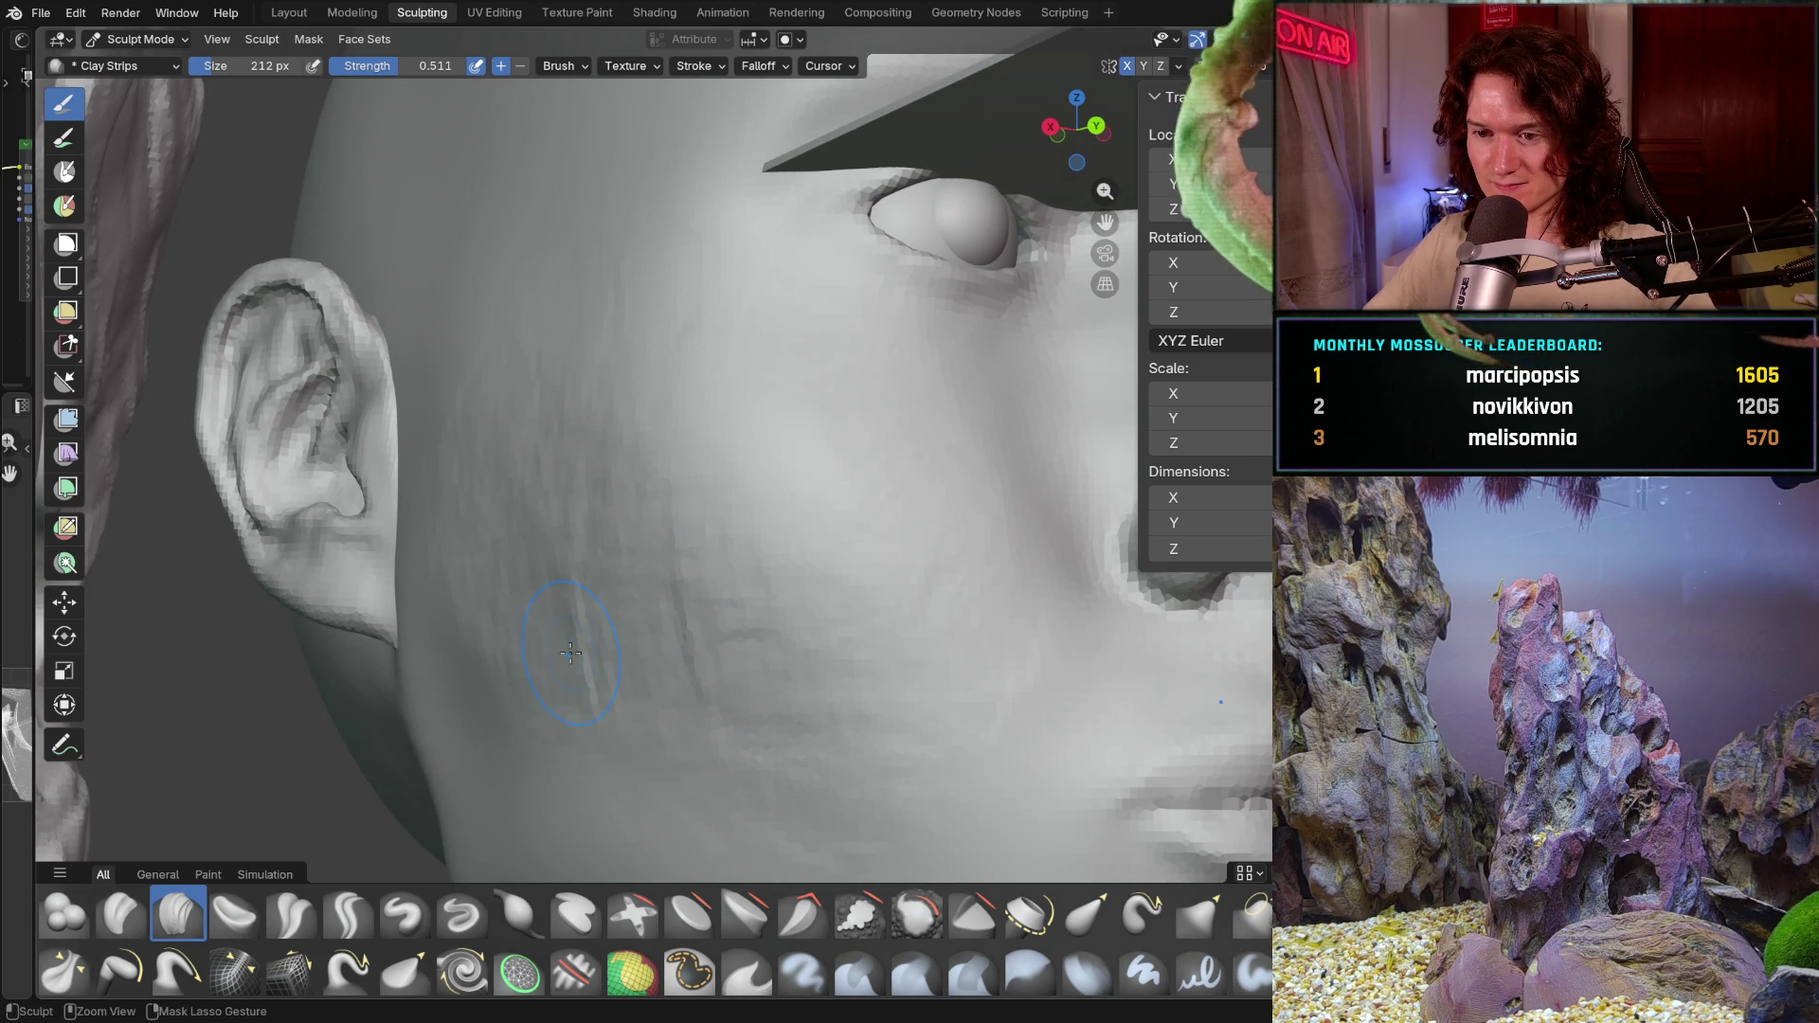
{"action": "middle_click_drag", "start_coordinate": [559, 558], "coordinate": [552, 534]}
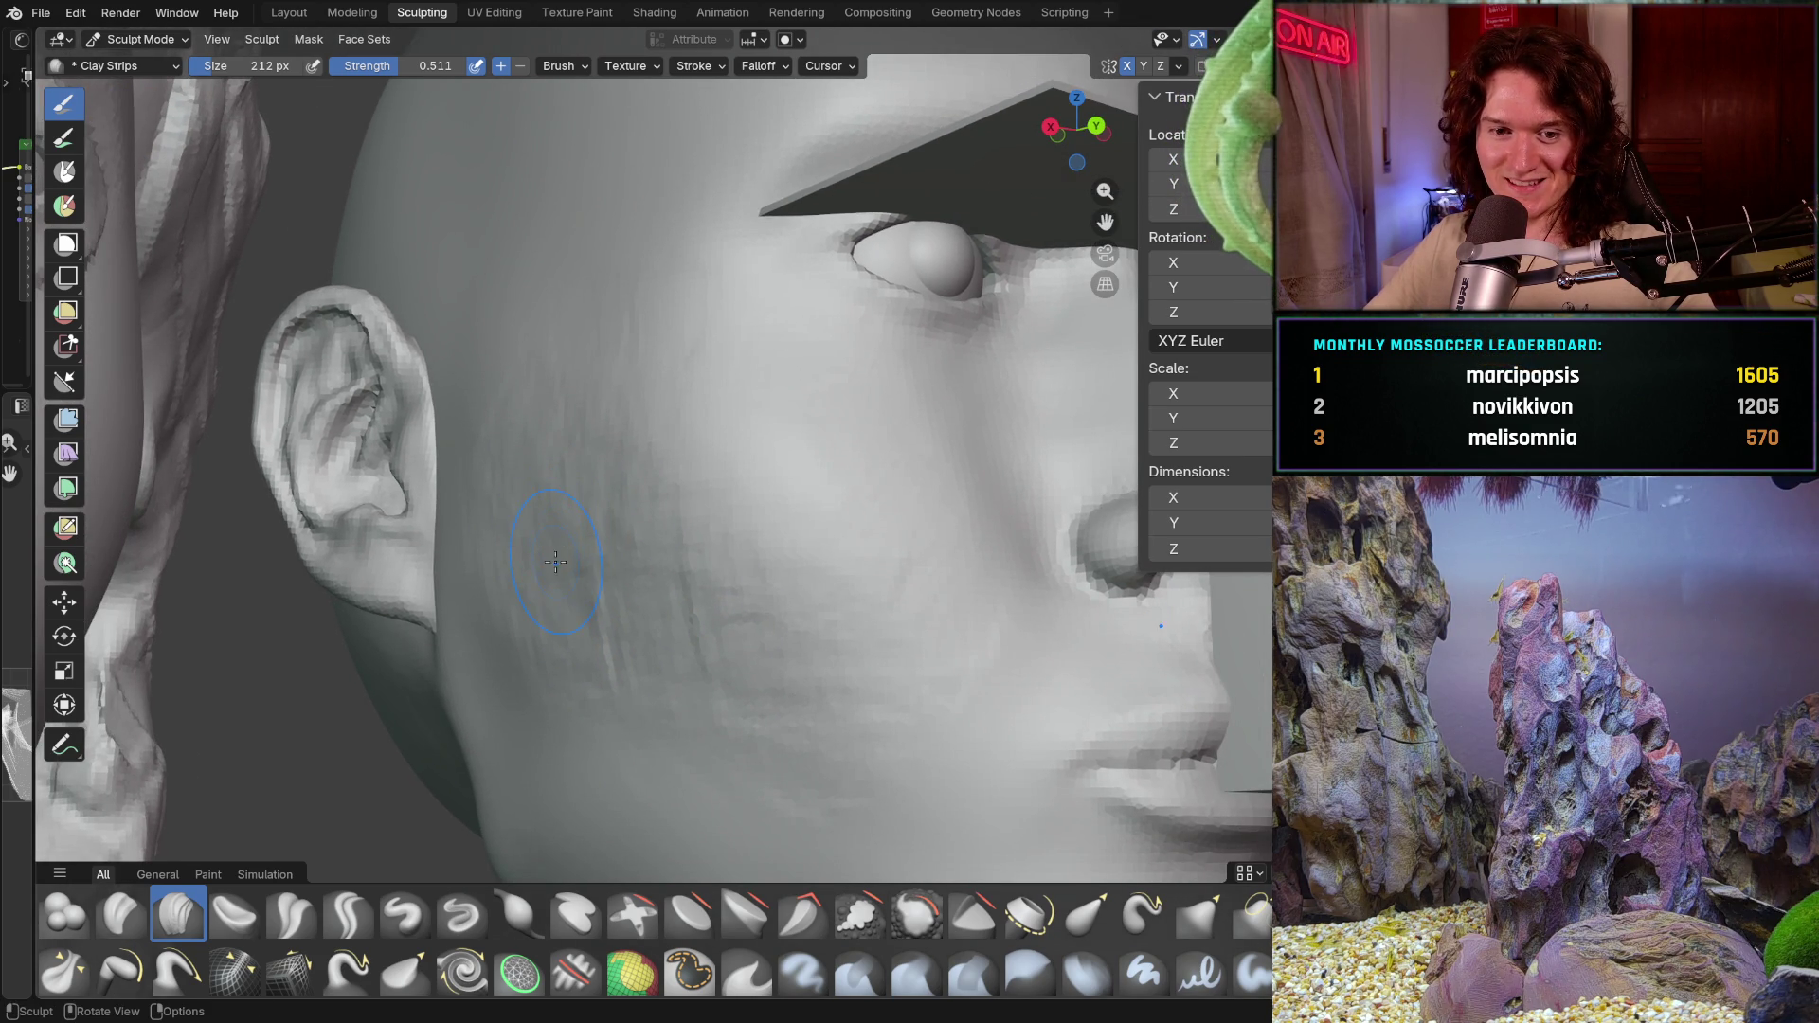
{"action": "mouse_move", "coordinate": [555, 561]}
{"action": "middle_mouse_down"}
{"action": "mouse_move", "coordinate": [514, 626]}
{"action": "mouse_move", "coordinate": [433, 621]}
{"action": "middle_mouse_up"}
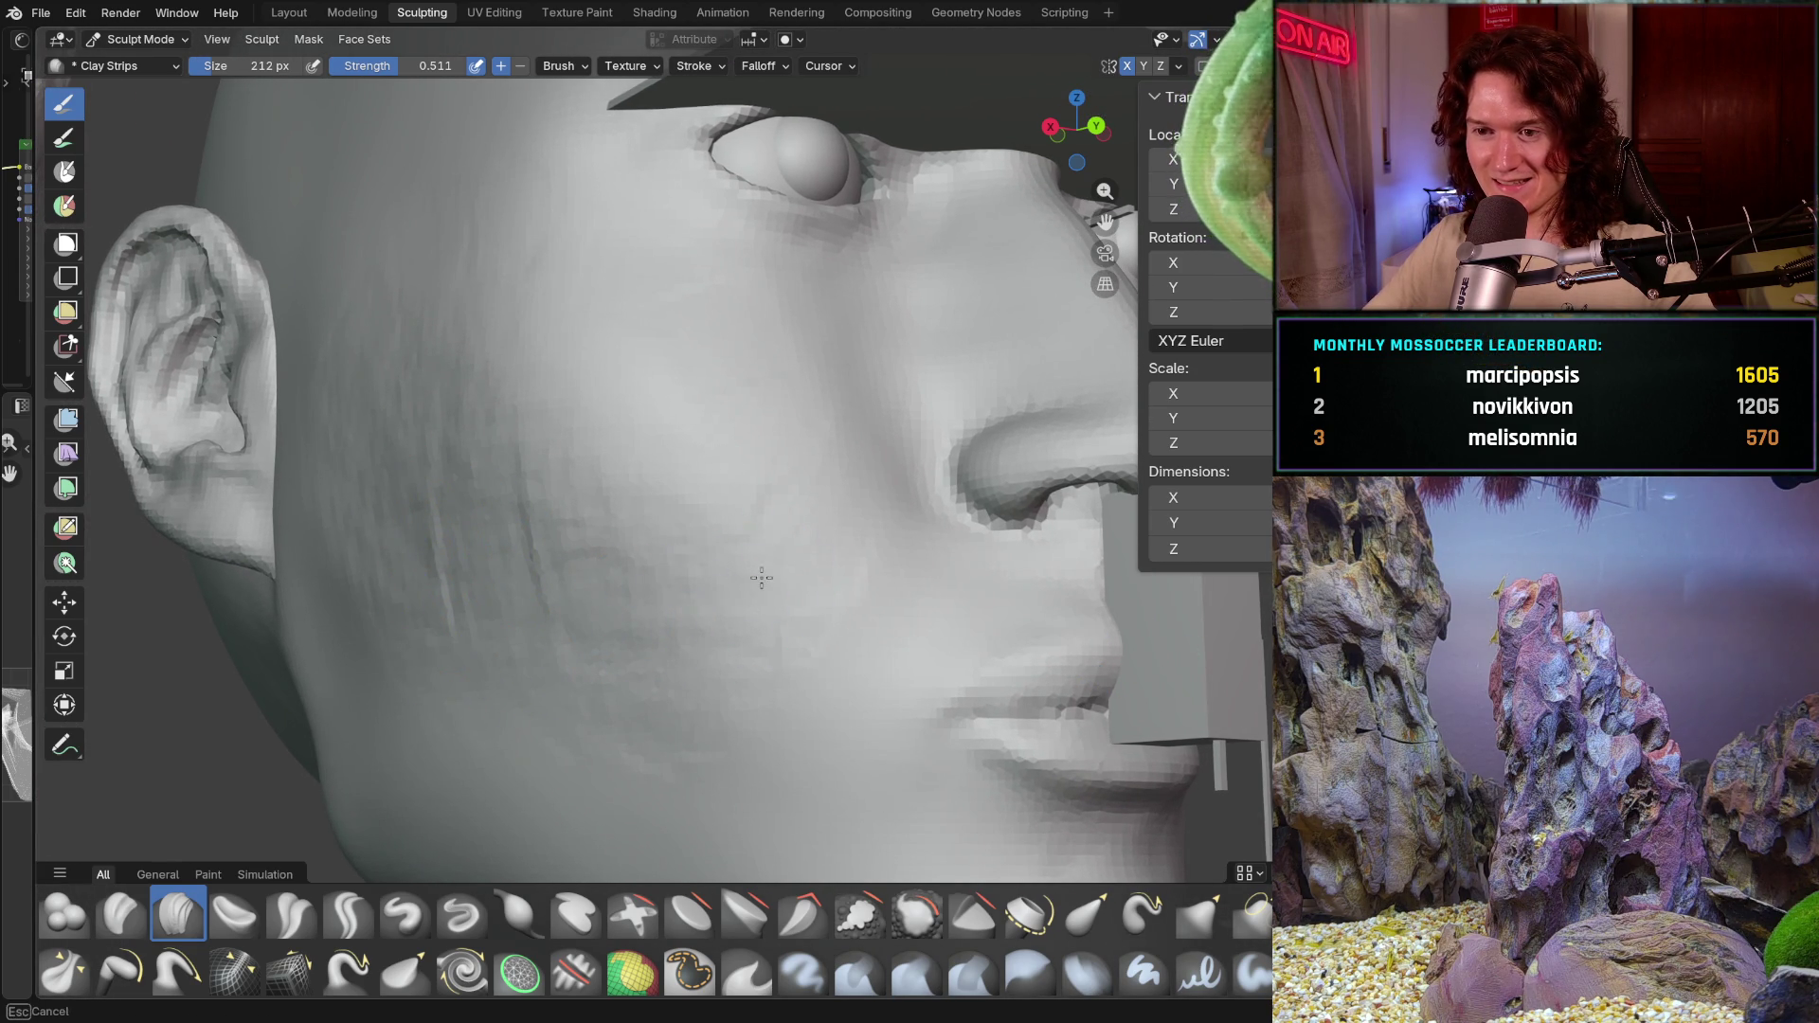
{"action": "middle_click_drag", "start_coordinate": [750, 573], "coordinate": [751, 566]}
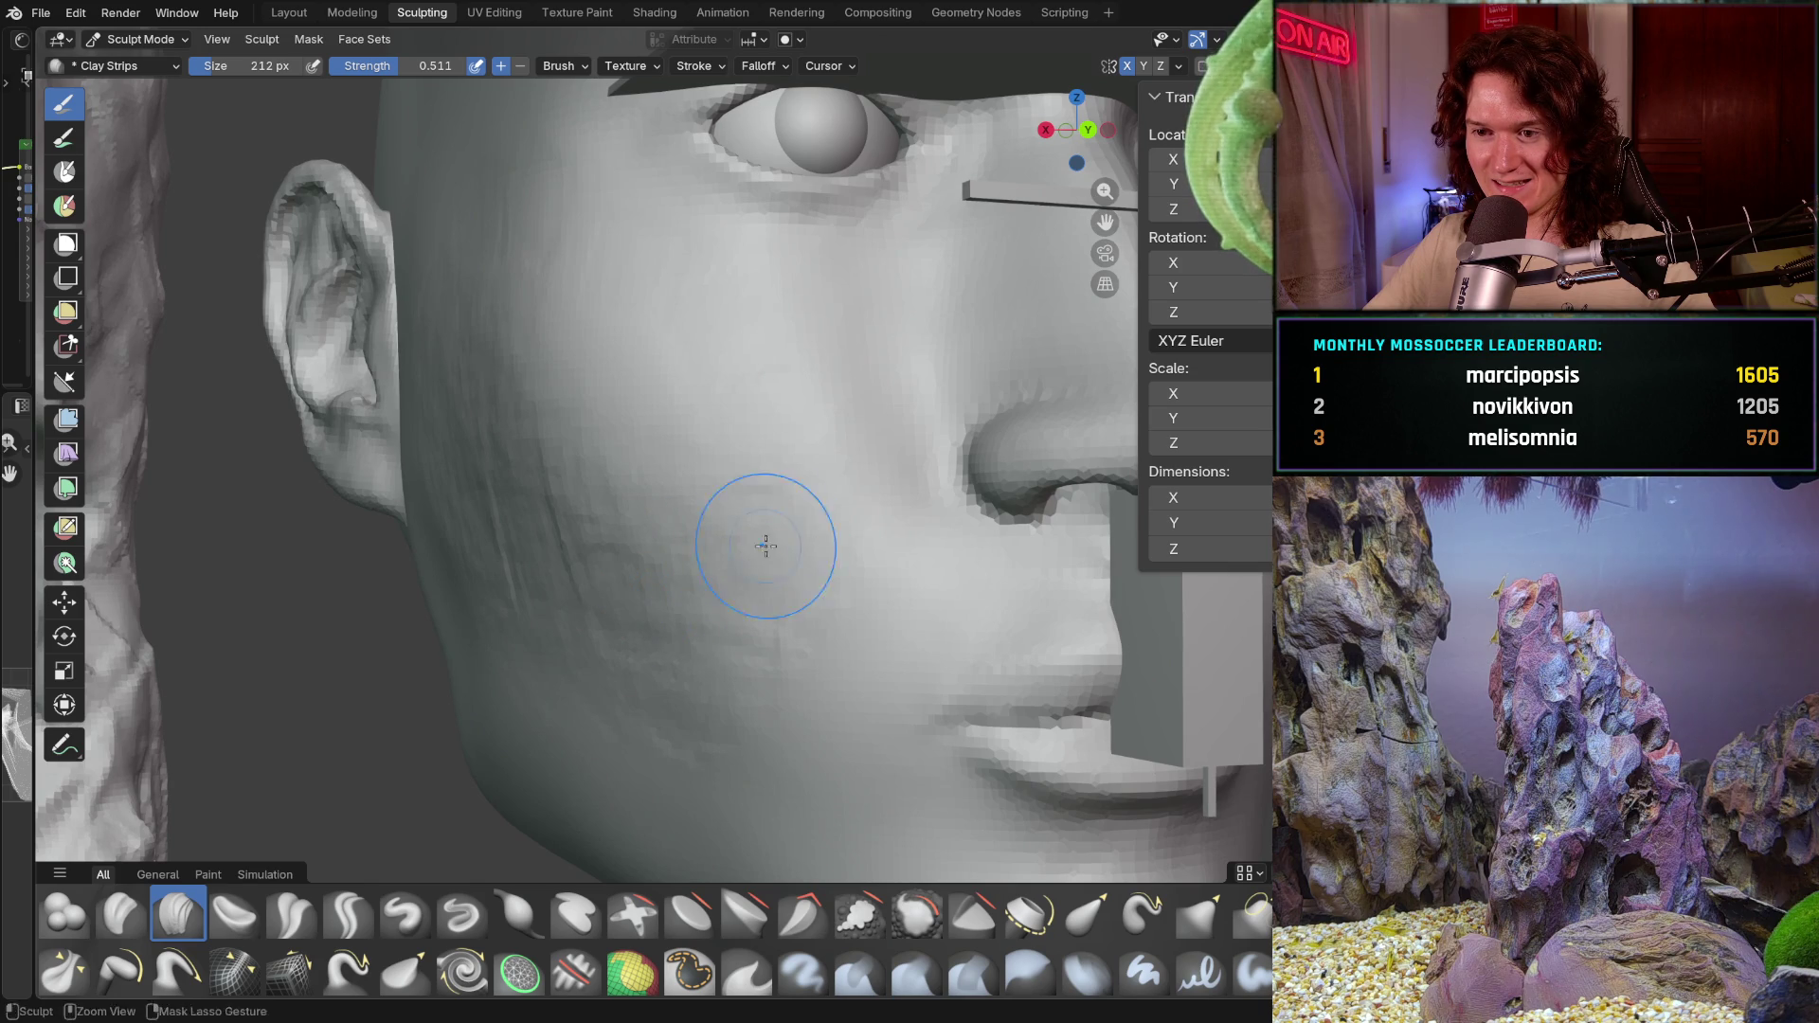
{"action": "mouse_move", "coordinate": [771, 440]}
{"action": "middle_mouse_down"}
{"action": "mouse_move", "coordinate": [816, 441]}
{"action": "mouse_move", "coordinate": [690, 407]}
{"action": "mouse_move", "coordinate": [658, 292]}
{"action": "mouse_move", "coordinate": [565, 446]}
{"action": "mouse_move", "coordinate": [672, 406]}
{"action": "middle_mouse_up"}
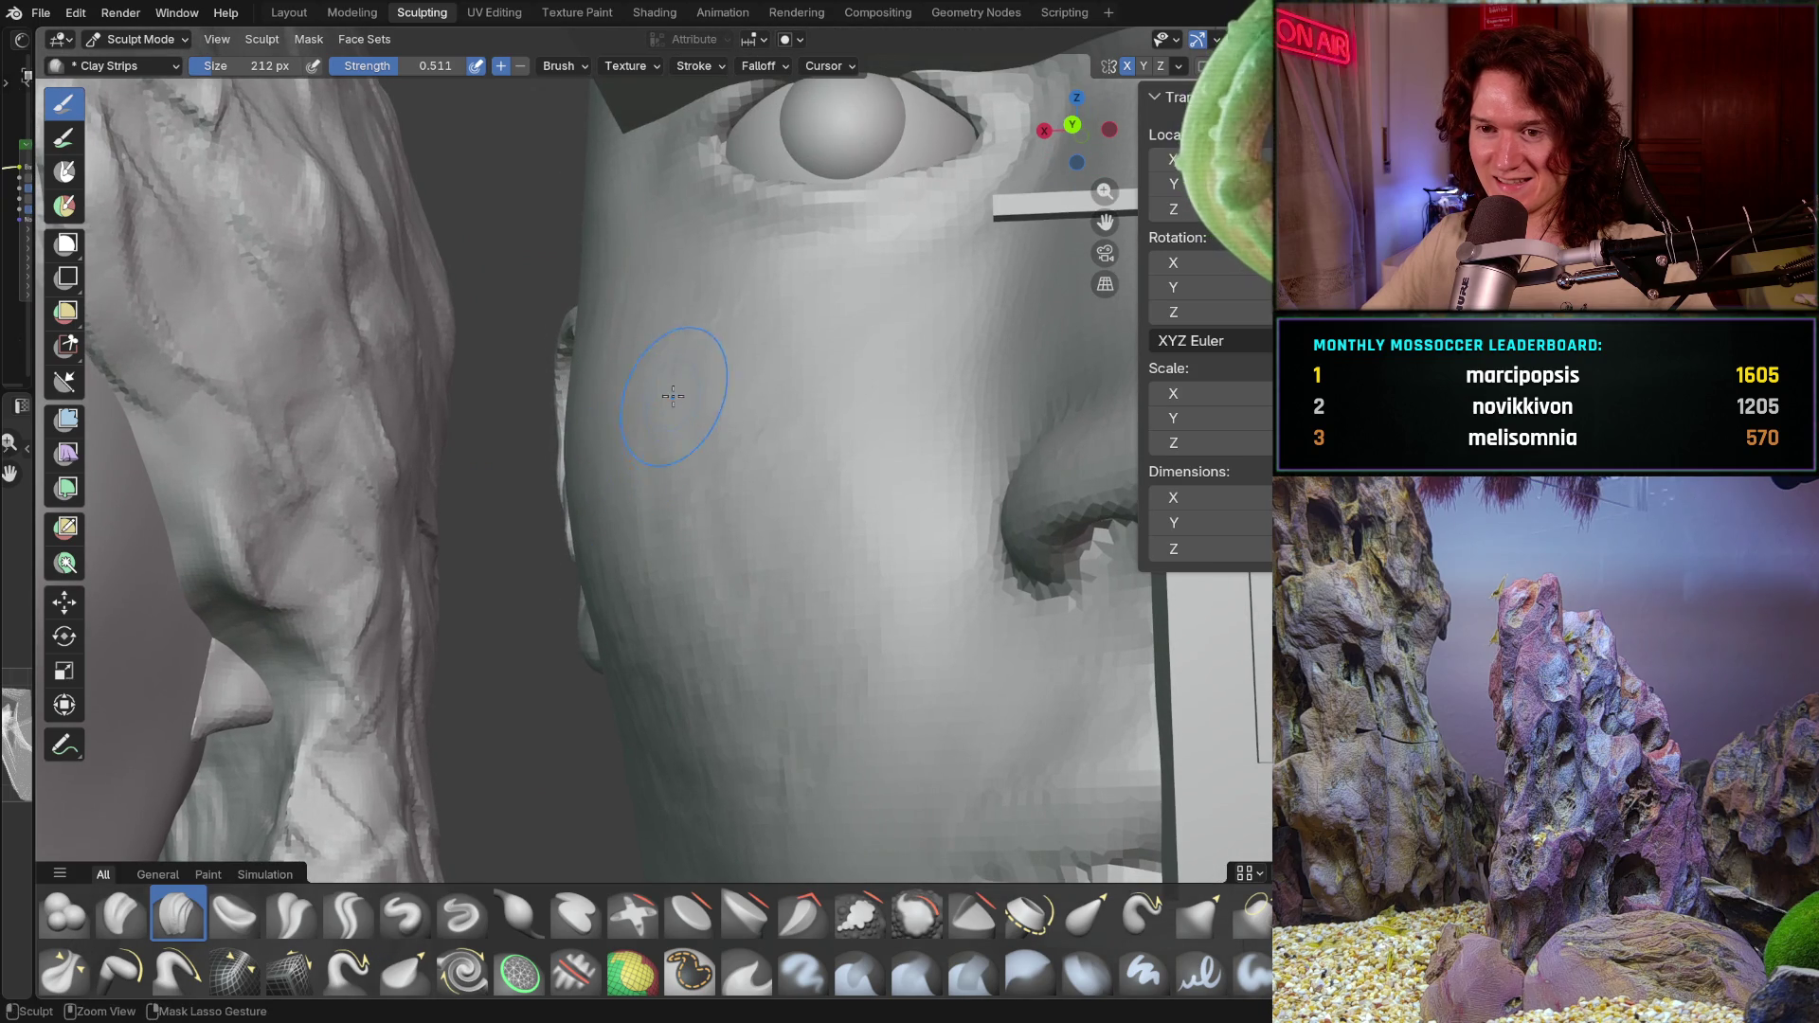
Step: Orbit around the head to frame the eye and temple beside the ear for sculpting
{"action": "mouse_move", "coordinate": [613, 320]}
{"action": "middle_mouse_down"}
{"action": "mouse_move", "coordinate": [592, 342]}
{"action": "mouse_move", "coordinate": [432, 300]}
{"action": "mouse_move", "coordinate": [470, 377]}
{"action": "mouse_move", "coordinate": [548, 381]}
{"action": "middle_mouse_up"}
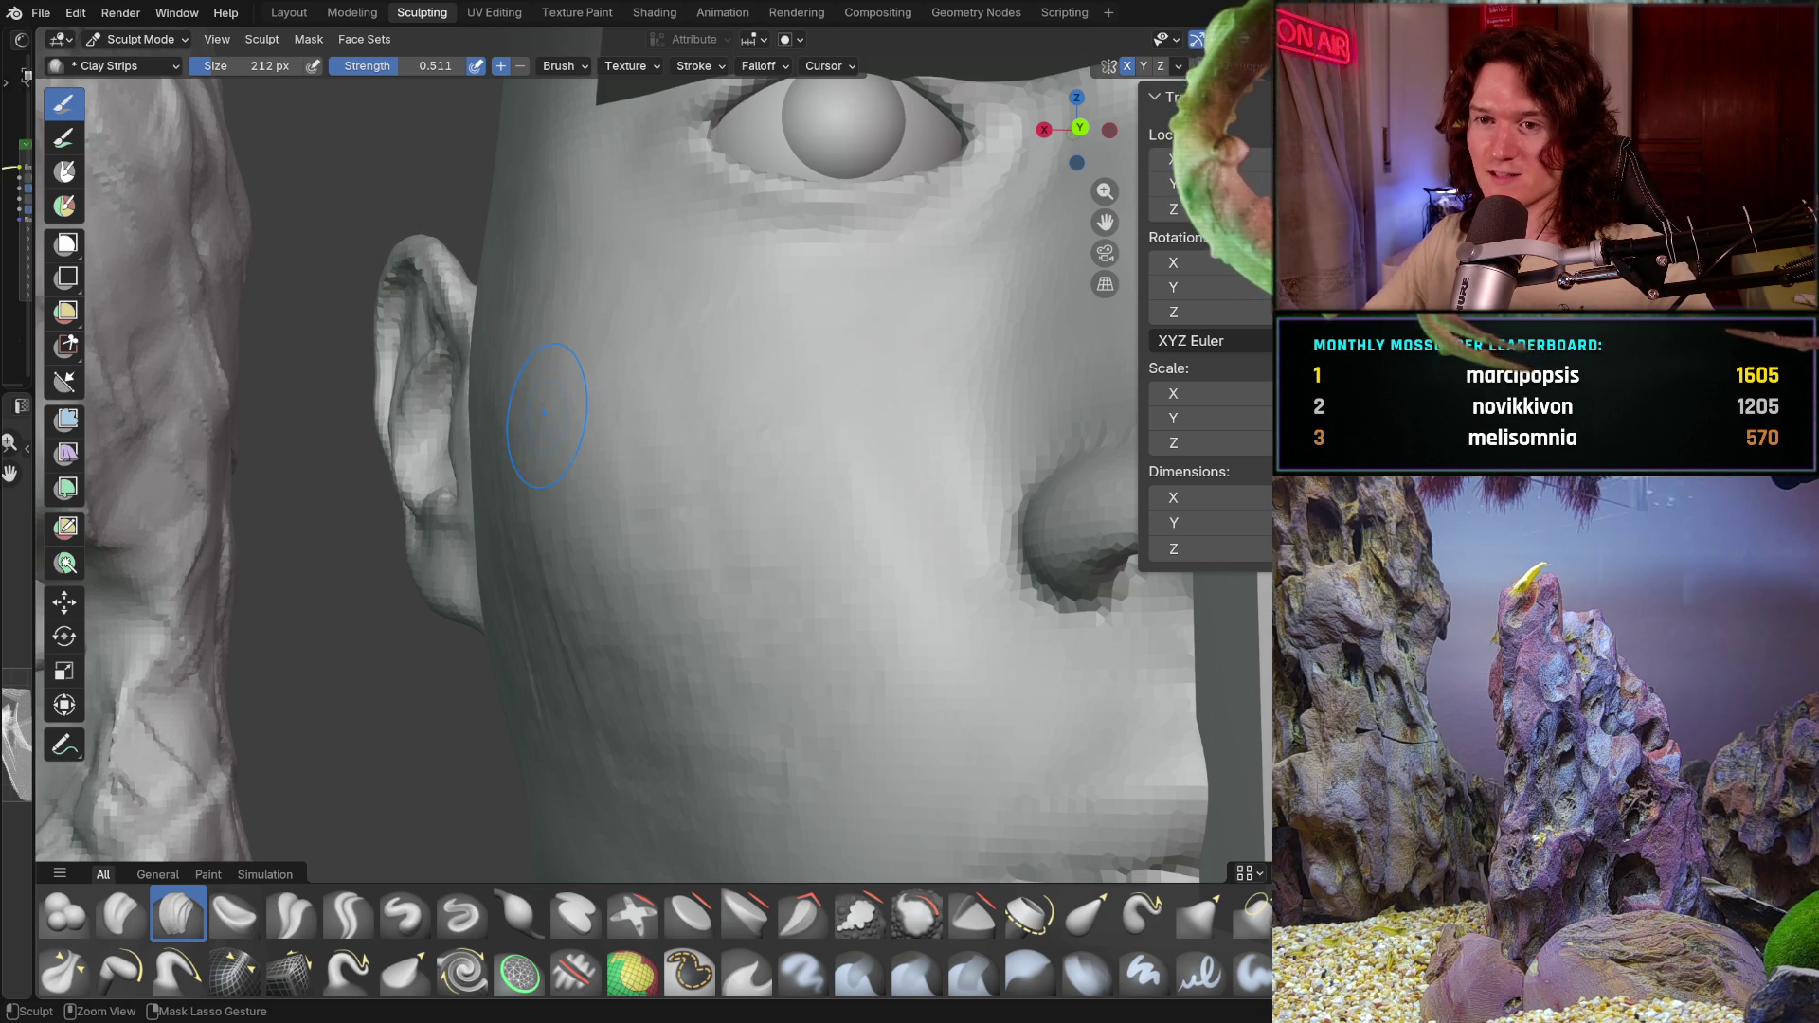
{"action": "mouse_move", "coordinate": [548, 373]}
{"action": "middle_mouse_down"}
{"action": "mouse_move", "coordinate": [644, 536]}
{"action": "mouse_move", "coordinate": [549, 289]}
{"action": "mouse_move", "coordinate": [571, 288]}
{"action": "middle_mouse_up"}
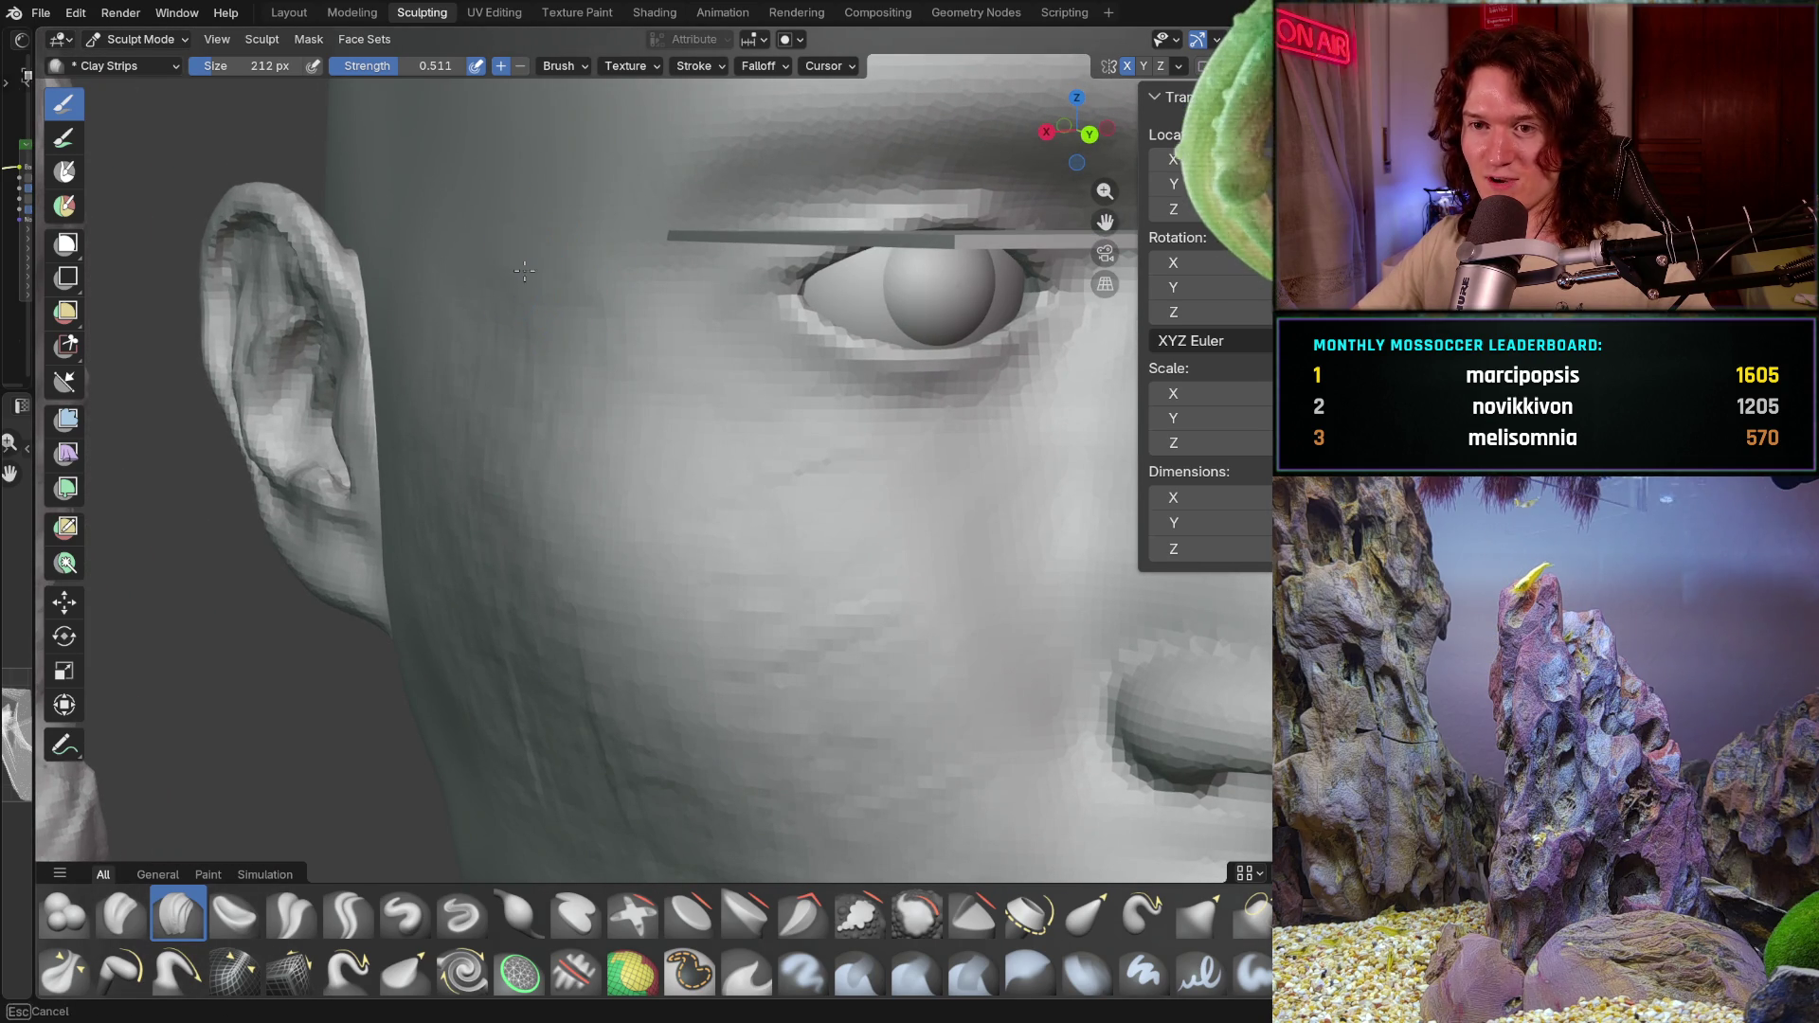
{"action": "mouse_move", "coordinate": [496, 269]}
{"action": "middle_mouse_down"}
{"action": "mouse_move", "coordinate": [616, 360]}
{"action": "mouse_move", "coordinate": [608, 407]}
{"action": "middle_mouse_up"}
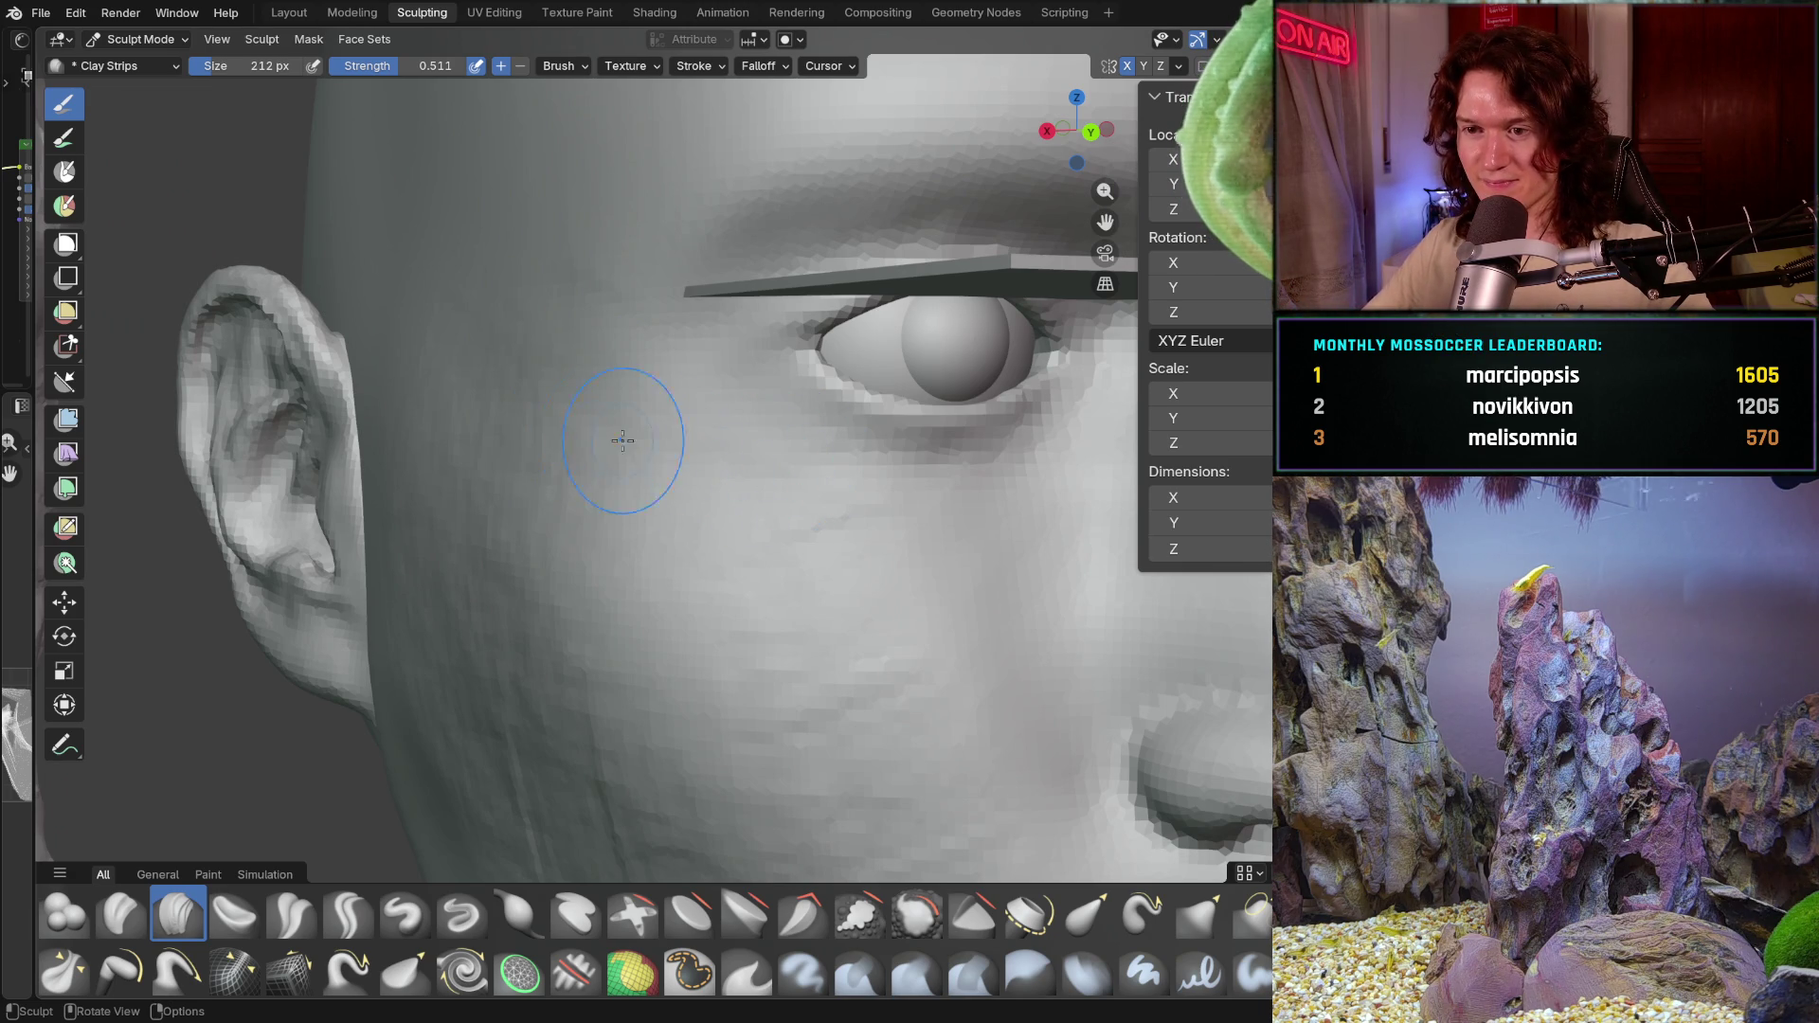
{"action": "middle_click_drag", "start_coordinate": [509, 399], "coordinate": [527, 445]}
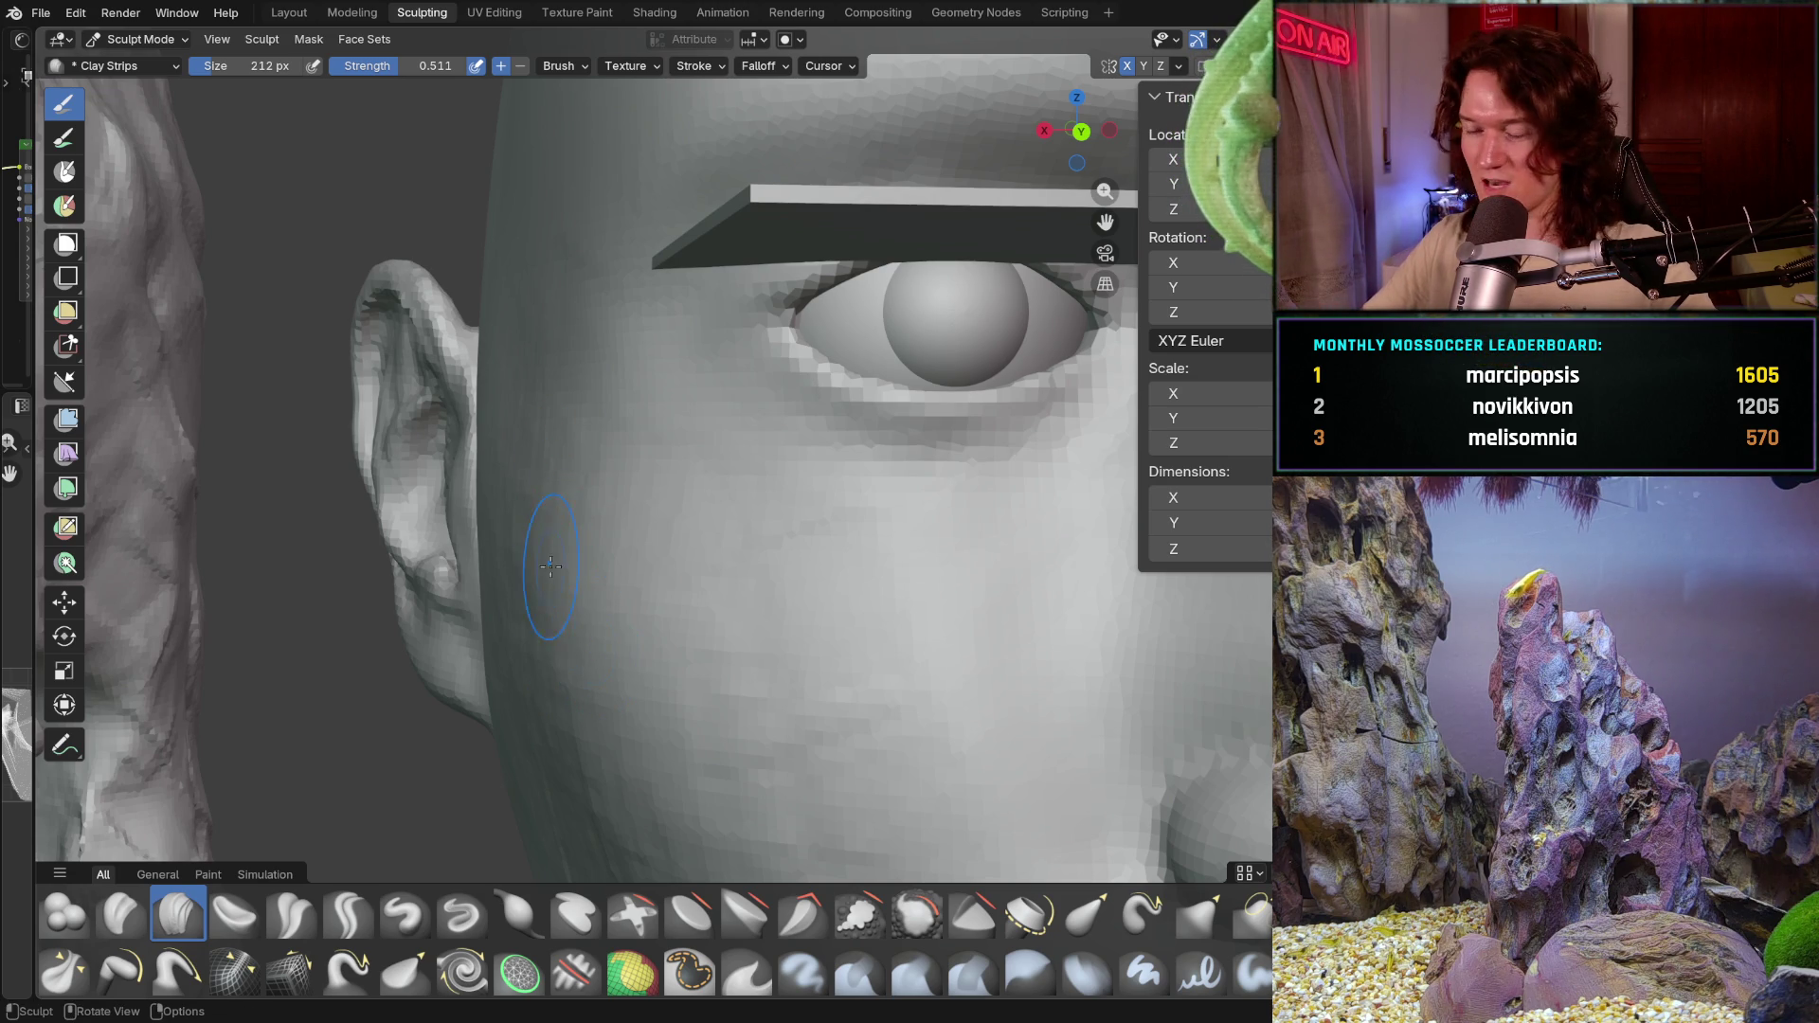
{"action": "mouse_move", "coordinate": [579, 575]}
{"action": "middle_mouse_down"}
{"action": "mouse_move", "coordinate": [638, 540]}
{"action": "mouse_move", "coordinate": [578, 492]}
{"action": "mouse_move", "coordinate": [445, 462]}
{"action": "middle_mouse_up"}
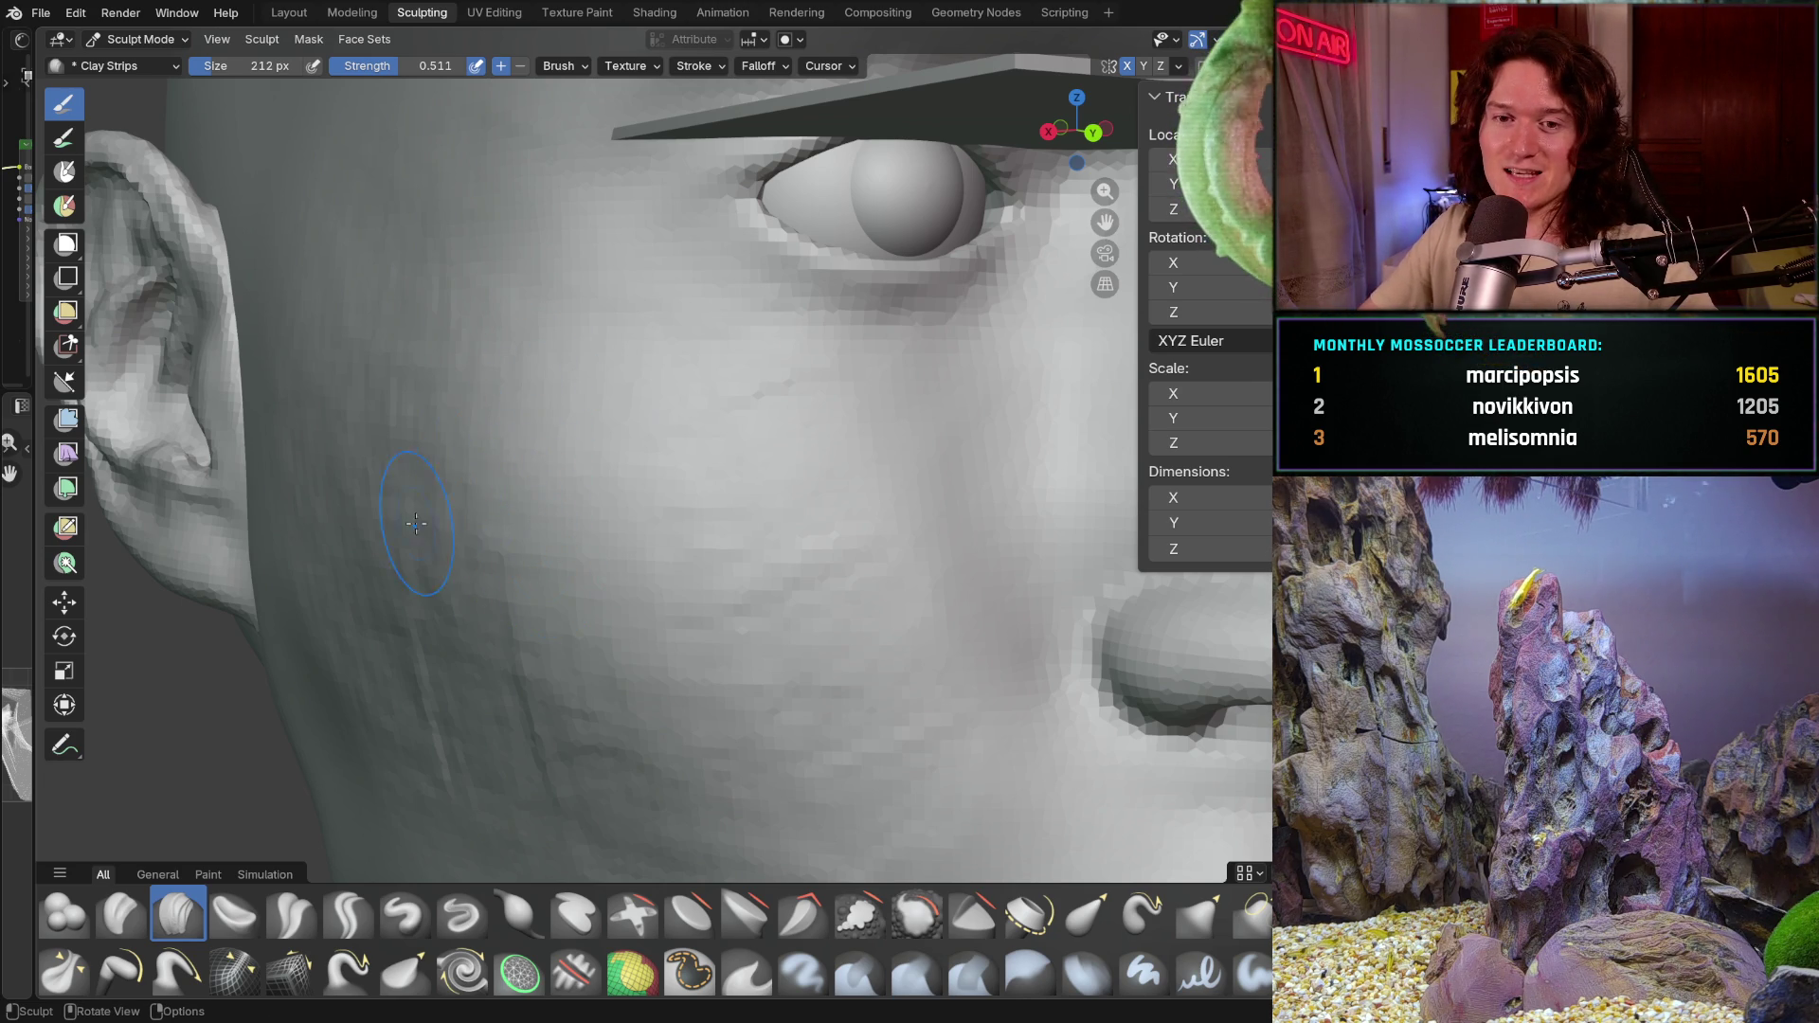
Step: Add Clay Strips build-up to the cheek in front of the ear and check it from below
{"action": "left_click_drag", "start_coordinate": [458, 462], "coordinate": [442, 486], "text": "ctrl+shift"}
{"action": "left_click_drag", "start_coordinate": [345, 536], "coordinate": [346, 536], "text": "ctrl+shift"}
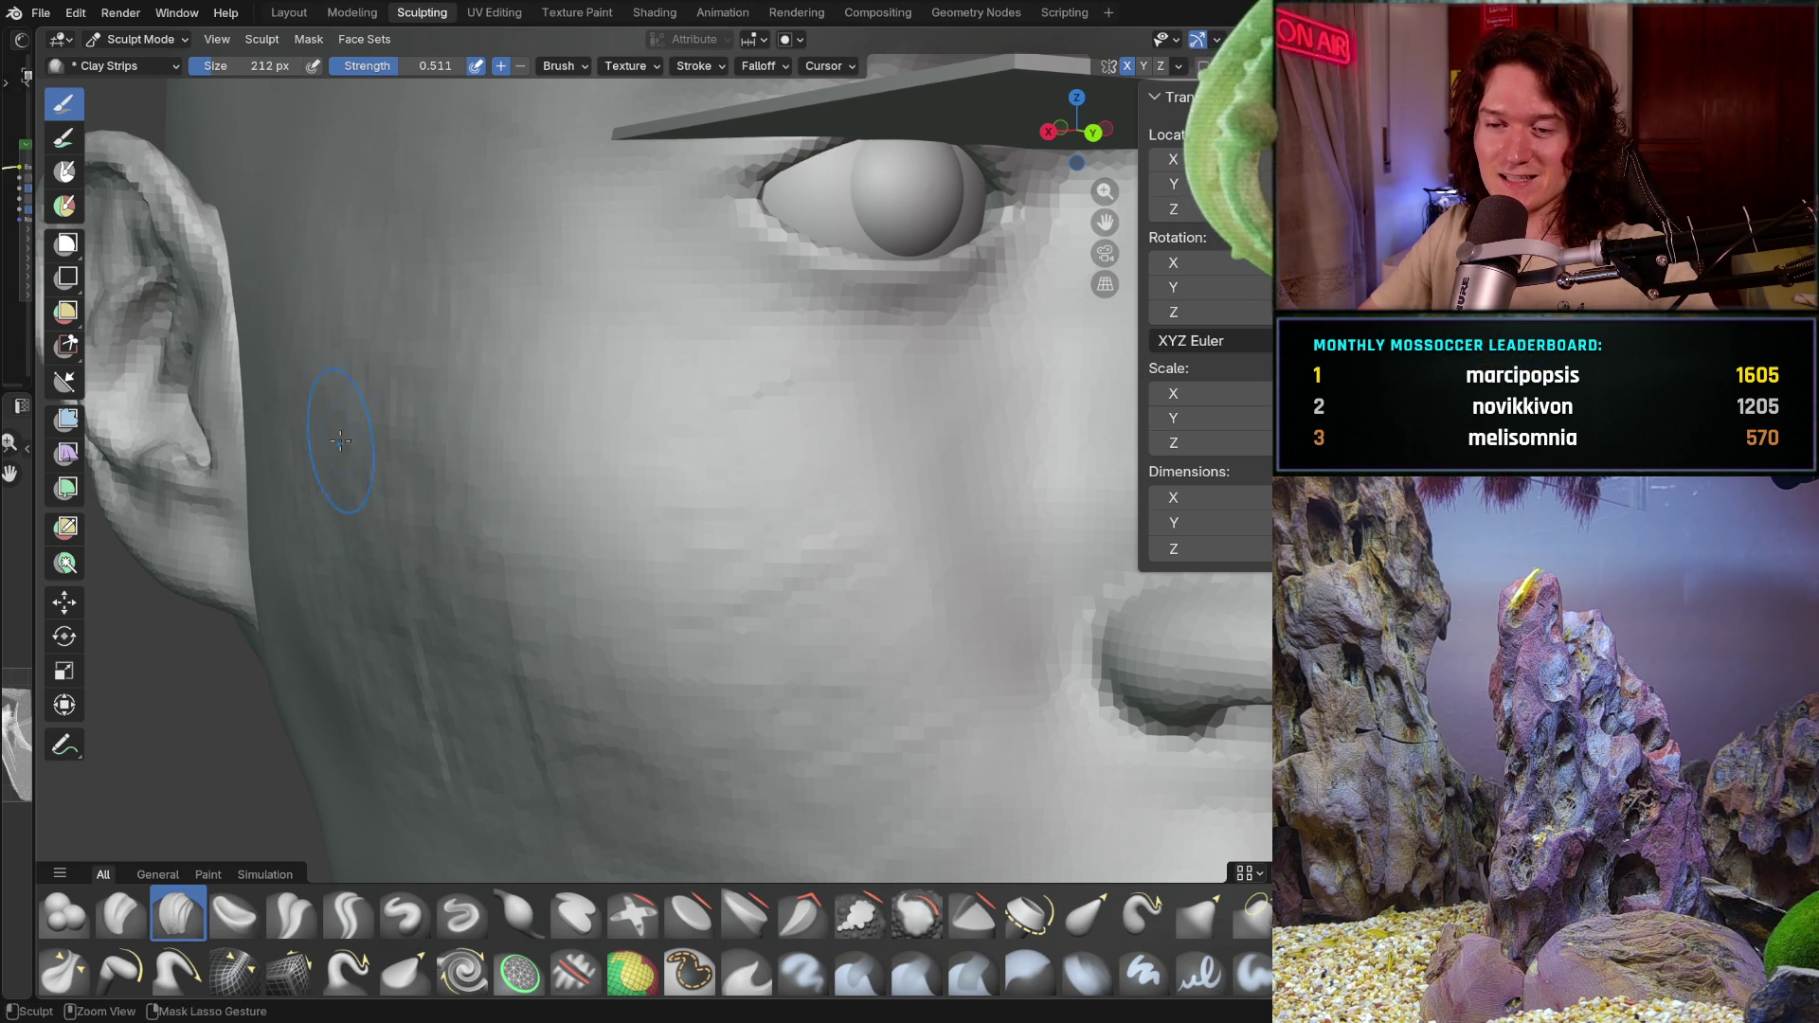
{"action": "middle_click_drag", "start_coordinate": [513, 598], "coordinate": [462, 548]}
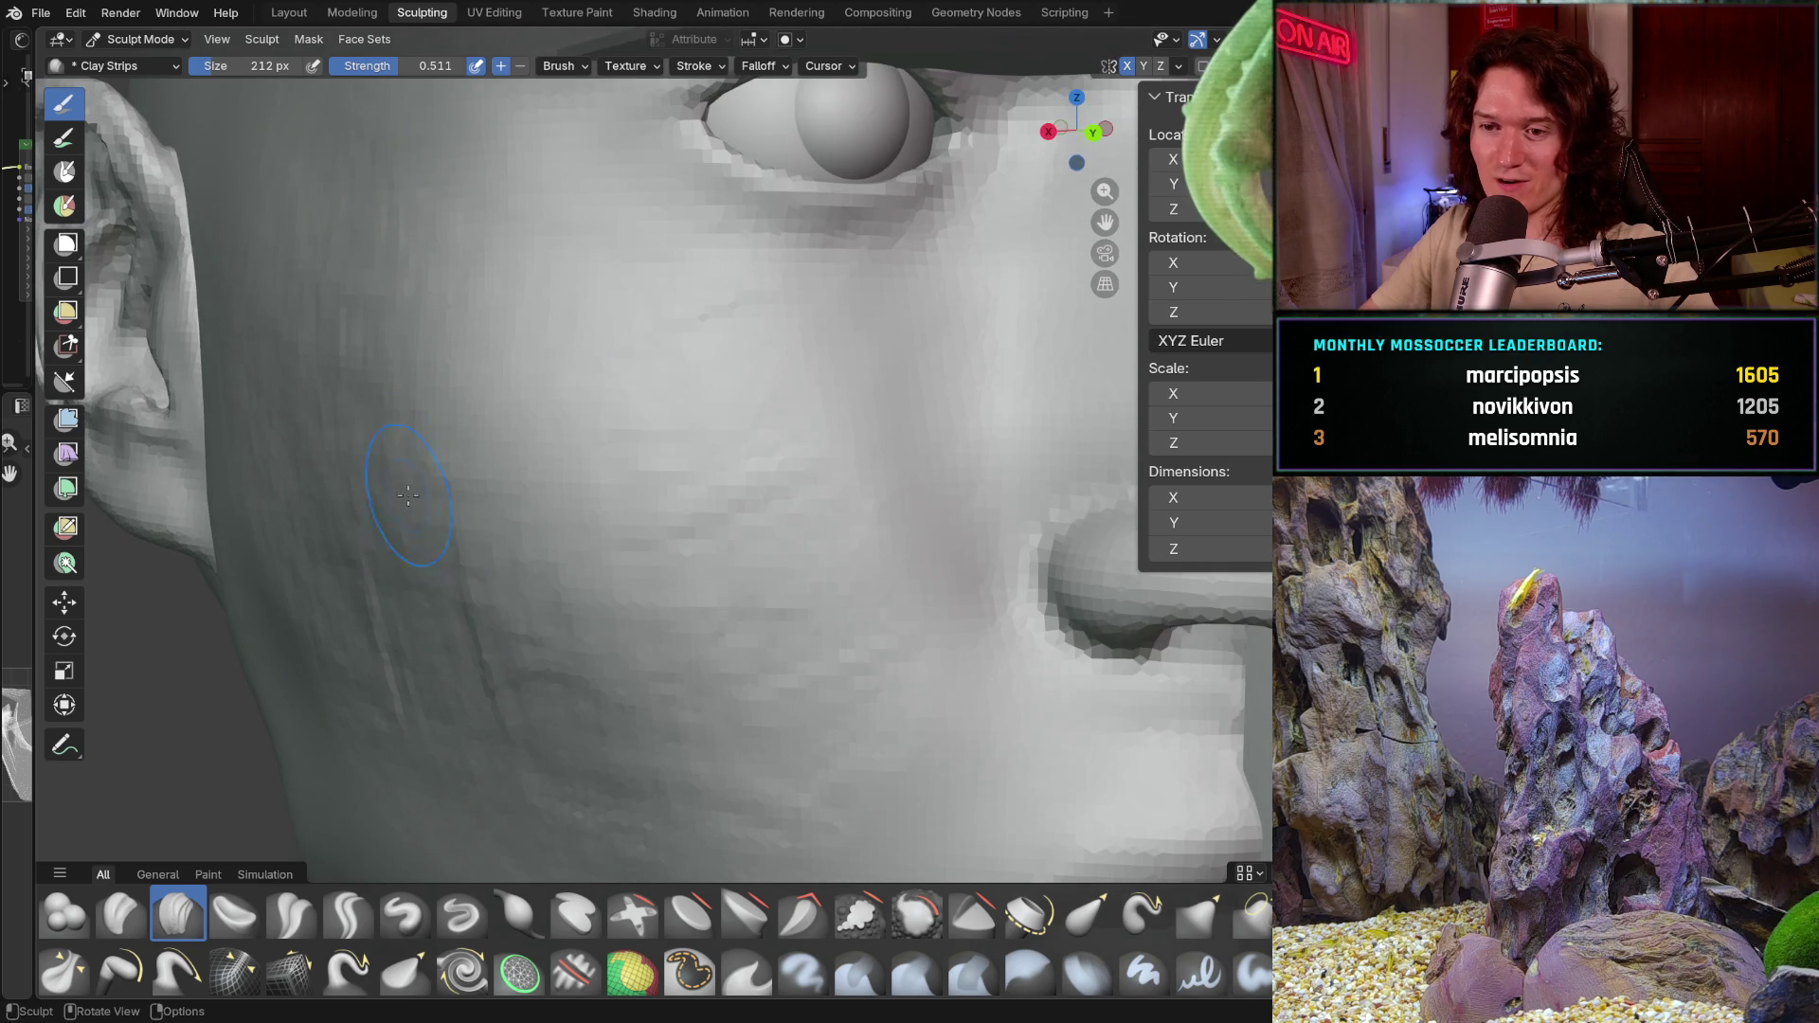
{"action": "mouse_move", "coordinate": [588, 657]}
{"action": "middle_mouse_down"}
{"action": "mouse_move", "coordinate": [488, 385]}
{"action": "mouse_move", "coordinate": [488, 483]}
{"action": "mouse_move", "coordinate": [513, 388]}
{"action": "middle_mouse_up"}
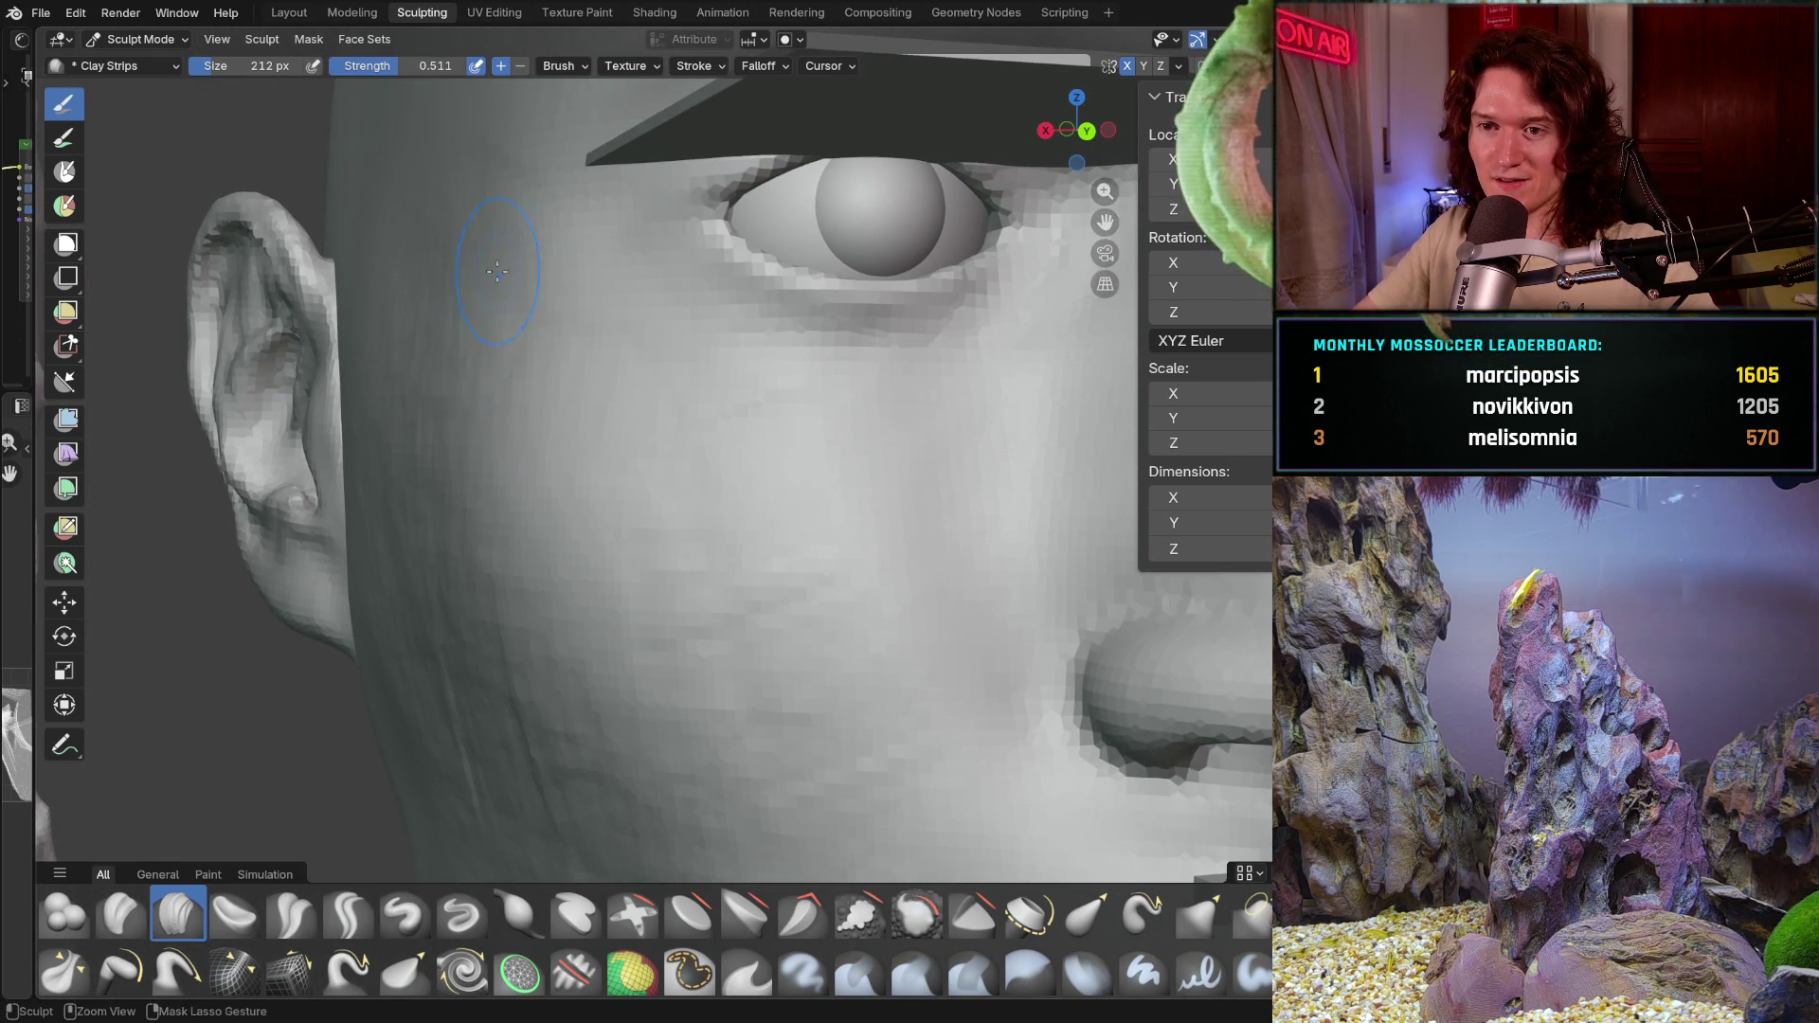
Step: Orbit around the temple and brow to study the side of the head from several angles
{"action": "mouse_move", "coordinate": [493, 302]}
{"action": "middle_mouse_down"}
{"action": "mouse_move", "coordinate": [492, 405]}
{"action": "mouse_move", "coordinate": [549, 411]}
{"action": "mouse_move", "coordinate": [476, 363]}
{"action": "middle_mouse_up"}
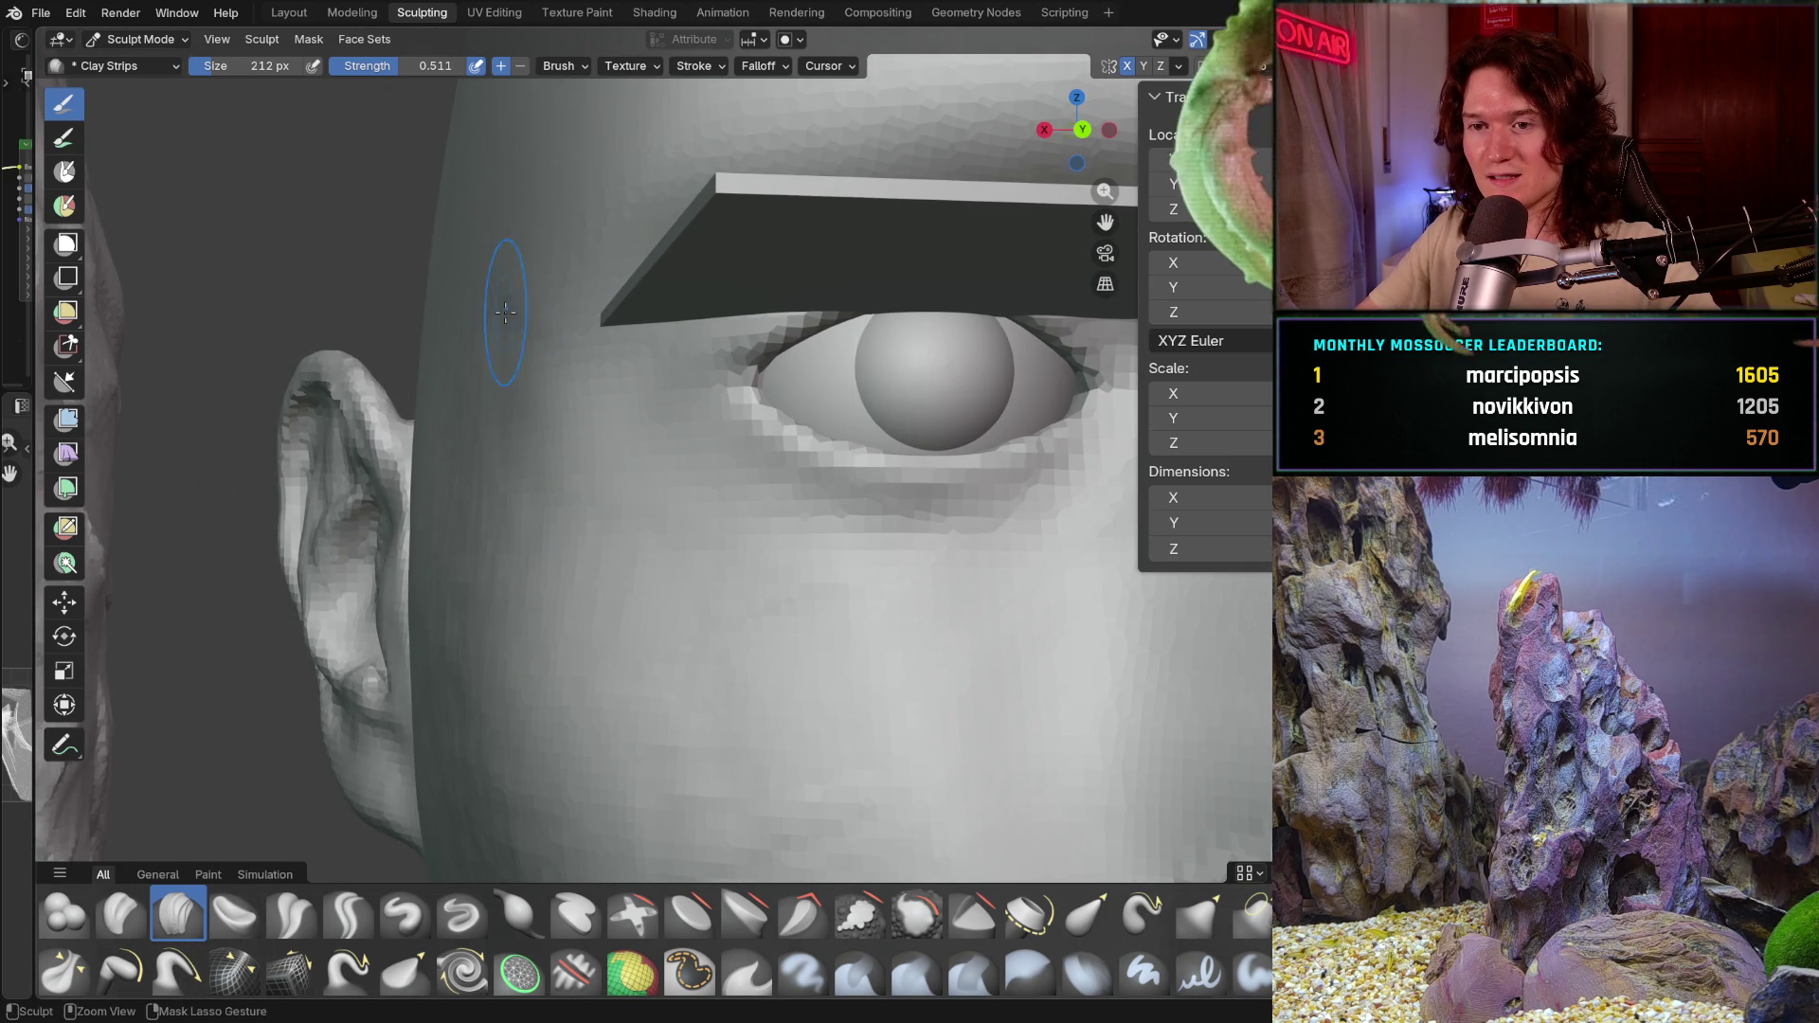
{"action": "mouse_move", "coordinate": [502, 314]}
{"action": "middle_mouse_down"}
{"action": "mouse_move", "coordinate": [517, 448]}
{"action": "mouse_move", "coordinate": [549, 363]}
{"action": "middle_mouse_up"}
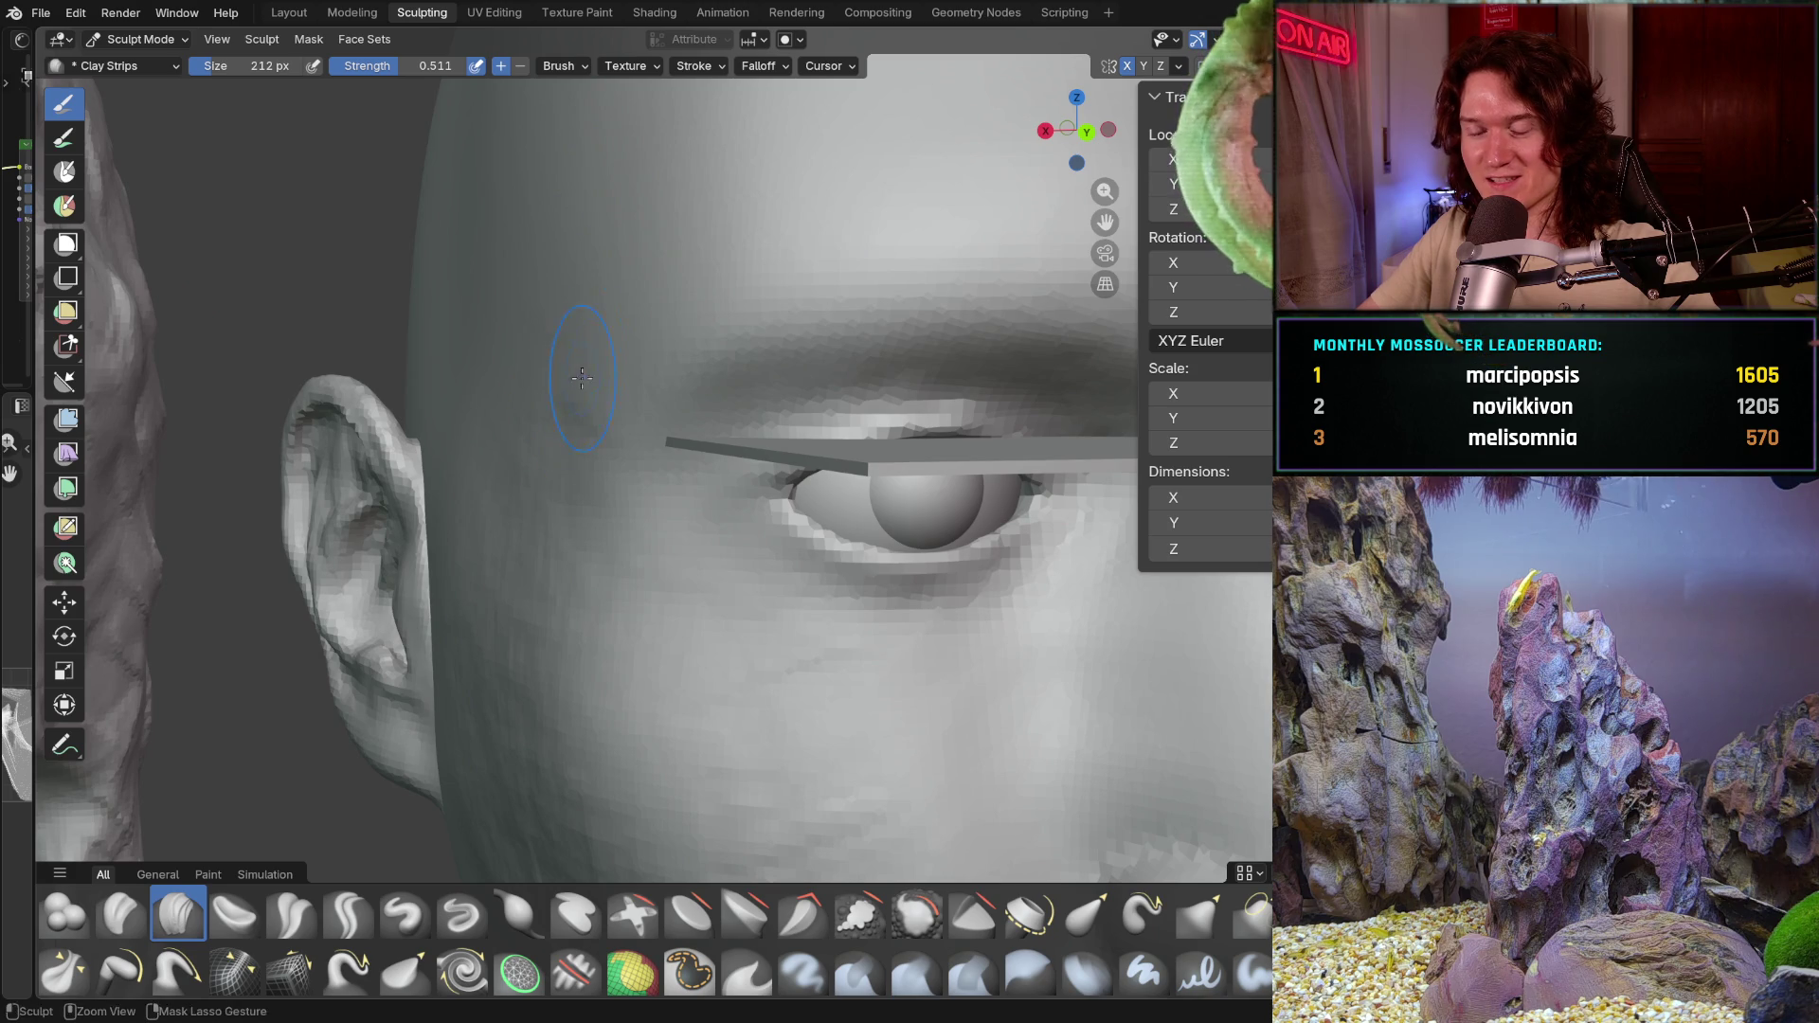
{"action": "mouse_move", "coordinate": [634, 311]}
{"action": "middle_mouse_down"}
{"action": "mouse_move", "coordinate": [624, 328]}
{"action": "mouse_move", "coordinate": [639, 303]}
{"action": "middle_mouse_up"}
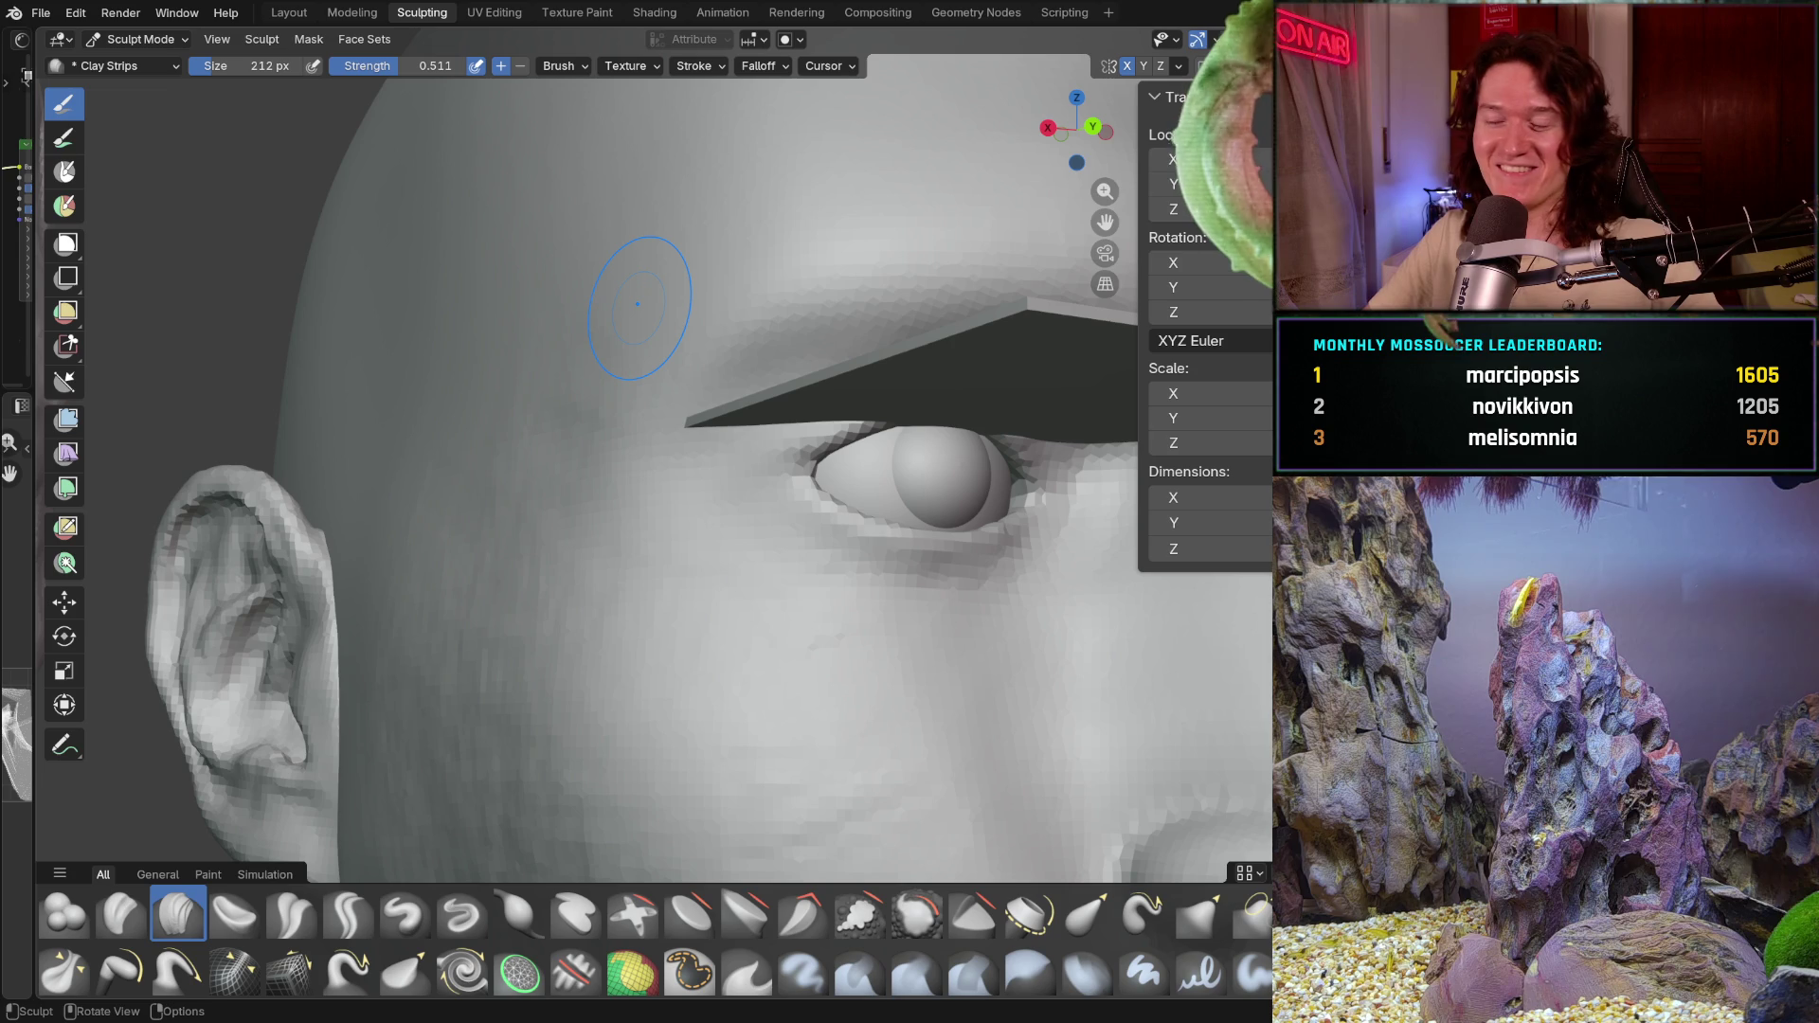
{"action": "mouse_move", "coordinate": [631, 502]}
{"action": "middle_mouse_down"}
{"action": "mouse_move", "coordinate": [609, 568]}
{"action": "mouse_move", "coordinate": [494, 442]}
{"action": "middle_mouse_up"}
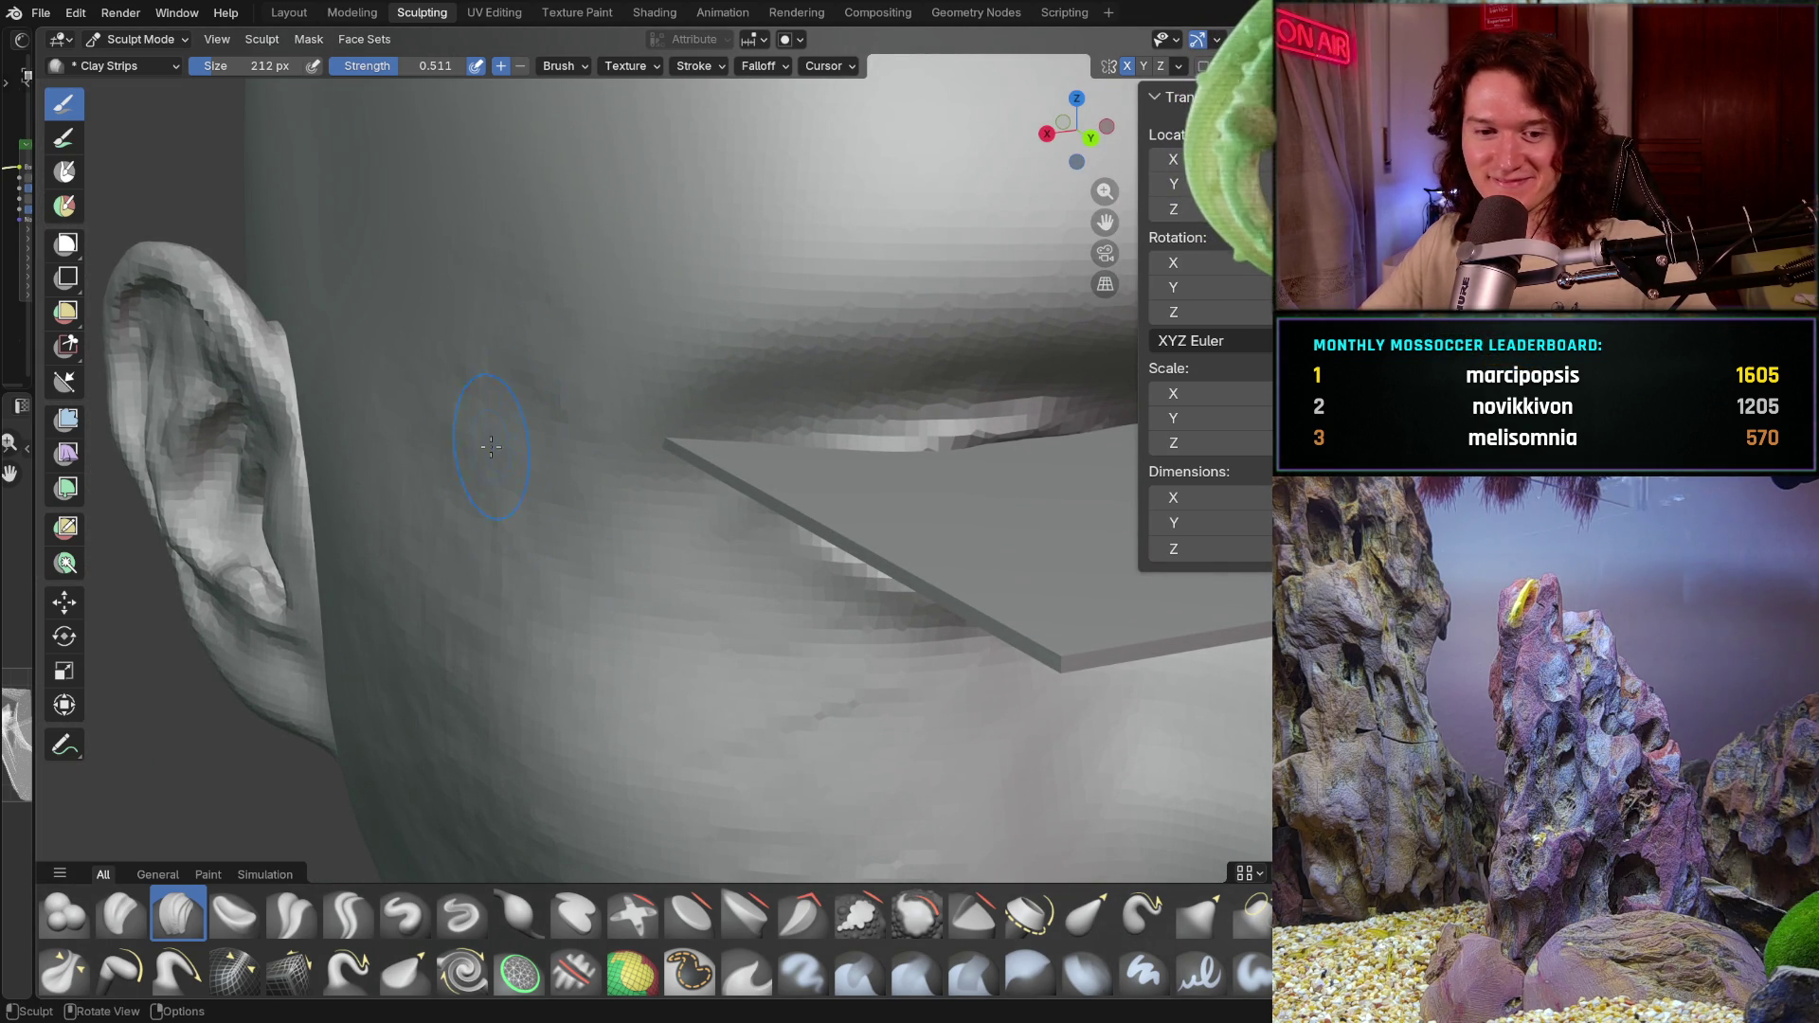
{"action": "mouse_move", "coordinate": [472, 518]}
{"action": "middle_mouse_down"}
{"action": "mouse_move", "coordinate": [426, 568]}
{"action": "mouse_move", "coordinate": [490, 575]}
{"action": "mouse_move", "coordinate": [564, 450]}
{"action": "middle_mouse_up"}
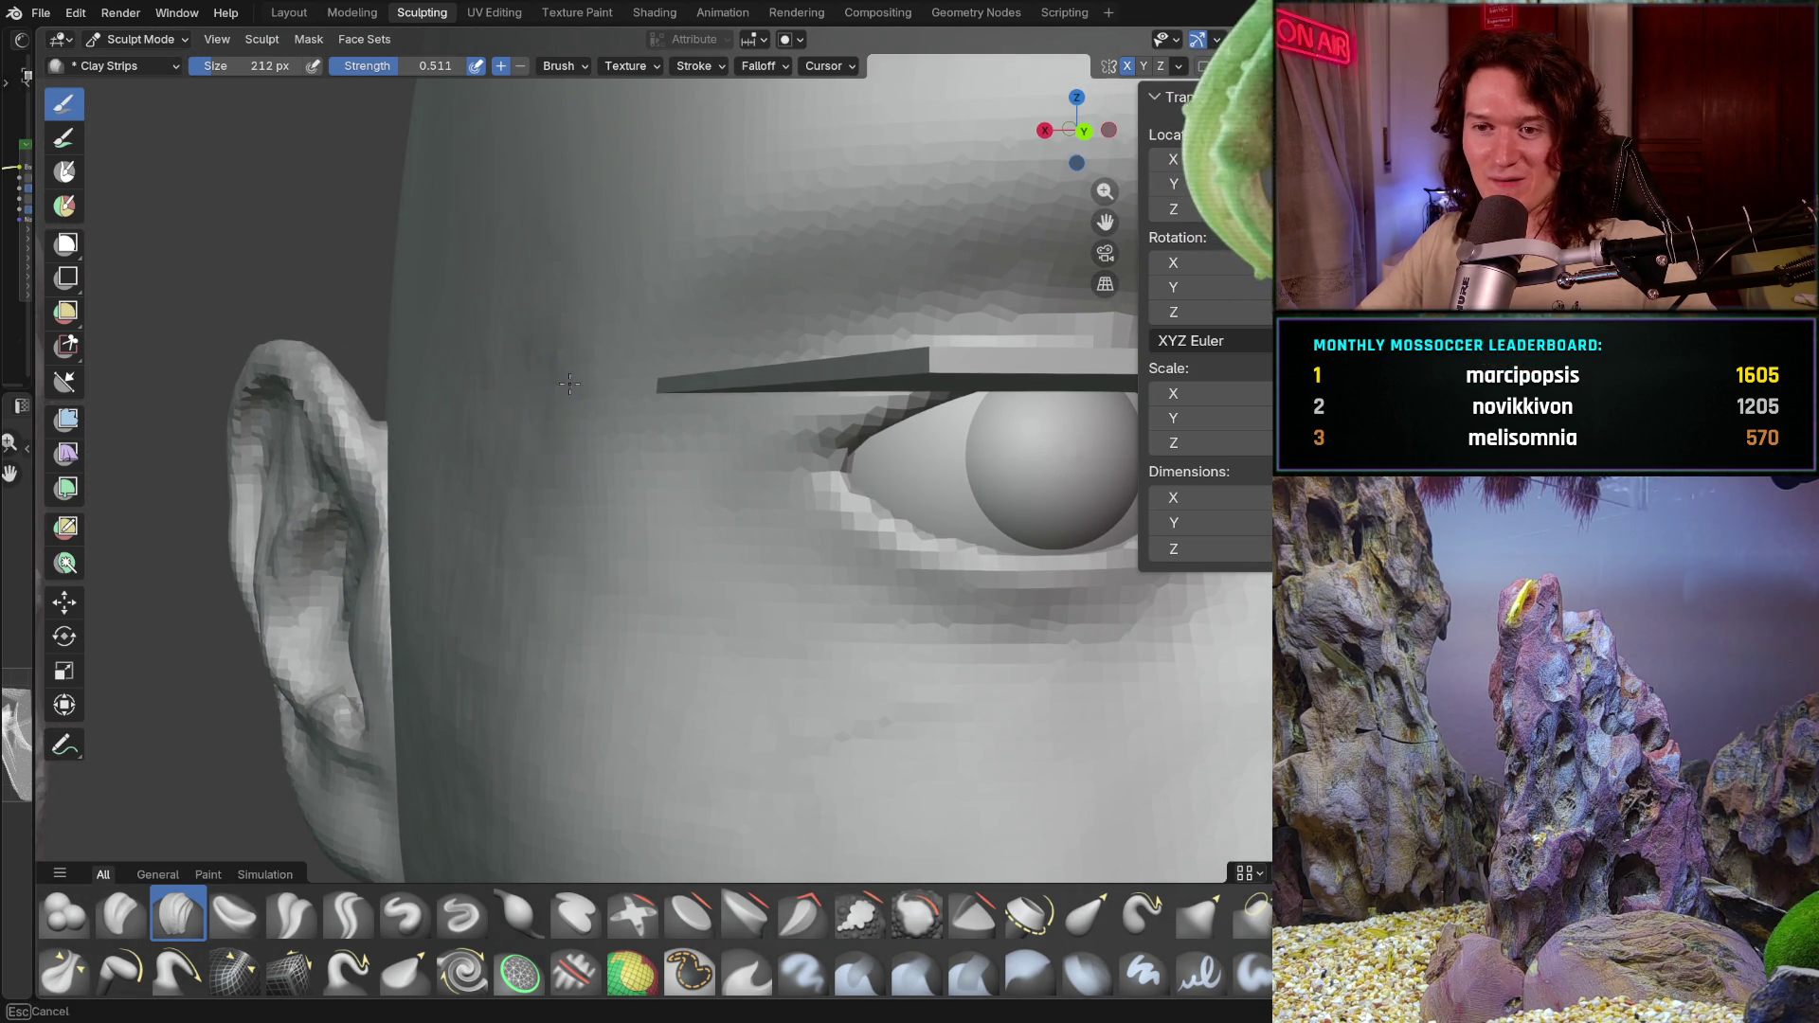
{"action": "middle_click_drag", "start_coordinate": [545, 380], "coordinate": [622, 373], "text": "ctrl"}
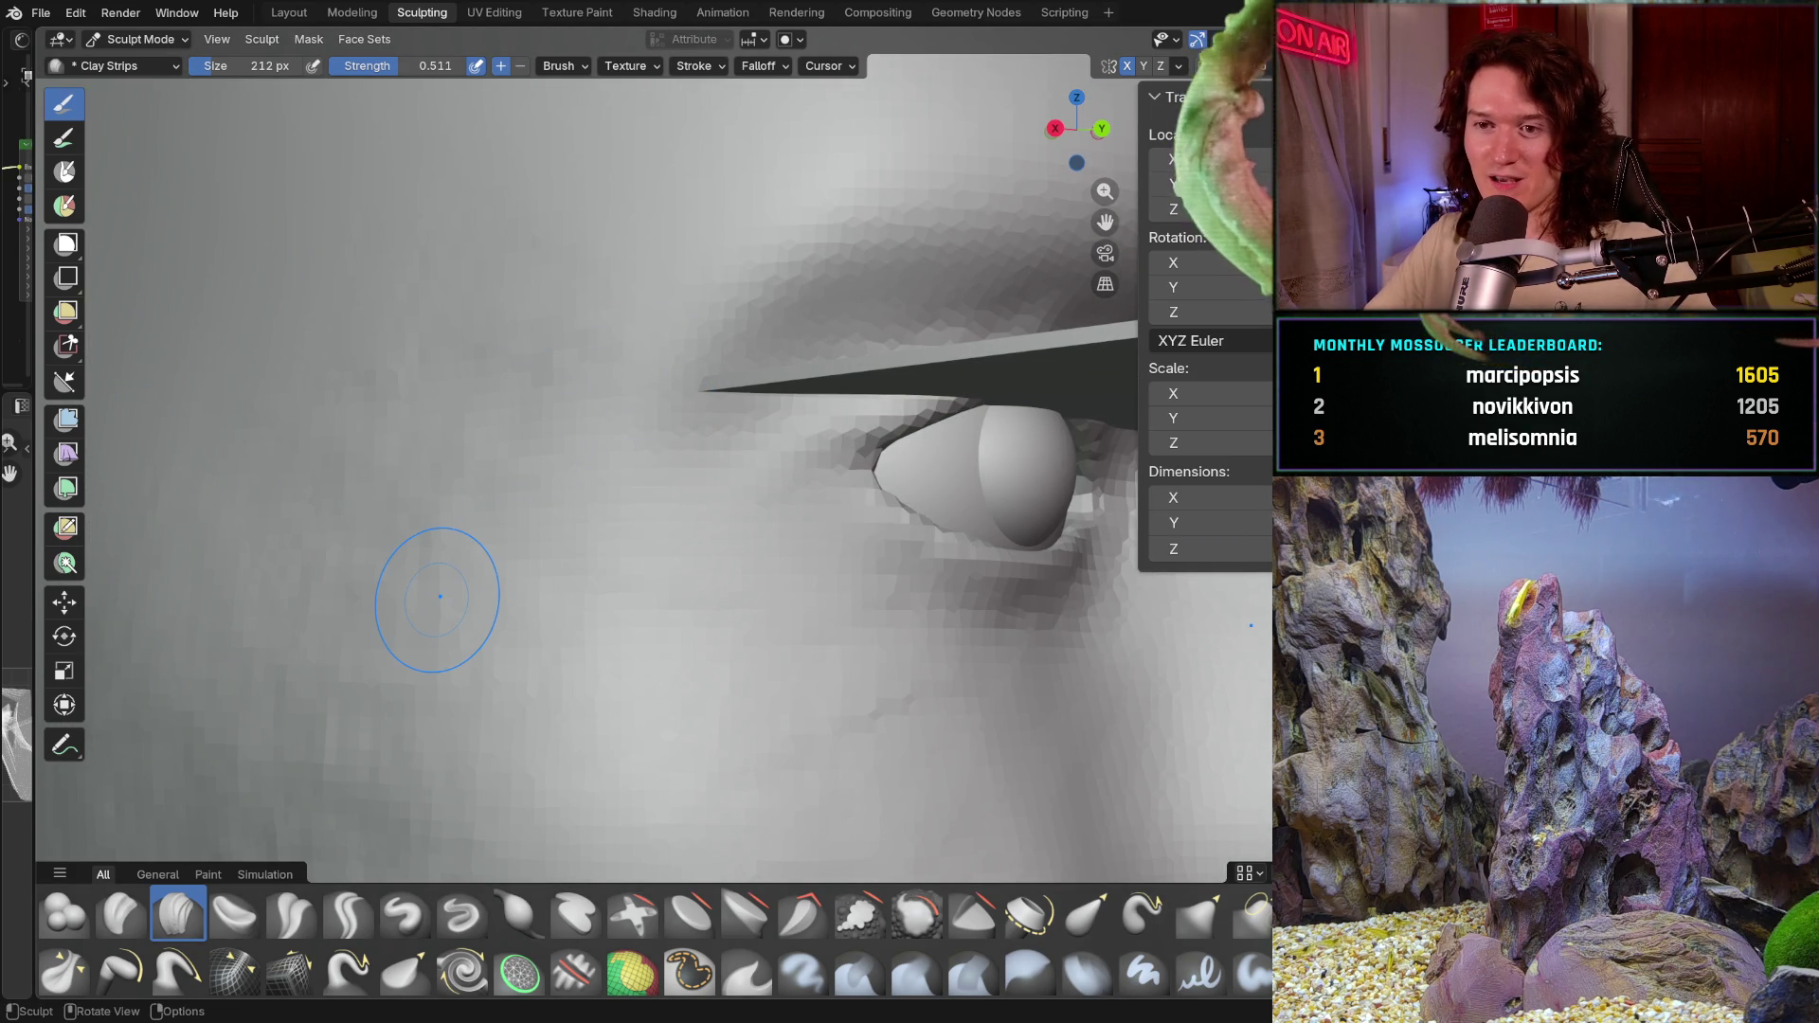
Step: Build up the temple with a clay strip from a frontal view, then begin resizing the brush
{"action": "mouse_move", "coordinate": [694, 507]}
{"action": "middle_mouse_down"}
{"action": "mouse_move", "coordinate": [546, 515]}
{"action": "mouse_move", "coordinate": [618, 559]}
{"action": "mouse_move", "coordinate": [615, 525]}
{"action": "middle_mouse_up"}
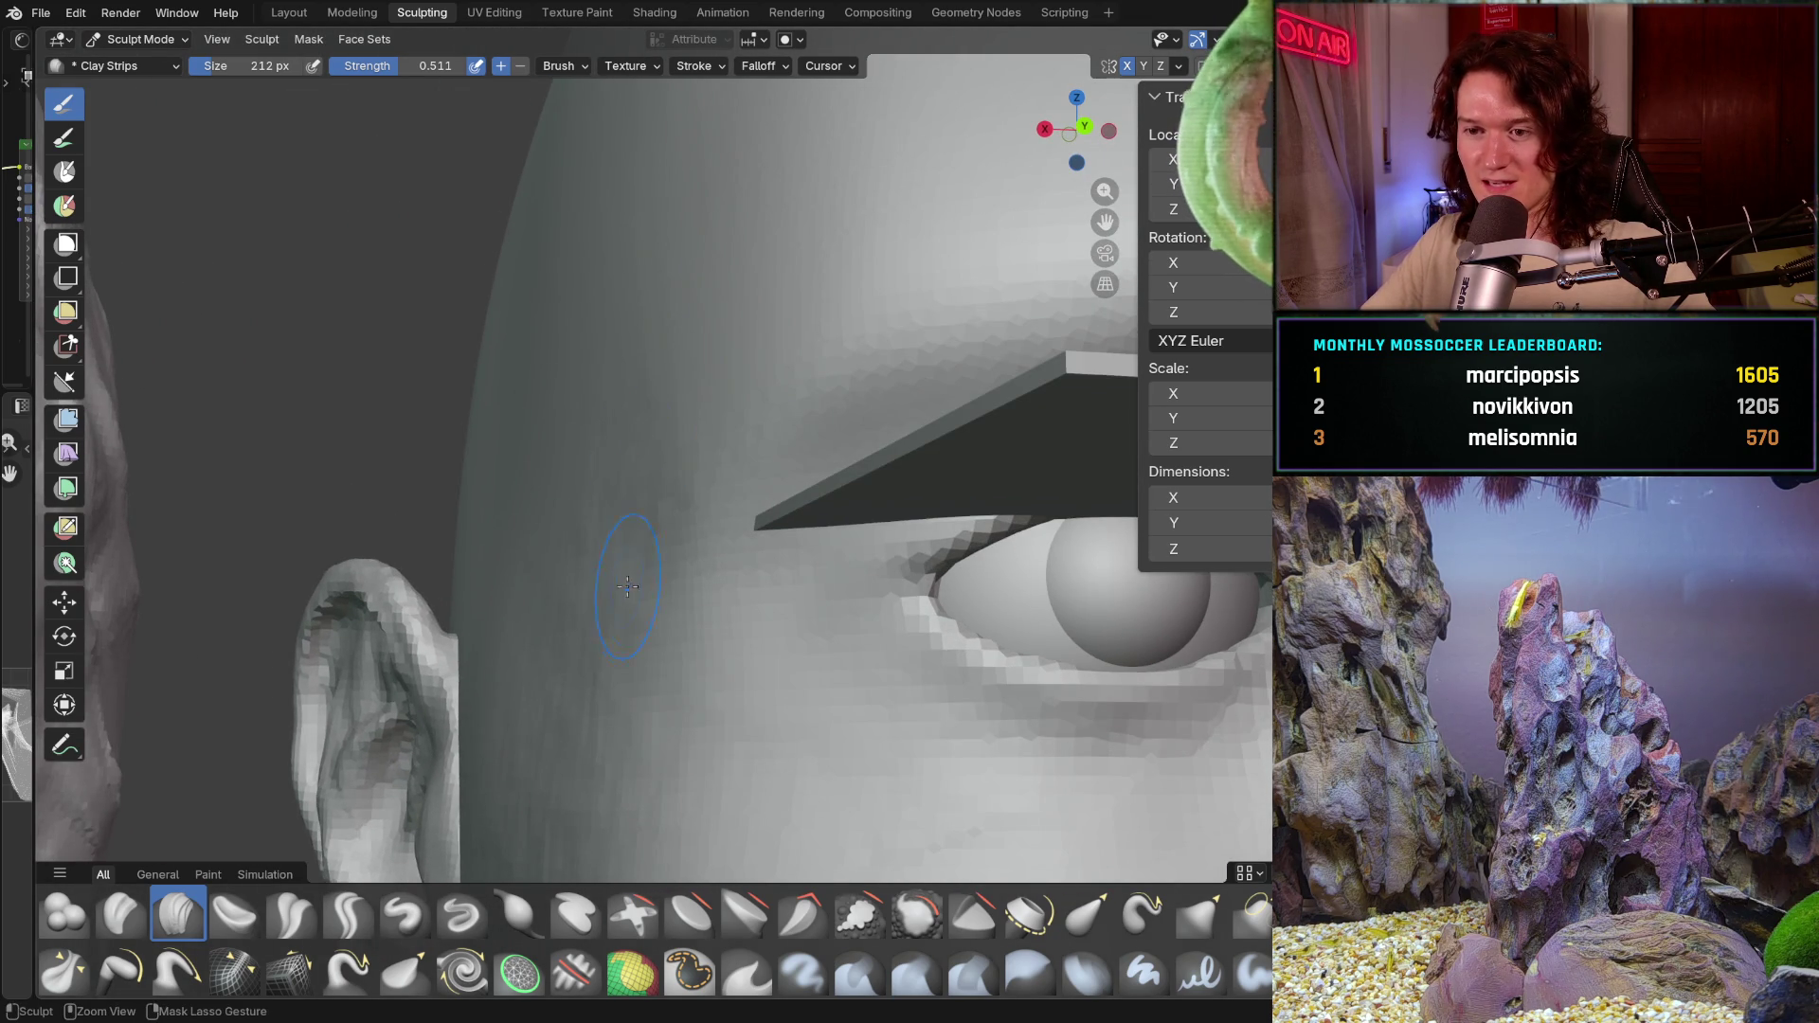
{"action": "middle_click_drag", "start_coordinate": [667, 488], "coordinate": [659, 538]}
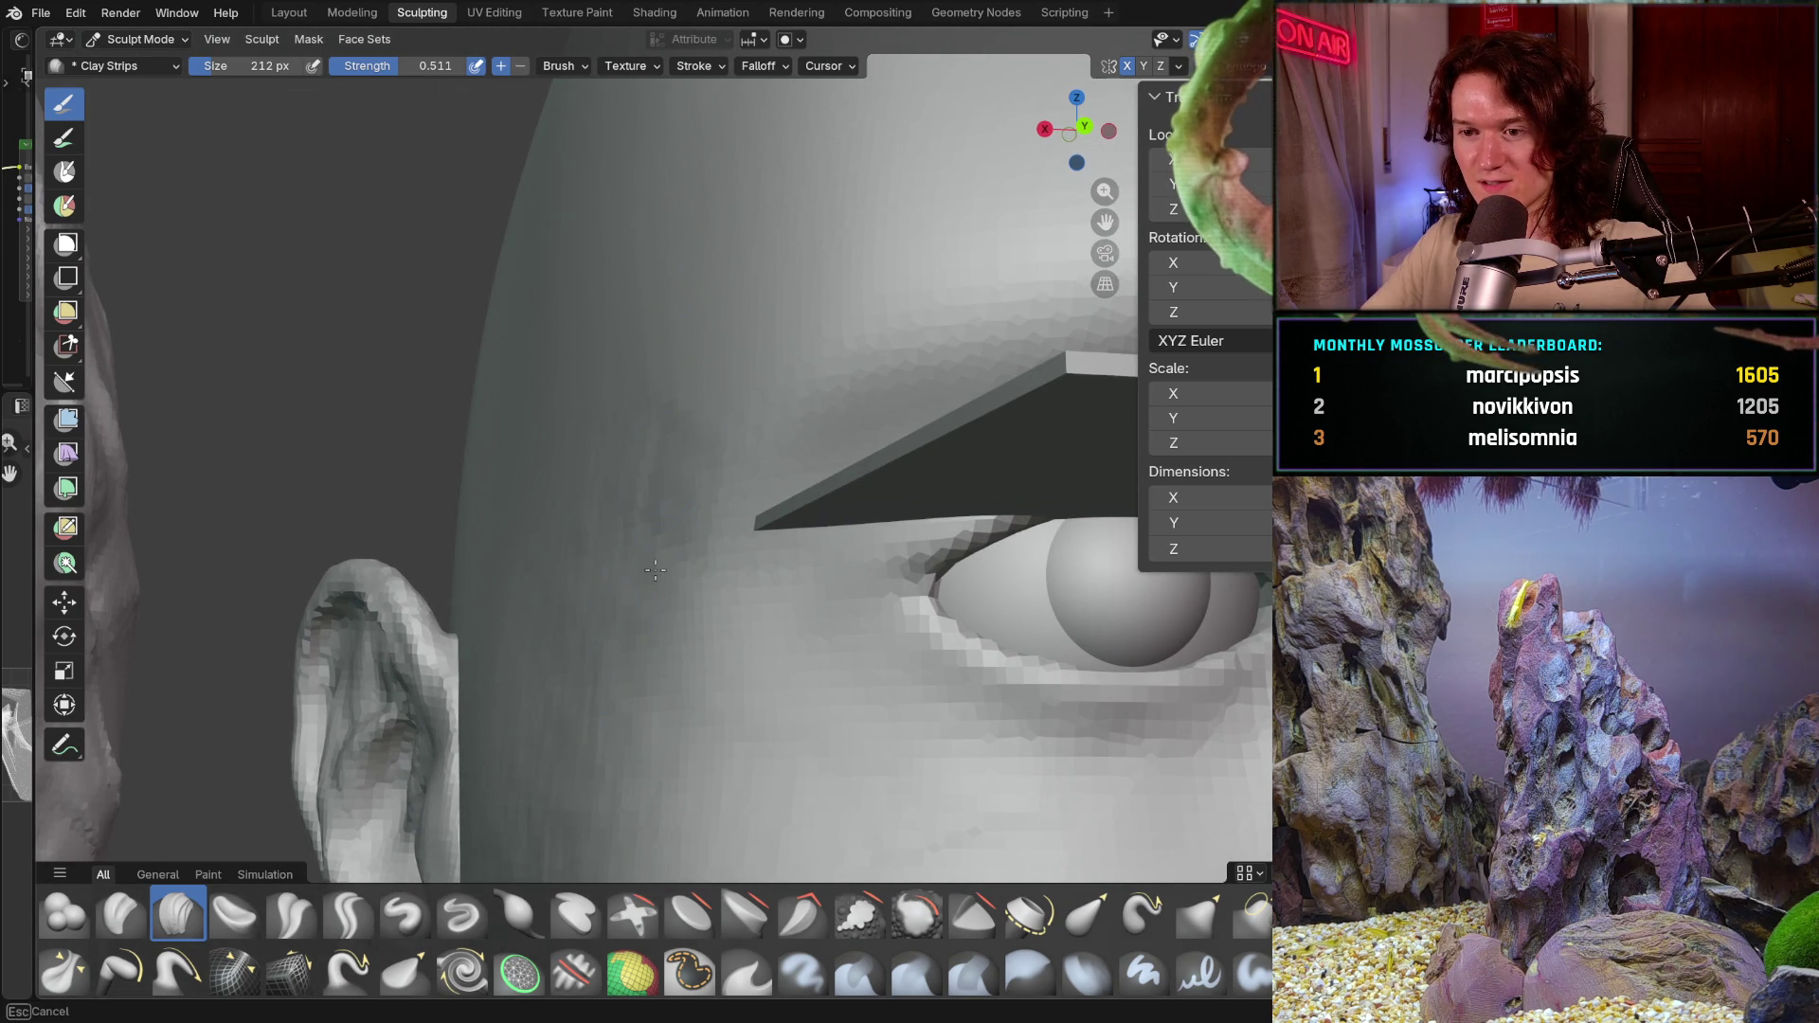
{"action": "middle_click_drag", "start_coordinate": [693, 383], "coordinate": [616, 389]}
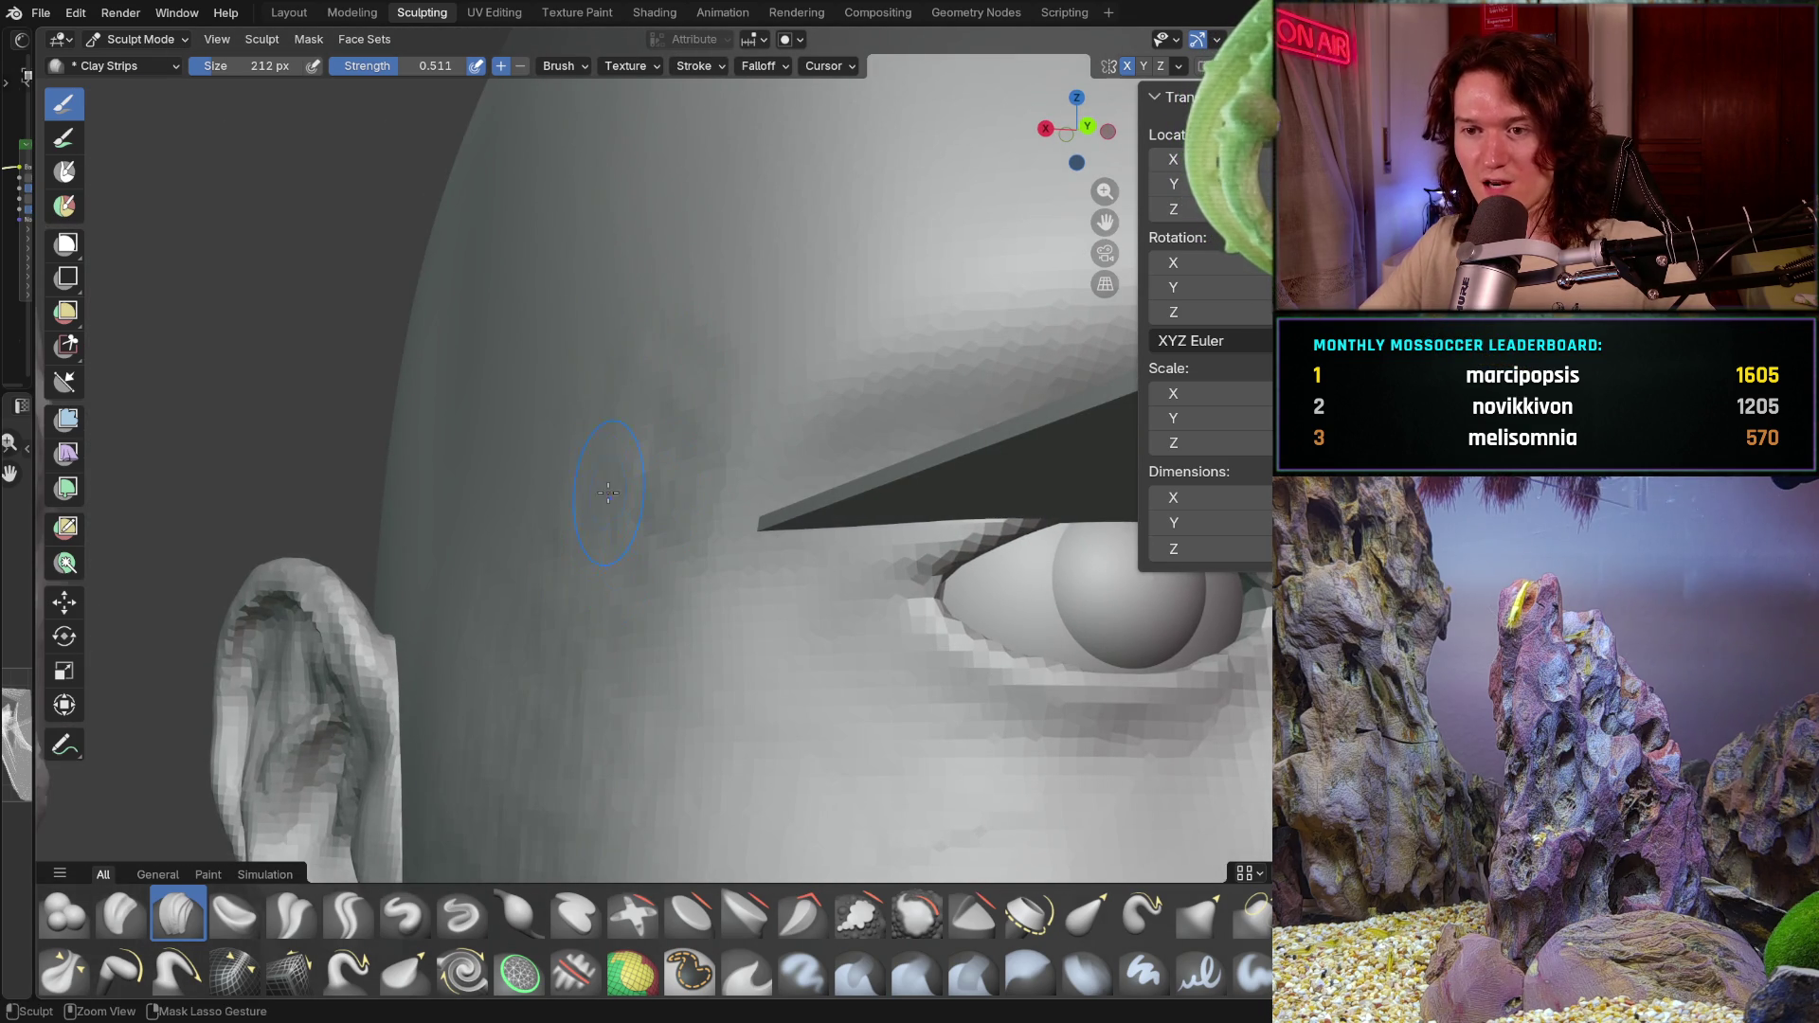
{"action": "key", "text": "f"}
Step: Confirm the 310 px brush and lay wide clay strips in front of the ear, orbiting to check
{"action": "left_click", "coordinate": [548, 576]}
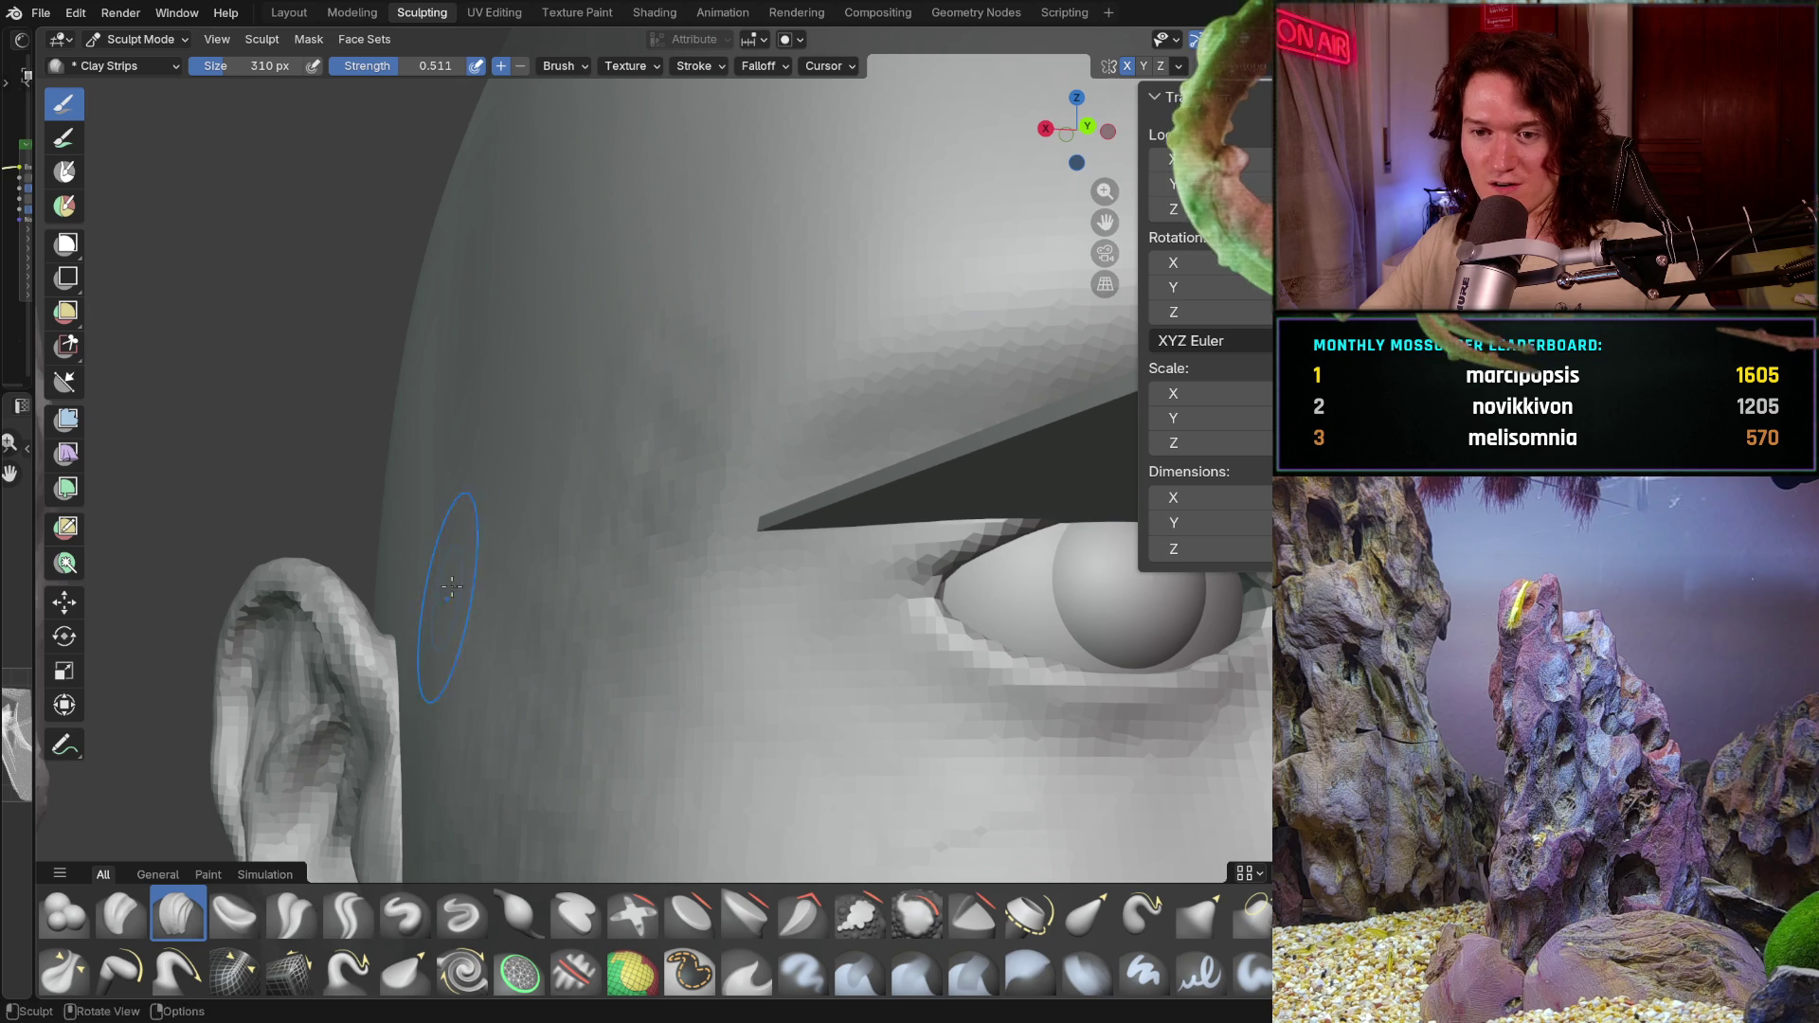
{"action": "mouse_move", "coordinate": [450, 523]}
{"action": "left_mouse_down"}
{"action": "mouse_move", "coordinate": [505, 511]}
{"action": "mouse_move", "coordinate": [454, 495]}
{"action": "left_mouse_up"}
{"action": "left_click_drag", "start_coordinate": [486, 608], "coordinate": [542, 454]}
{"action": "mouse_move", "coordinate": [586, 417]}
{"action": "middle_mouse_down"}
{"action": "mouse_move", "coordinate": [514, 473]}
{"action": "mouse_move", "coordinate": [483, 589]}
{"action": "middle_mouse_up"}
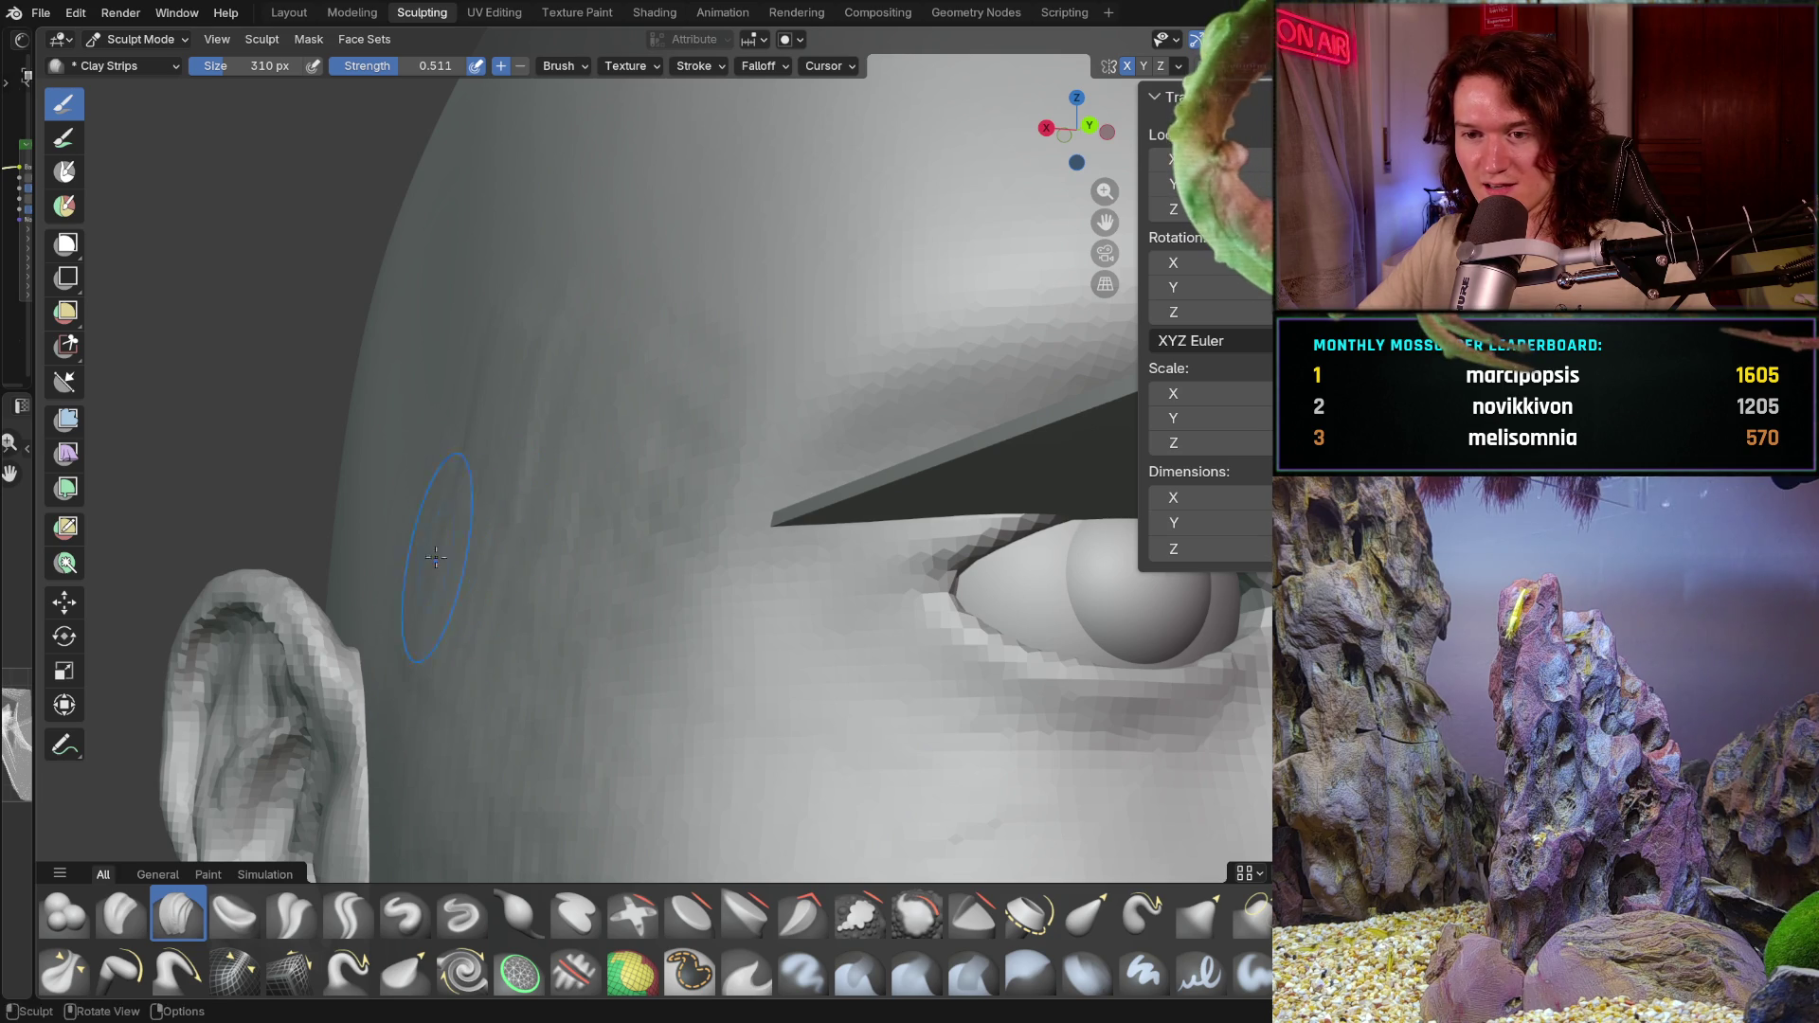
{"action": "middle_click_drag", "start_coordinate": [553, 522], "coordinate": [557, 518]}
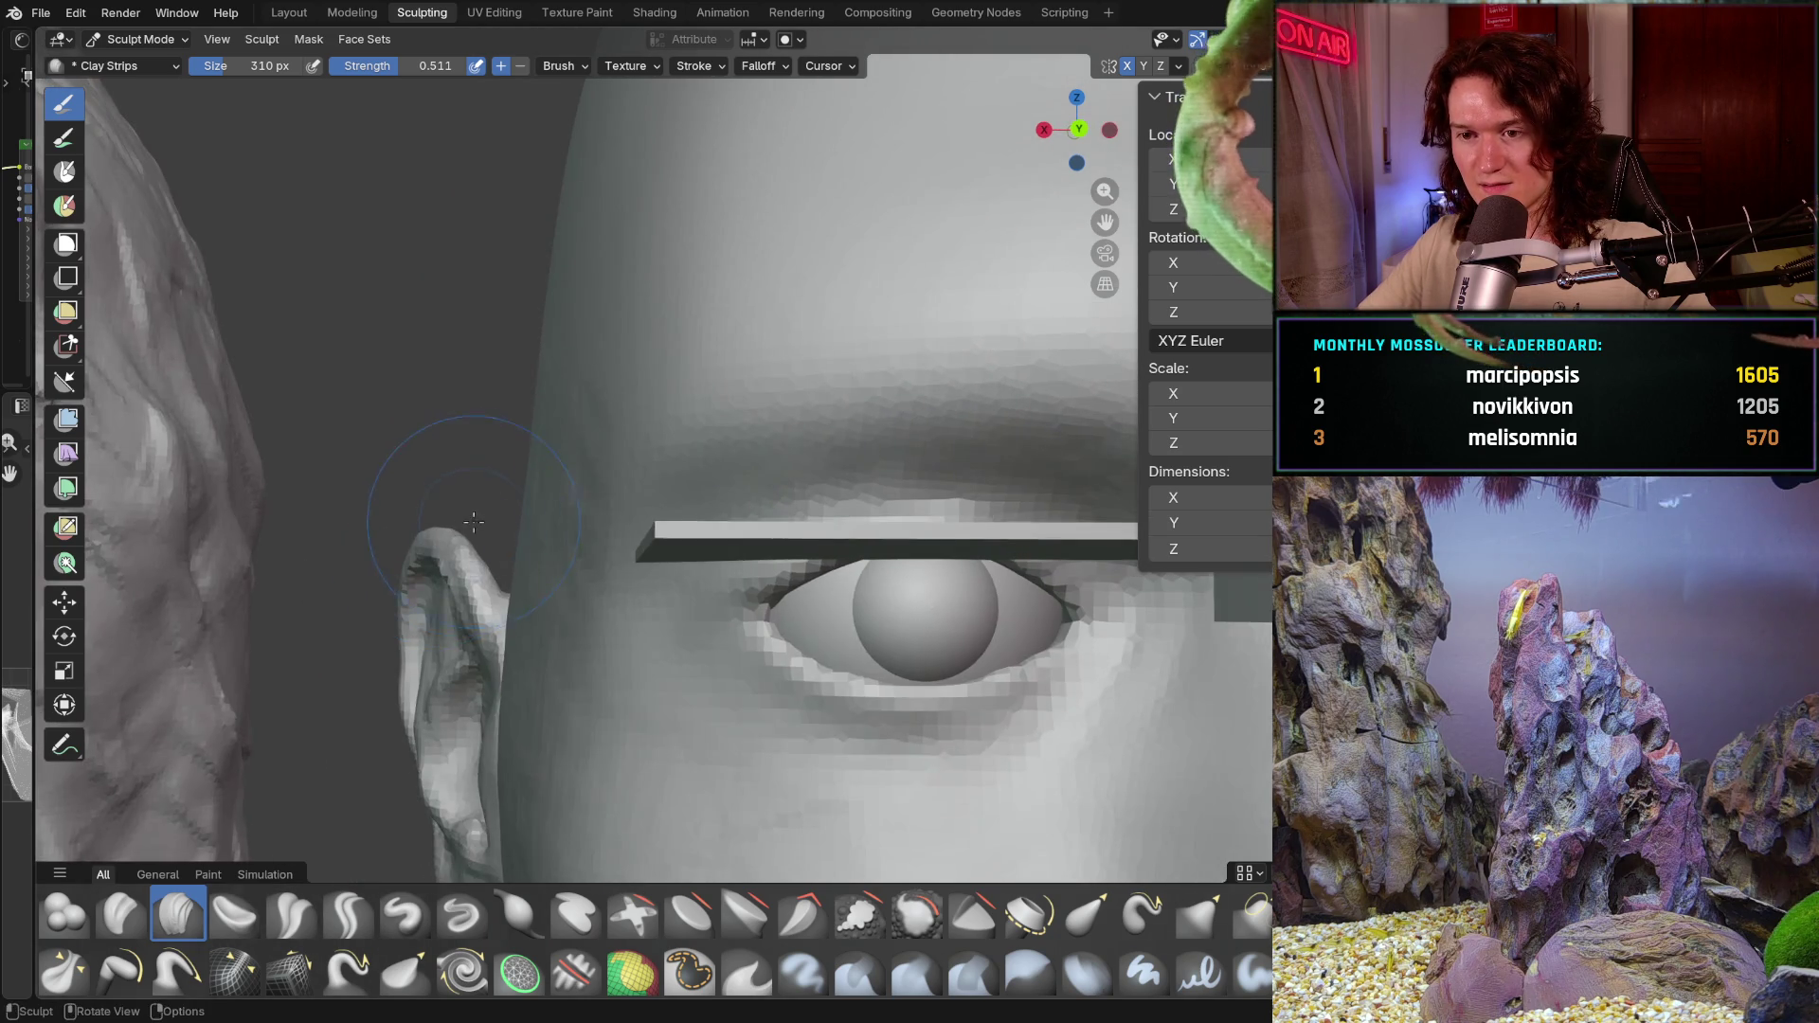
{"action": "mouse_move", "coordinate": [602, 519]}
{"action": "middle_mouse_down"}
{"action": "mouse_move", "coordinate": [575, 436]}
{"action": "mouse_move", "coordinate": [595, 523]}
{"action": "mouse_move", "coordinate": [558, 492]}
{"action": "middle_mouse_up"}
{"action": "mouse_move", "coordinate": [589, 567]}
{"action": "middle_mouse_down"}
{"action": "mouse_move", "coordinate": [673, 573]}
{"action": "mouse_move", "coordinate": [580, 479]}
{"action": "mouse_move", "coordinate": [626, 412]}
{"action": "middle_mouse_up"}
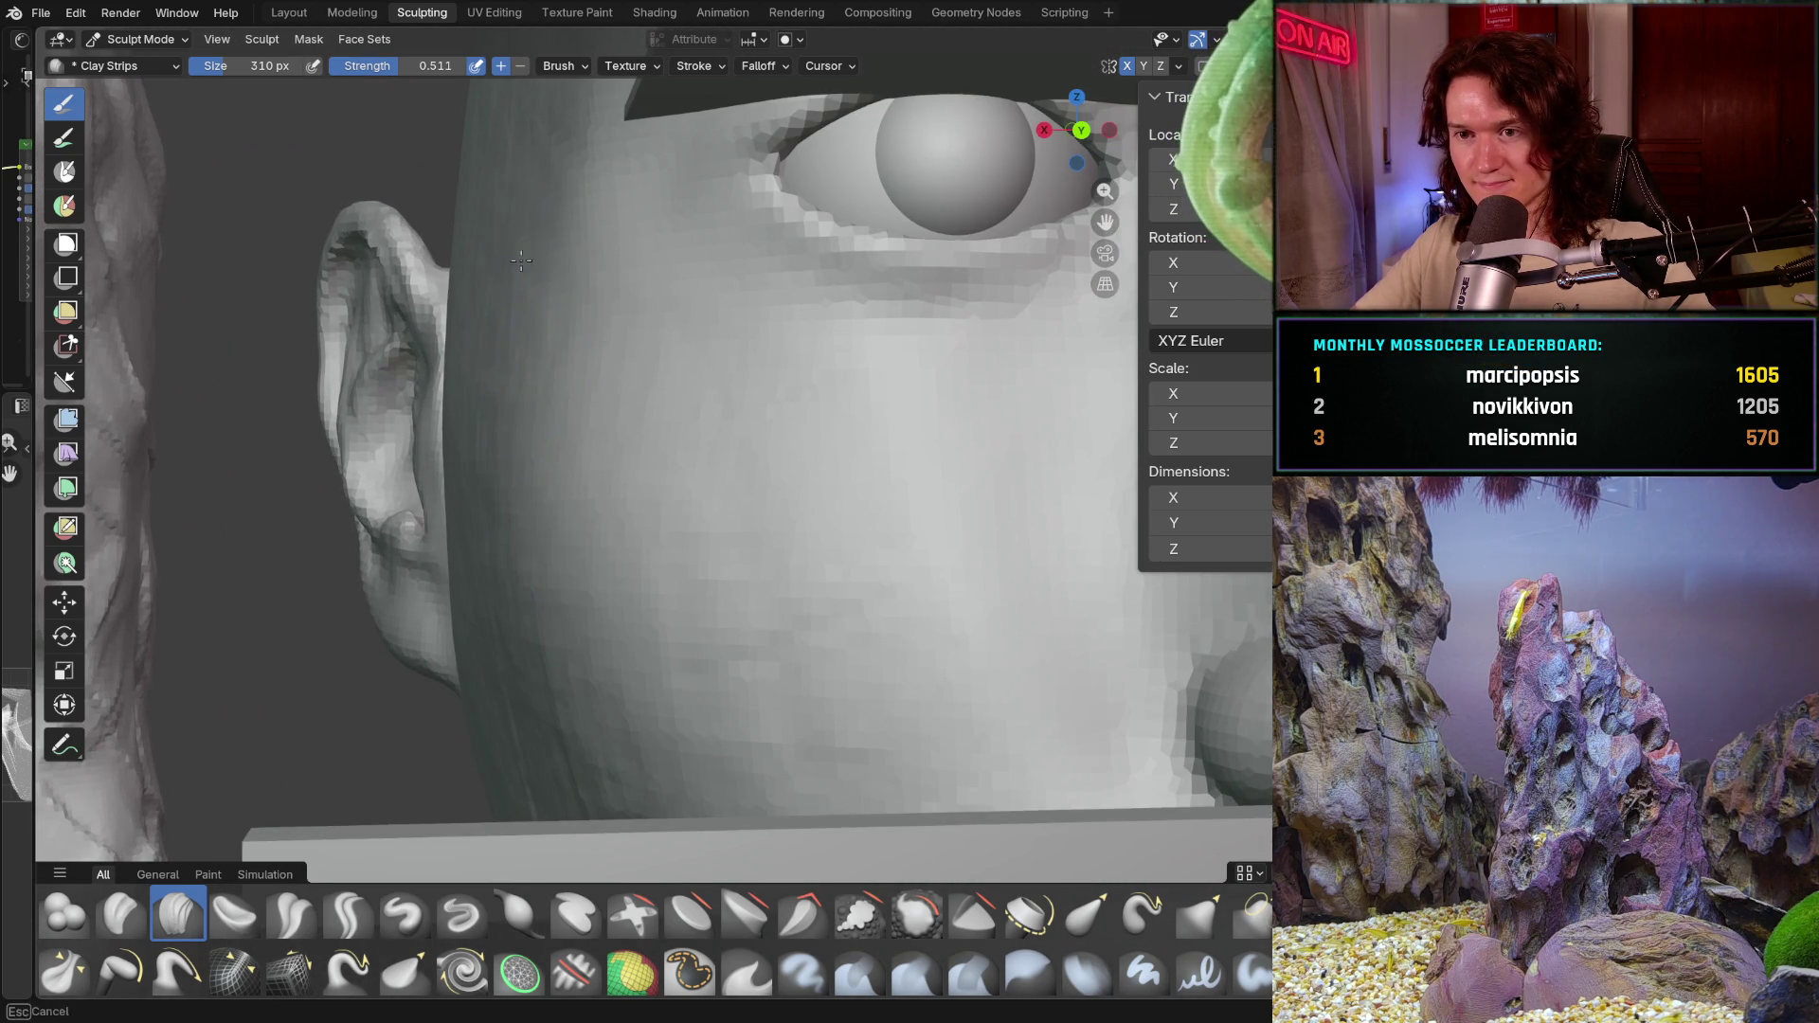
Step: Work the 310 px Clay Strips over the cheek toward the nose, orbiting around it to check
{"action": "middle_click_drag", "start_coordinate": [462, 309], "coordinate": [525, 331]}
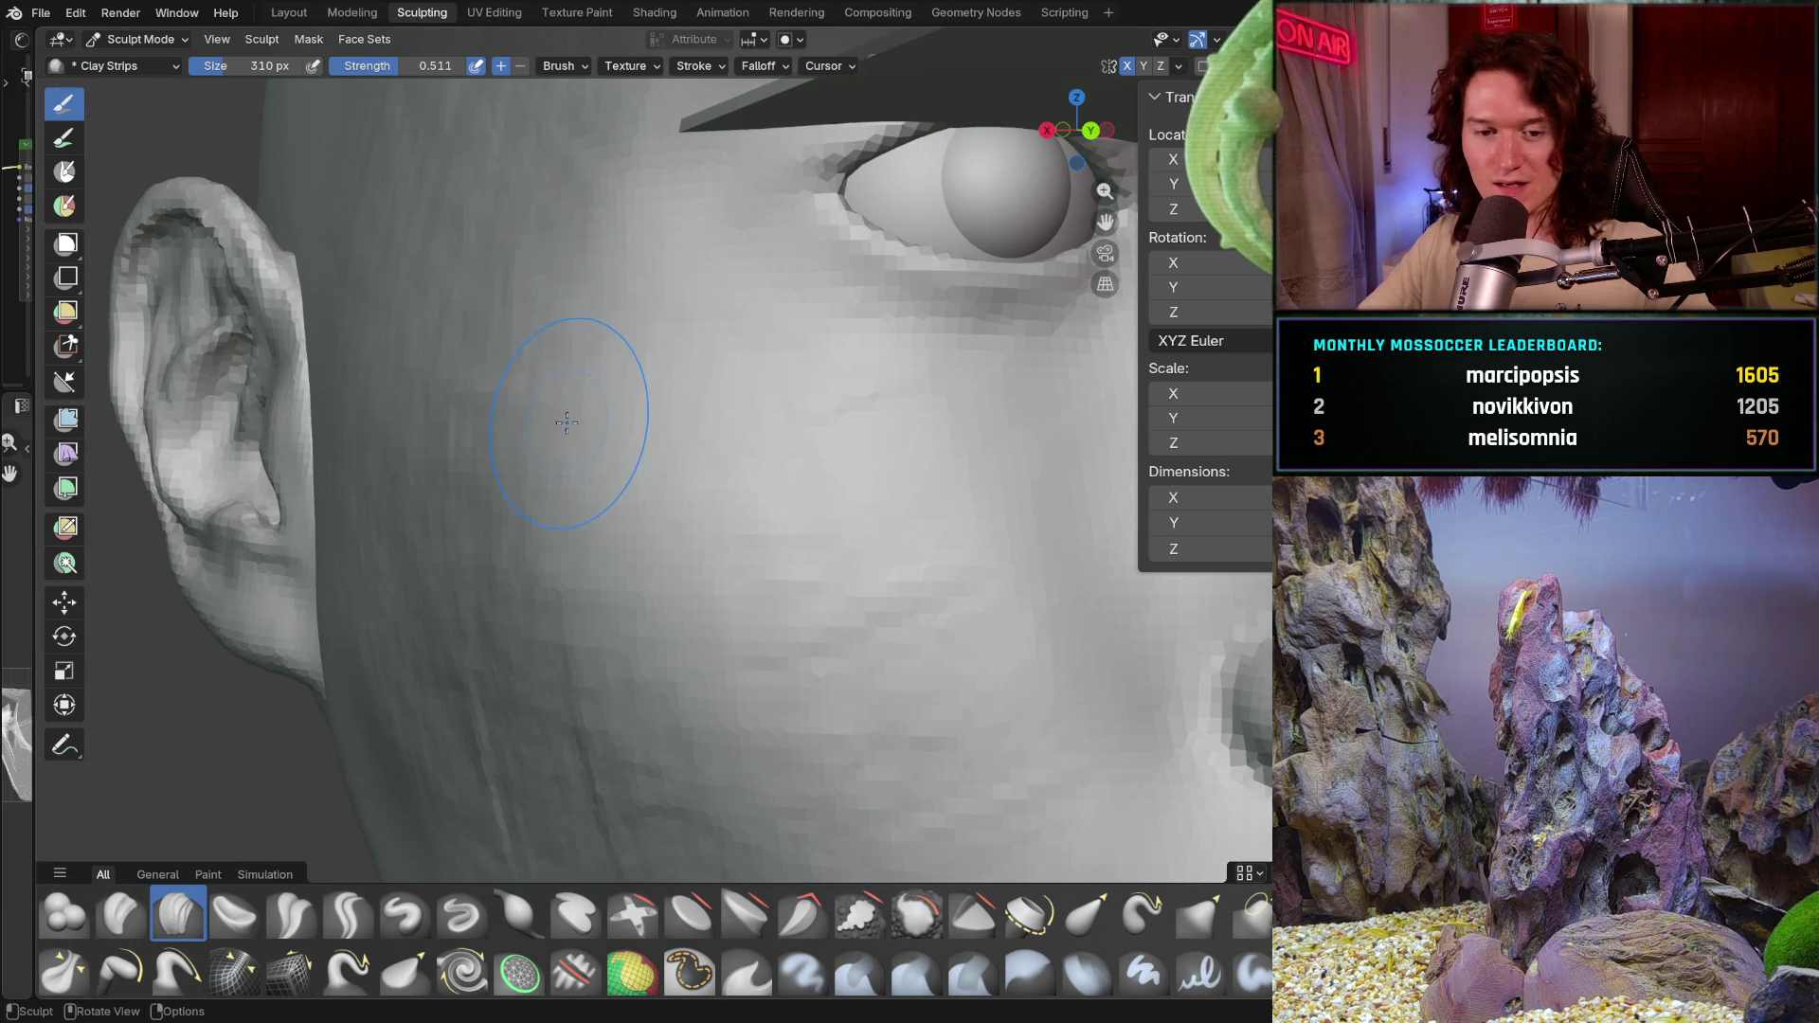
{"action": "mouse_move", "coordinate": [608, 439]}
{"action": "middle_mouse_down"}
{"action": "mouse_move", "coordinate": [550, 616]}
{"action": "mouse_move", "coordinate": [589, 528]}
{"action": "middle_mouse_up"}
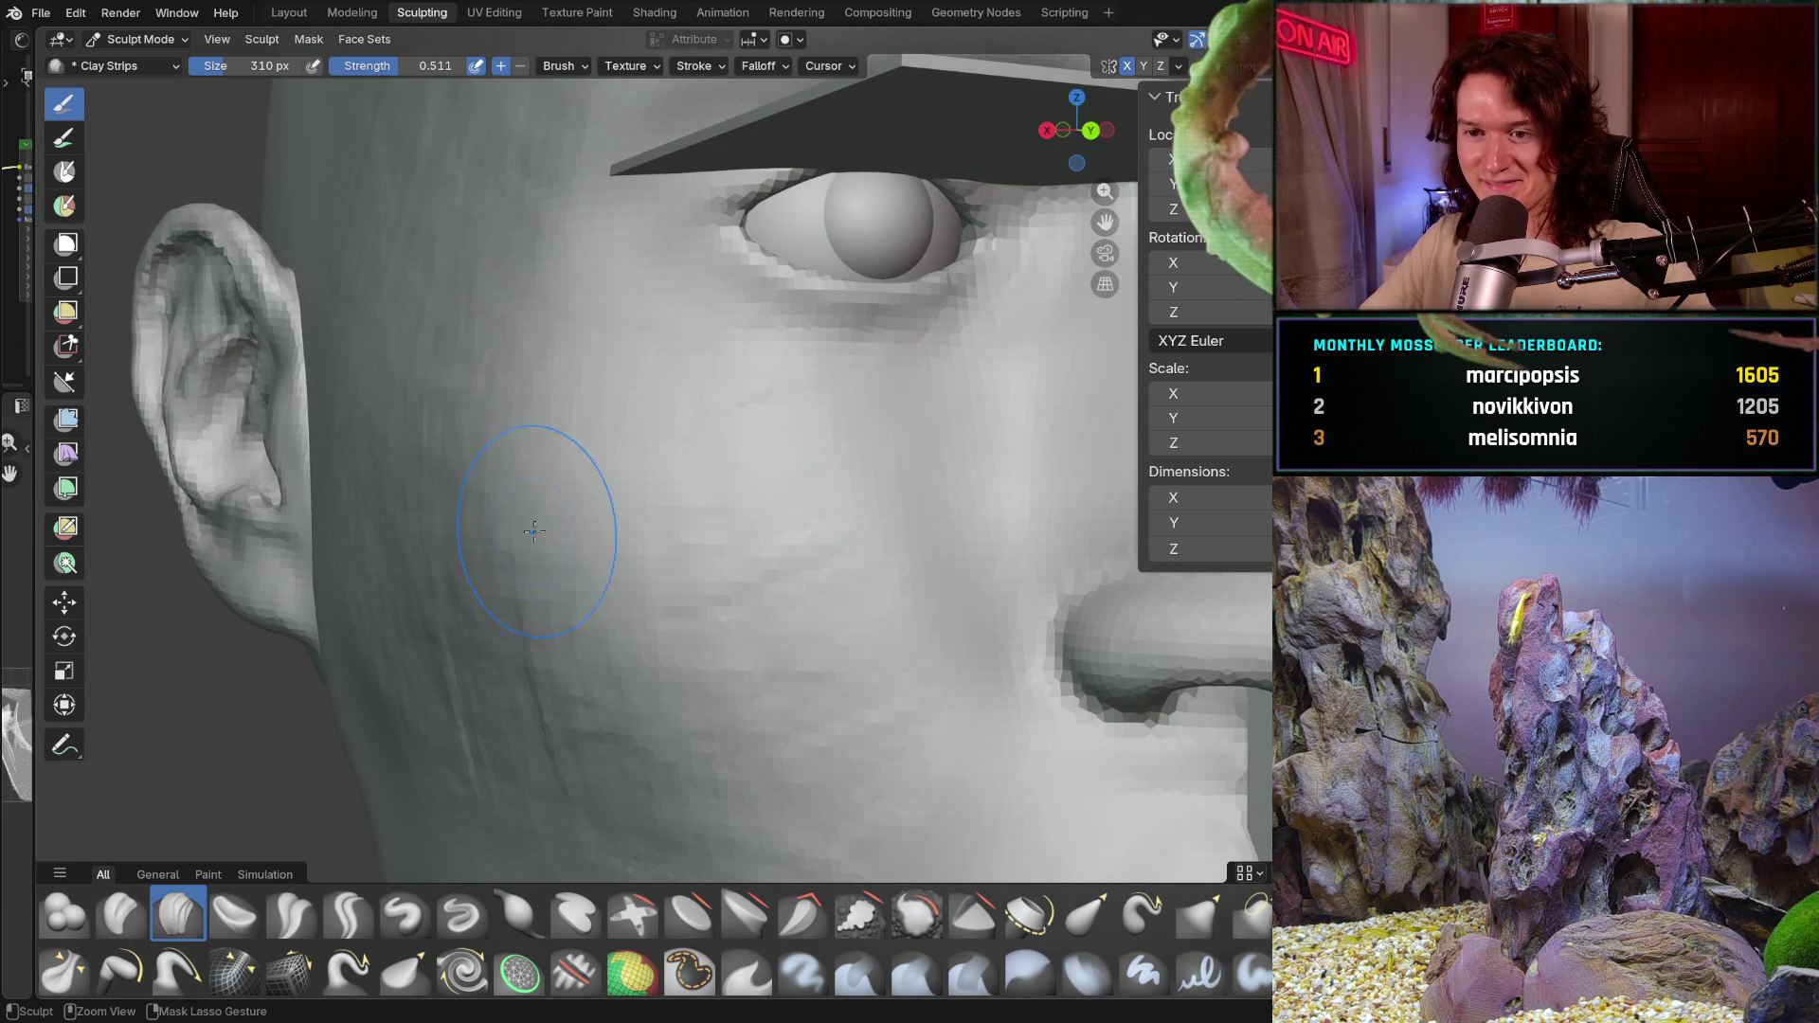
{"action": "mouse_move", "coordinate": [796, 521]}
{"action": "middle_mouse_down"}
{"action": "mouse_move", "coordinate": [776, 476]}
{"action": "mouse_move", "coordinate": [847, 476]}
{"action": "mouse_move", "coordinate": [773, 561]}
{"action": "mouse_move", "coordinate": [649, 527]}
{"action": "middle_mouse_up"}
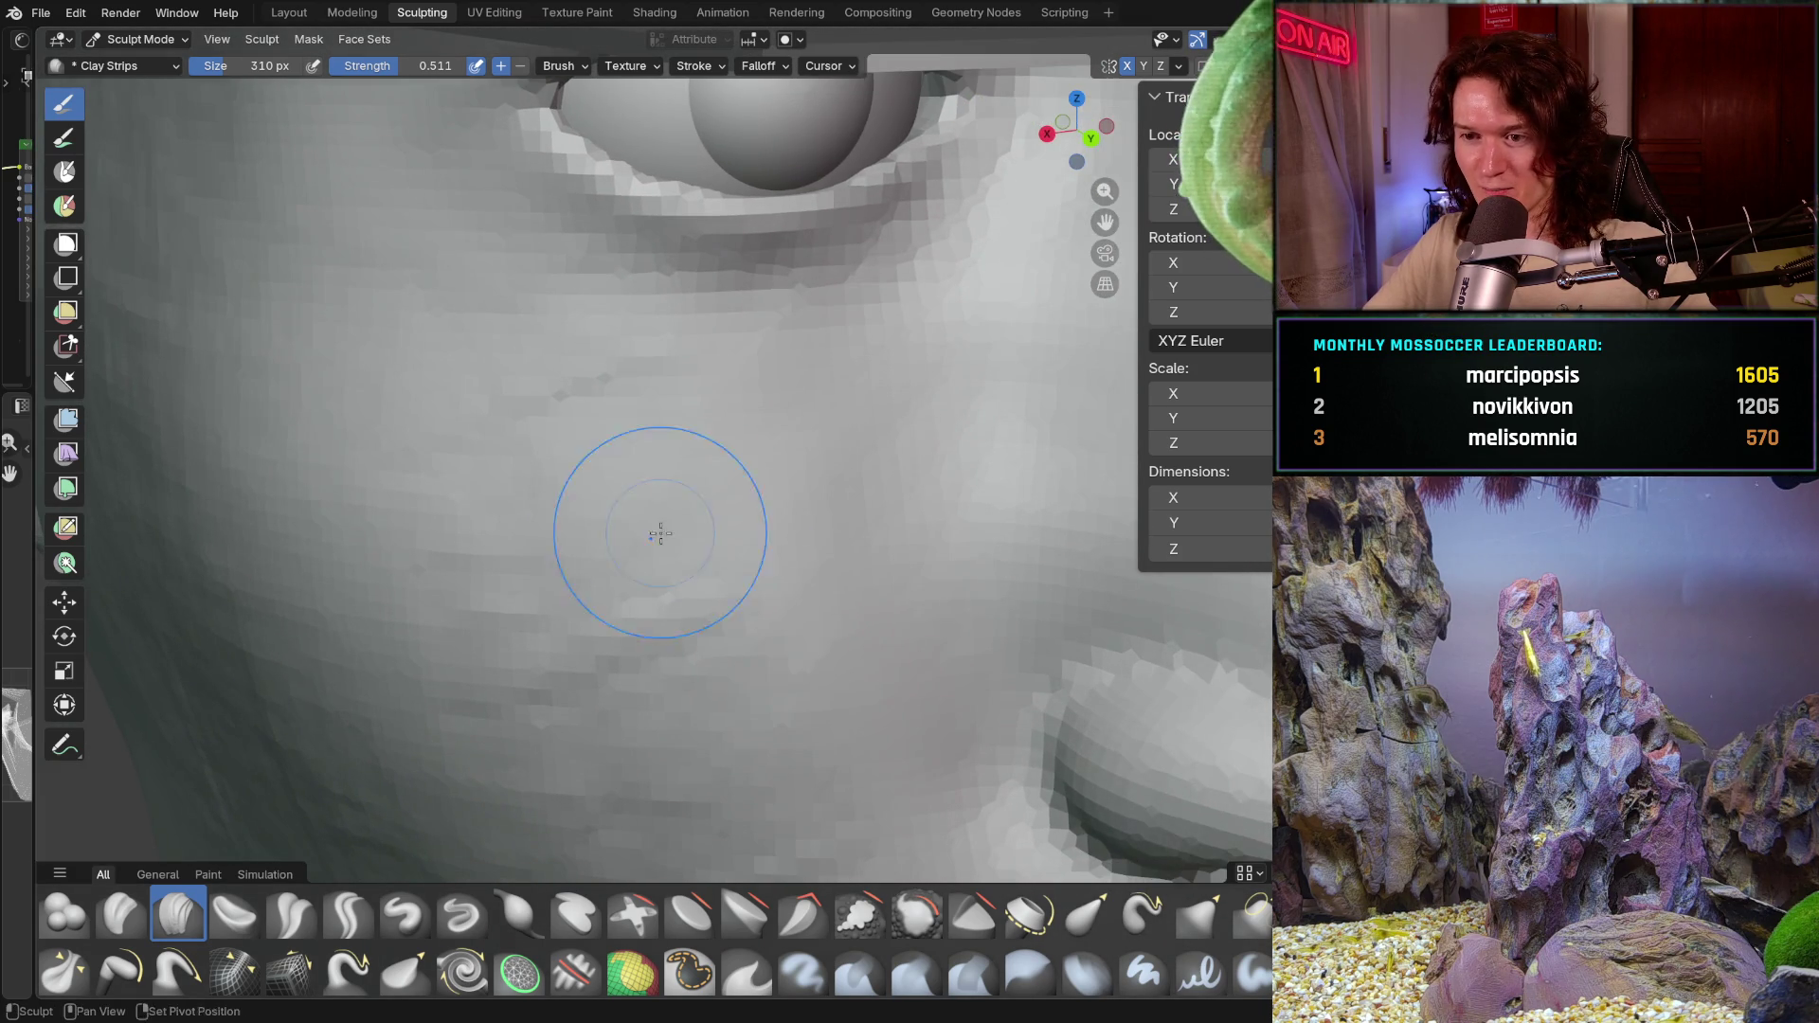
{"action": "mouse_move", "coordinate": [780, 590]}
{"action": "middle_mouse_down"}
{"action": "mouse_move", "coordinate": [832, 581]}
{"action": "mouse_move", "coordinate": [820, 546]}
{"action": "middle_mouse_up"}
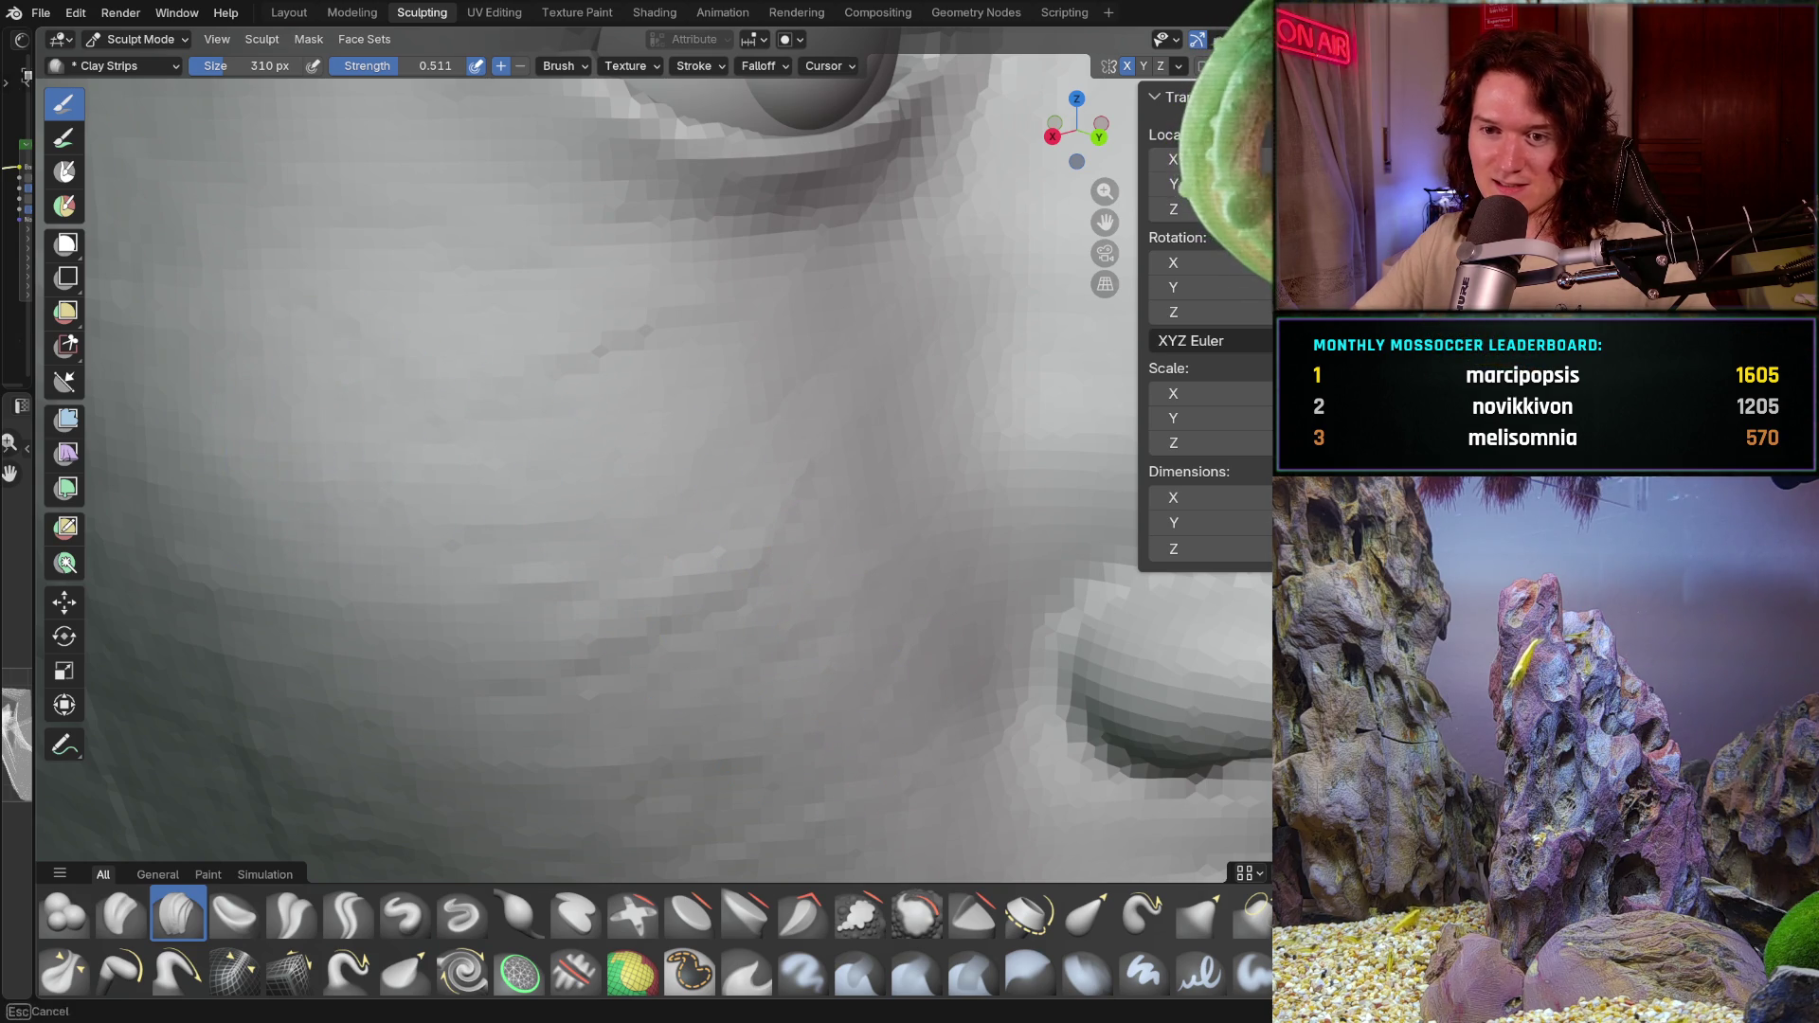
{"action": "scroll", "coordinate": [406, 357], "scroll_direction": "down", "scroll_amount": 3}
{"action": "mouse_move", "coordinate": [406, 357]}
{"action": "middle_mouse_down"}
{"action": "mouse_move", "coordinate": [548, 530]}
{"action": "mouse_move", "coordinate": [467, 568]}
{"action": "middle_mouse_up"}
{"action": "scroll", "coordinate": [427, 555], "scroll_direction": "down", "scroll_amount": 3}
{"action": "scroll", "coordinate": [556, 488], "scroll_direction": "up", "scroll_amount": 2}
{"action": "scroll", "coordinate": [600, 405], "scroll_direction": "up", "scroll_amount": 2}
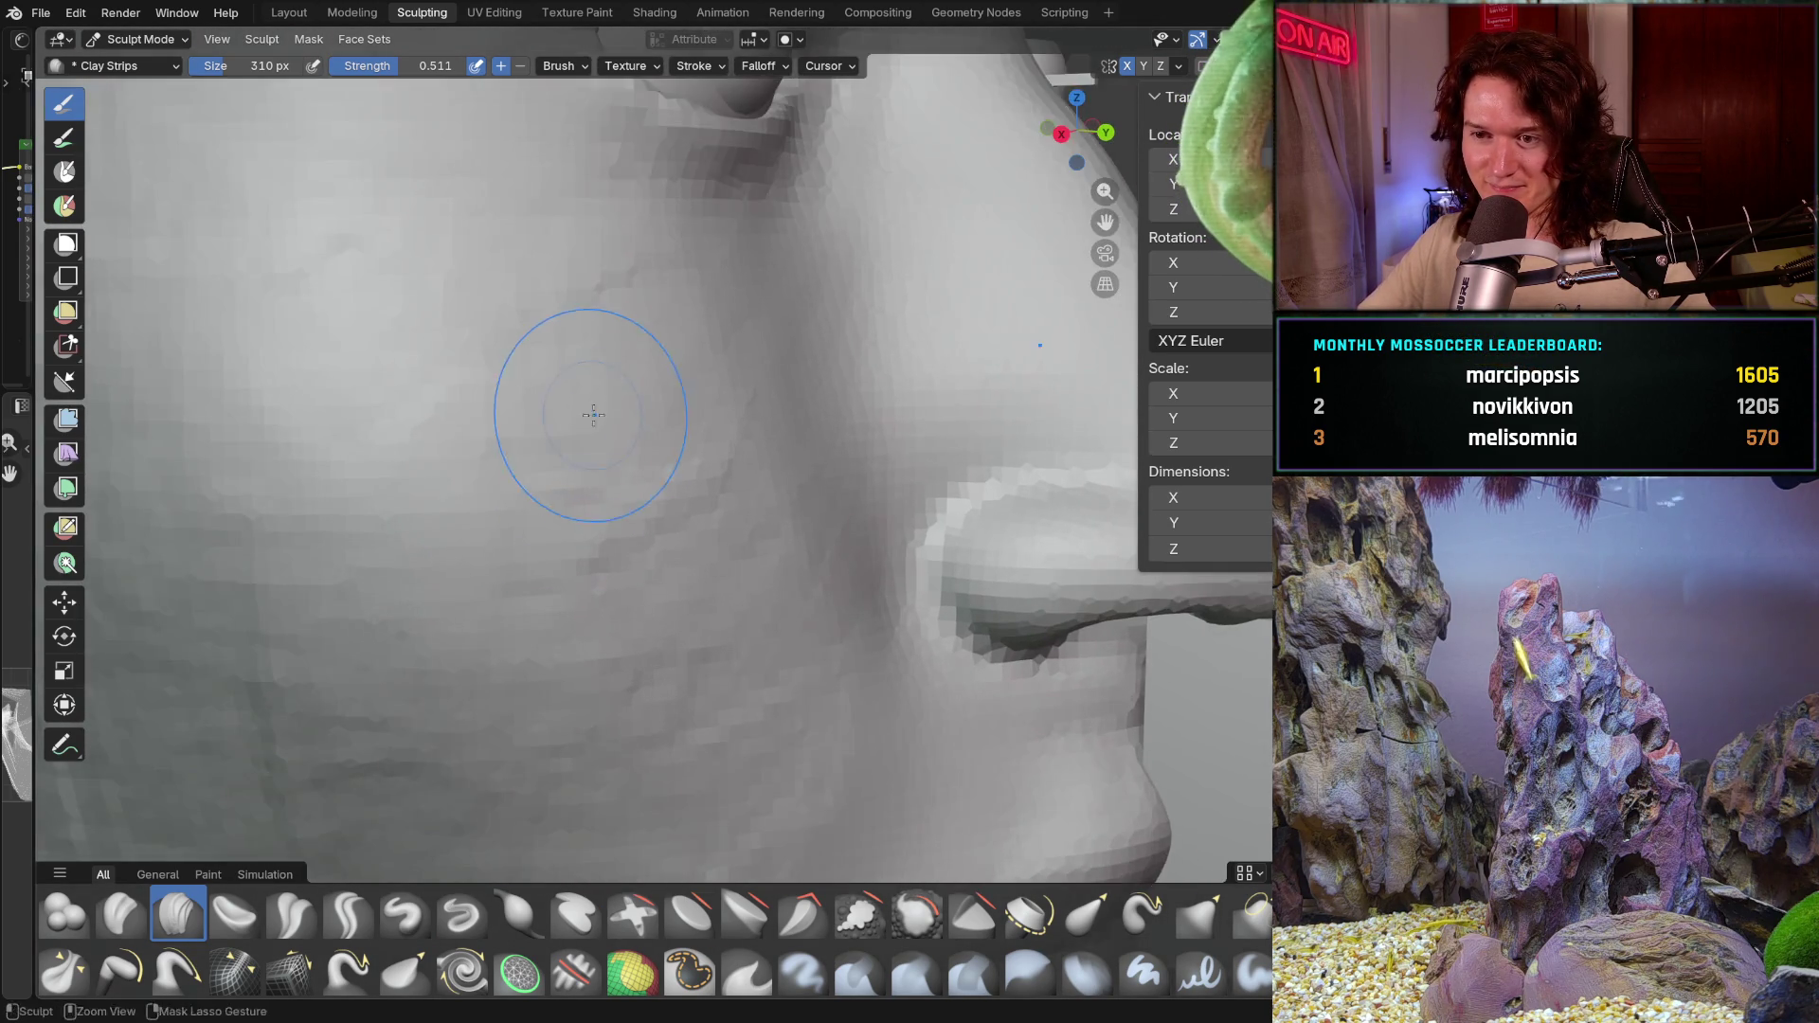
{"action": "middle_click_drag", "start_coordinate": [601, 570], "coordinate": [595, 489]}
{"action": "middle_click_drag", "start_coordinate": [644, 616], "coordinate": [647, 622]}
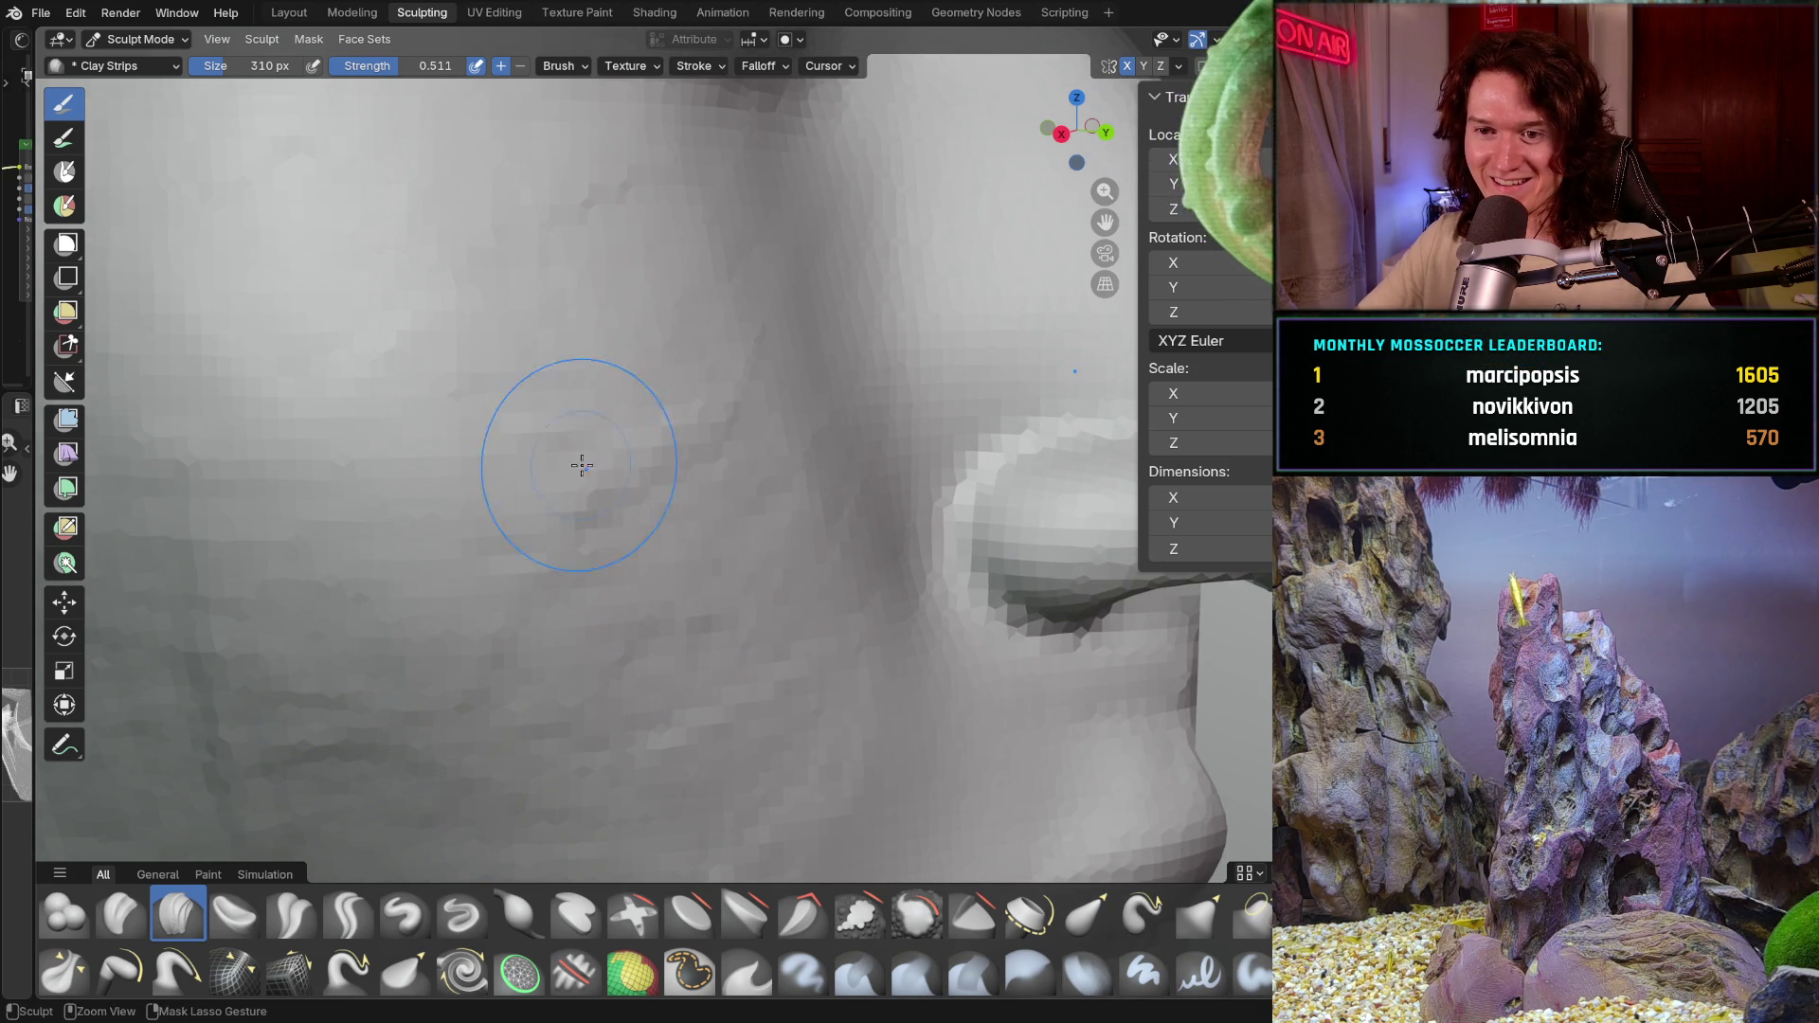
{"action": "scroll", "coordinate": [476, 530], "scroll_direction": "down", "scroll_amount": 3}
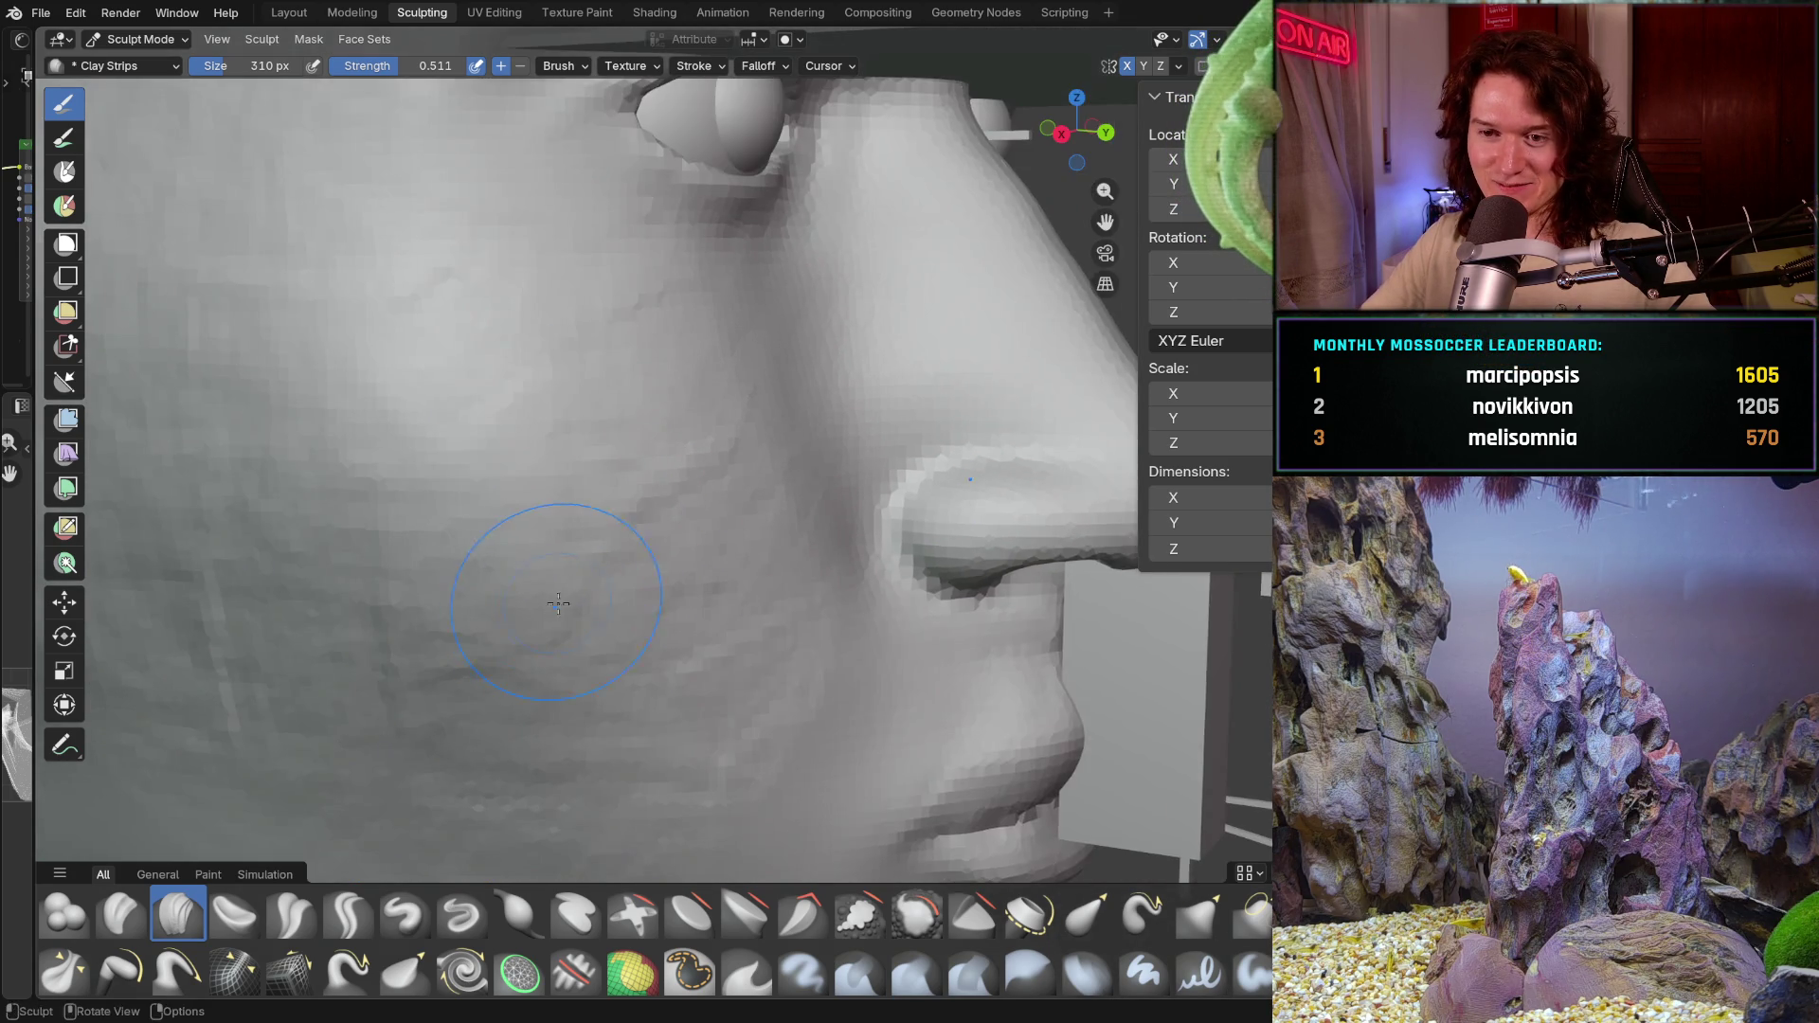
{"action": "scroll", "coordinate": [476, 530], "scroll_direction": "up", "scroll_amount": 2}
{"action": "middle_click_drag", "start_coordinate": [476, 530], "coordinate": [511, 475]}
{"action": "scroll", "coordinate": [511, 475], "scroll_direction": "down", "scroll_amount": 4}
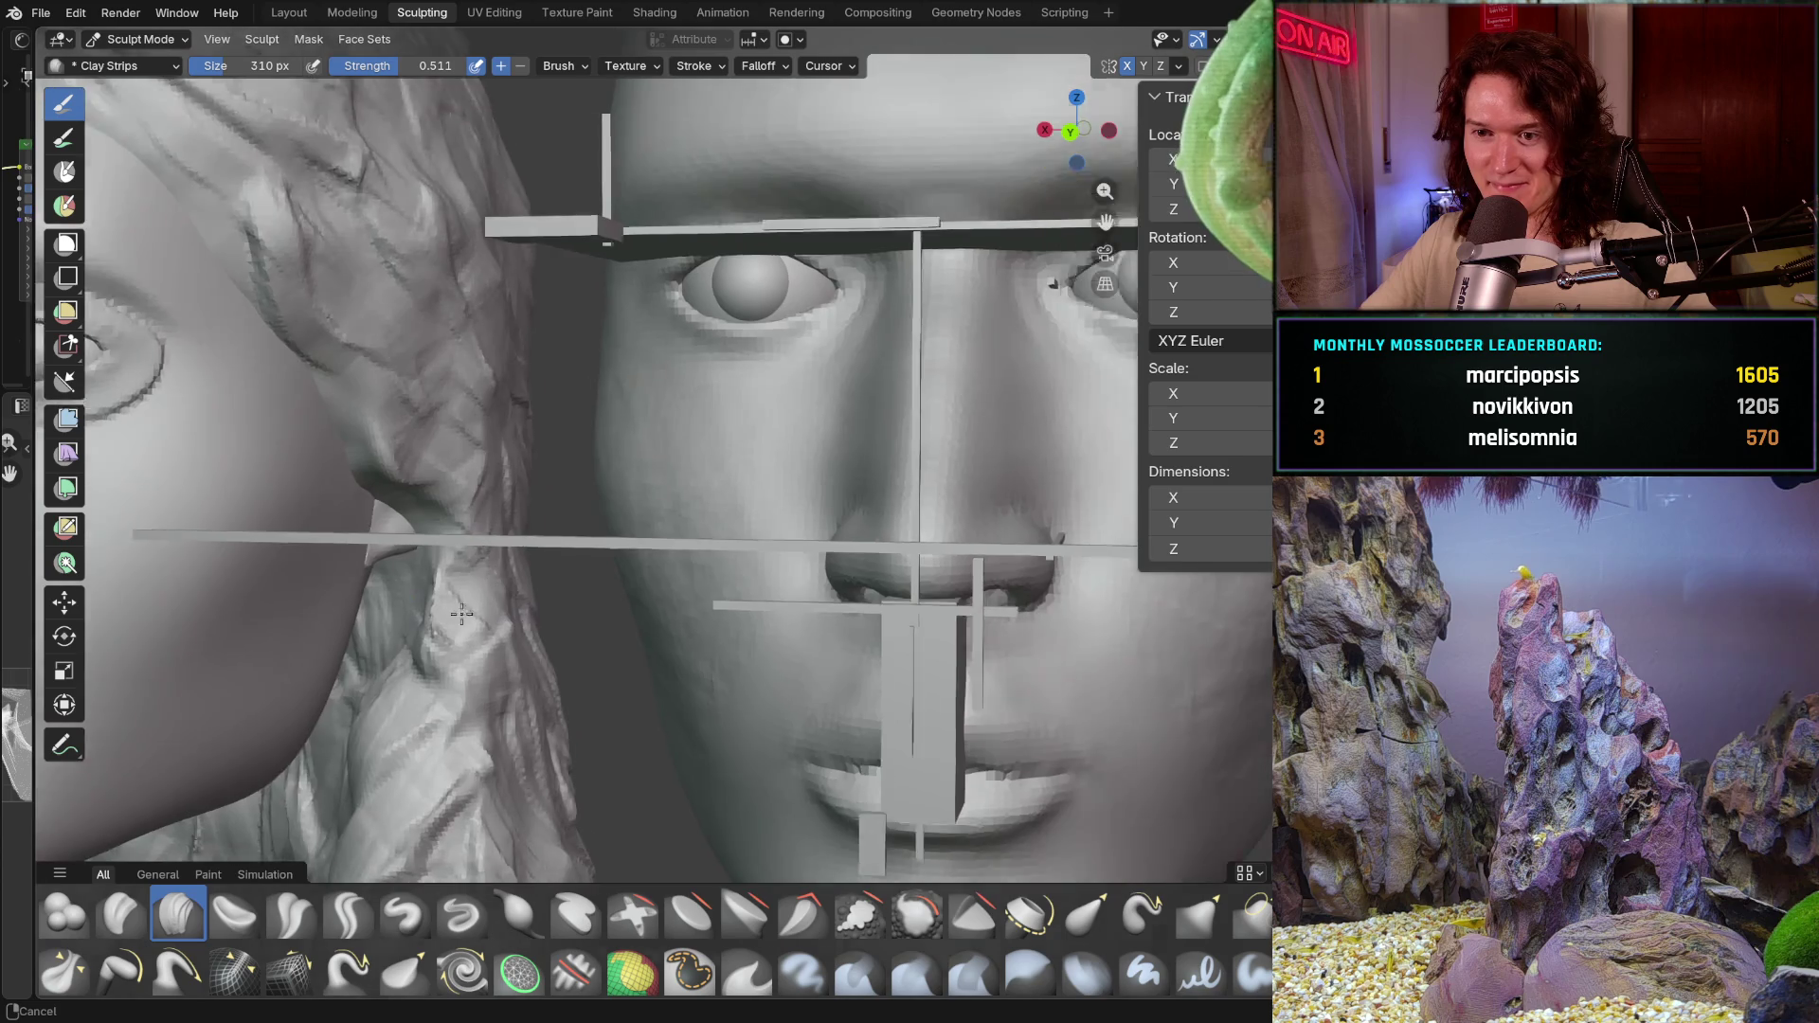
{"action": "scroll", "coordinate": [554, 412], "scroll_direction": "up", "scroll_amount": 4}
Step: Orbit from the ear and eye out to a frontal view of both heads to compare them
{"action": "middle_click_drag", "start_coordinate": [555, 412], "coordinate": [600, 637]}
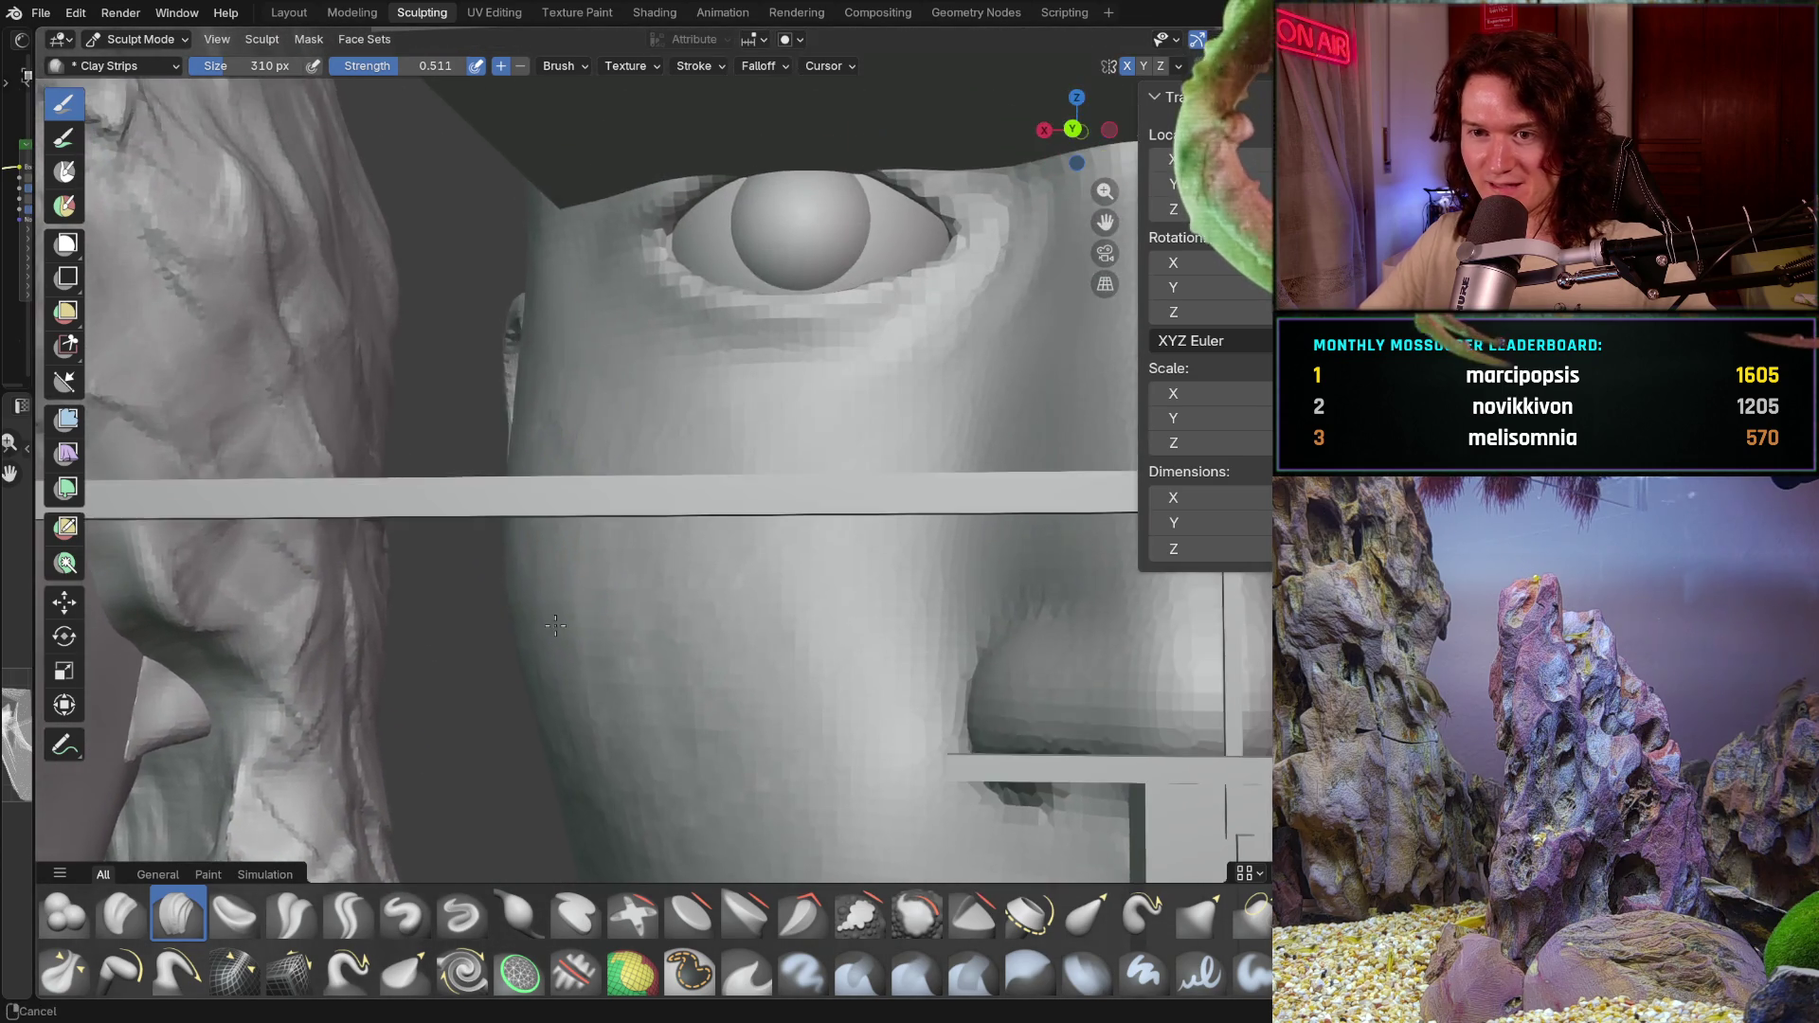
{"action": "middle_click_drag", "start_coordinate": [490, 493], "coordinate": [579, 409]}
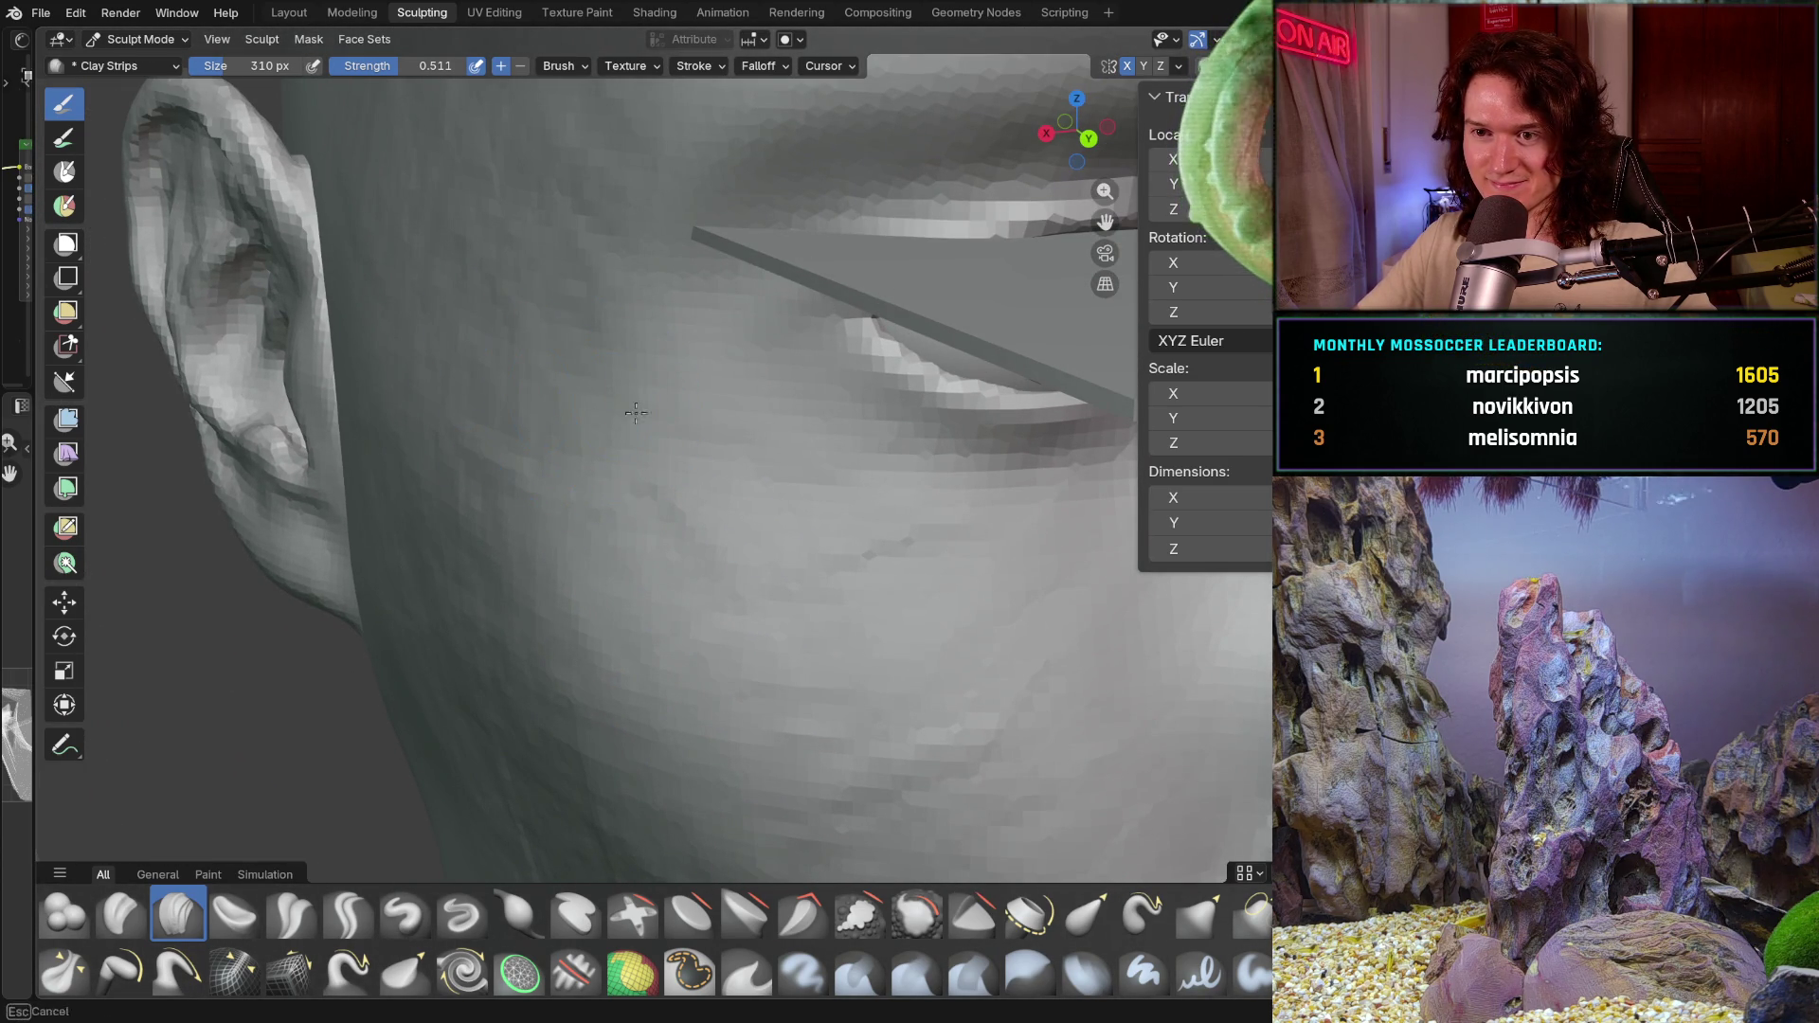
{"action": "mouse_move", "coordinate": [687, 465]}
{"action": "middle_mouse_down"}
{"action": "mouse_move", "coordinate": [557, 557]}
{"action": "mouse_move", "coordinate": [589, 402]}
{"action": "middle_mouse_up"}
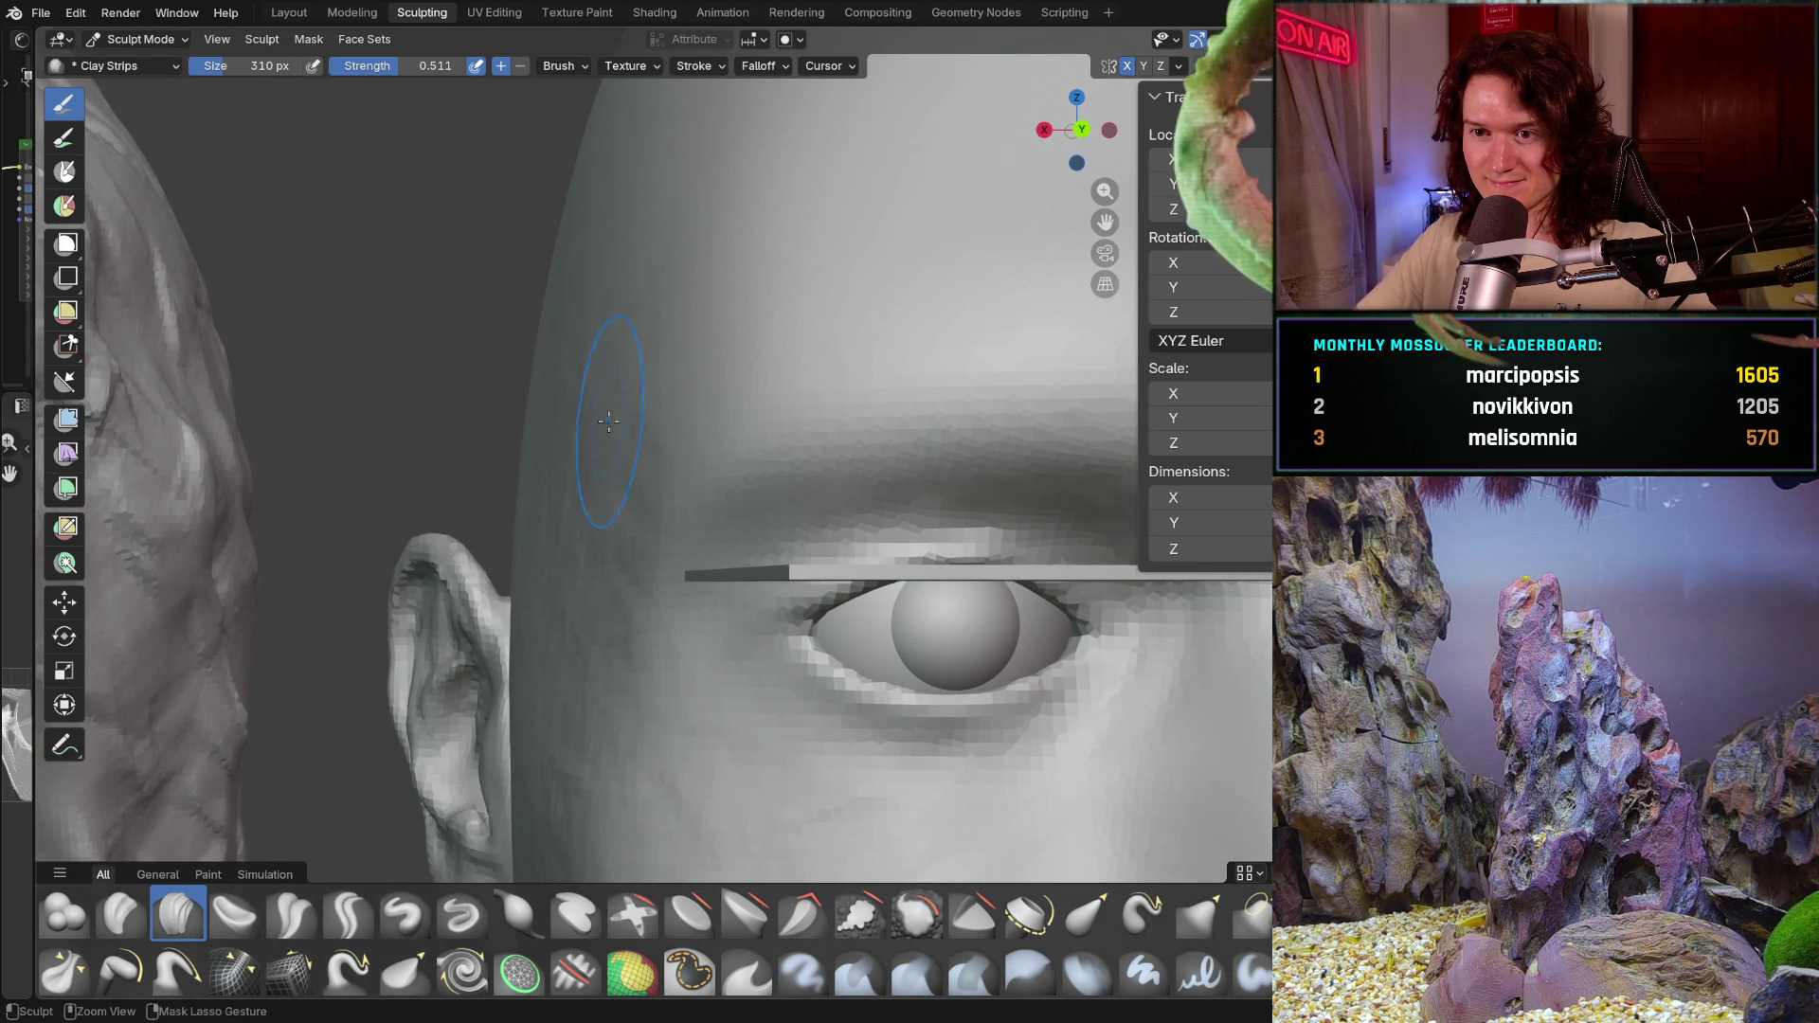
{"action": "middle_click_drag", "start_coordinate": [587, 365], "coordinate": [672, 597]}
{"action": "middle_click_drag", "start_coordinate": [646, 678], "coordinate": [381, 698]}
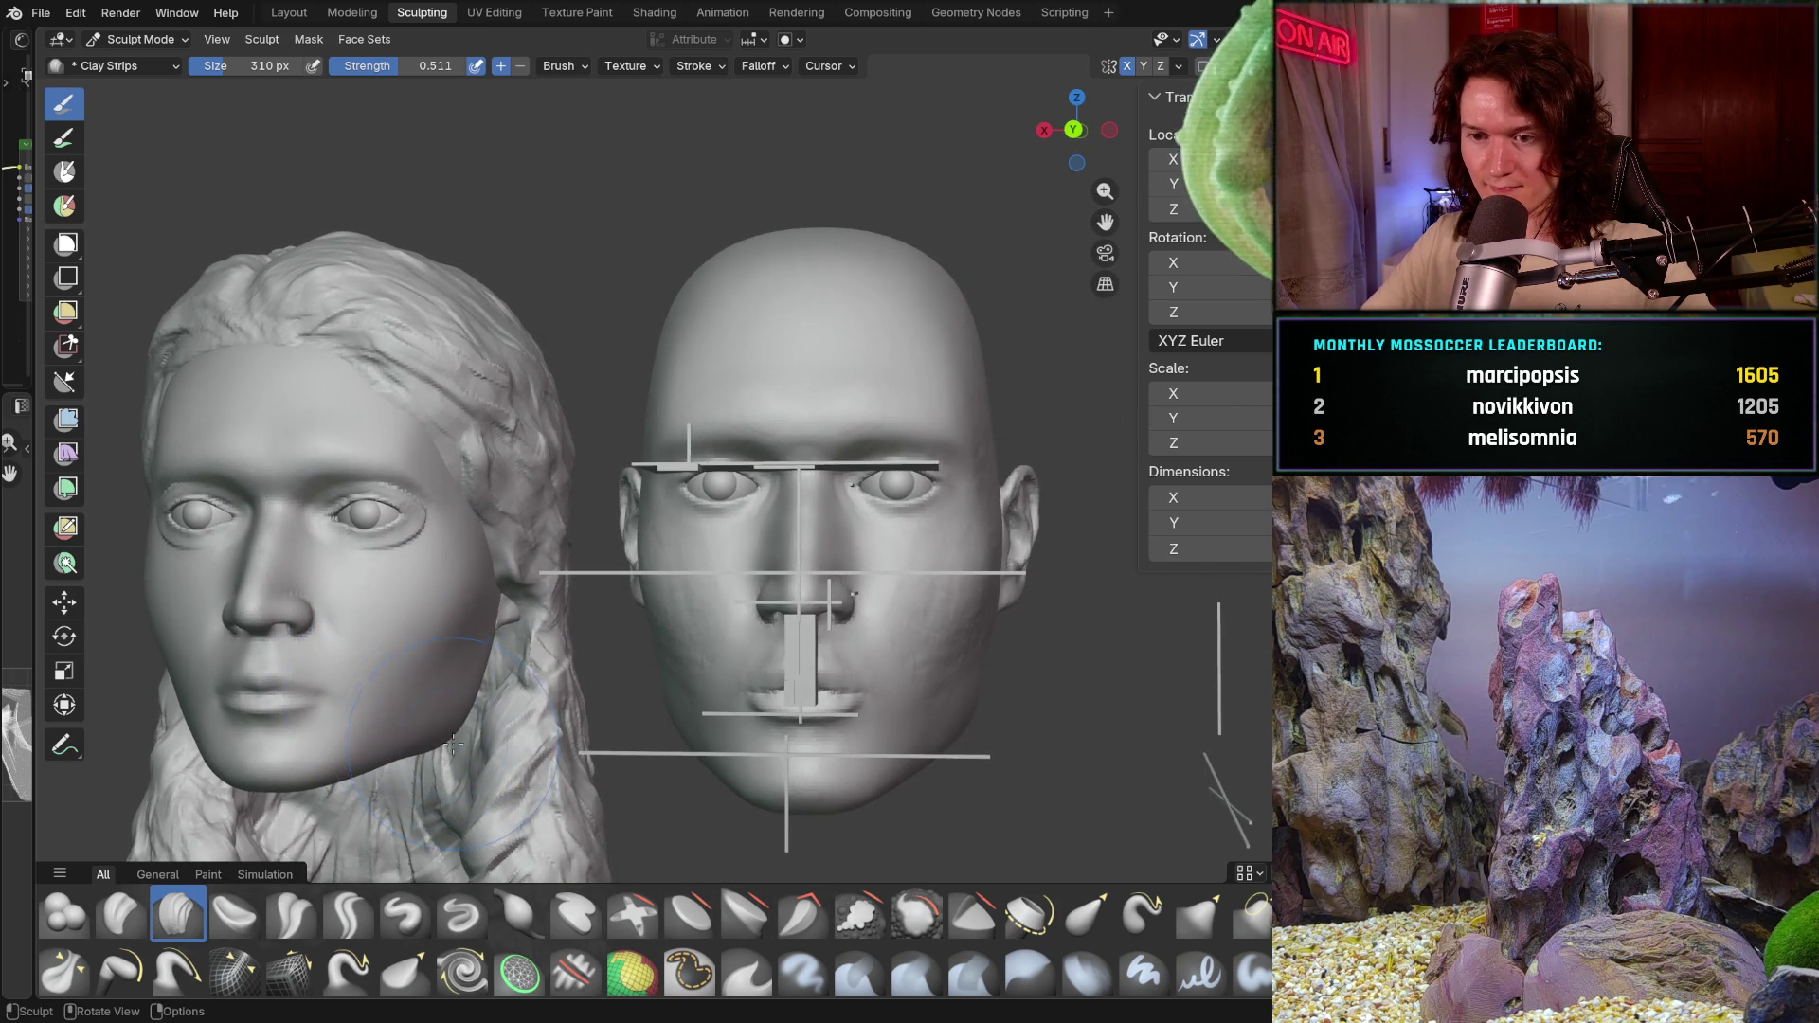
{"action": "mouse_move", "coordinate": [381, 698]}
{"action": "middle_mouse_down"}
{"action": "mouse_move", "coordinate": [520, 705]}
{"action": "mouse_move", "coordinate": [551, 599]}
{"action": "mouse_move", "coordinate": [540, 672]}
{"action": "mouse_move", "coordinate": [525, 617]}
{"action": "middle_mouse_up"}
{"action": "scroll", "coordinate": [520, 705], "scroll_direction": "up", "scroll_amount": 3}
{"action": "scroll", "coordinate": [526, 682], "scroll_direction": "up", "scroll_amount": 3}
{"action": "scroll", "coordinate": [533, 654], "scroll_direction": "up", "scroll_amount": 3}
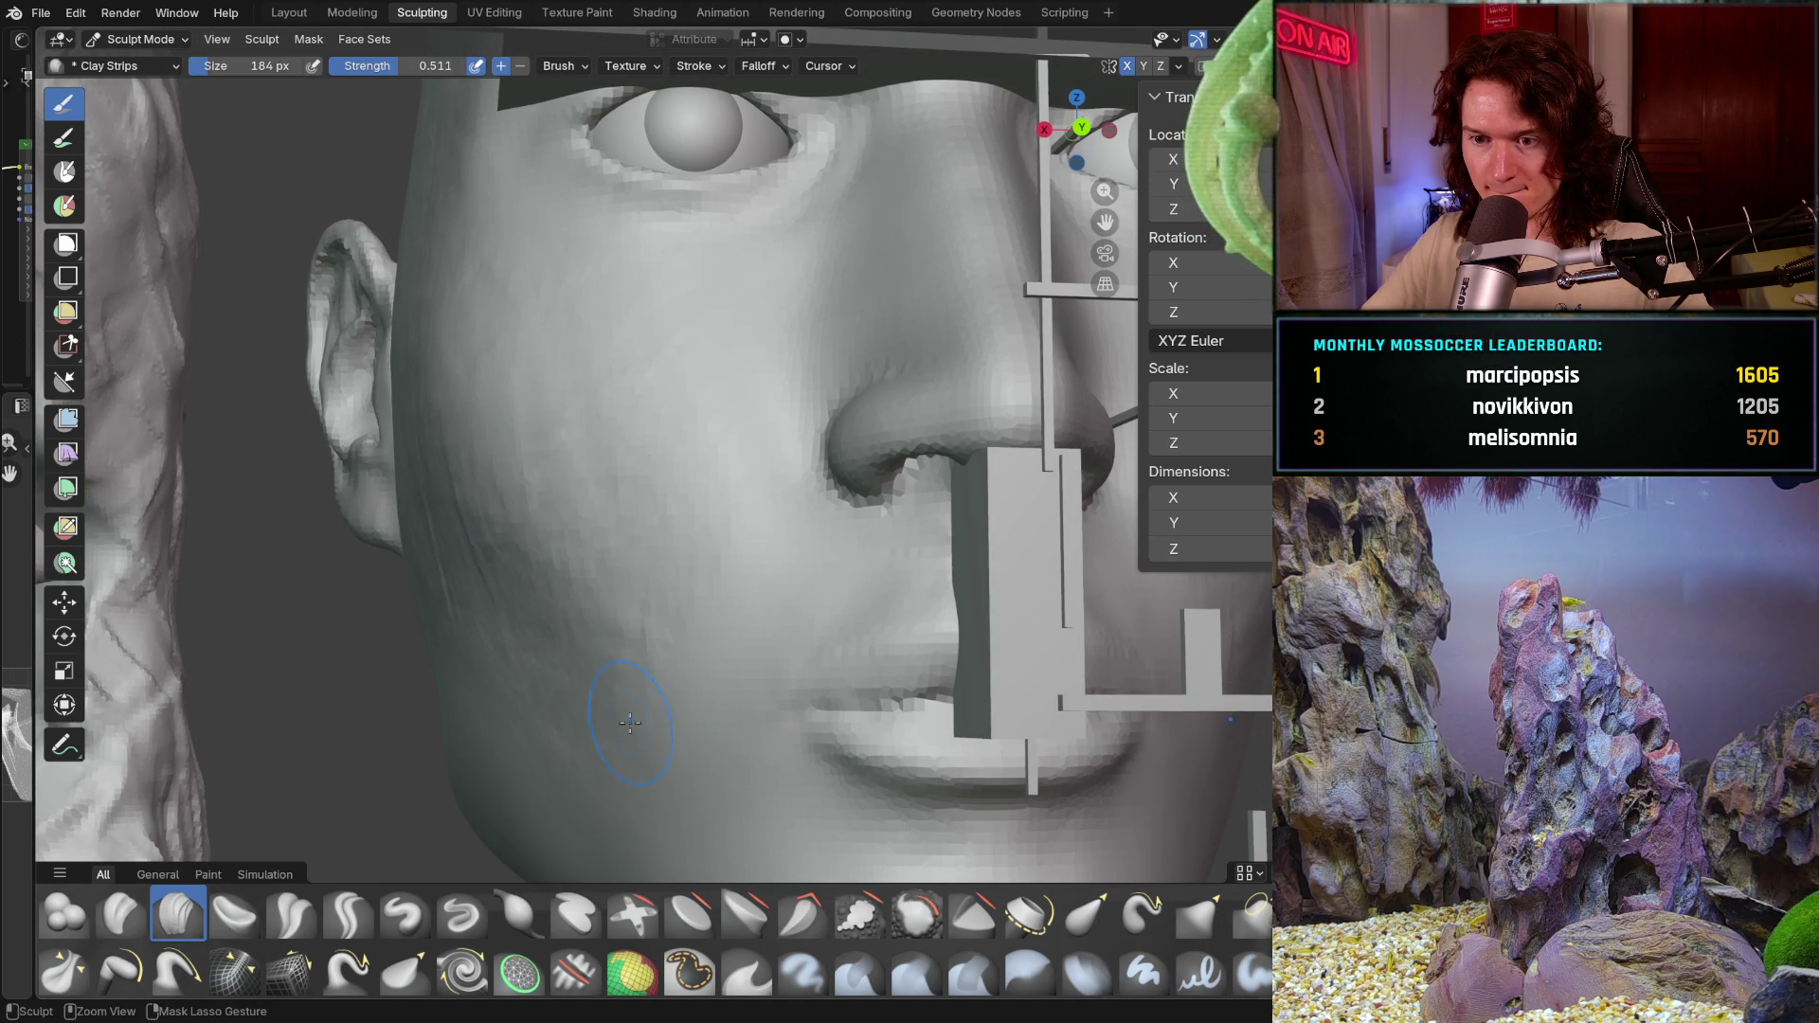
Step: Streak 184 px clay strips across the lower cheek beside the mouth, orbiting toward the jaw
{"action": "middle_click_drag", "start_coordinate": [618, 728], "coordinate": [658, 767]}
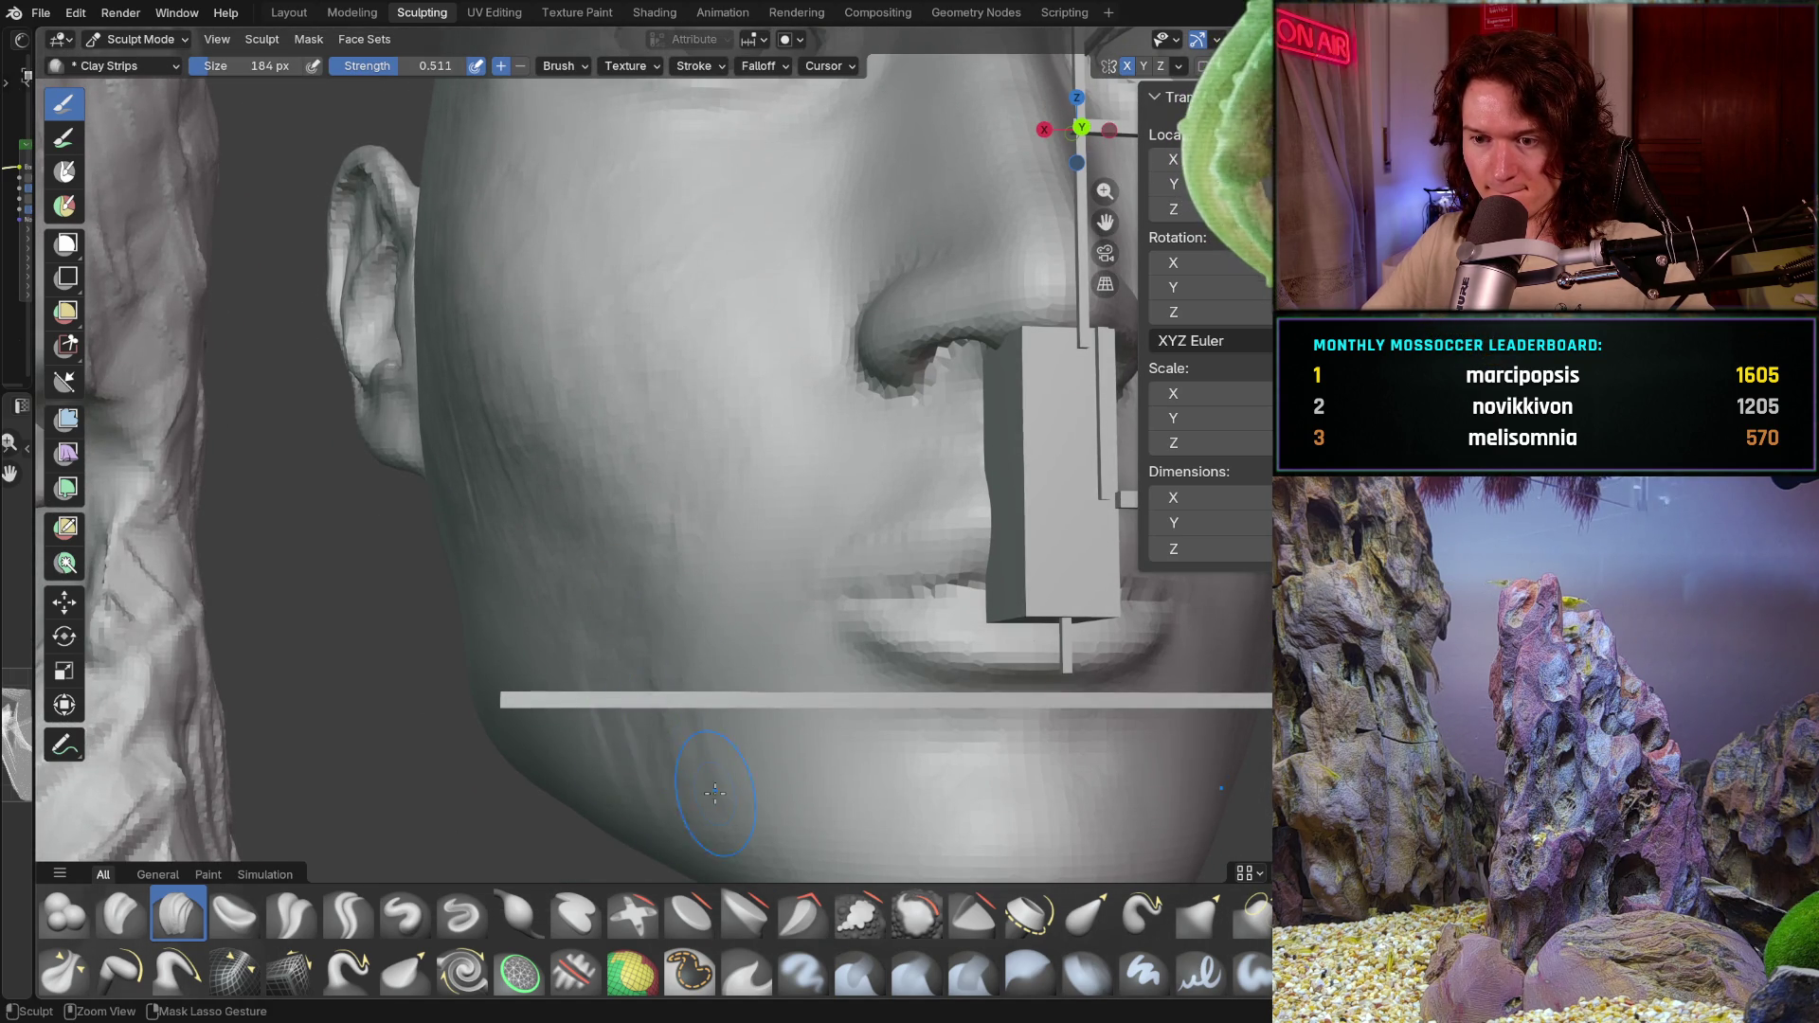
{"action": "middle_click_drag", "start_coordinate": [562, 727], "coordinate": [487, 705]}
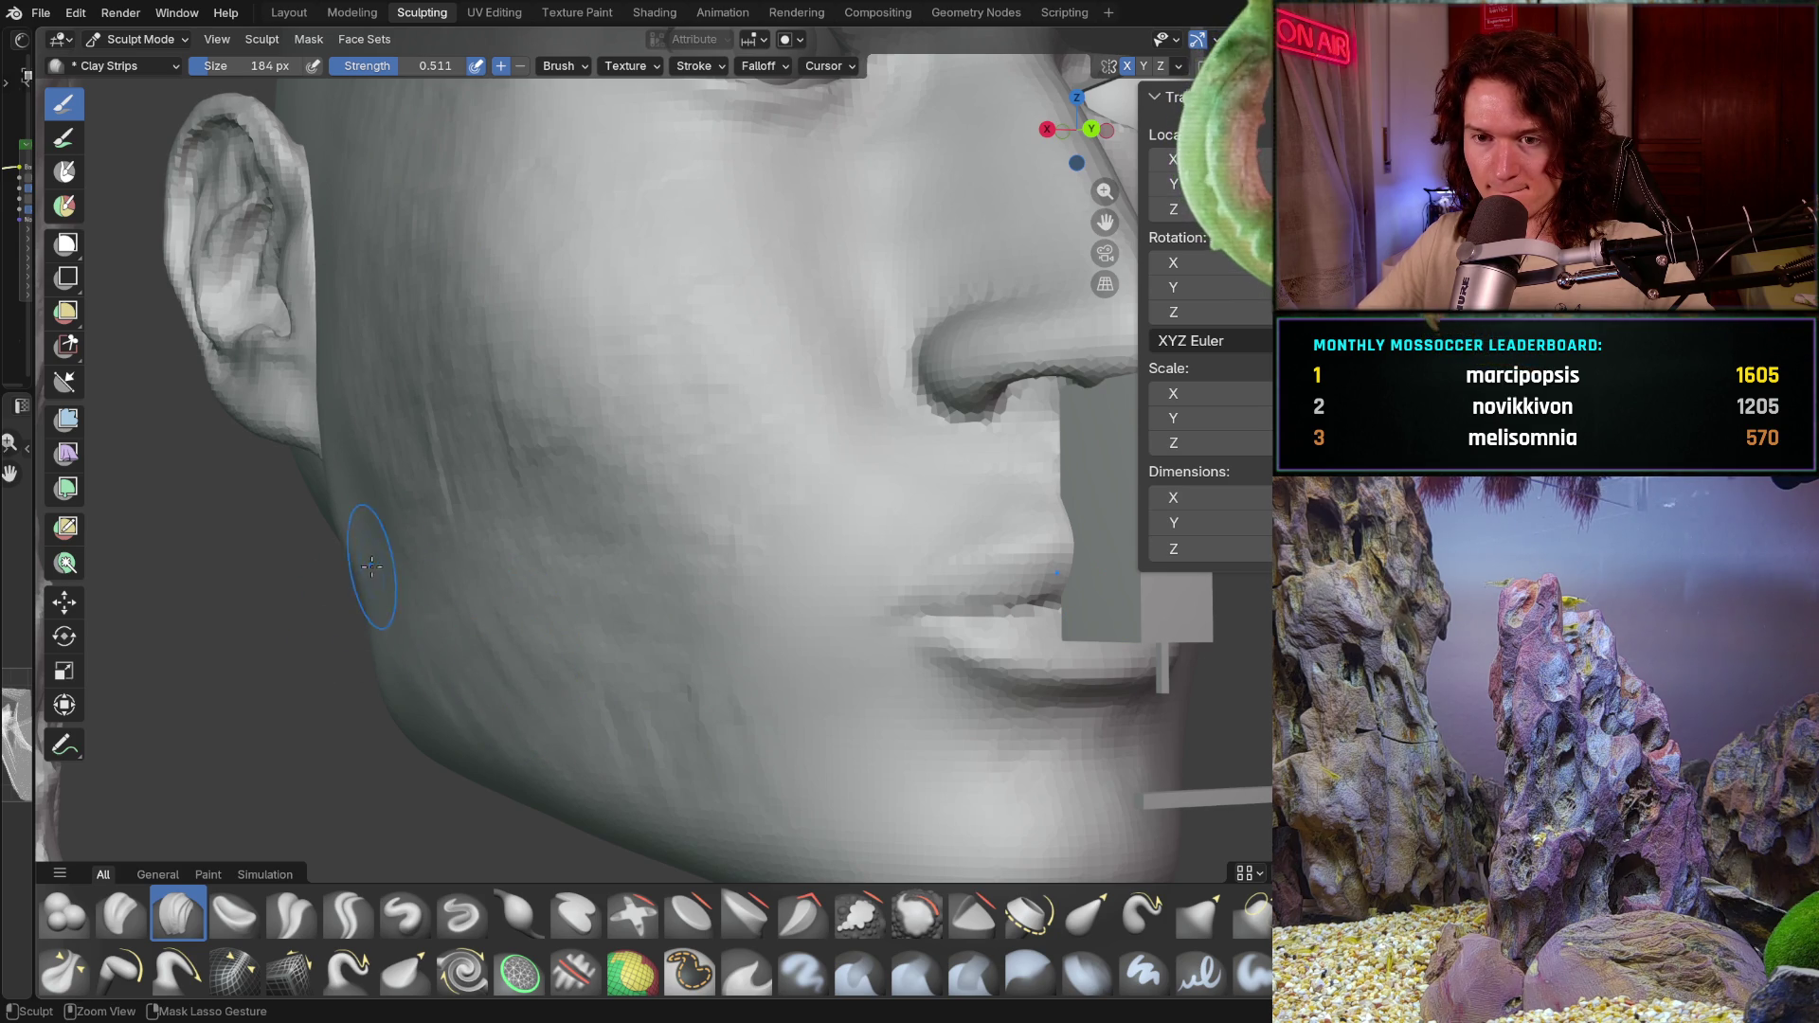
{"action": "middle_click_drag", "start_coordinate": [370, 568], "coordinate": [458, 555]}
{"action": "left_click_drag", "start_coordinate": [595, 662], "coordinate": [716, 706]}
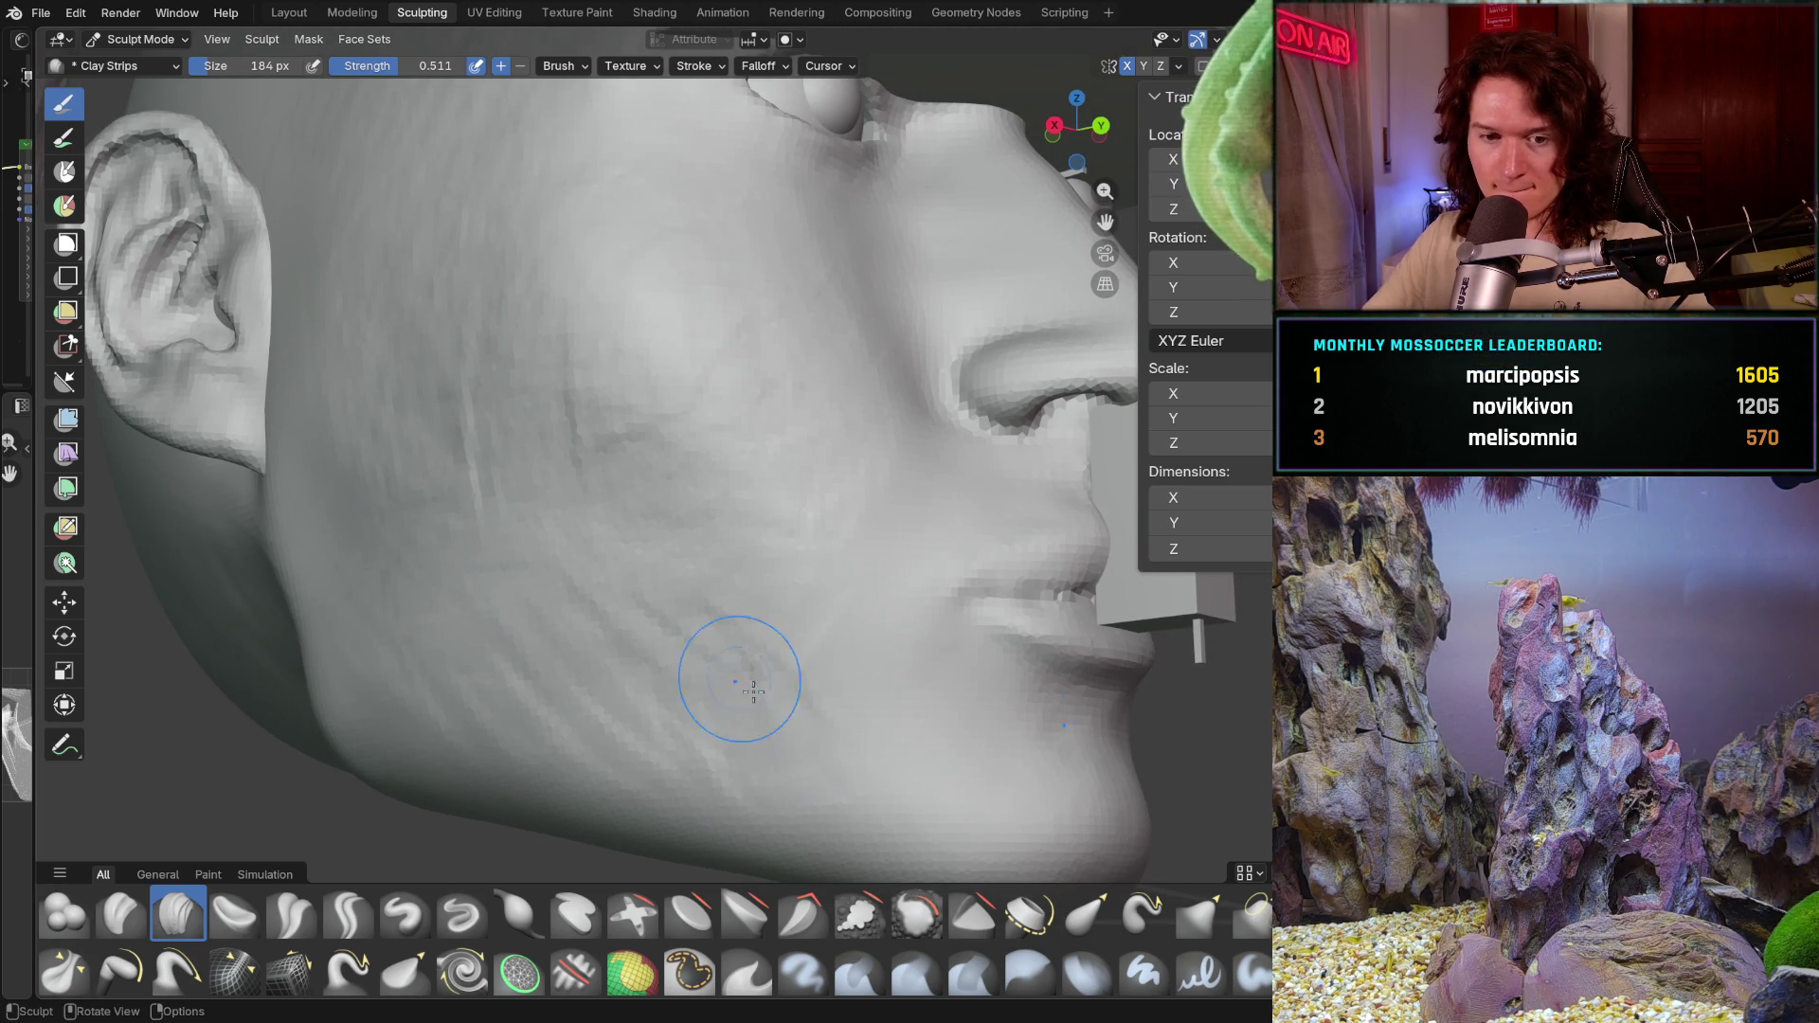
{"action": "middle_click_drag", "start_coordinate": [662, 556], "coordinate": [609, 690]}
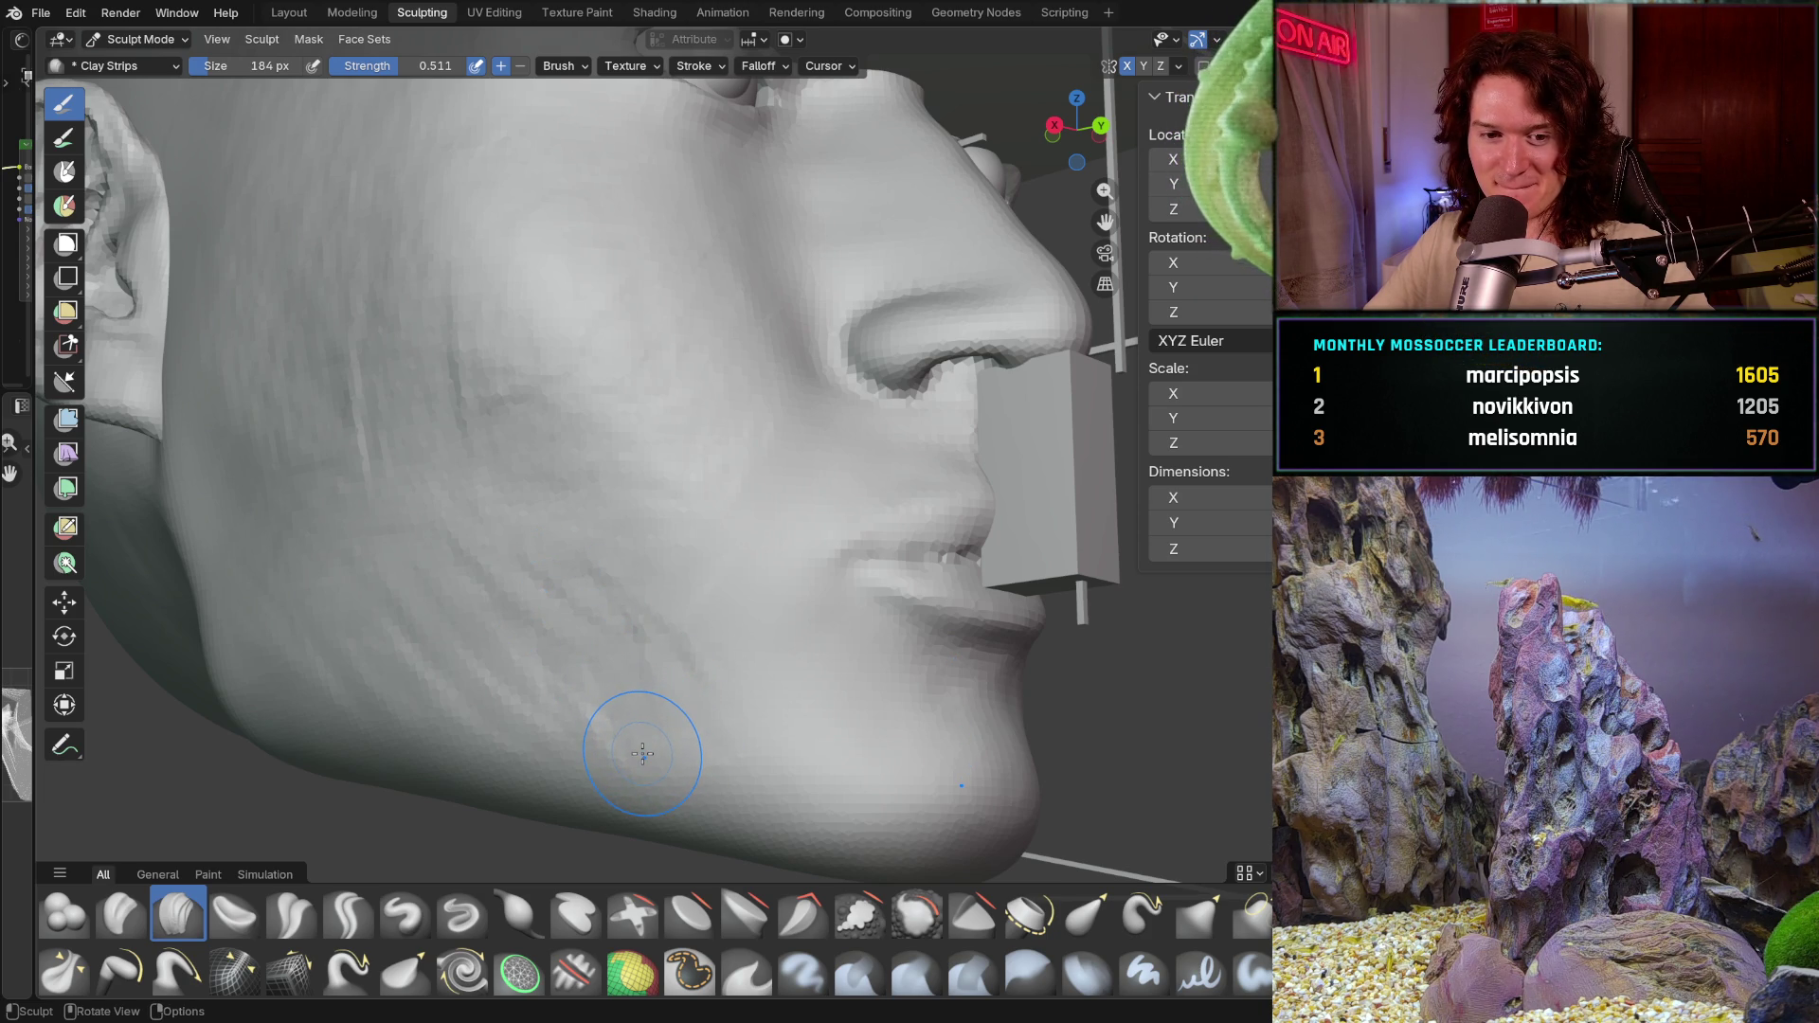
{"action": "mouse_move", "coordinate": [643, 742]}
{"action": "middle_mouse_down"}
{"action": "mouse_move", "coordinate": [557, 711]}
{"action": "mouse_move", "coordinate": [538, 518]}
{"action": "middle_mouse_up"}
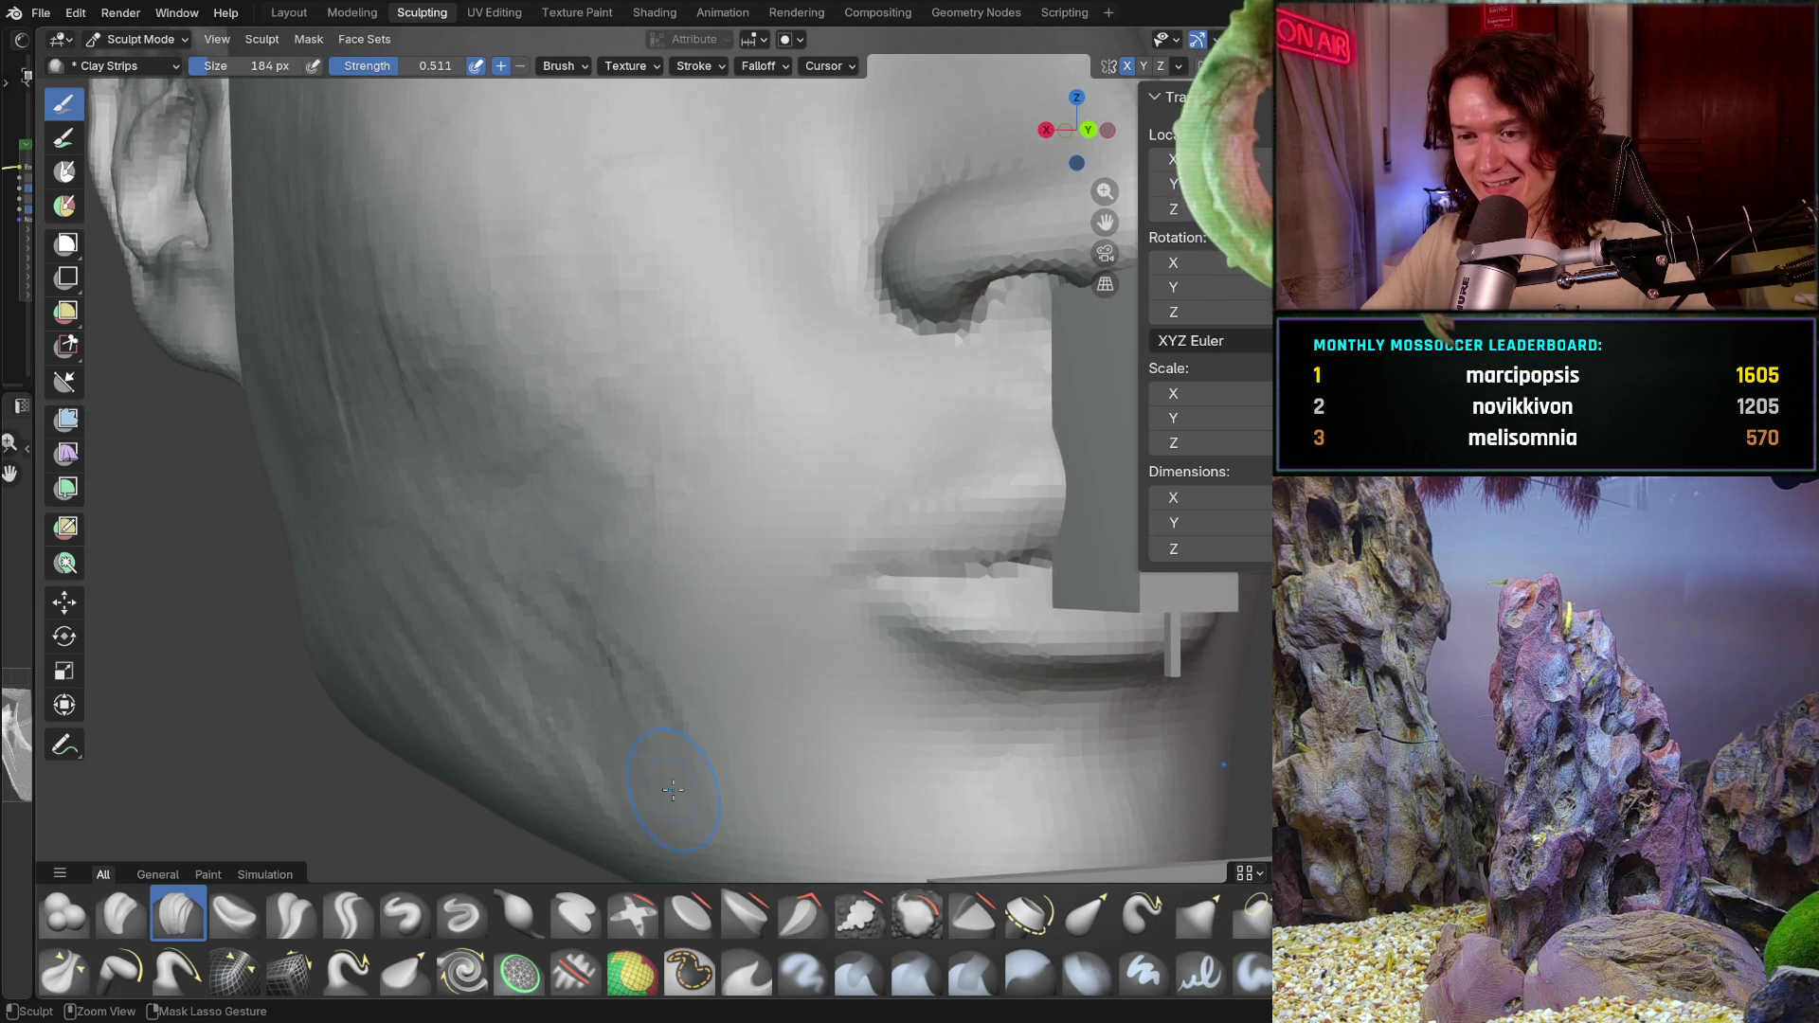
{"action": "middle_click_drag", "start_coordinate": [542, 671], "coordinate": [605, 670]}
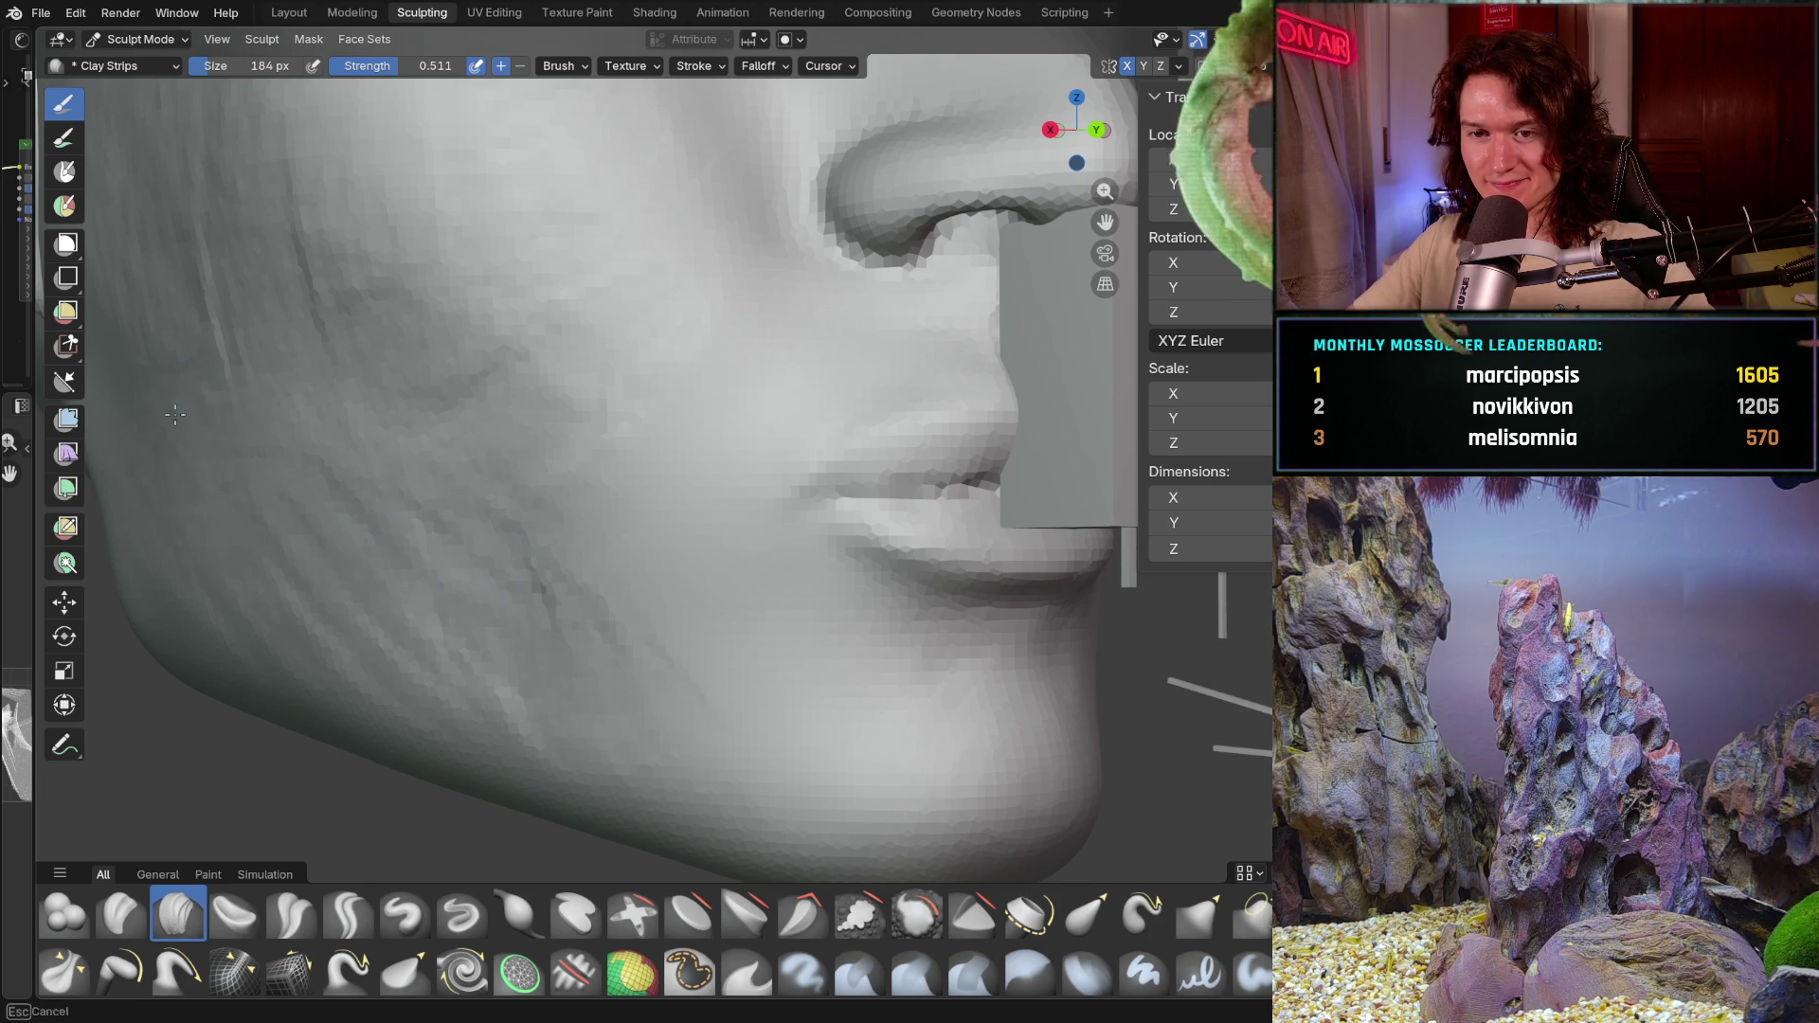
Step: Orbit to three-quarter views and add clay strip marks on the cheek toward the jaw below the ear
{"action": "middle_click_drag", "start_coordinate": [295, 455], "coordinate": [397, 680]}
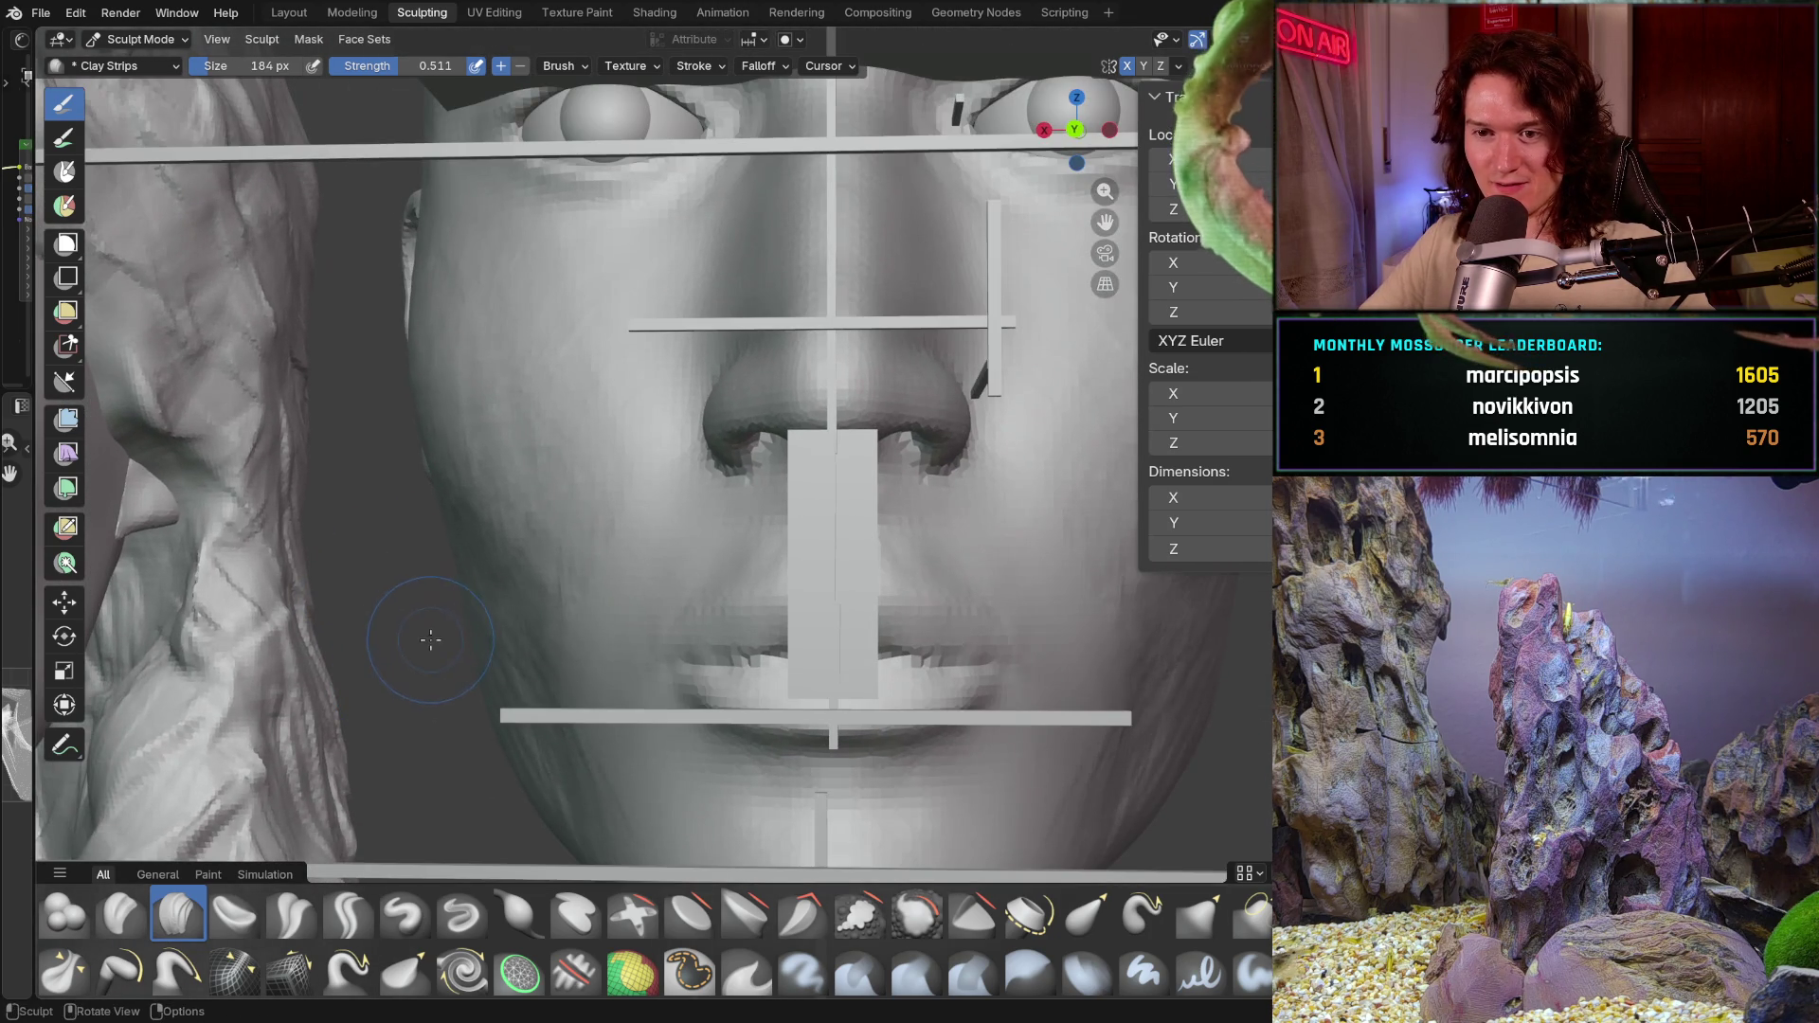
{"action": "mouse_move", "coordinate": [426, 745]}
{"action": "middle_mouse_down"}
{"action": "mouse_move", "coordinate": [415, 578]}
{"action": "mouse_move", "coordinate": [291, 570]}
{"action": "middle_mouse_up"}
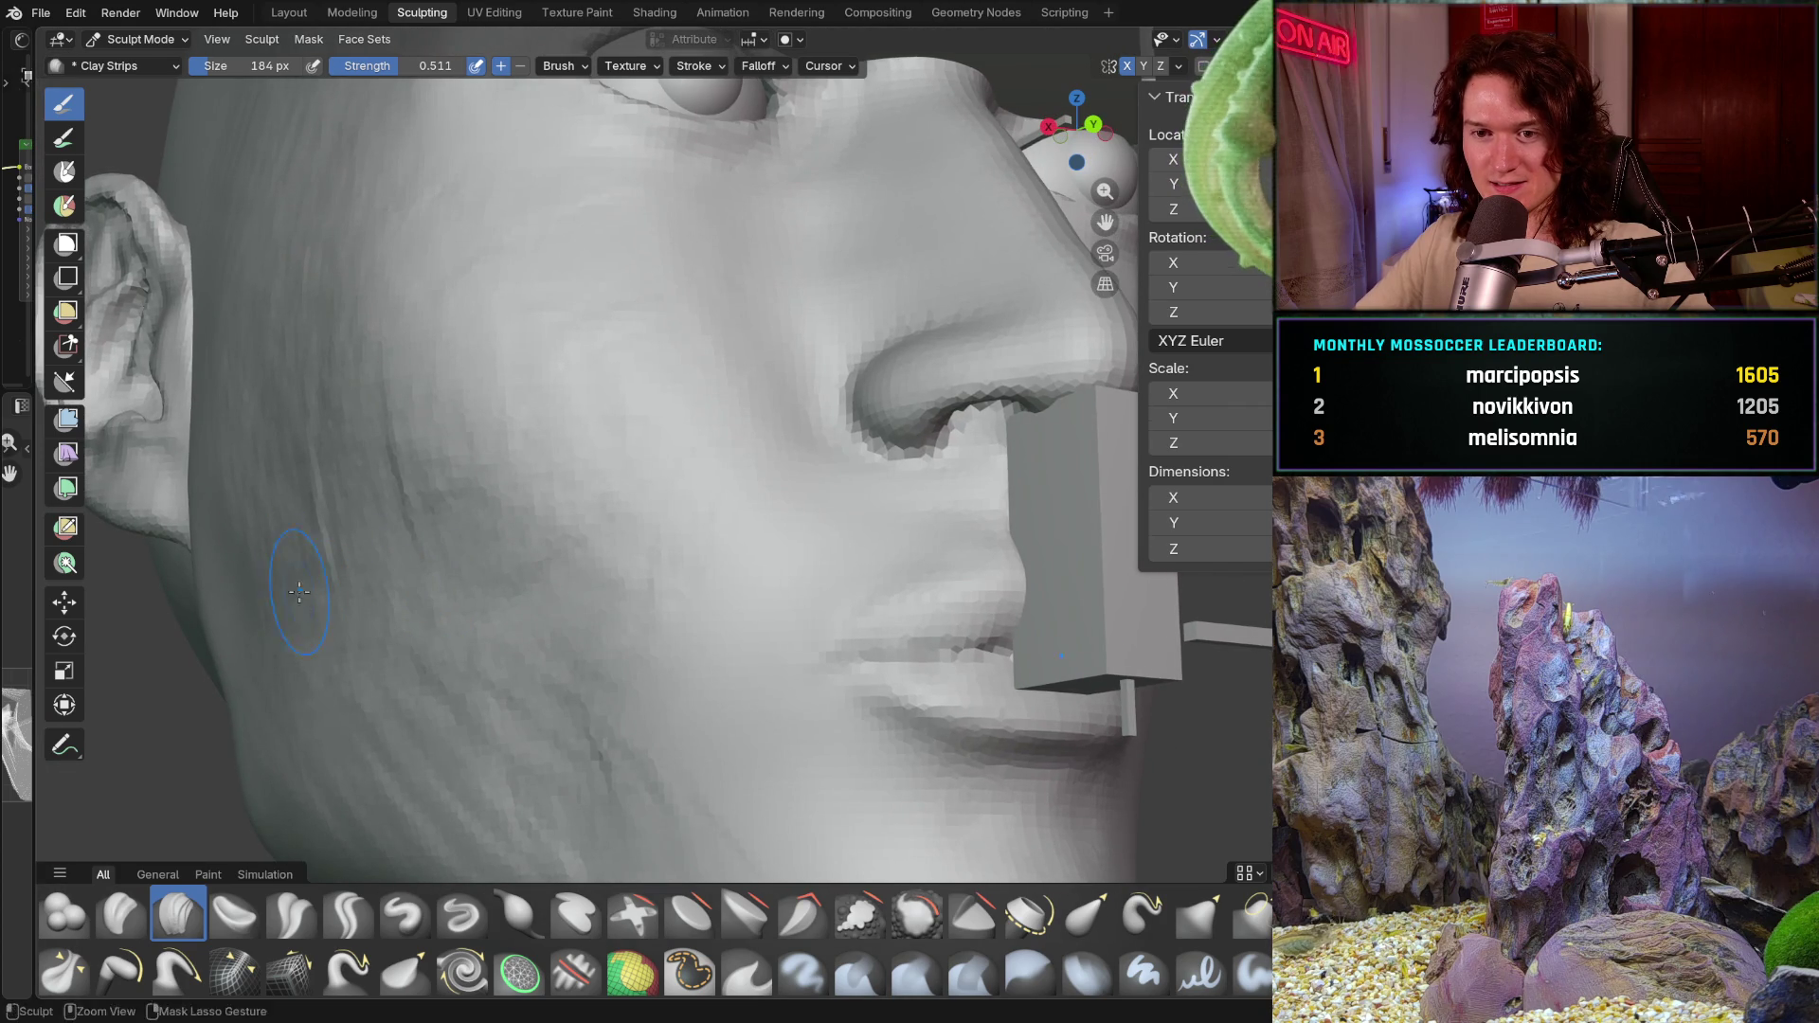
{"action": "left_click_drag", "start_coordinate": [503, 593], "coordinate": [579, 530], "text": "ctrl+shift"}
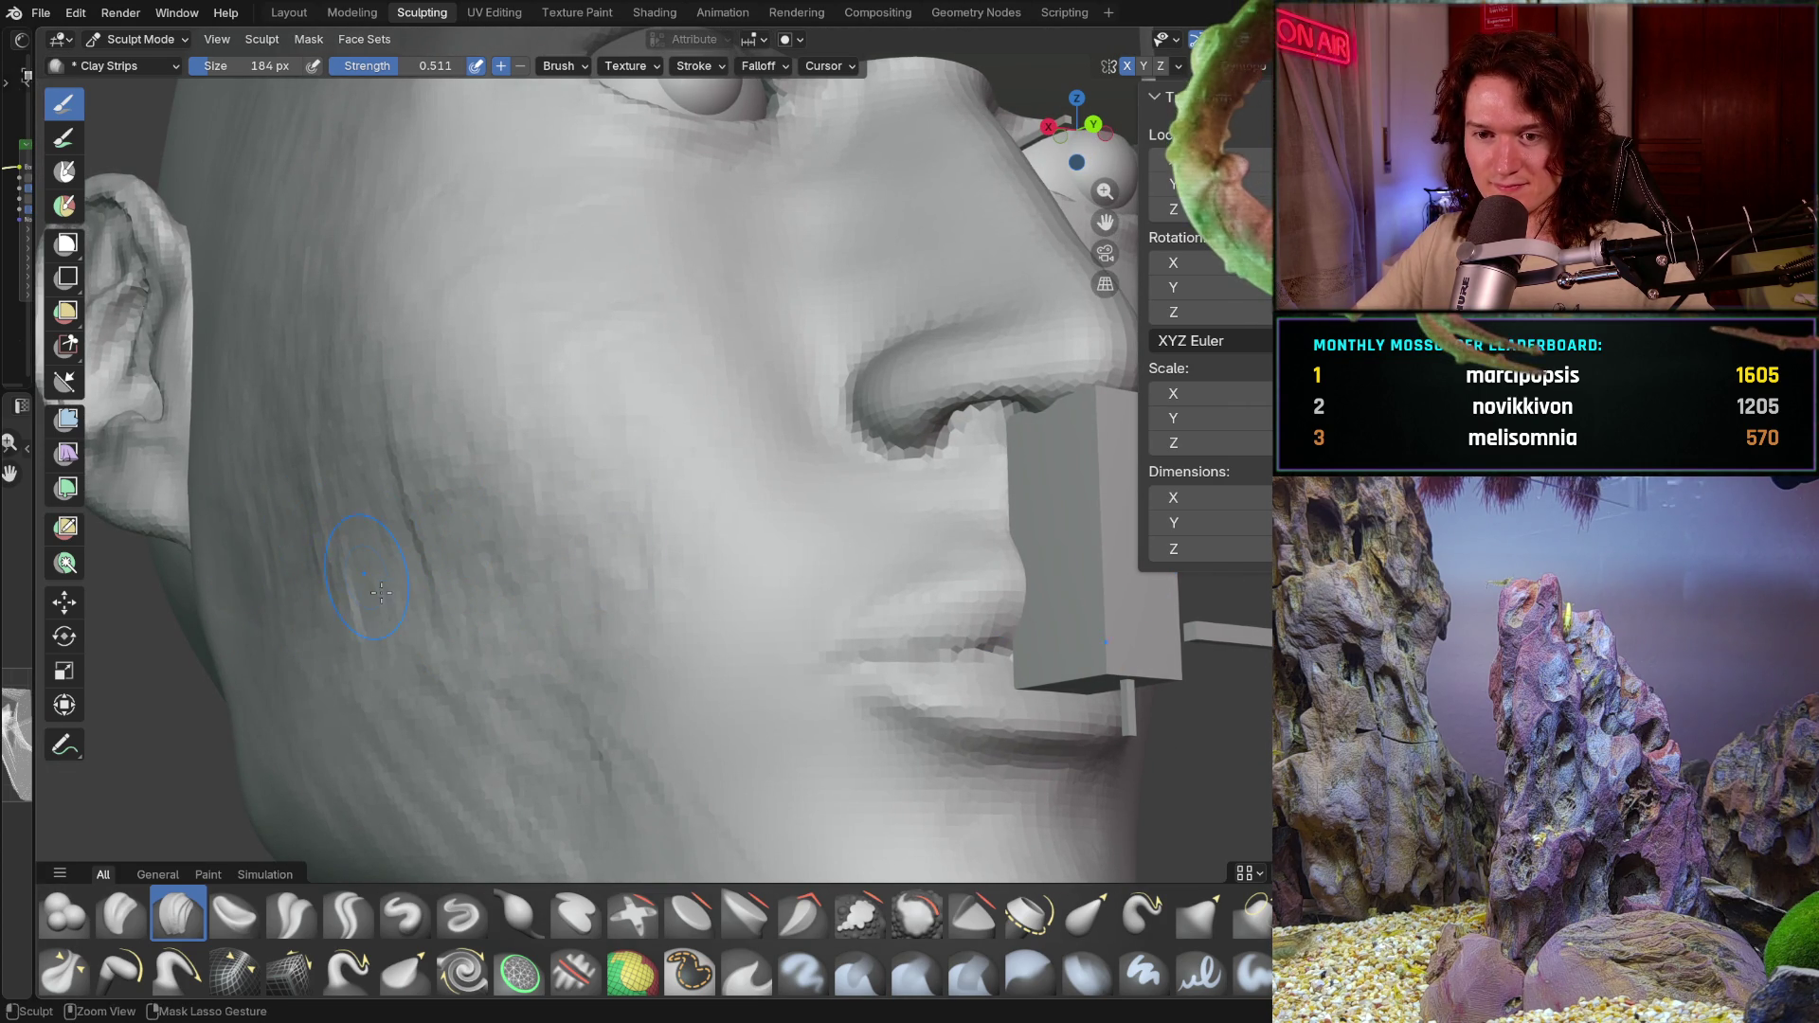
{"action": "middle_click_drag", "start_coordinate": [232, 583], "coordinate": [523, 584]}
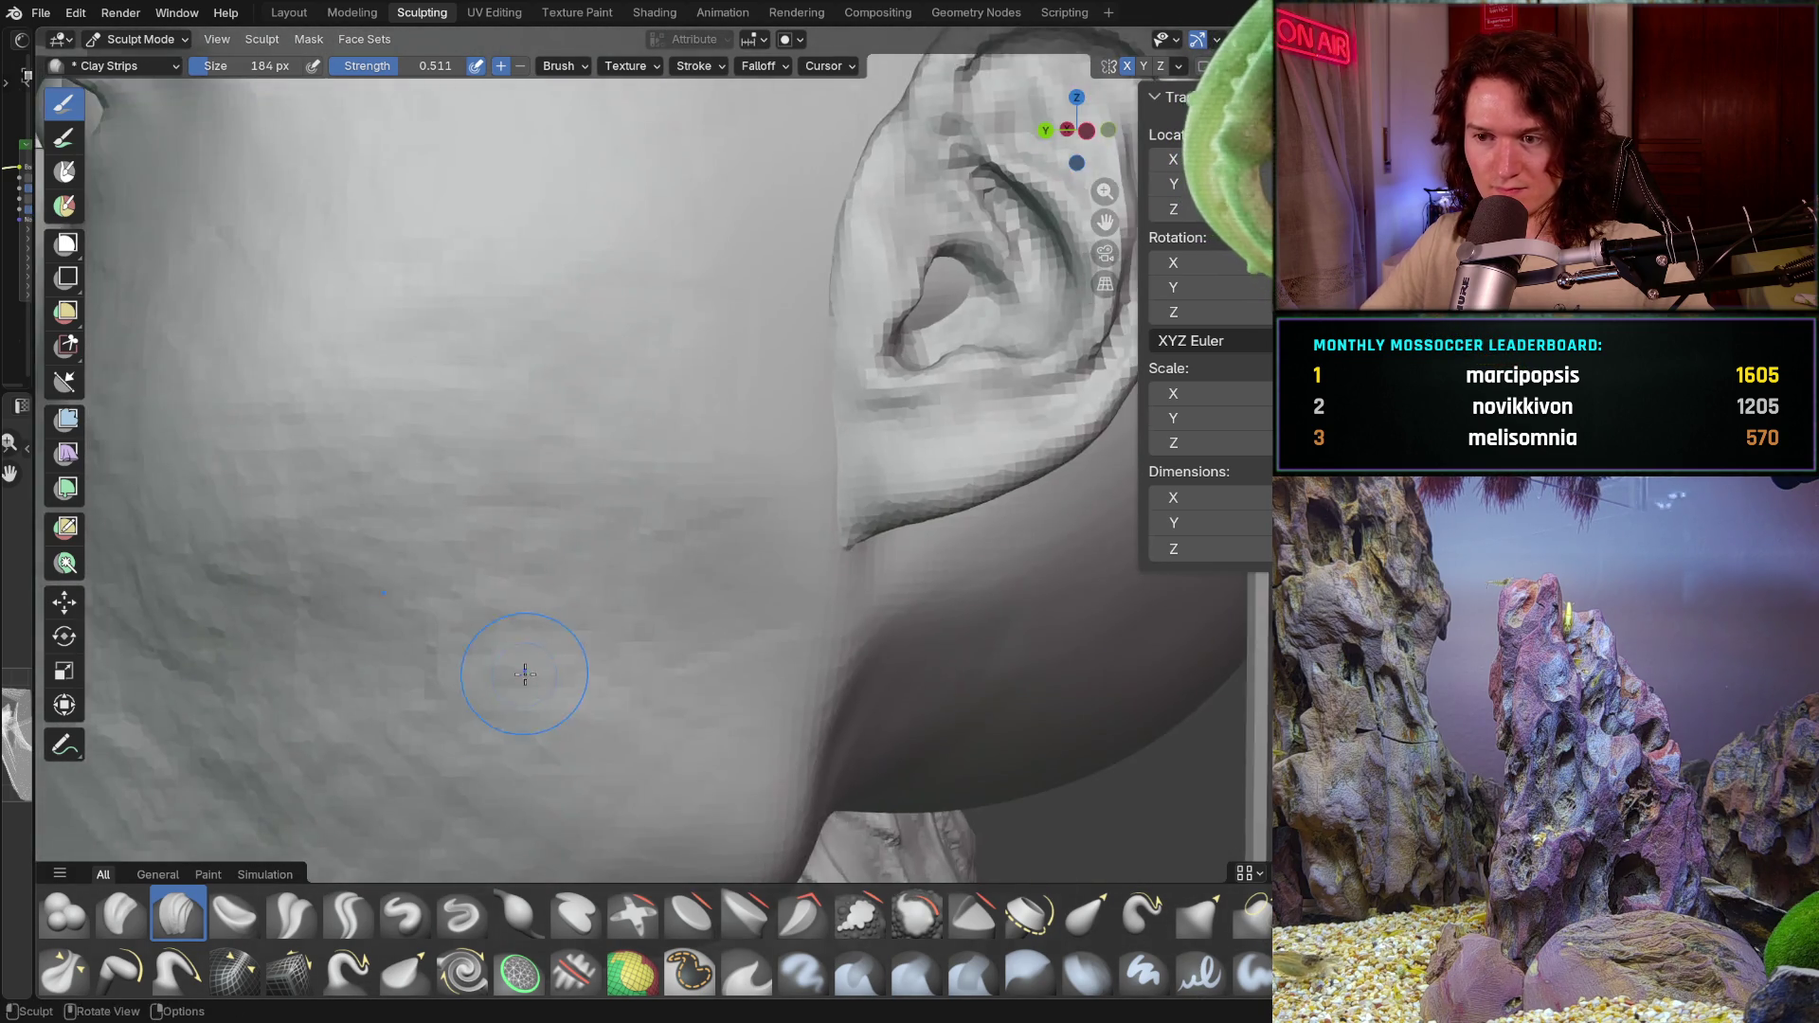
{"action": "mouse_move", "coordinate": [524, 585]}
{"action": "middle_mouse_down"}
{"action": "mouse_move", "coordinate": [516, 656]}
{"action": "mouse_move", "coordinate": [560, 357]}
{"action": "middle_mouse_up"}
{"action": "left_click_drag", "start_coordinate": [561, 356], "coordinate": [608, 374]}
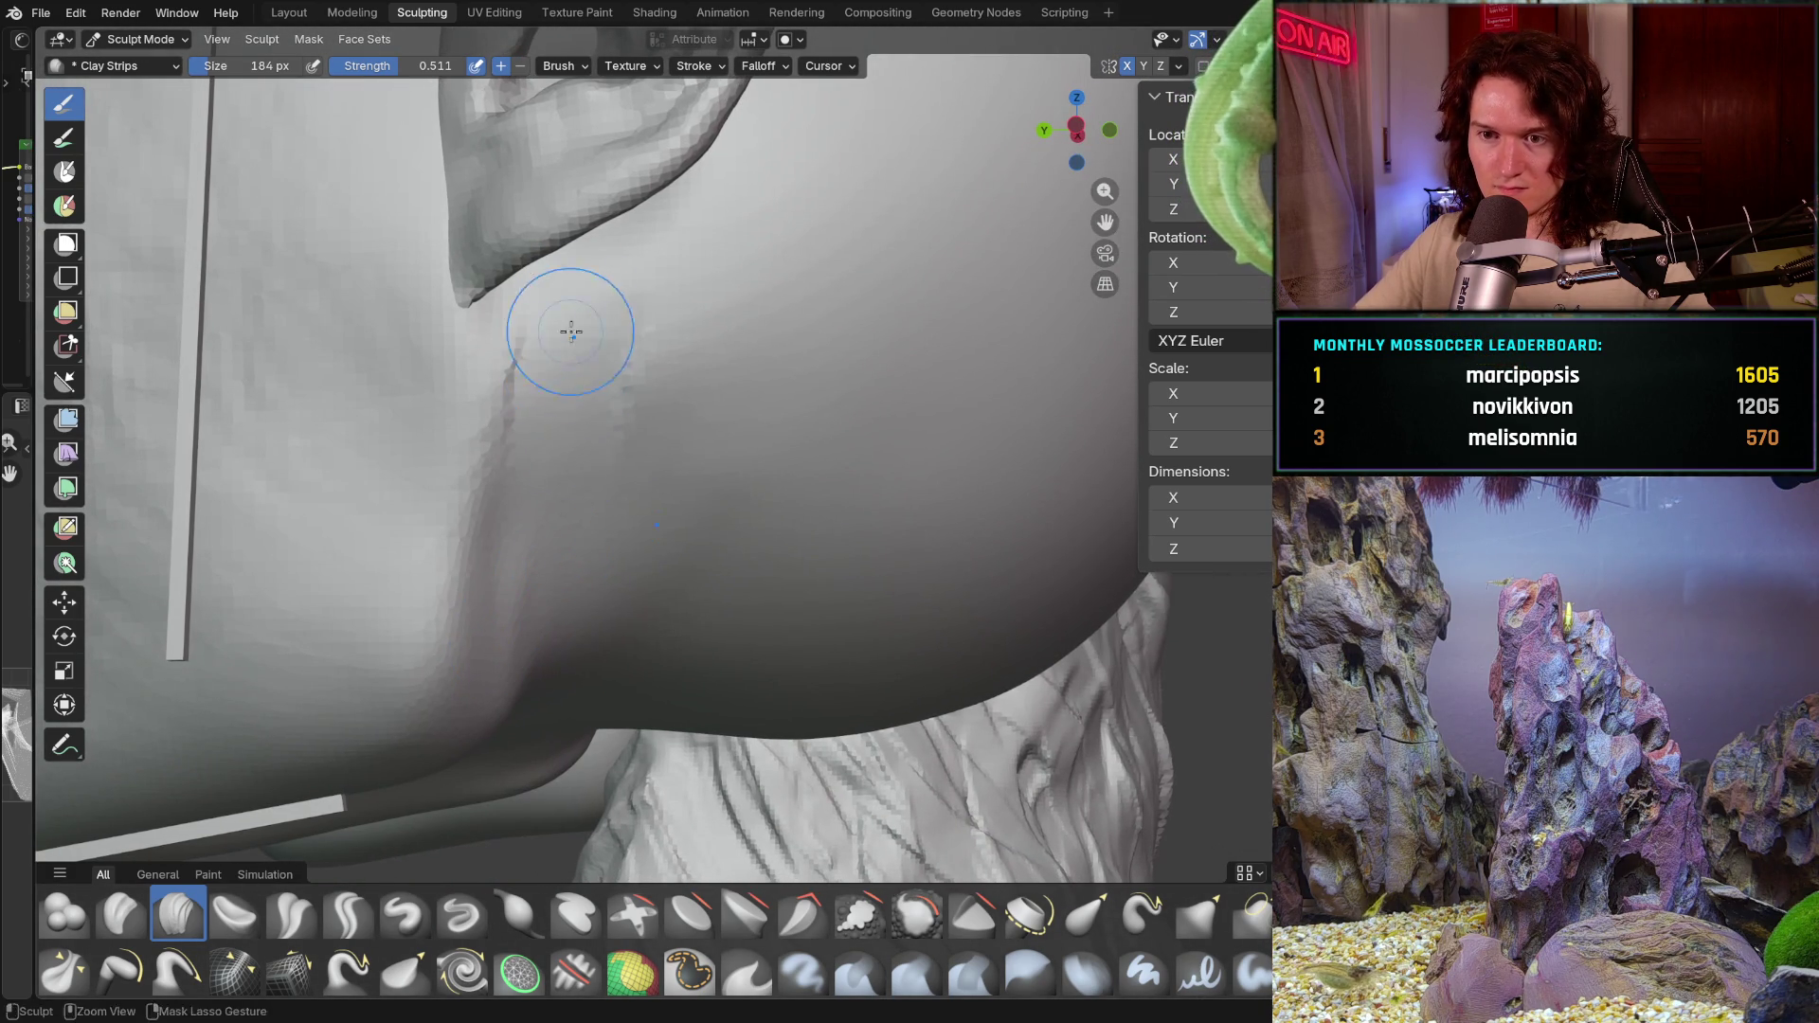
Step: Add faint clay strips to the cheek and bring the ear into view from above
{"action": "left_click_drag", "start_coordinate": [567, 493], "coordinate": [528, 710]}
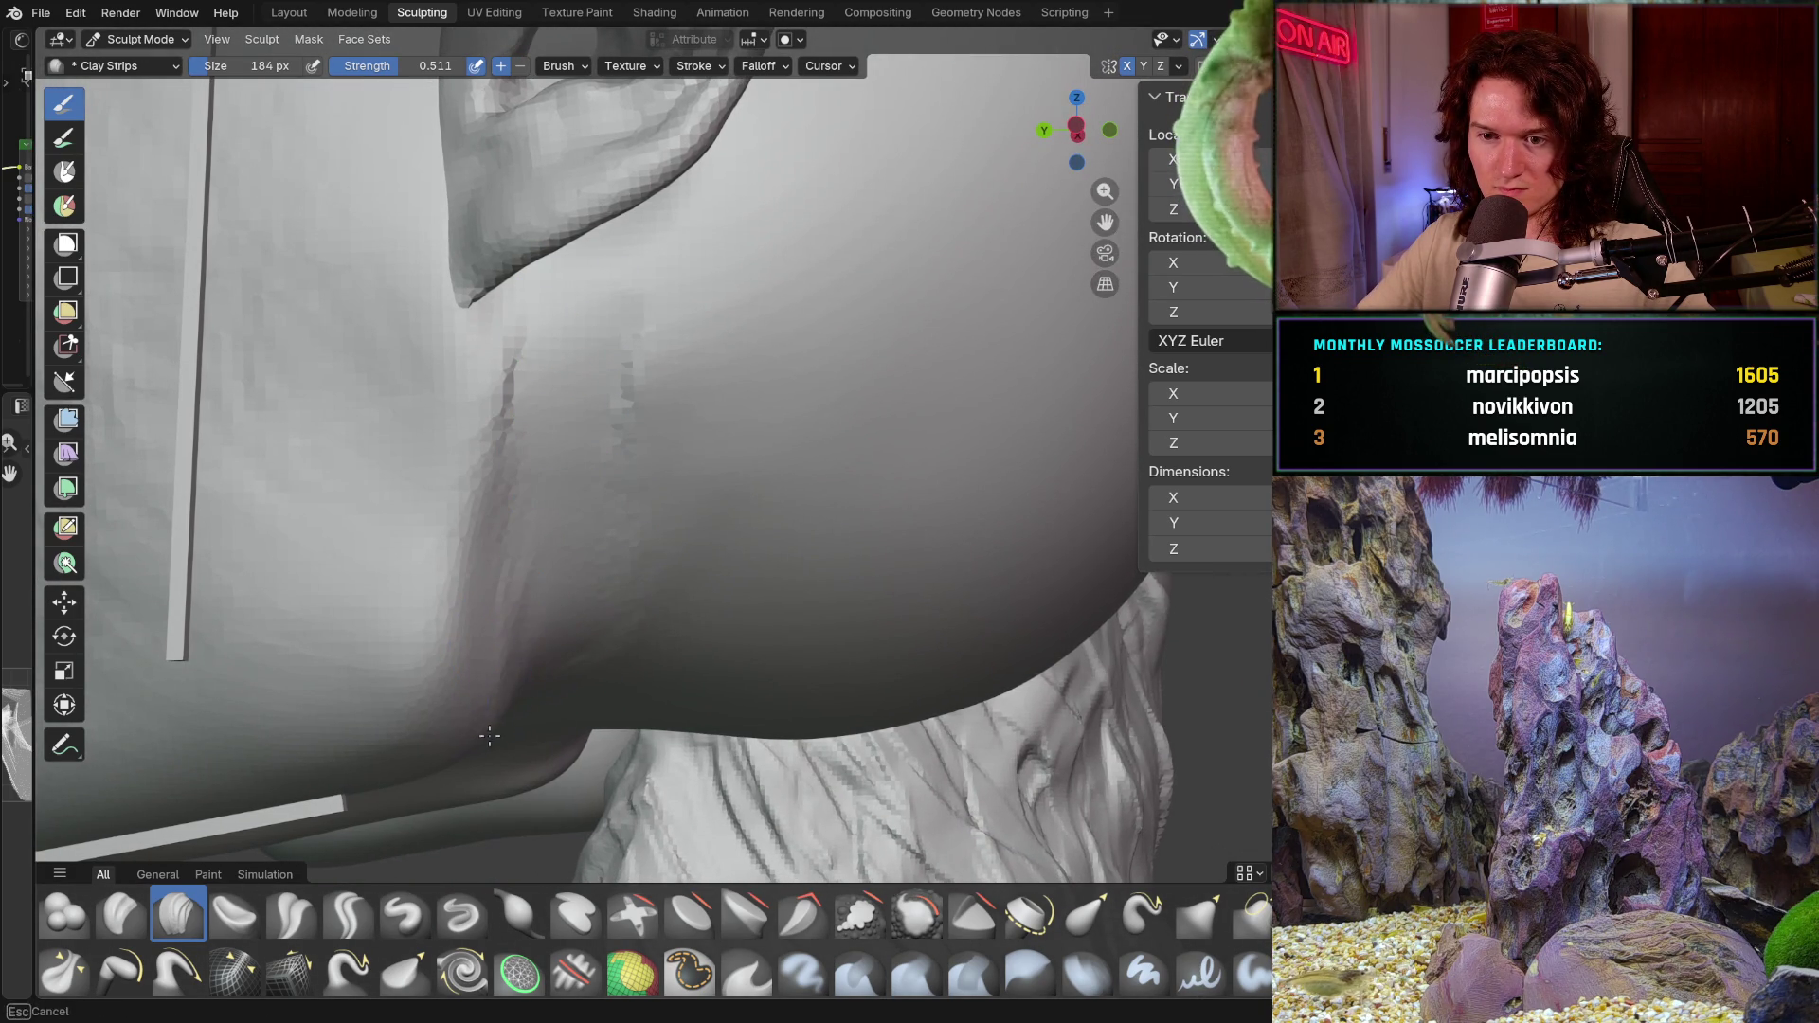
{"action": "mouse_move", "coordinate": [524, 682]}
{"action": "middle_mouse_down"}
{"action": "mouse_move", "coordinate": [621, 687]}
{"action": "mouse_move", "coordinate": [638, 566]}
{"action": "middle_mouse_up"}
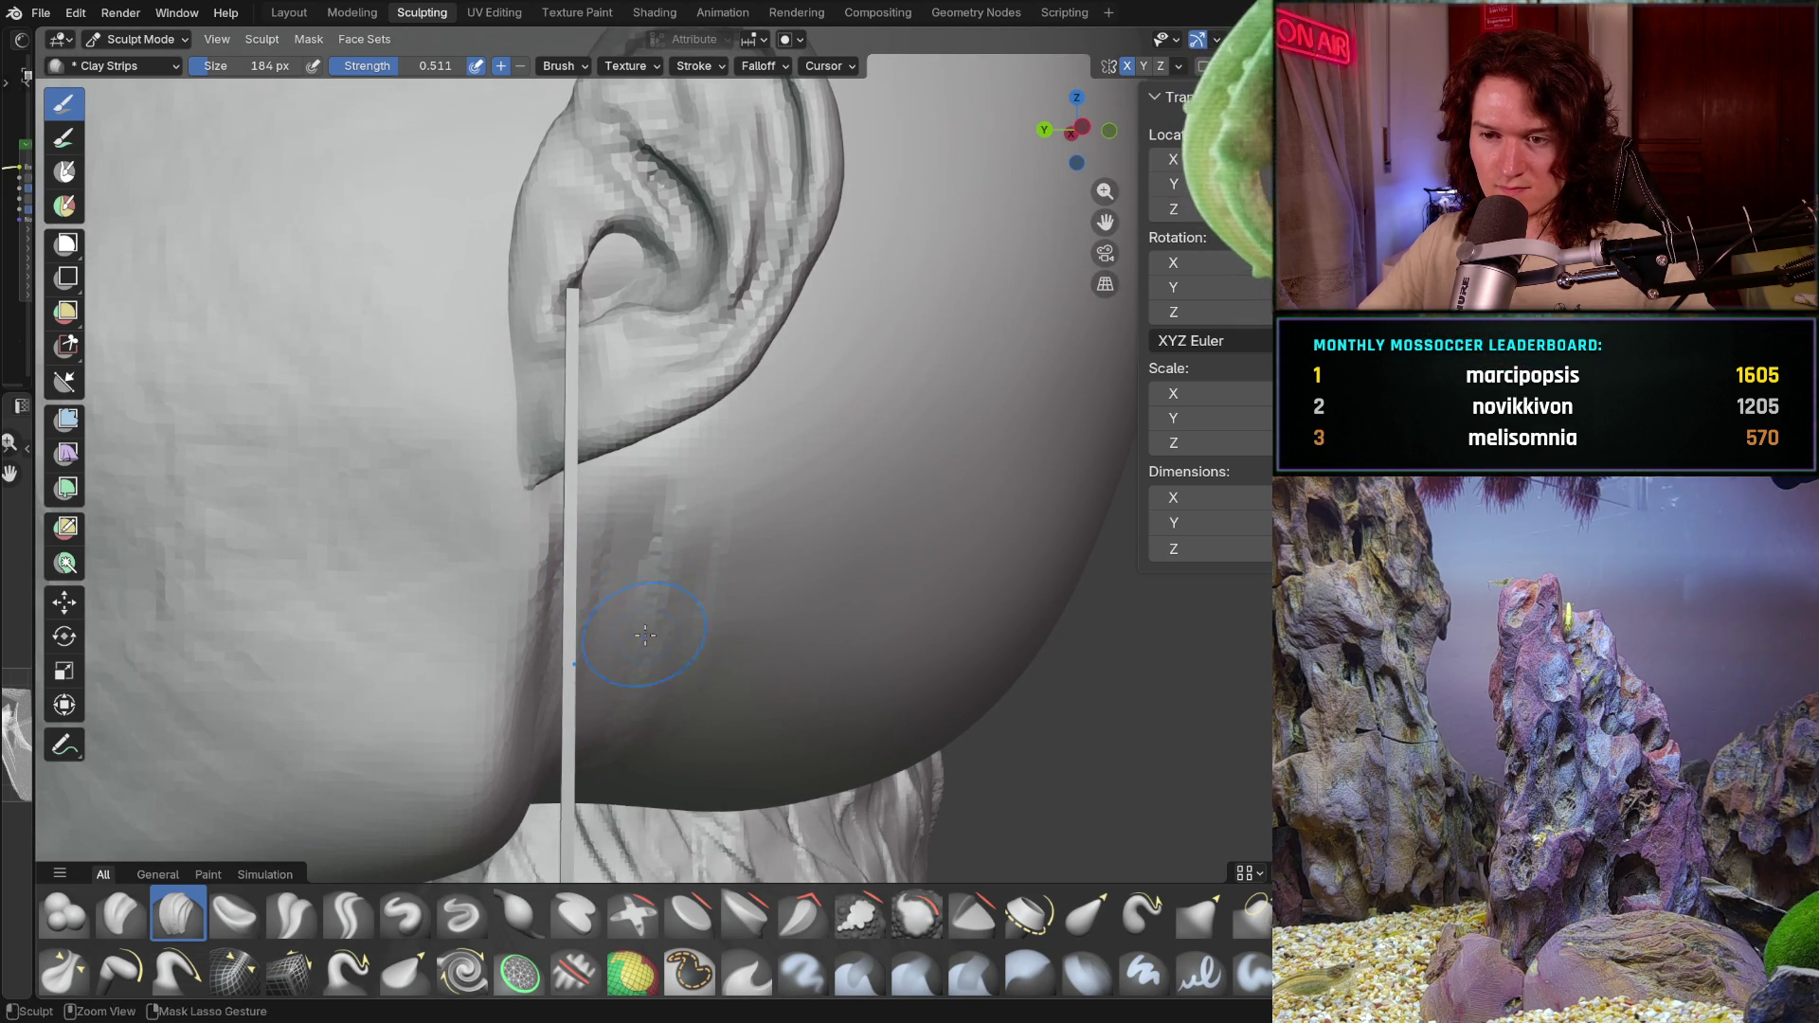
{"action": "middle_click_drag", "start_coordinate": [614, 590], "coordinate": [620, 593]}
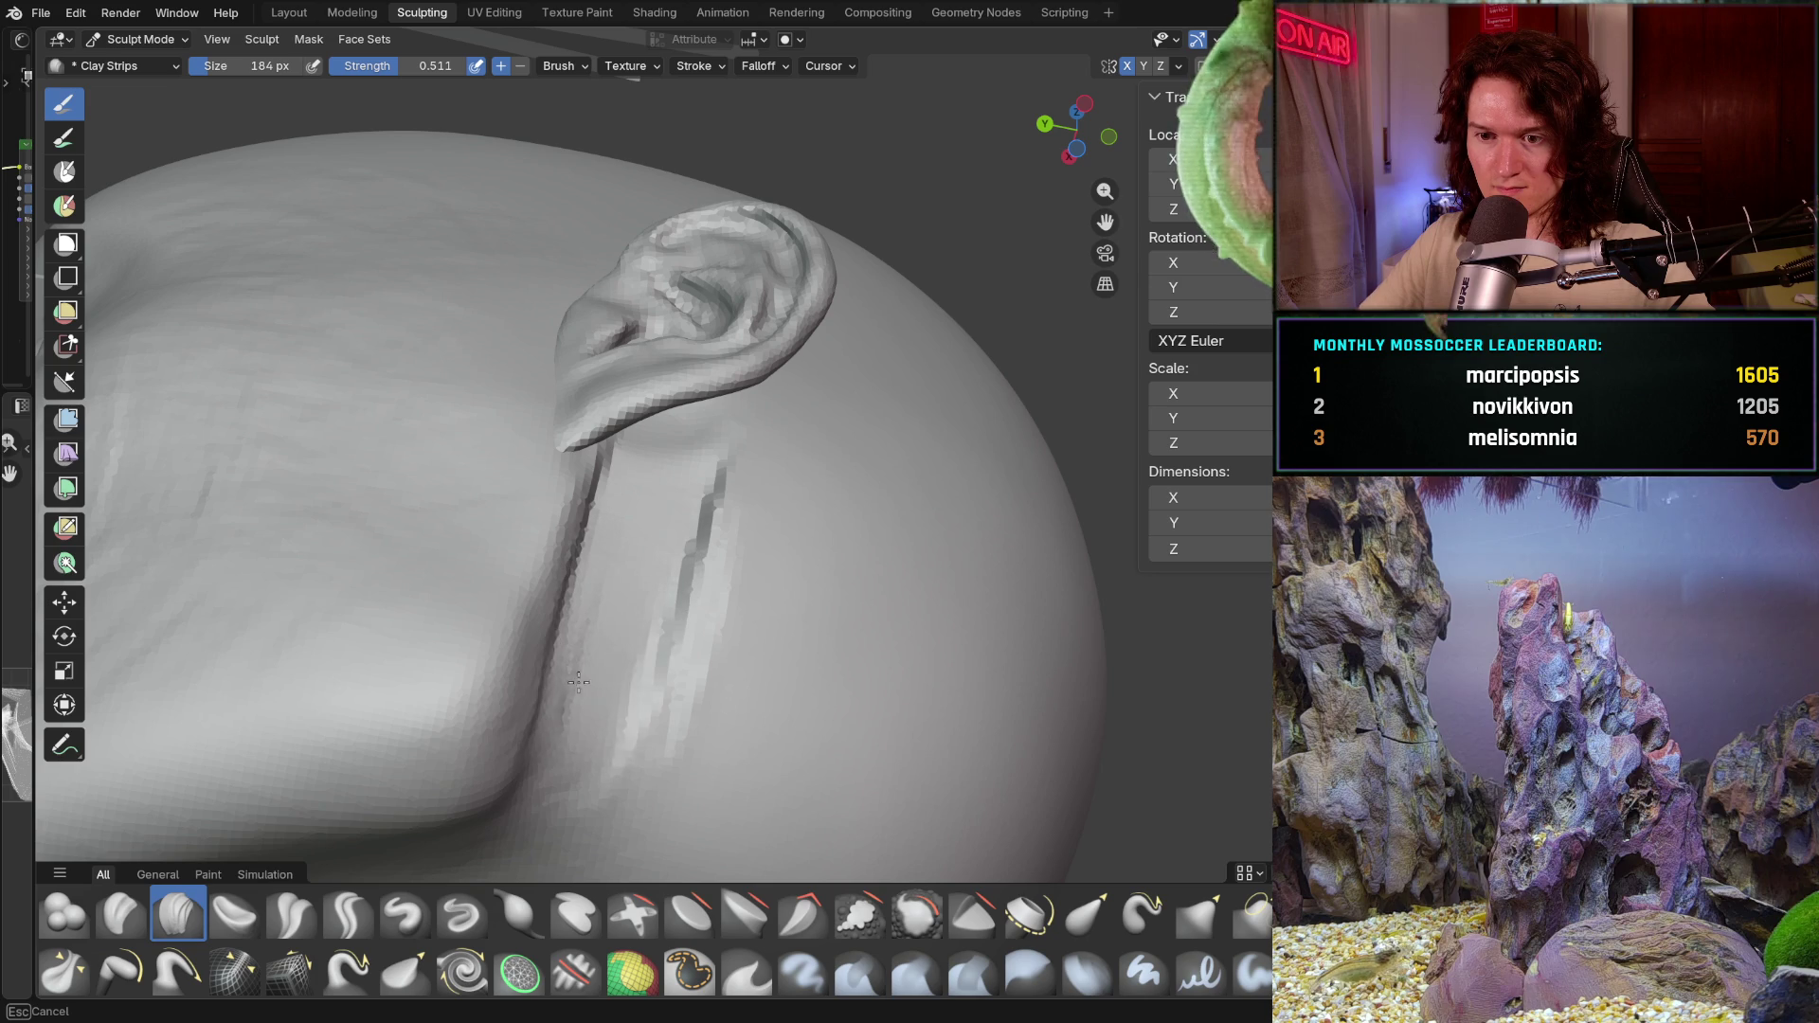
{"action": "mouse_move", "coordinate": [545, 821]}
{"action": "middle_mouse_down"}
{"action": "mouse_move", "coordinate": [630, 582]}
{"action": "mouse_move", "coordinate": [611, 661]}
{"action": "mouse_move", "coordinate": [602, 636]}
{"action": "middle_mouse_up"}
Step: Deepen and refine the grooves running down the neck below the ear
{"action": "mouse_move", "coordinate": [629, 589]}
{"action": "left_mouse_down"}
{"action": "mouse_move", "coordinate": [619, 681]}
{"action": "mouse_move", "coordinate": [699, 782]}
{"action": "mouse_move", "coordinate": [649, 771]}
{"action": "left_mouse_up"}
{"action": "mouse_move", "coordinate": [650, 772]}
{"action": "middle_mouse_down"}
{"action": "mouse_move", "coordinate": [685, 611]}
{"action": "mouse_move", "coordinate": [763, 495]}
{"action": "middle_mouse_up"}
Step: Resize the Clay Strips brush to 460 px and orbit onto the neck behind the ear
{"action": "key", "text": "f"}
{"action": "left_click", "coordinate": [685, 612]}
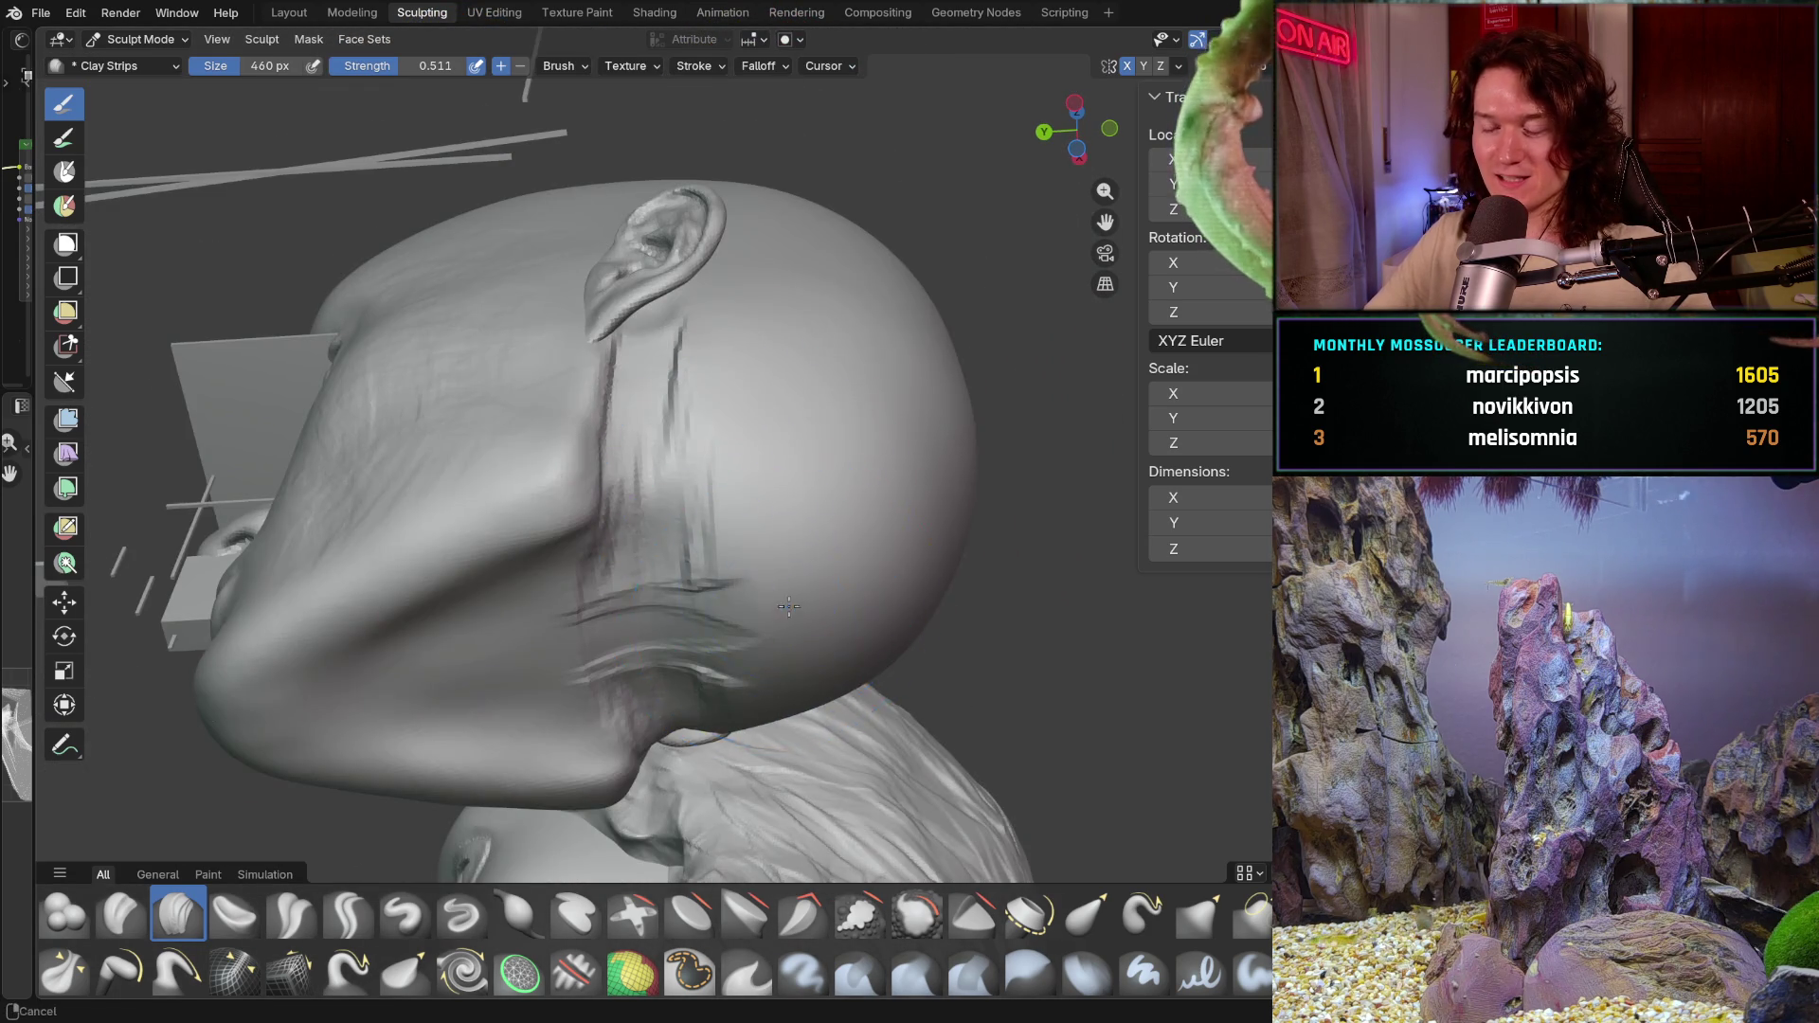
{"action": "scroll", "coordinate": [760, 535], "scroll_direction": "up", "scroll_amount": 3}
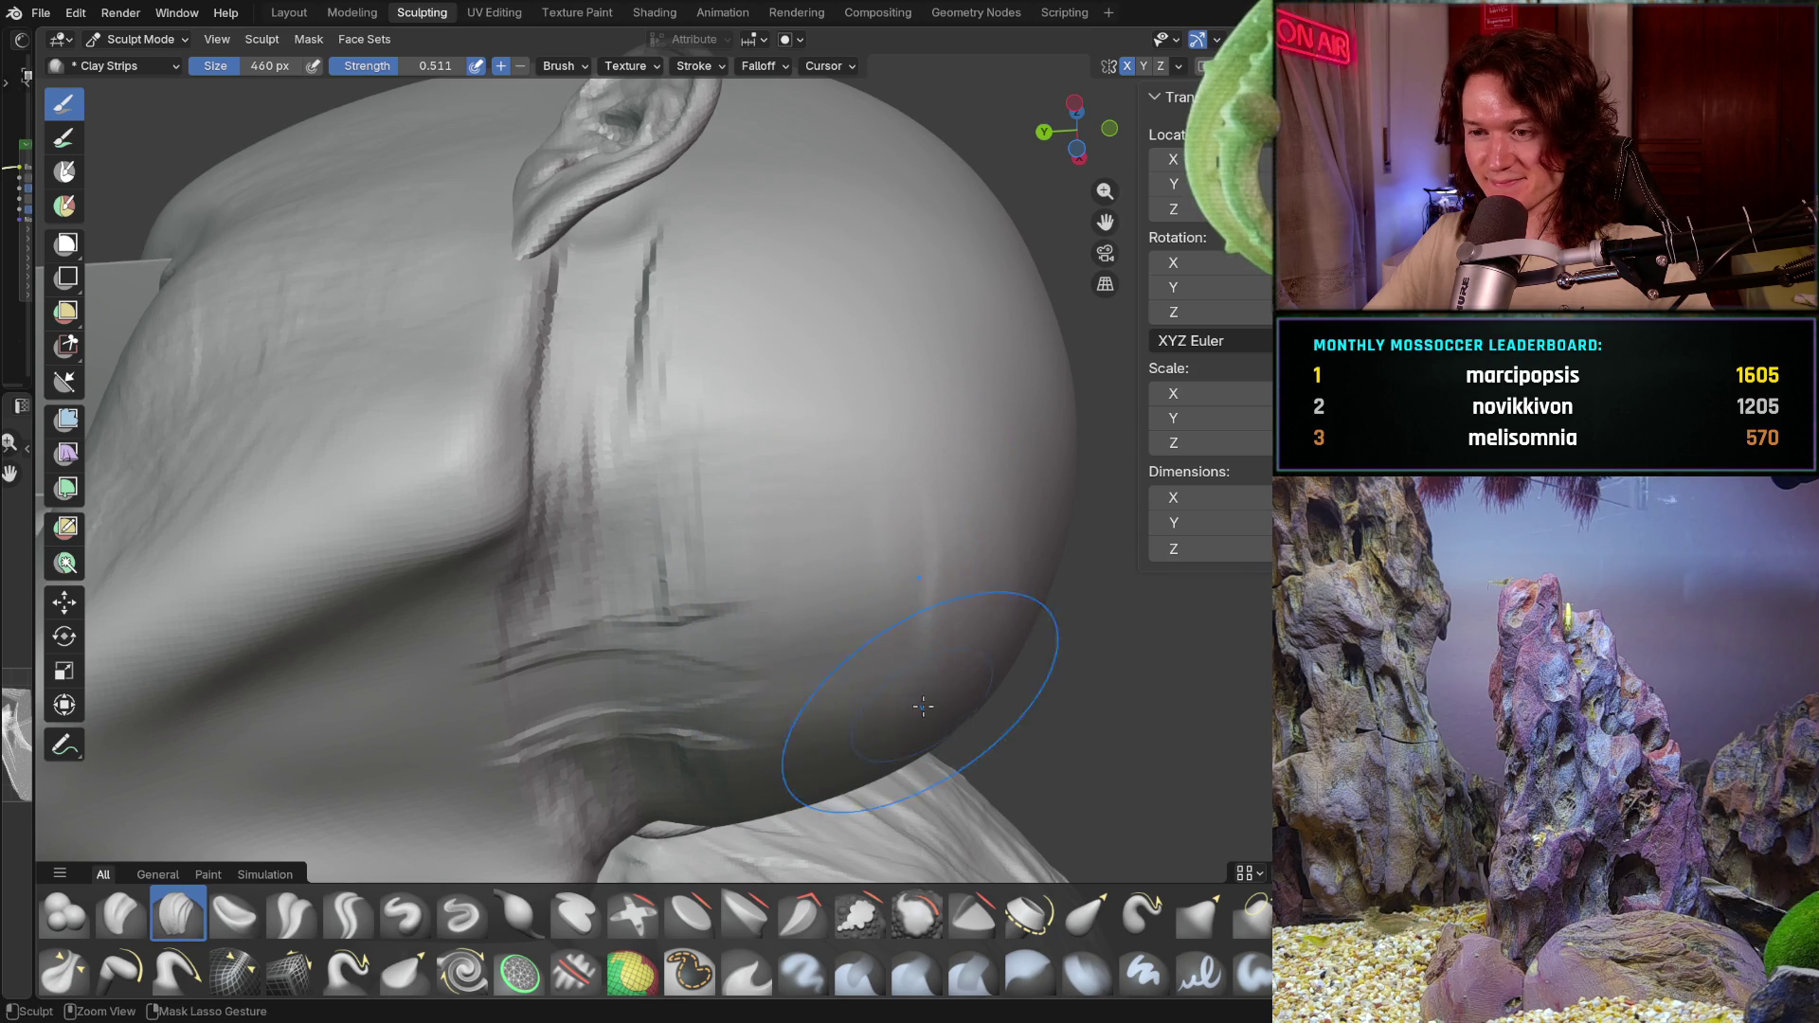
{"action": "middle_click_drag", "start_coordinate": [778, 611], "coordinate": [782, 642]}
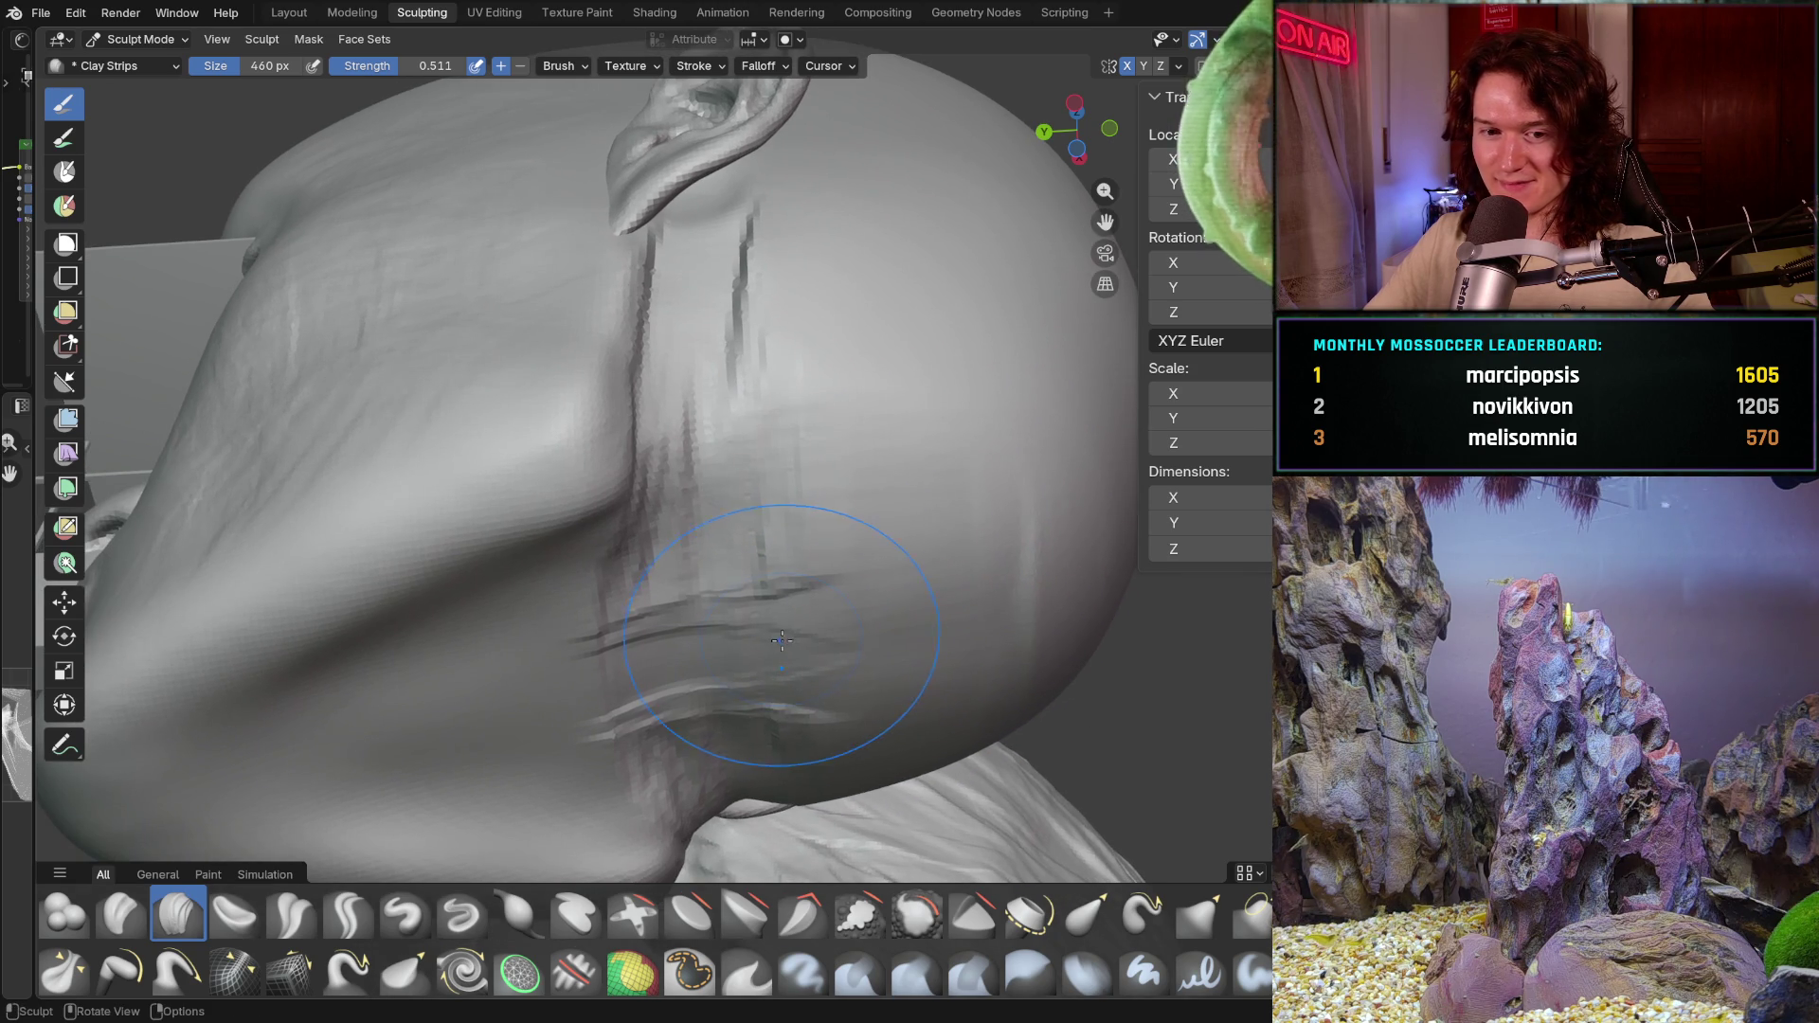